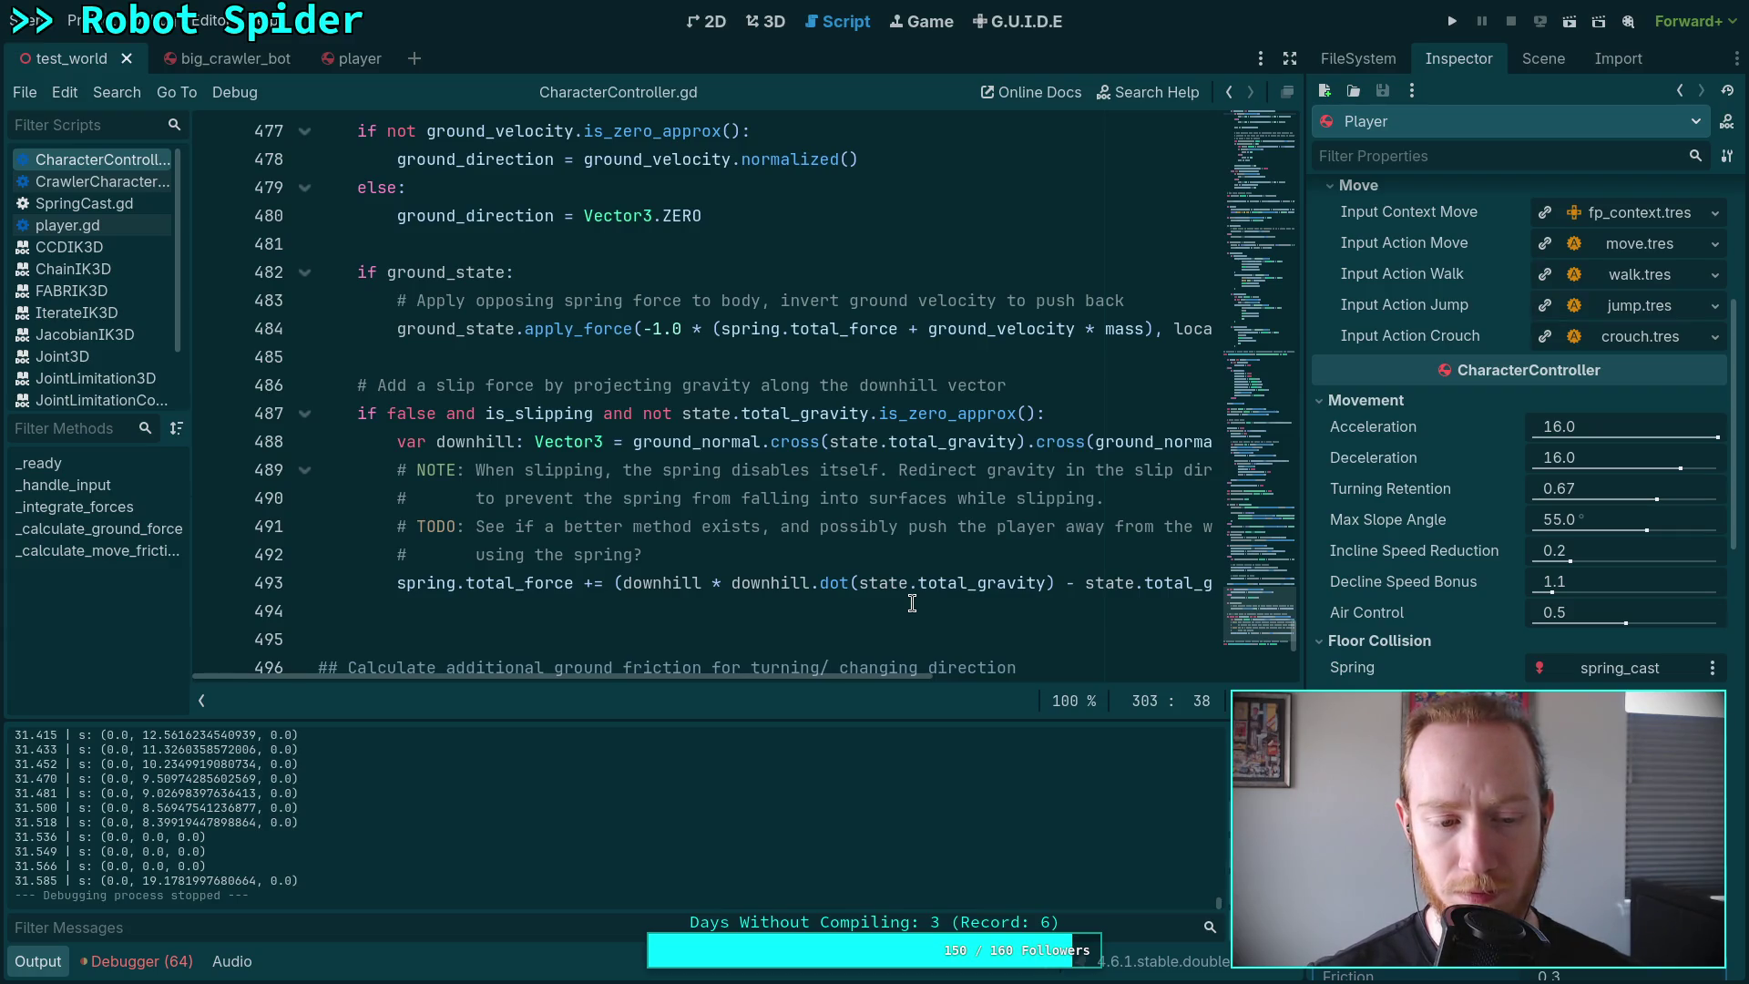
Cut the slip-force block at lines 486–493 and remove the leftover blank lines.
scroll(620, 862, "up", 5)
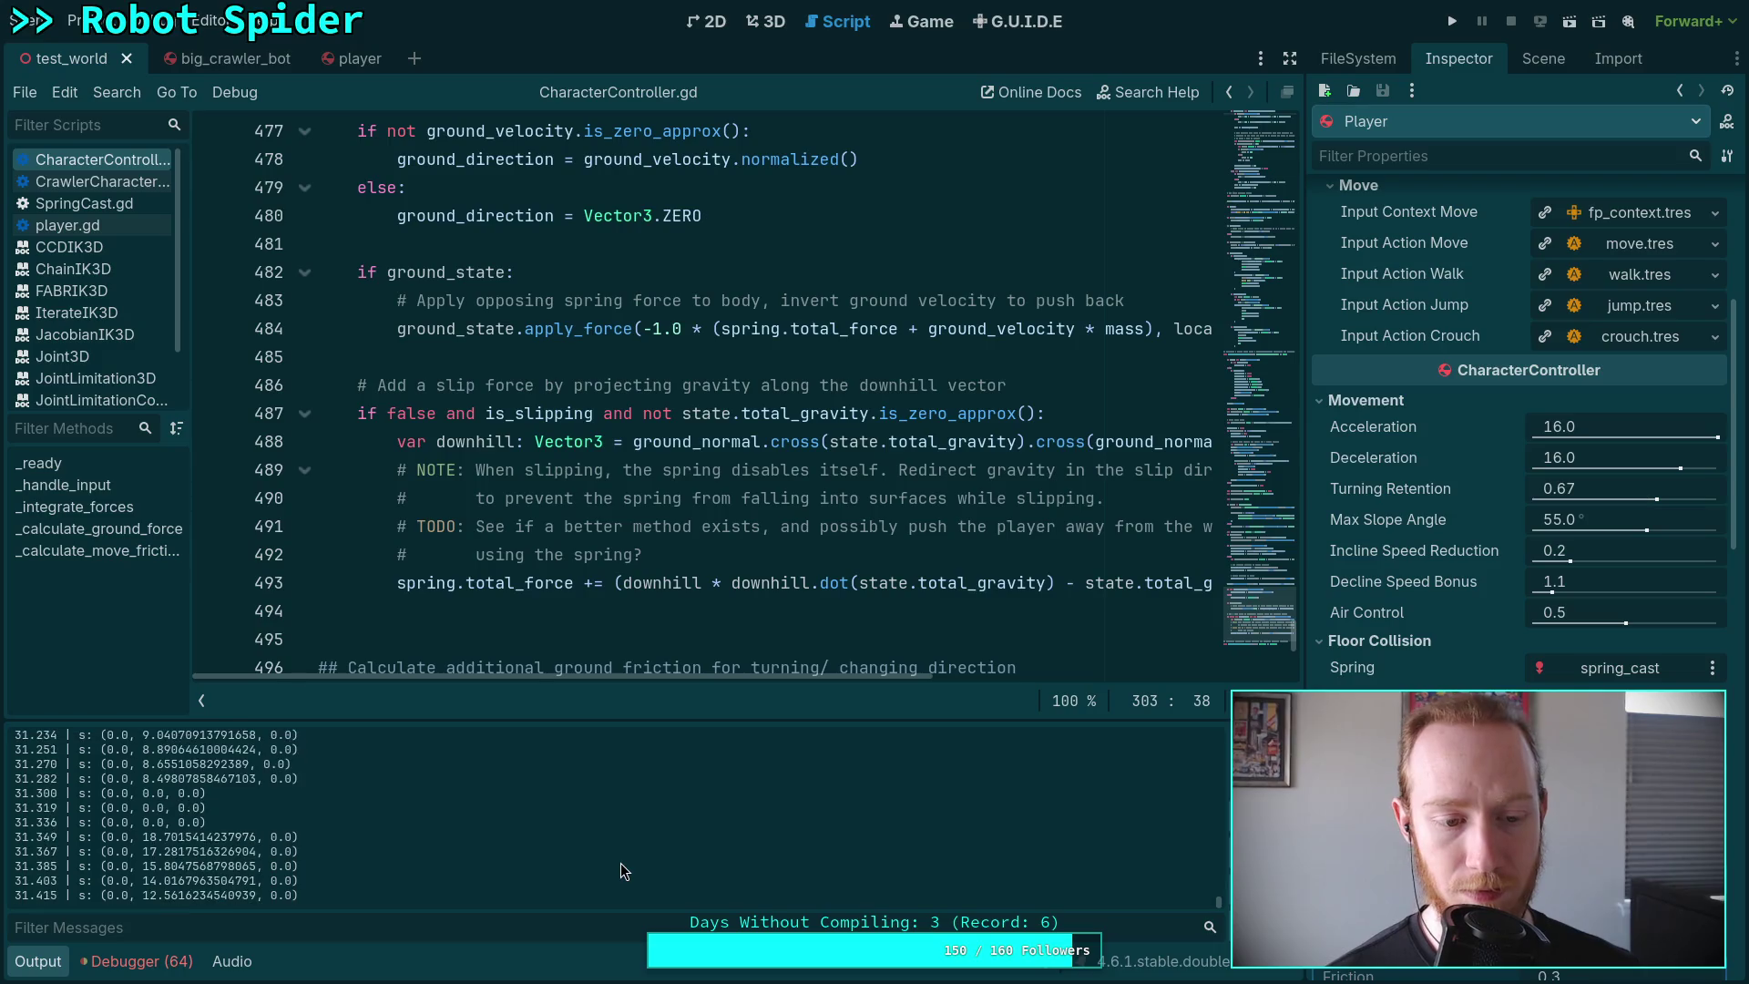
scroll(620, 862, "down", 4)
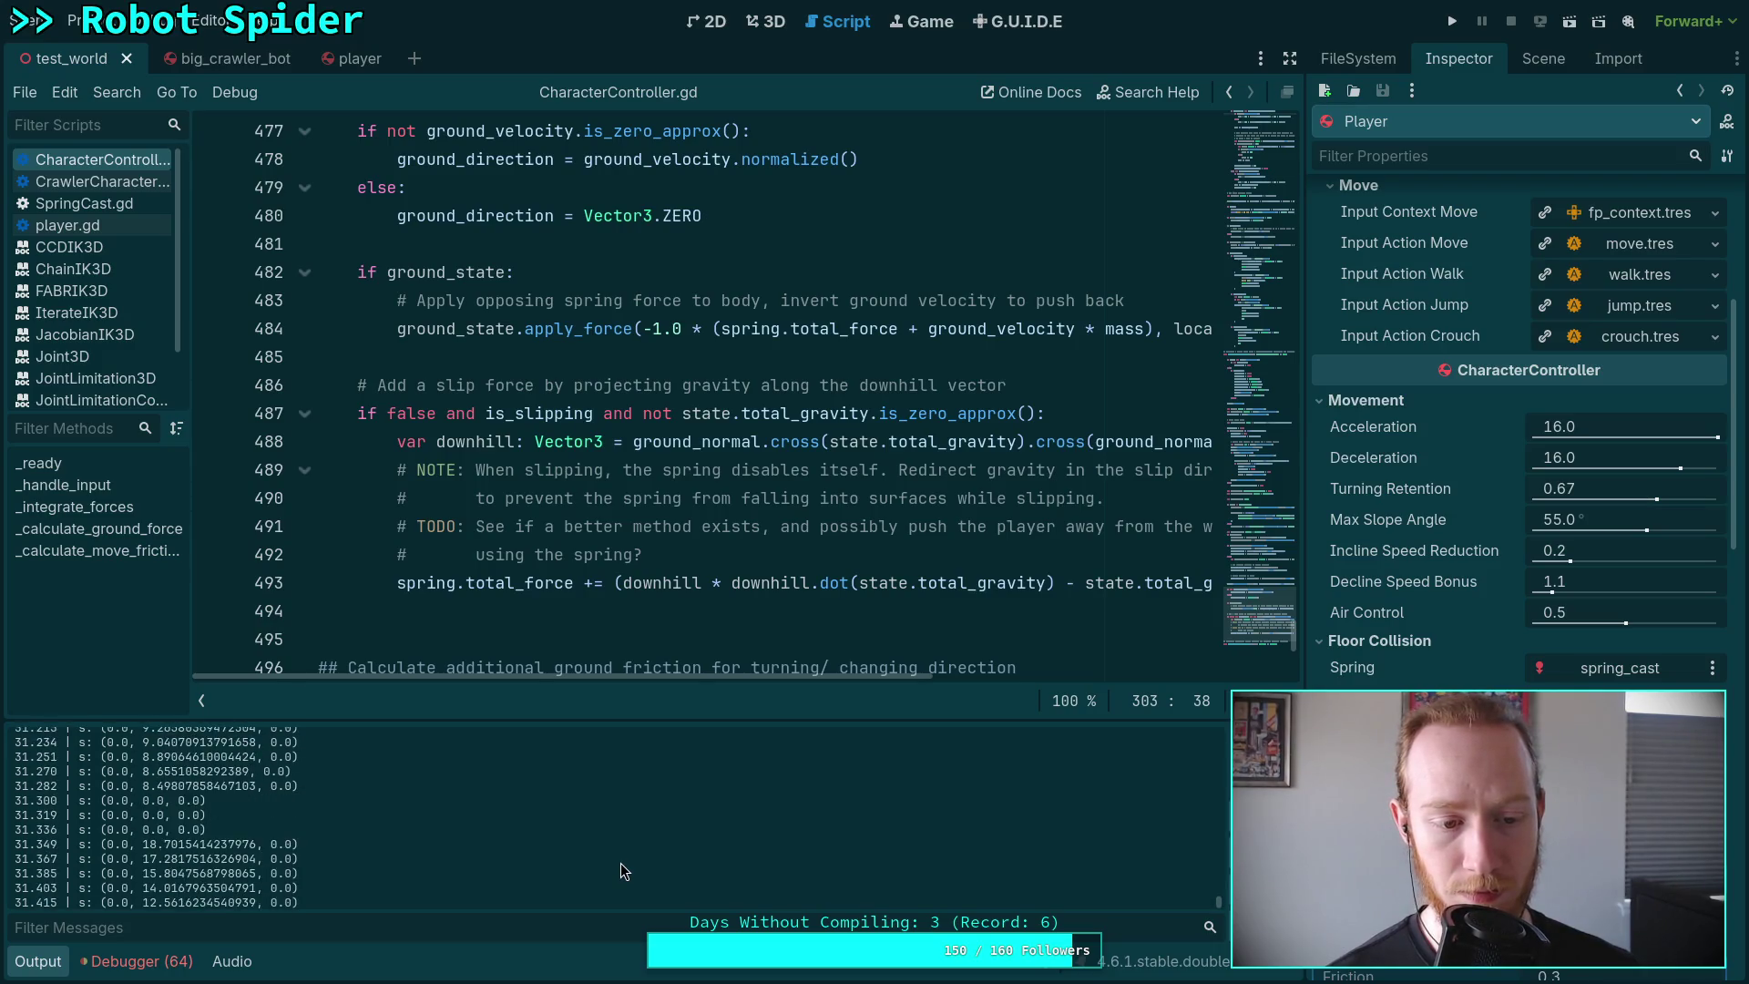
left_click(689, 605)
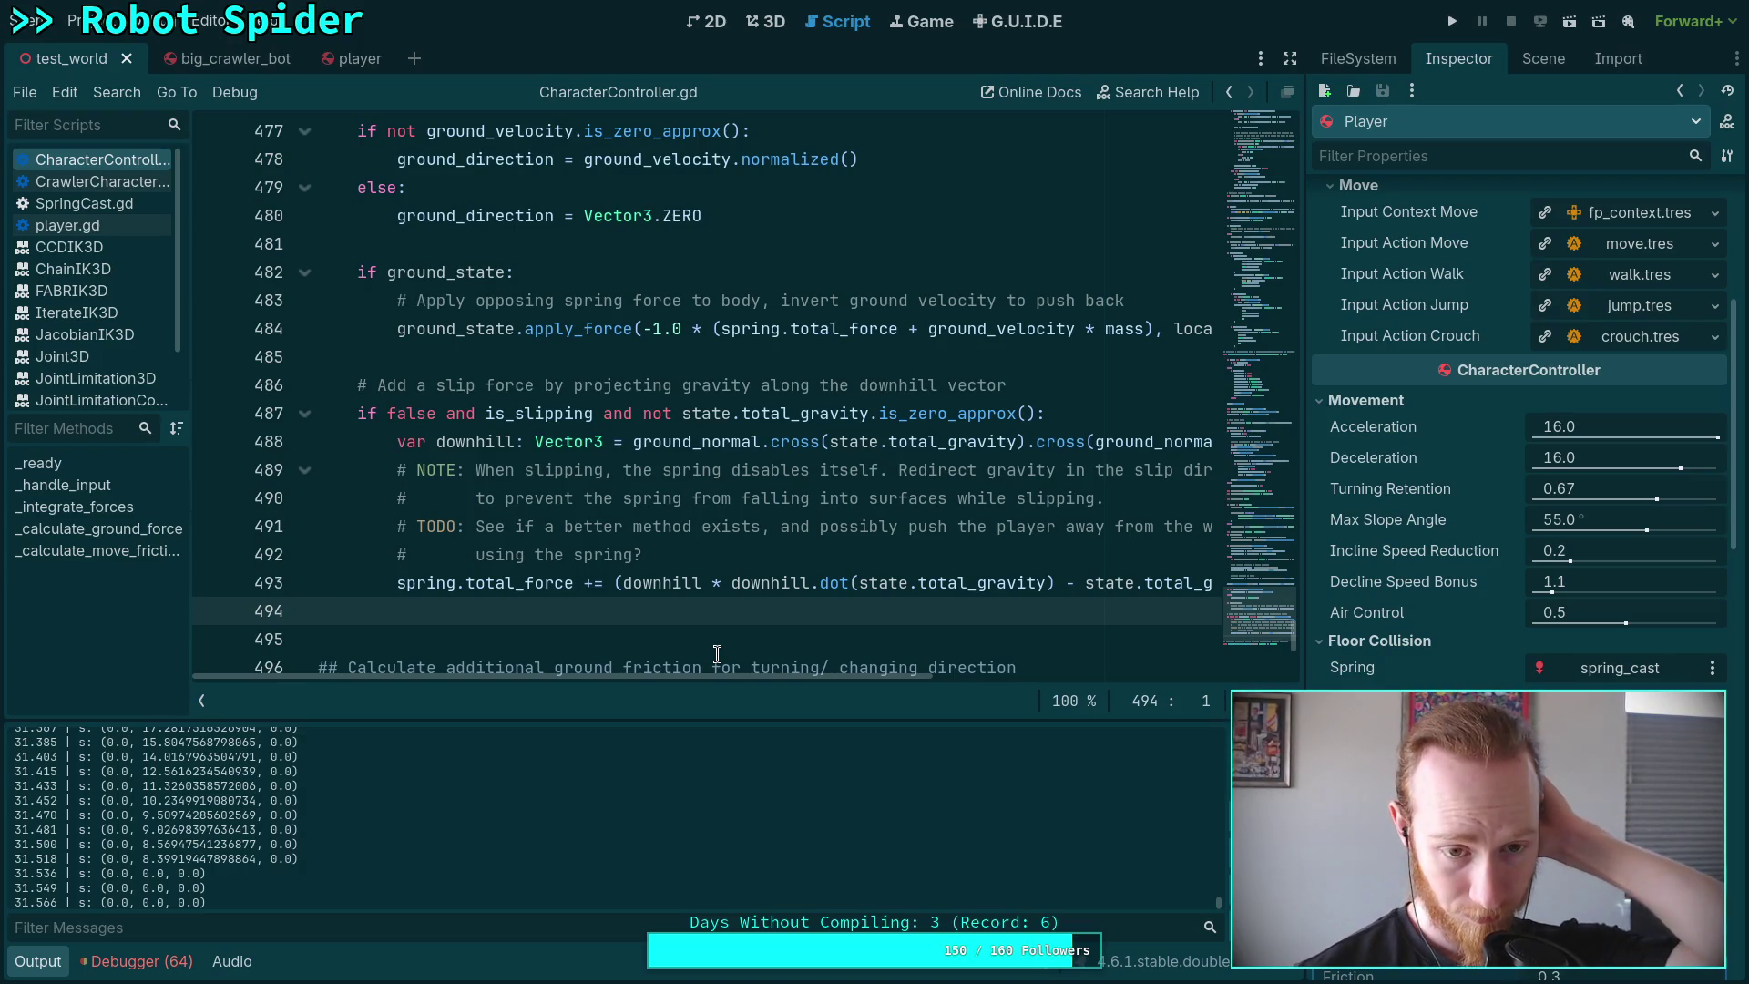
scroll(689, 611, "up", 20)
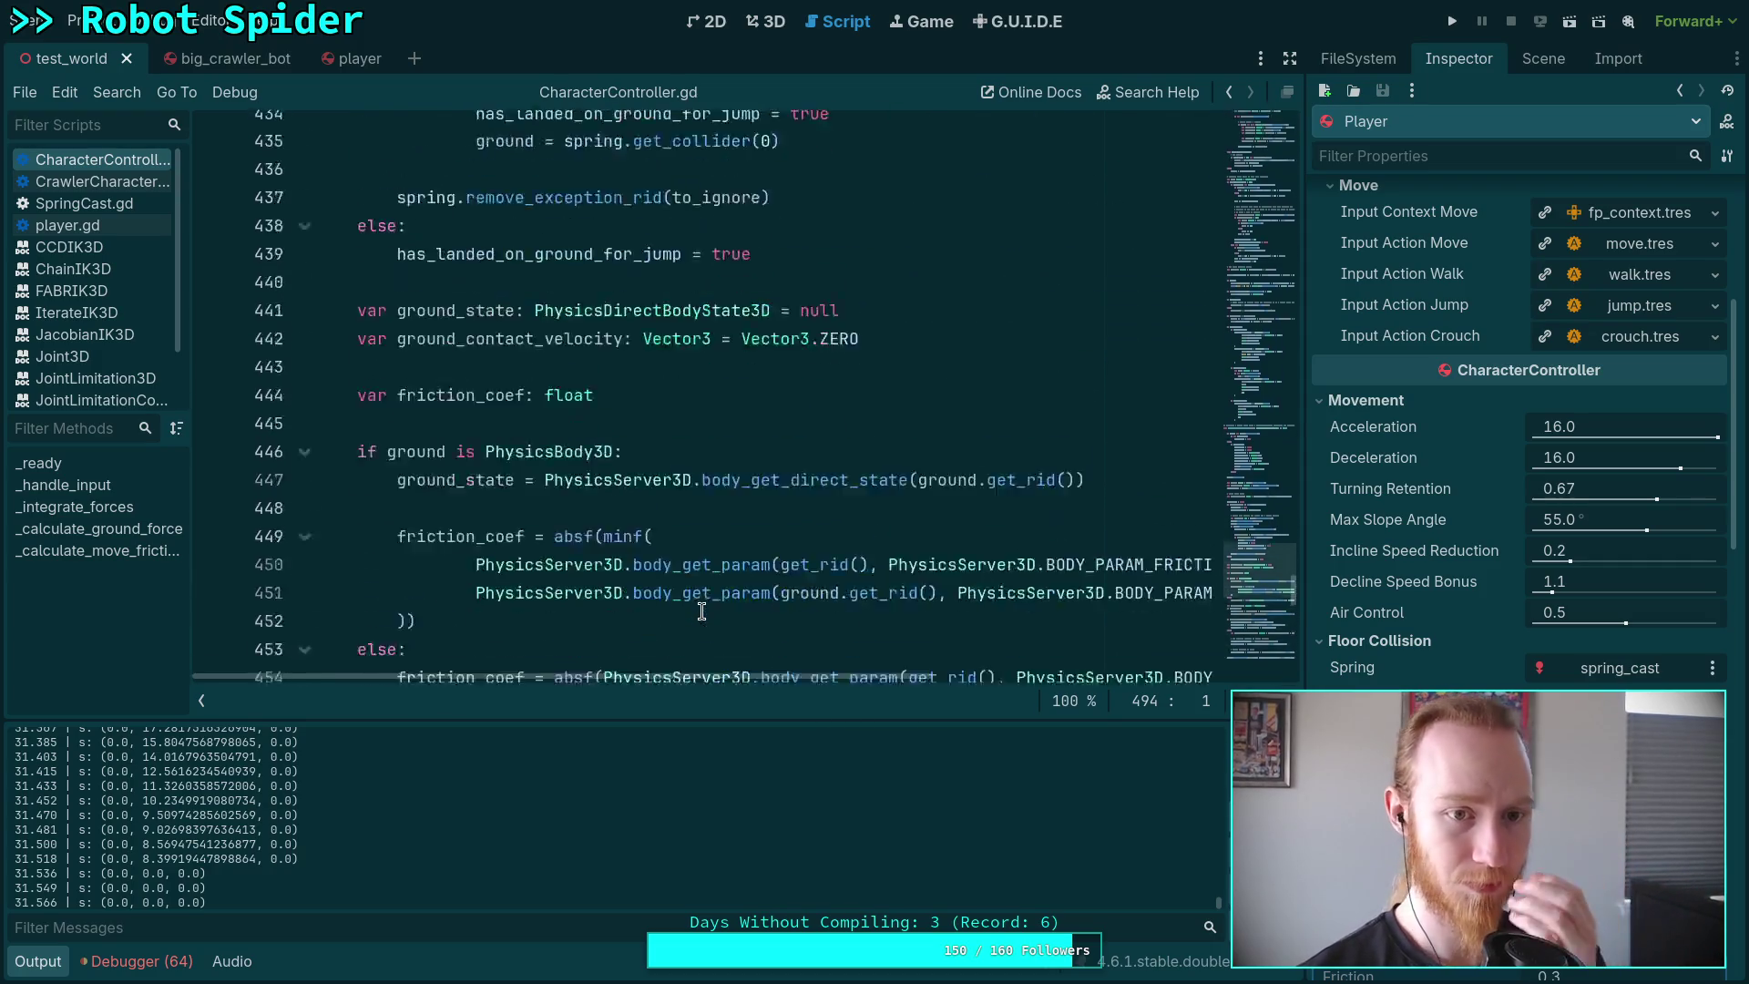
scroll(683, 620, "down", 20)
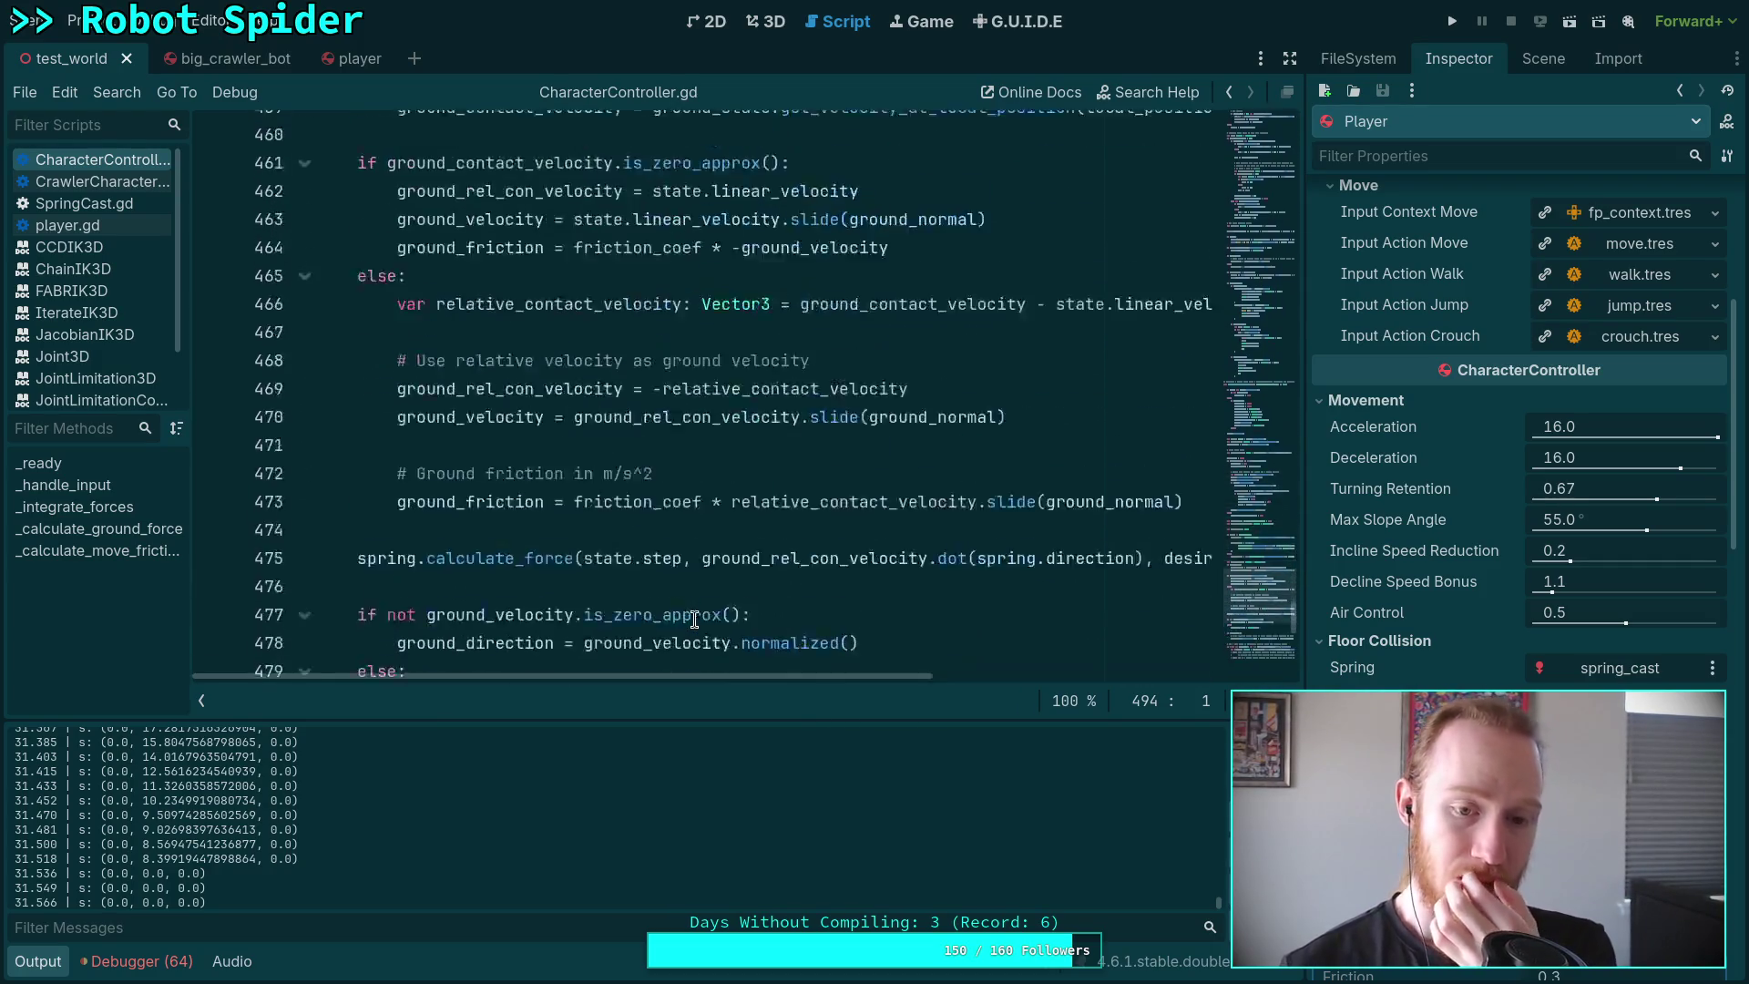
scroll(695, 602, "up", 1)
left_click_drag(357, 385, 462, 618)
key("BackSpace")
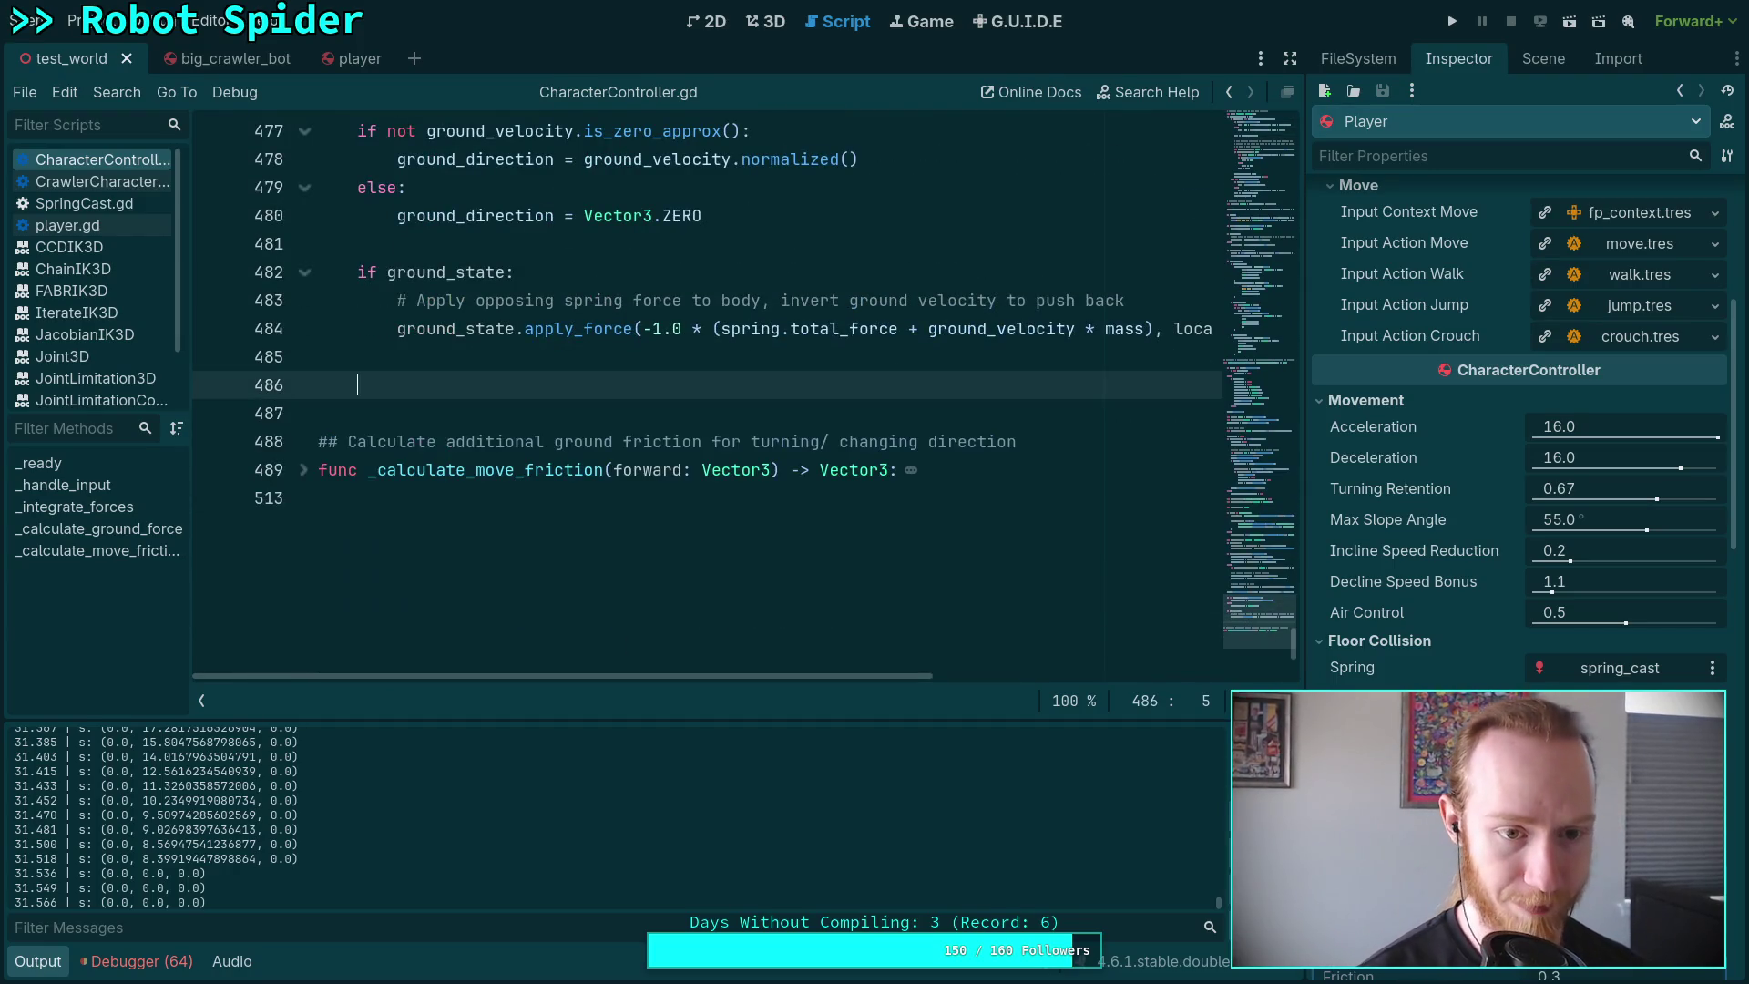
key("BackSpace")
key("BackSpace")
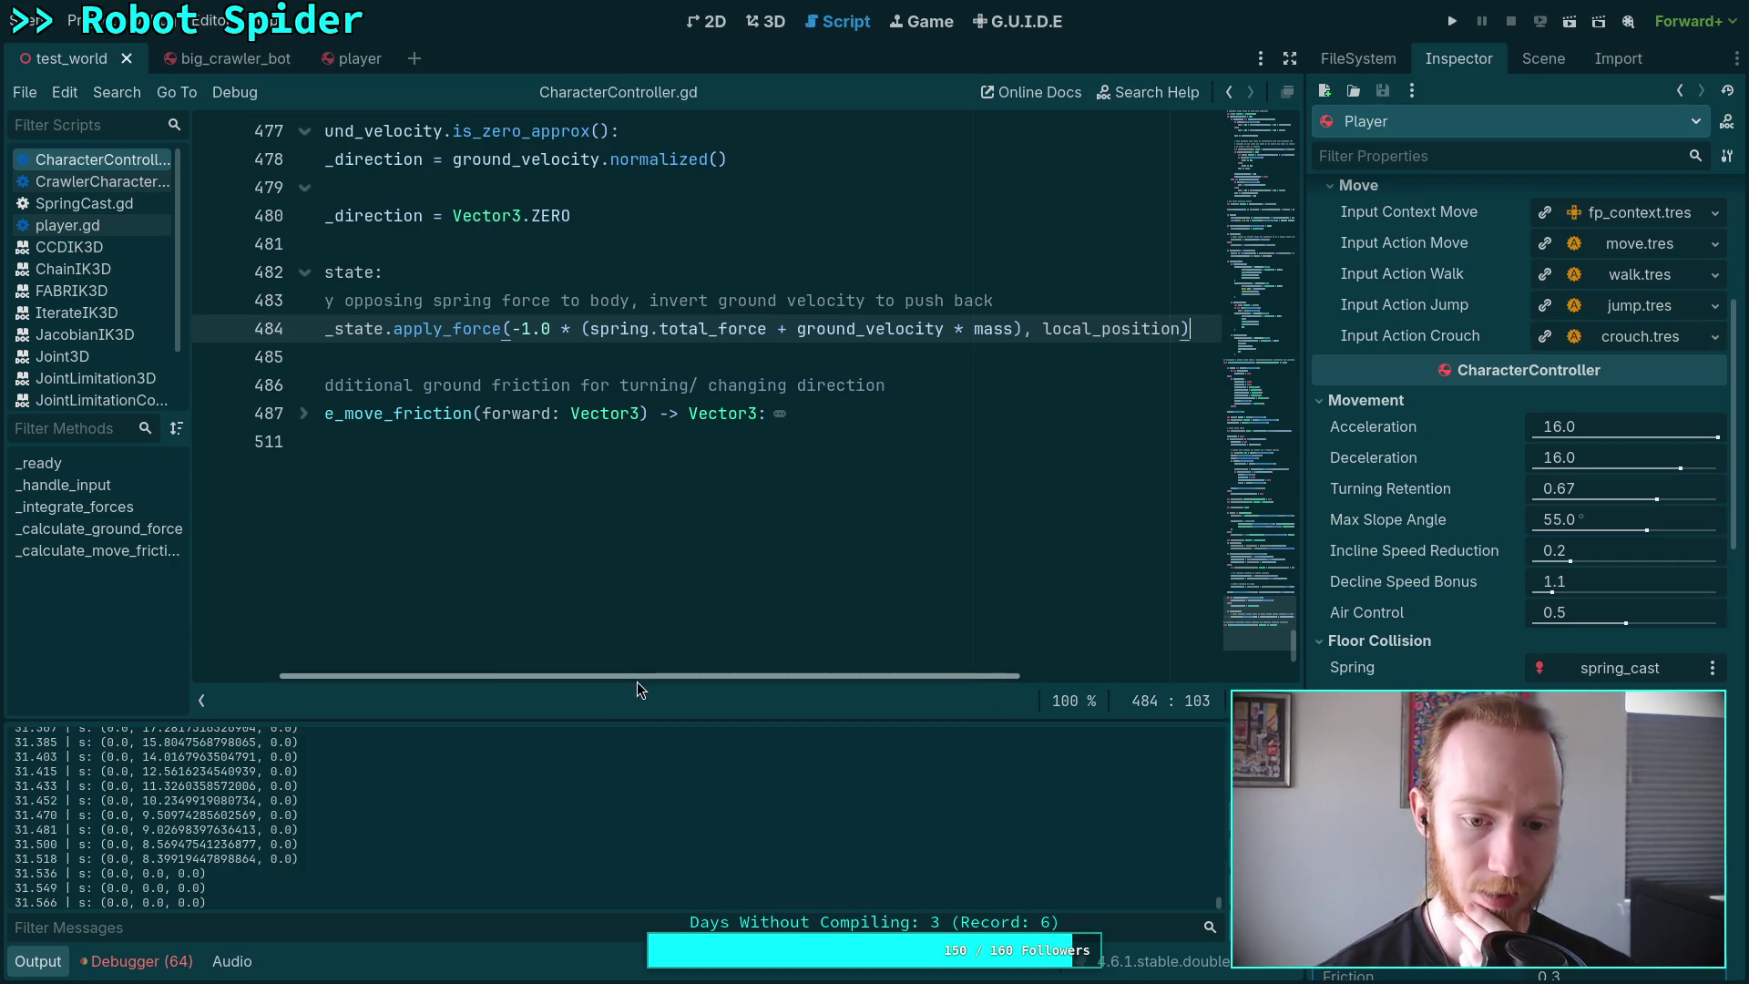
Remove 'state.total_gravity + ' from the linear velocity update on line 335.
scroll(636, 676, "left", 5)
scroll(651, 501, "up", 18)
scroll(651, 501, "up", 20)
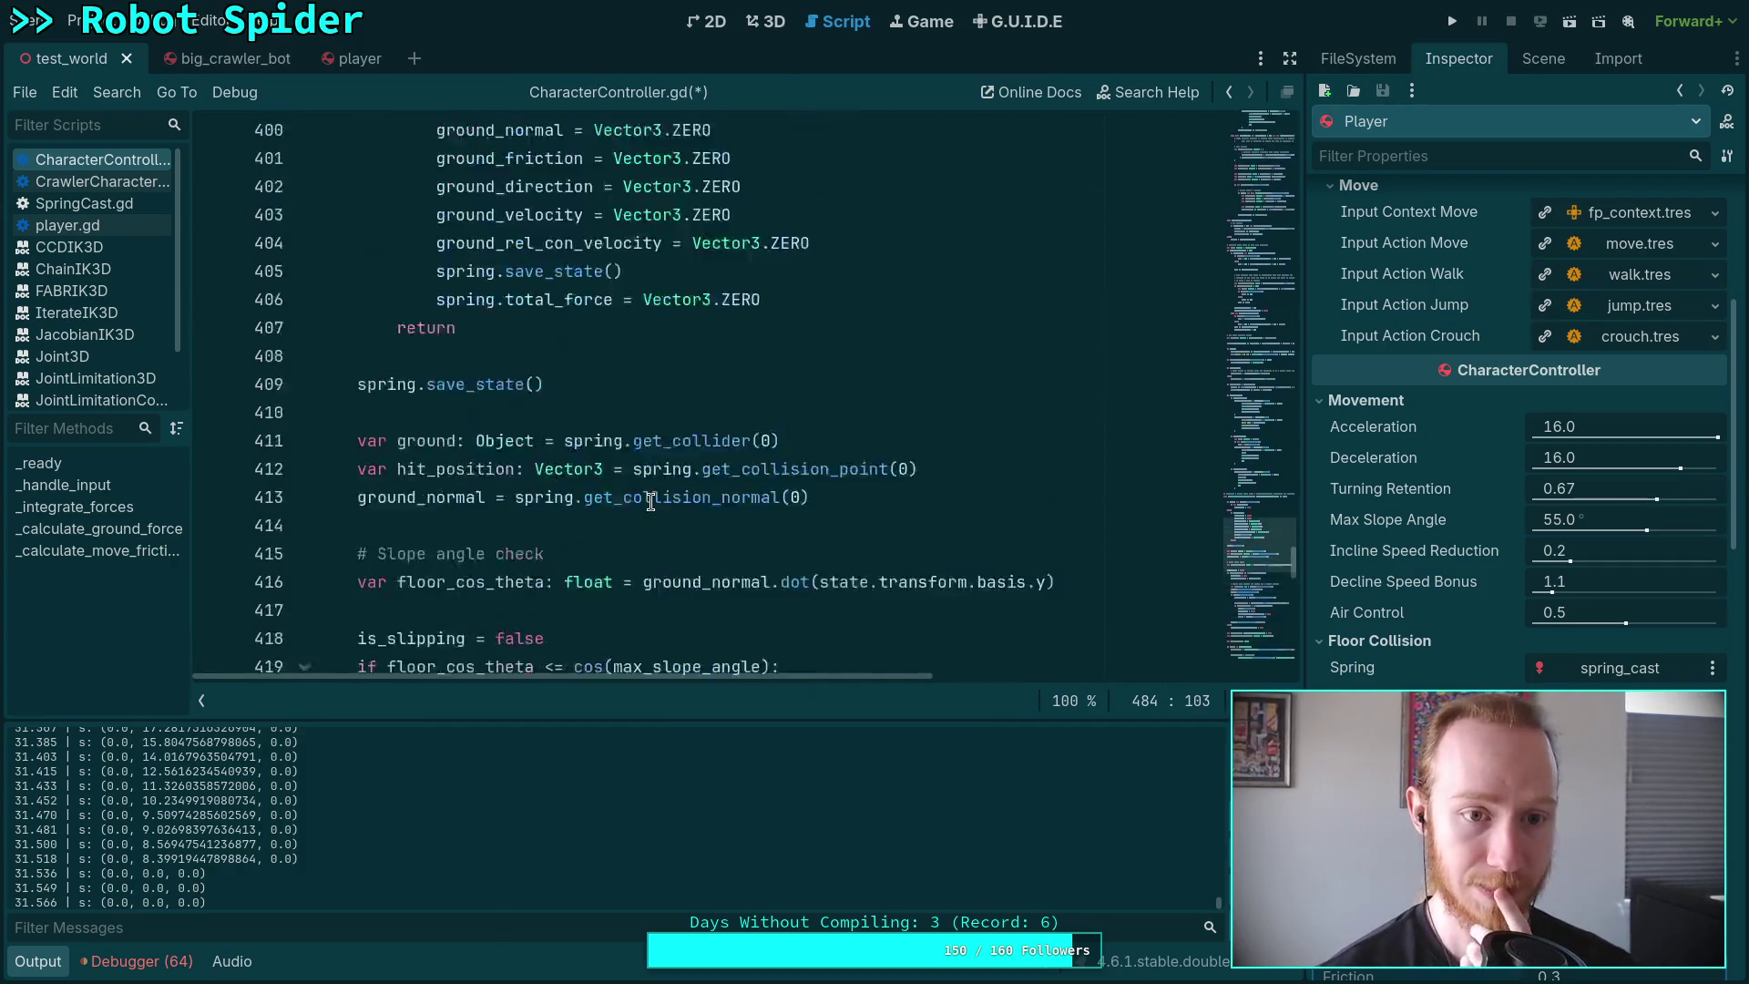
scroll(644, 504, "up", 4)
scroll(644, 505, "down", 3)
left_click_drag(740, 188, 956, 188)
key("BackSpace")
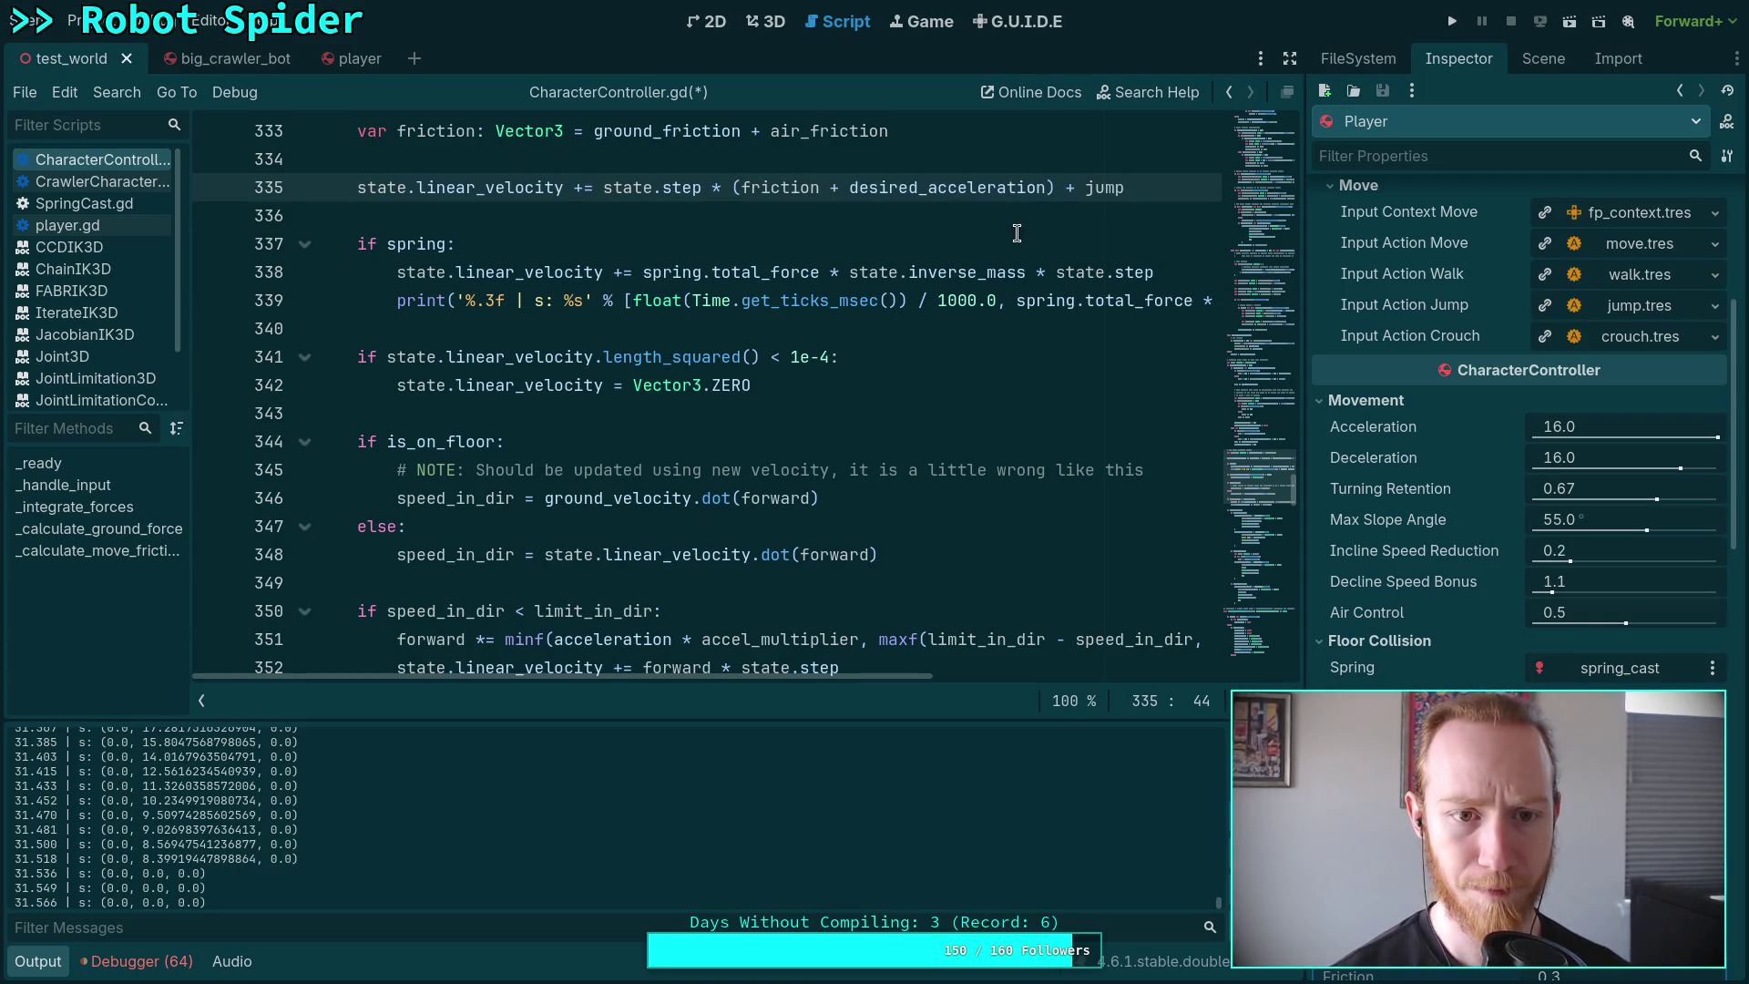
Paste the slip-force block above 'if spring:' and delete its 'false and' guard.
scroll(1011, 264, "up", 1)
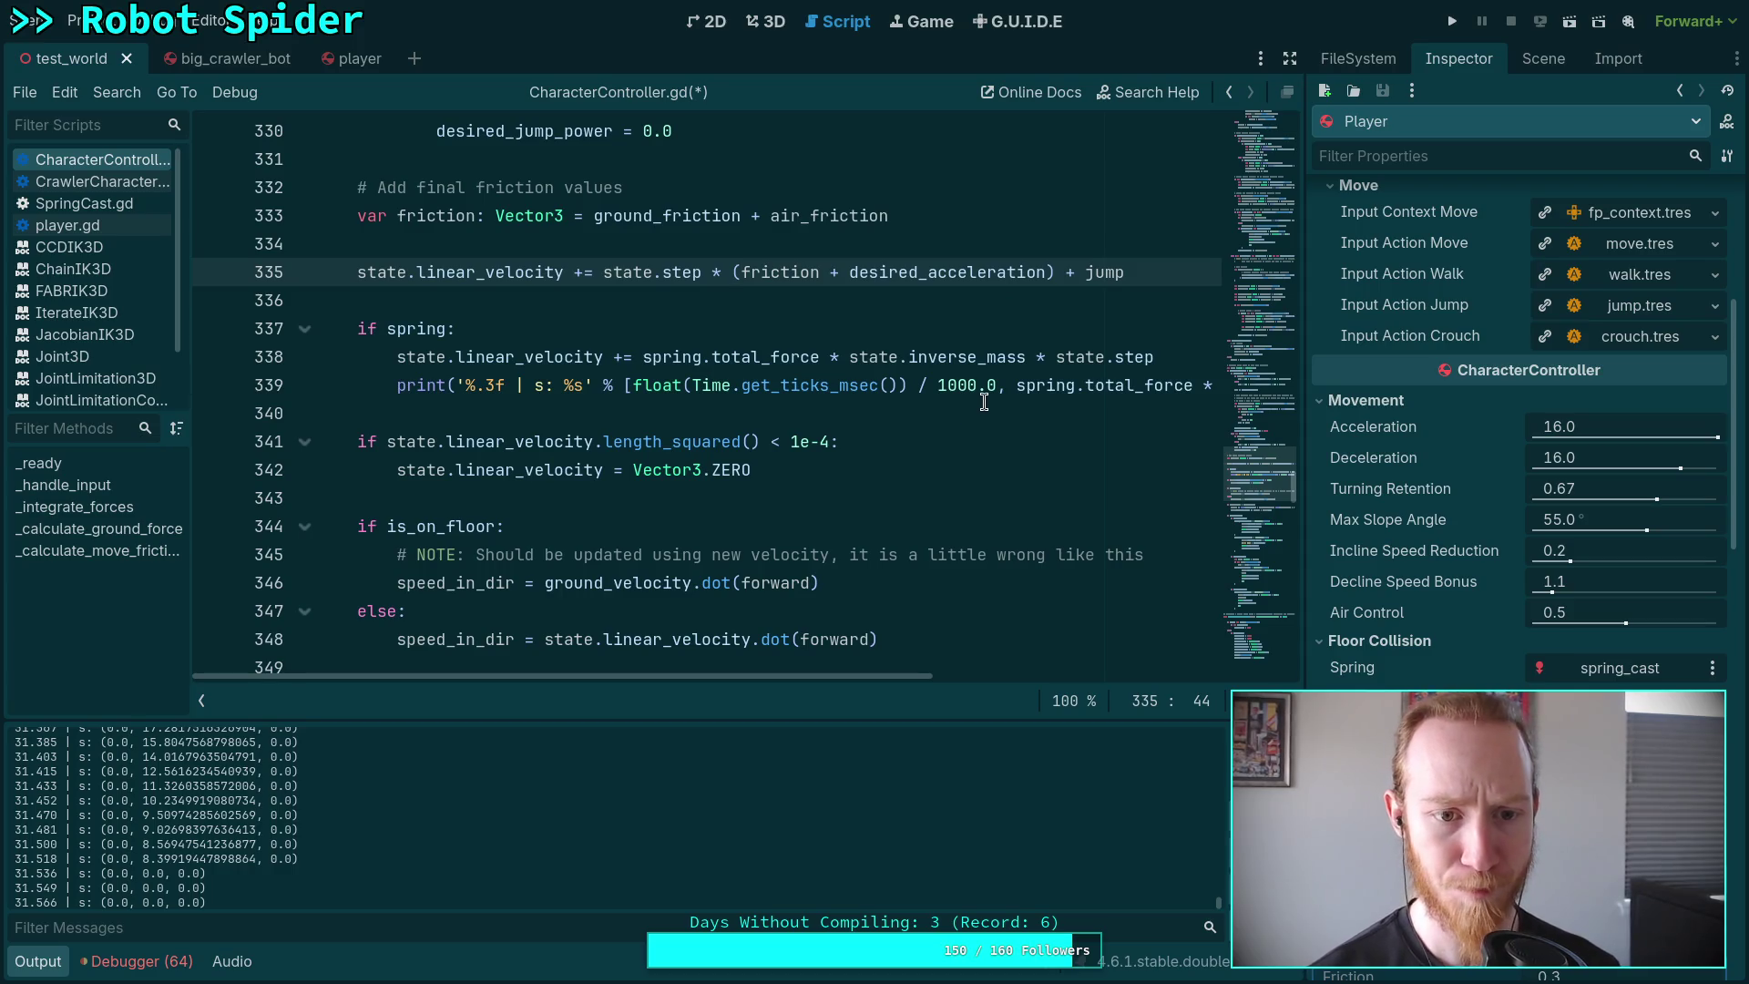
left_click(1048, 421)
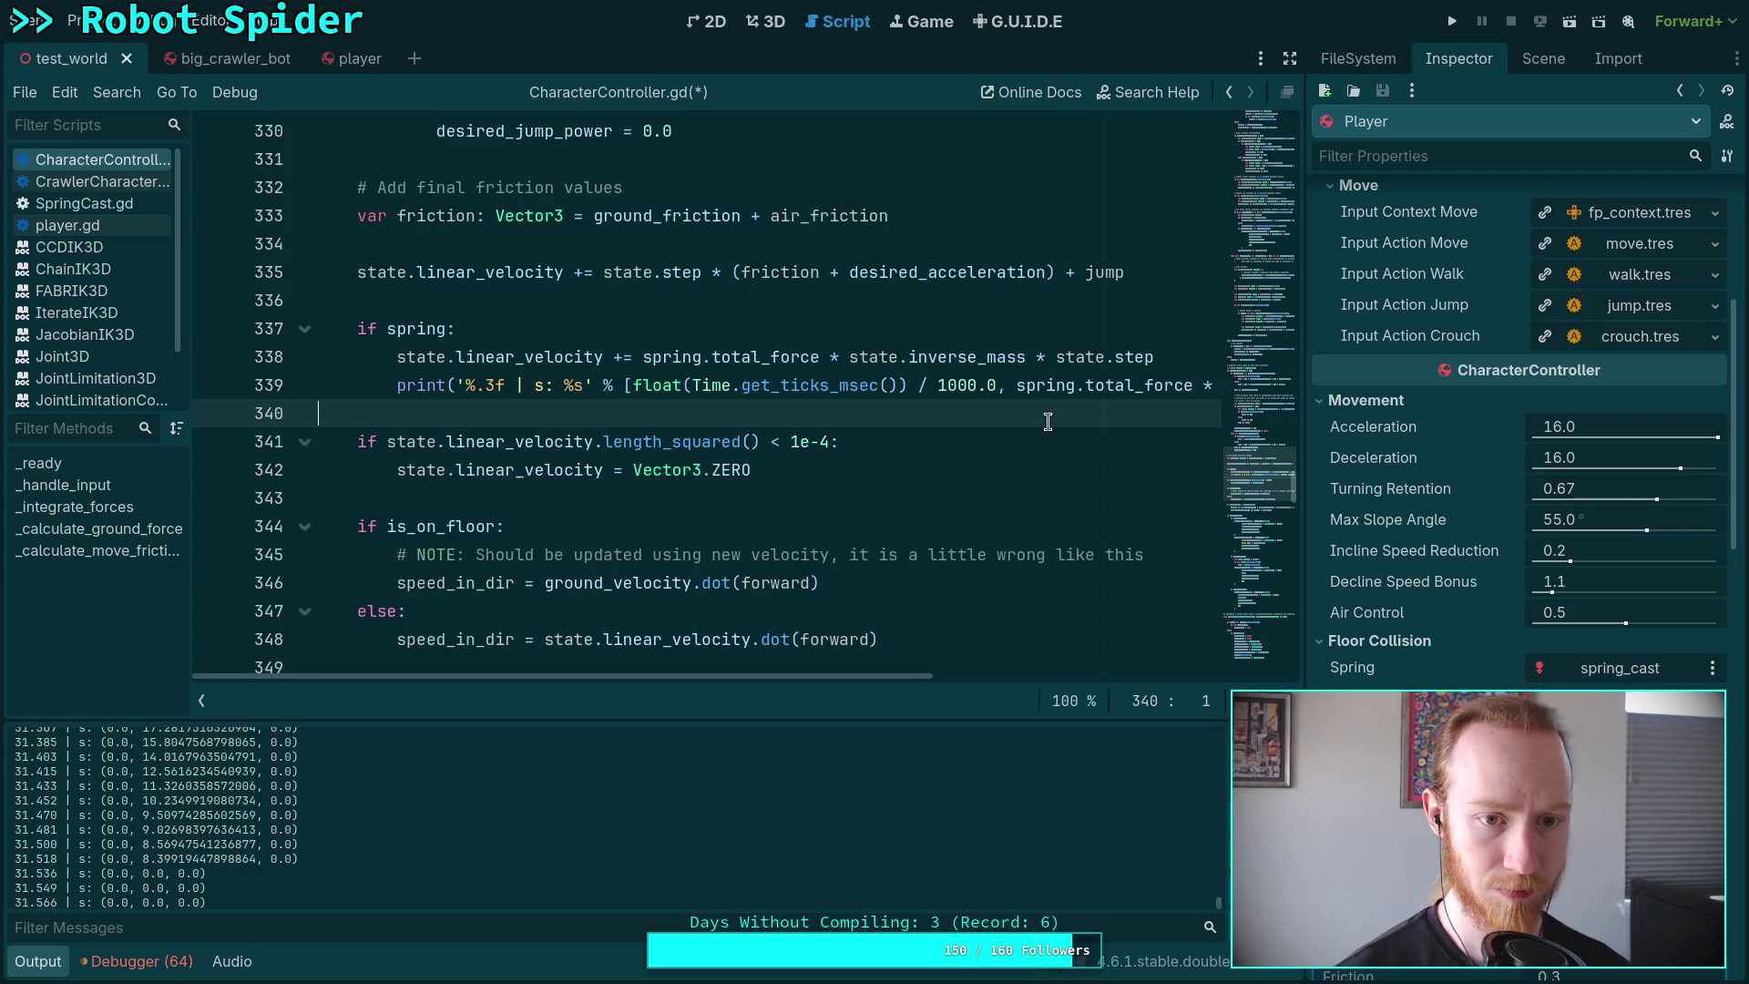
key("Up")
key("Up")
key("Up")
key("ctrl+shift+Return")
key("ctrl+shift+Return")
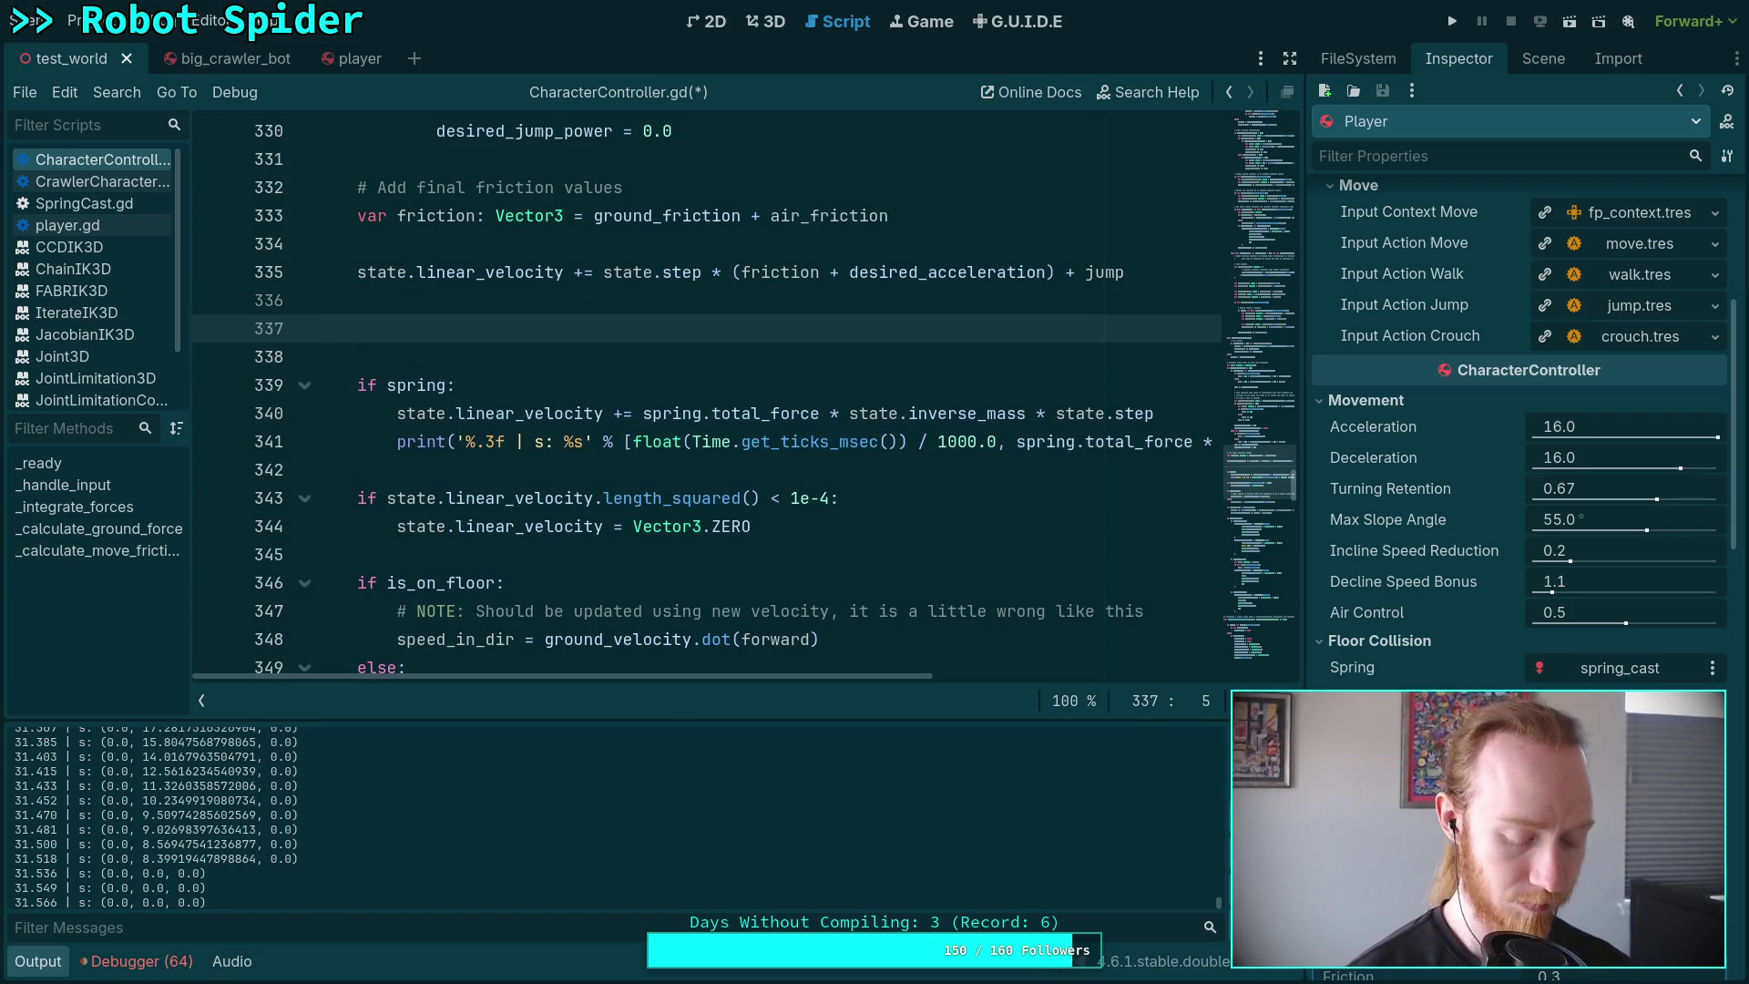
key("ctrl+v")
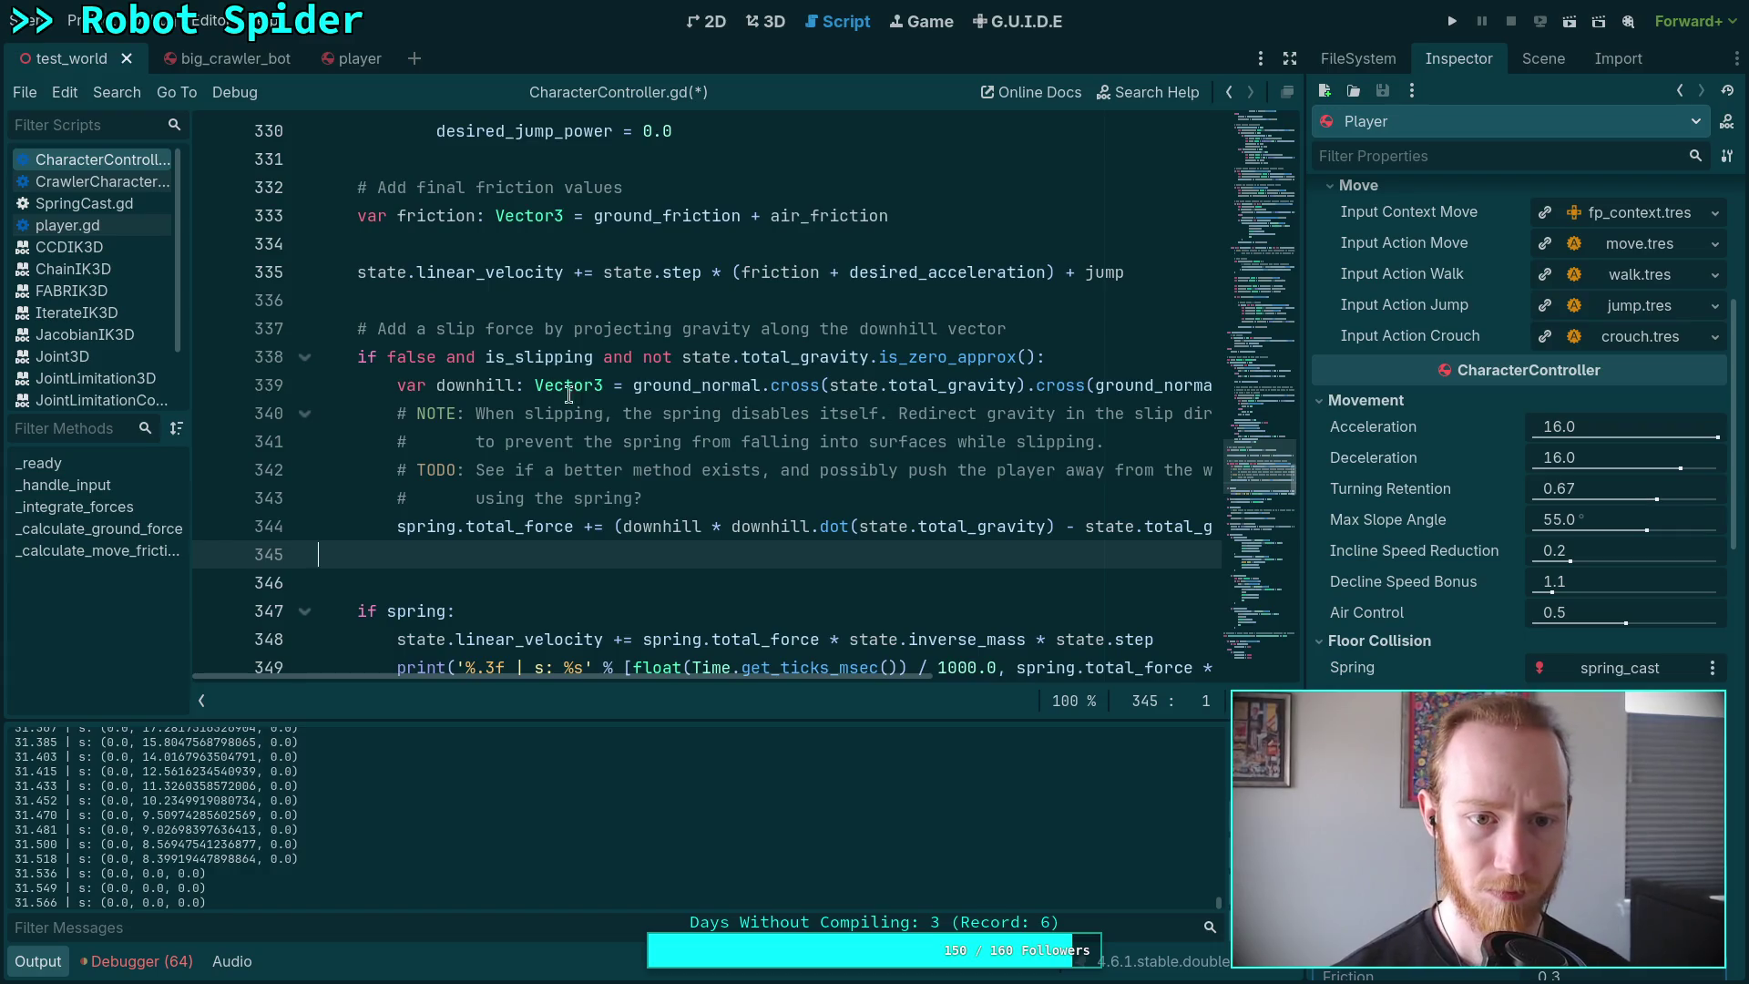
left_click_drag(480, 356, 386, 355)
key("BackSpace")
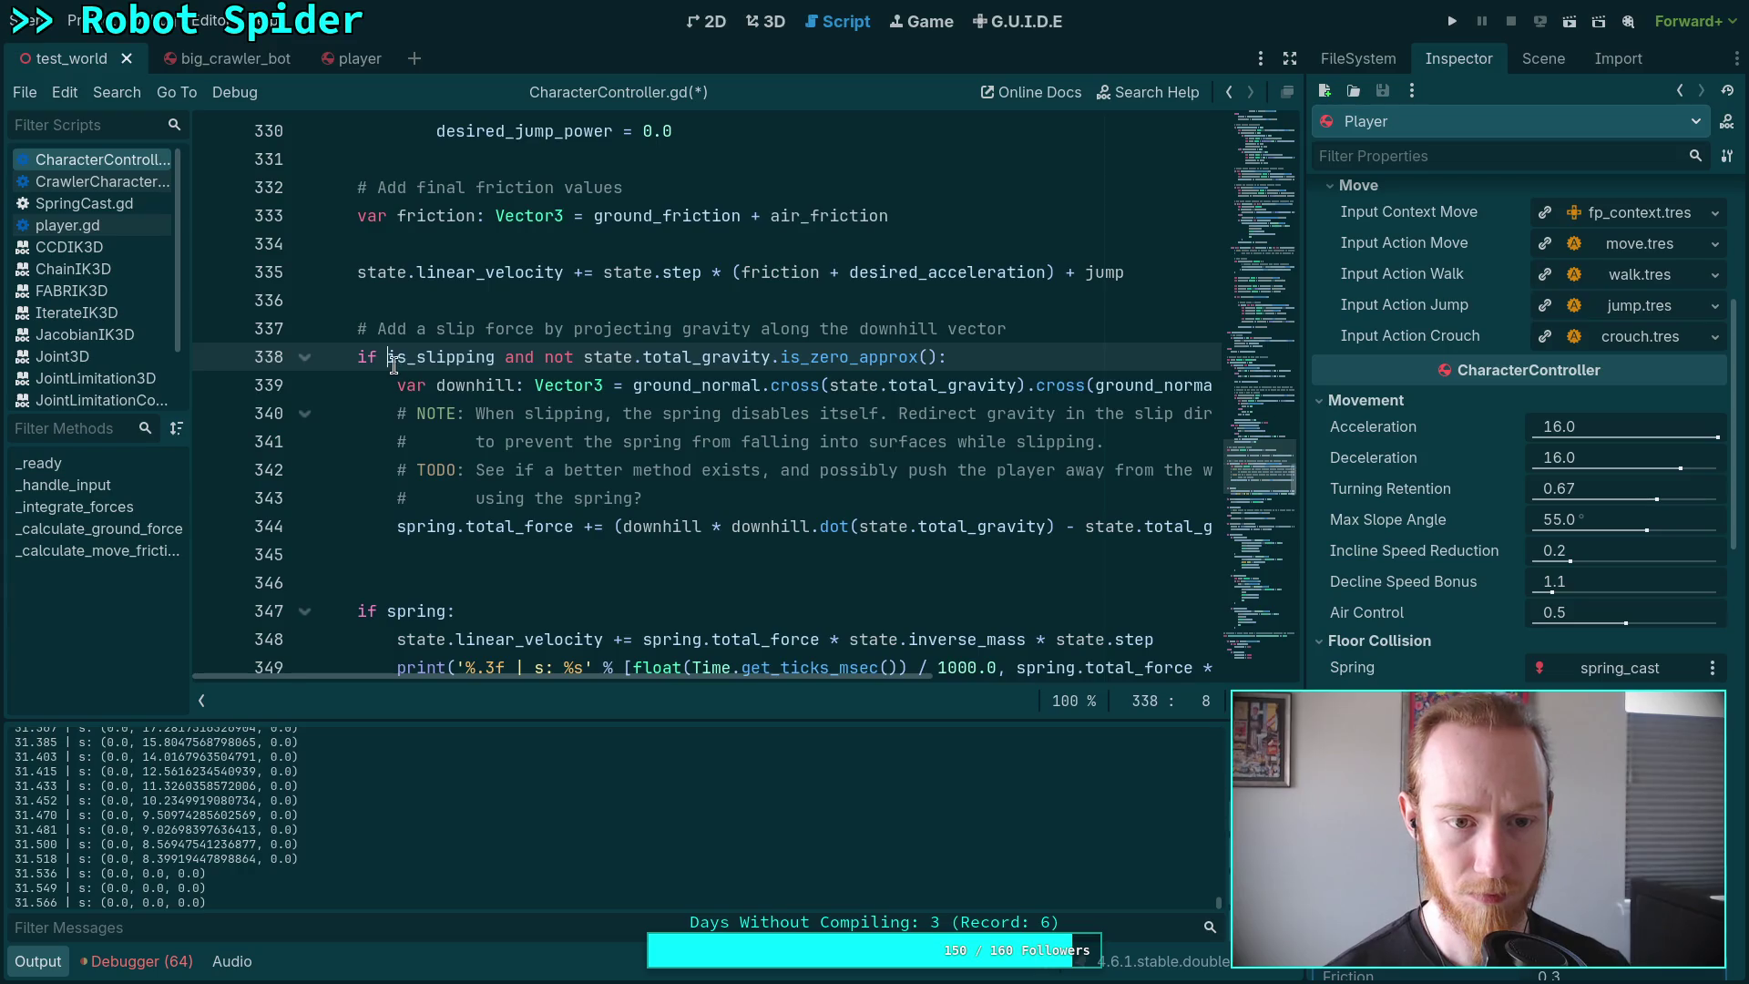
Delete 'is_slipping and ' so line 338 reads 'if not state.total_gravity.is_zero_approx()'.
left_click_drag(387, 356, 547, 362)
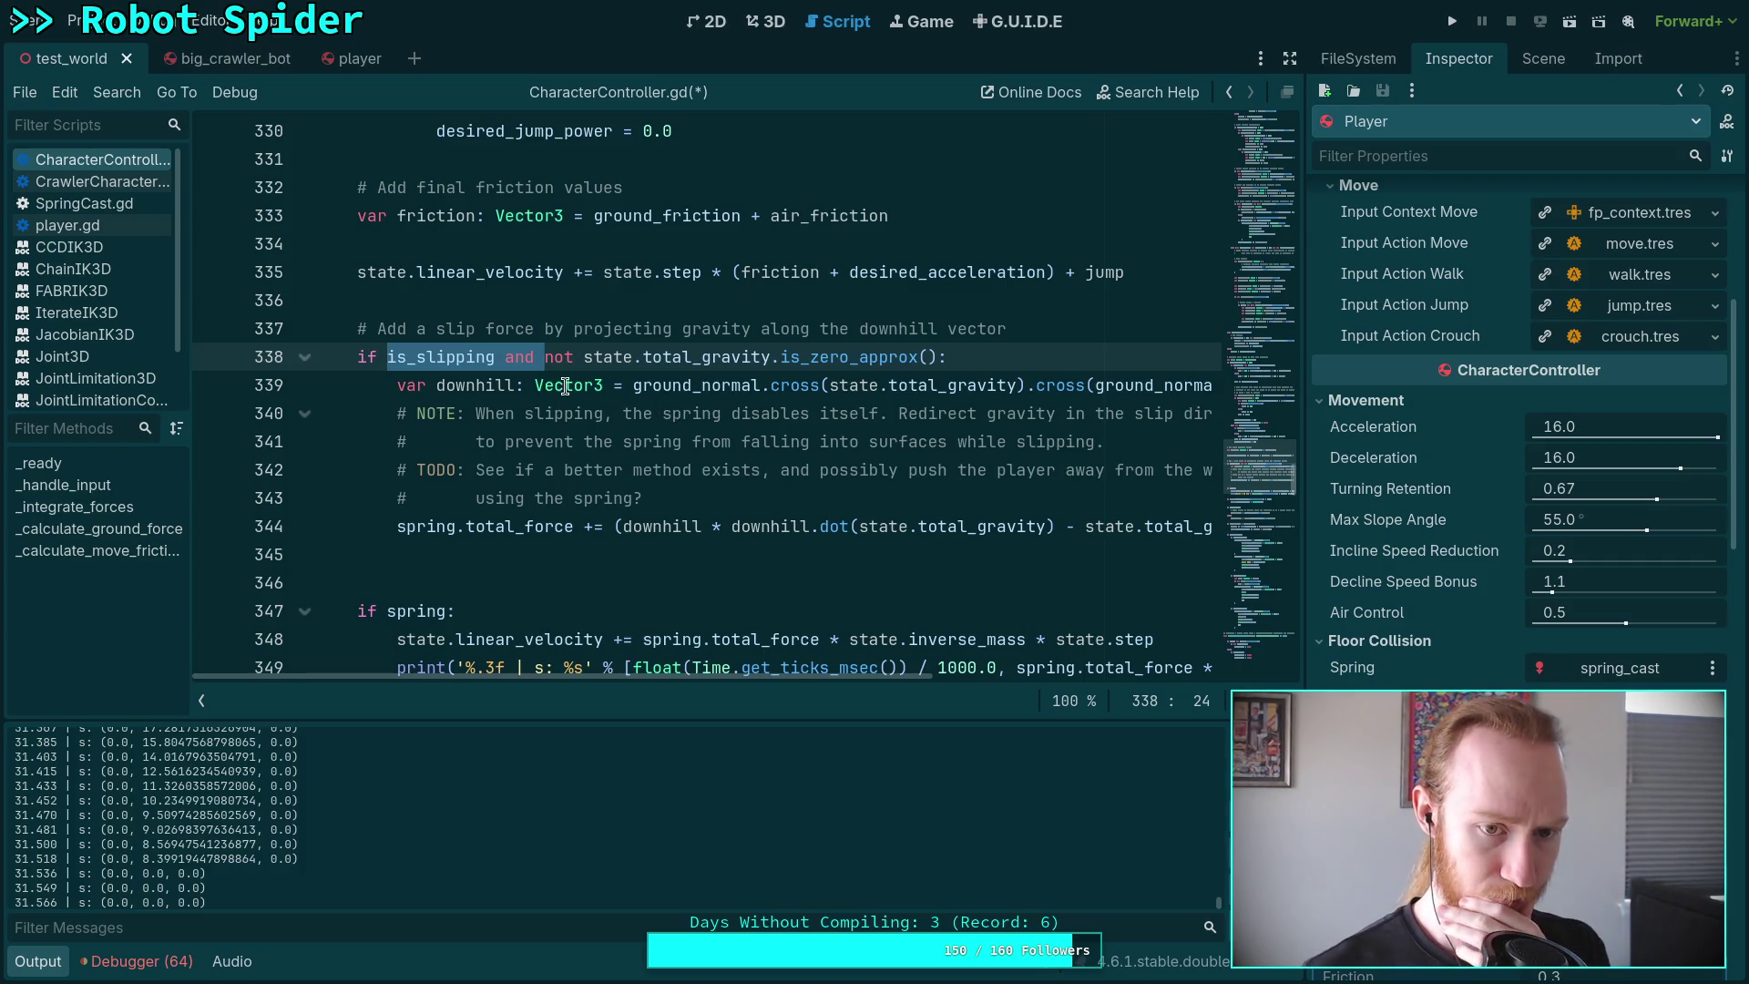
left_click(546, 359)
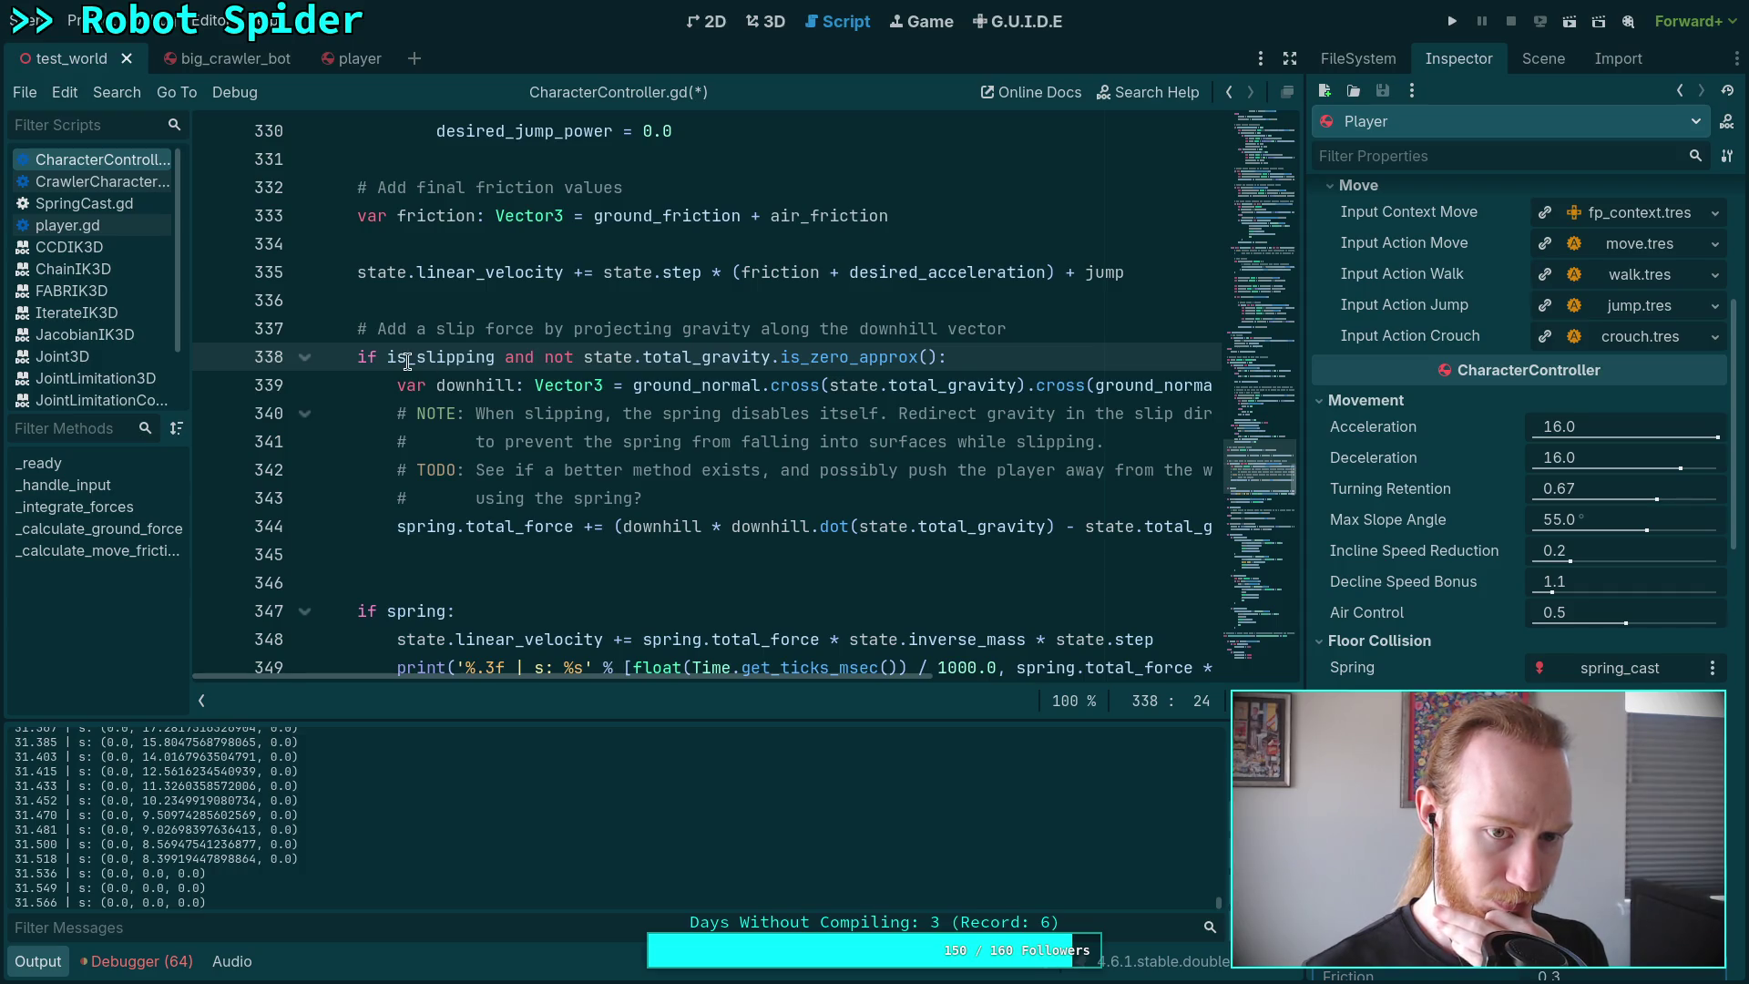
left_click(497, 359)
key("ctrl+shift+Right")
key("ctrl+shift+Right")
left_click(494, 362)
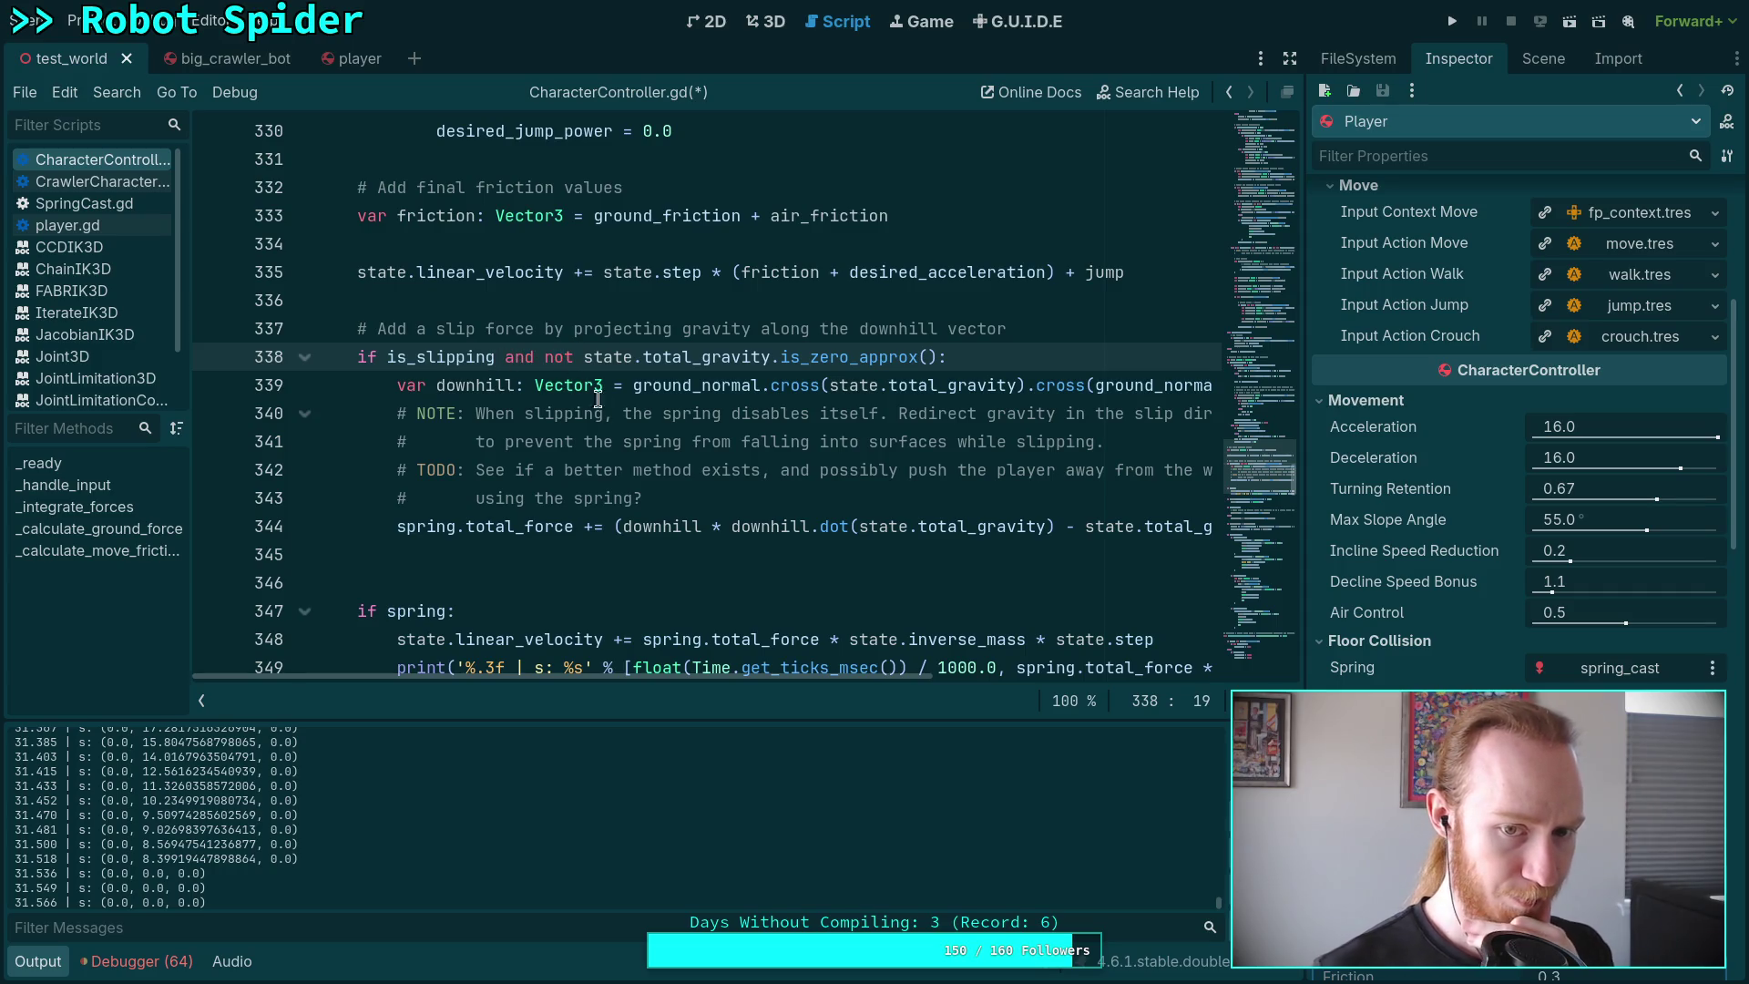
left_click_drag(388, 357, 545, 357)
key("BackSpace")
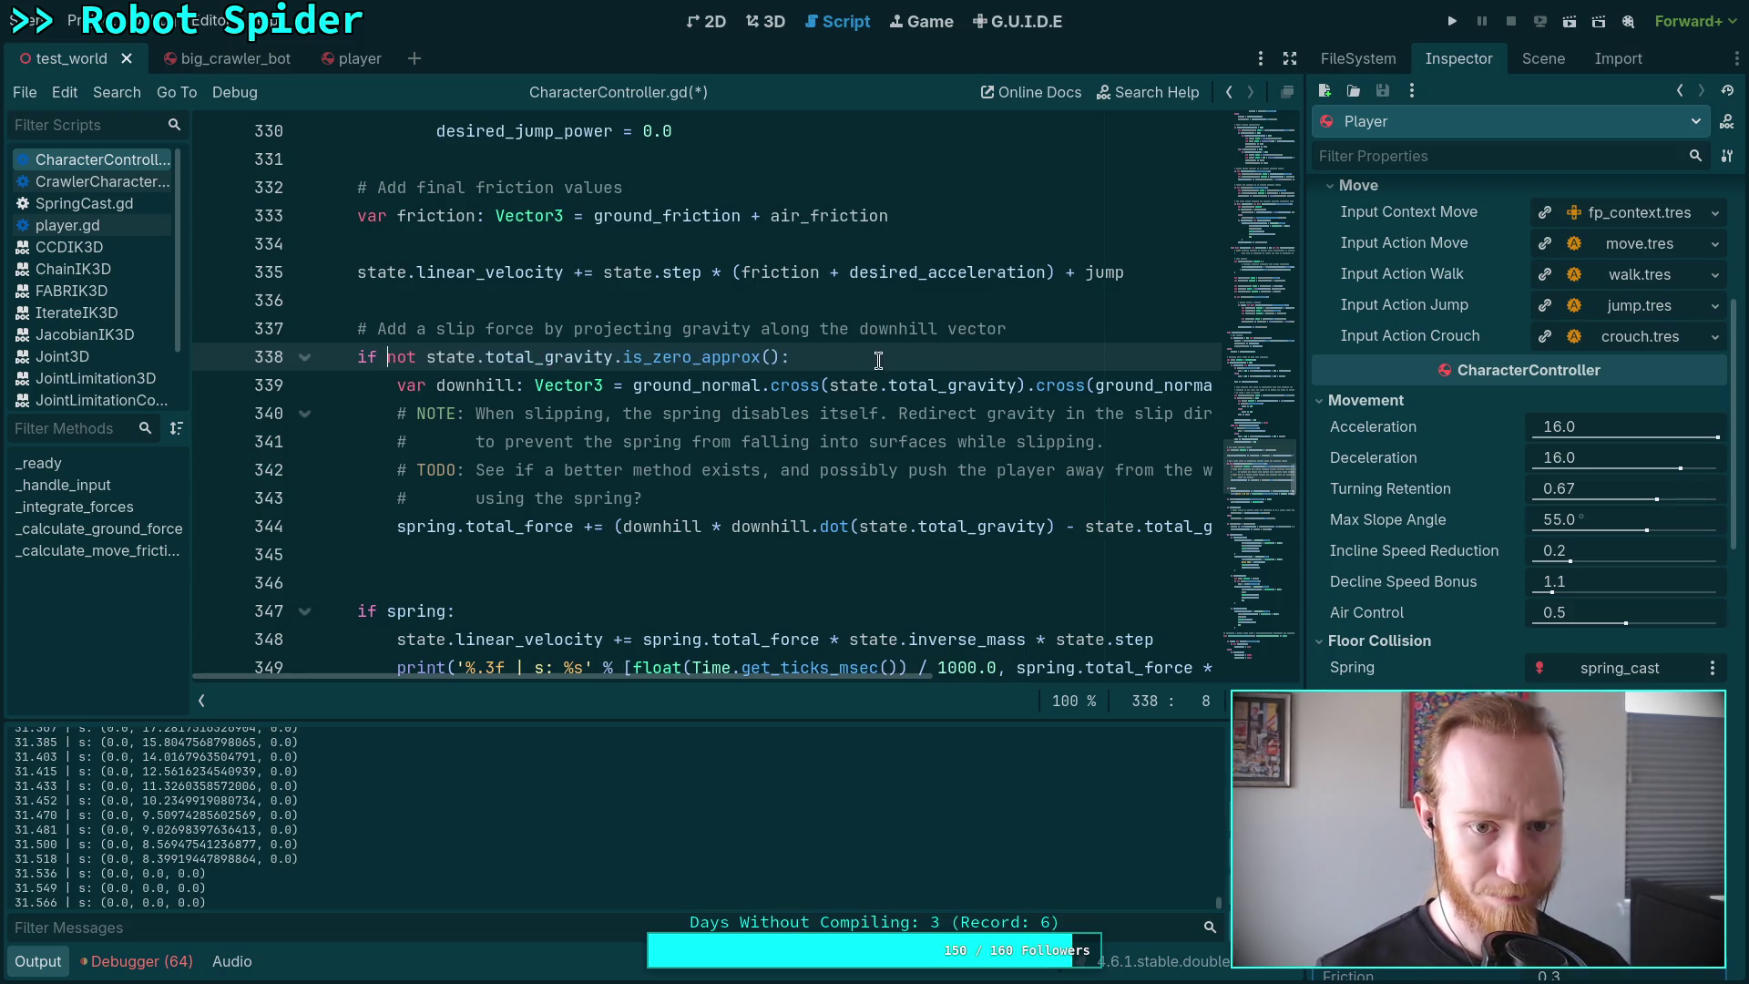
Insert an 'if is_slipping:' line and indent the downhill force lines under it.
left_click(885, 358)
key("Return")
type("if is_s")
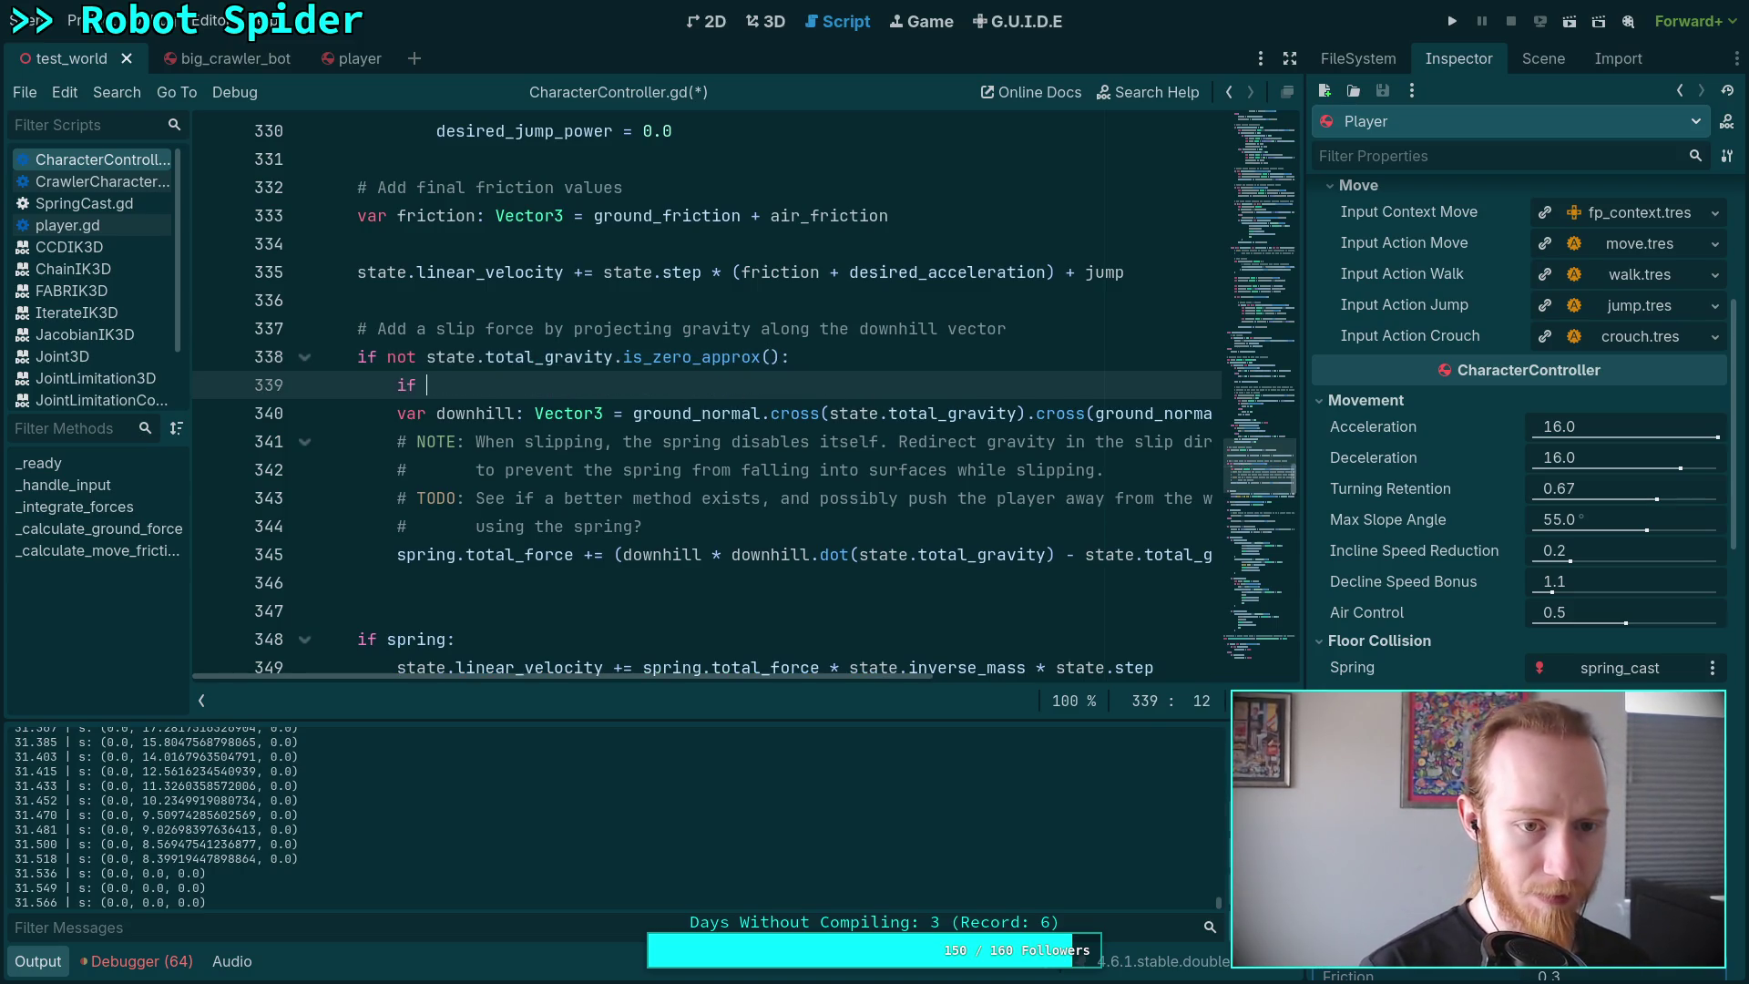
key("Return")
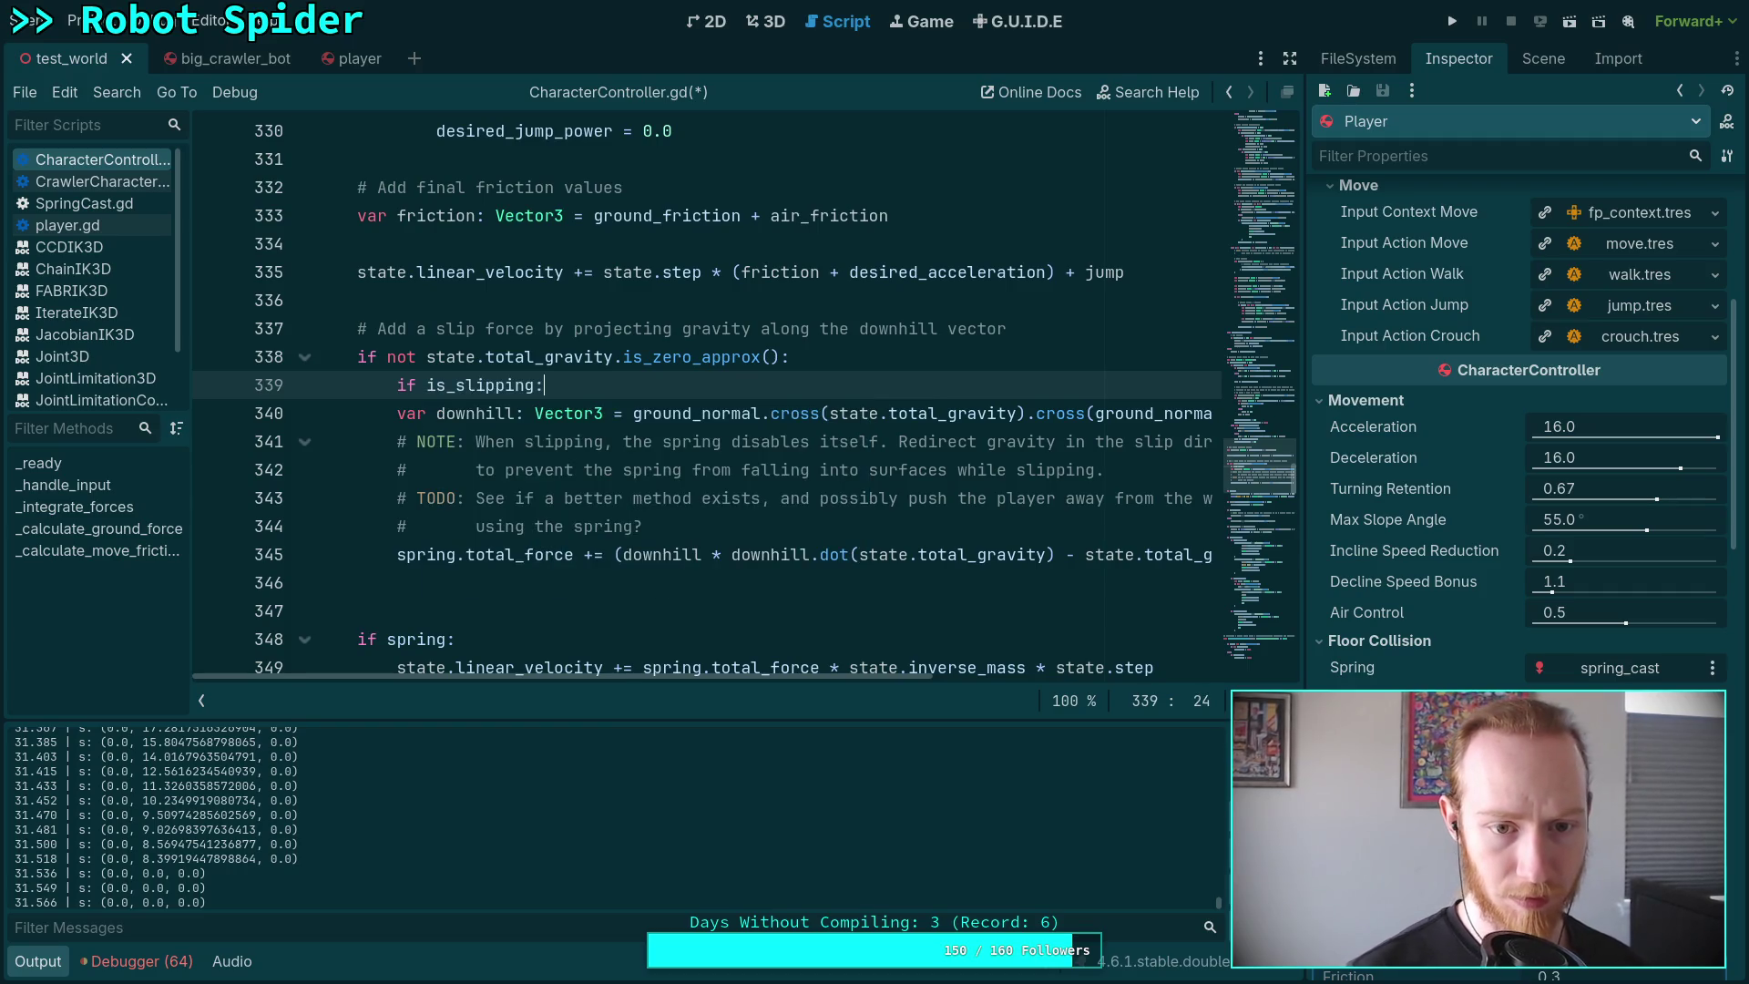
key("Down")
key("Home")
key("shift+Down")
key("shift+Down")
key("shift+Down")
key("Tab")
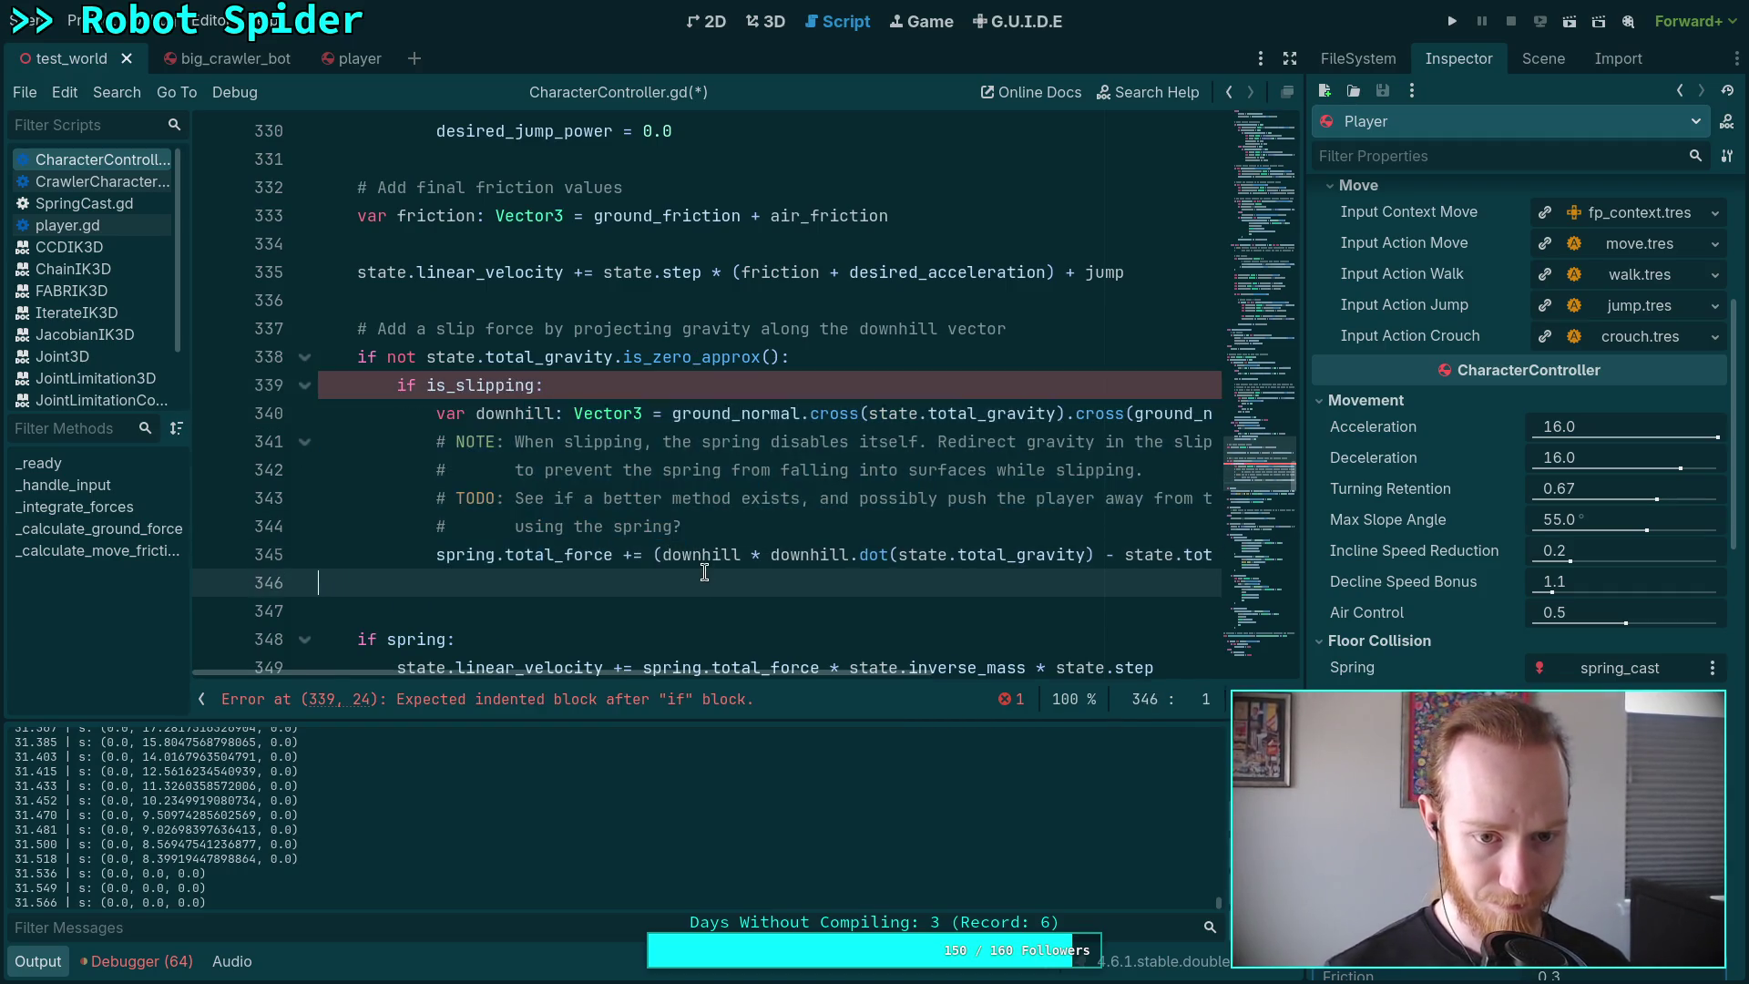
key("End")
Add an else branch with 'state.linear_velocity += state.step * state.total_gravity'.
key("Tab")
type("else:")
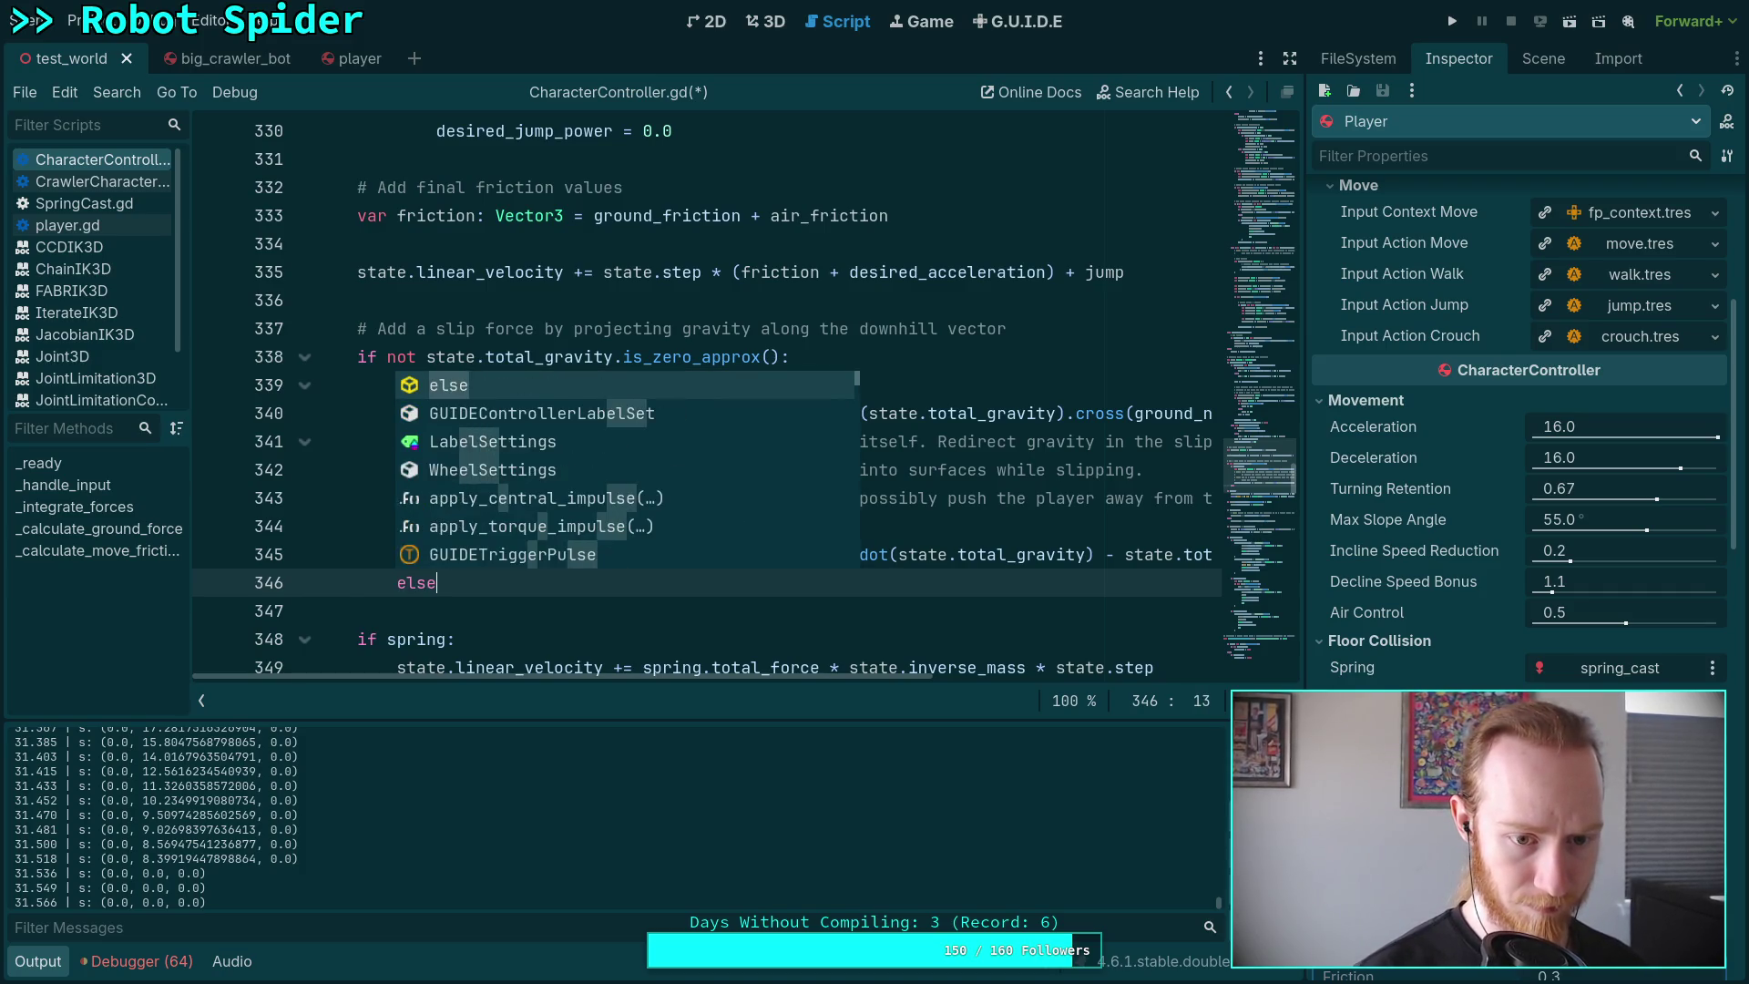
key("Return")
type("state.lin")
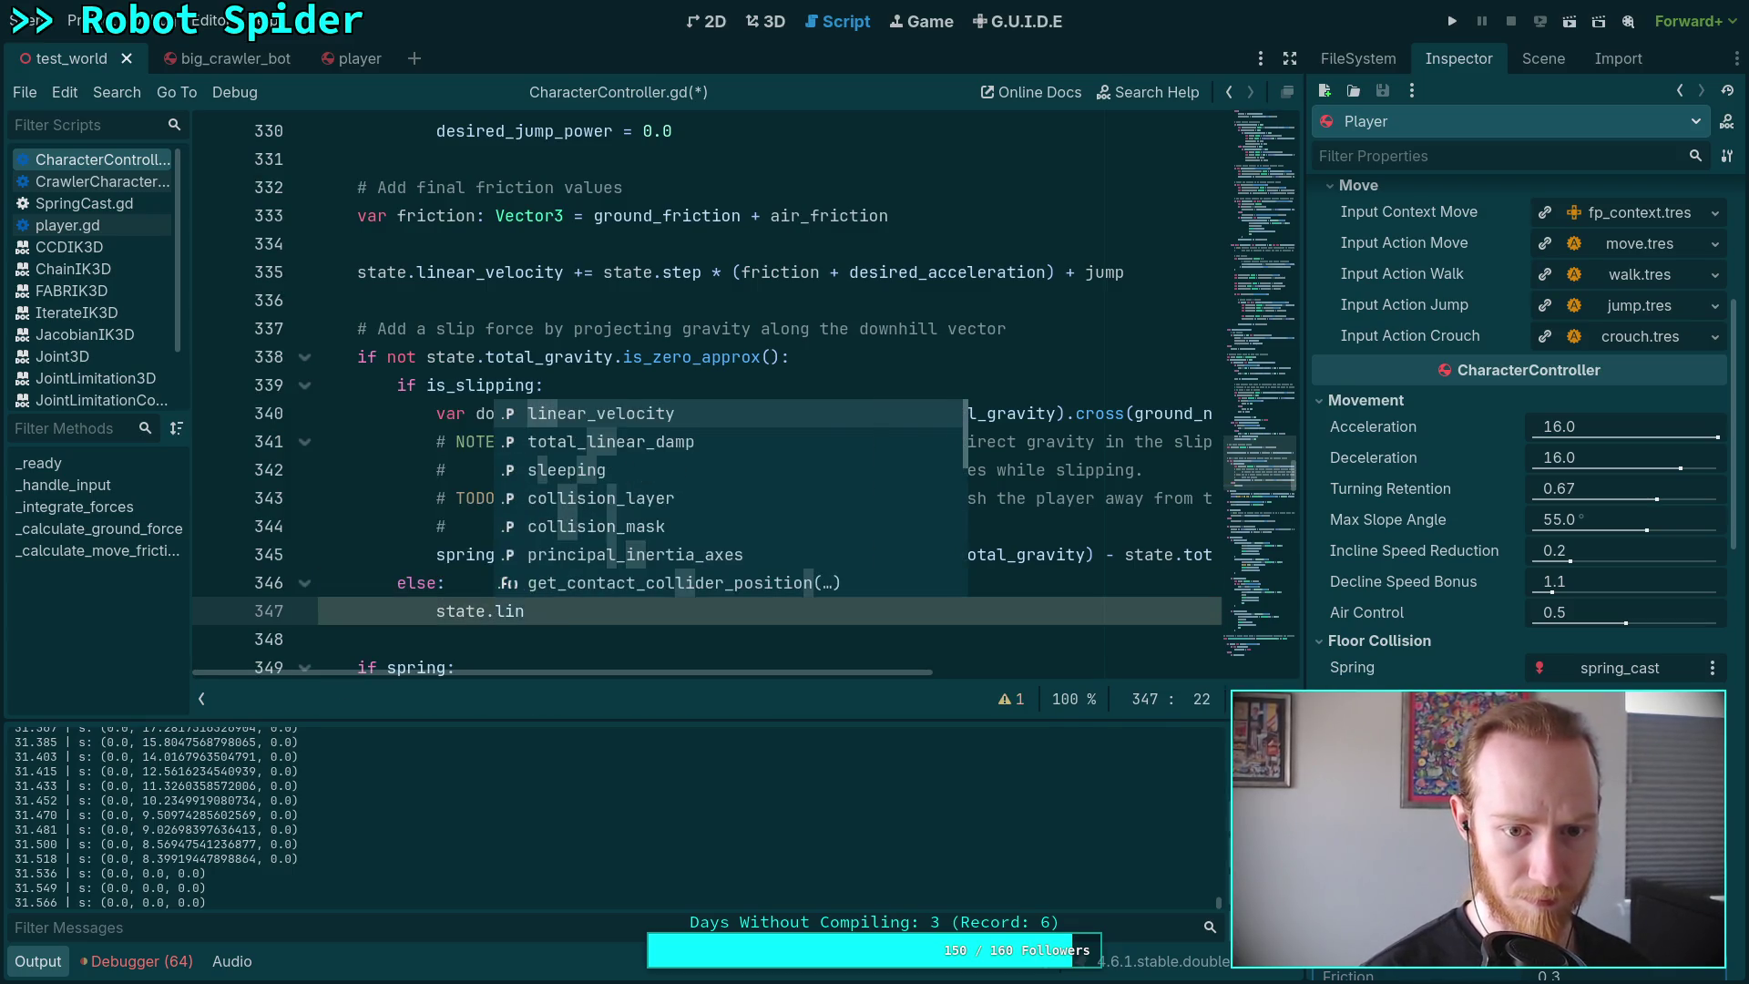
key("Return")
type("= state.")
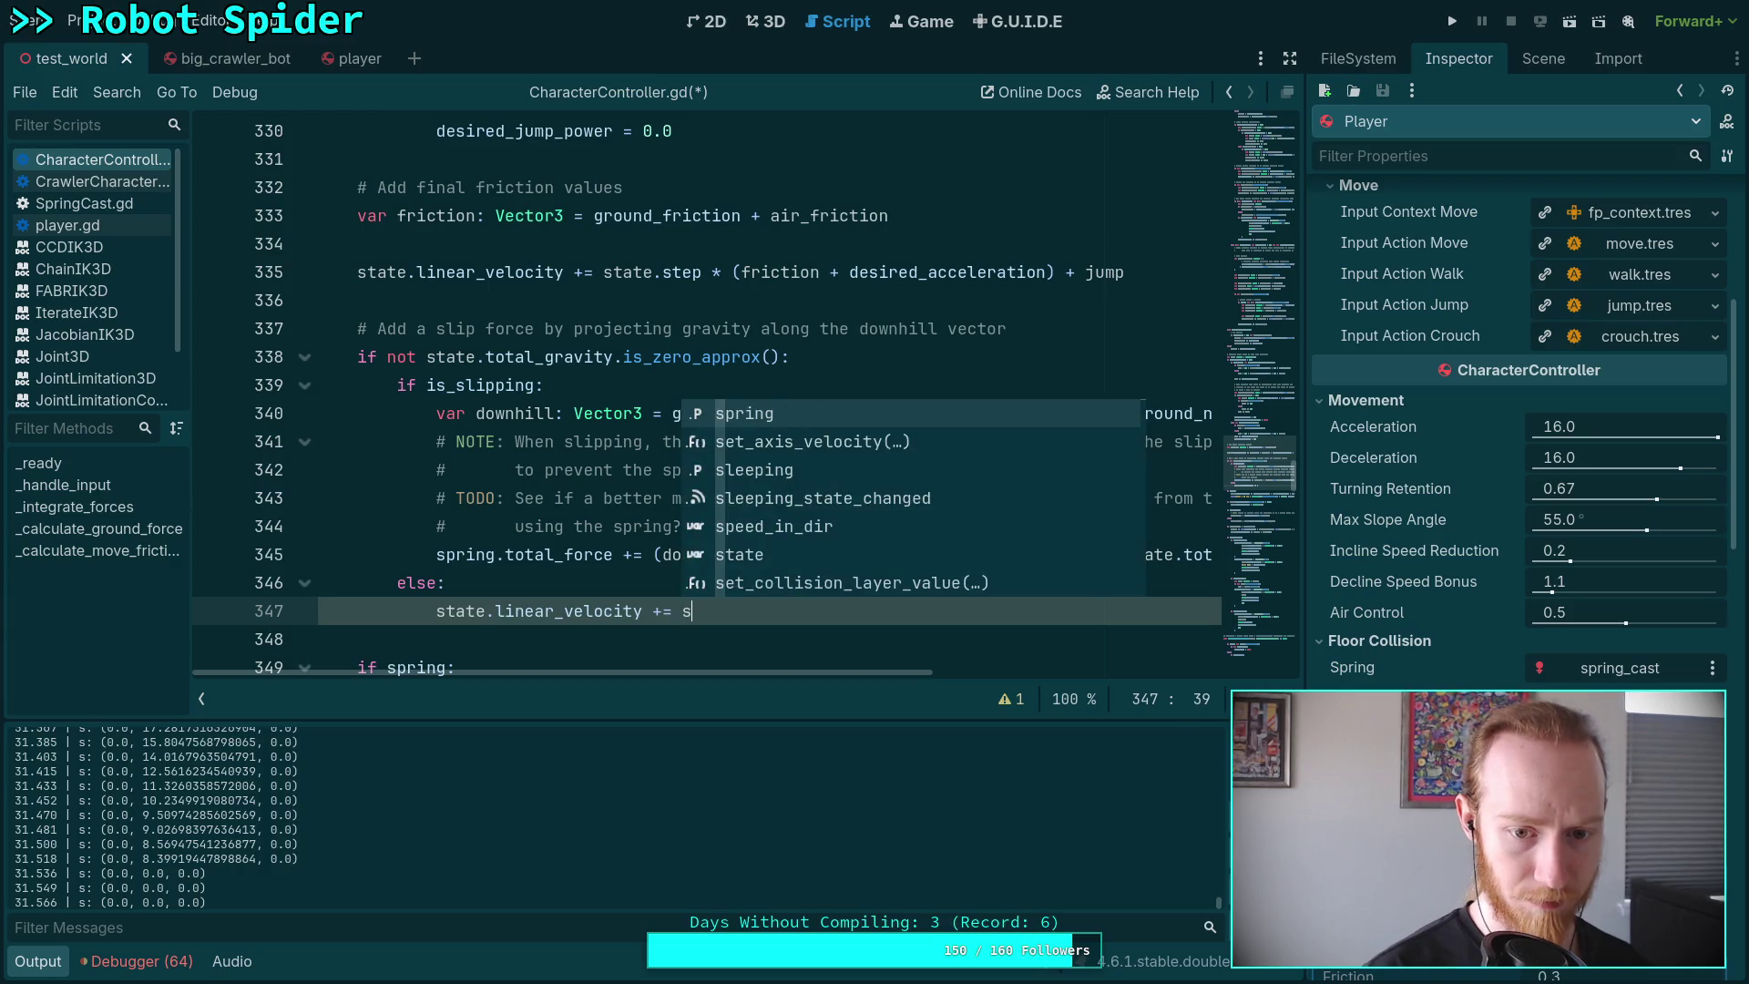
type("step * ")
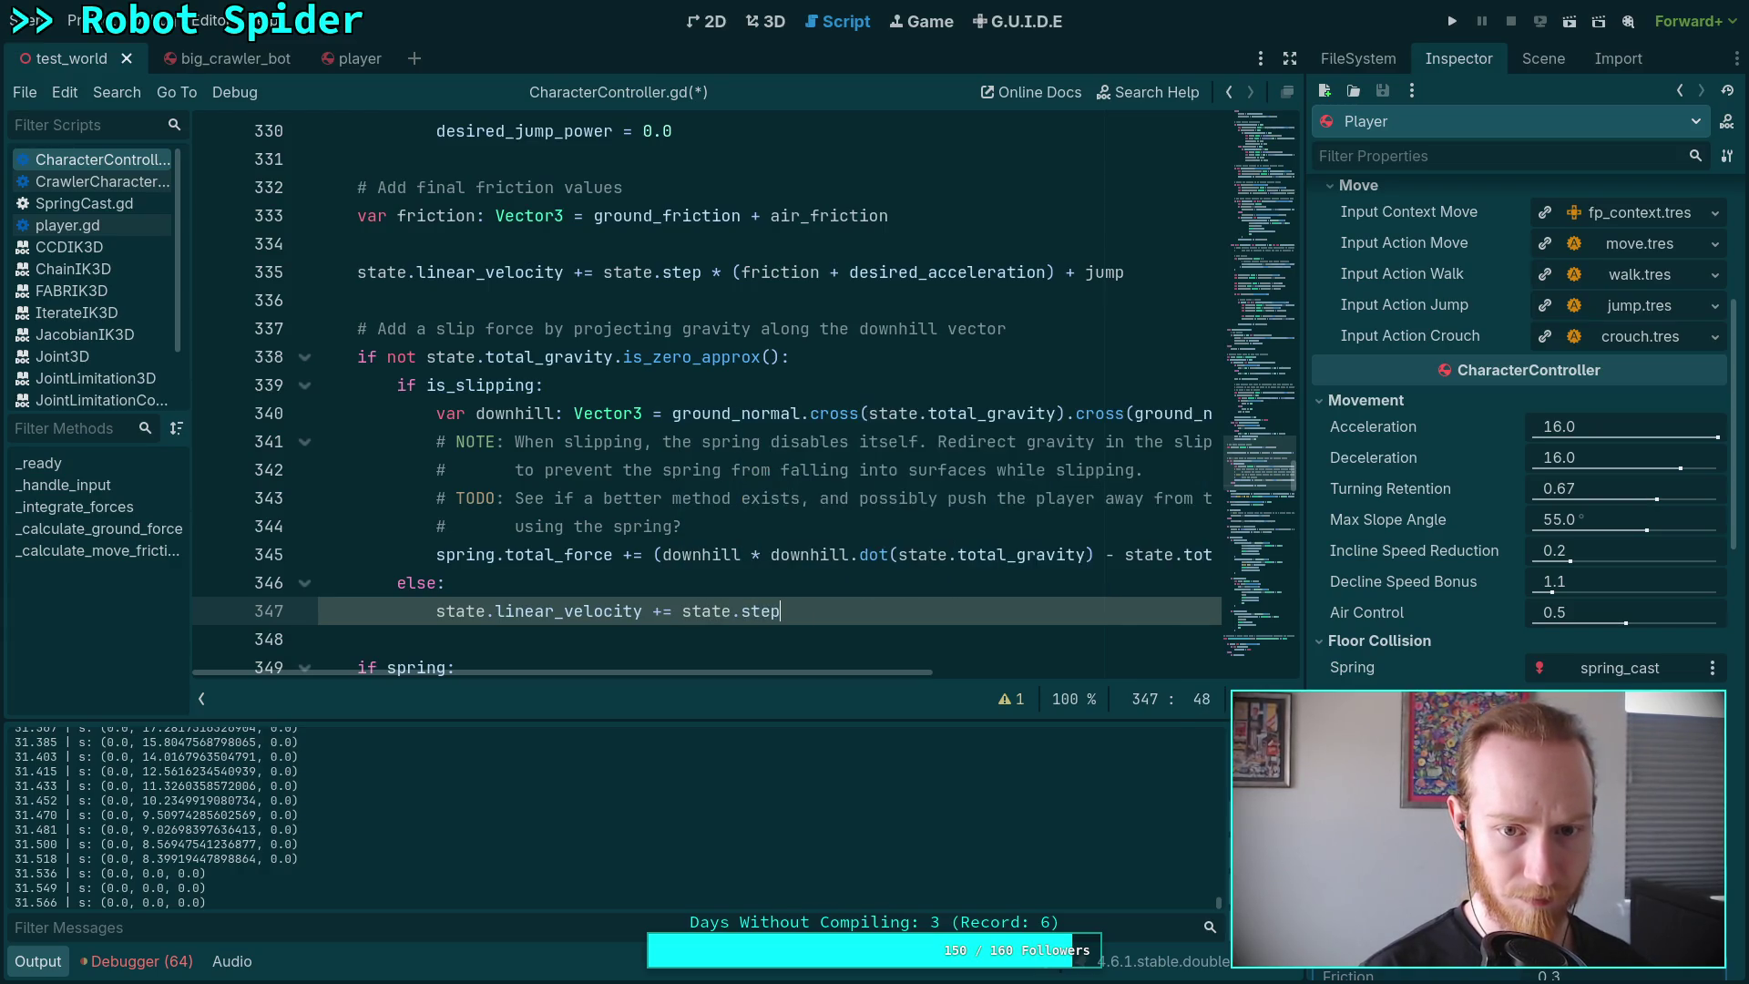
type("state.tot")
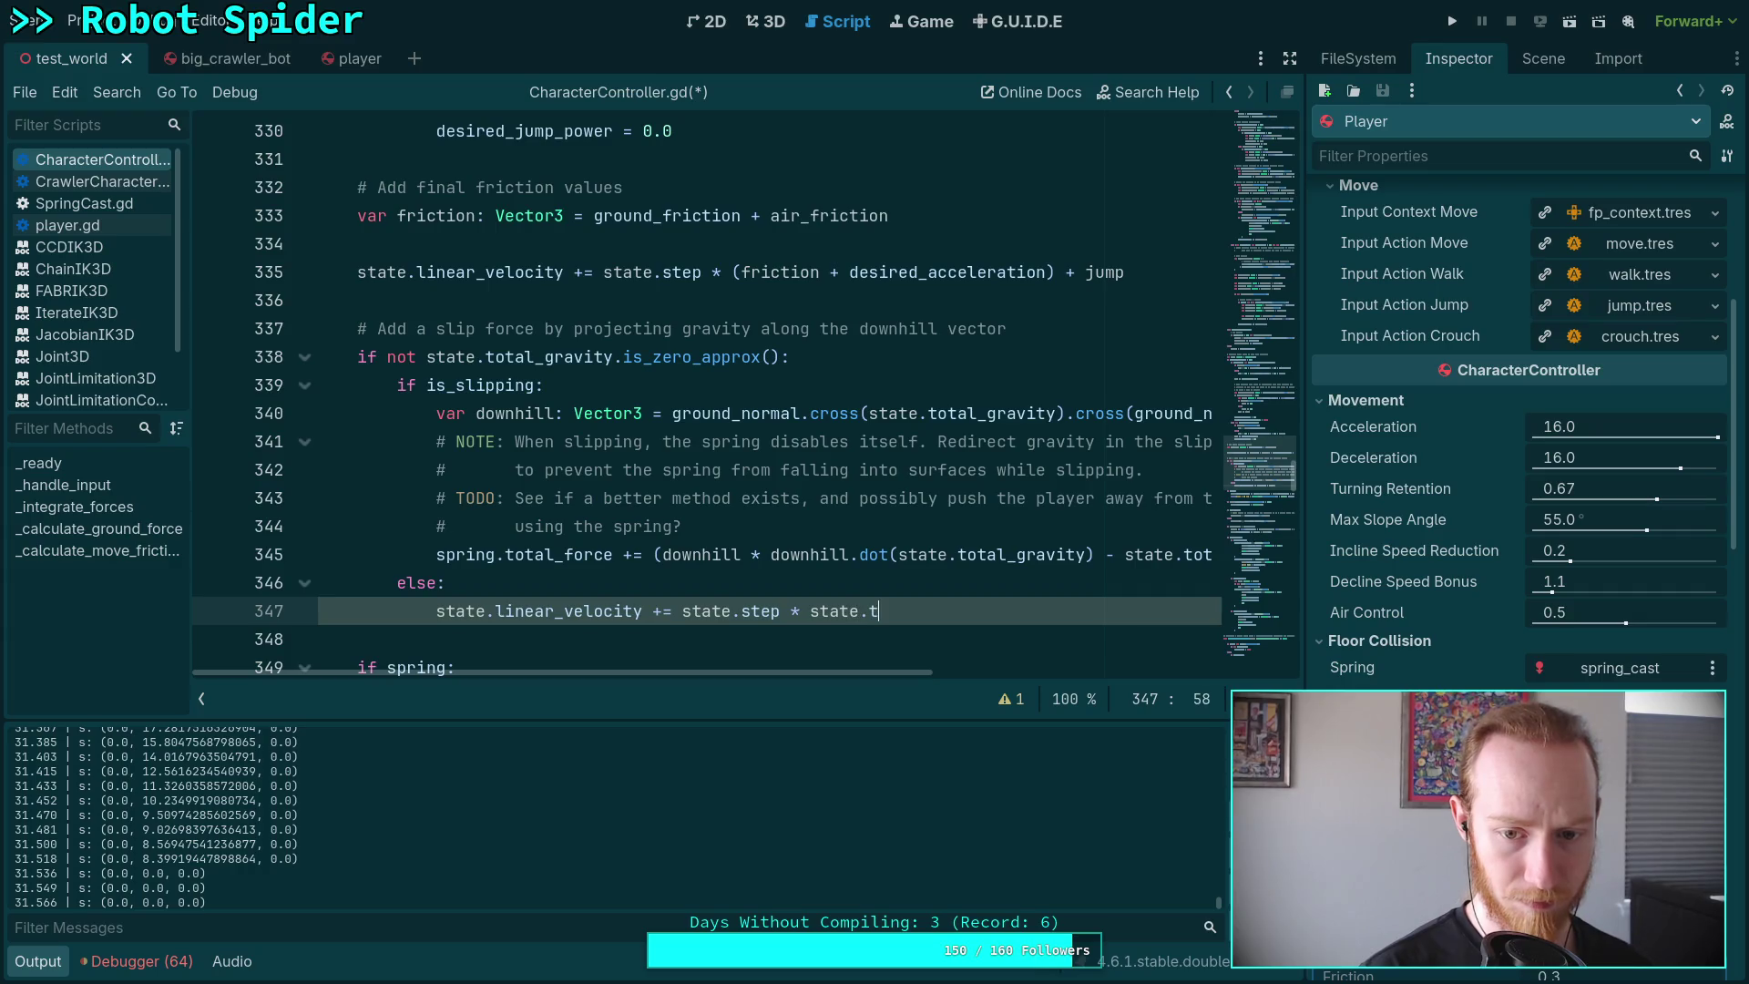
key("Down")
key("Return")
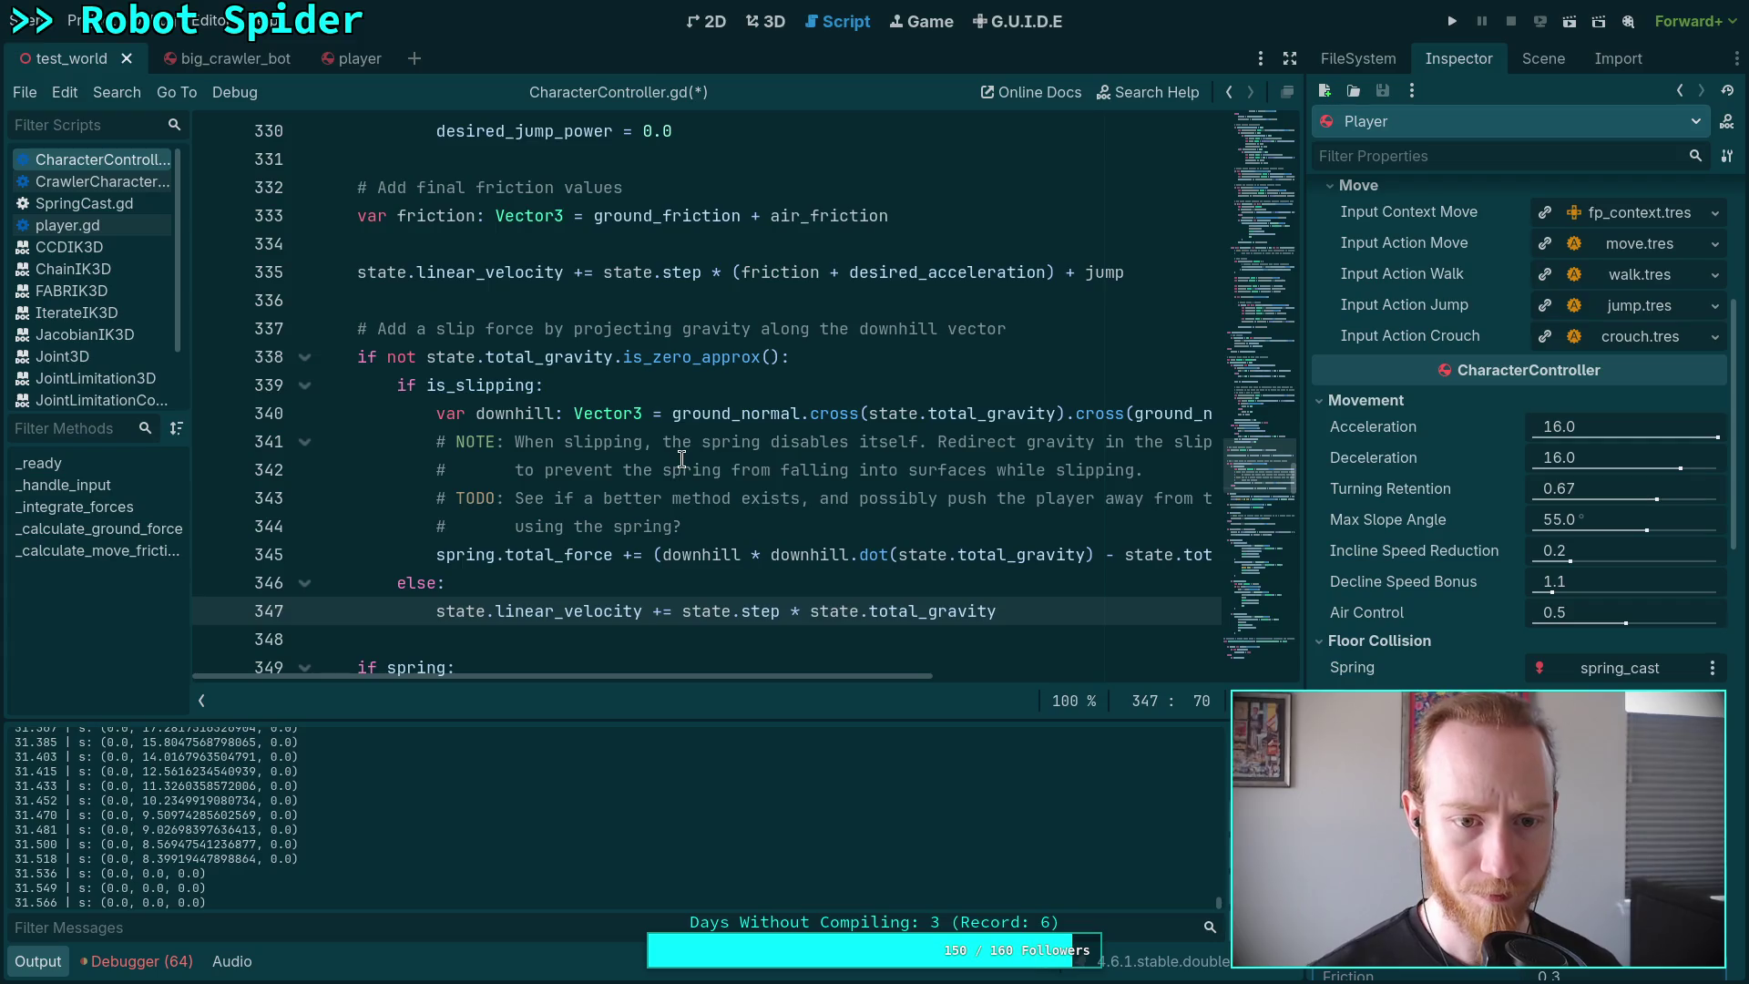
left_click_drag(434, 557, 612, 557)
Rewrite line 345 onto linear_velocity, dropping the parentheses and '- state.total_gravity) * mass'.
type("state.li")
key("Return")
left_click_drag(776, 674, 914, 675)
left_click(484, 558)
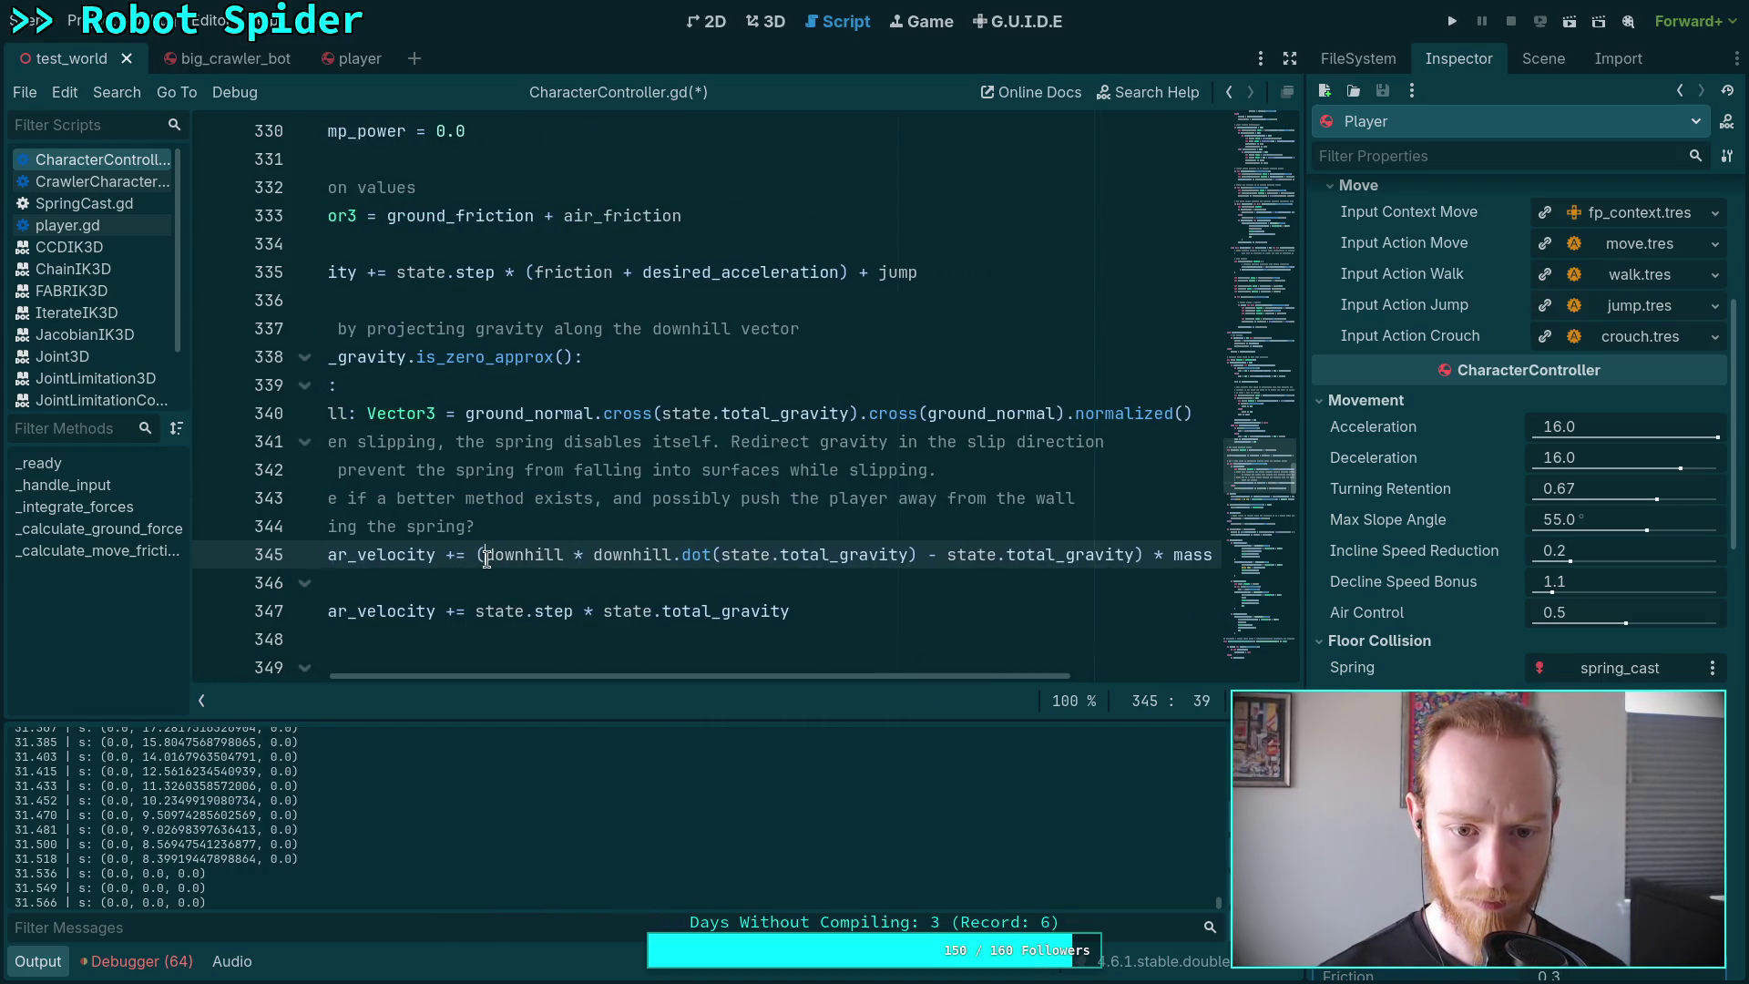
key("BackSpace")
left_click(901, 560)
left_click(938, 565)
left_click_drag(913, 557, 1204, 557)
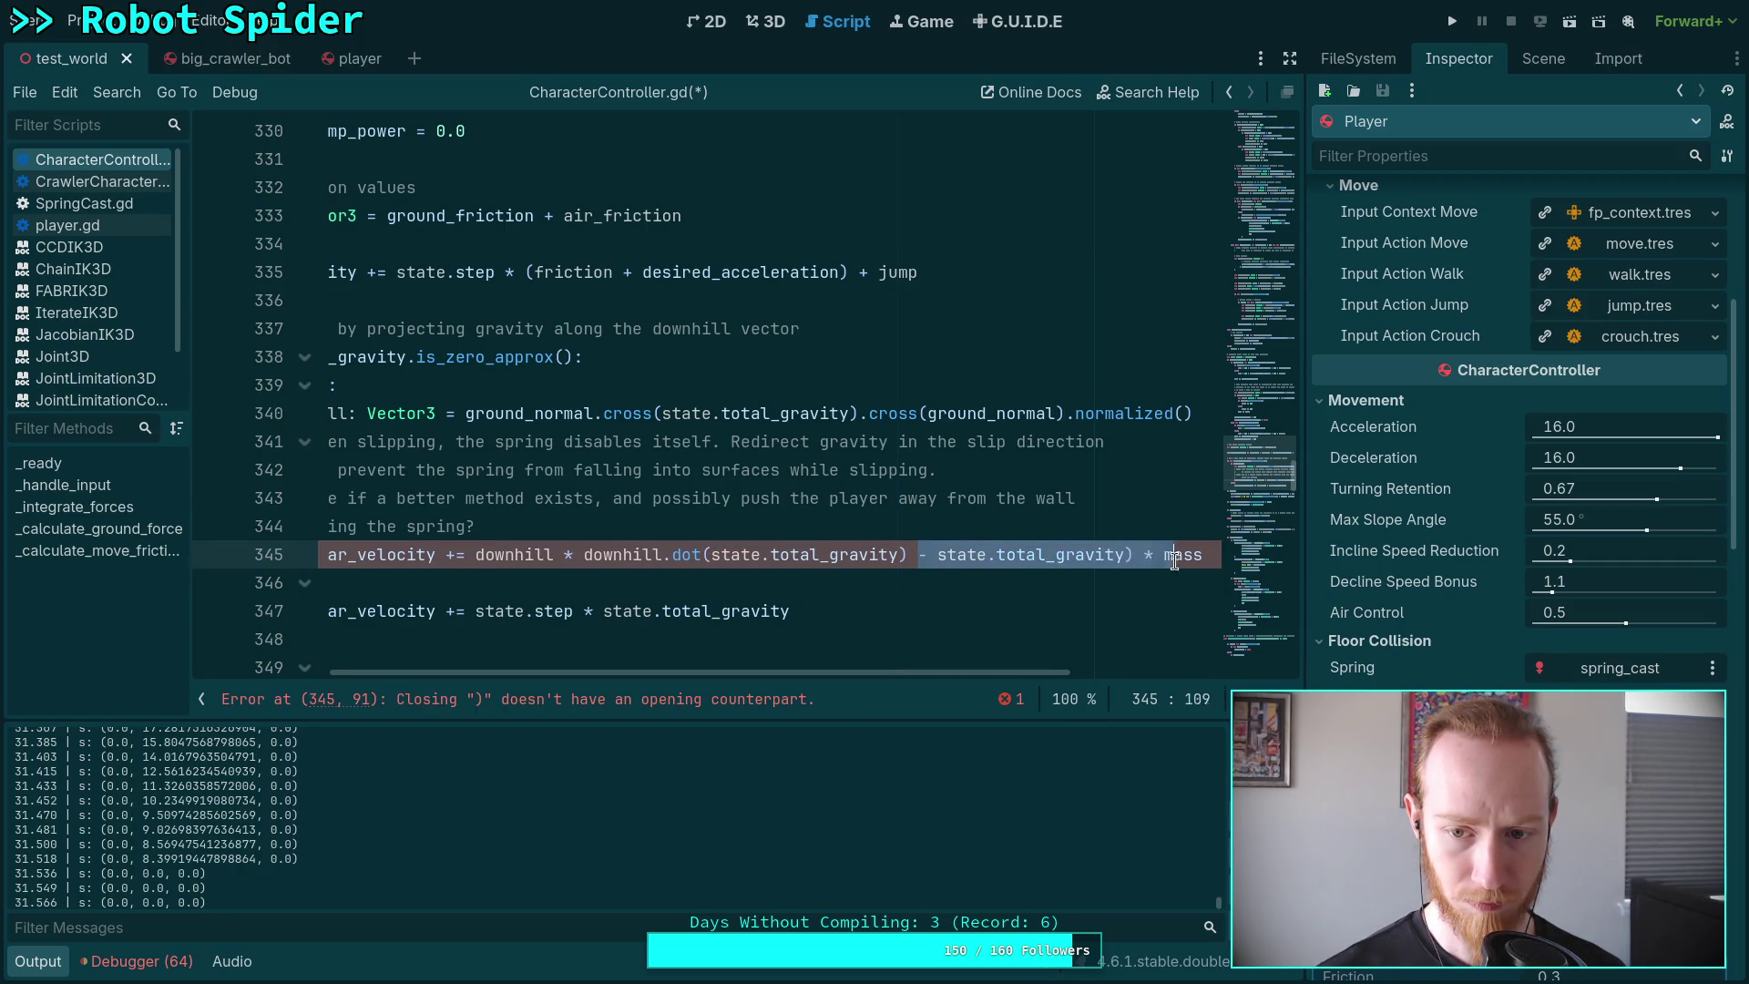
key("BackSpace")
Delete the NOTE/TODO slipping comment lines 341–344 and save the script.
left_click_drag(943, 675, 797, 644)
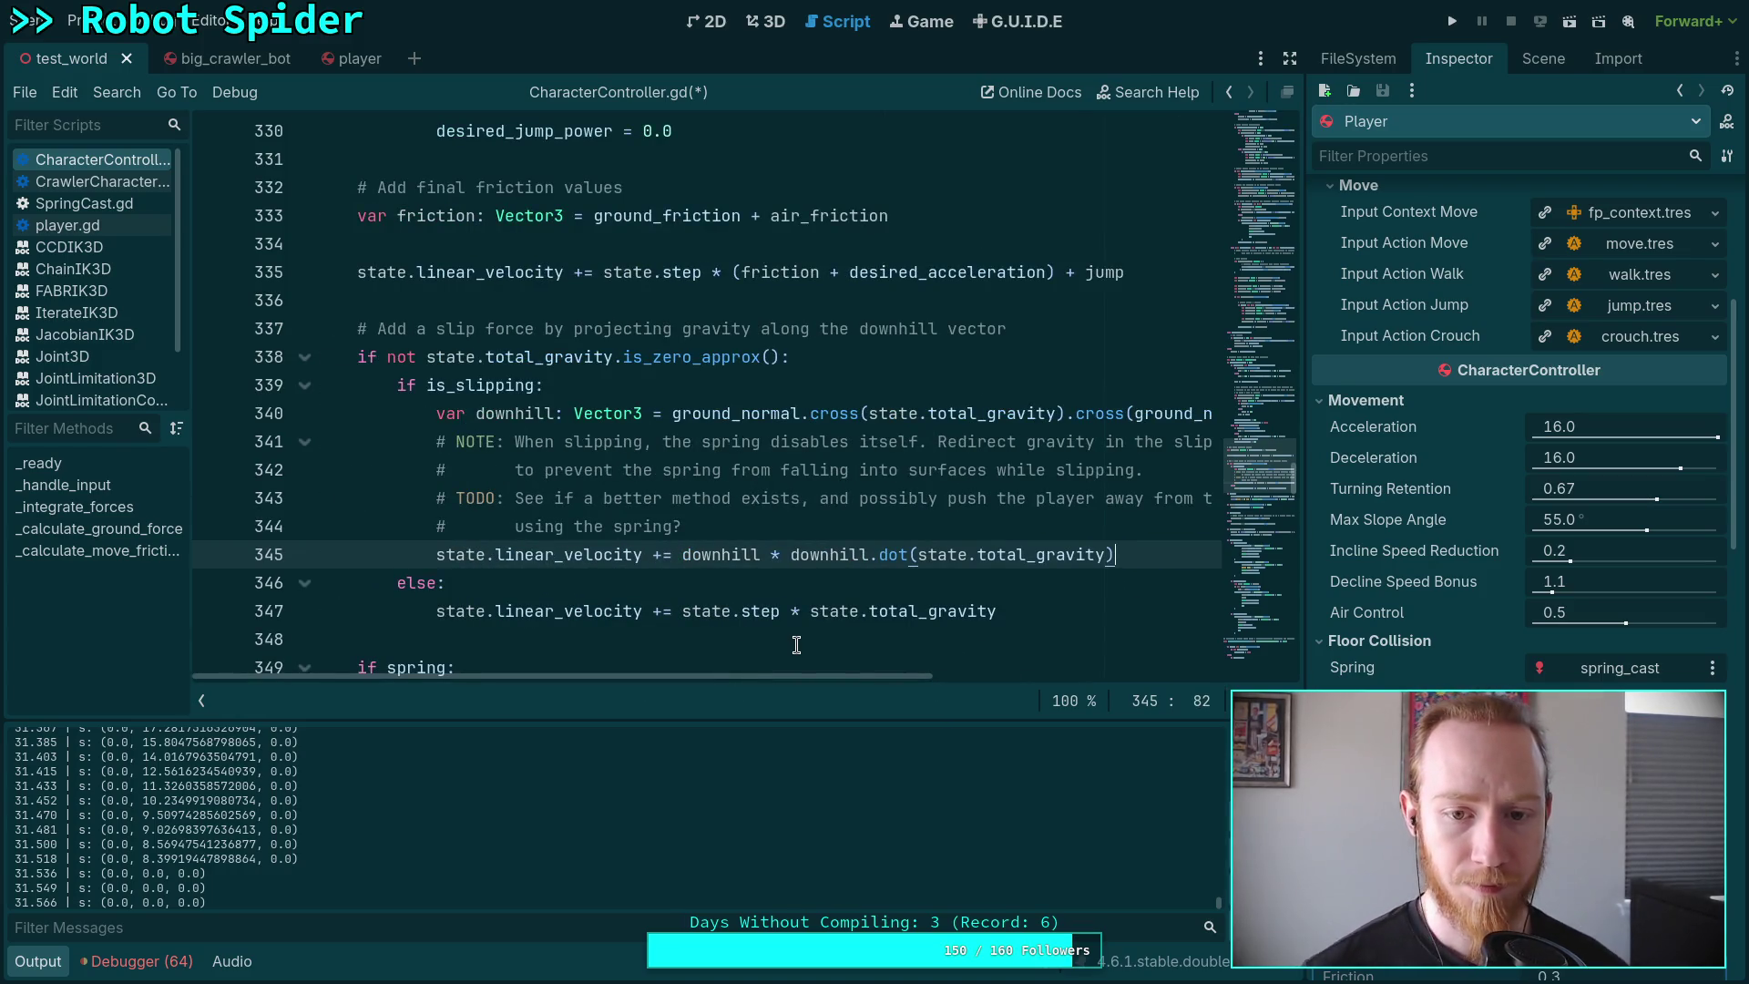
left_click_drag(784, 527, 559, 498)
left_click_drag(691, 527, 435, 442)
key("BackSpace")
key("BackSpace")
key("BackSpace")
key("BackSpace")
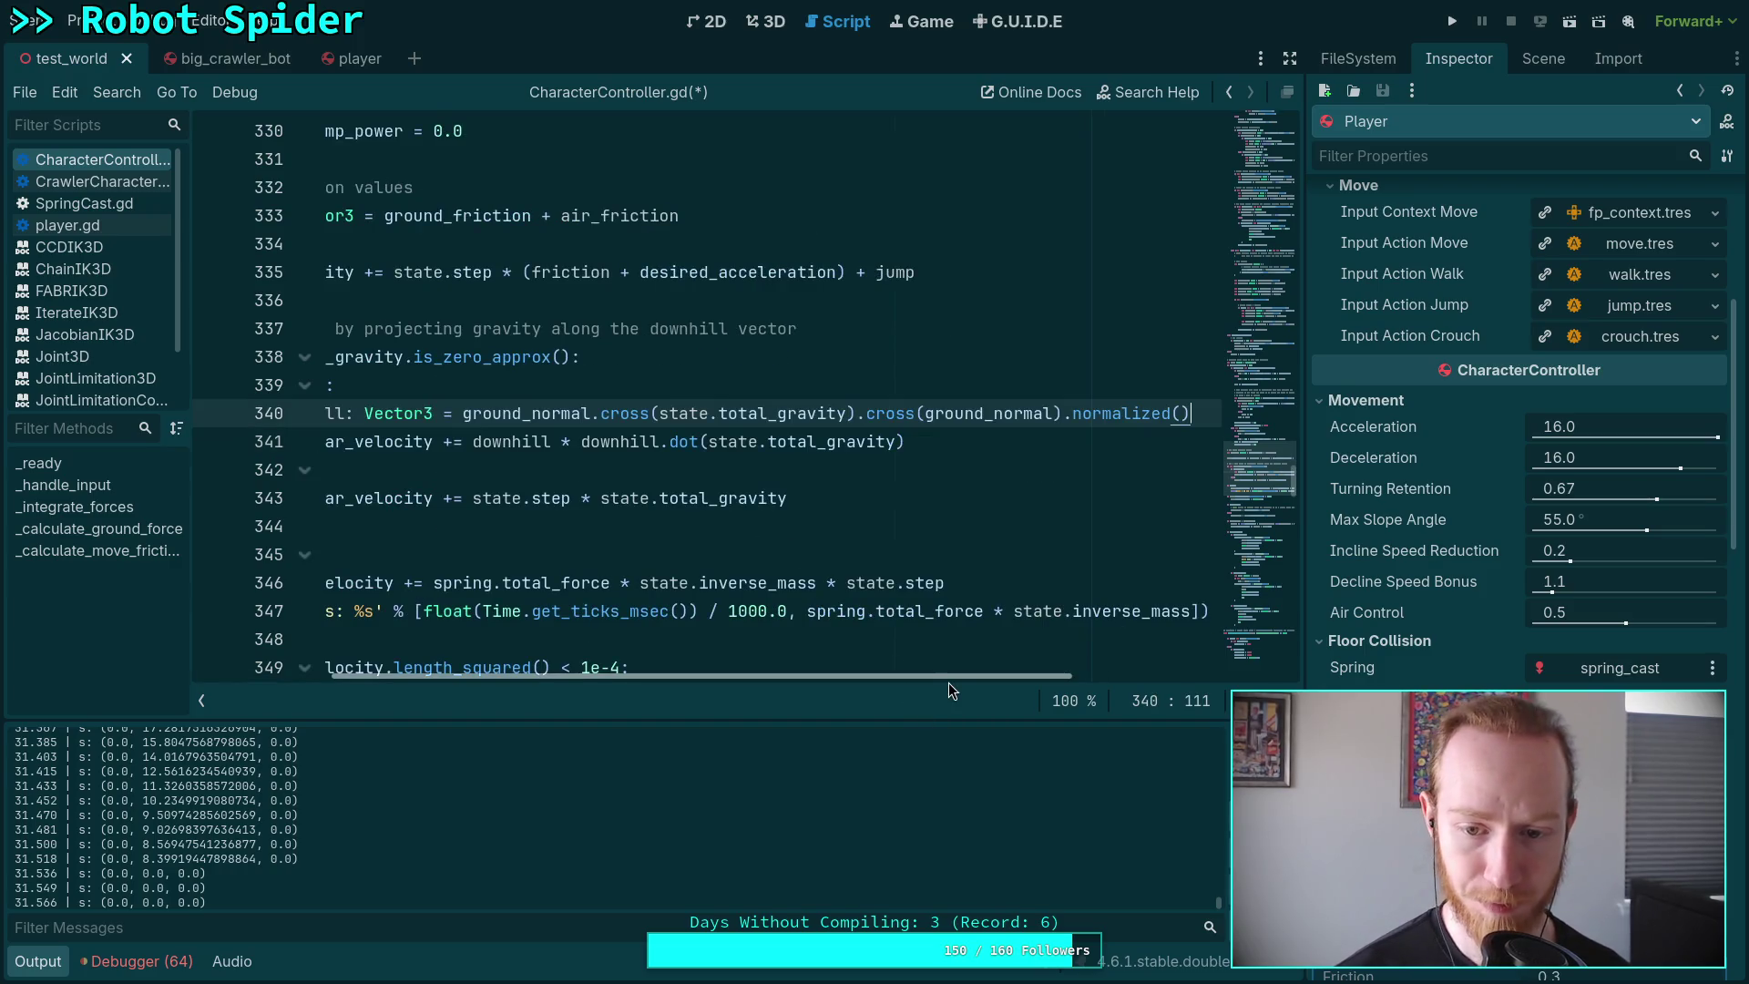
left_click_drag(948, 681, 822, 663)
left_click(1046, 472)
key("ctrl+s")
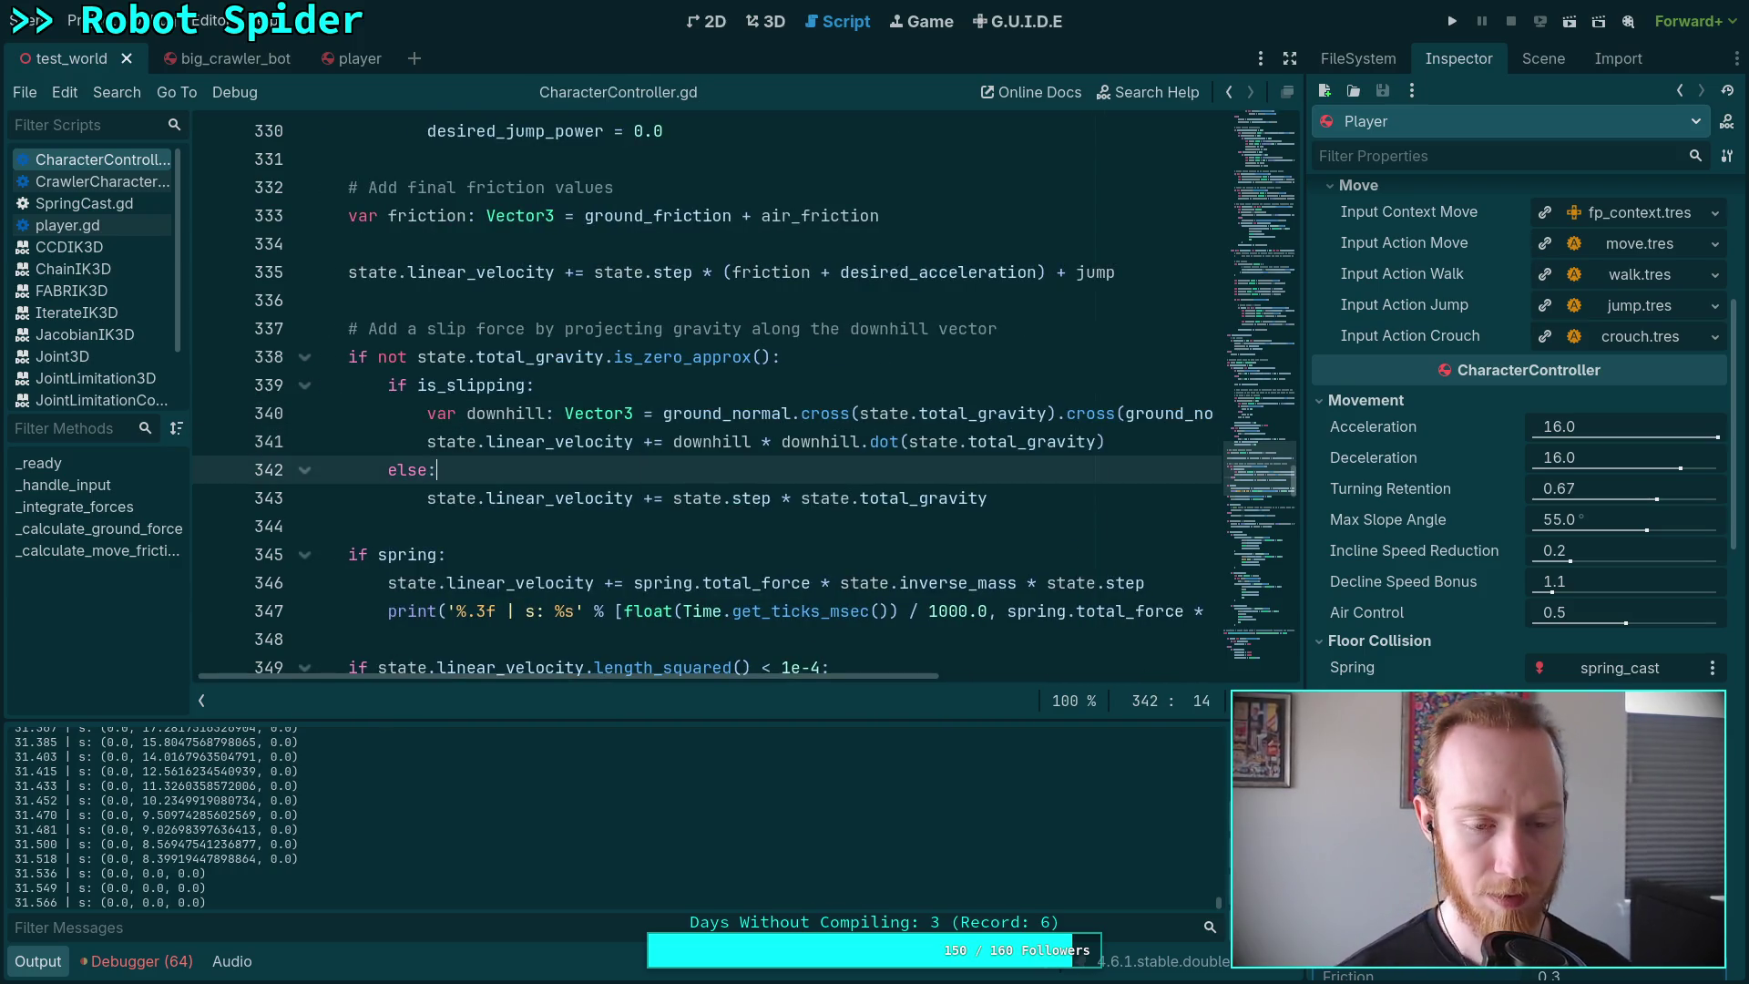
key("F5")
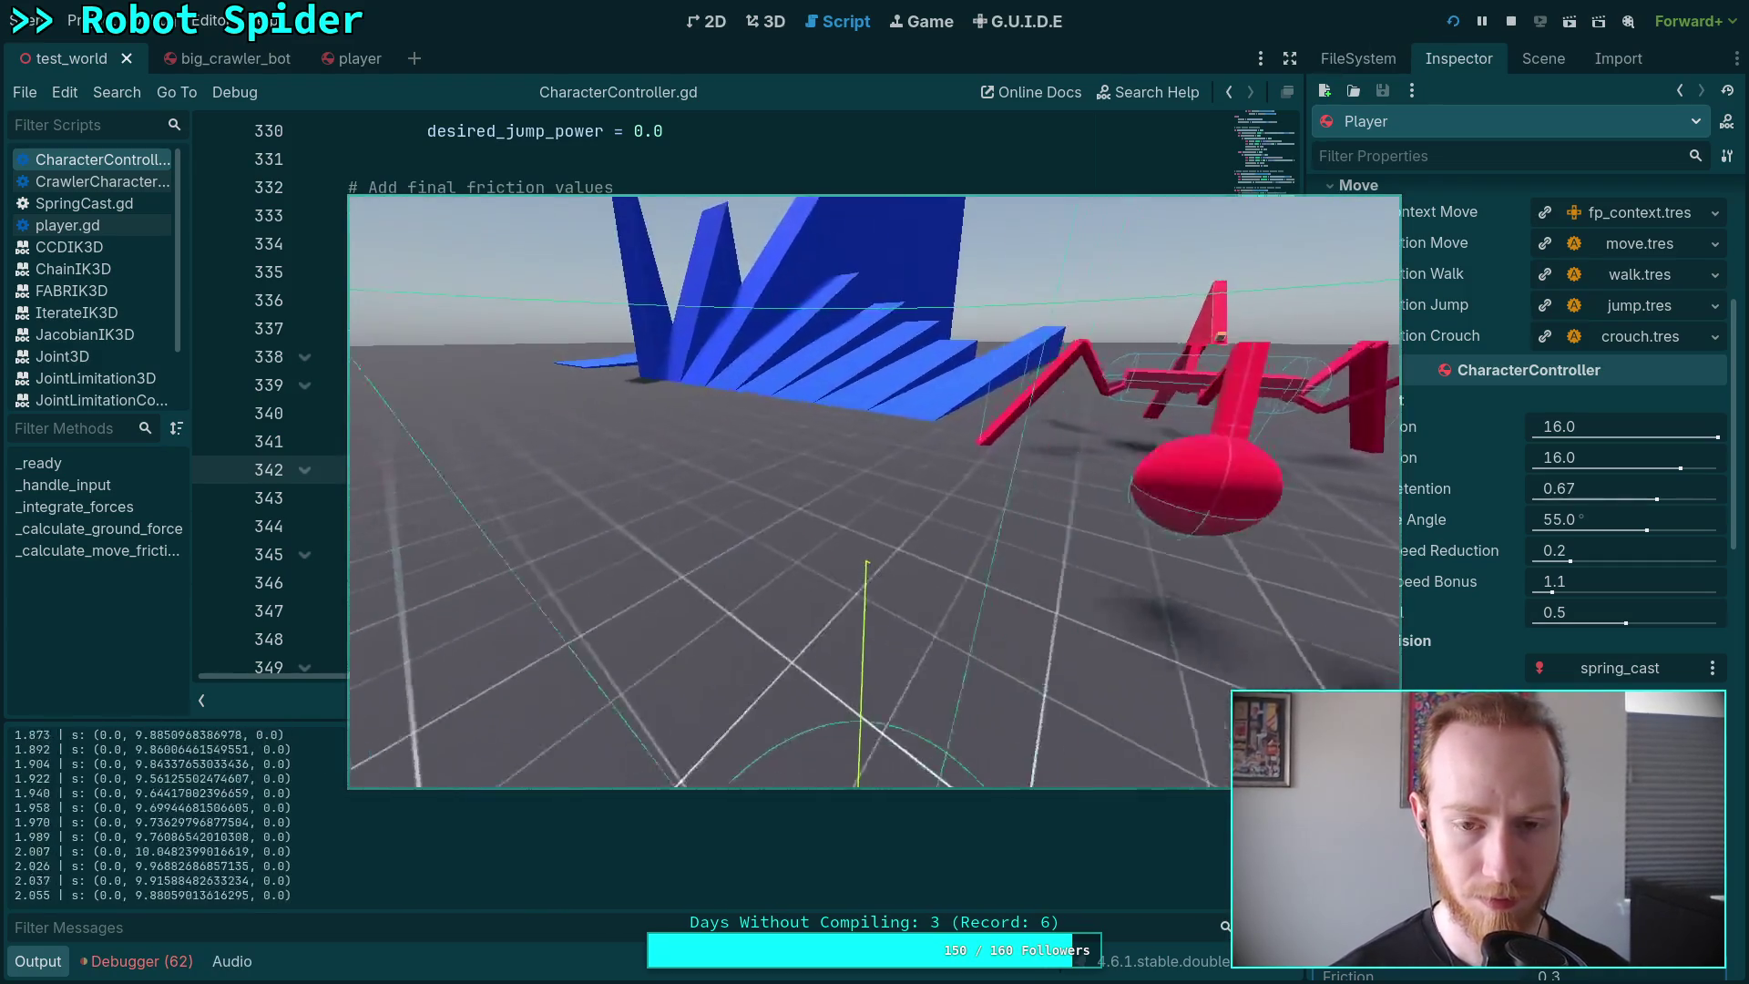
Walk the character with WASD into and around the blue ramps, check the Output log, then stop.
key("w")
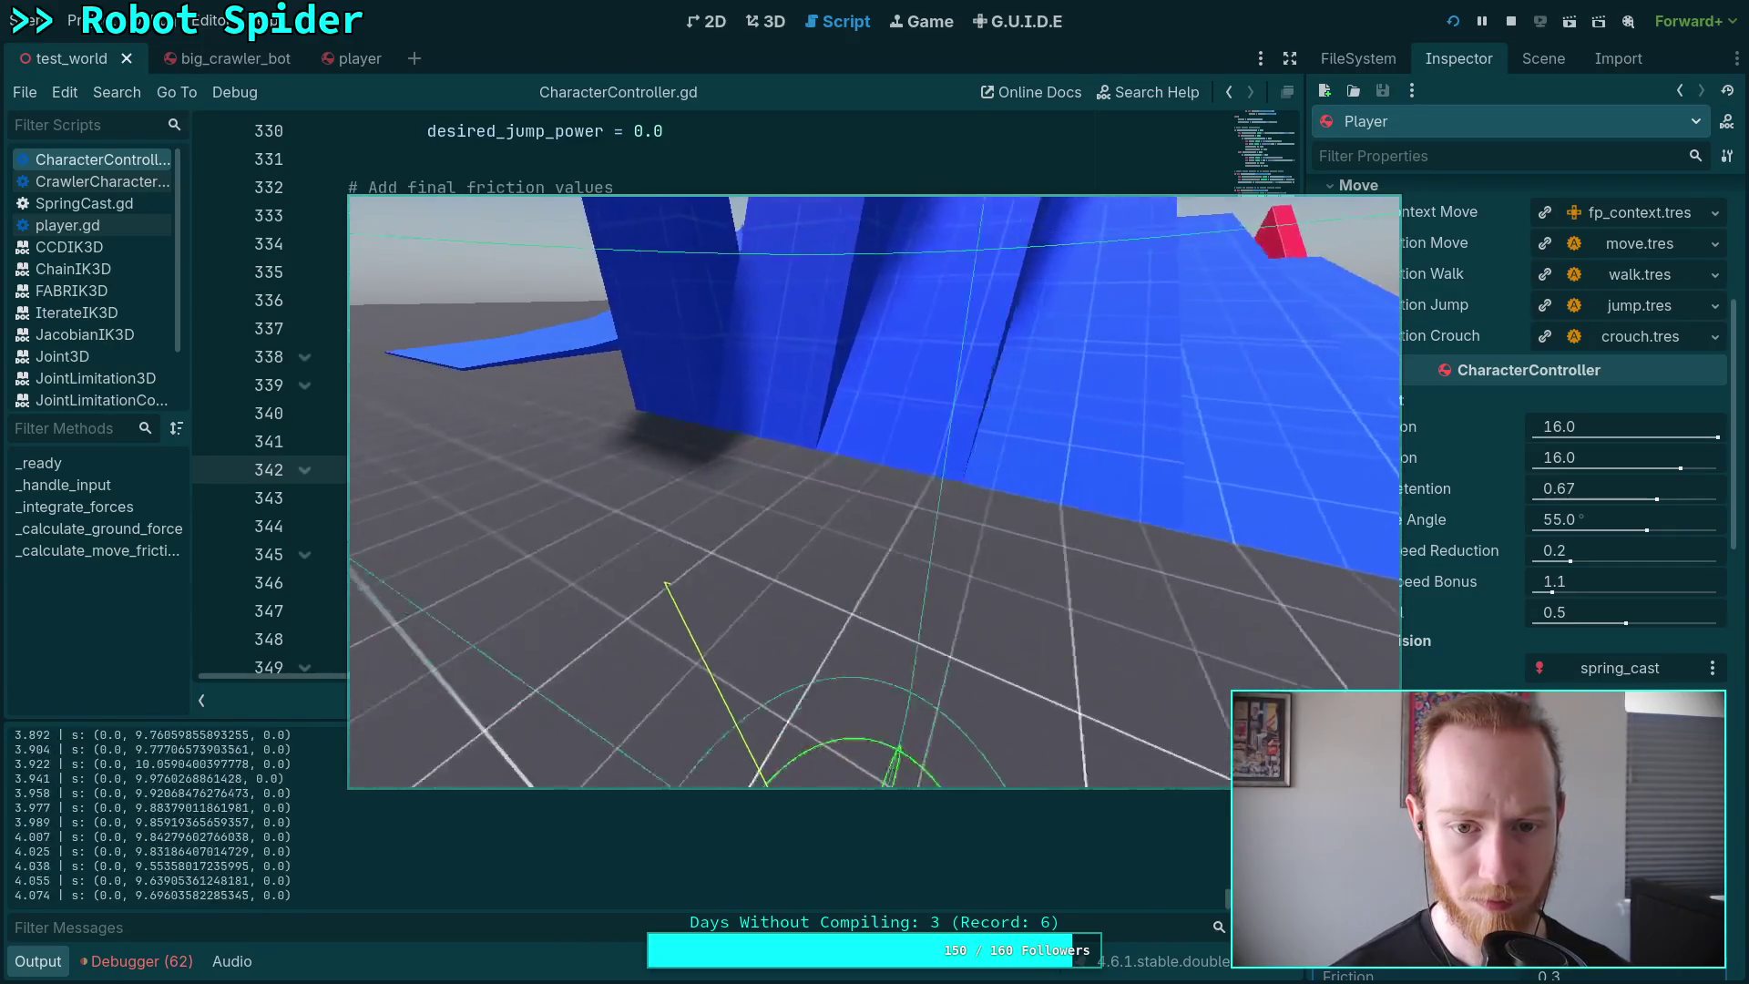
key("w")
key("s")
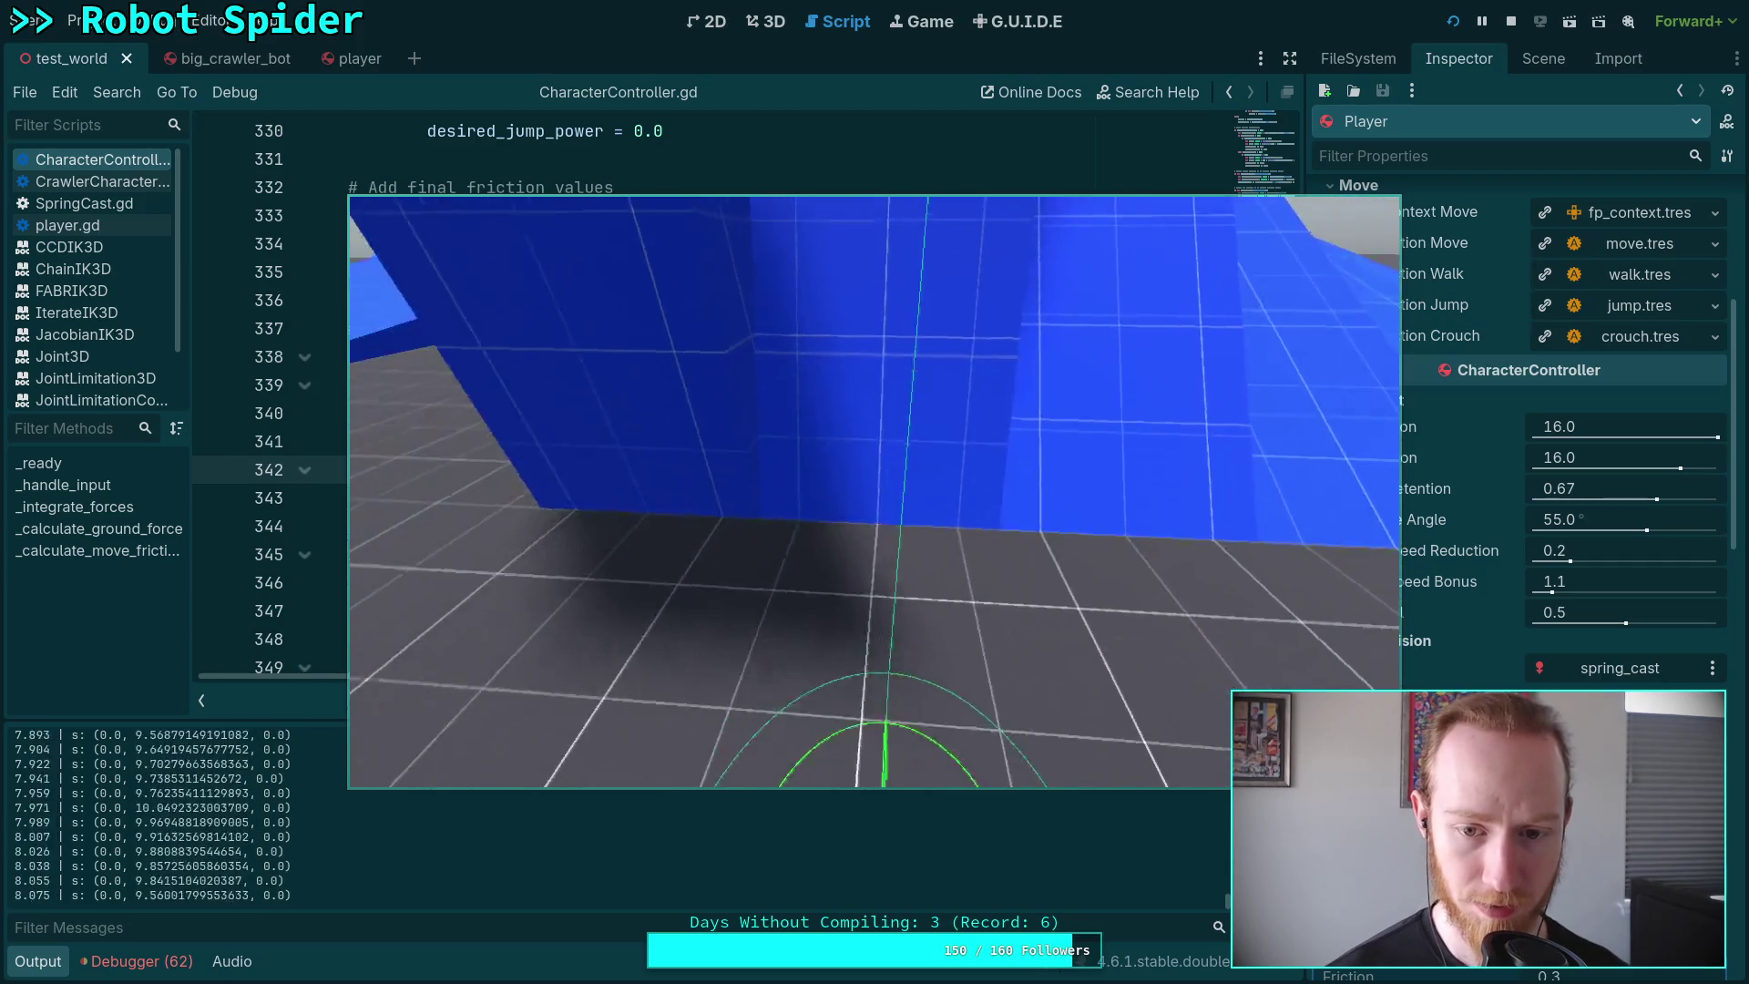
key("a")
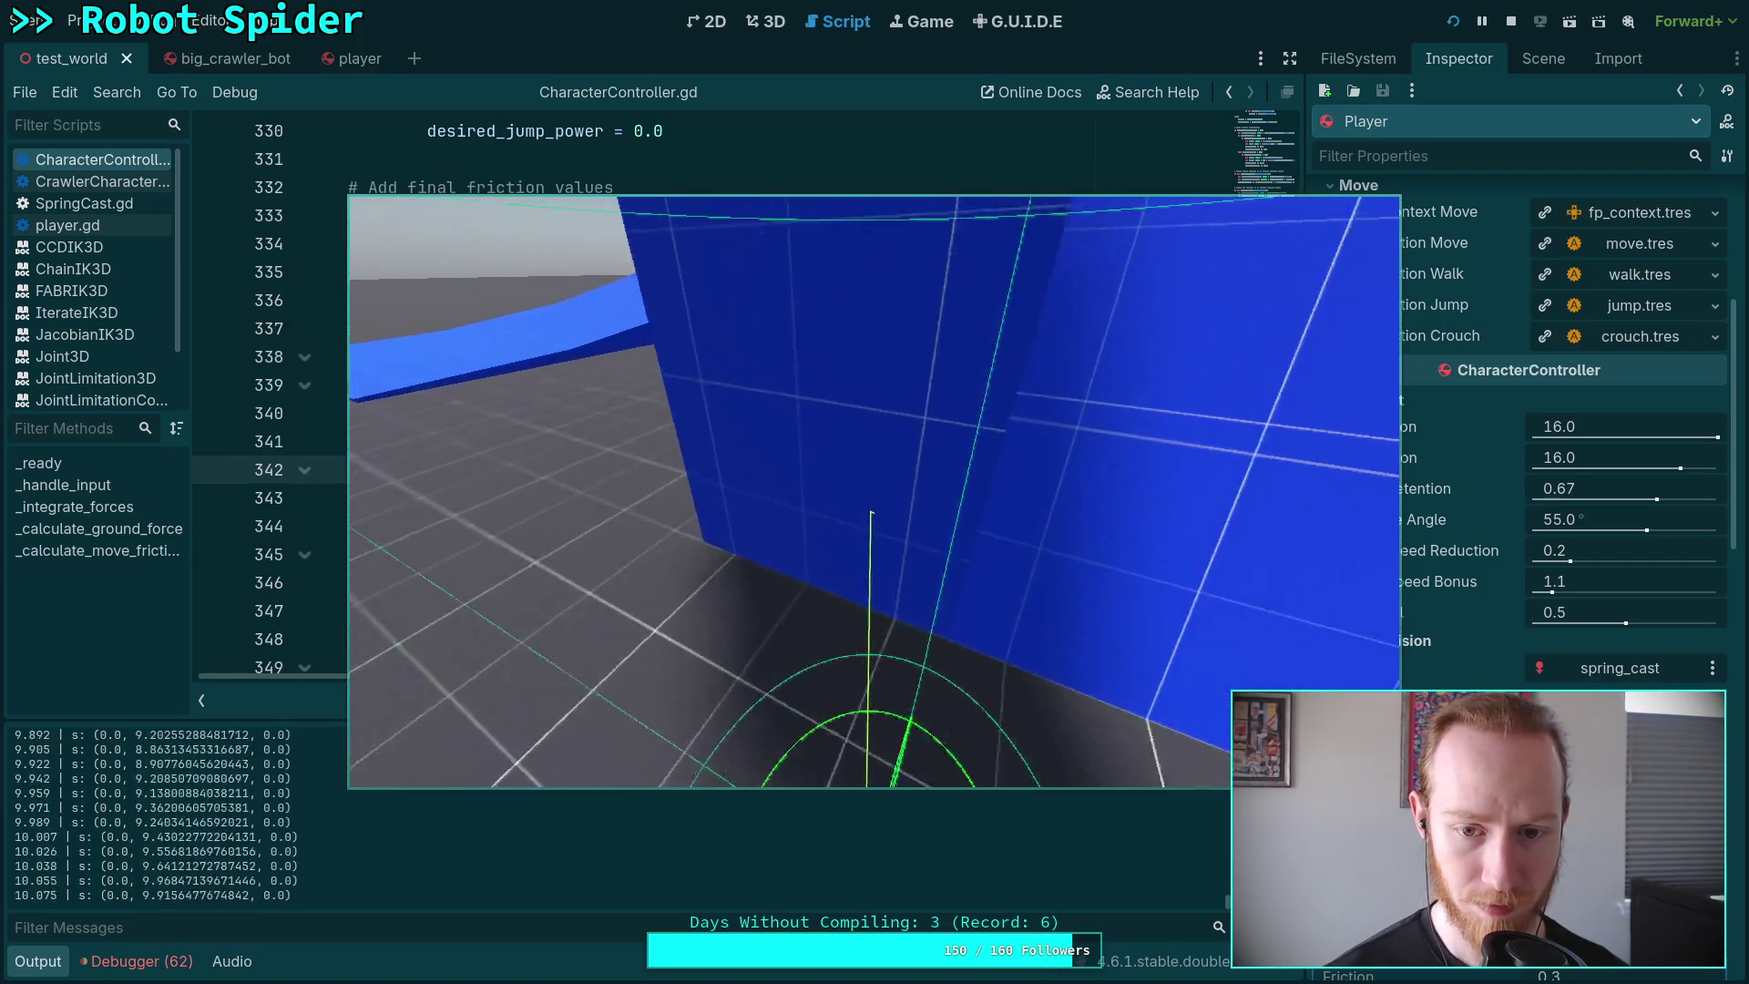
key("d")
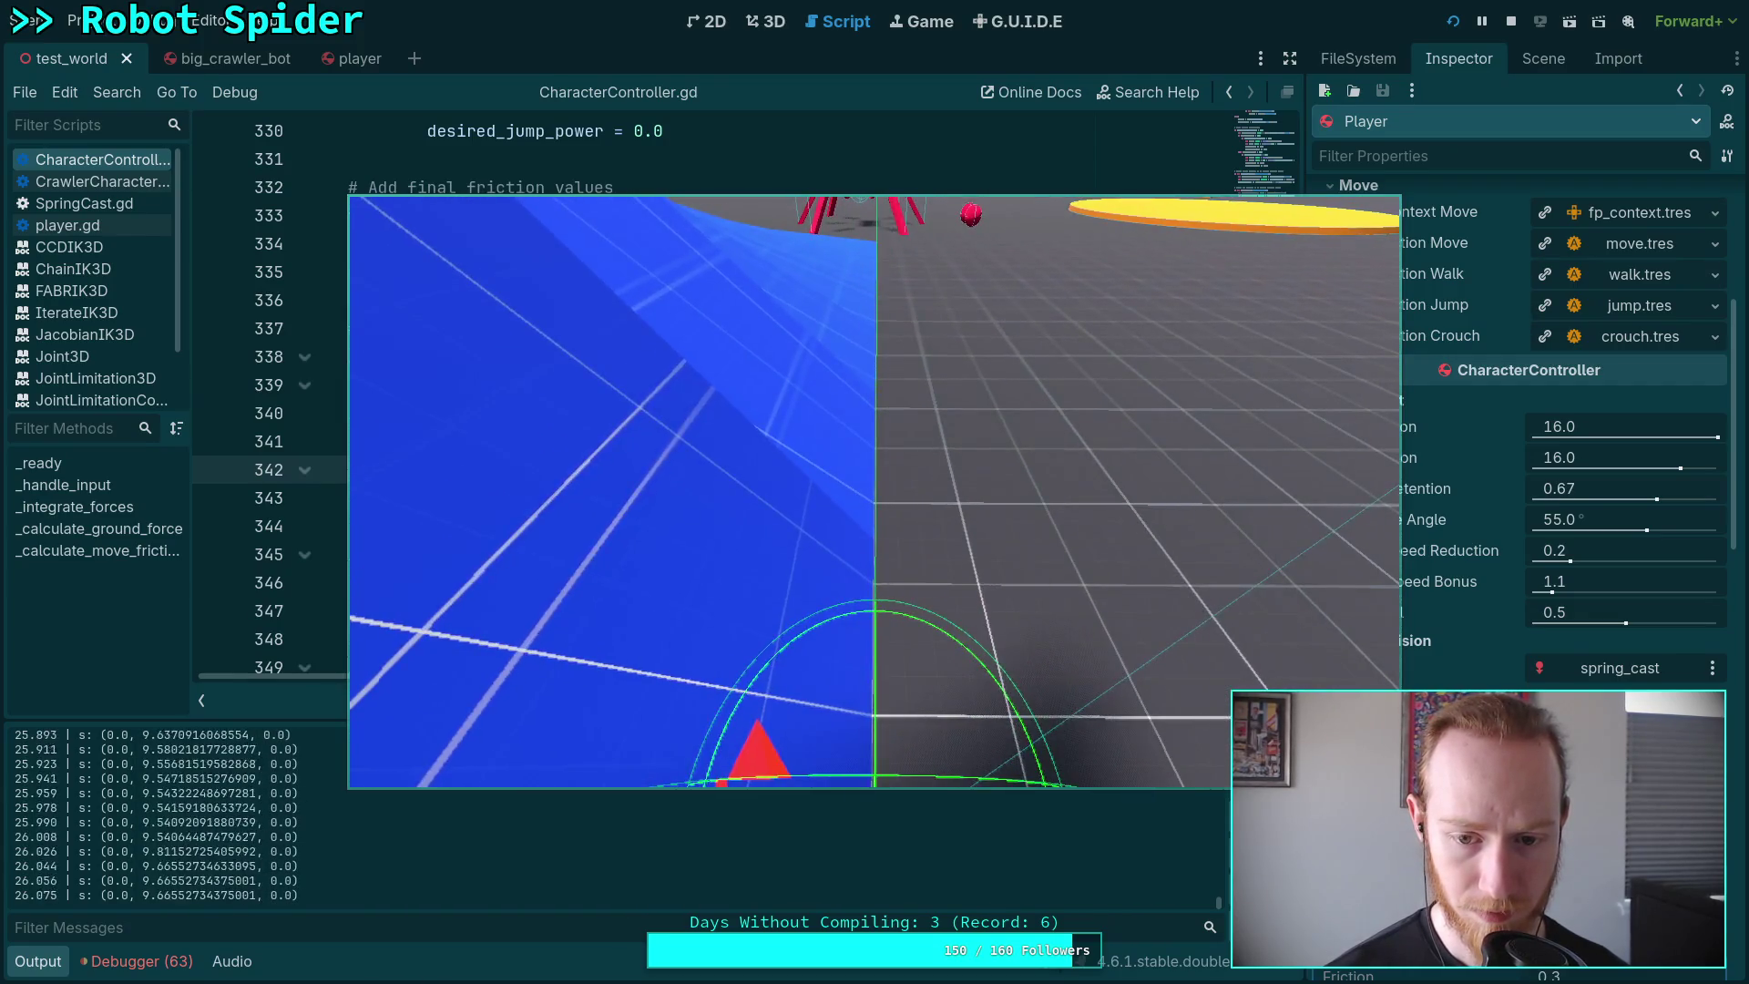
scroll(213, 869, "up", 10)
scroll(213, 875, "down", 4)
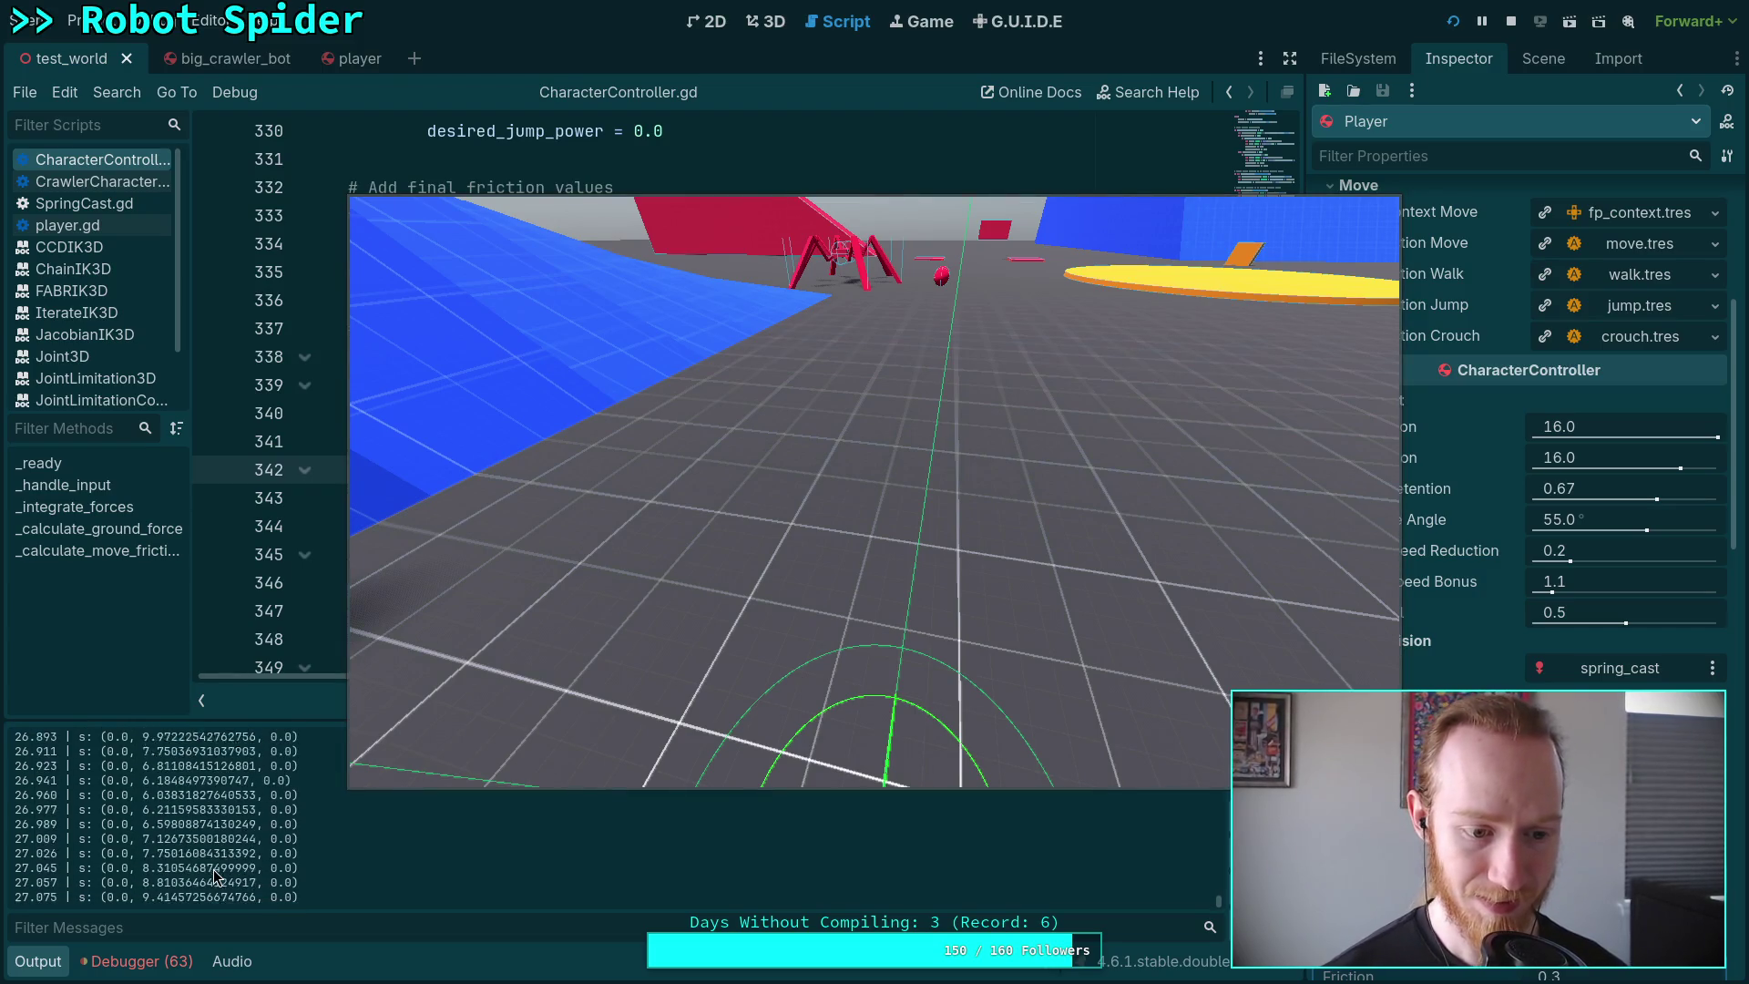
scroll(215, 876, "down", 2)
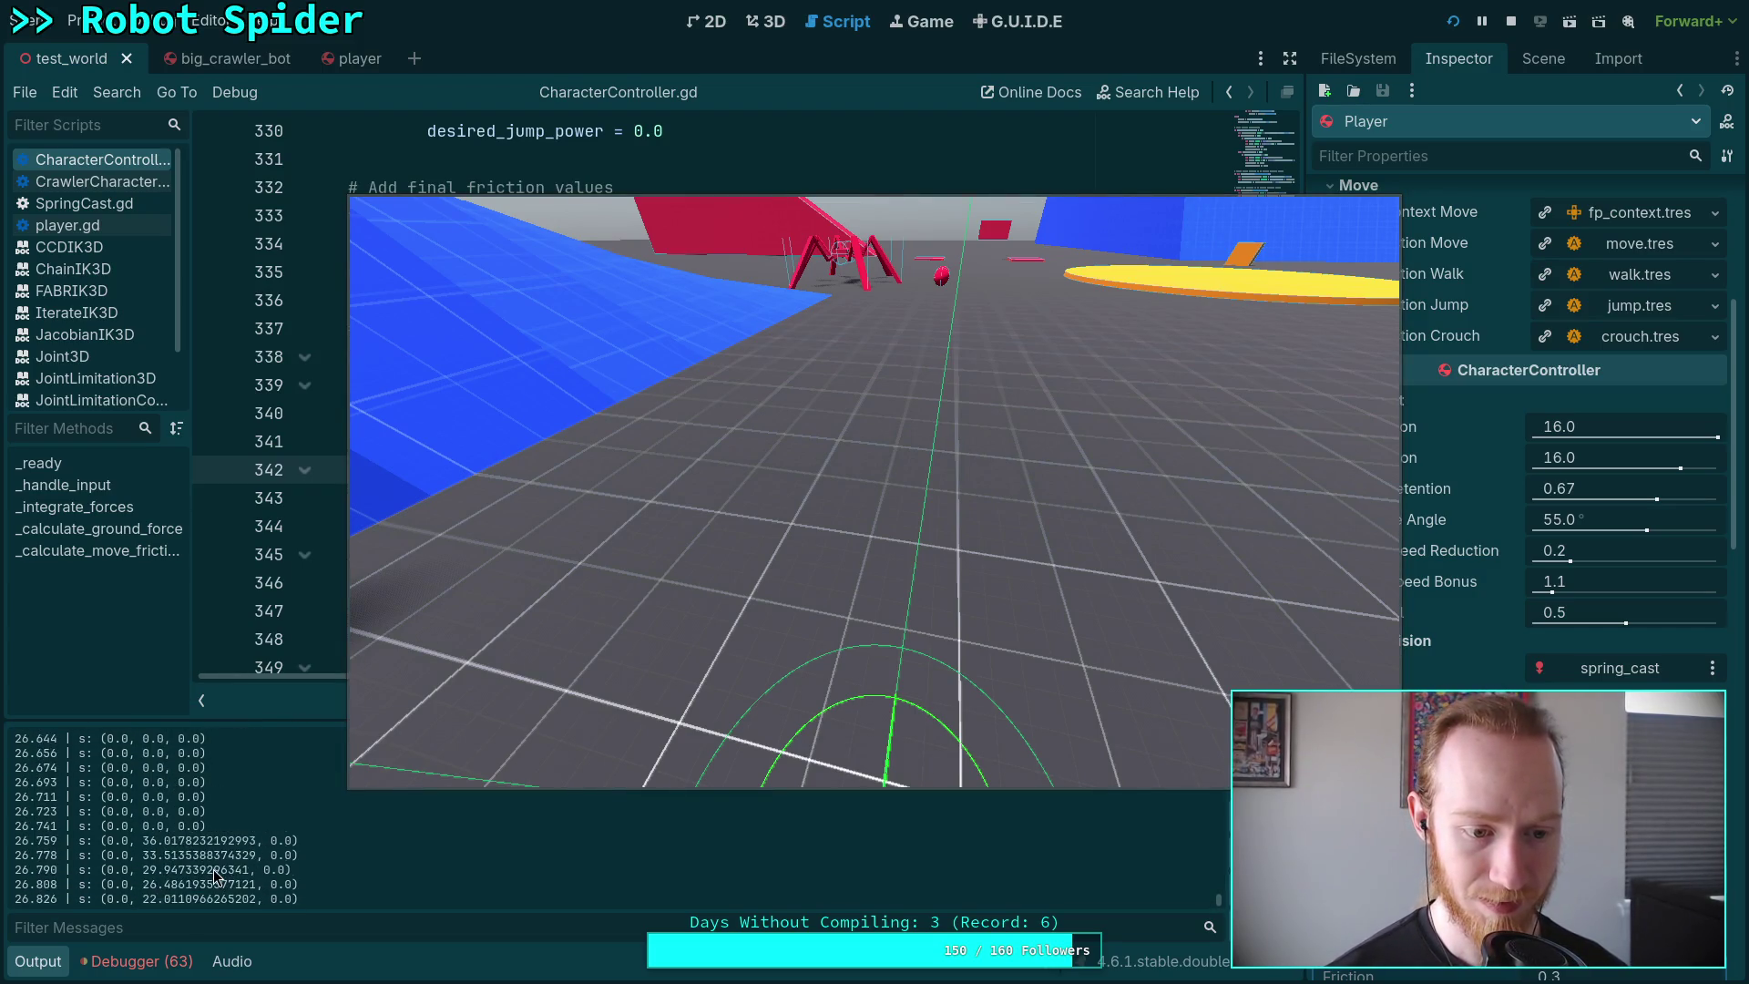
scroll(215, 877, "down", 5)
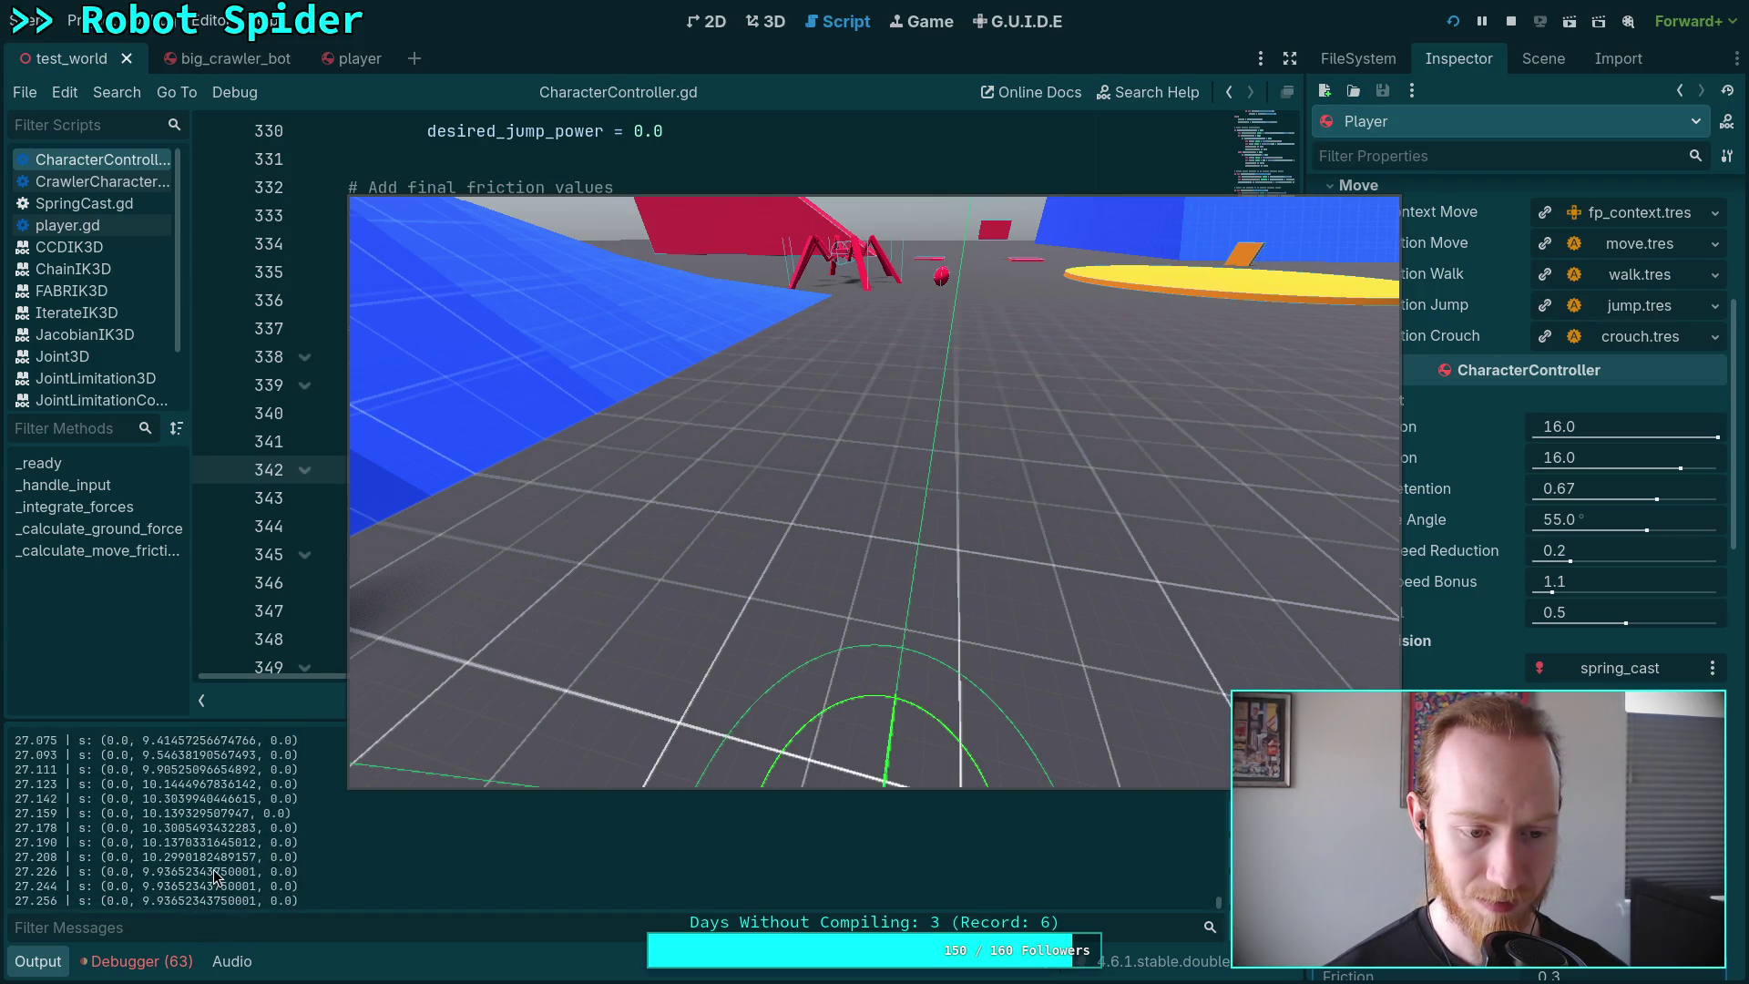
left_click(1511, 21)
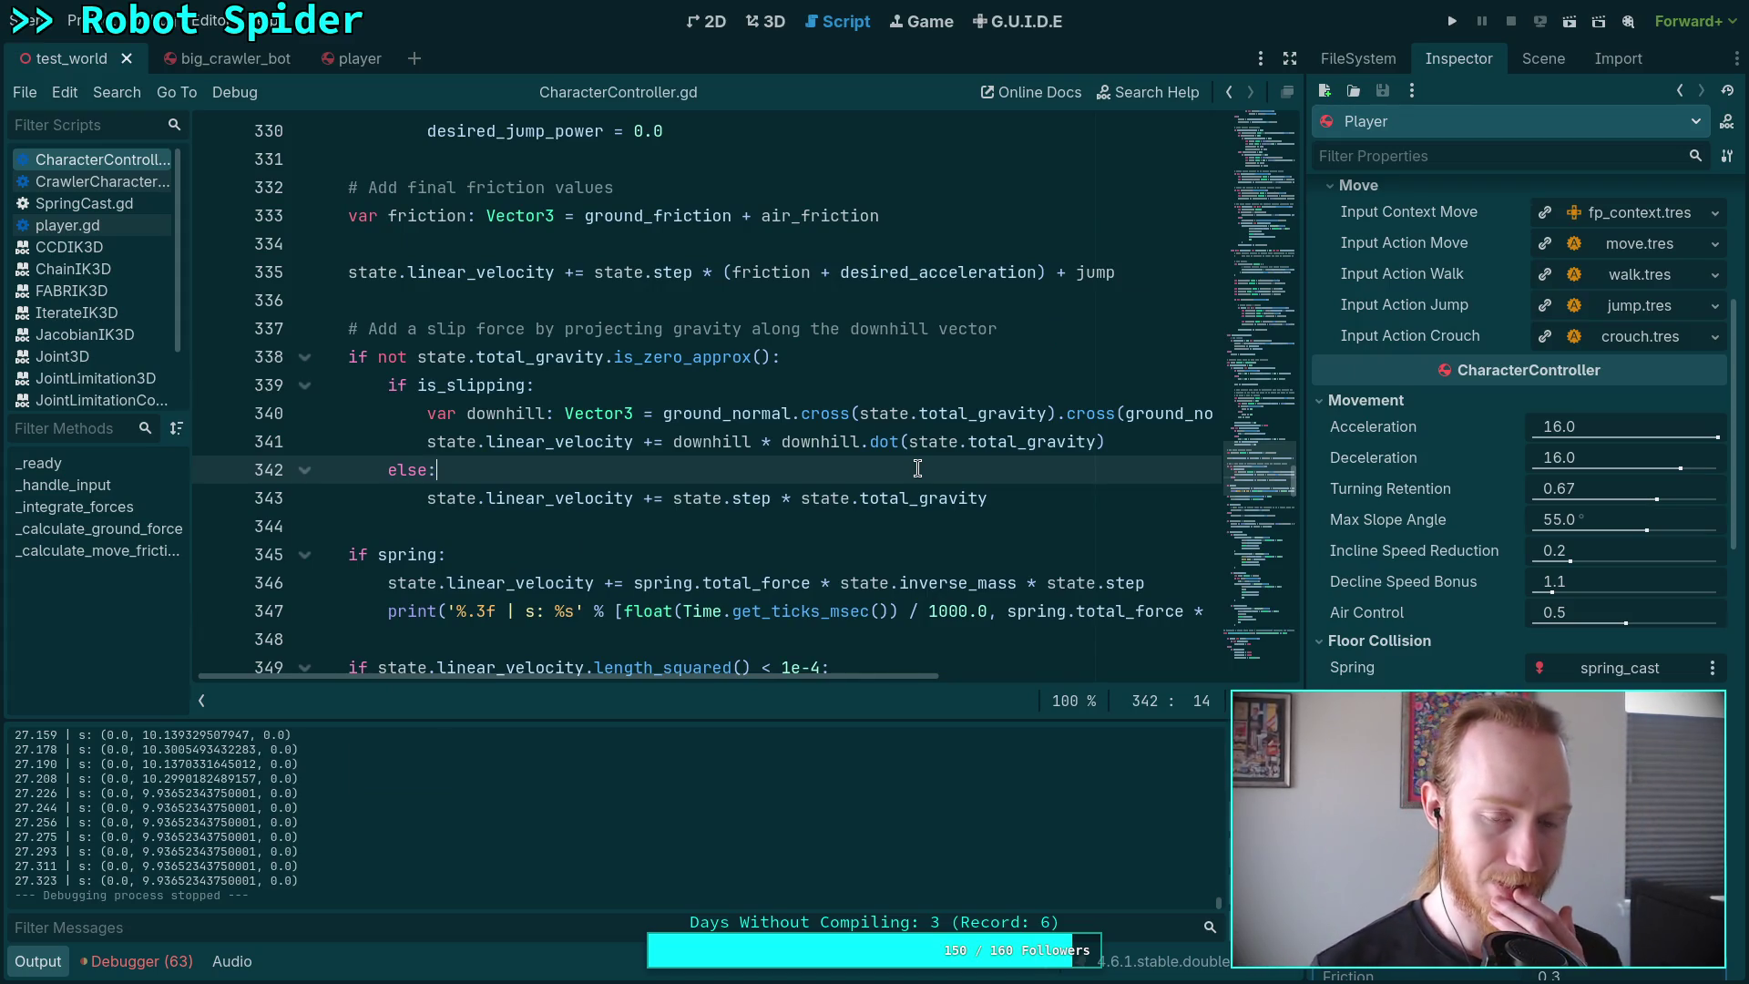
Search the script for total_force and step through its matches to line 280.
key("ctrl+f")
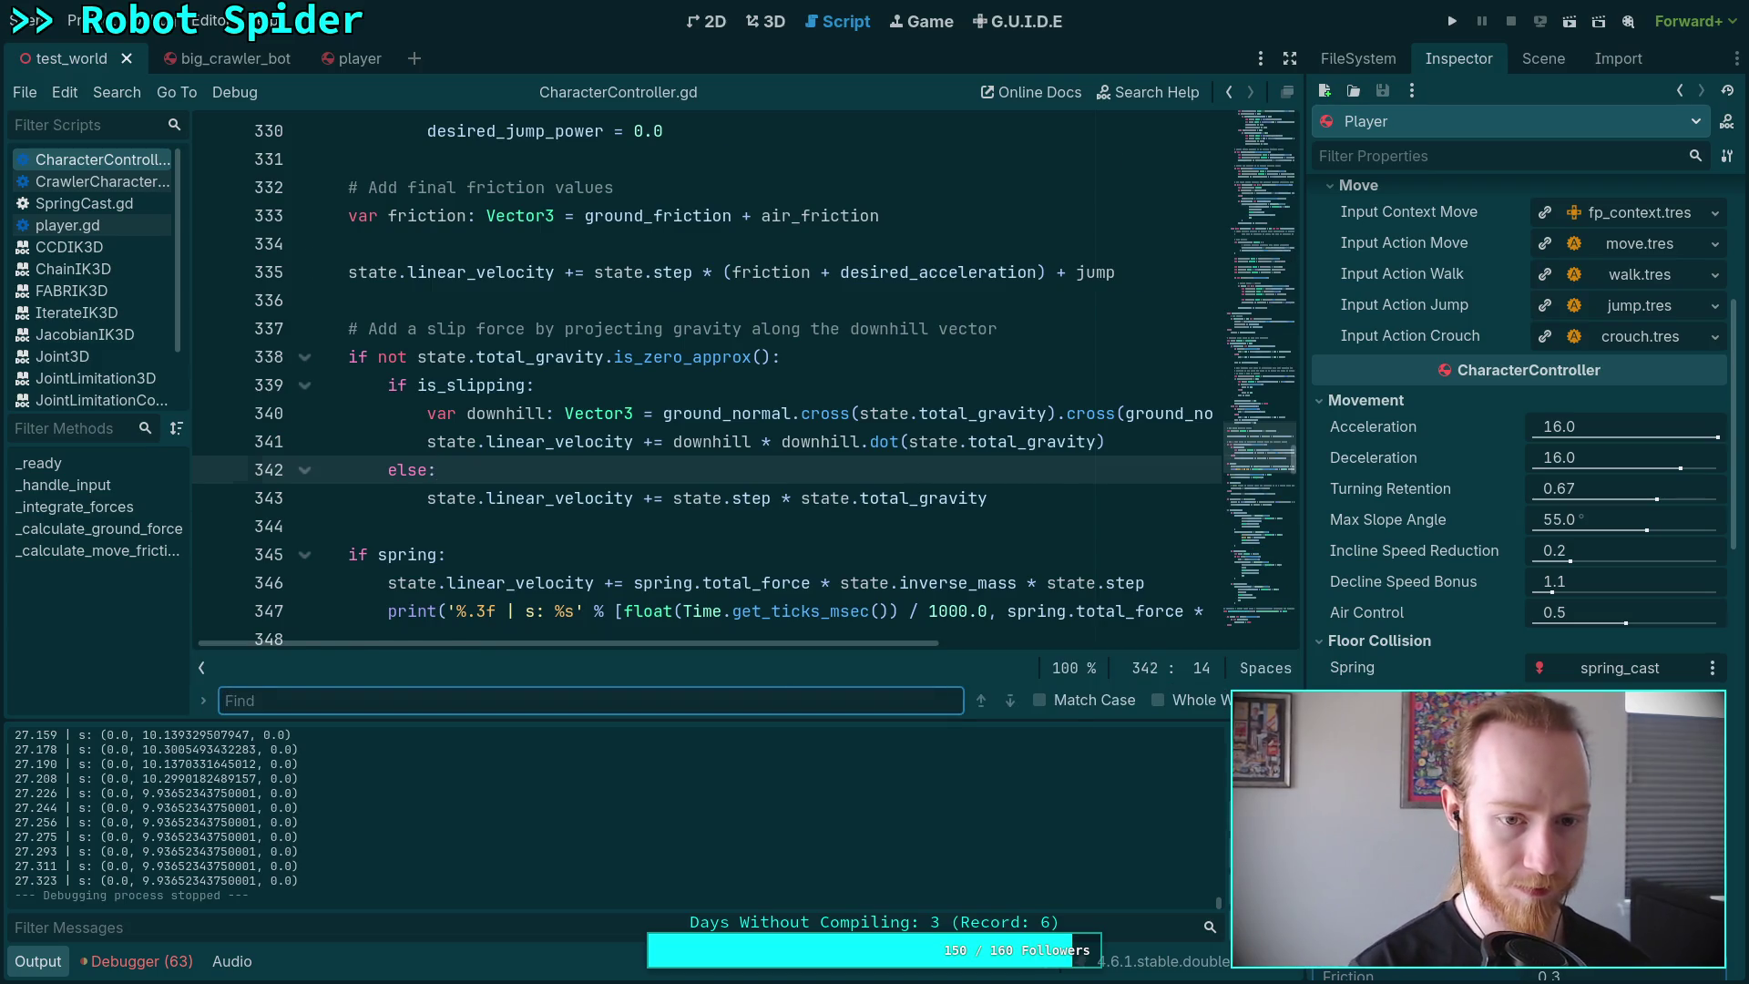
type("total_force")
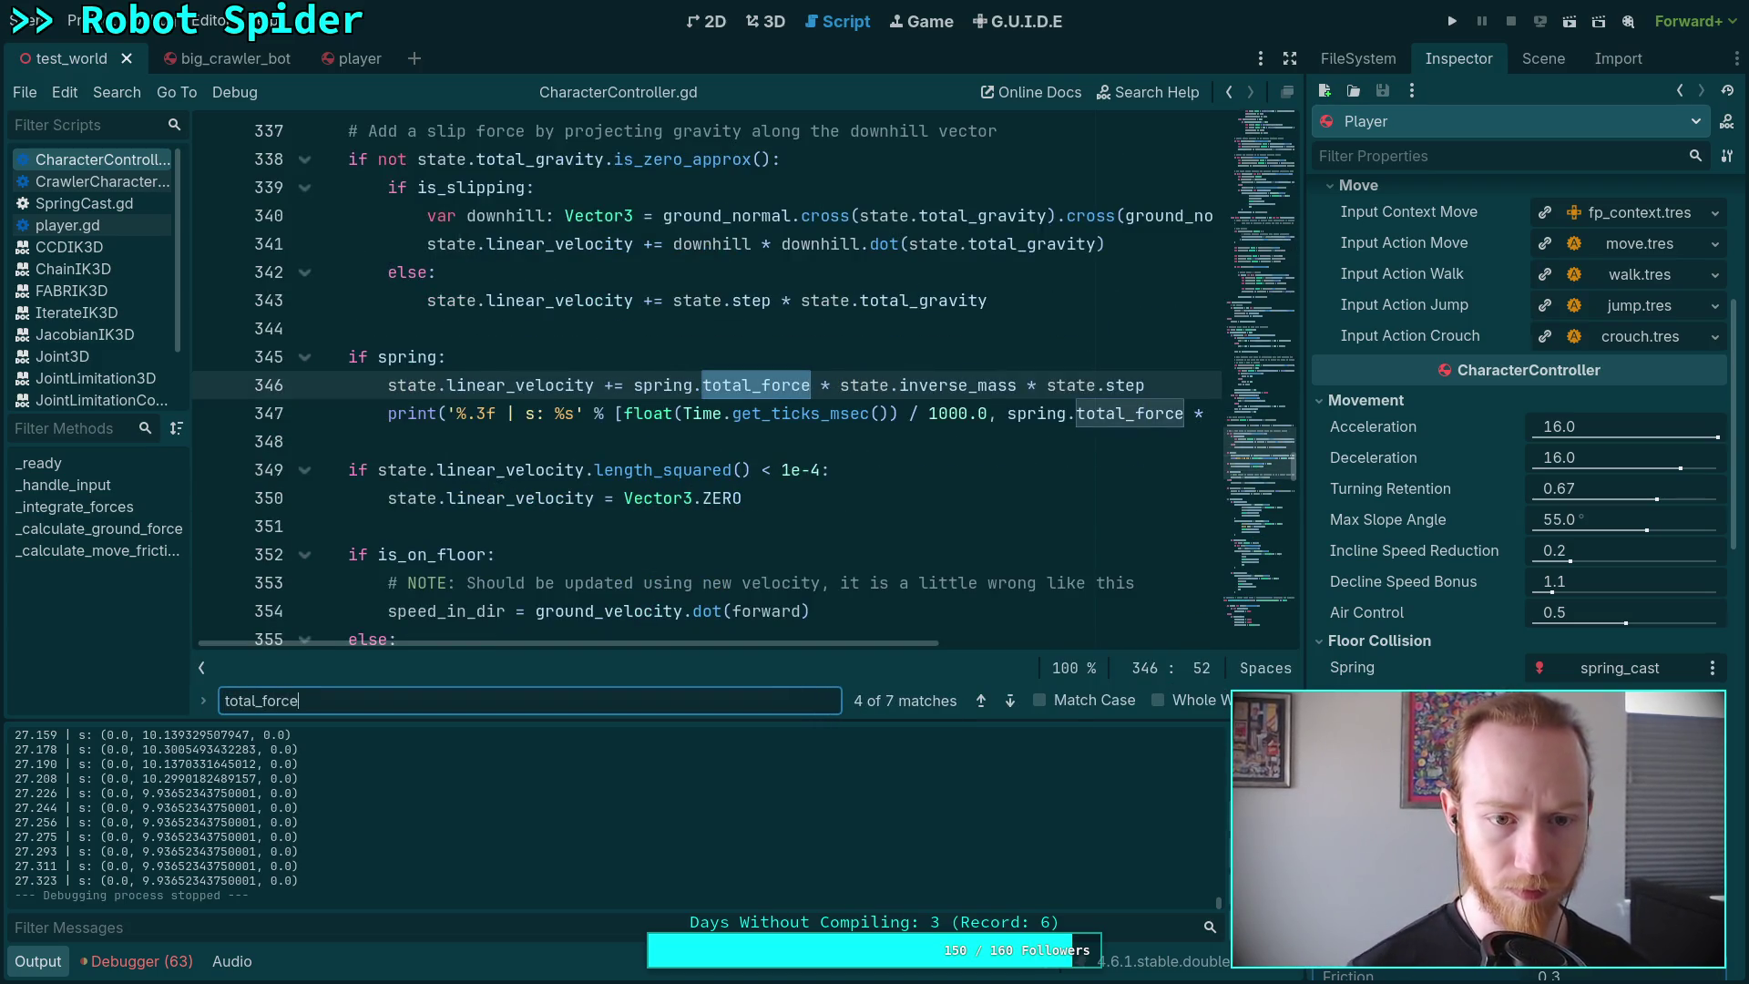
left_click(1008, 701)
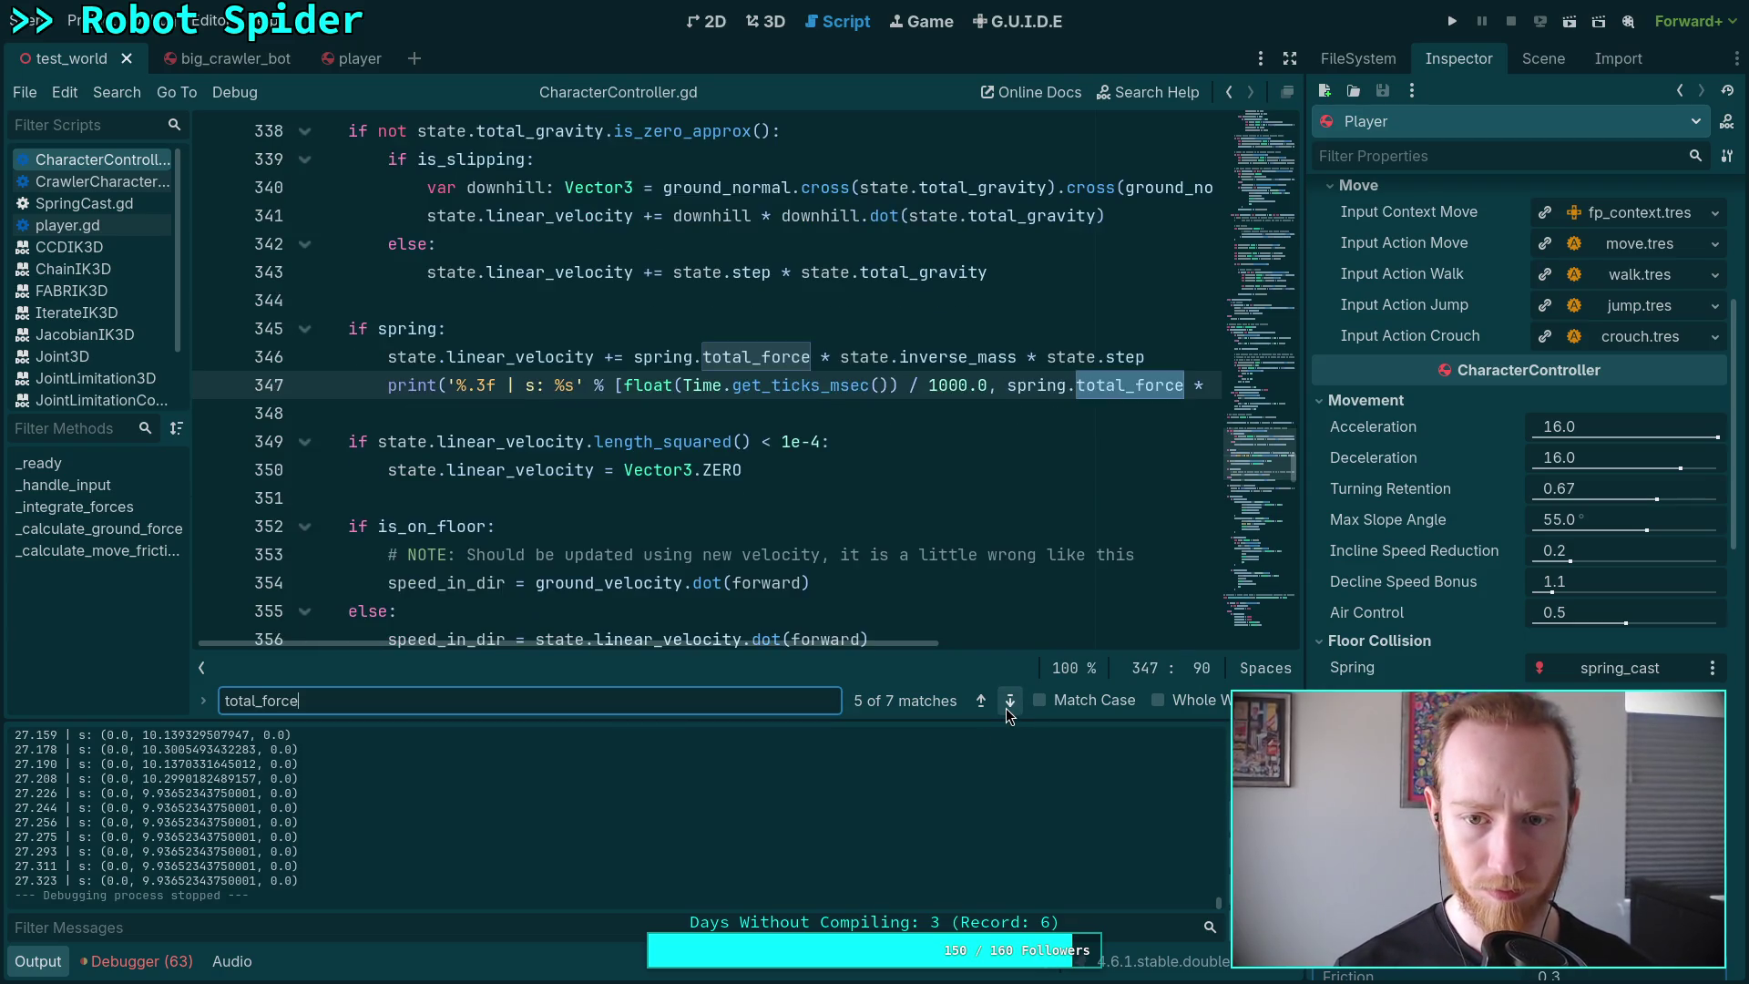
left_click(1004, 708)
left_click(1003, 708)
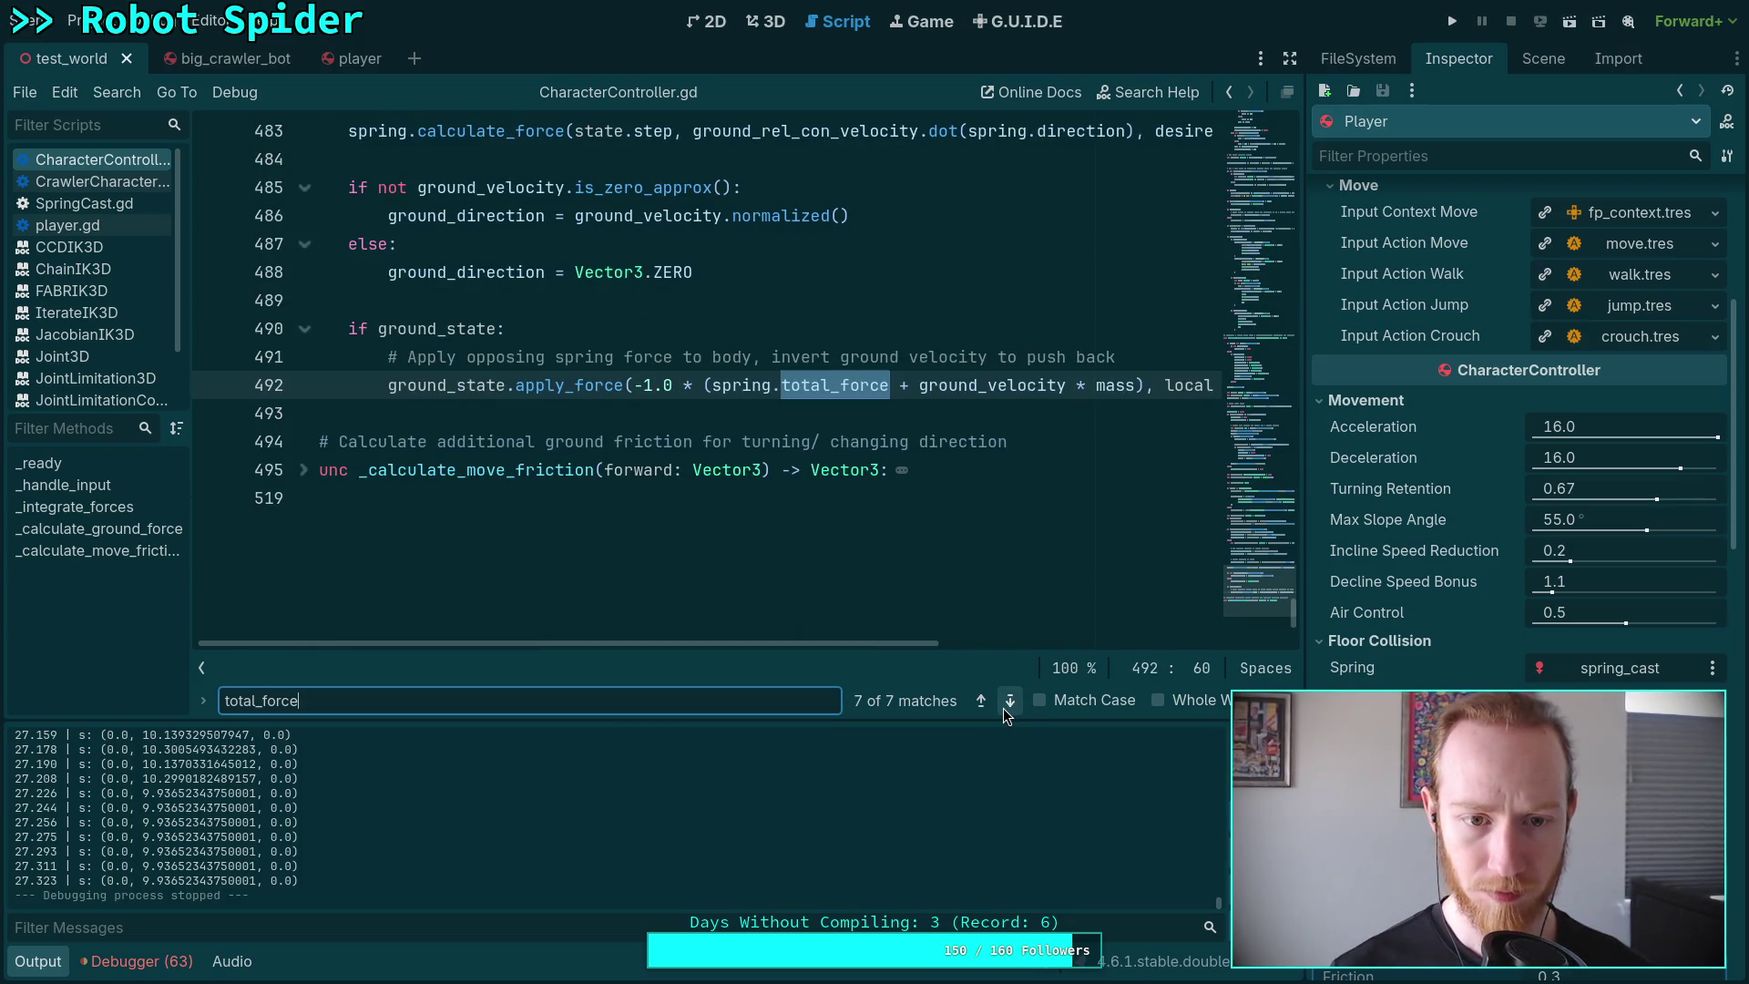
left_click(1003, 708)
left_click(1003, 708)
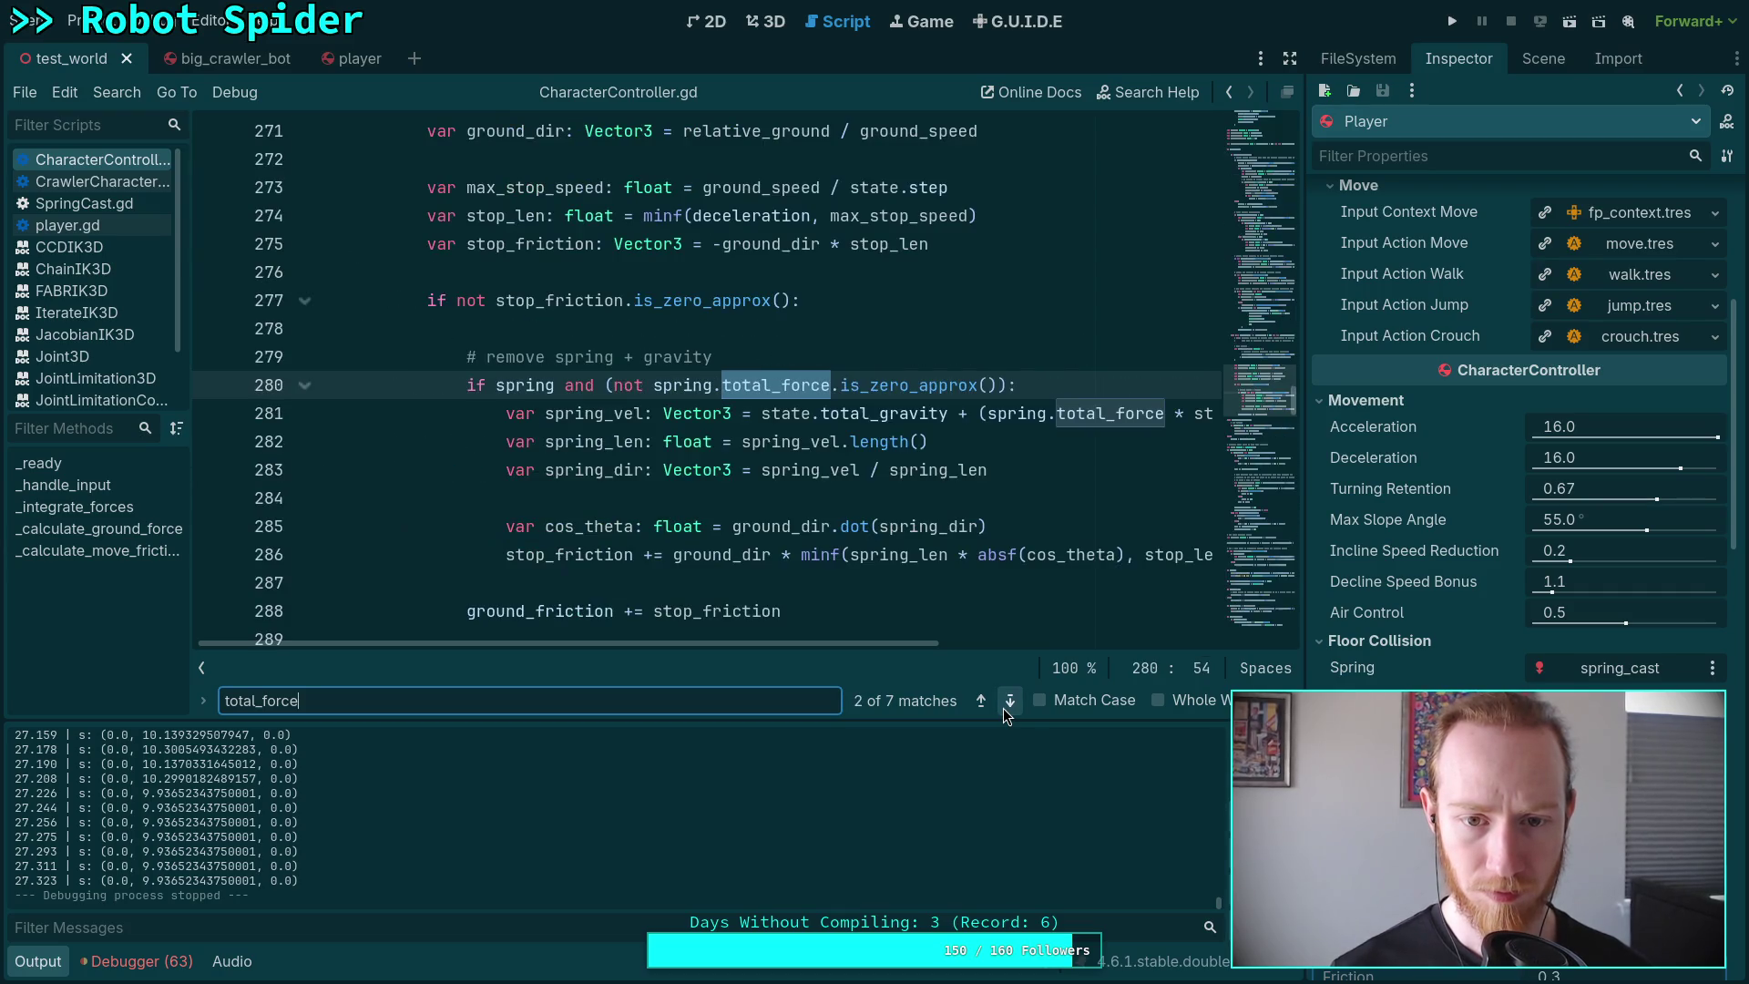
Scroll through the script reviewing the code around the 7 total_force matches.
scroll(961, 592, "down", 1)
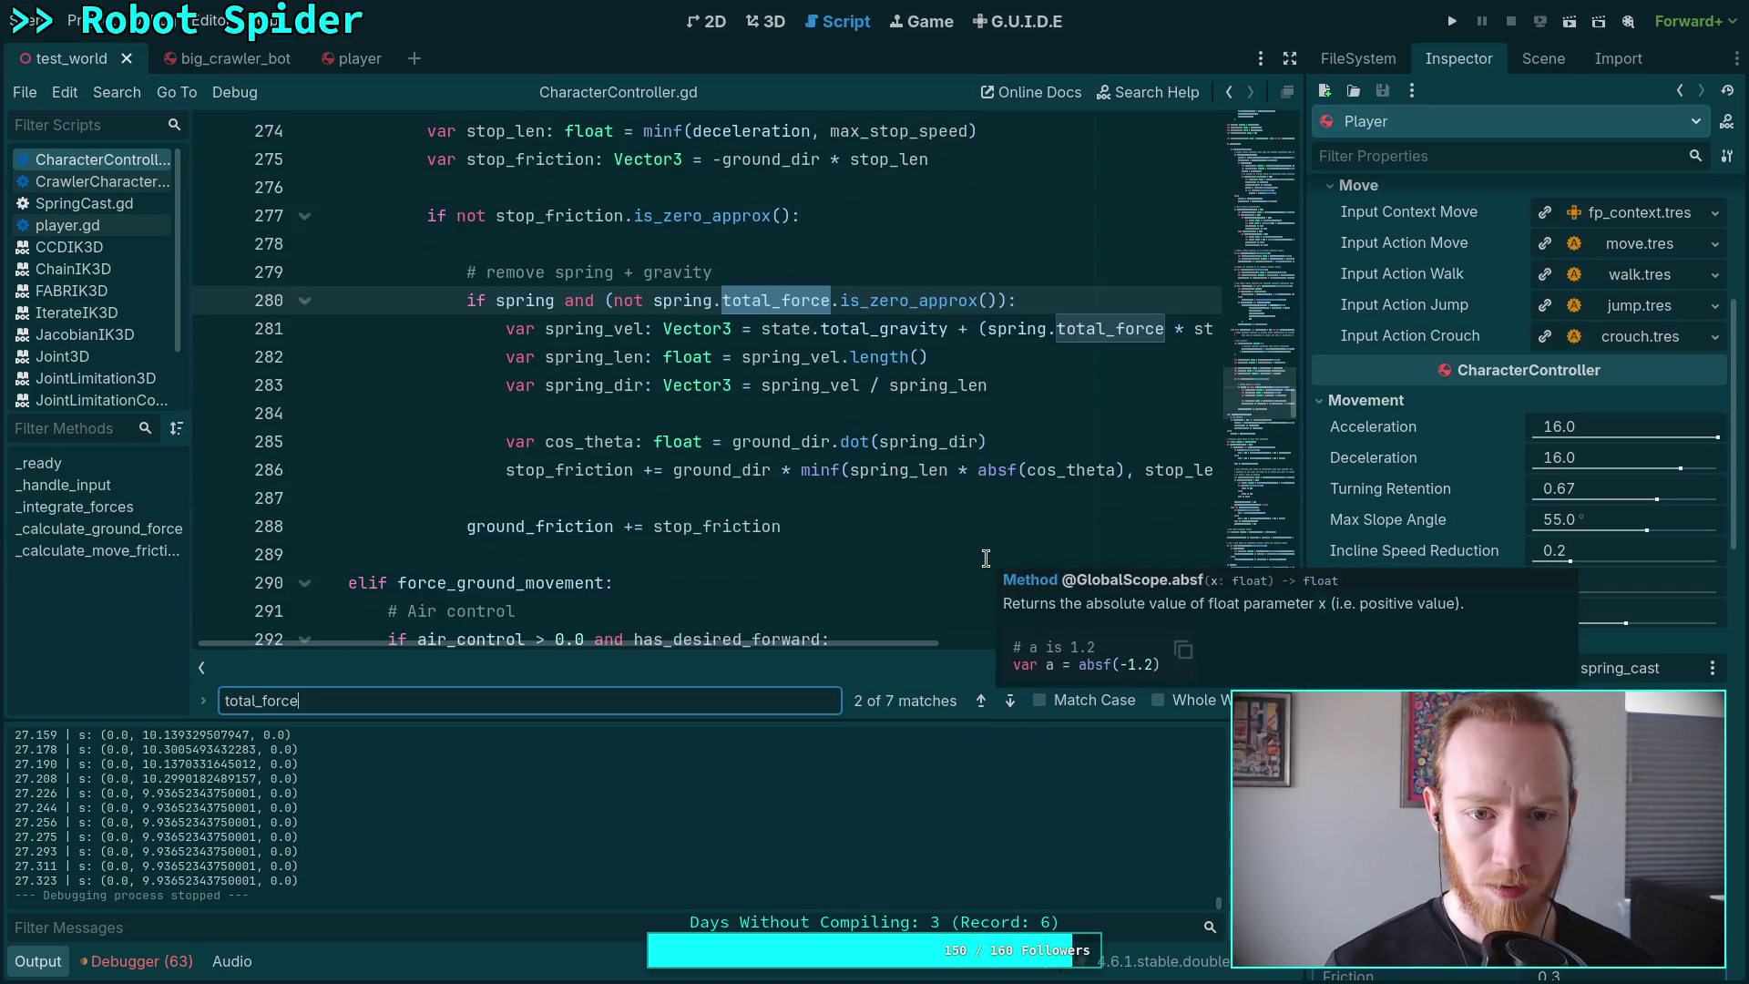
mouse_move(888, 642)
left_mouse_down()
mouse_move(1074, 641)
mouse_move(934, 649)
left_mouse_up()
scroll(909, 605, "up", 8)
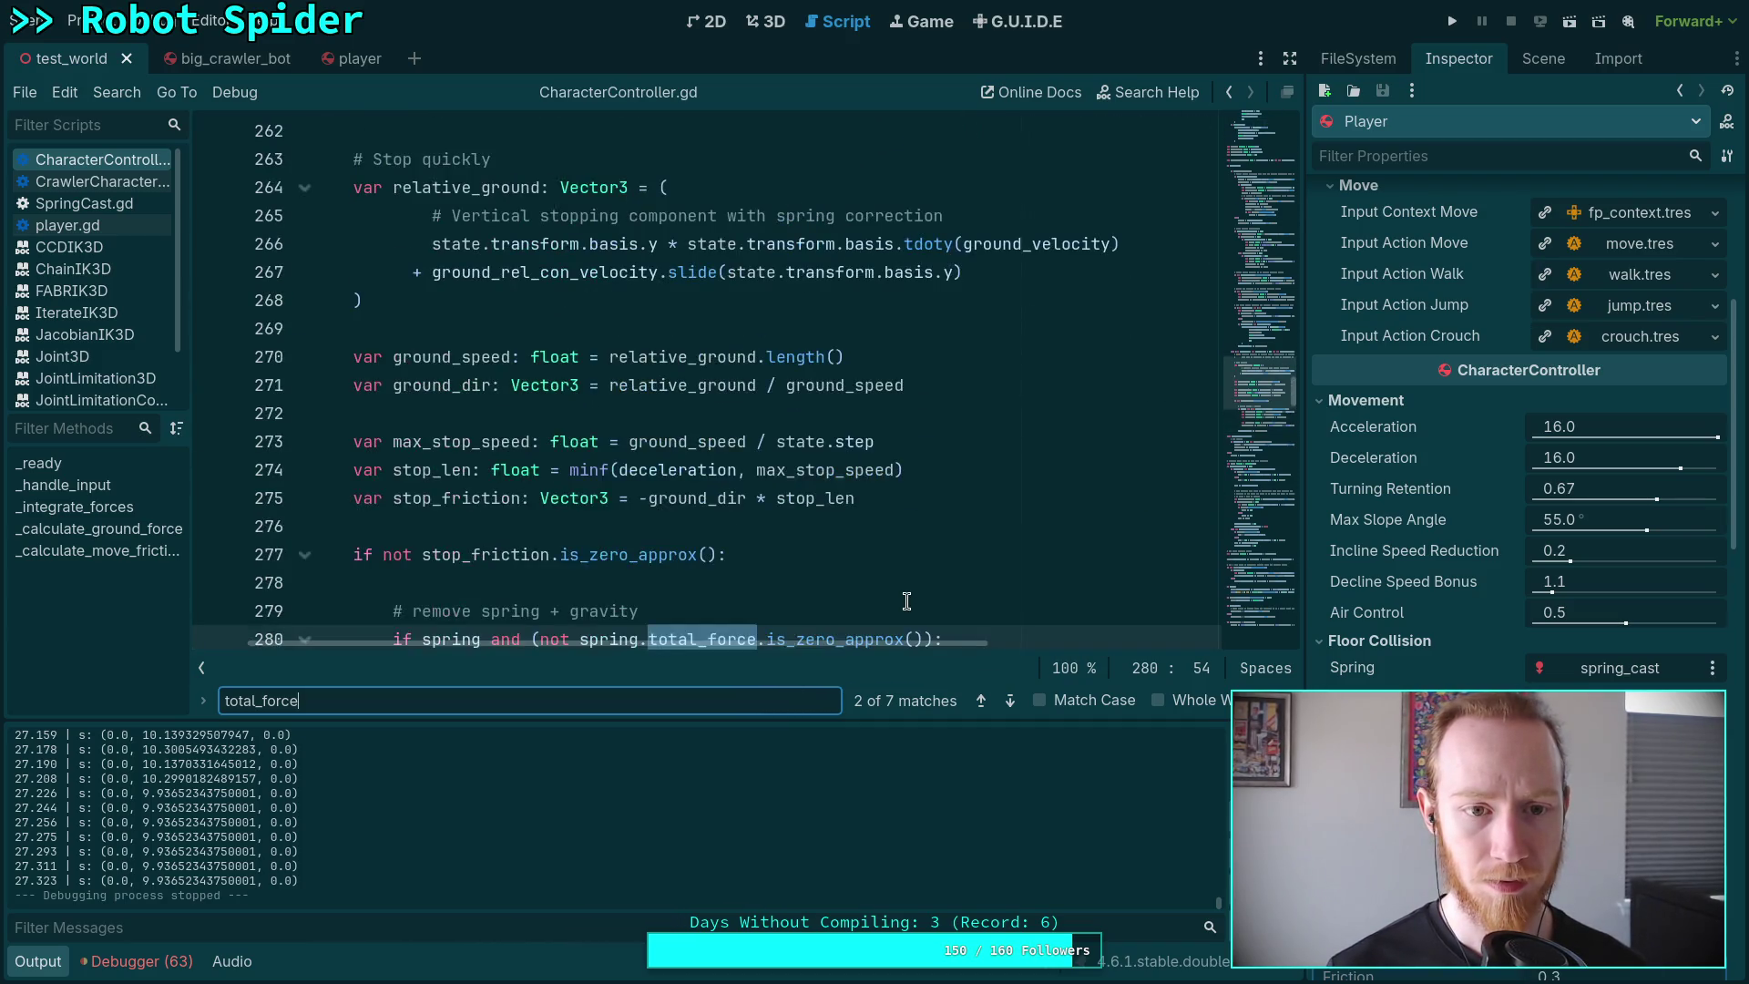
scroll(906, 601, "down", 3)
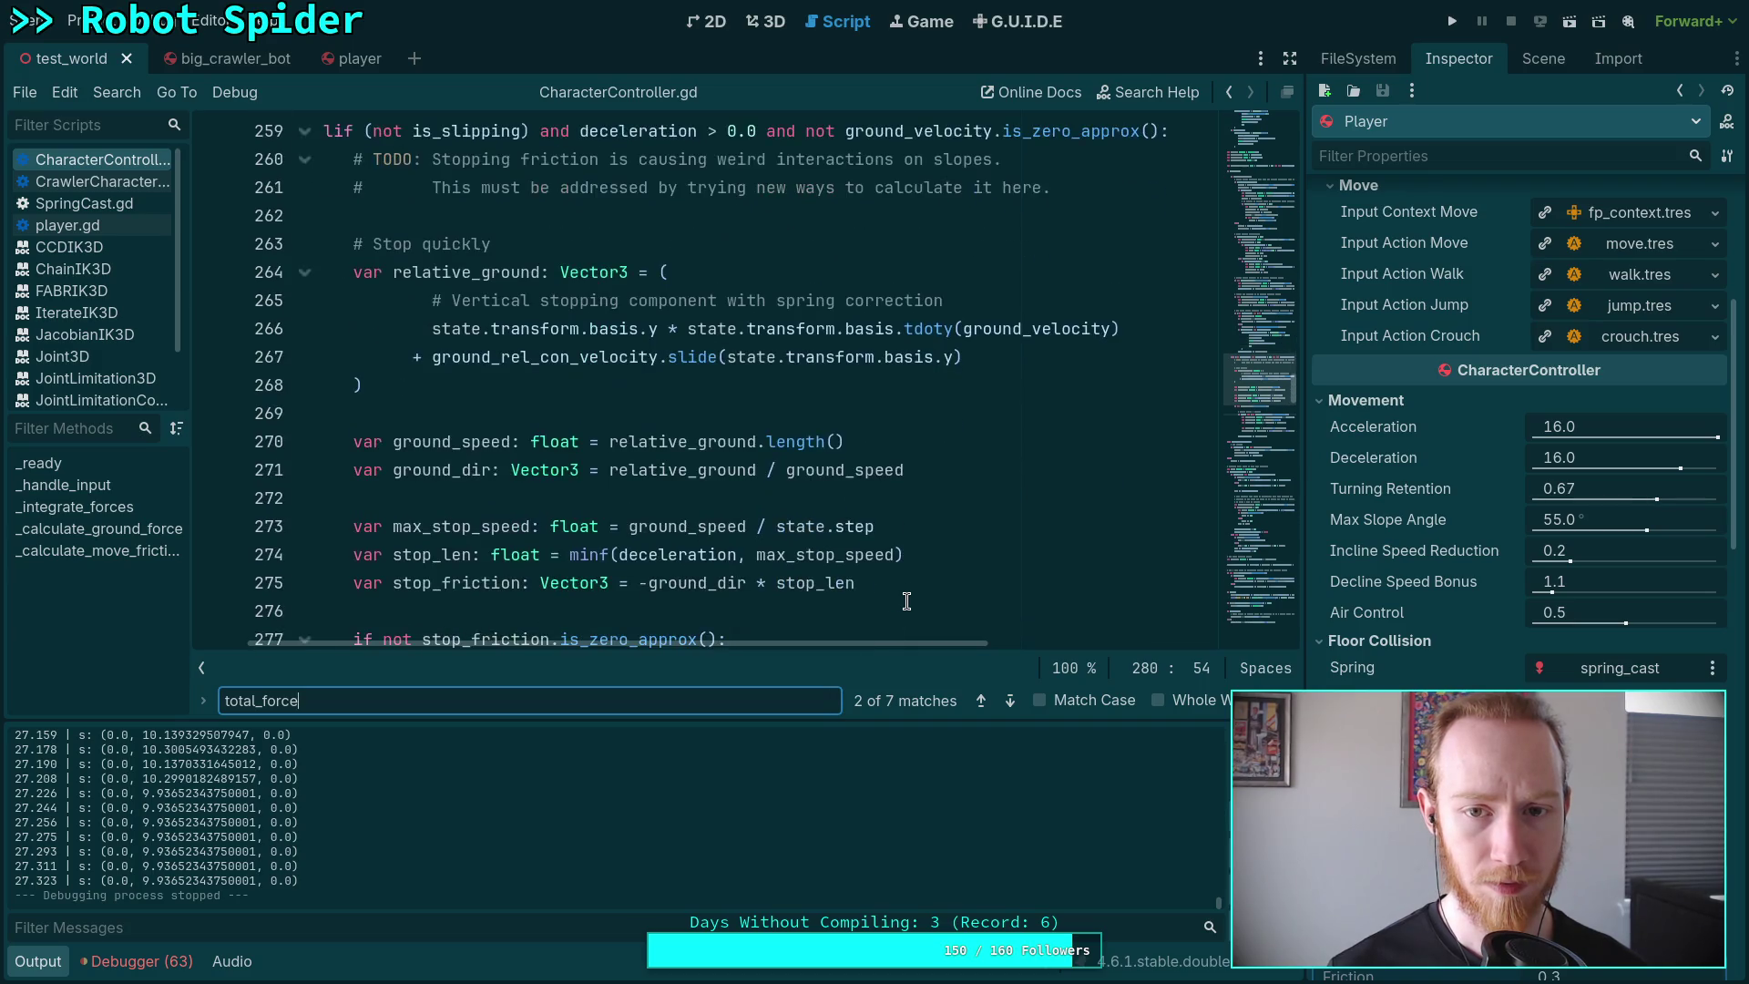
scroll(906, 601, "down", 5)
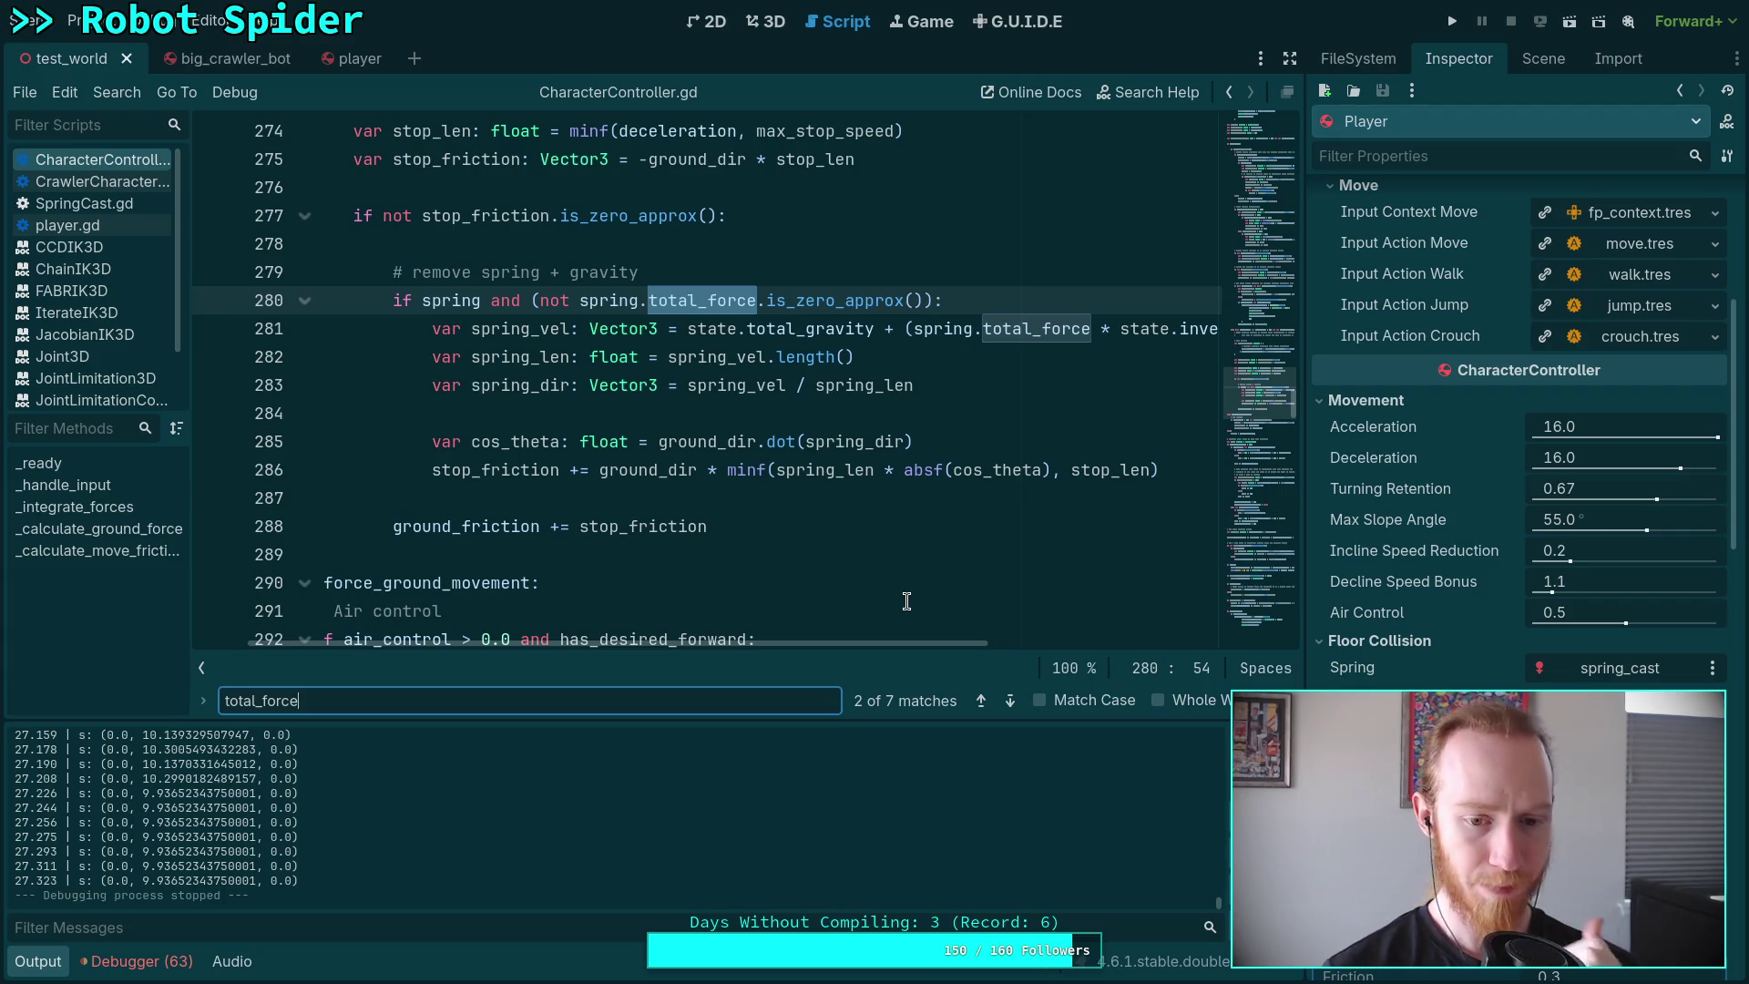
left_click_drag(888, 643, 832, 643)
scroll(830, 528, "down", 5)
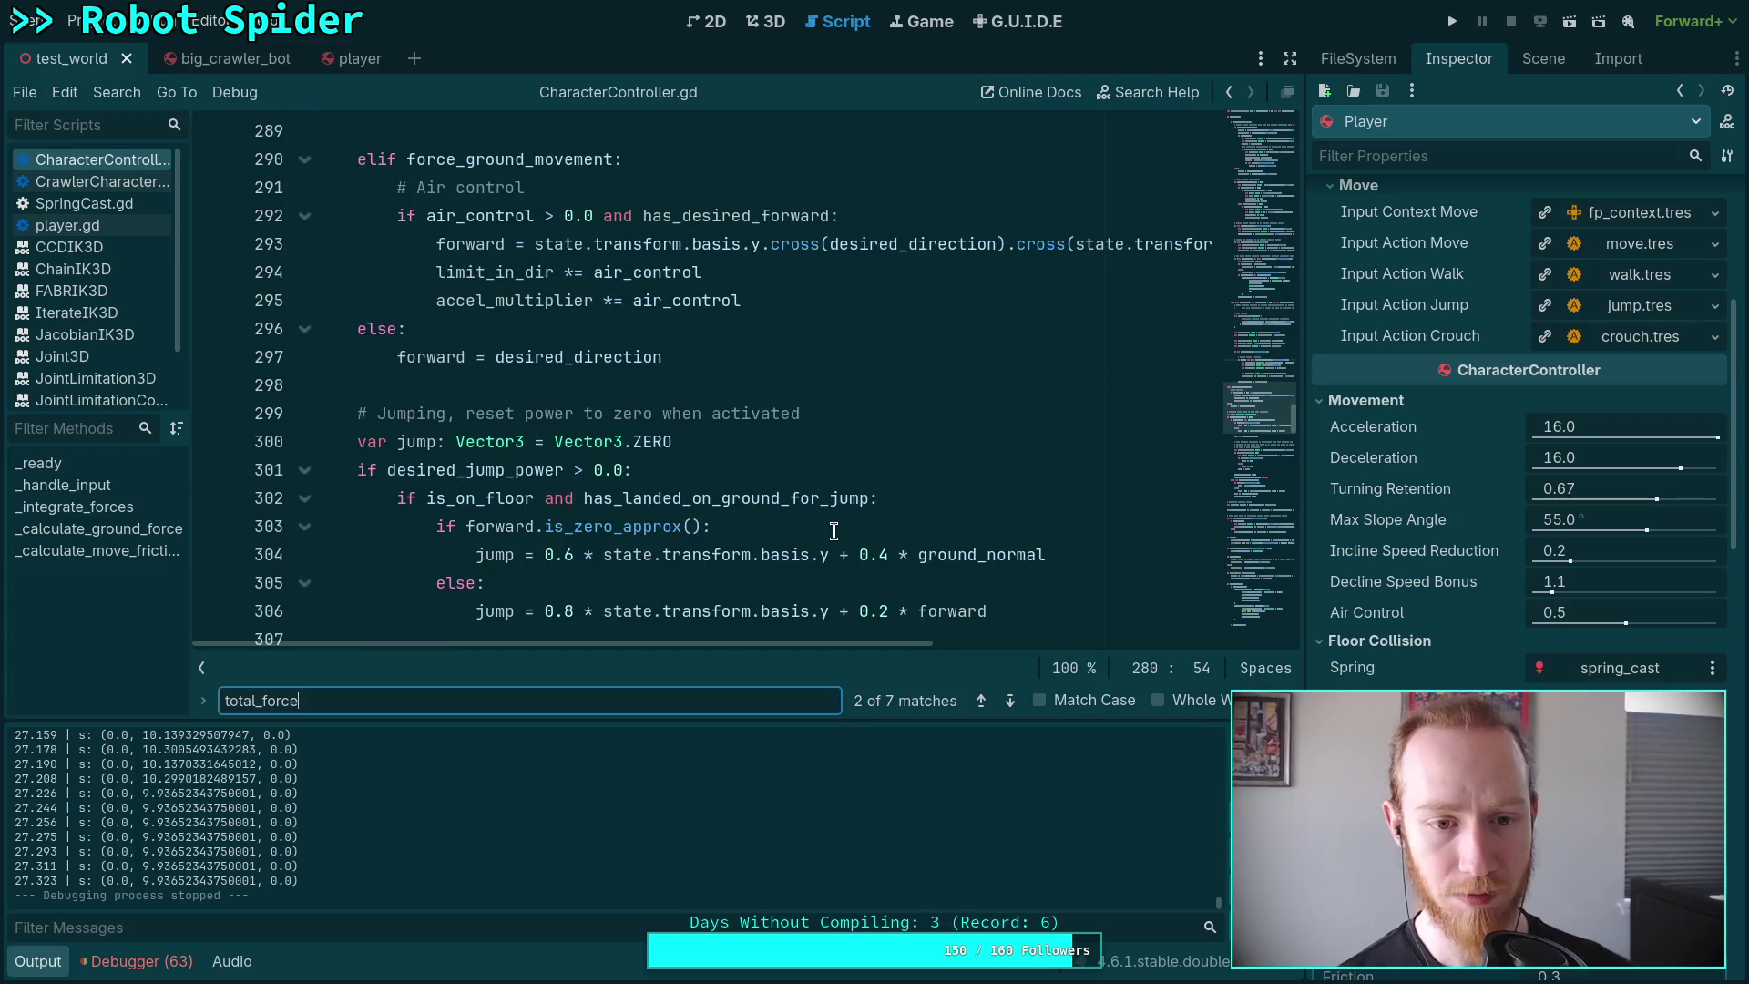
scroll(829, 528, "down", 15)
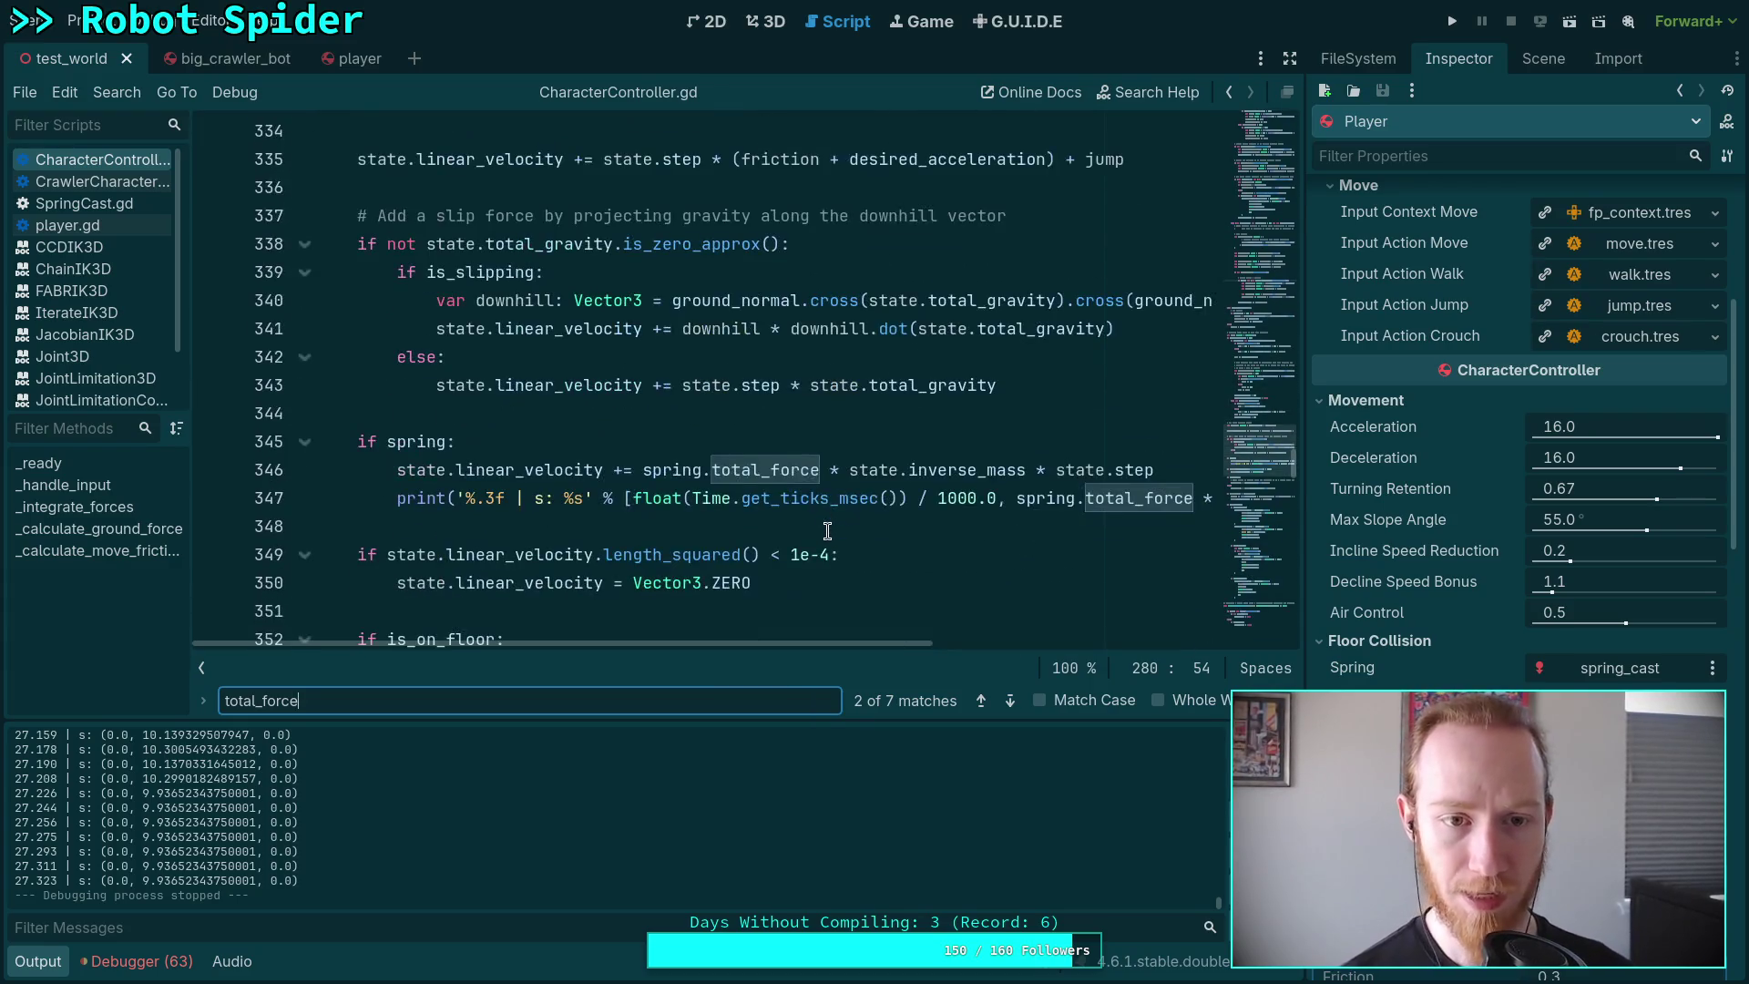
scroll(829, 543, "down", 4)
scroll(833, 556, "up", 4)
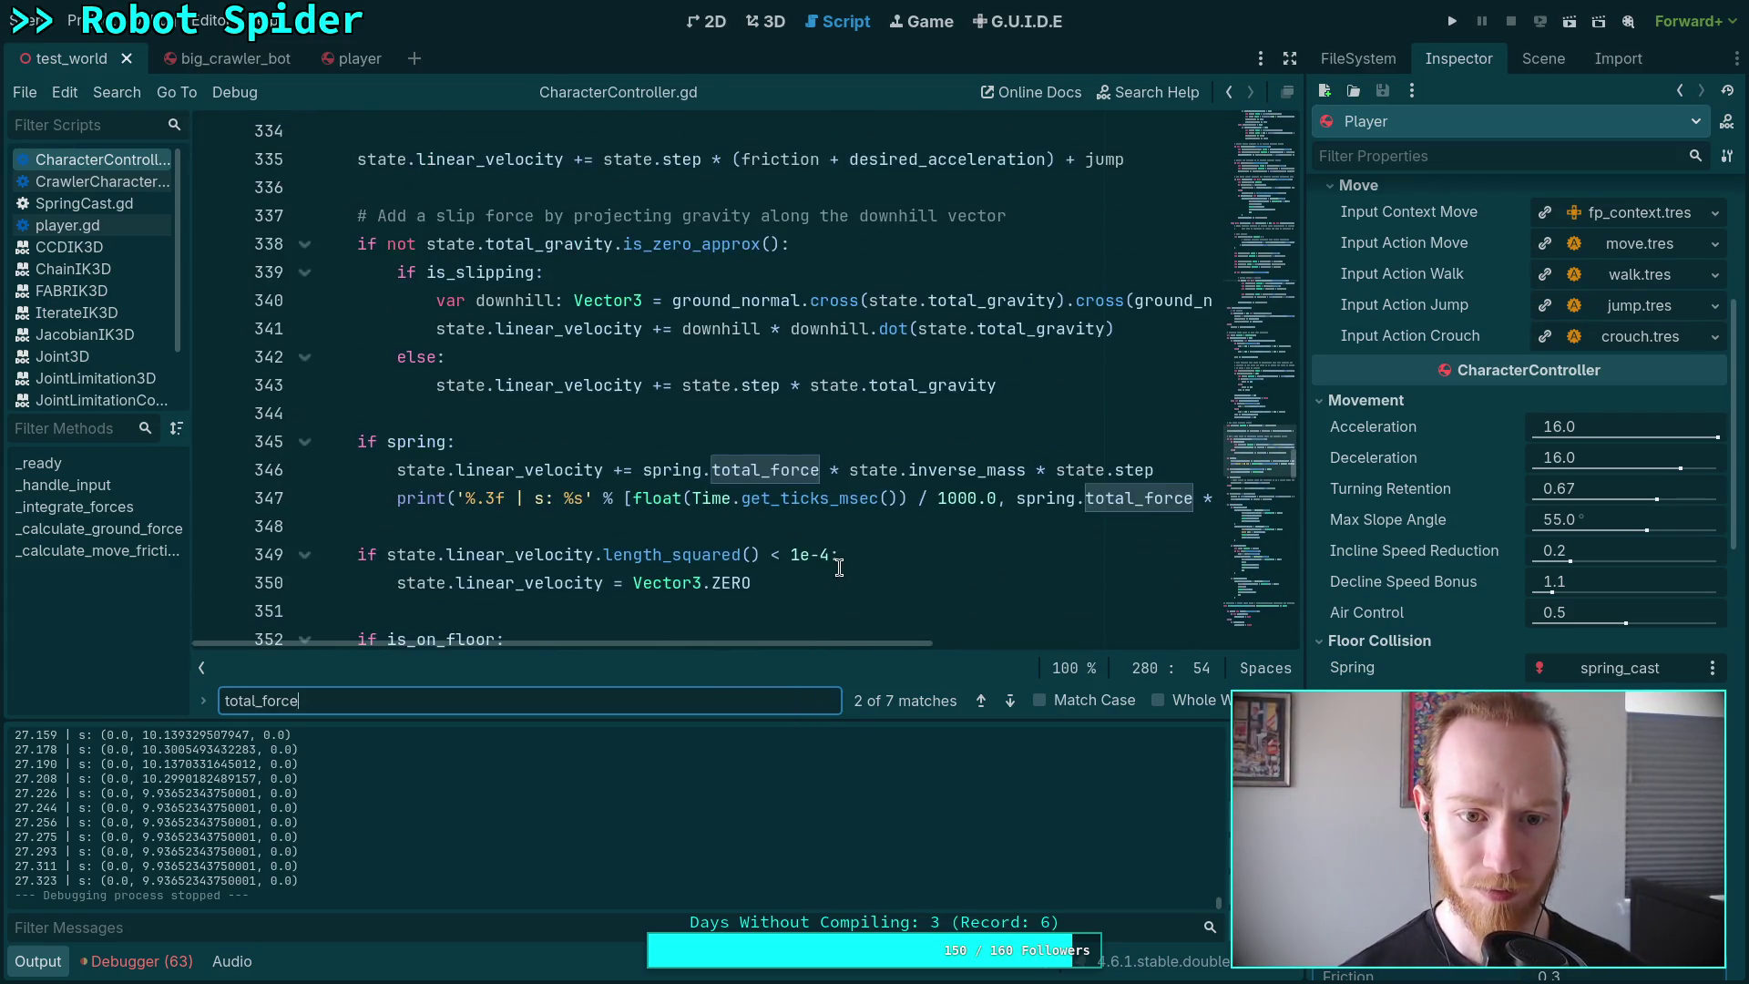
scroll(838, 570, "down", 1)
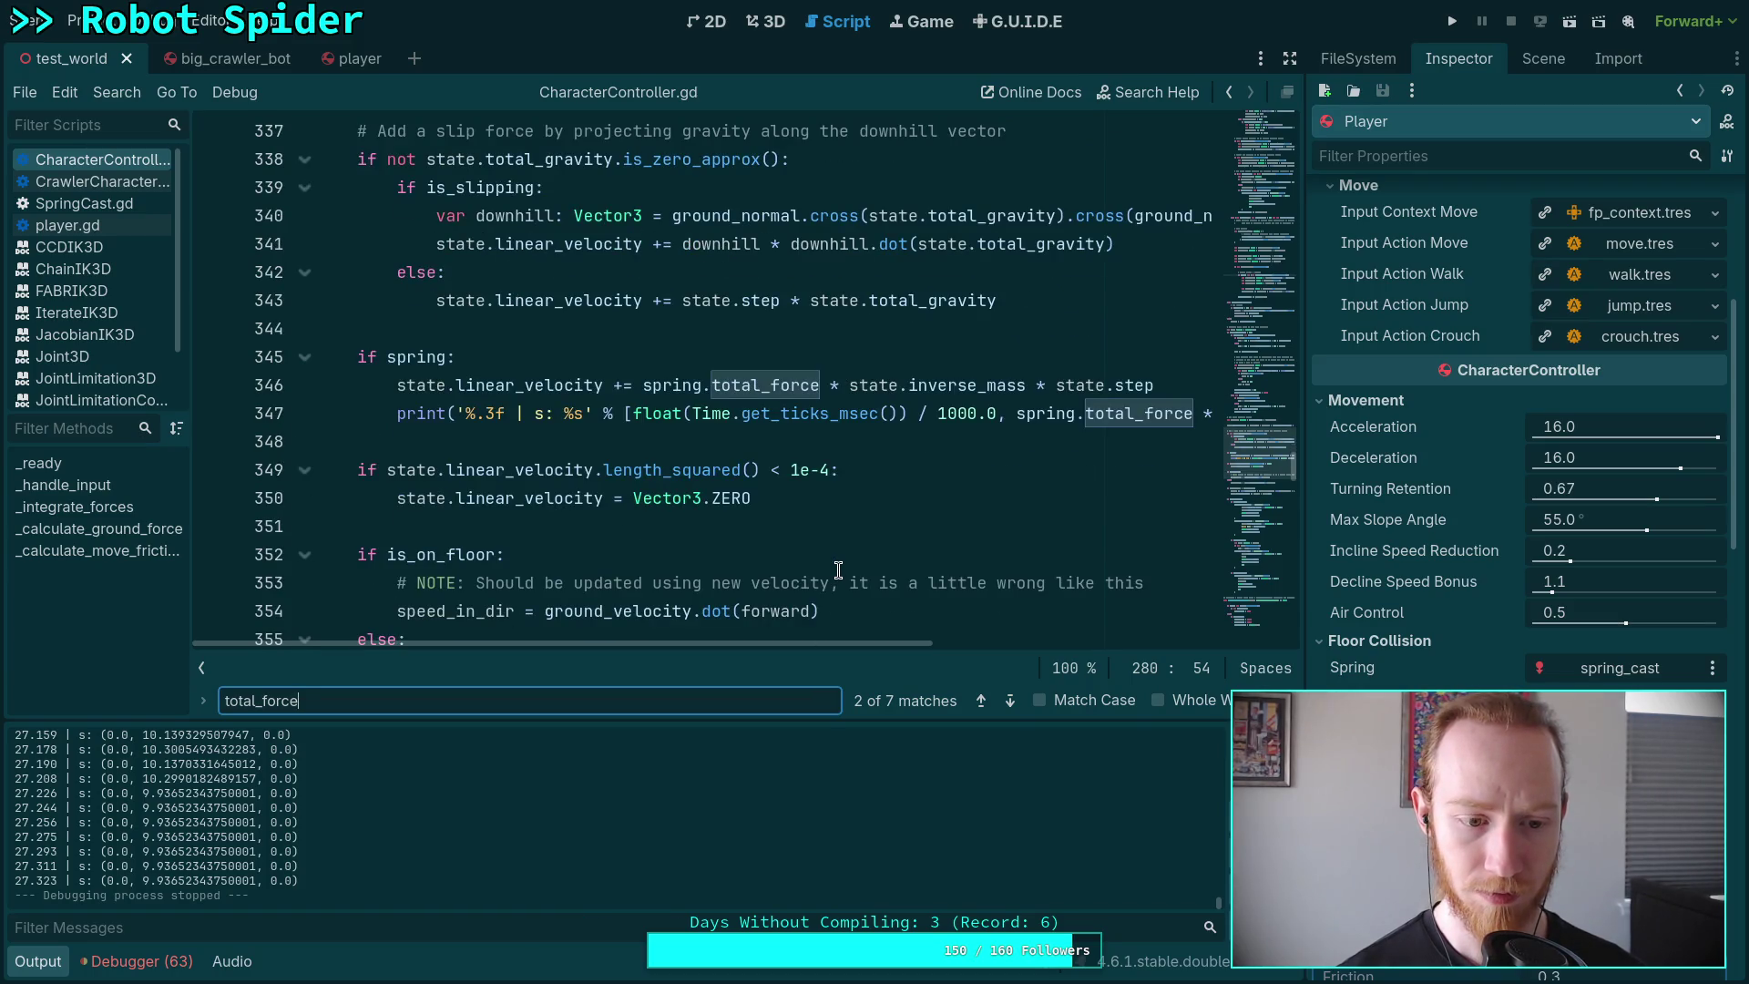
scroll(483, 775, "up", 3)
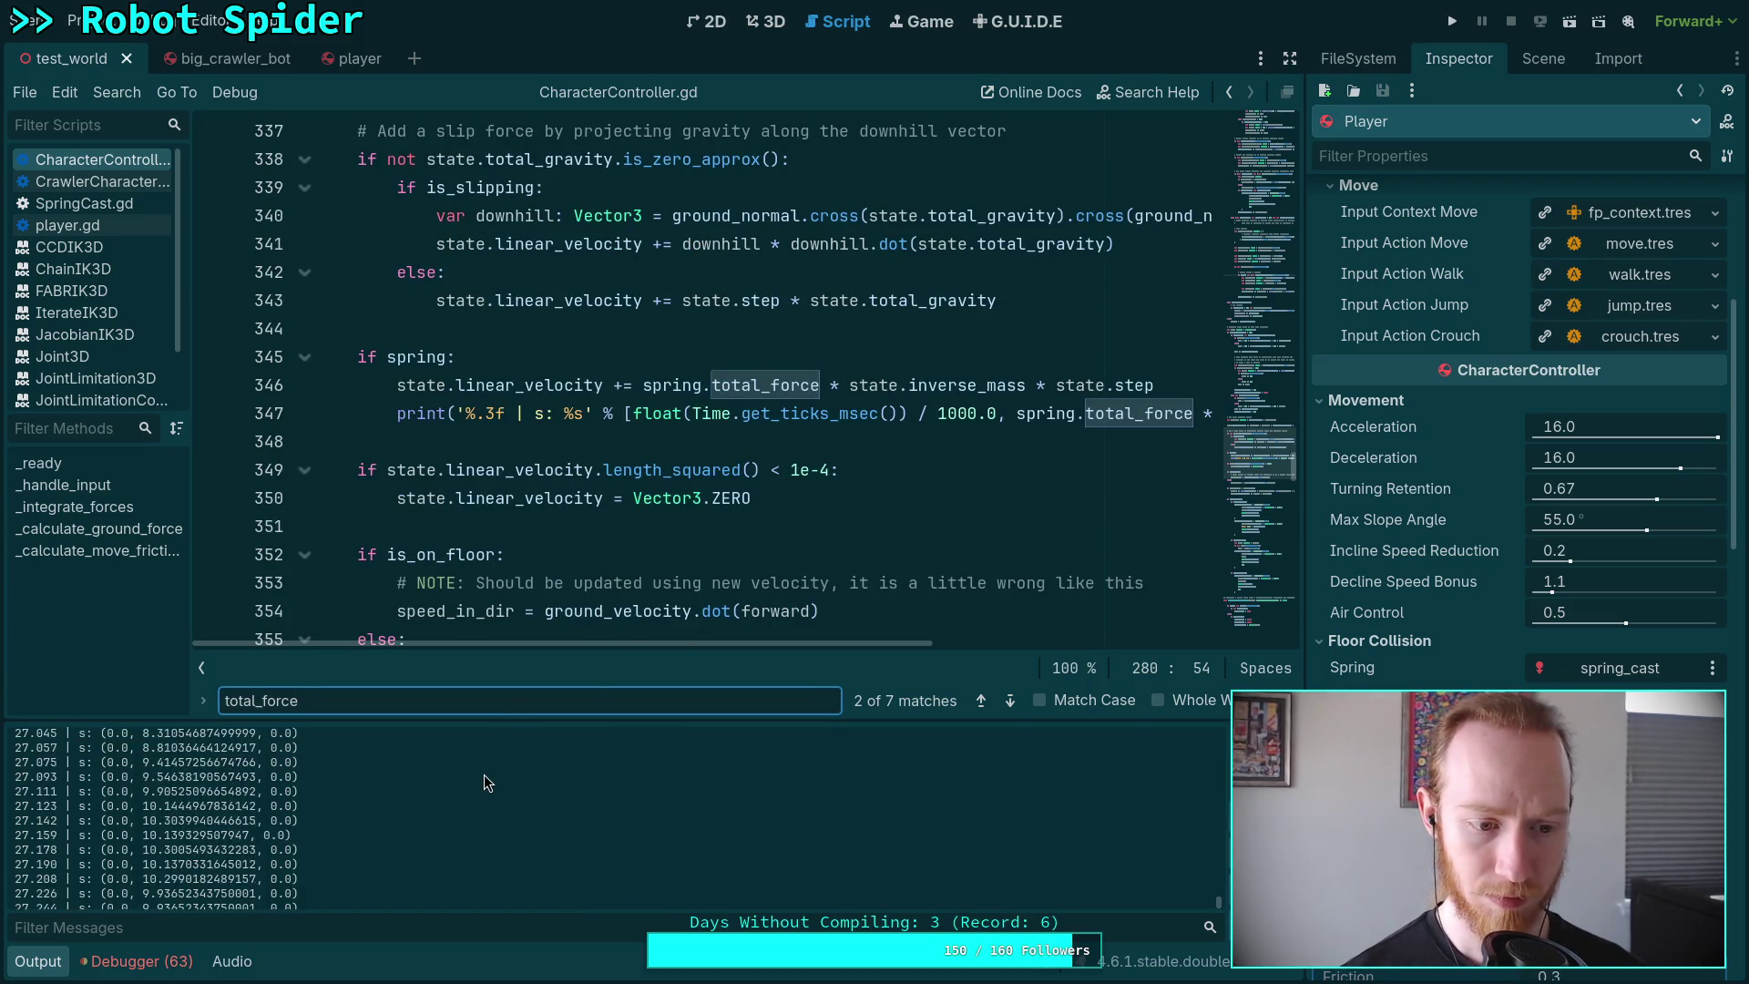
scroll(483, 774, "down", 3)
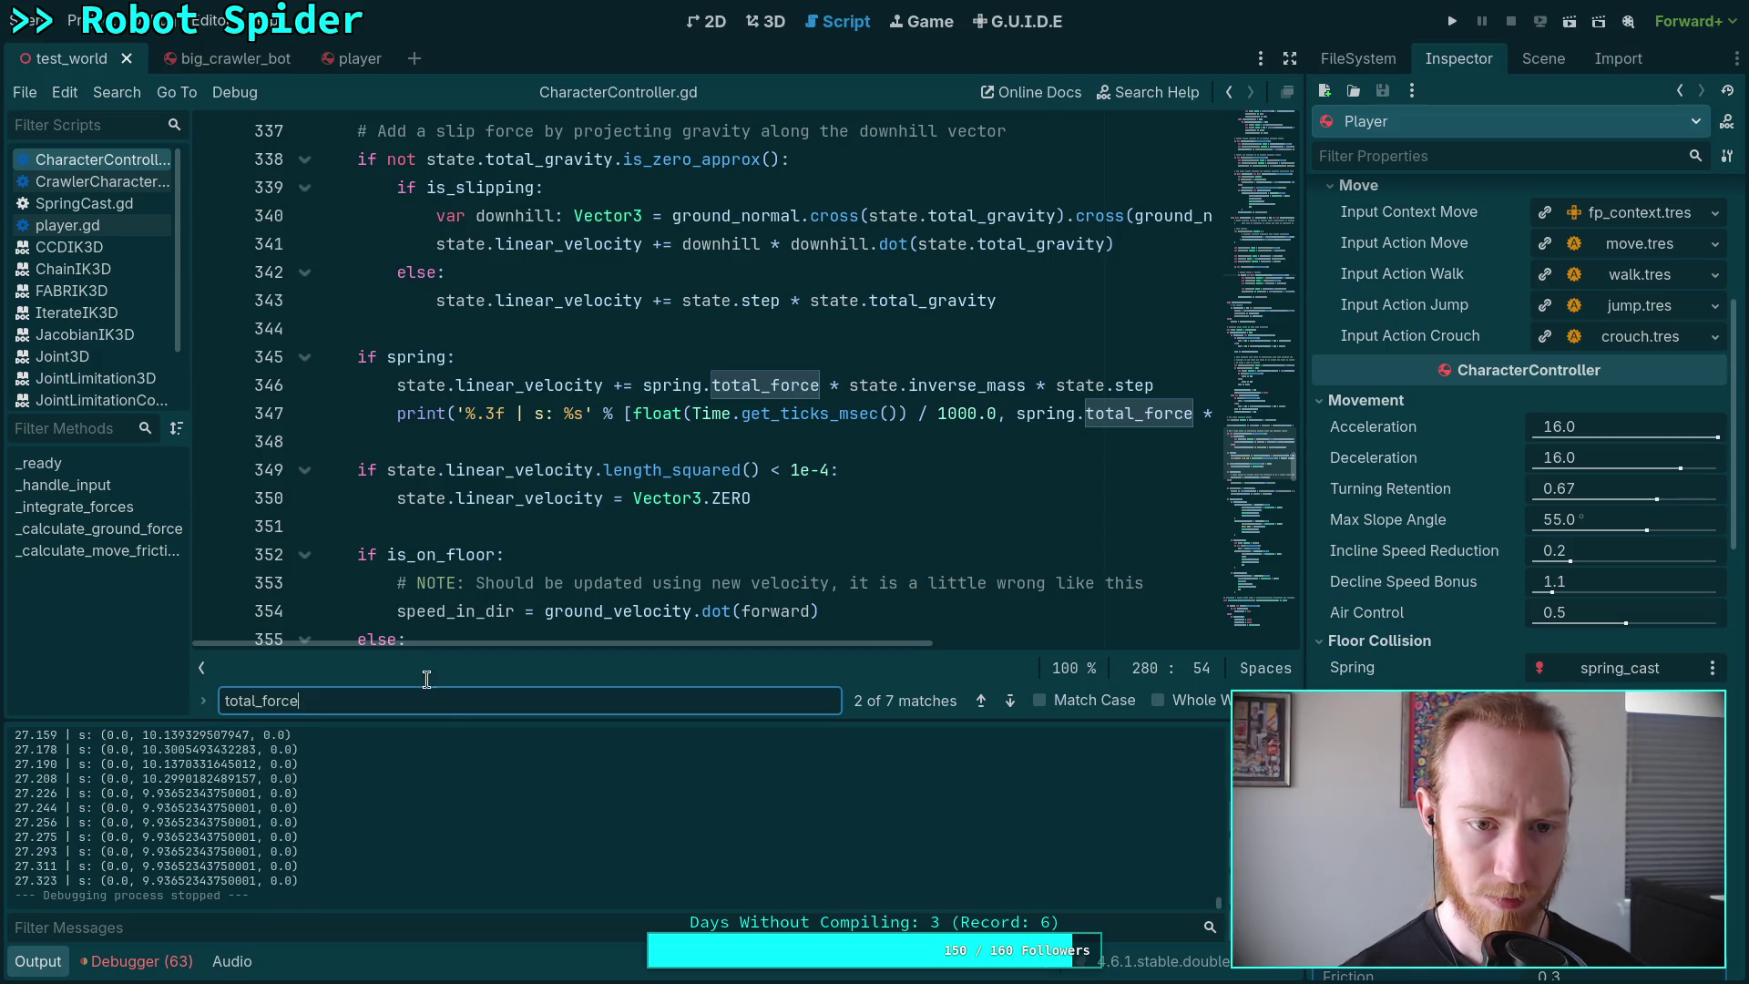
Comment out the total_force print on line 347 and draft a temporary print(jump) line.
left_click(398, 414)
key("ctrl+k")
scroll(636, 511, "up", 2)
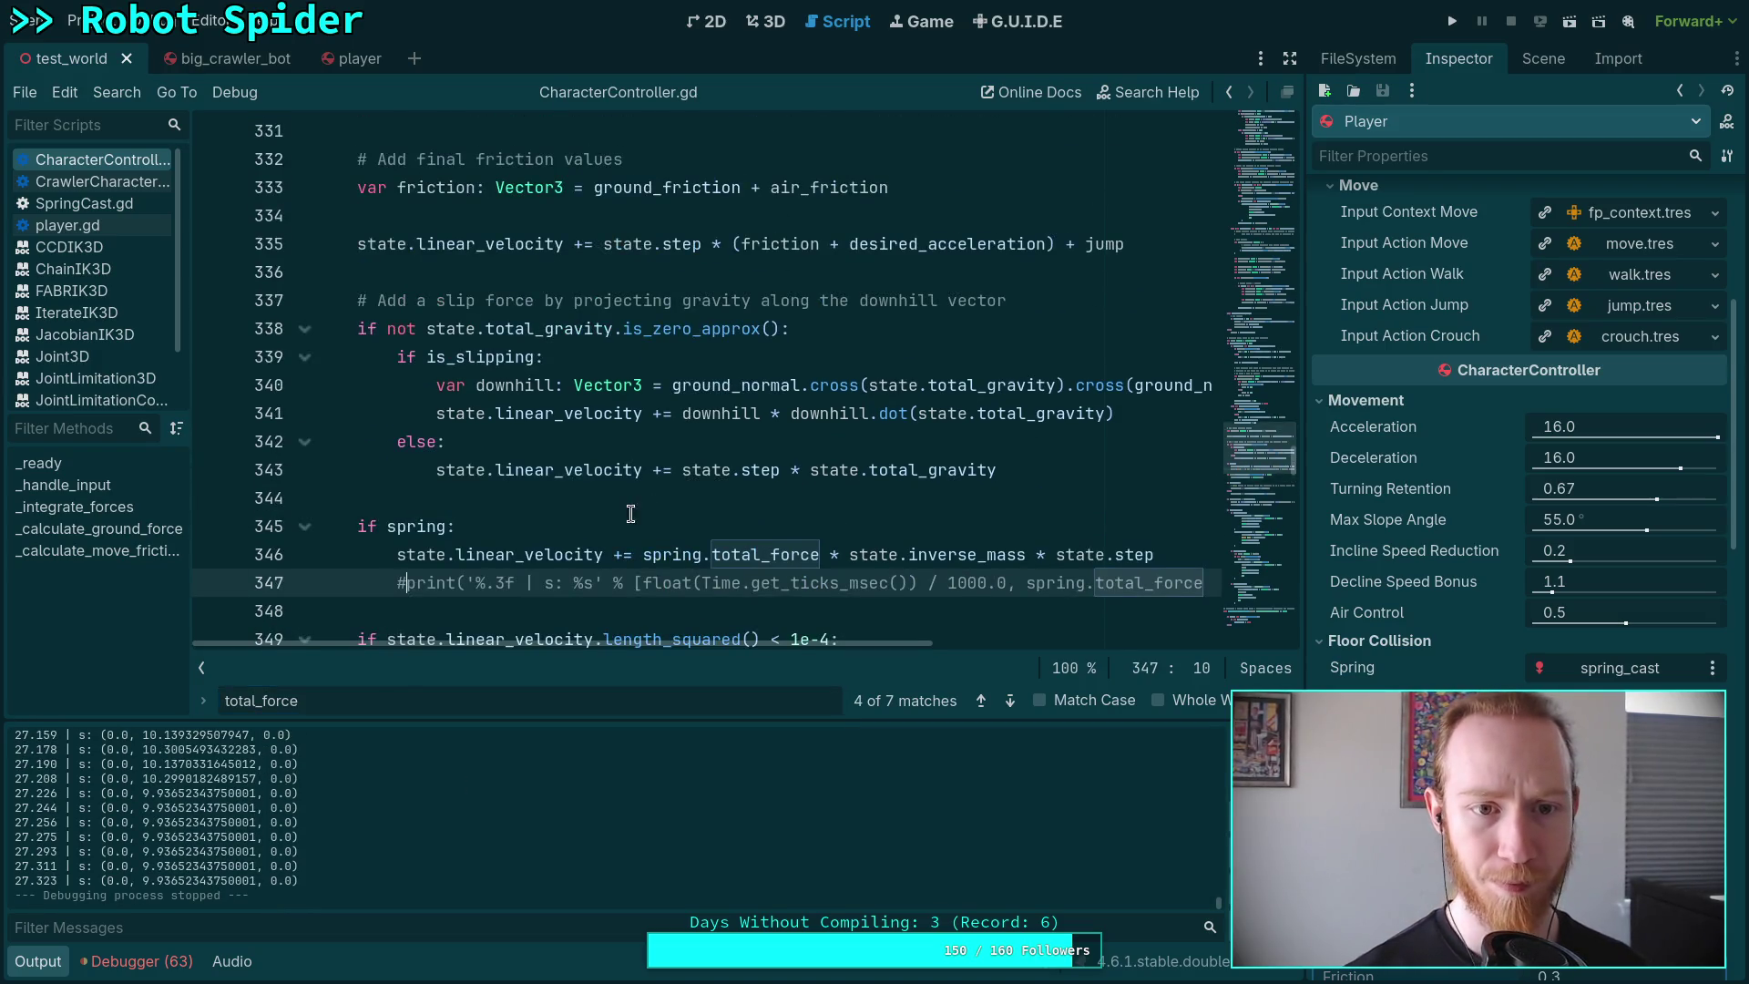
left_click(1156, 246)
key("Return")
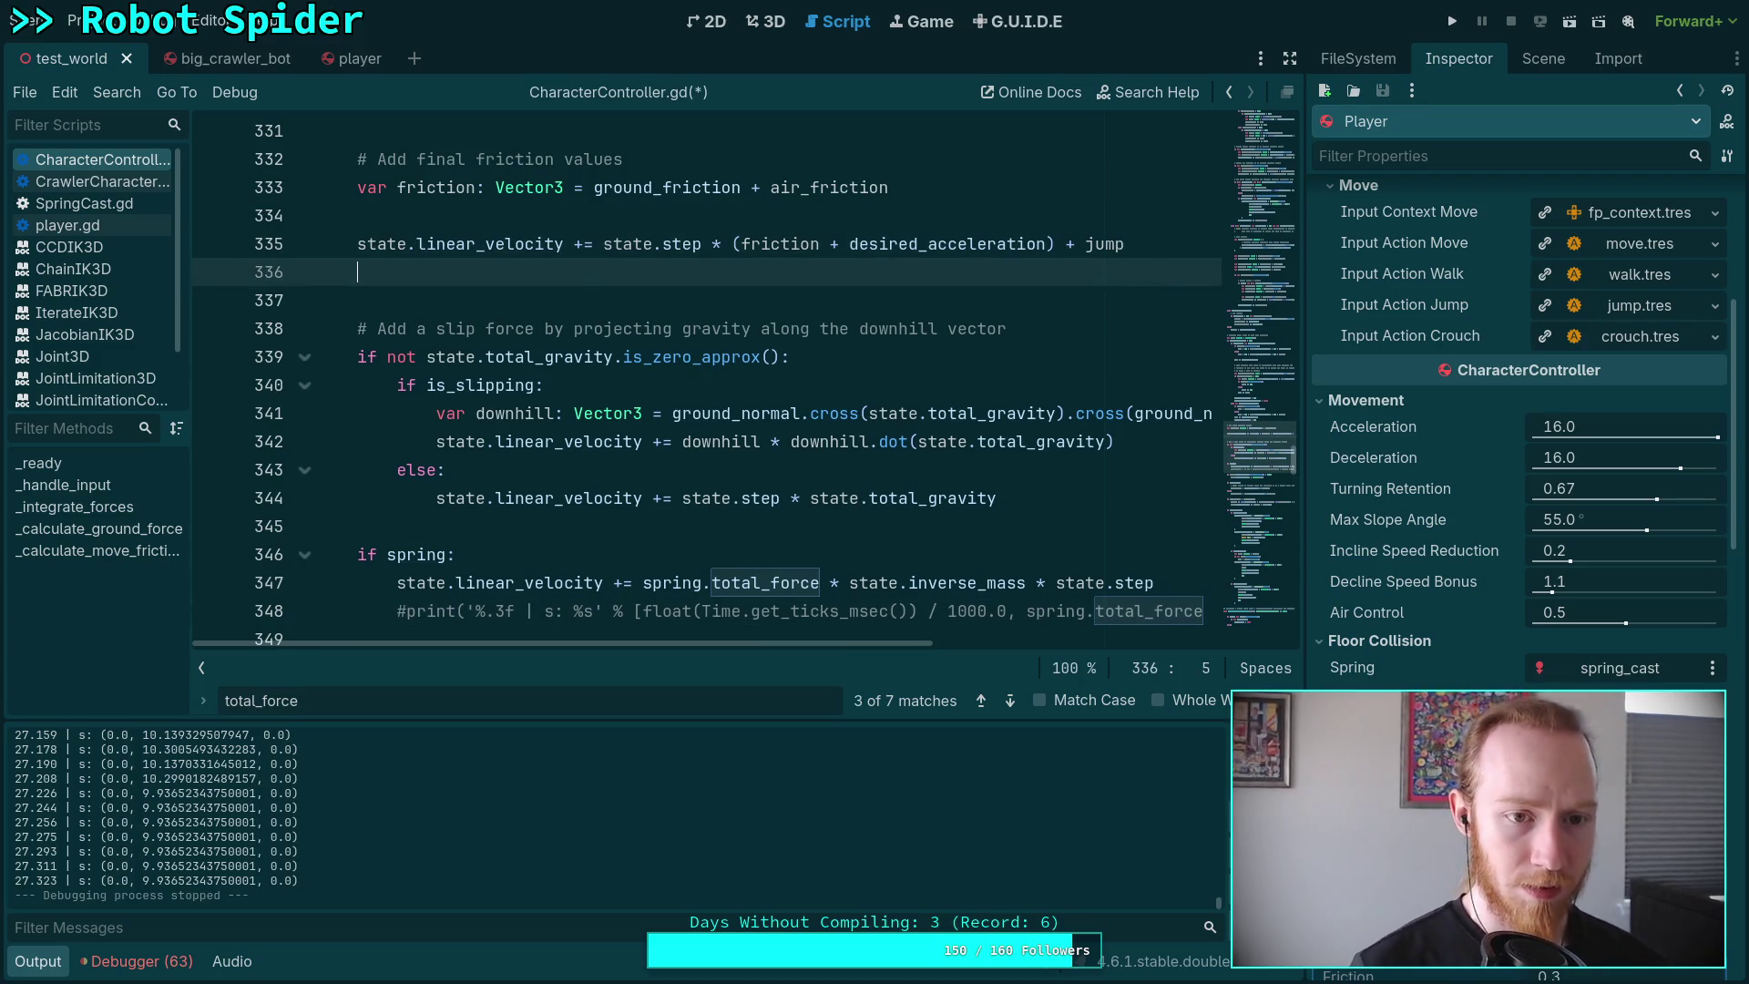
type("int(u")
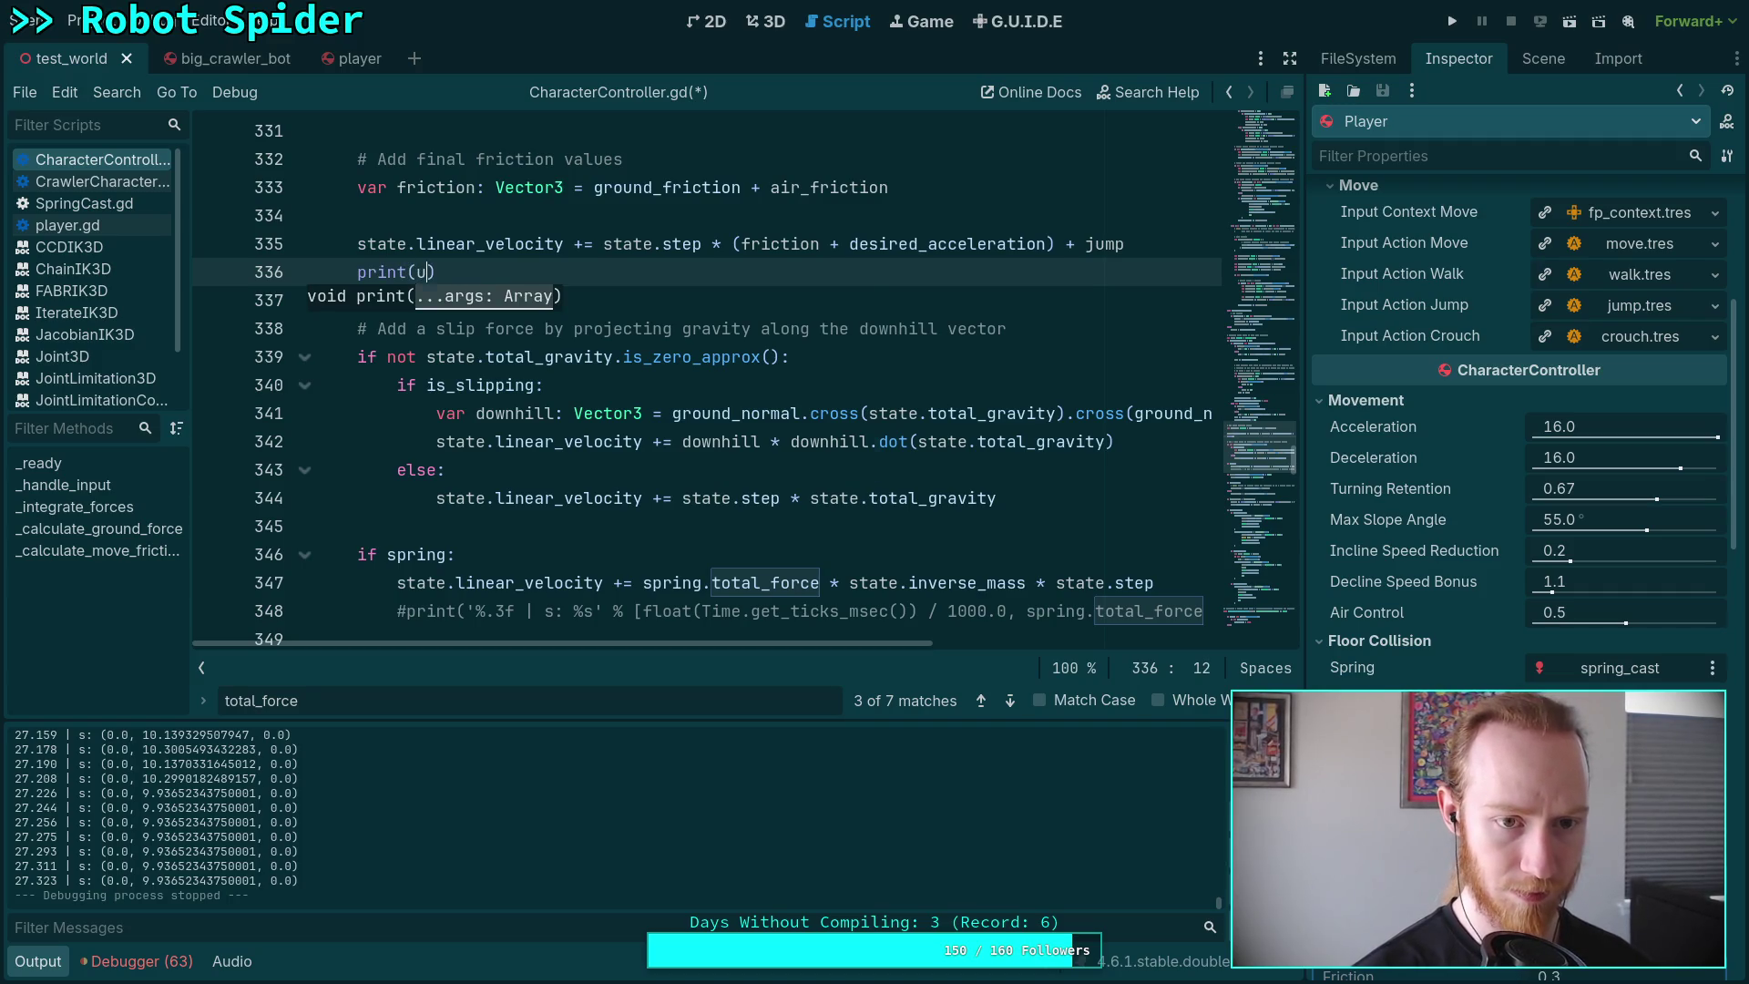
key("Escape")
type("jump")
left_click(378, 271)
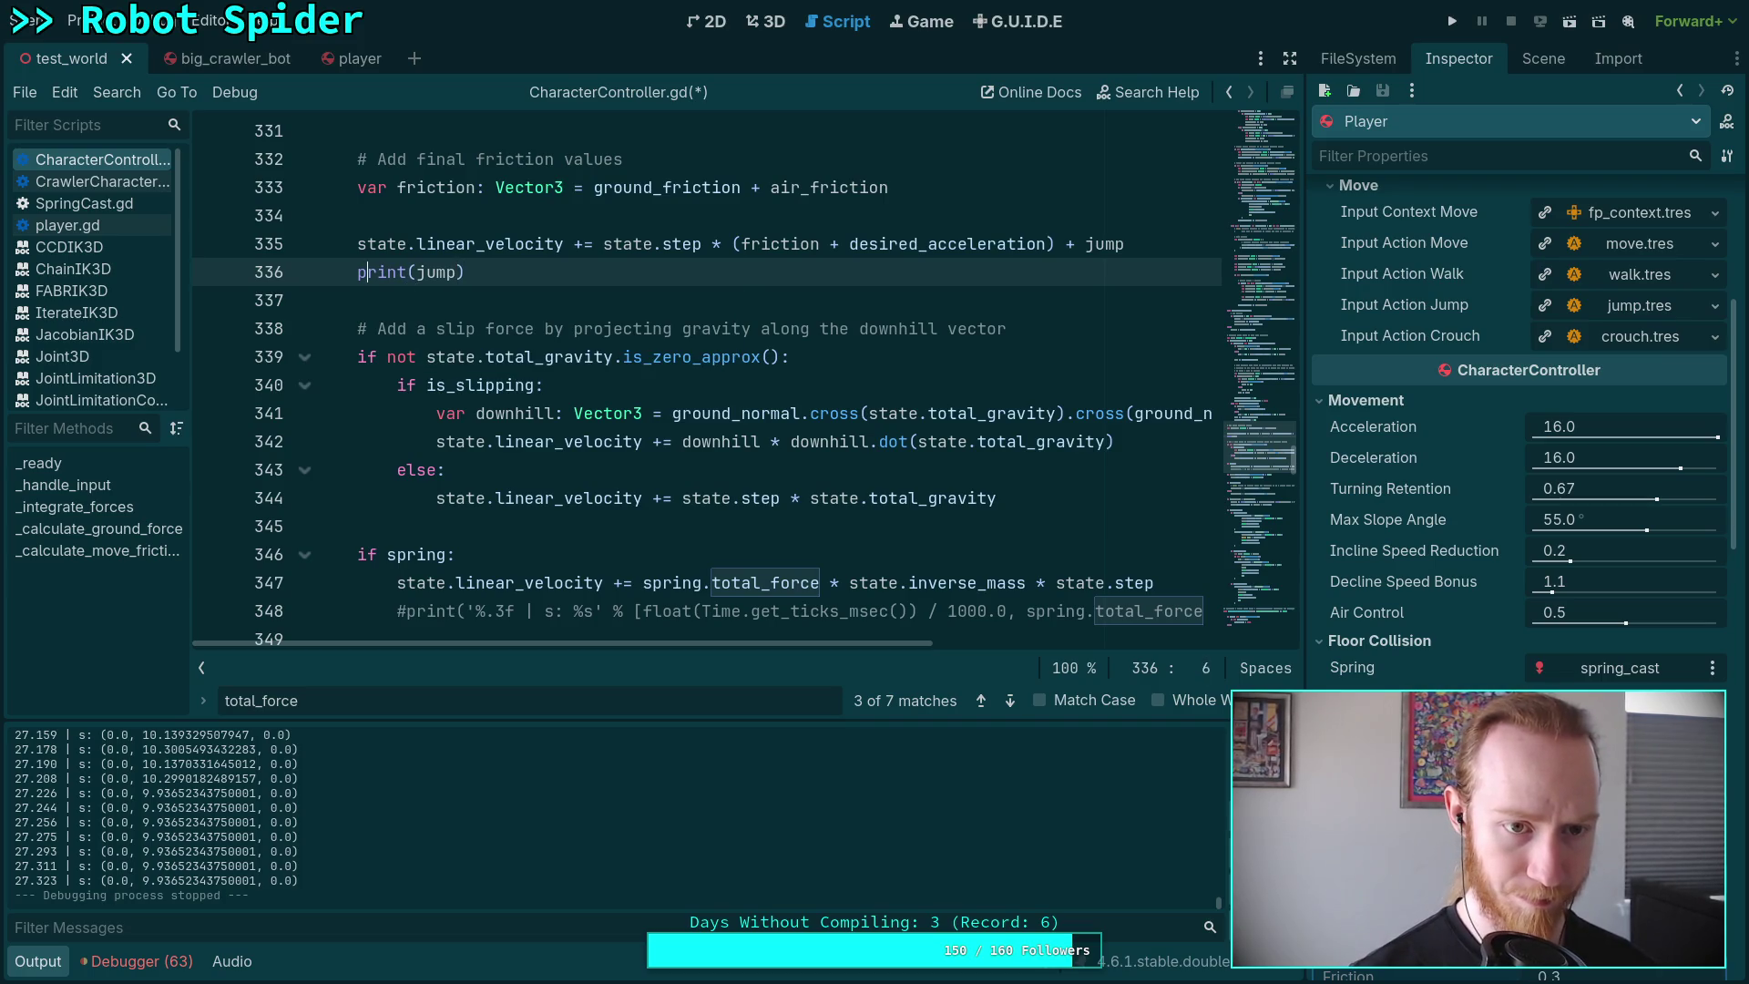
key("Home")
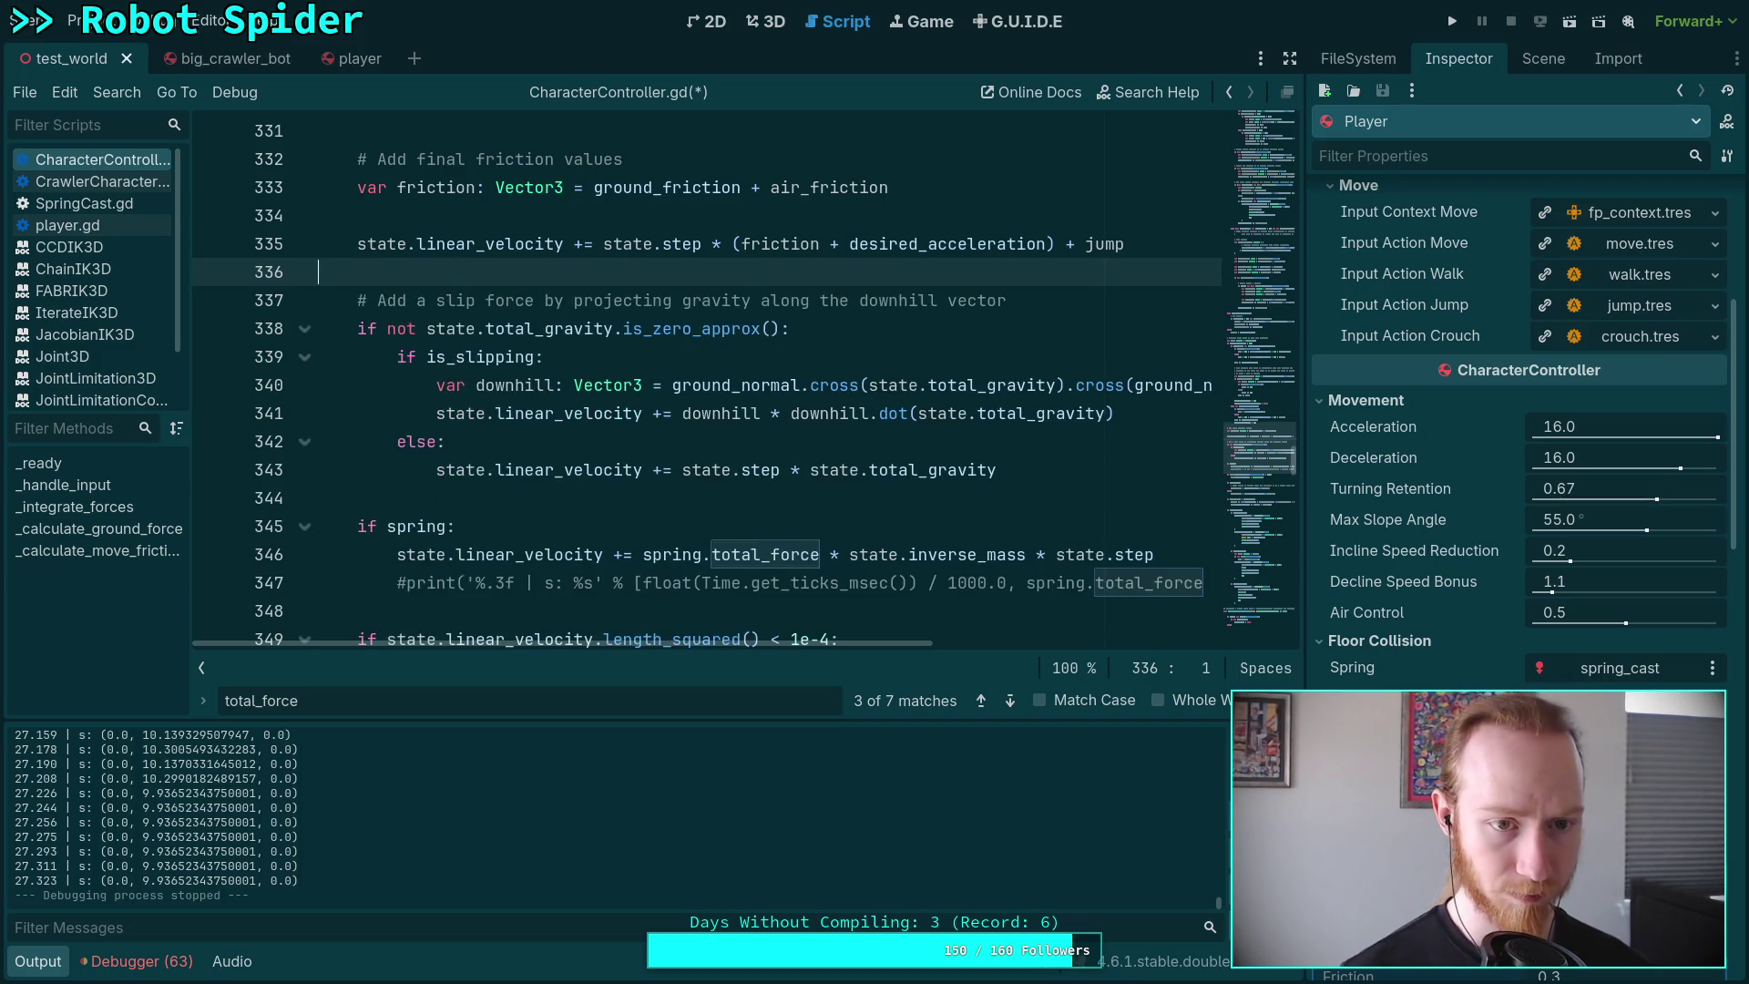
Highlight every use of jump in the script to locate the landing branch.
scroll(770, 480, "up", 13)
scroll(771, 480, "down", 7)
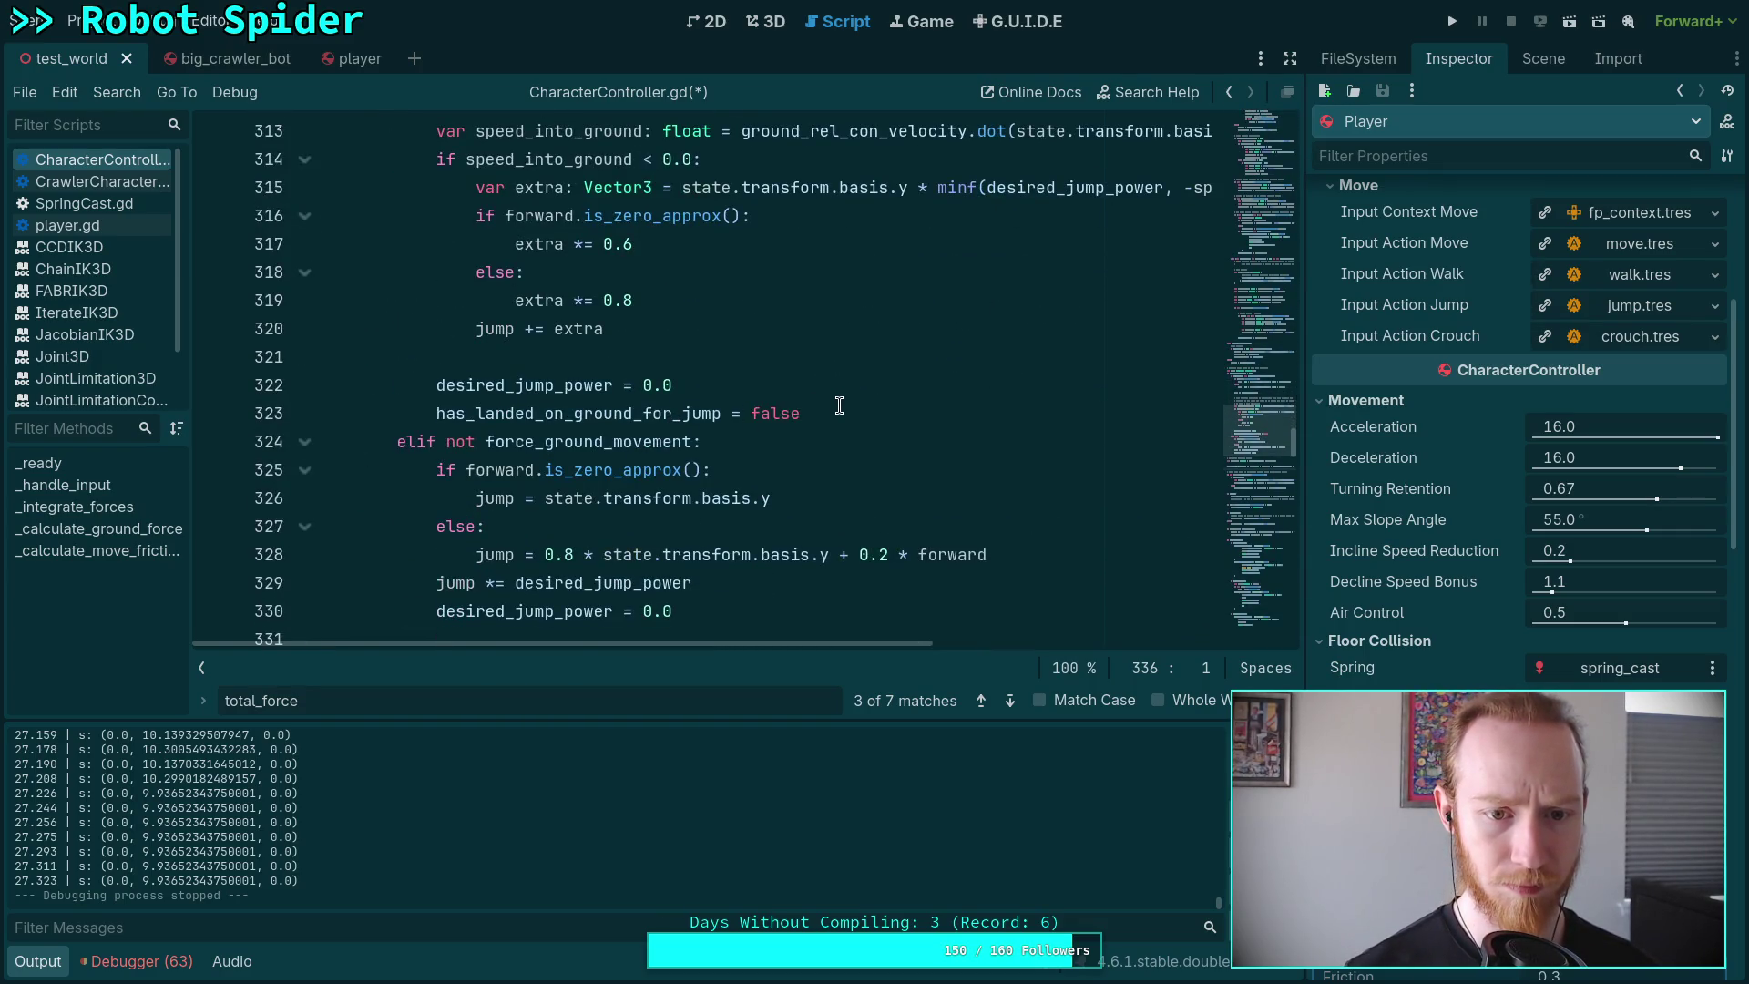
scroll(749, 416, "down", 3)
scroll(721, 523, "up", 2)
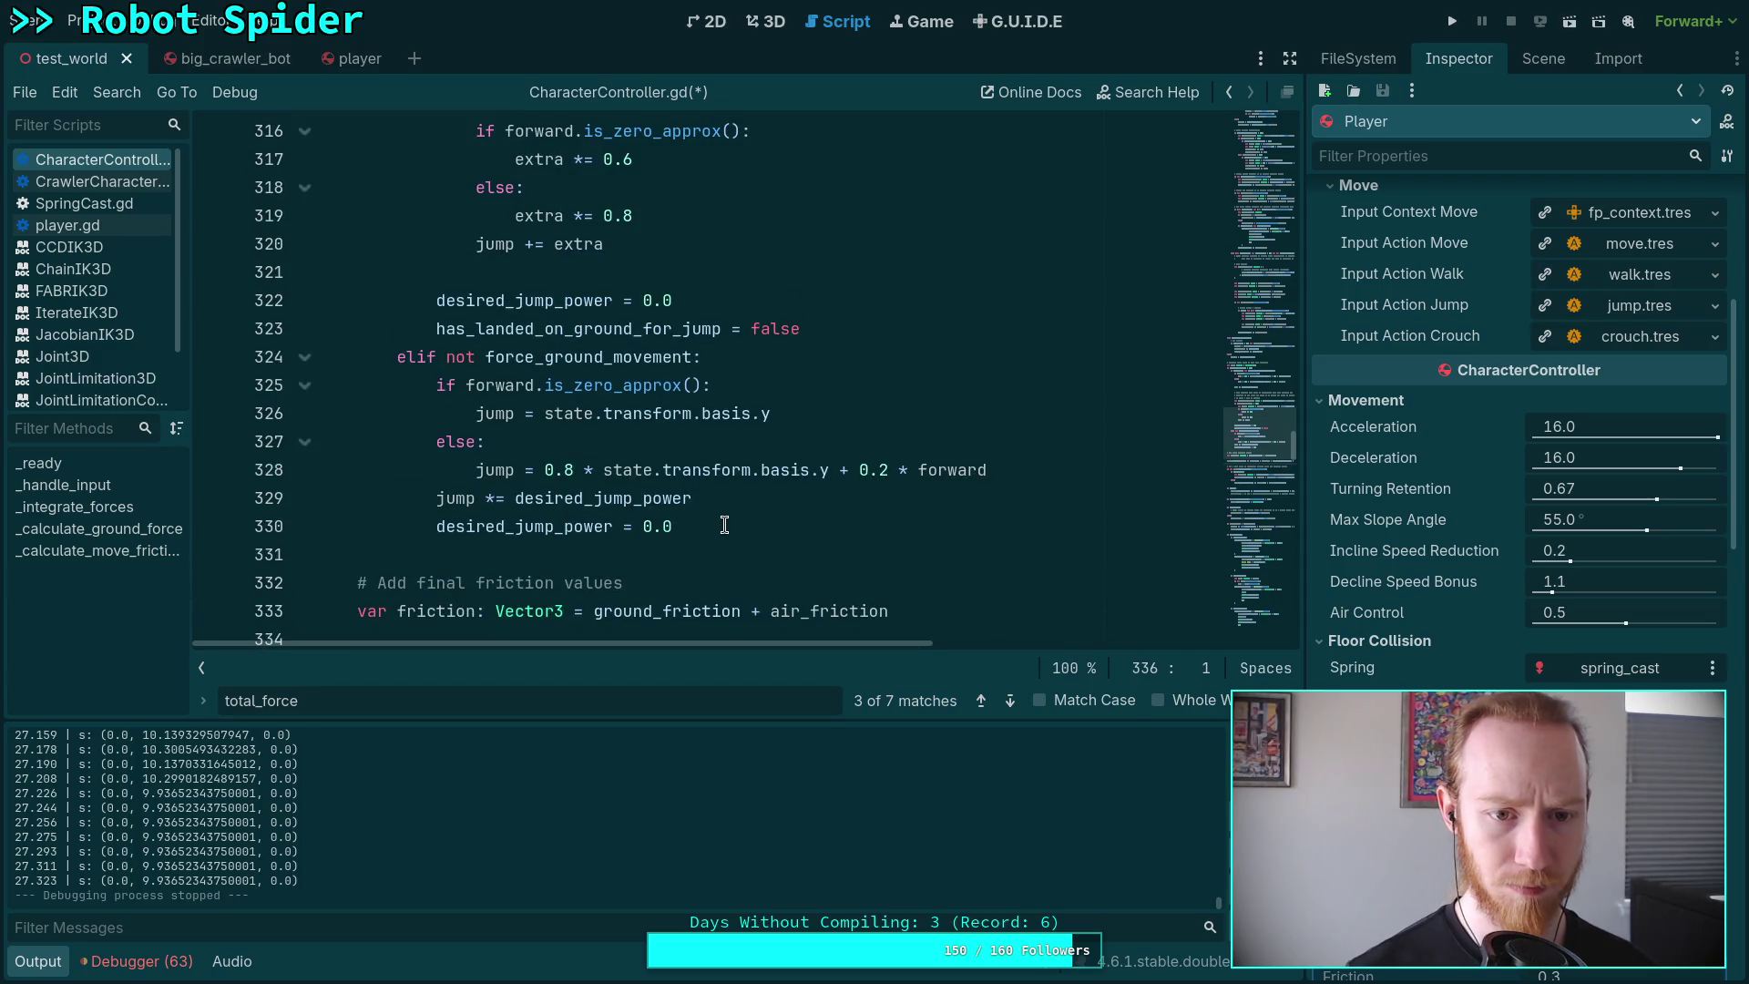
double_click(493, 416)
scroll(537, 424, "up", 7)
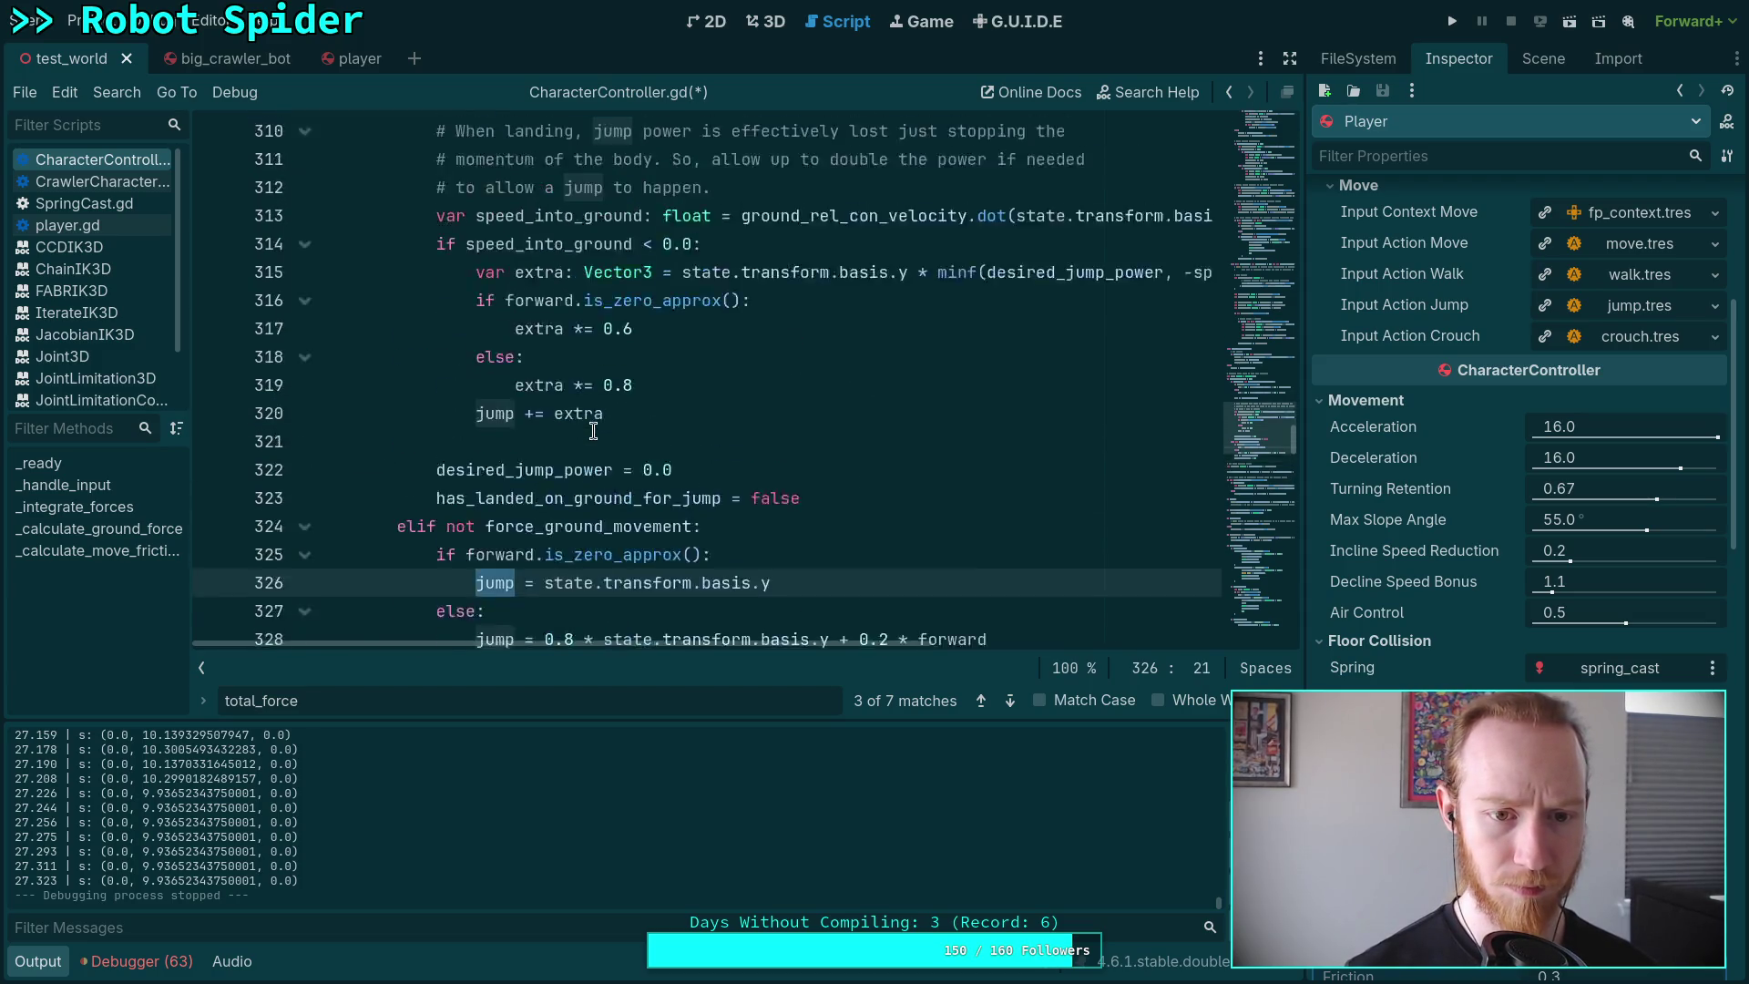
scroll(593, 431, "down", 4)
scroll(593, 431, "down", 3)
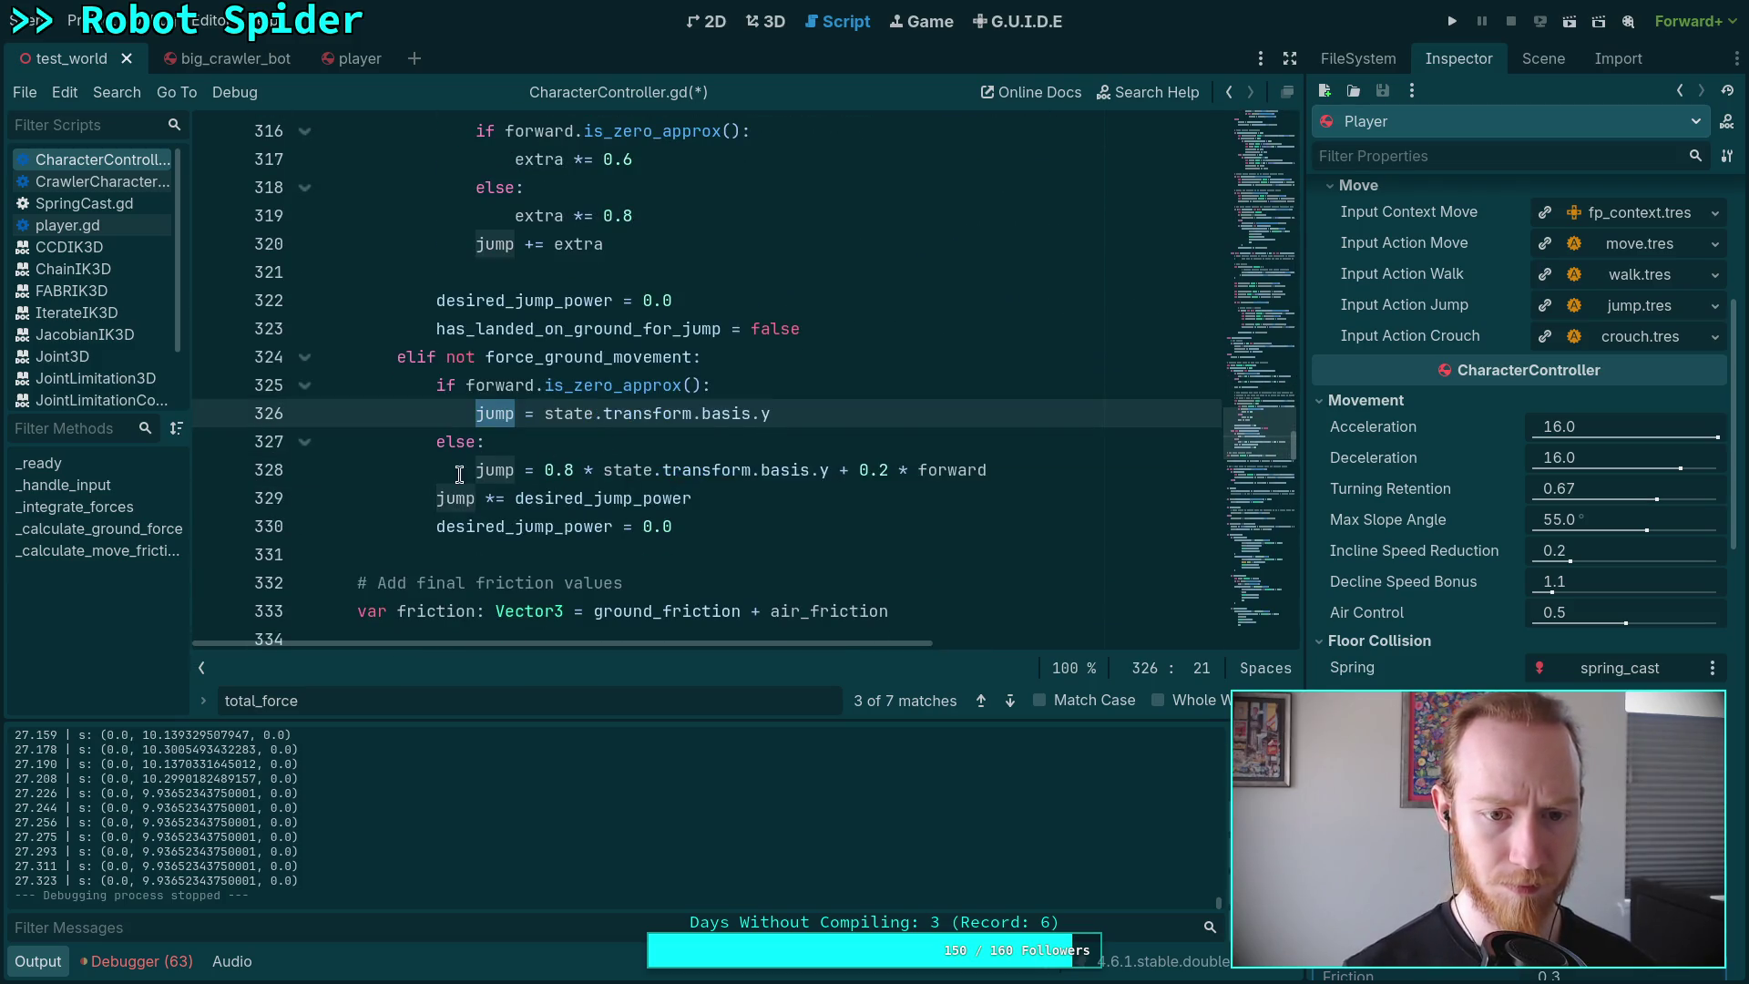
Place print(jump) above 'desired_jump_power = 0.0' in the landing branch, remove the blank line, and save.
left_click(784, 495)
key("Return")
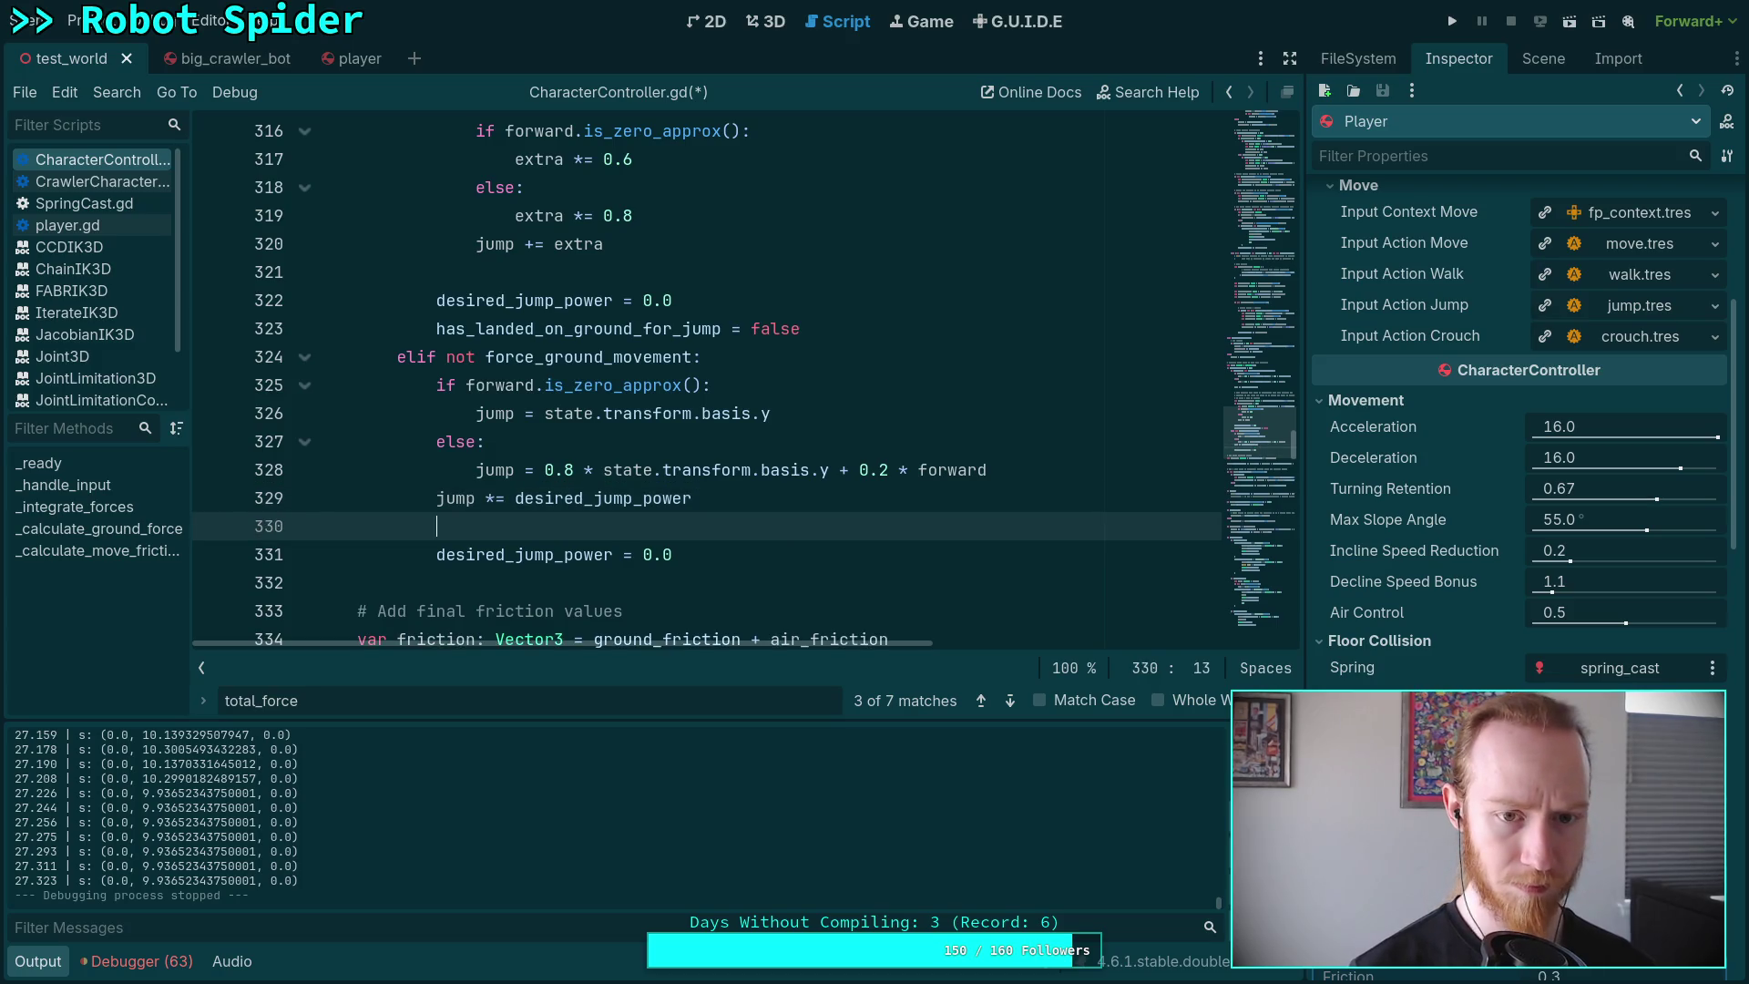
type("print(jump)")
left_click(363, 533)
key("Tab")
key("Tab")
key("alt+Up")
key("alt+Up")
key("alt+Up")
key("alt+Up")
key("alt+Up")
key("alt+Up")
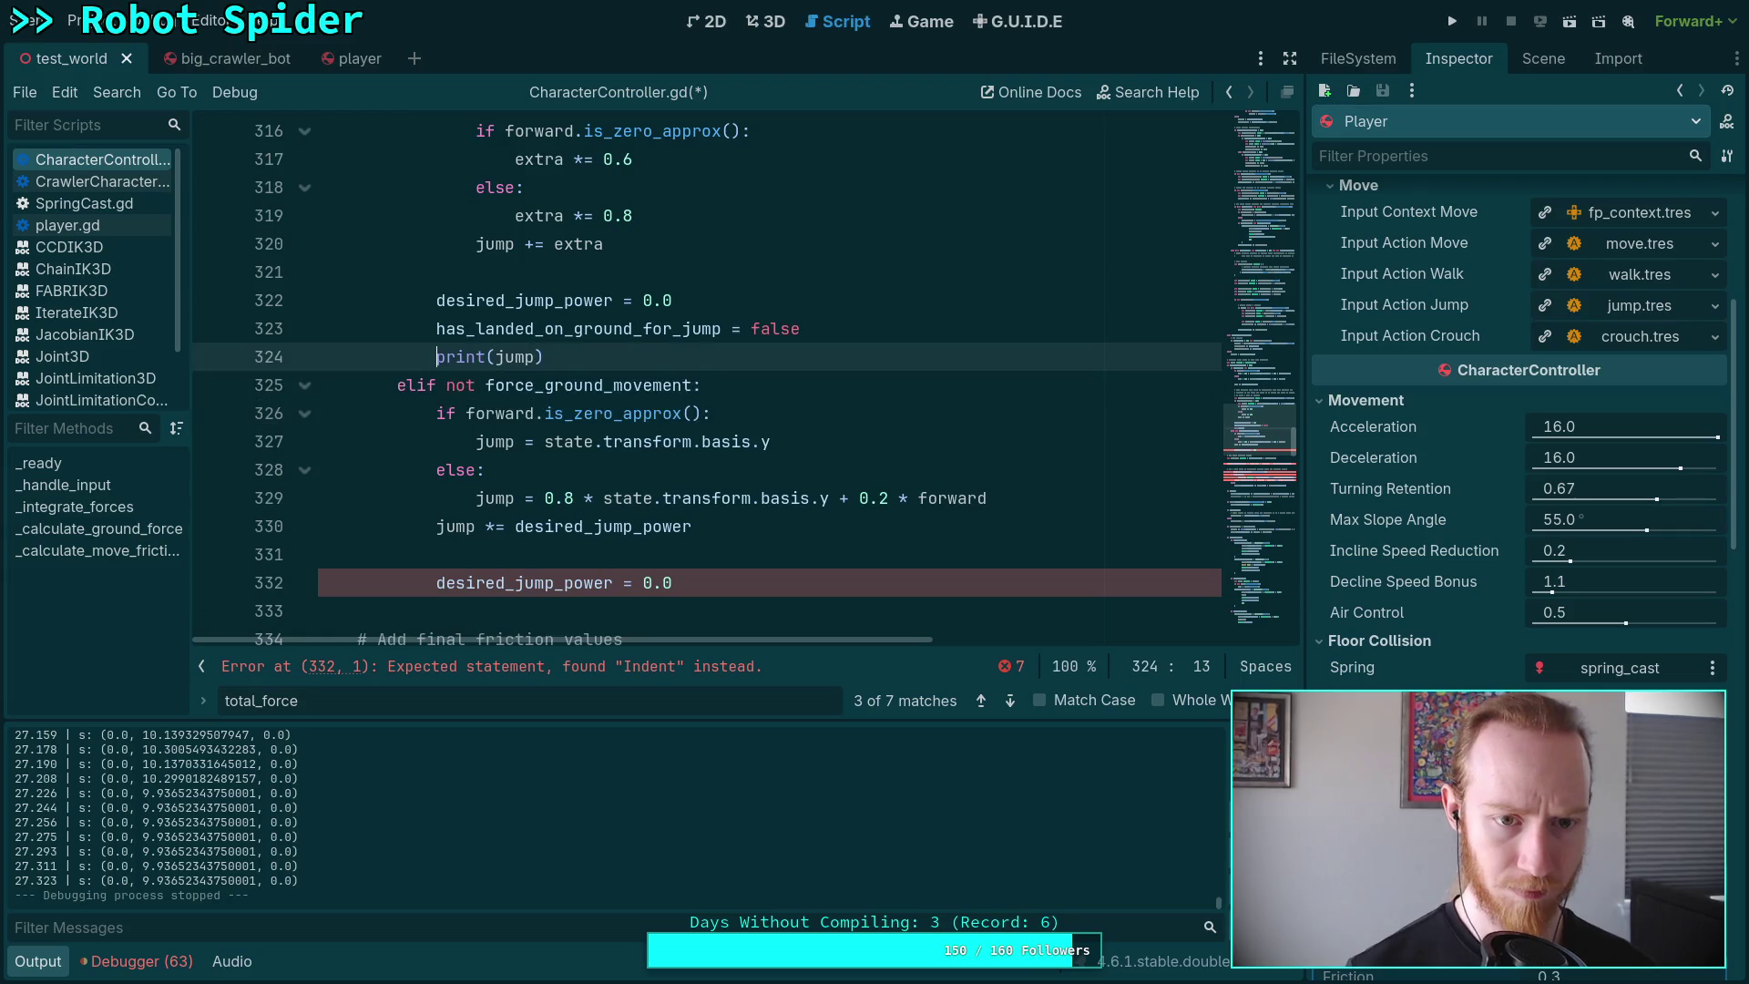
left_click(515, 549)
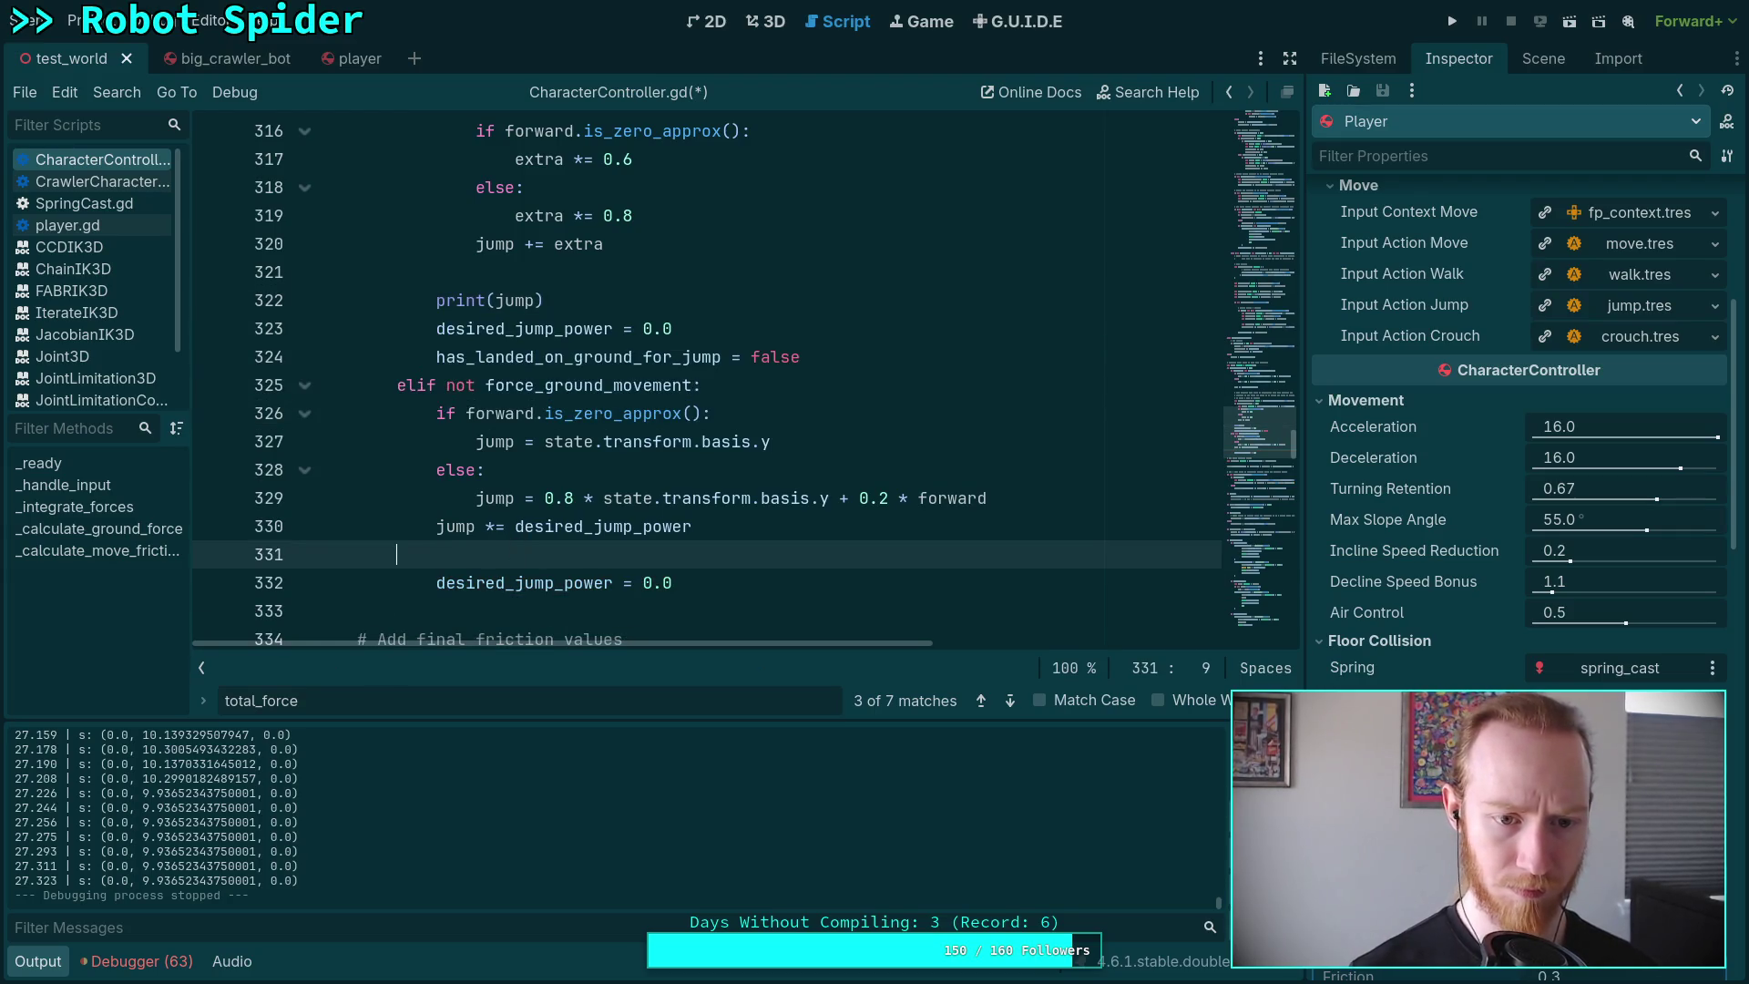
key("BackSpace")
key("ctrl+s")
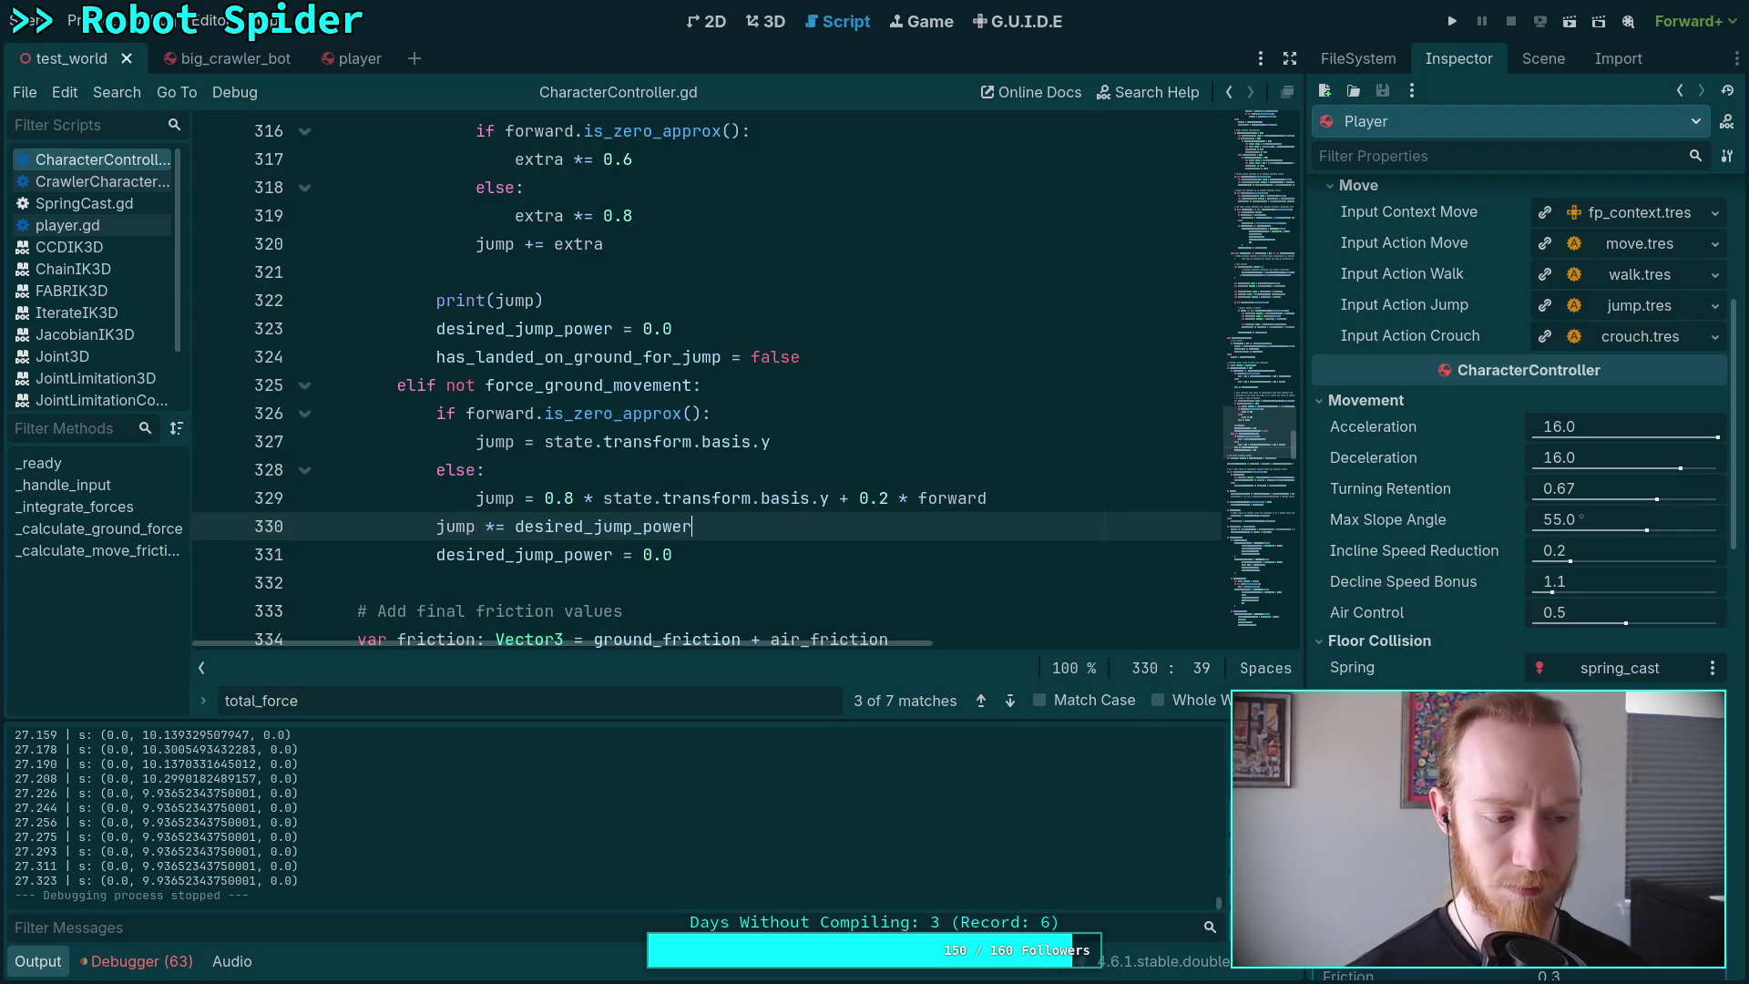
Run the game and jump beside the blue wall, logging vectors like (0.0, 5.0, 0.0), then stop it.
key("F5")
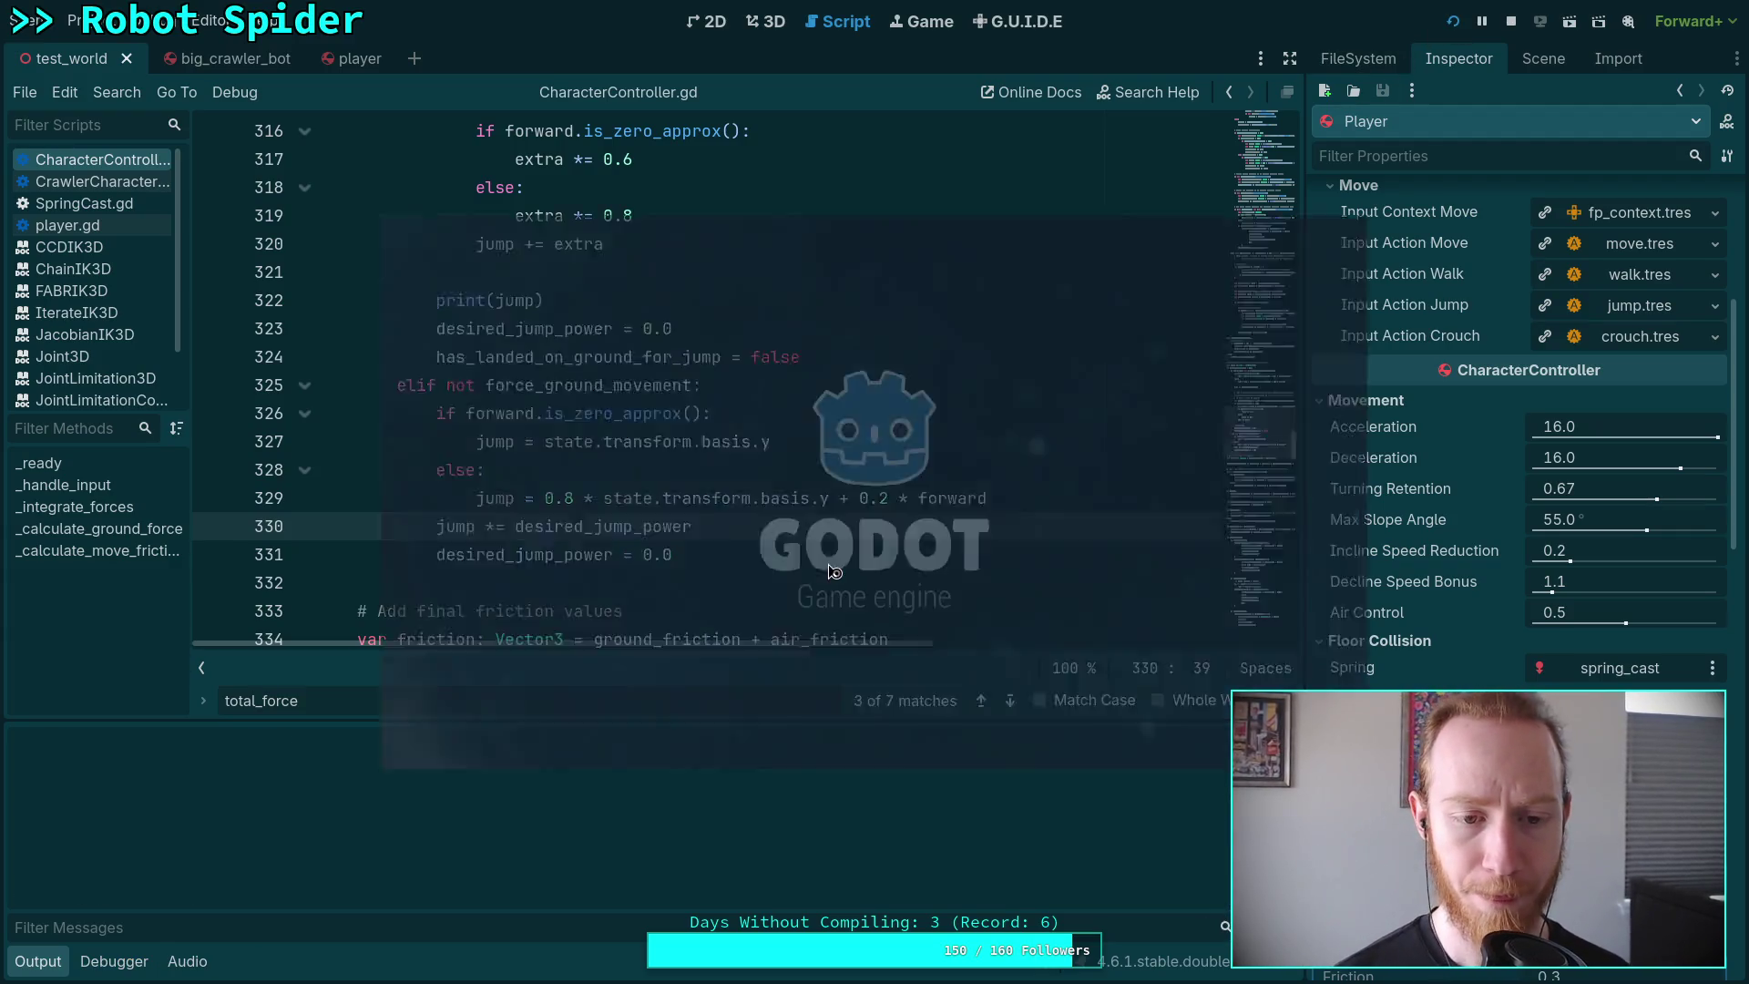
key("w")
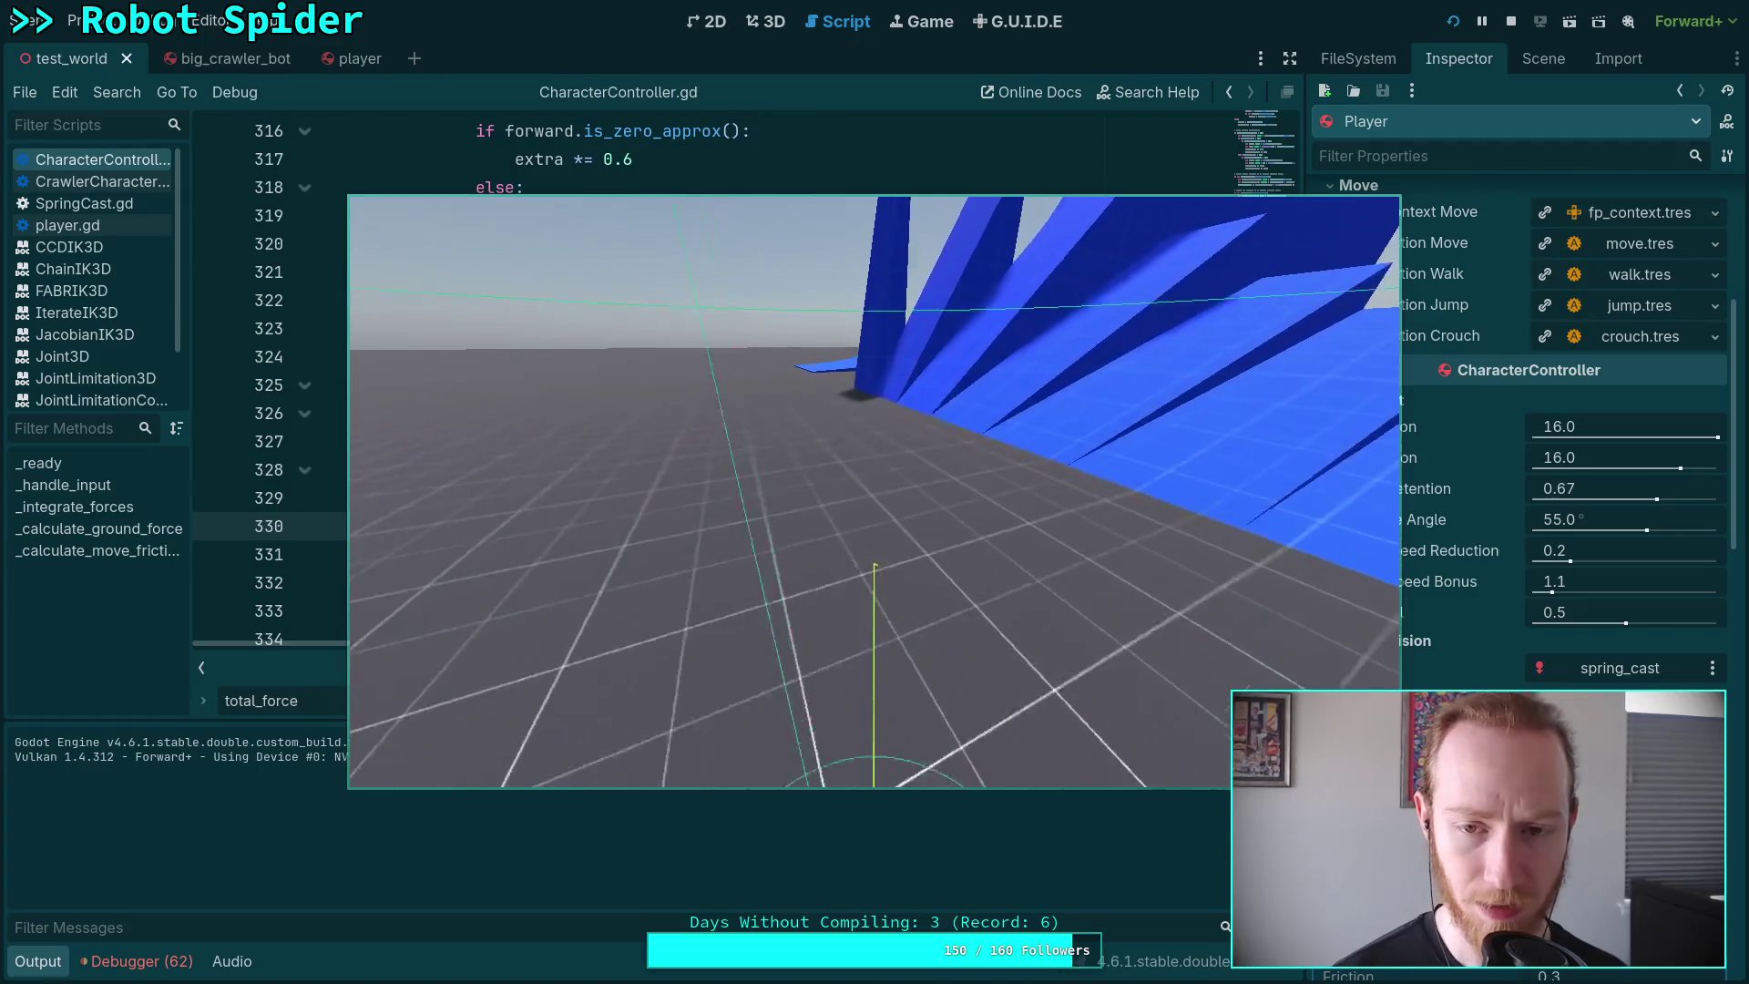
key("w")
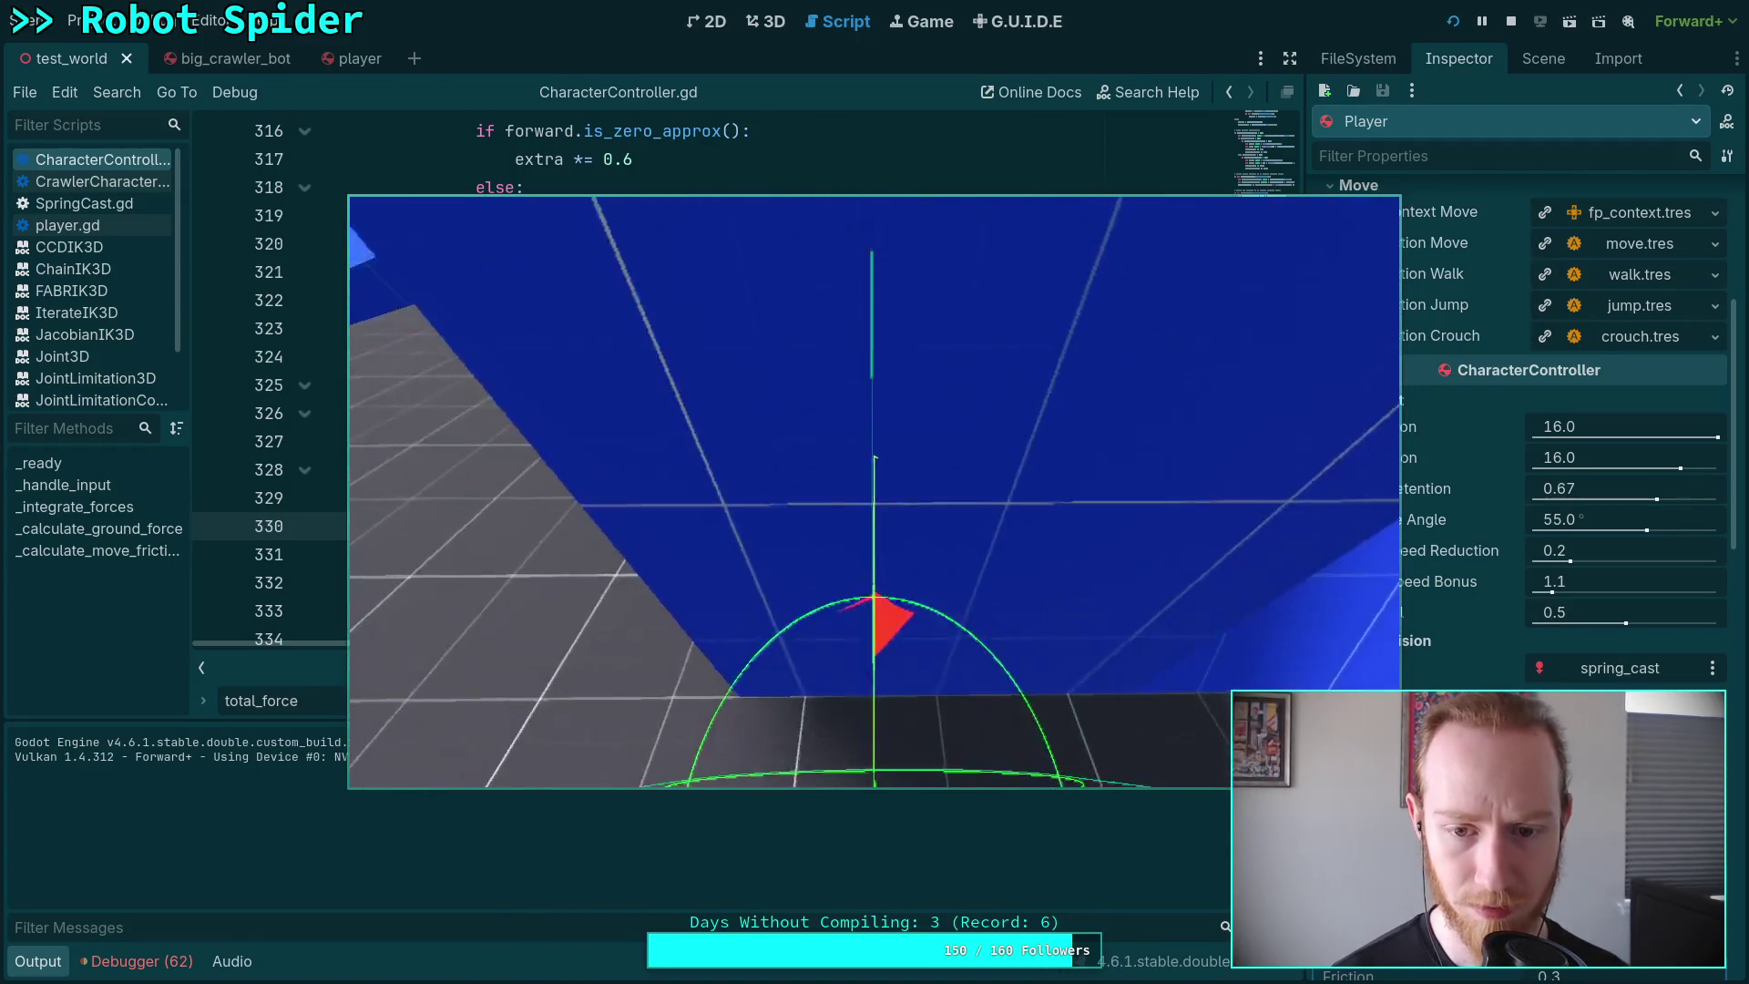
key("space")
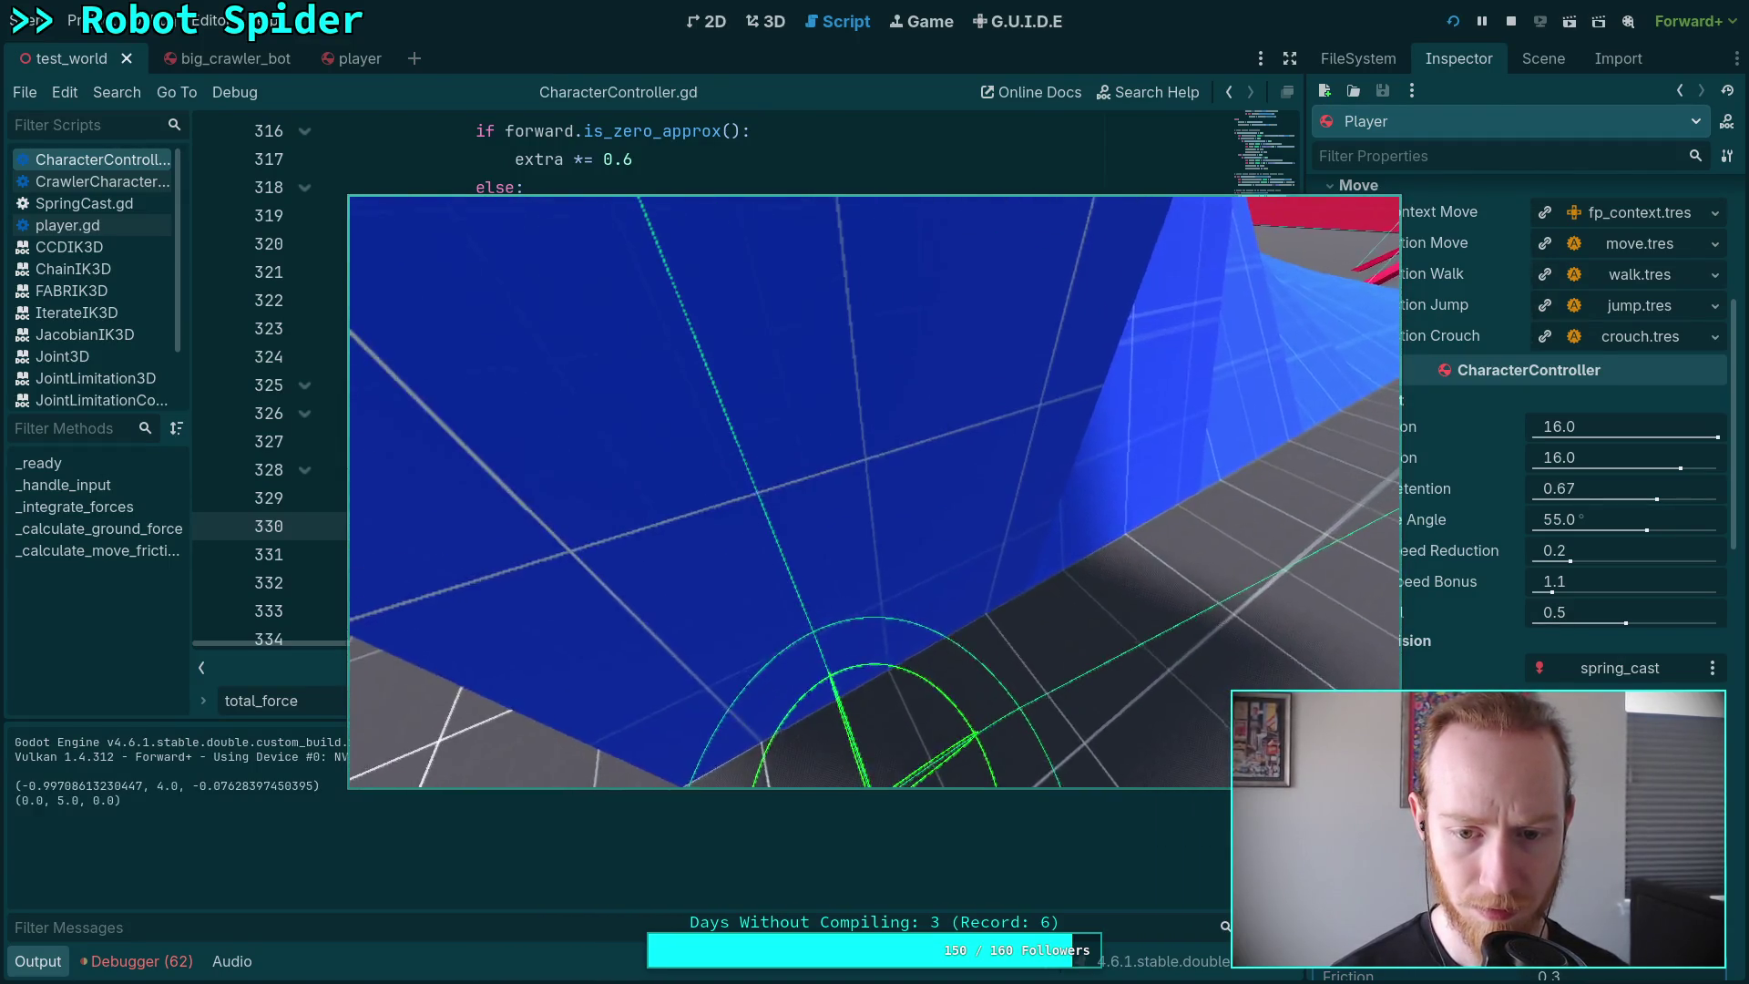
key("w")
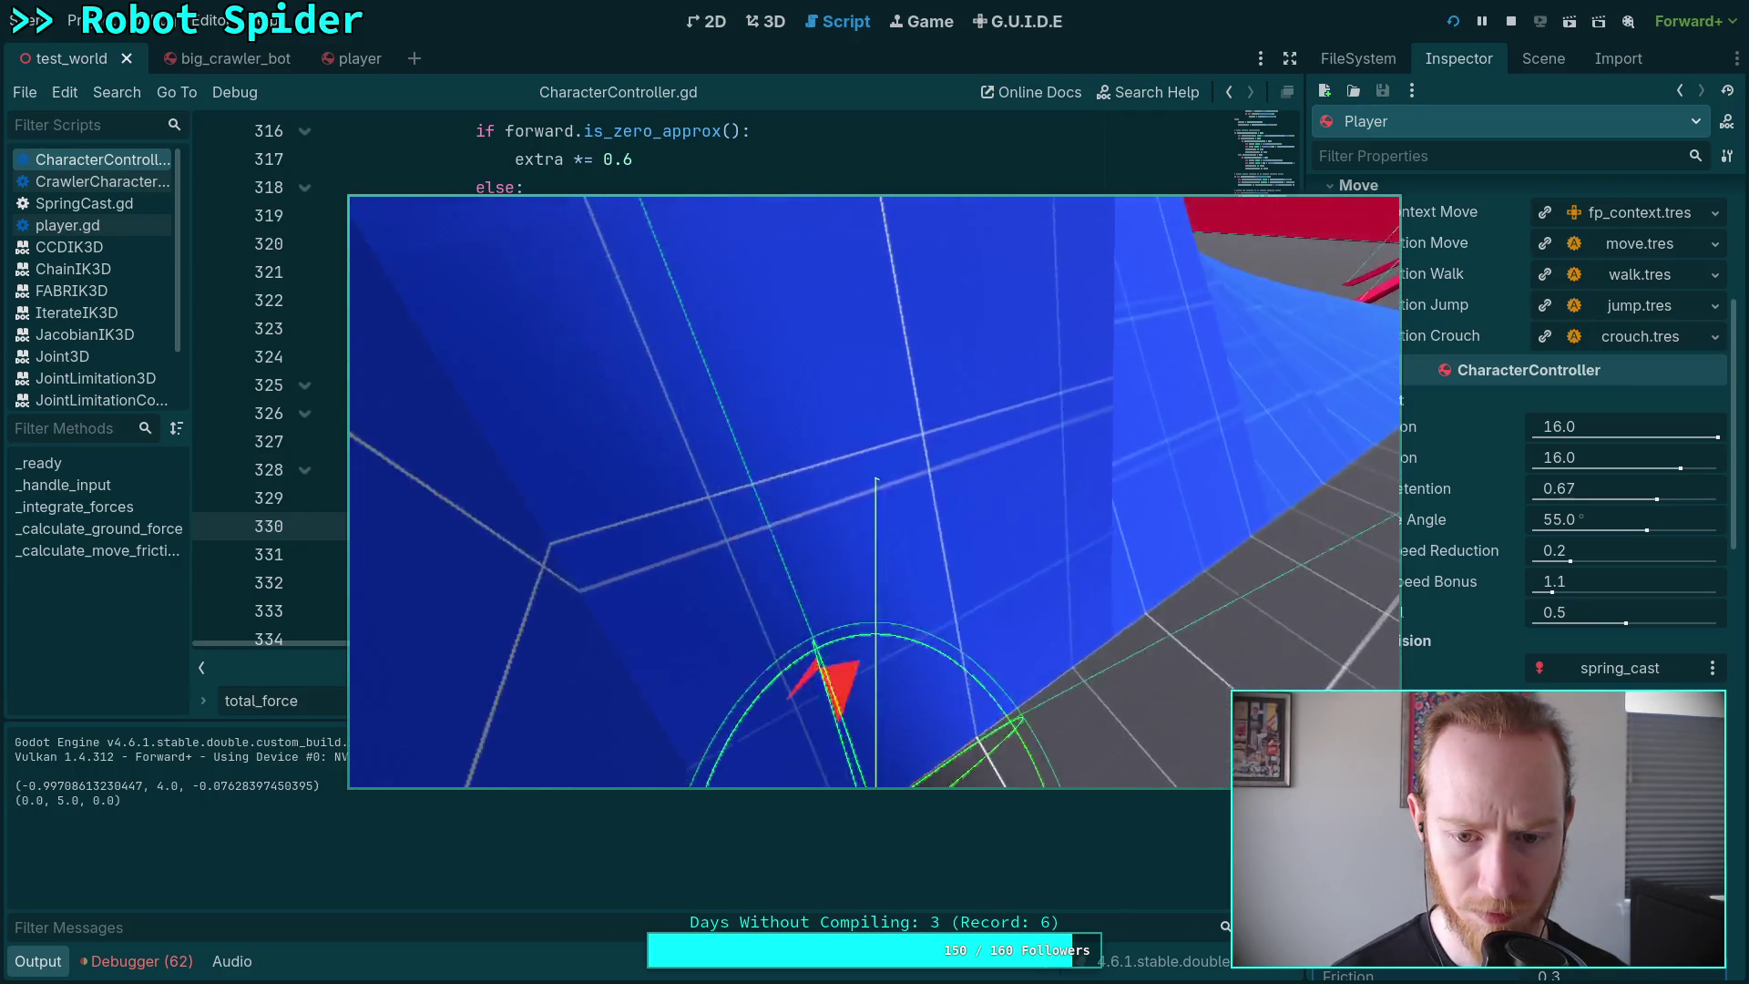
key("space")
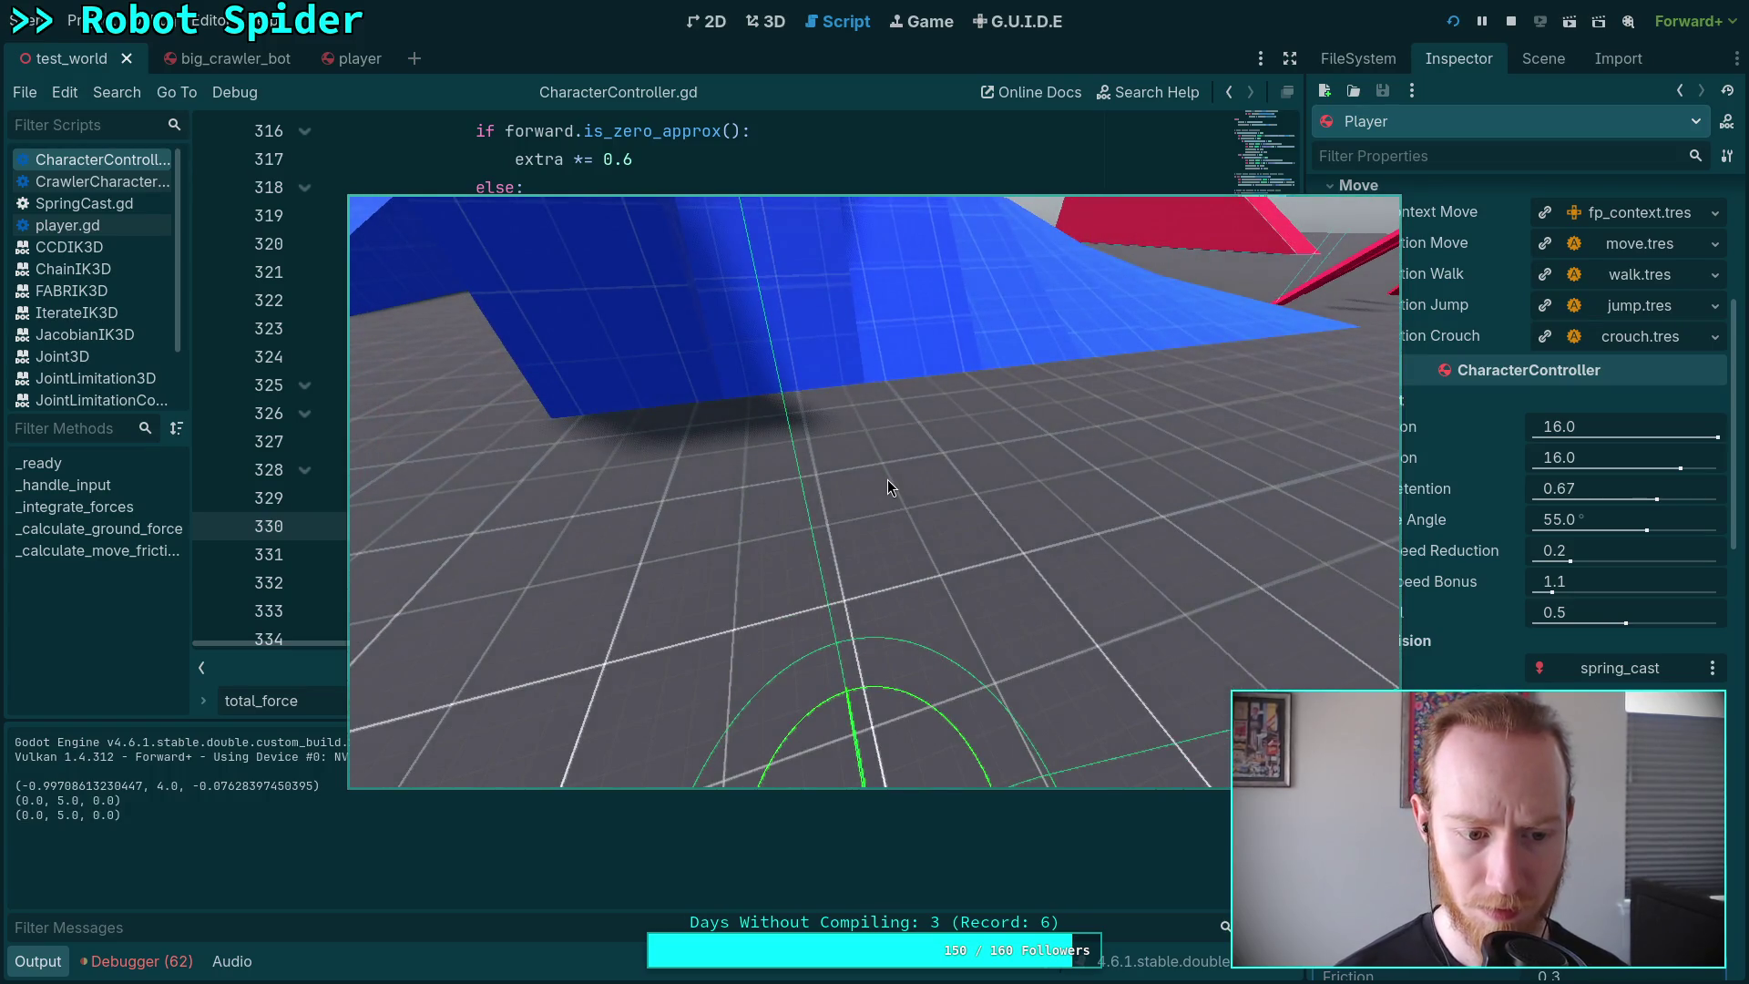
left_click(887, 479)
key("w")
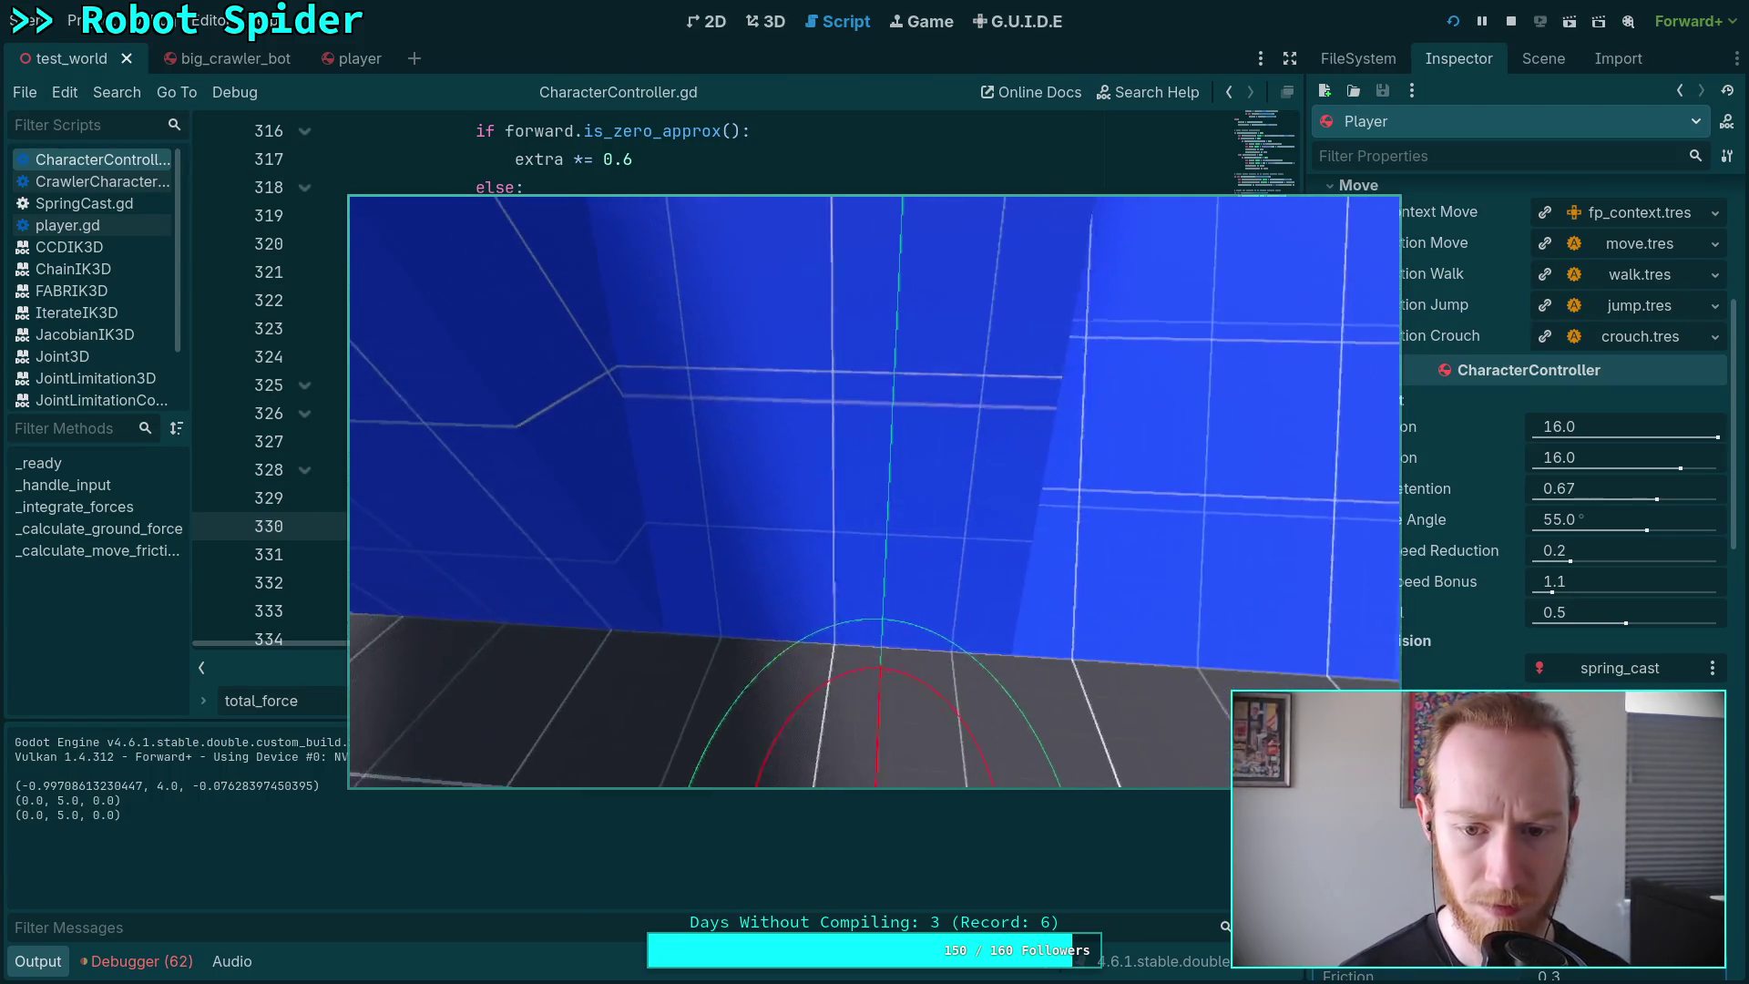
key("F8")
scroll(866, 504, "down", 1)
Scroll through the slip-force code and collapse the Output panel to enlarge the editor.
scroll(866, 503, "down", 6)
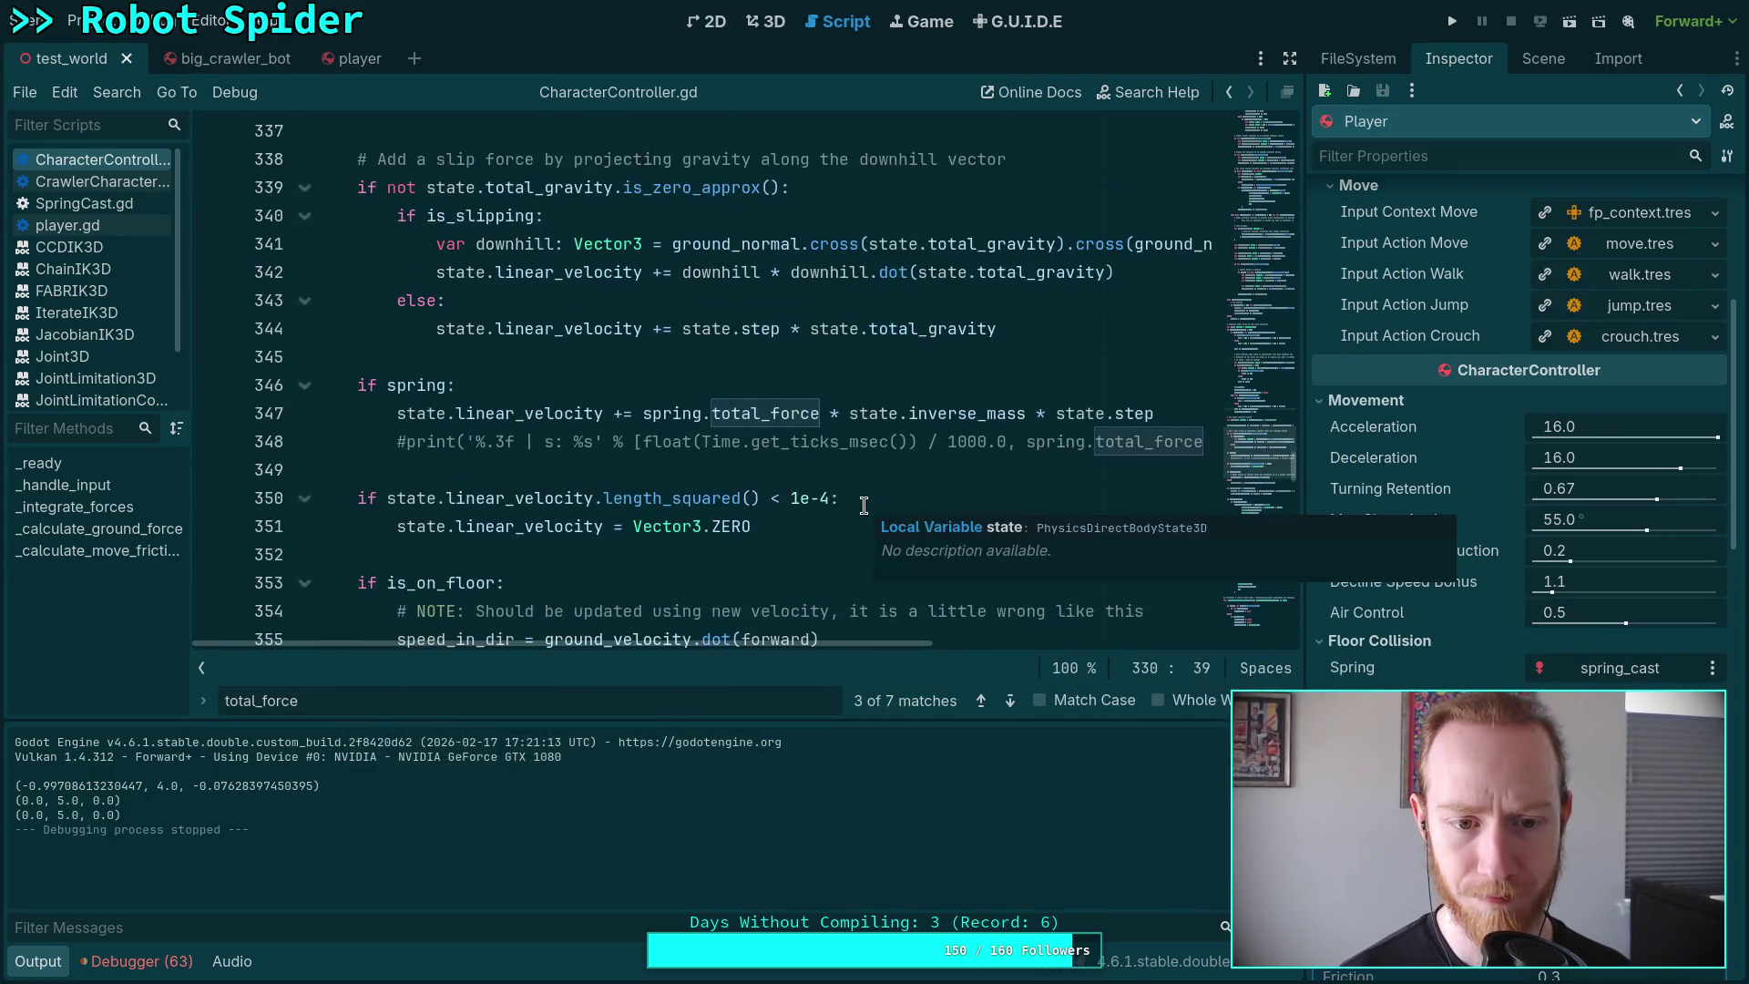
scroll(864, 505, "down", 2)
scroll(864, 505, "up", 1)
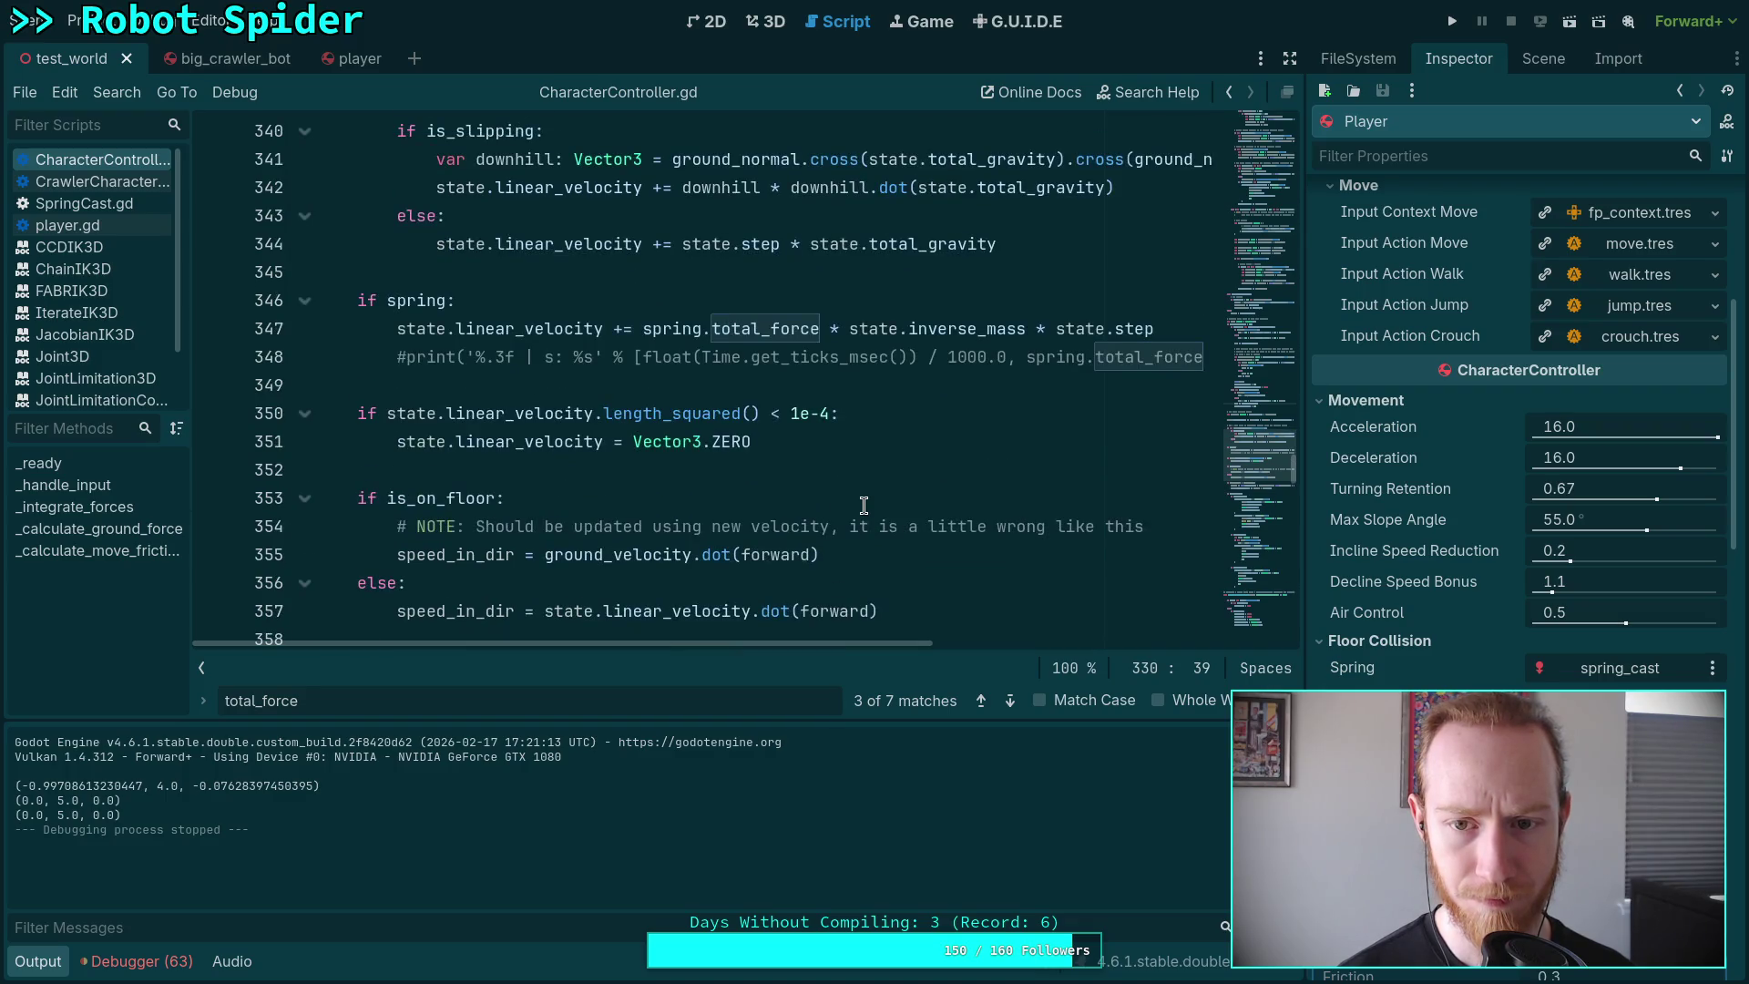
scroll(865, 506, "up", 2)
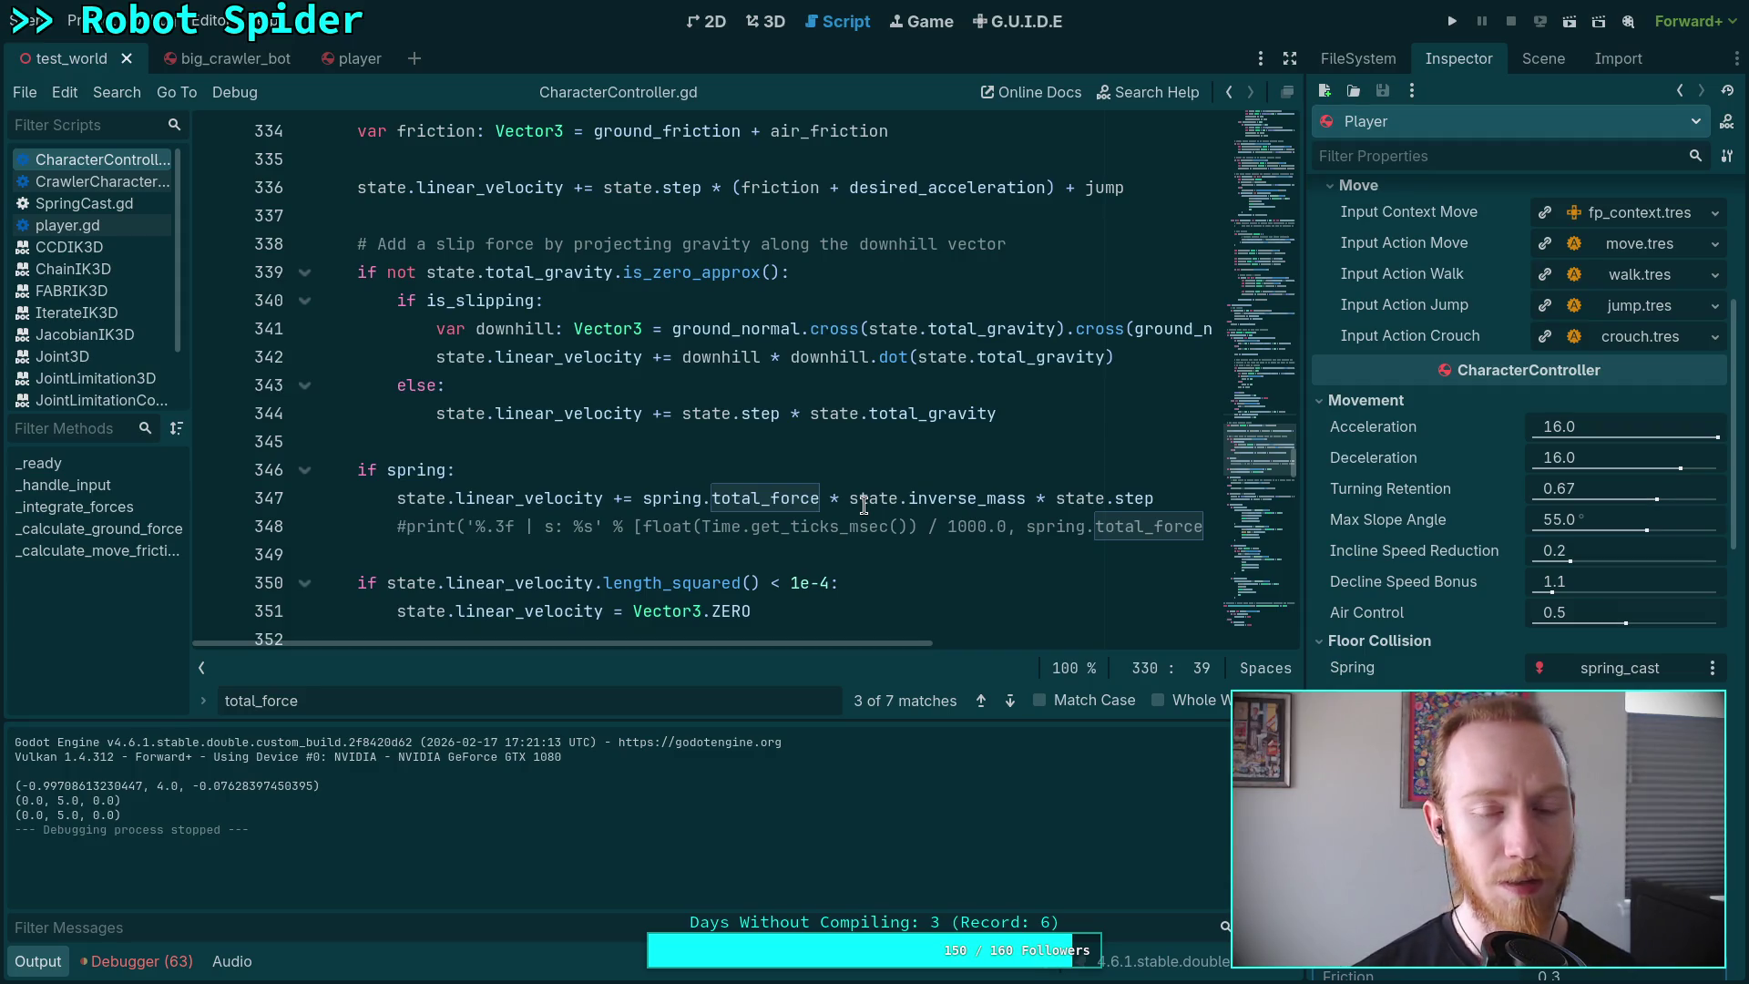
scroll(885, 459, "up", 1)
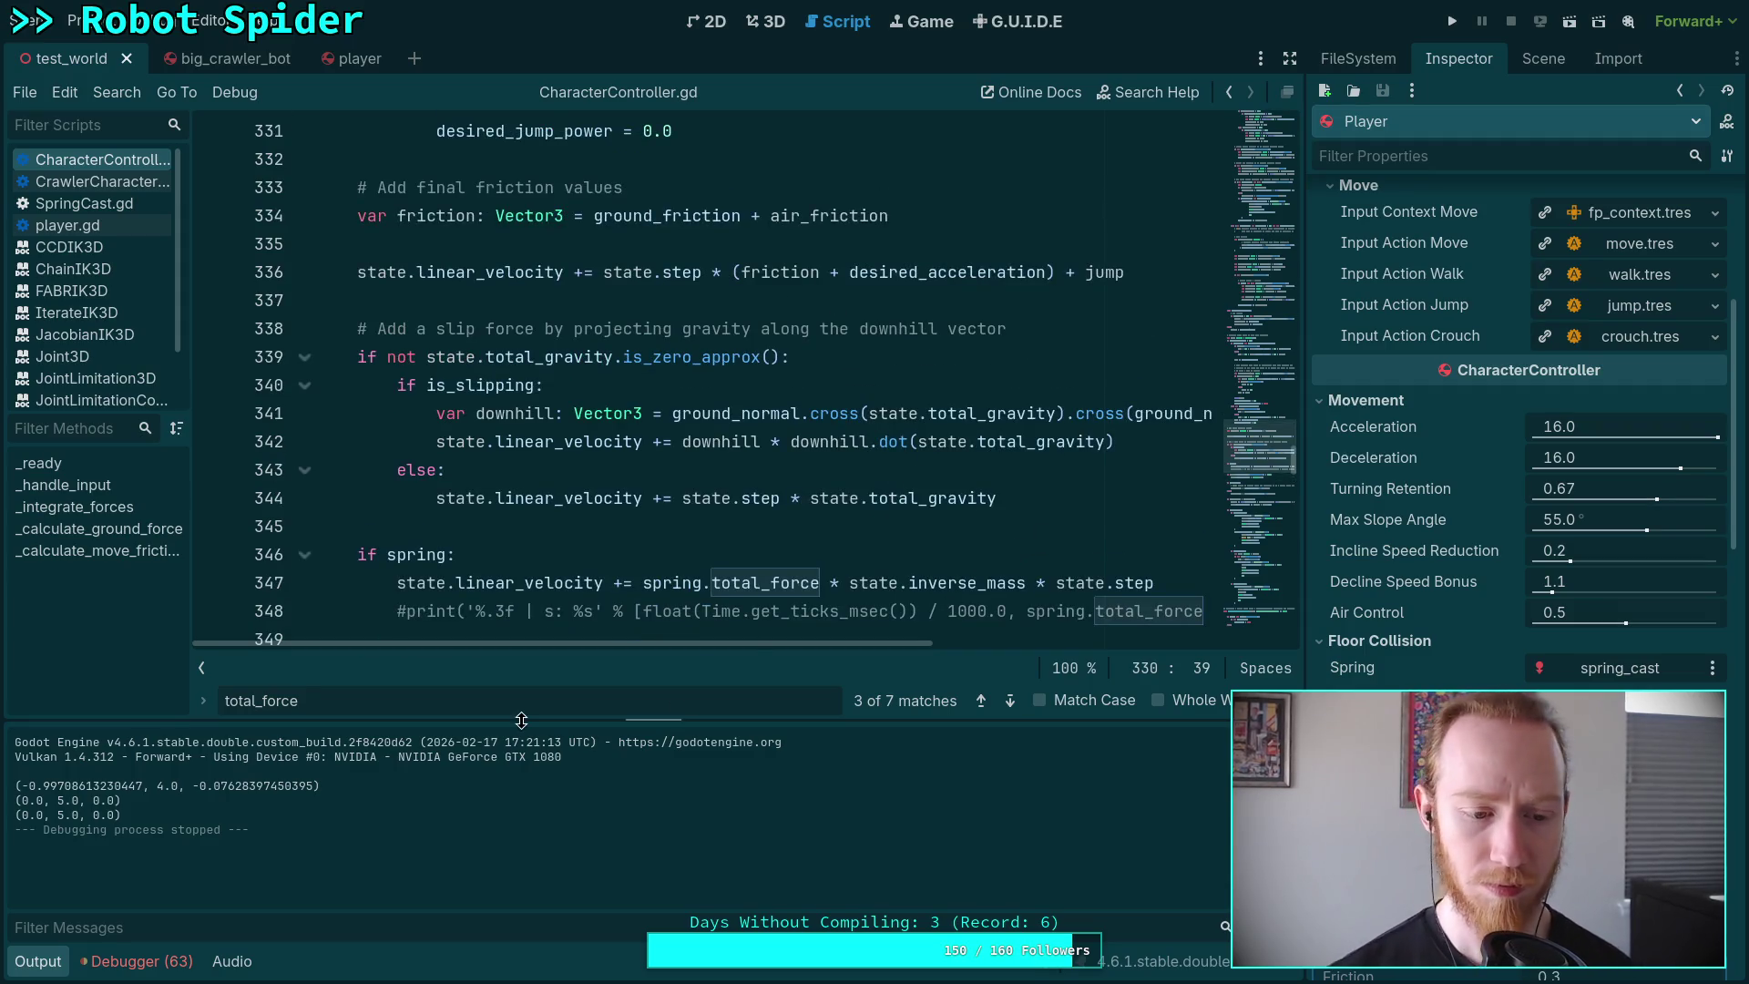
left_click(38, 962)
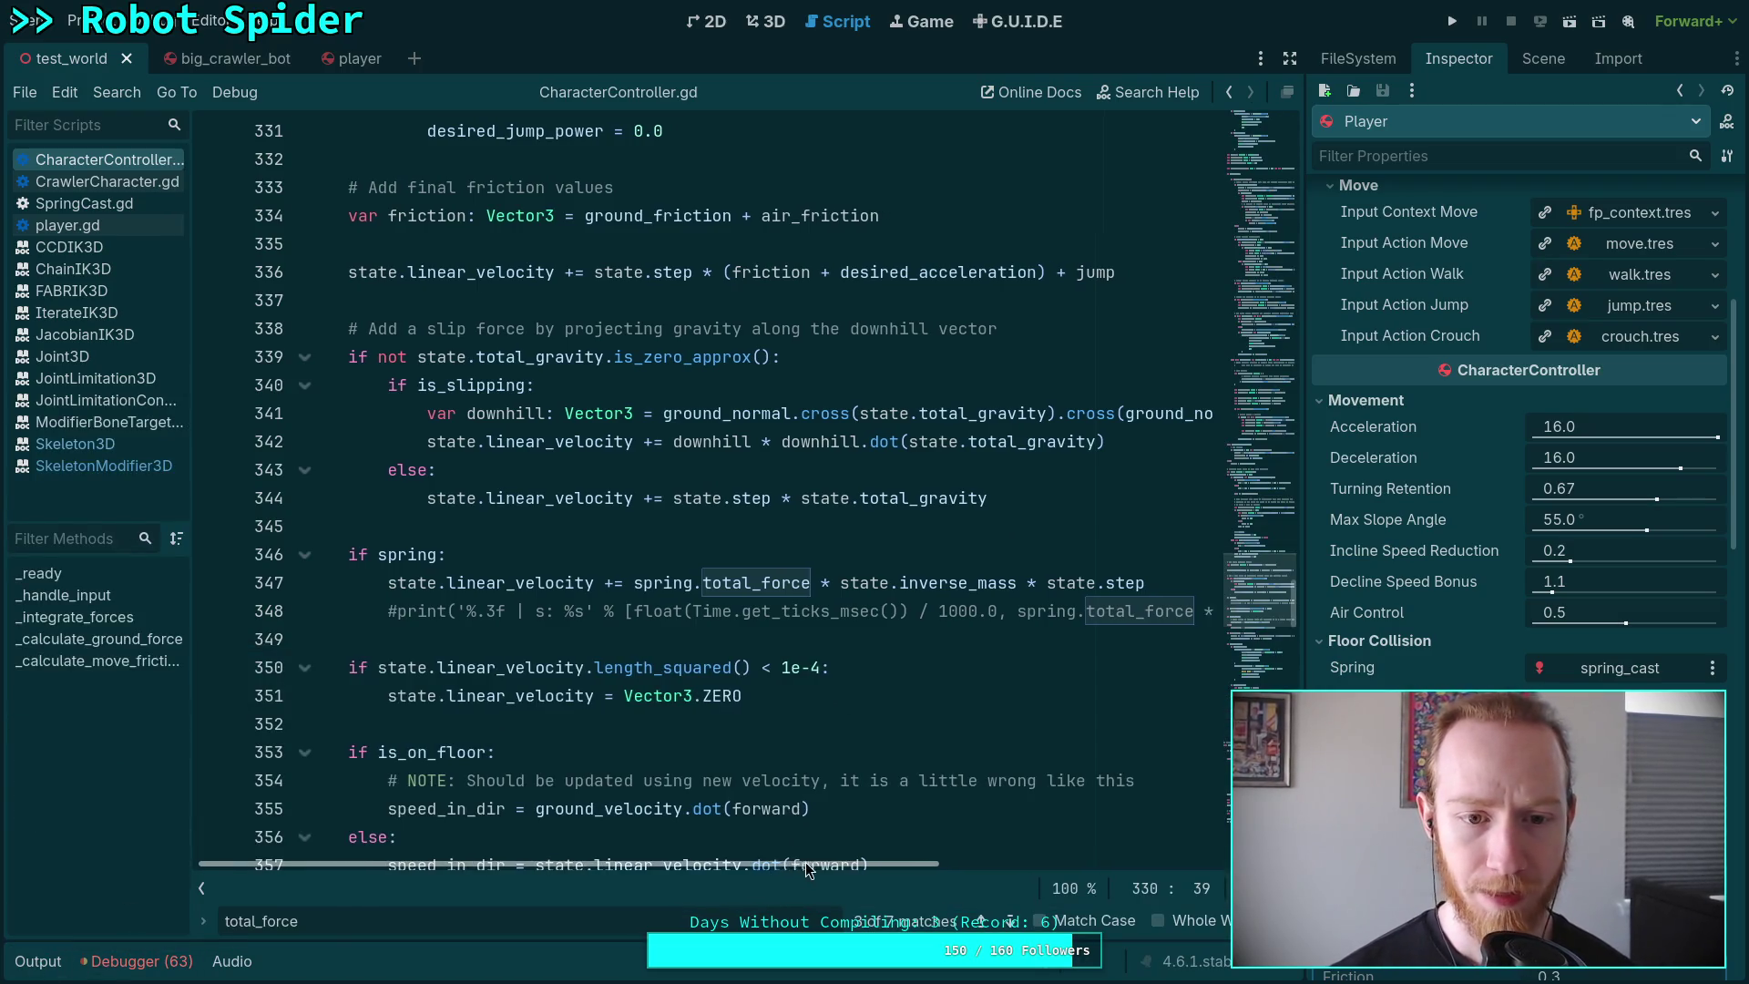
Select the downhill.dot( call on line 342.
left_click_drag(803, 862, 837, 858)
scroll(854, 649, "up", 2)
mouse_move(724, 613)
left_mouse_down()
mouse_move(899, 614)
mouse_move(858, 615)
left_mouse_up()
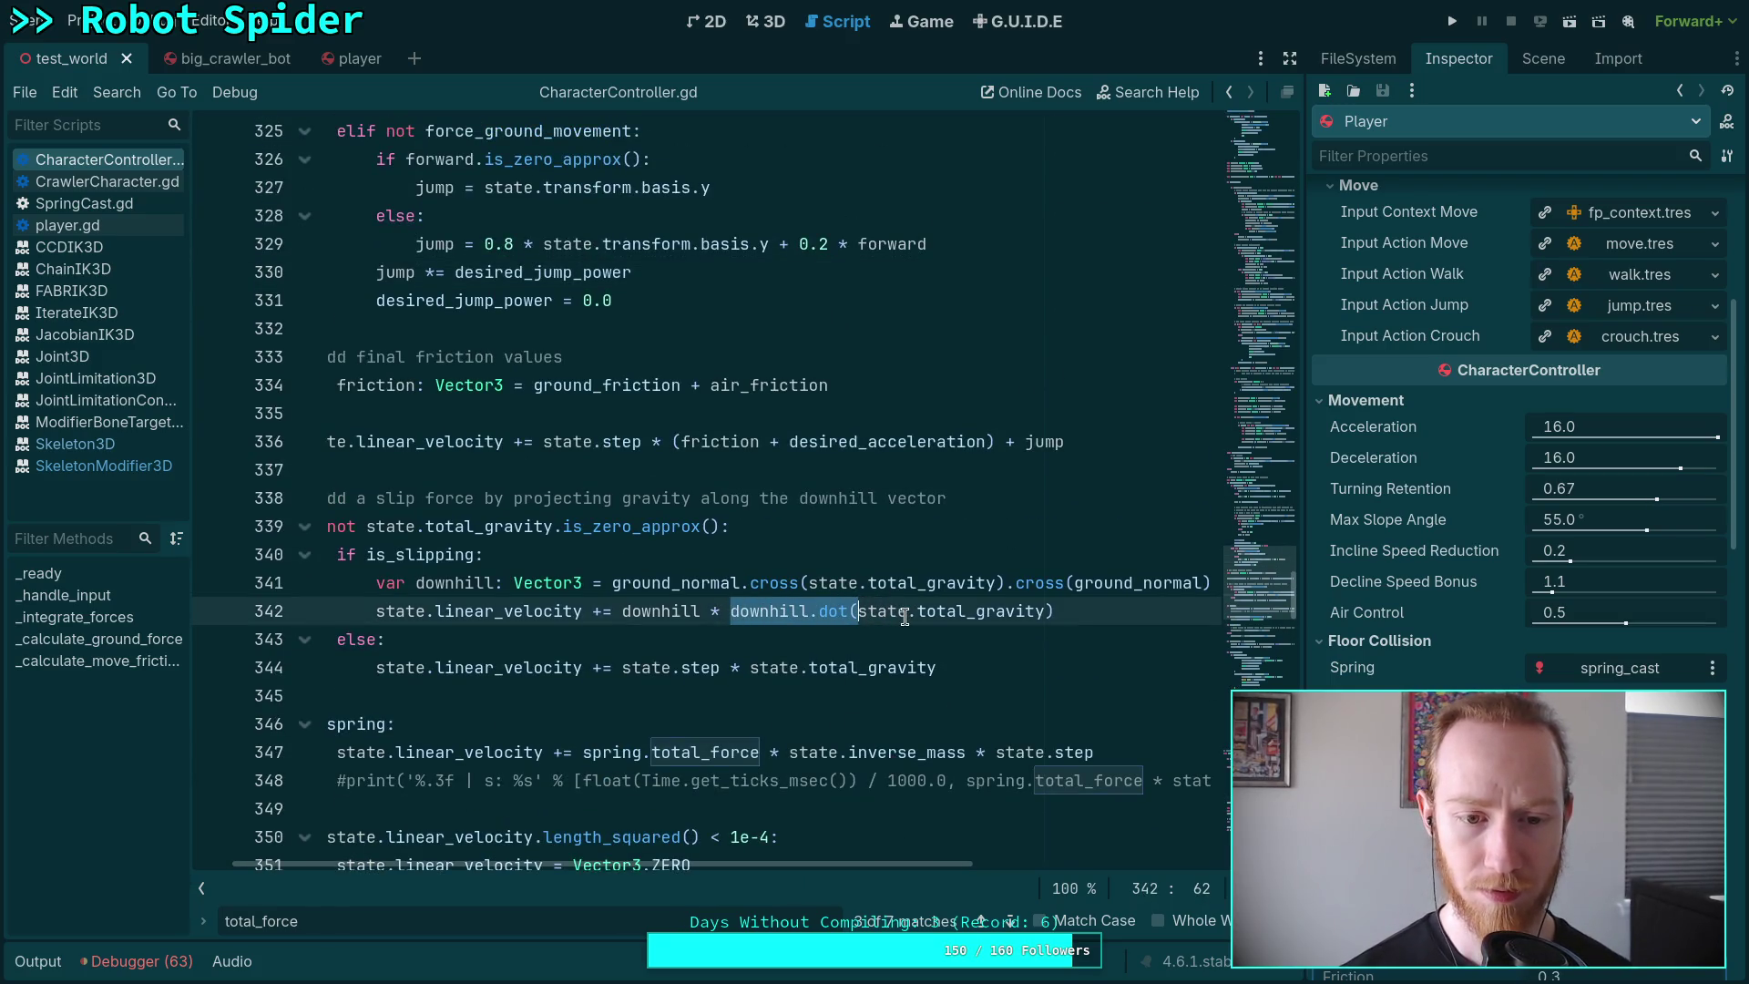
mouse_move(905, 616)
mouse_move(873, 748)
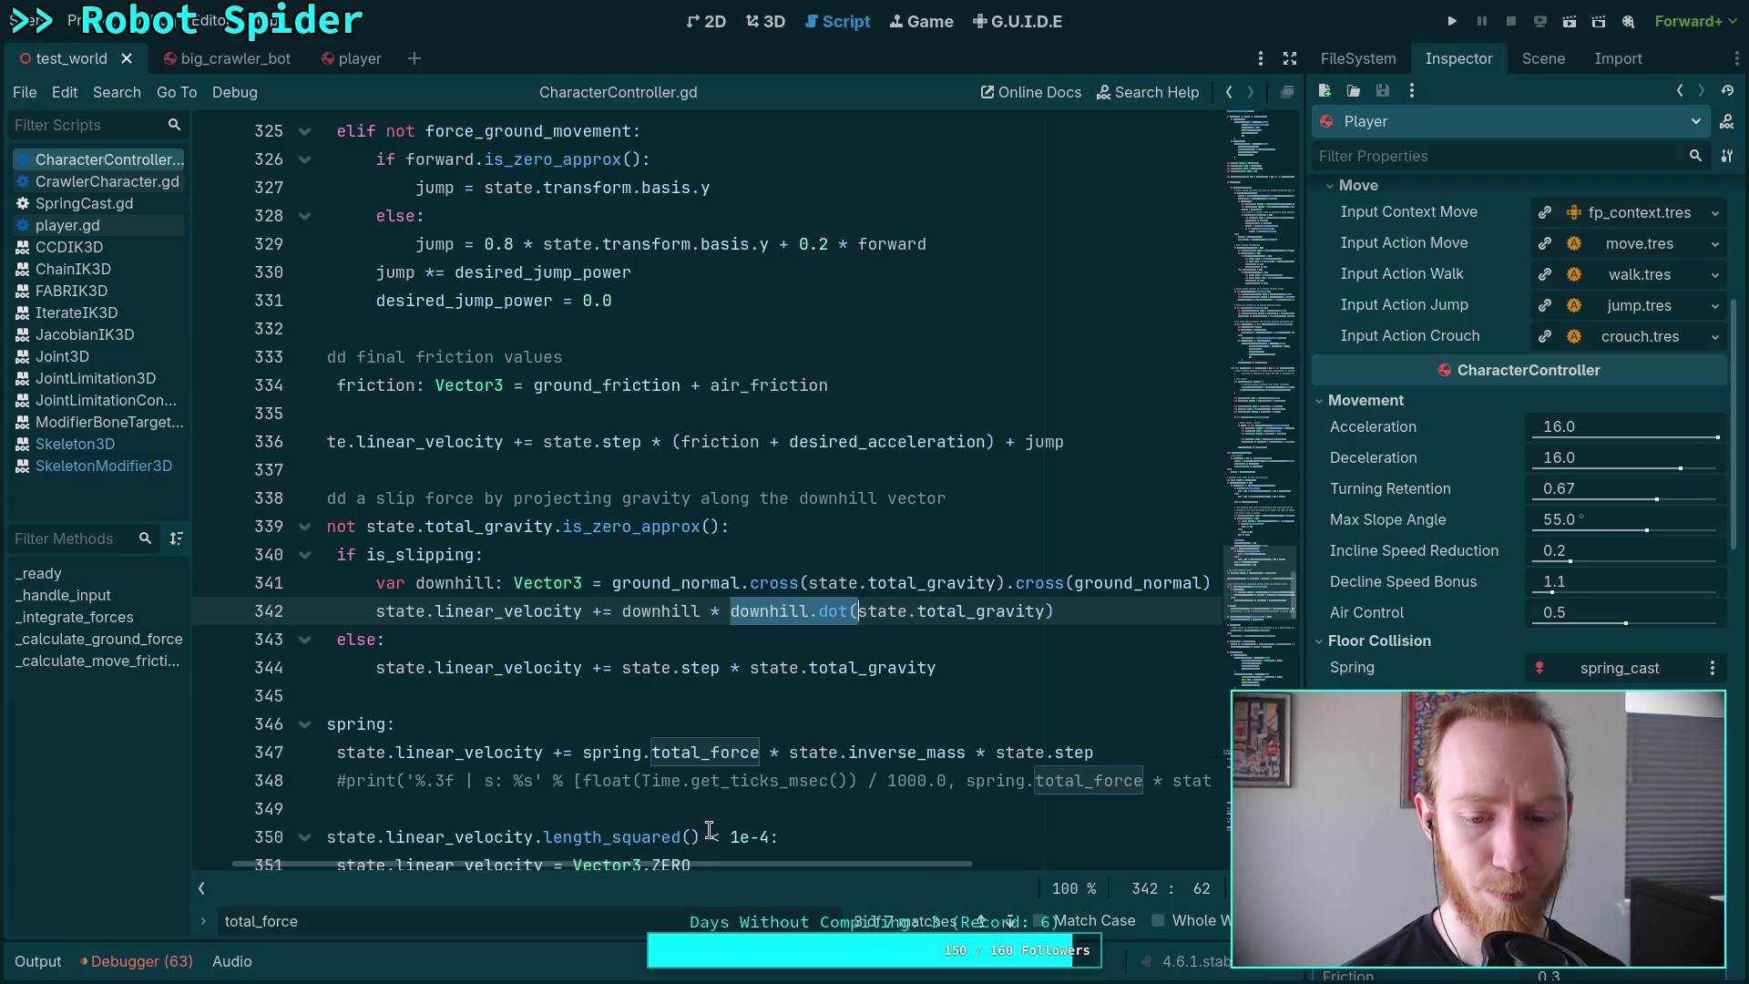
scroll(959, 681, "left", 2)
Add print(state.linear_velocity) lines after and above the downhill slip-force line.
left_click(1110, 620)
key("Return")
type("print(")
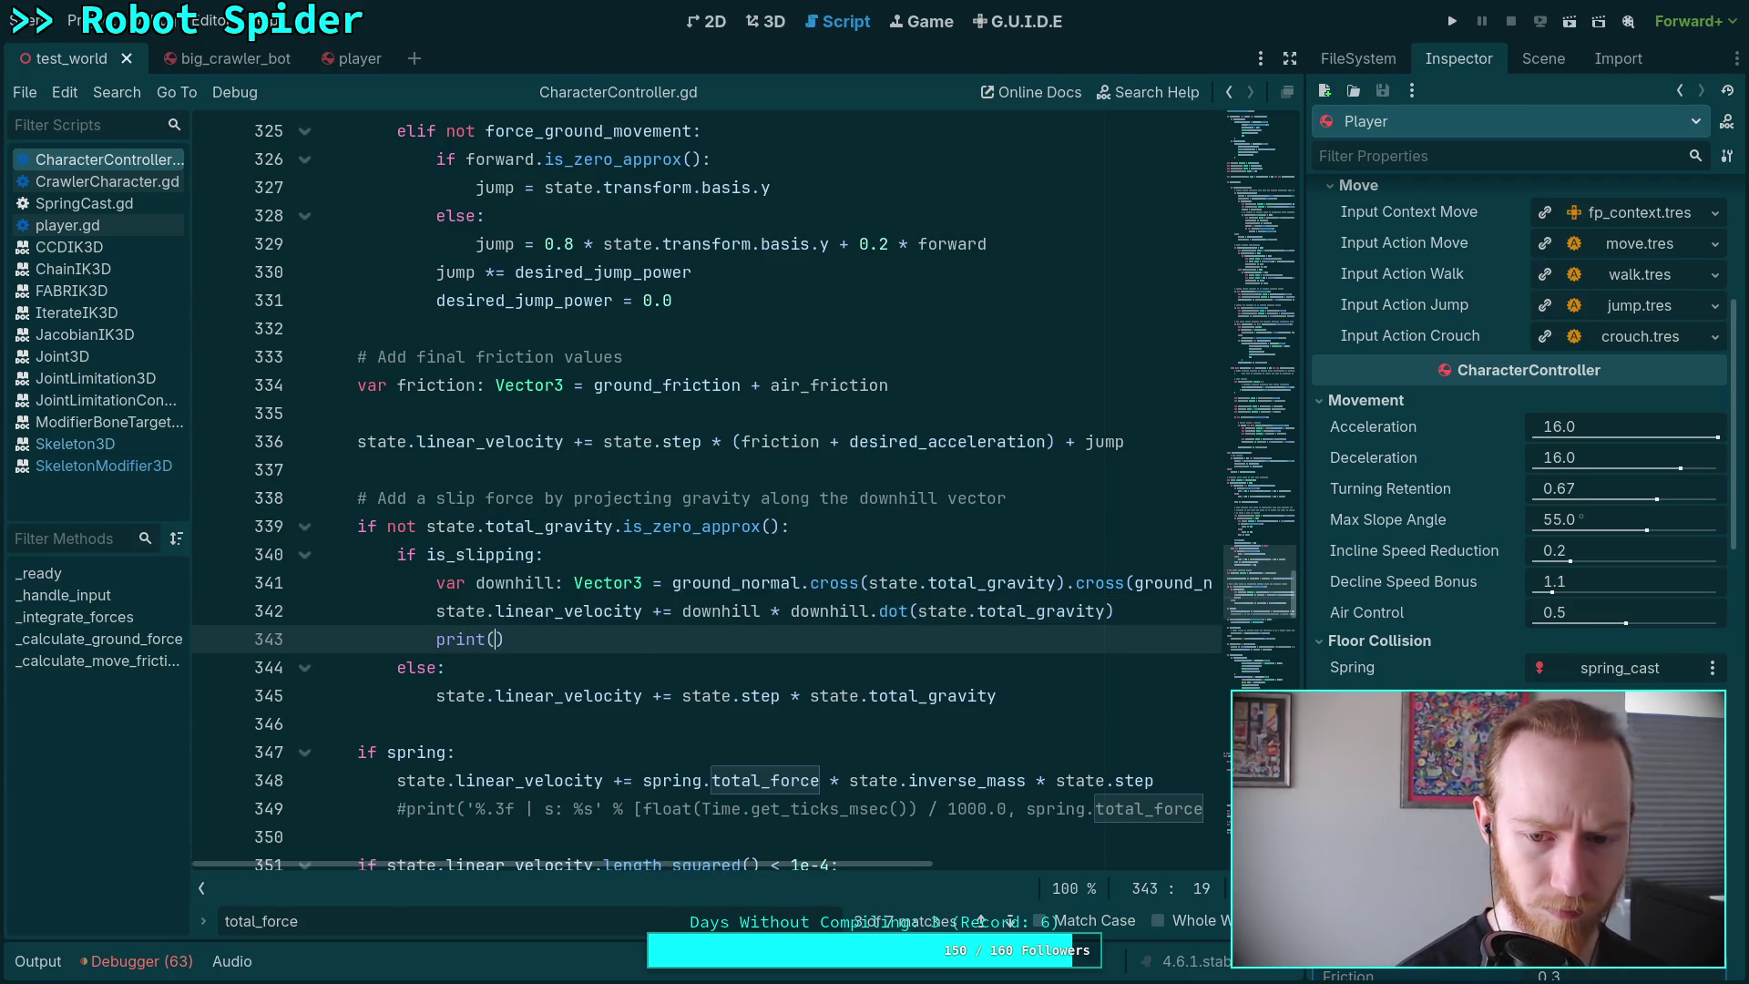
type("state.linear_velocity")
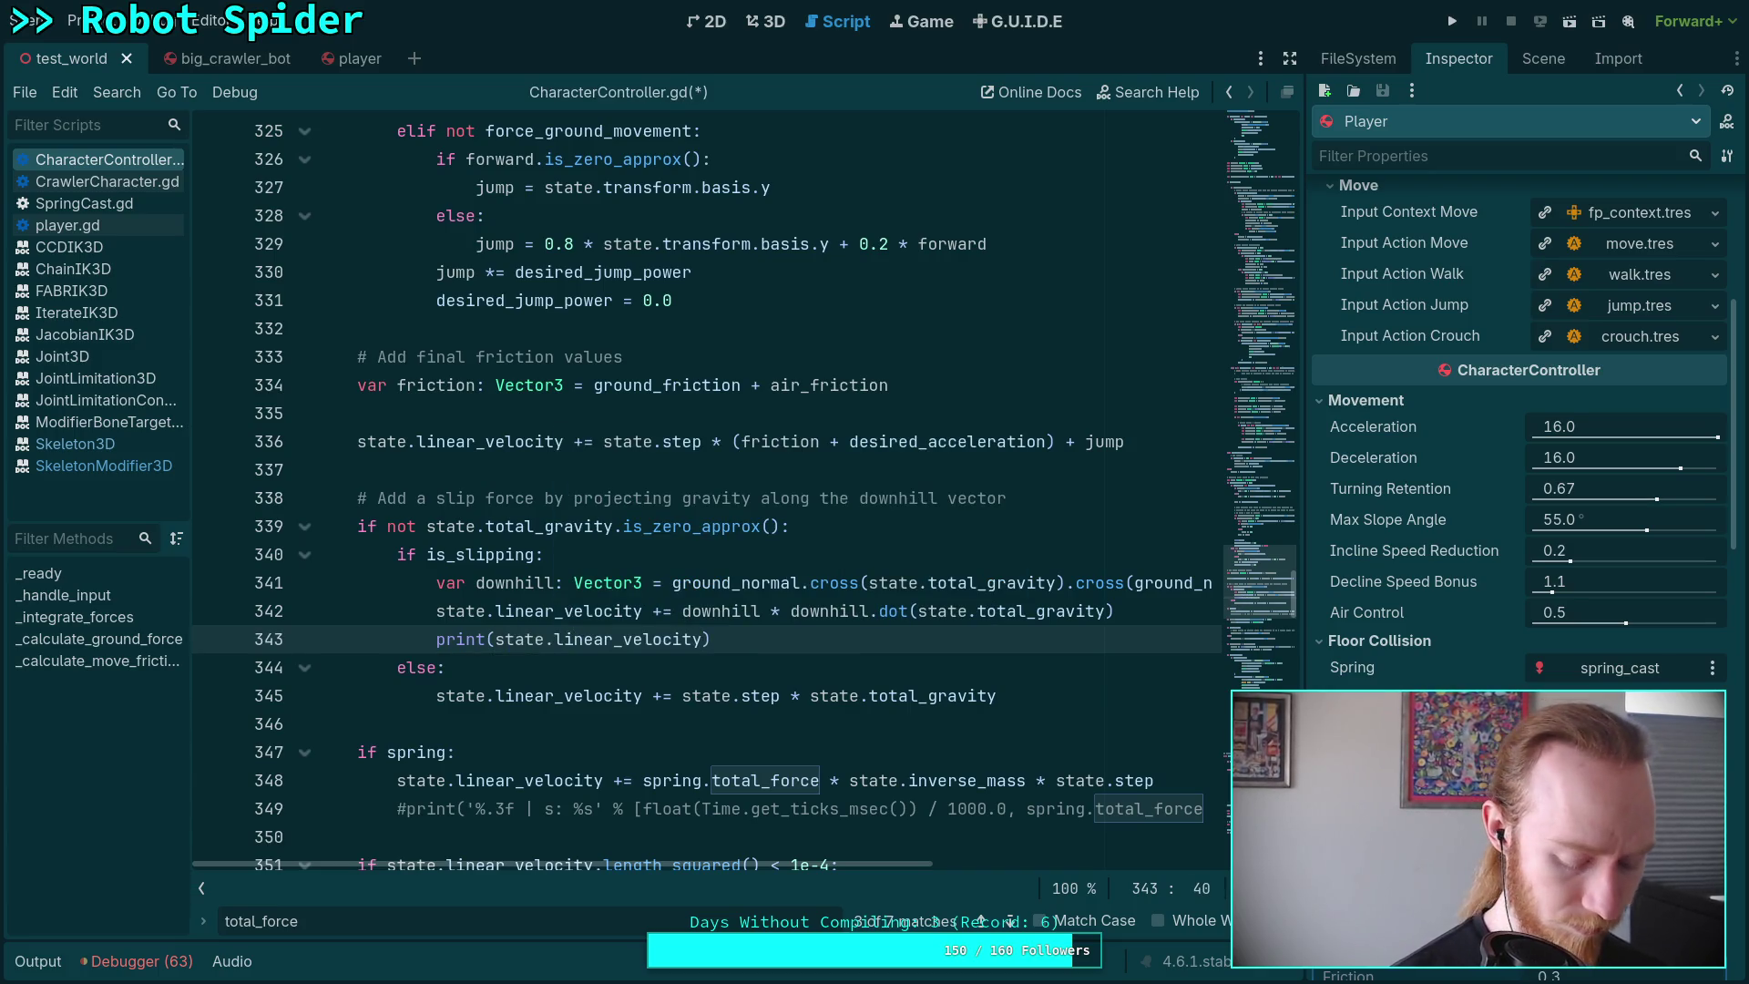
key("Up")
type("print(state.linear_velocity)")
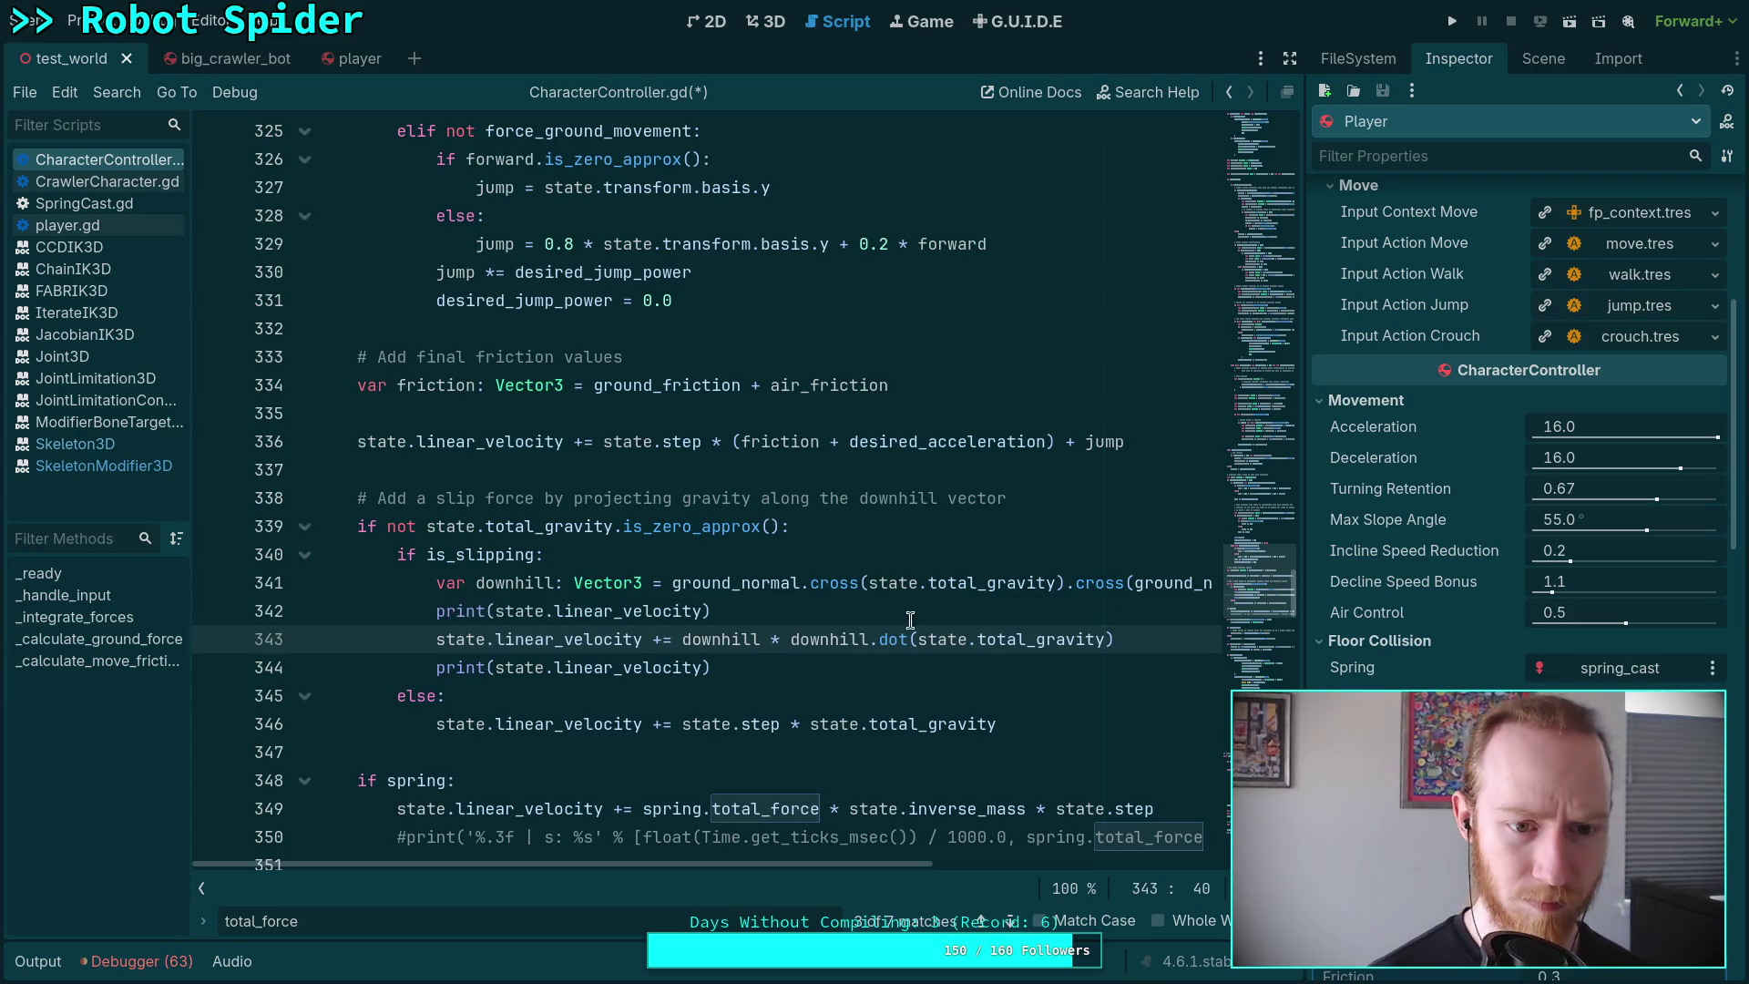
Delete the print(jump) debug line.
scroll(897, 583, "up", 4)
scroll(883, 547, "up", 5)
scroll(820, 542, "down", 3)
triple_click(782, 545)
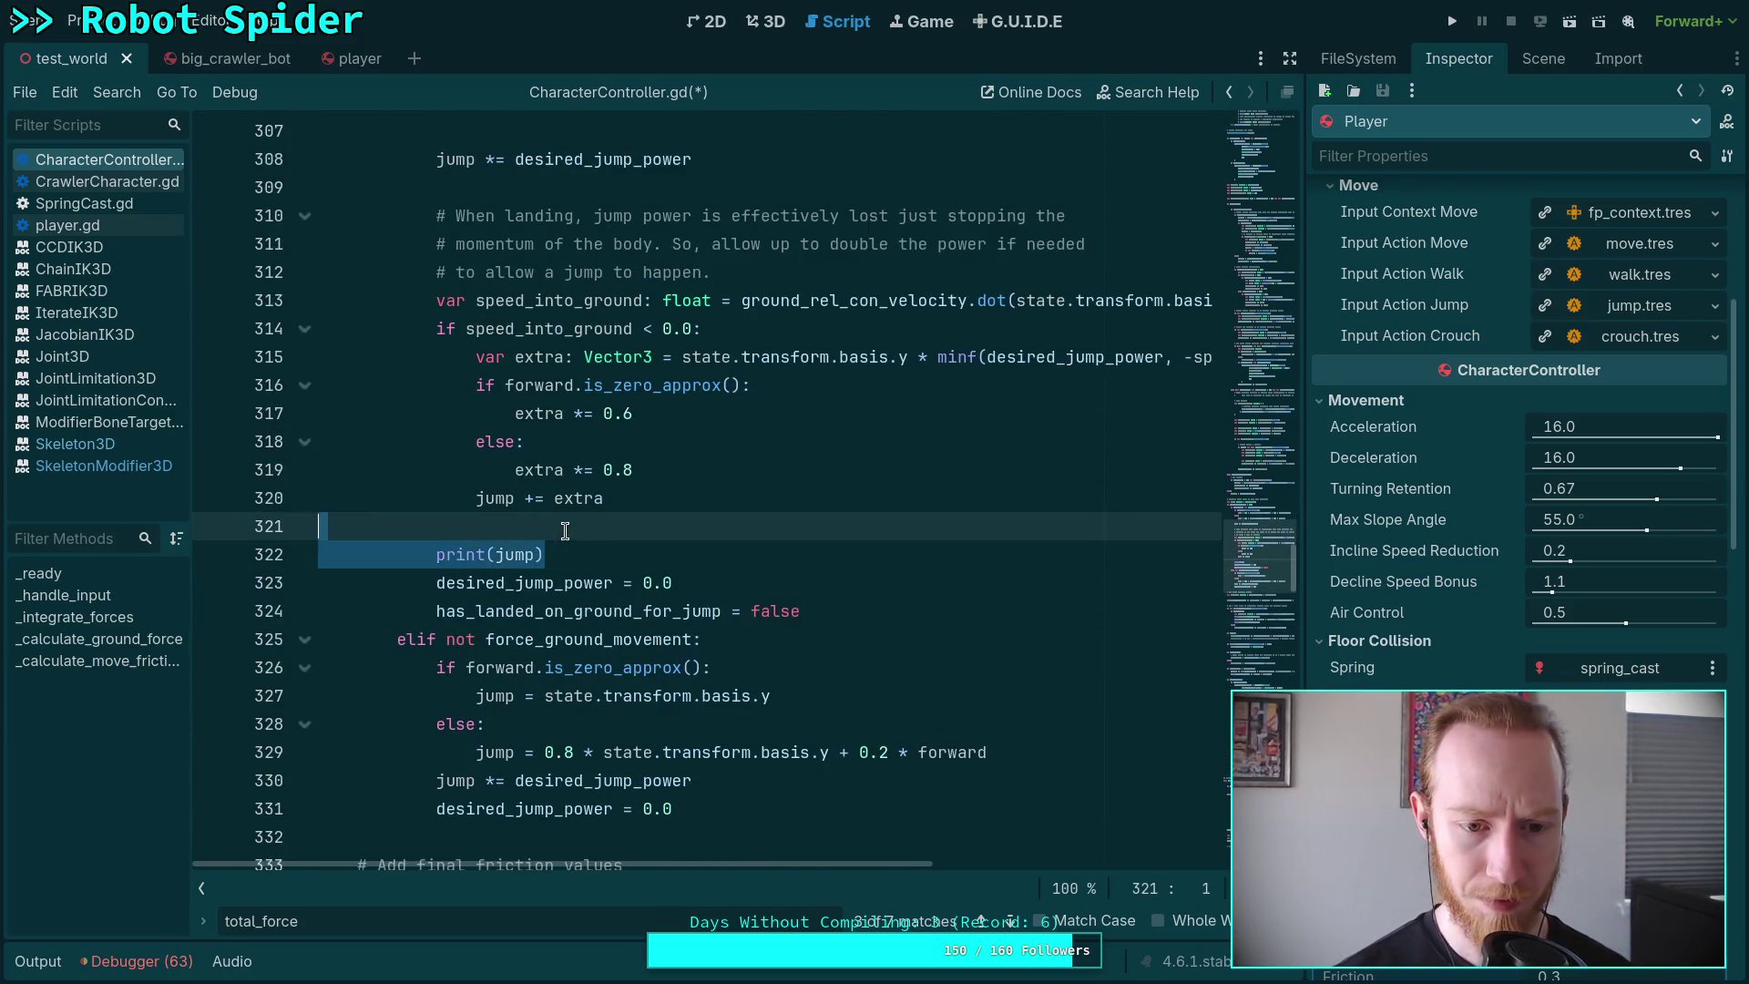
key("BackSpace")
key("BackSpace")
scroll(783, 535, "down", 3)
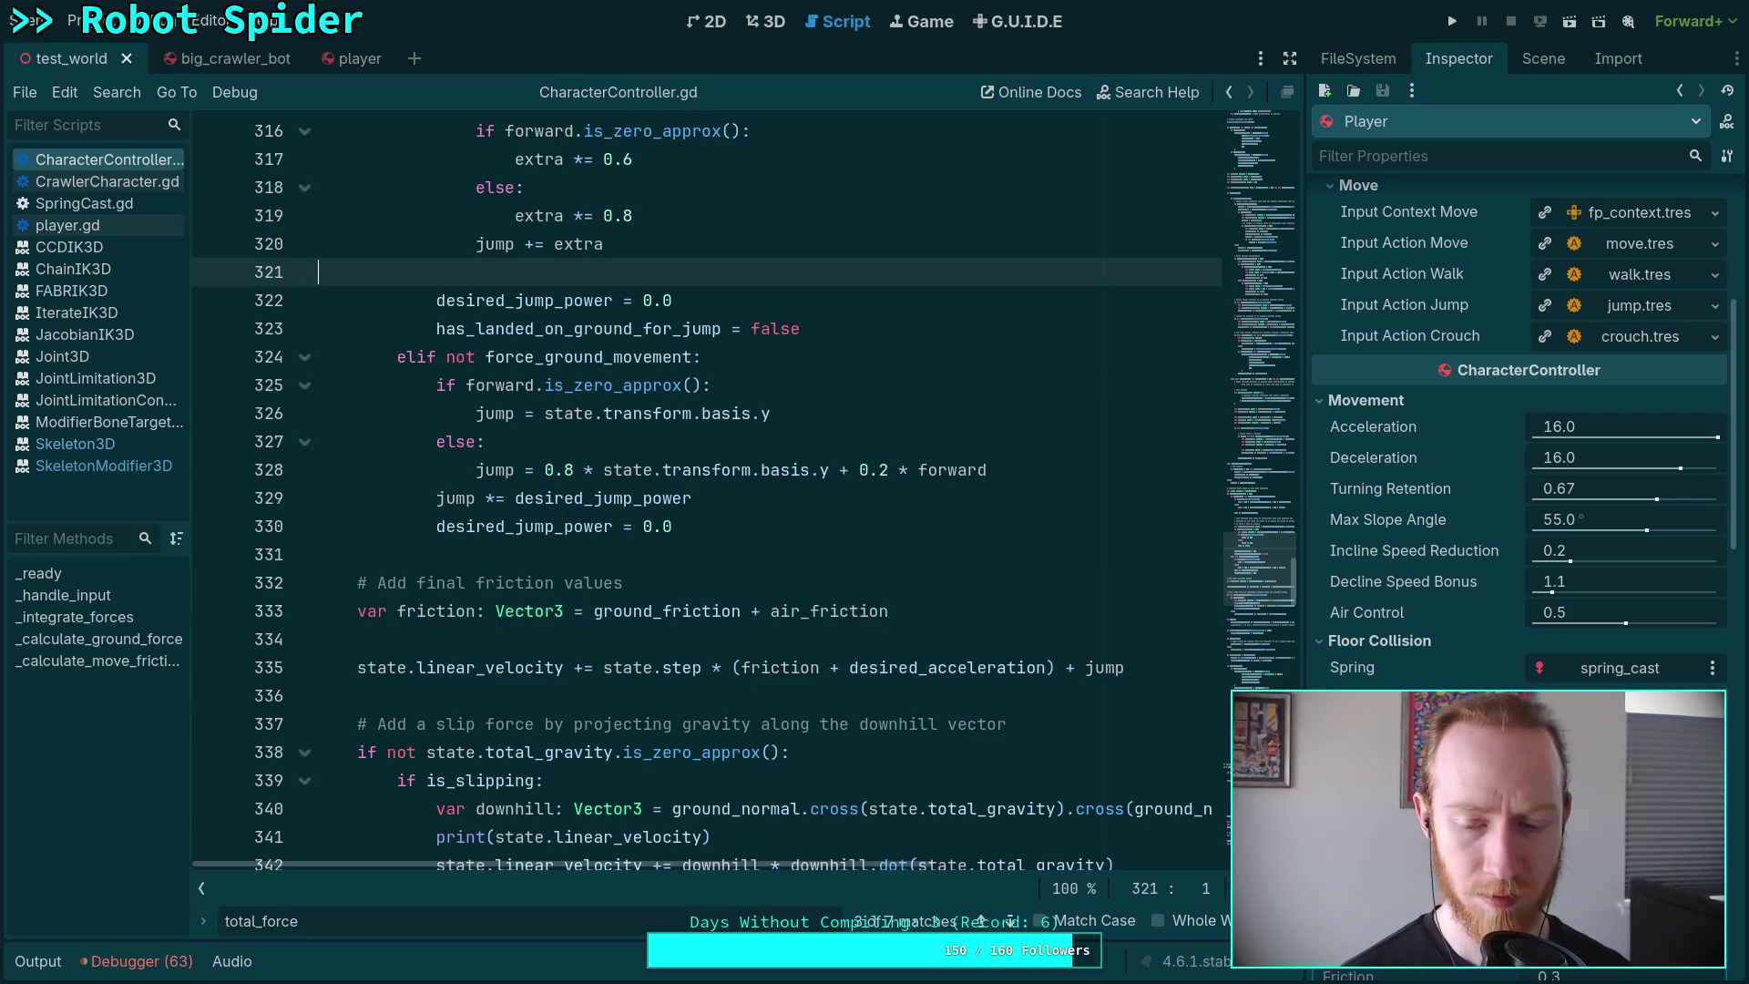
Run the project, walk the character into the blue wall with W, then stop.
left_click(1448, 23)
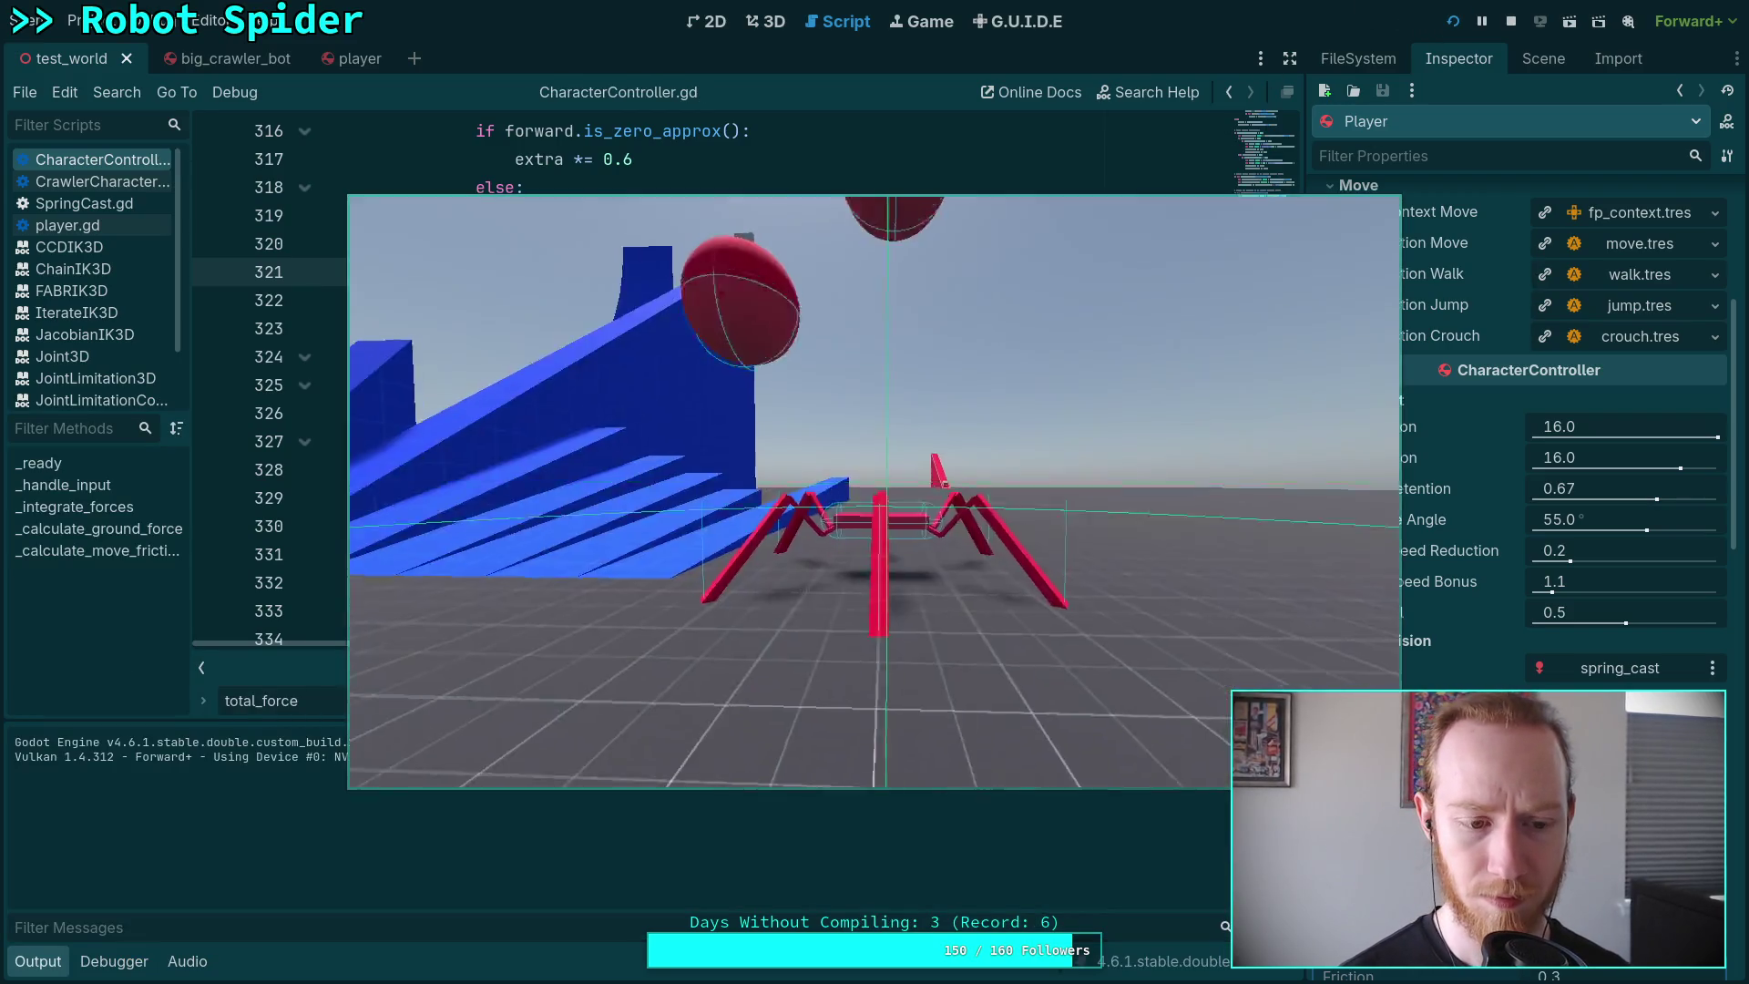
key("w")
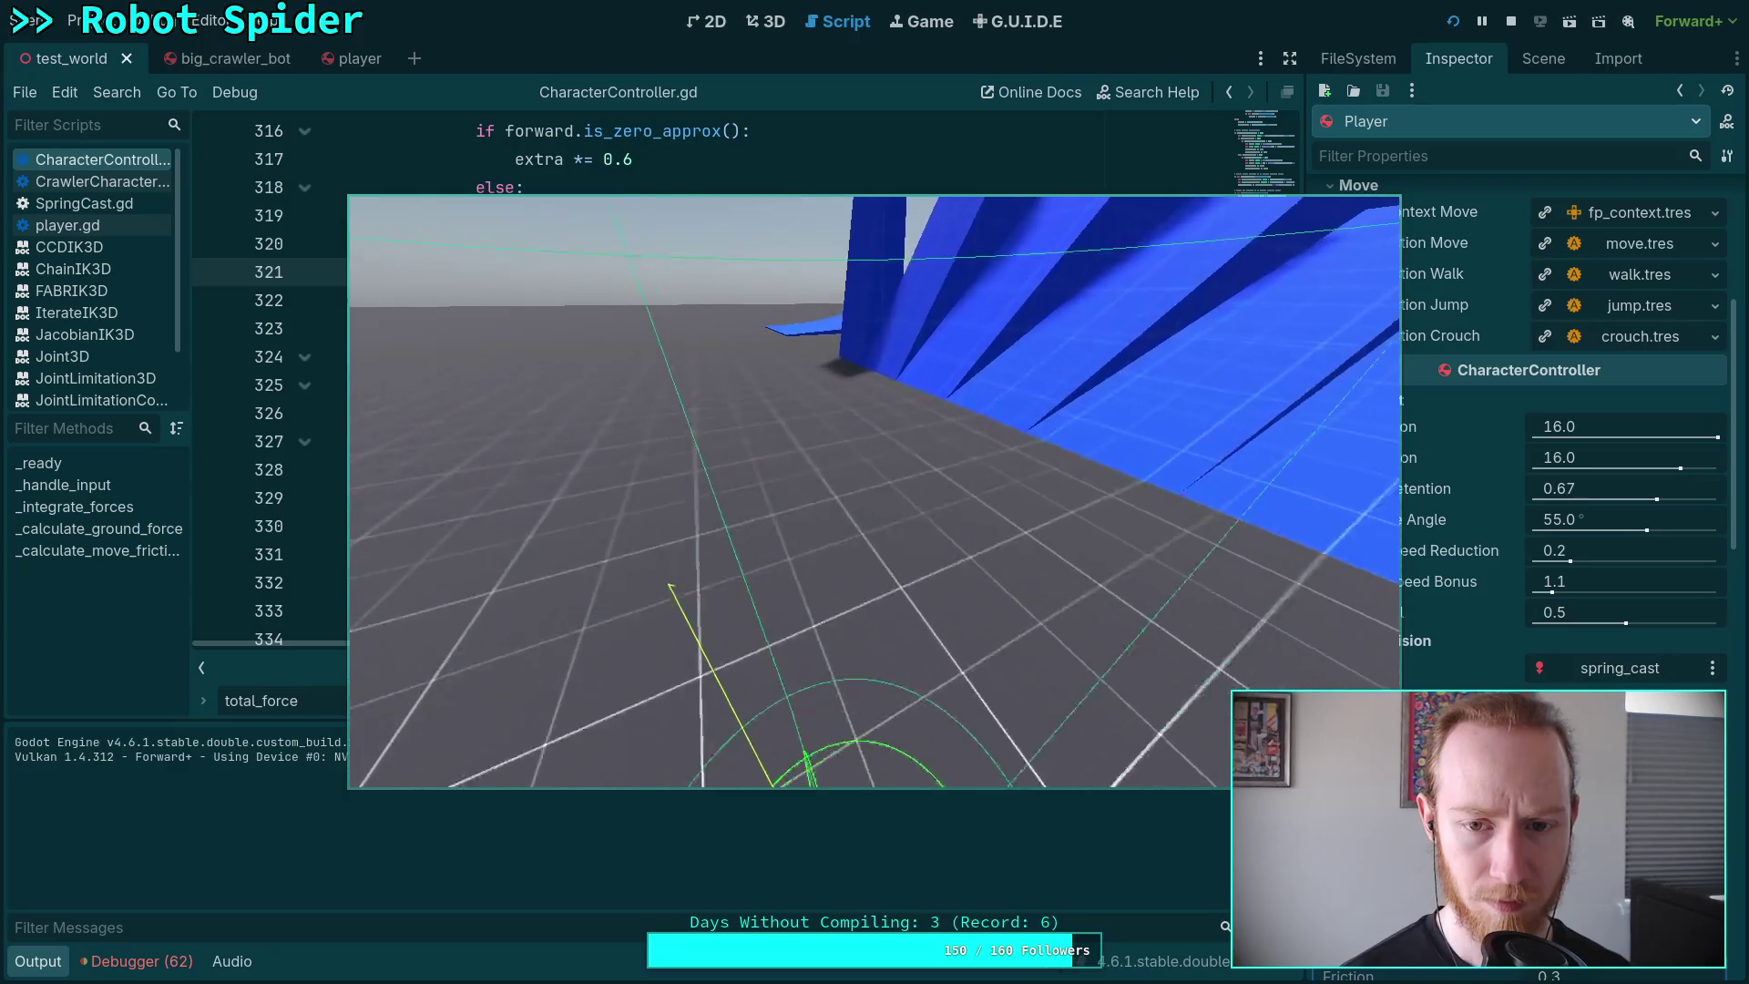
key("w")
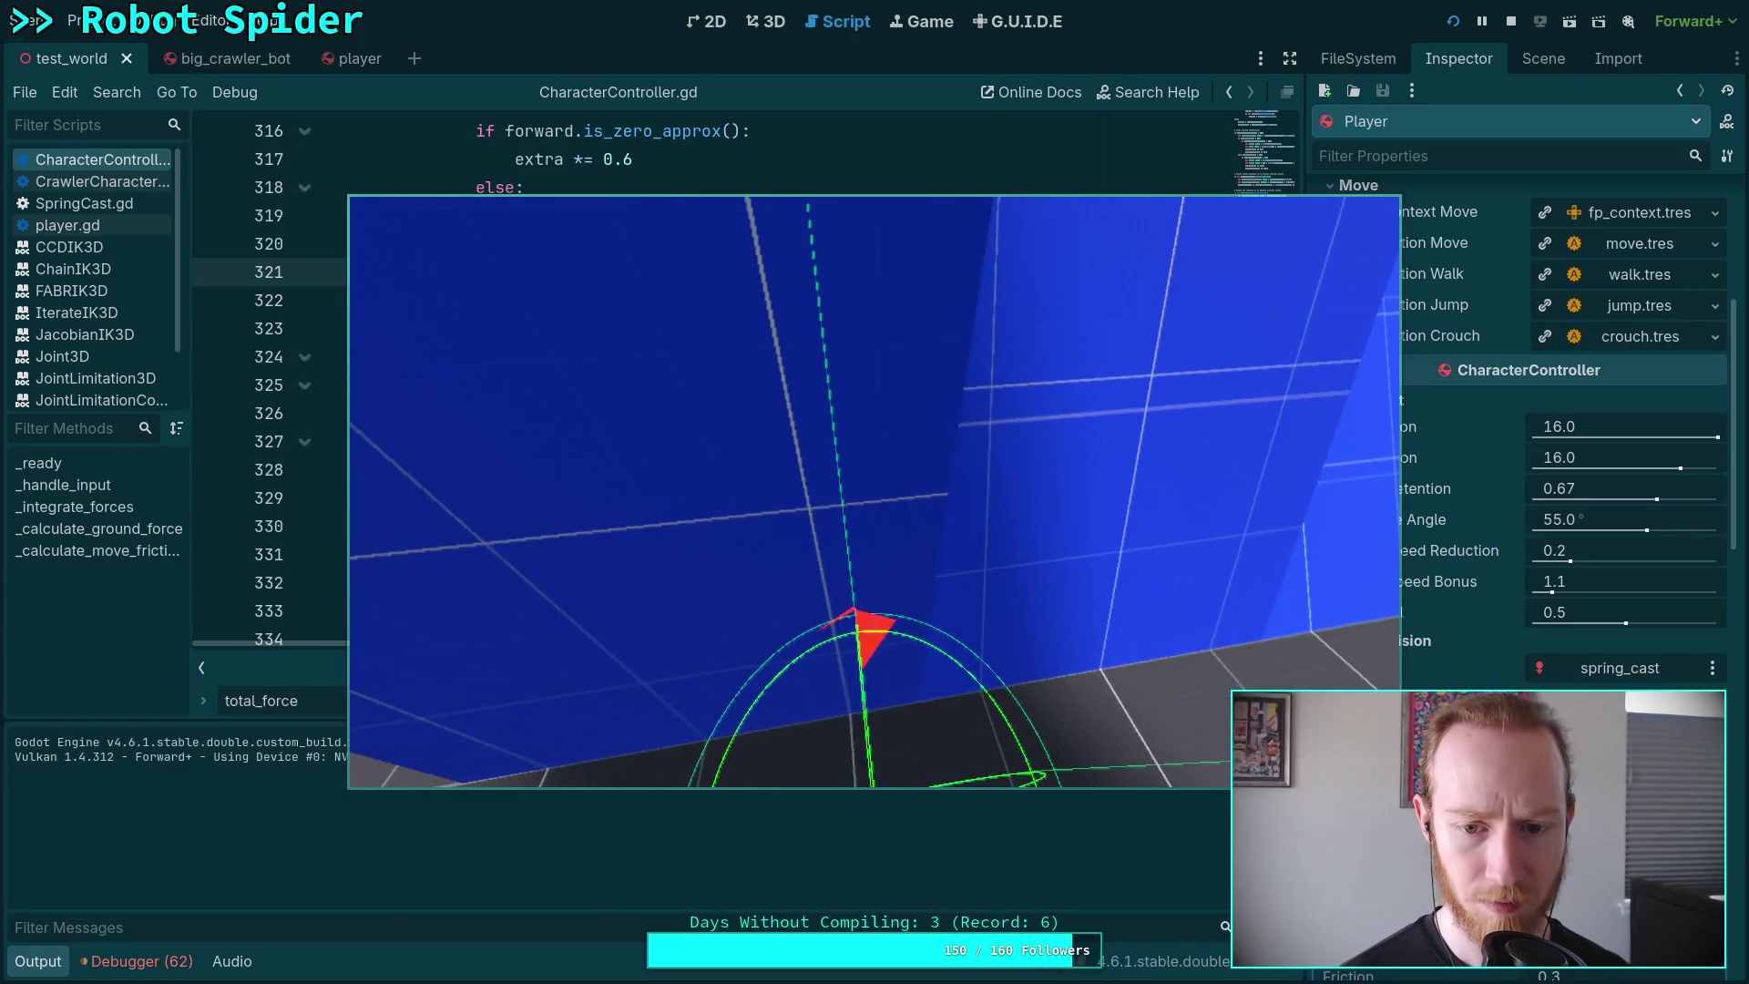
key("w")
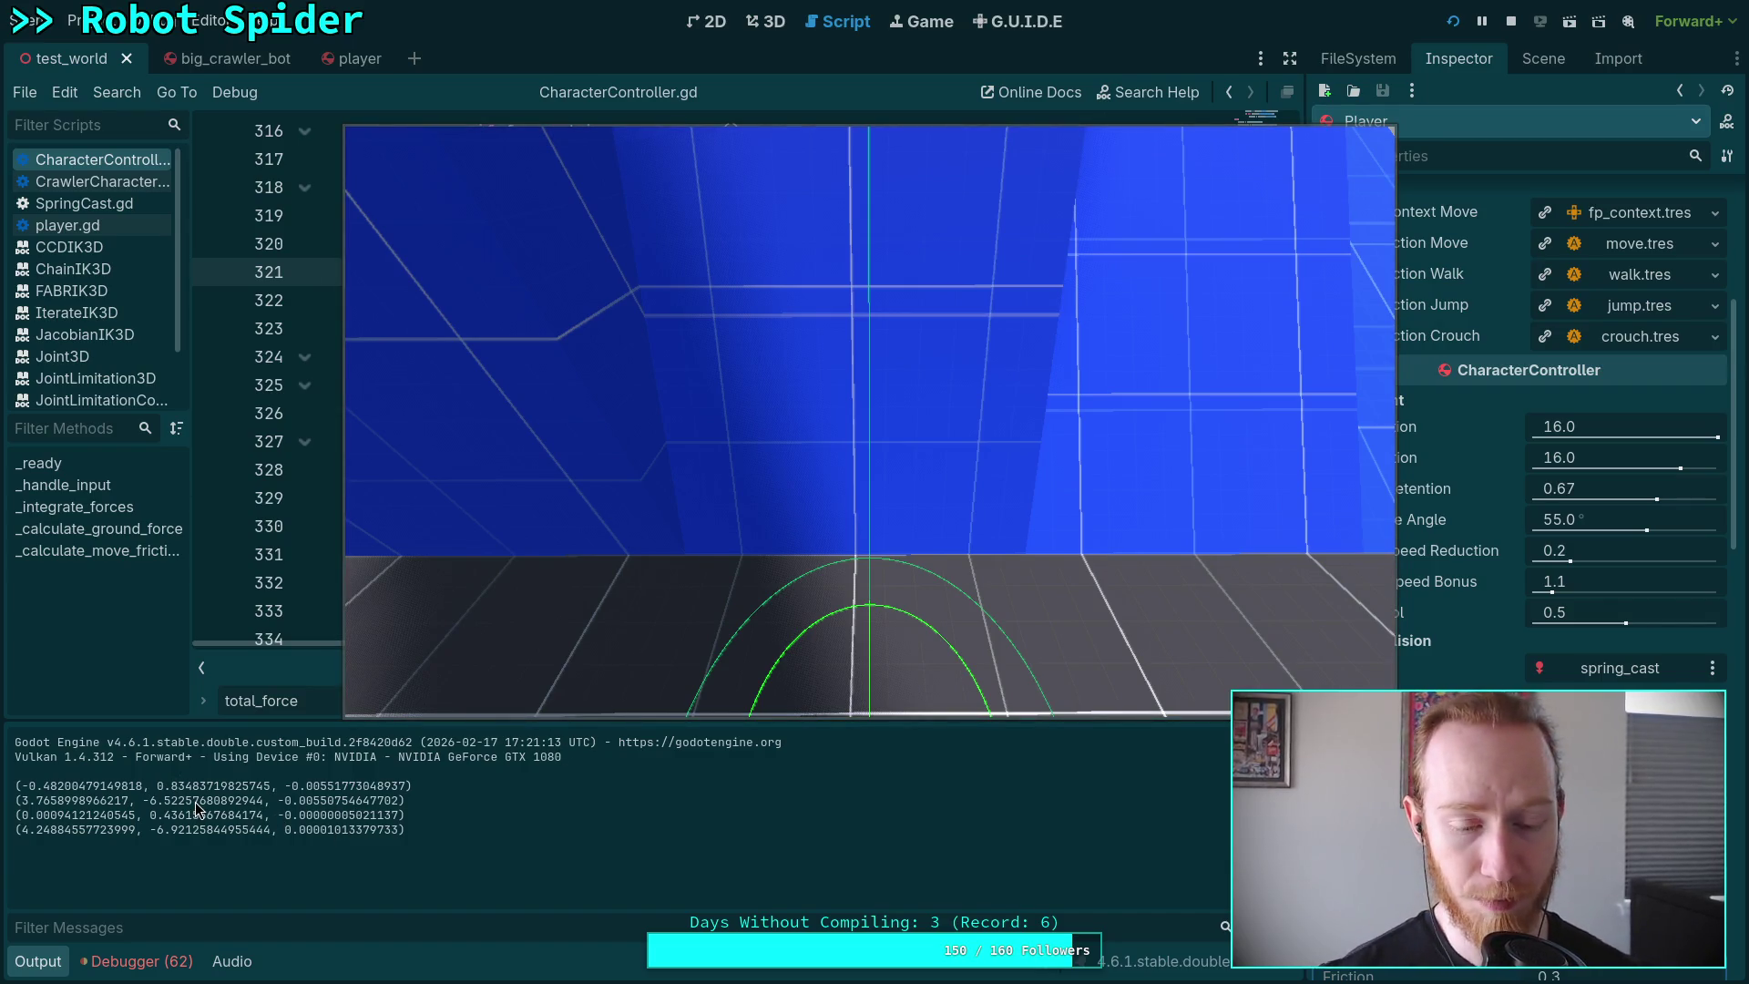
left_click(1510, 20)
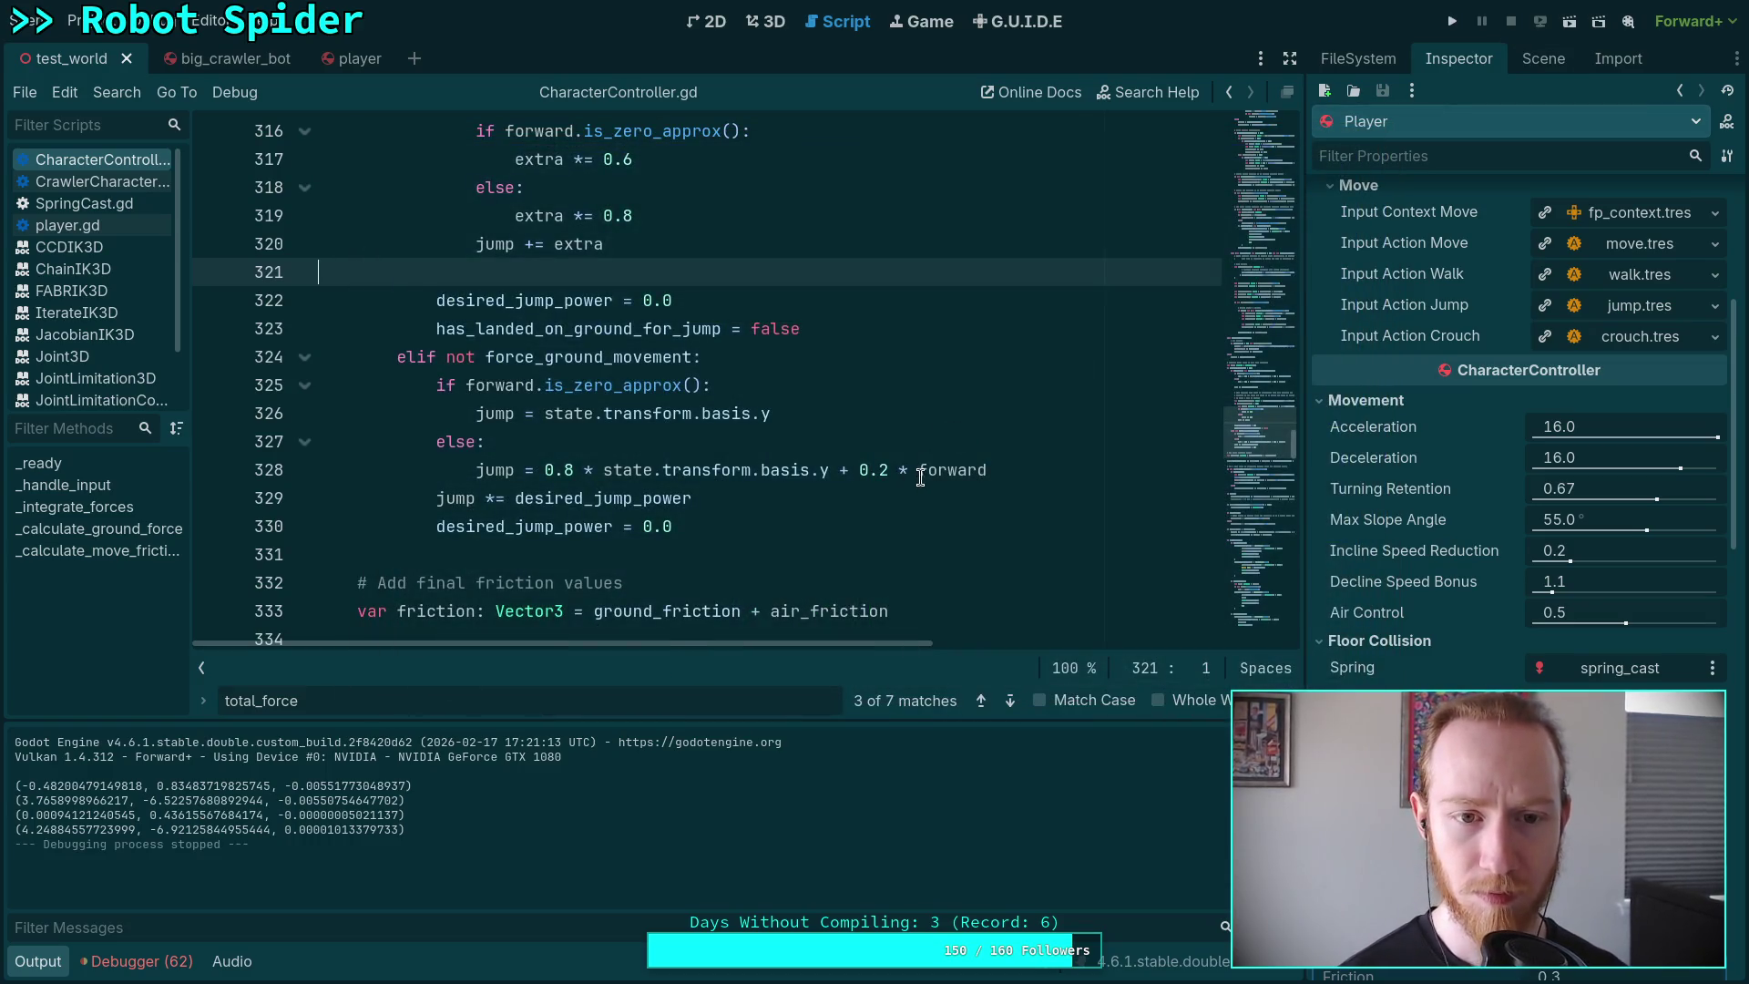
Multiply the downhill slip force by state.step and save the script.
scroll(916, 480, "up", 4)
scroll(916, 480, "down", 10)
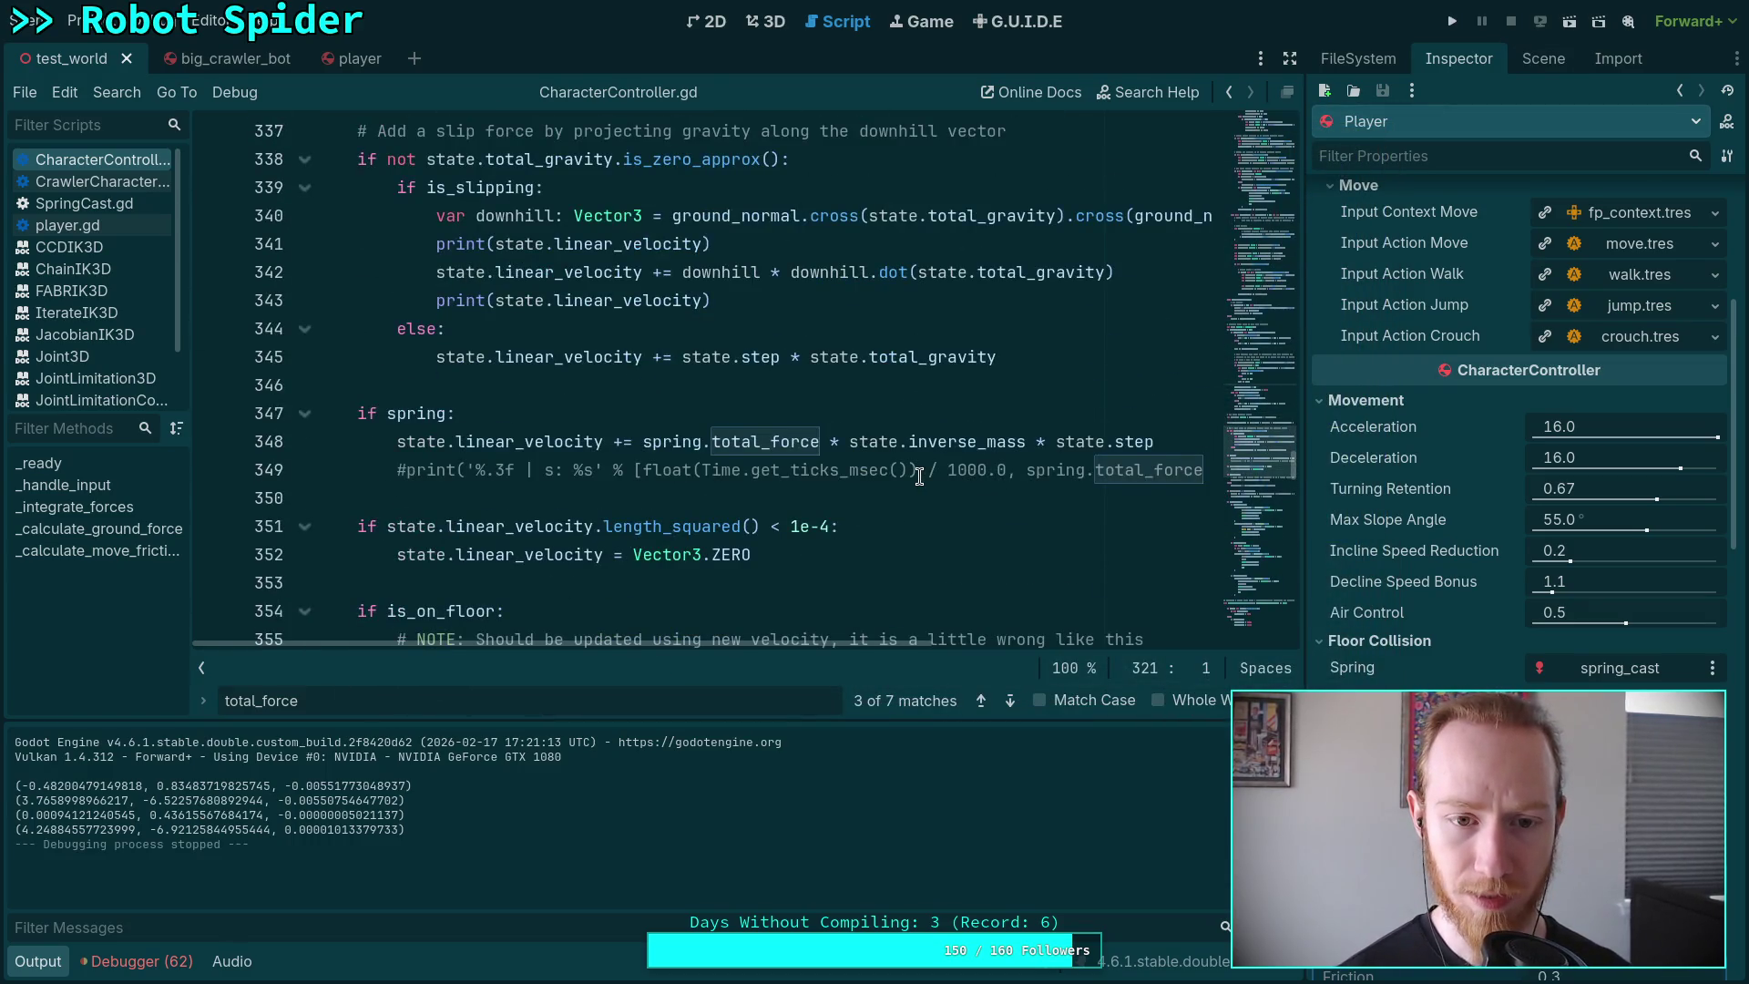
scroll(919, 477, "down", 3)
scroll(919, 476, "up", 4)
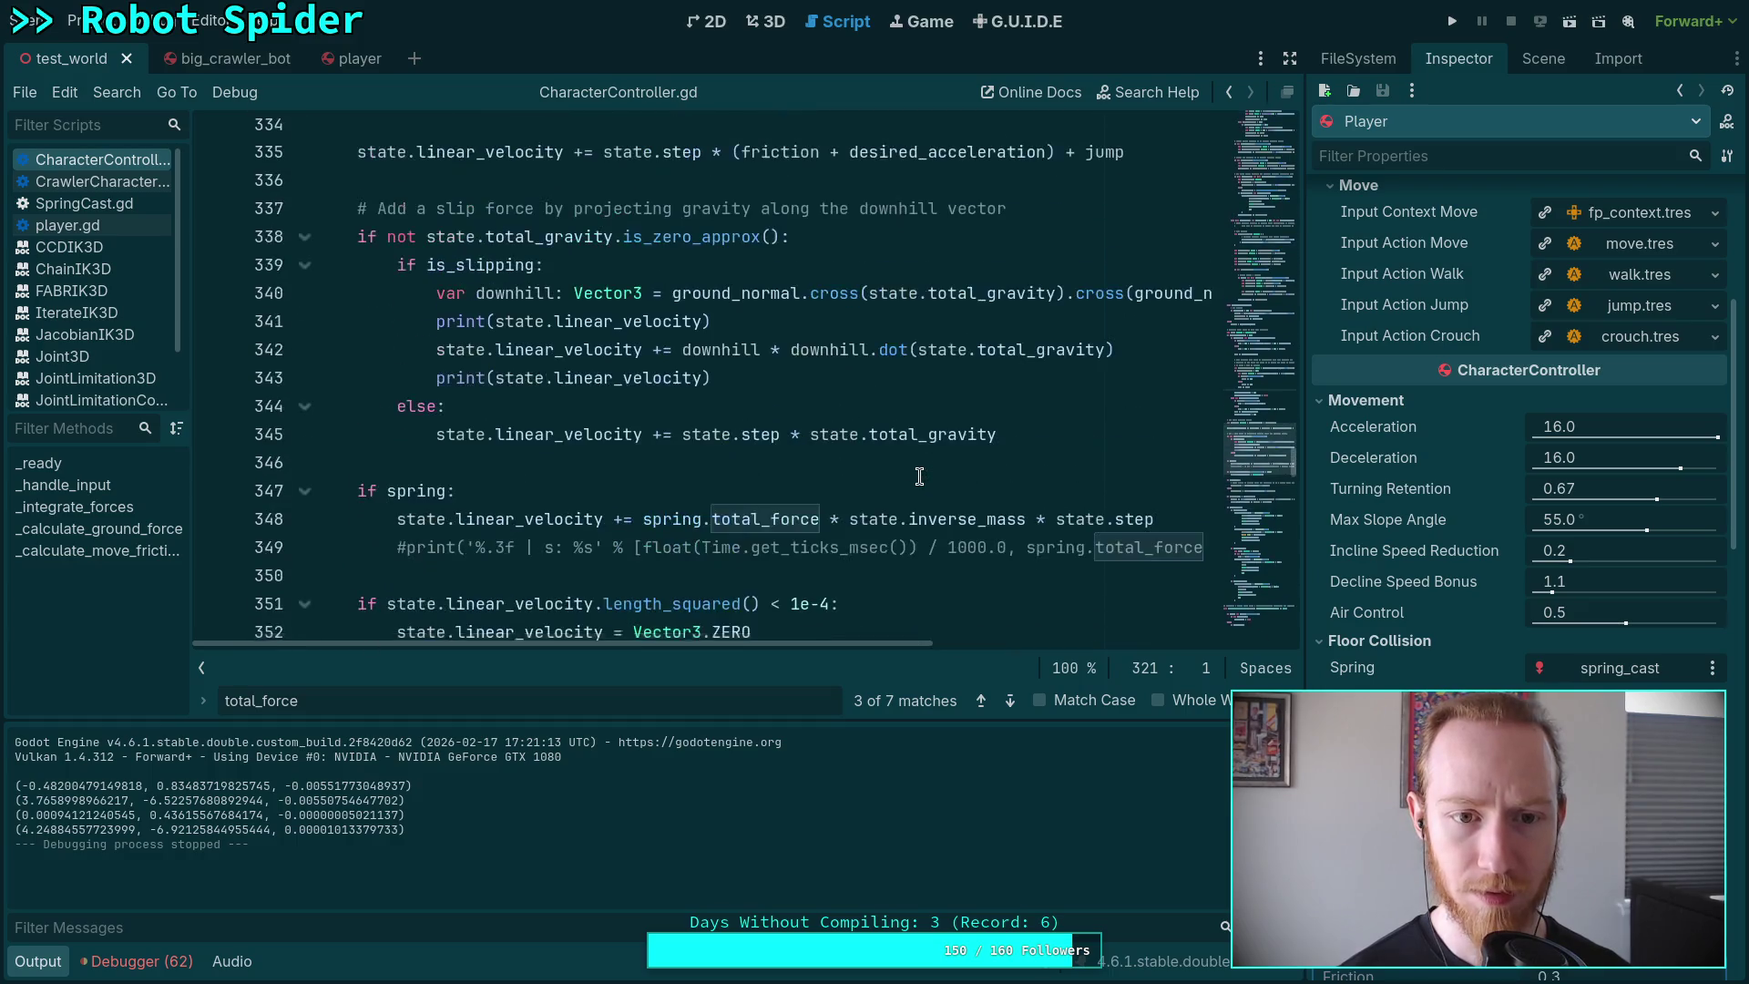
left_click(1155, 359)
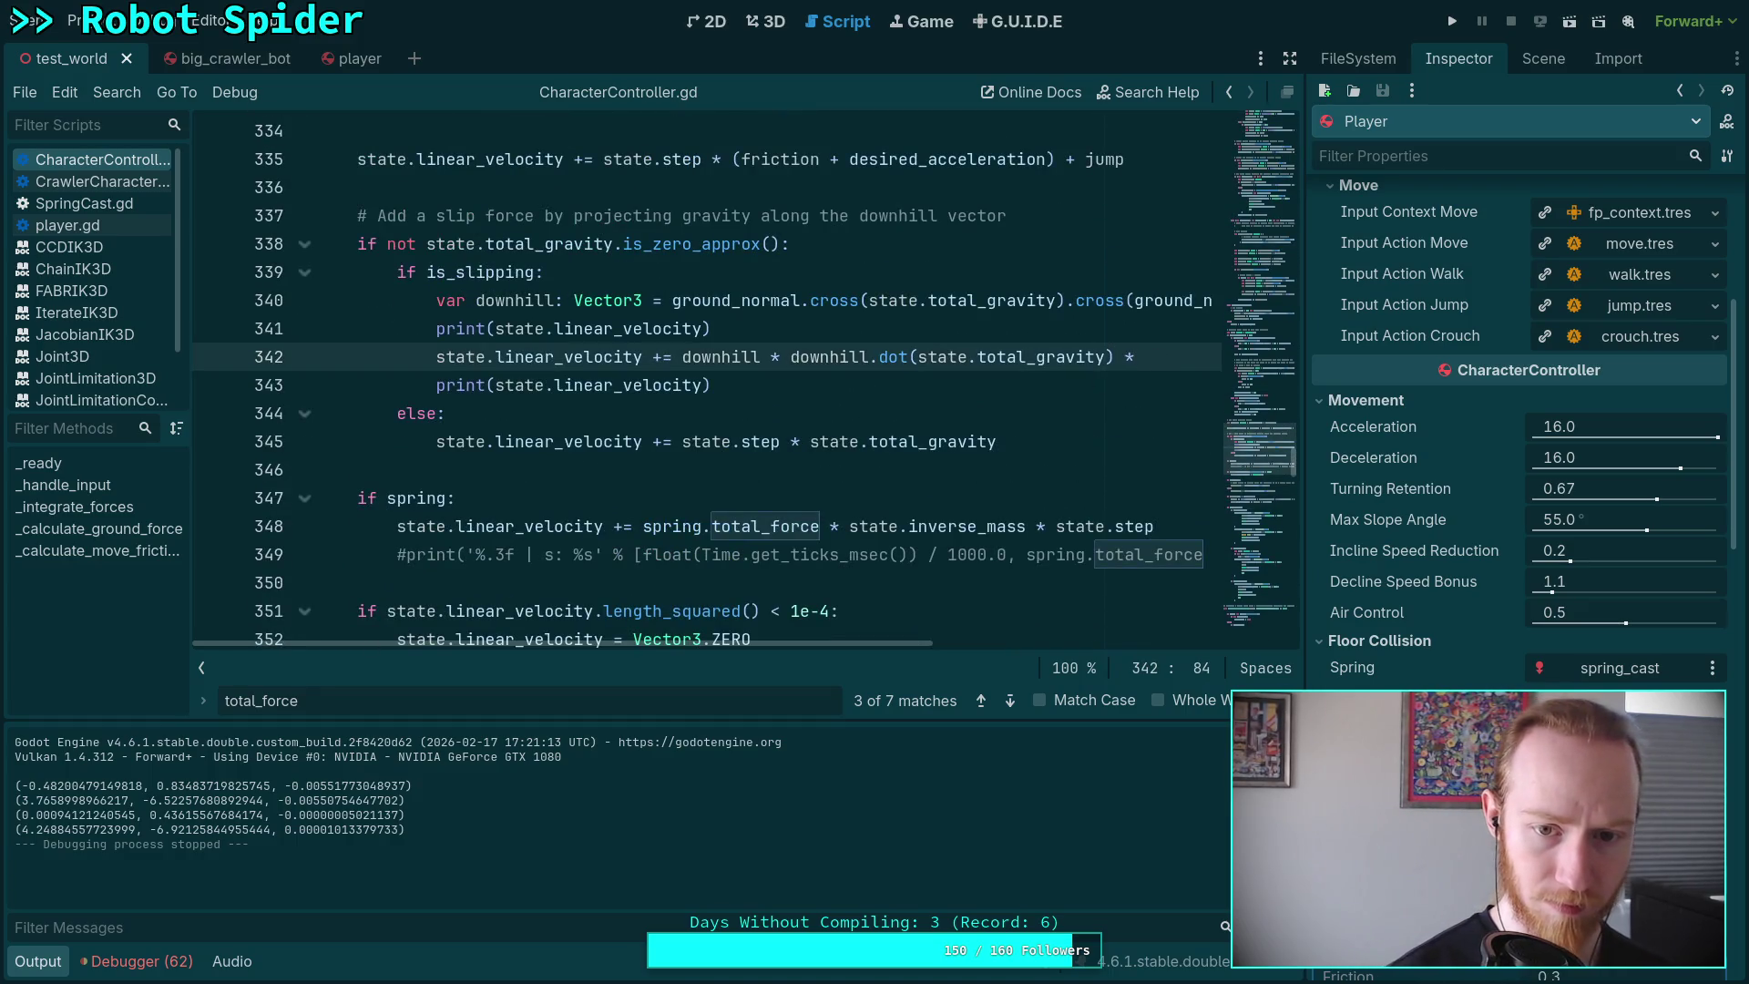
type("state.step")
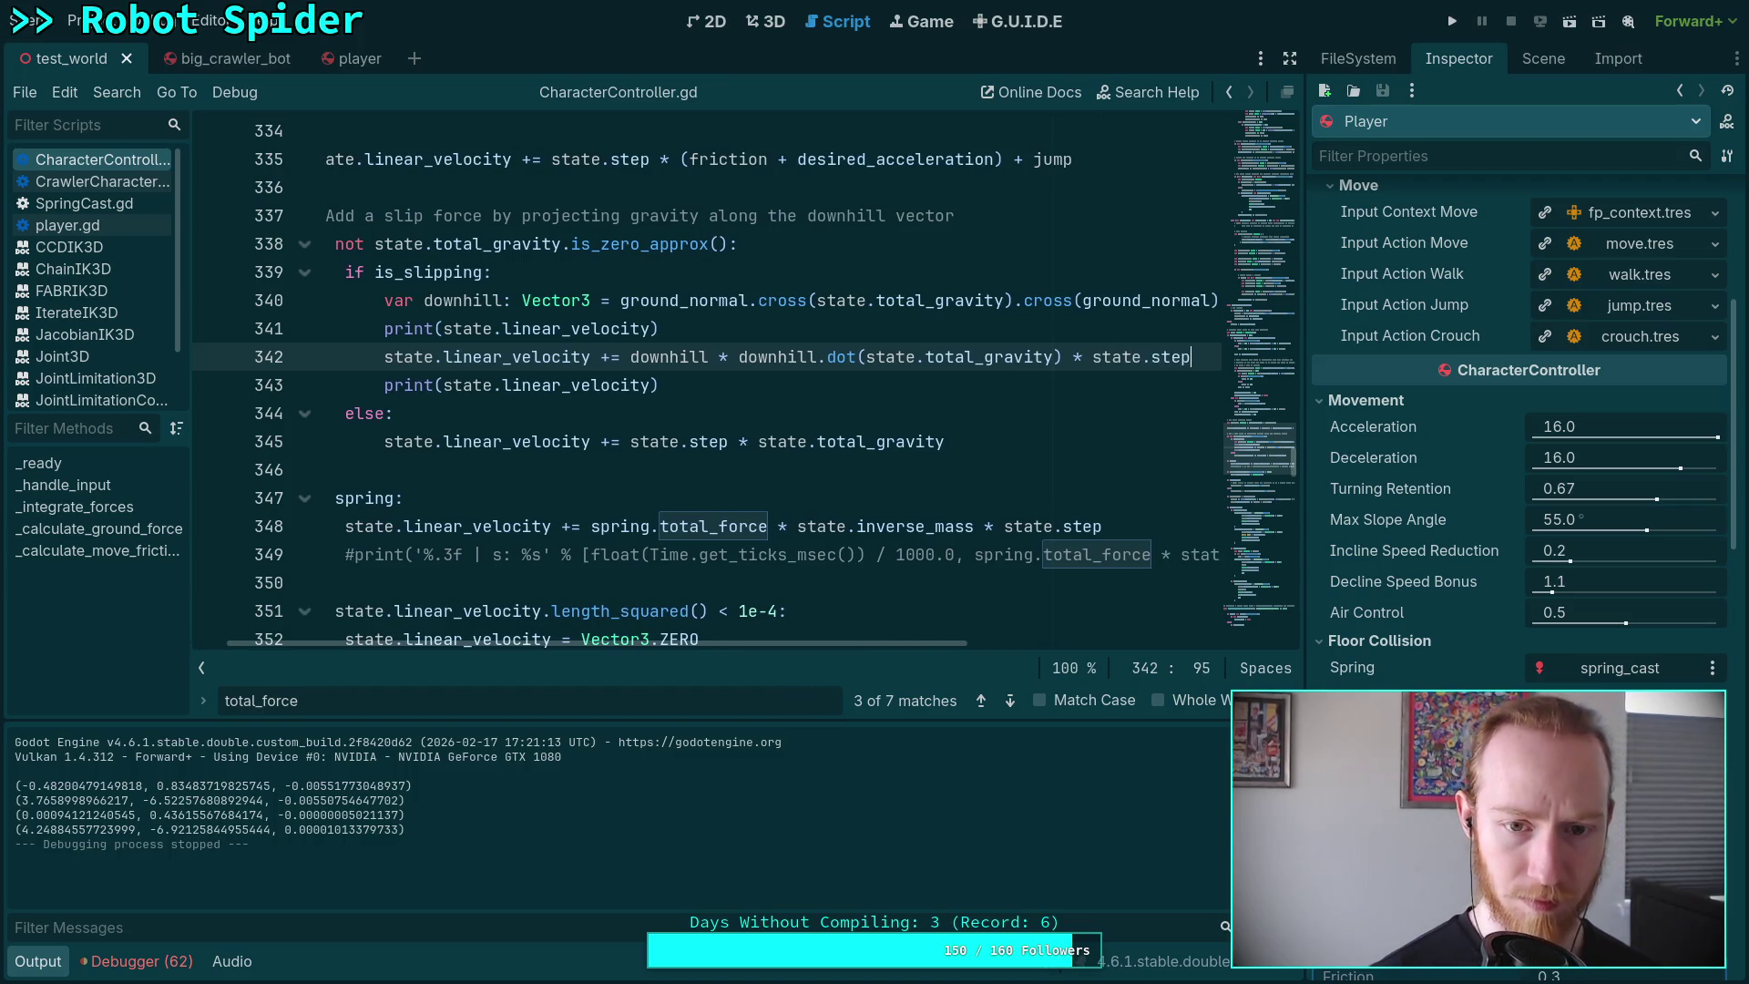
left_click_drag(1071, 356, 1193, 356)
key("BackSpace")
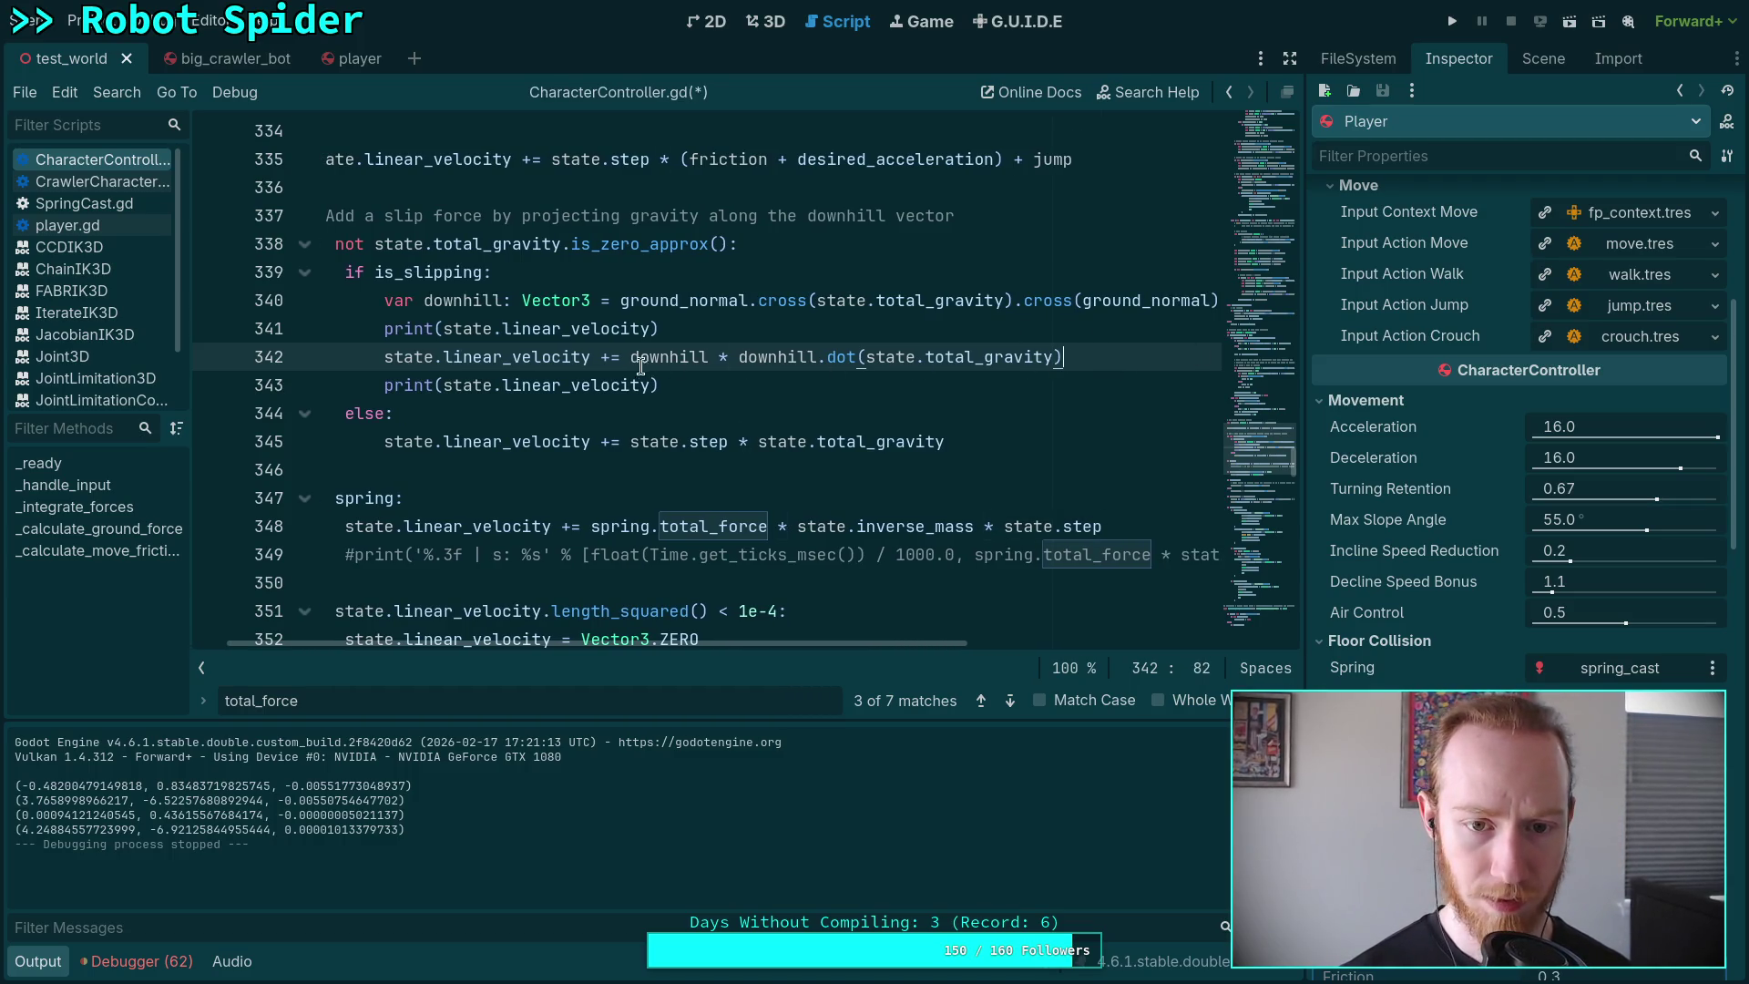
type("statep")
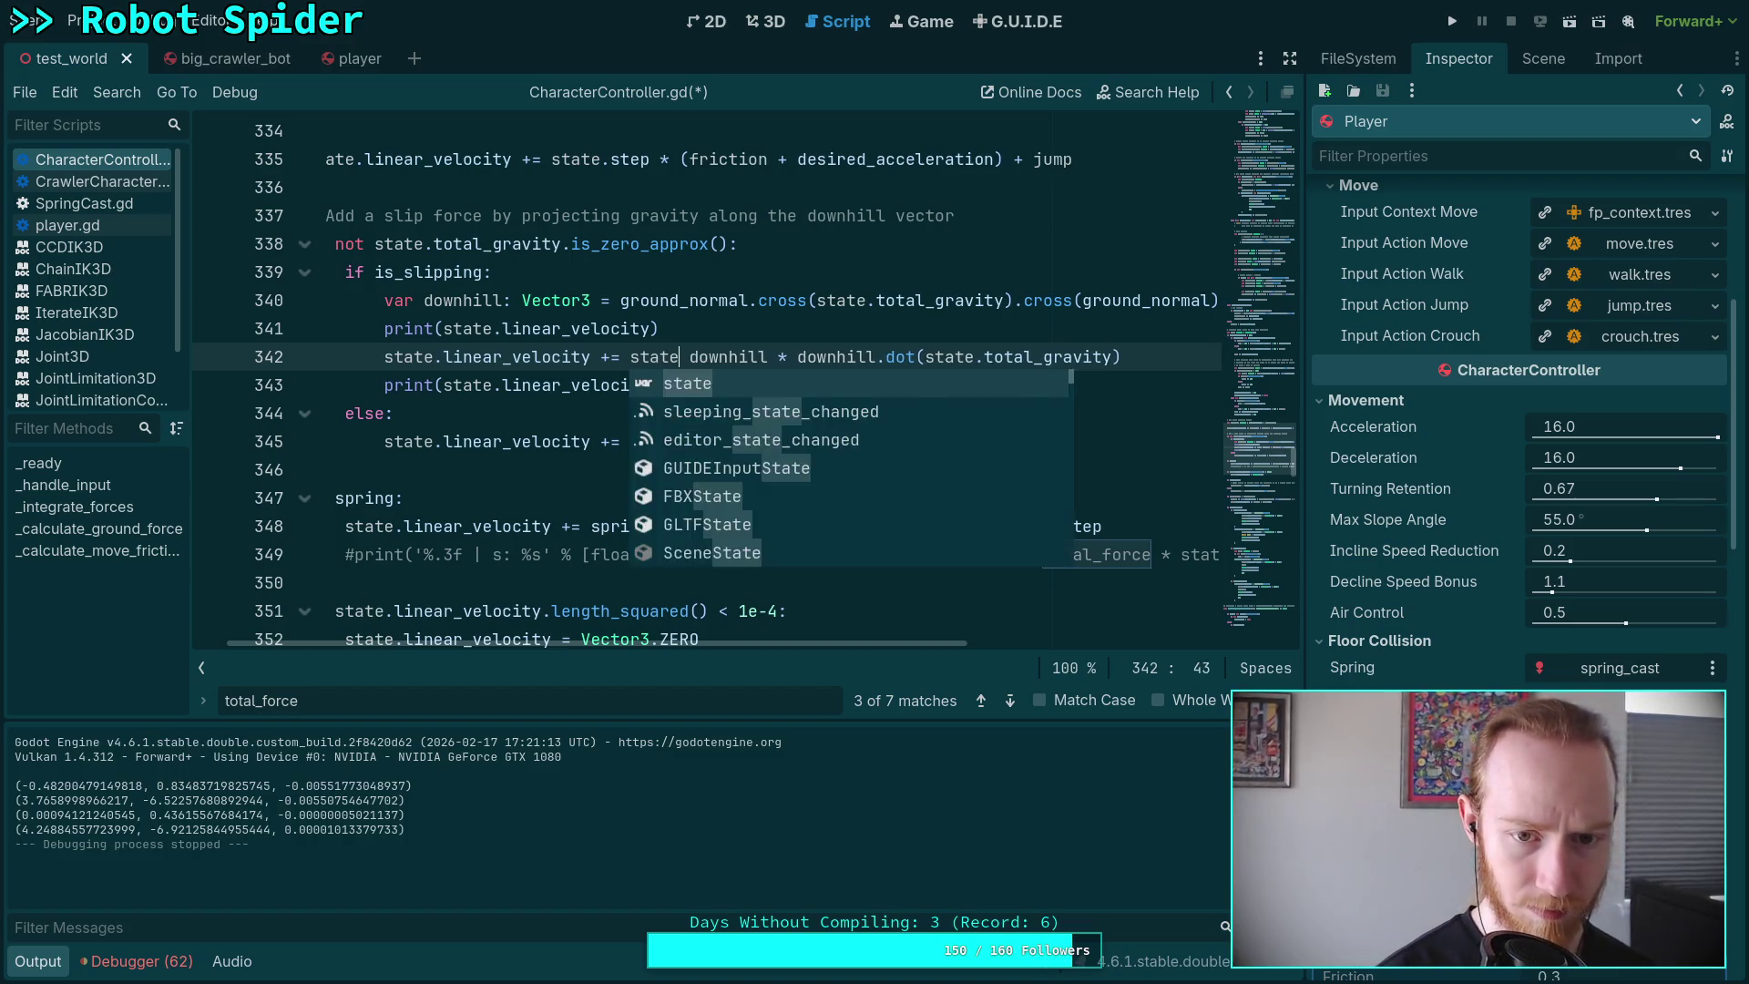
key("BackSpace")
type(".step *")
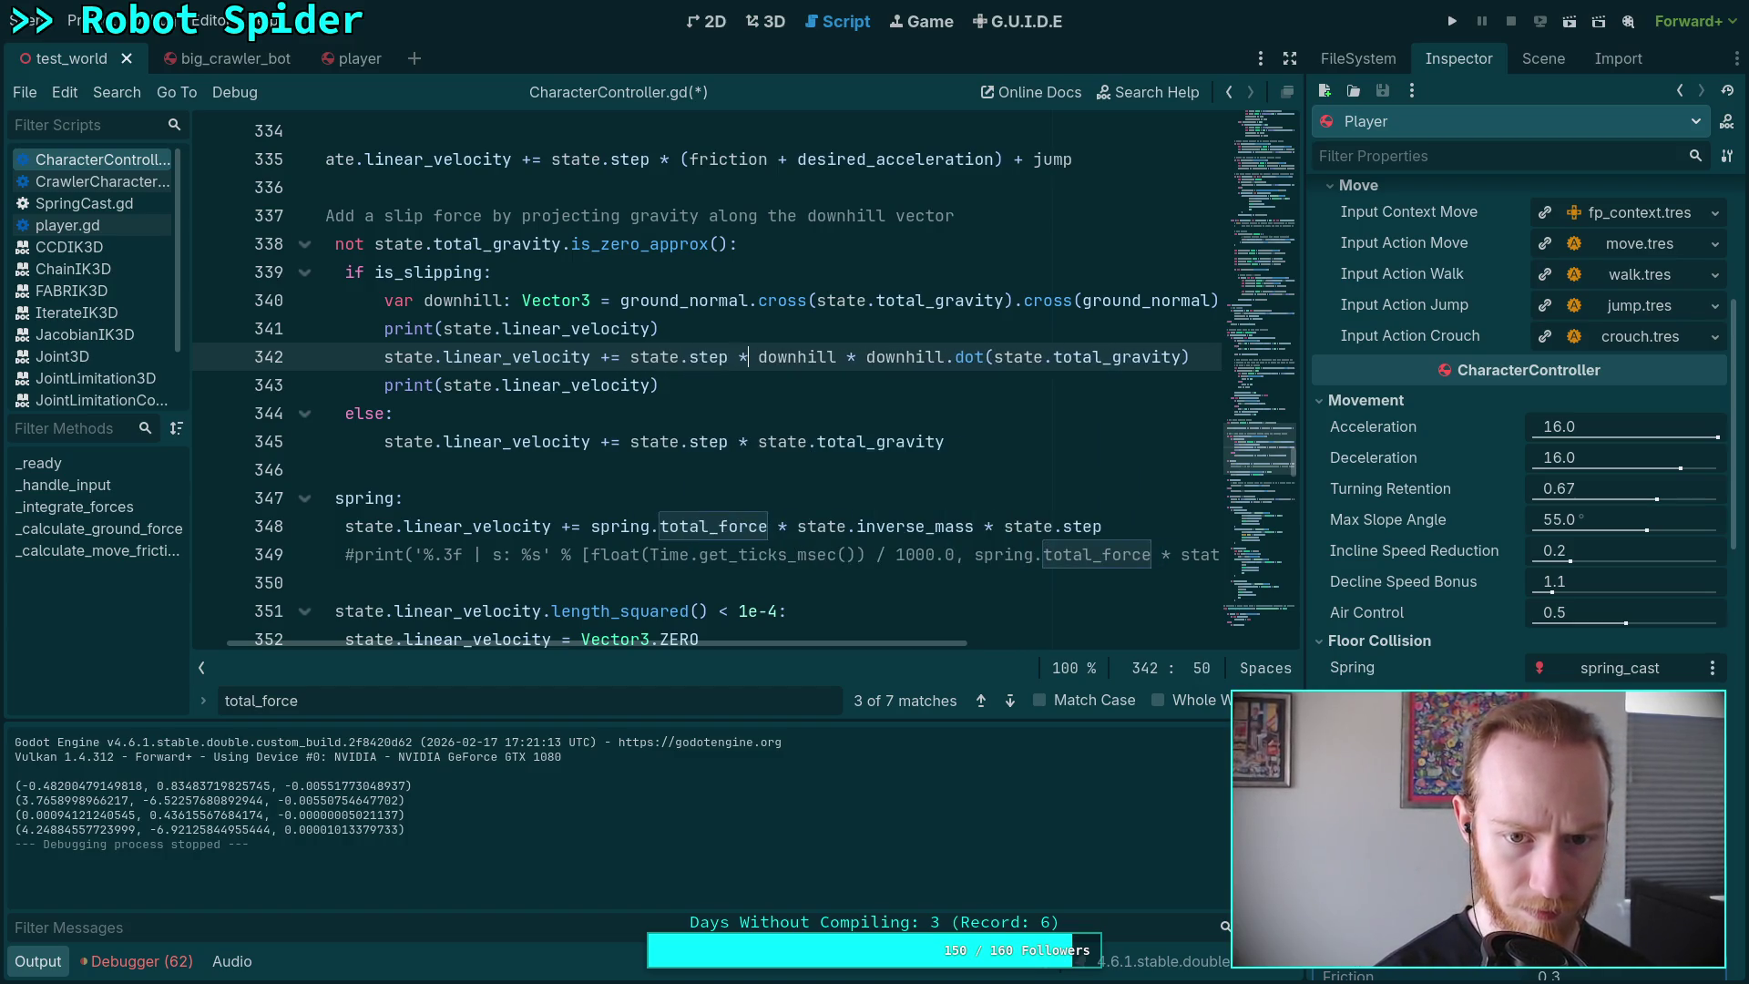
key("ctrl+s")
Delete both print(state.linear_velocity) lines and run the project again.
triple_click(546, 385)
key("BackSpace")
triple_click(546, 328)
key("BackSpace")
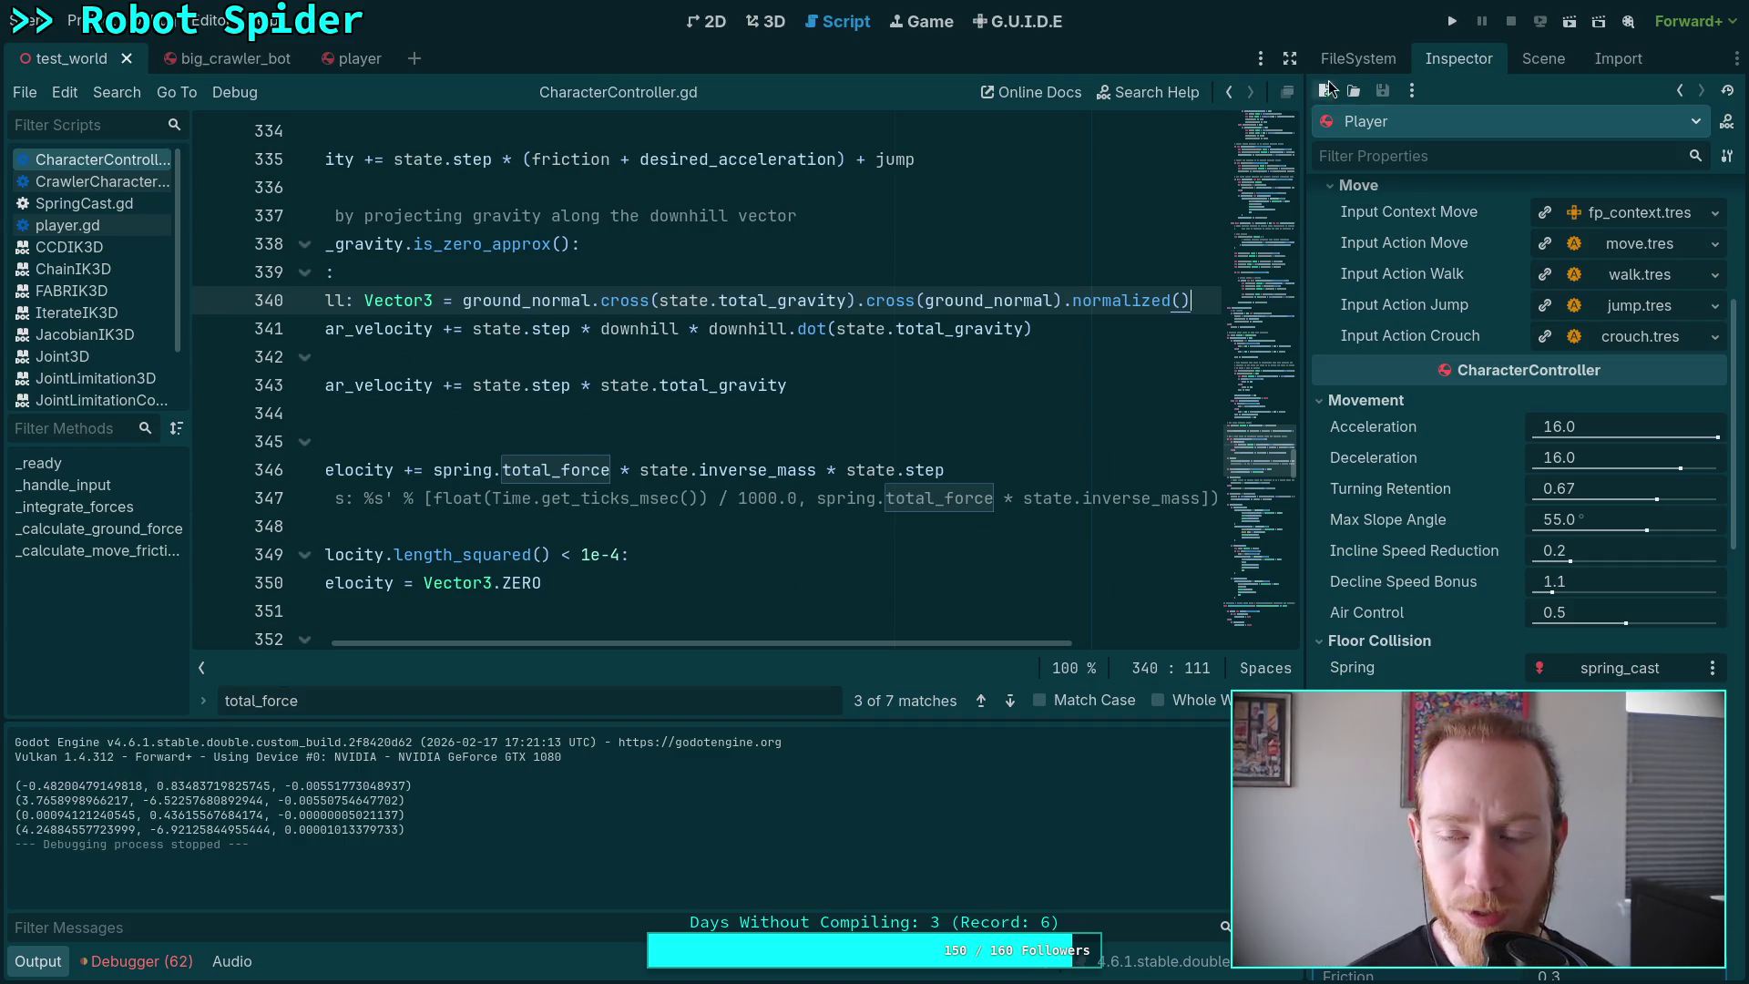
left_click(1453, 21)
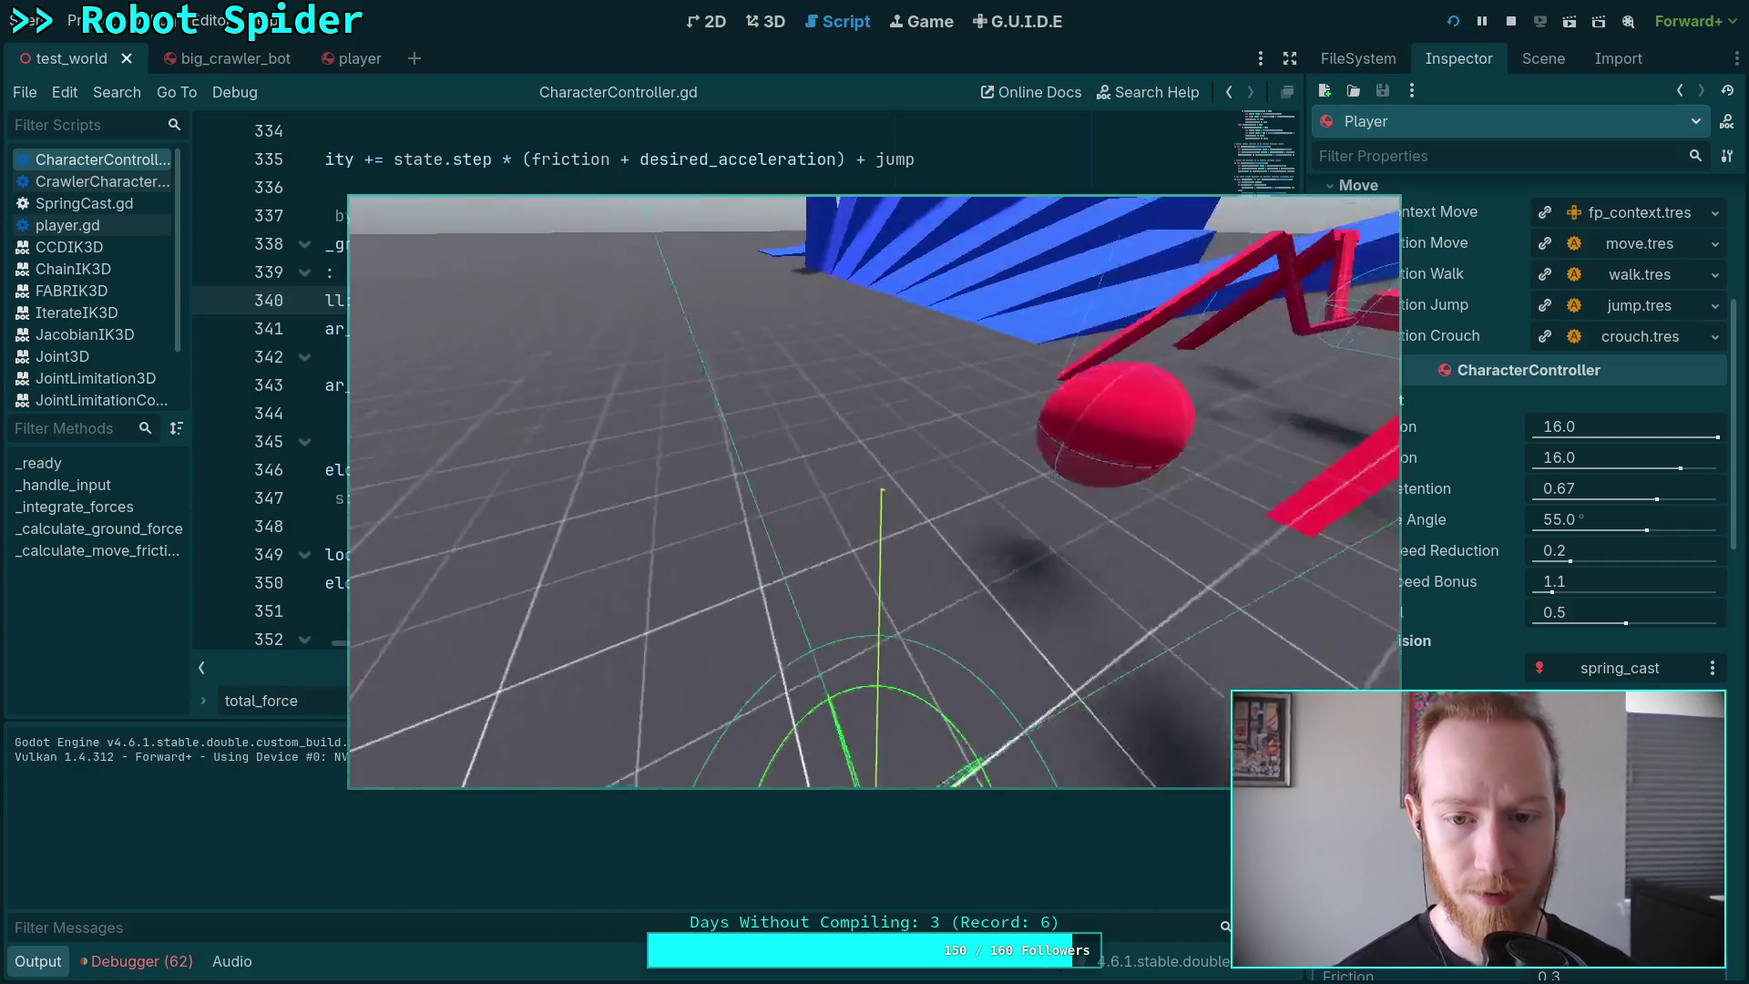
key("w")
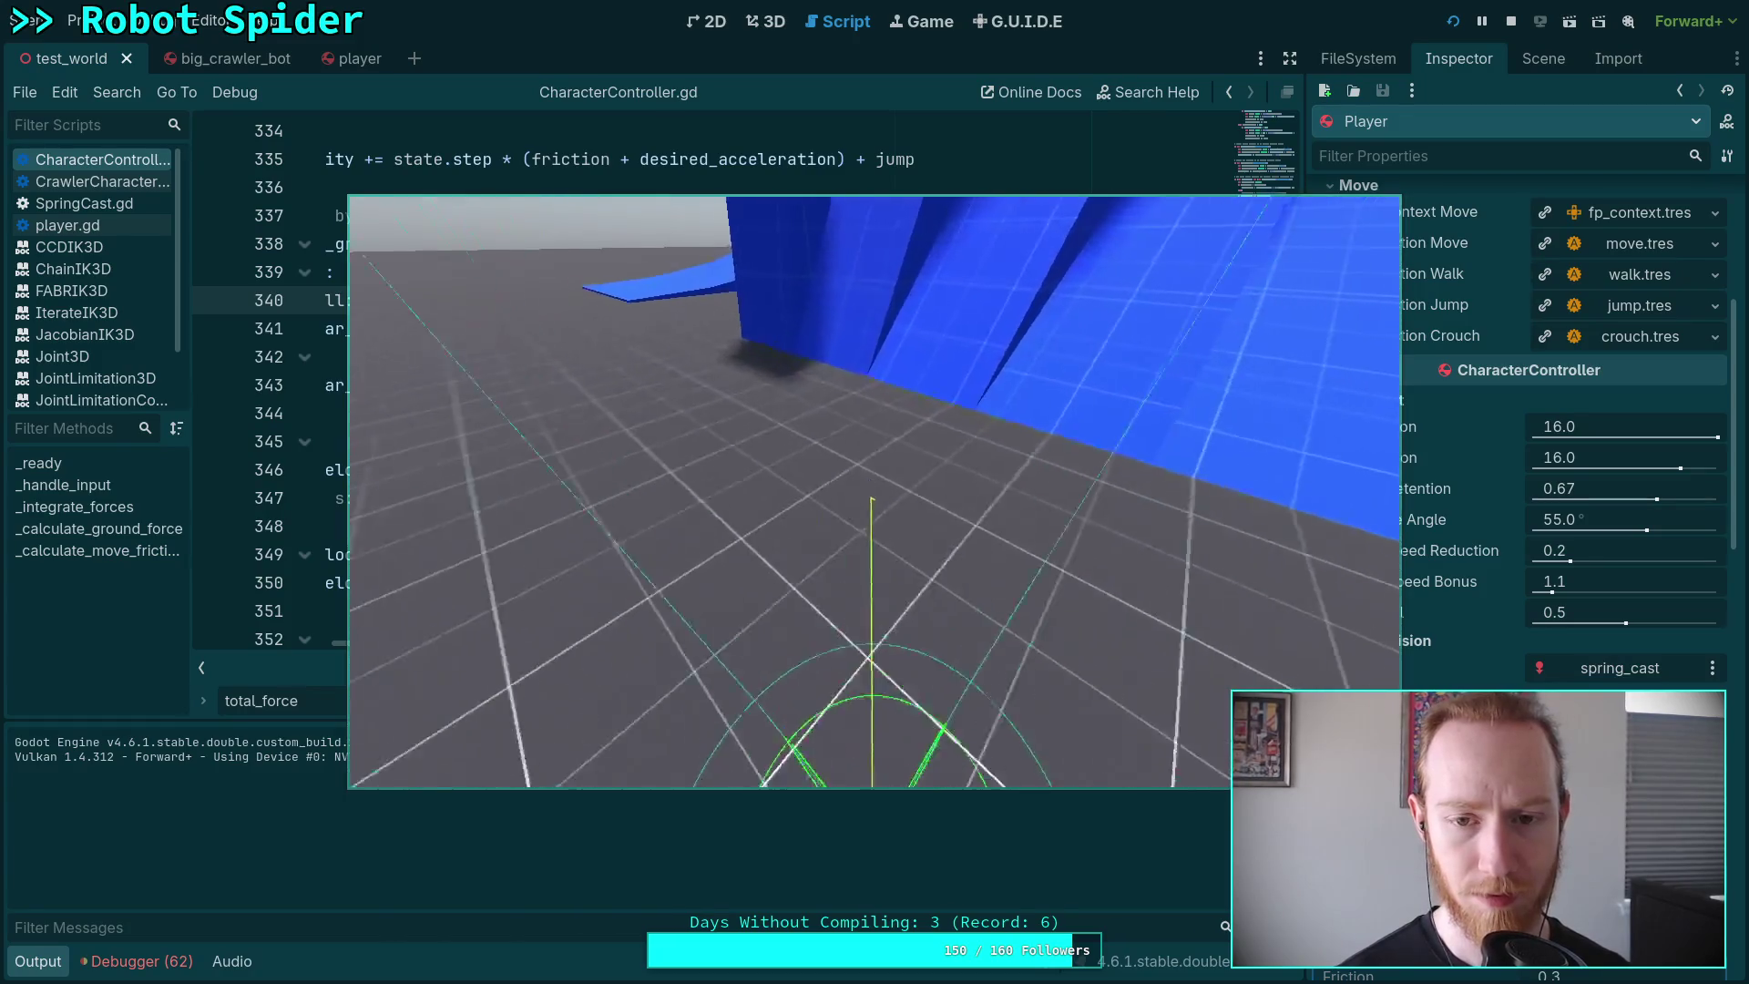
key("w")
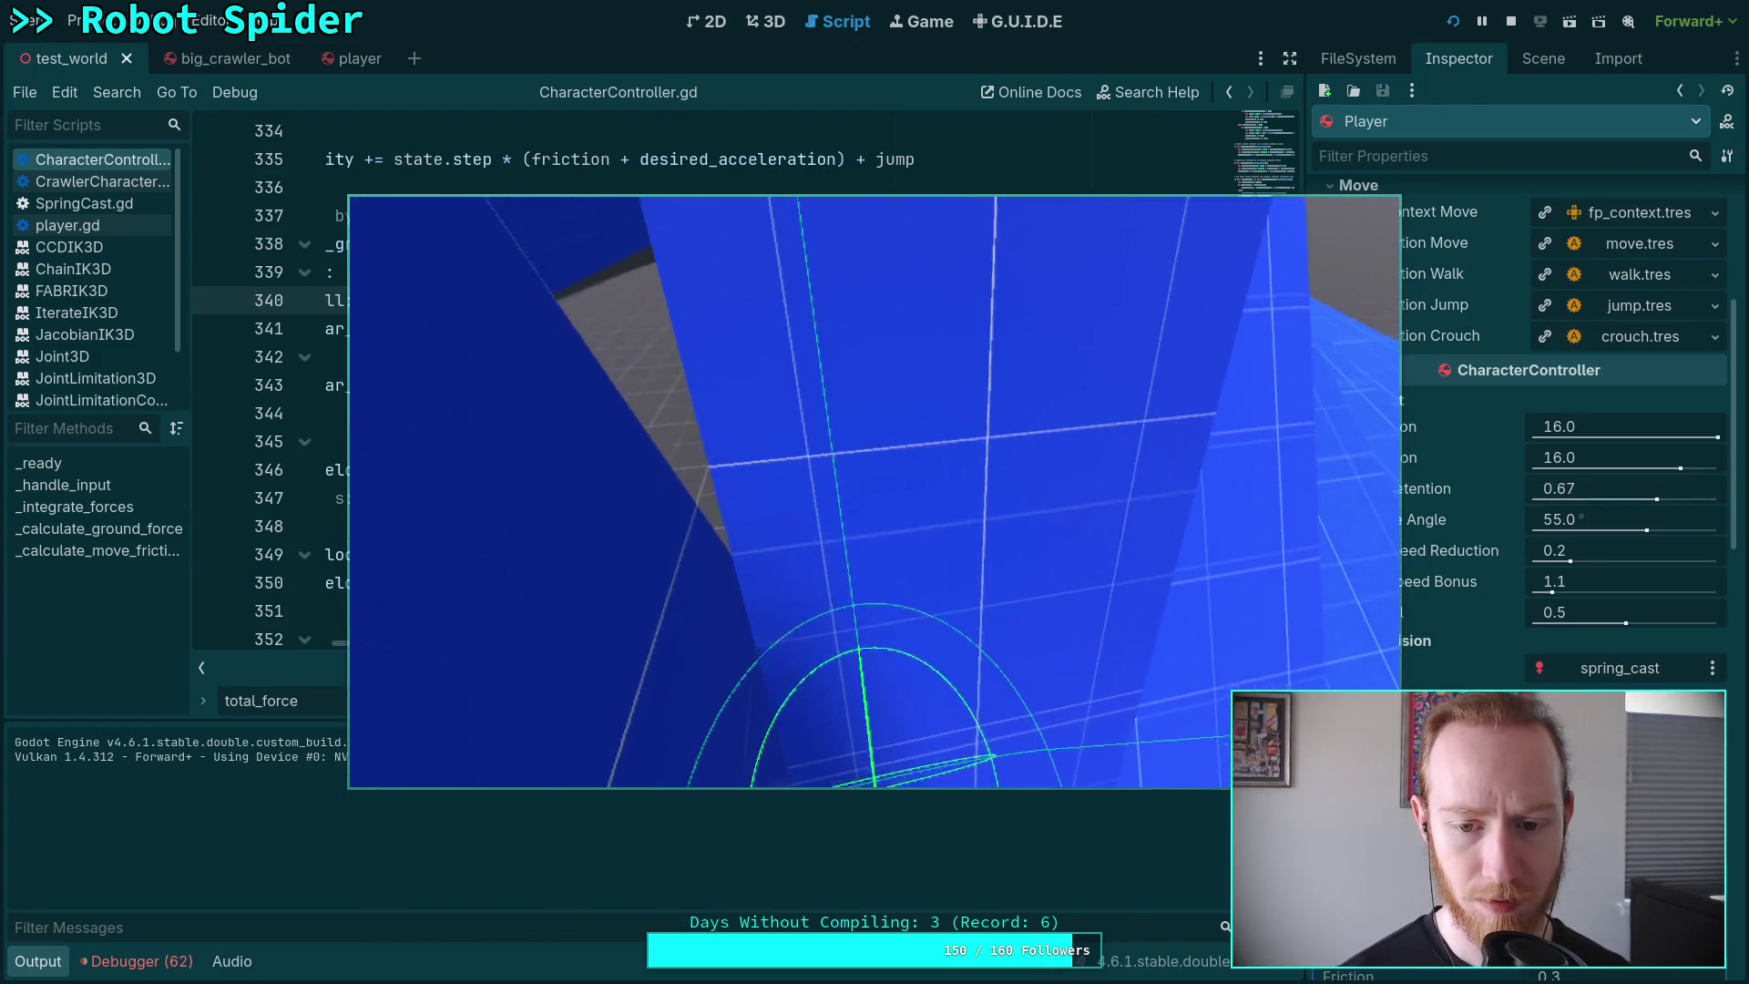
key("w")
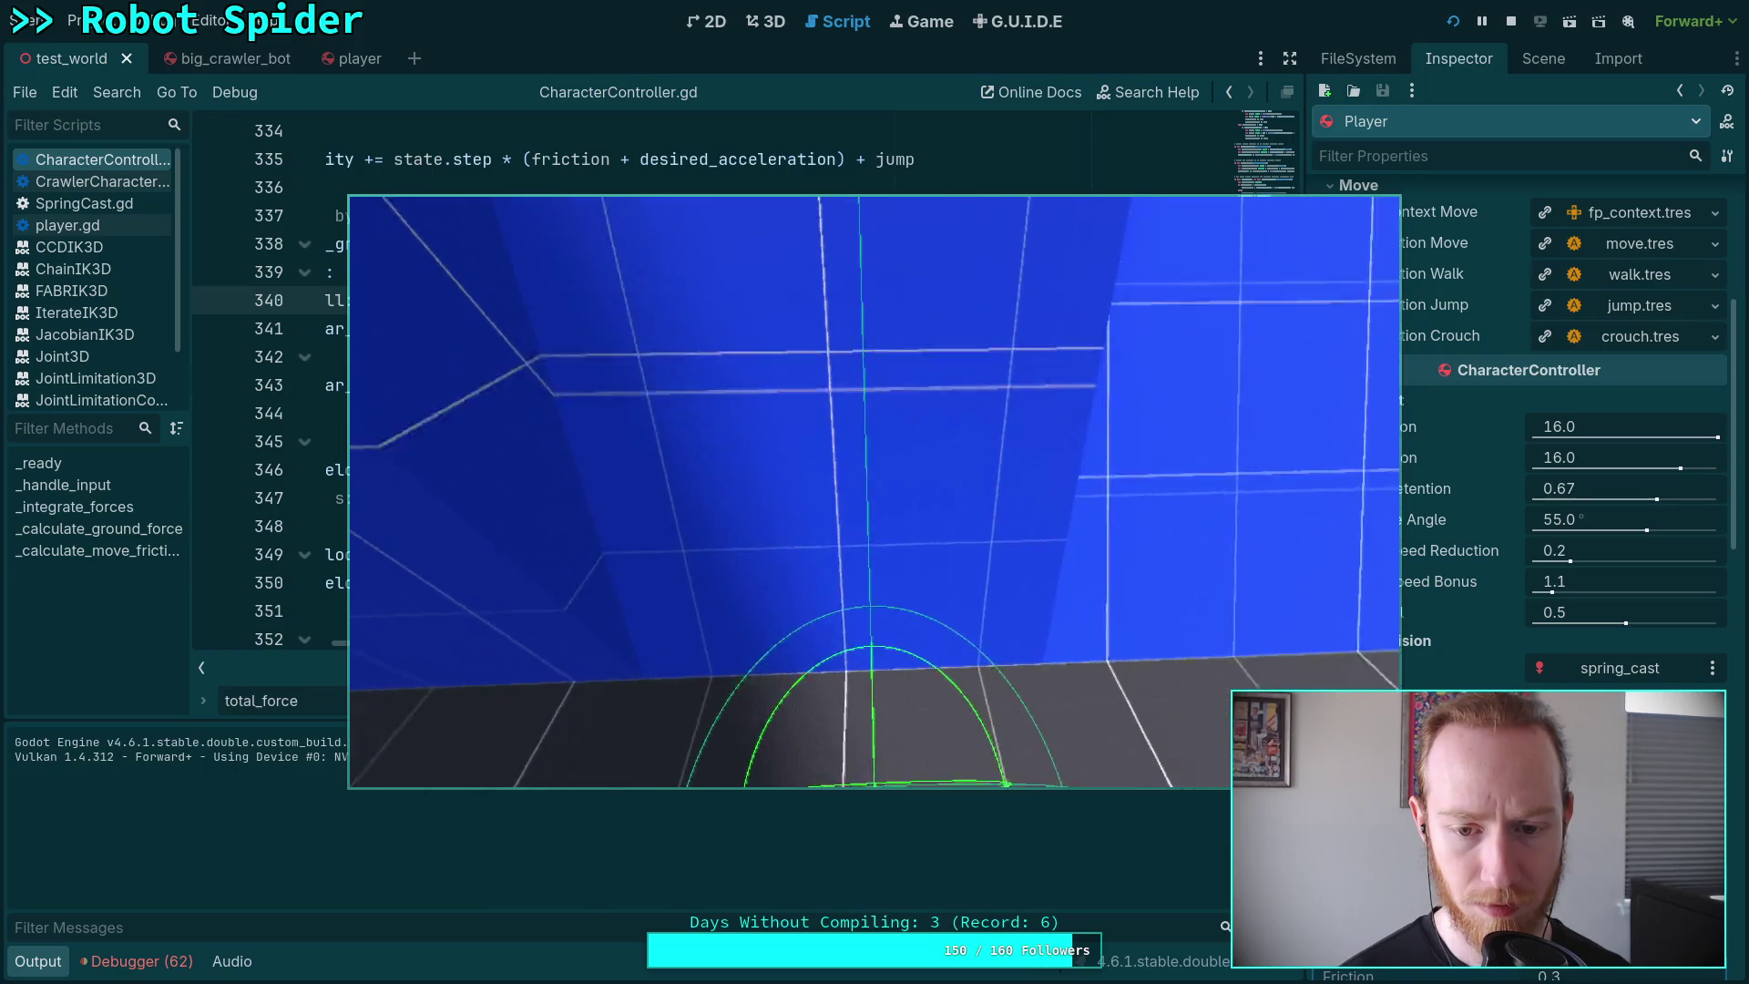
key("w")
key("w")
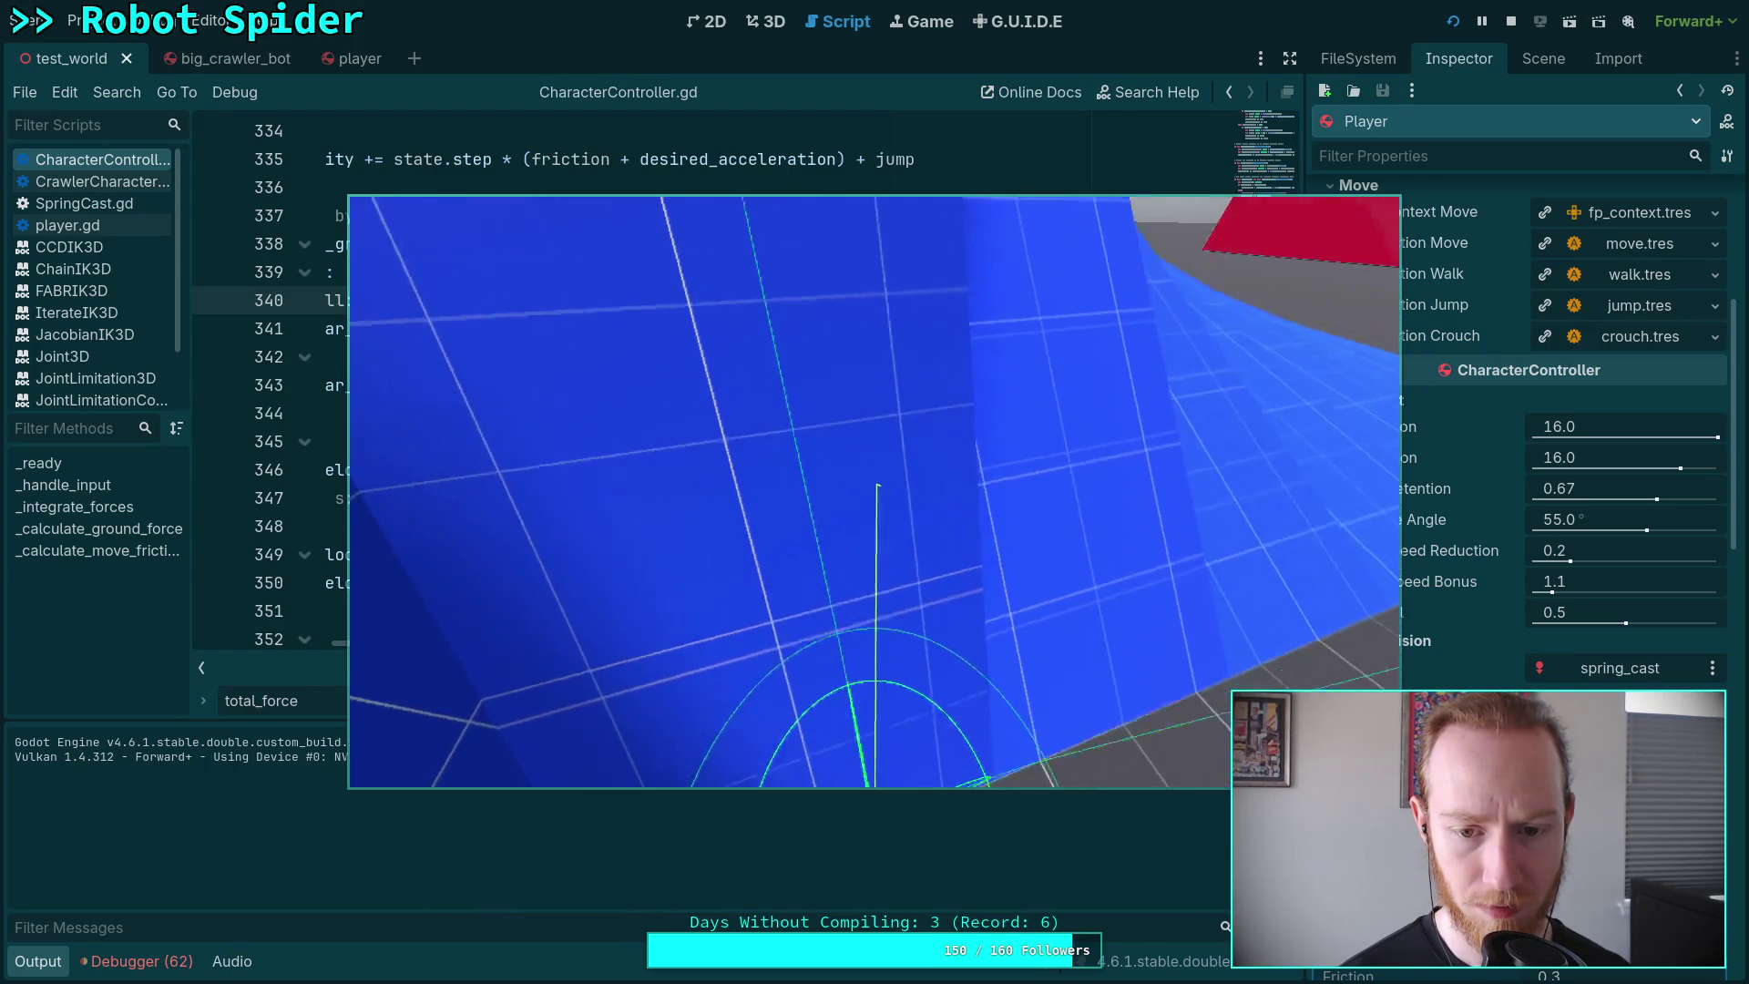
key("w")
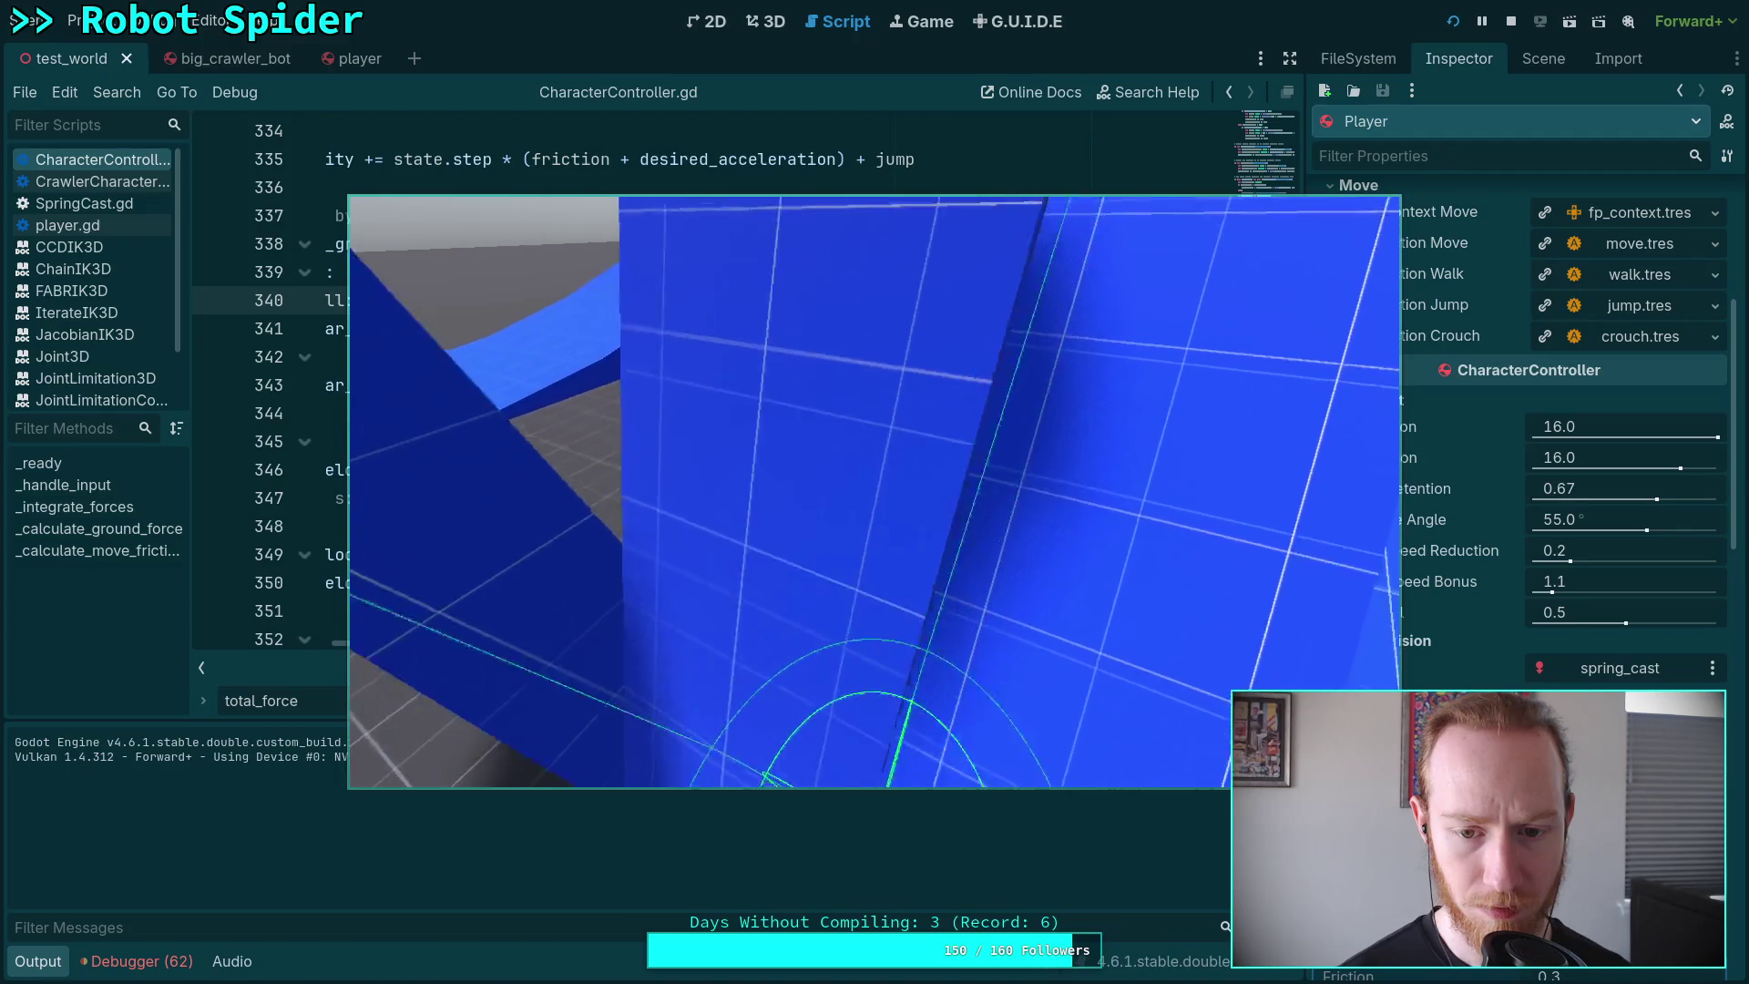
key("w")
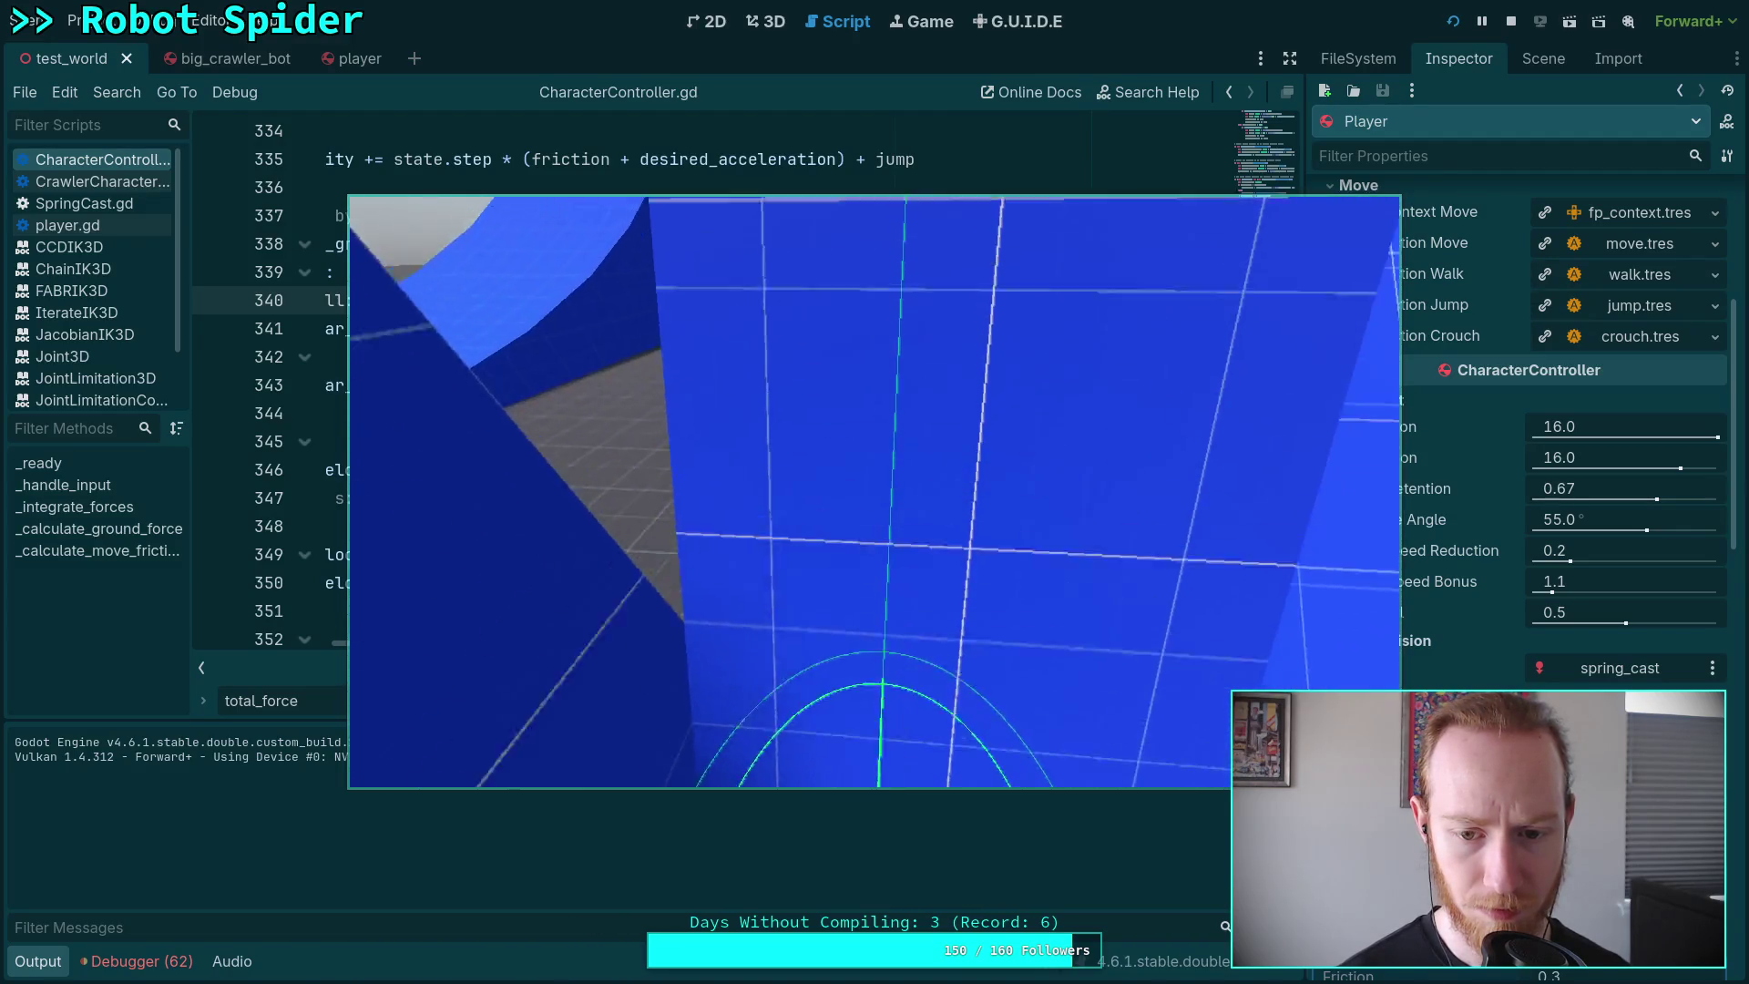
key("w")
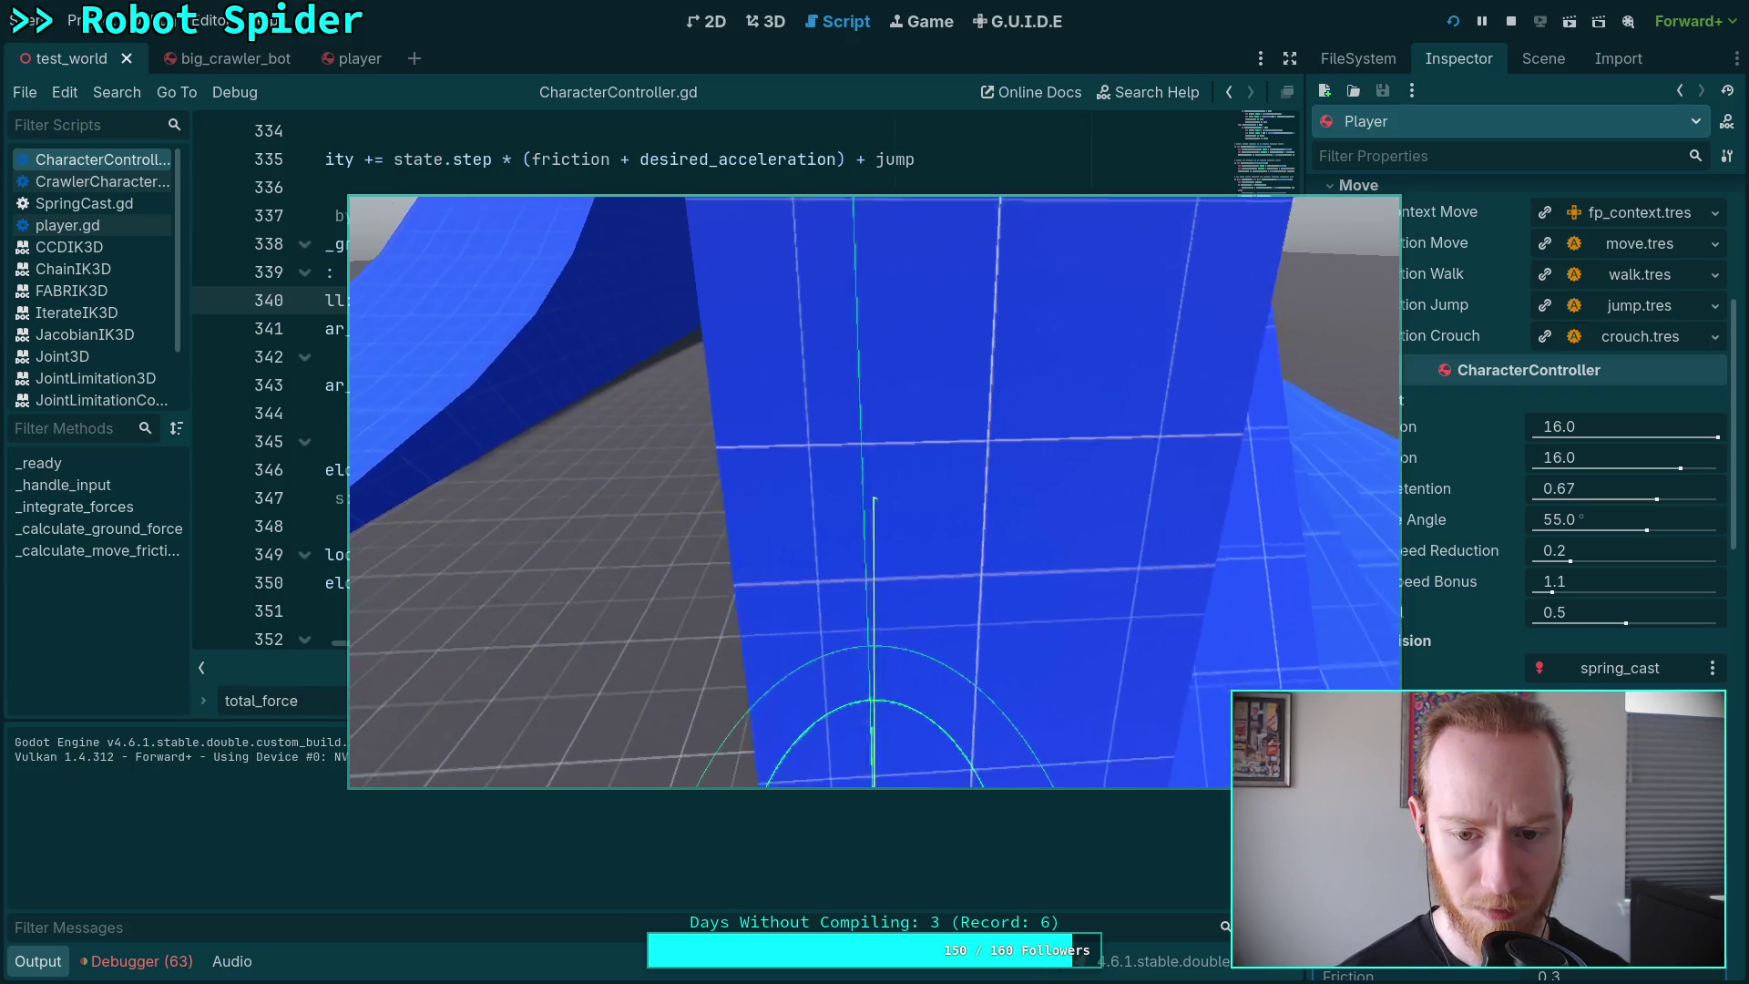
key("w")
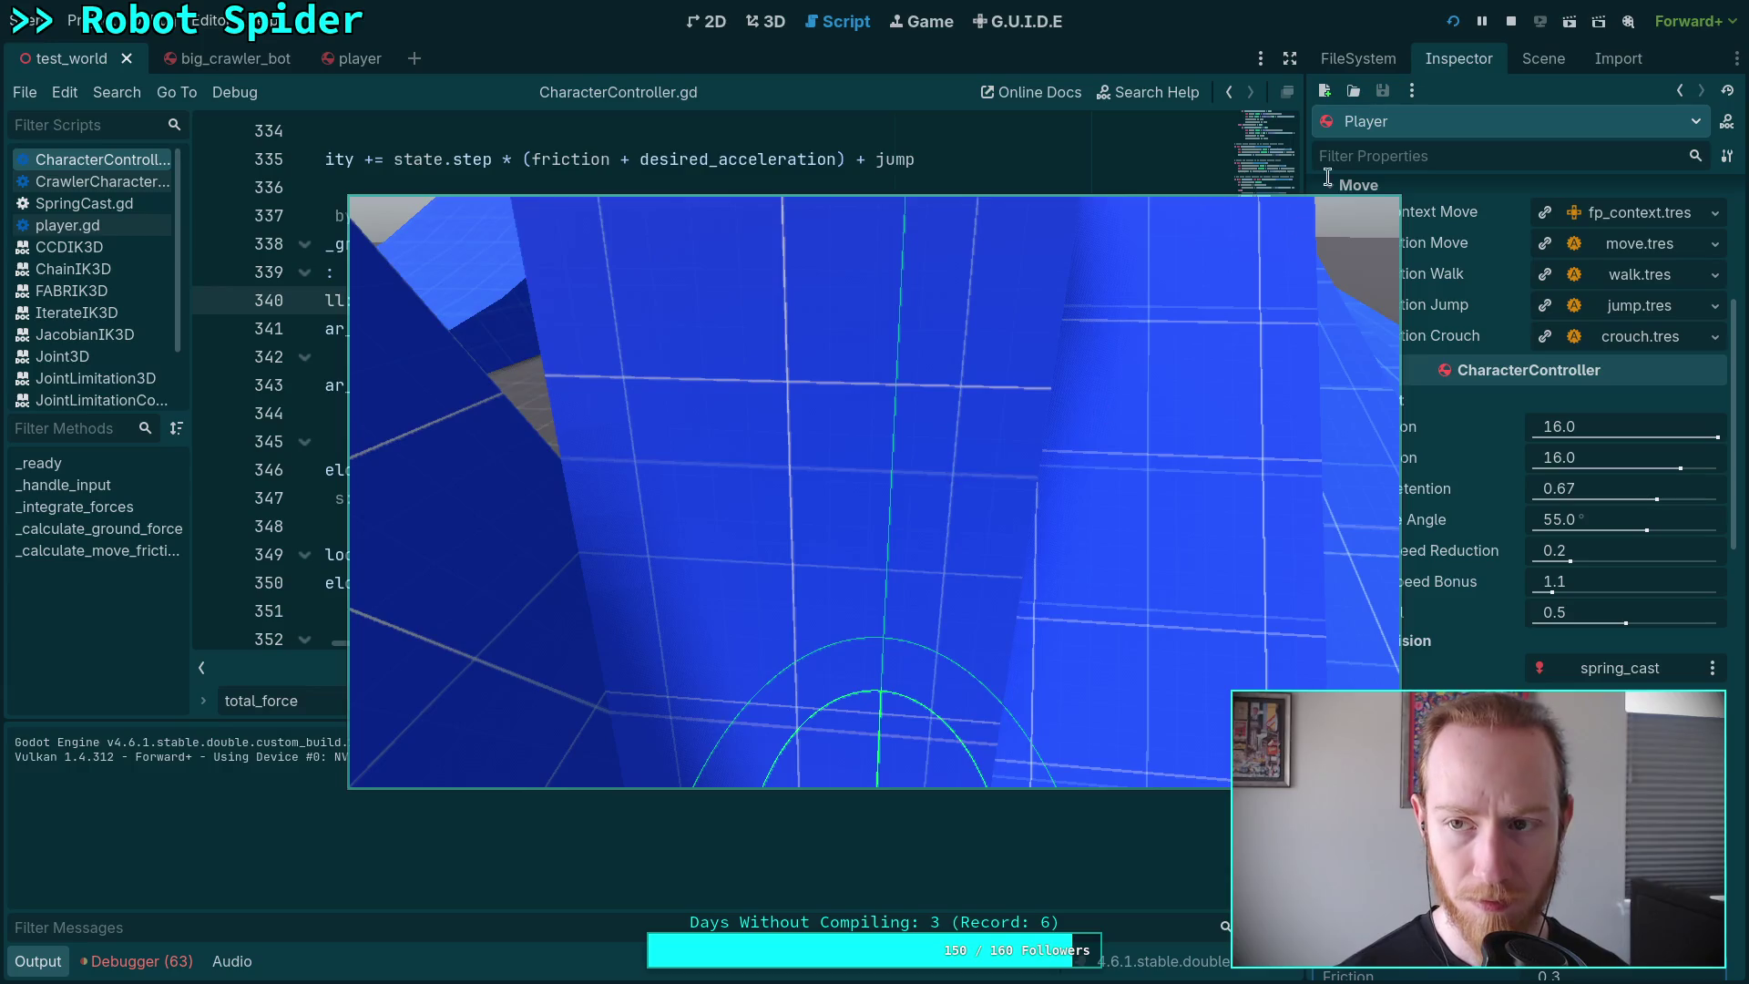
left_click(1511, 21)
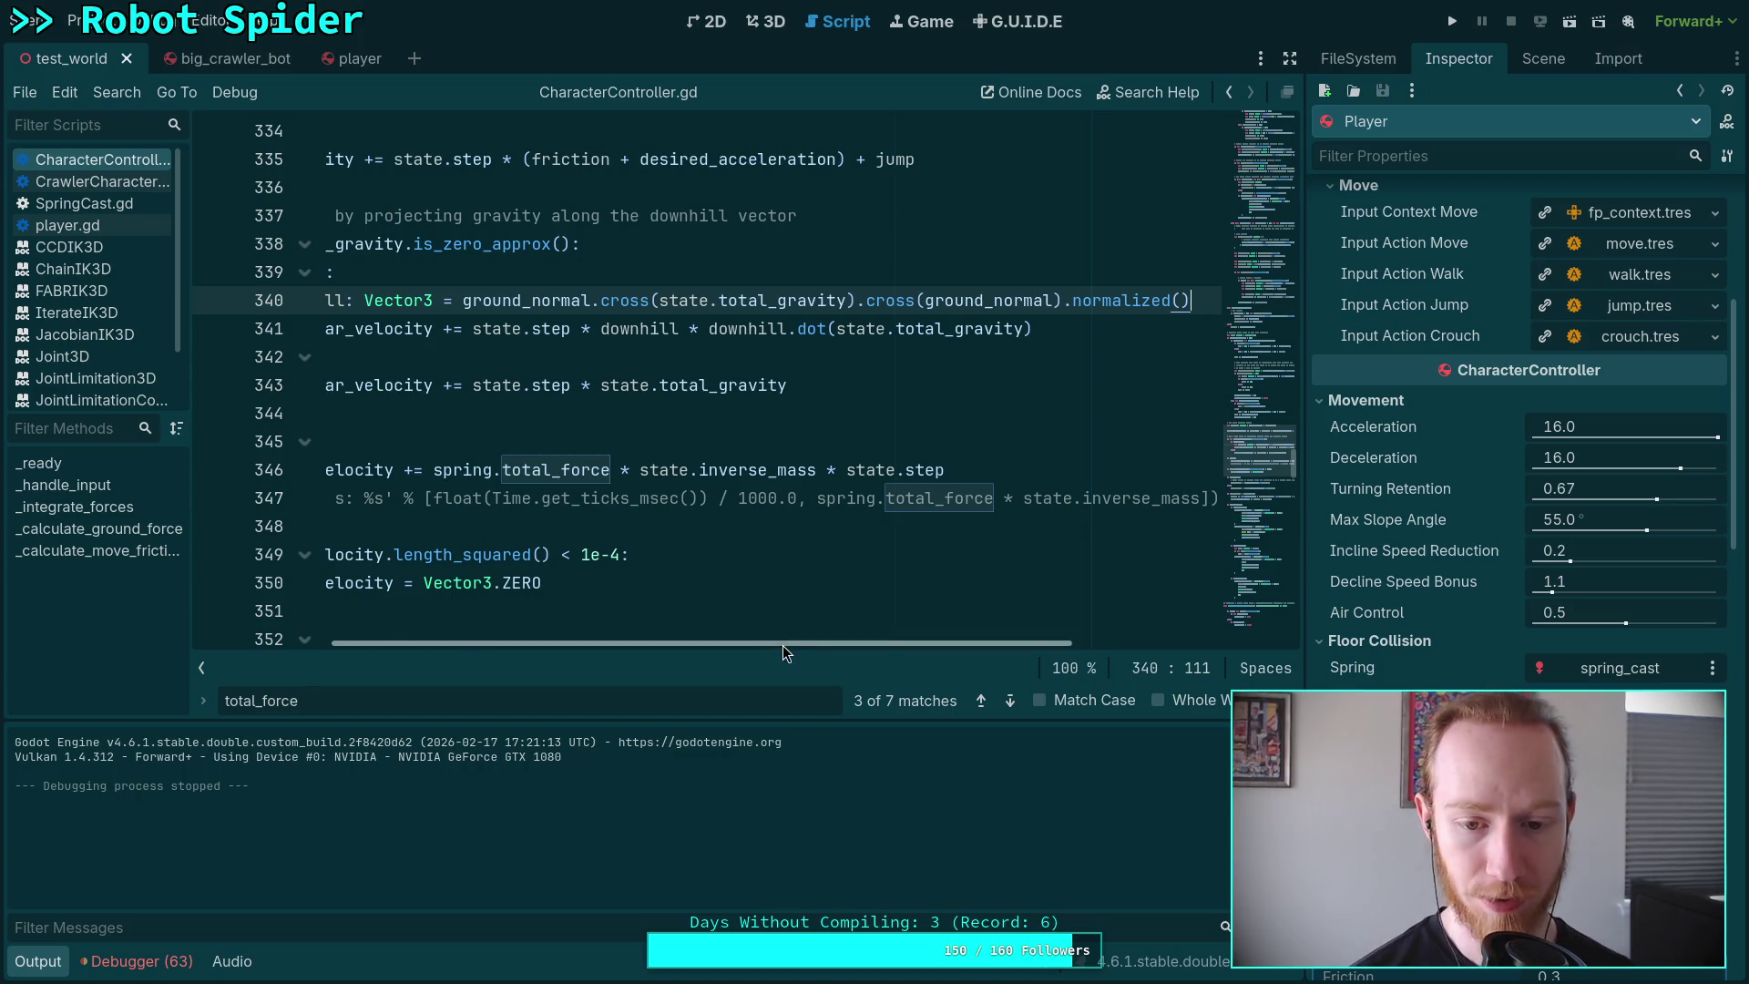
Set the player's Air Control to 0 in the Inspector and run the project with F5.
left_click_drag(784, 645, 646, 644)
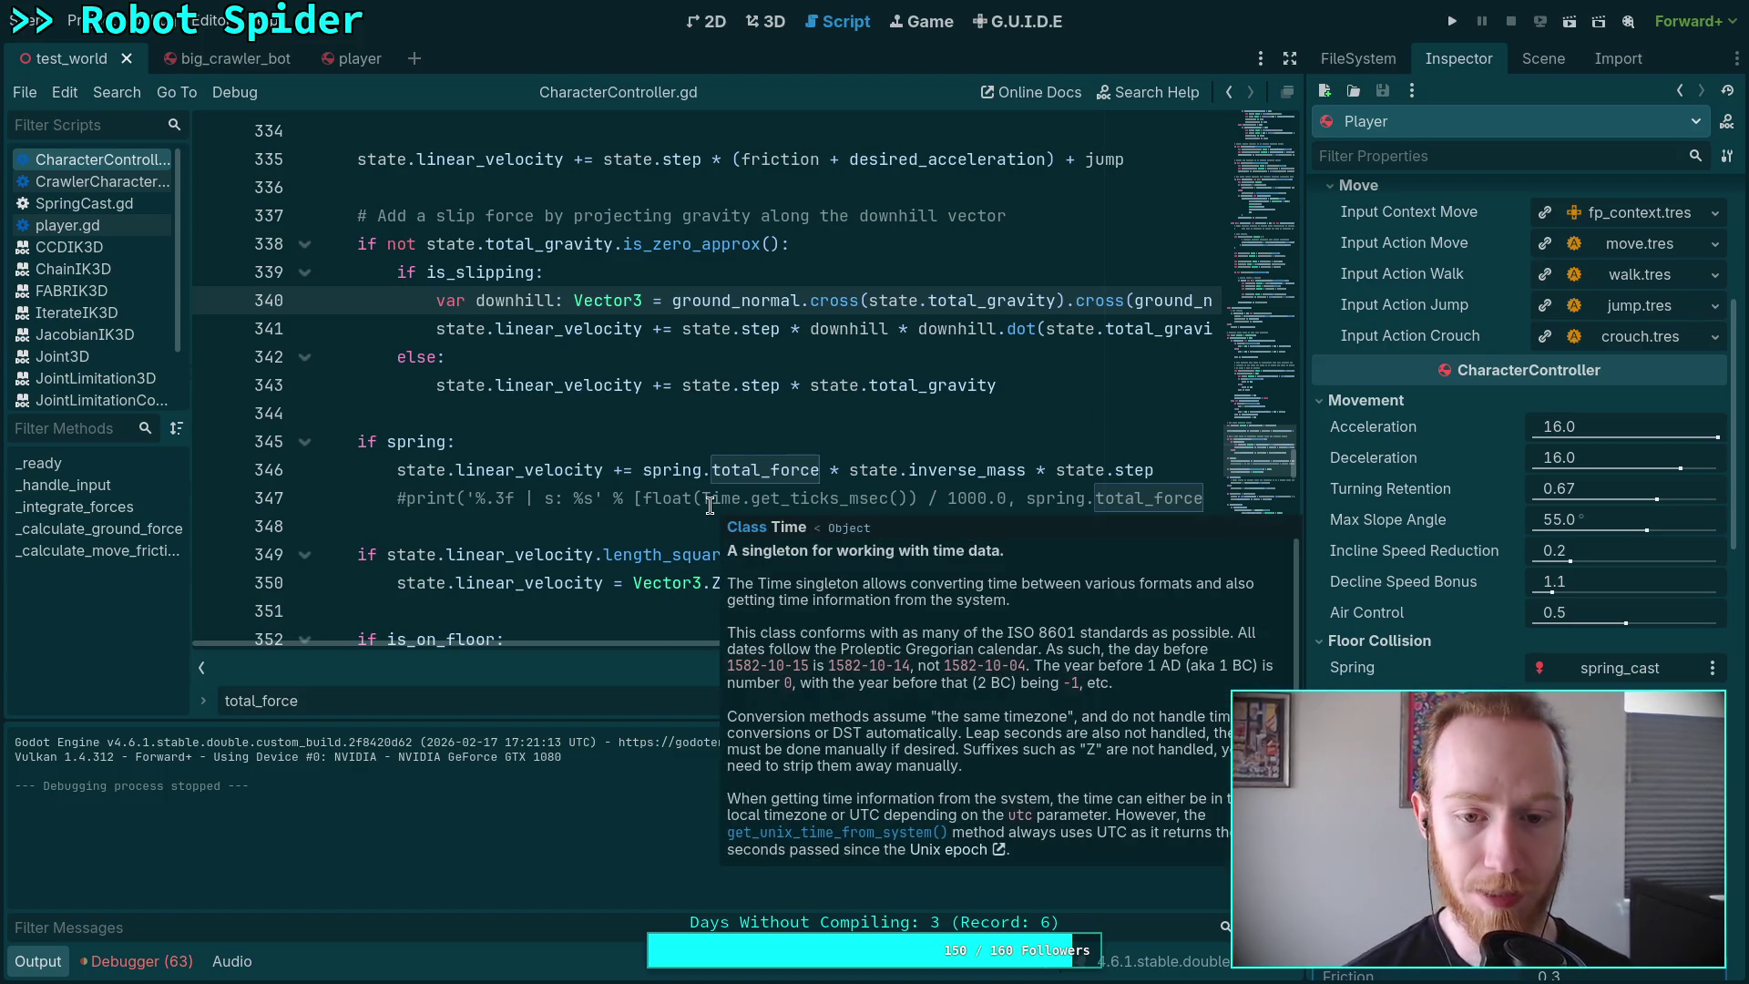
scroll(383, 391, "up", 16)
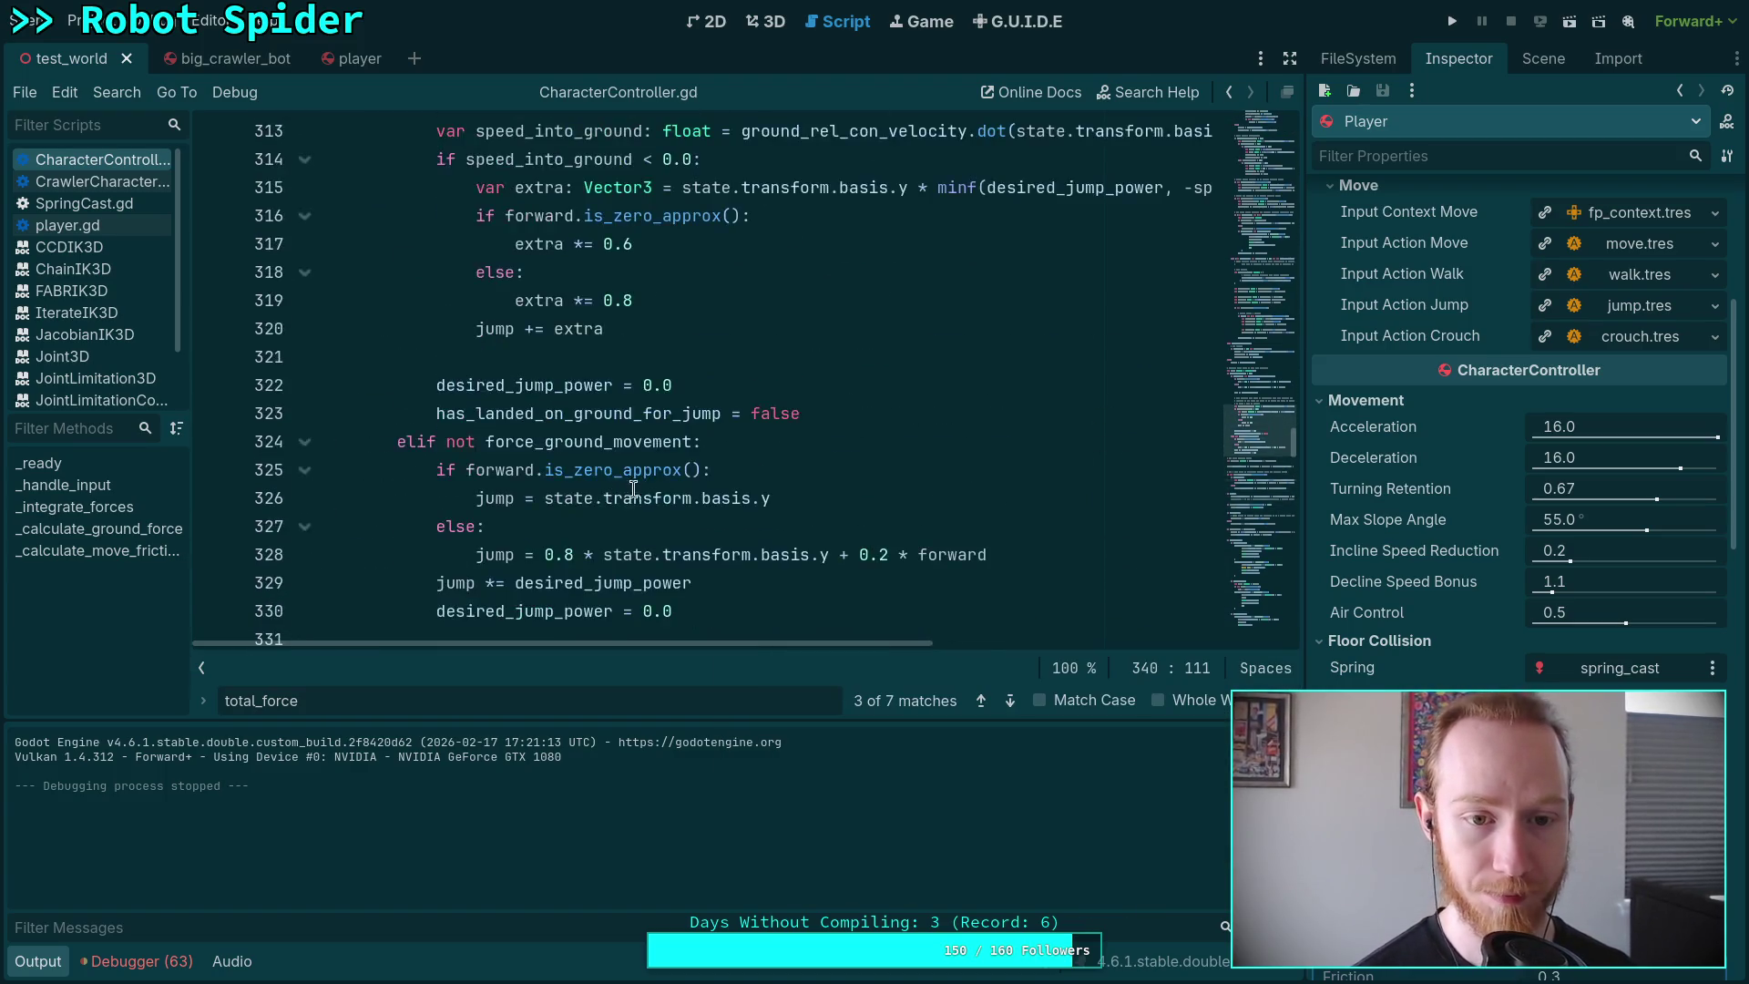
scroll(650, 490, "up", 17)
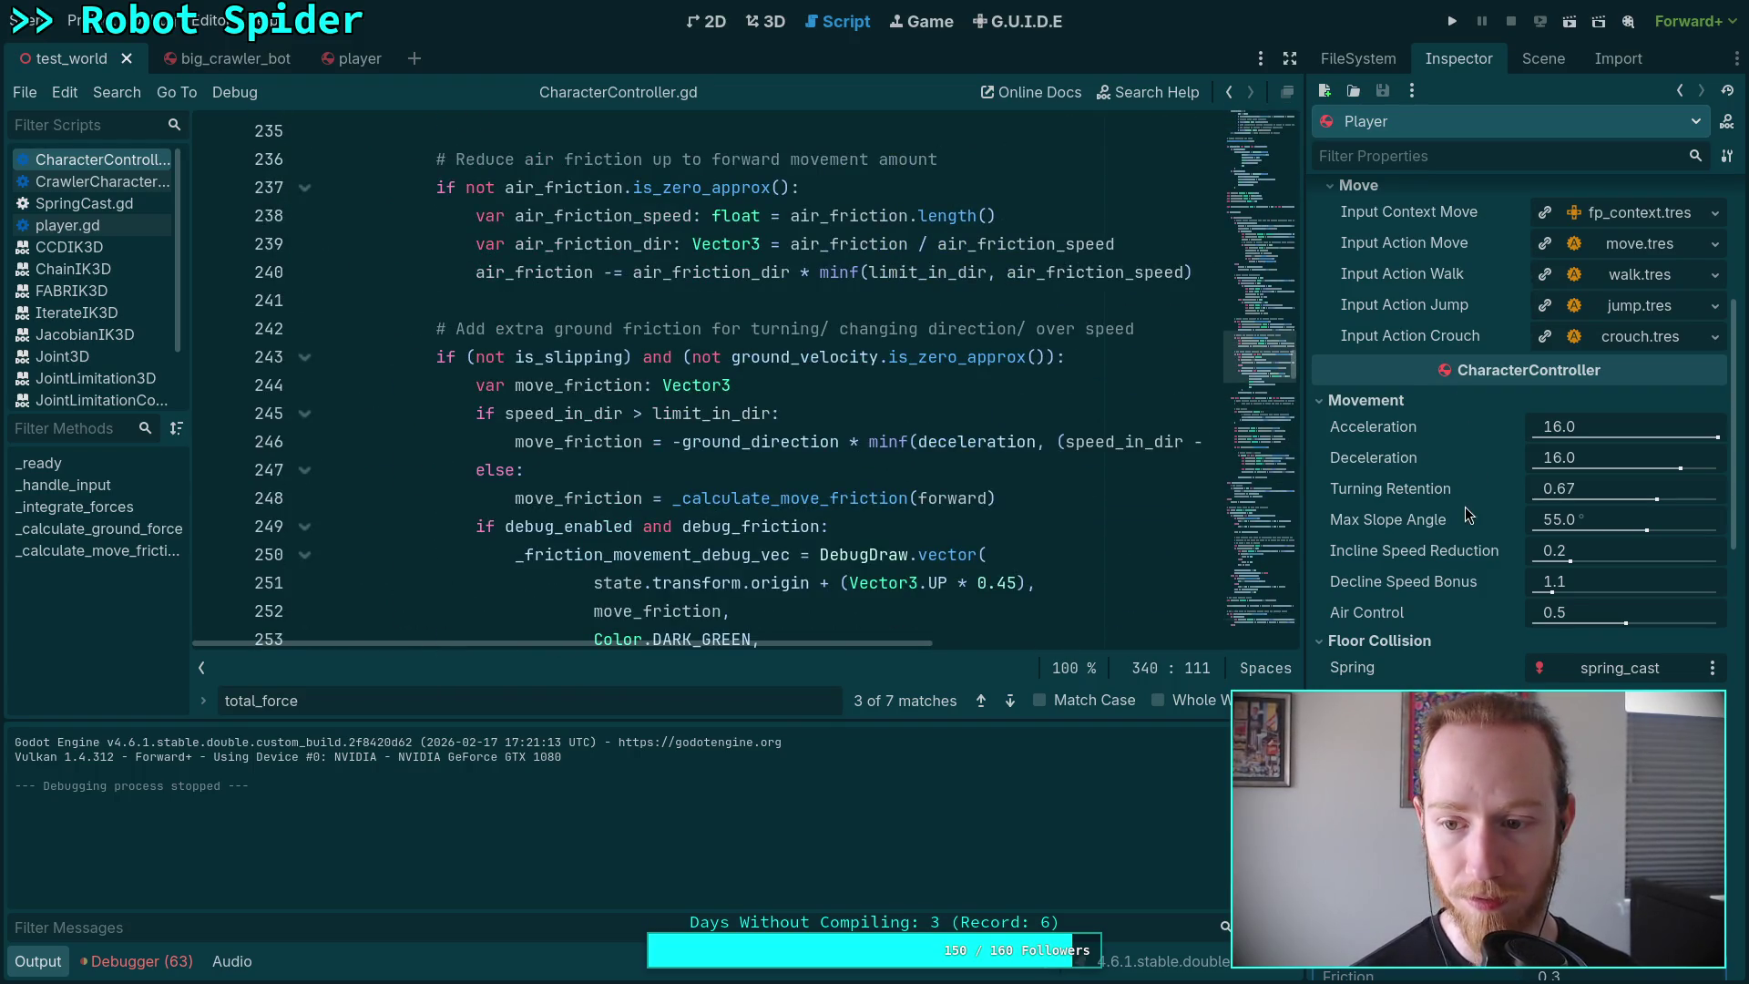
left_click(1571, 612)
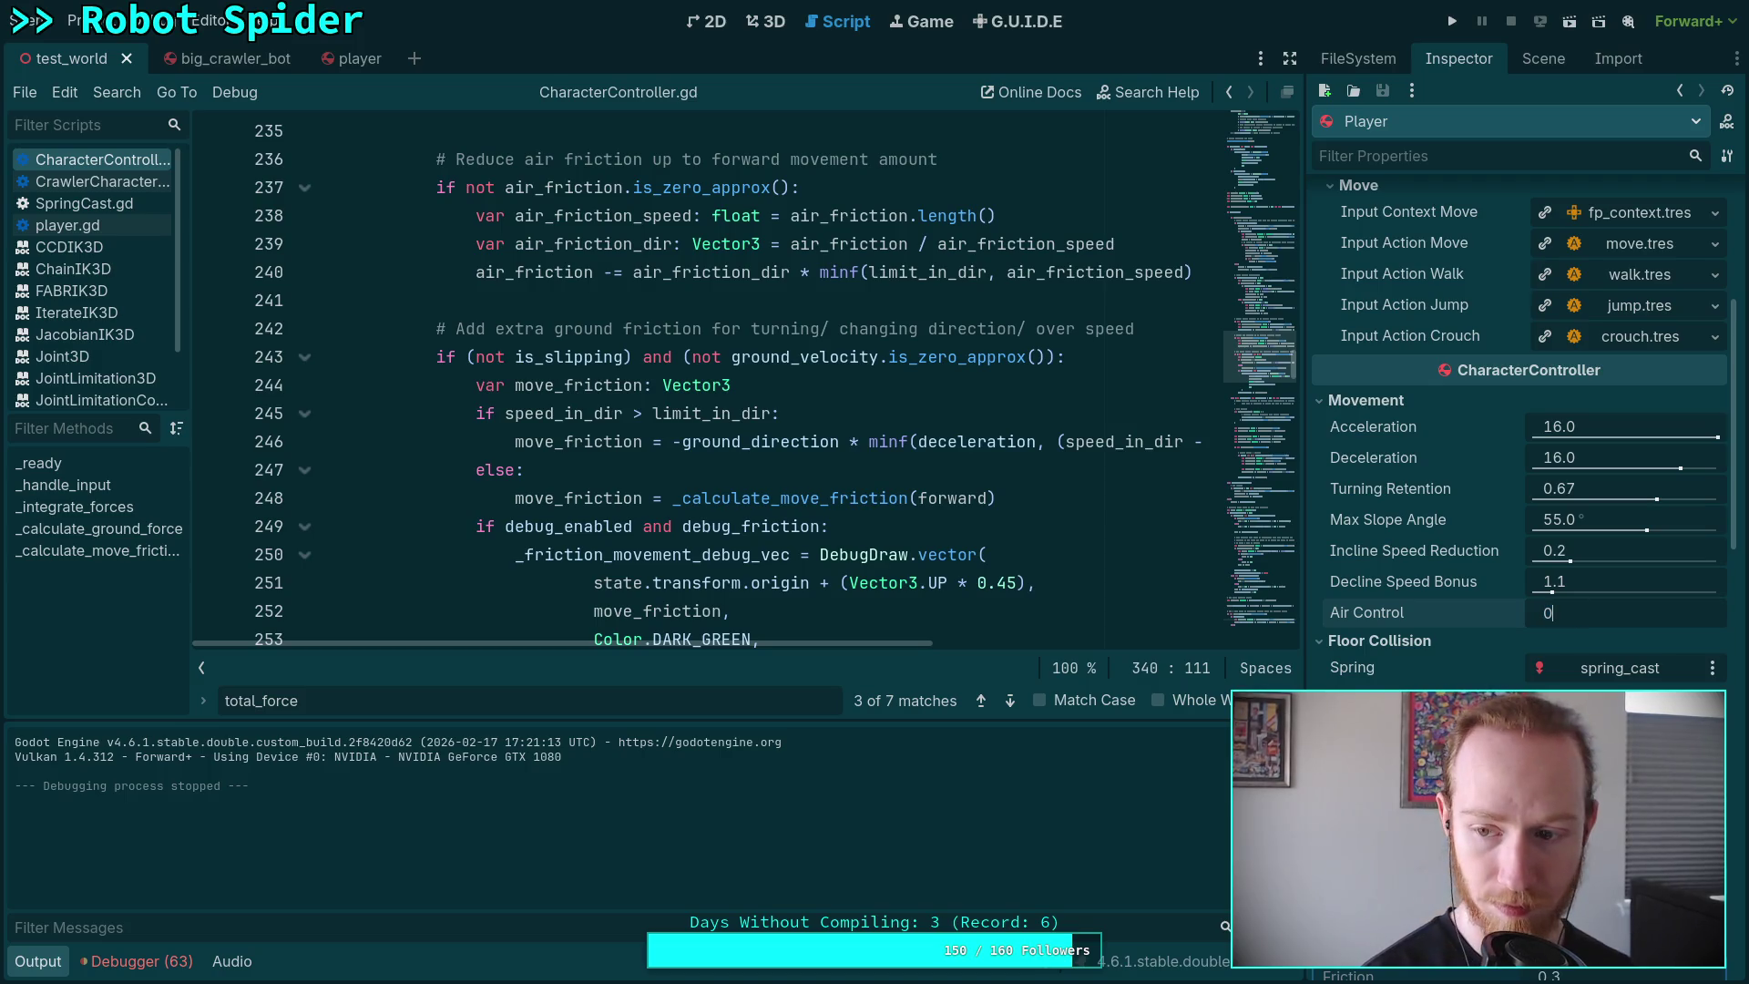
key("Return")
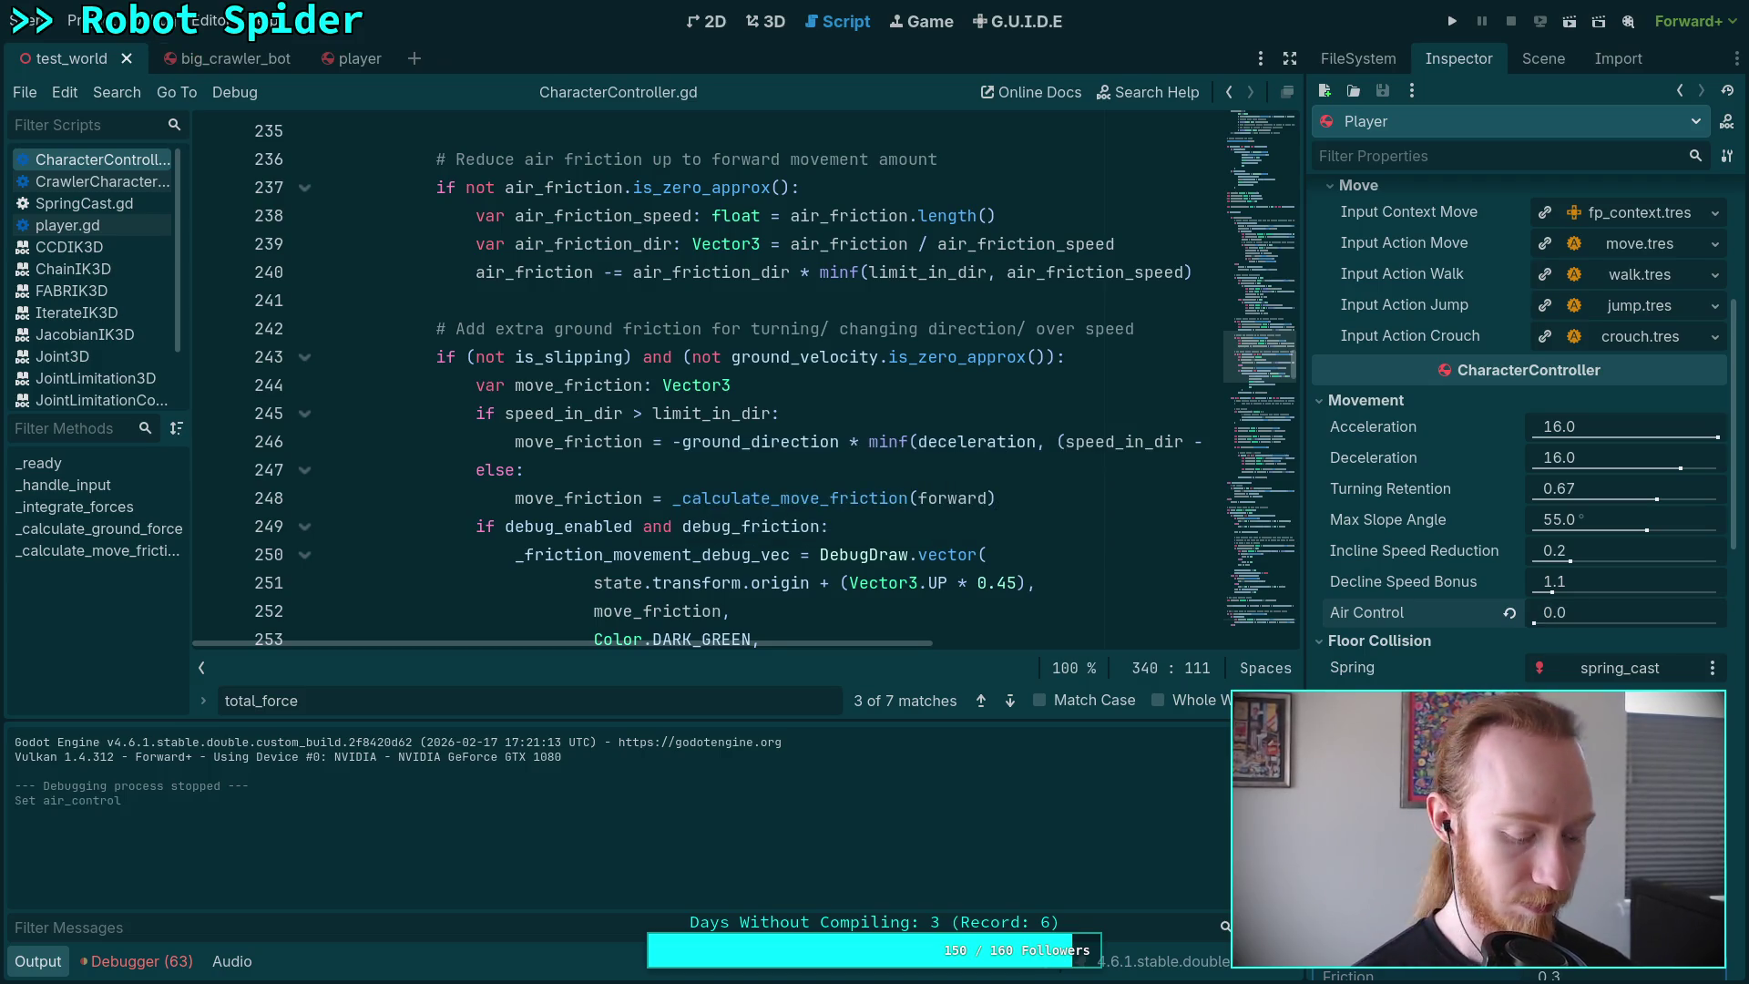
key("F5")
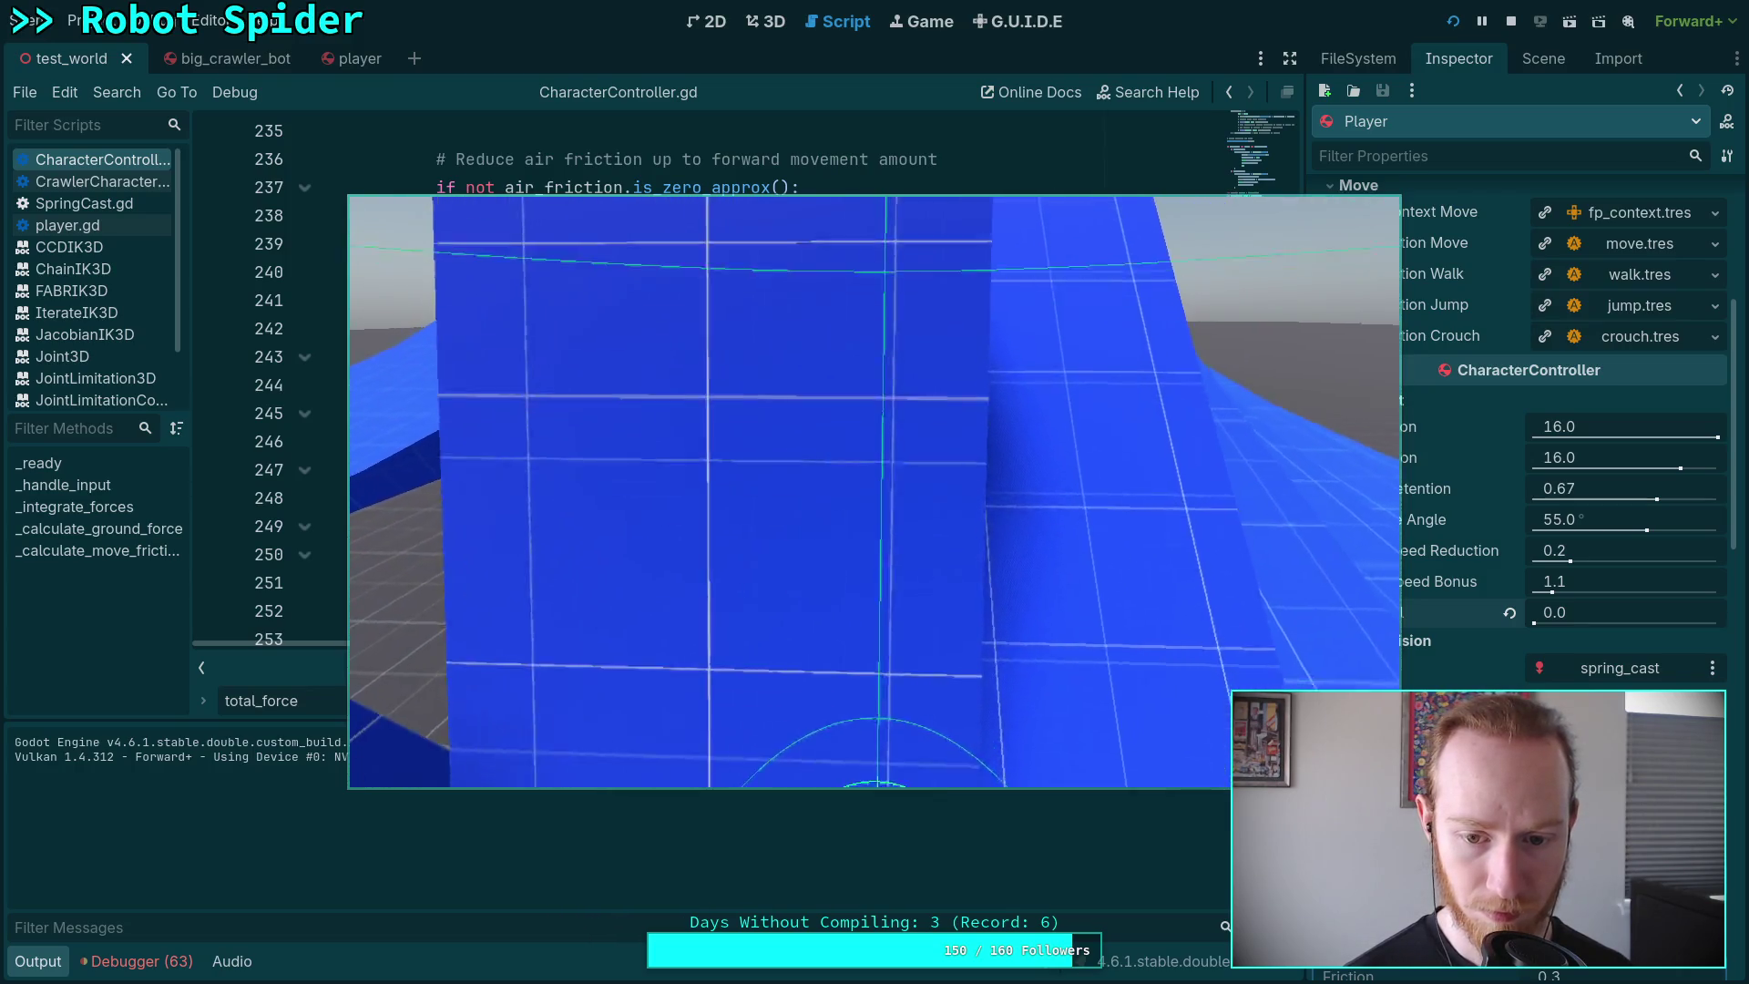
Stop the running game with the toolbar Stop button.
left_click(1514, 23)
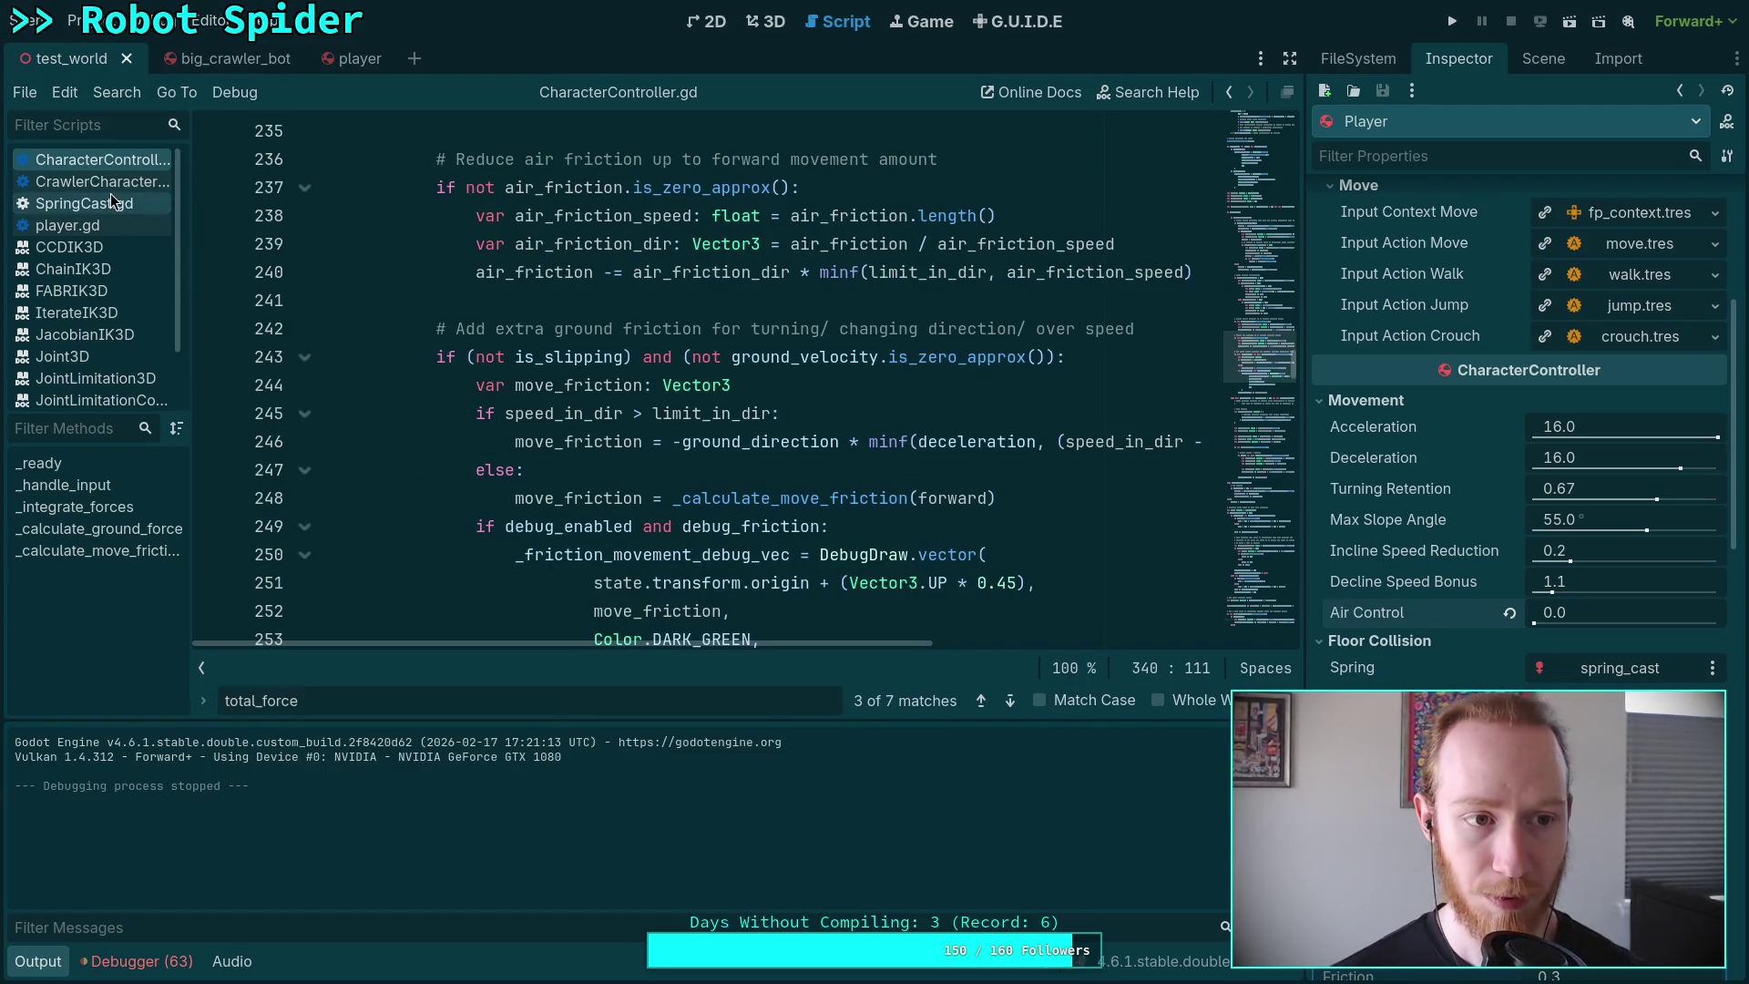
Open SpringCast.gd and place the caret on the total_force line.
left_click(112, 200)
scroll(747, 466, "down", 10)
scroll(747, 465, "down", 3)
left_click(936, 467)
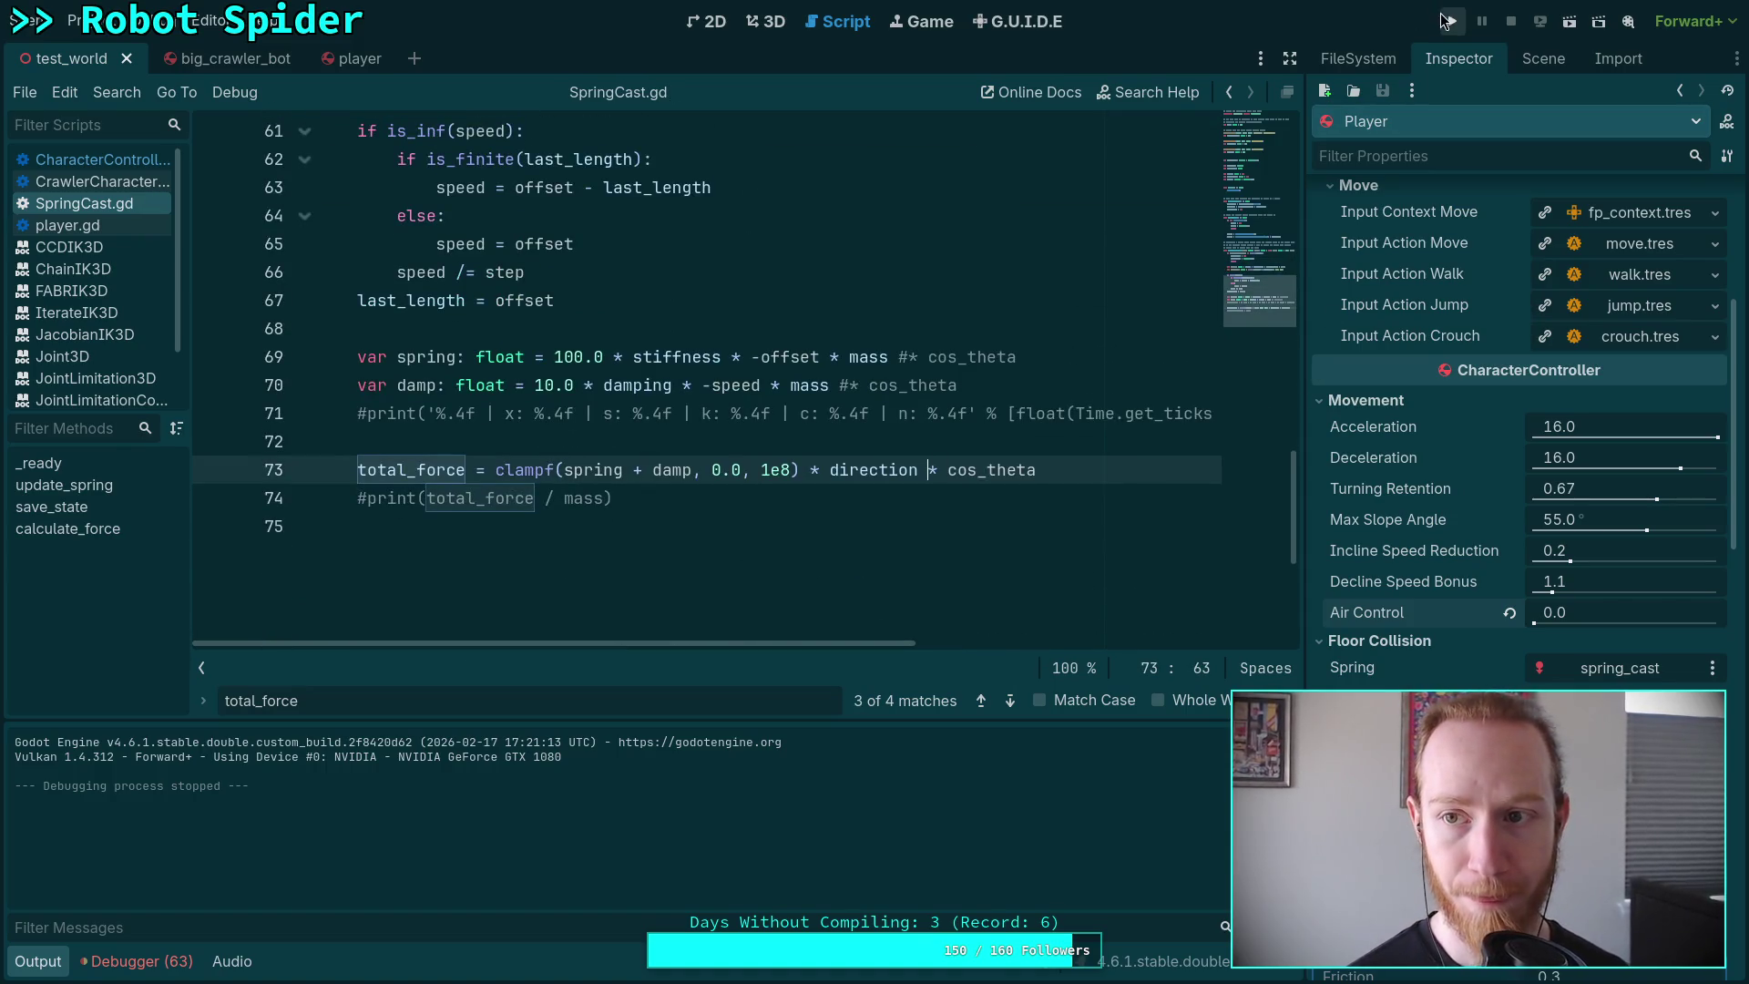
Run and stop a playtest, then start editing the Air Control value.
left_click(1447, 20)
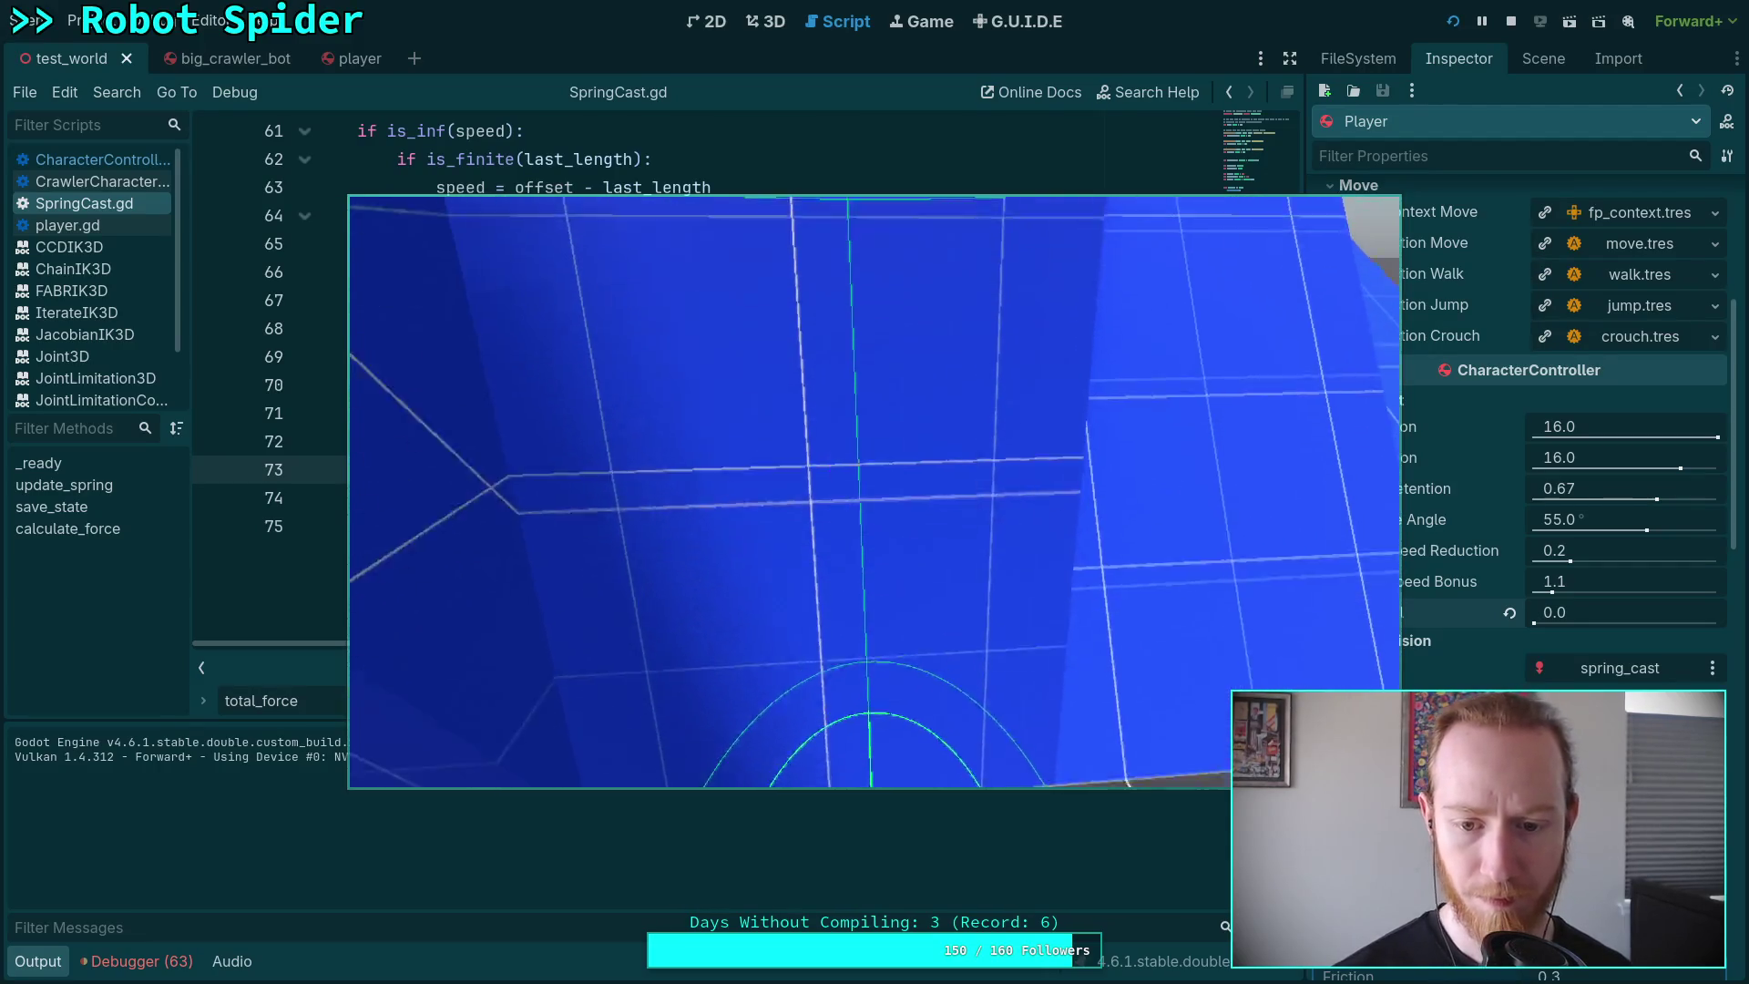
left_click(1511, 21)
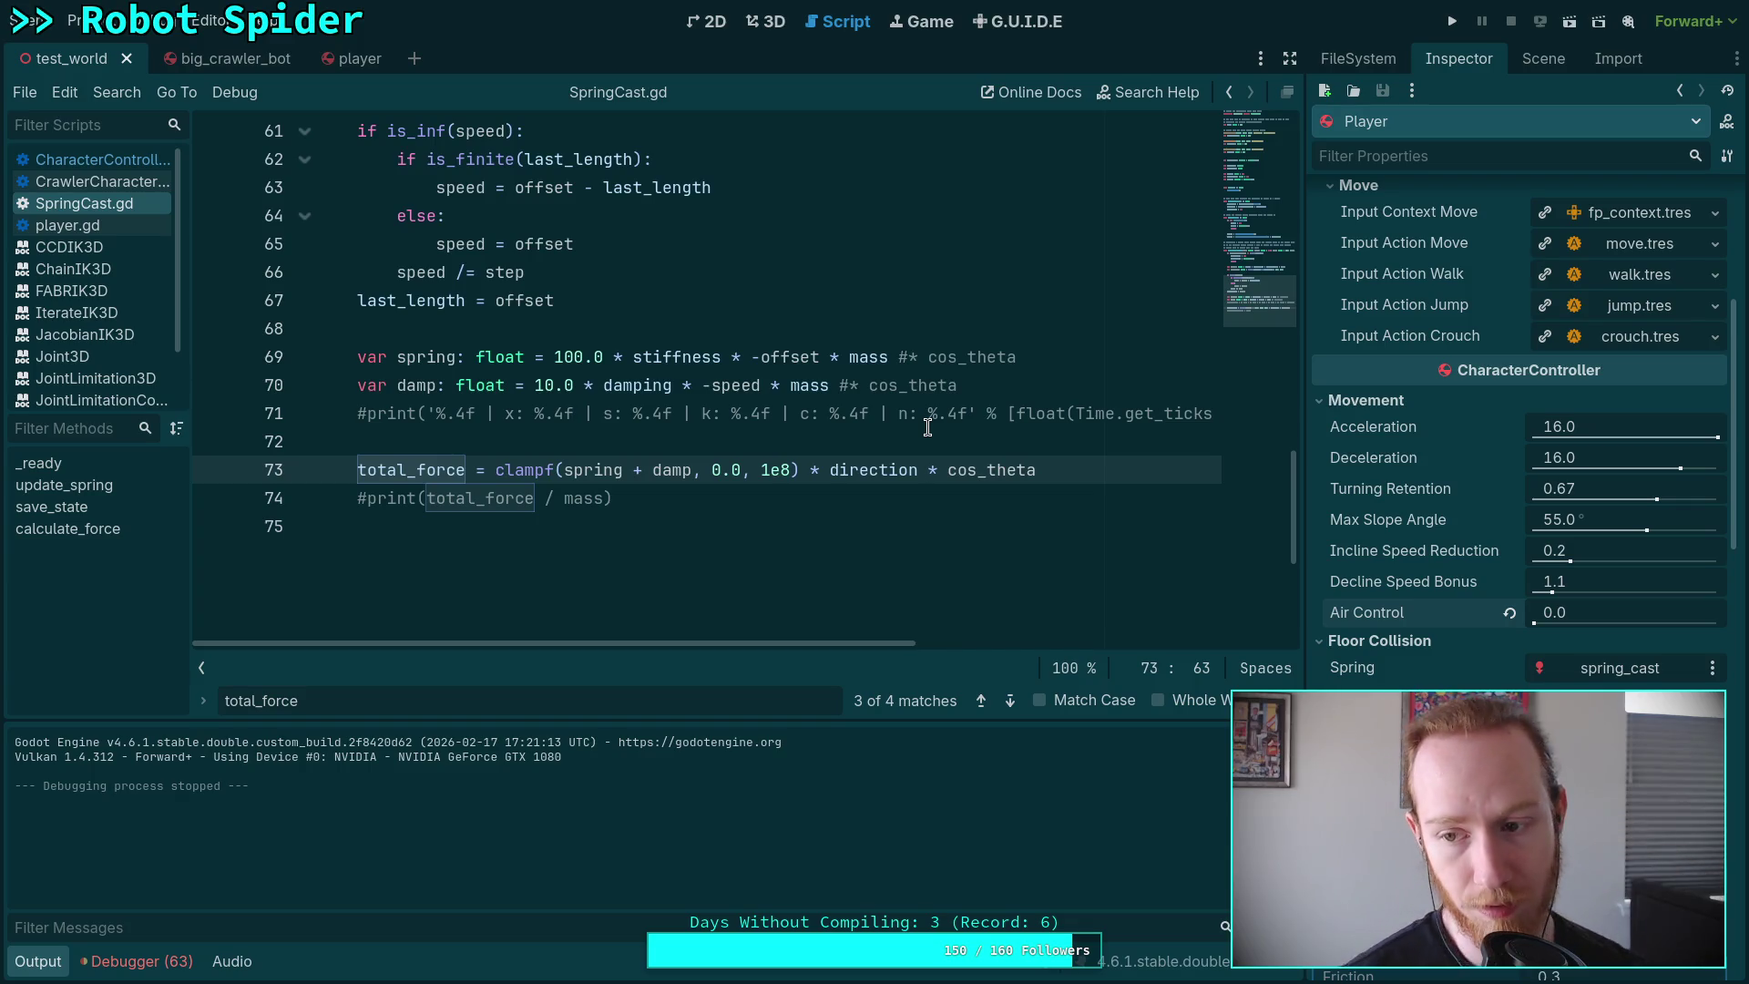
left_click(1509, 612)
Set Air Control to .3 and save the scene.
left_click(1575, 620)
type(".4")
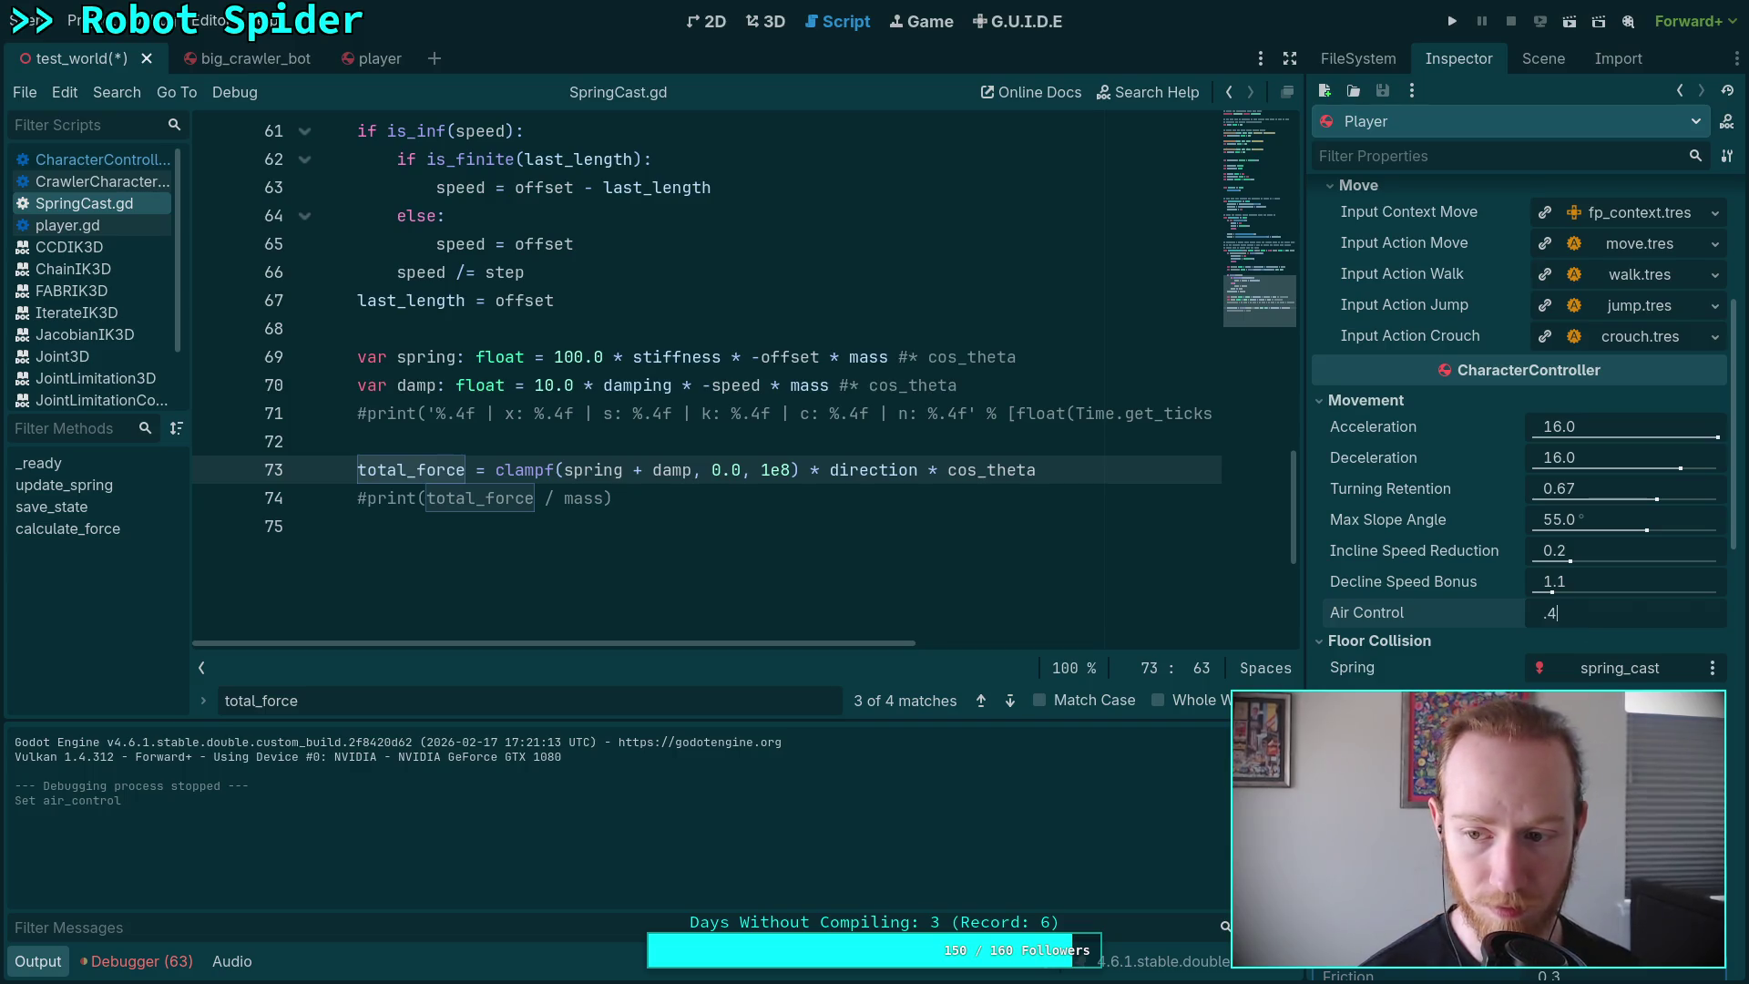
type("3")
key("Return")
key("ctrl+s")
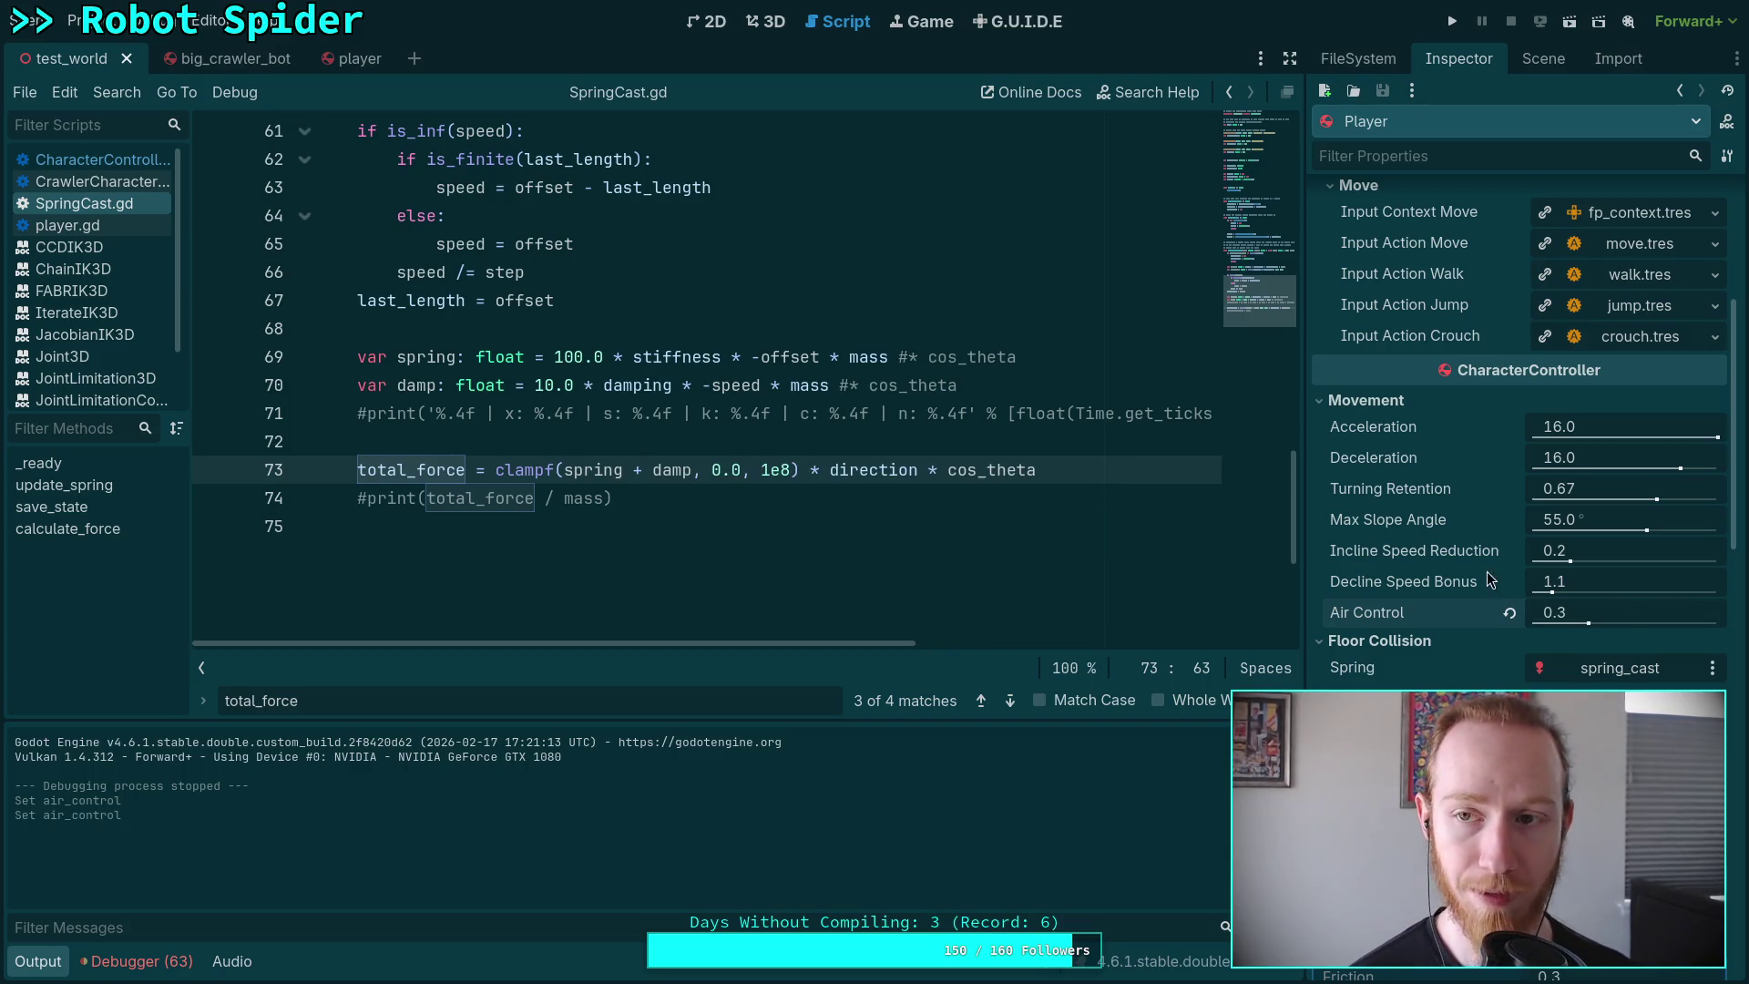
Playtest with Air Control 0.3, then return to CharacterController.gd.
left_click(1456, 24)
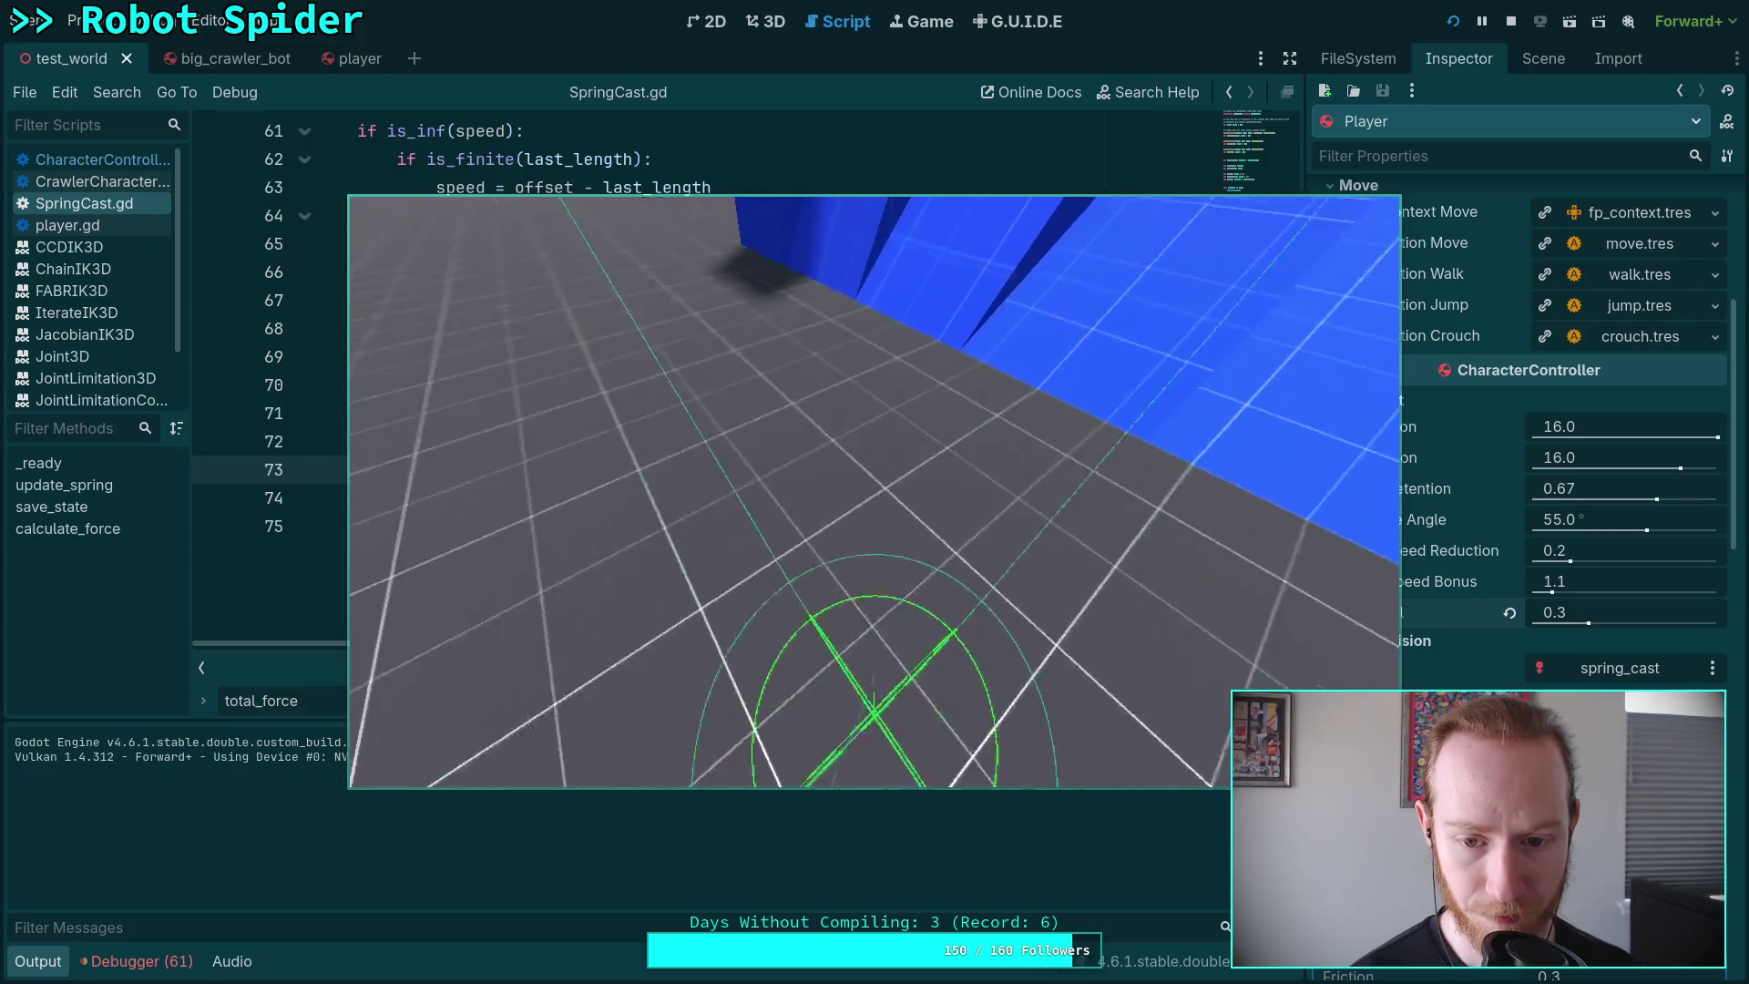
left_click(1511, 21)
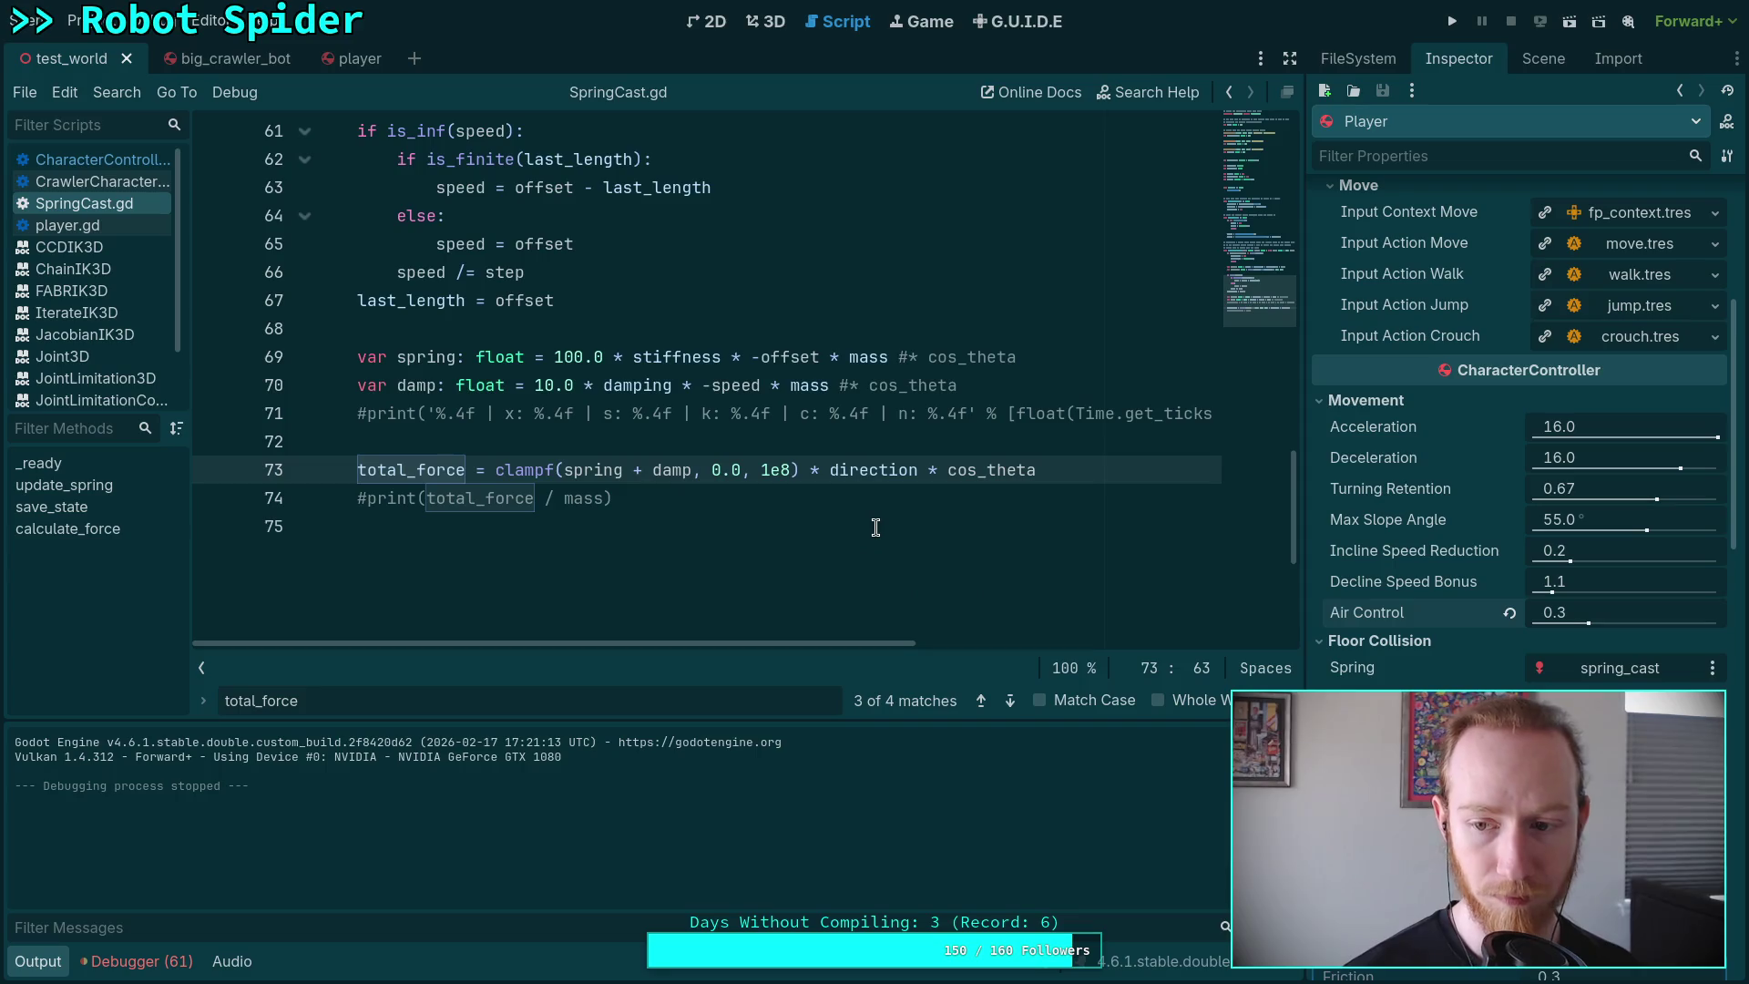
left_click(1622, 607)
key("Return")
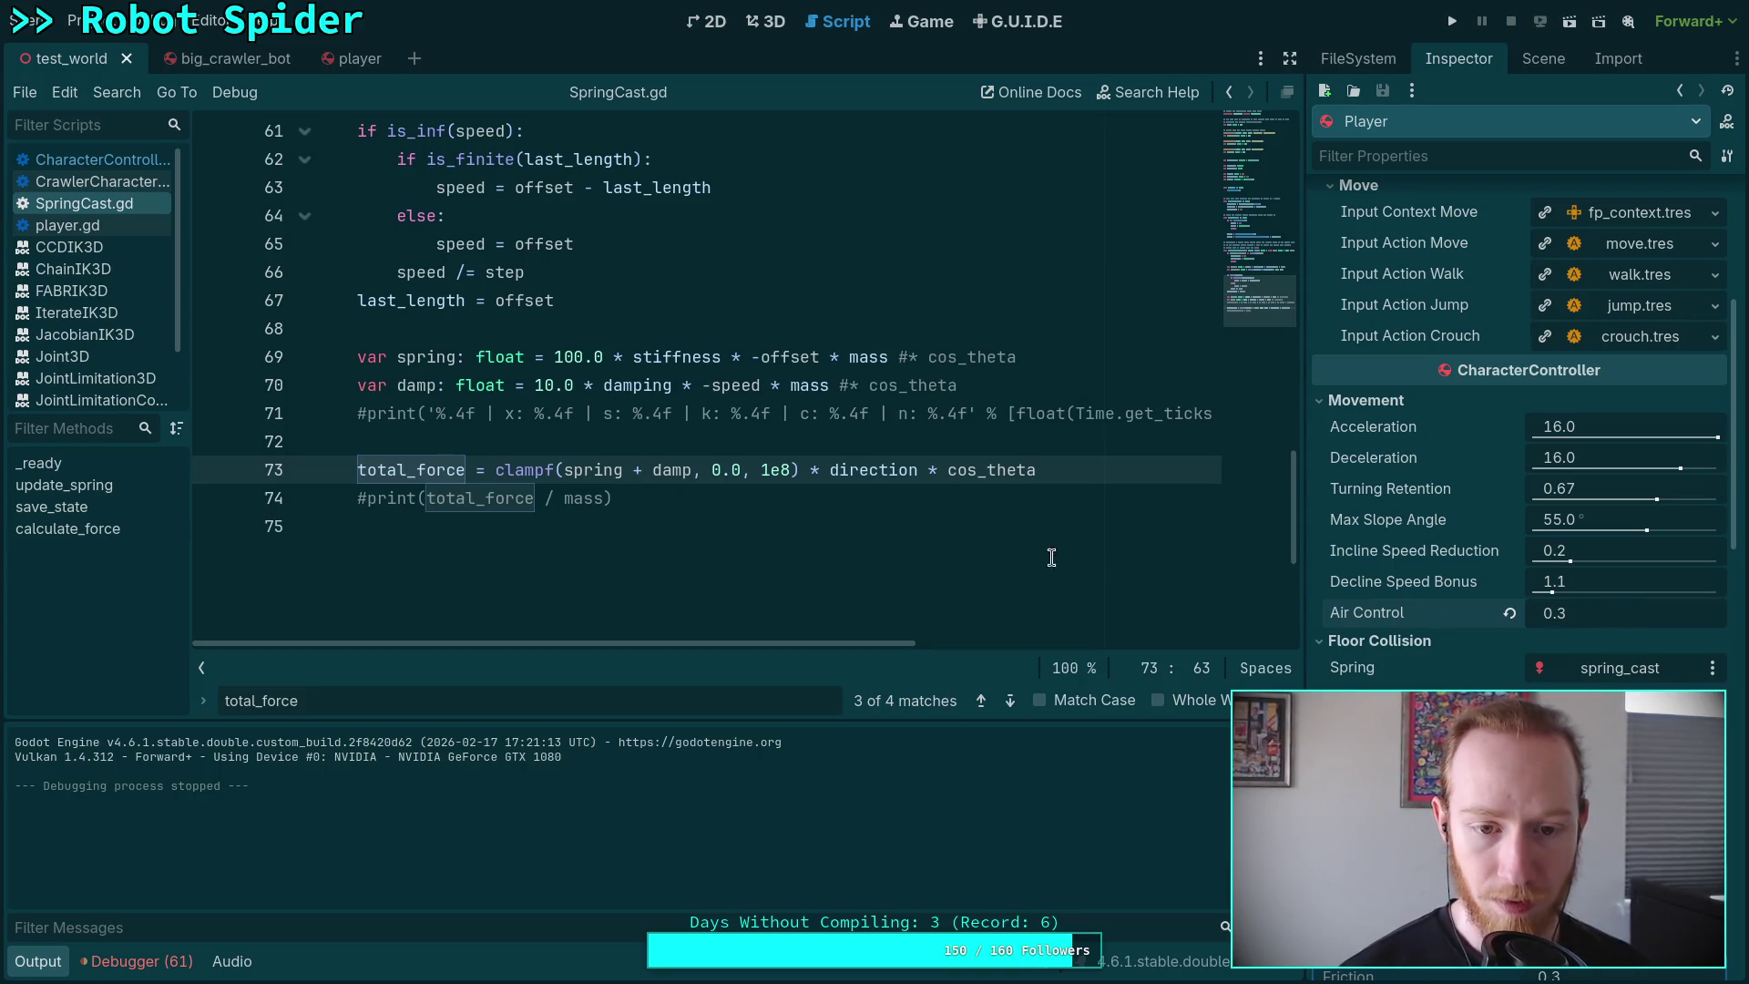
left_click(940, 535)
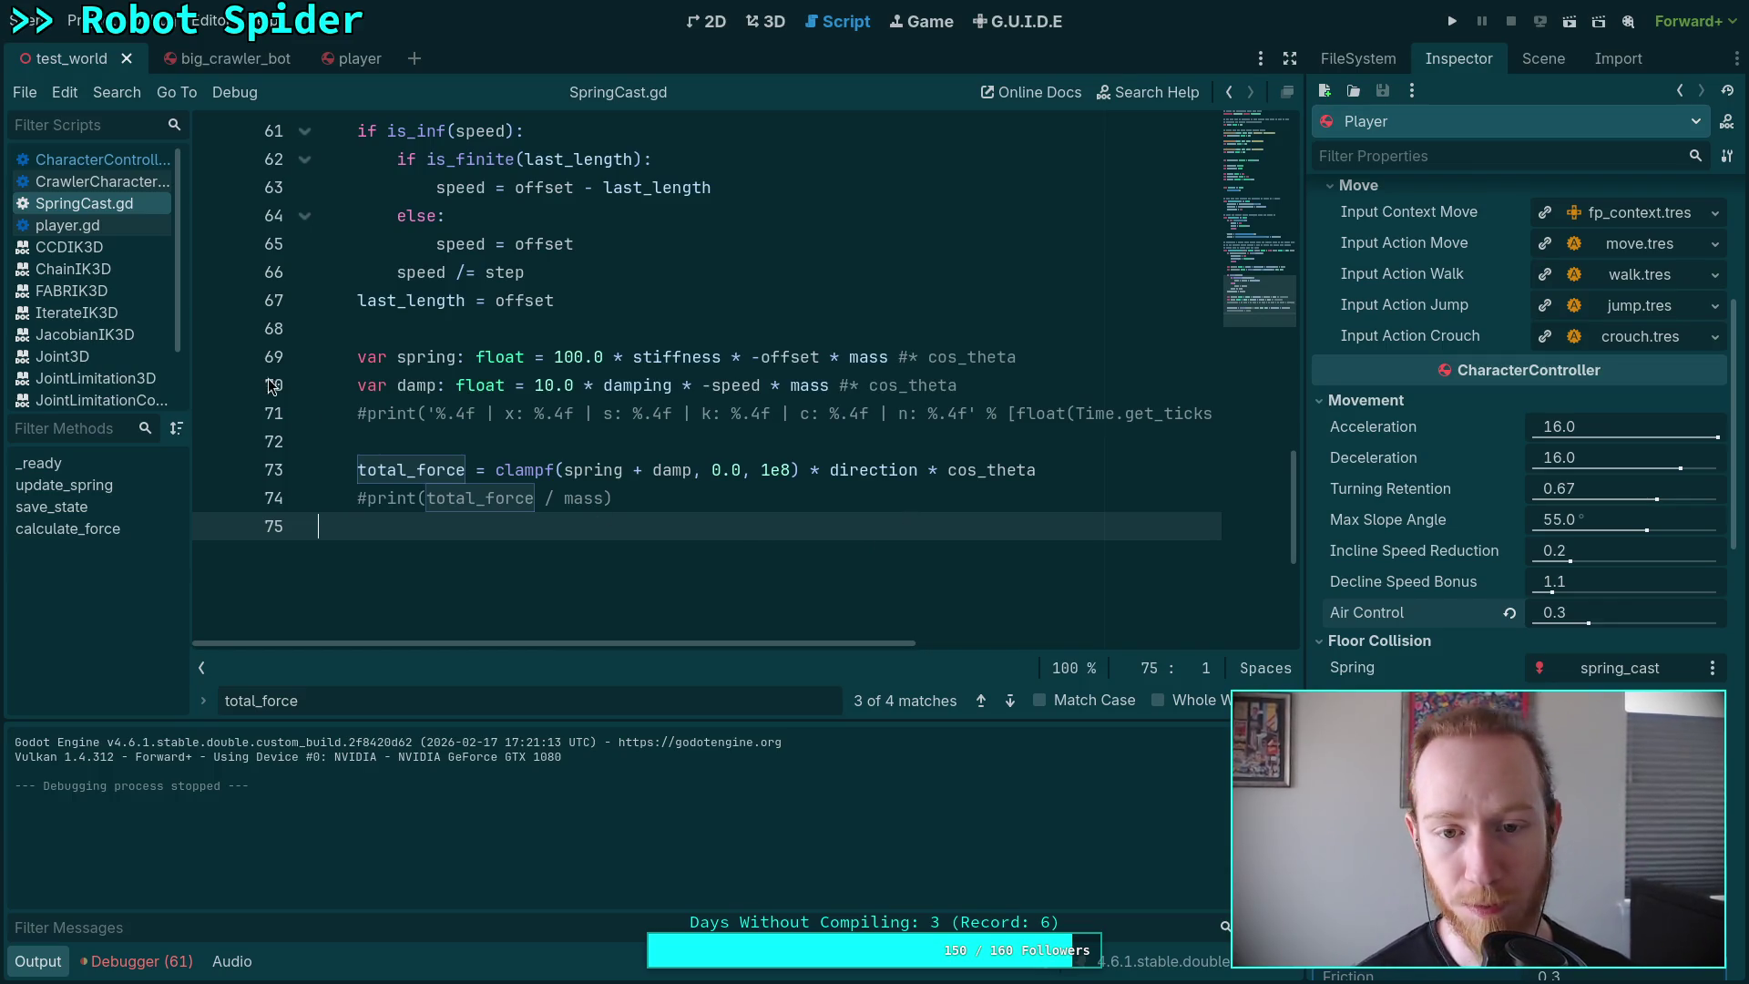
left_click(100, 159)
scroll(514, 507, "down", 5)
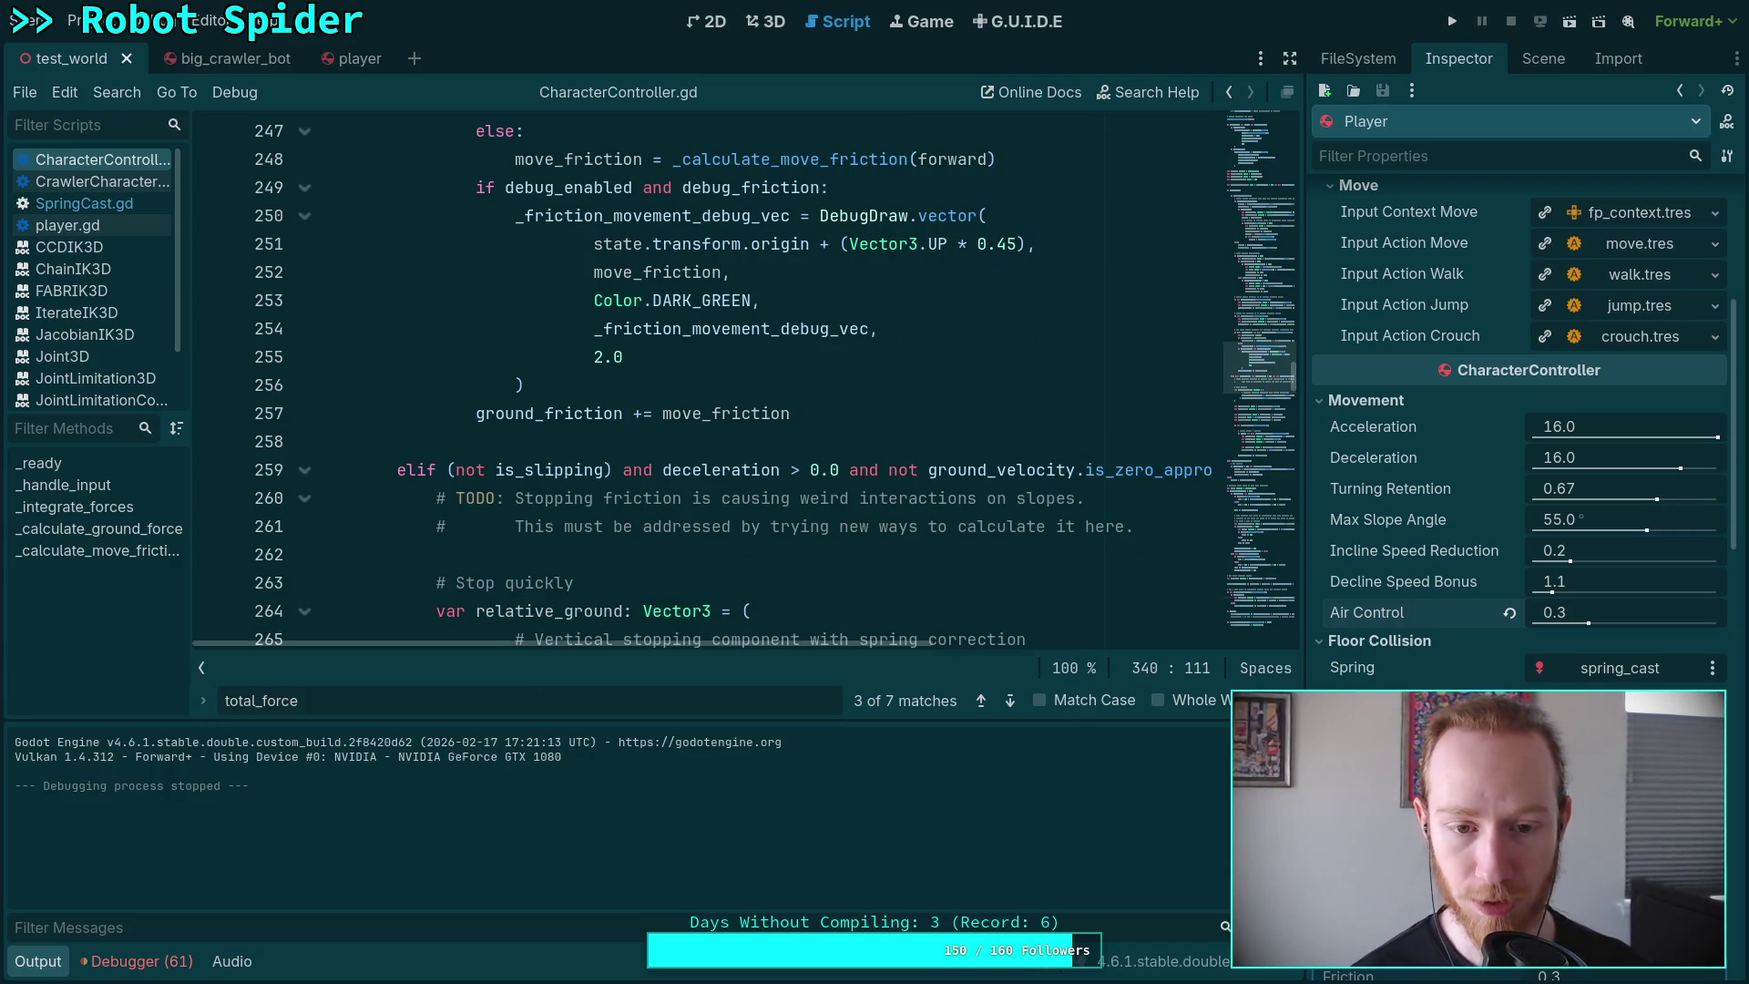
Find air_control, delete the limit_in_dir *= air_control line, and save the script.
key("Escape")
left_click(868, 500)
key("ctrl+f")
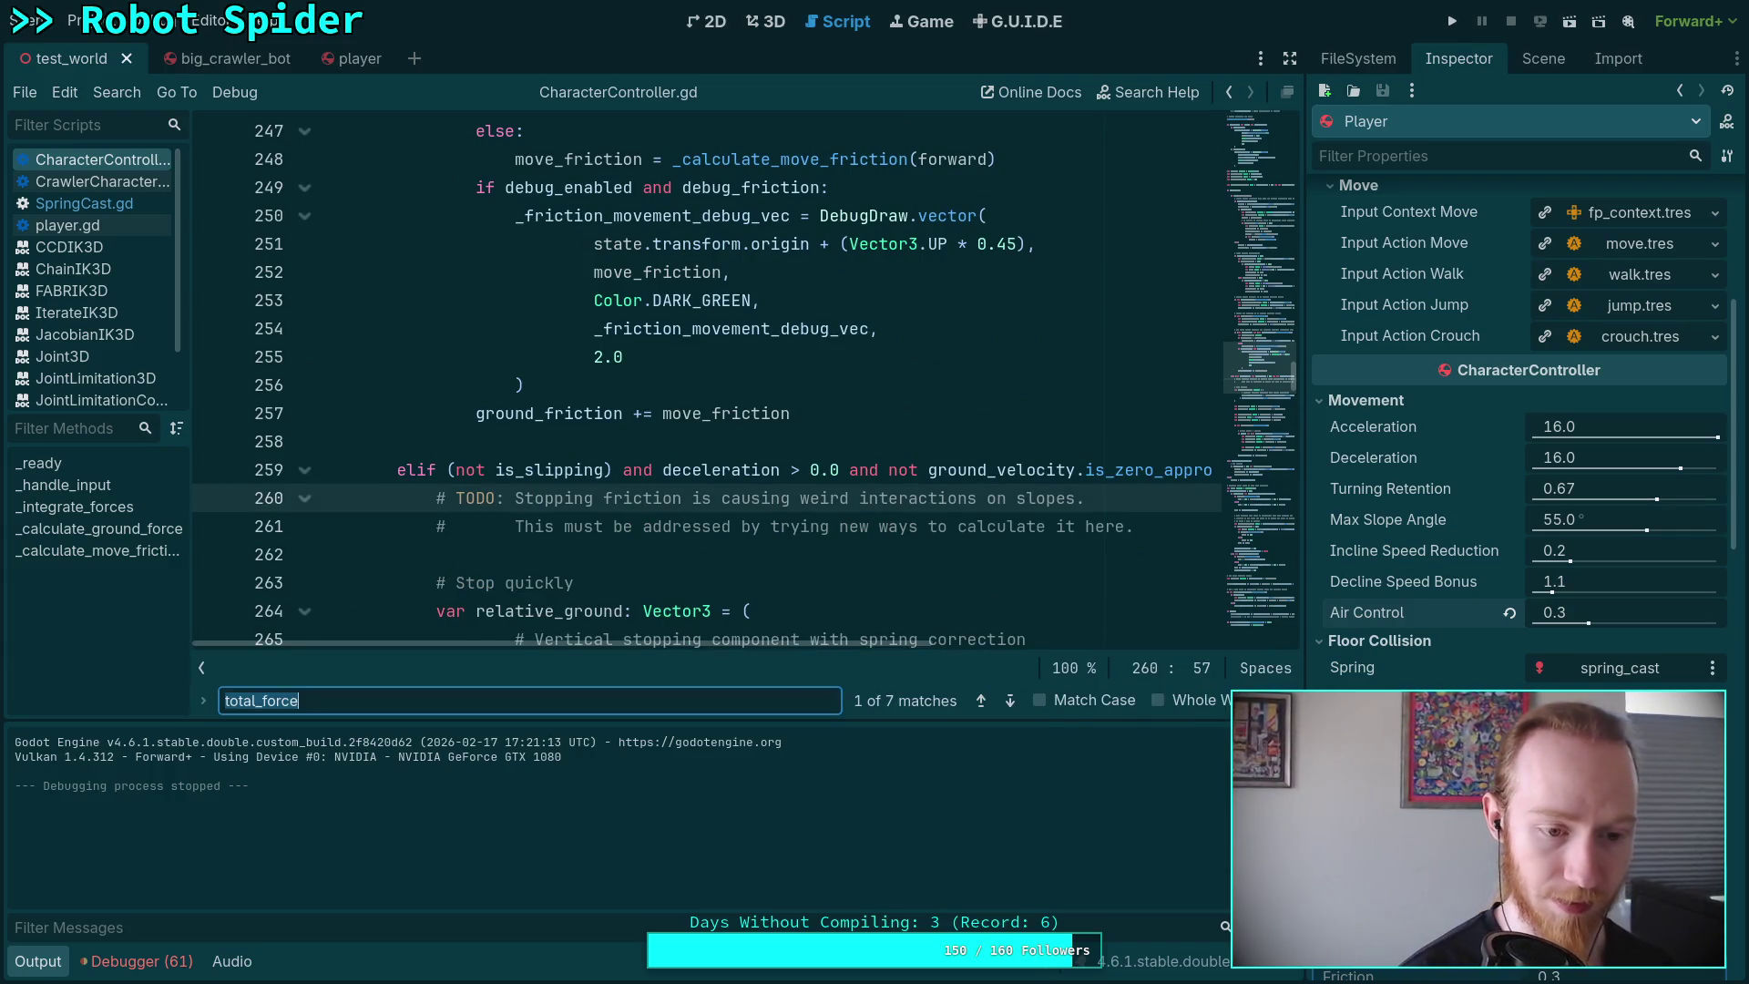
type("air_control")
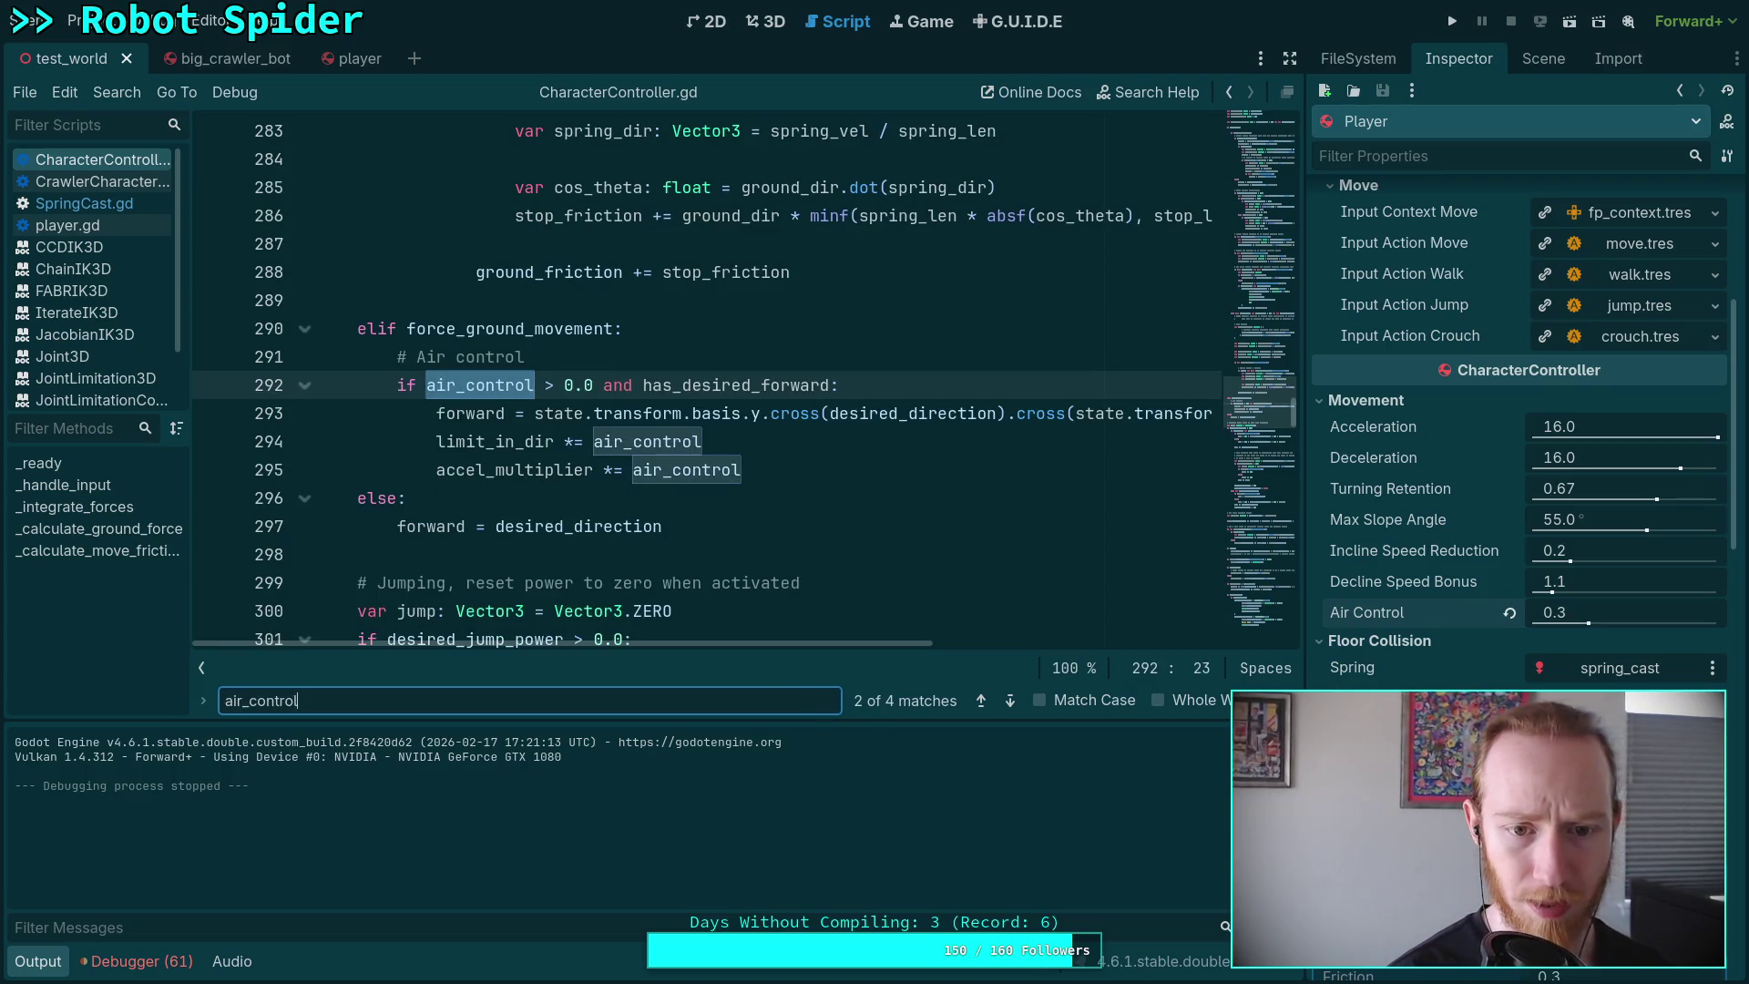
left_click_drag(713, 441, 319, 440)
key("BackSpace")
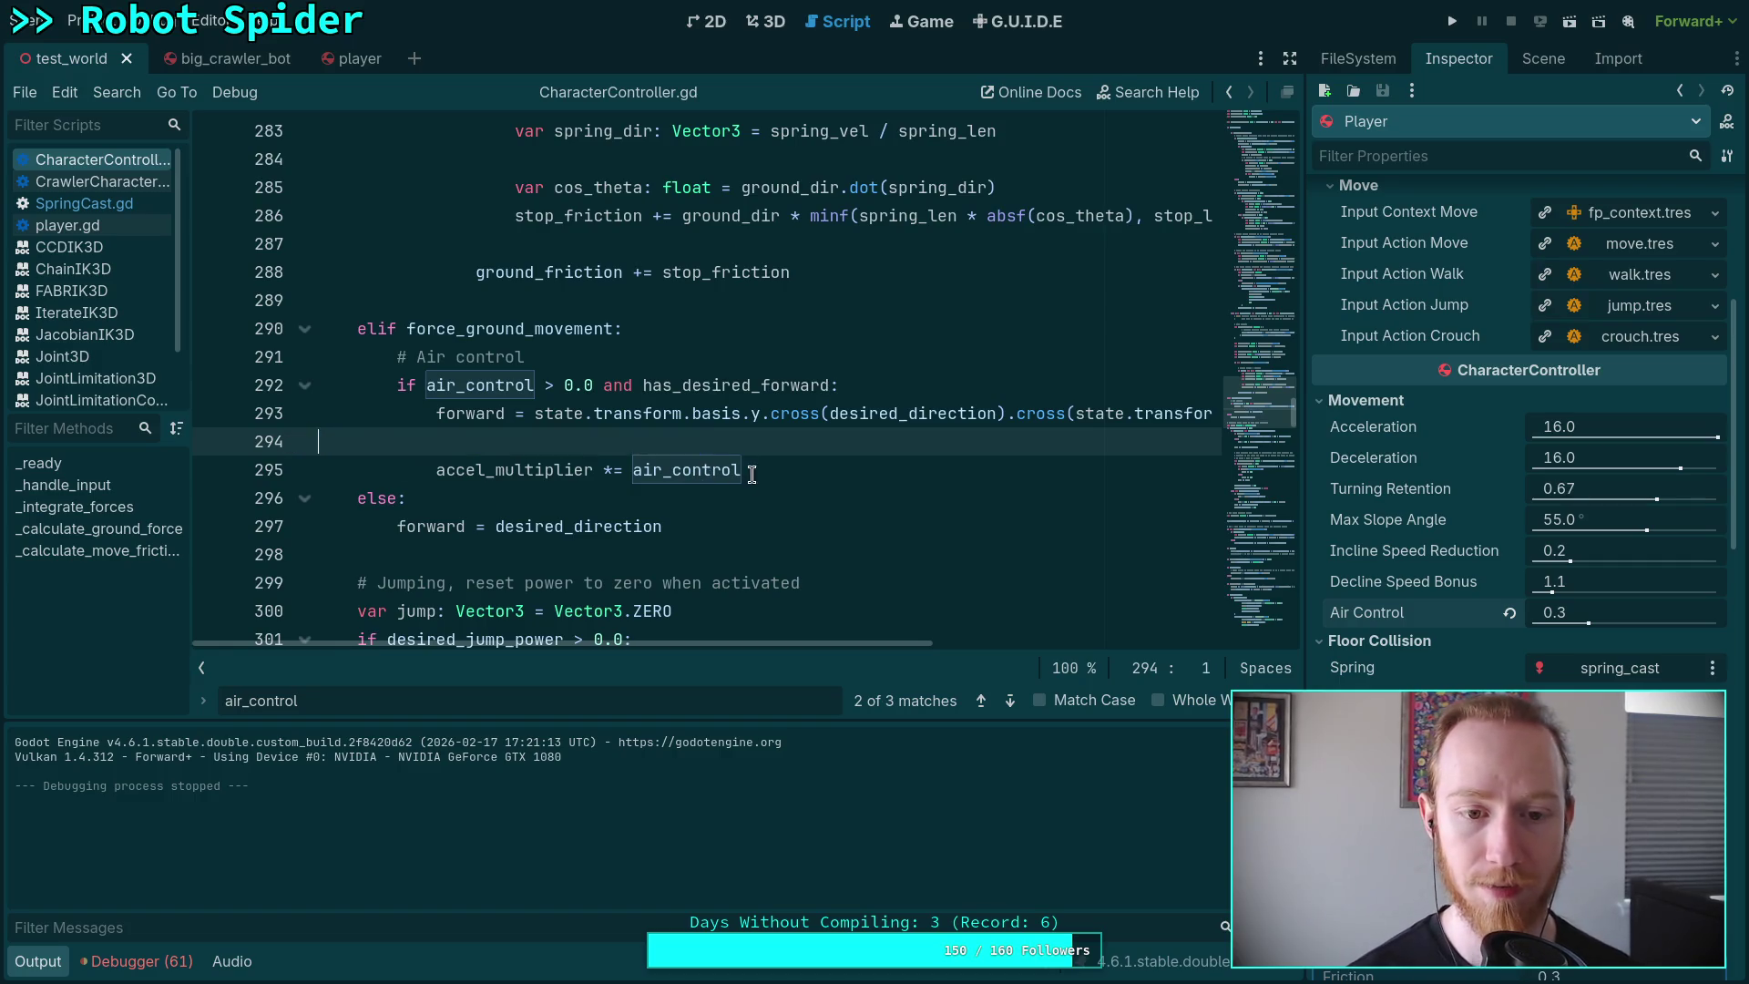
key("BackSpace")
scroll(771, 442, "left", 5)
left_click(807, 435)
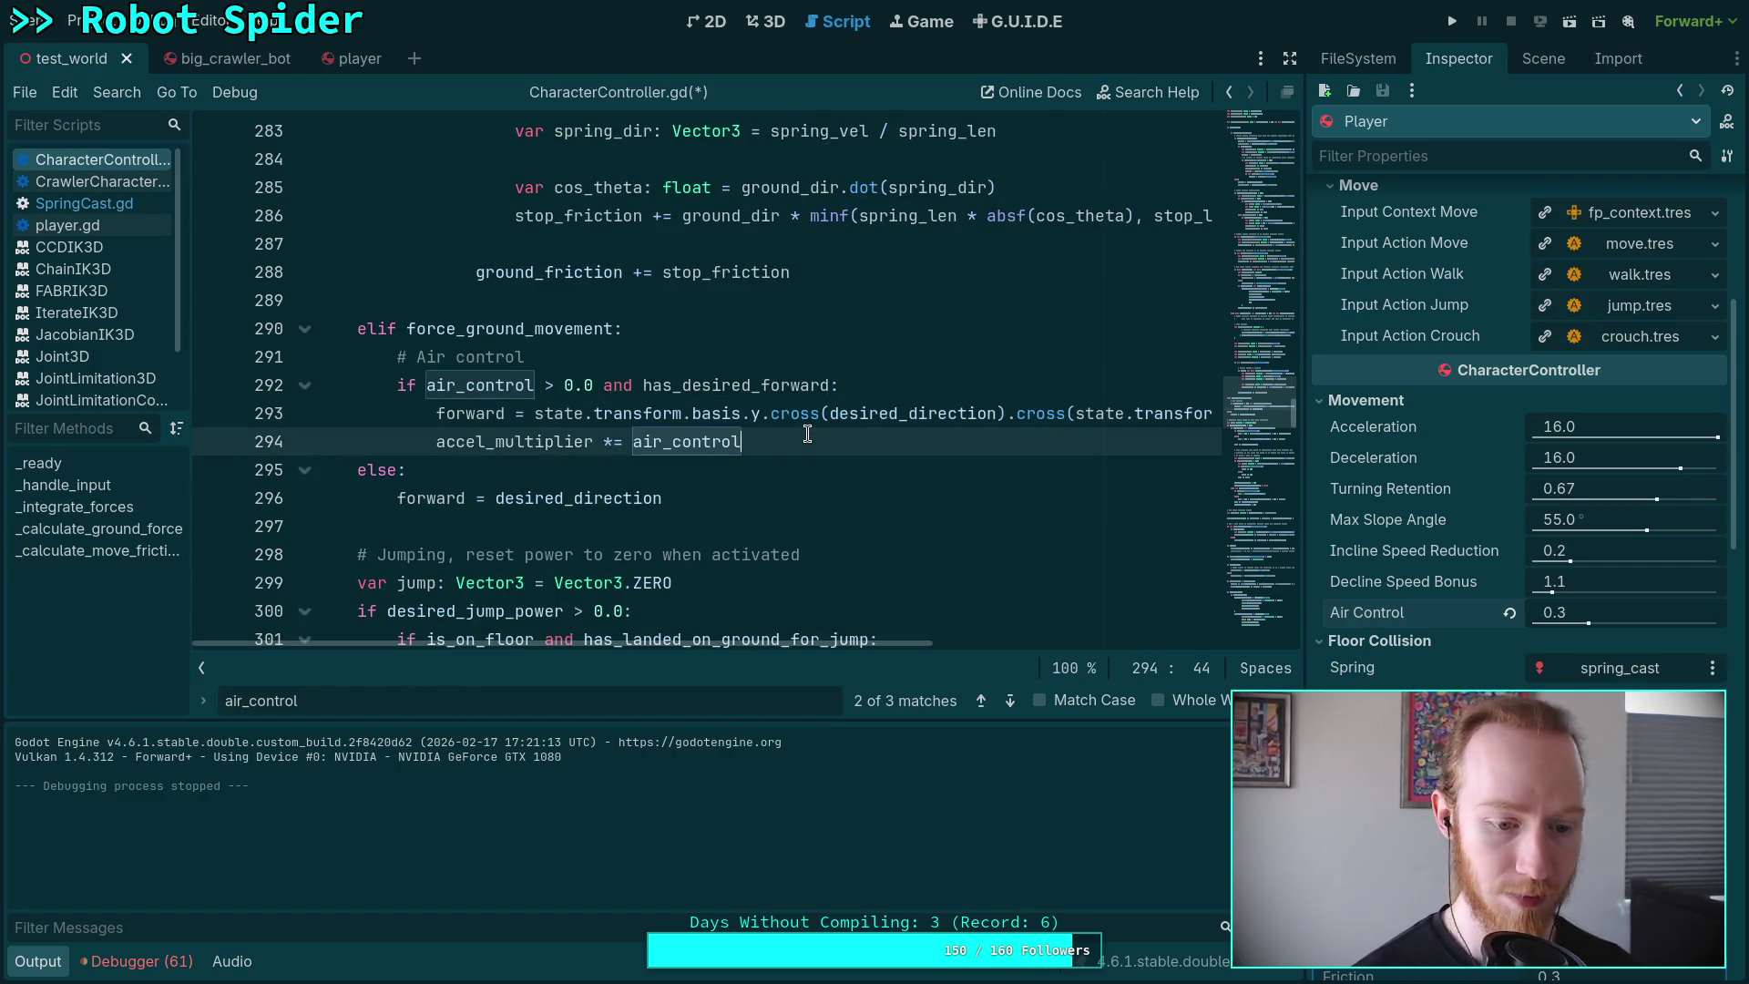
key("ctrl+s")
Set Air Control to 0.1 and run the game with F5.
left_click(1624, 609)
left_click(1624, 609)
key("Return")
key("F5")
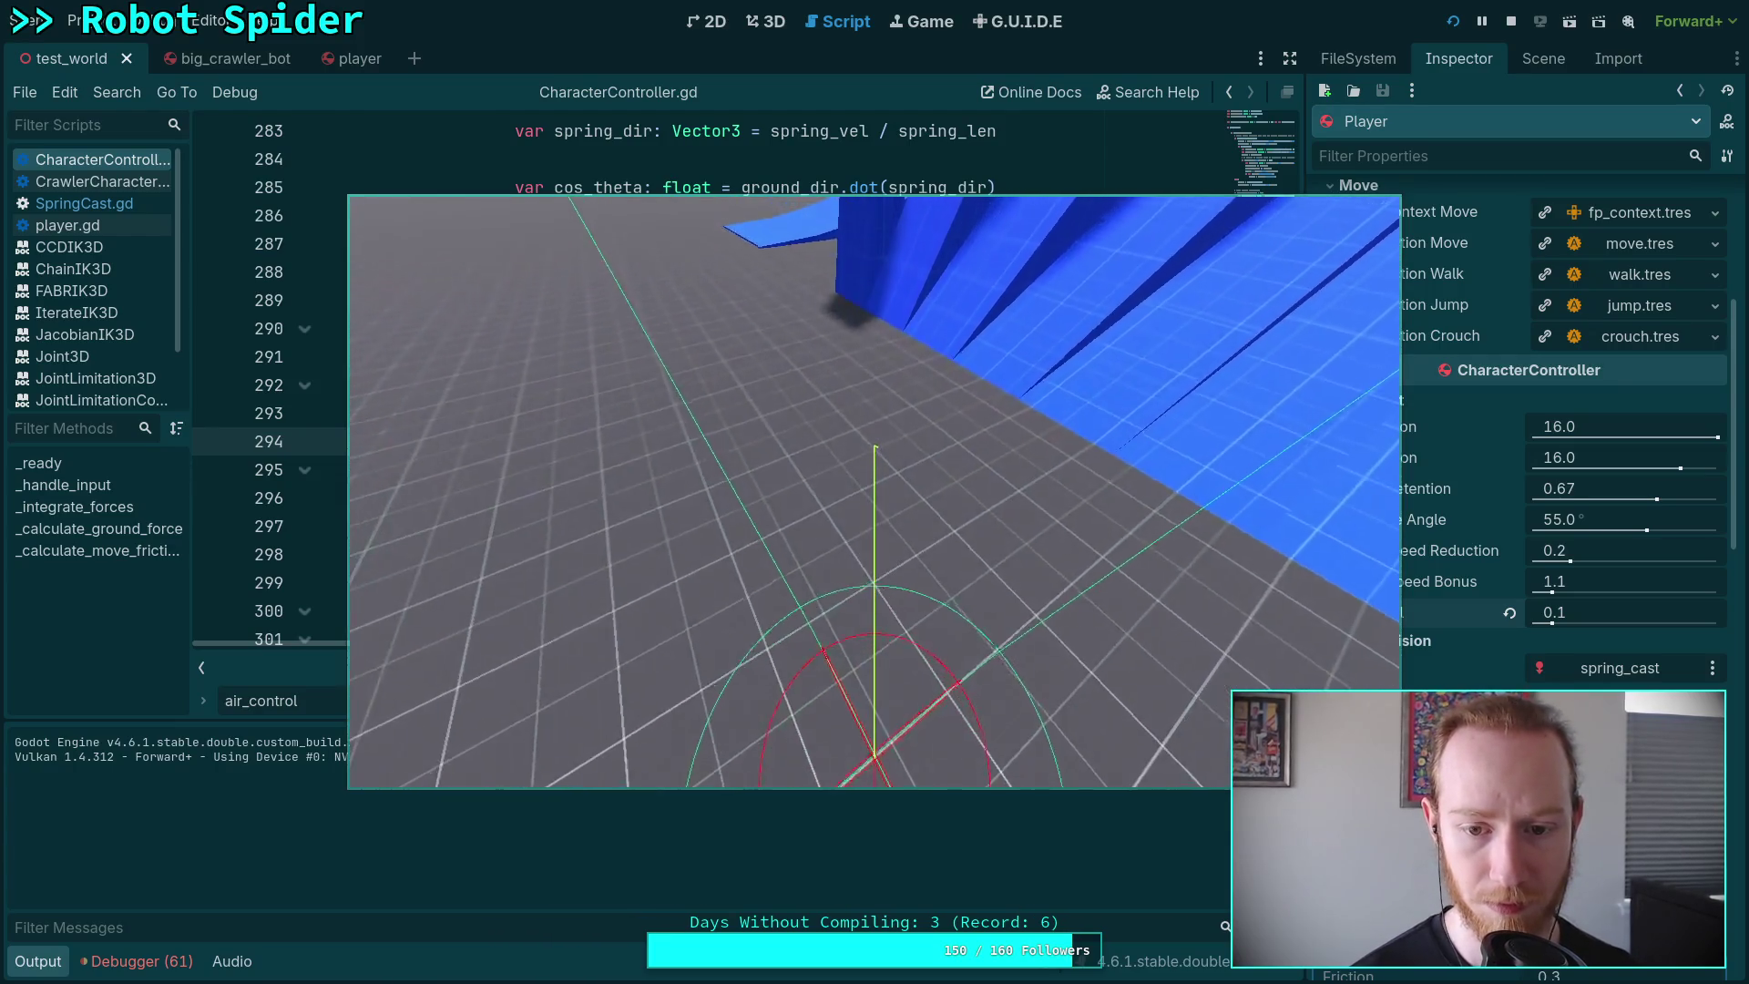
Stop the game, set Air Control to 0.2, then playtest with F5 and stop.
key("F8")
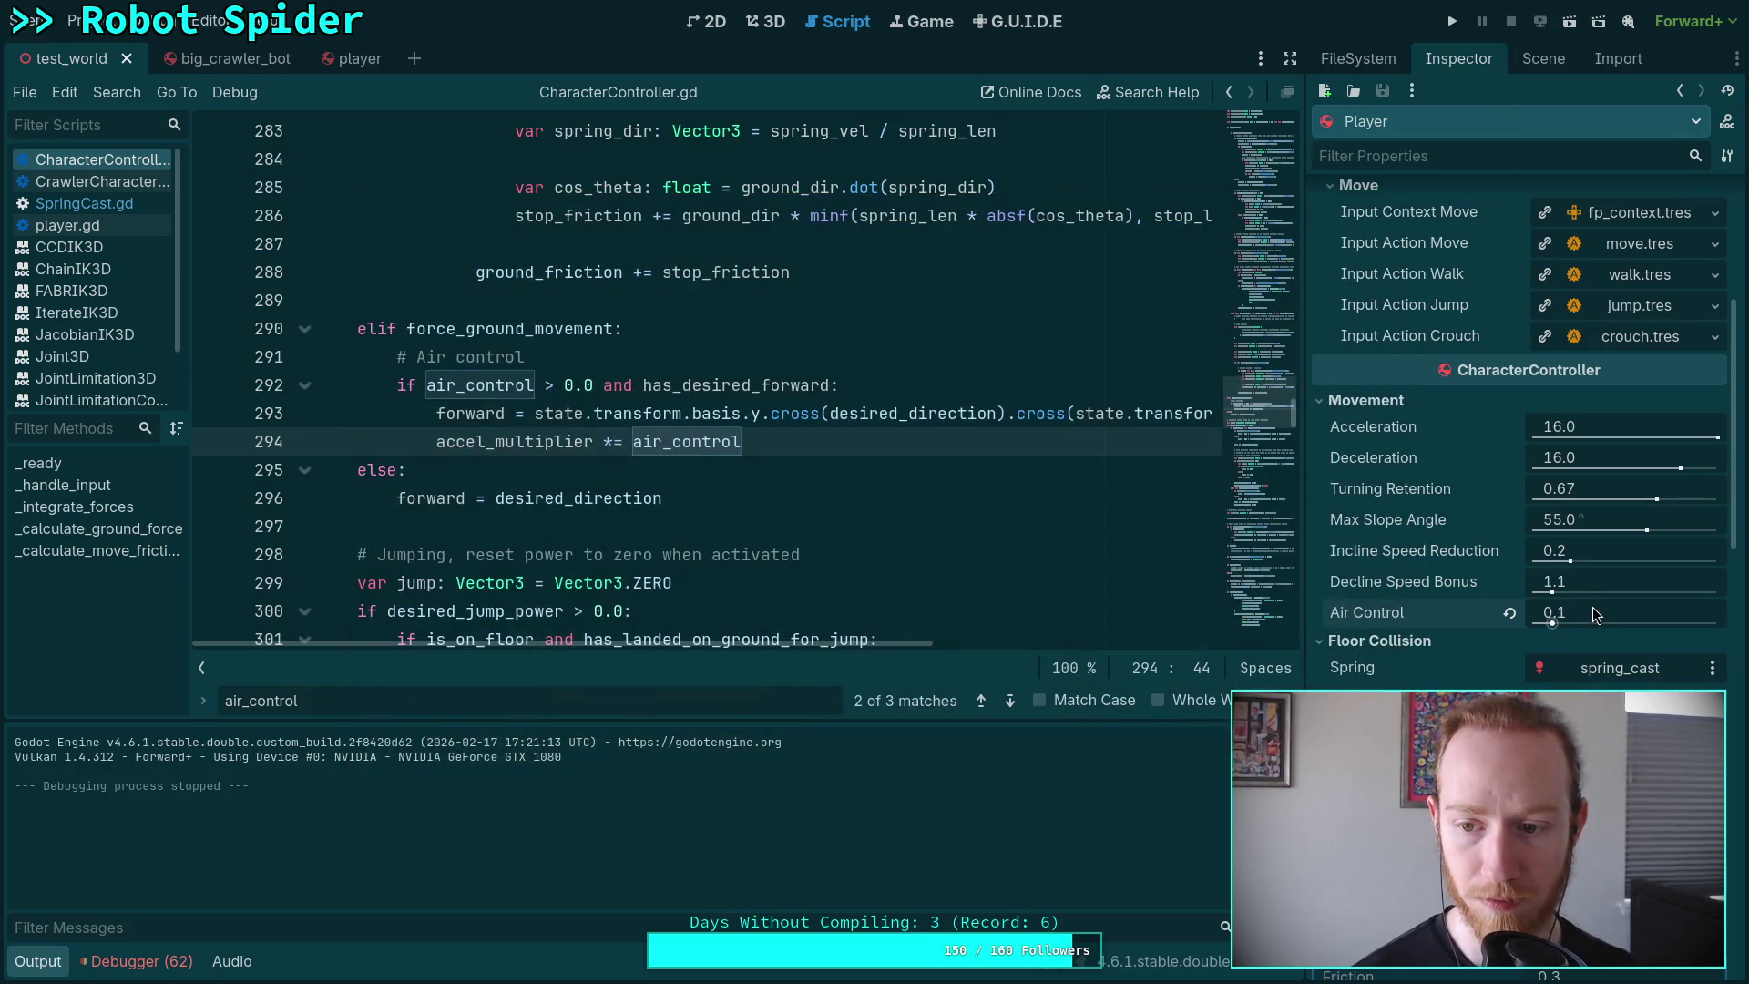
left_click(1629, 613)
type("0.2")
key("Return")
key("F5")
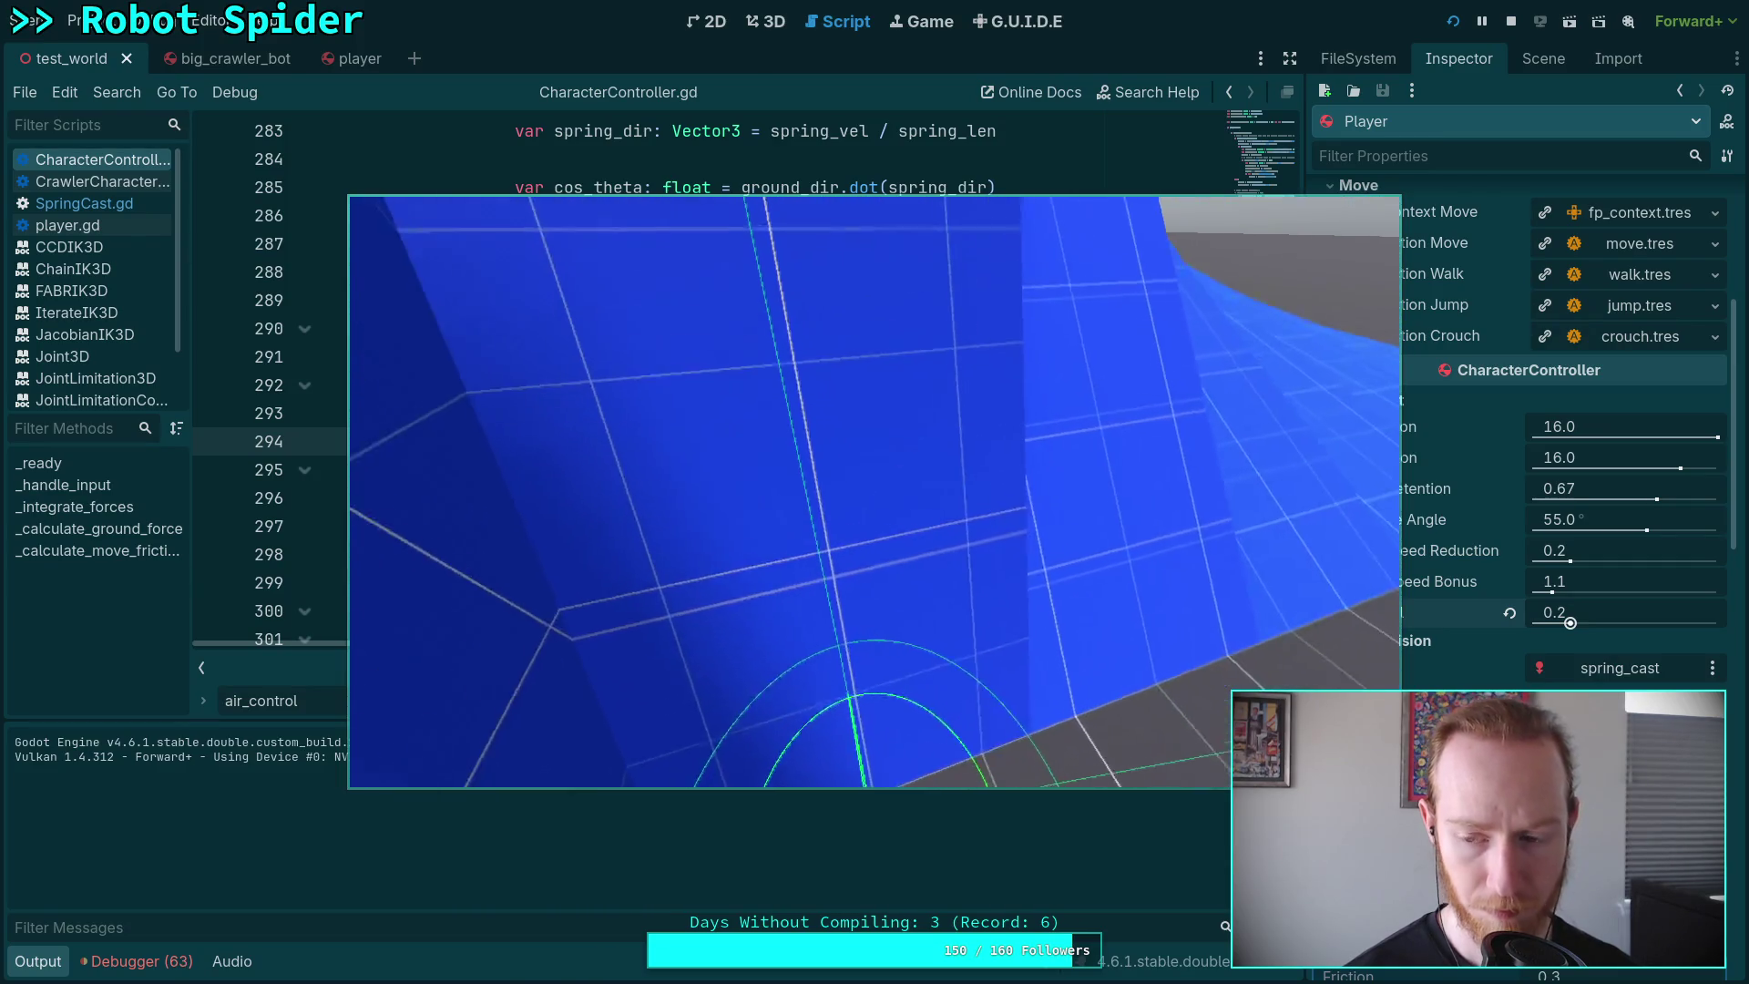
left_click(1507, 24)
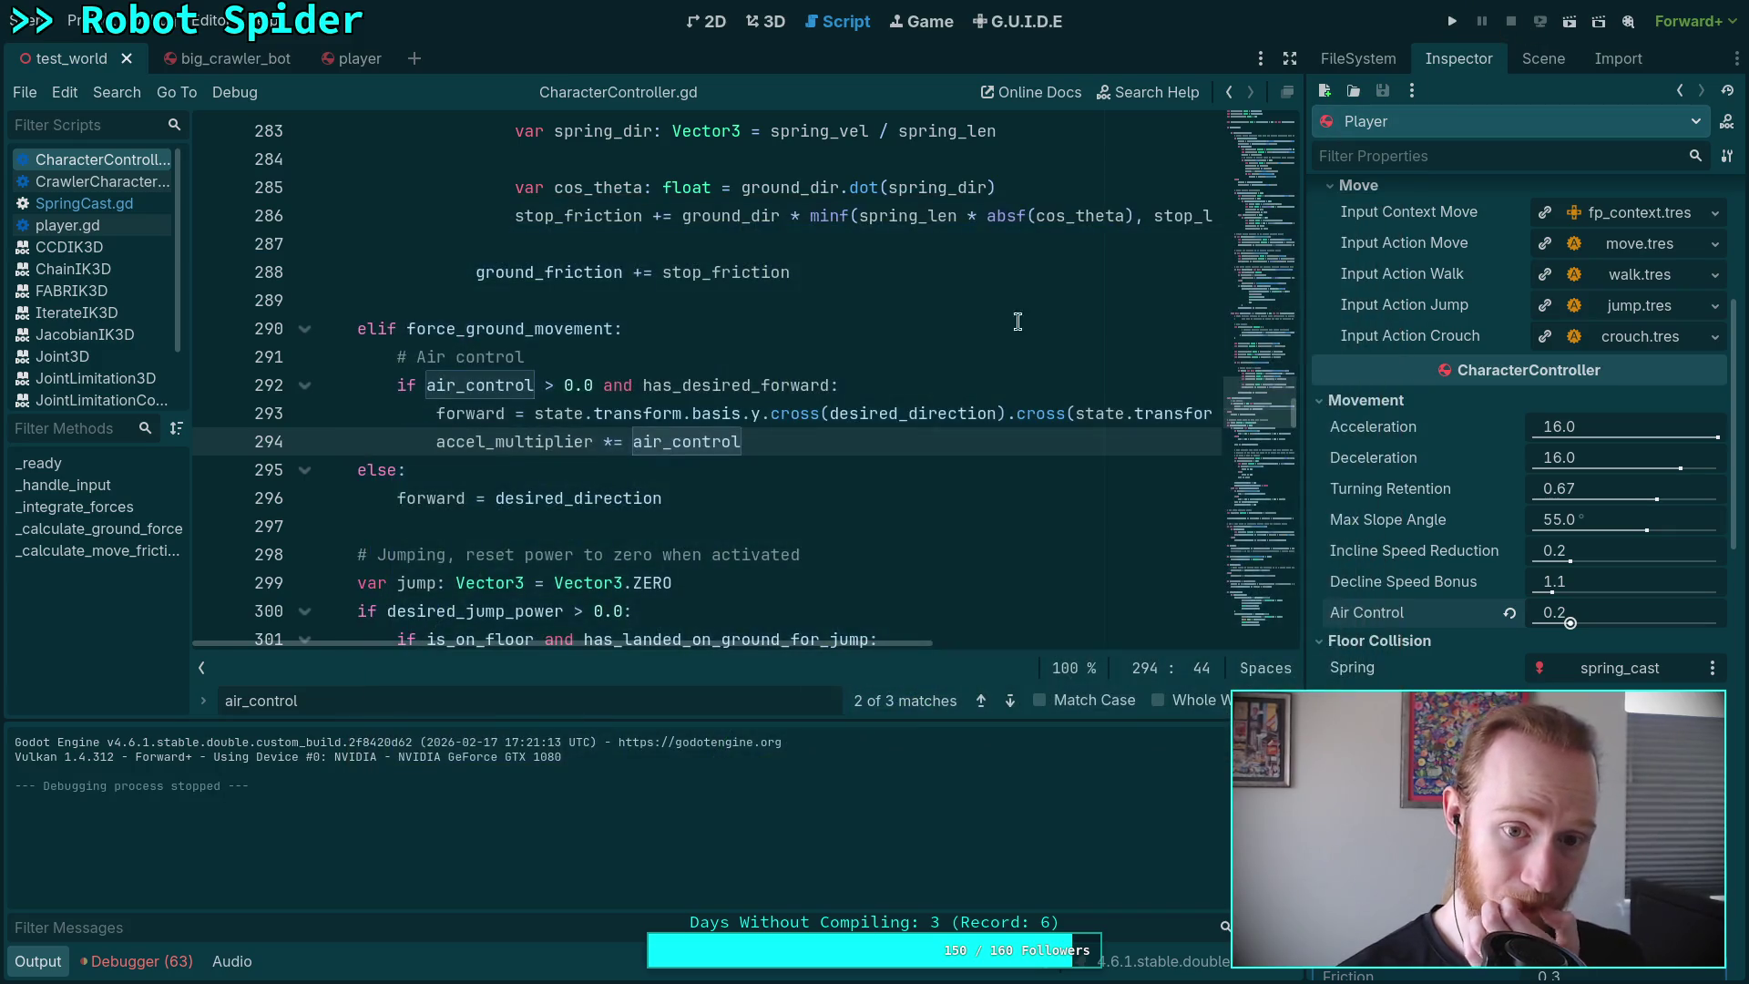
Uncomment the '* cos_theta' factor on line 69 of SpringCast.gd and run the game.
left_click(109, 204)
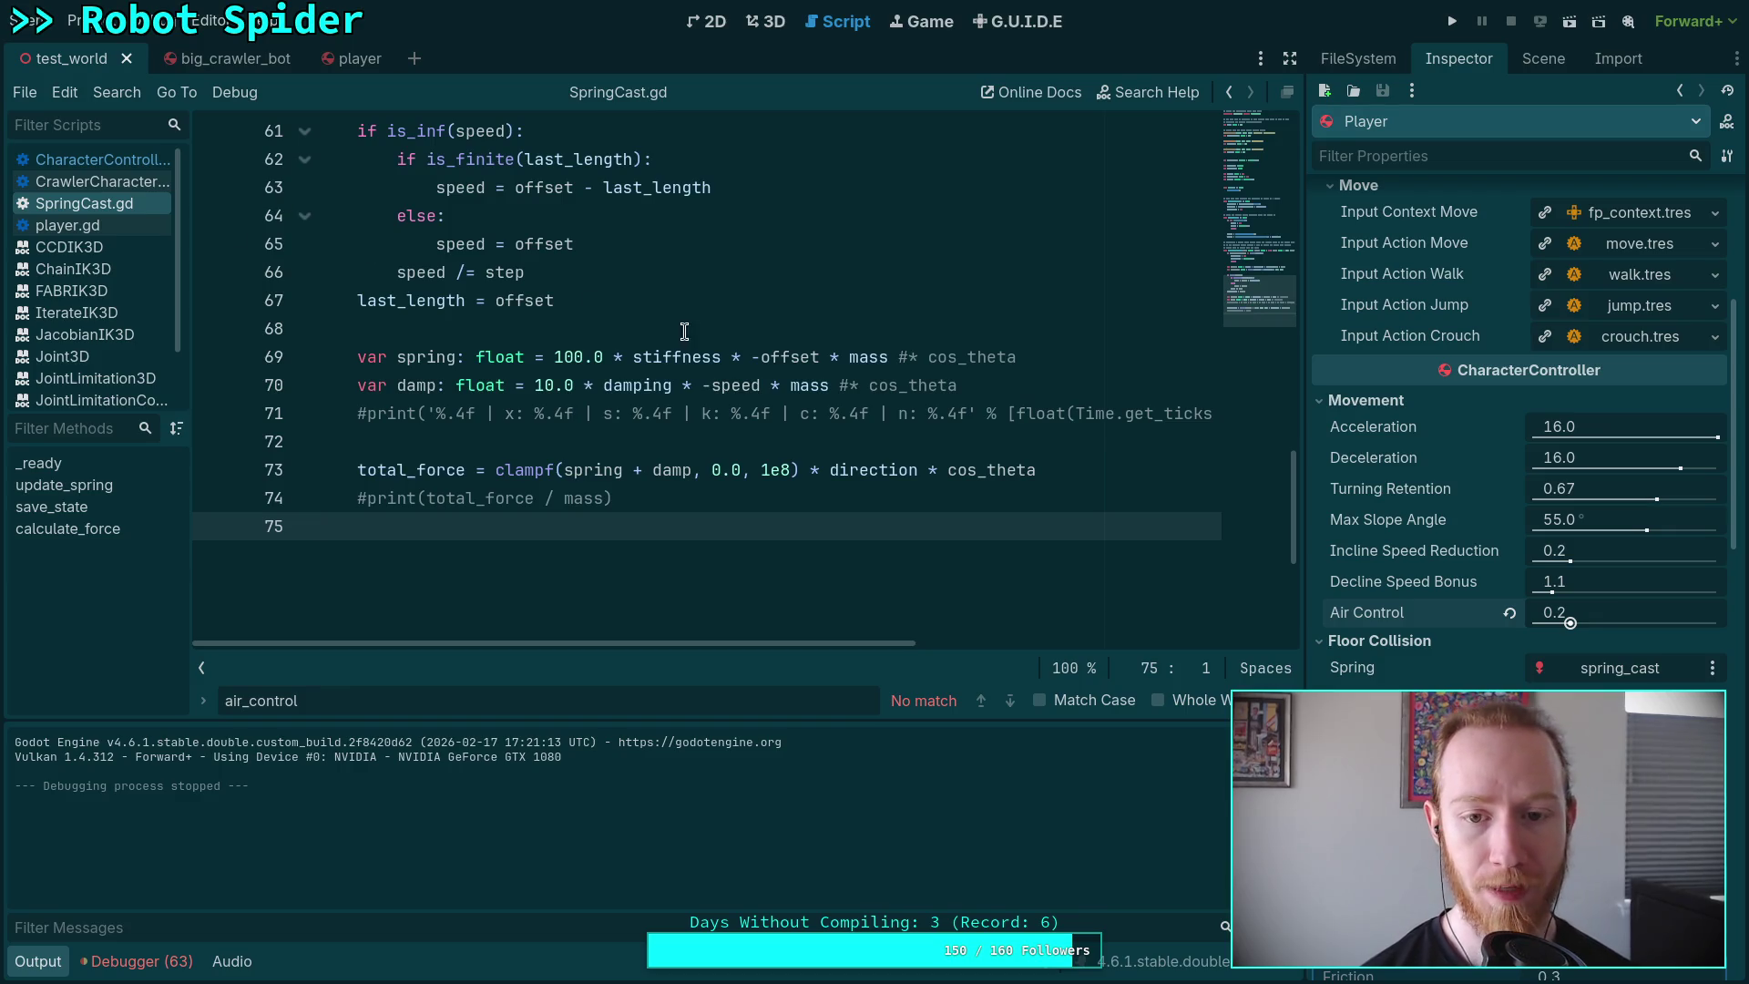
left_click(840, 386)
left_click(900, 357)
key("BackSpace")
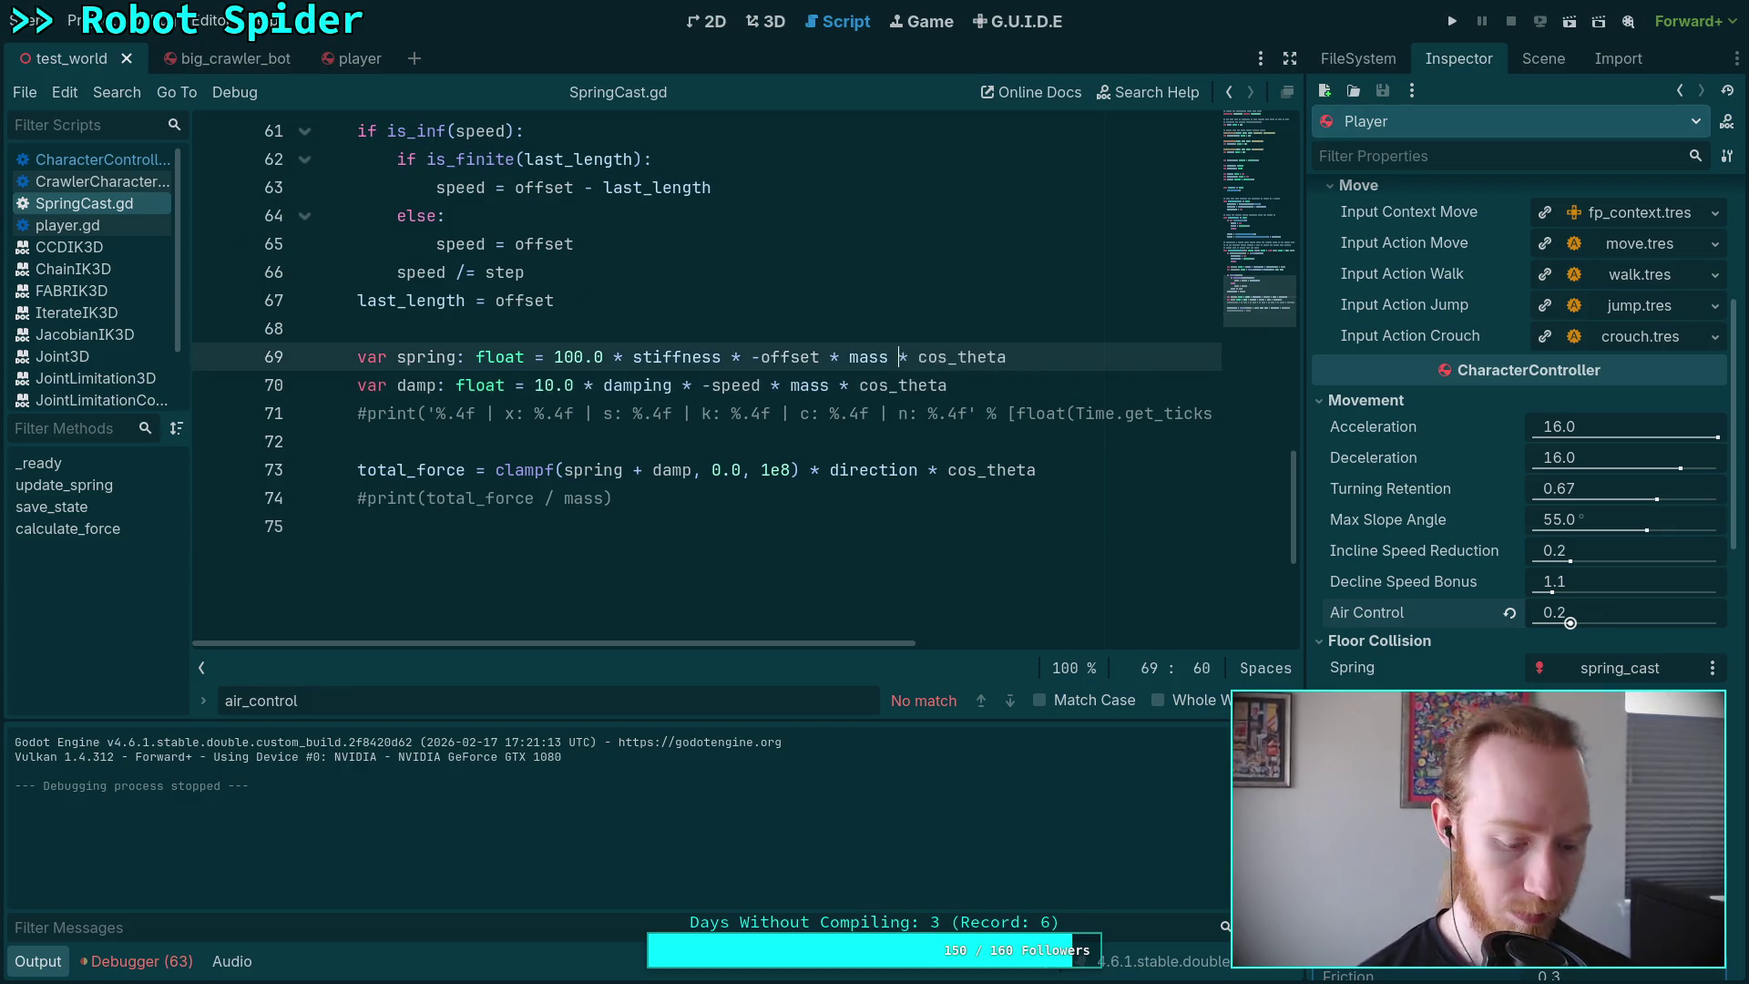
key("F5")
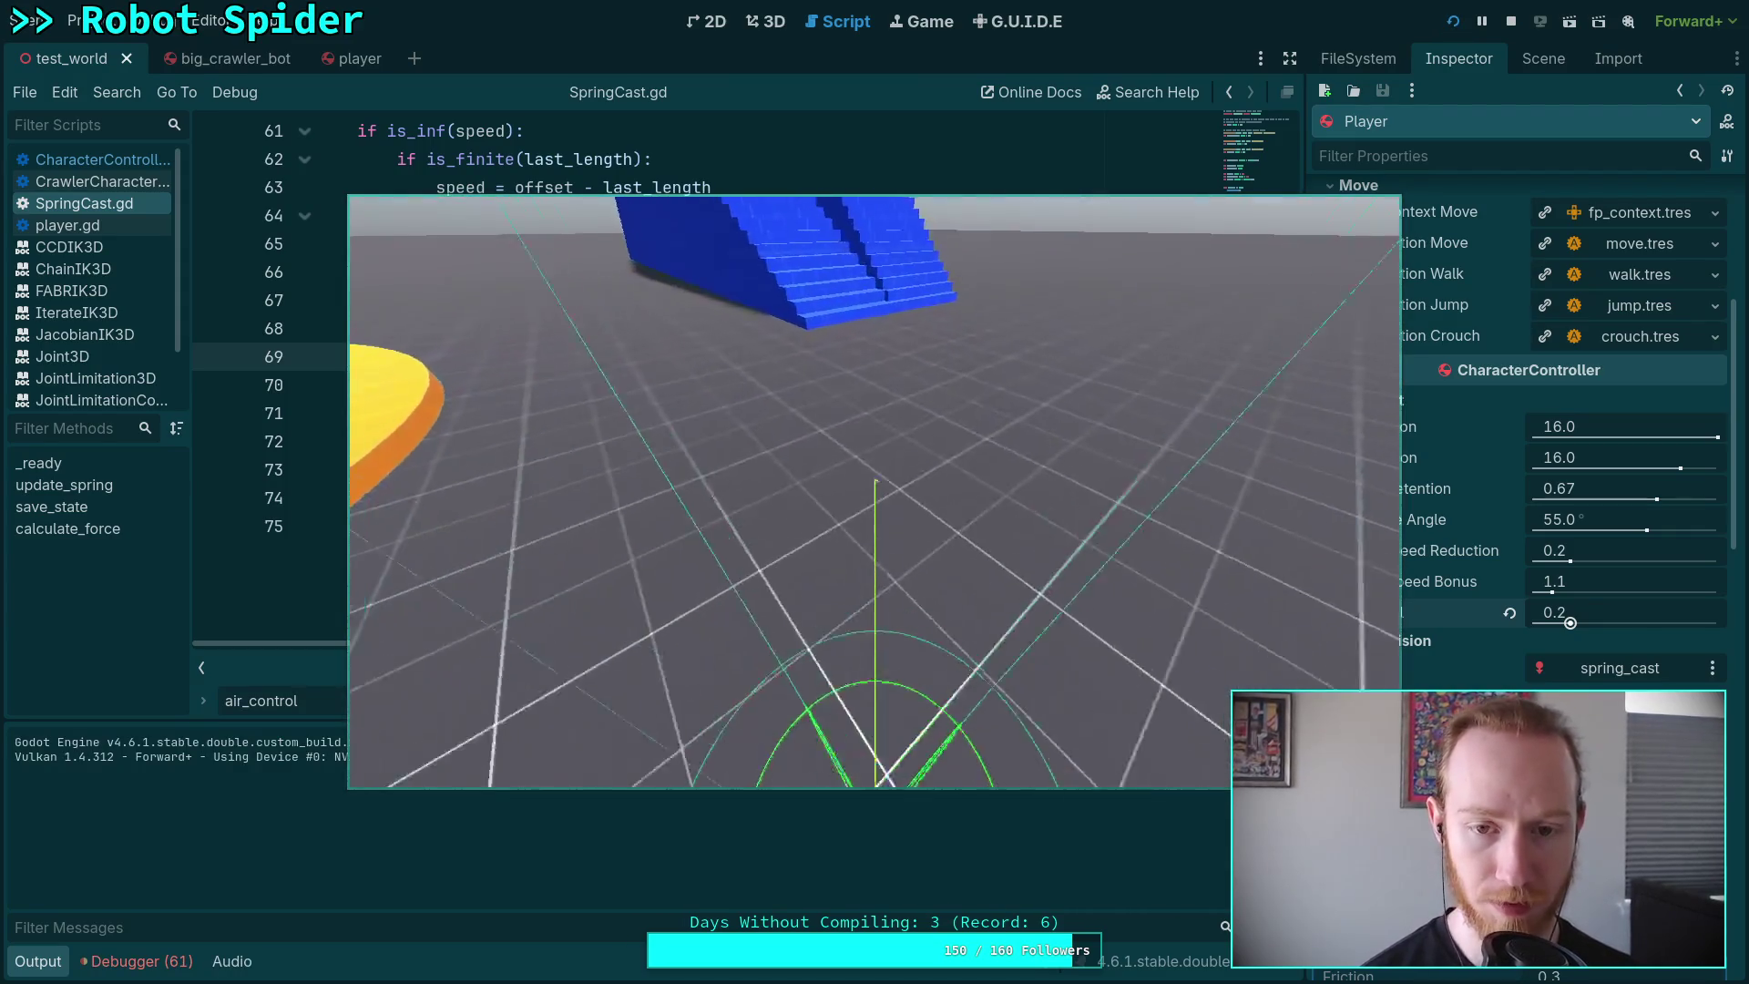
Walk the player toward the blue stairs and slow the game to 0.25 time scale.
key("w")
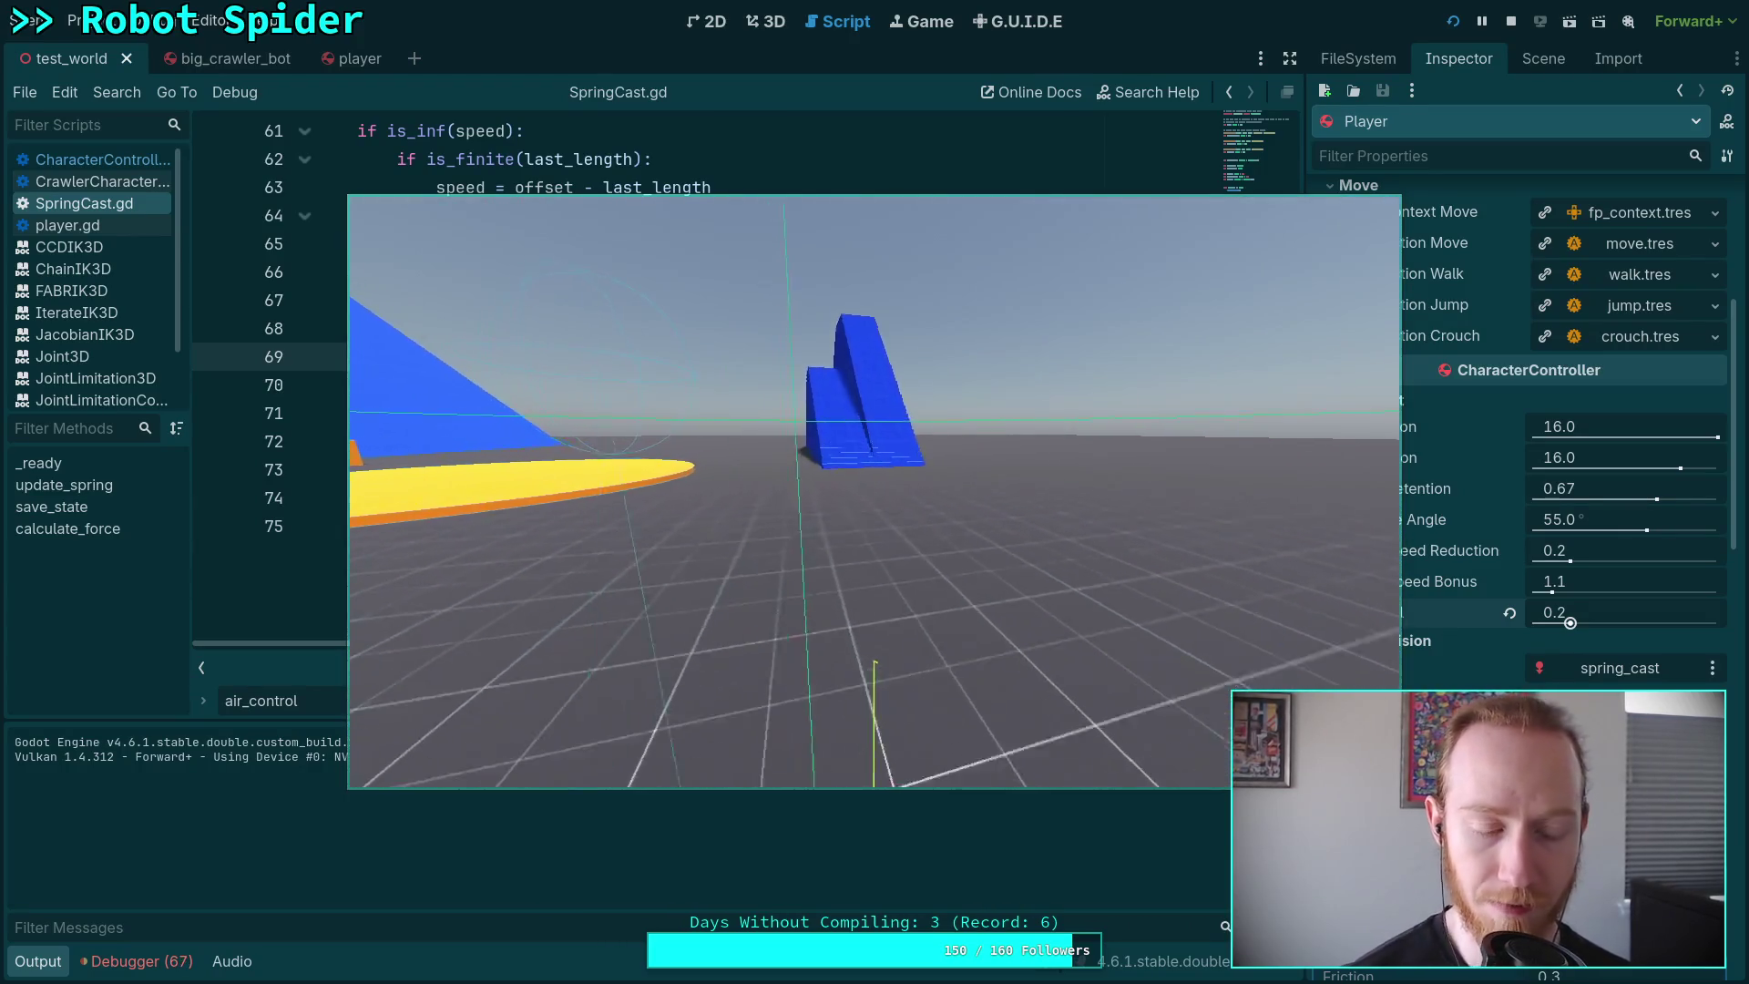
key("t")
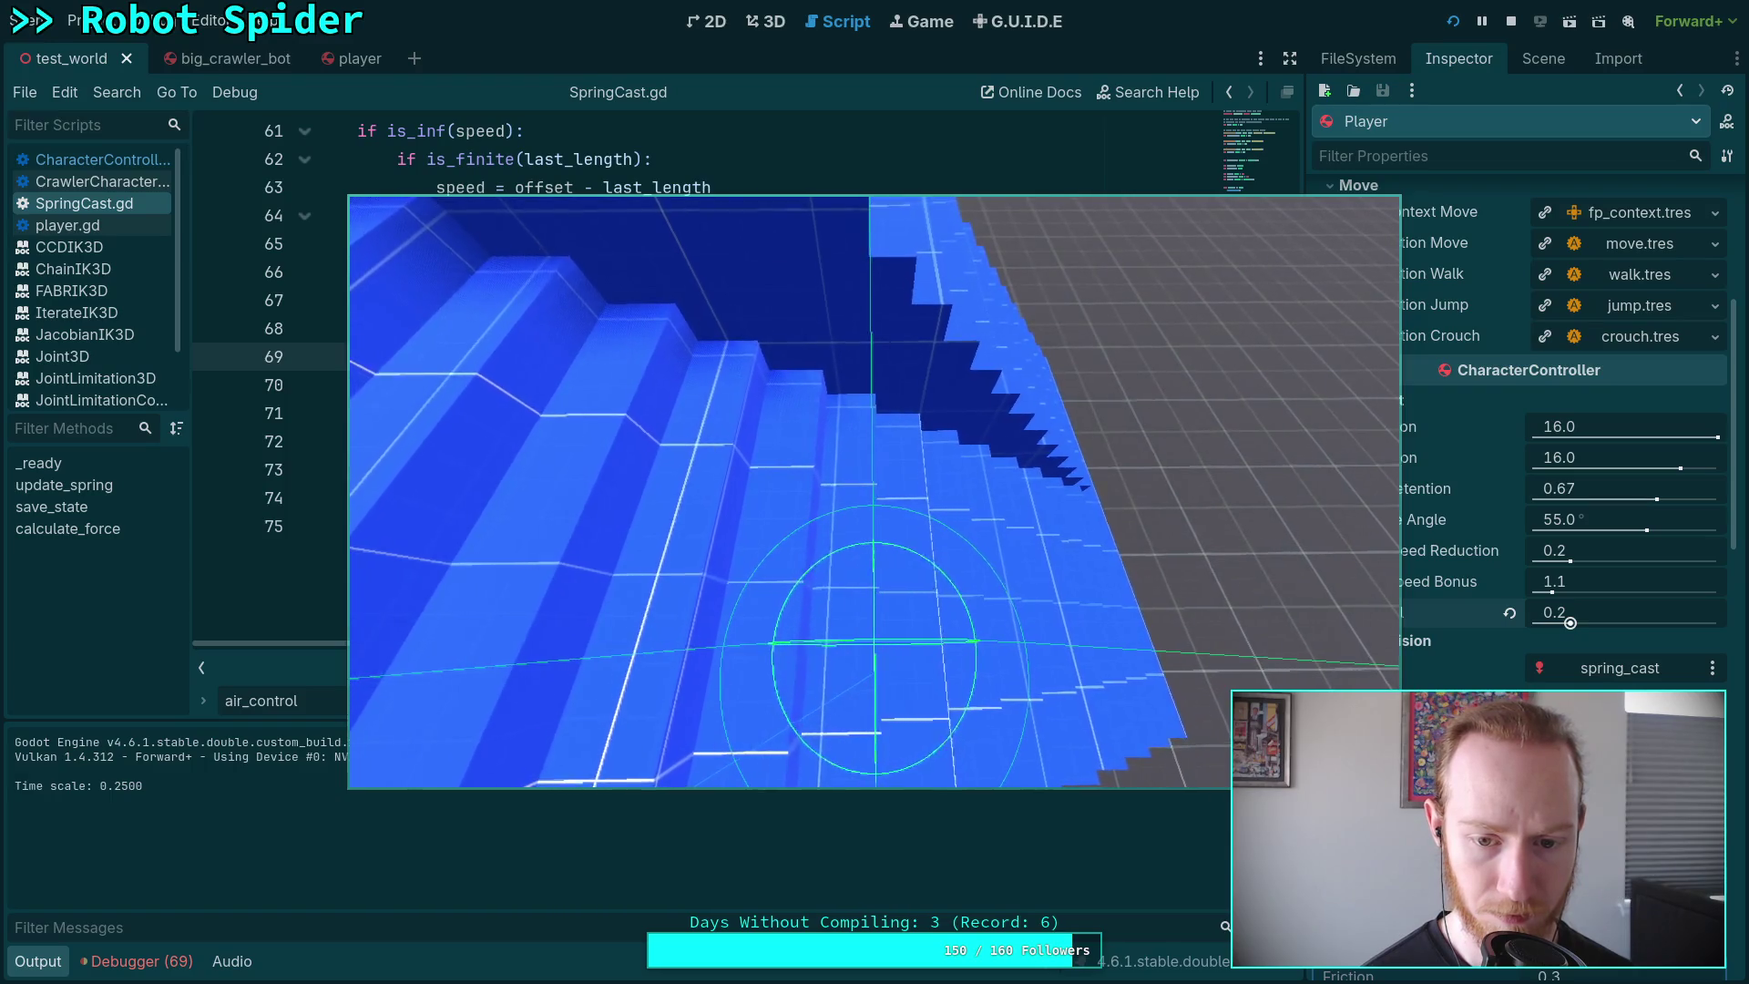
Stop the game and remove ' * cos_theta' from the spring and damp force lines.
key("F8")
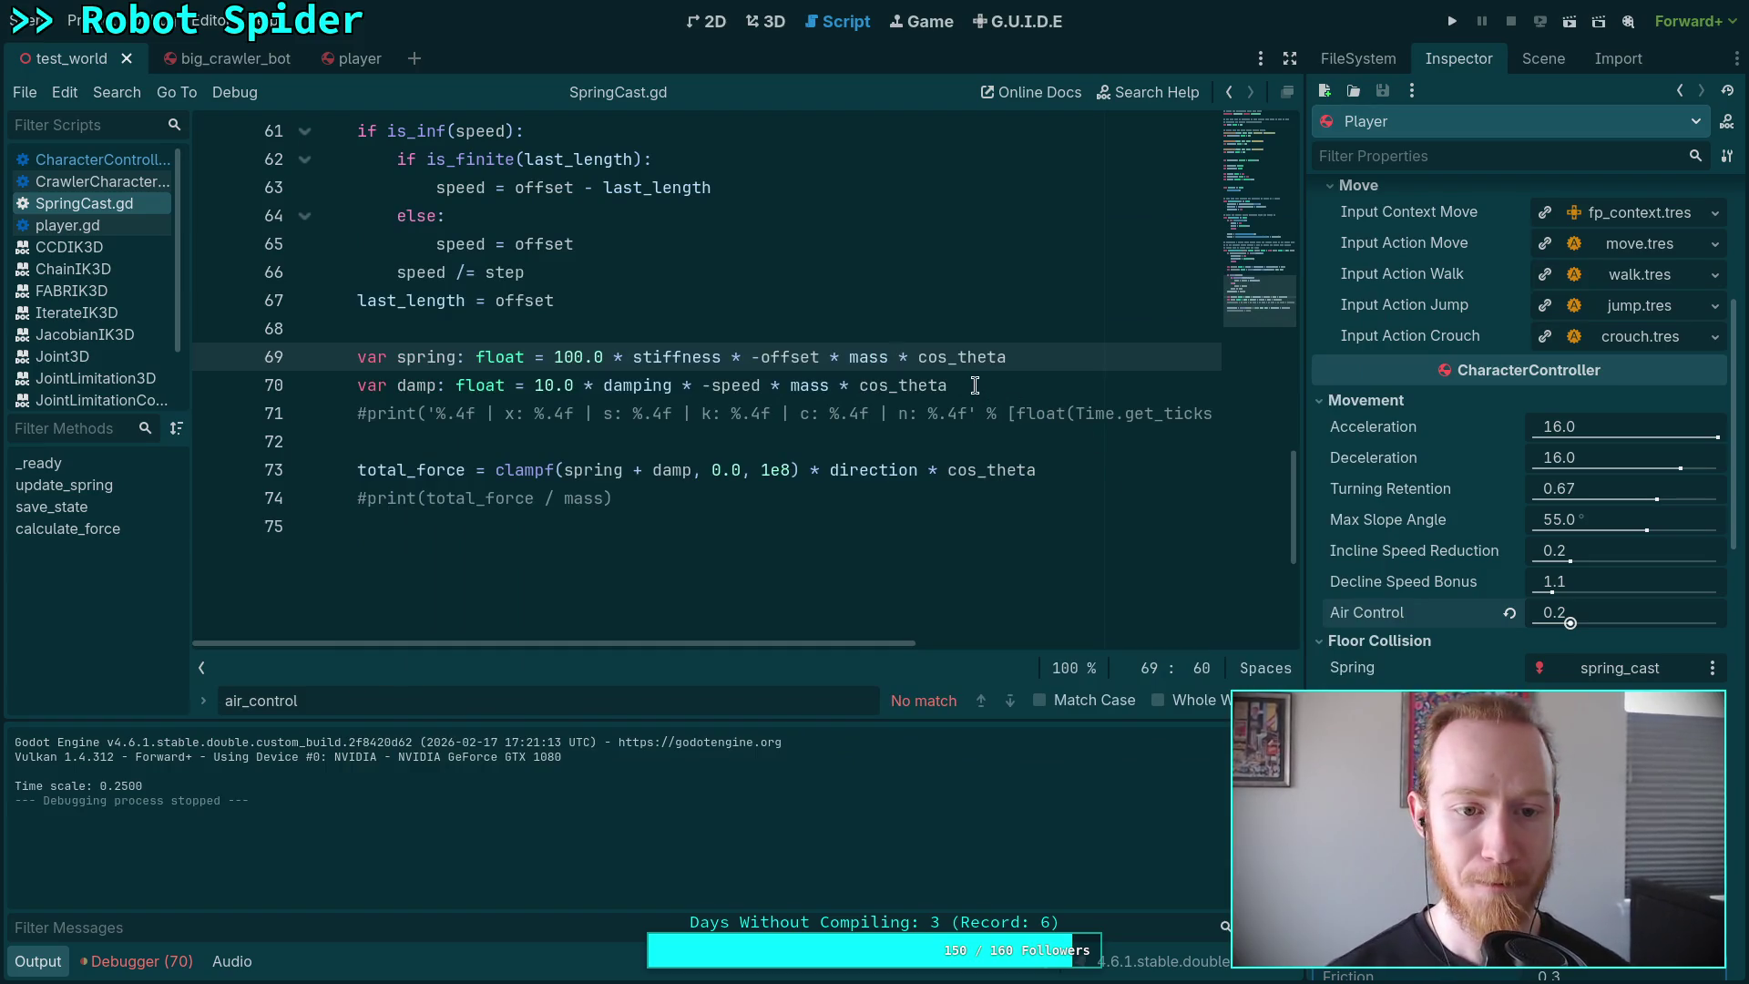
left_click(960, 390)
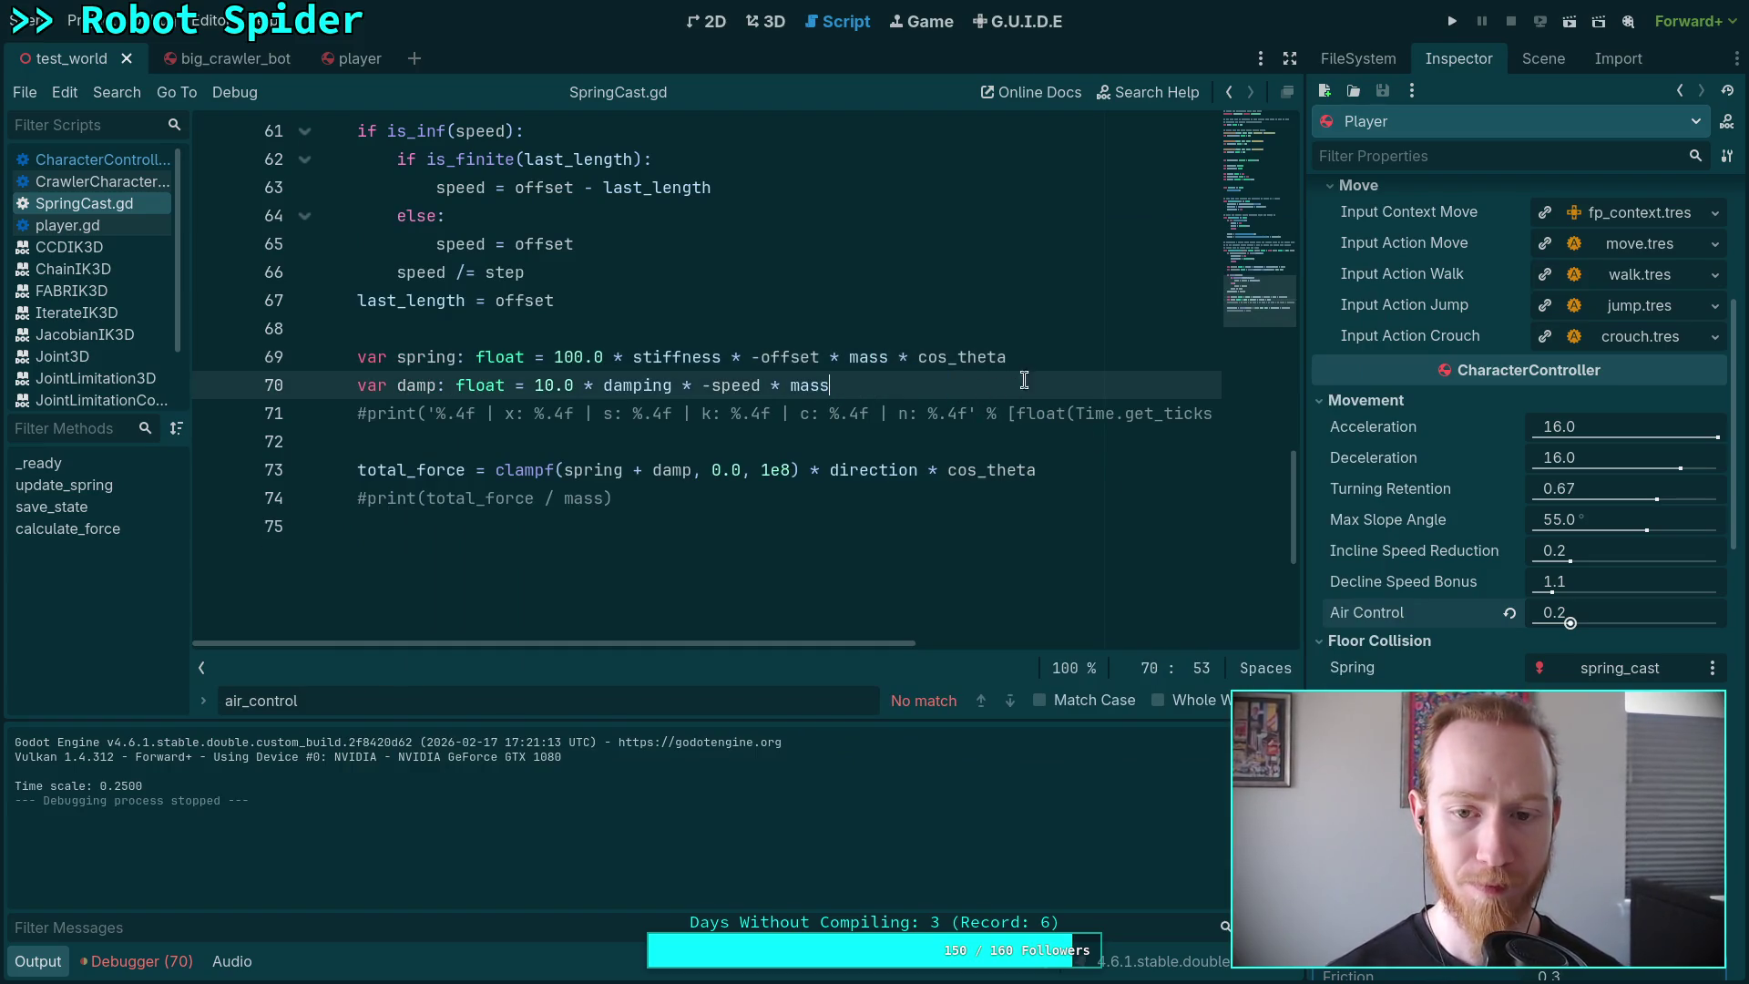
left_click_drag(1009, 357, 888, 357)
Playtest the character on the blue stairs at 0.25 time scale, then stop the game.
key("F5")
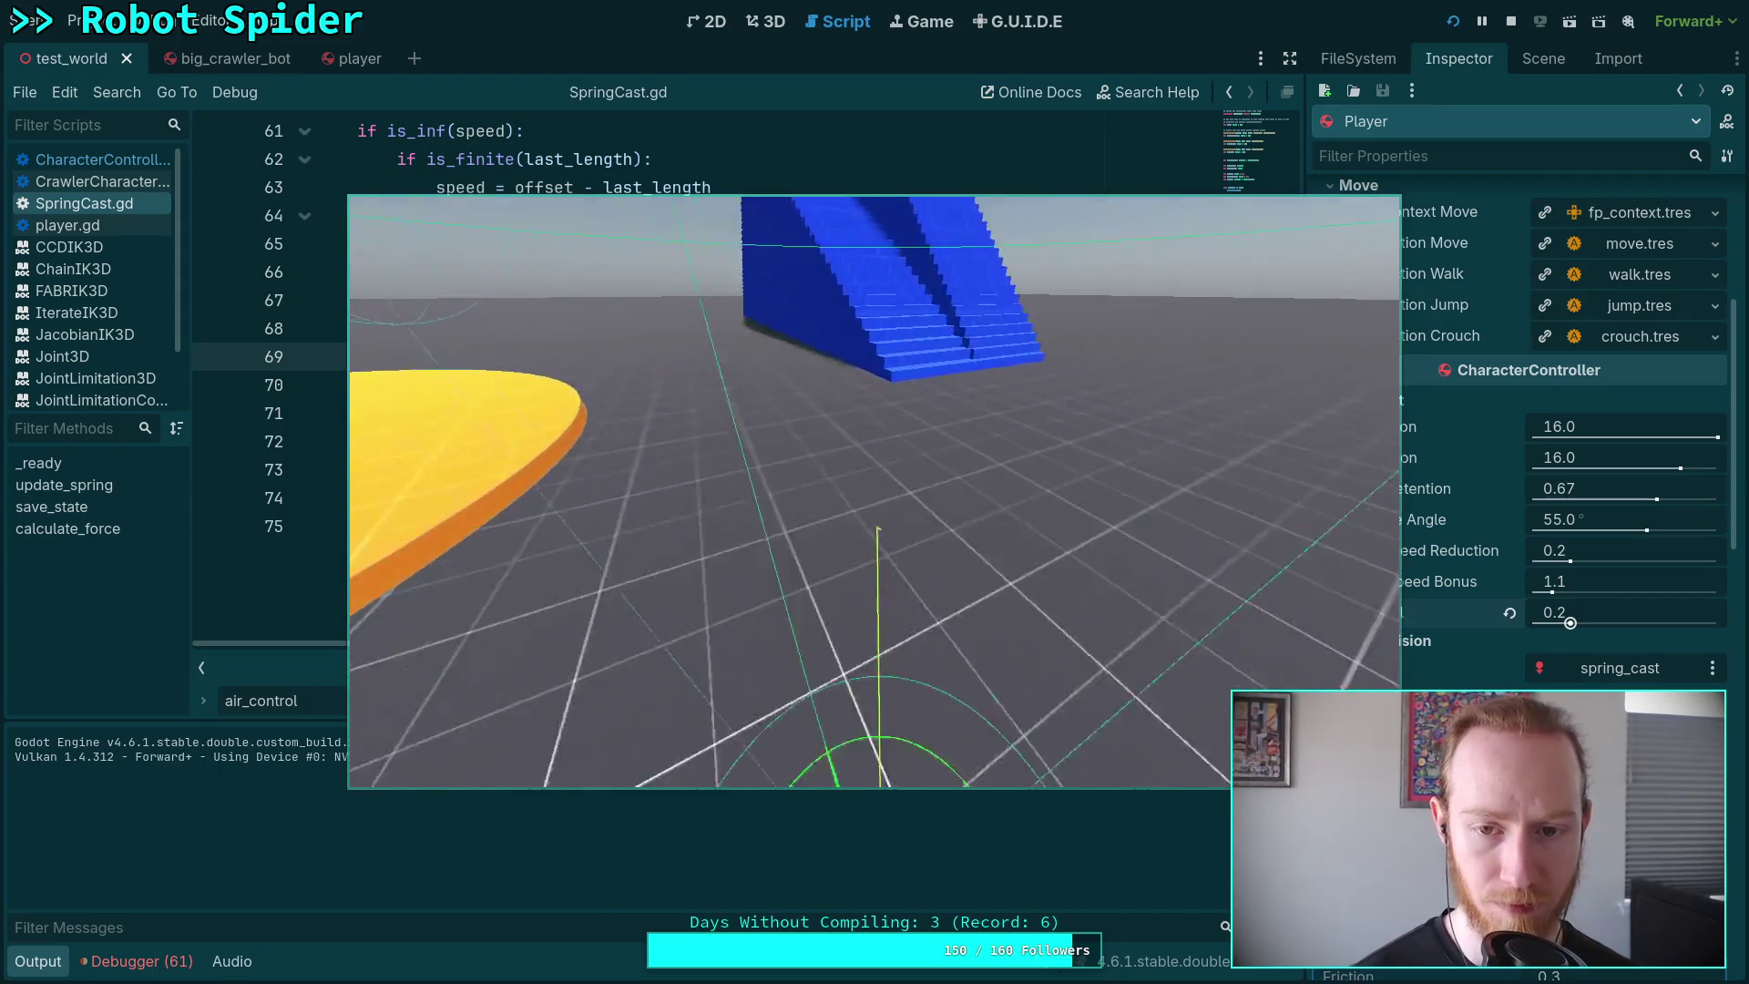
key("w")
key("w")
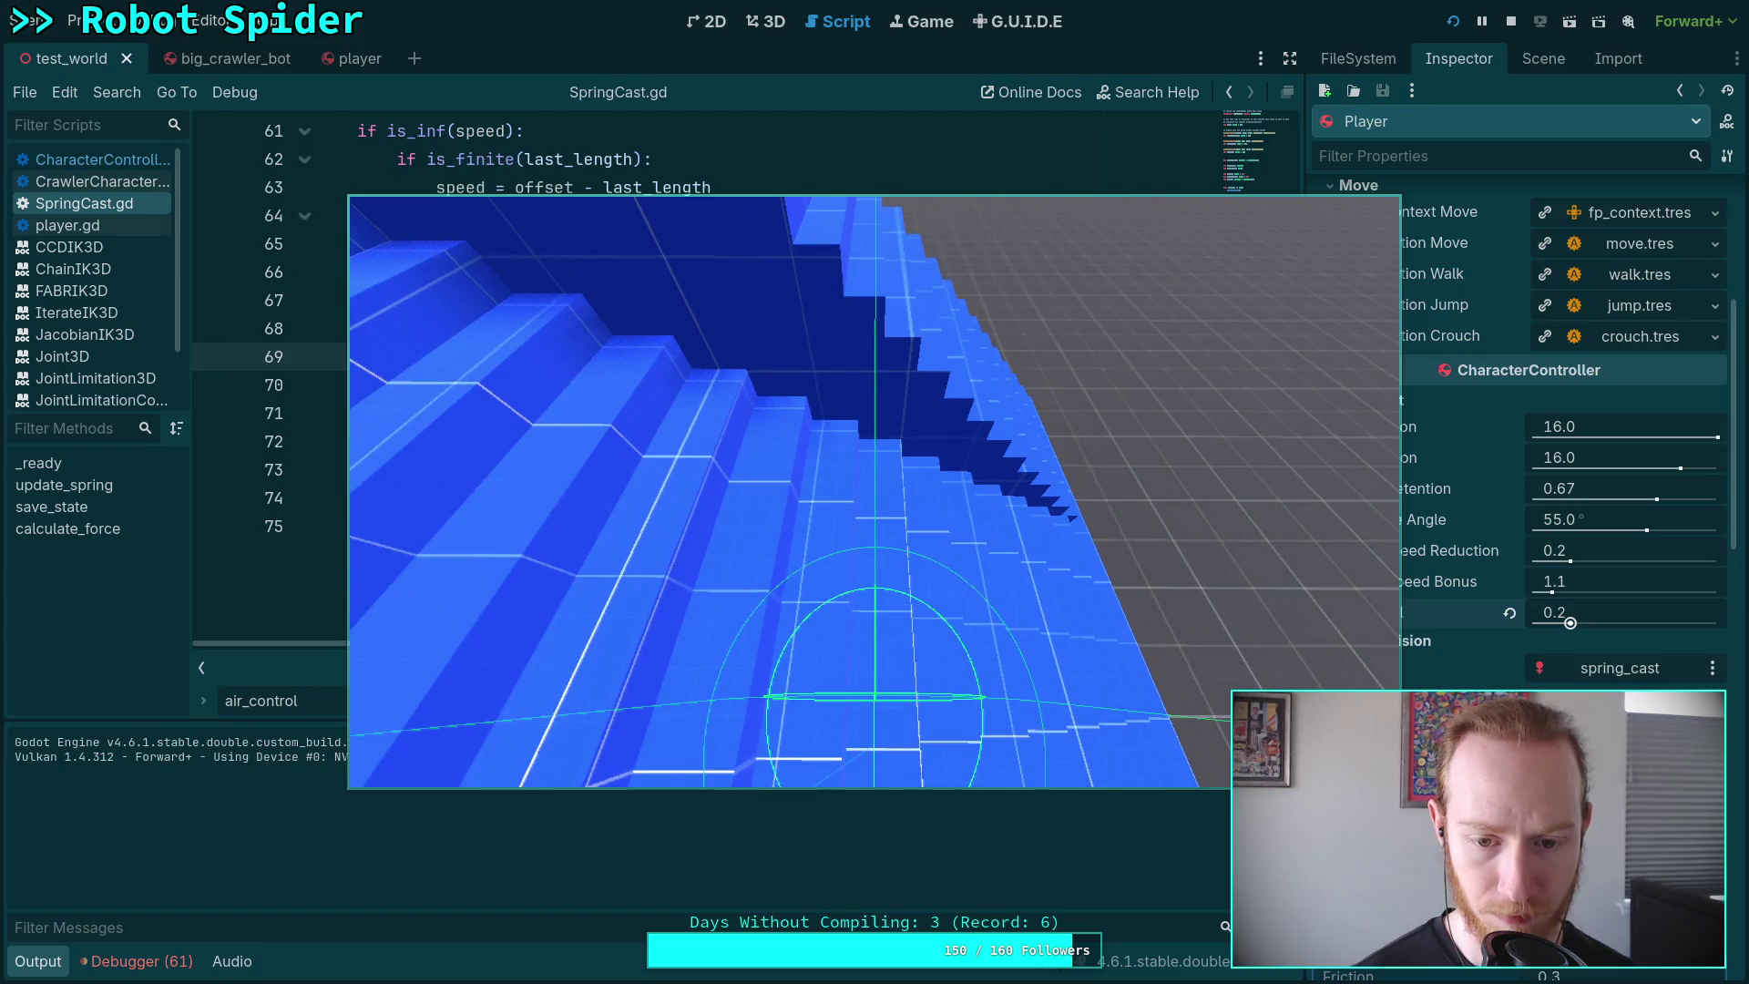
key("t")
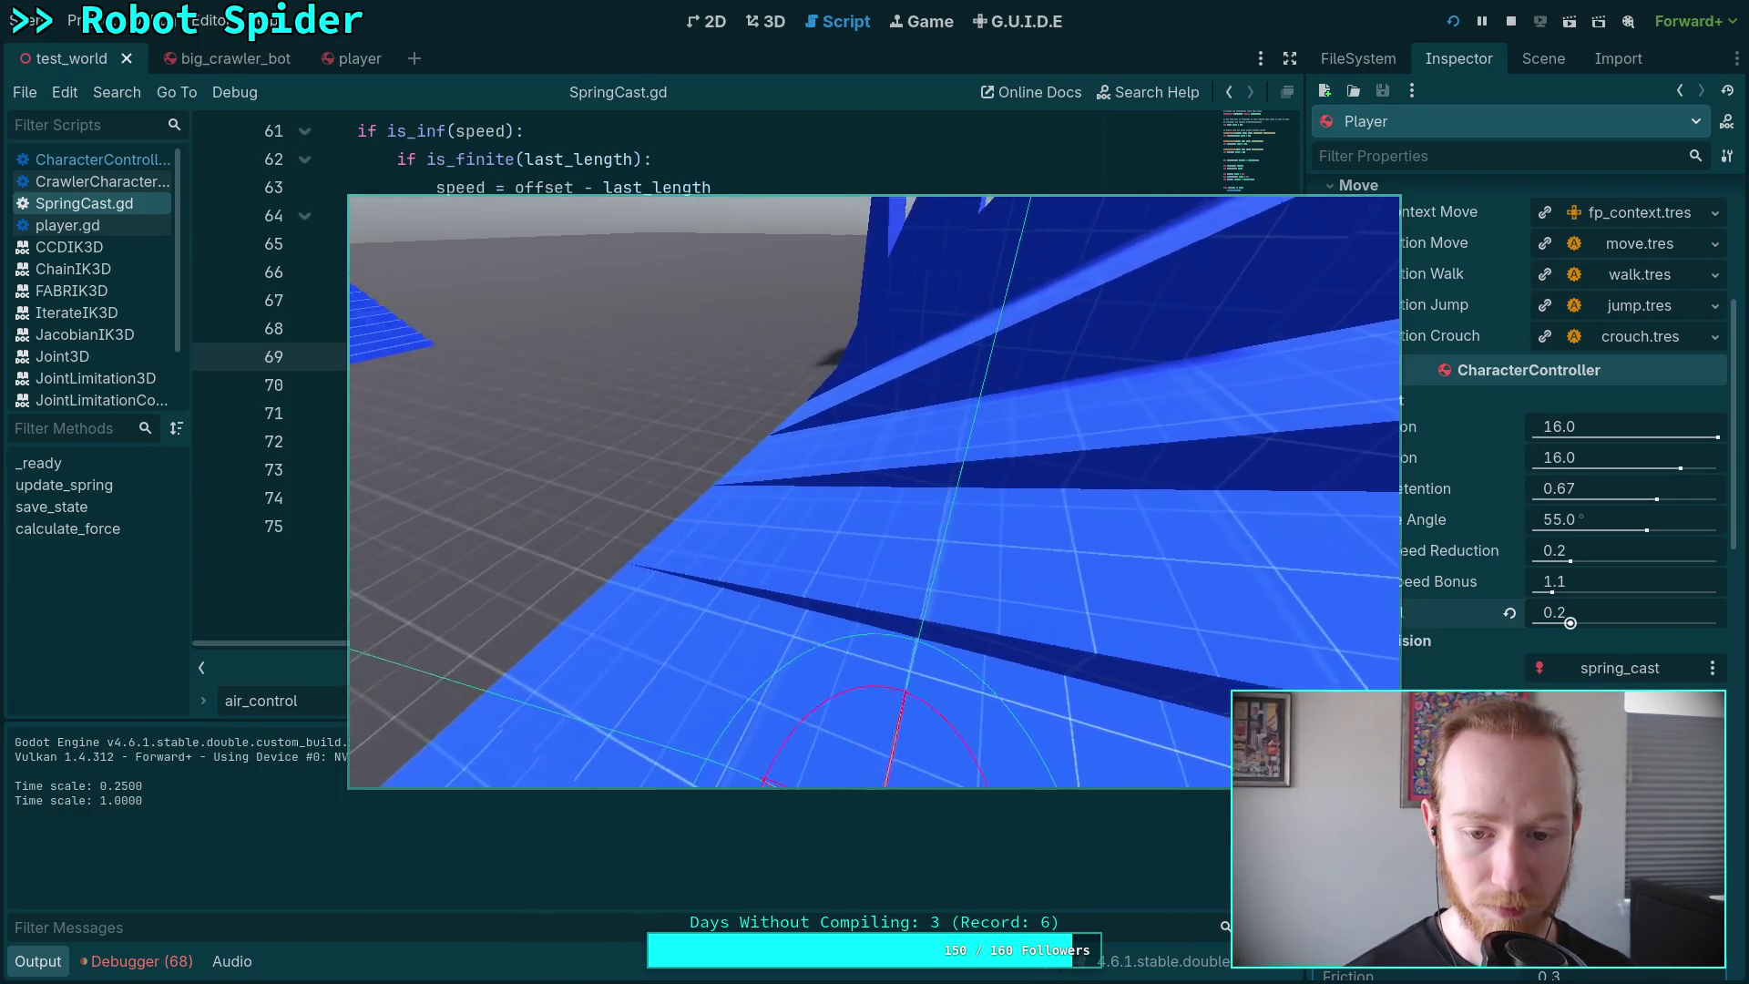
left_click(1511, 21)
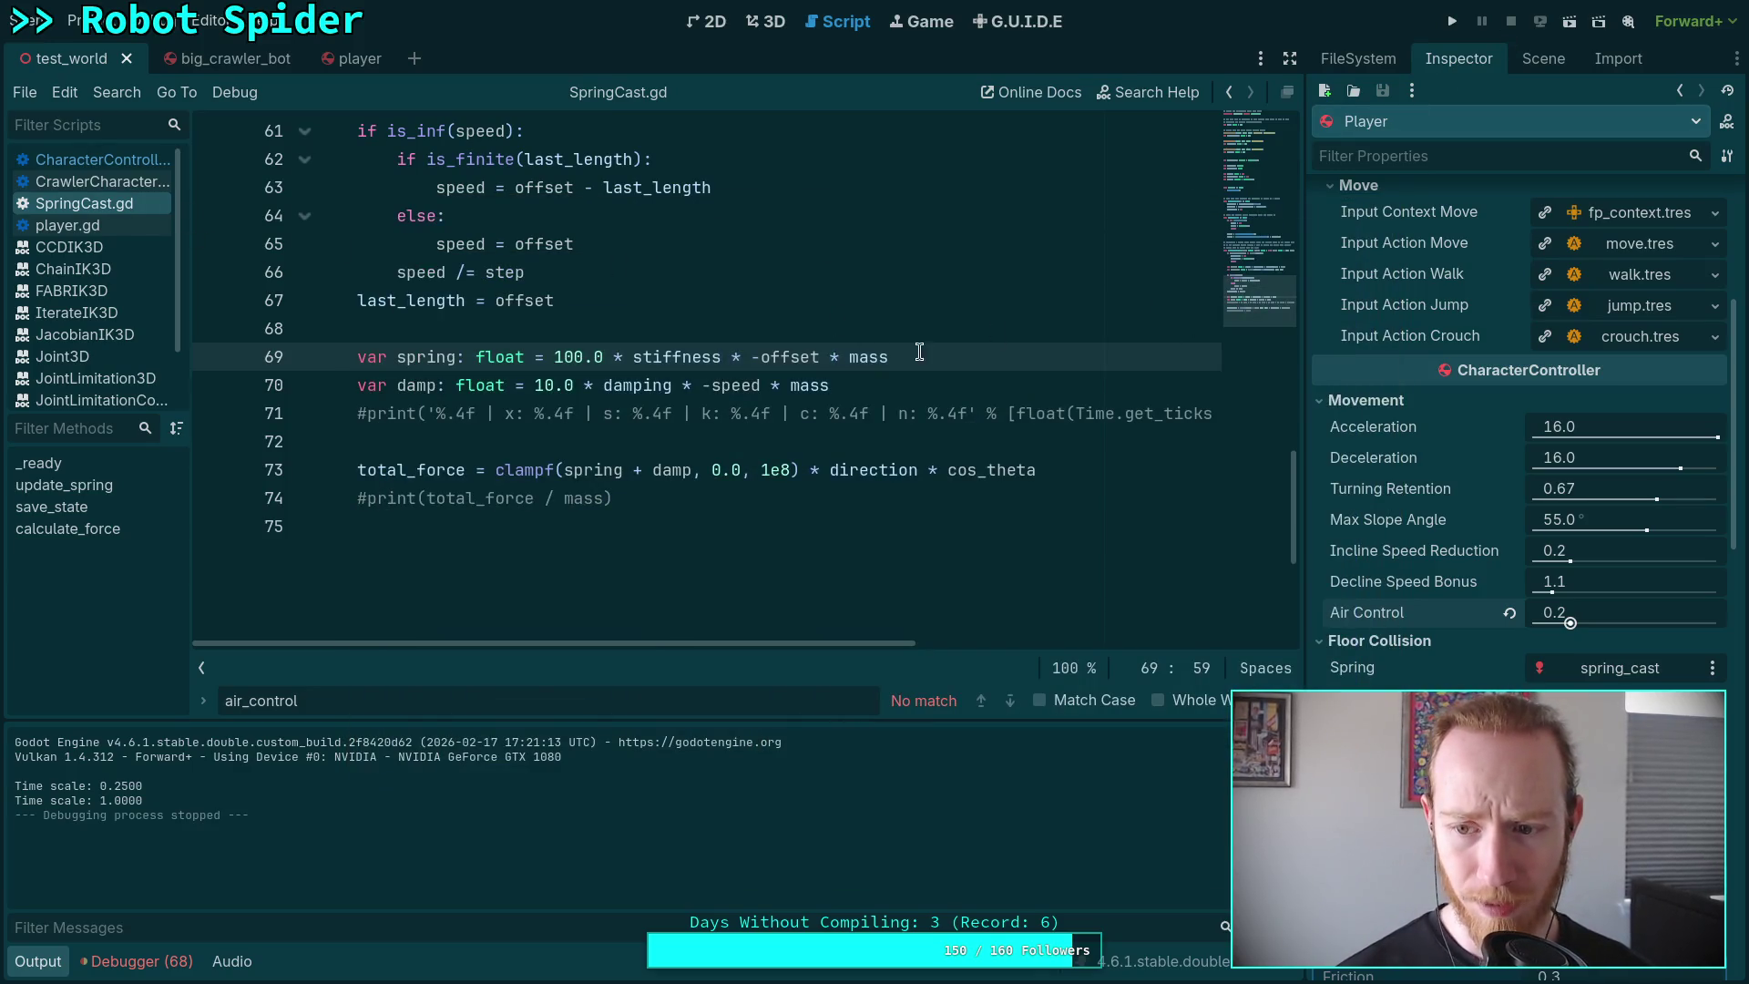
Change the line 16 damping default to 2.1 and run a quick test.
scroll(895, 338, "up", 10)
scroll(876, 376, "up", 10)
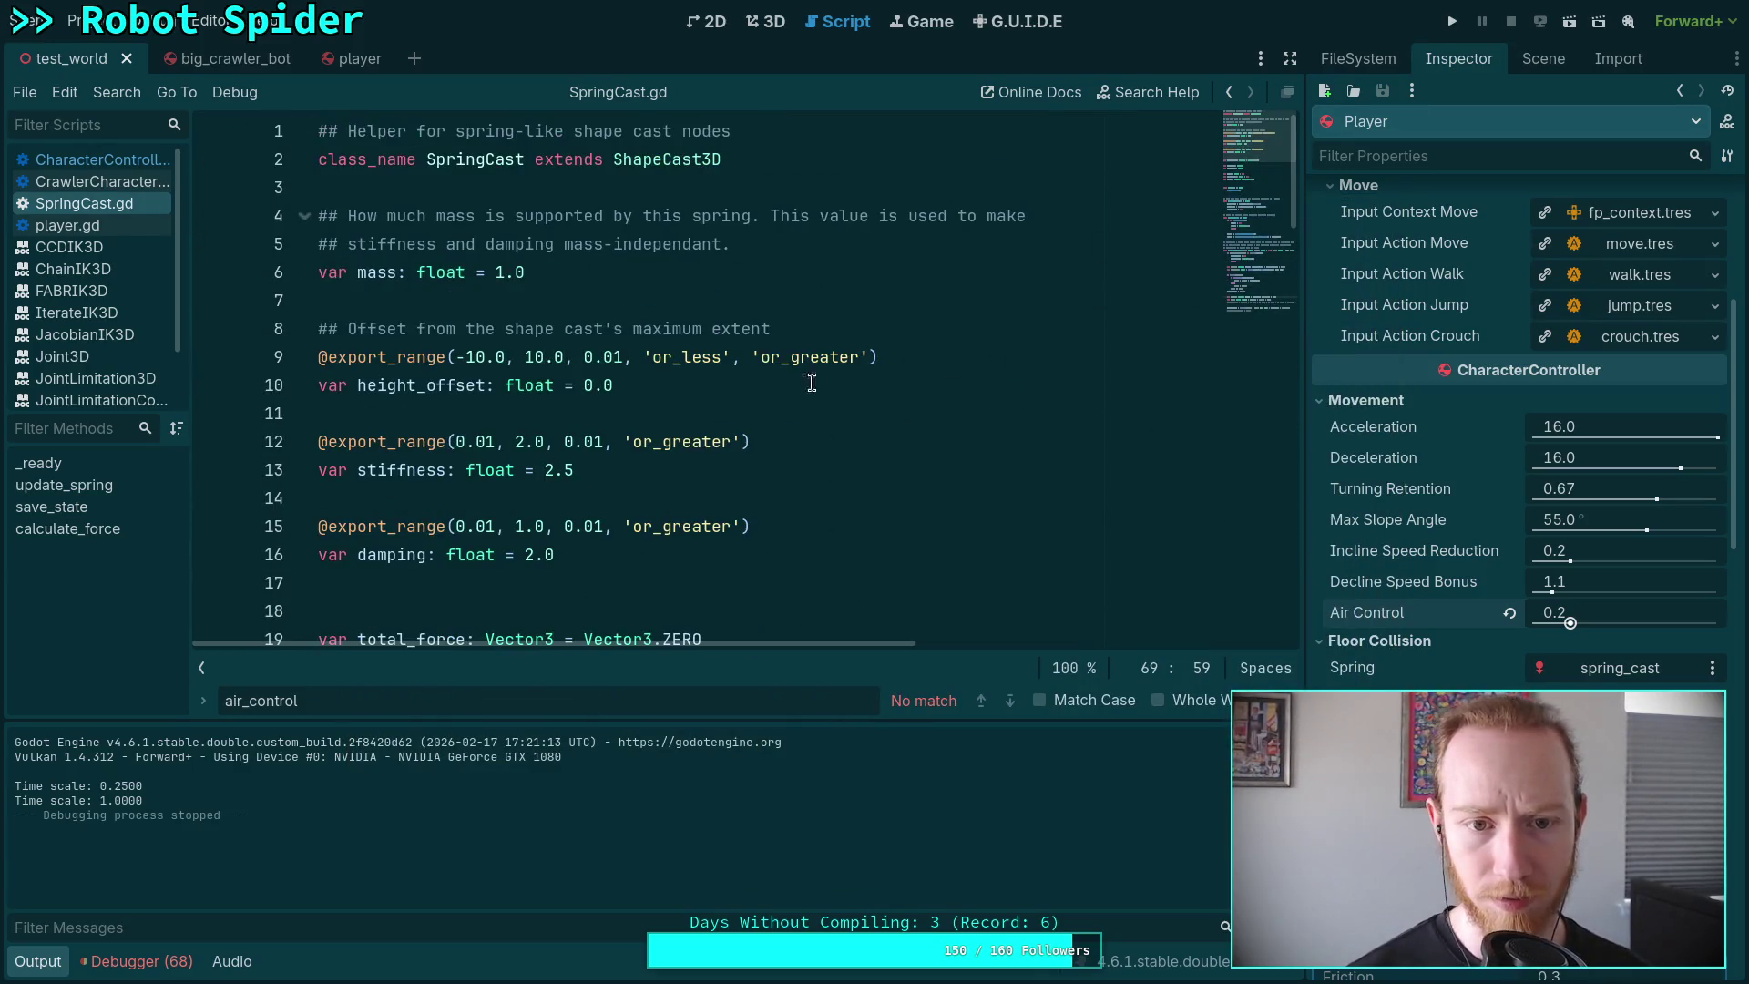
left_click(578, 551)
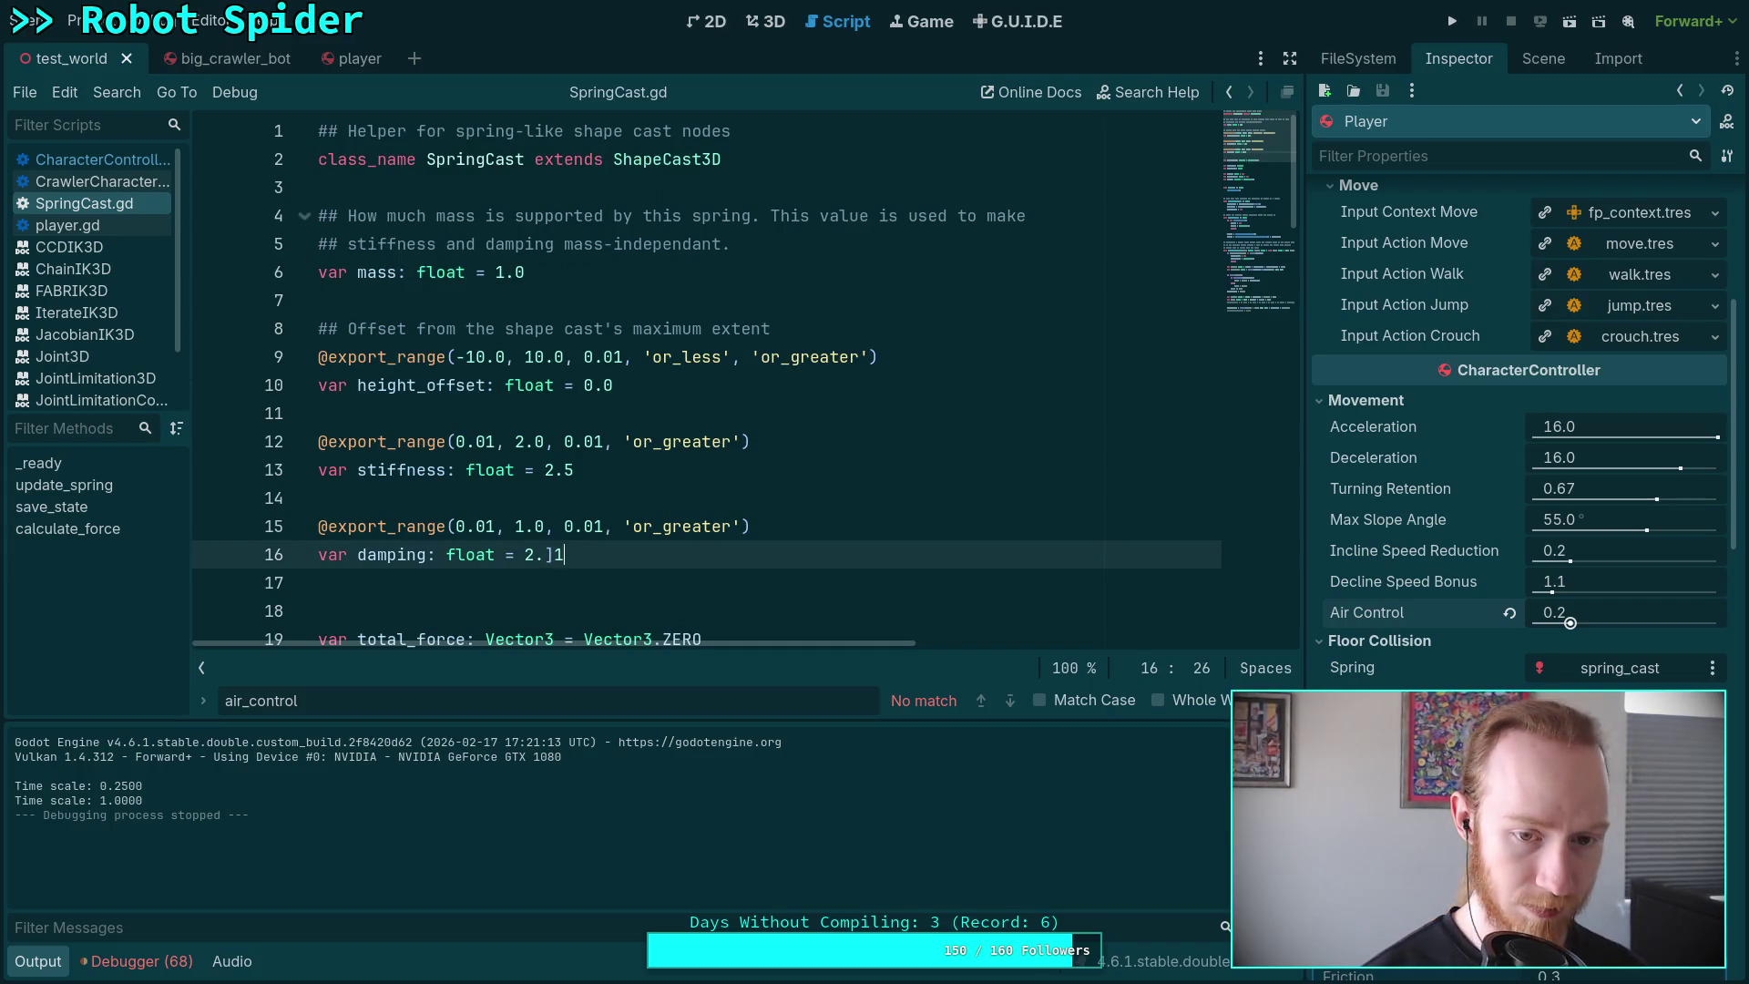
key("F5")
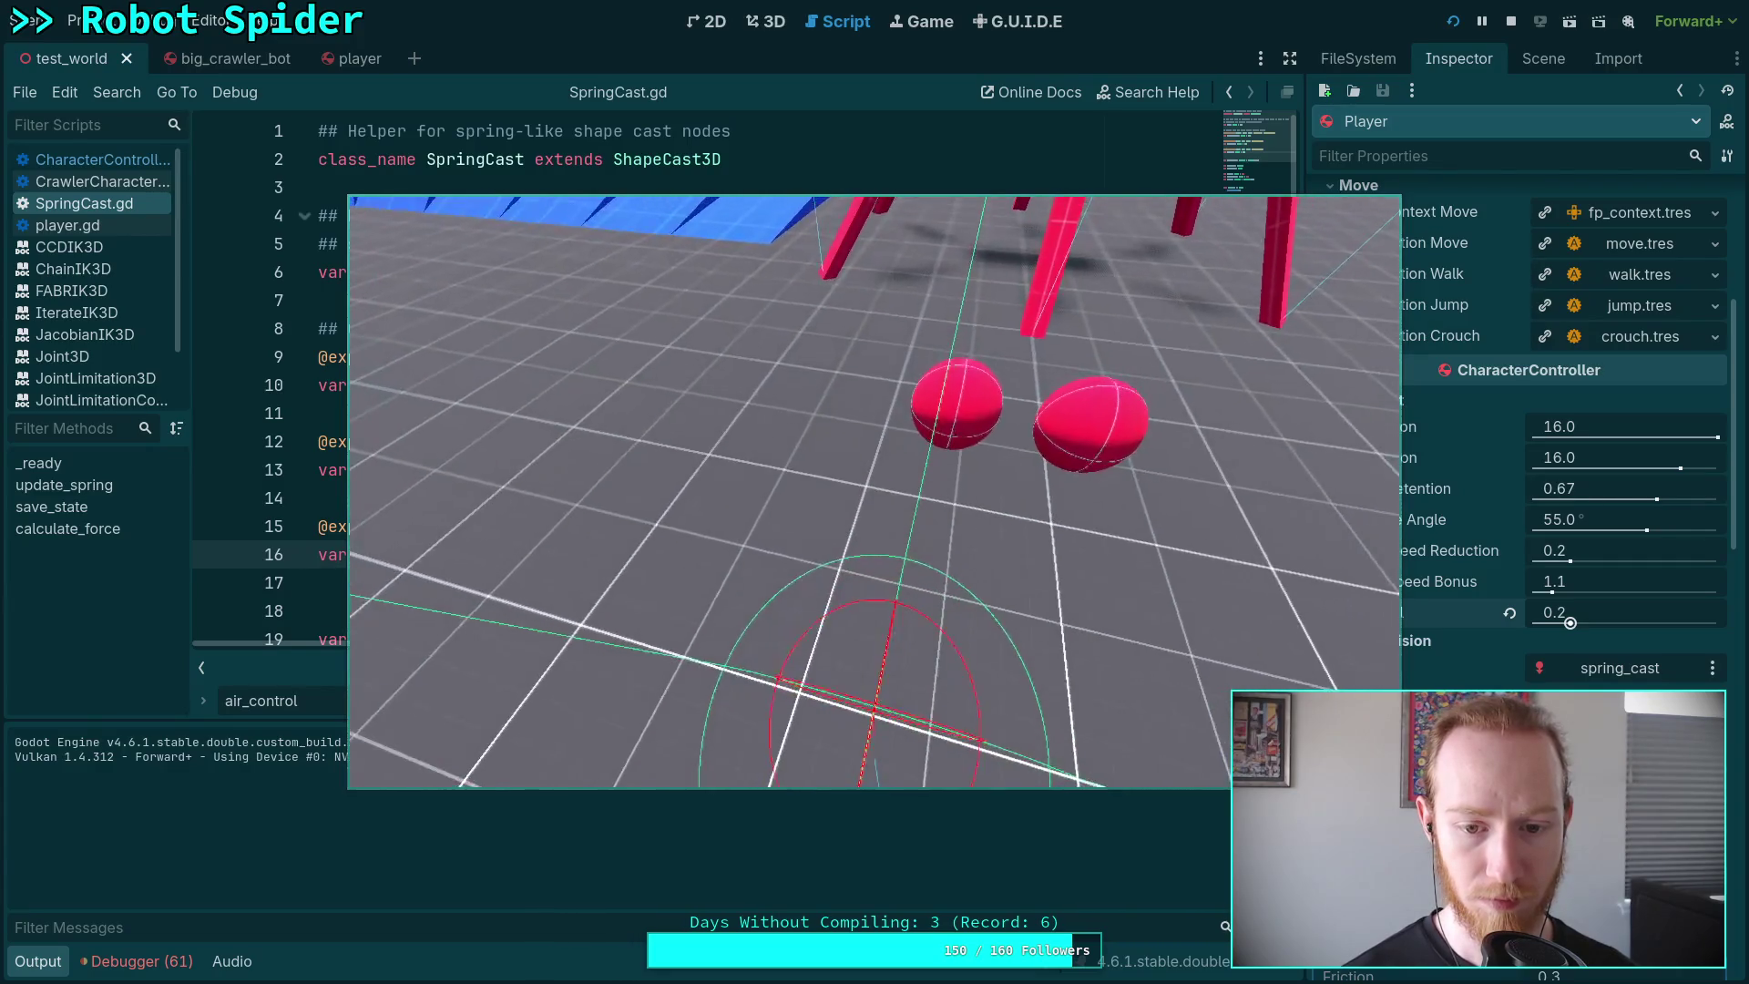
key("F8")
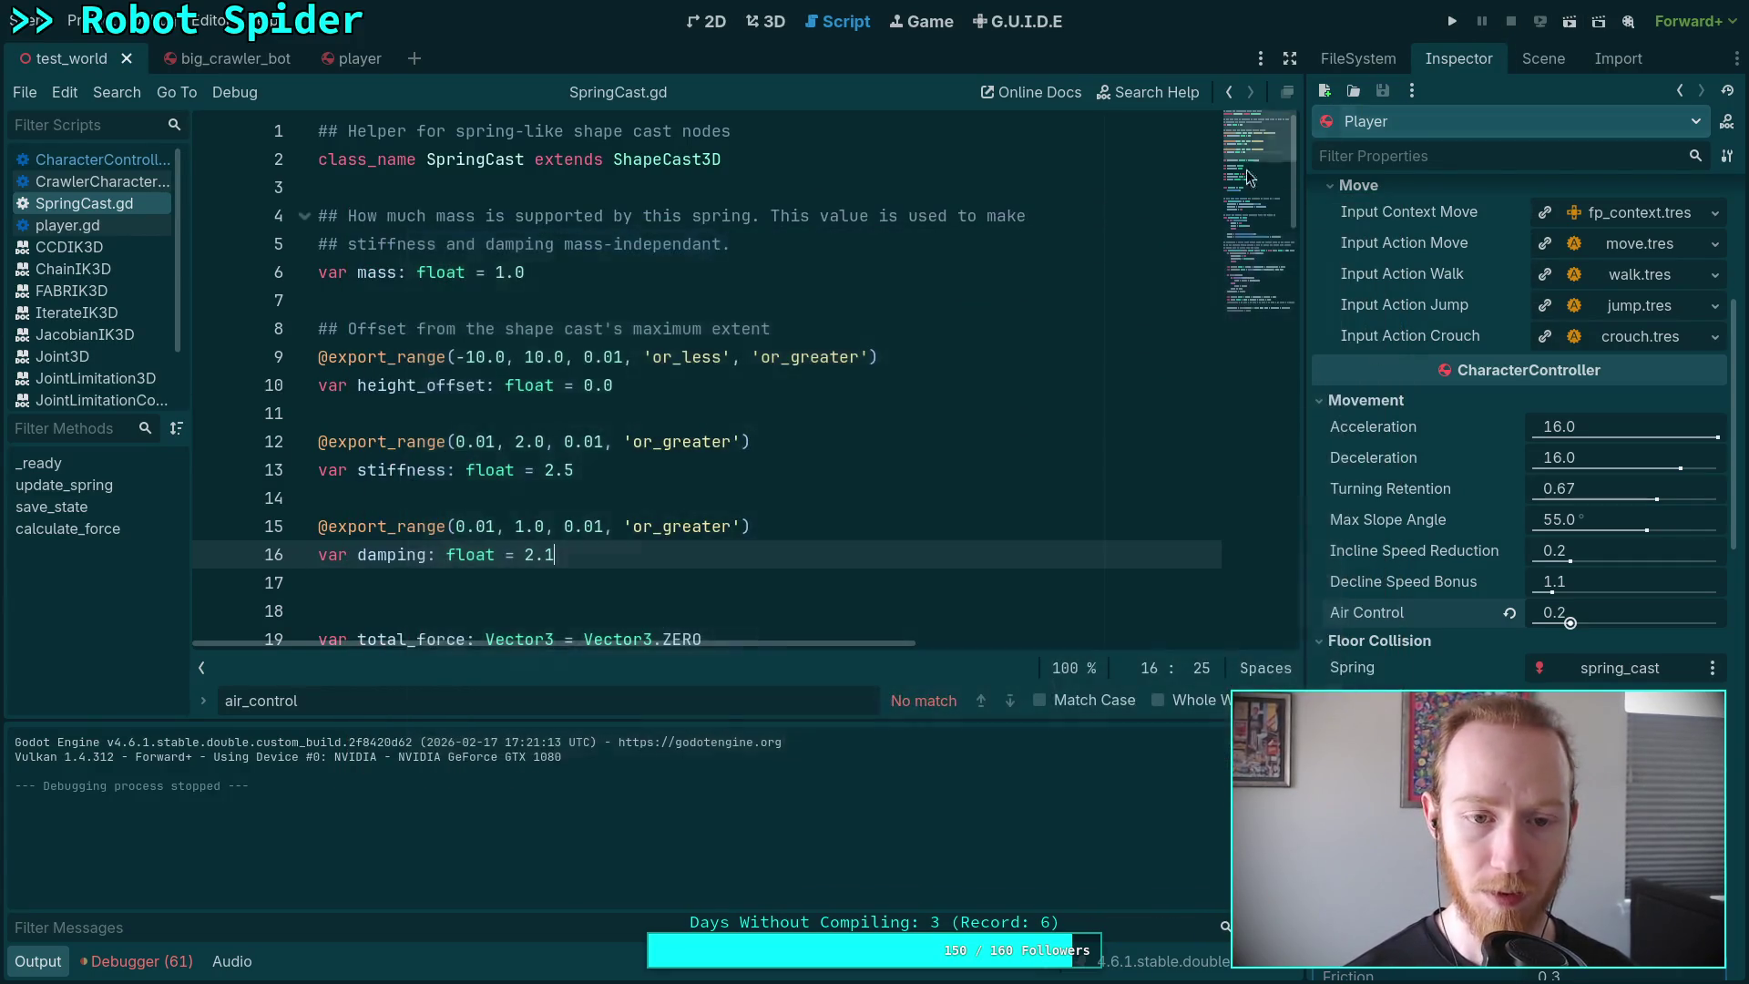
Set damping back to 2.0, test briefly, then start another playtest.
key("BackSpace")
type("0")
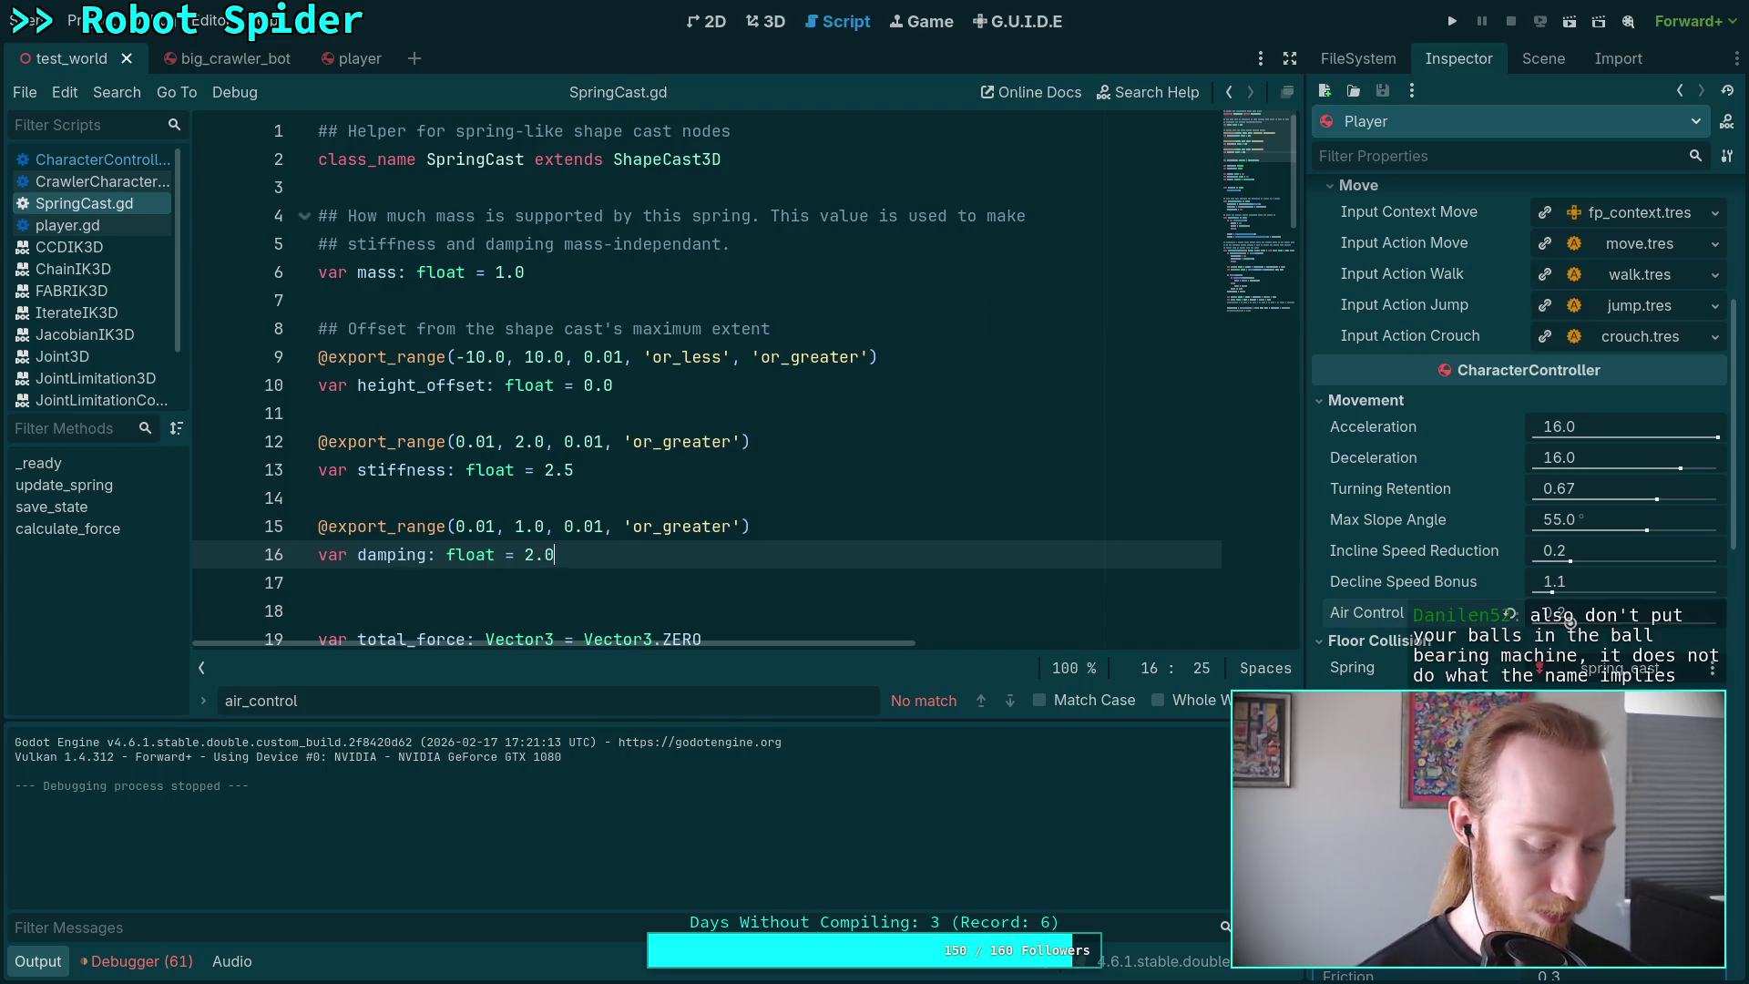
key("F5")
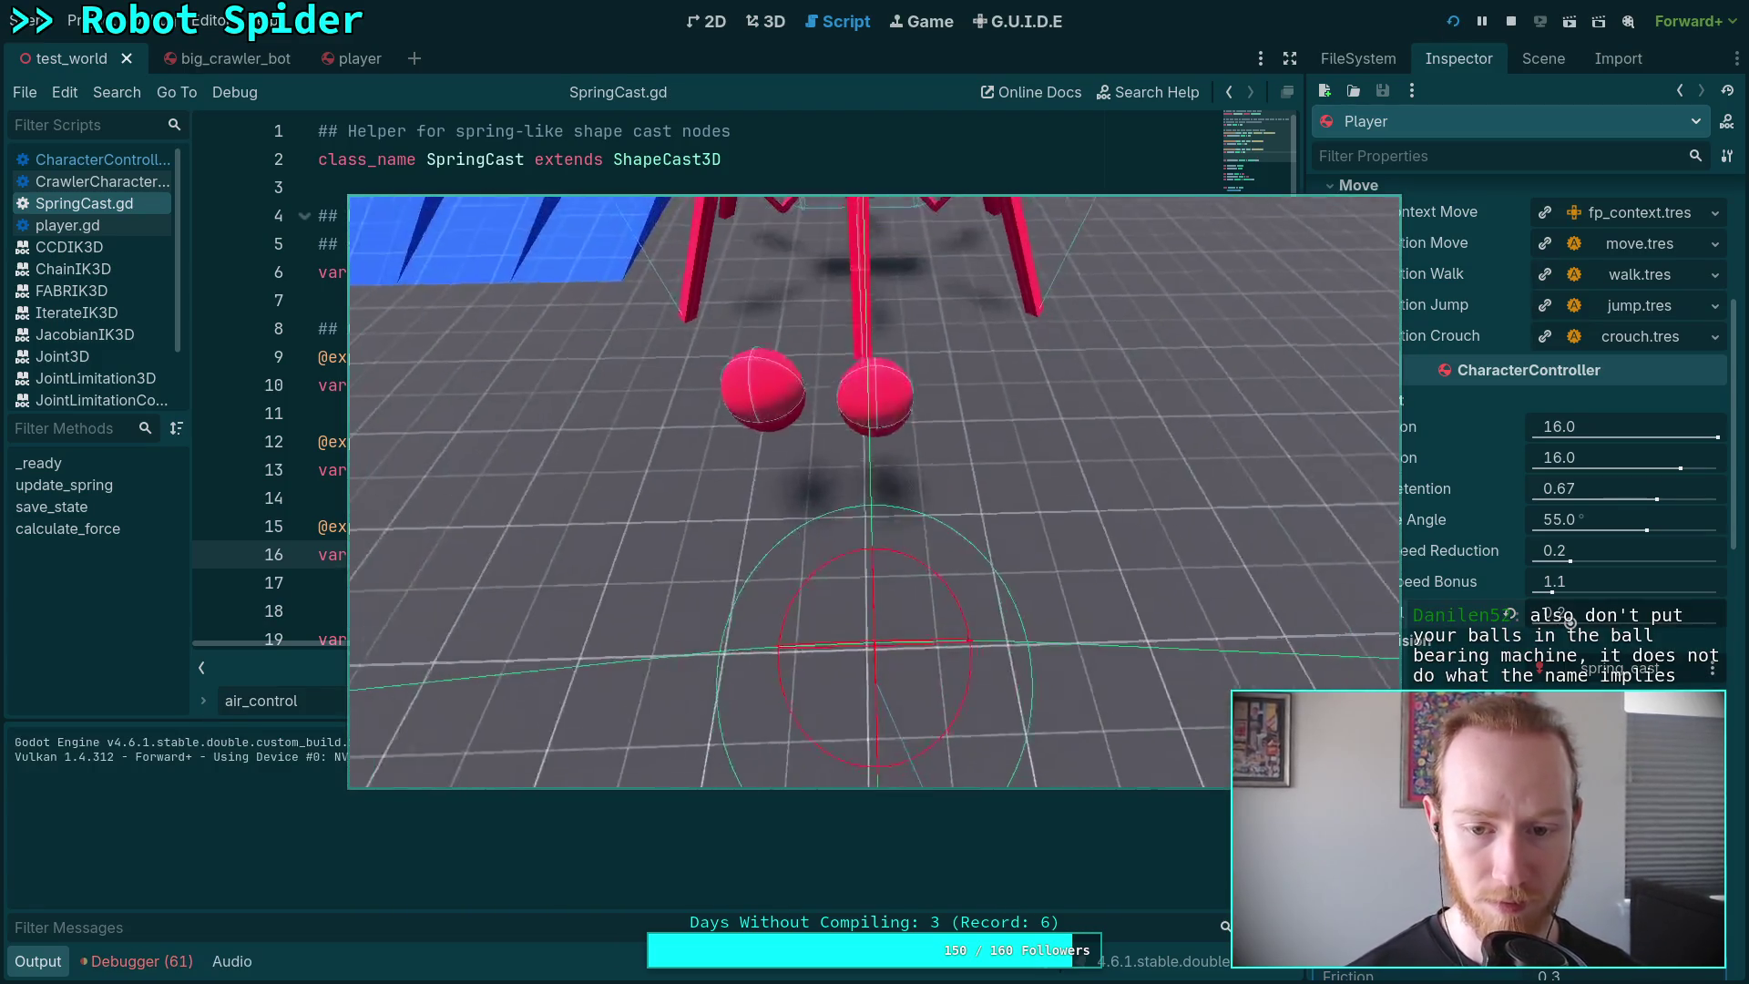
key("F8")
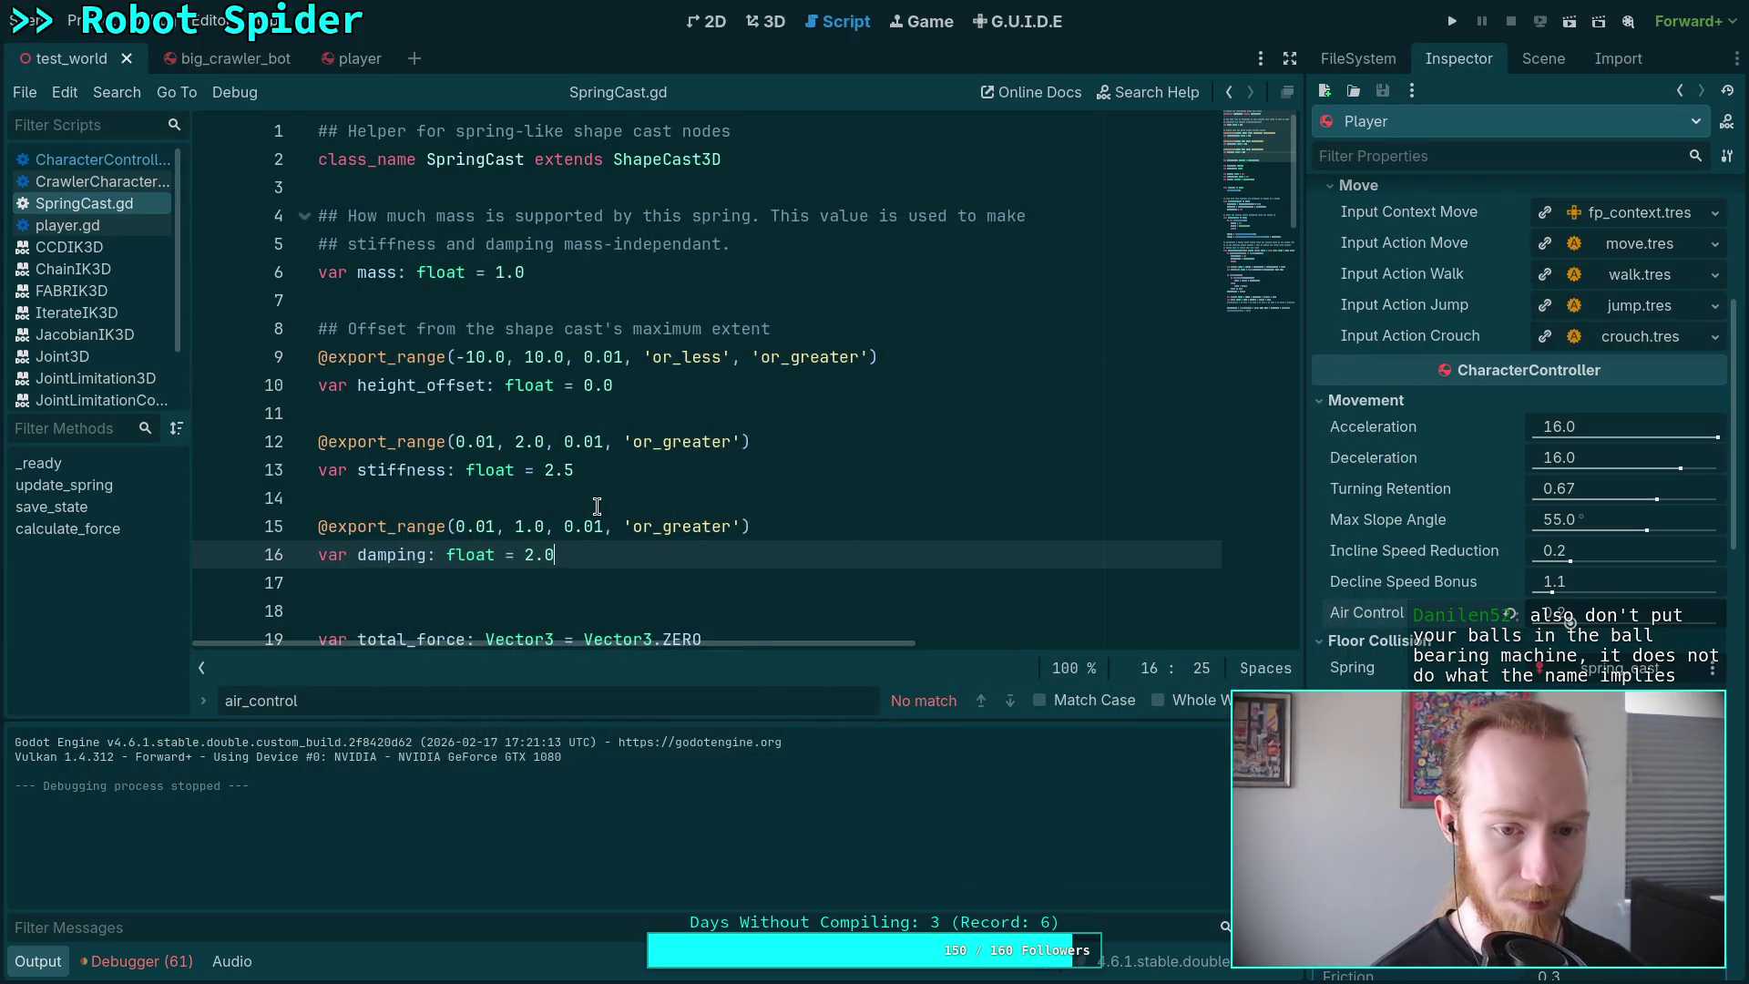
key("F5")
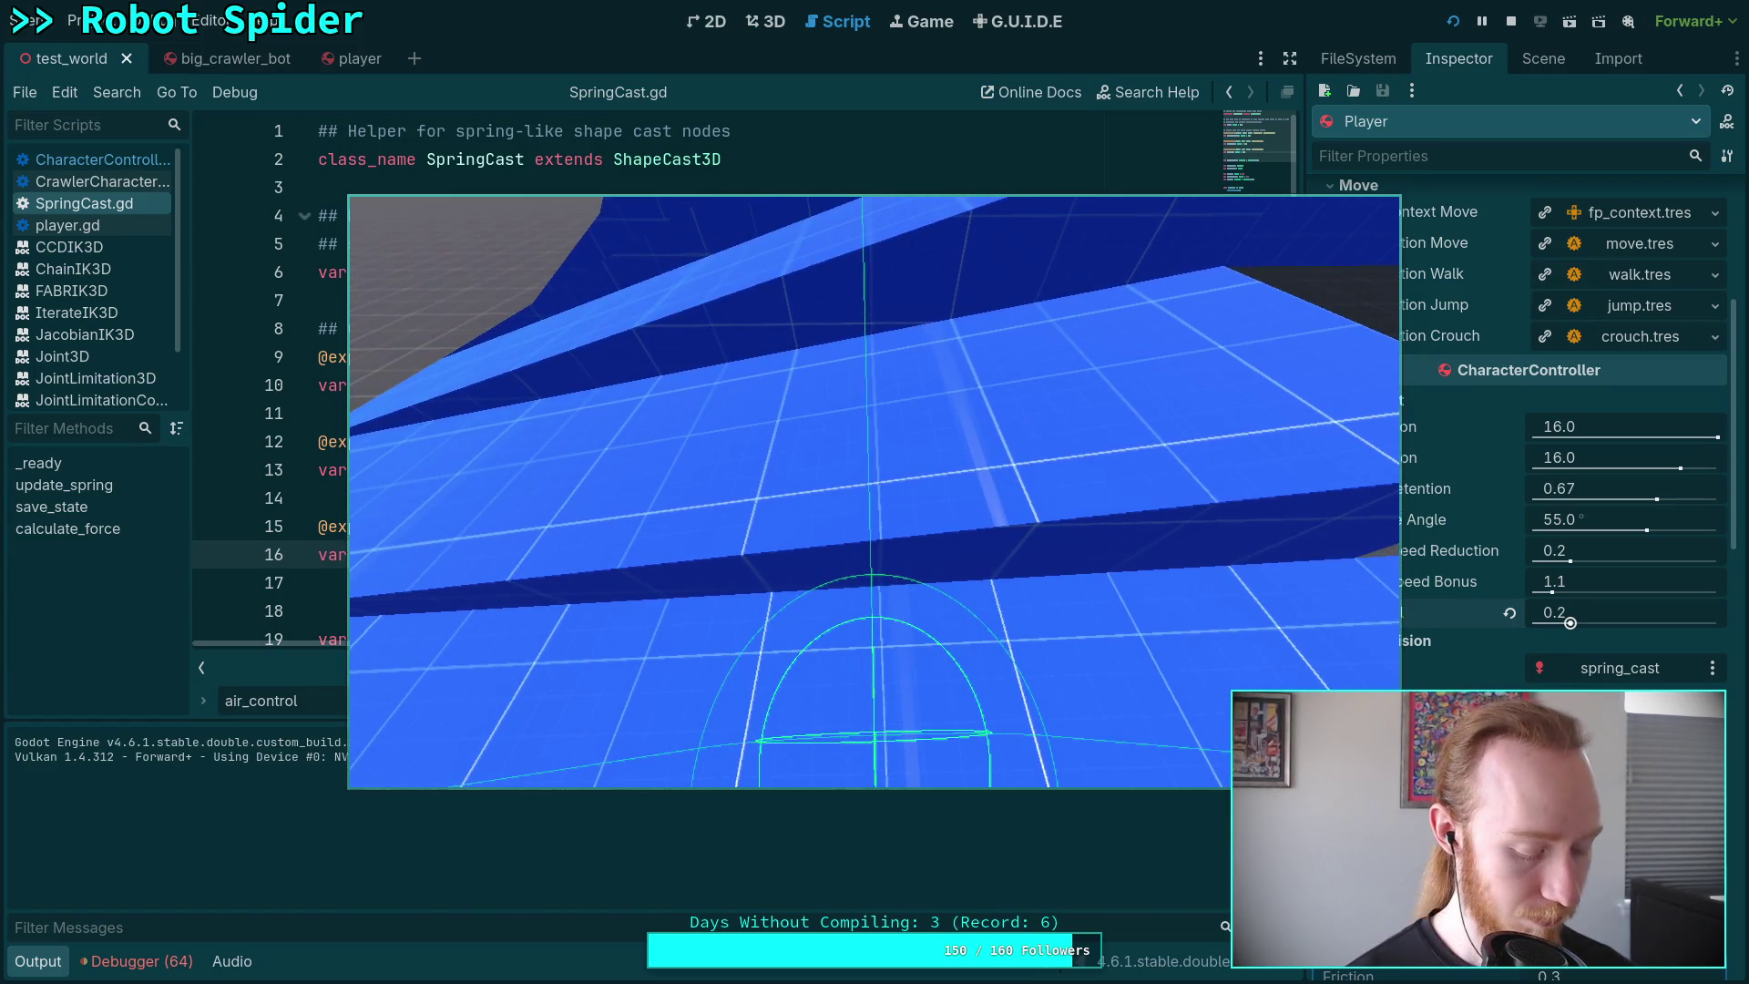
Test the 2.2 damping on the blue ramp at 0.25 time scale, then stop the game.
key("t")
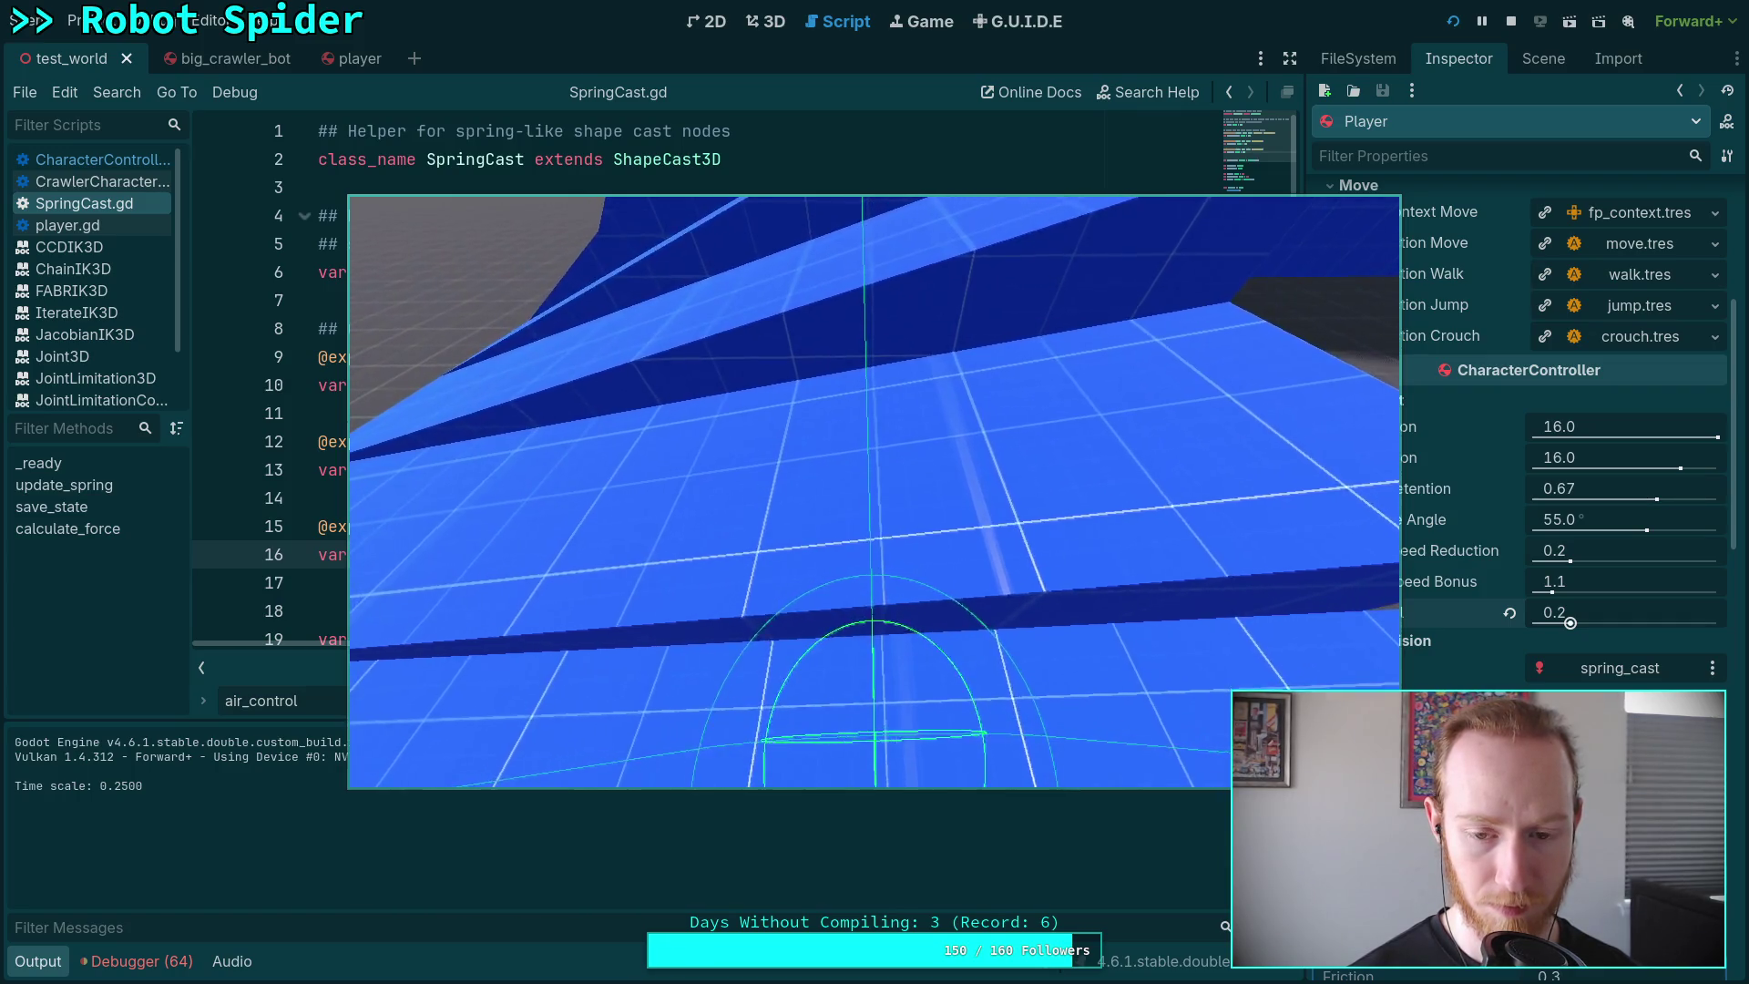
key("F8")
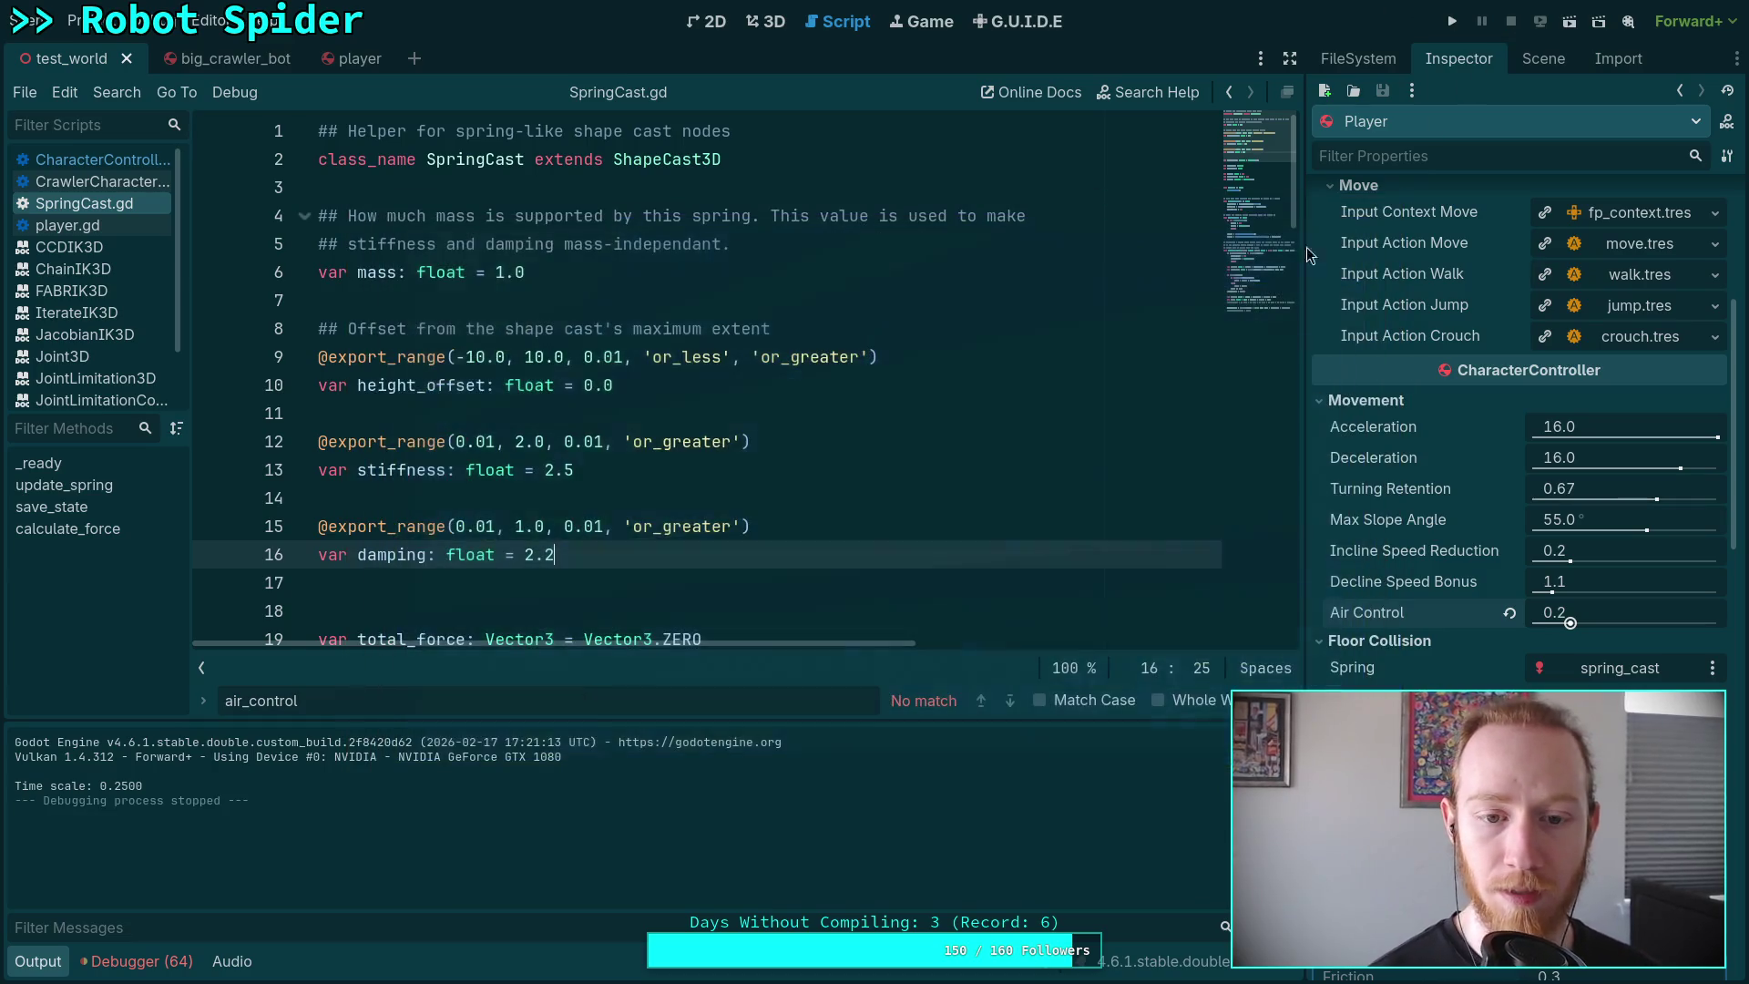
Scroll SpringCast.gd to the end and back up to calculate_force's offset and speed code.
scroll(1087, 554, "down", 2)
scroll(746, 573, "down", 20)
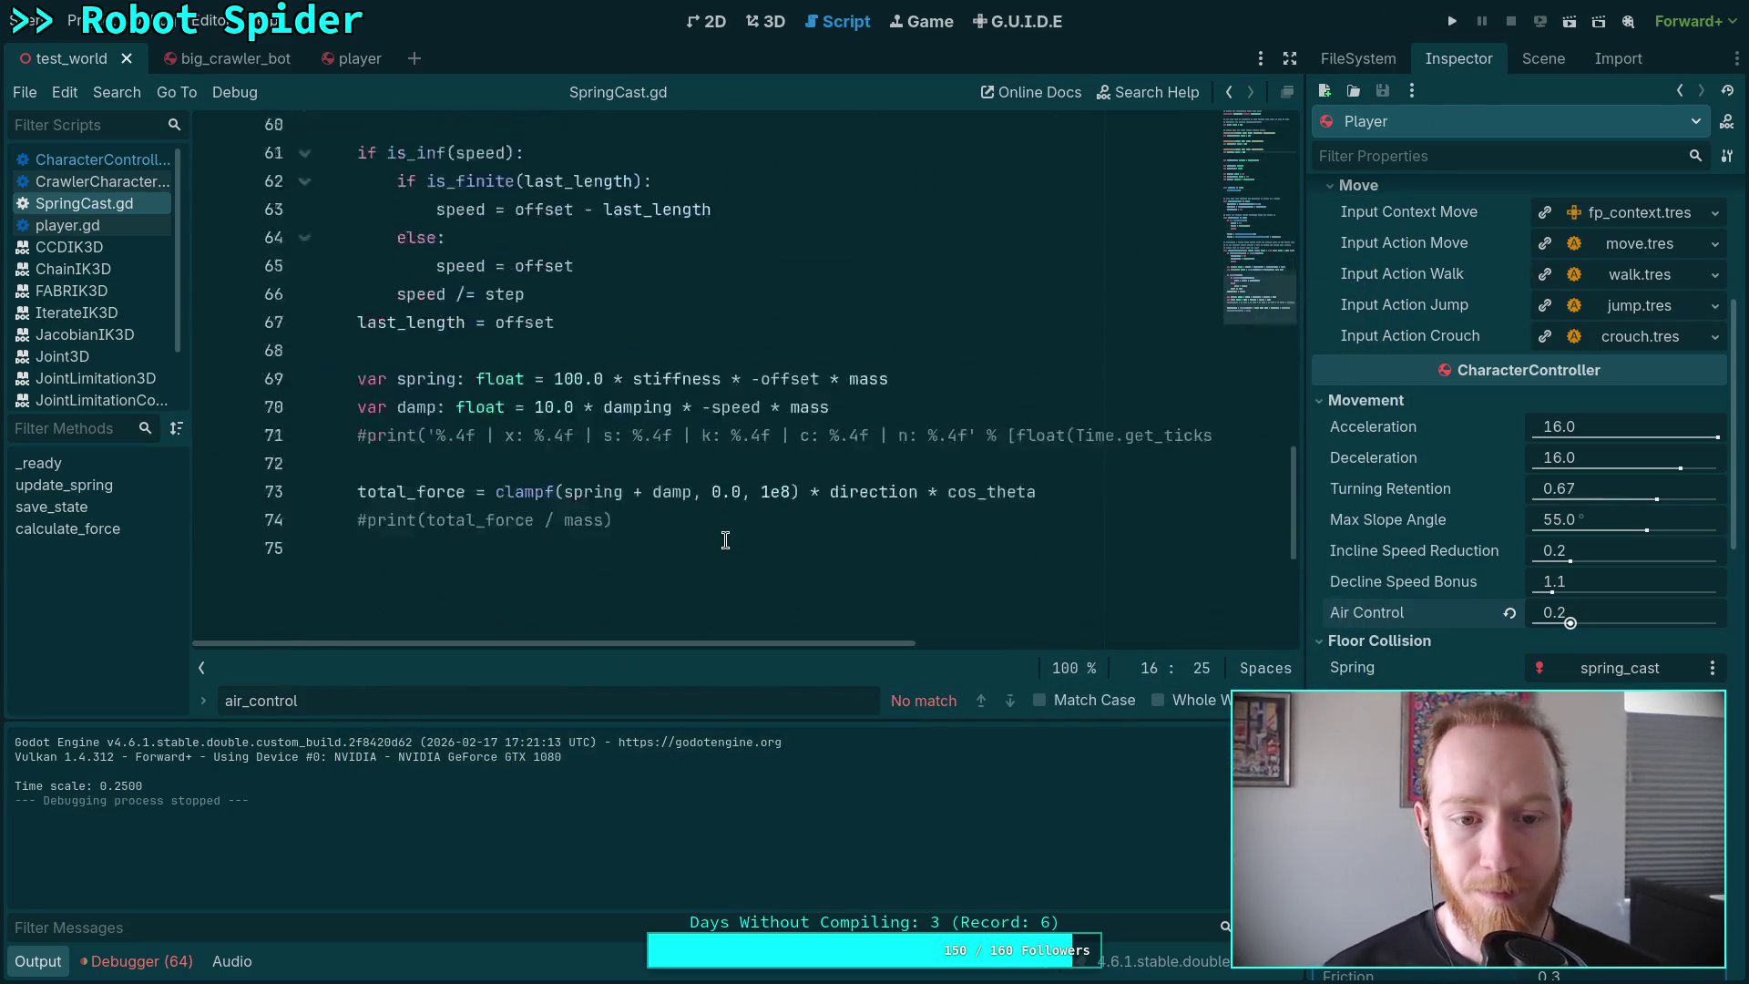
scroll(728, 547, "up", 4)
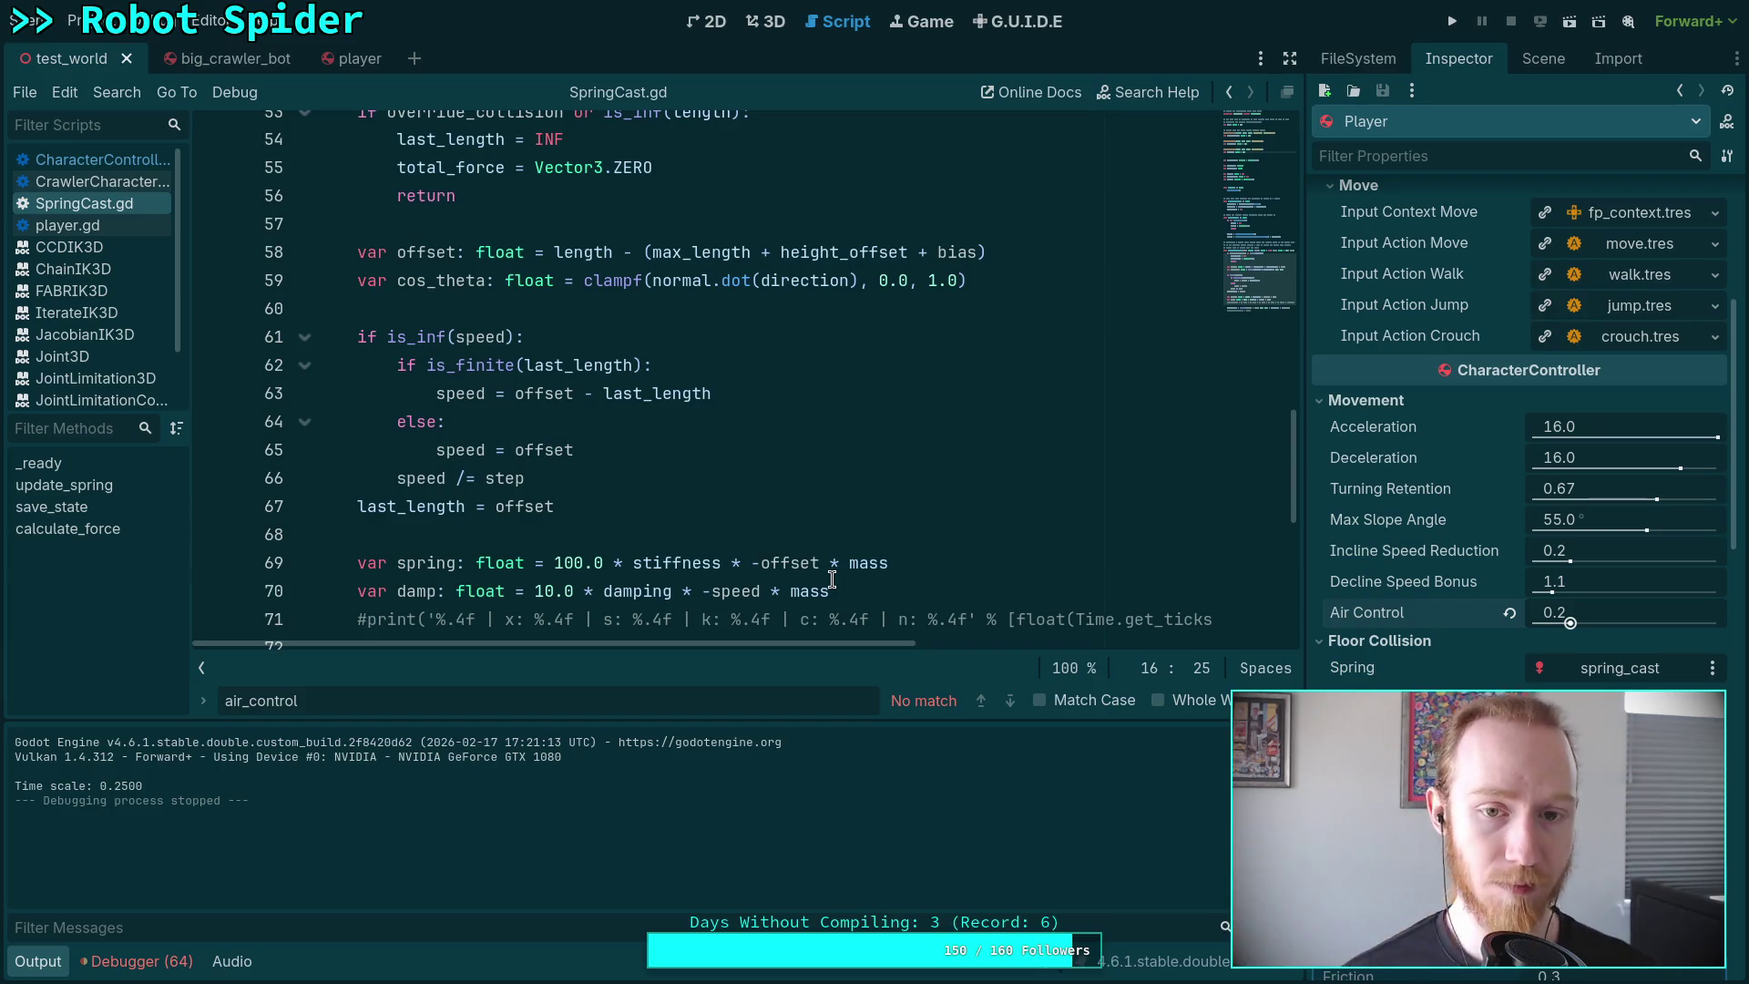
scroll(795, 546, "up", 4)
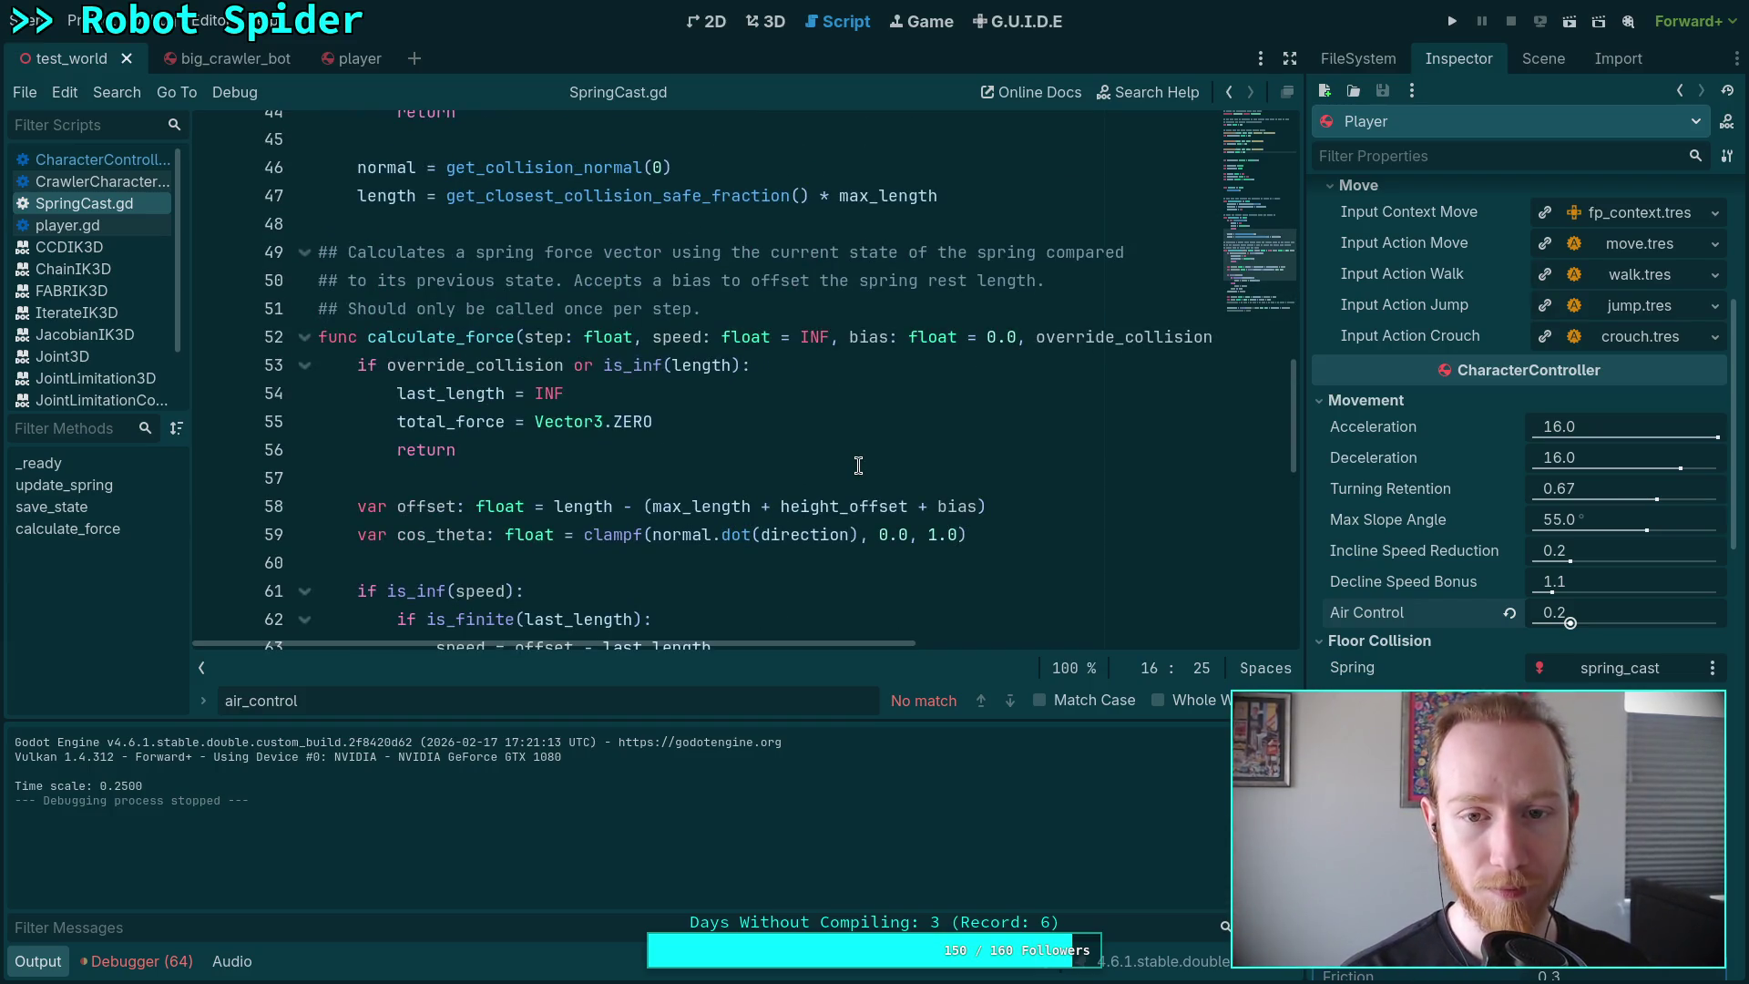
scroll(858, 465, "up", 4)
scroll(858, 466, "down", 7)
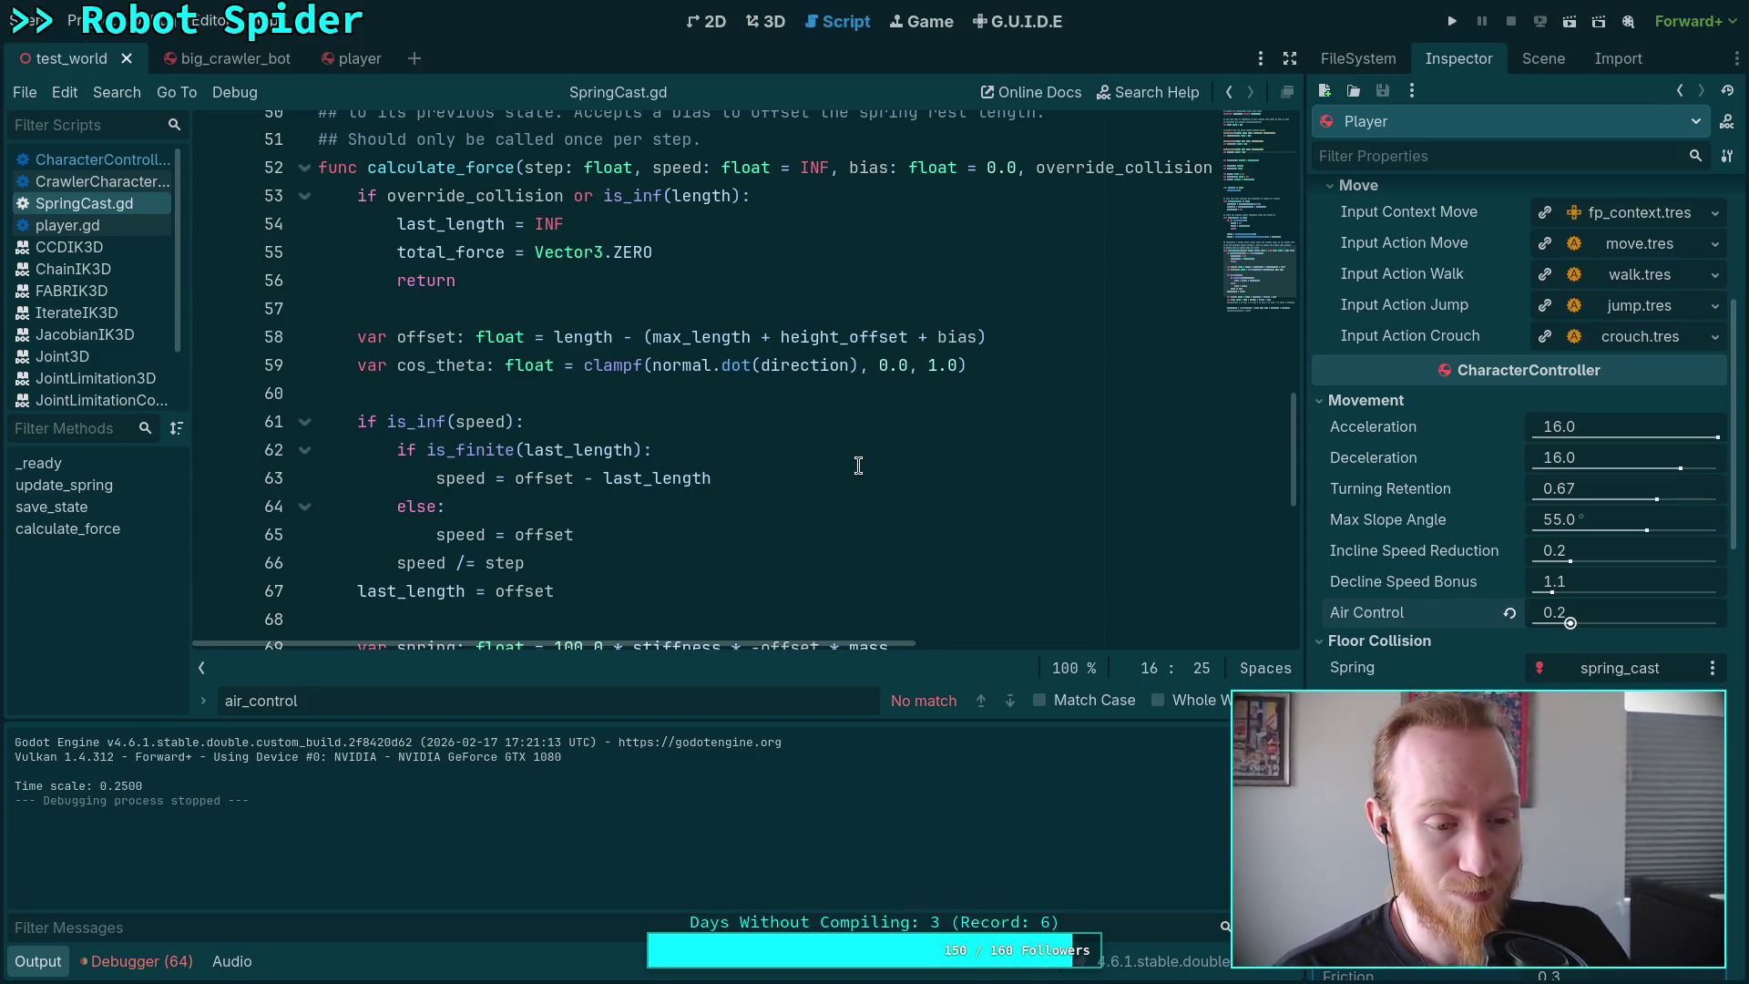
Run the game, walk the character up the blue ramp, then stop it.
key("F5")
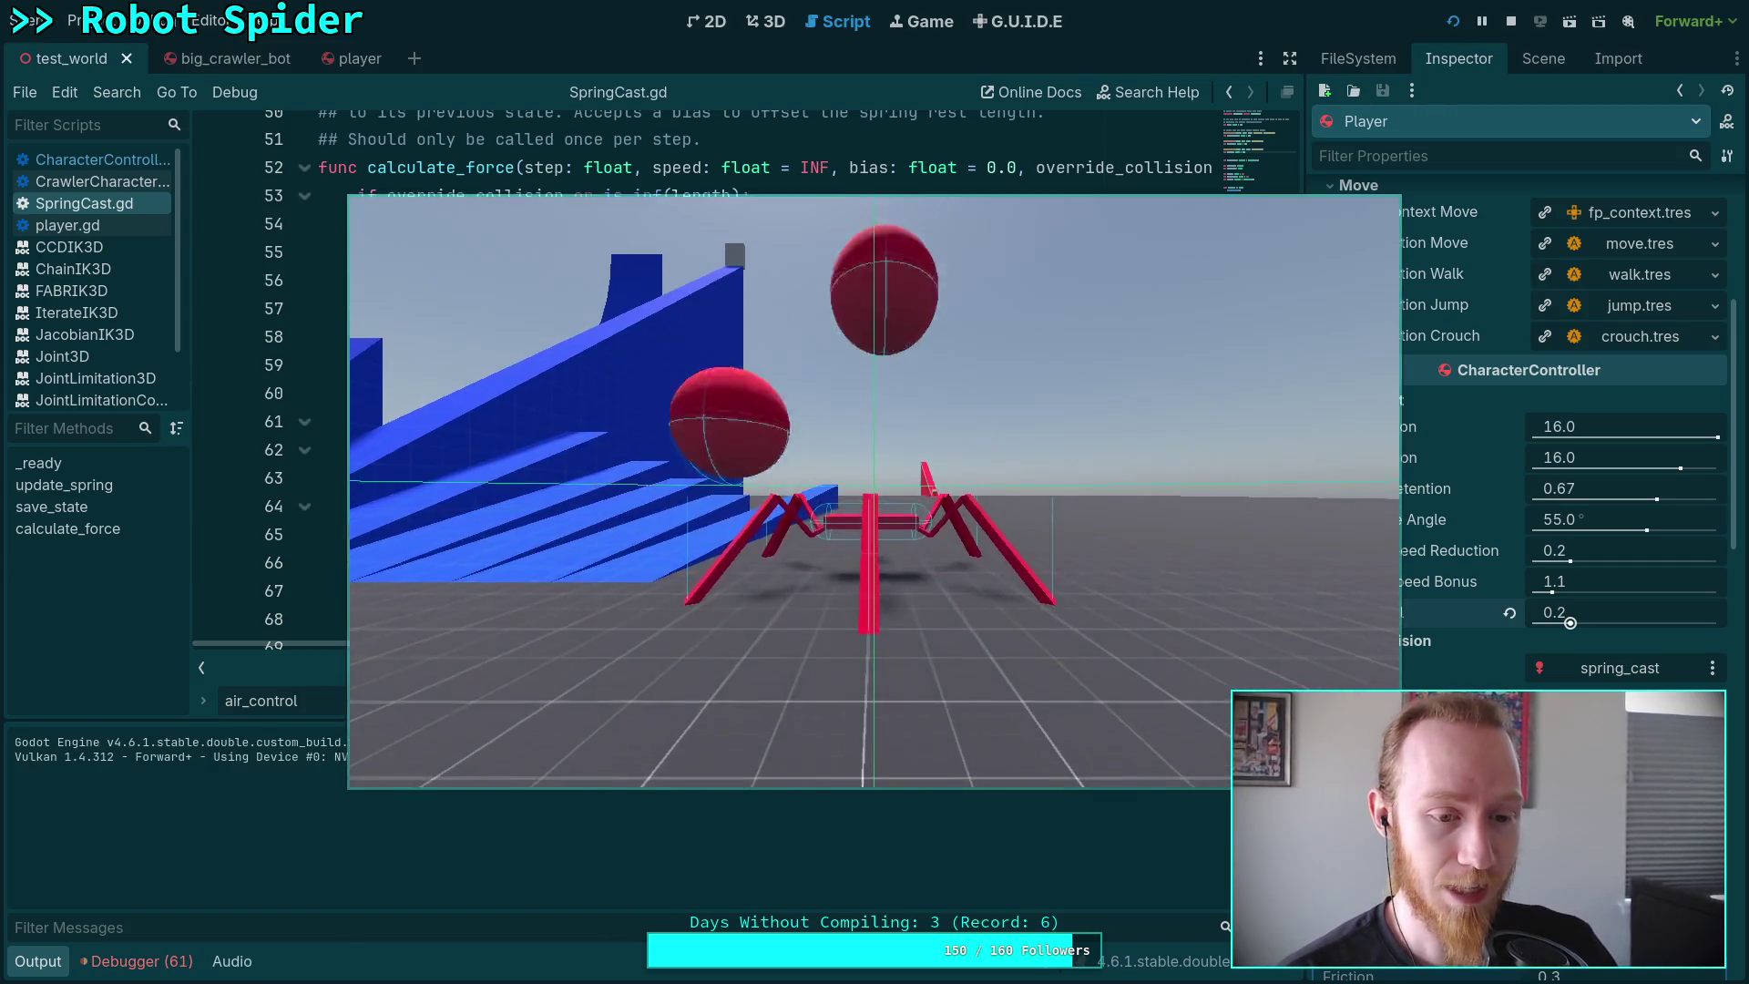
key("w")
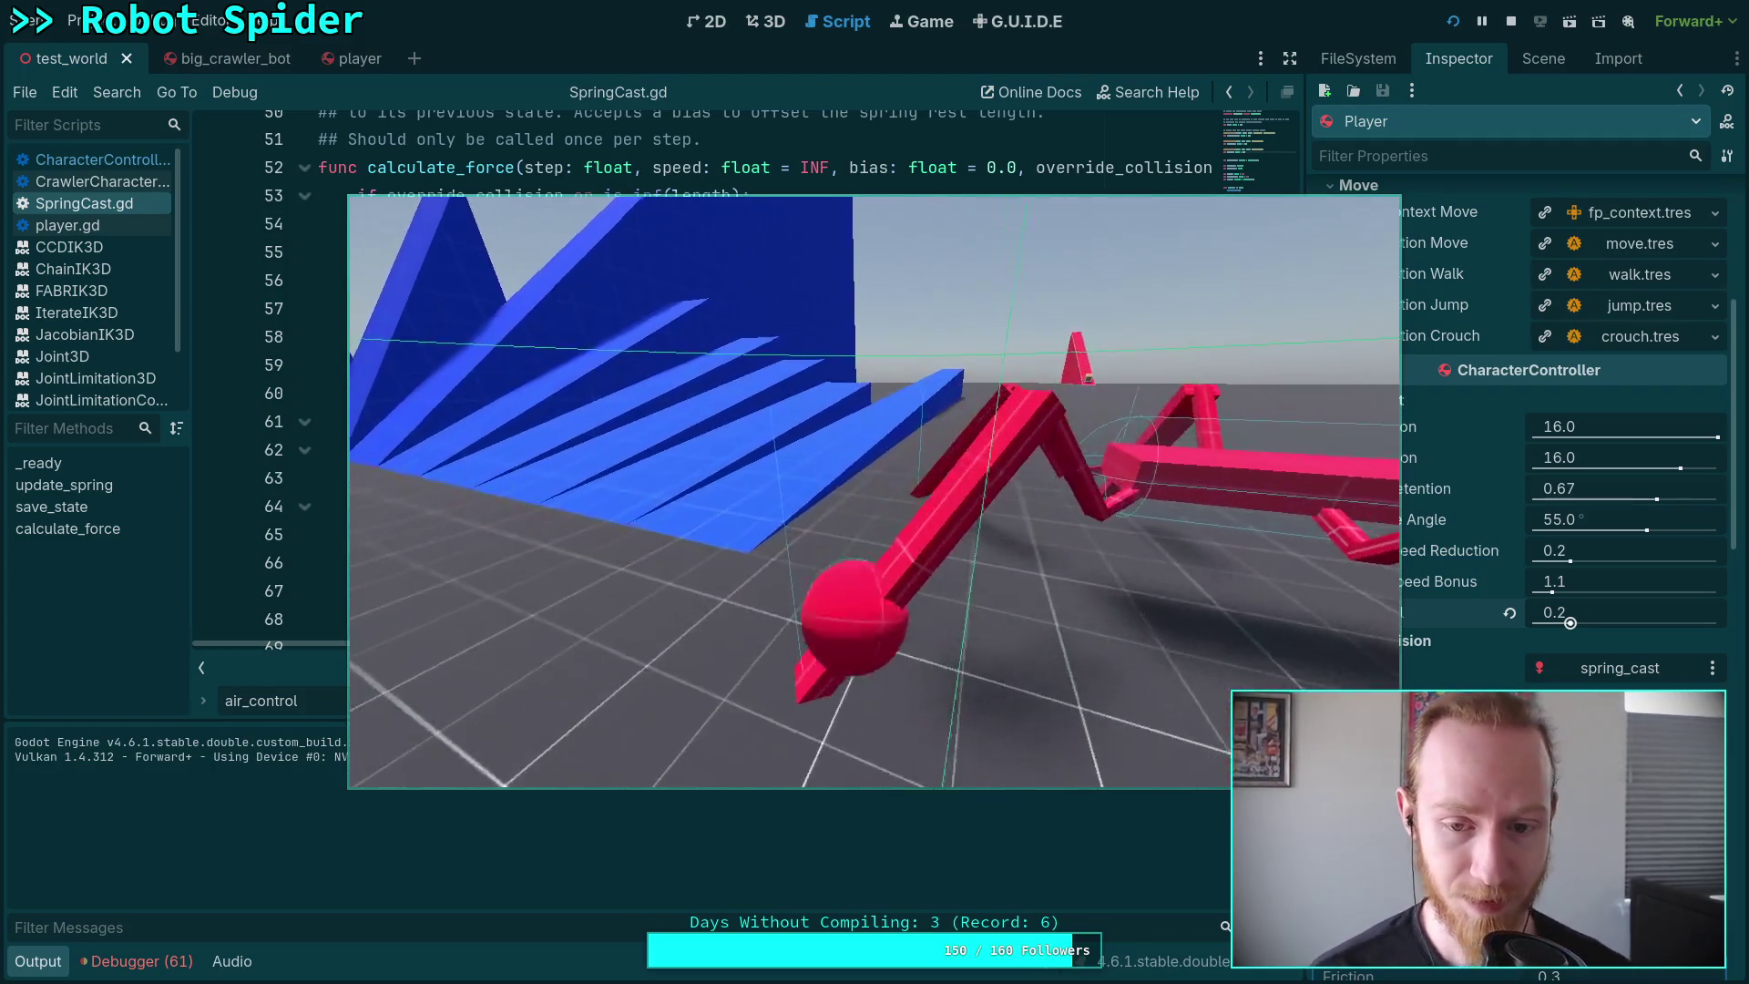
key("w")
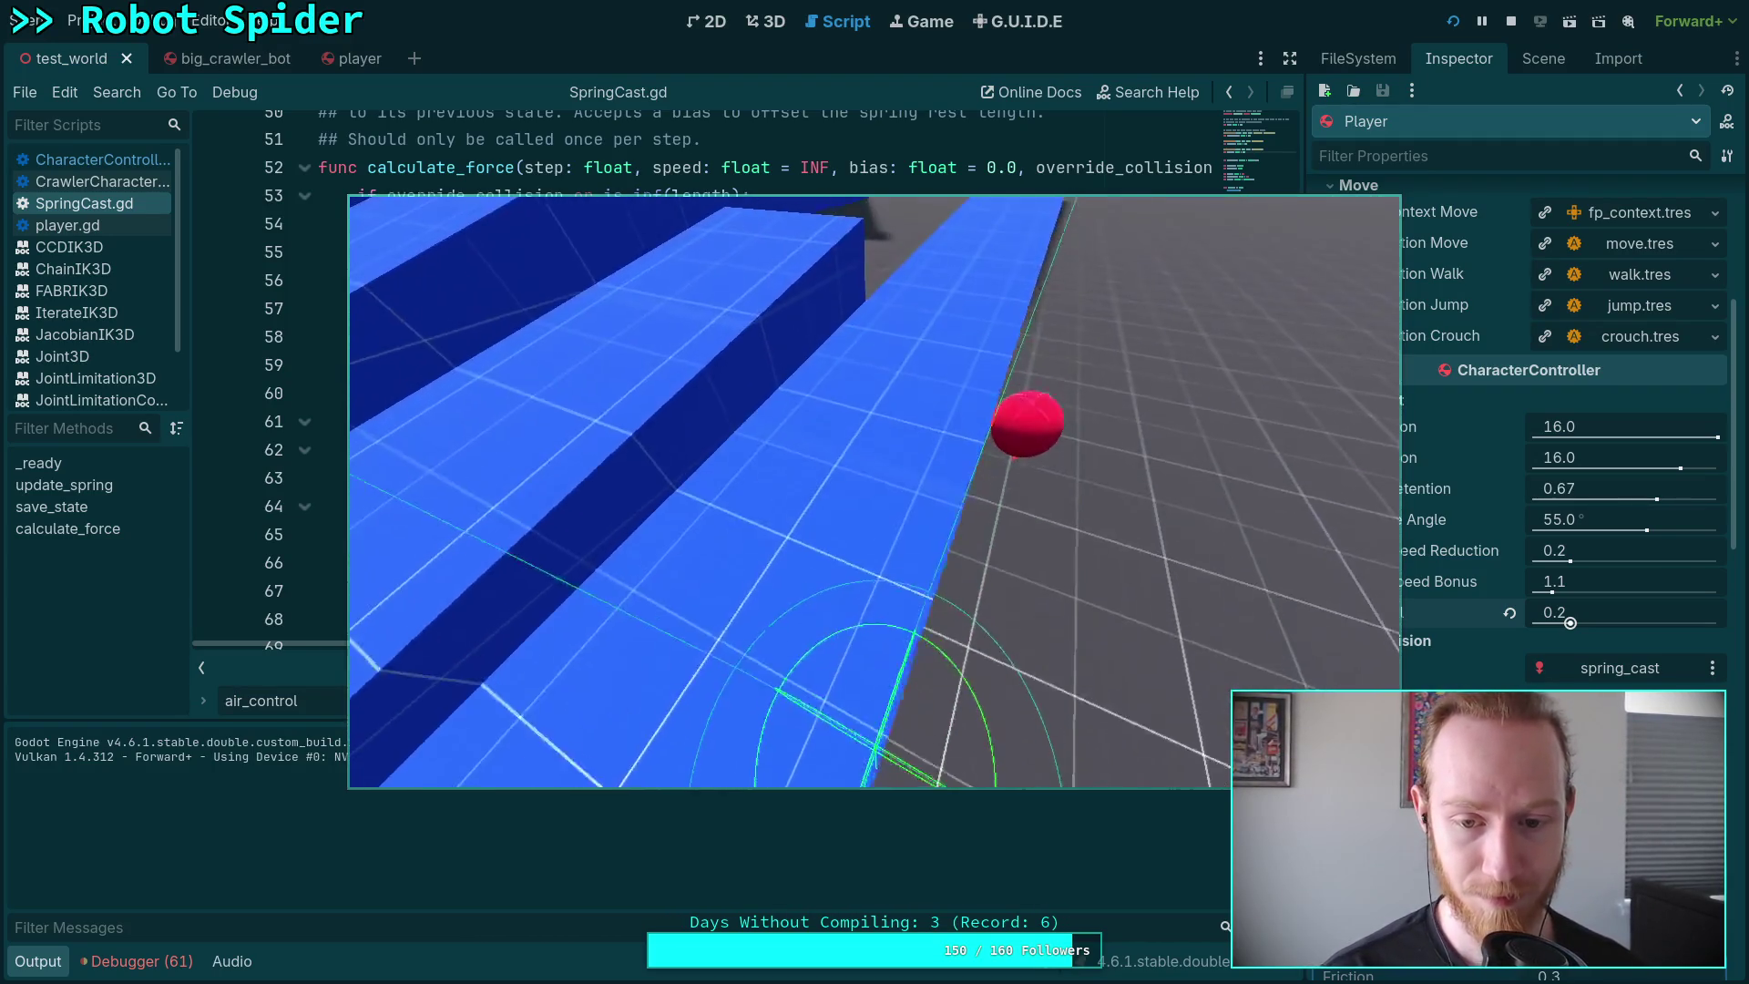
key("w")
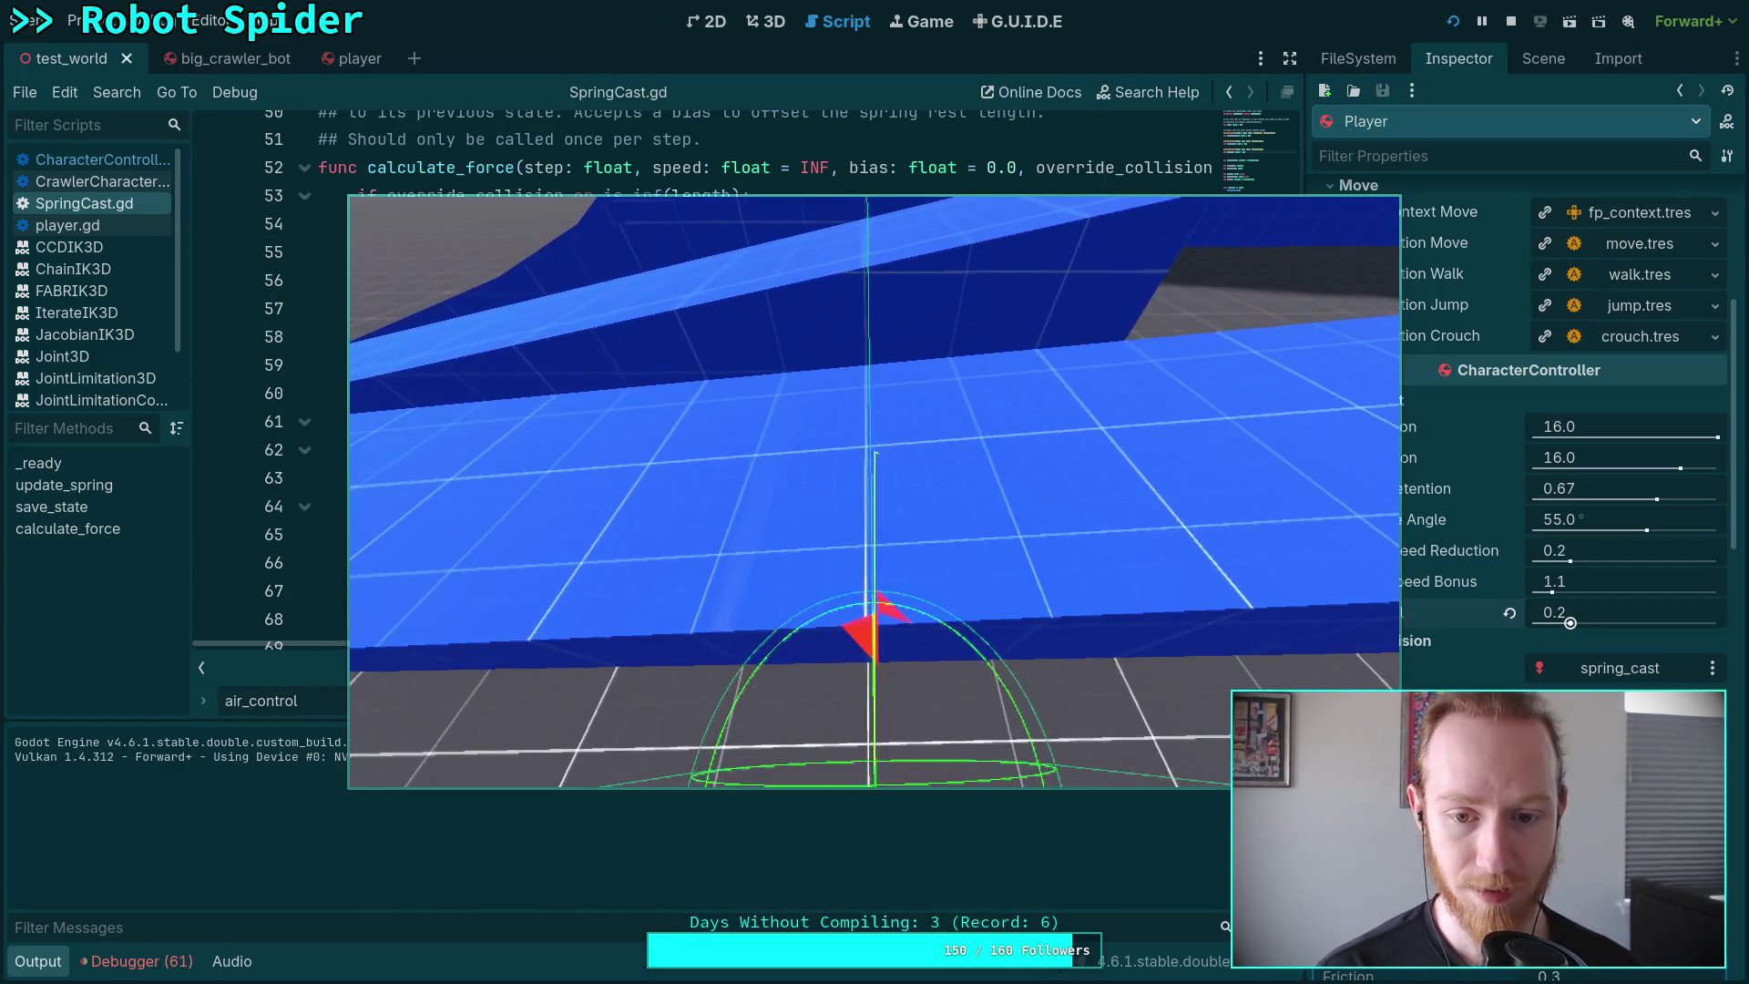
key("w")
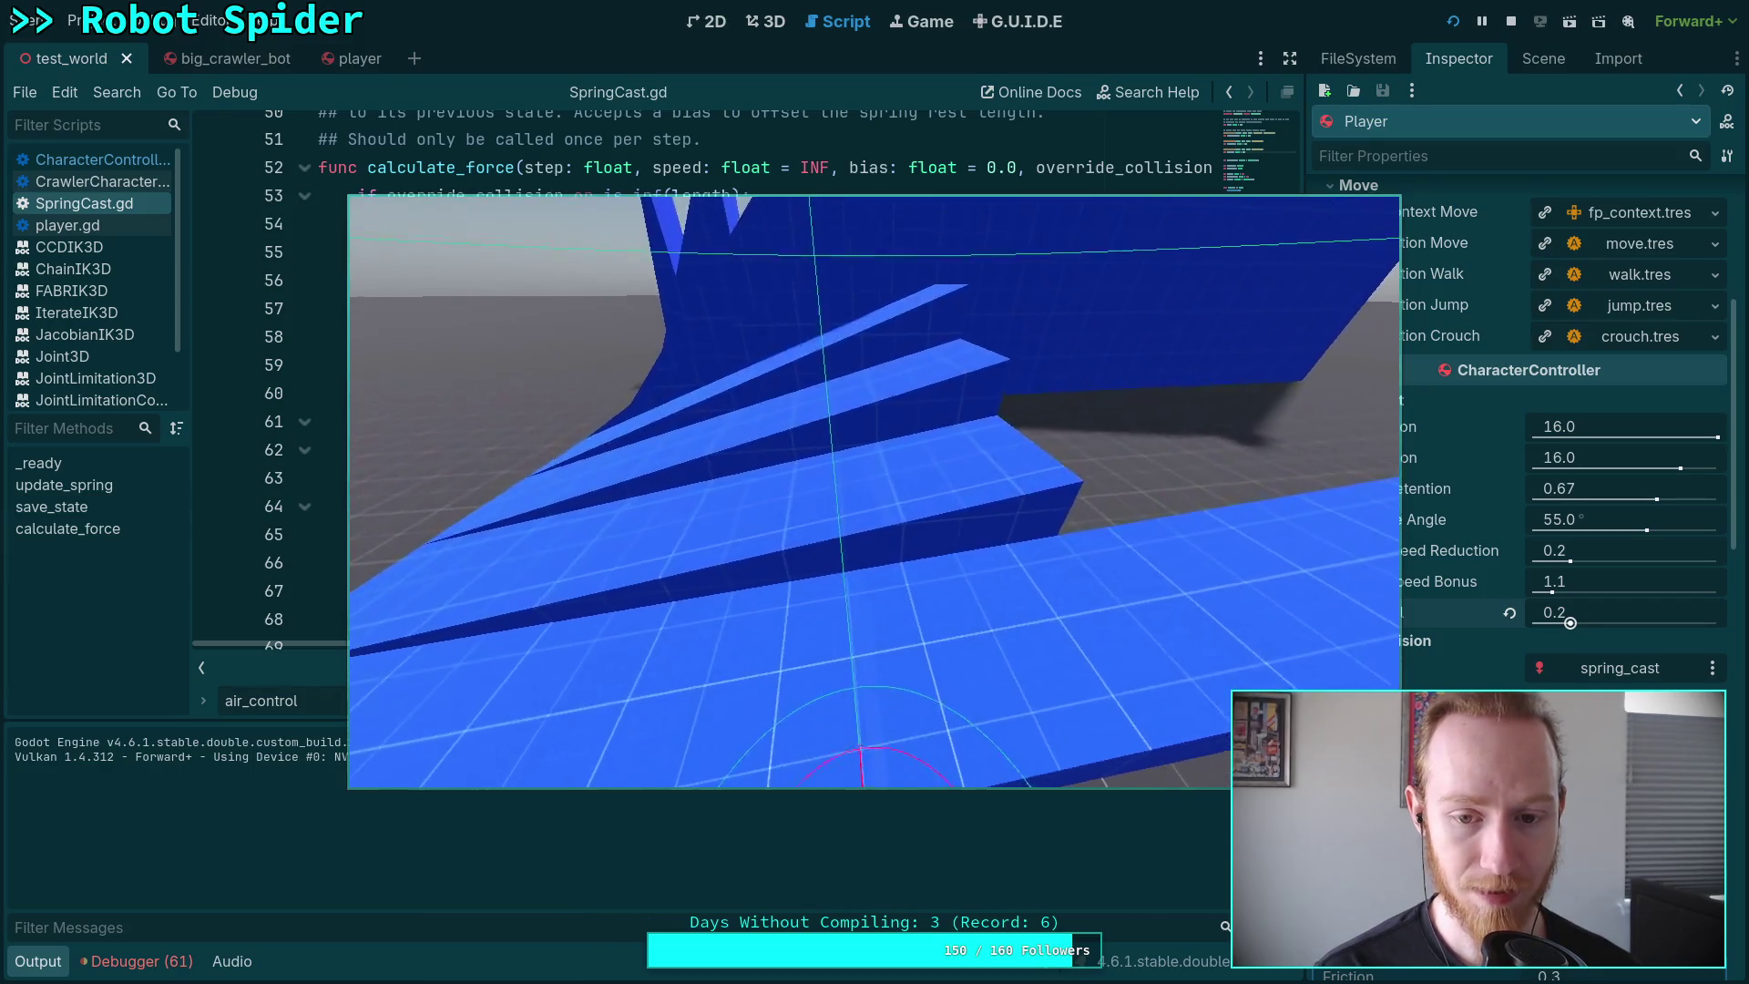
key("w")
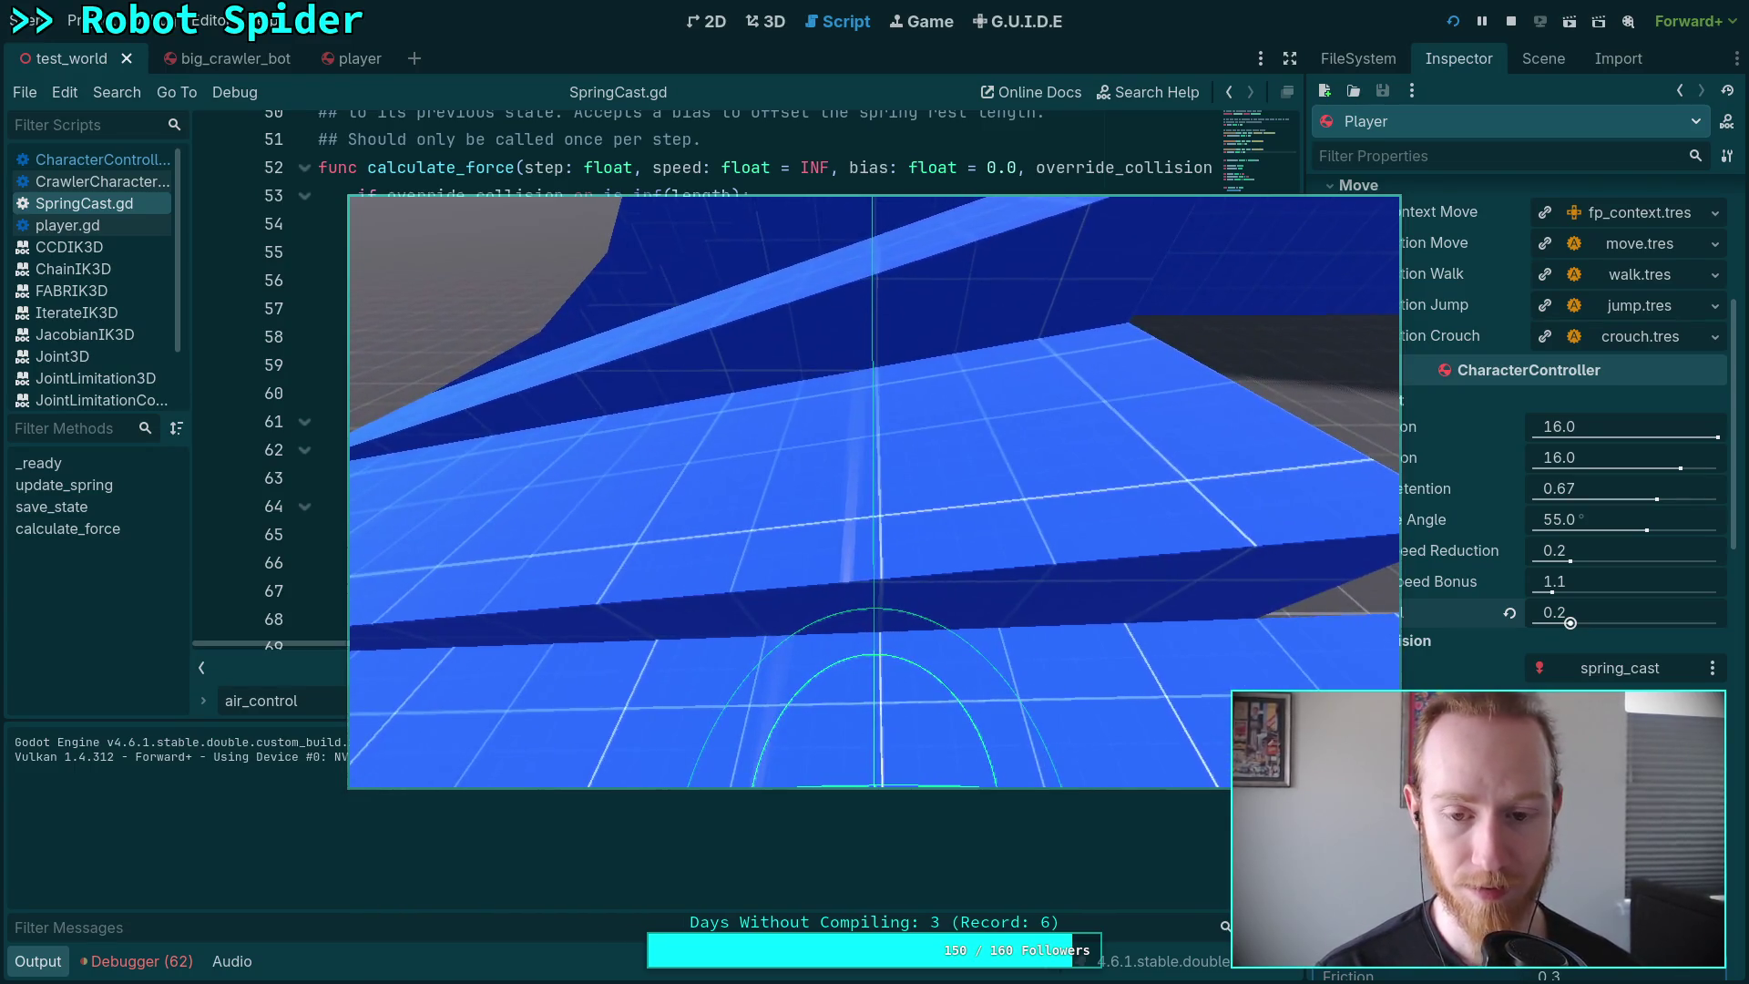
left_click(1511, 21)
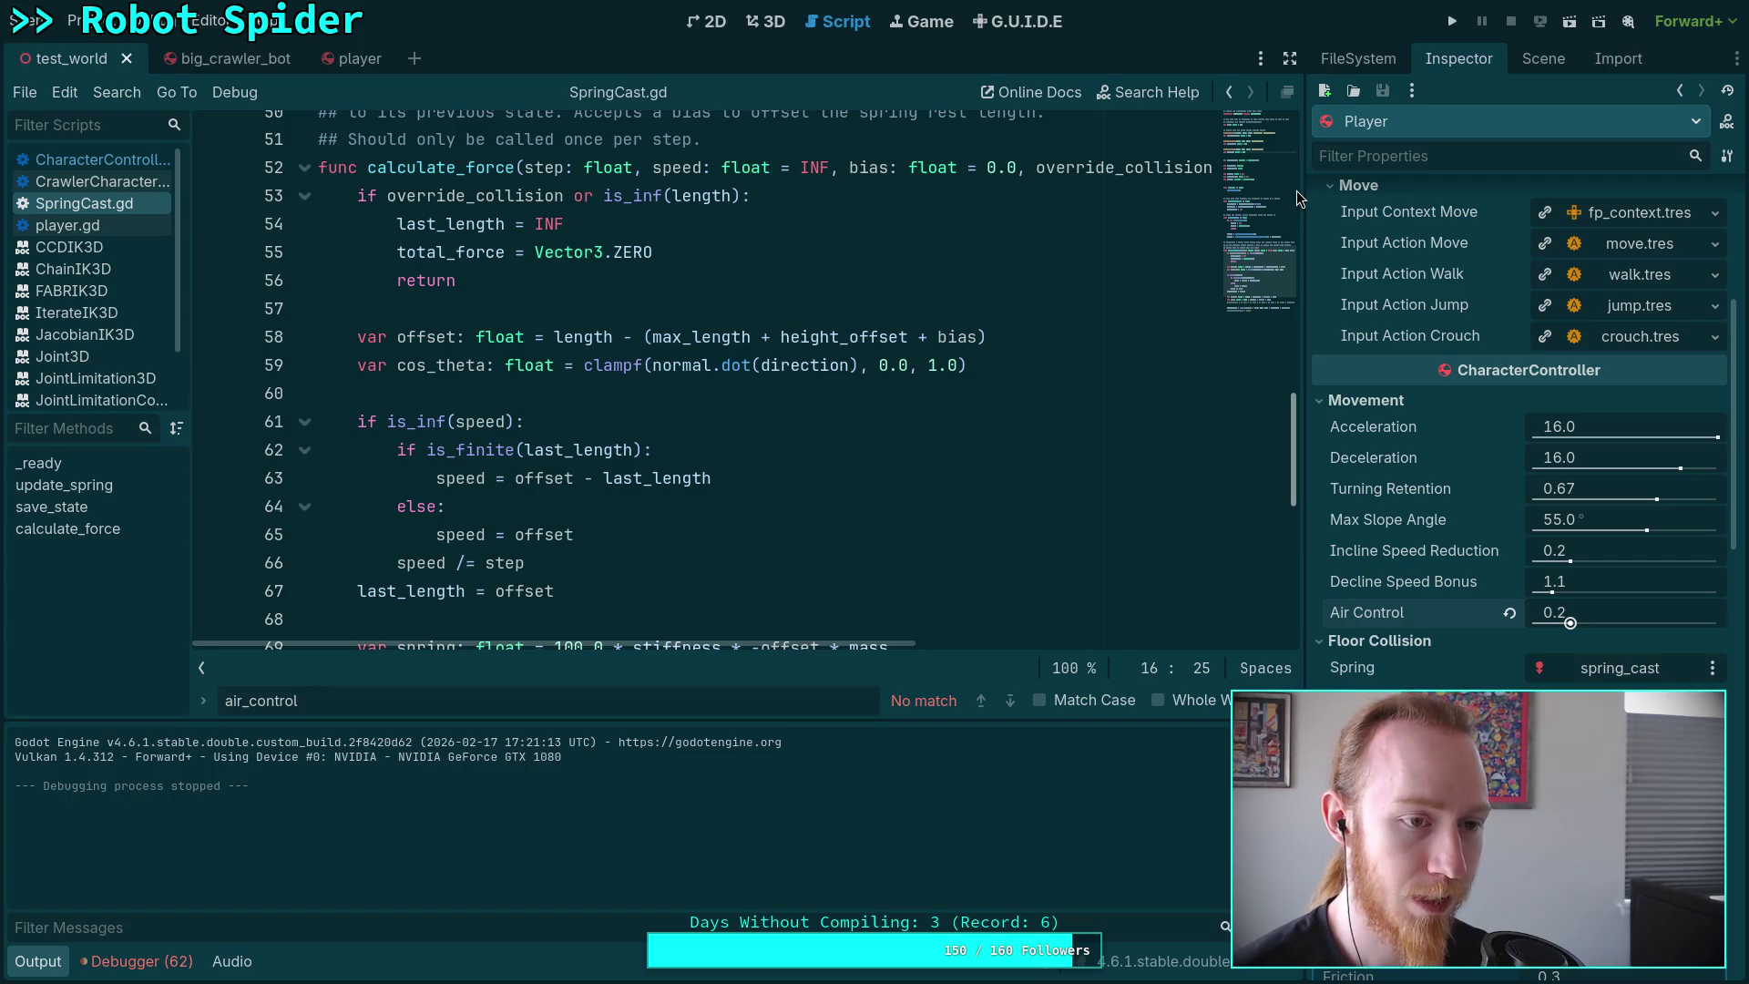
Collapse the Output panel and switch to CharacterController.gd in the script list.
left_click(40, 963)
scroll(711, 492, "up", 8)
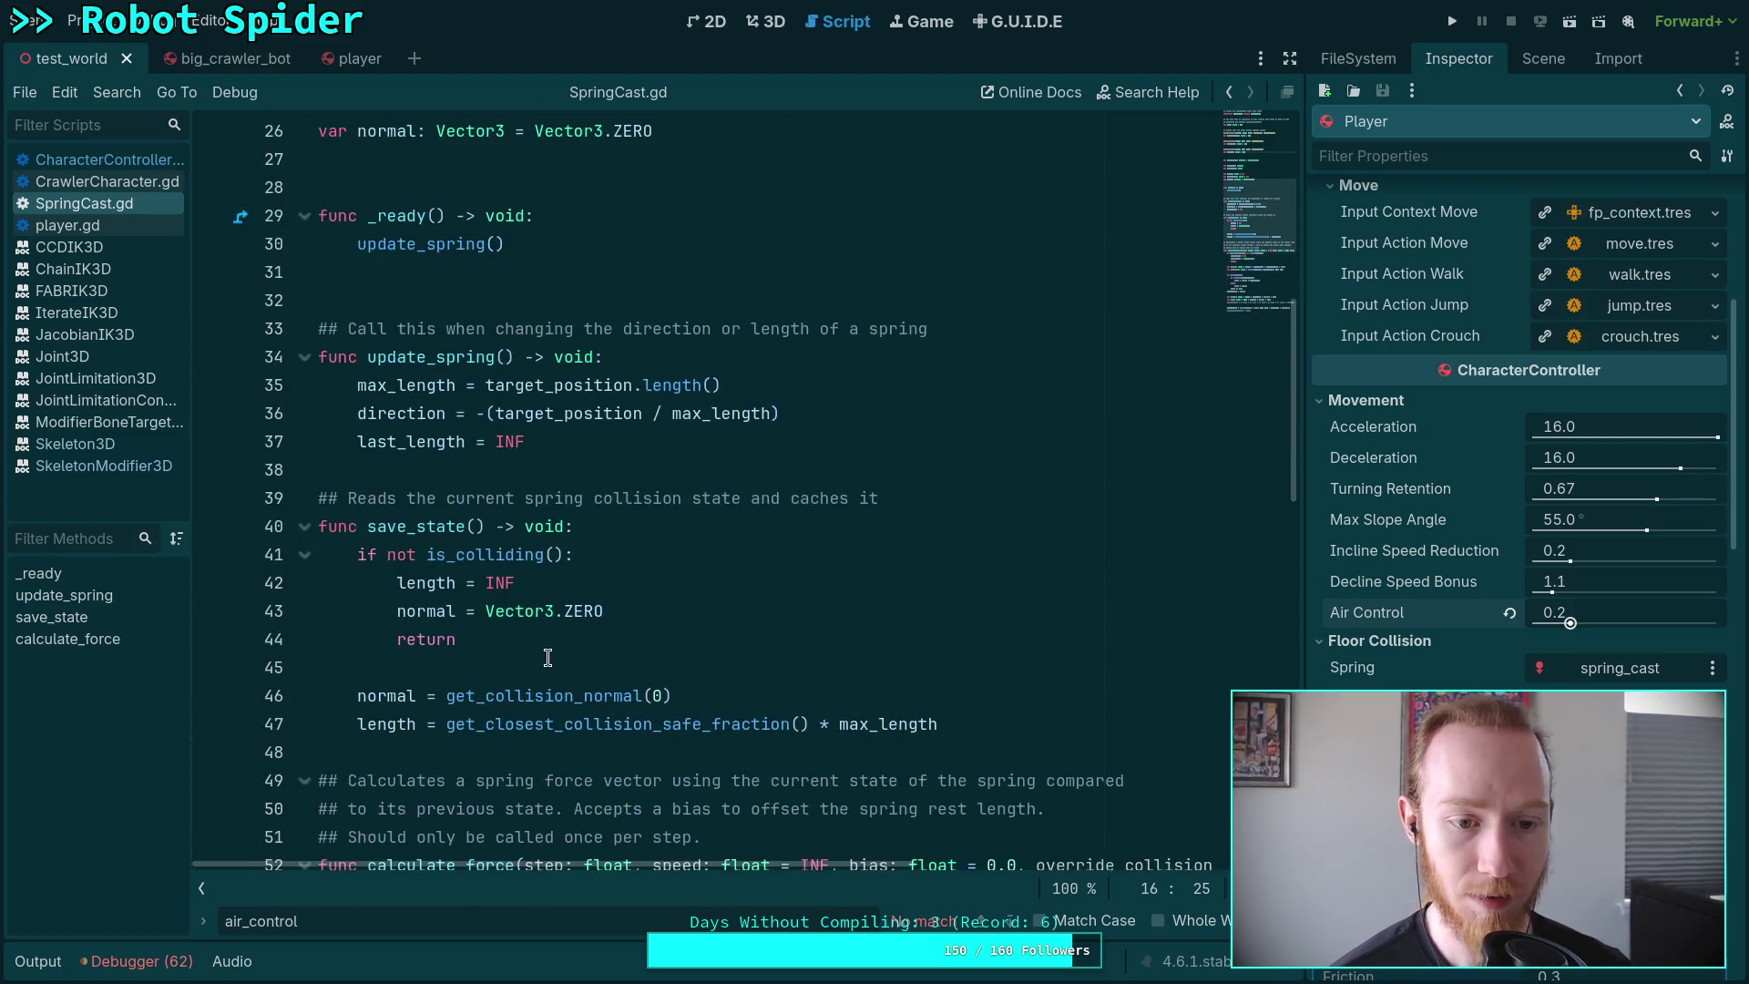
left_click(150, 159)
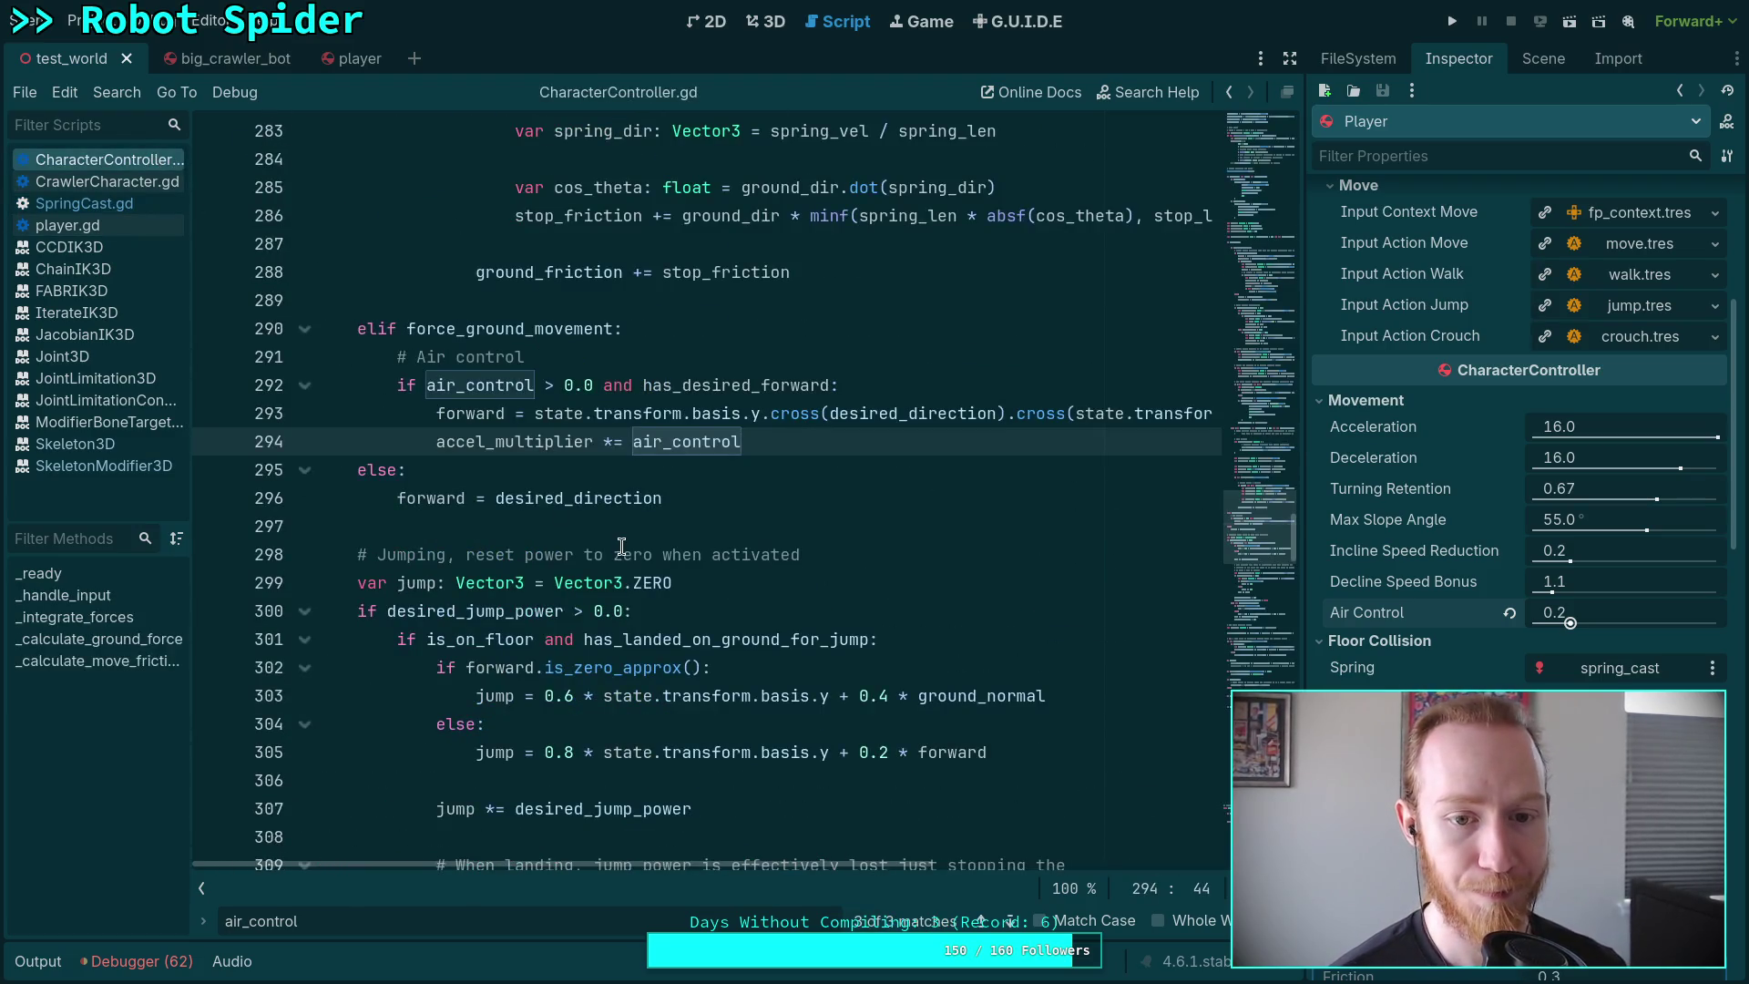
Jump to the air_control usage, then move down to the slope recast code near line 432.
key("F3")
mouse_move(1241, 535)
left_mouse_down()
mouse_move(1249, 336)
mouse_move(1246, 622)
mouse_move(1236, 636)
mouse_move(1234, 597)
mouse_move(1237, 704)
mouse_move(1195, 781)
mouse_move(1204, 721)
mouse_move(1210, 760)
left_mouse_up()
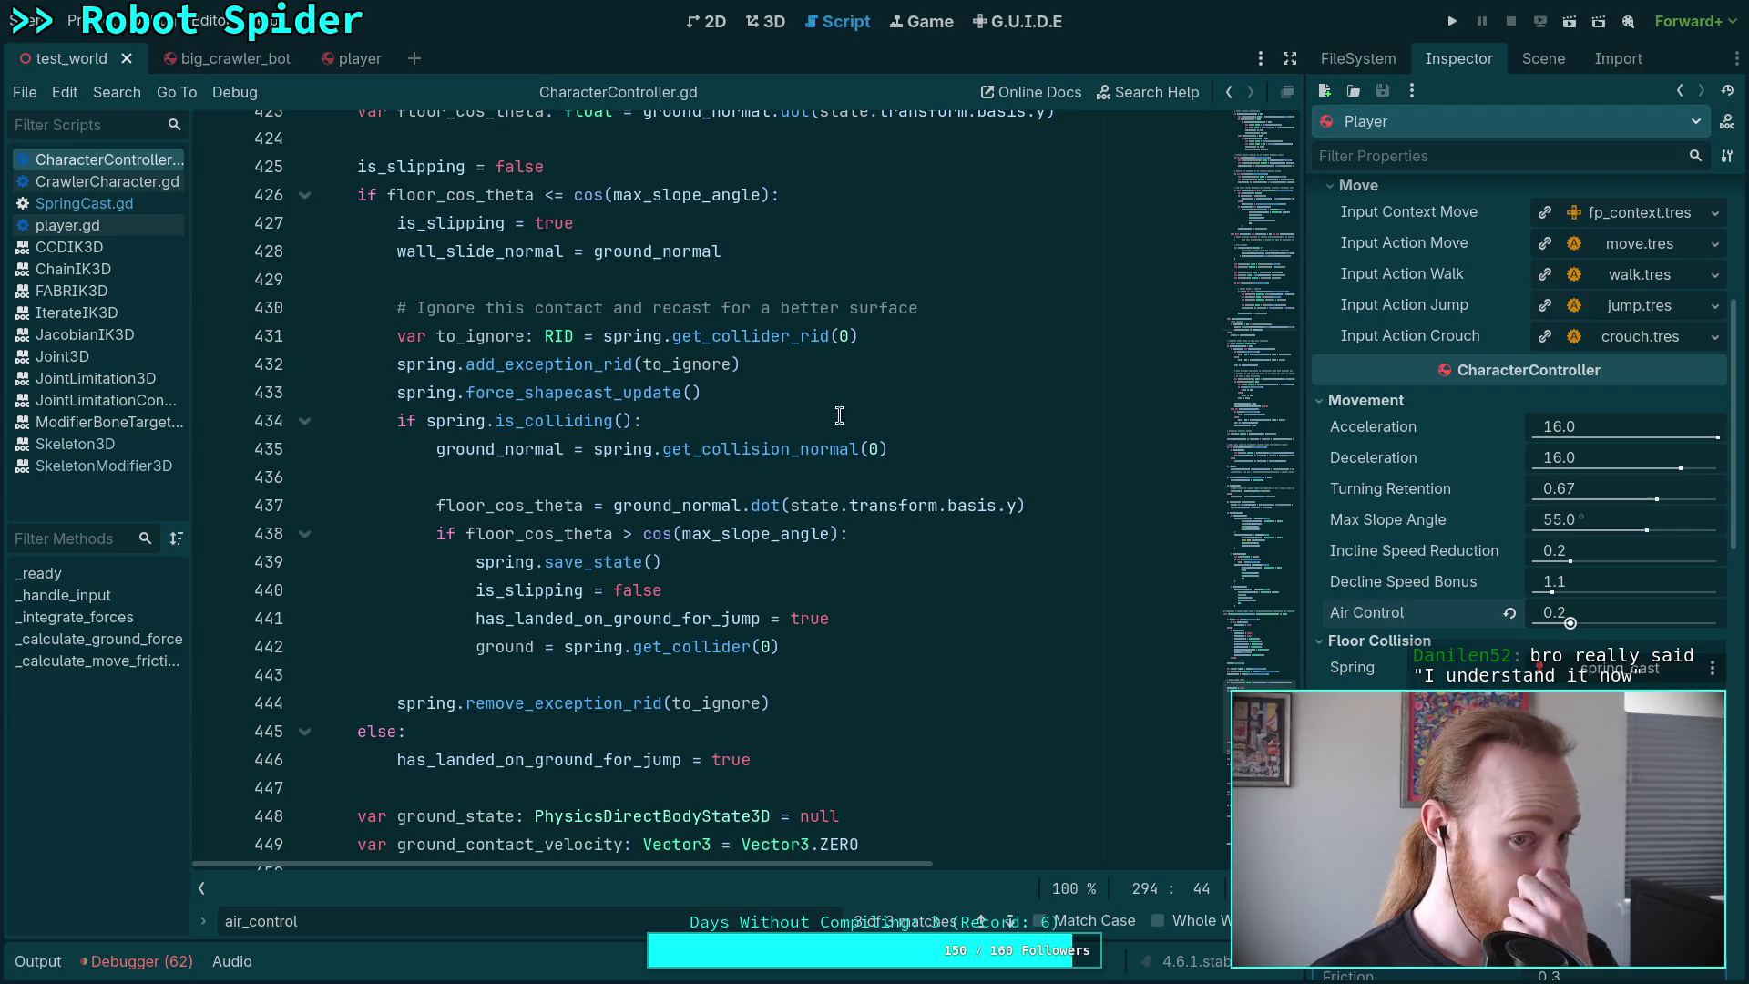
left_click(870, 356)
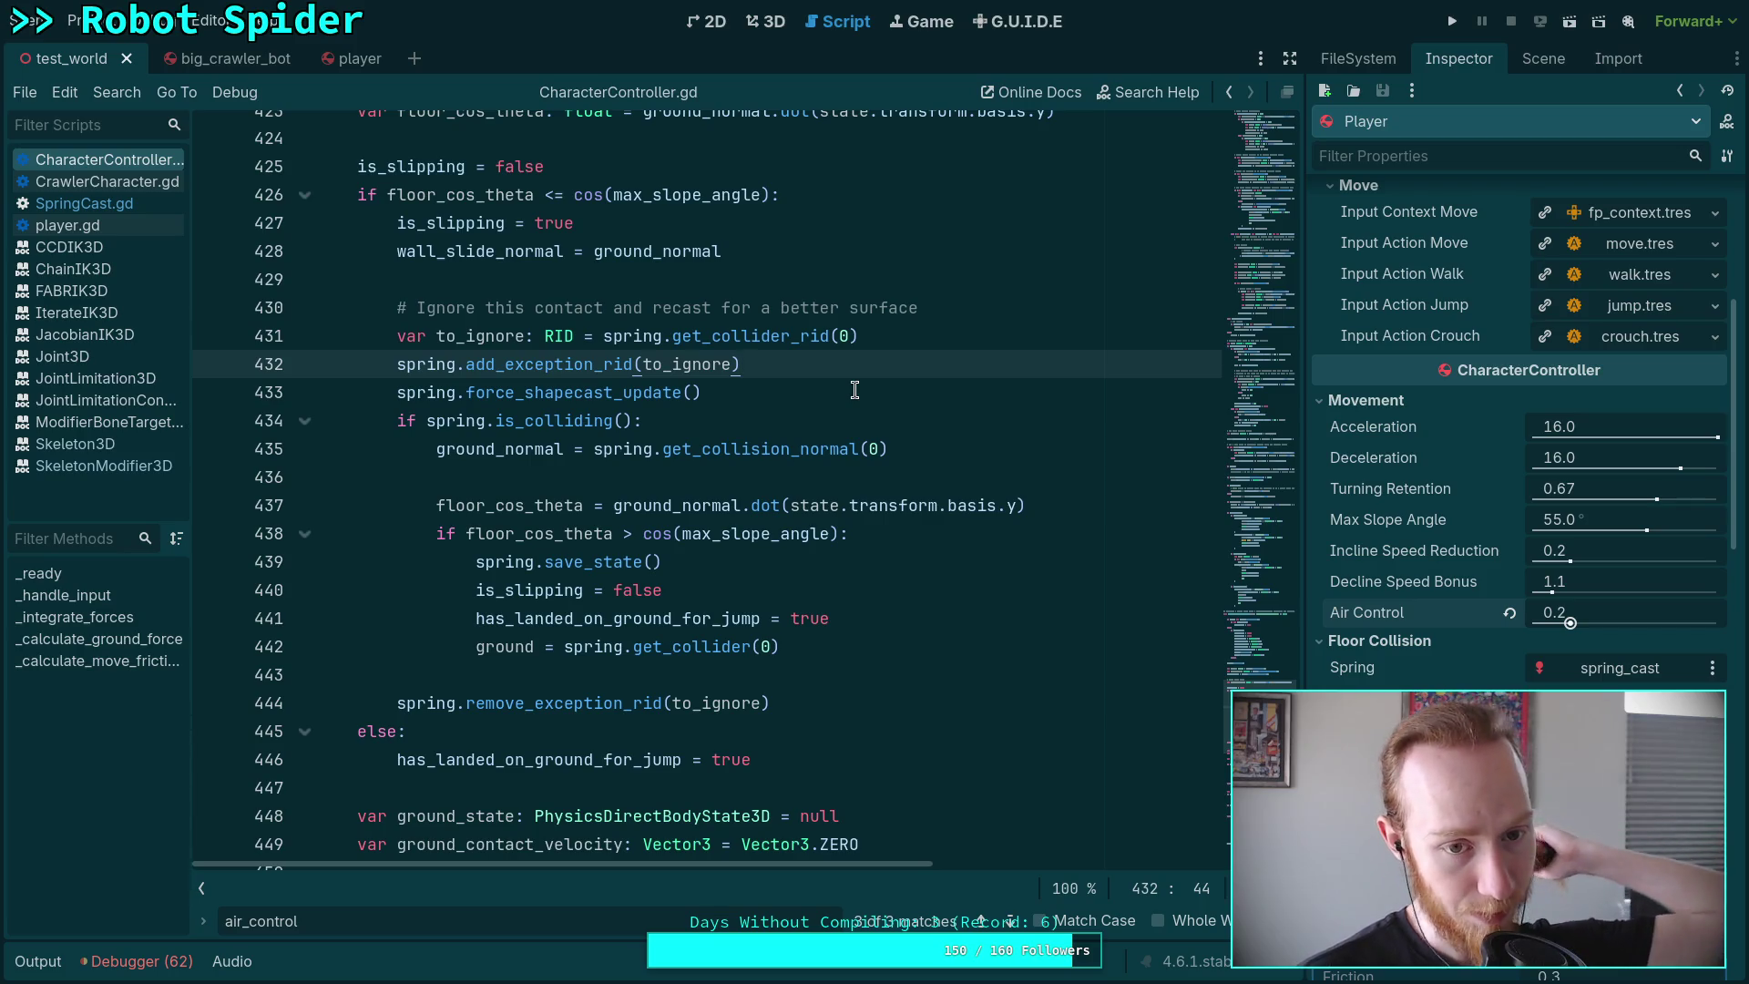
Insert a 'spring.shape.margin' line after the to_ignore RID line using autocomplete.
left_click(928, 341)
key("Return")
type("spring.sha")
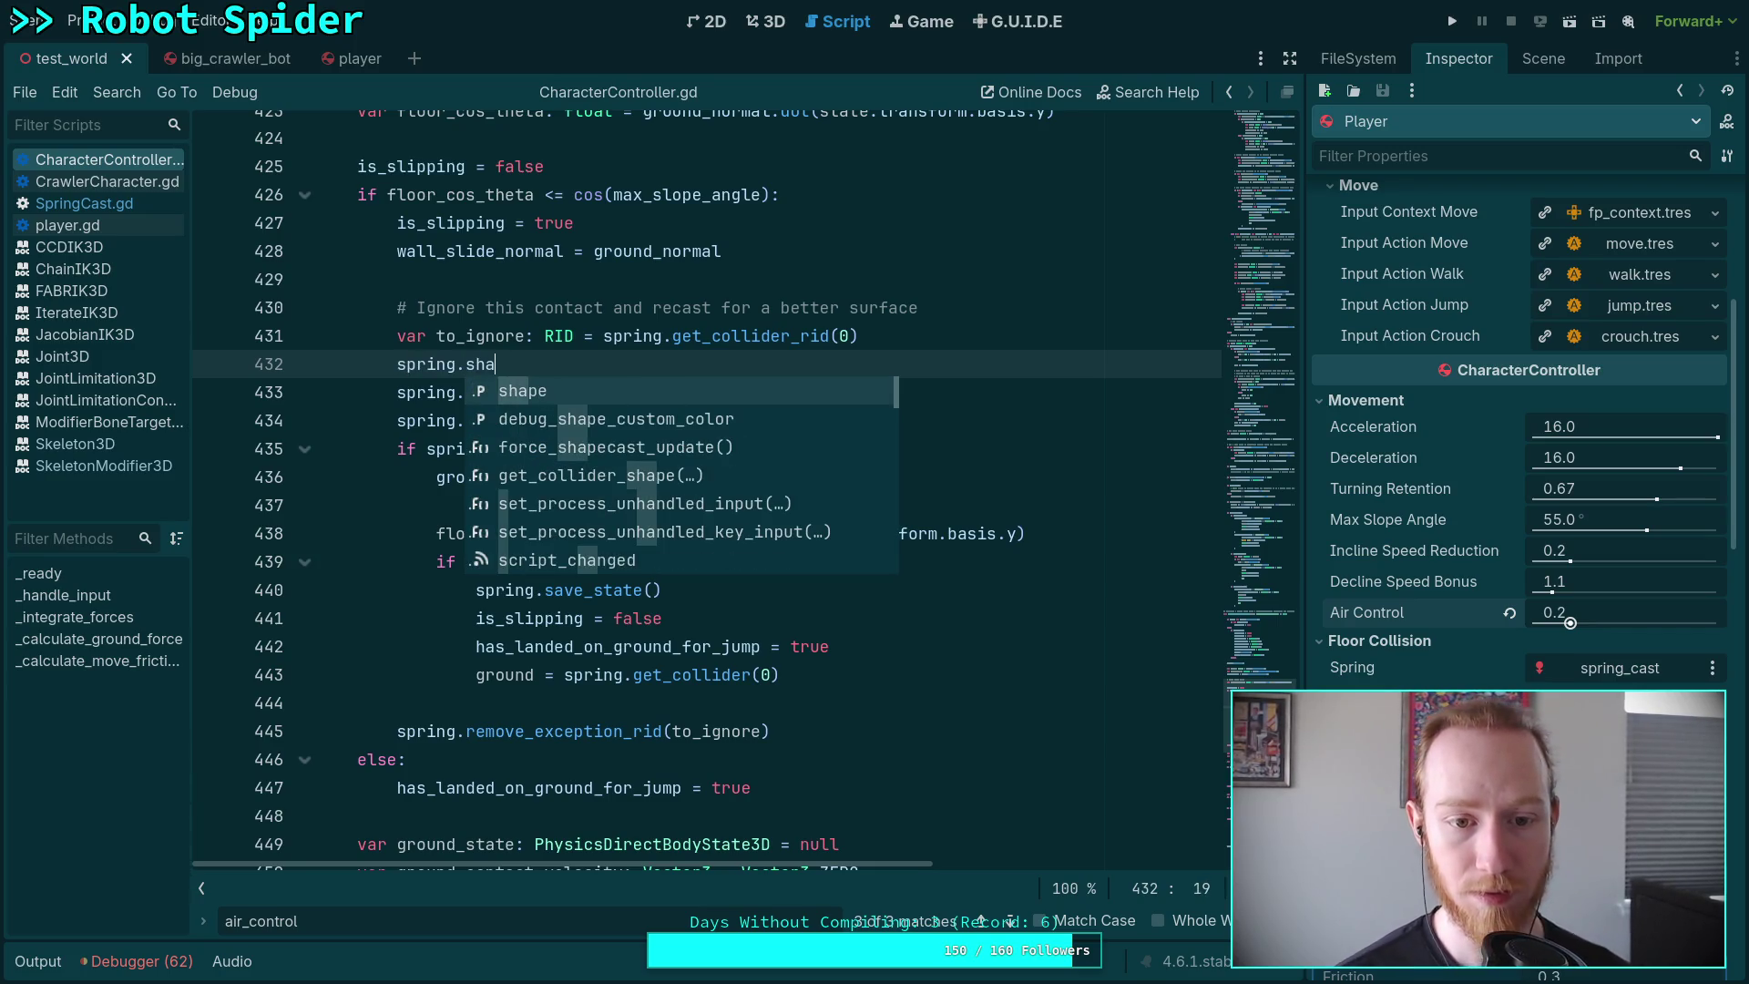
key("Return")
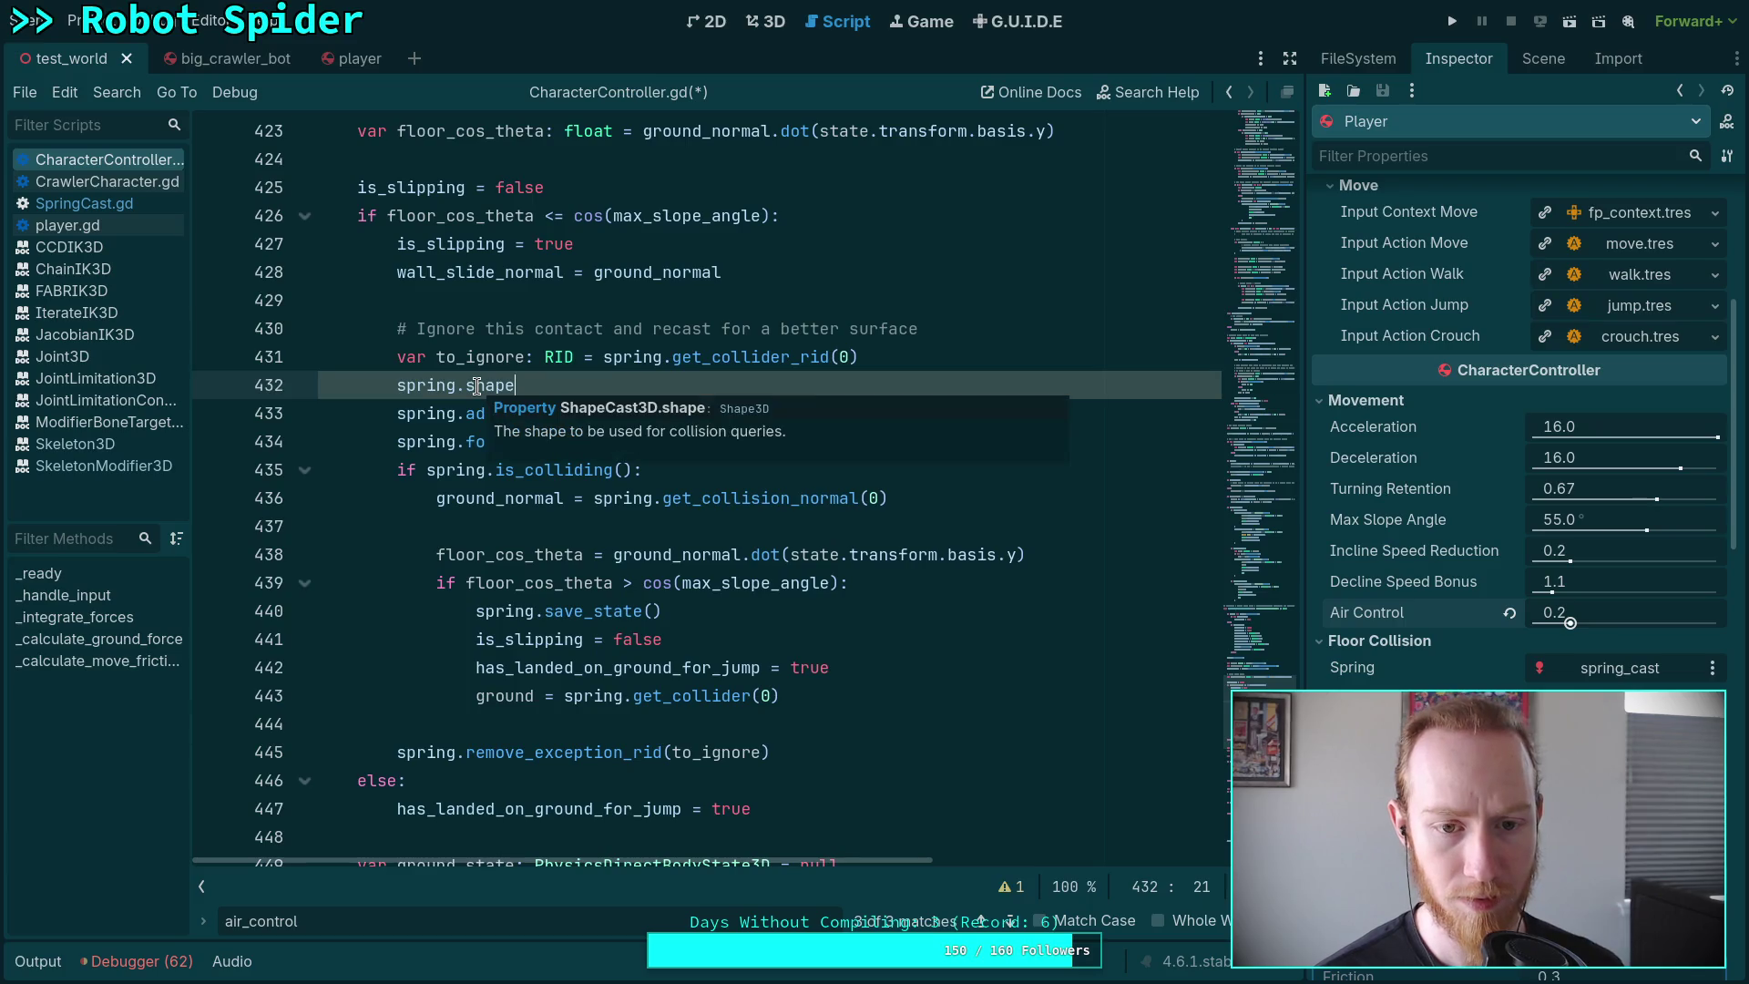
type(".")
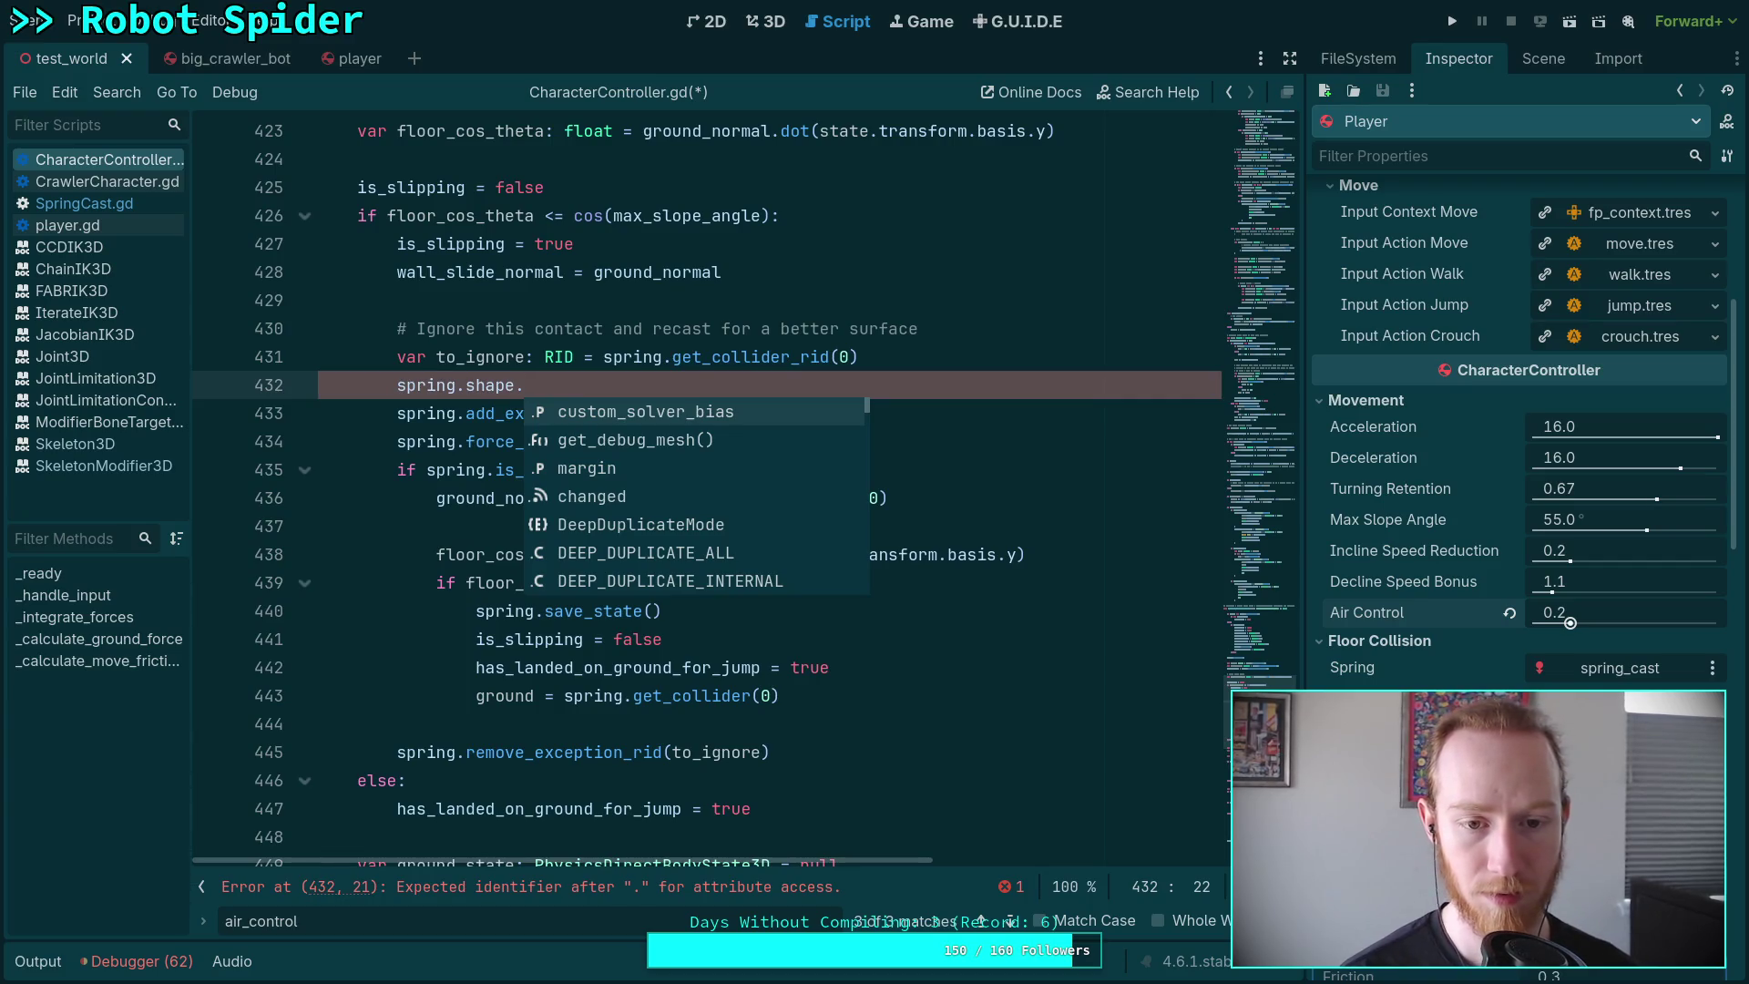
key("Down")
key("Down")
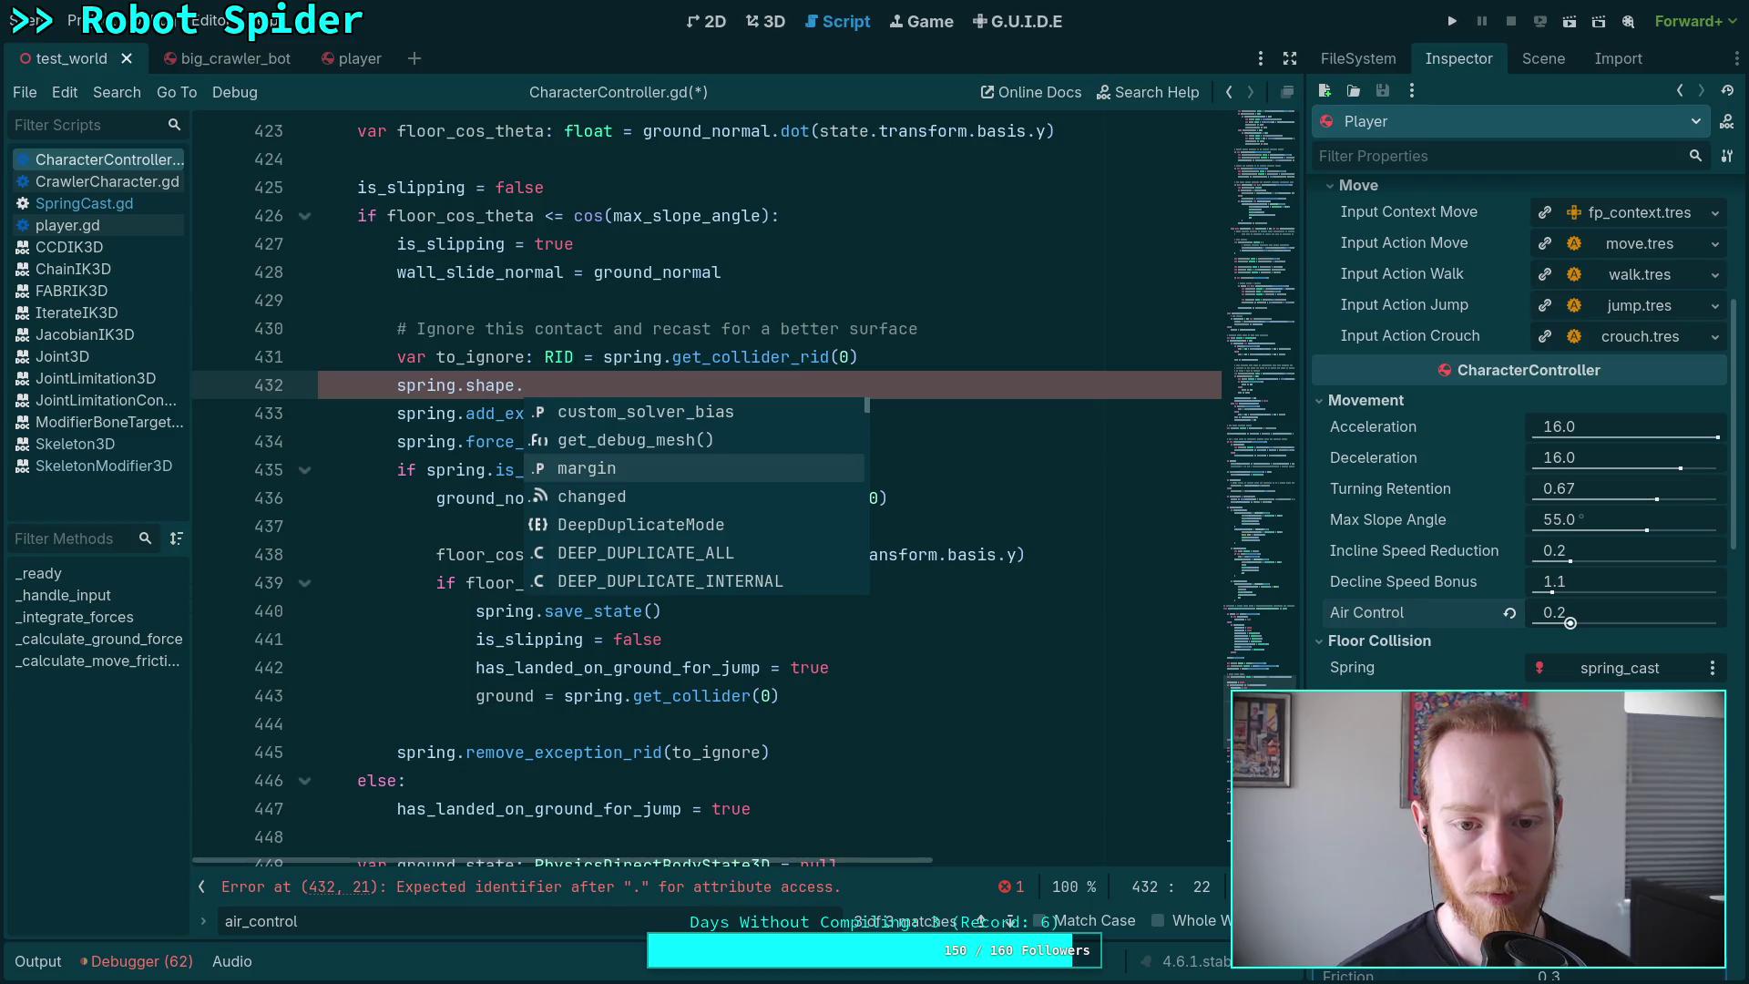
key("Return")
mouse_move(546, 385)
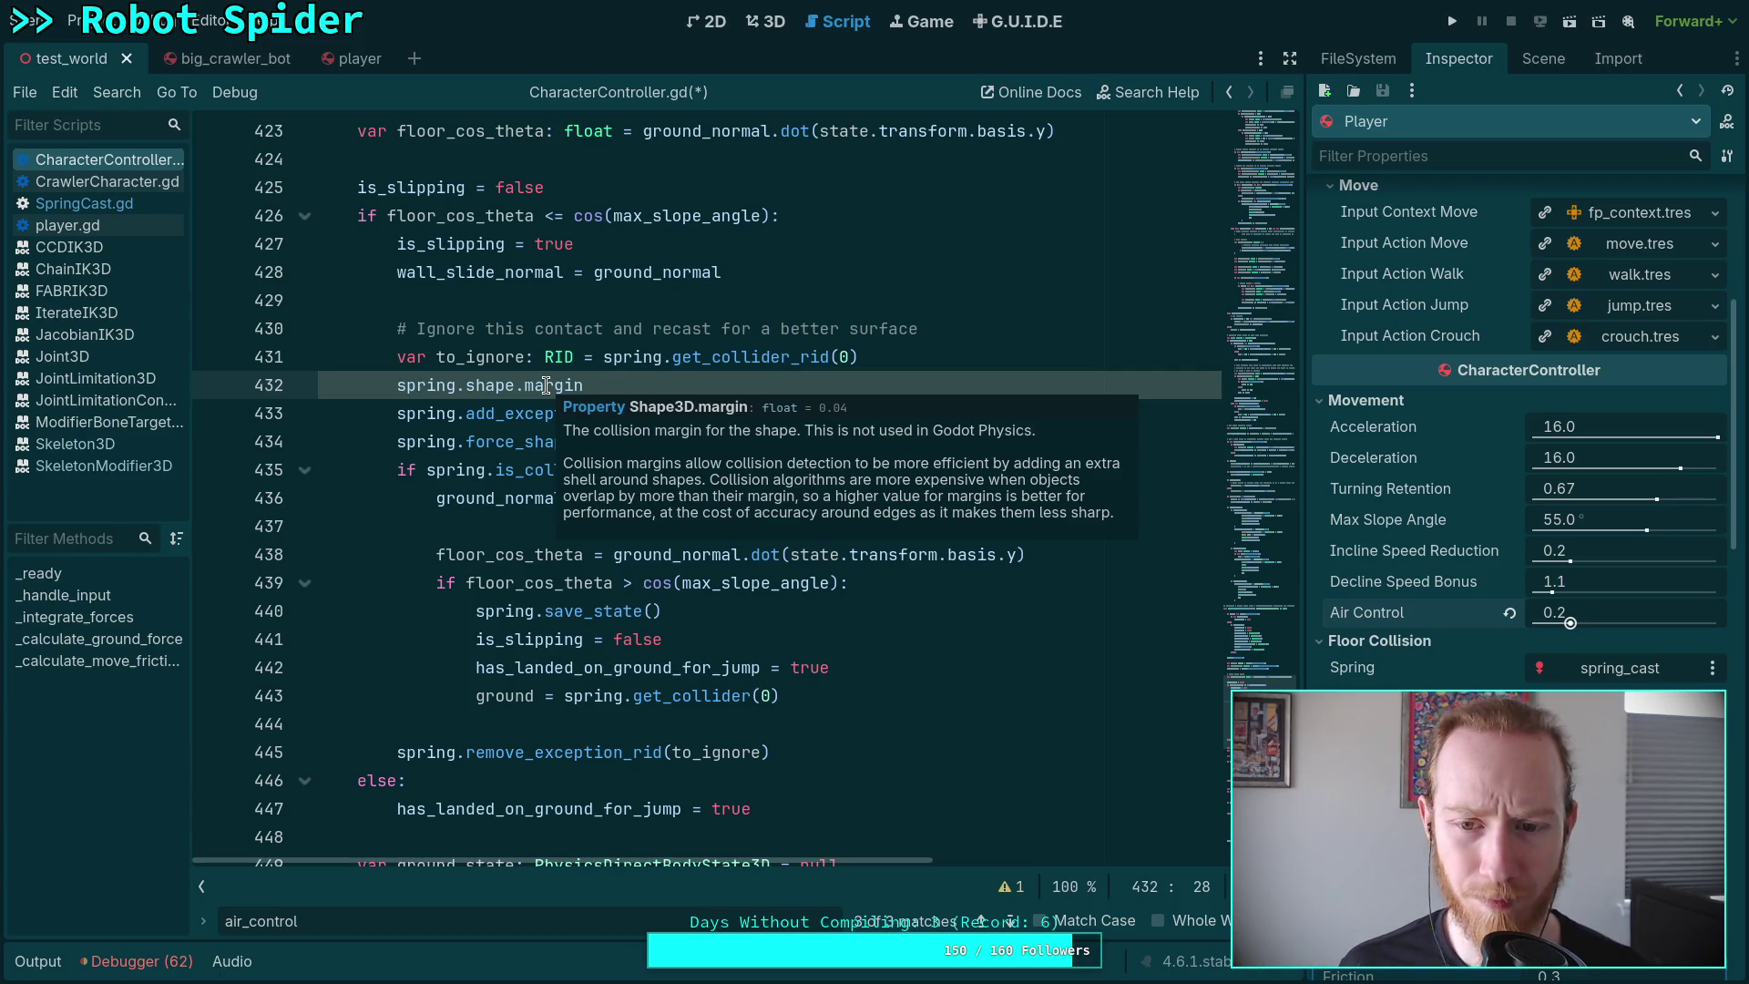
right_click(547, 386)
left_click(512, 388)
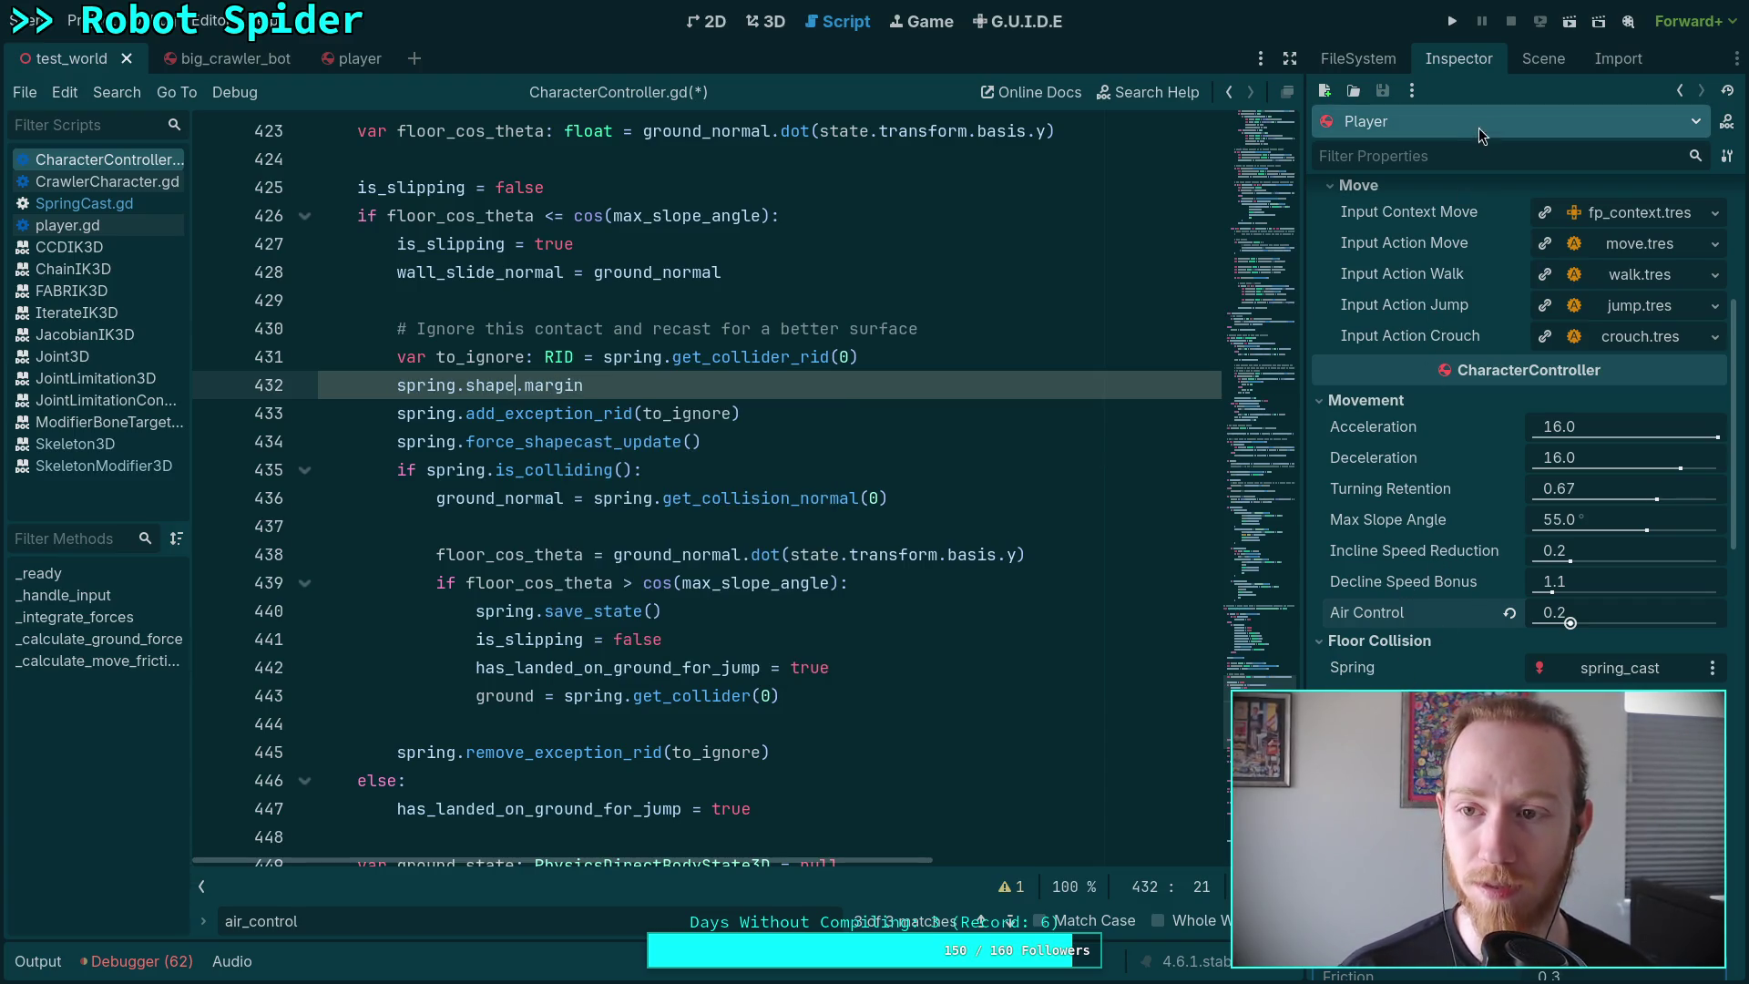
Open the player scene and select the spring_cast node.
left_click(1543, 58)
left_click(1327, 174)
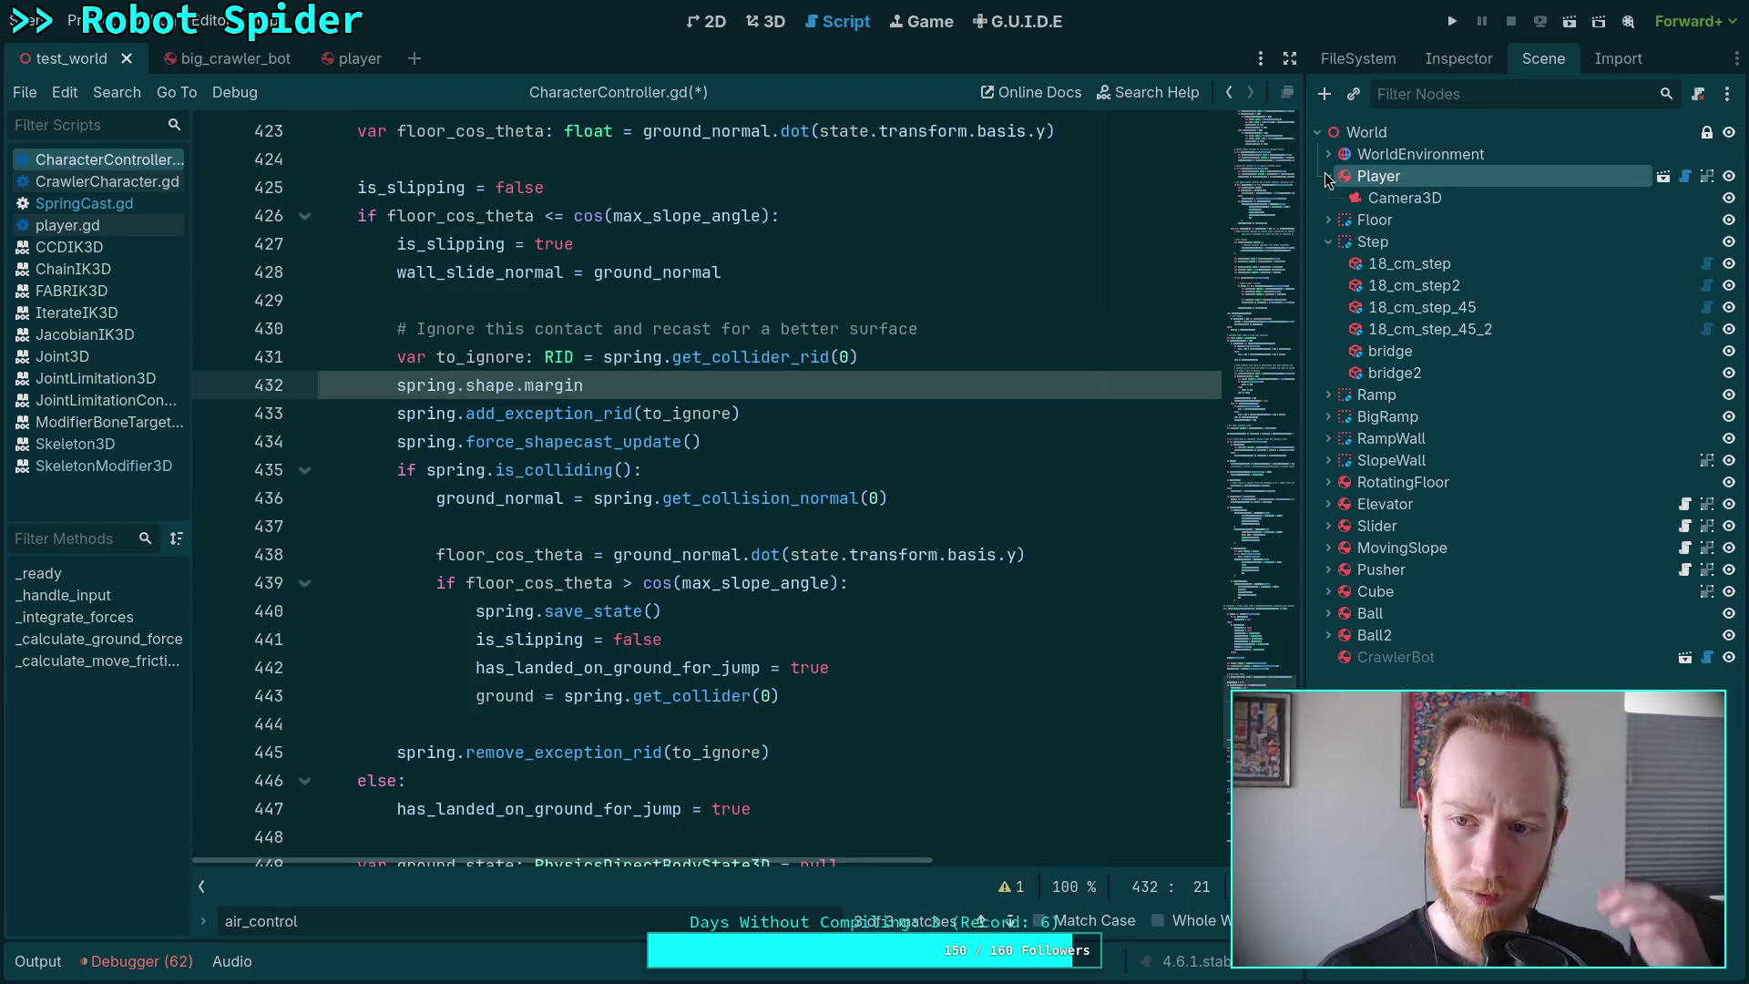
left_click(1326, 174)
left_click(360, 60)
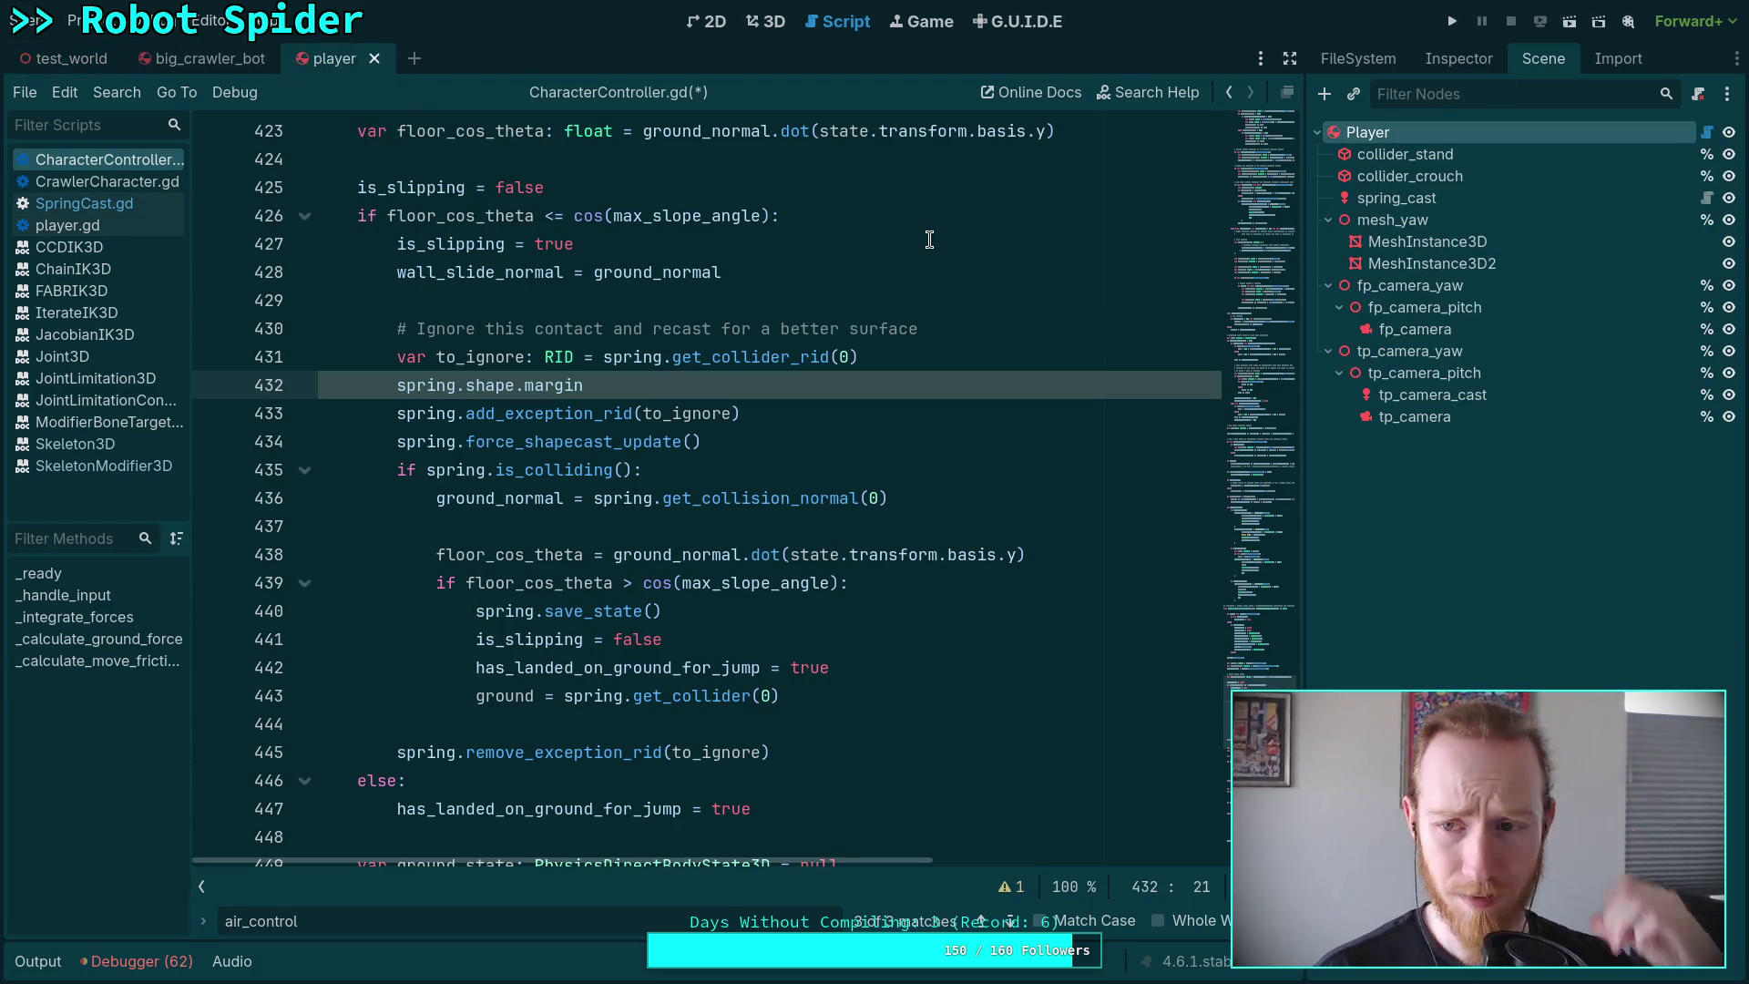
left_click(1412, 200)
Keep the sphere shape's Margin at 0.0 in the Inspector.
left_click(1455, 60)
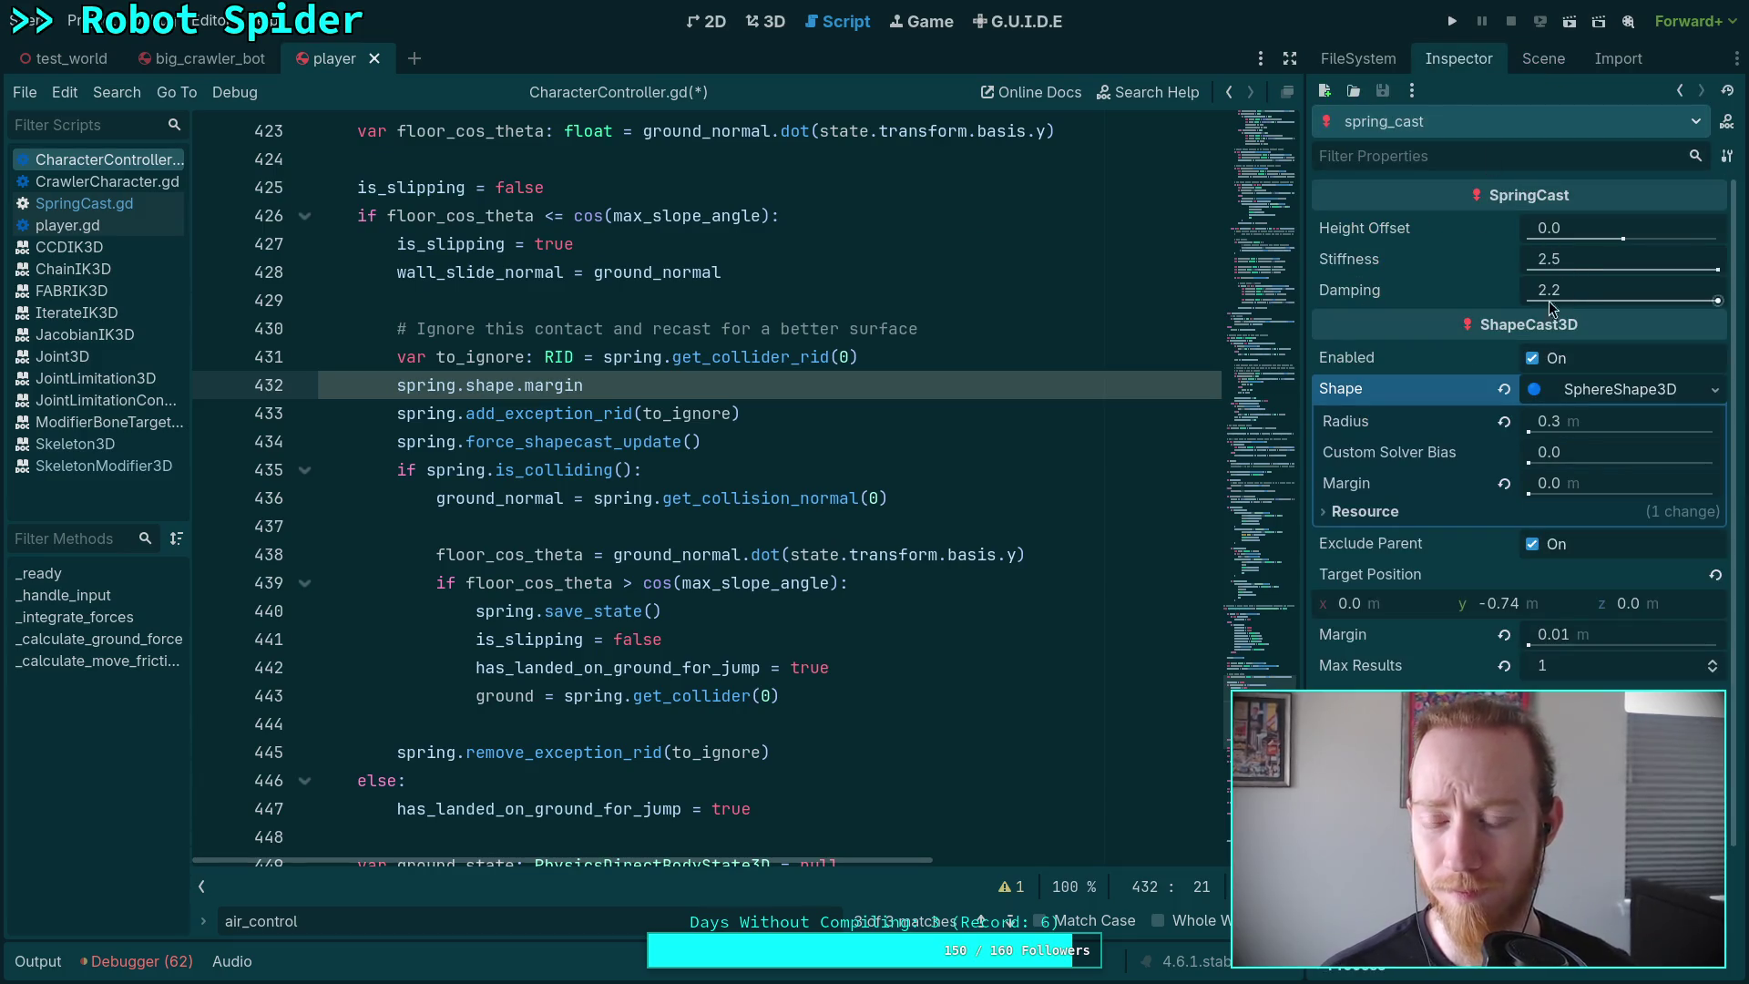
left_click(1595, 483)
key("Return")
mouse_move(1370, 481)
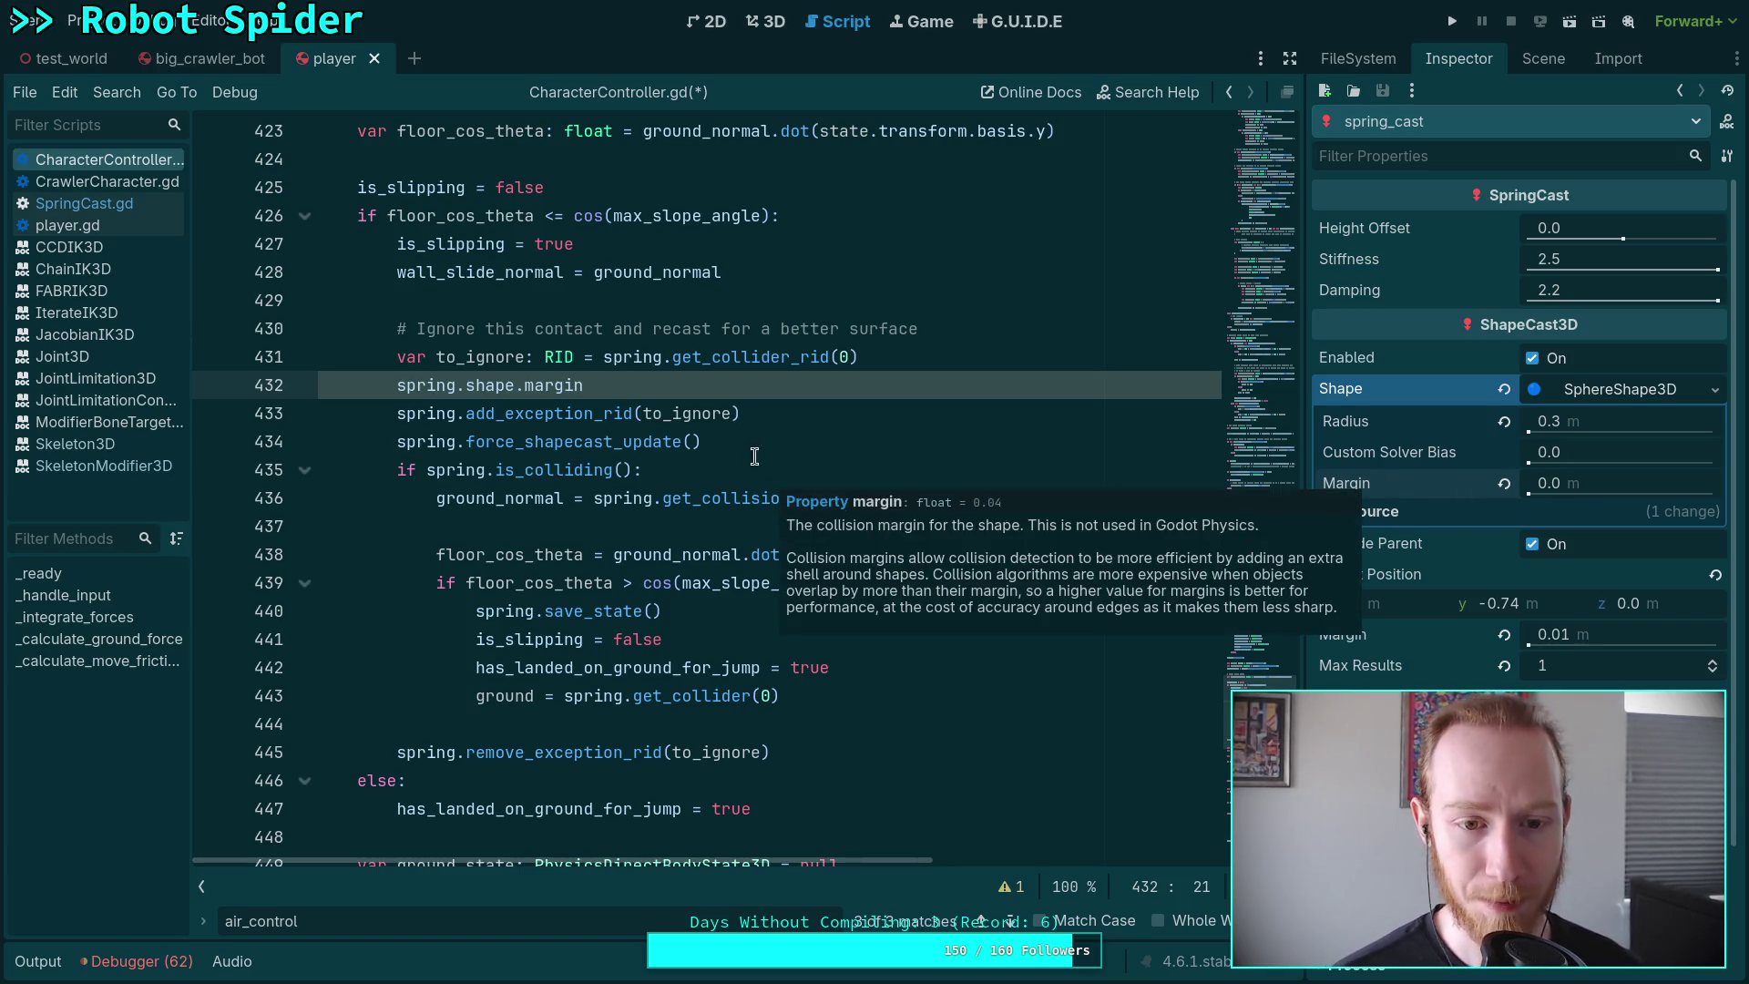
left_click(695, 376)
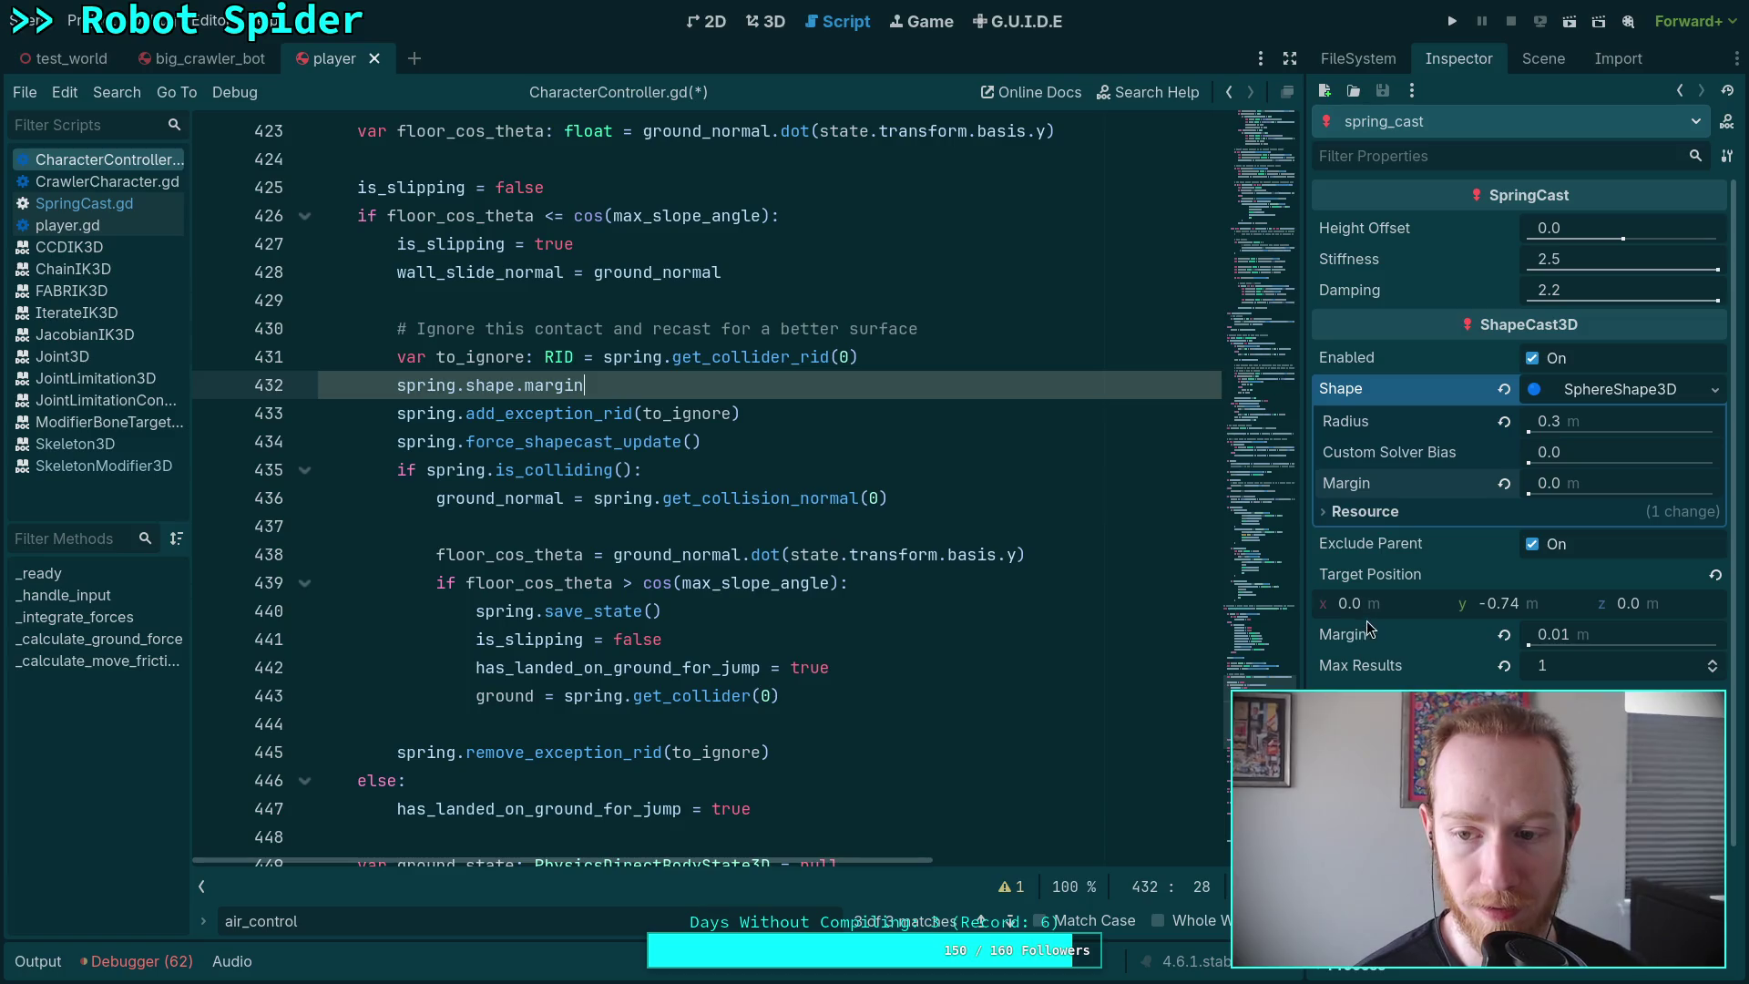
Reset the spring_cast Margin from 0.01 to 0.0 and save the scene and script.
mouse_move(1359, 641)
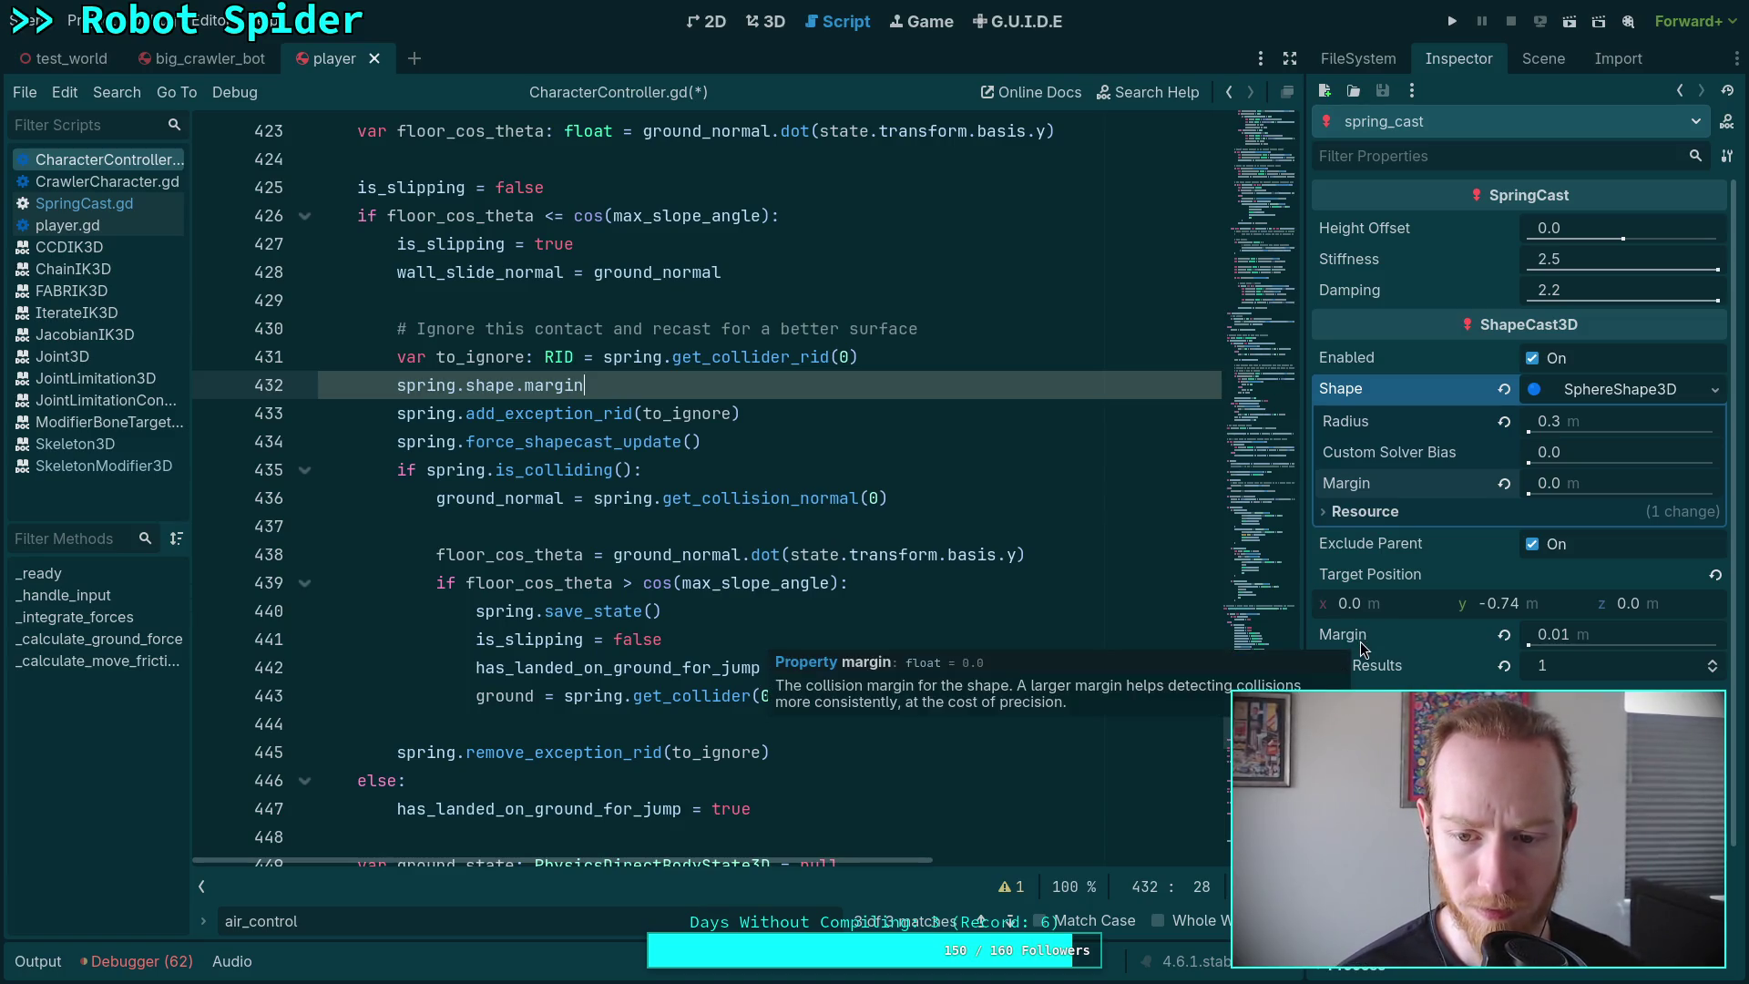
left_click(1504, 635)
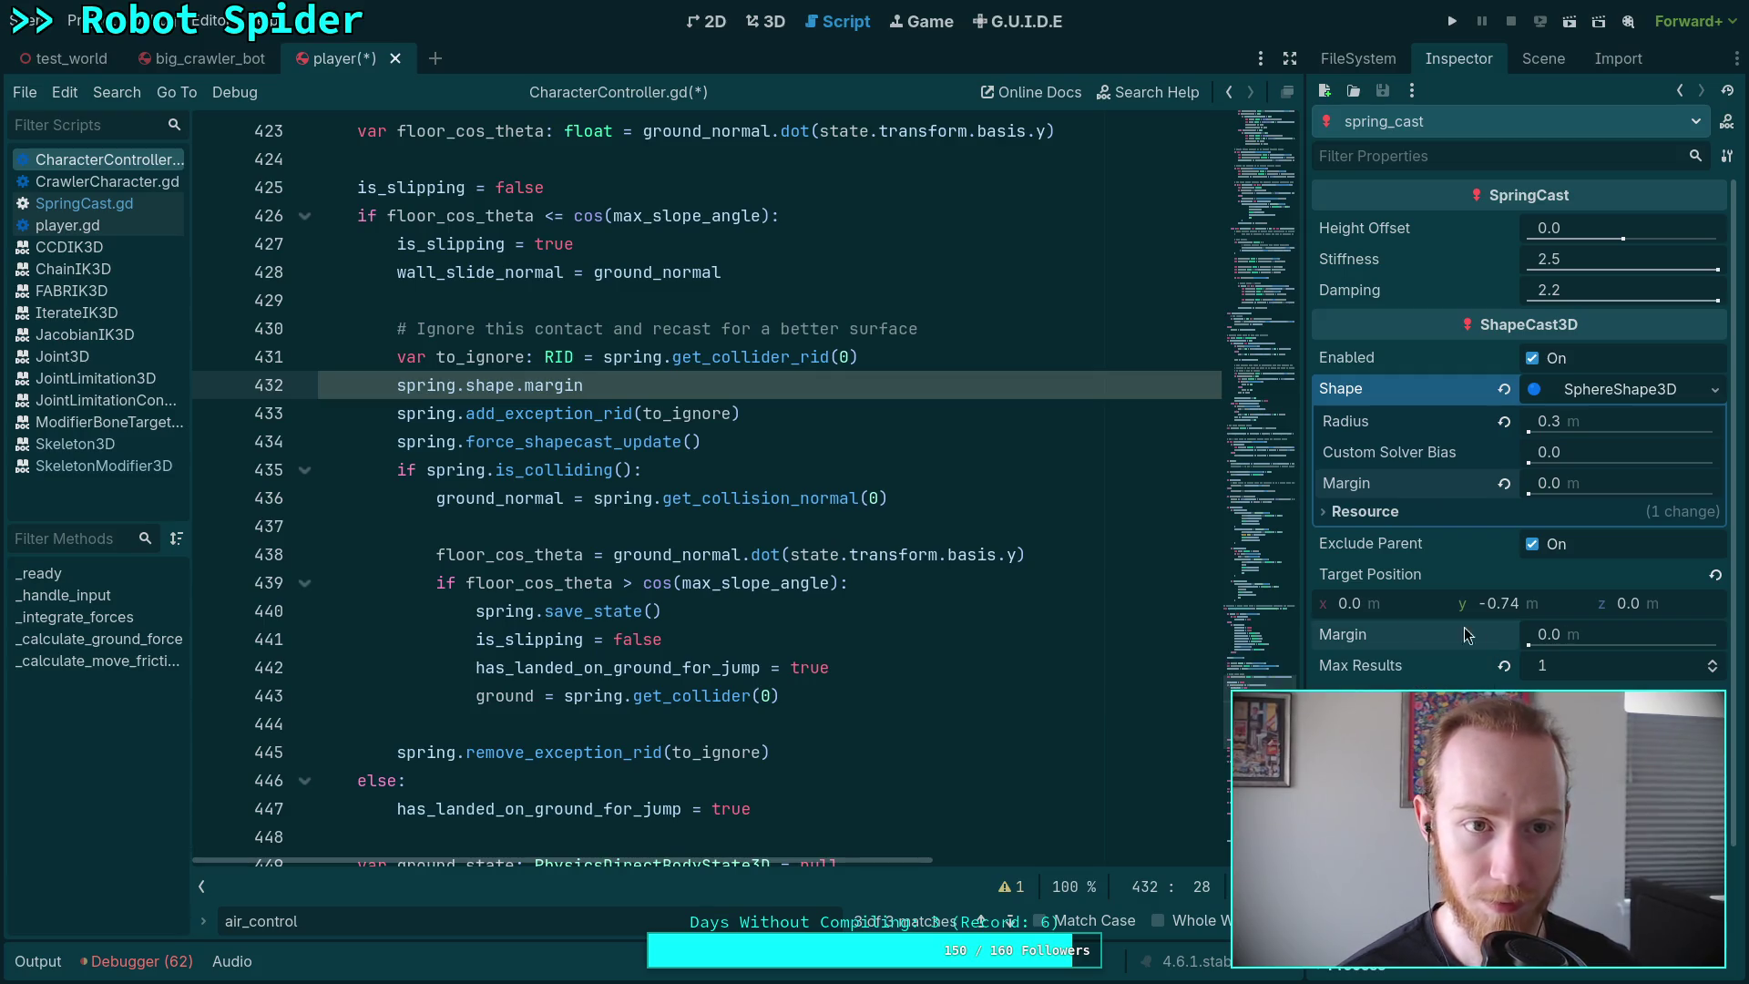
key("ctrl+s")
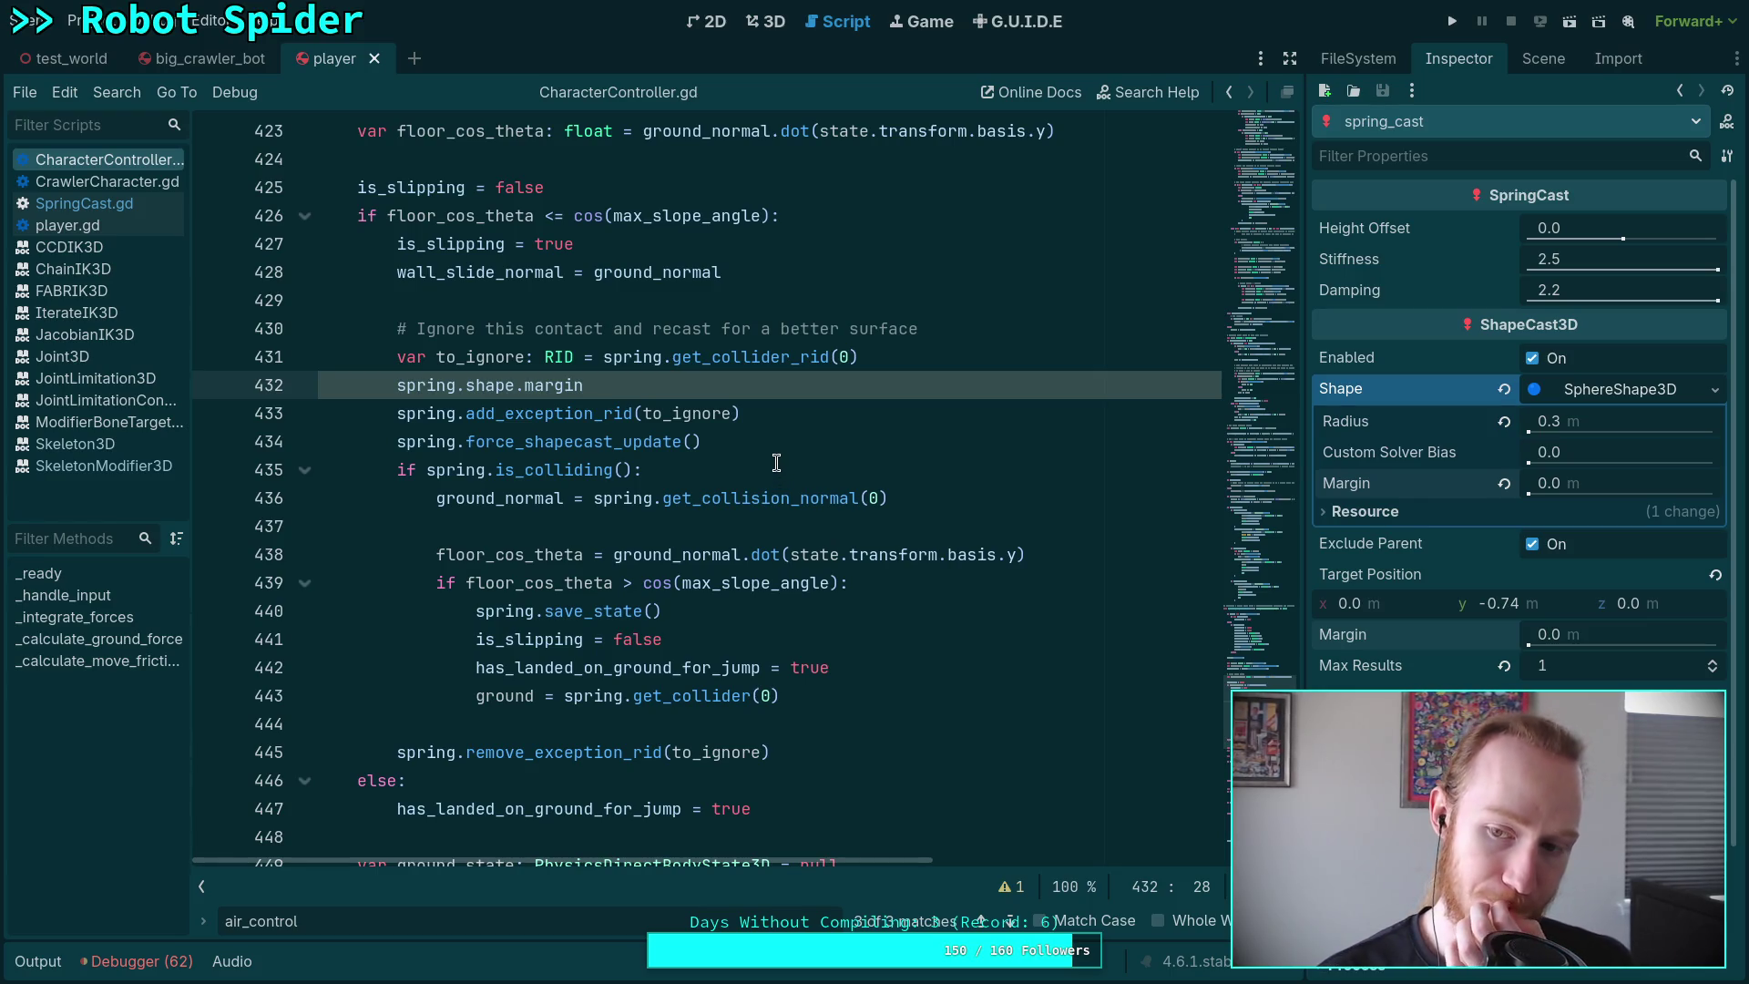
Replace 'shape.margin' on line 432 with 'margin' so it reads spring.margin.
key("ctrl+shift+Left")
key("ctrl+shift+Left")
key("ctrl+shift+Left")
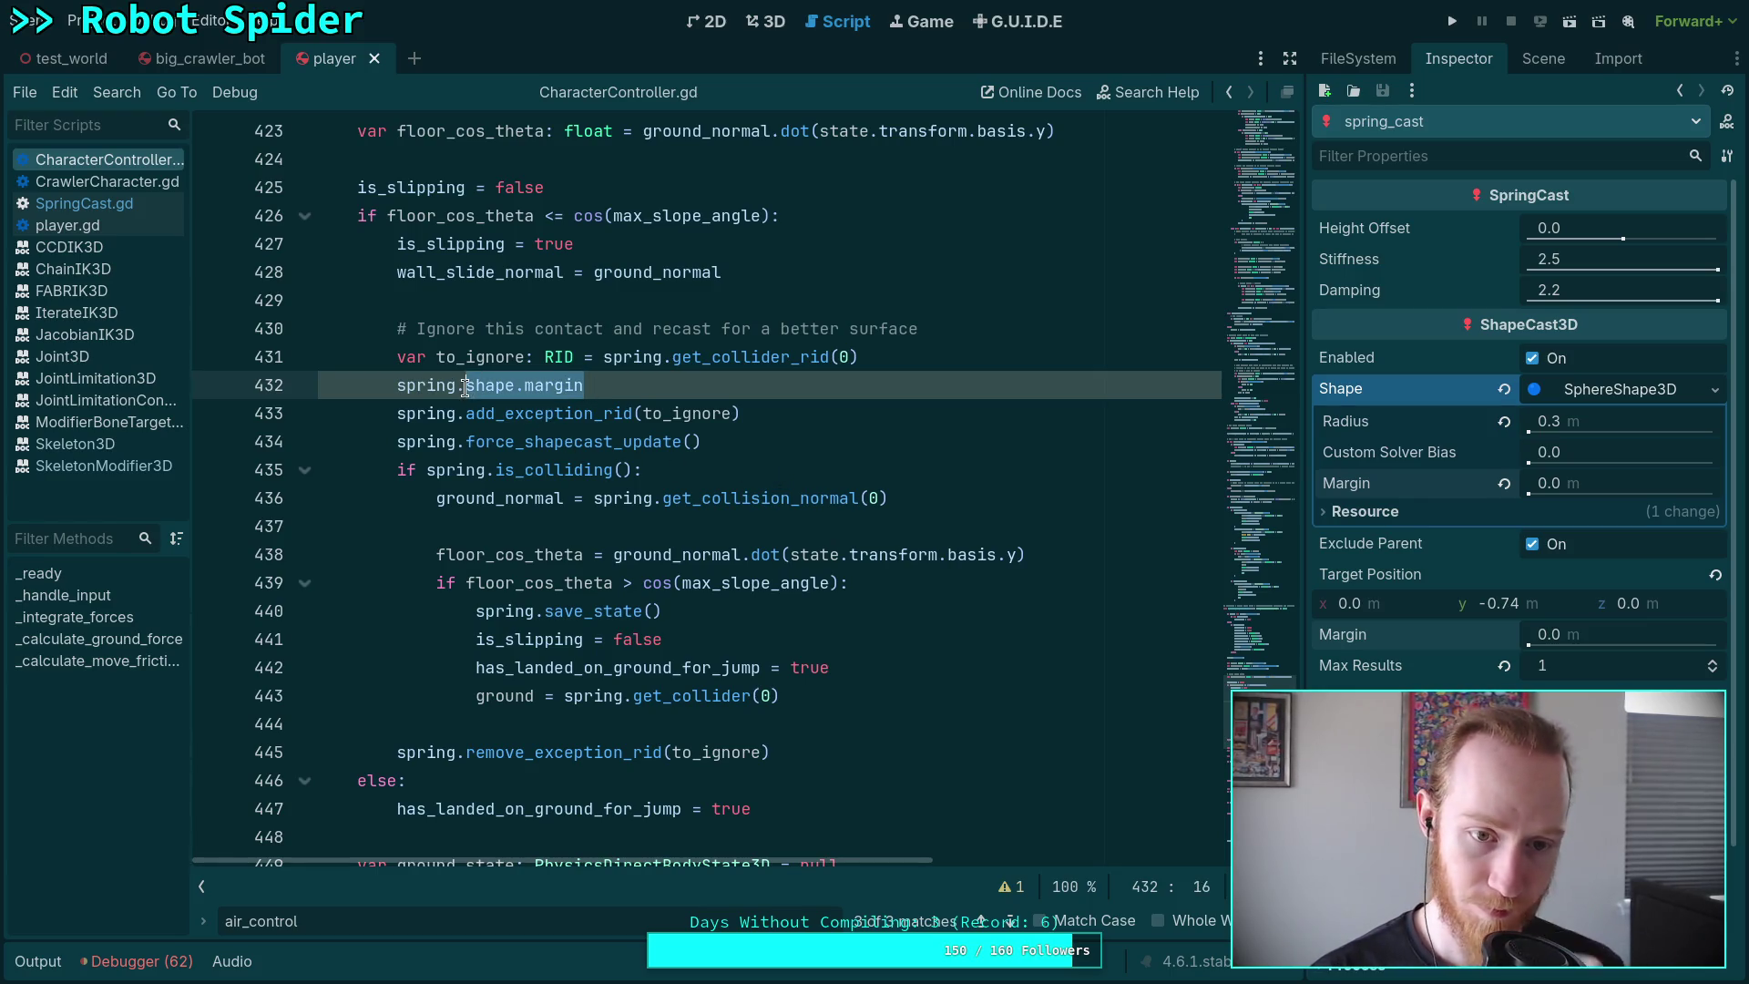
type("ma")
key("Return")
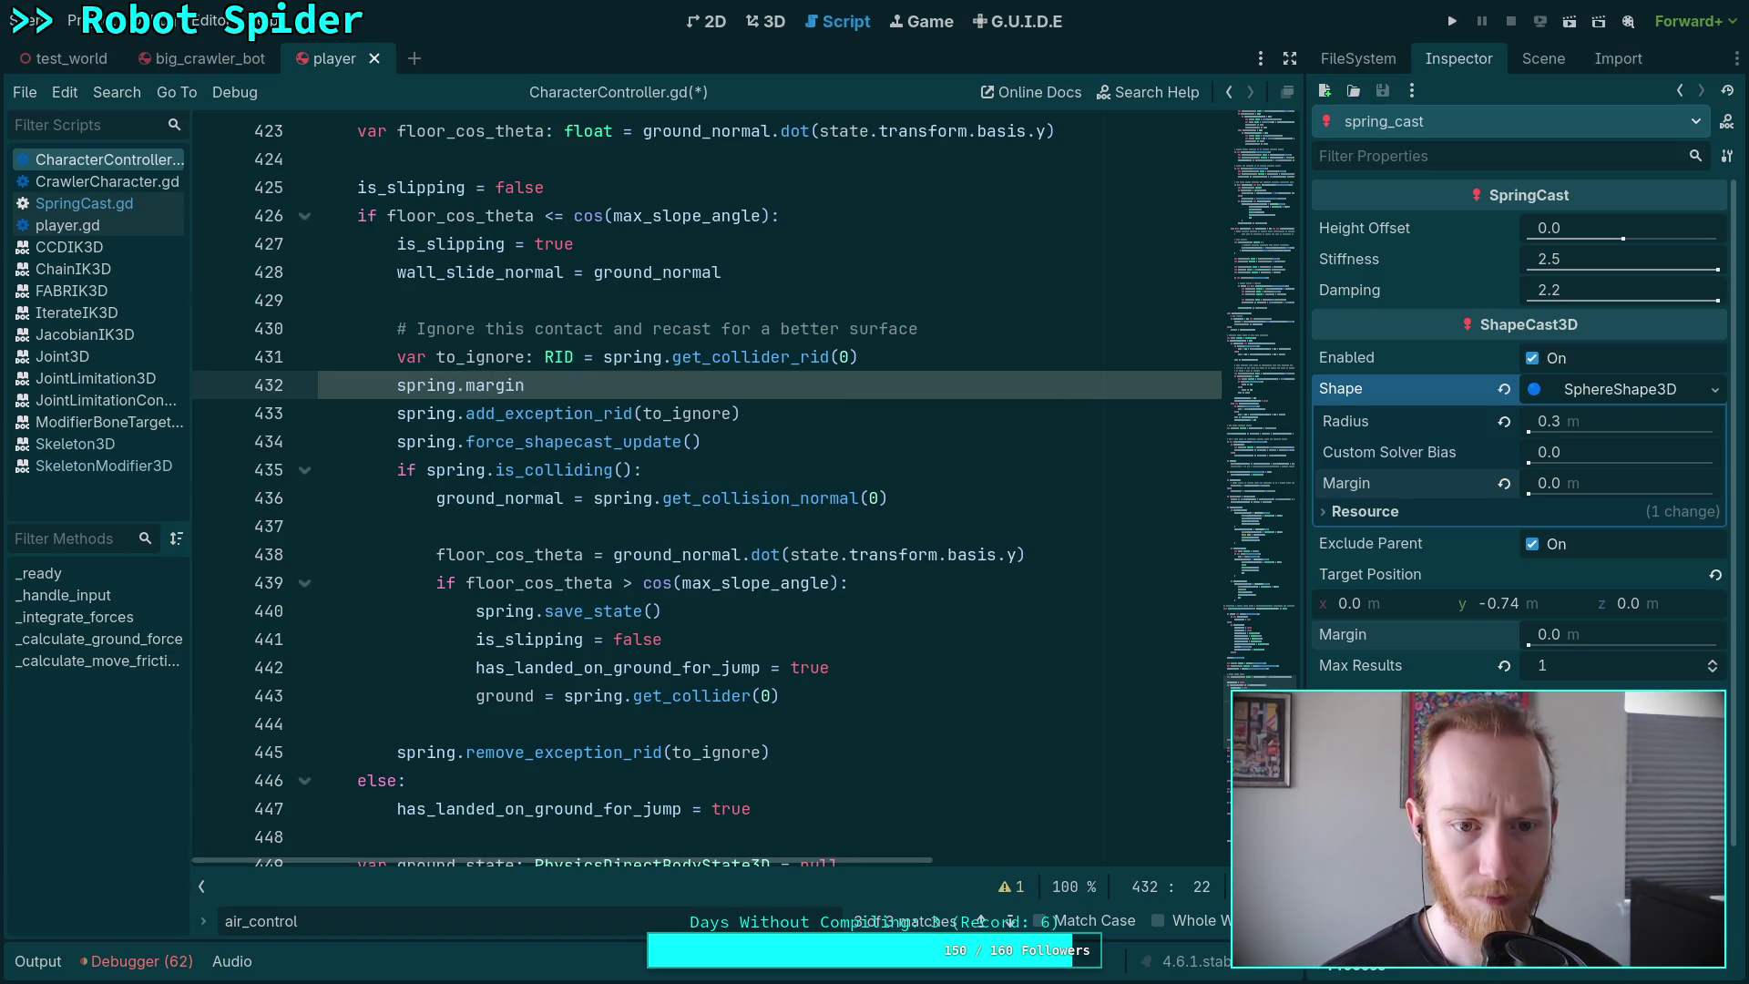
right_click(523, 385)
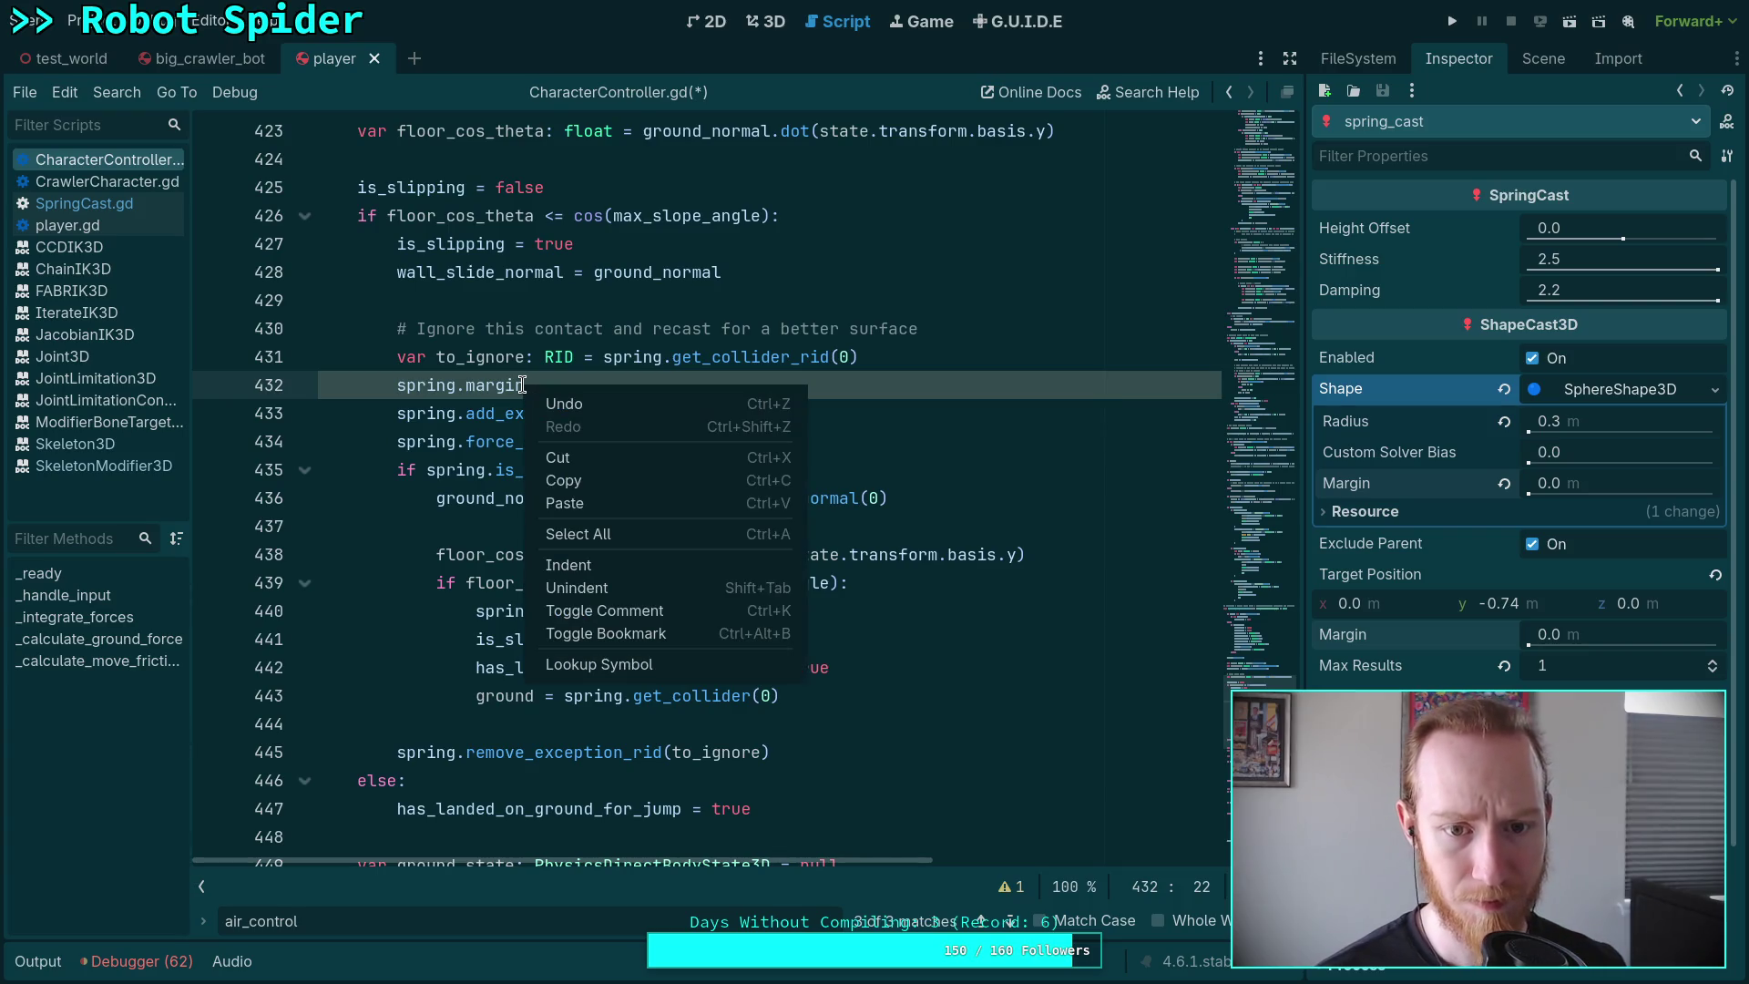
left_click(619, 671)
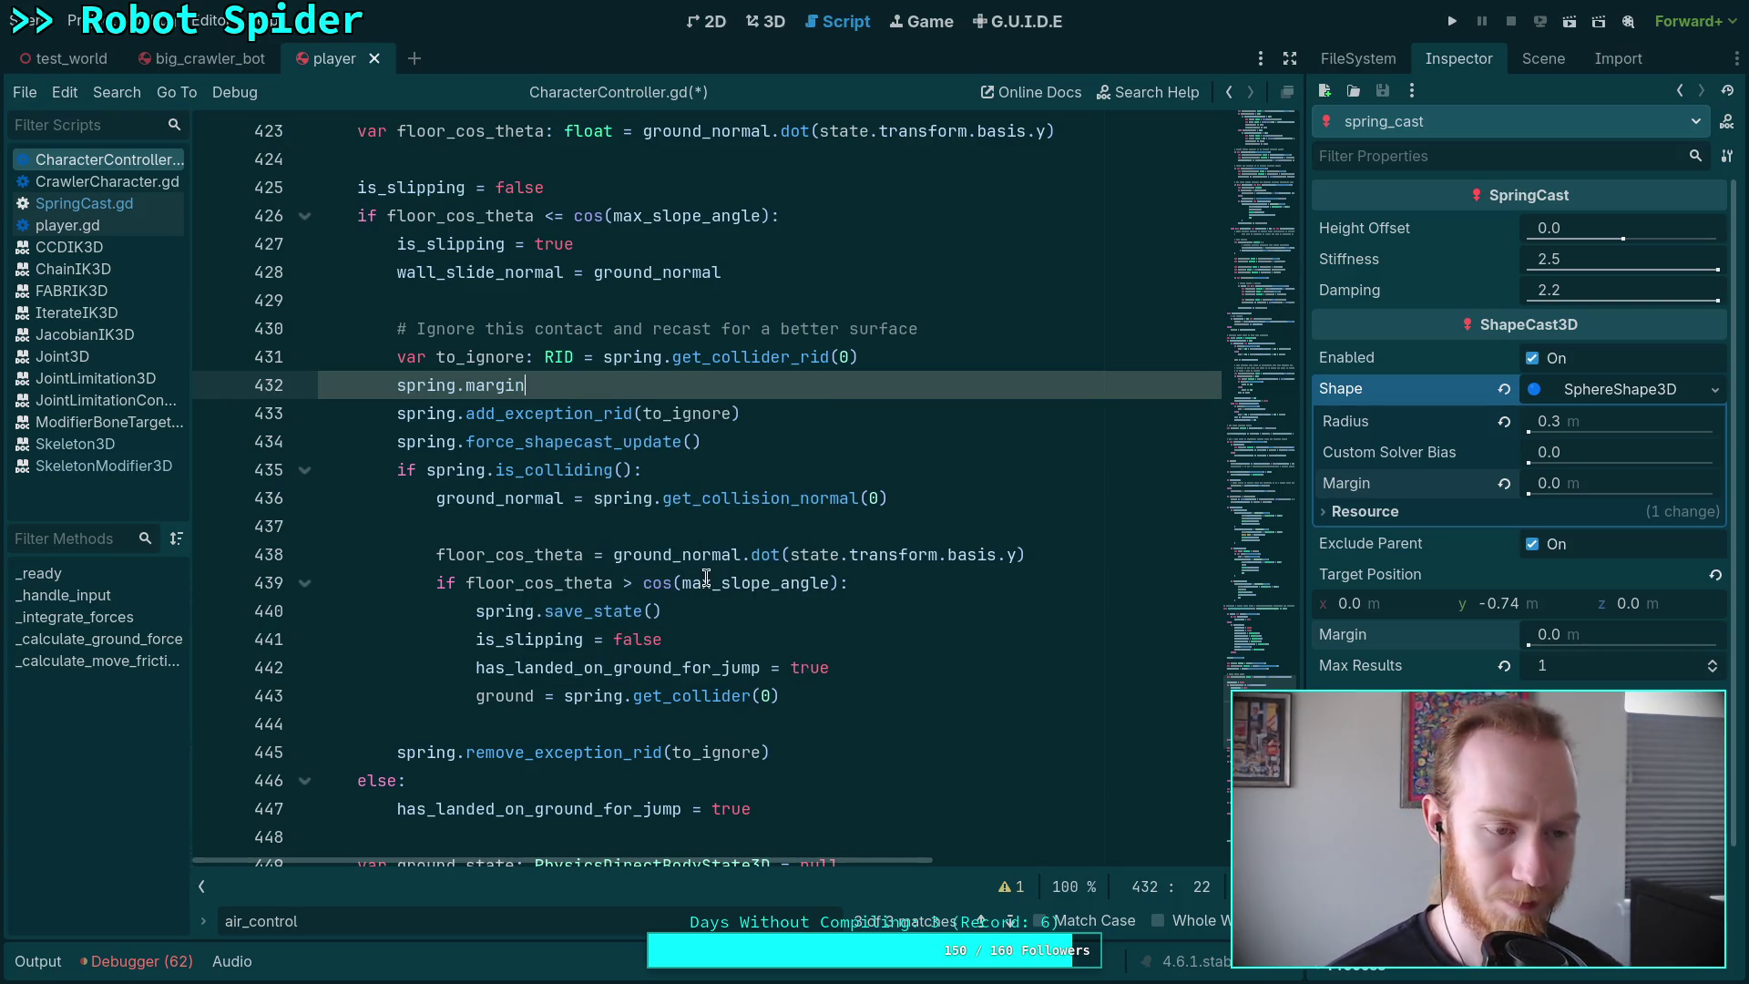
Review the spring.margin line, then move the caret to empty line 429.
left_click(477, 386)
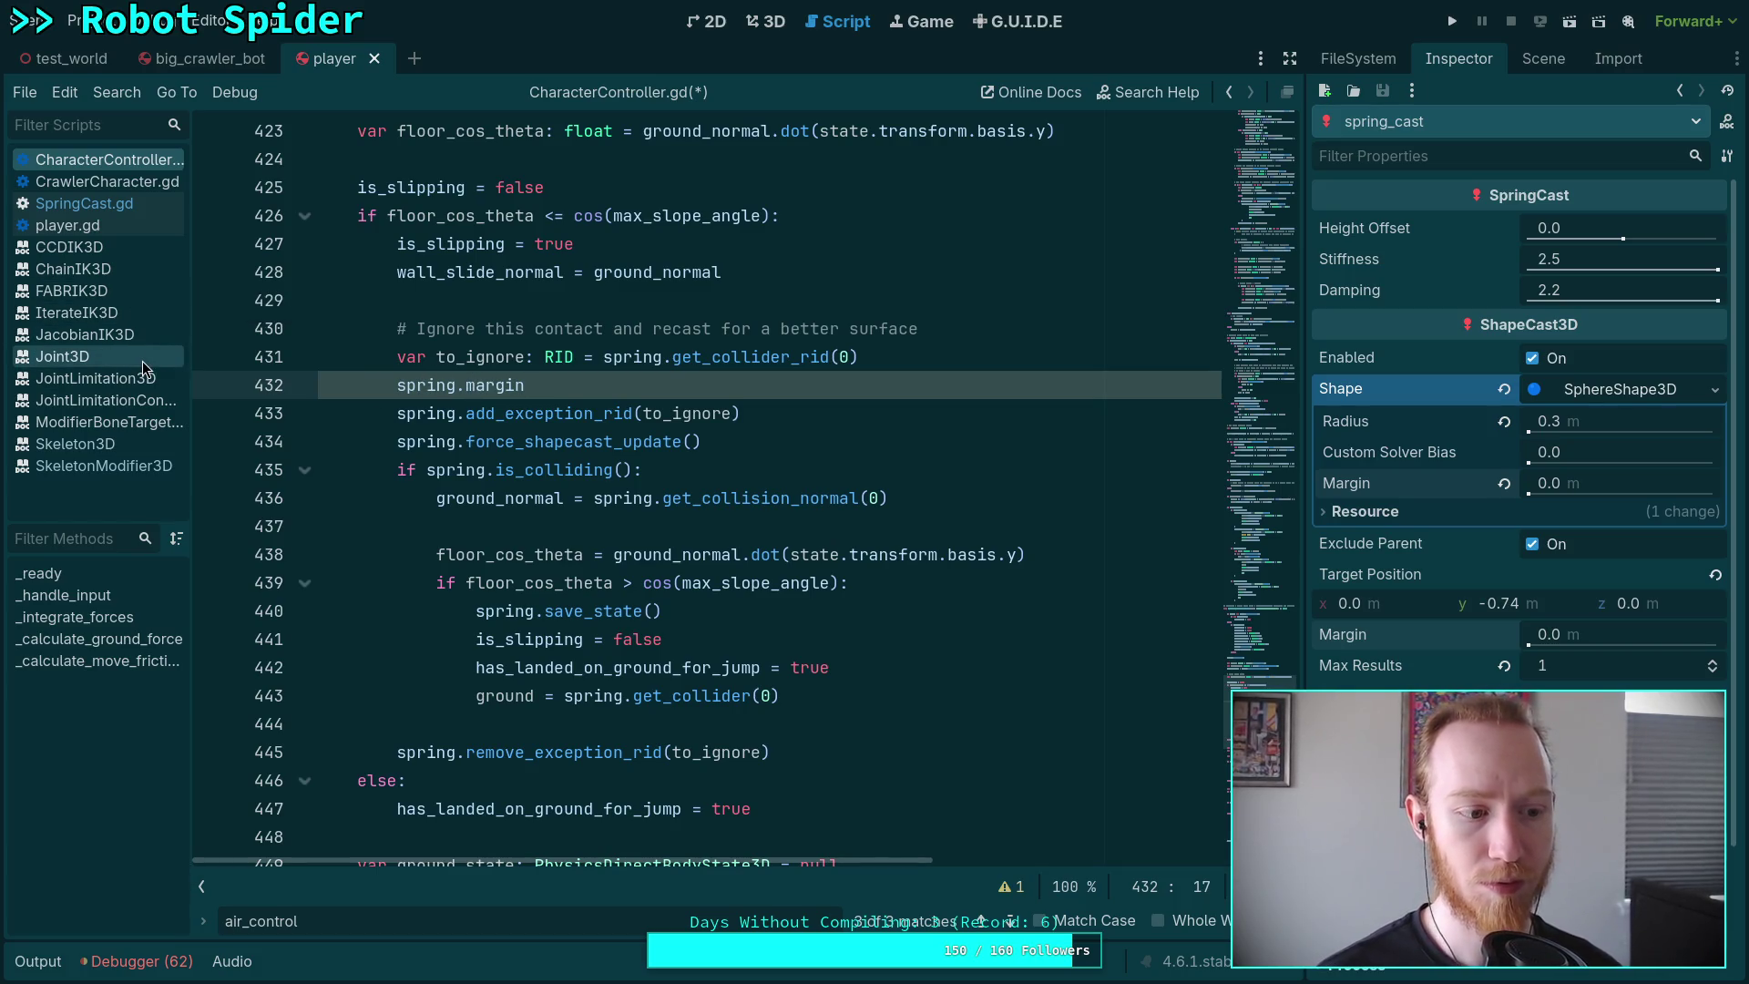
left_click(538, 386)
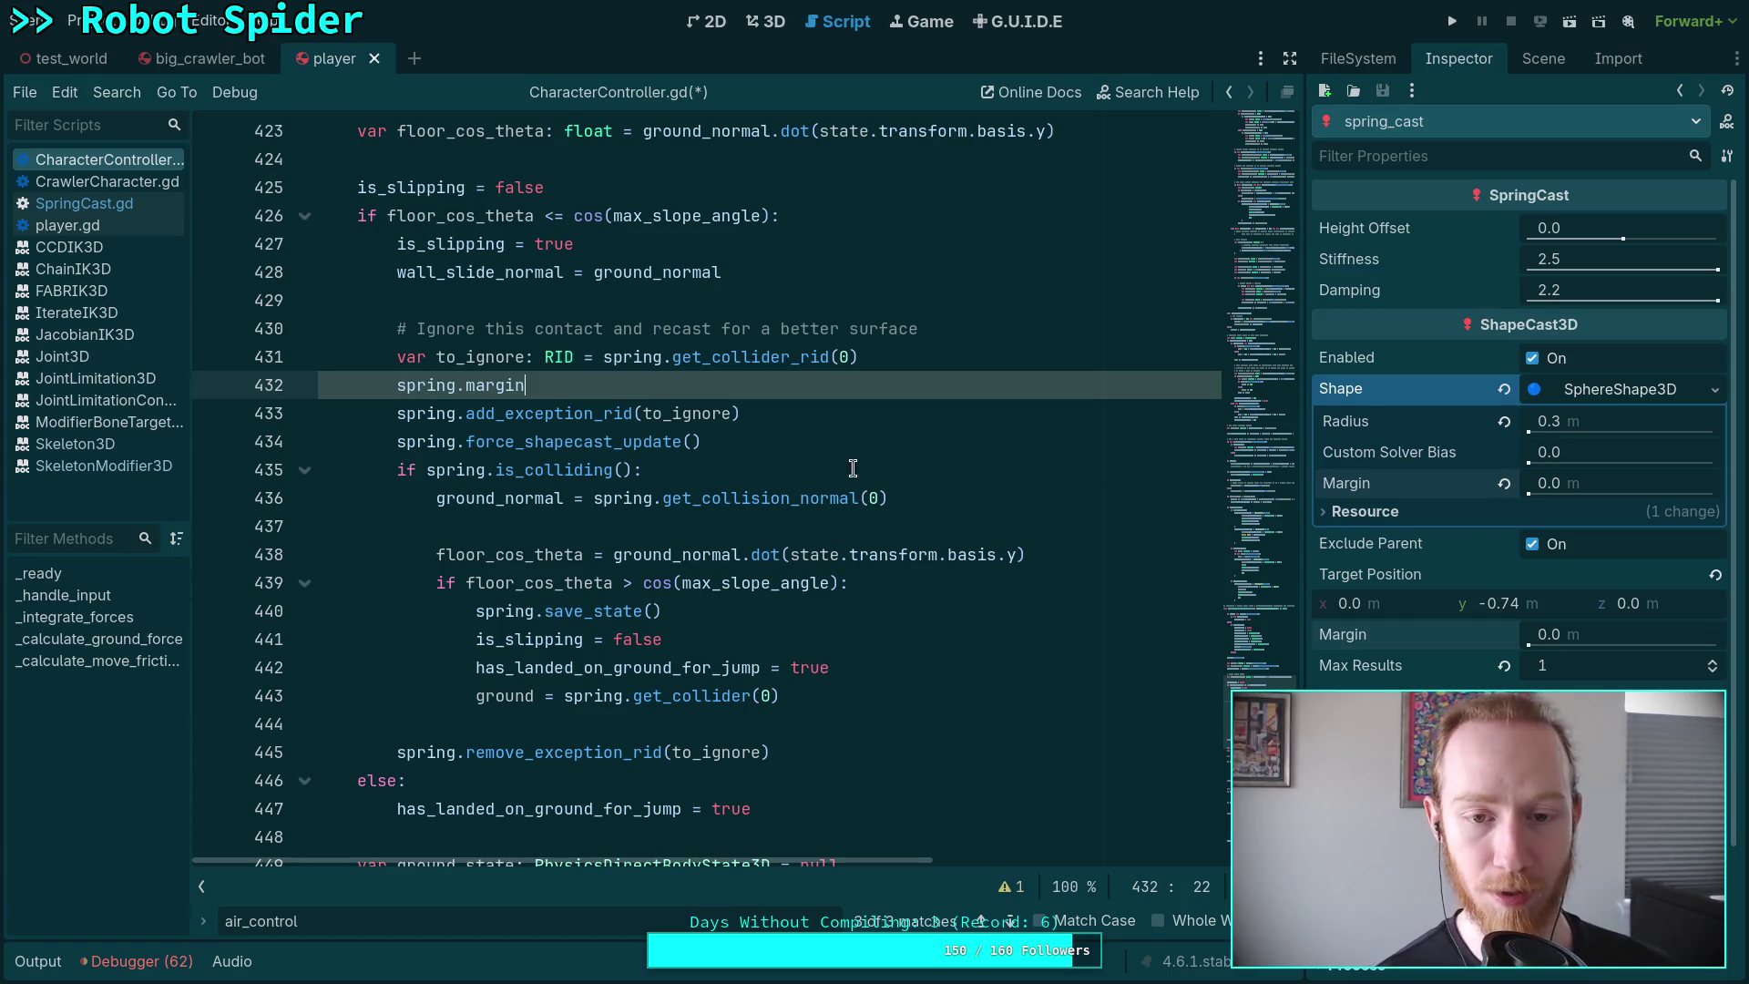
scroll(906, 437, "up", 1)
scroll(918, 510, "up", 1)
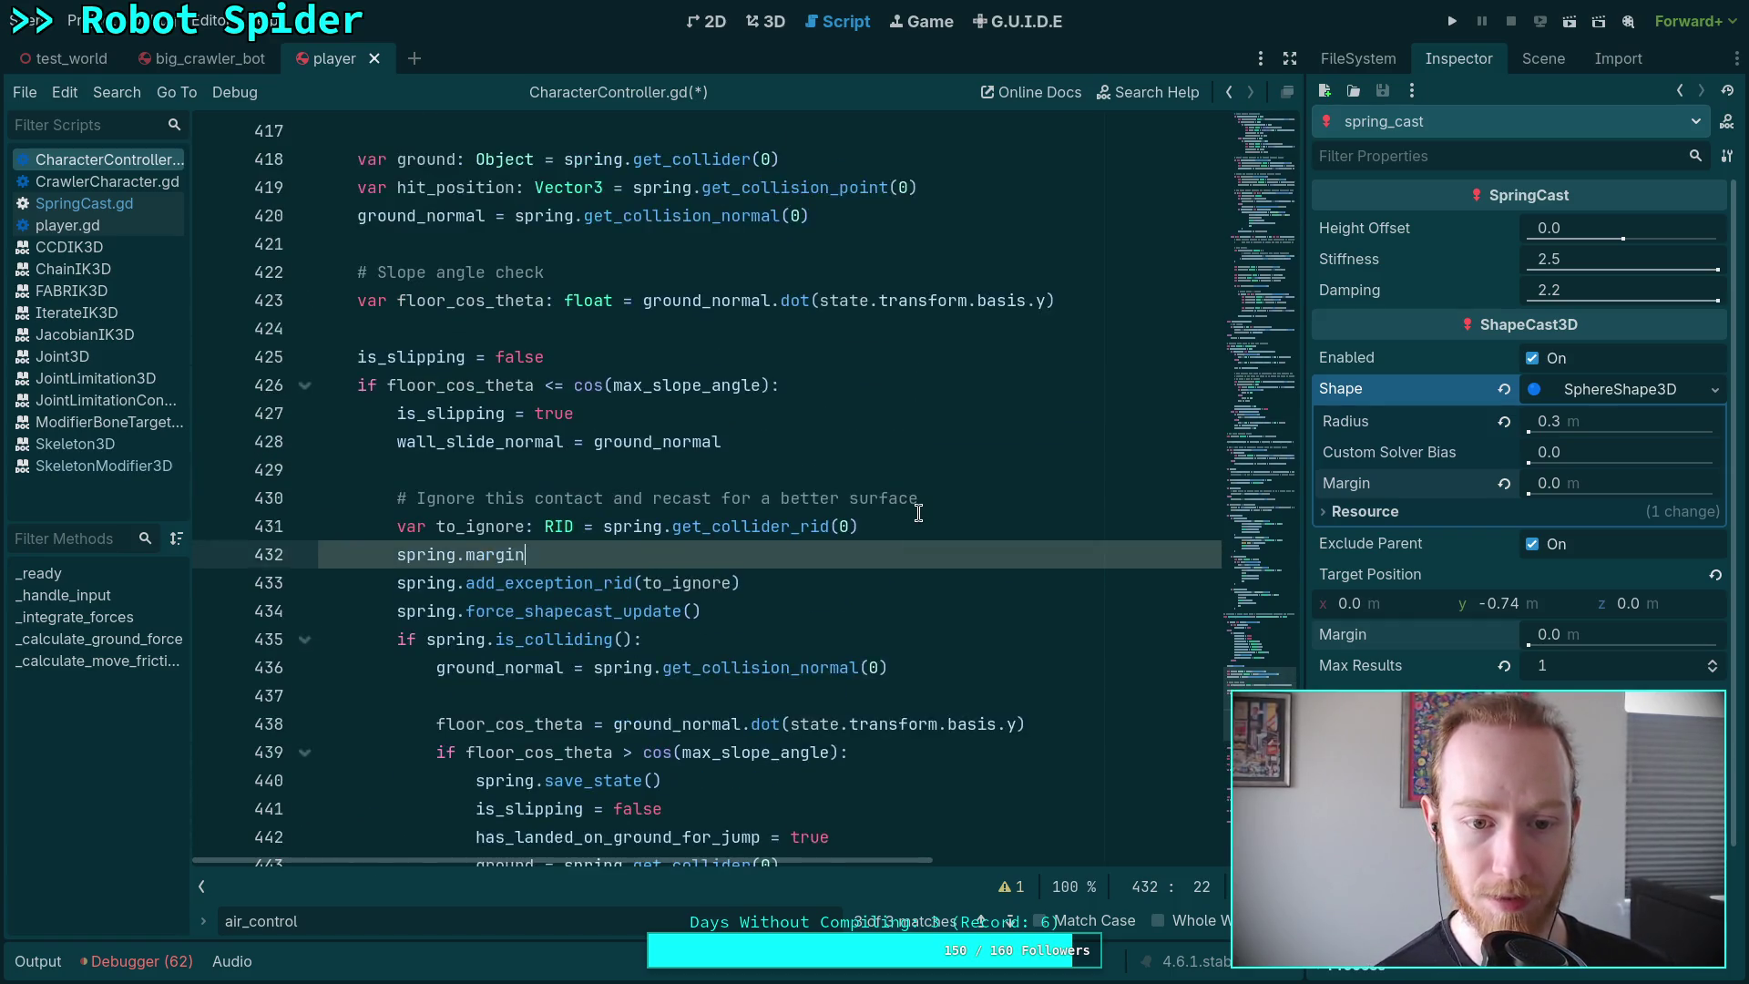
scroll(925, 437, "down", 2)
left_click(1007, 303)
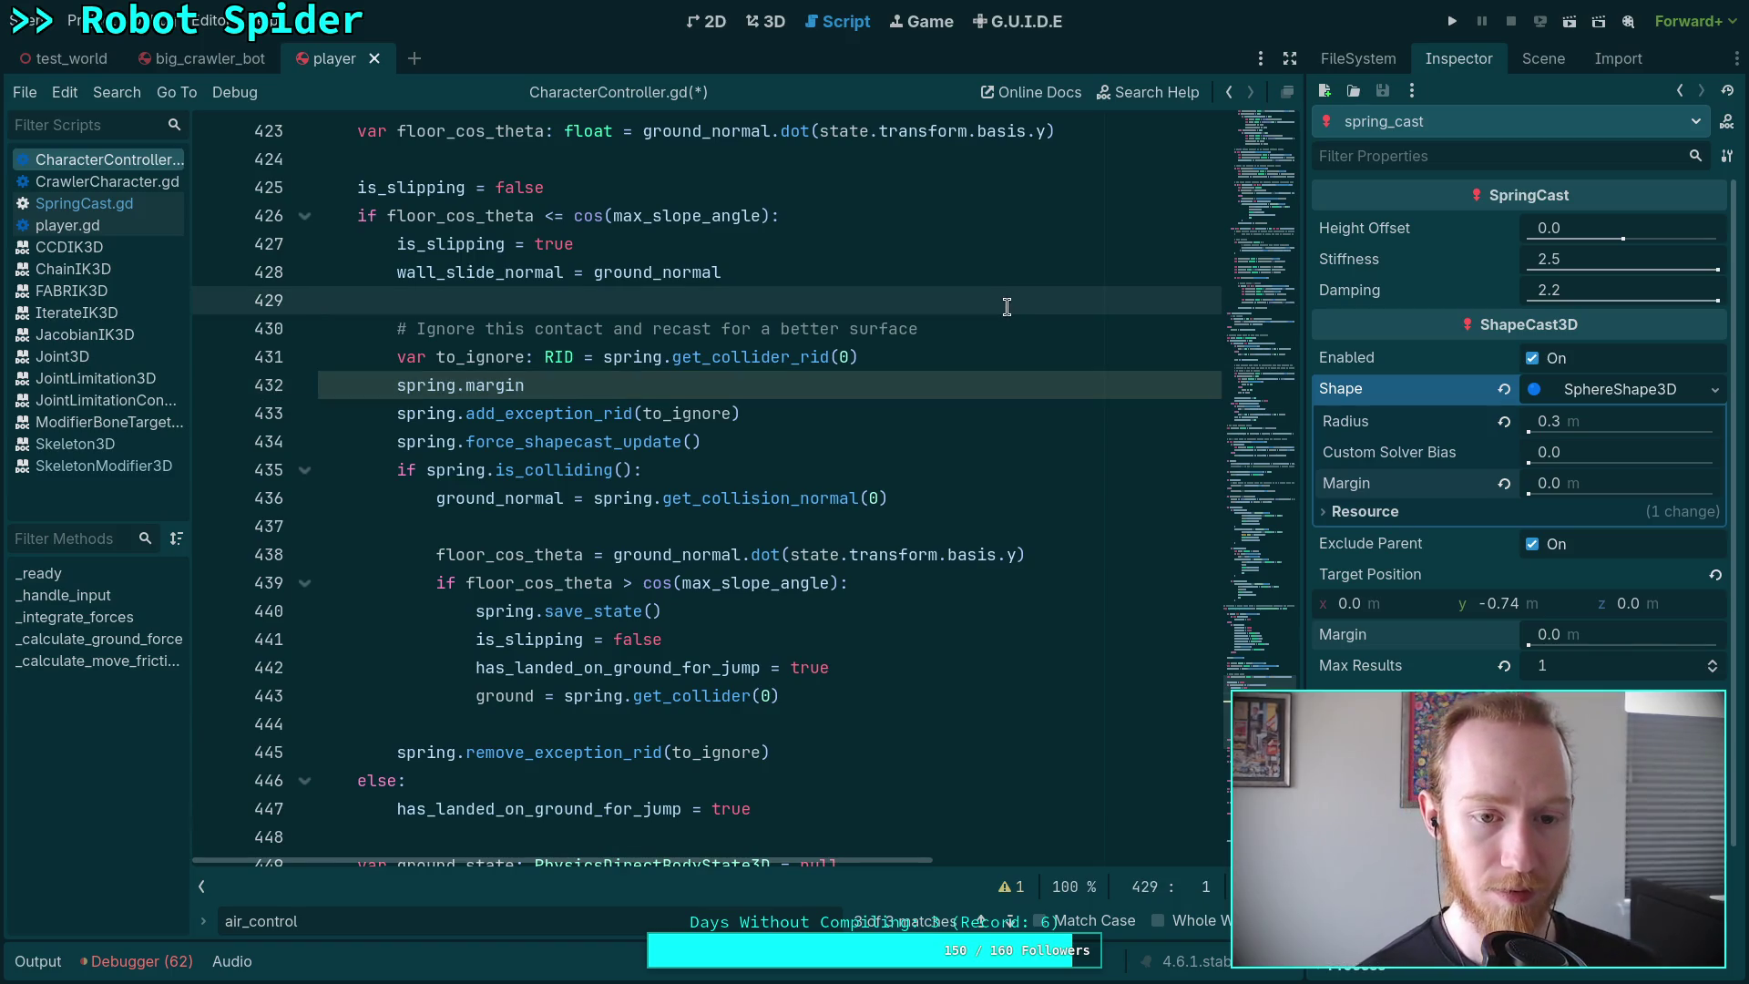
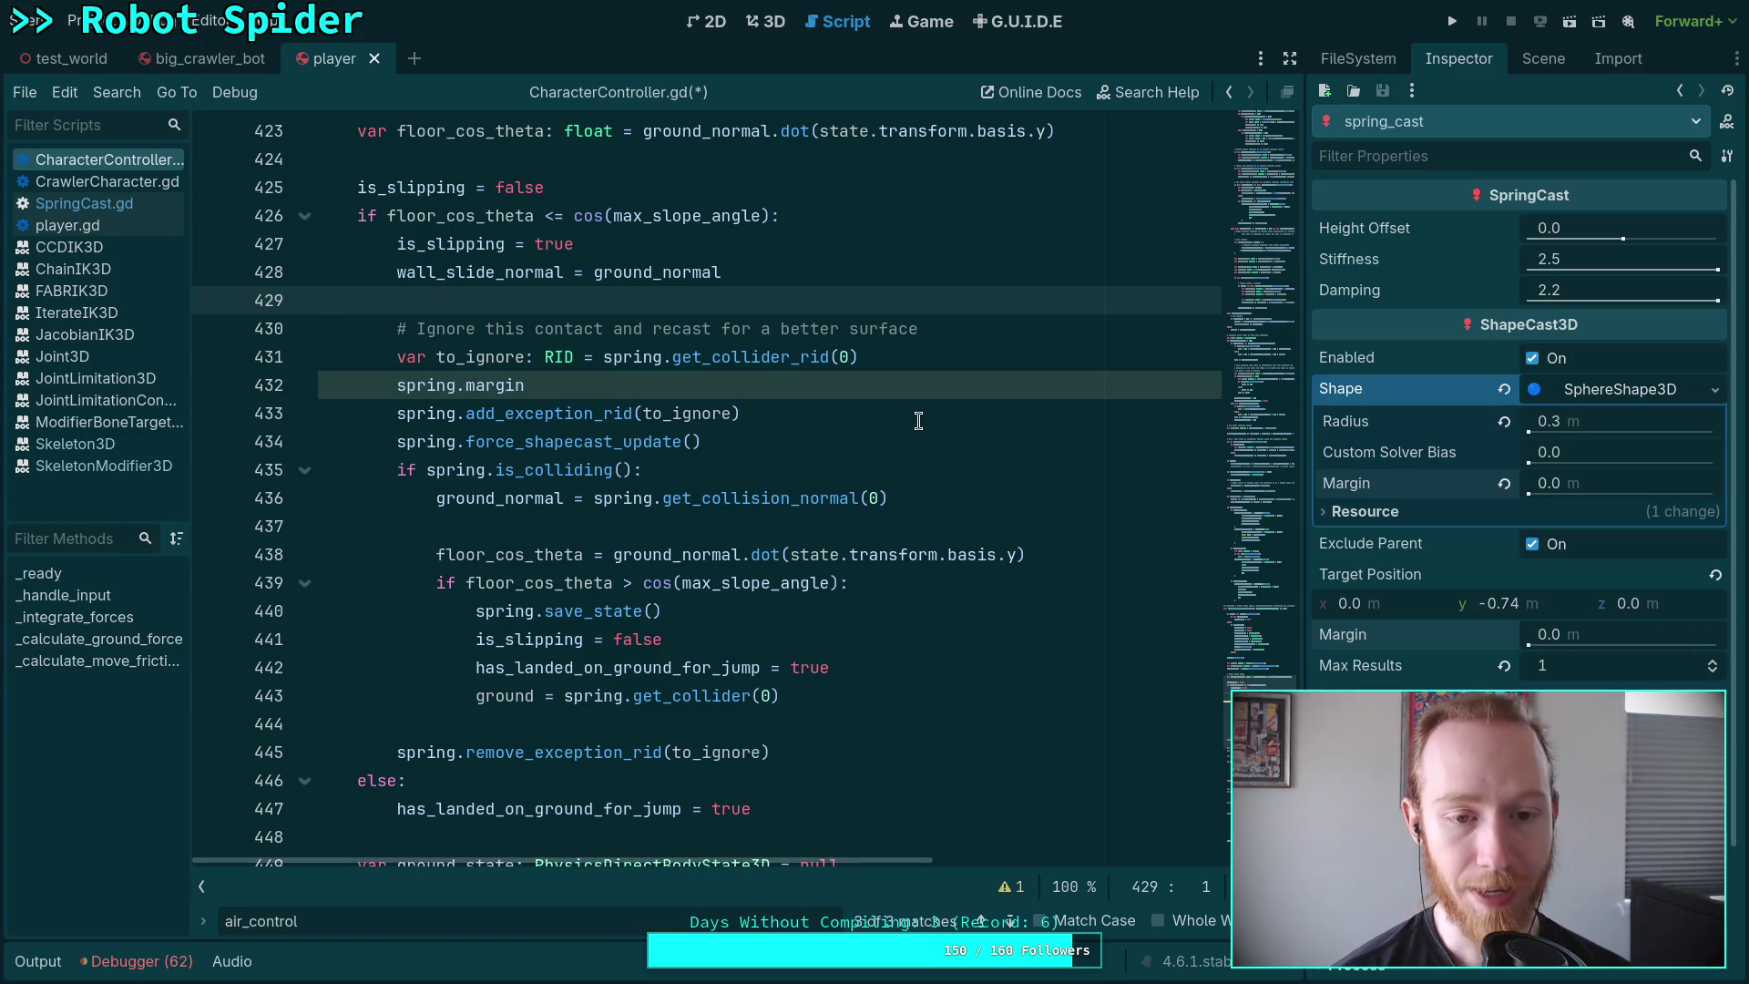
Add a spring.get_collider_shape() line below the to_ignore declaration.
left_click(919, 362)
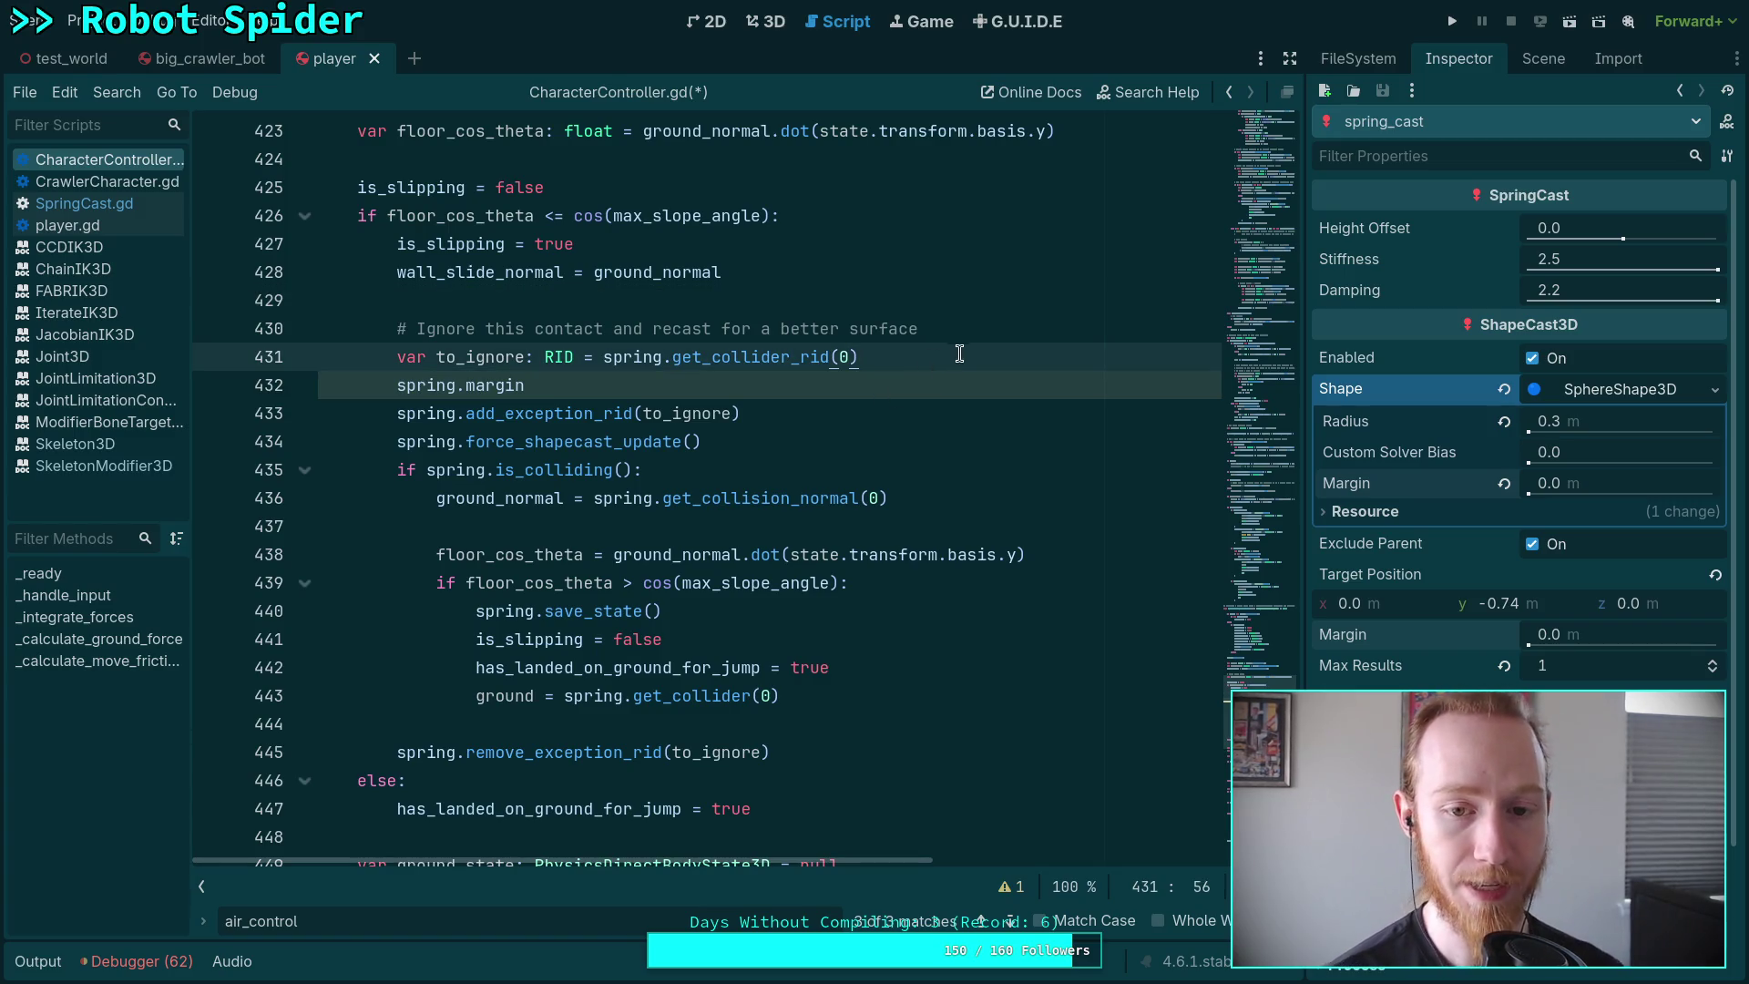
key("Return")
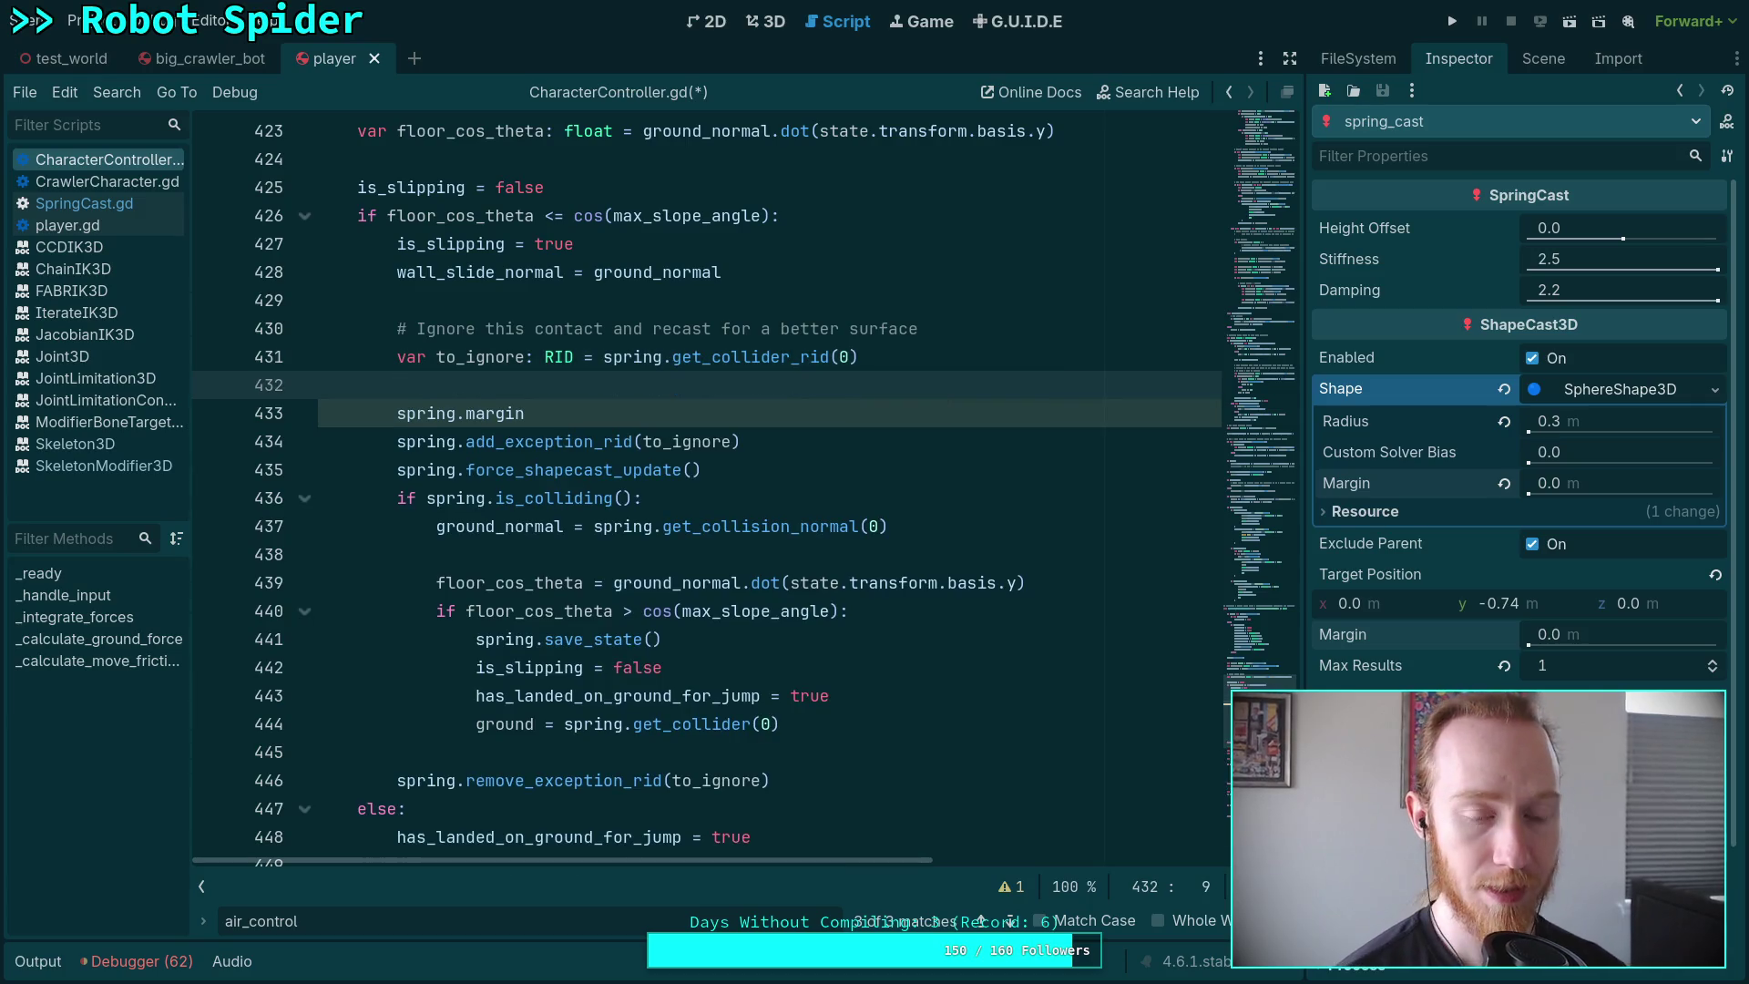
type("spring.get_")
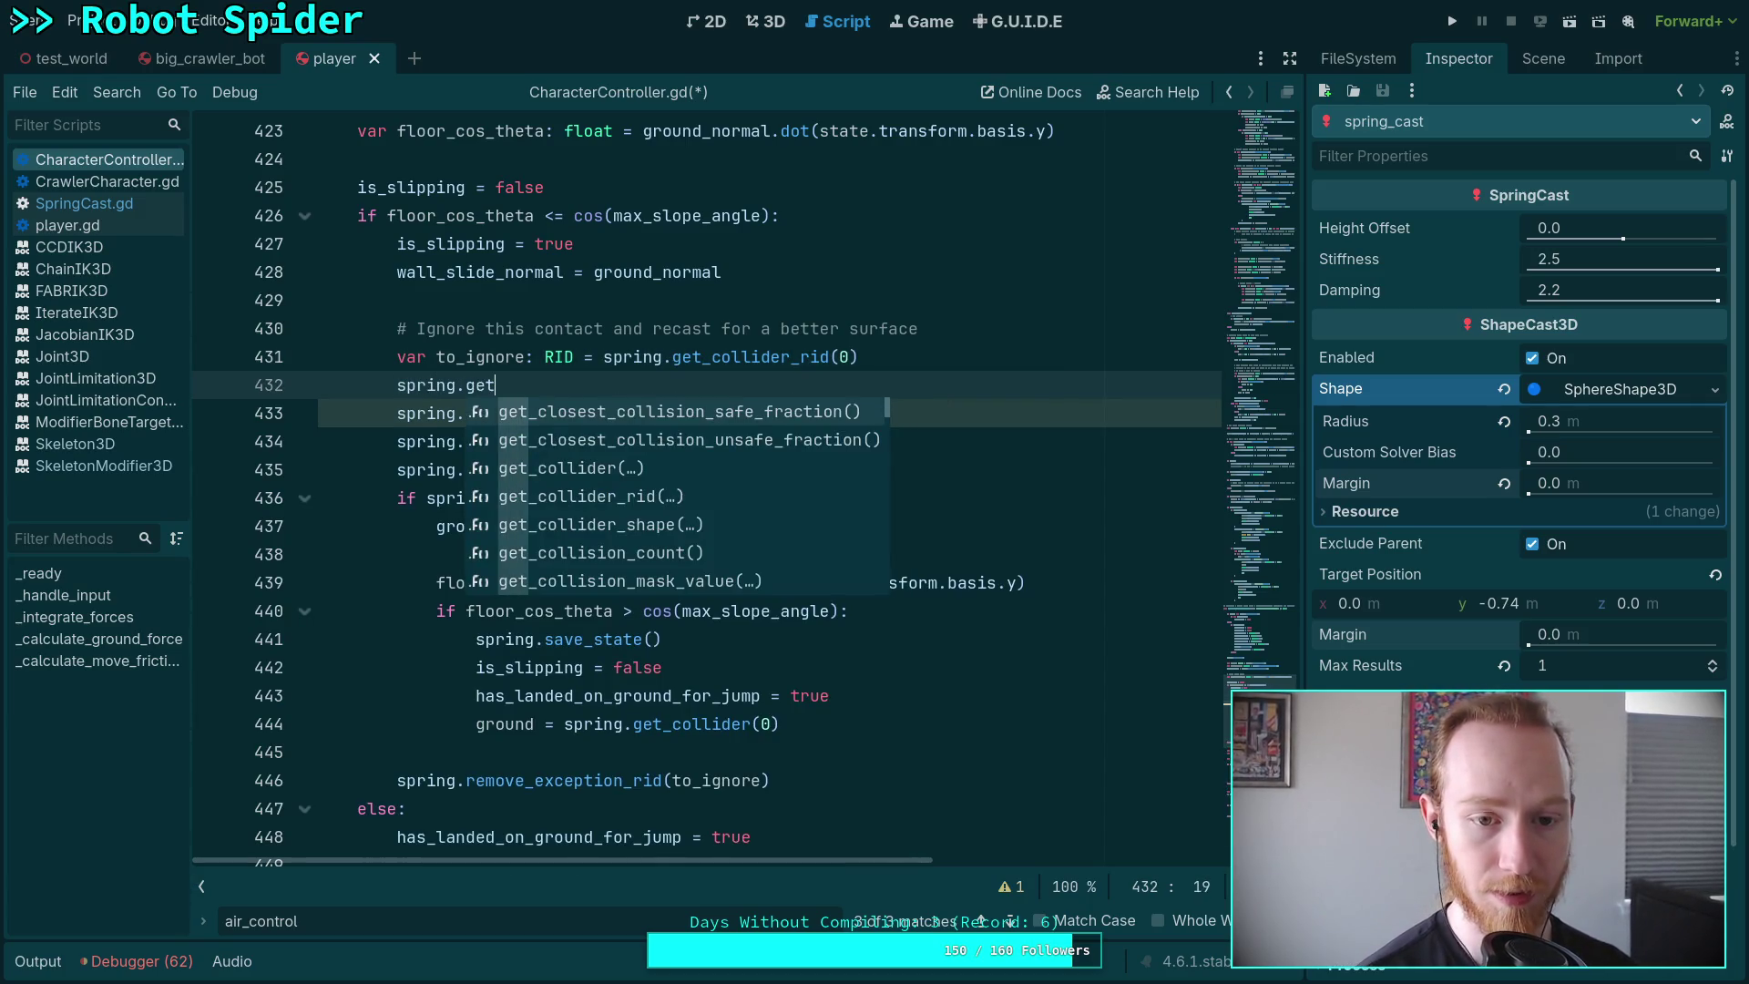
type("sha")
key("Return")
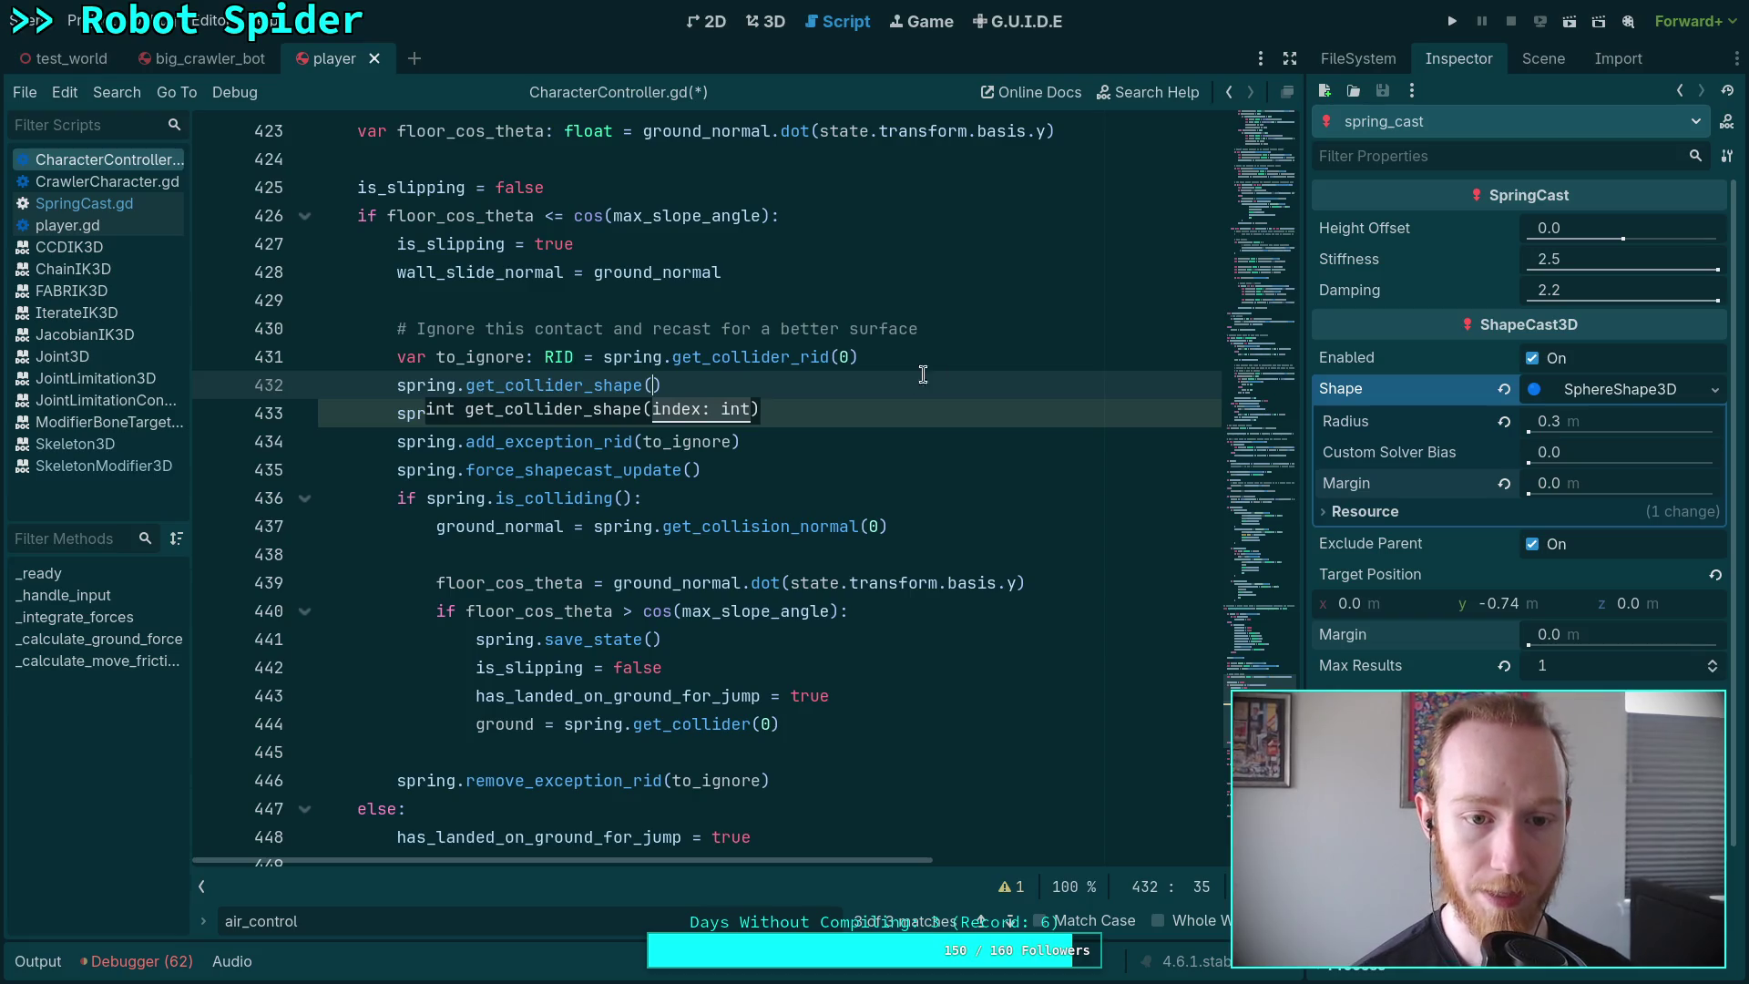
mouse_move(593, 386)
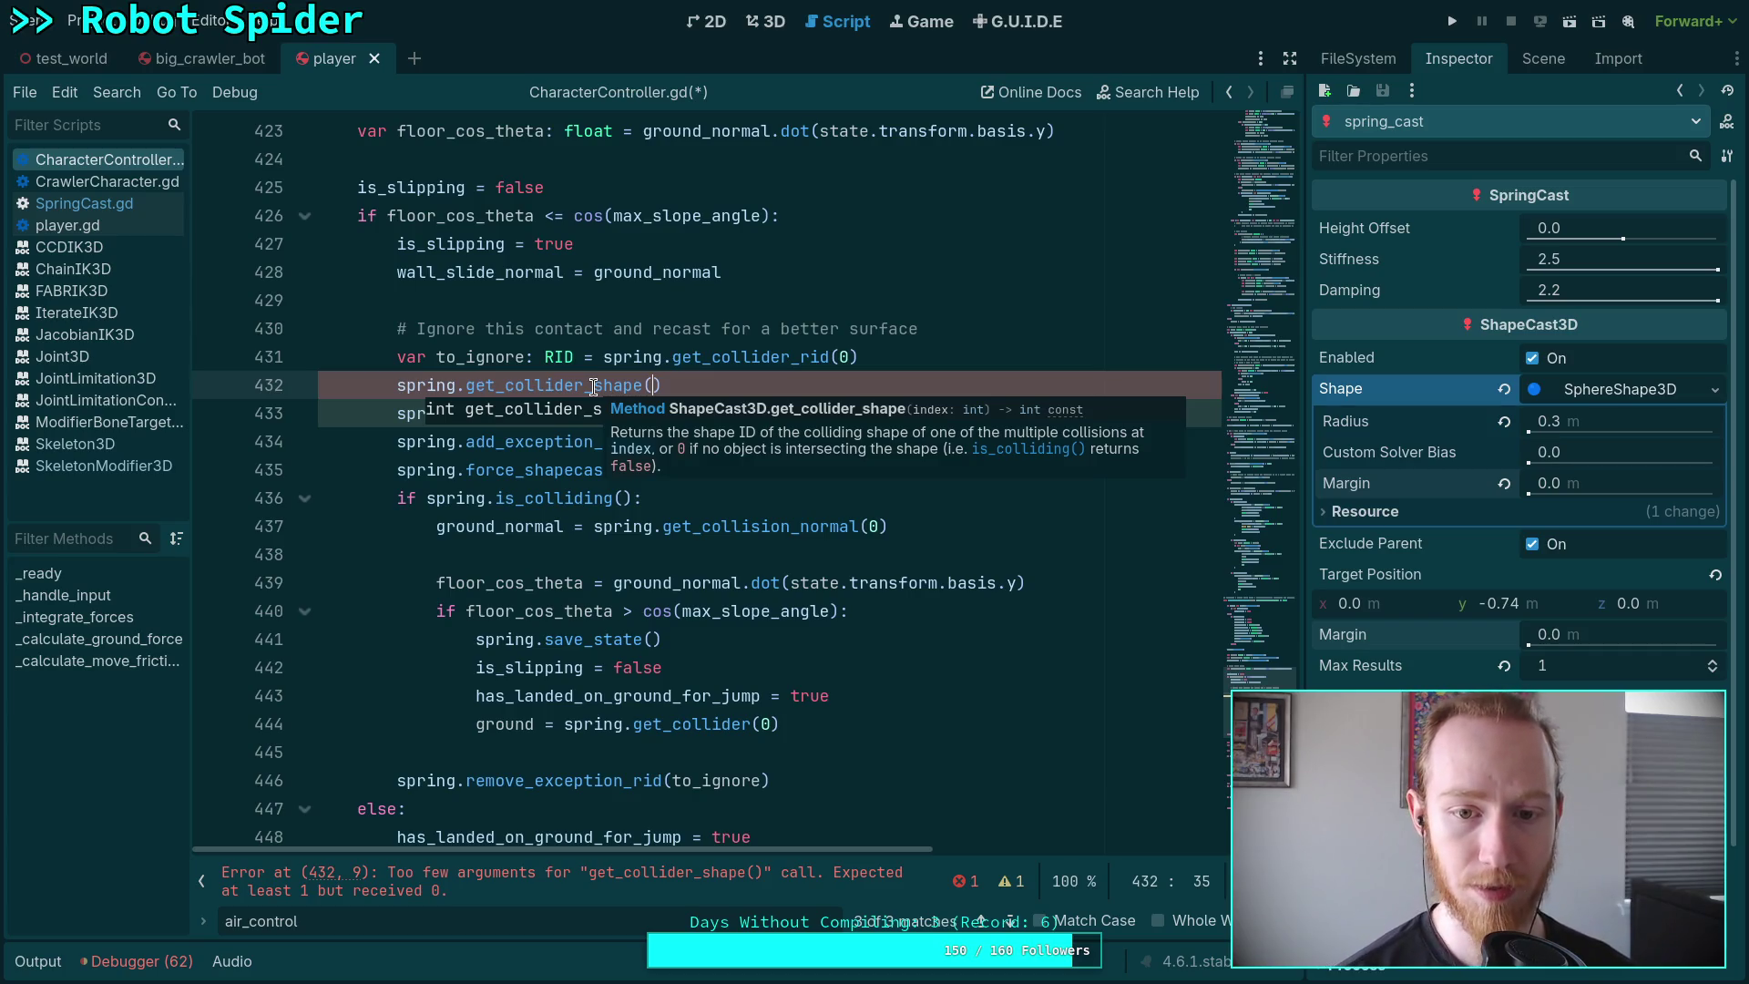
key("Escape")
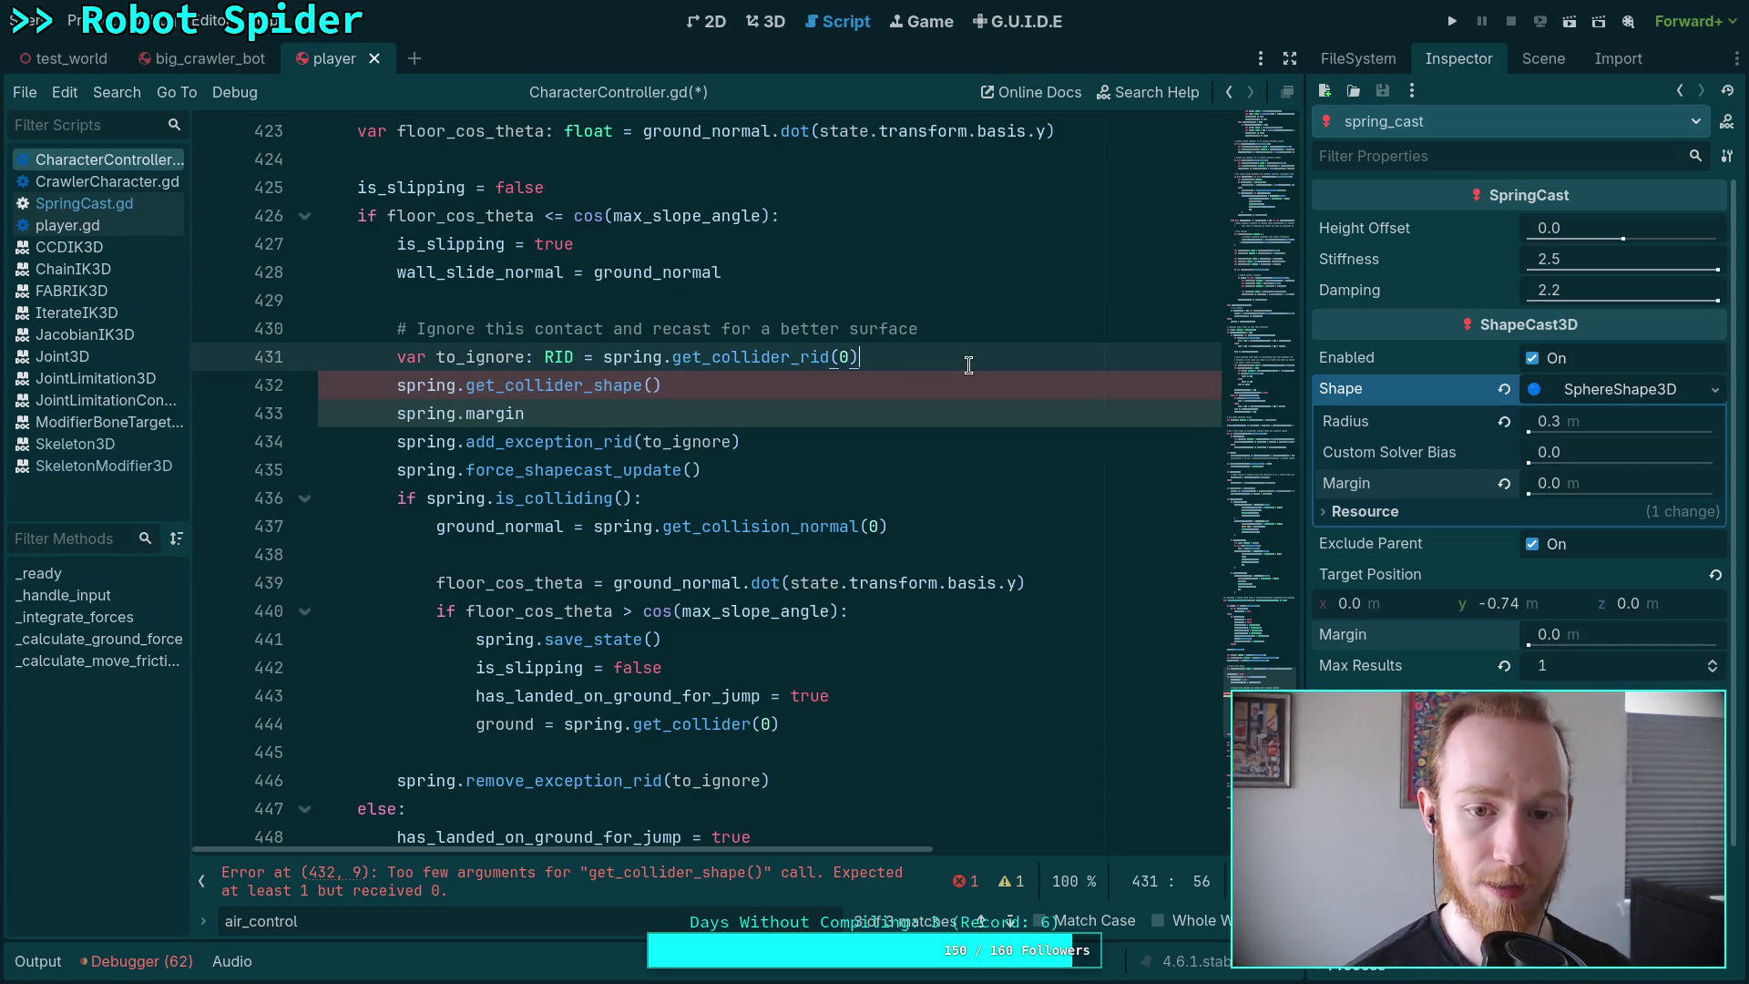
Insert PhysicsServer3D.body_set_shape_disabled(spring.get_collider_rid()) on a new line above it.
key("ctrl+shift+Return")
type("spring.g")
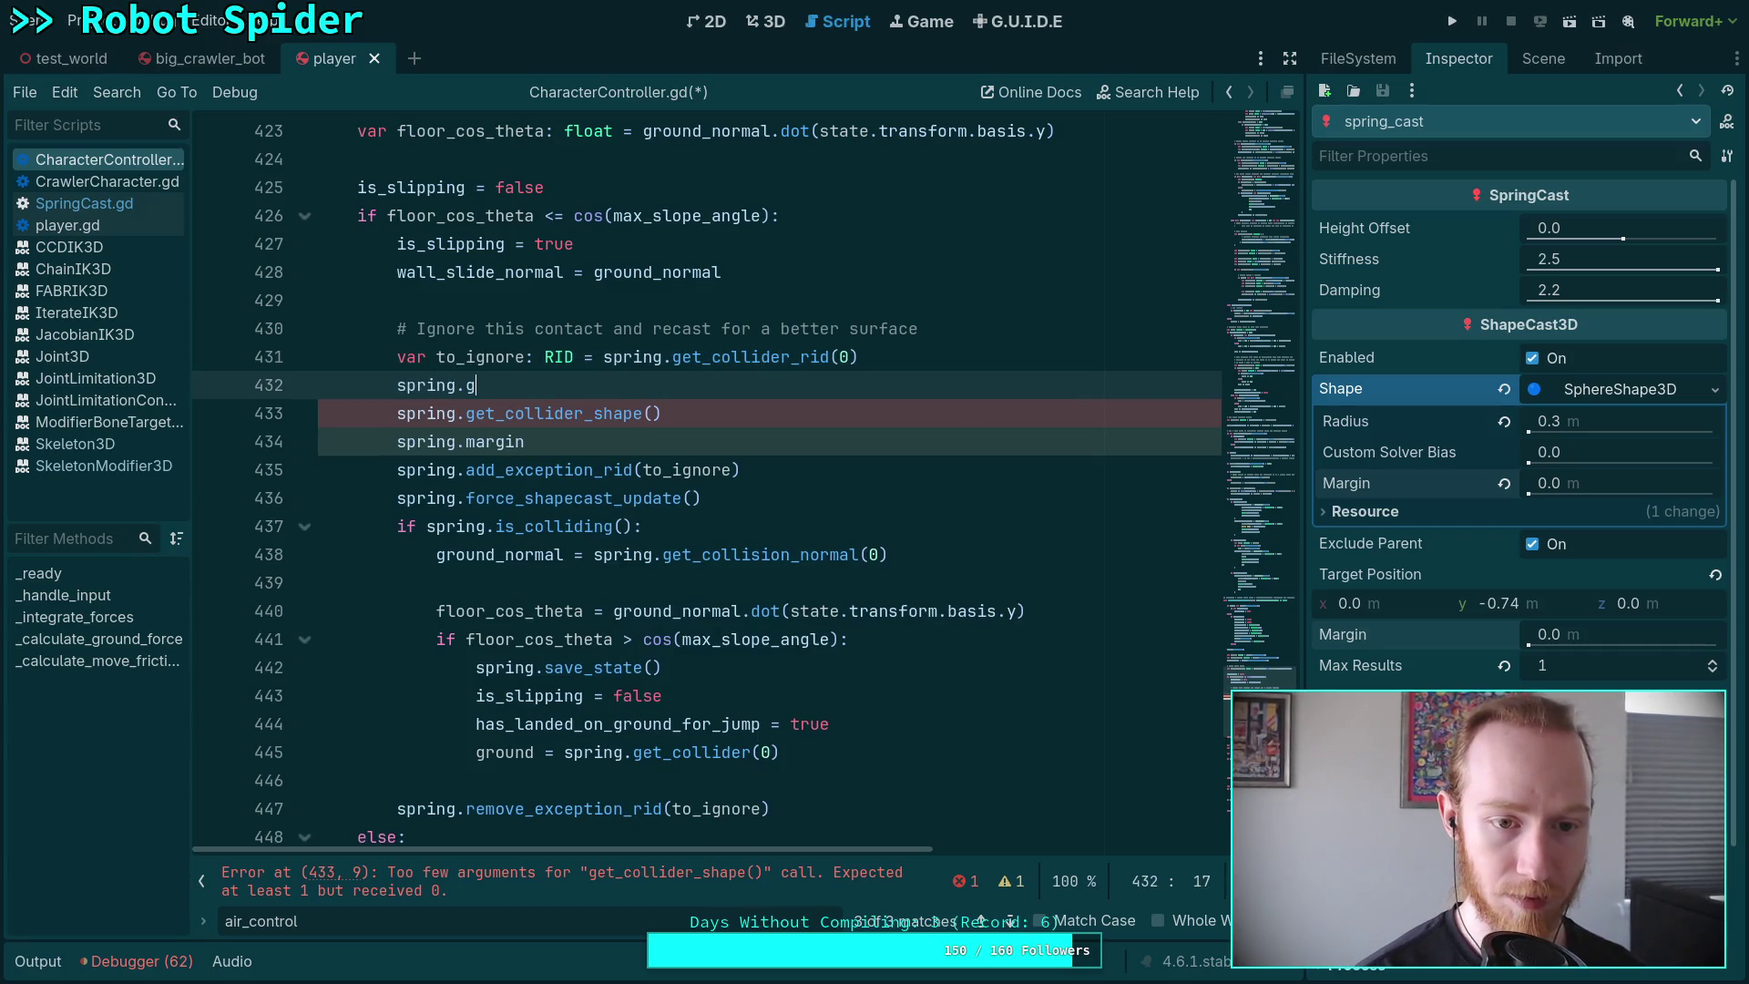
key("BackSpace")
key("BackSpace")
type("et_col")
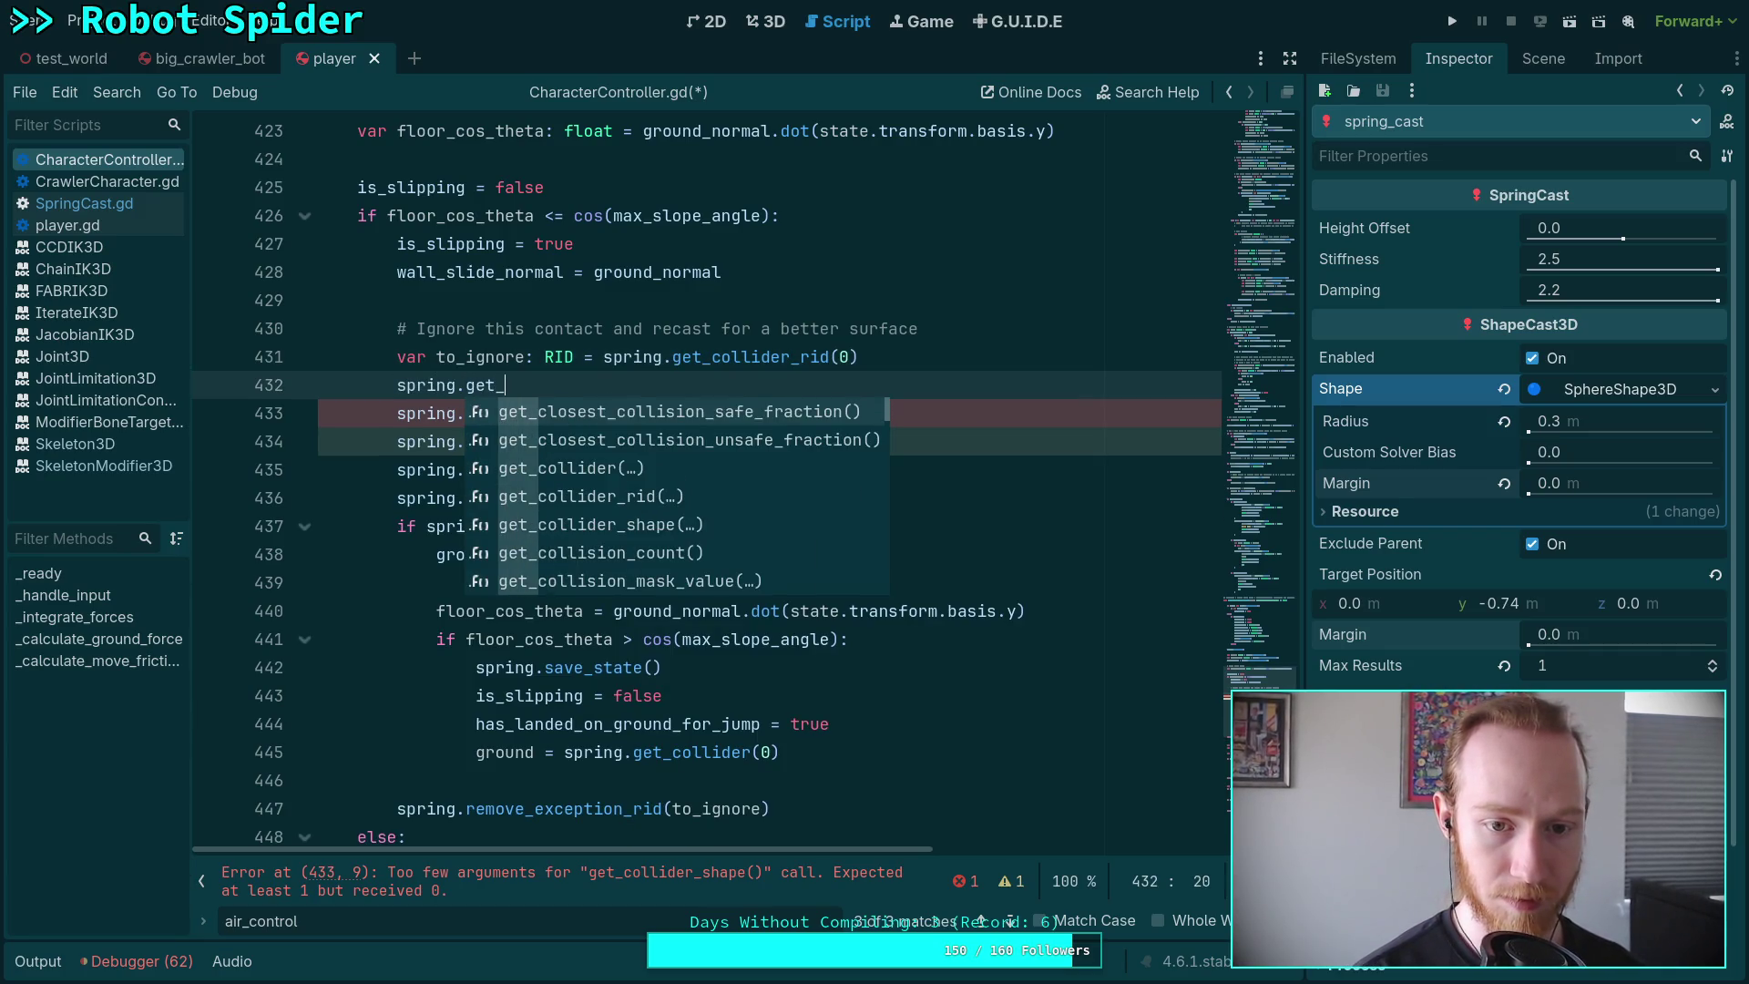
type("l")
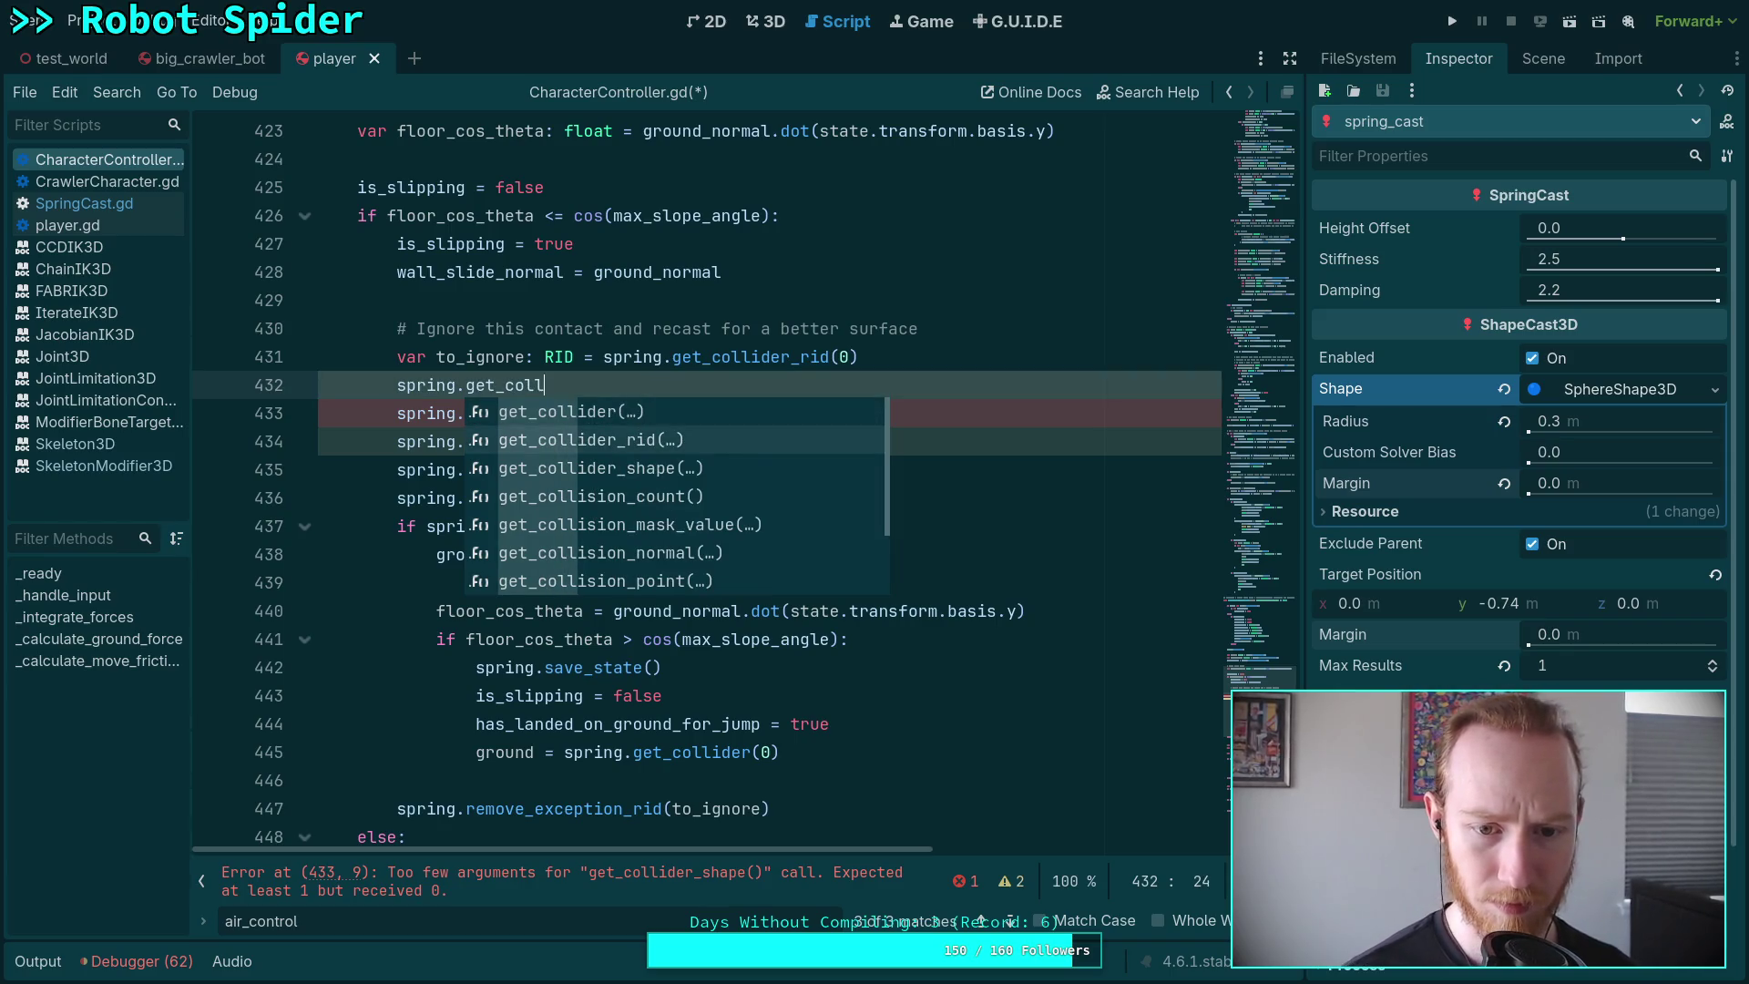
key("BackSpace")
key("BackSpace")
key("BackSpace")
type("PhysicsSer")
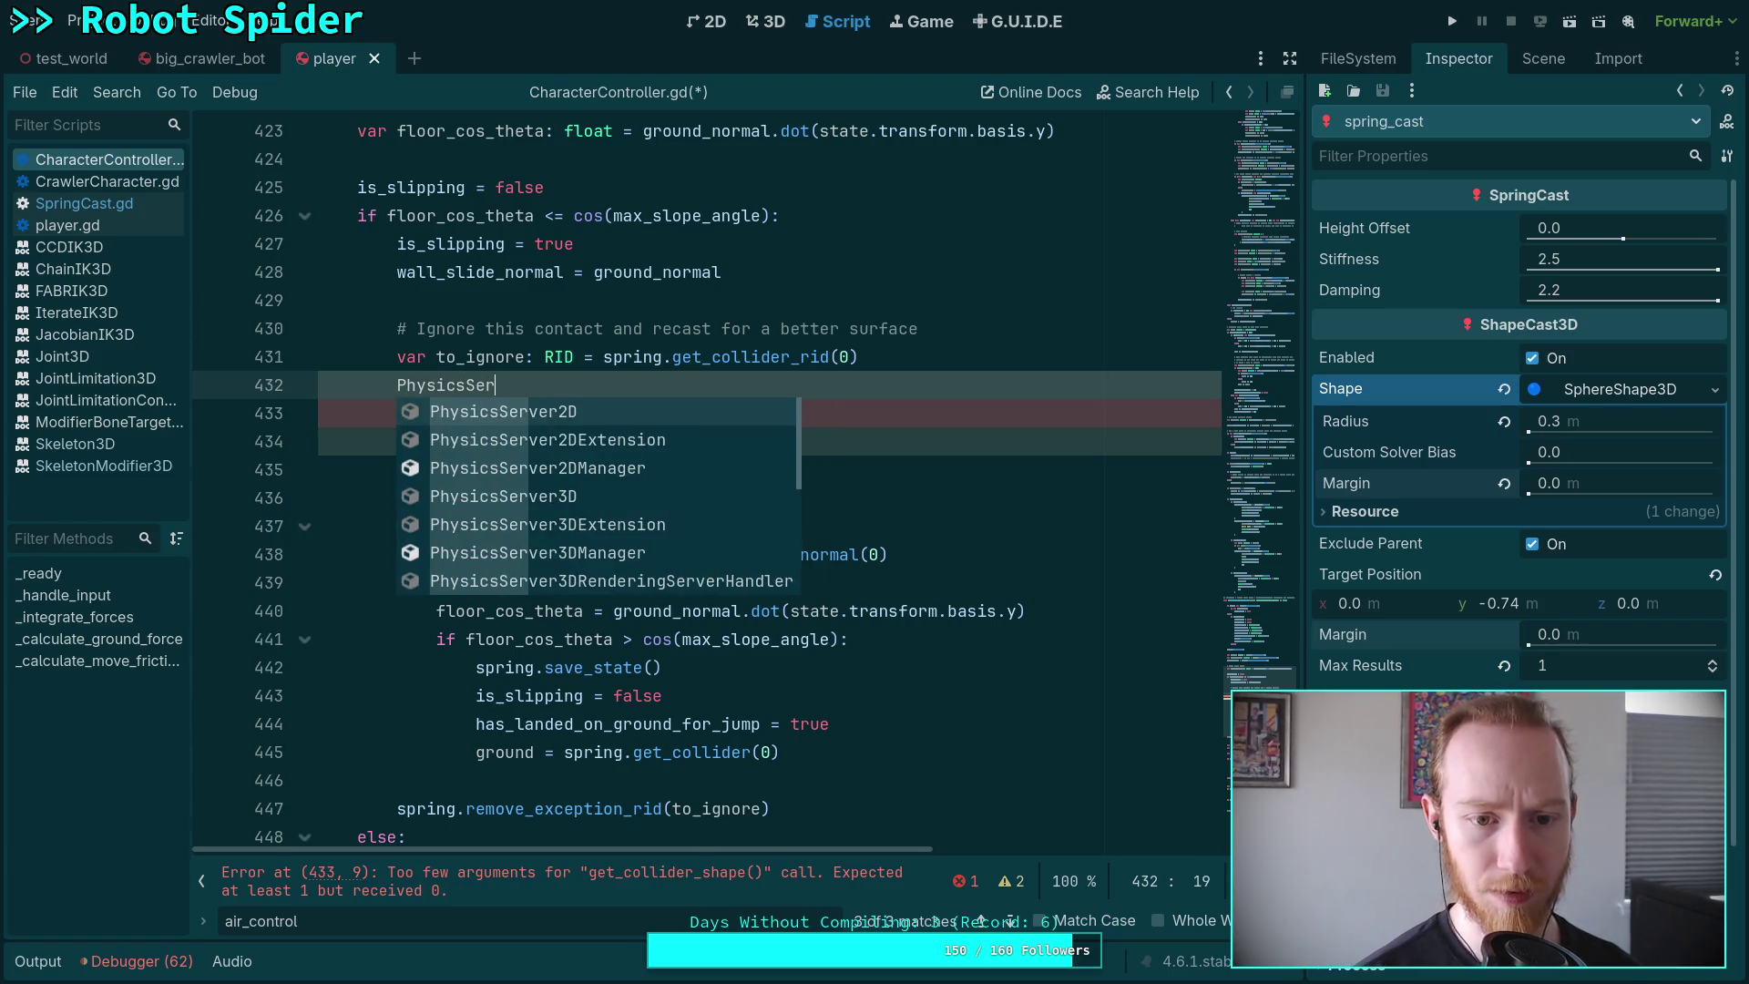
type("ver3D.")
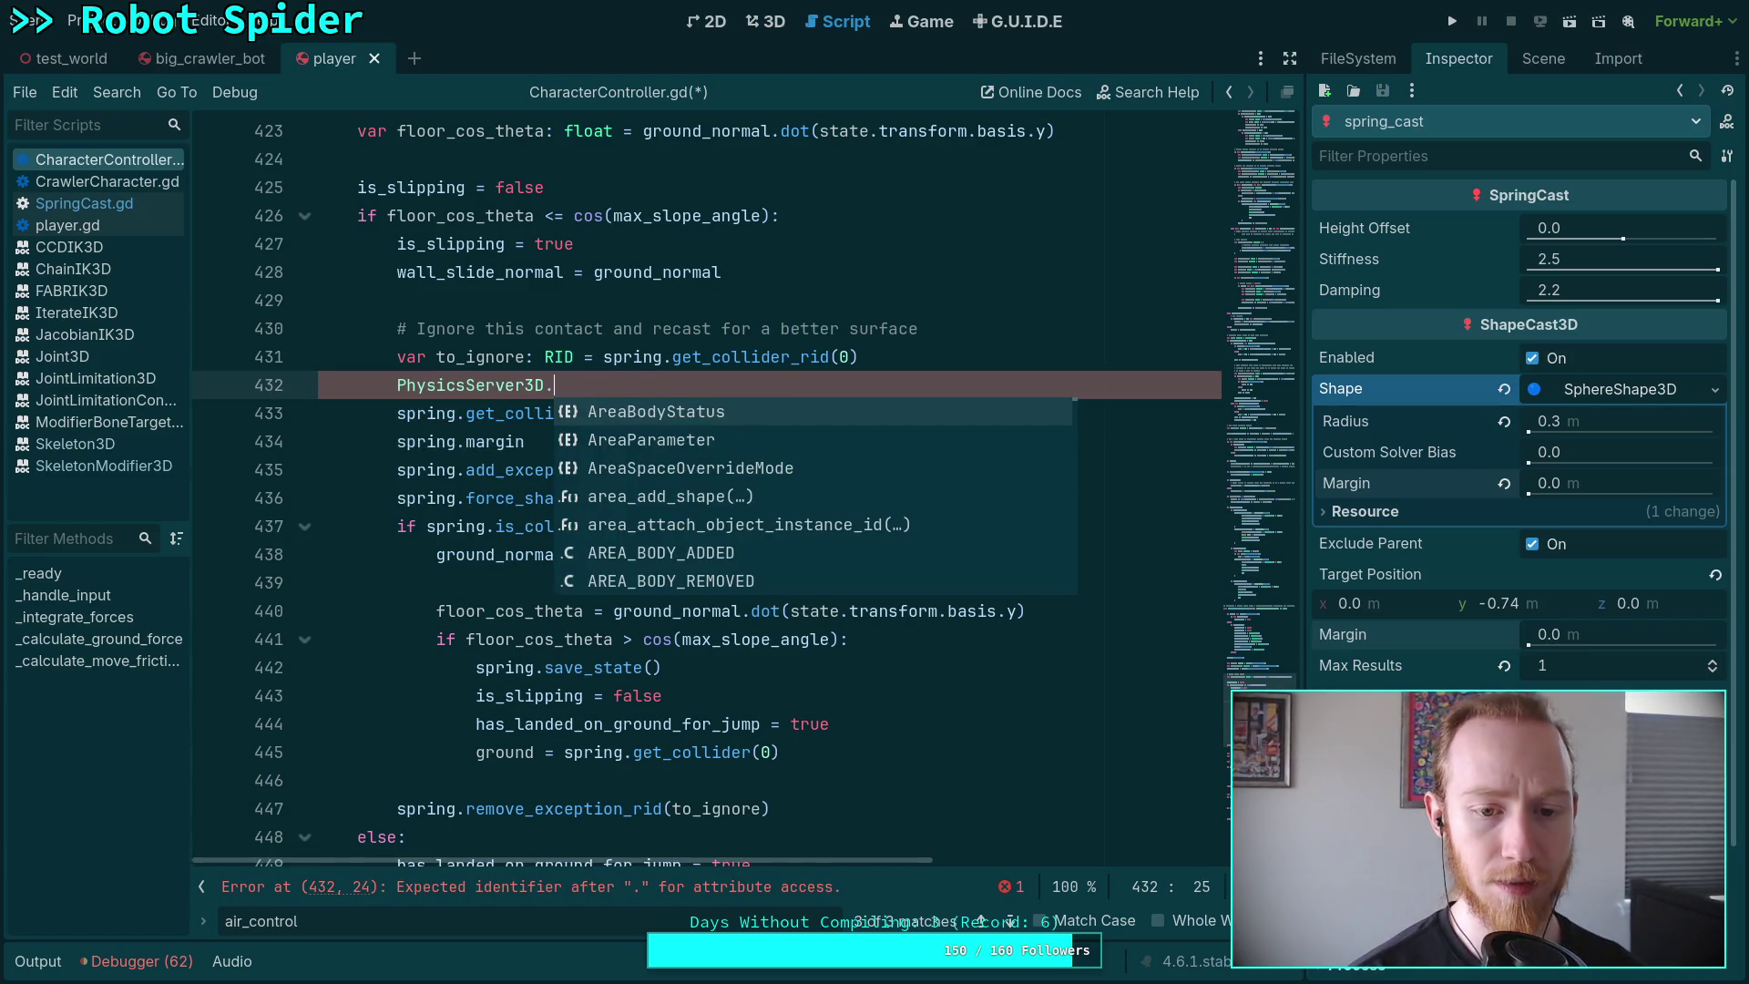
type("sha")
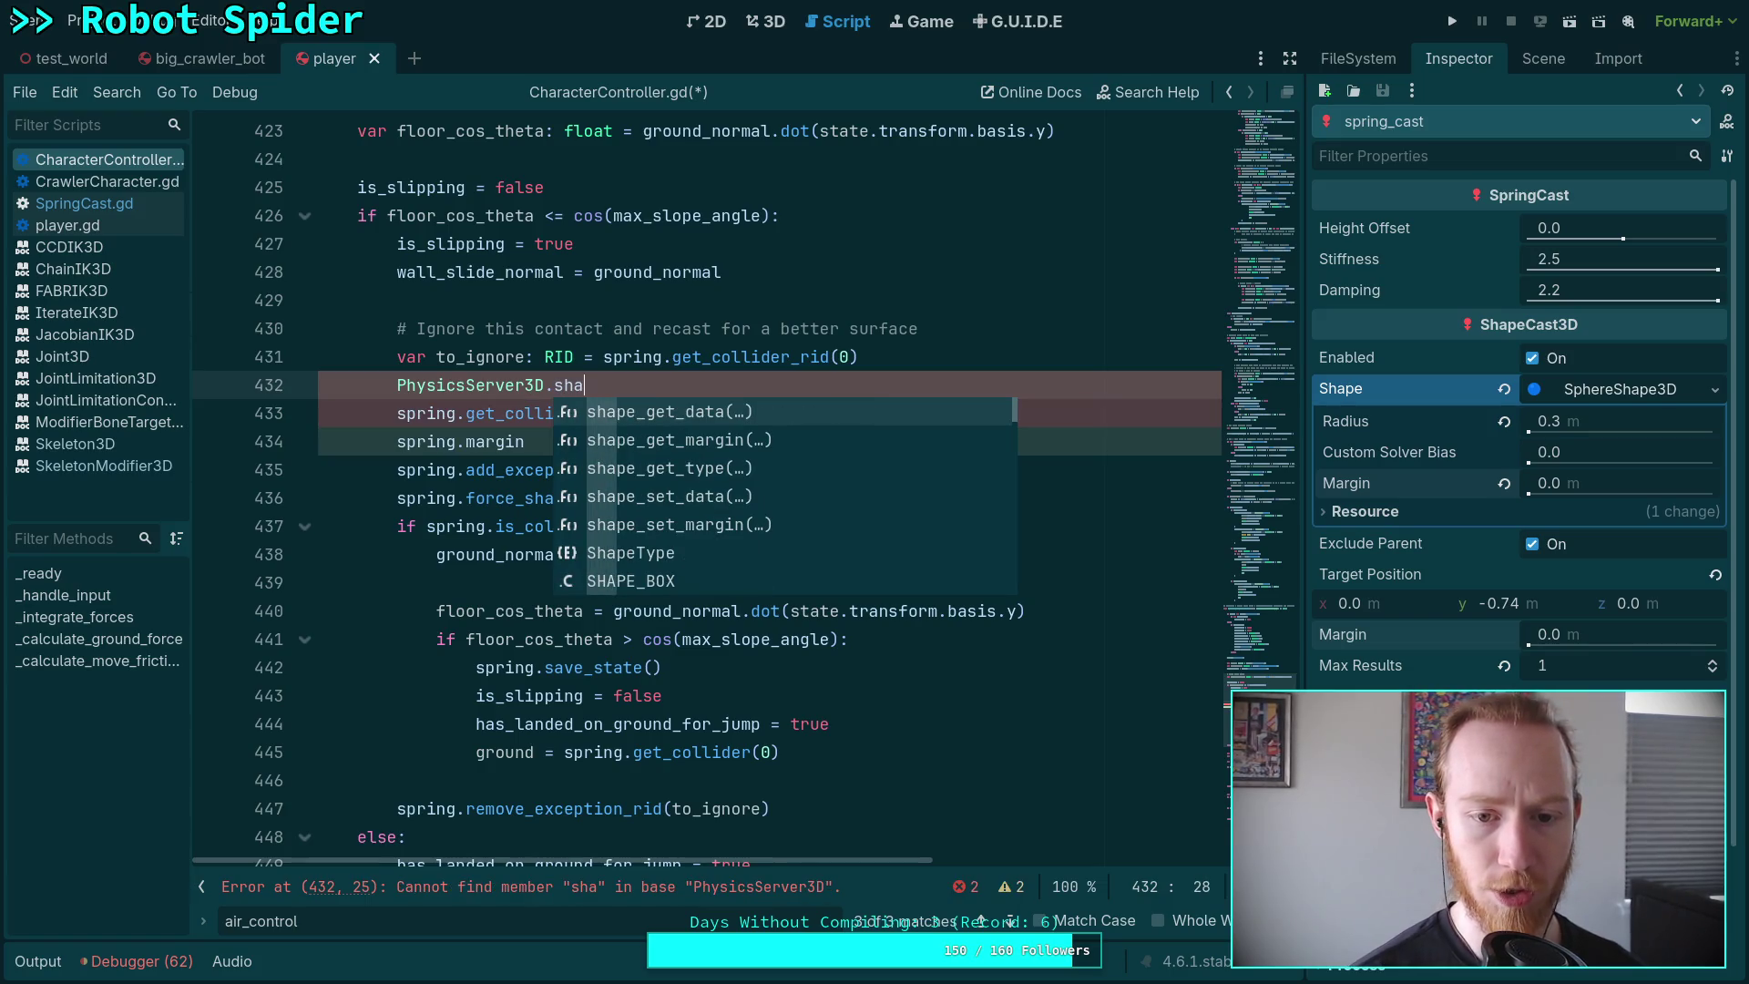
key("Down")
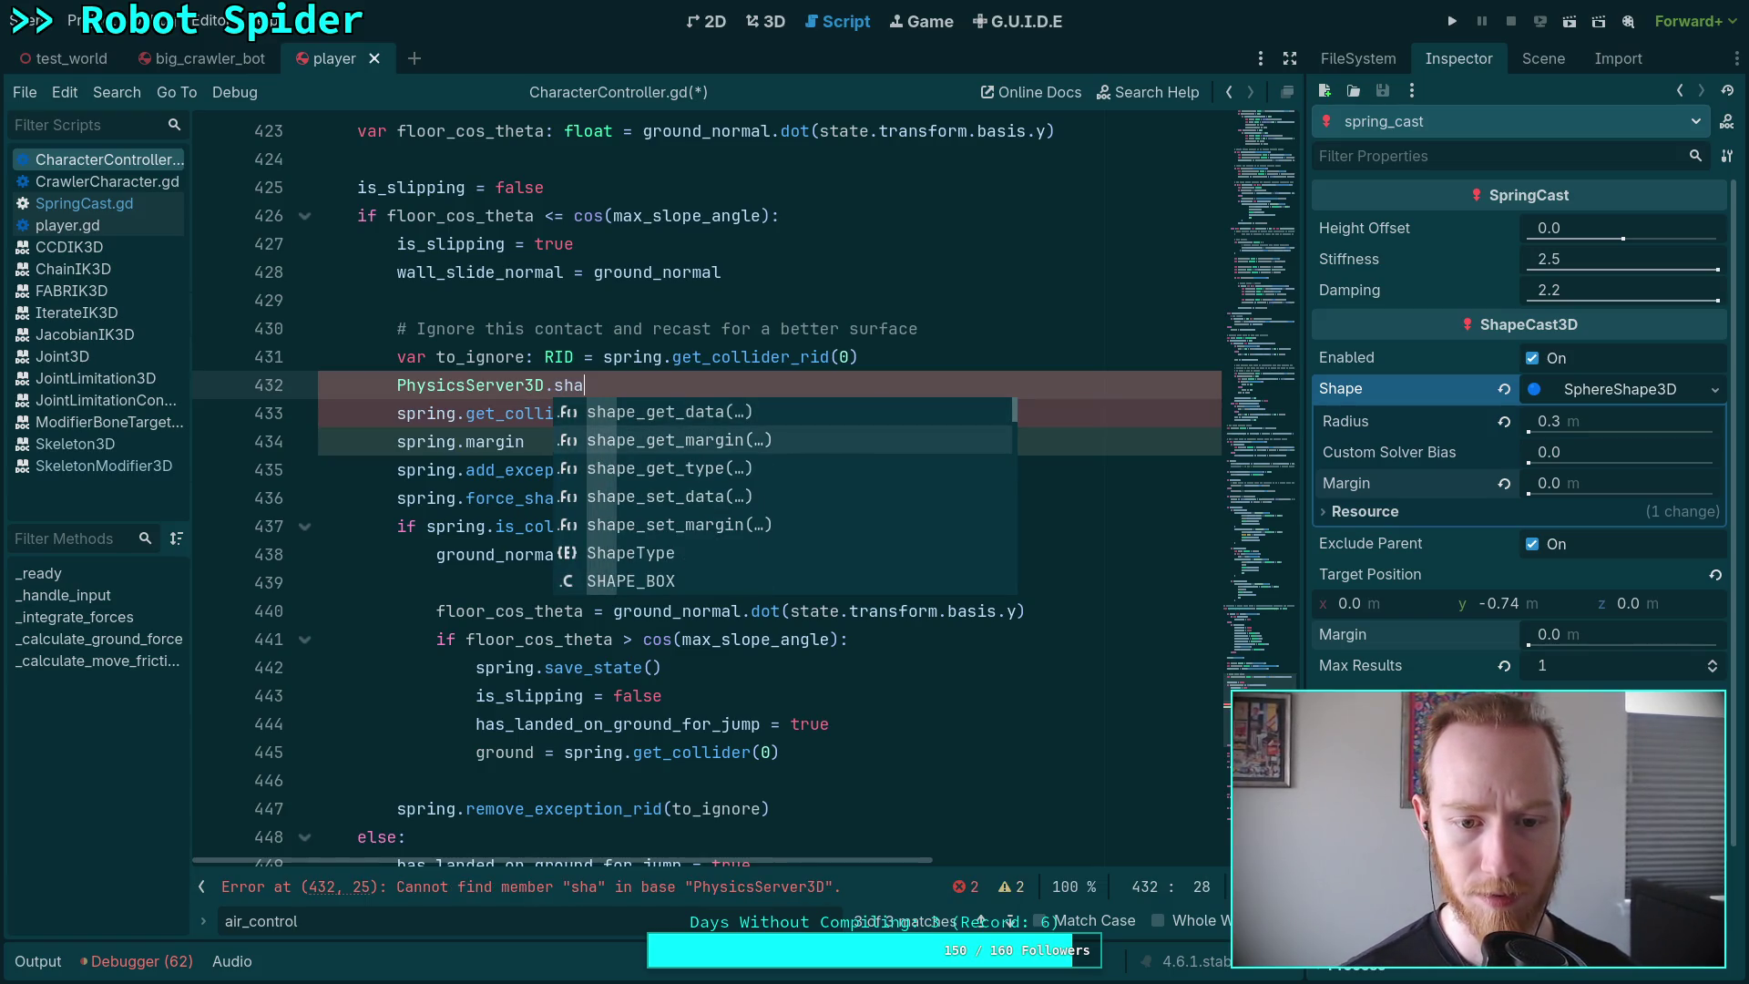
key("Down")
key("Down")
key("Down")
key("Down")
key("Down")
key("Down")
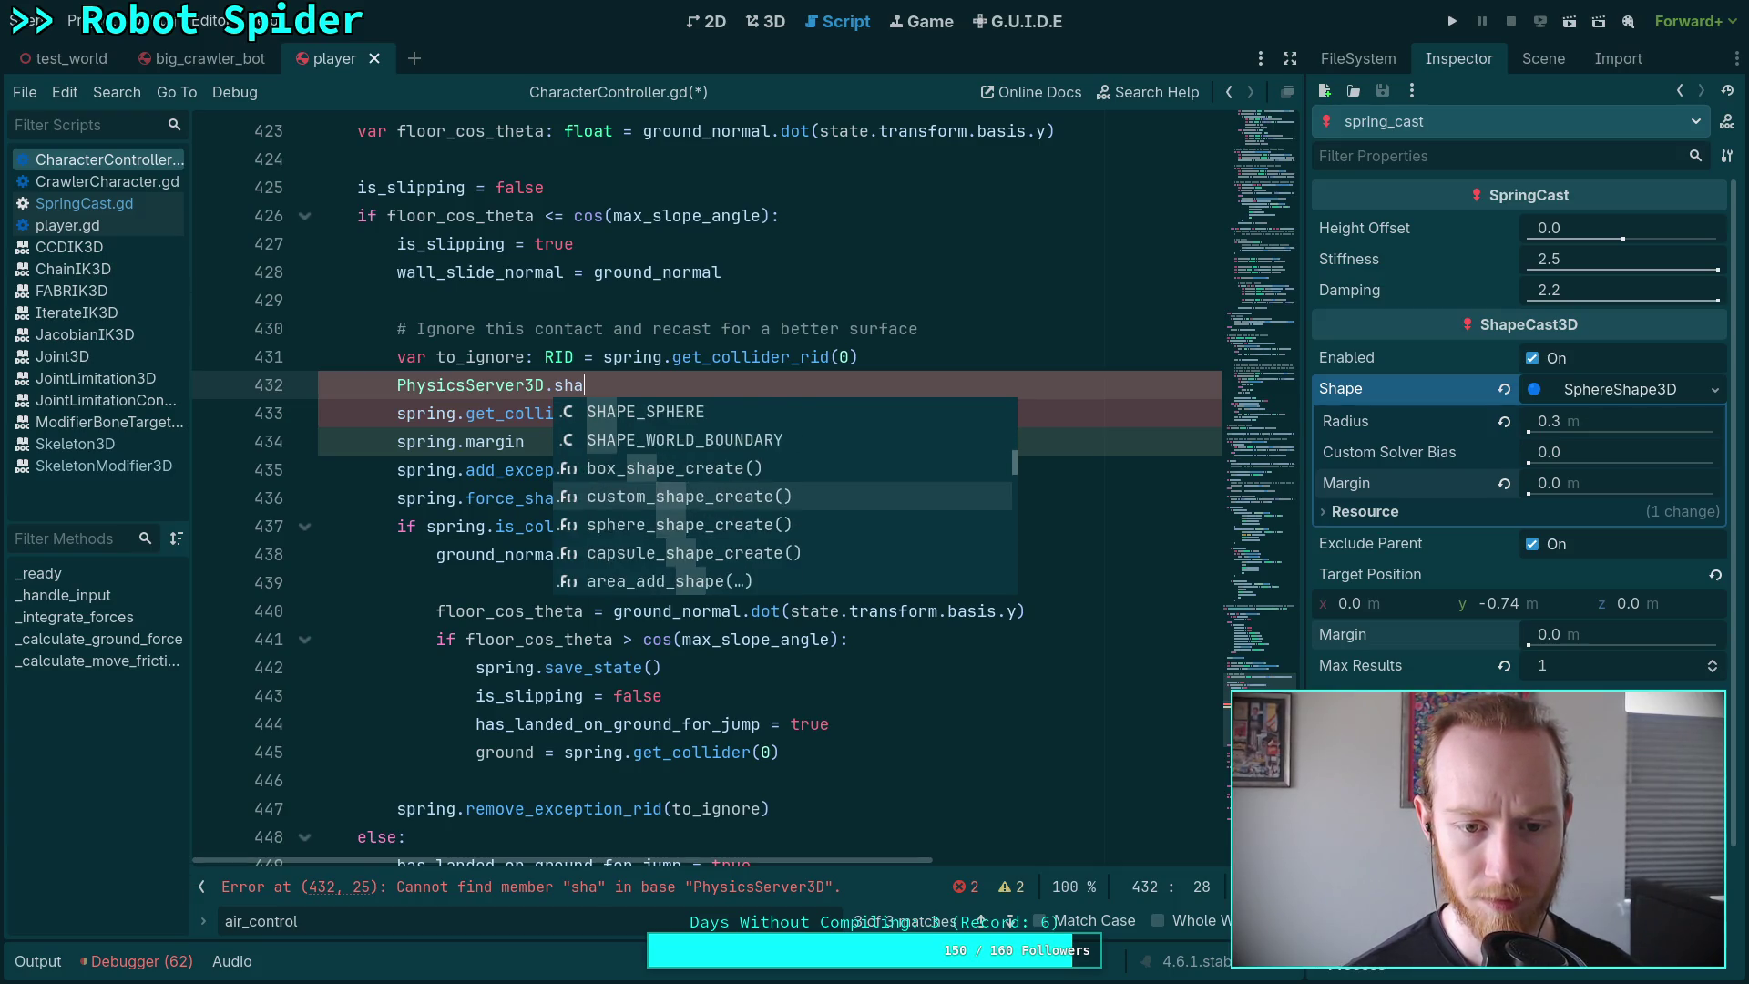
key("Down")
key("Down")
key("Down")
key("Down")
key("Down")
key("Down")
key("Down")
key("Down")
key("Return")
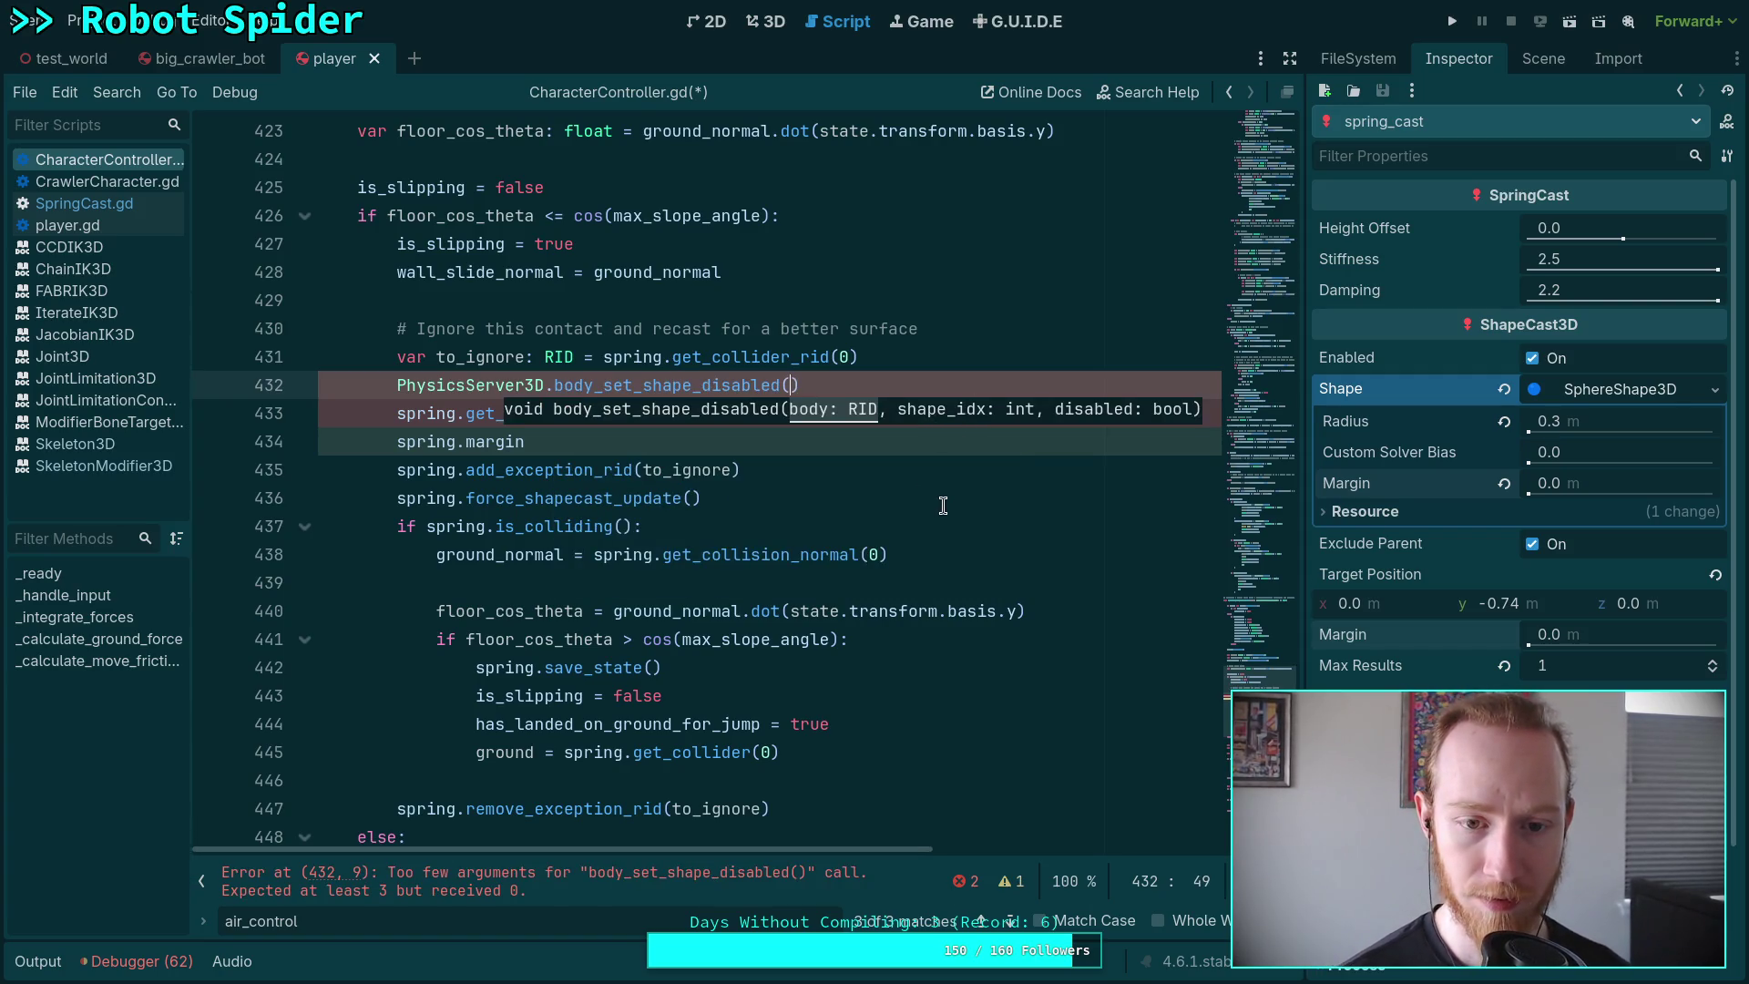
type("spring.get_coll")
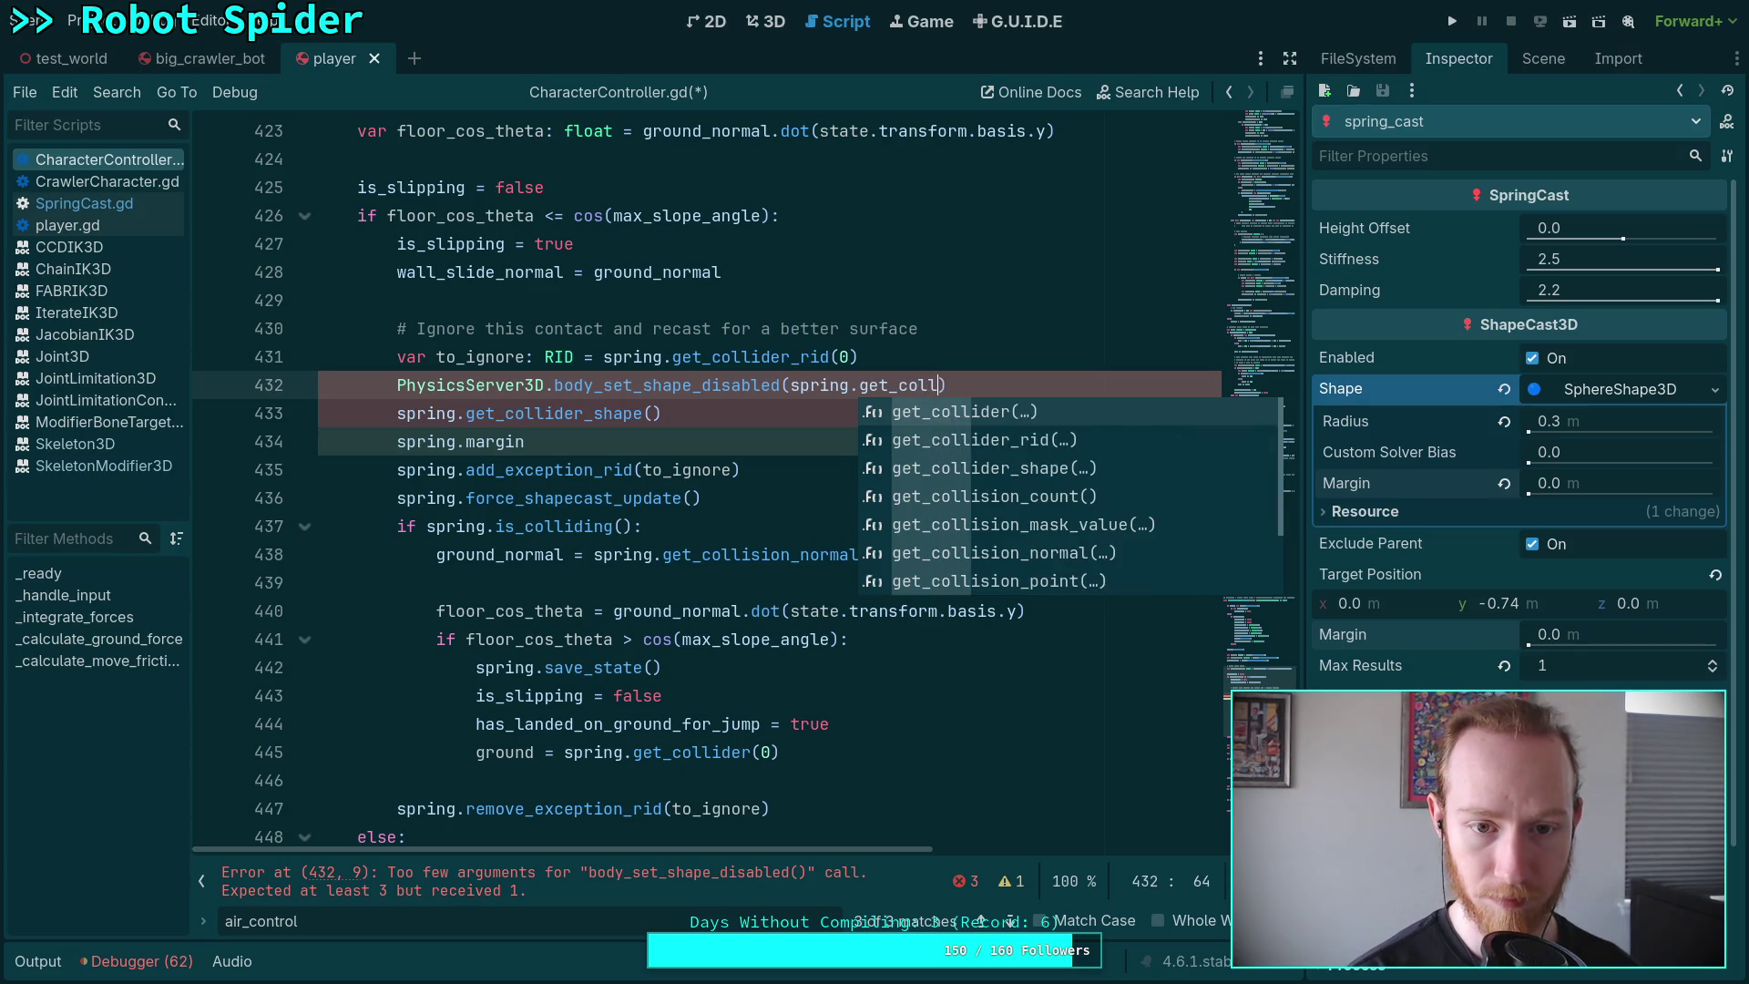
key("Down")
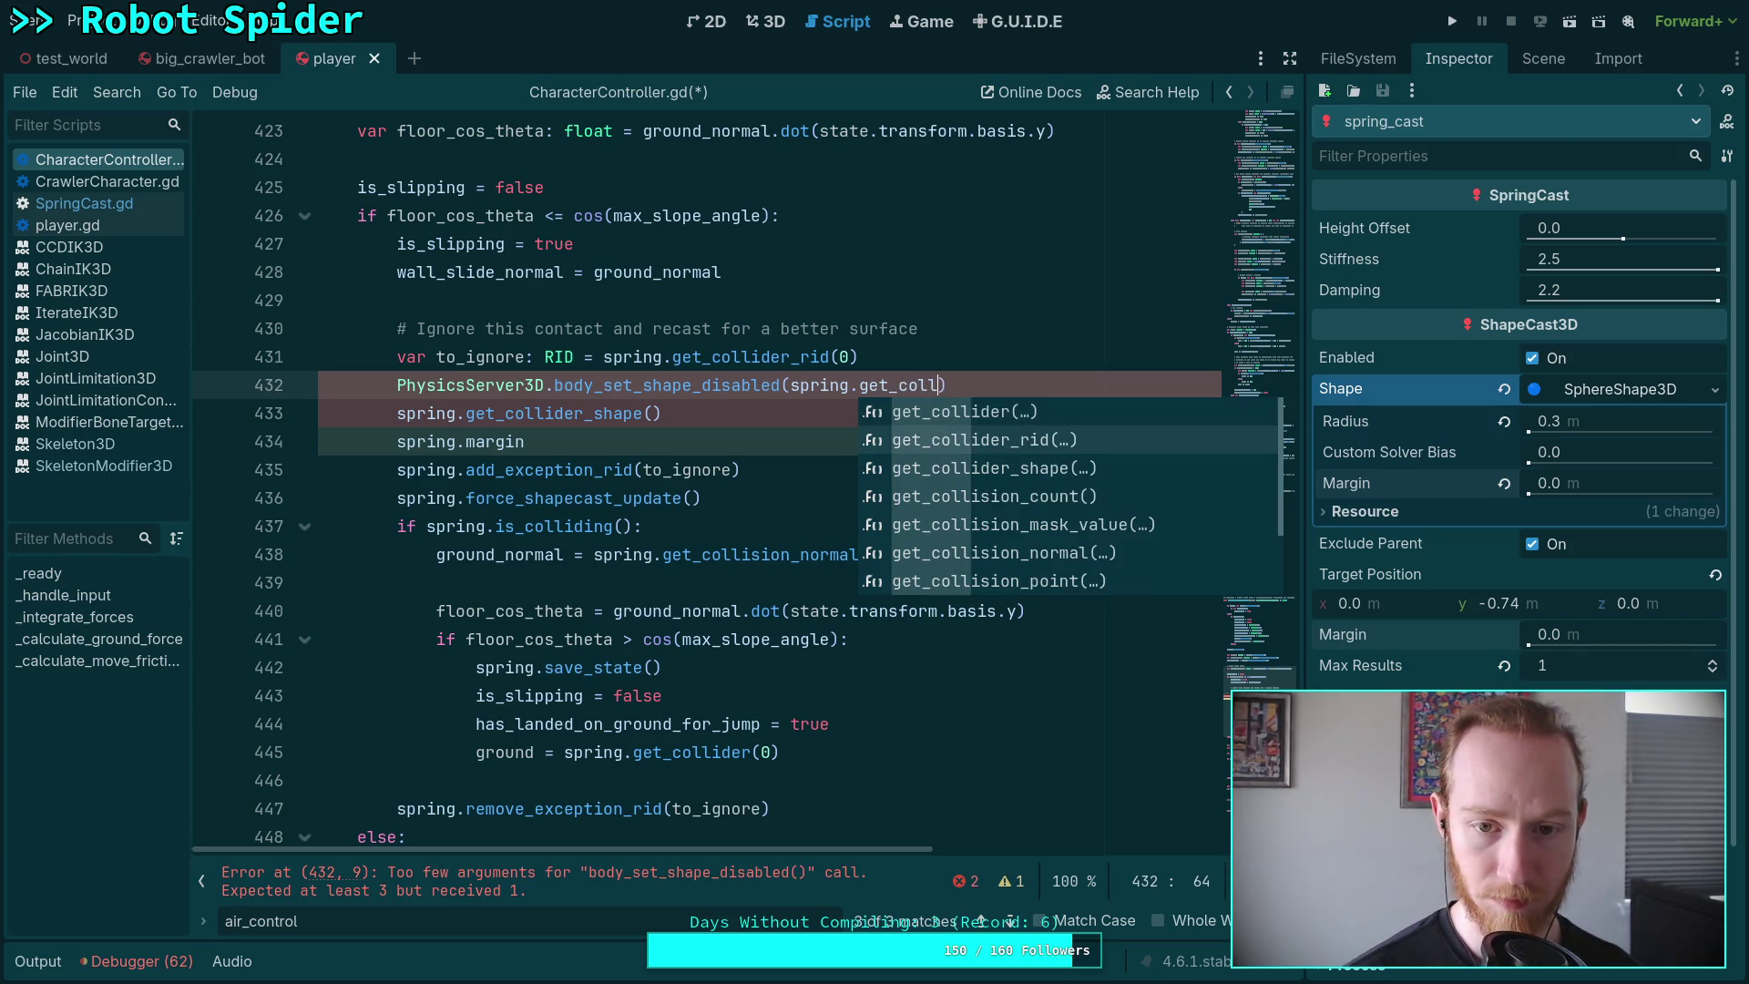
key("Return")
Rename the to_ignore variable to to_ignore_collider and start a new line.
key("Up")
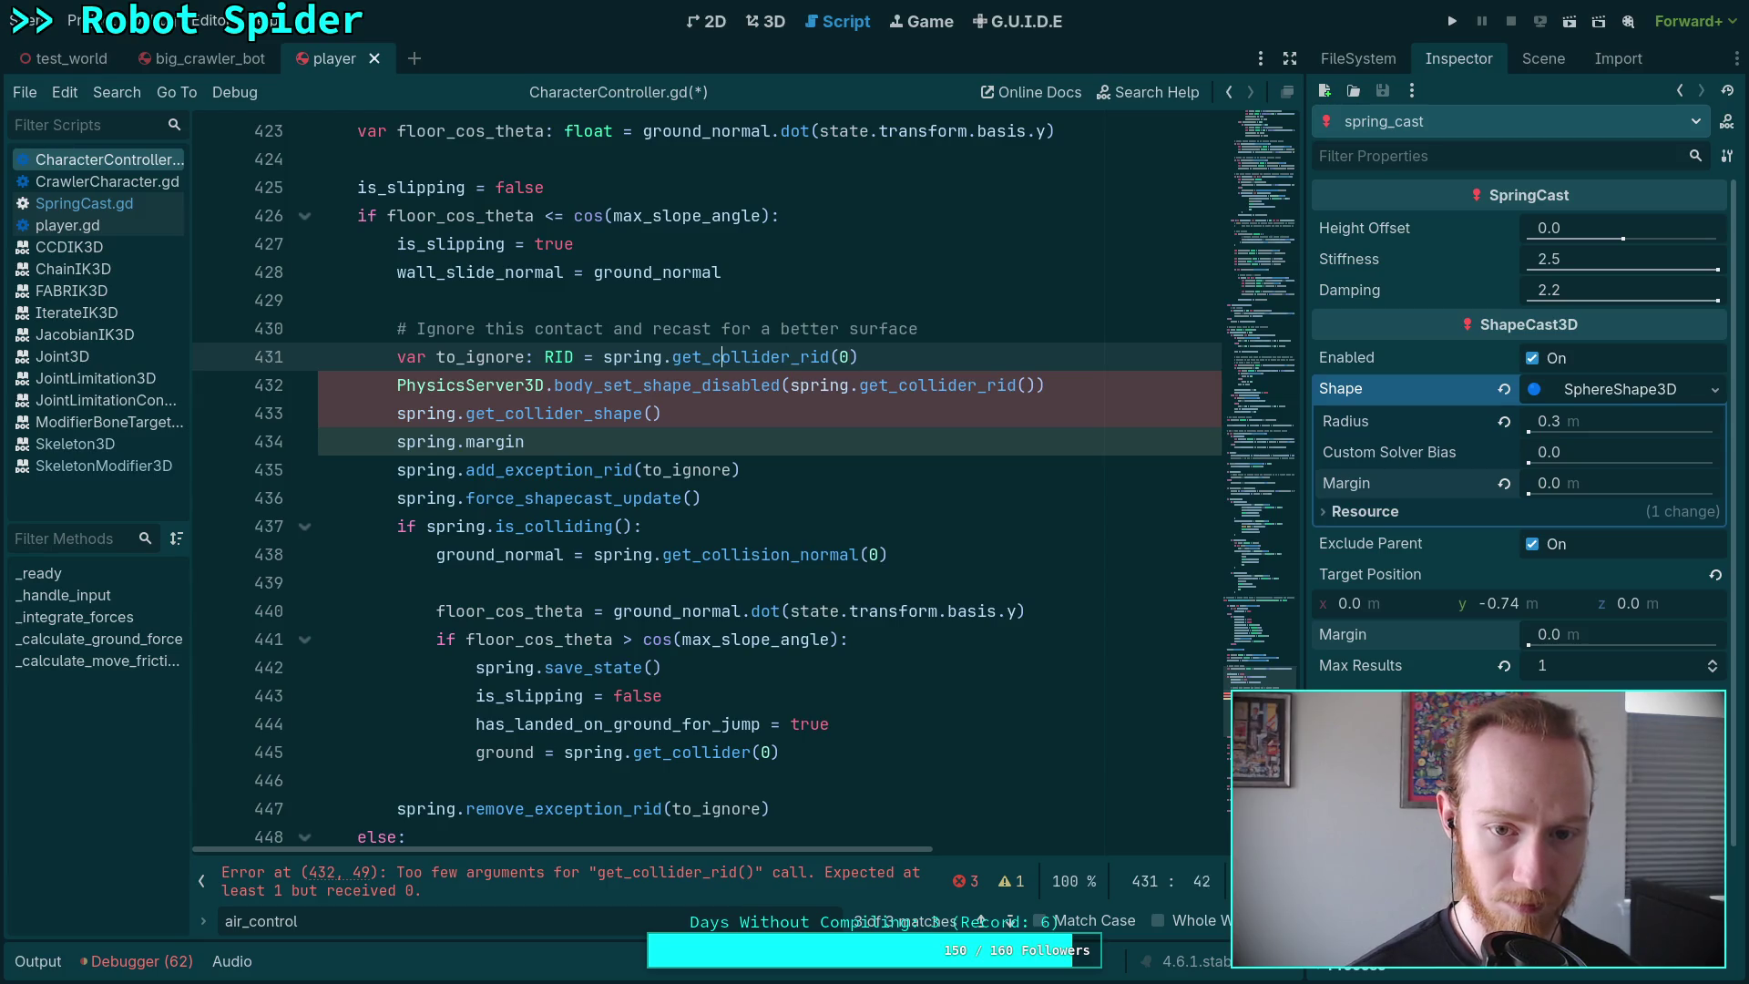
key("BackSpace")
key("BackSpace")
key("BackSpace")
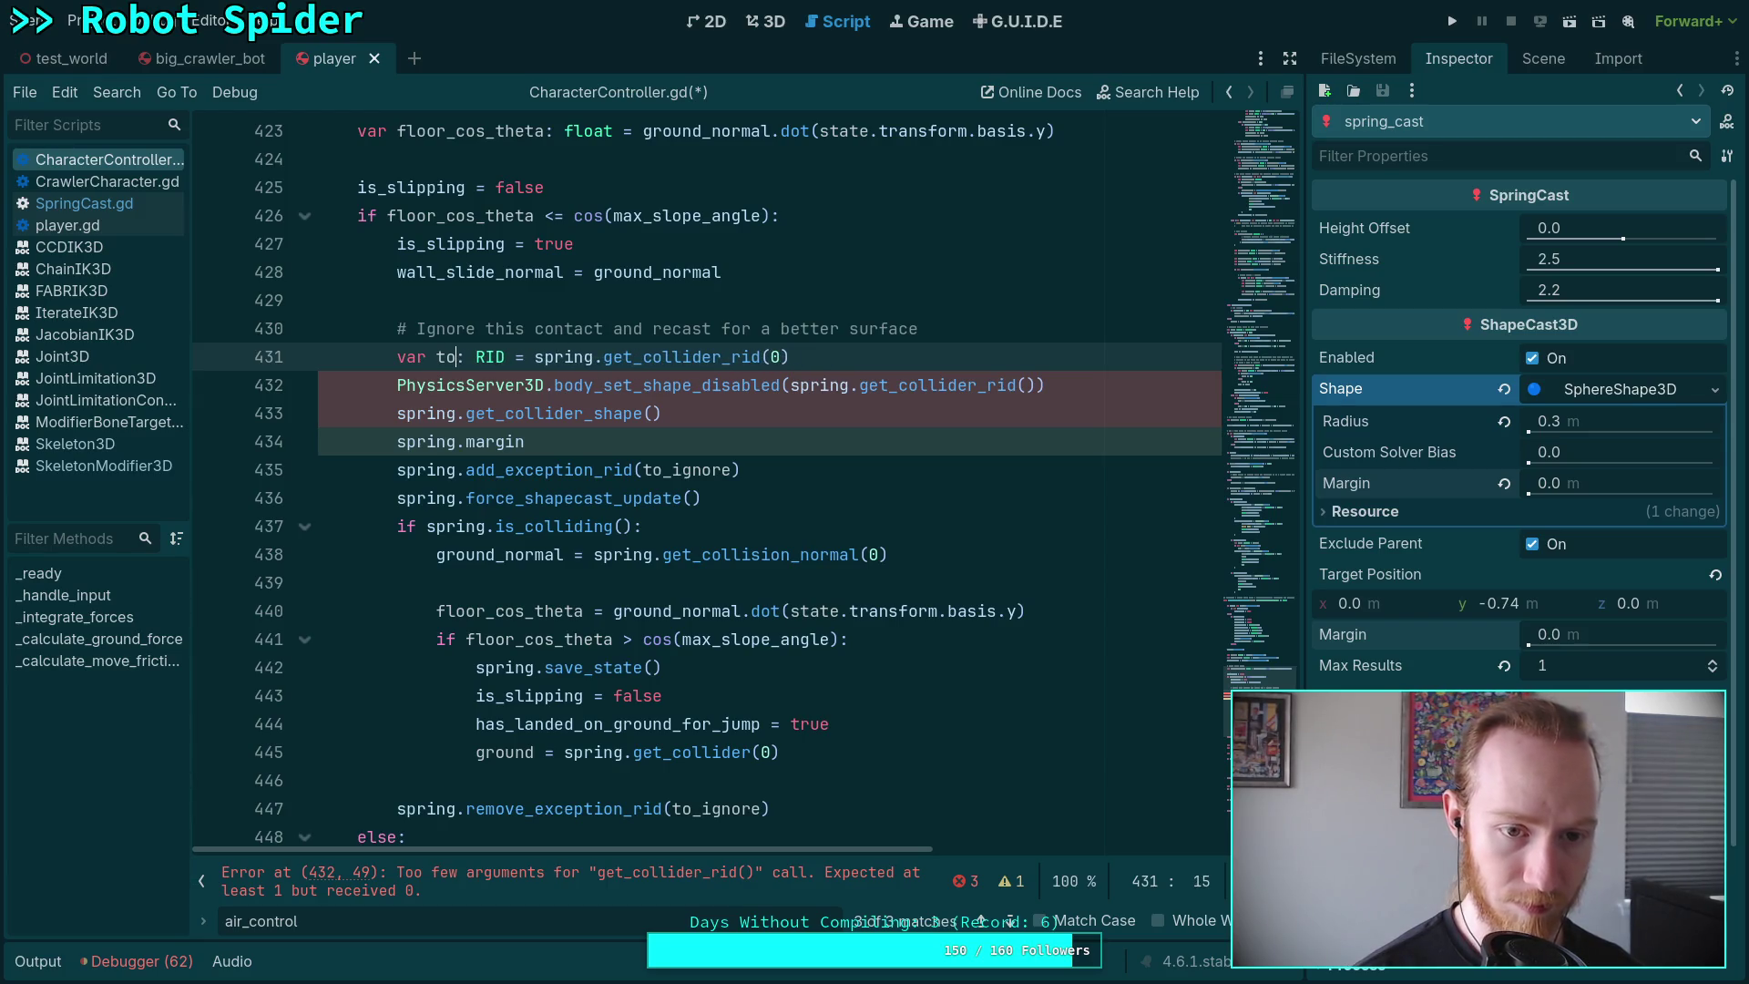
type("gnore_collide")
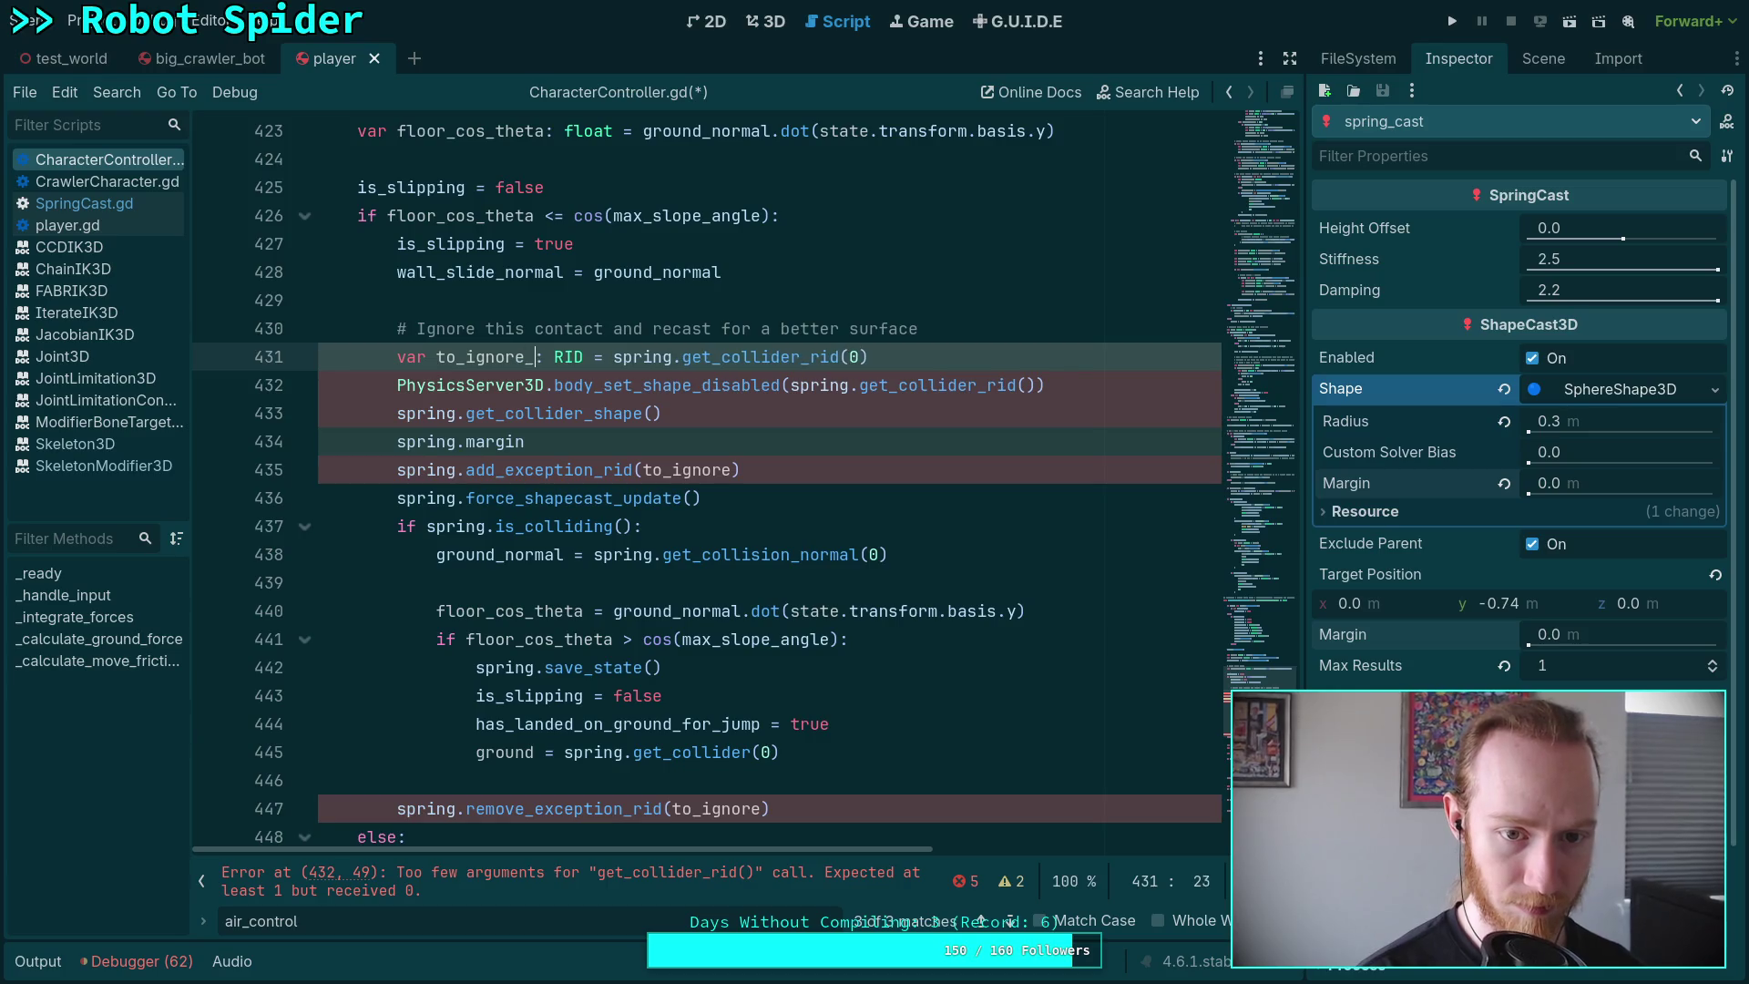
type("r")
key("Return")
Declare var to_ignore_shape: int = spring.get_collider_shape(0).
type("var to_ignore_")
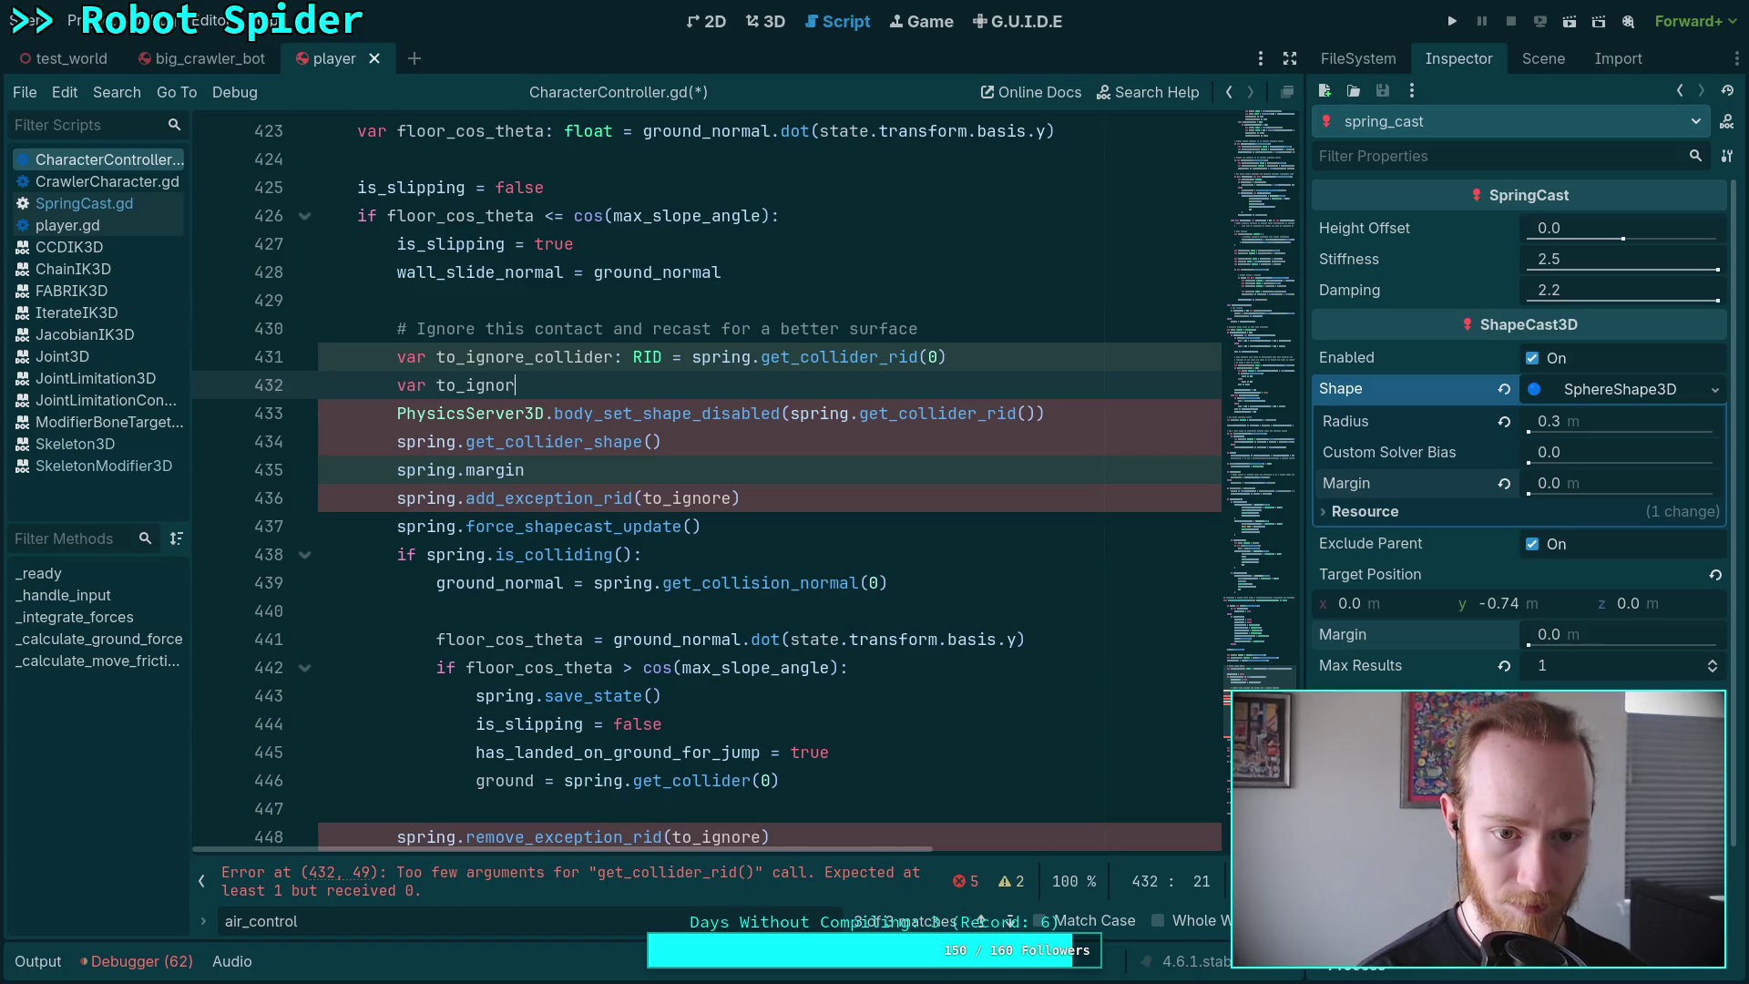
type("shape: int = ")
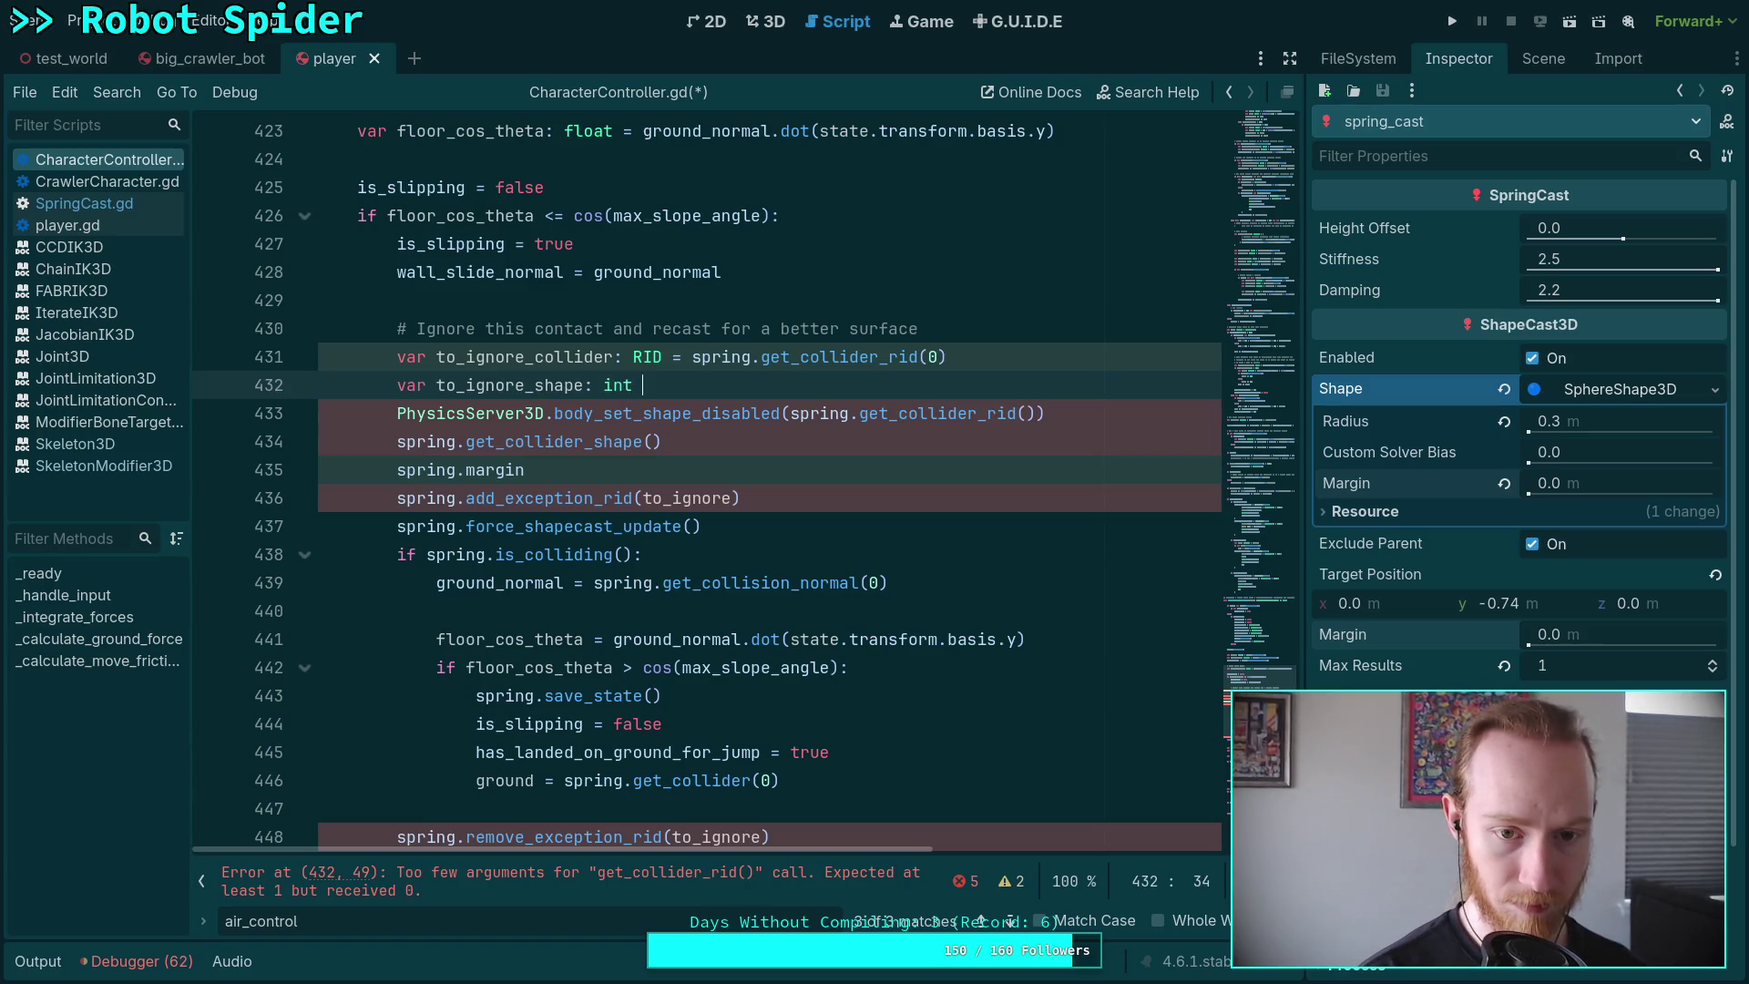
type("spring")
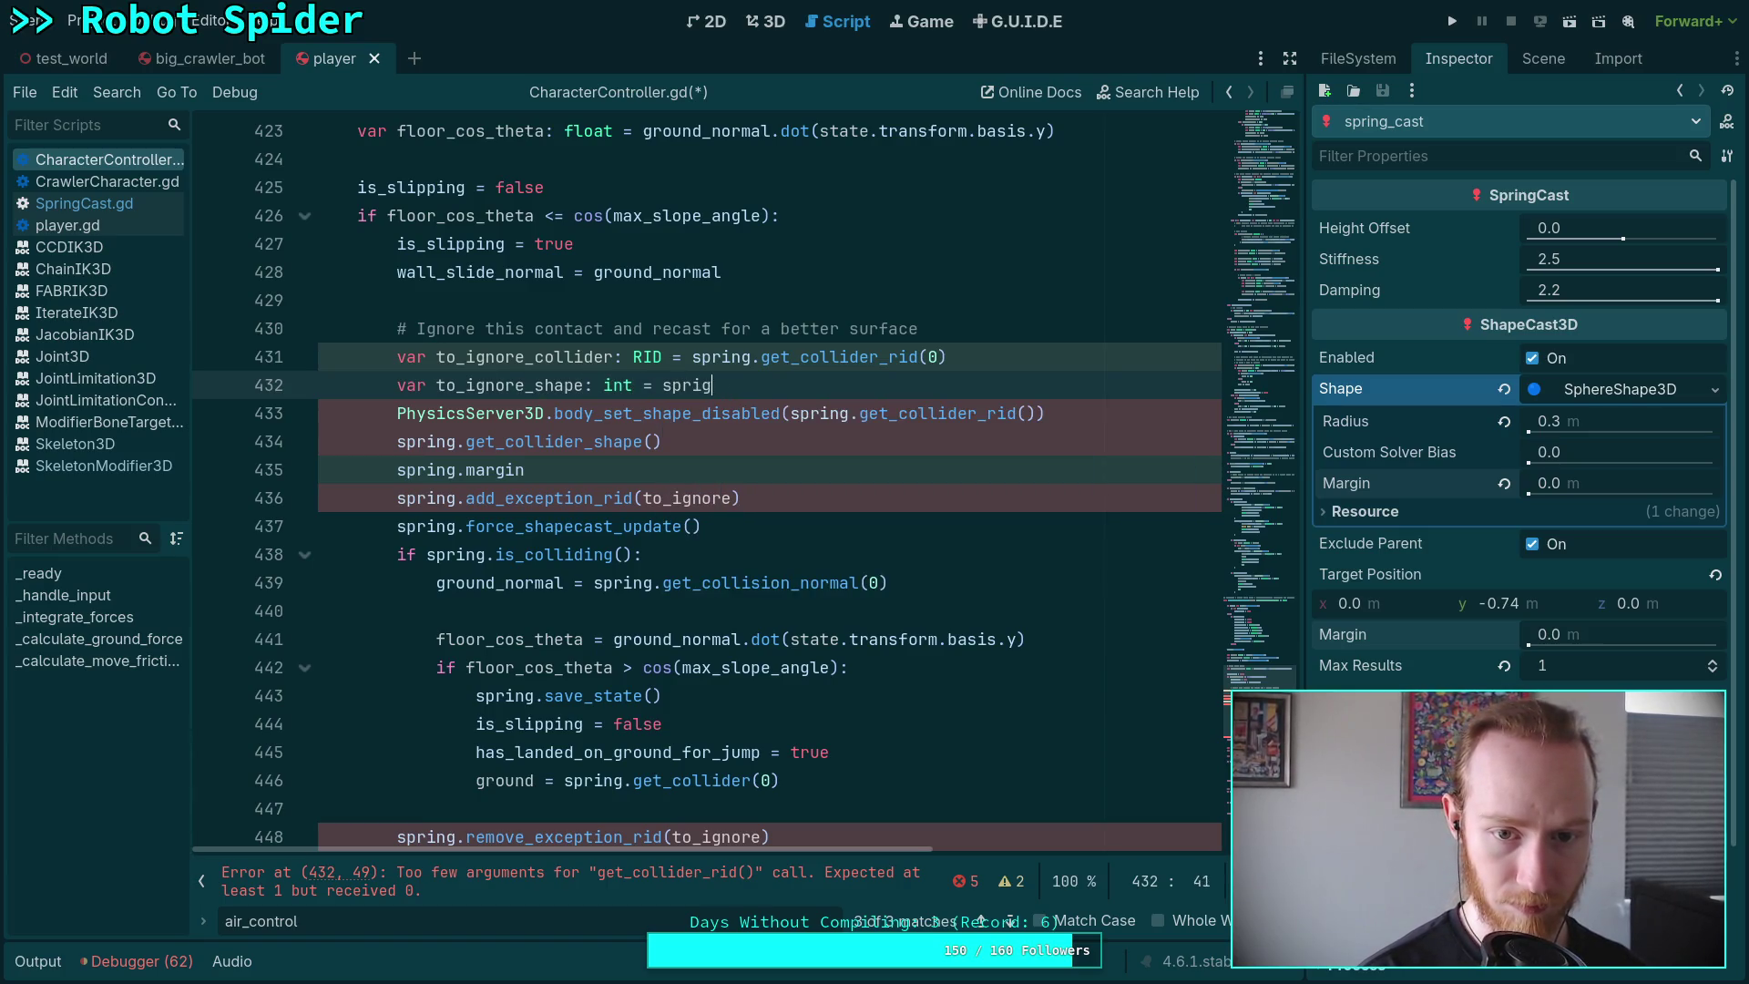
type(".get_col")
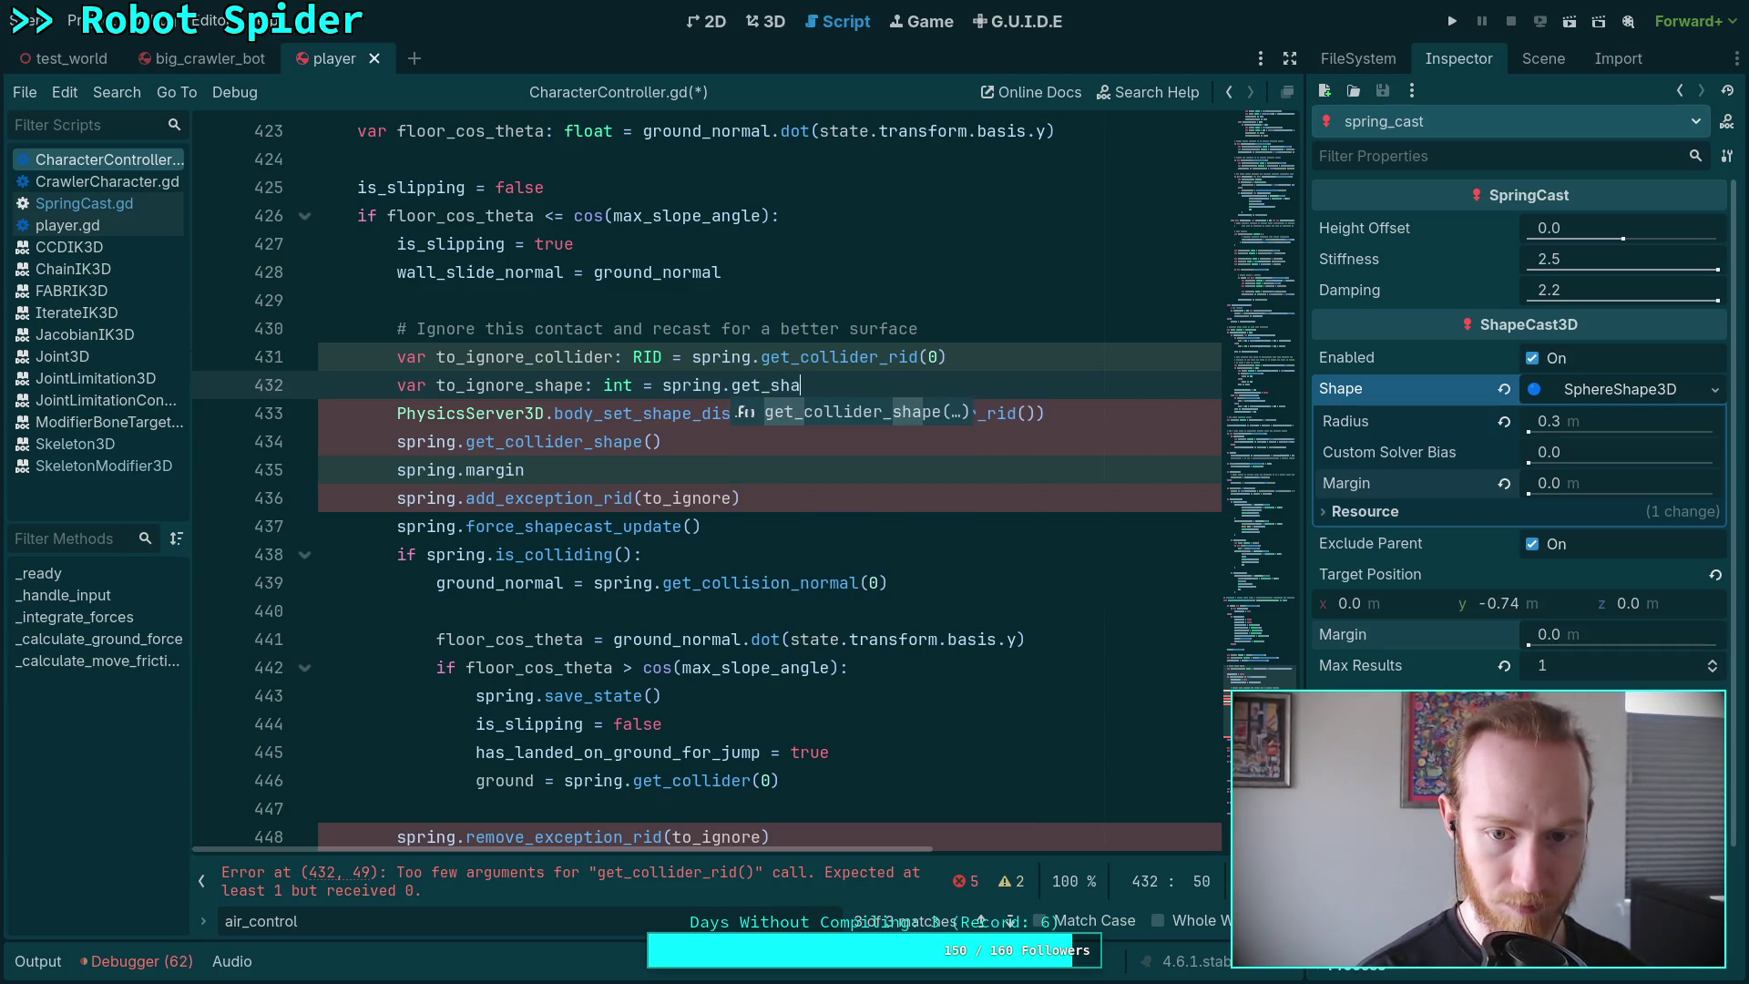
key("Return")
type("0)")
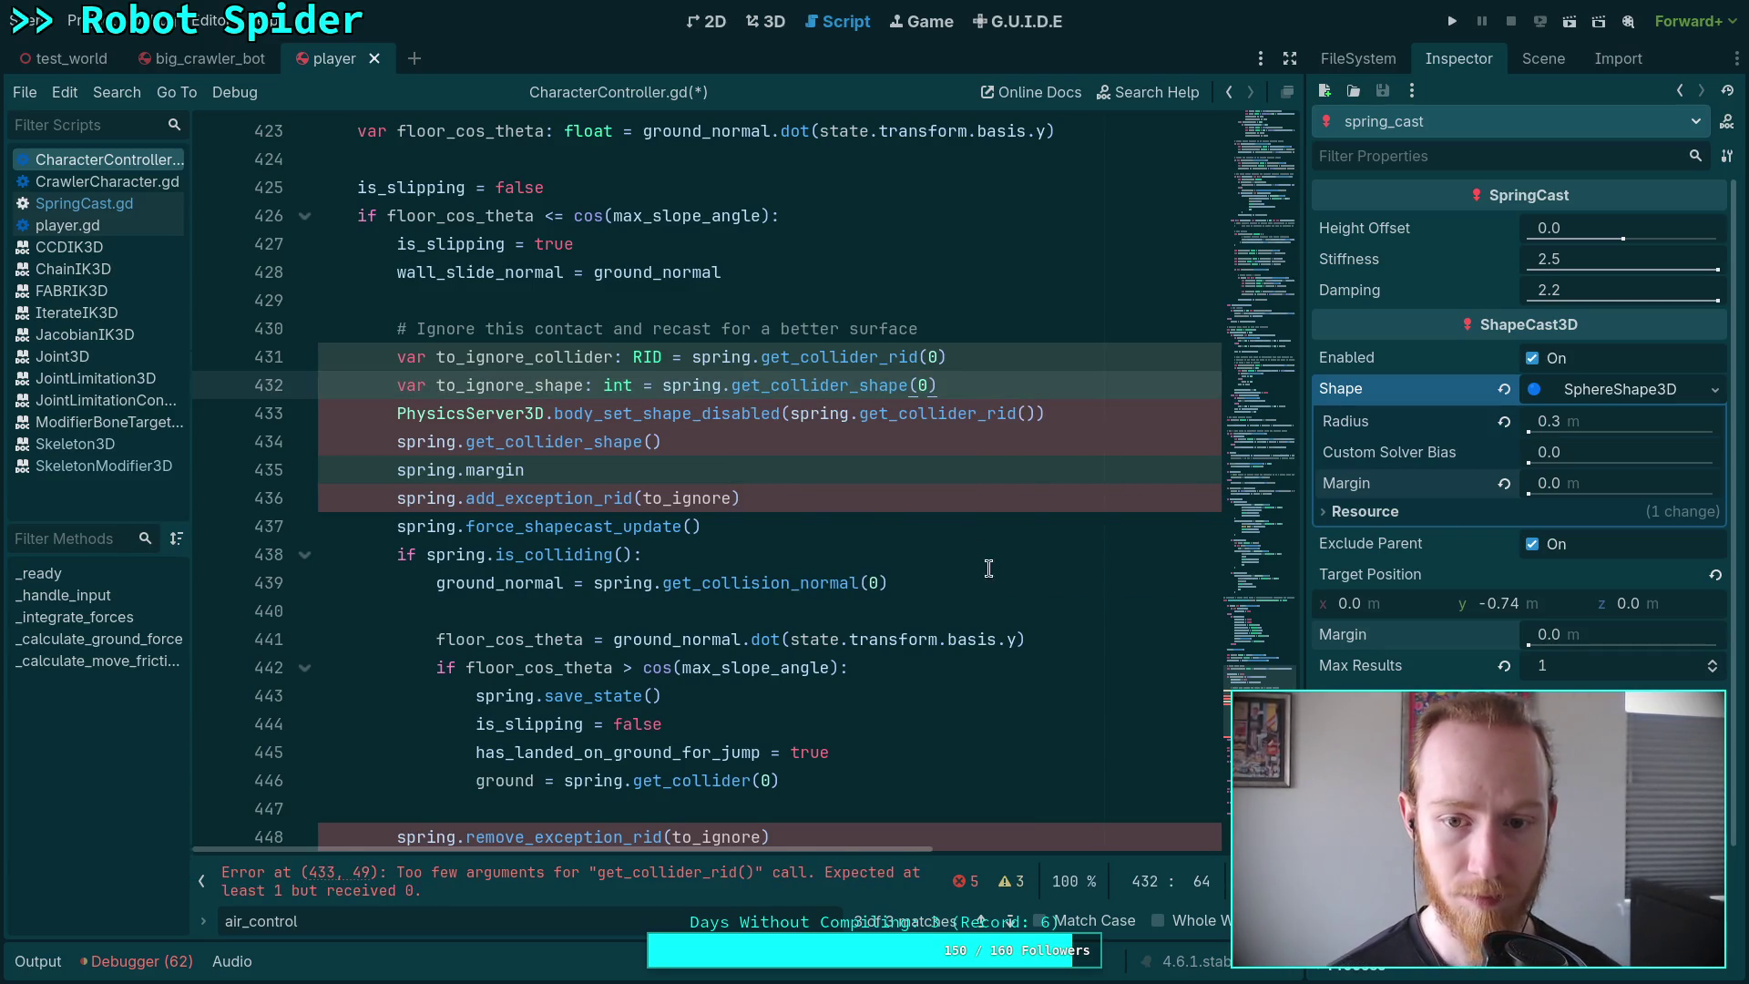
Change line 433 to body_set_shape_disabled(to_ignore_collider, to_ignore_shape, true).
left_click_drag(1039, 417, 791, 417)
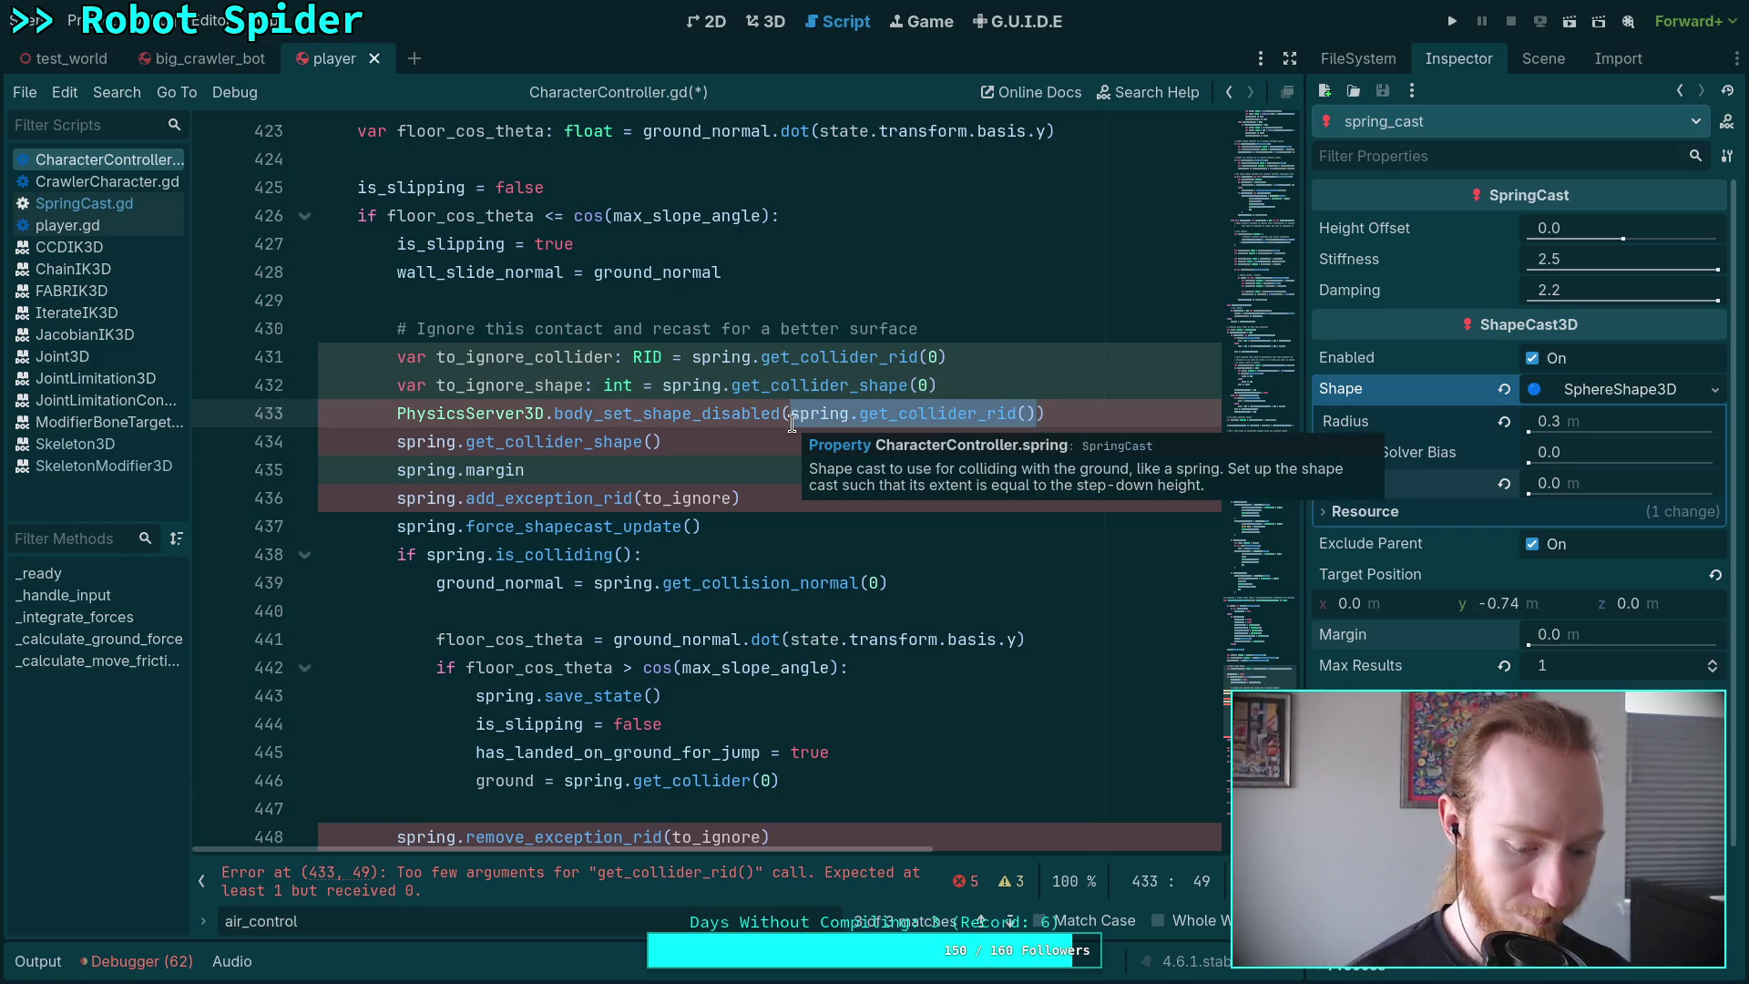
key("BackSpace")
type("to_")
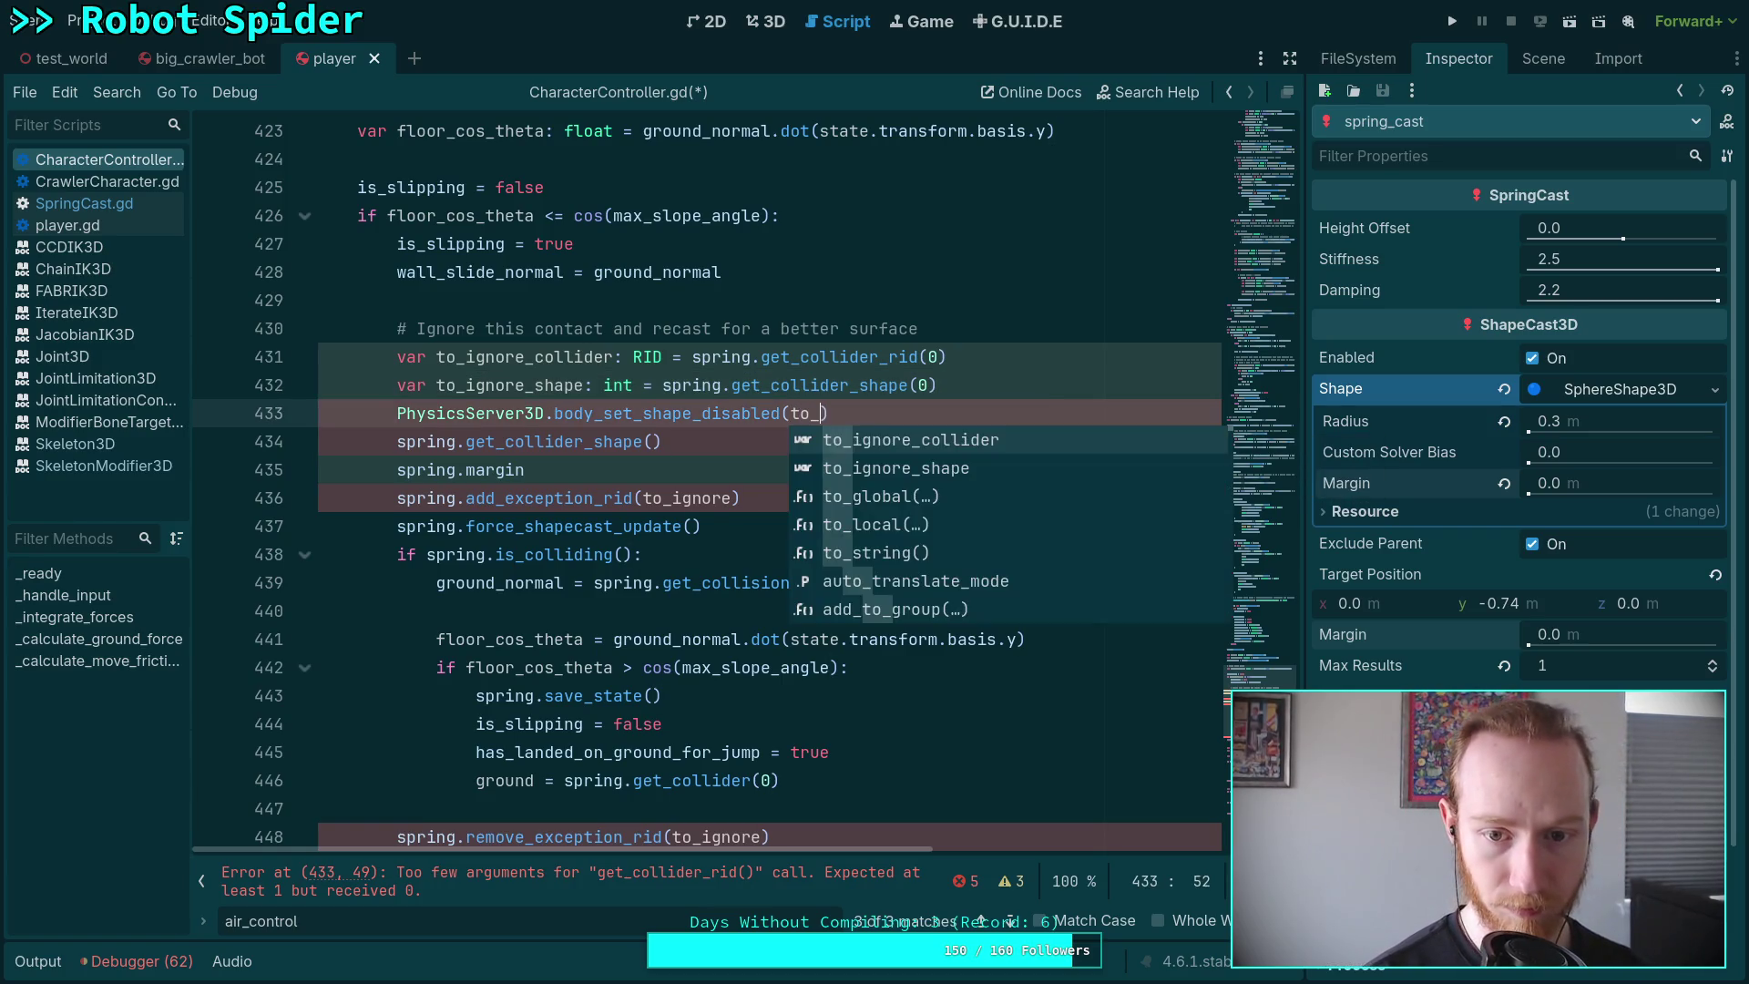
key("Return")
type(", to")
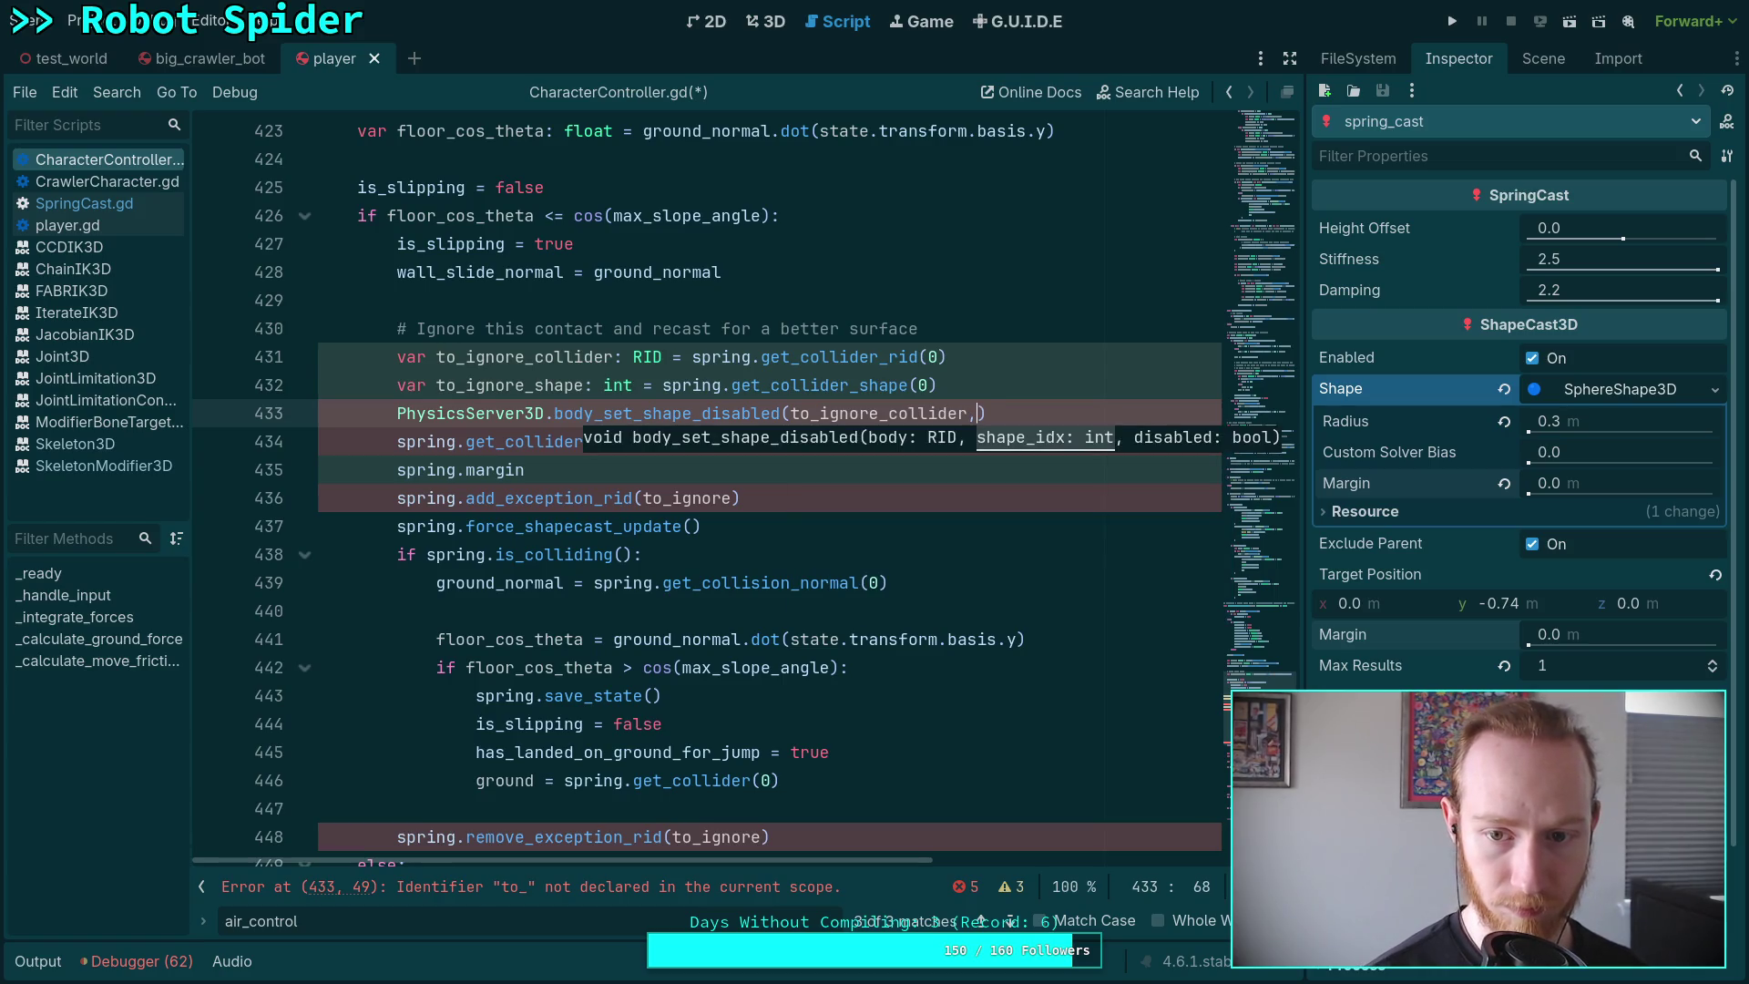
type("_")
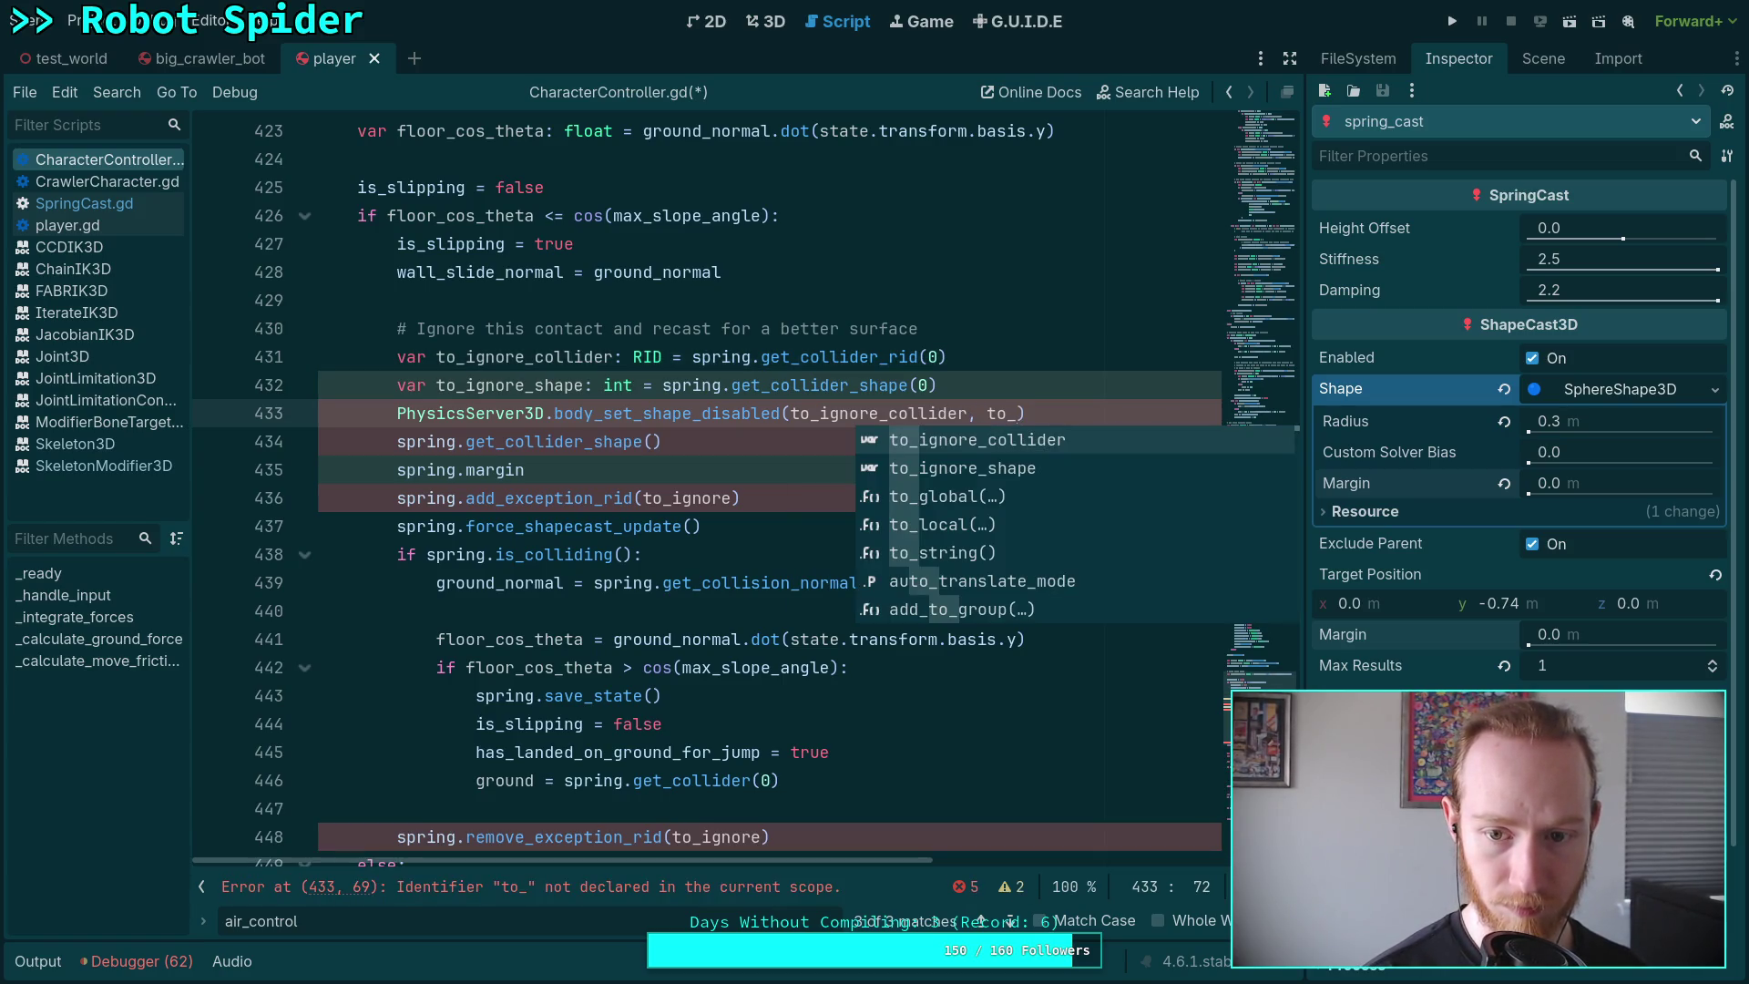
key("Down")
key("Return")
type("'")
key("BackSpace")
type(", true")
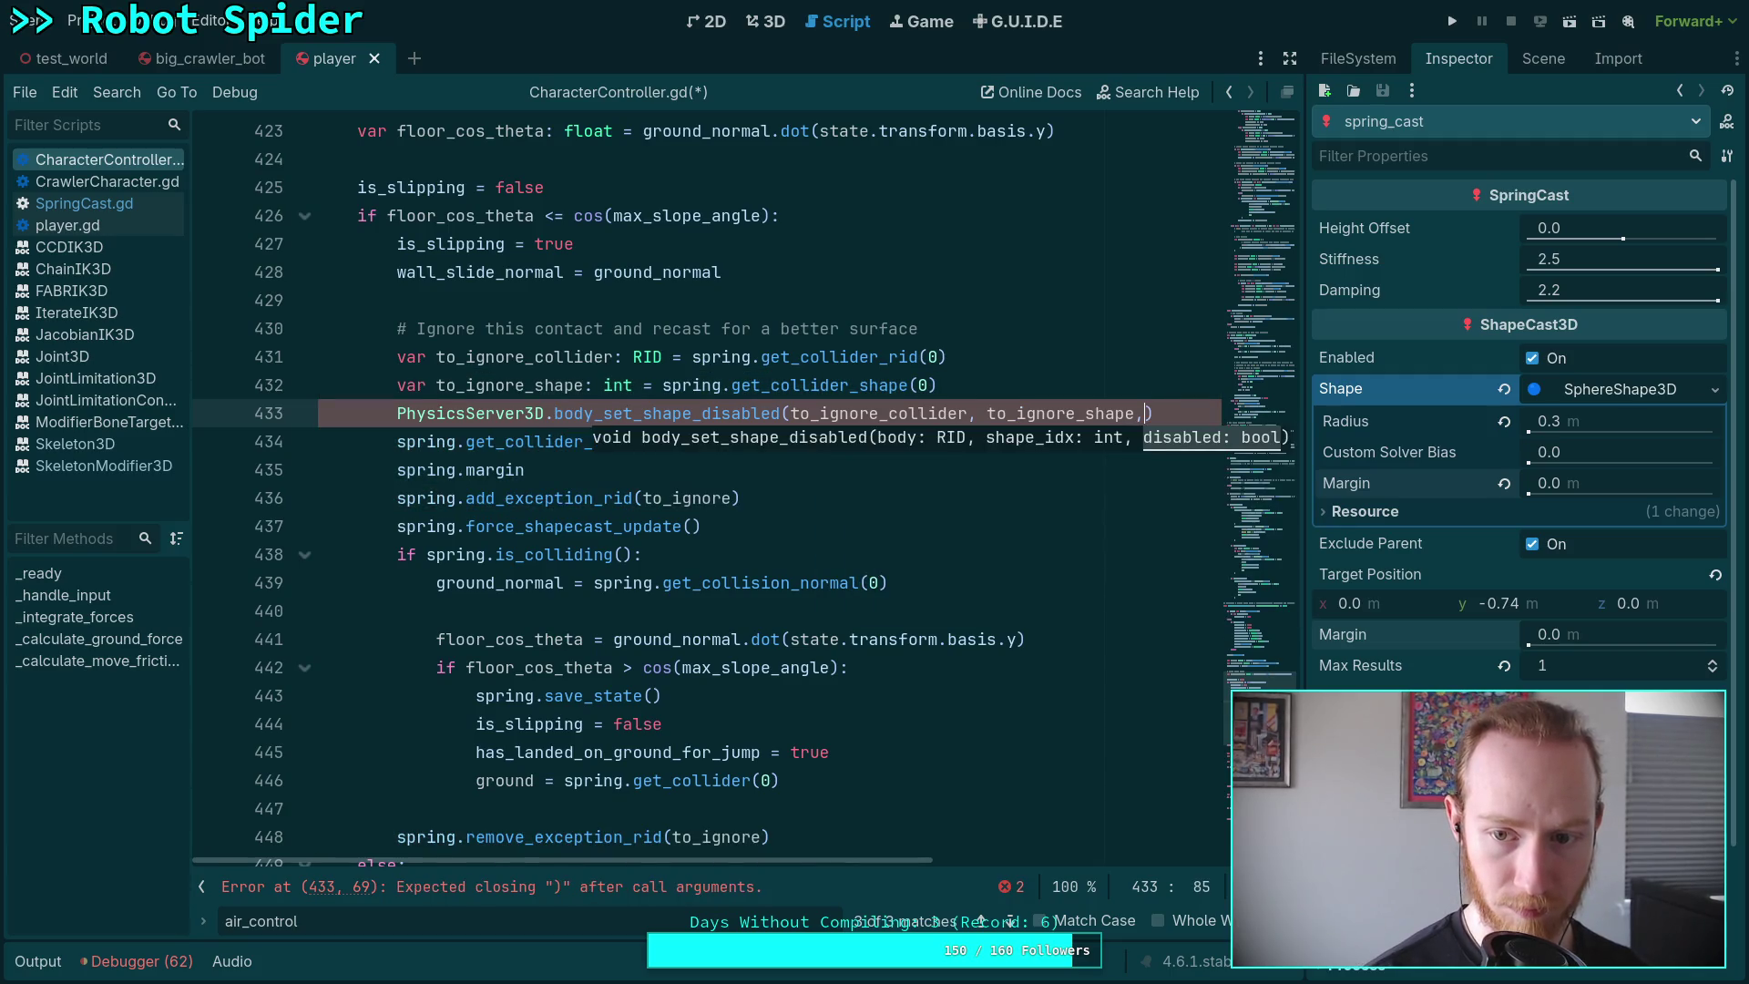
Delete the leftover collider-shape, margin and add-exception lines 434–436.
left_click(638, 554)
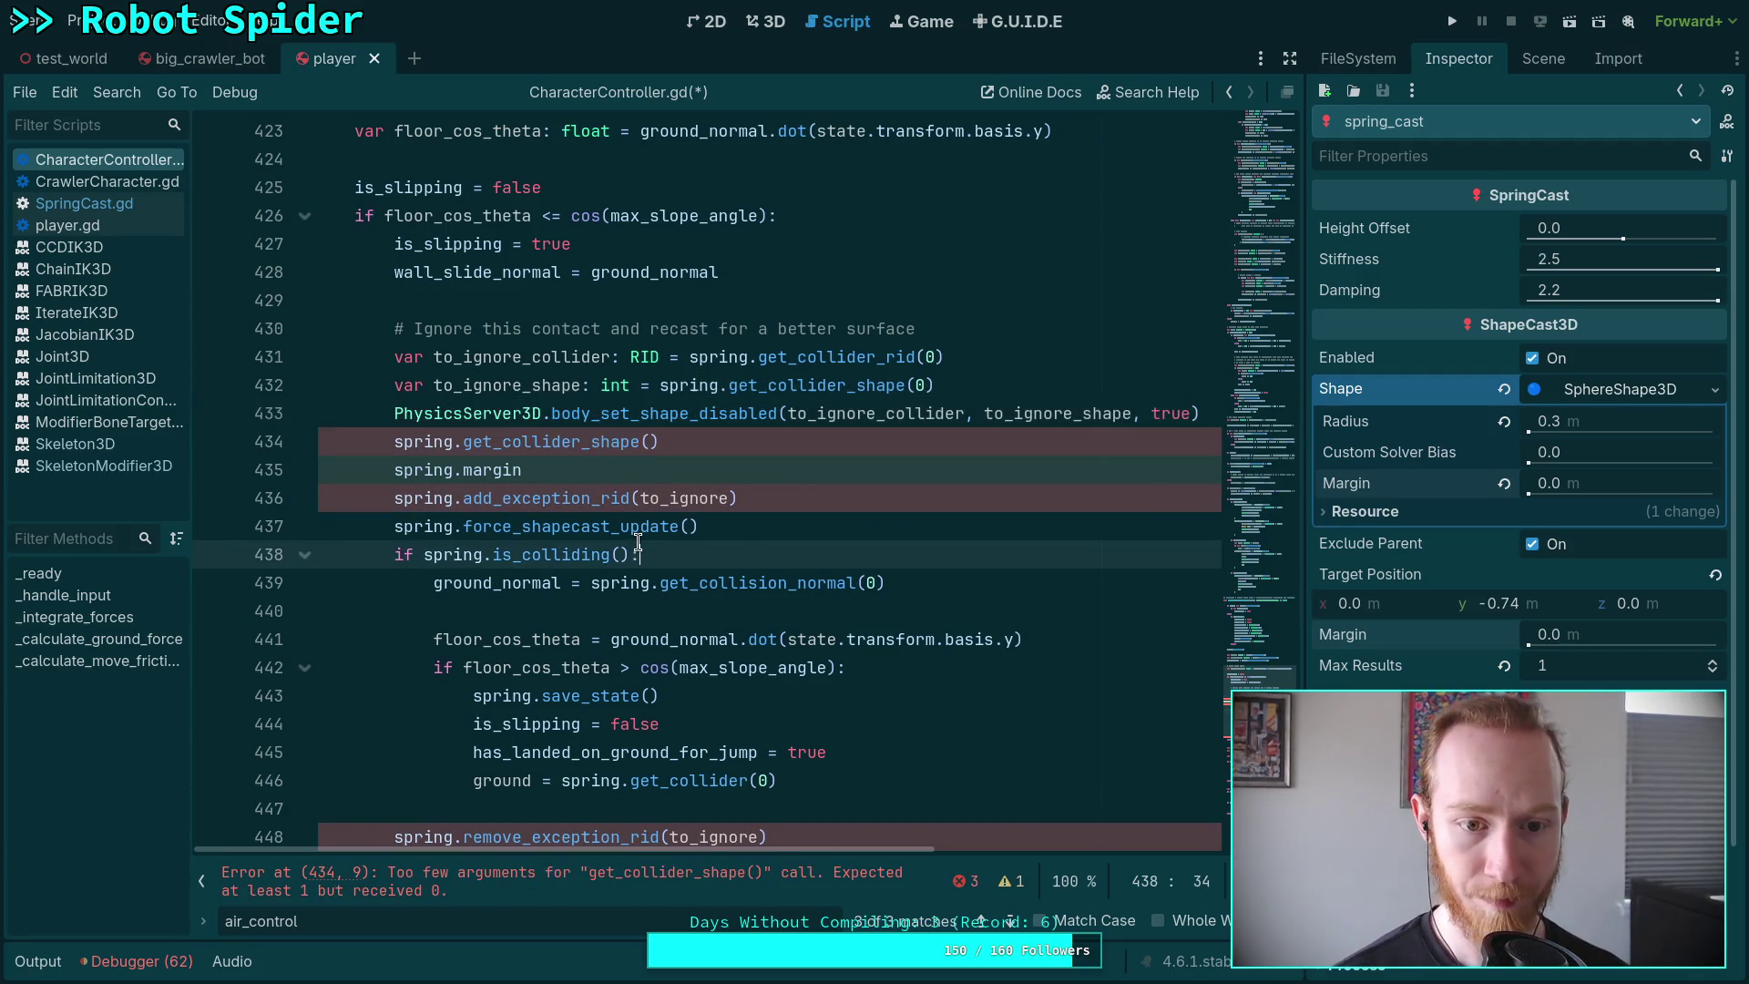
left_click_drag(788, 502, 264, 441)
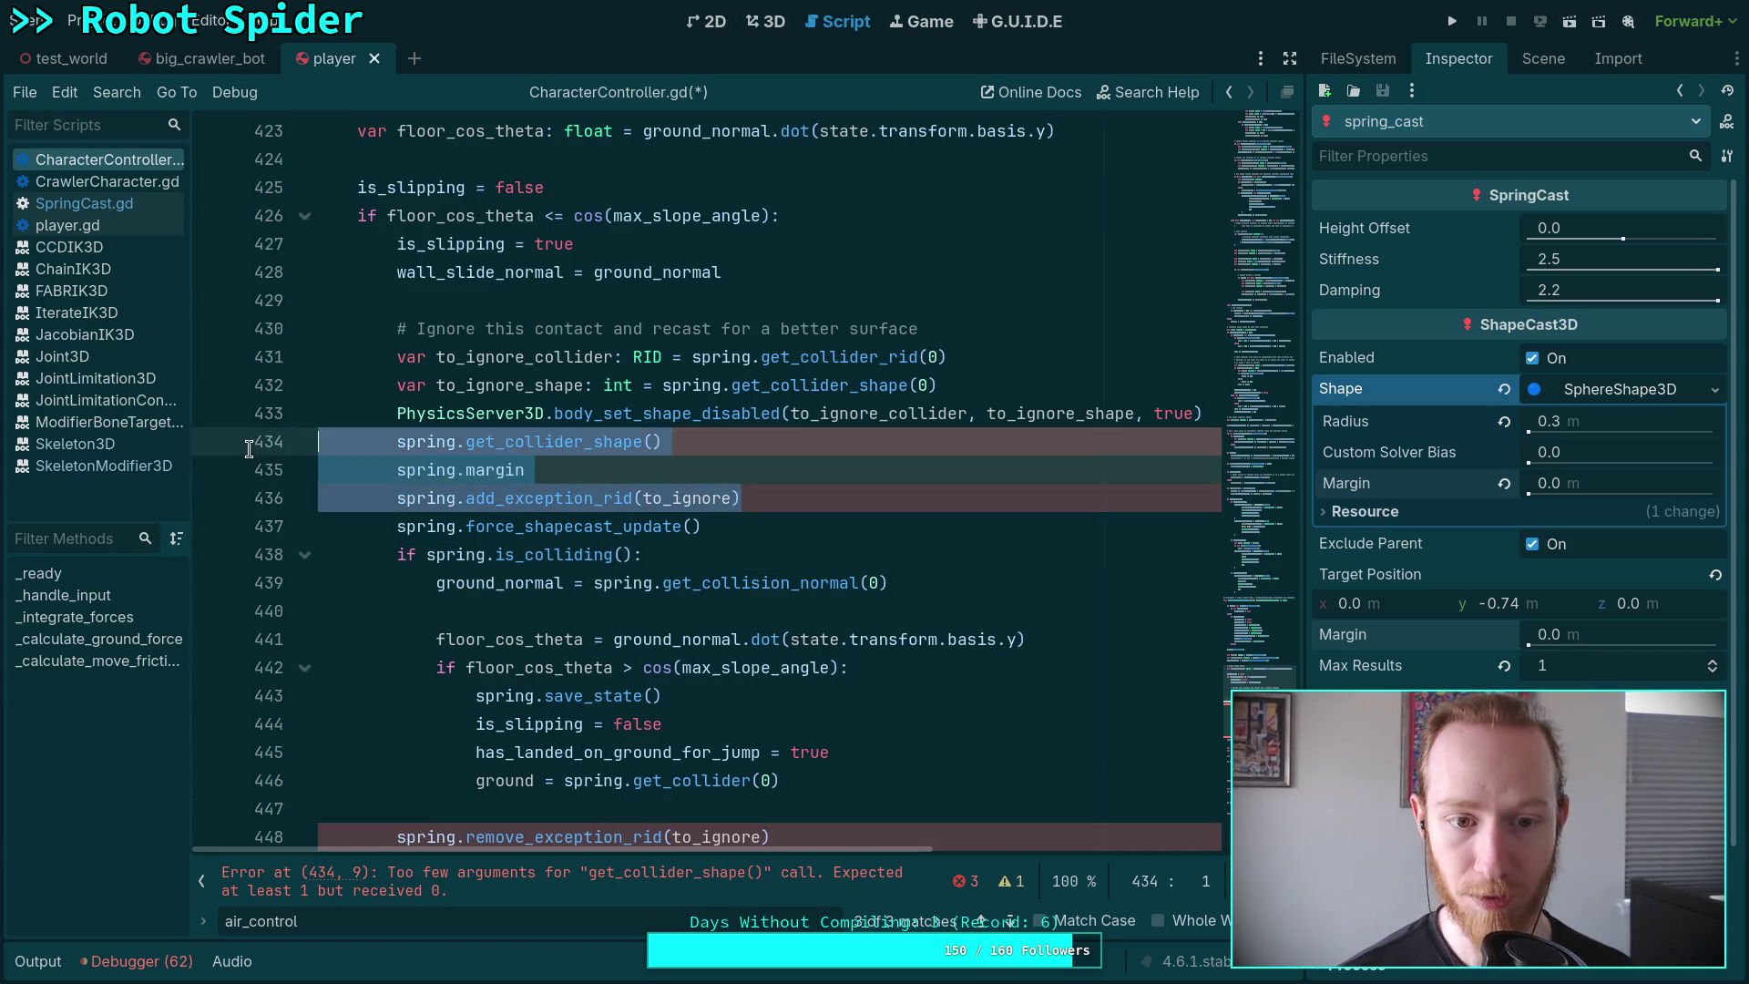
key("BackSpace")
key("BackSpace")
mouse_move(824, 752)
left_mouse_down()
mouse_move(319, 751)
mouse_move(401, 742)
left_mouse_up()
Replace line 445 with PhysicsServer3D.body_set_shape_disabled(to_ignore_collider, to_ignore_shape, false) and save.
type("PhysicsSer")
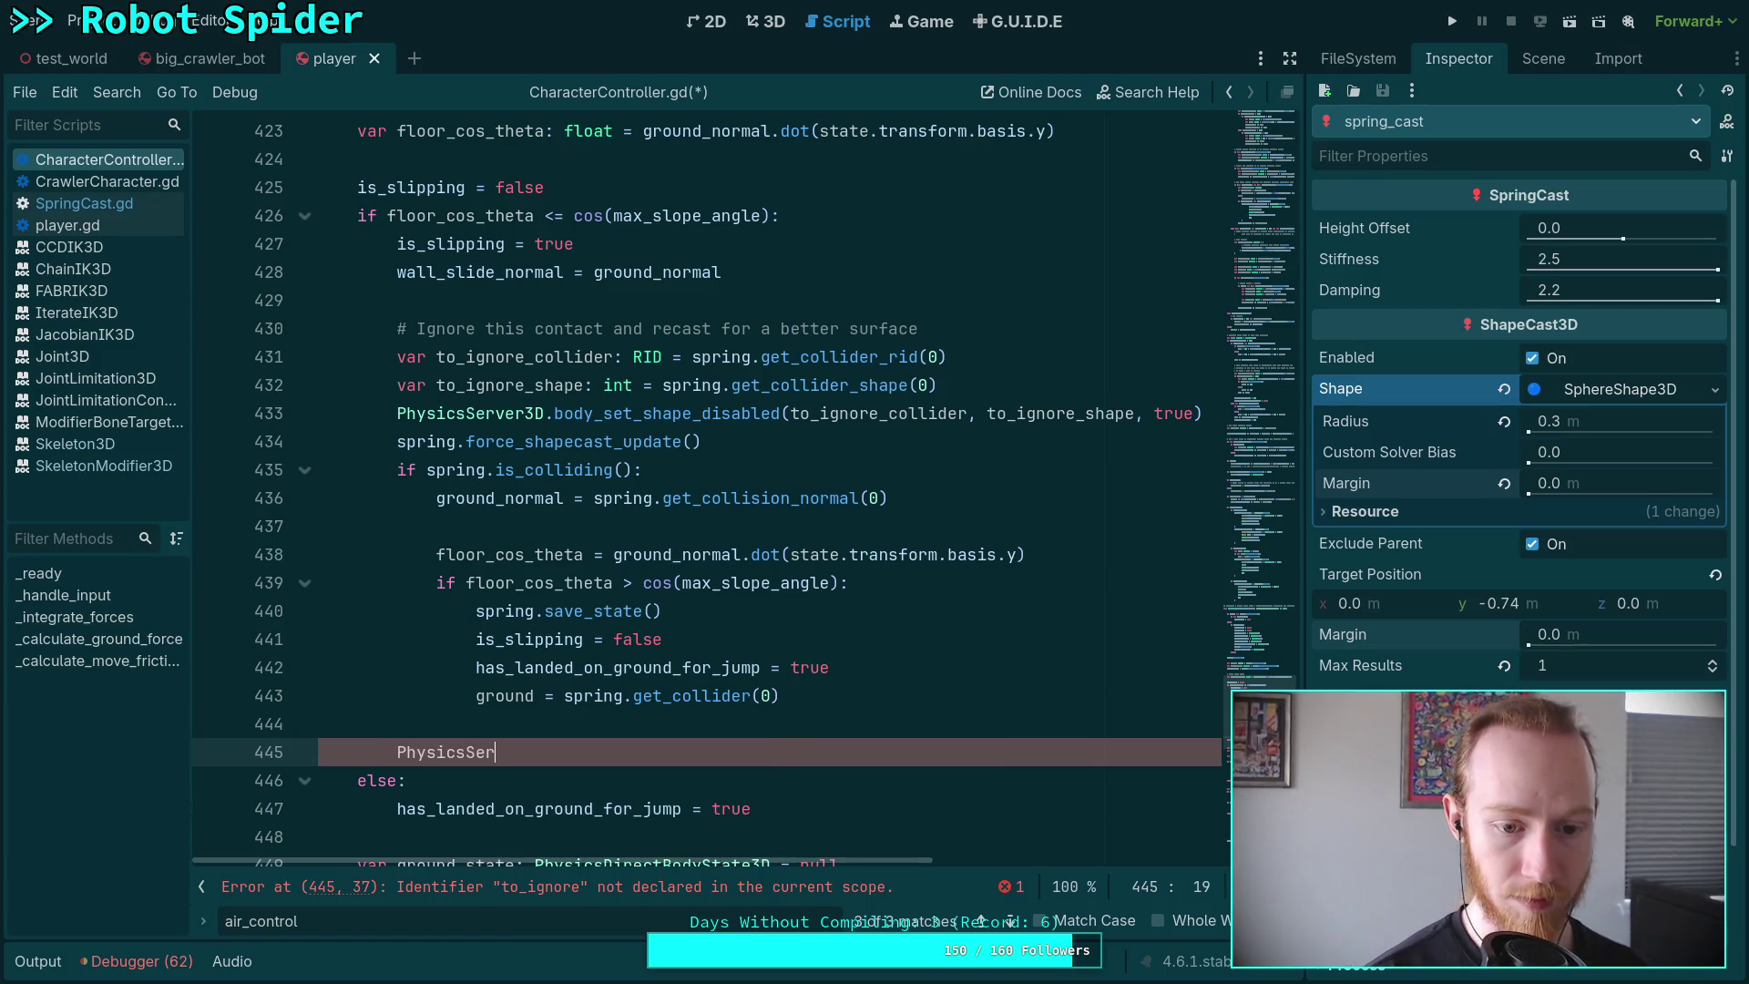
type("ver3D.bod")
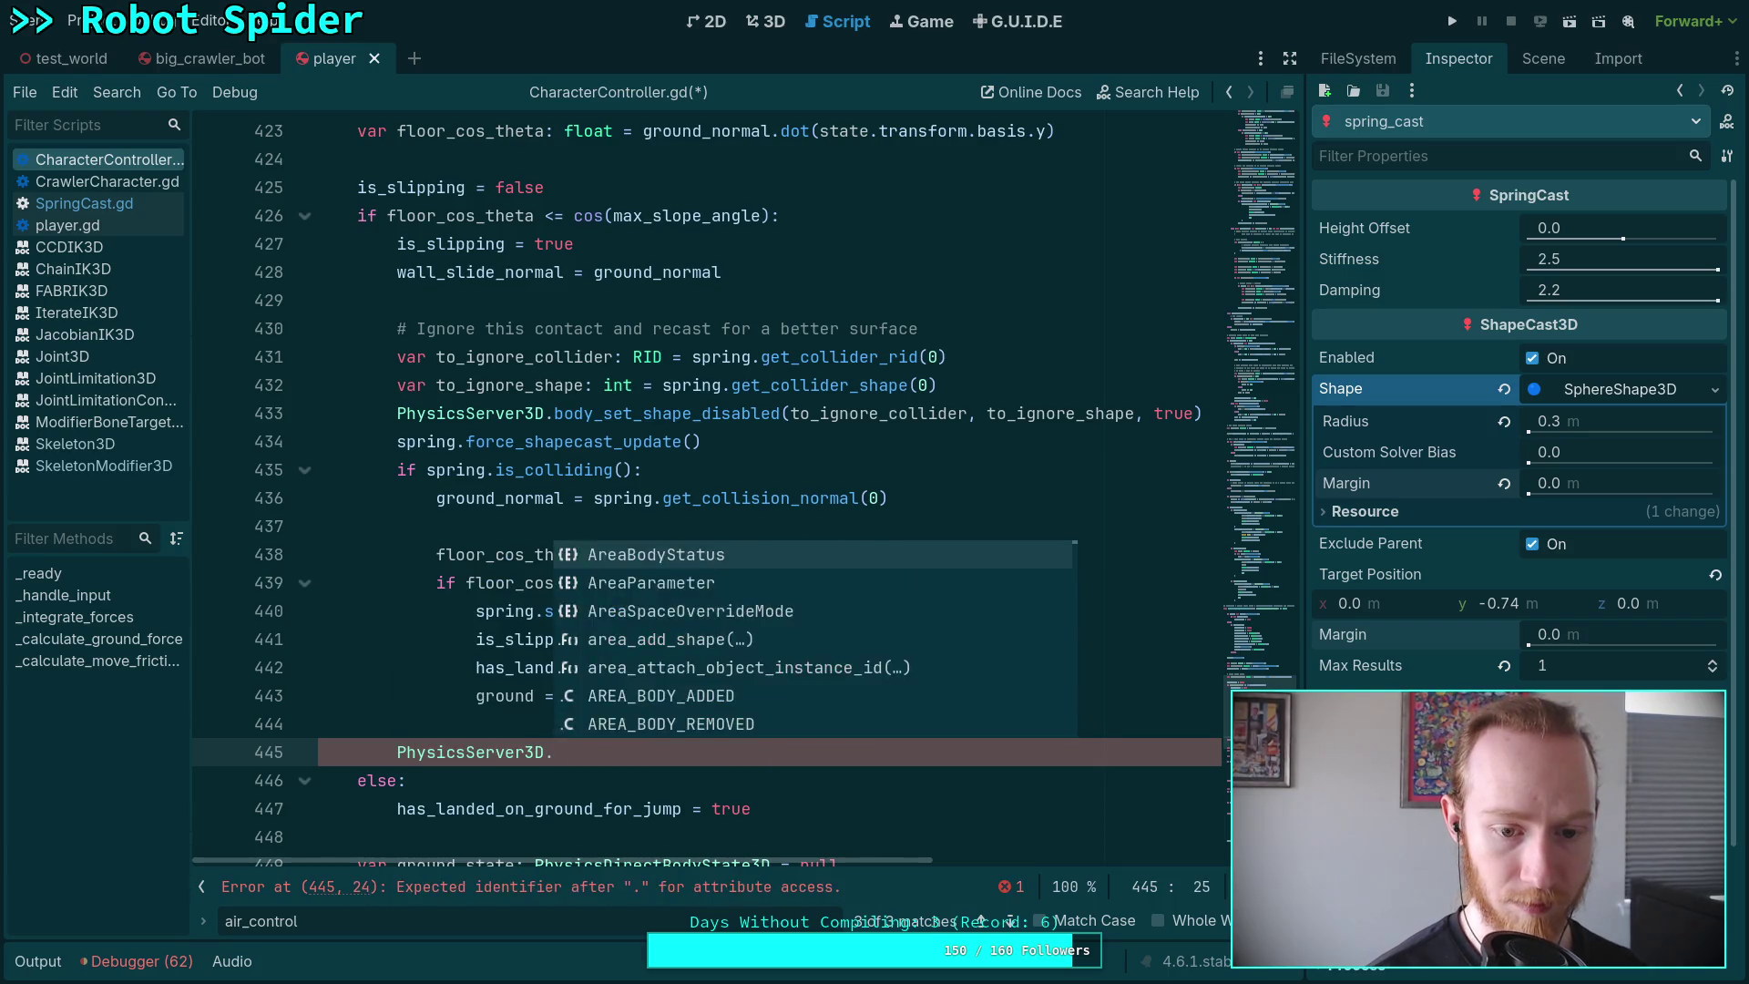
type("y")
type("_set_sha")
key("Return")
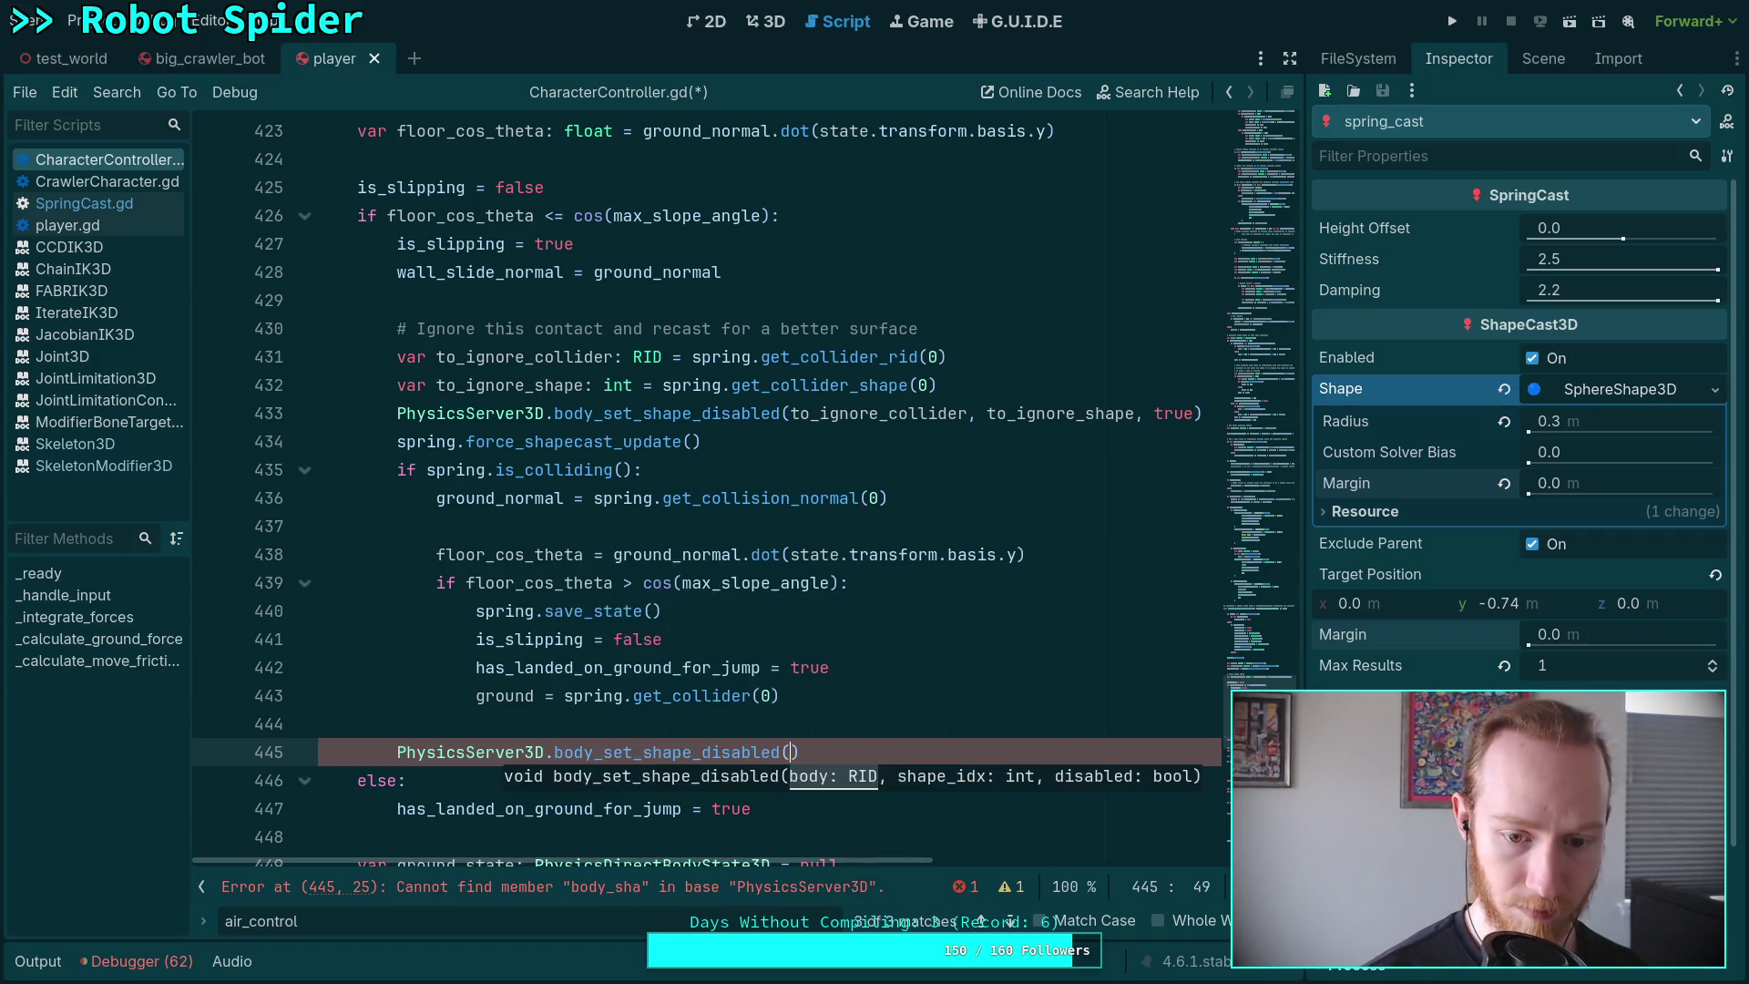
type("to_i")
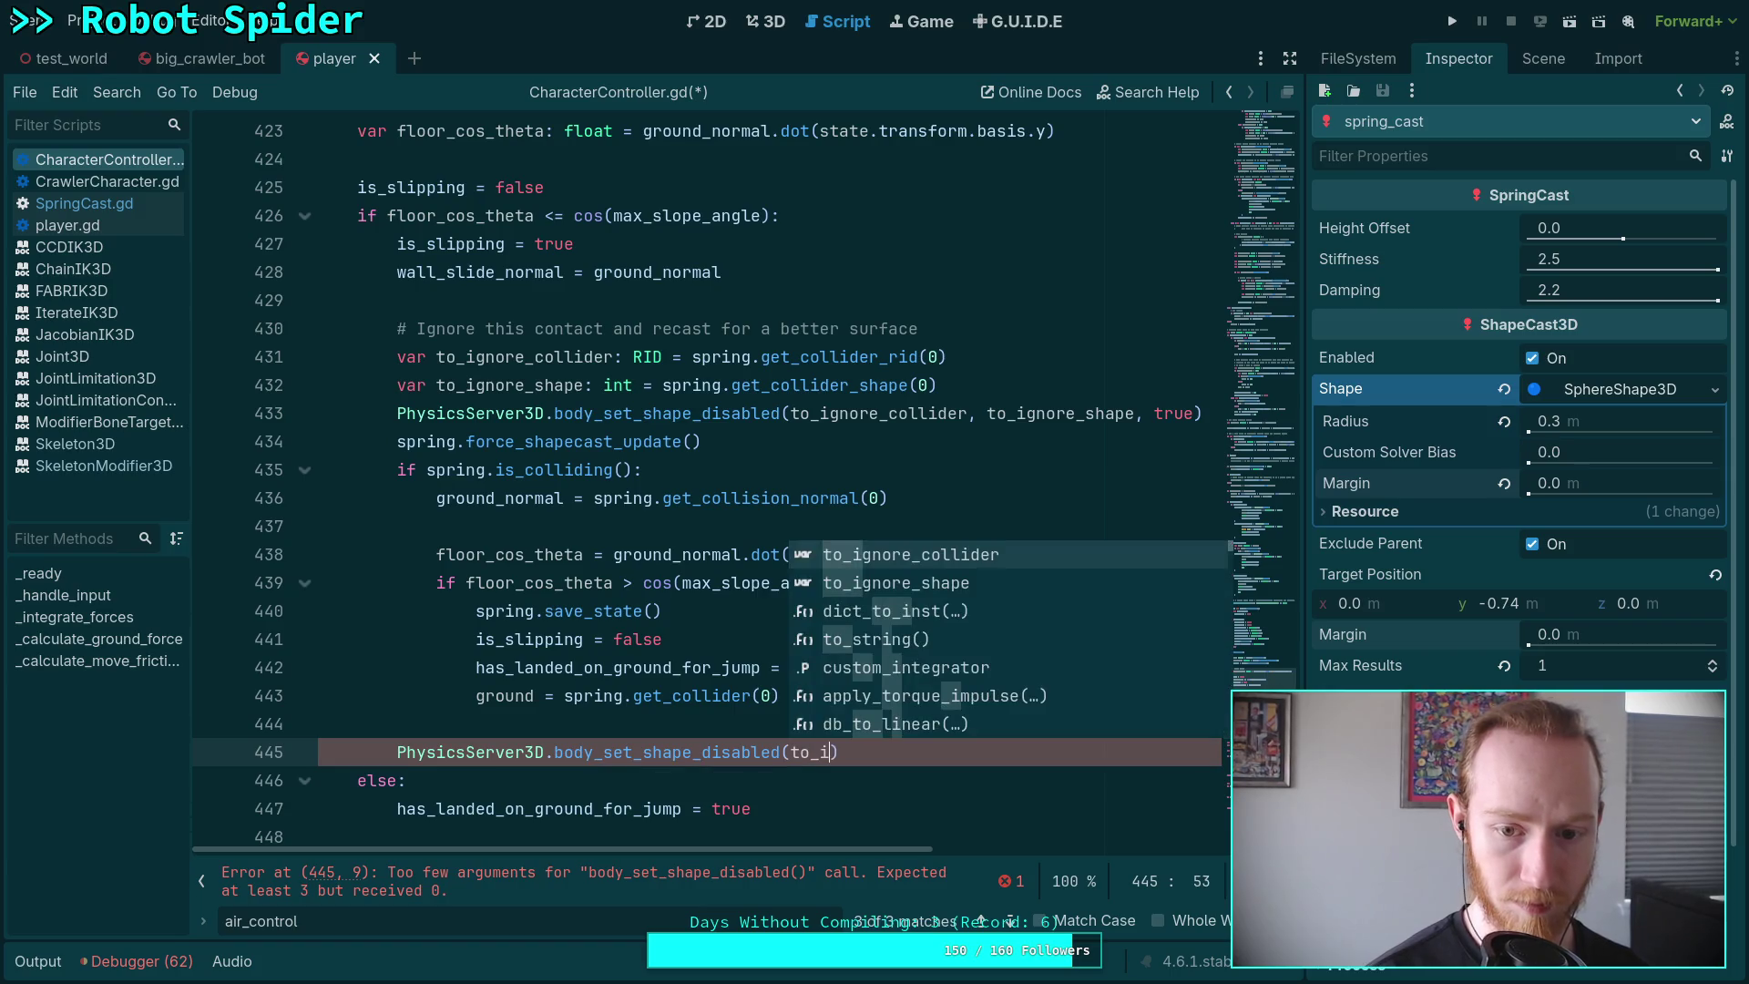
key("Return")
type(", to")
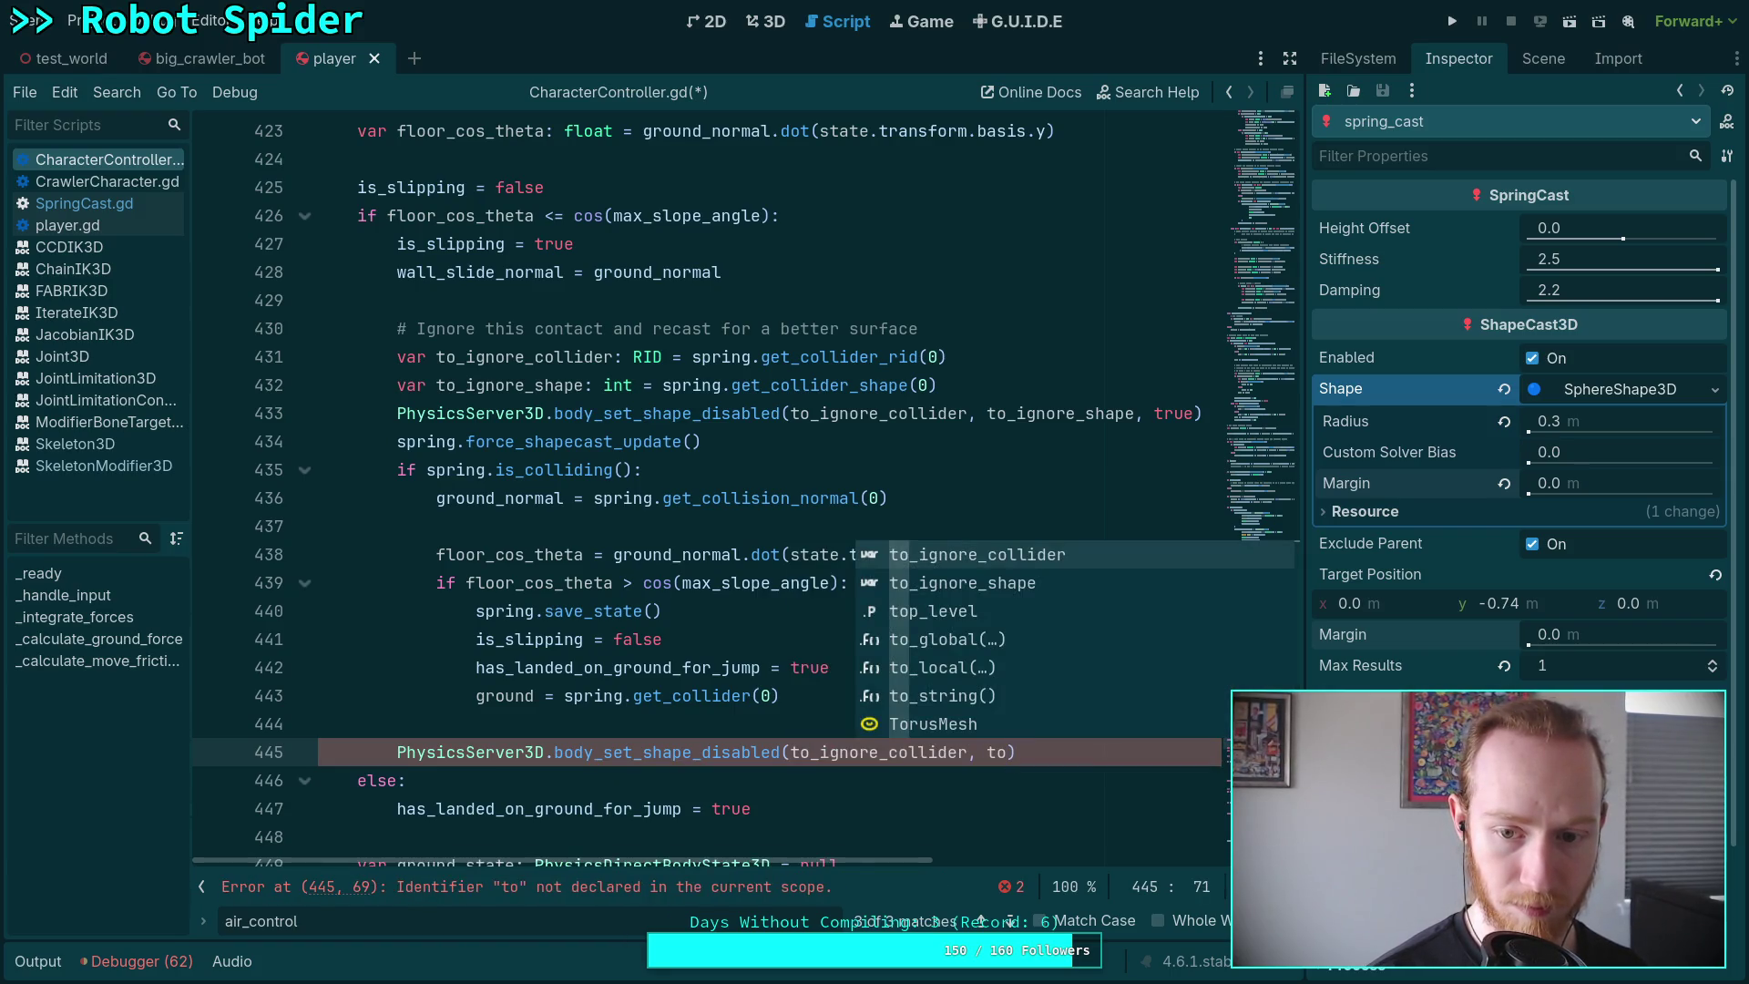
key("Down")
key("Return")
type(", ")
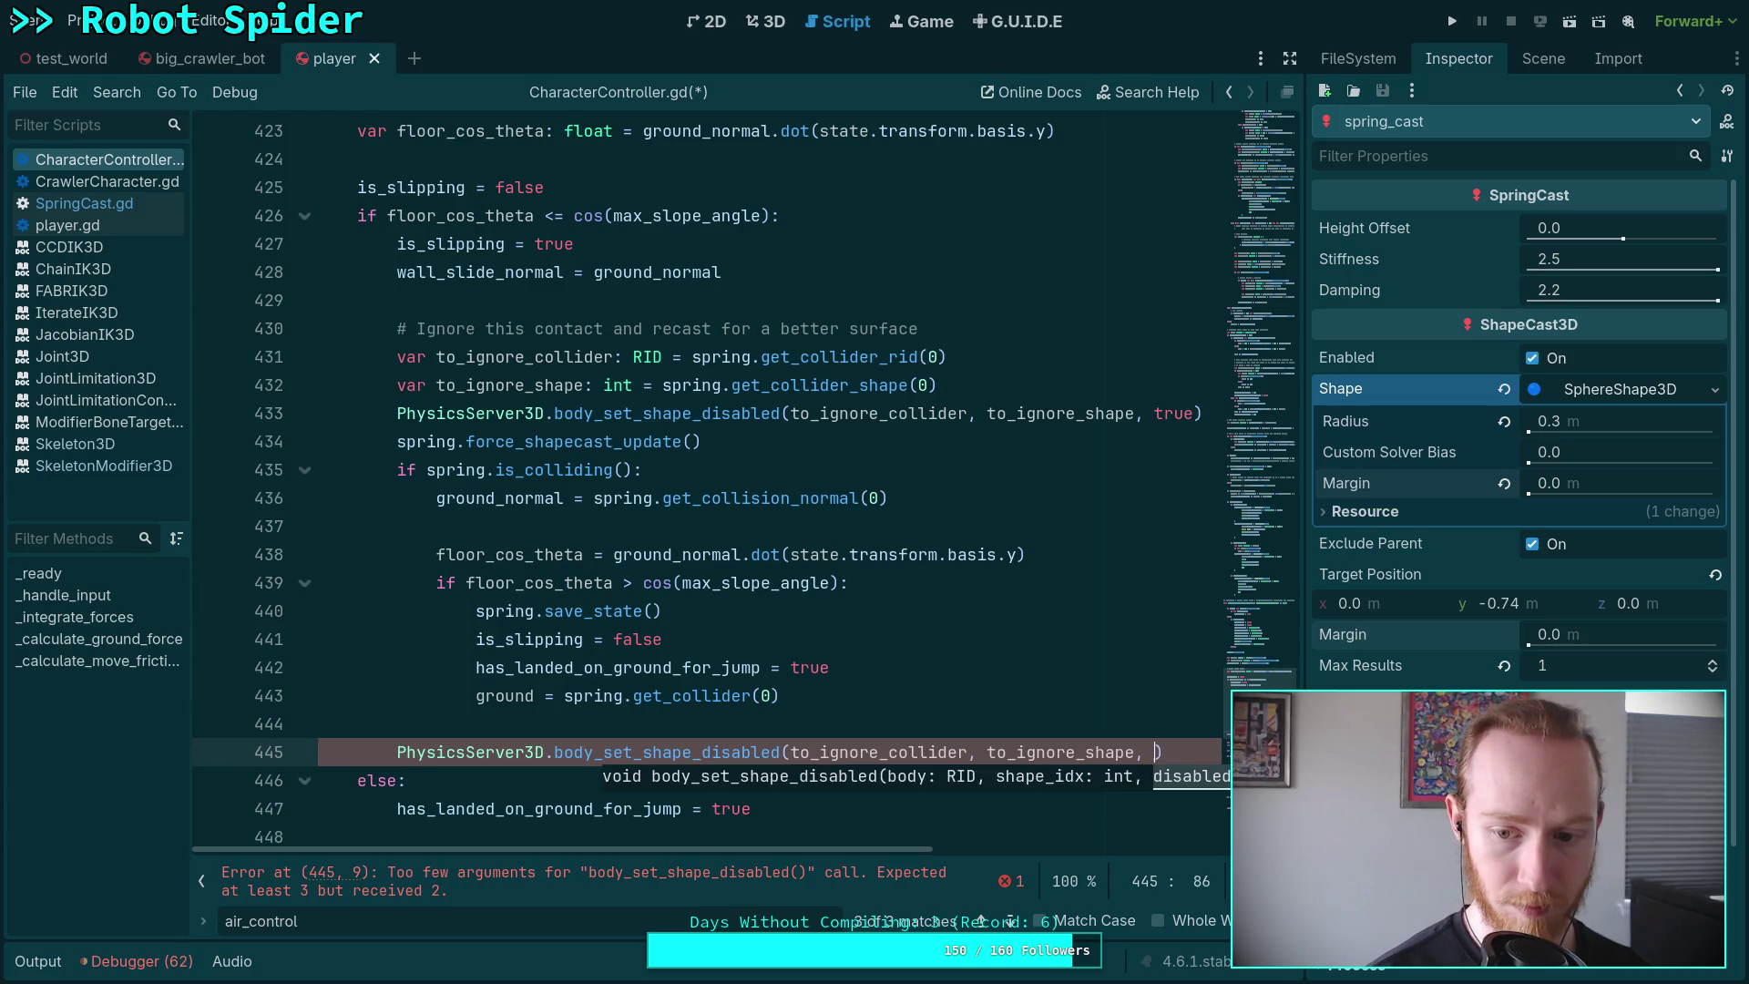
type("false")
key("ctrl+s")
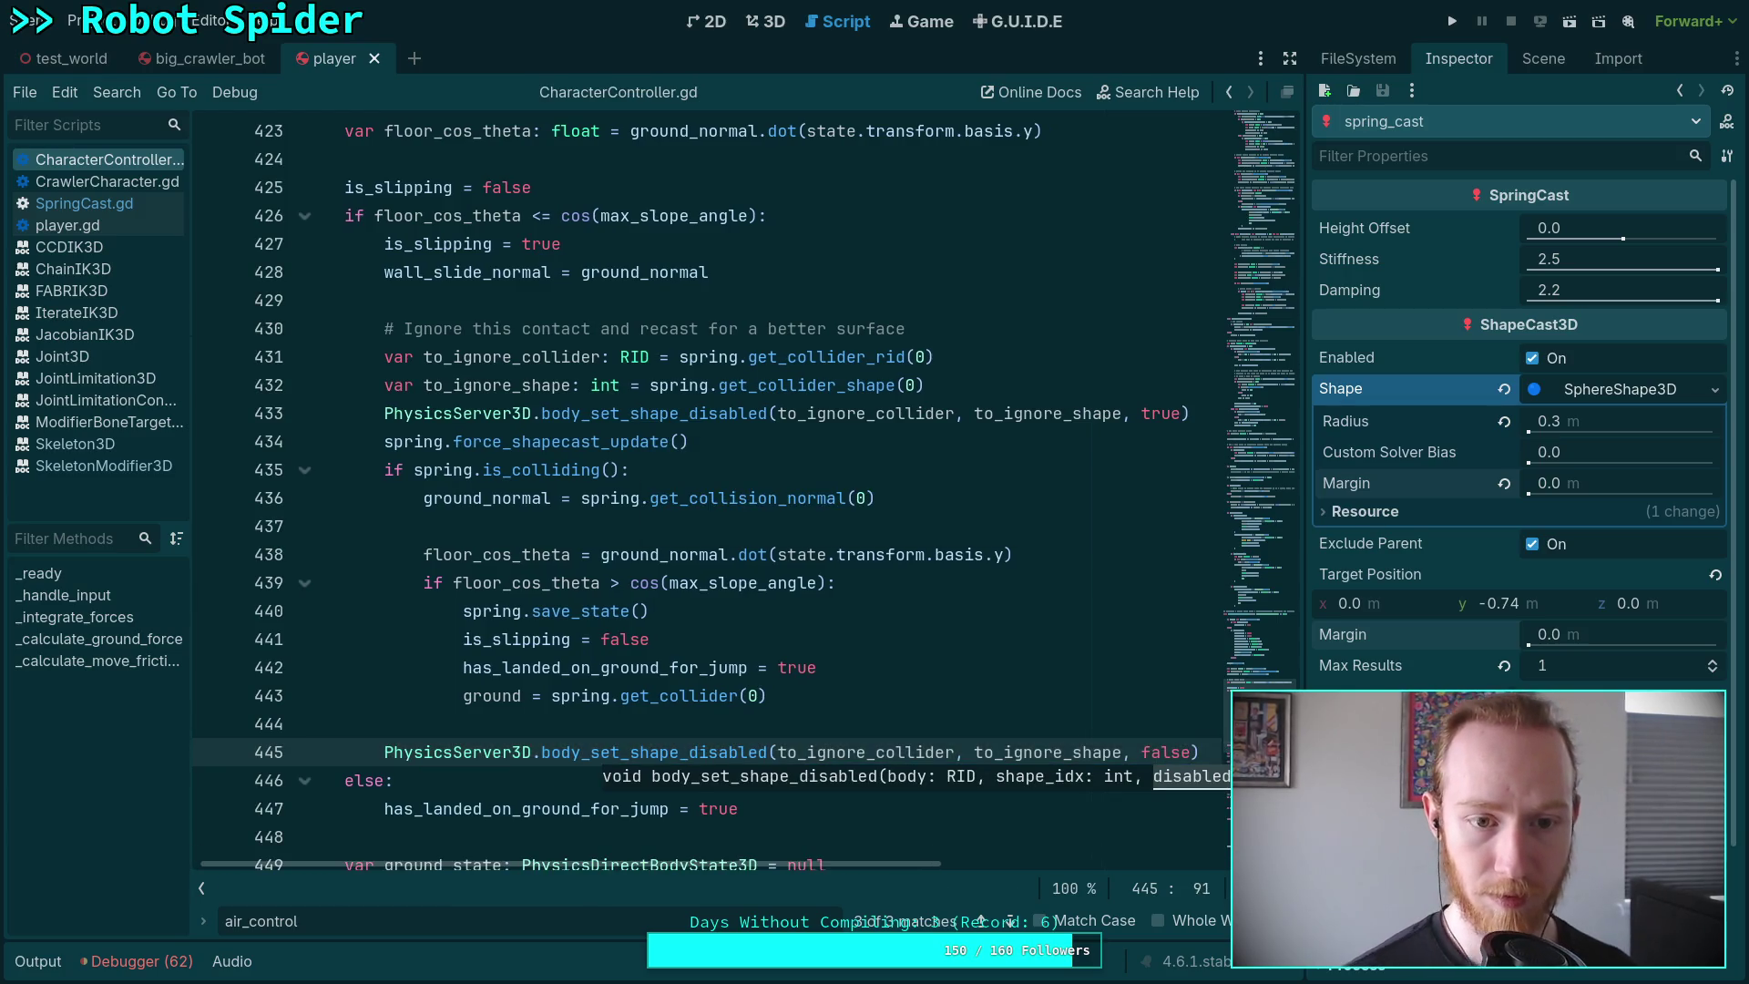
Reword the line 430 comment to start 'Disable the first shape' and save.
left_click(601, 720)
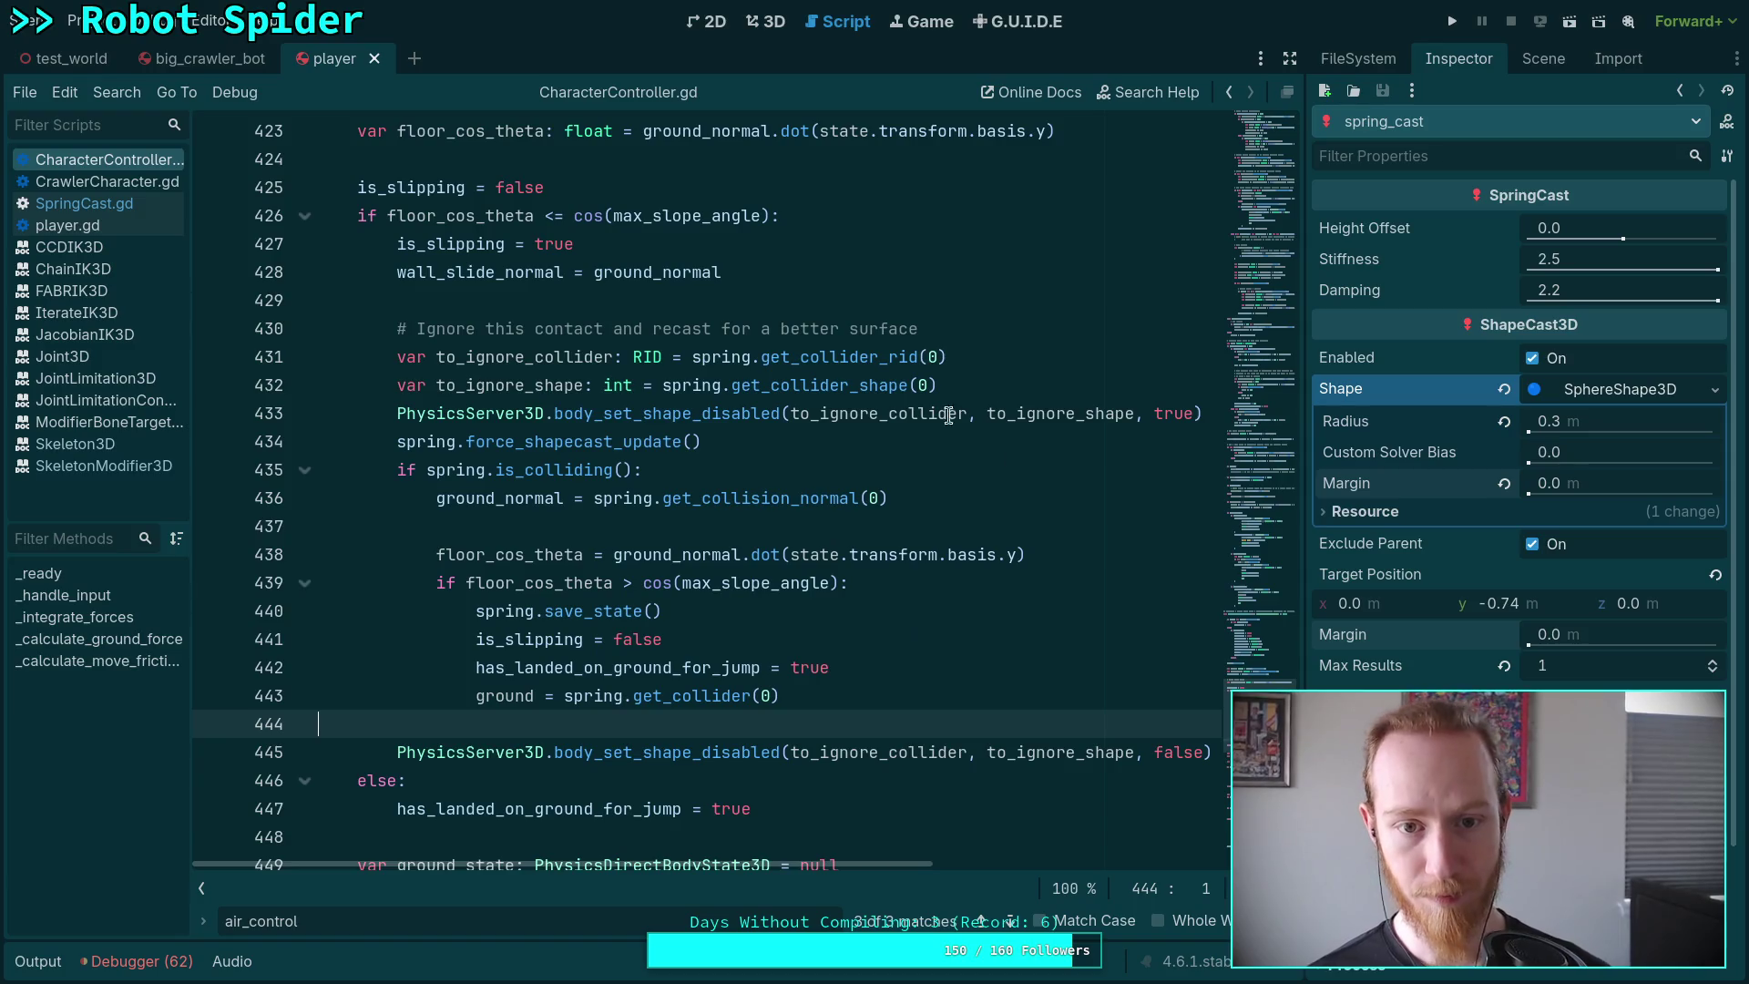
mouse_move(944, 320)
left_mouse_down()
mouse_move(417, 329)
mouse_move(628, 326)
mouse_move(608, 321)
left_mouse_up()
type("Disabled")
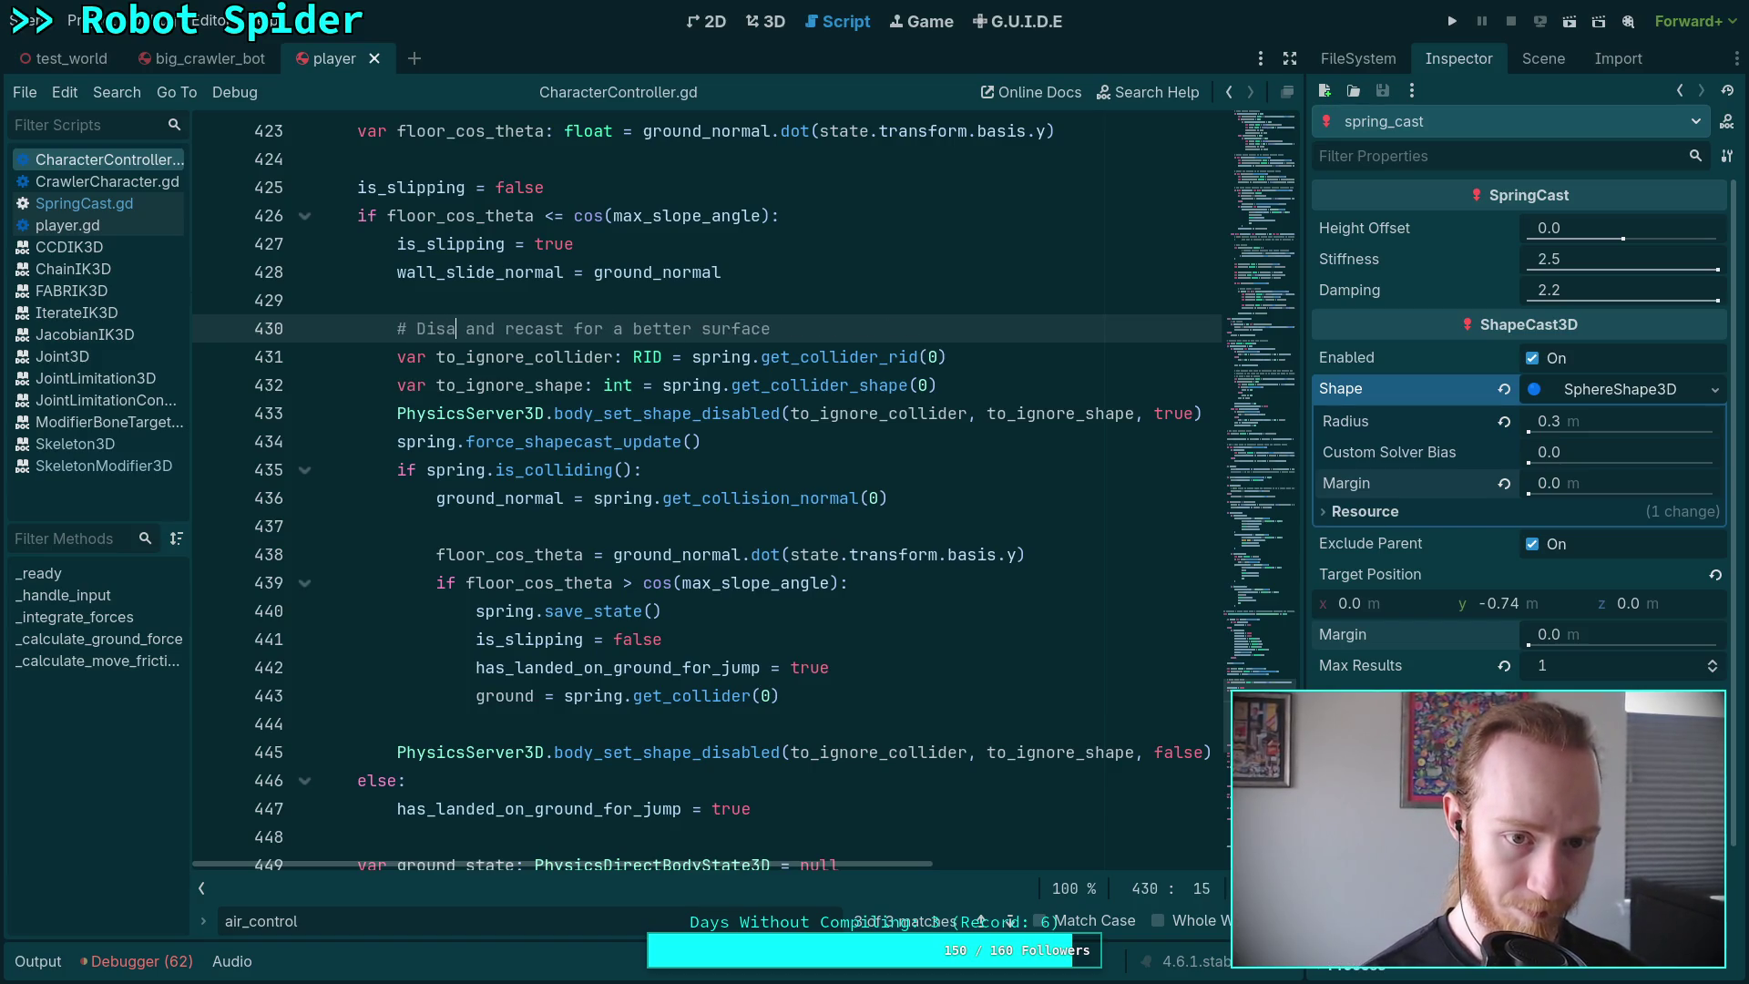
key("BackSpace")
type("the first shap")
type("e")
key("ctrl+s")
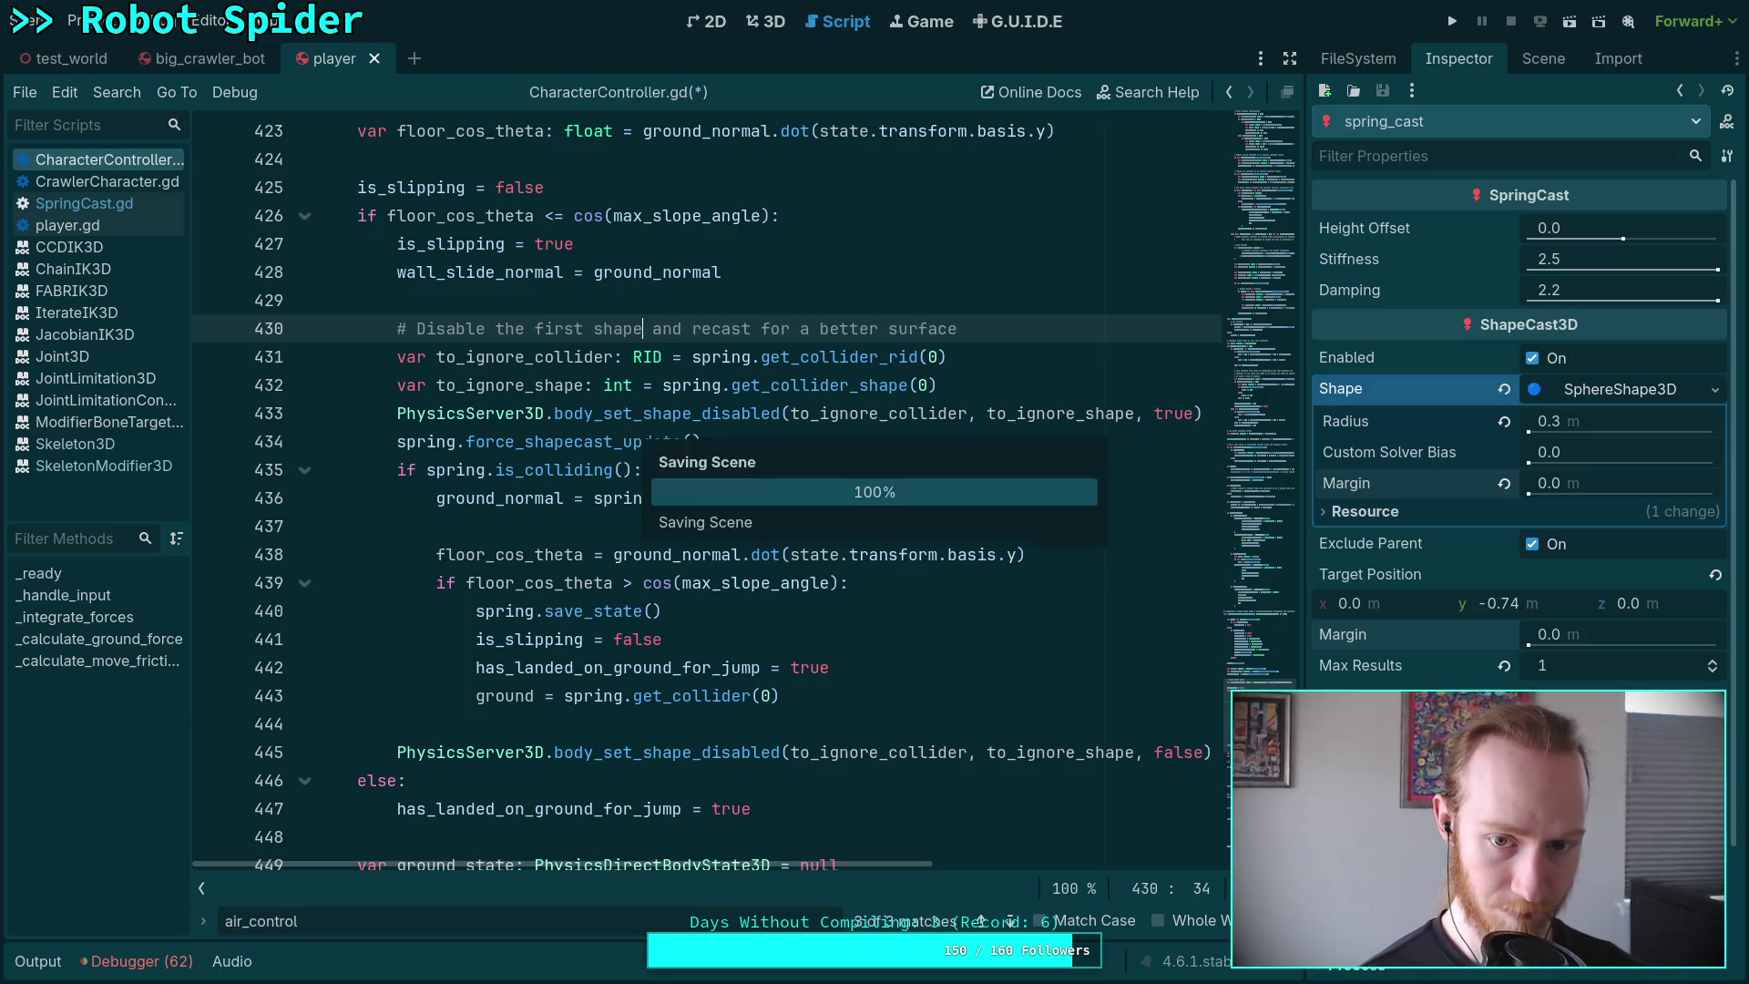
left_click(1460, 28)
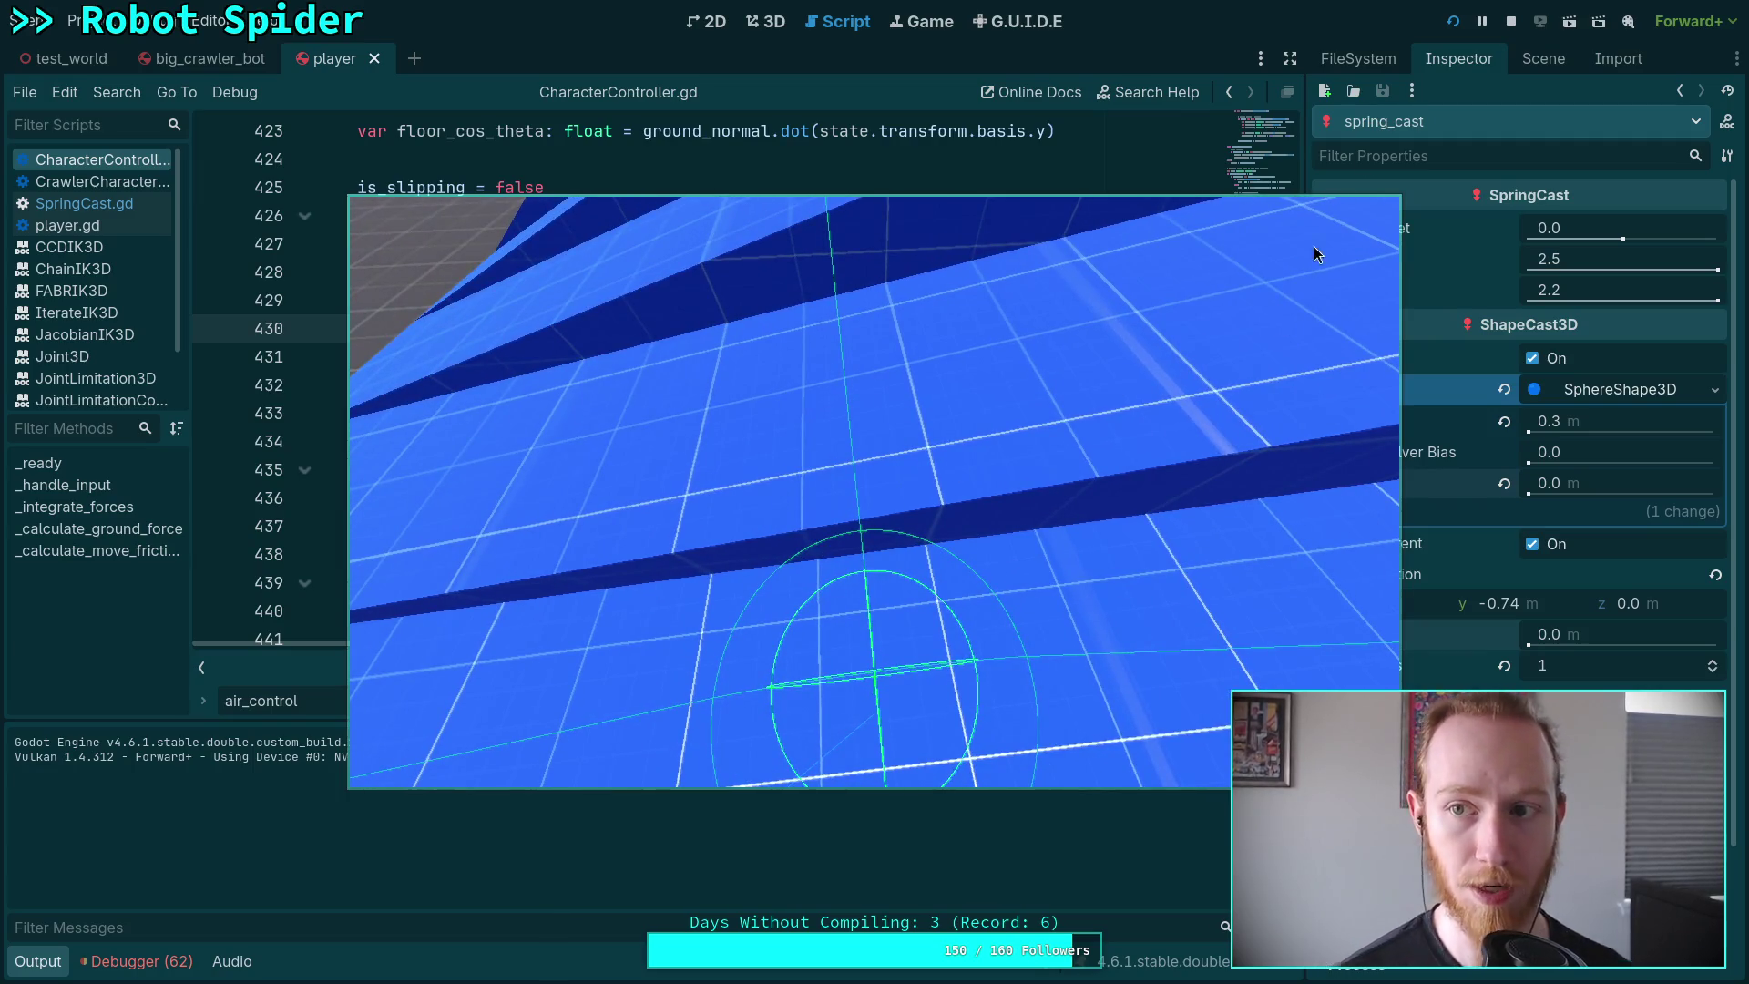
Stop the running game and select the shape-disabling lines 431–433.
left_click(1511, 20)
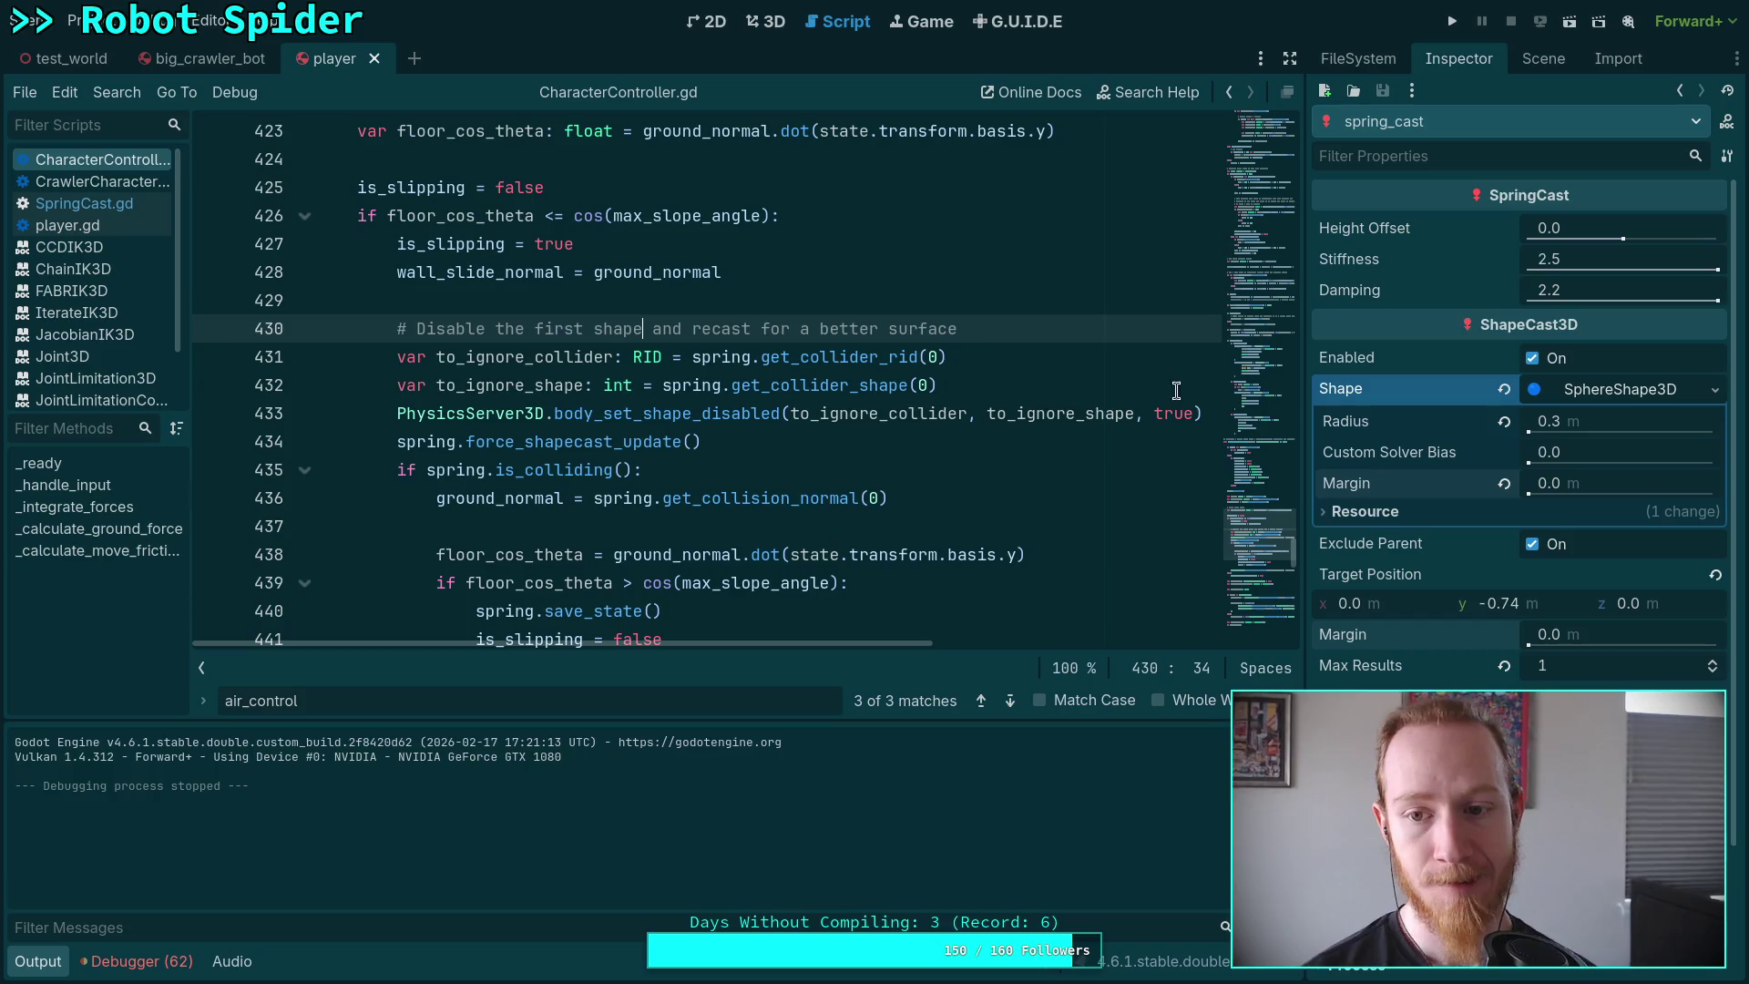
mouse_move(1204, 413)
left_mouse_down()
mouse_move(1131, 351)
mouse_move(1126, 322)
left_mouse_up()
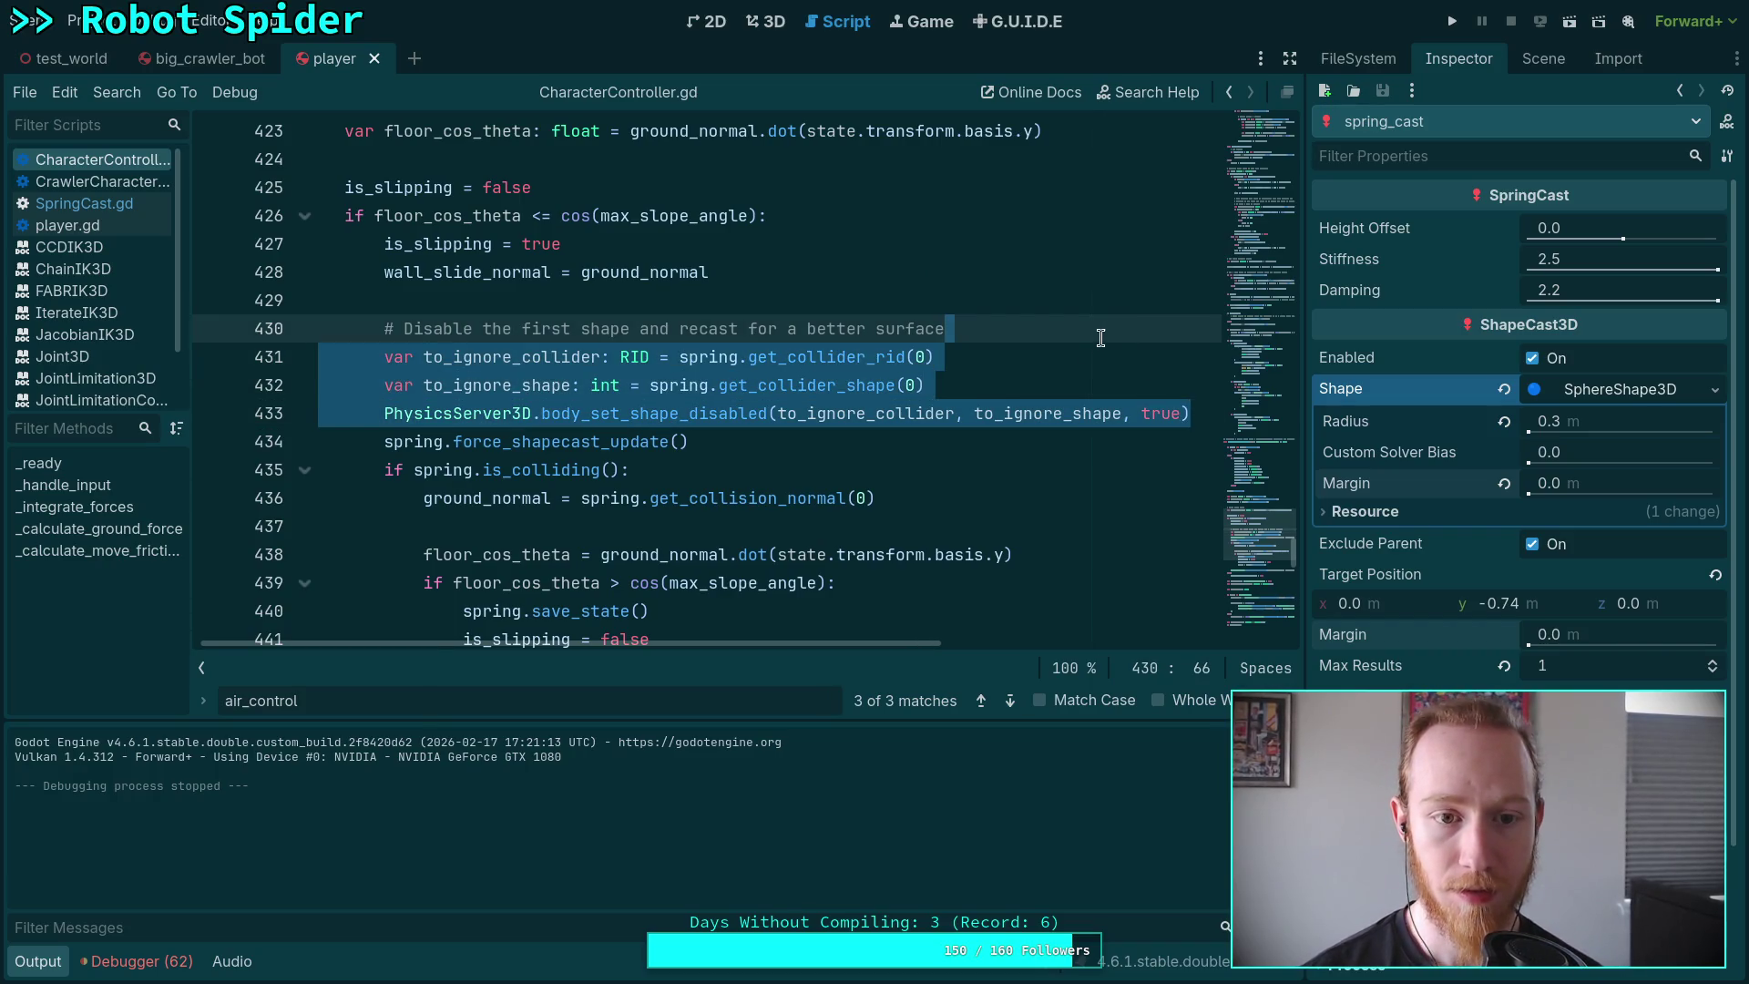
Delete the shape-disabling lines and the re-enabling call around the recast.
key("BackSpace")
scroll(930, 341, "down", 4)
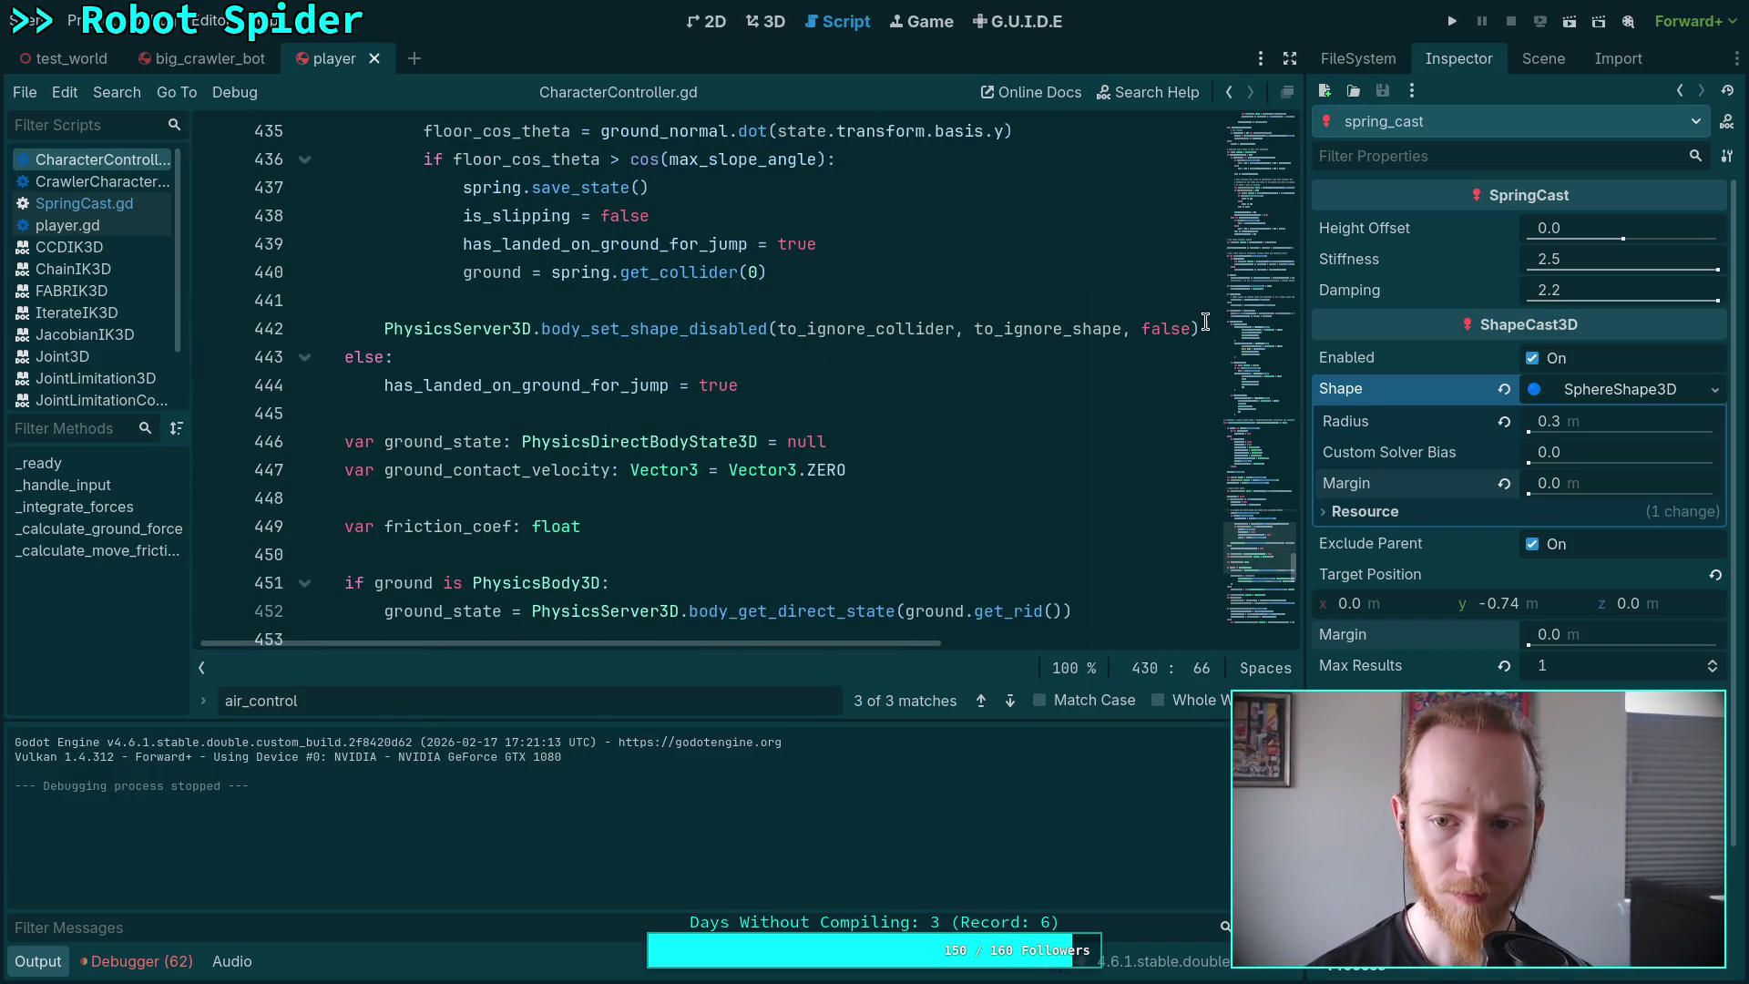
left_click_drag(1205, 320, 321, 294)
key("BackSpace")
scroll(936, 361, "up", 2)
key("BackSpace")
scroll(936, 361, "up", 2)
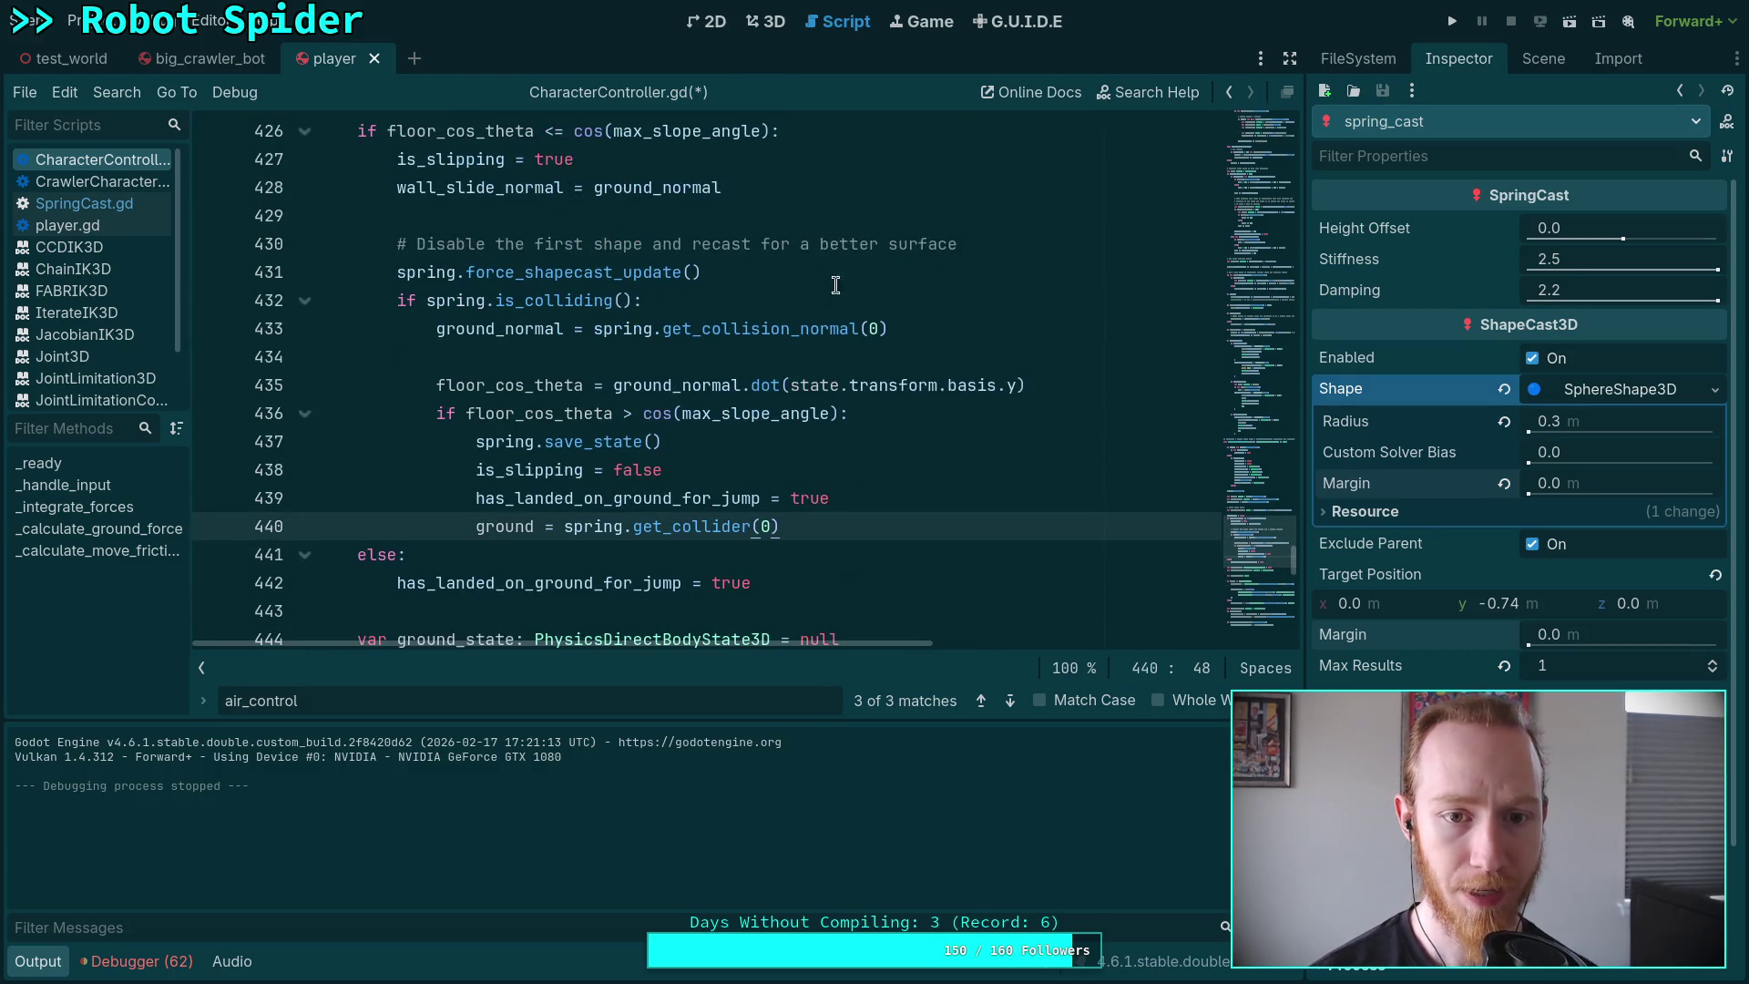
Reword the line 430 comment to begin 'Shrink the shape'.
left_click(999, 244)
key("Return")
left_click_drag(974, 243, 827, 242)
mouse_move(643, 243)
left_mouse_down()
mouse_move(406, 243)
mouse_move(428, 243)
left_mouse_up()
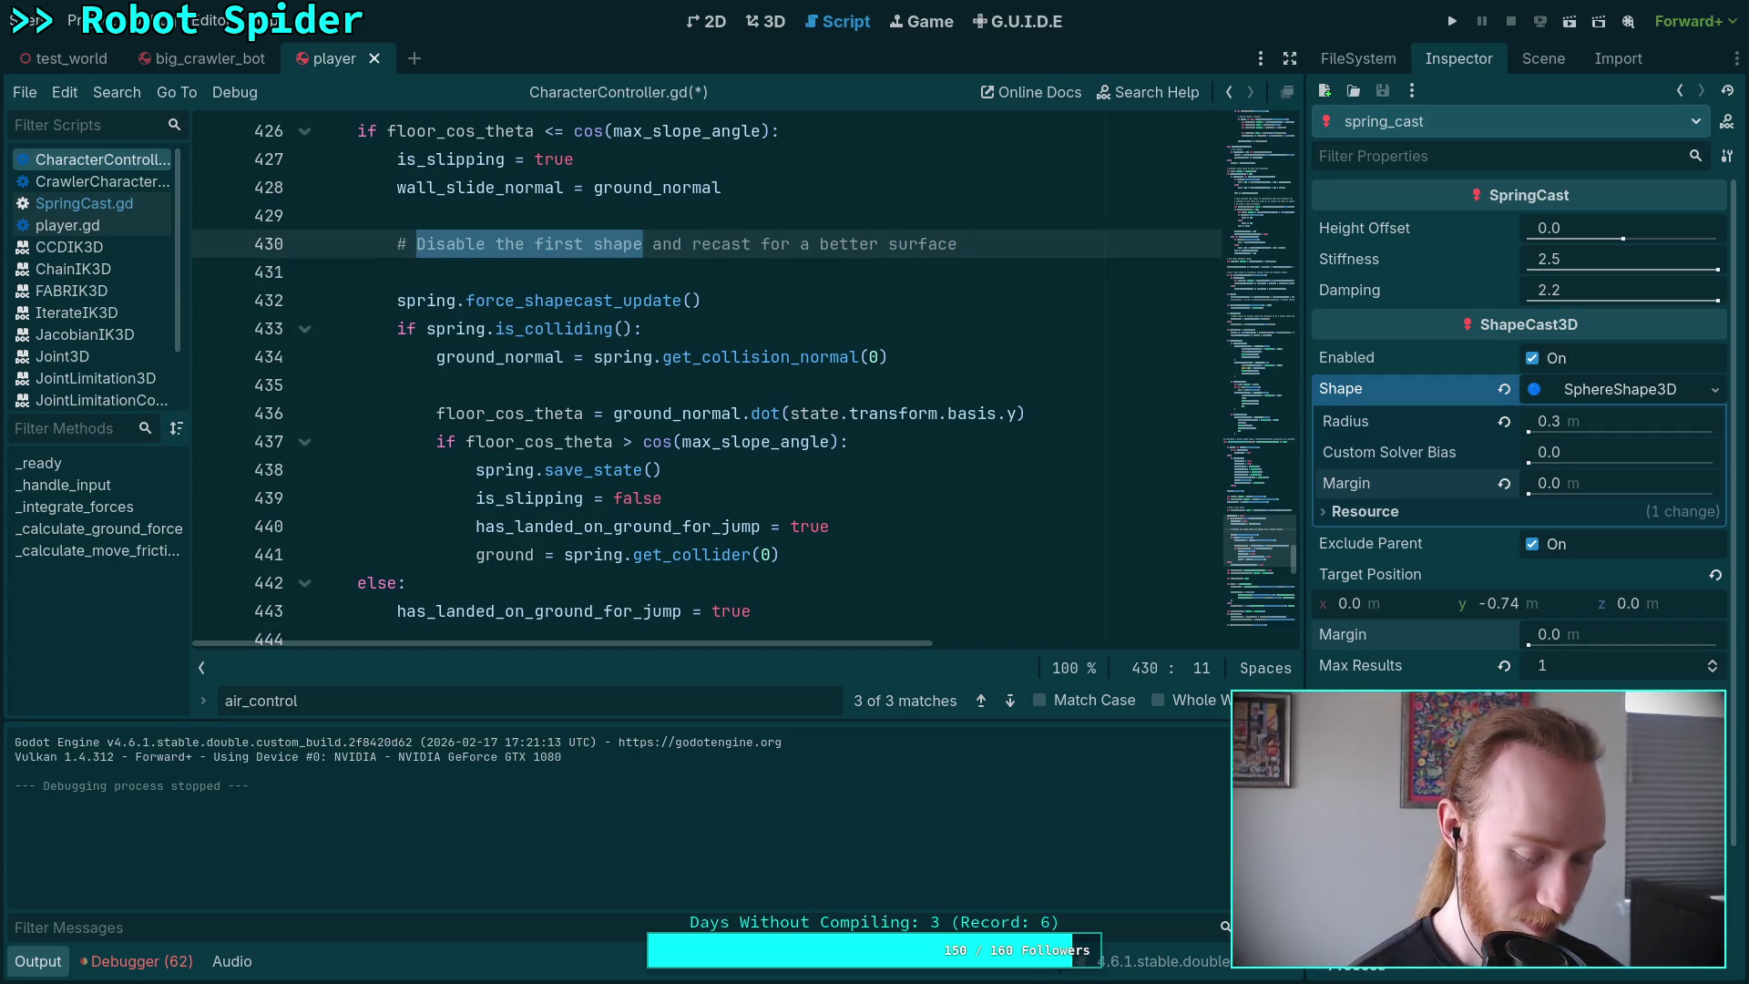
type("Shrik")
key("BackSpace")
type("nk the sah")
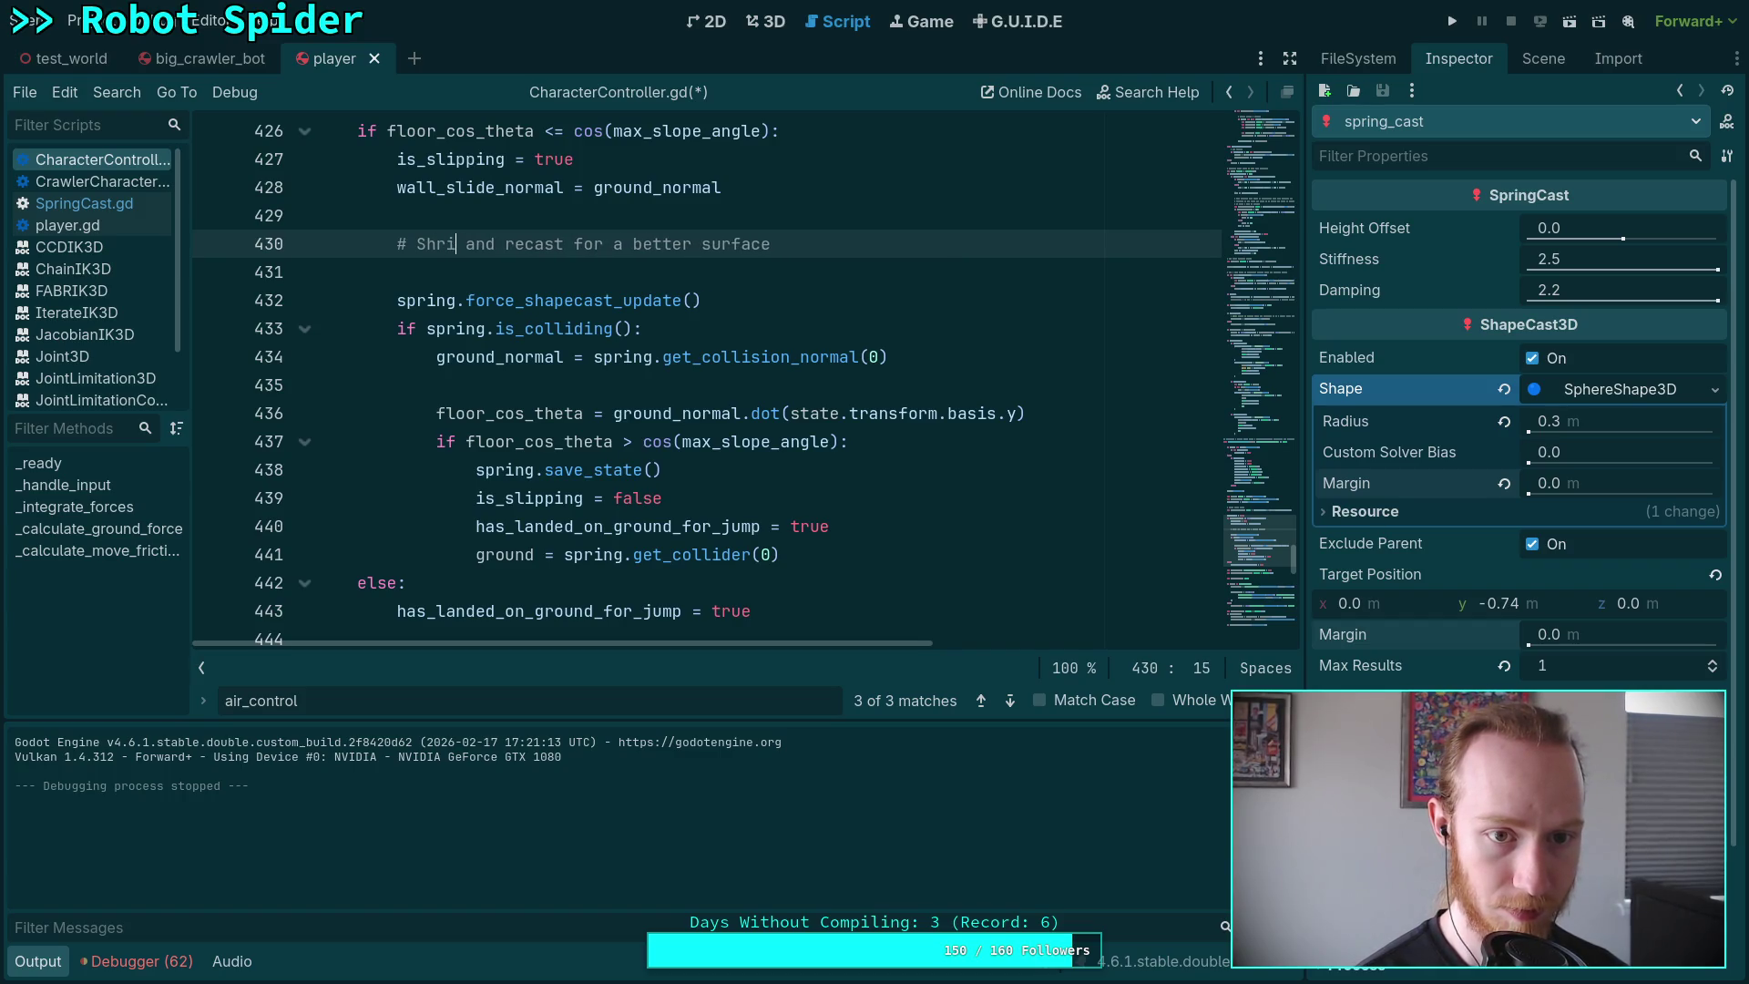
key("BackSpace")
key("BackSpace")
type("hape")
Start a var shape: Shape declaration on a new line below the comment.
key("End")
key("Return")
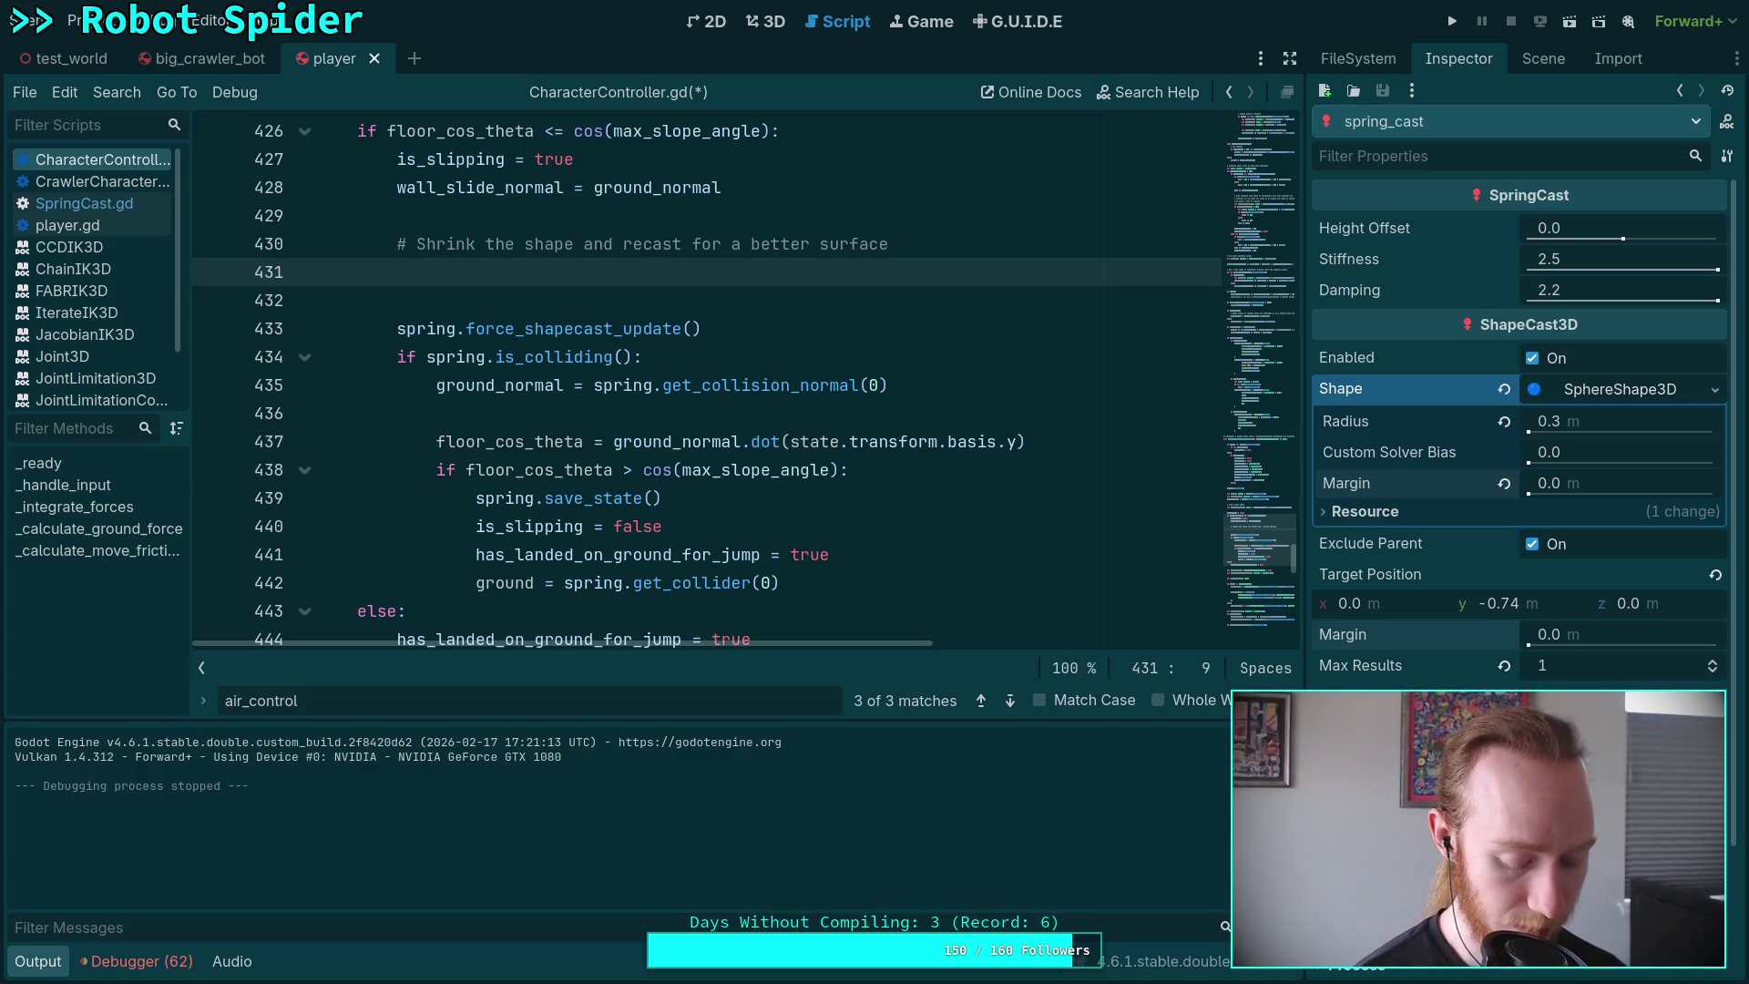
type("var")
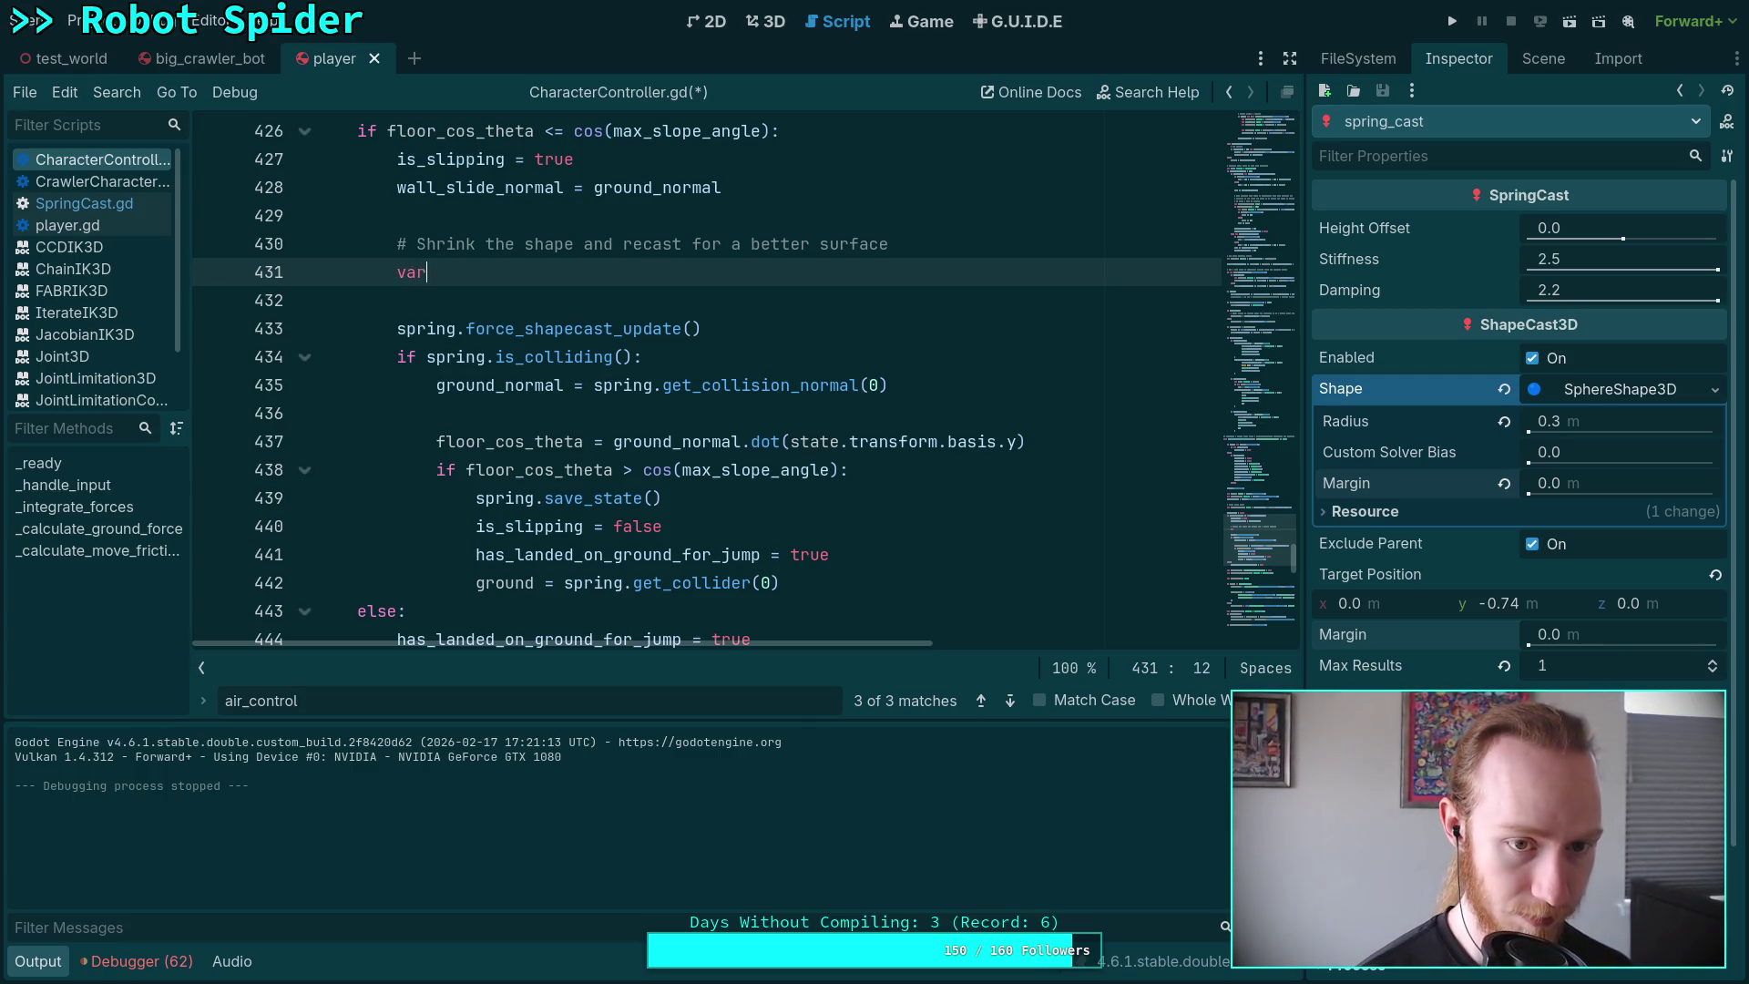
key("BackSpace")
key("BackSpace")
key("BackSpace")
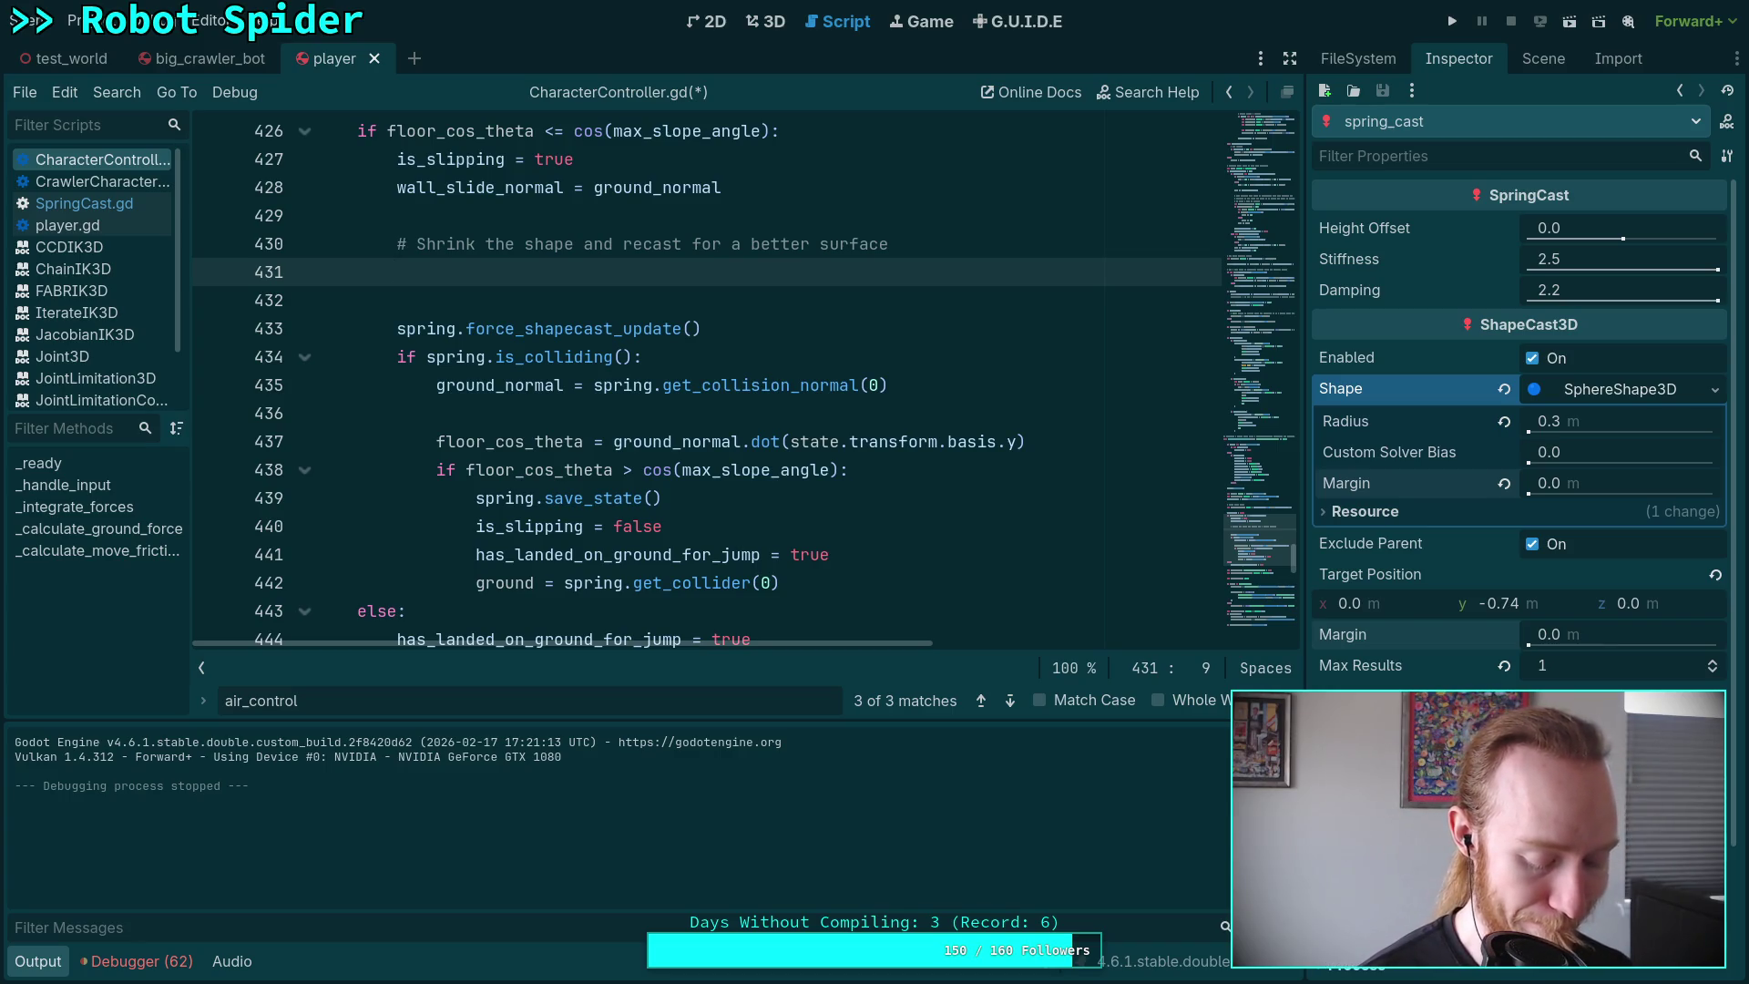
type("var ")
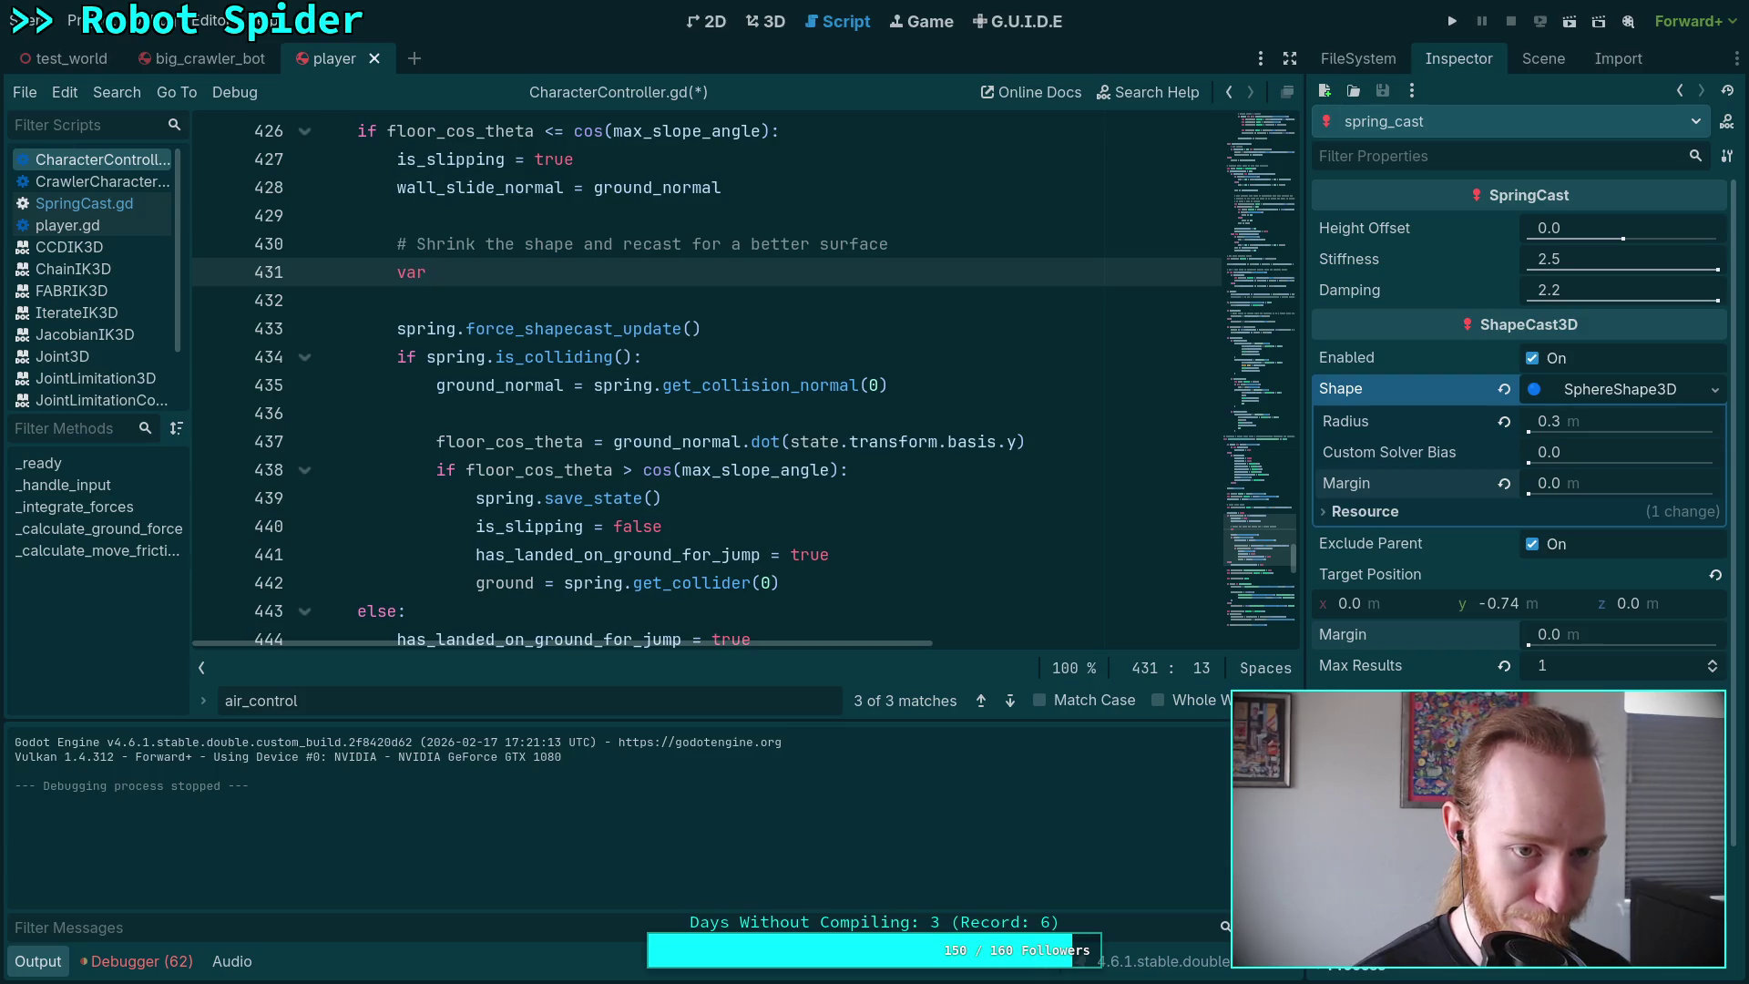
type("shape: ")
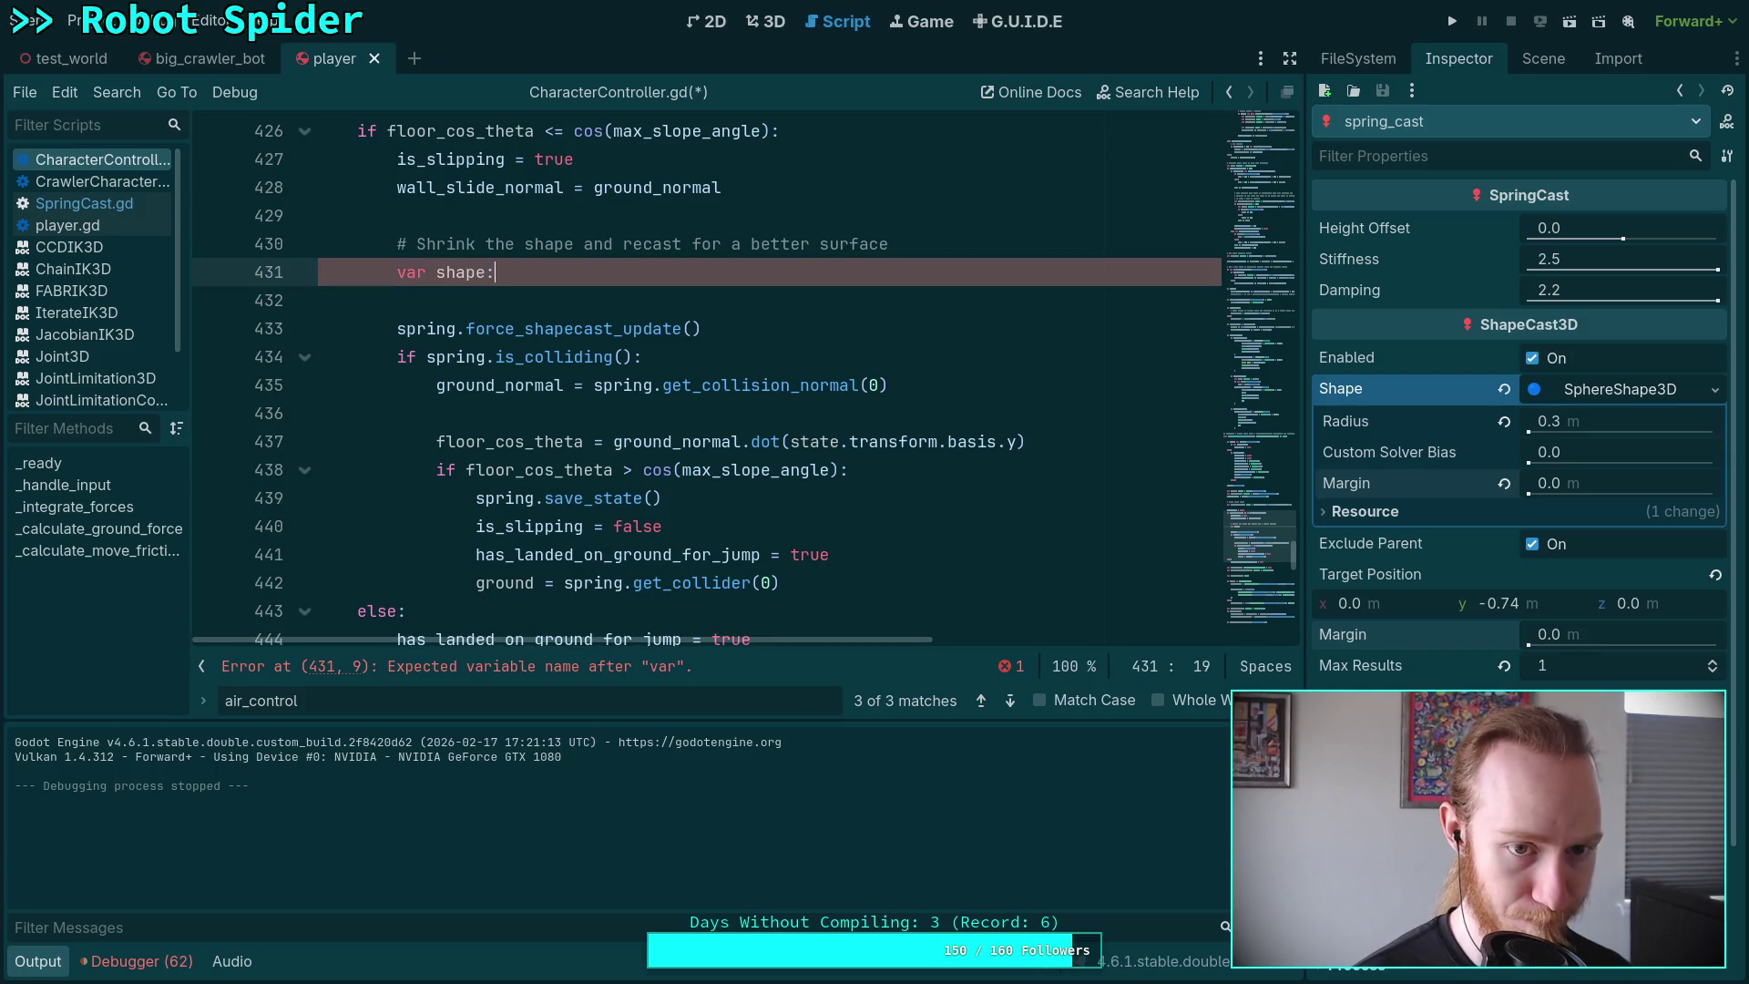
type("Shape")
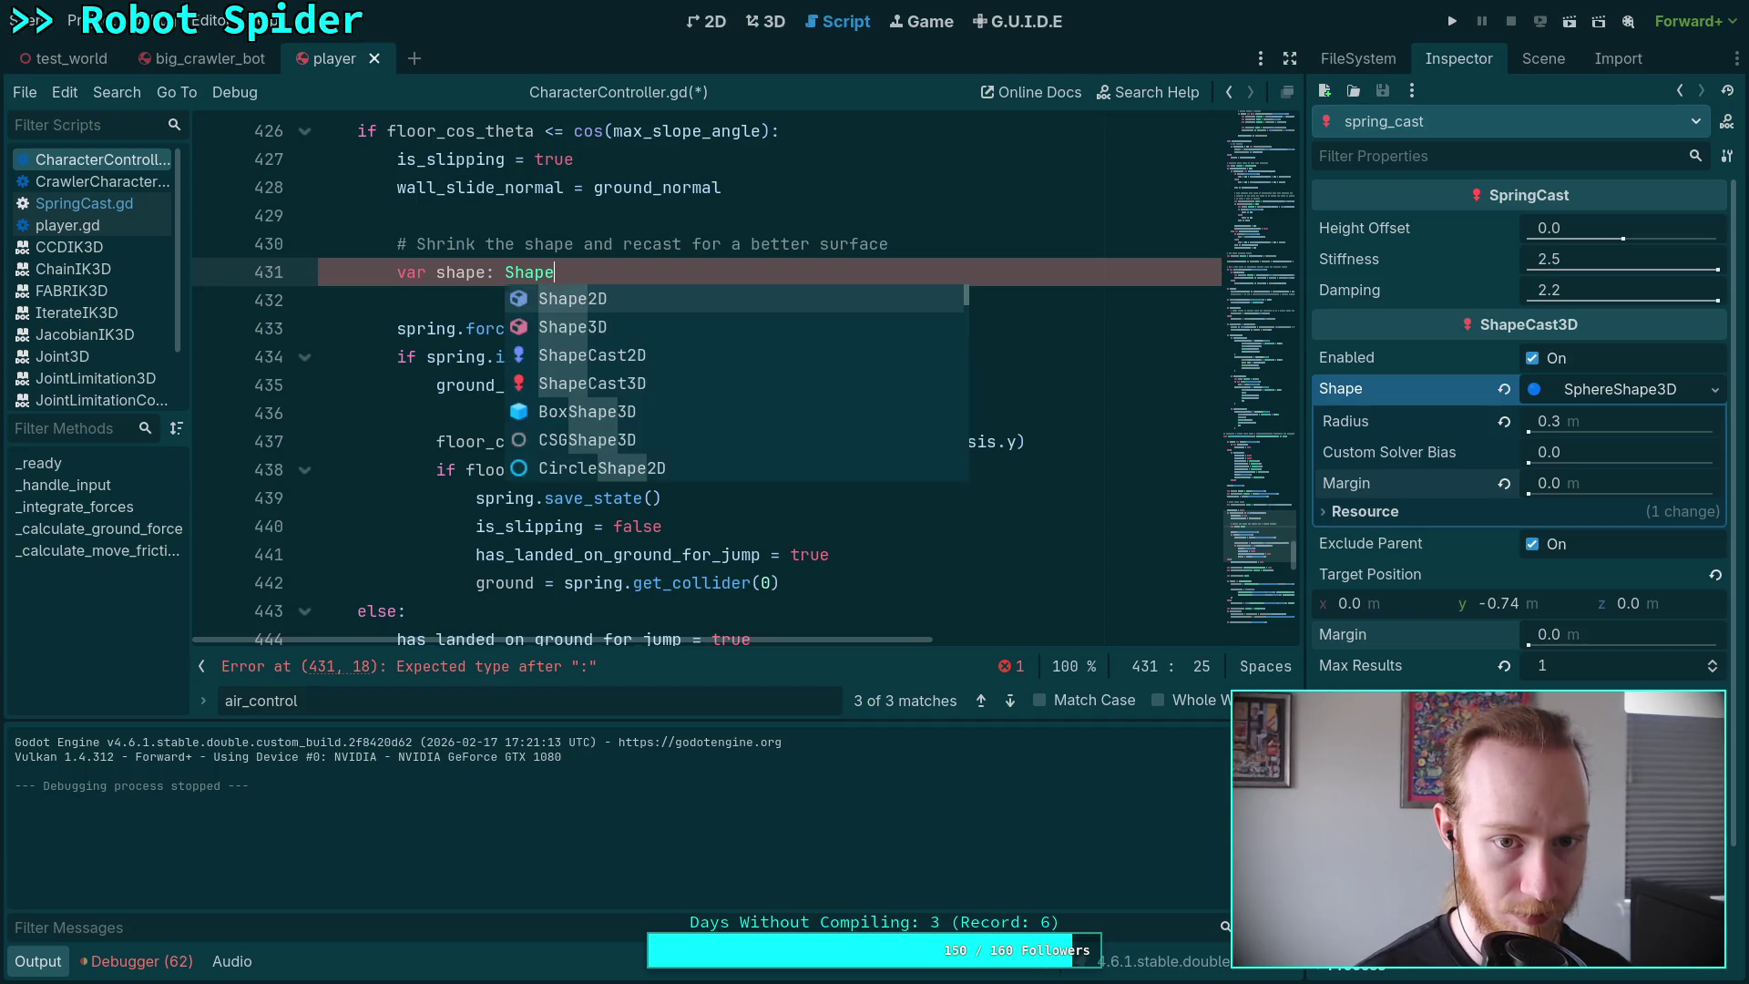
key("Down")
key("Return")
type("= s")
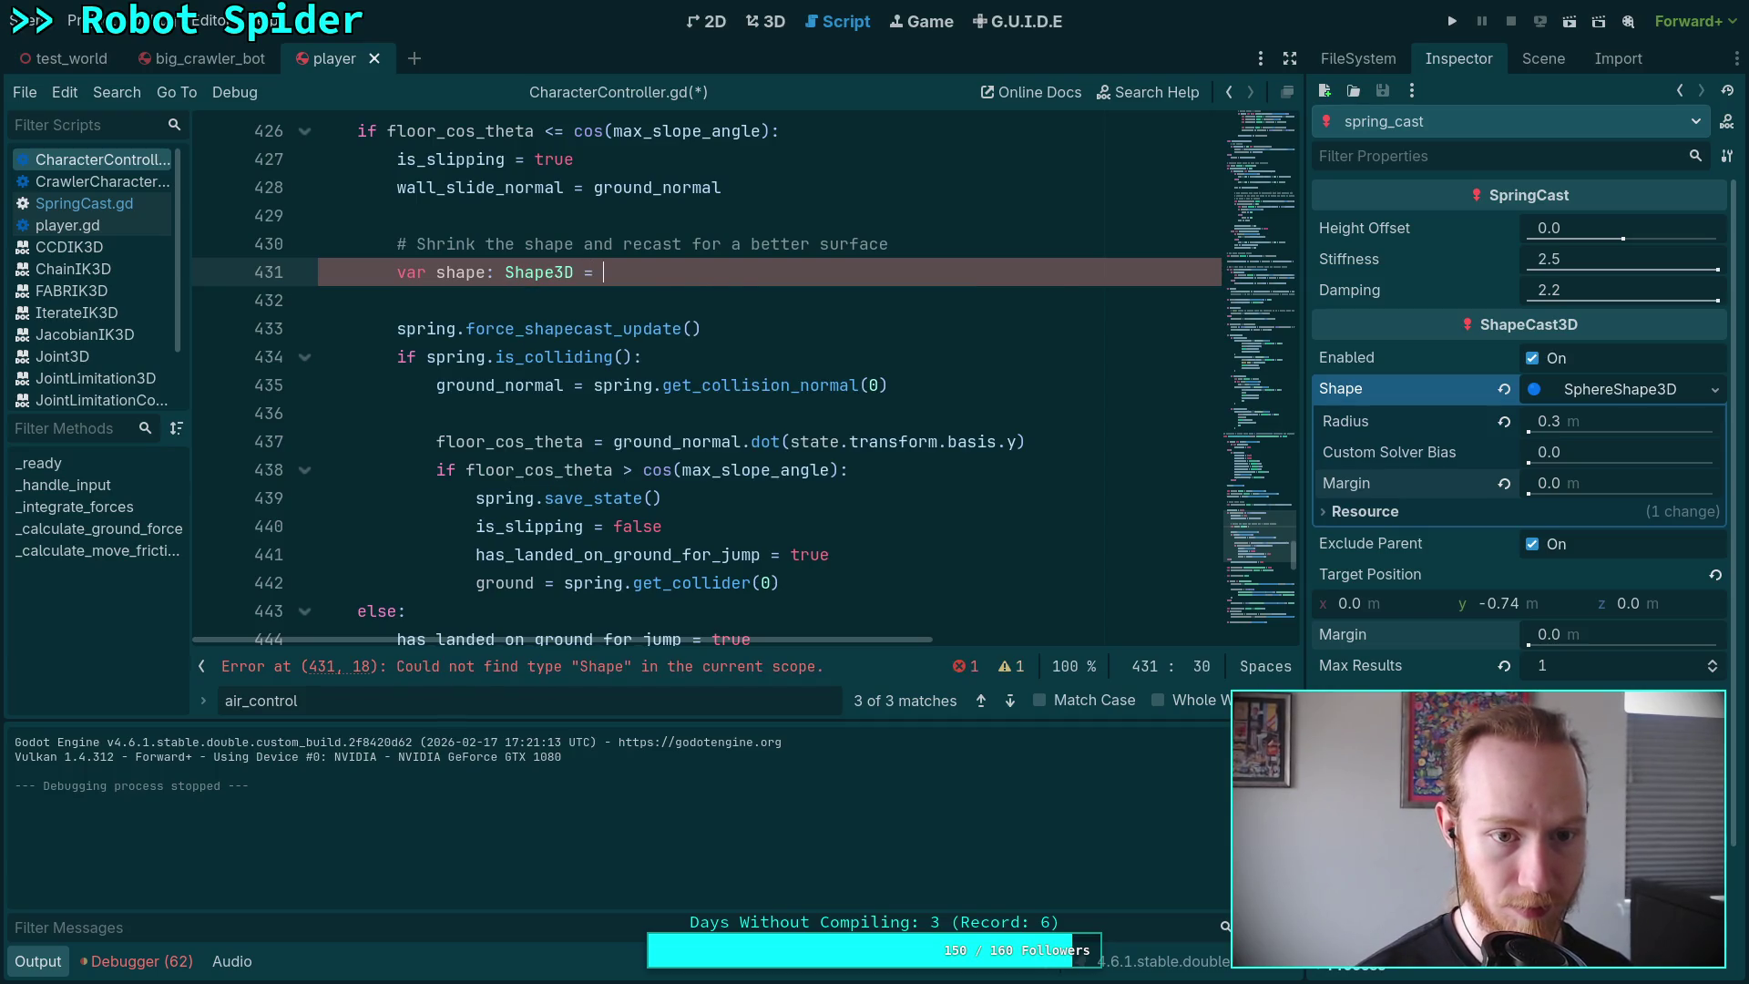
type("pring.sha")
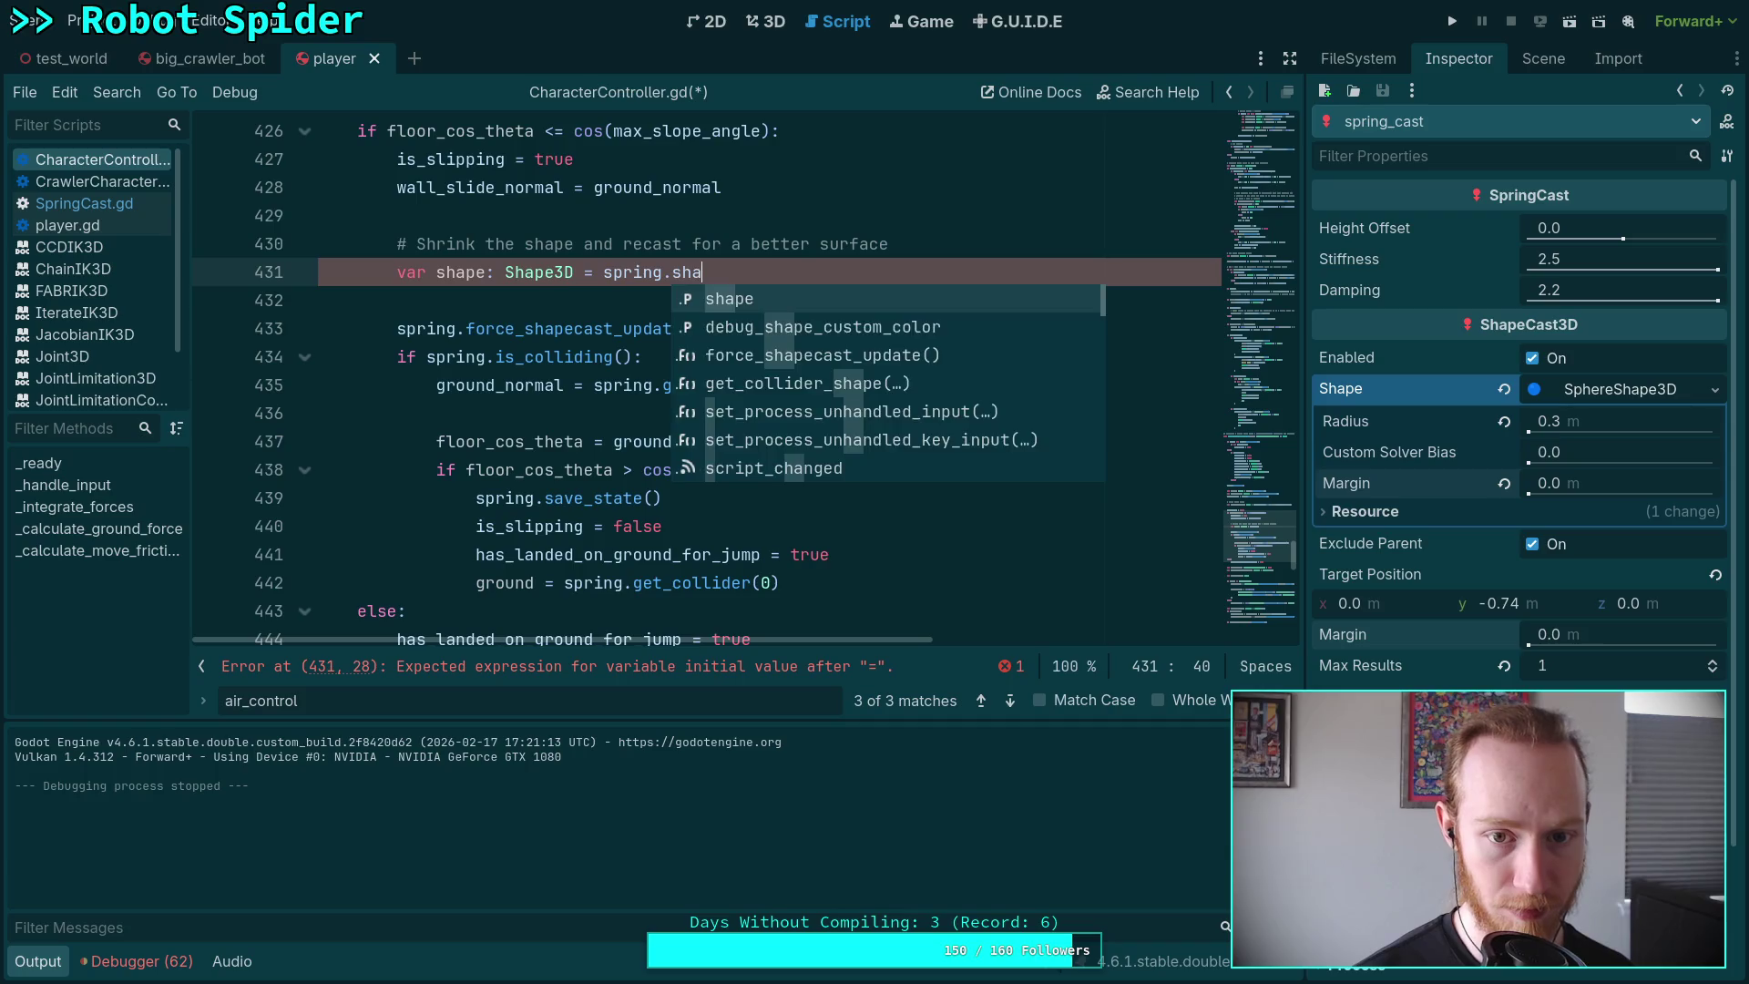
key("Return")
mouse_move(706, 266)
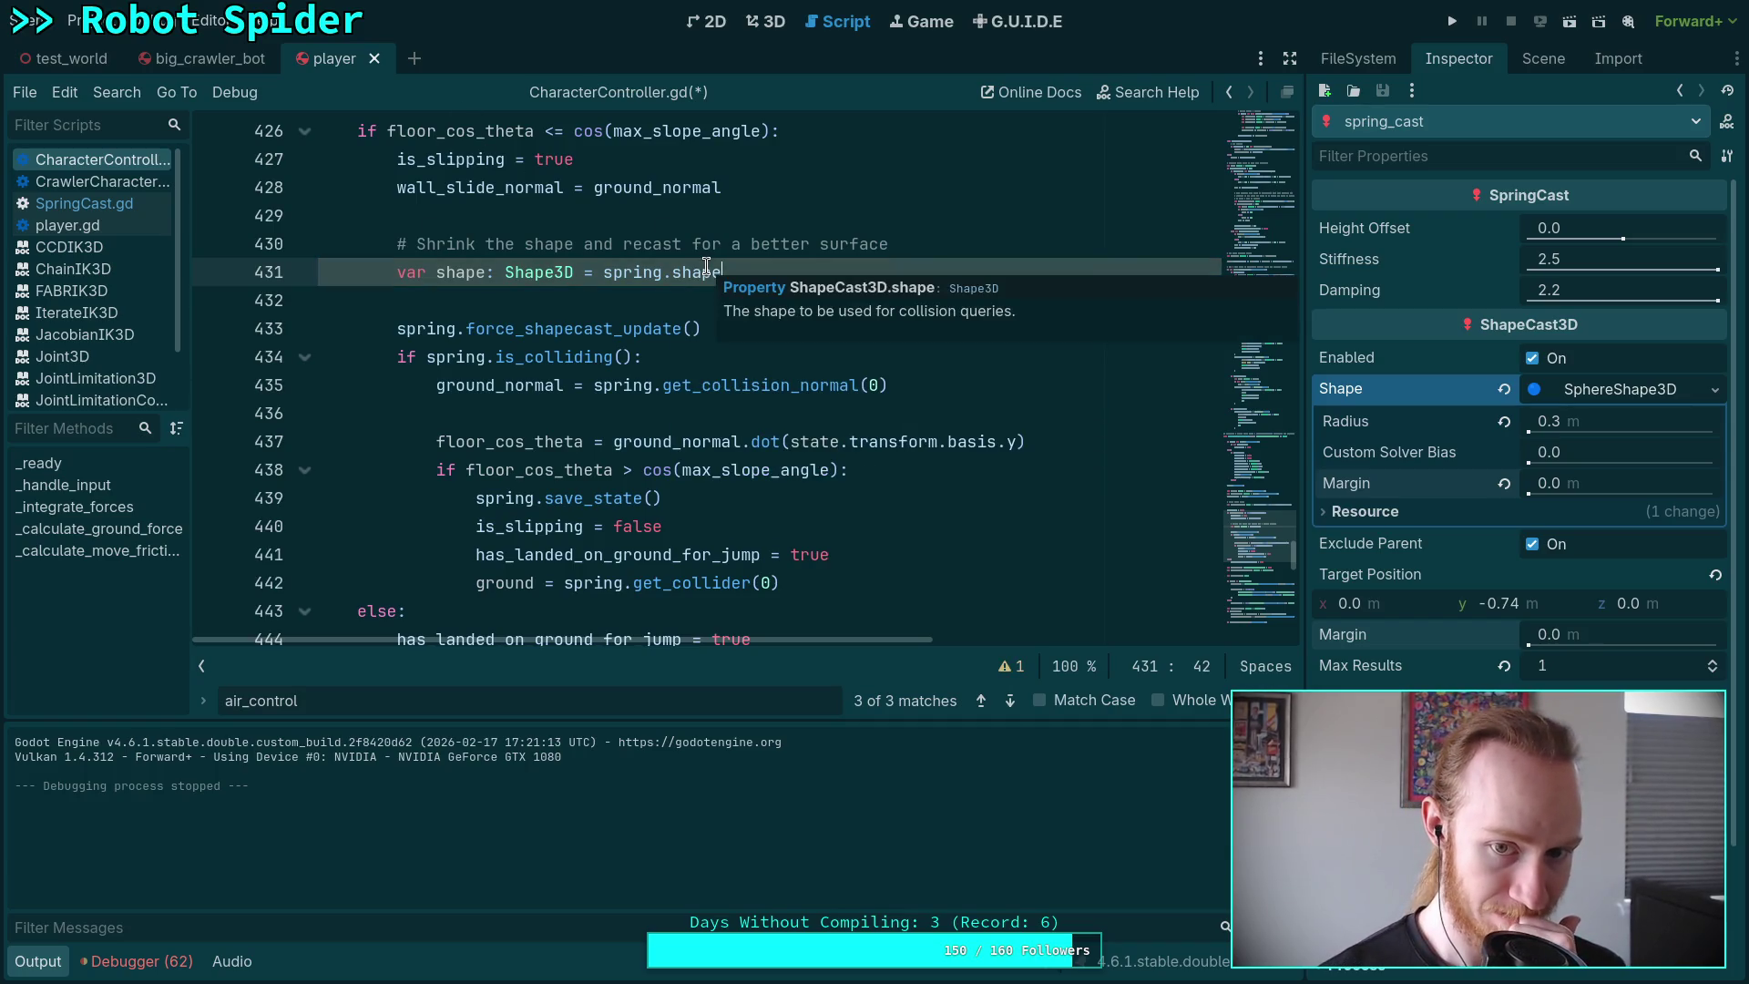
key("Return")
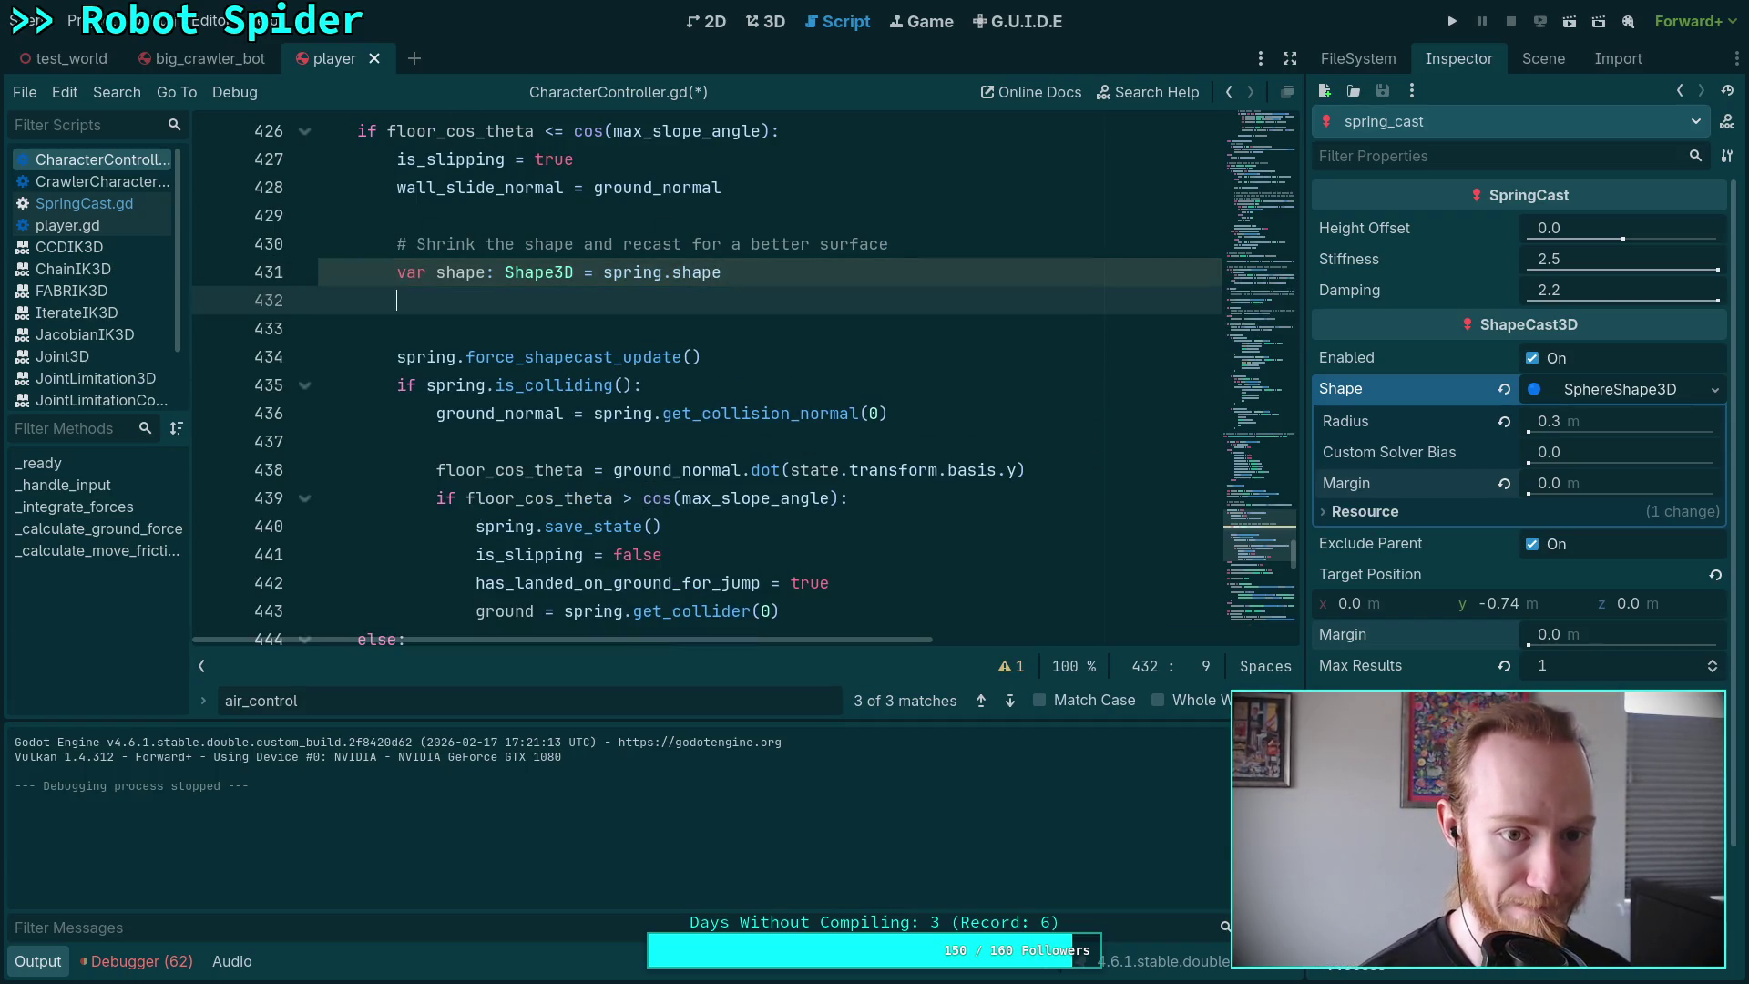
type("shape.")
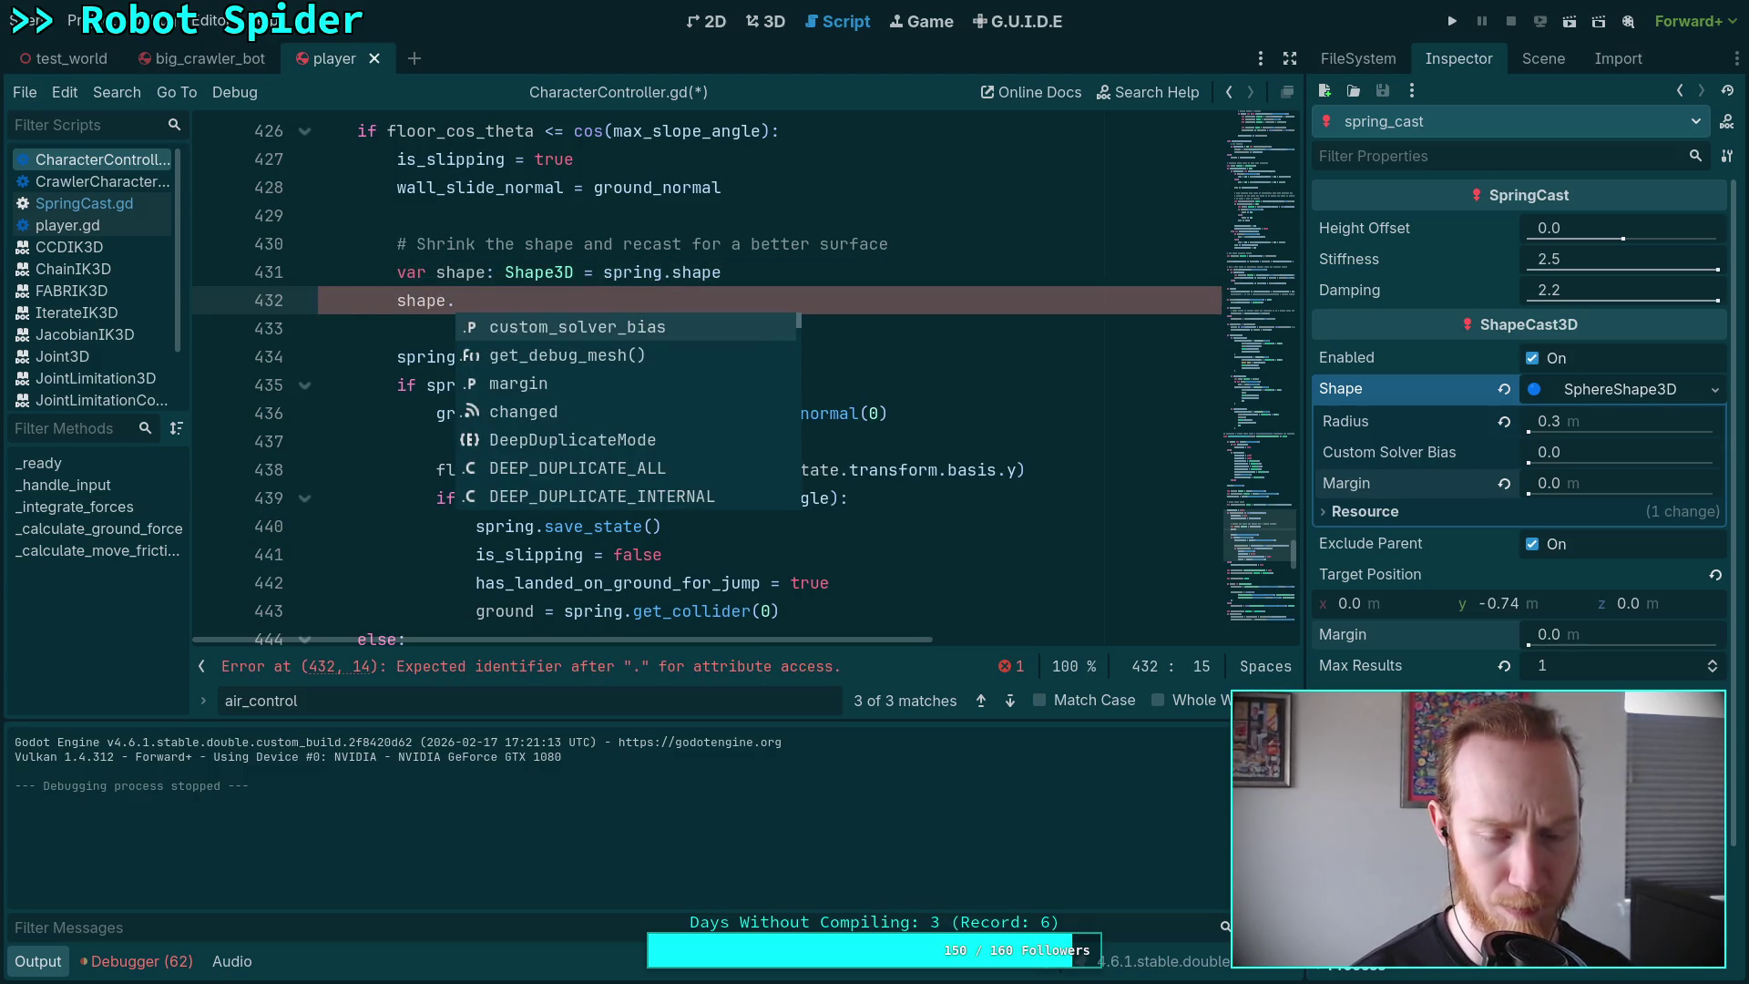
key("Down")
key("Down")
key("Down")
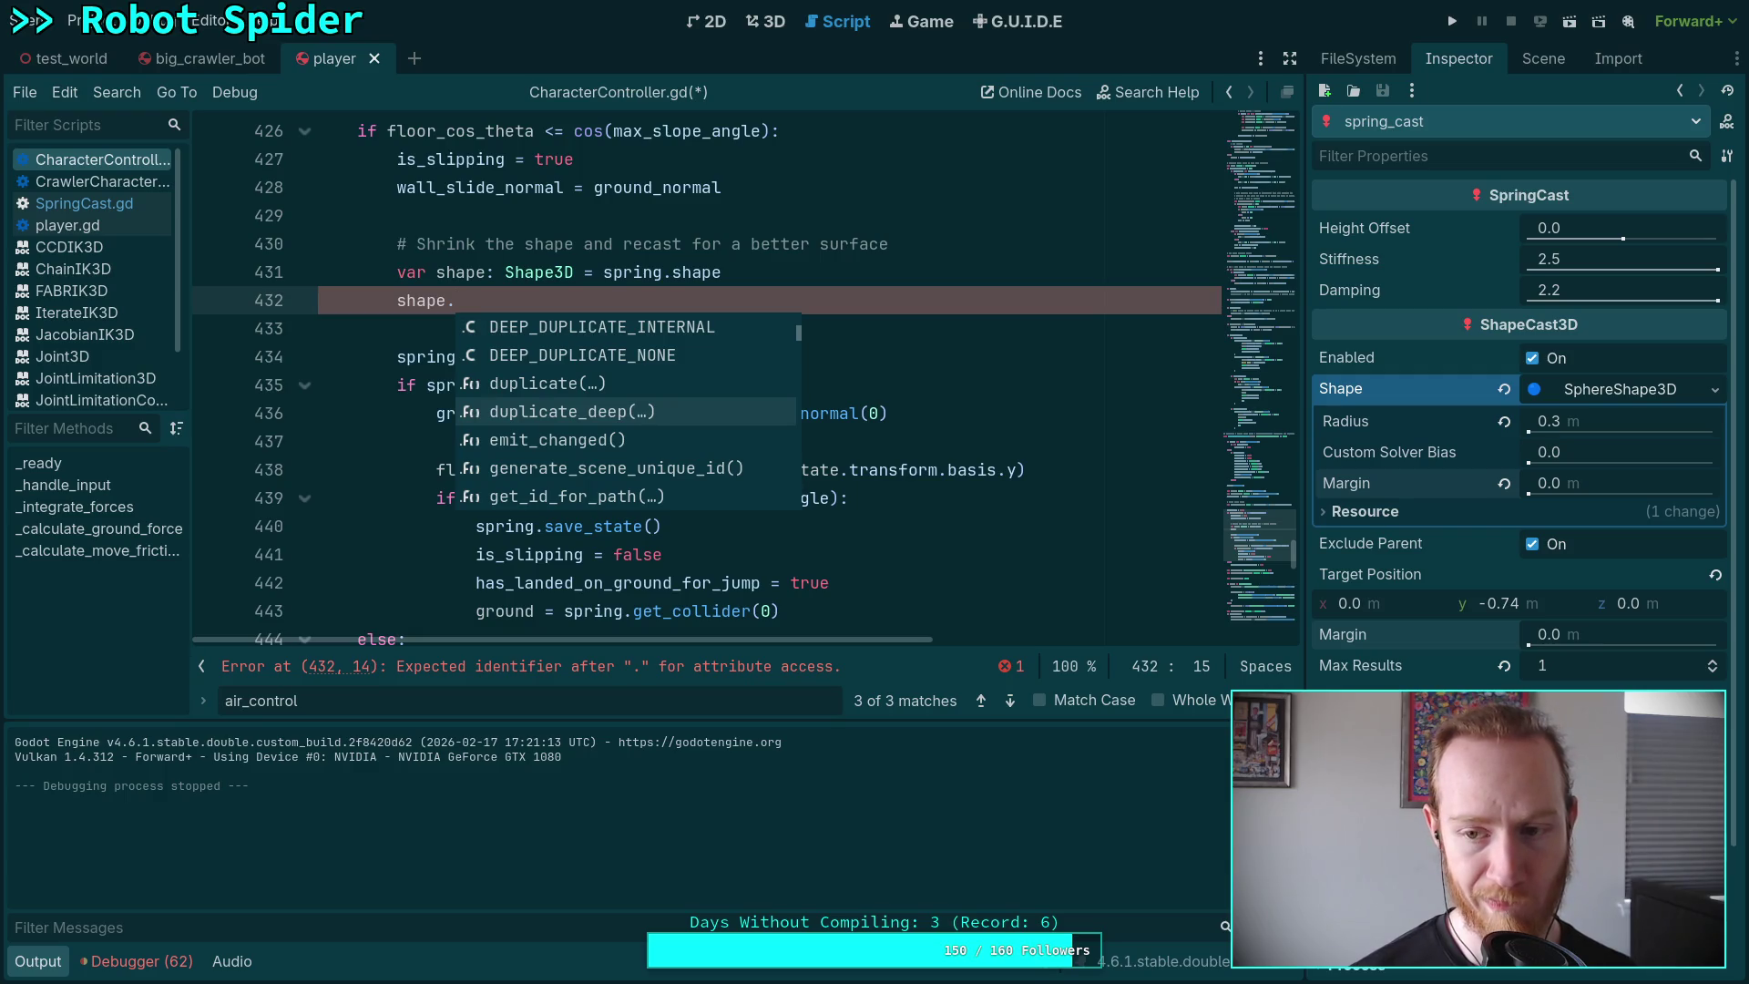
left_click(1026, 362)
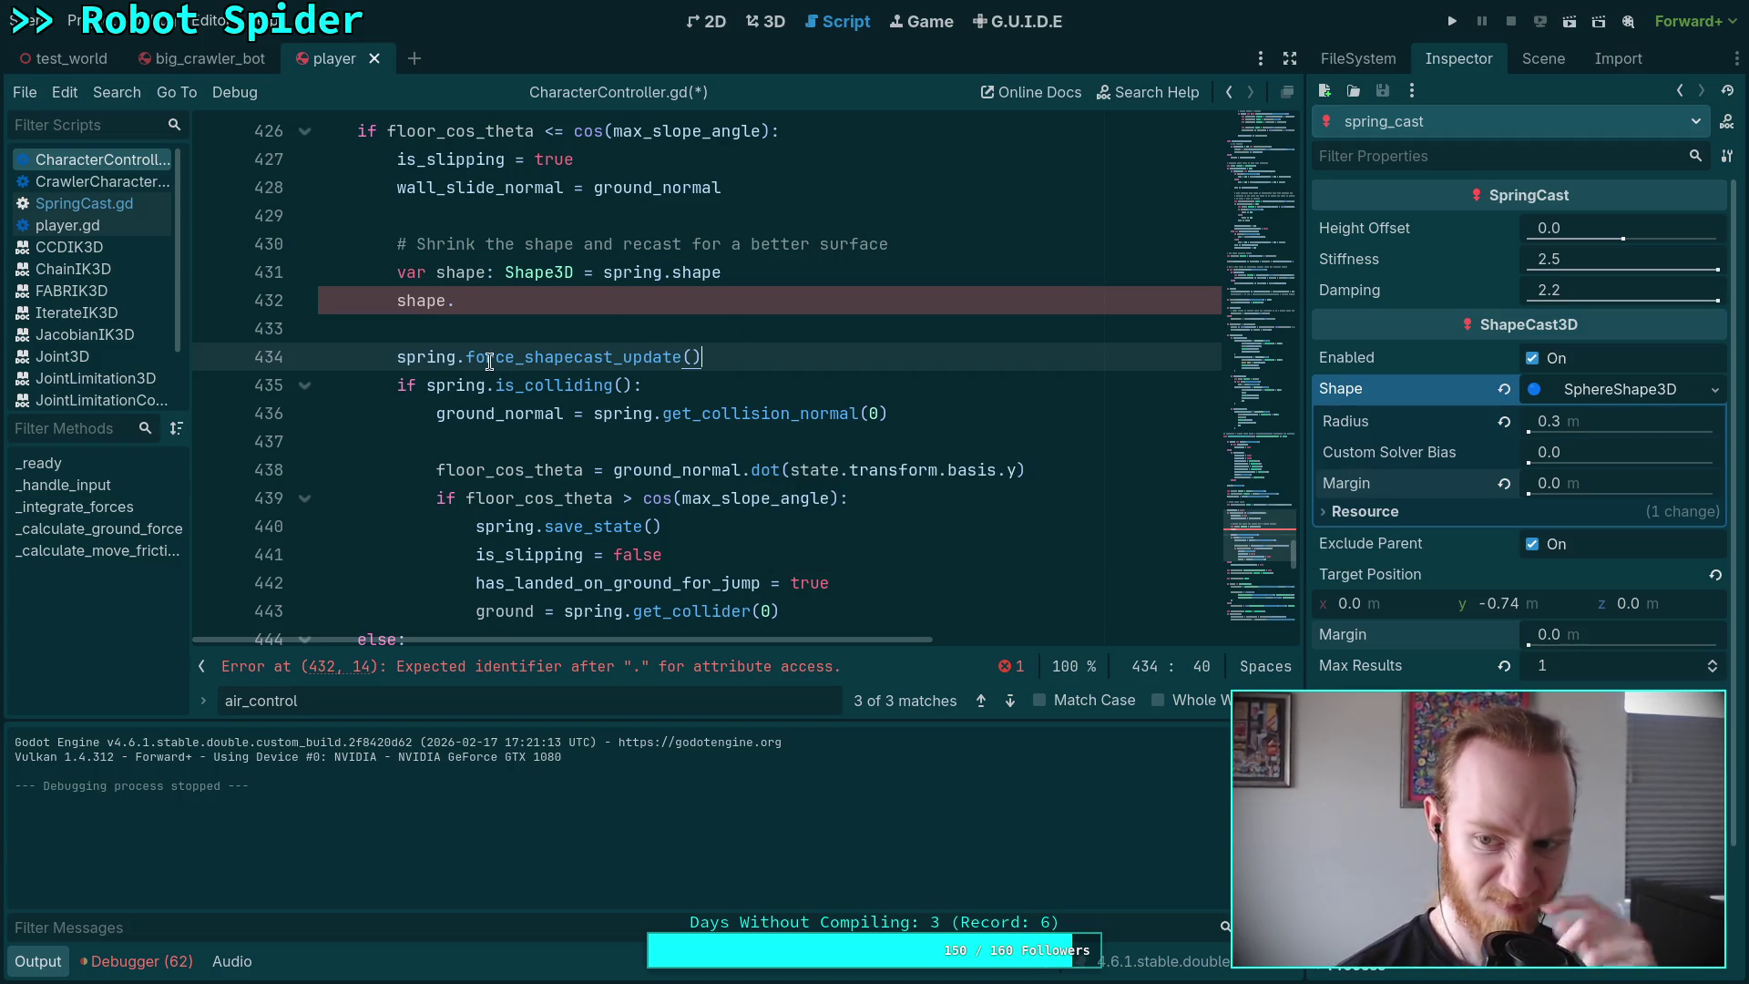
Type the shape variable as SphereShape3D and cast spring.shape as SphereShape3D.
double_click(571, 273)
type("Shap")
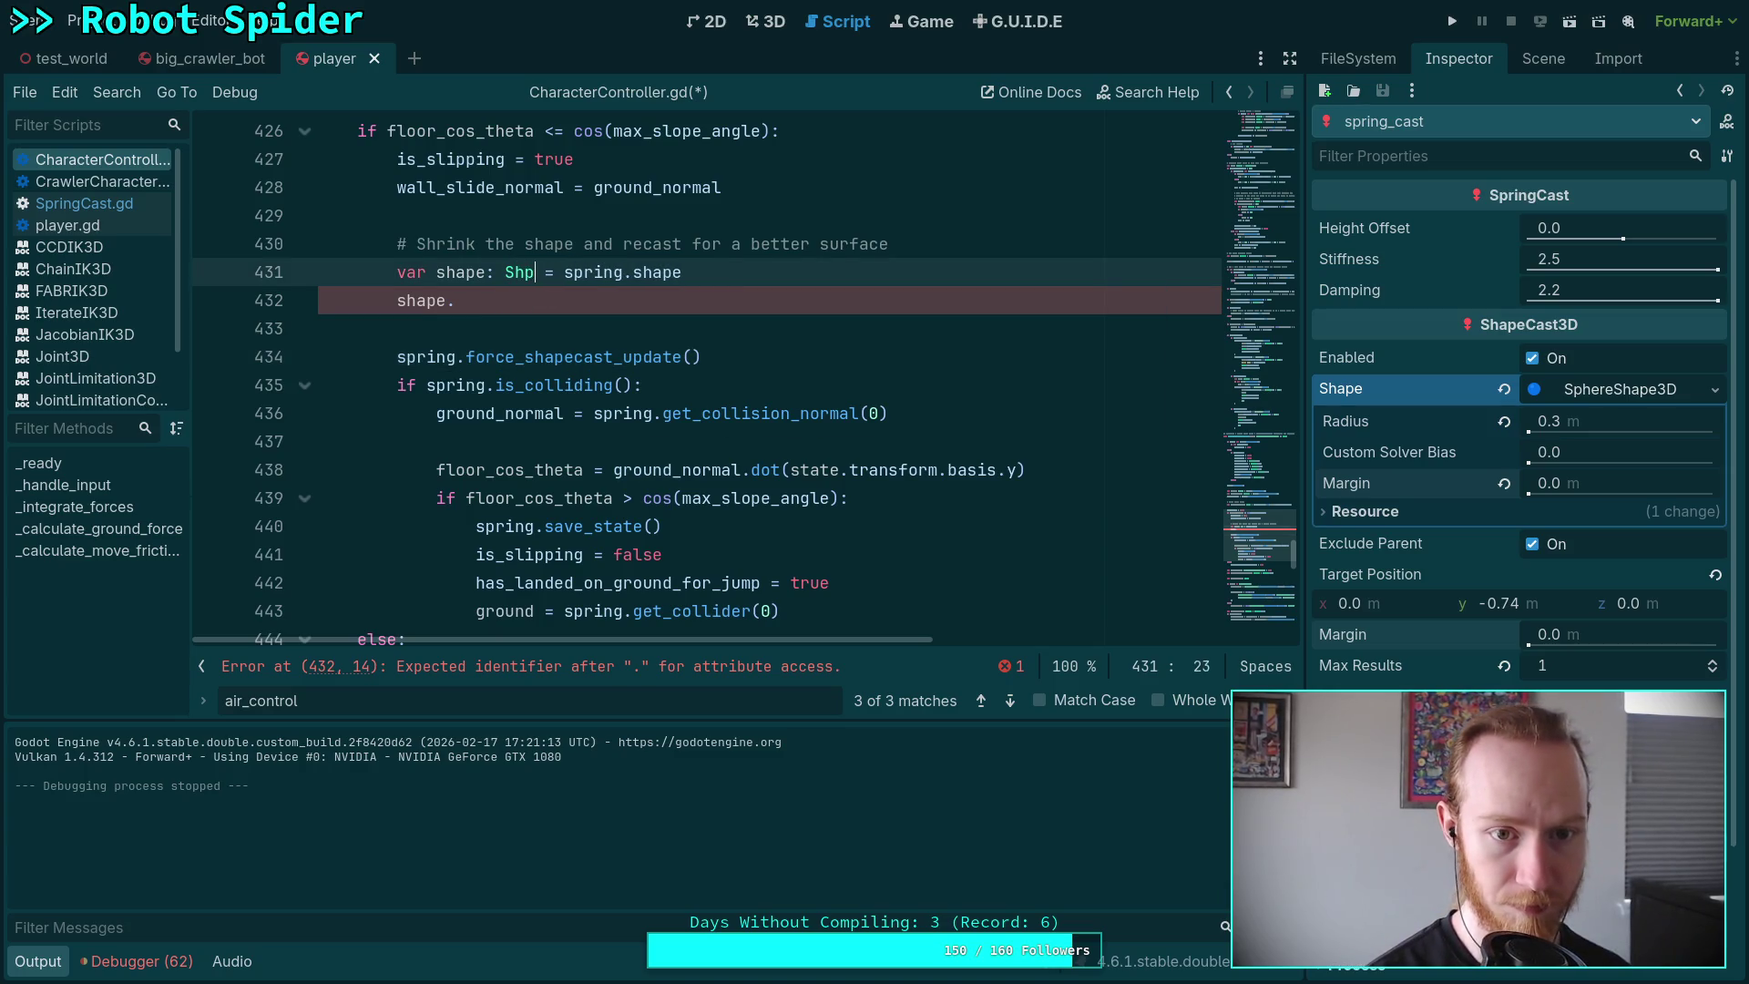
key("BackSpace")
key("BackSpace")
key("BackSpace")
type("phere")
key("Down")
key("Down")
key("Return")
left_click(815, 262)
type("as Spher")
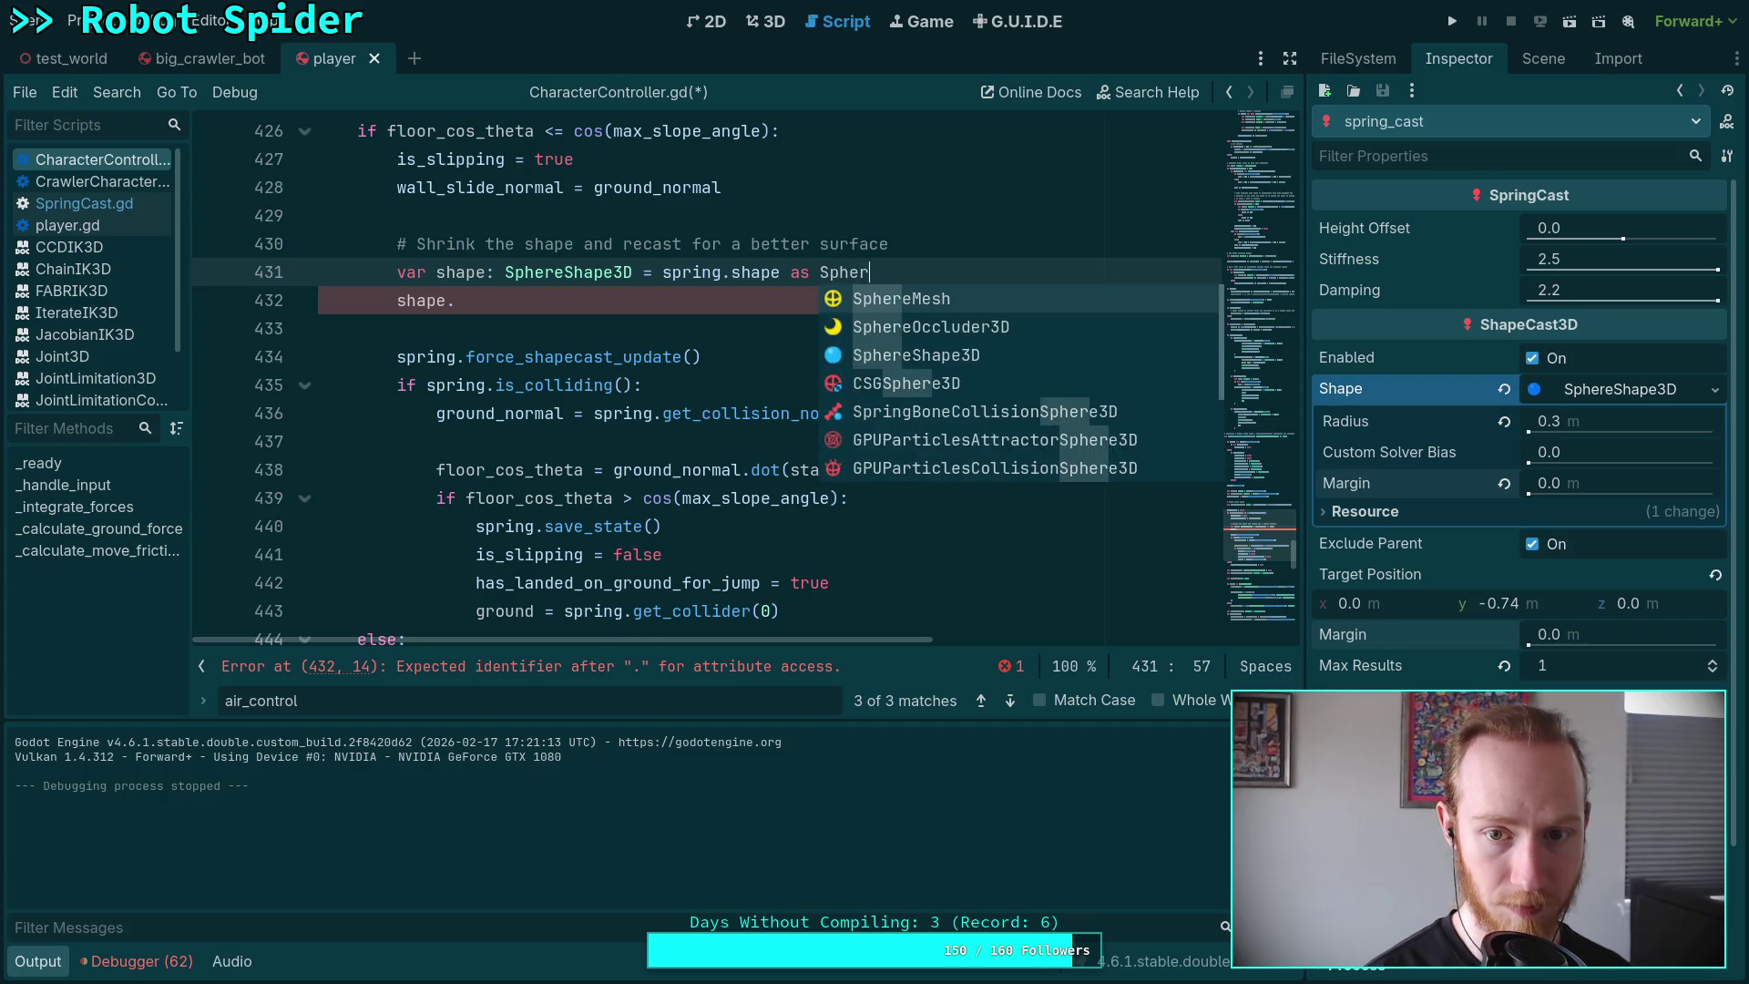
key("Down")
key("Down")
key("Return")
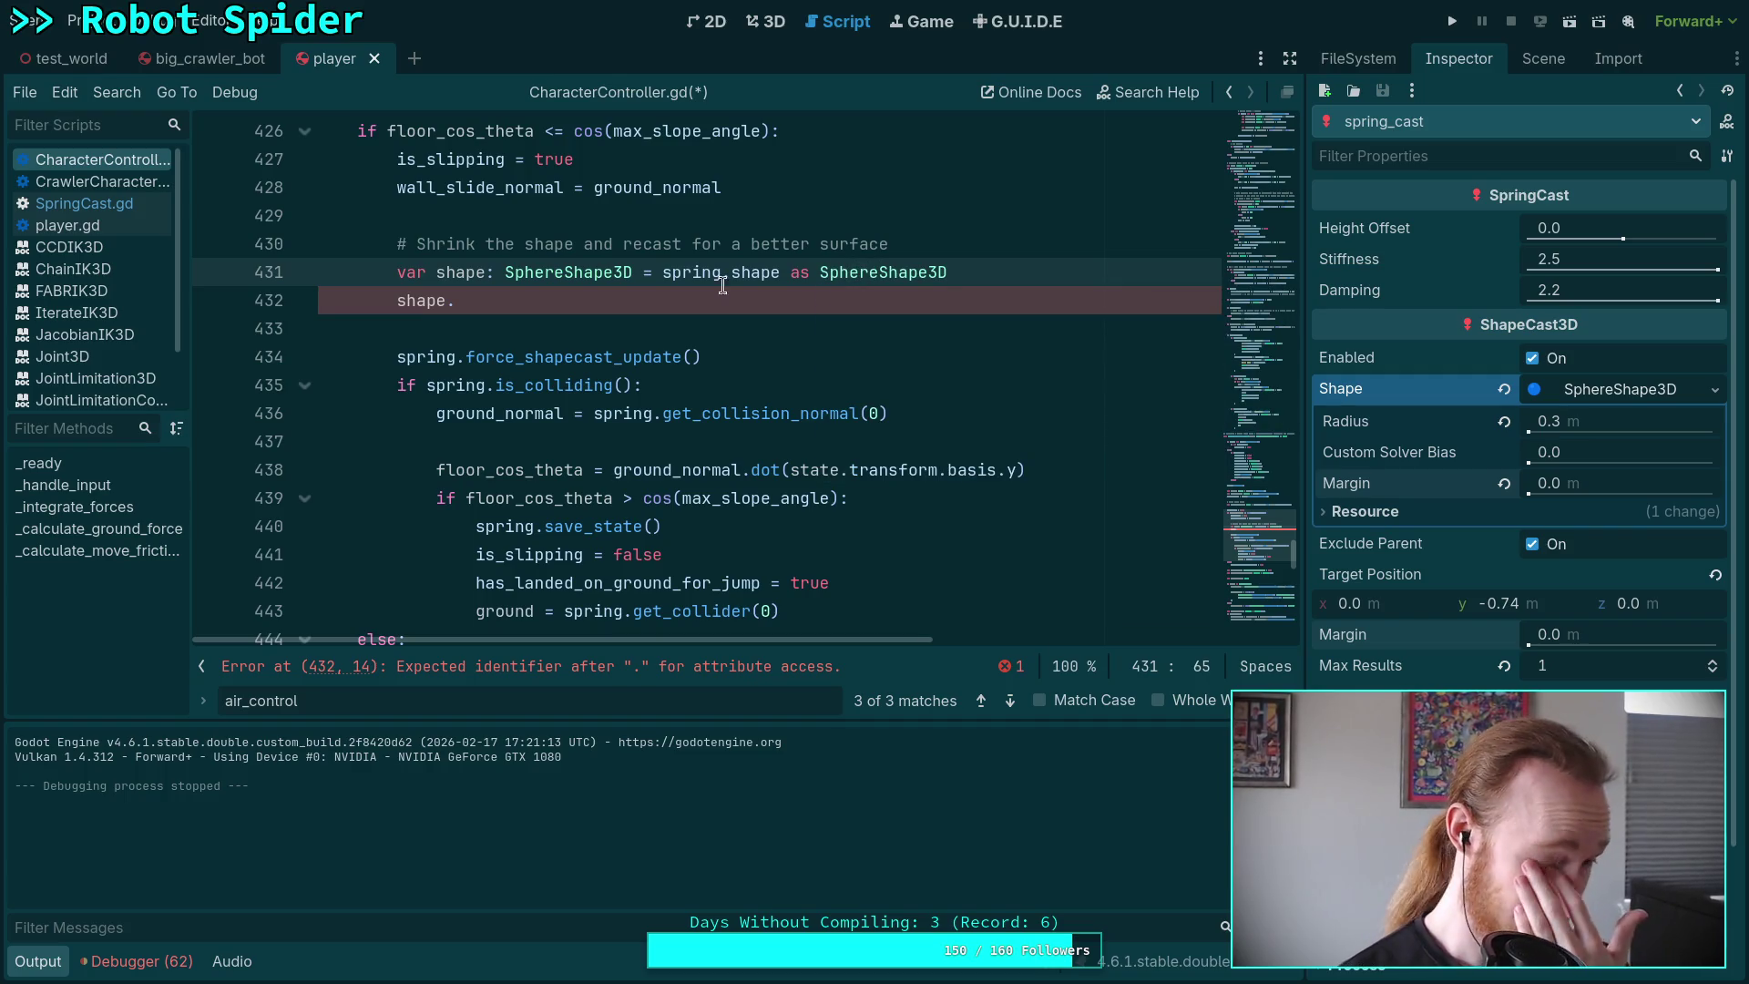
Replace line 432 with var old_radius: float = shape.radius.
left_click(505, 300)
left_click_drag(505, 299, 395, 304)
type("var old_raid")
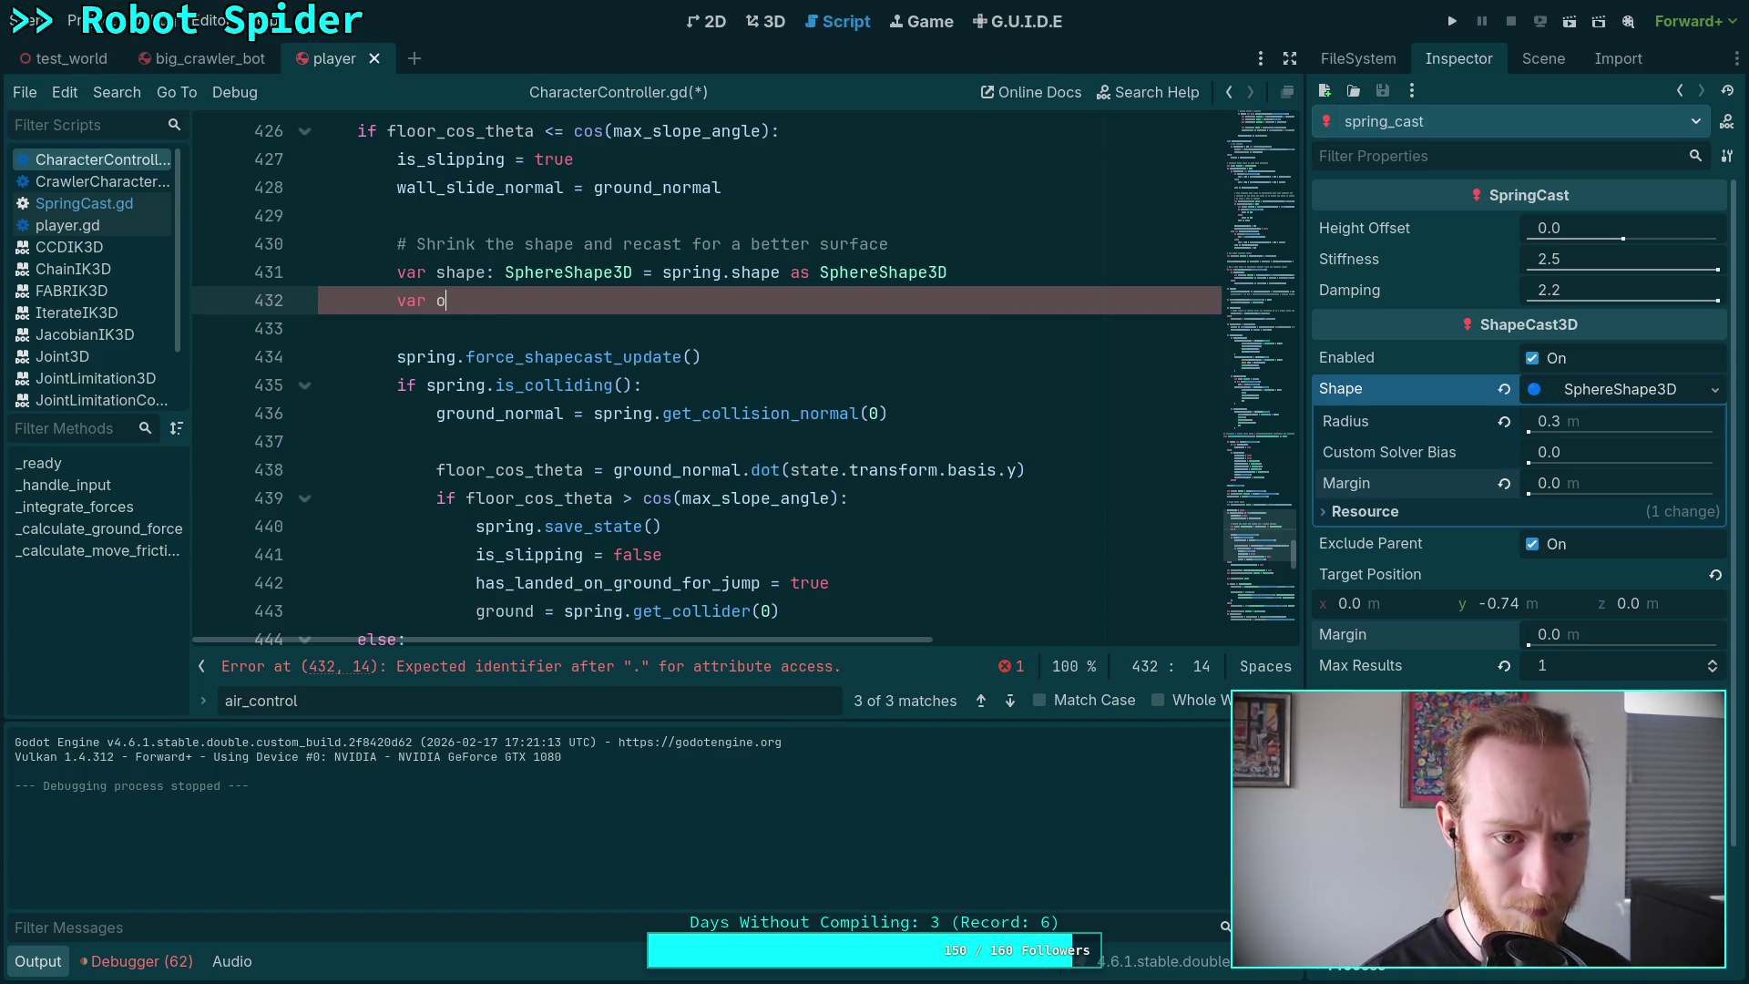
key("BackSpace")
key("BackSpace")
type("dius: ")
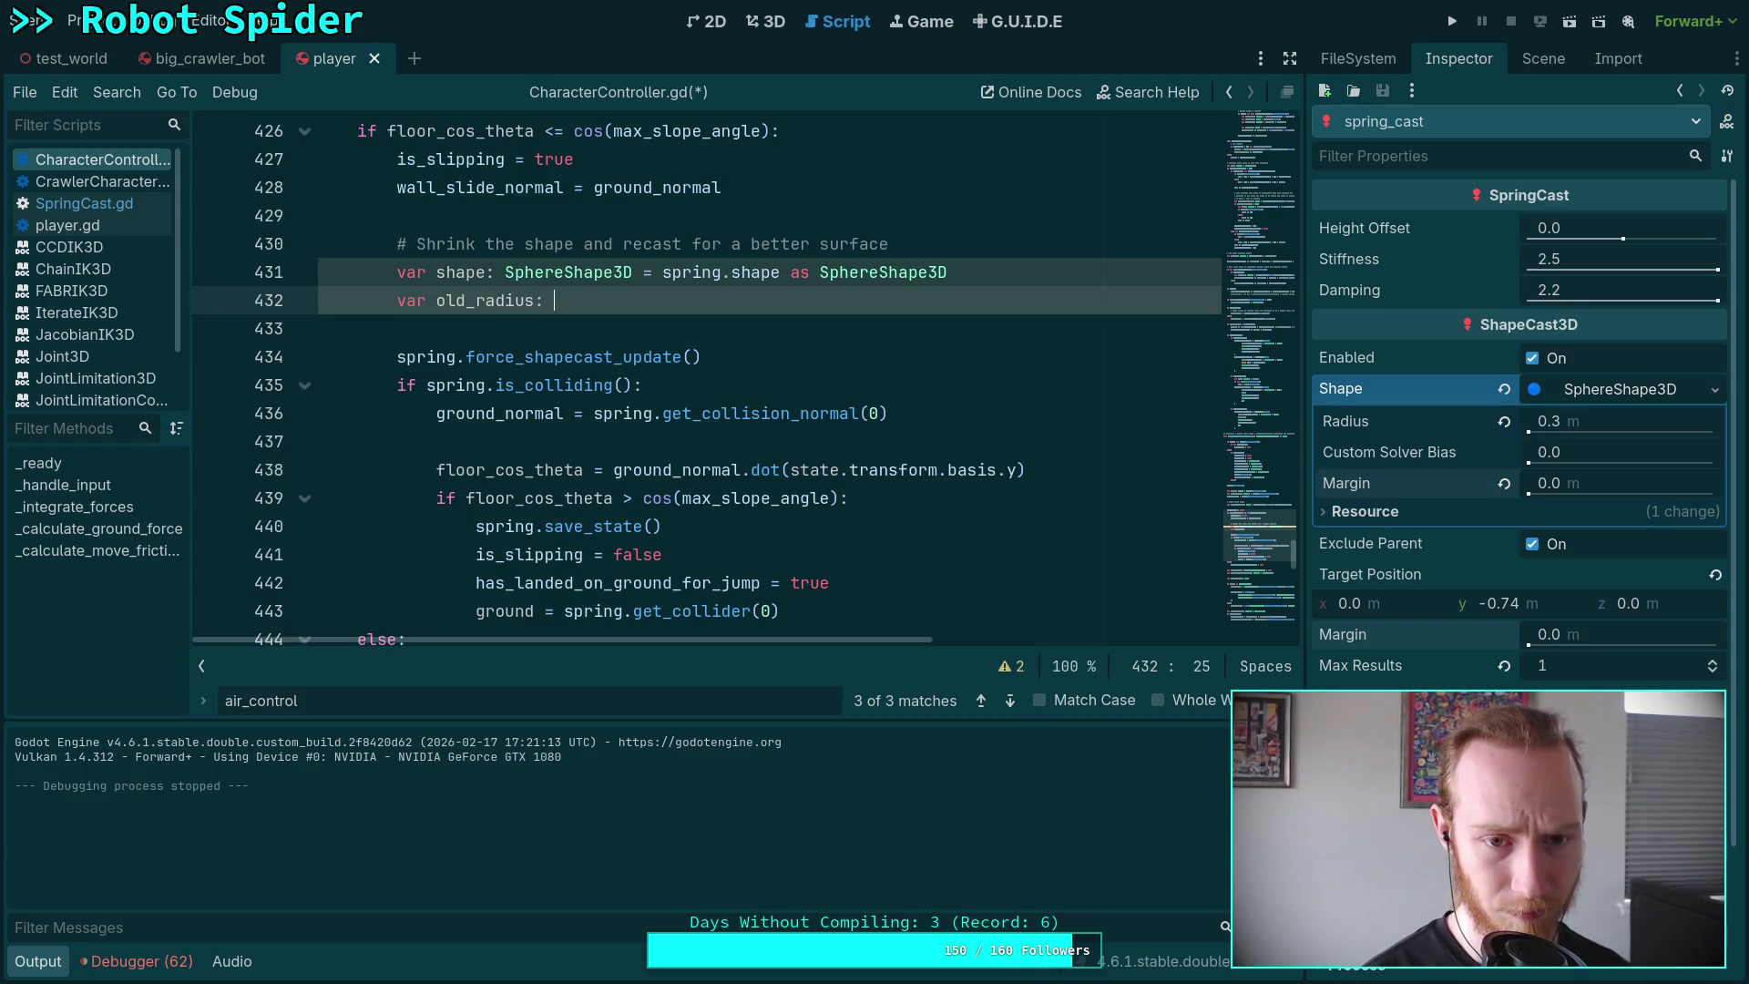
type("float = shpa")
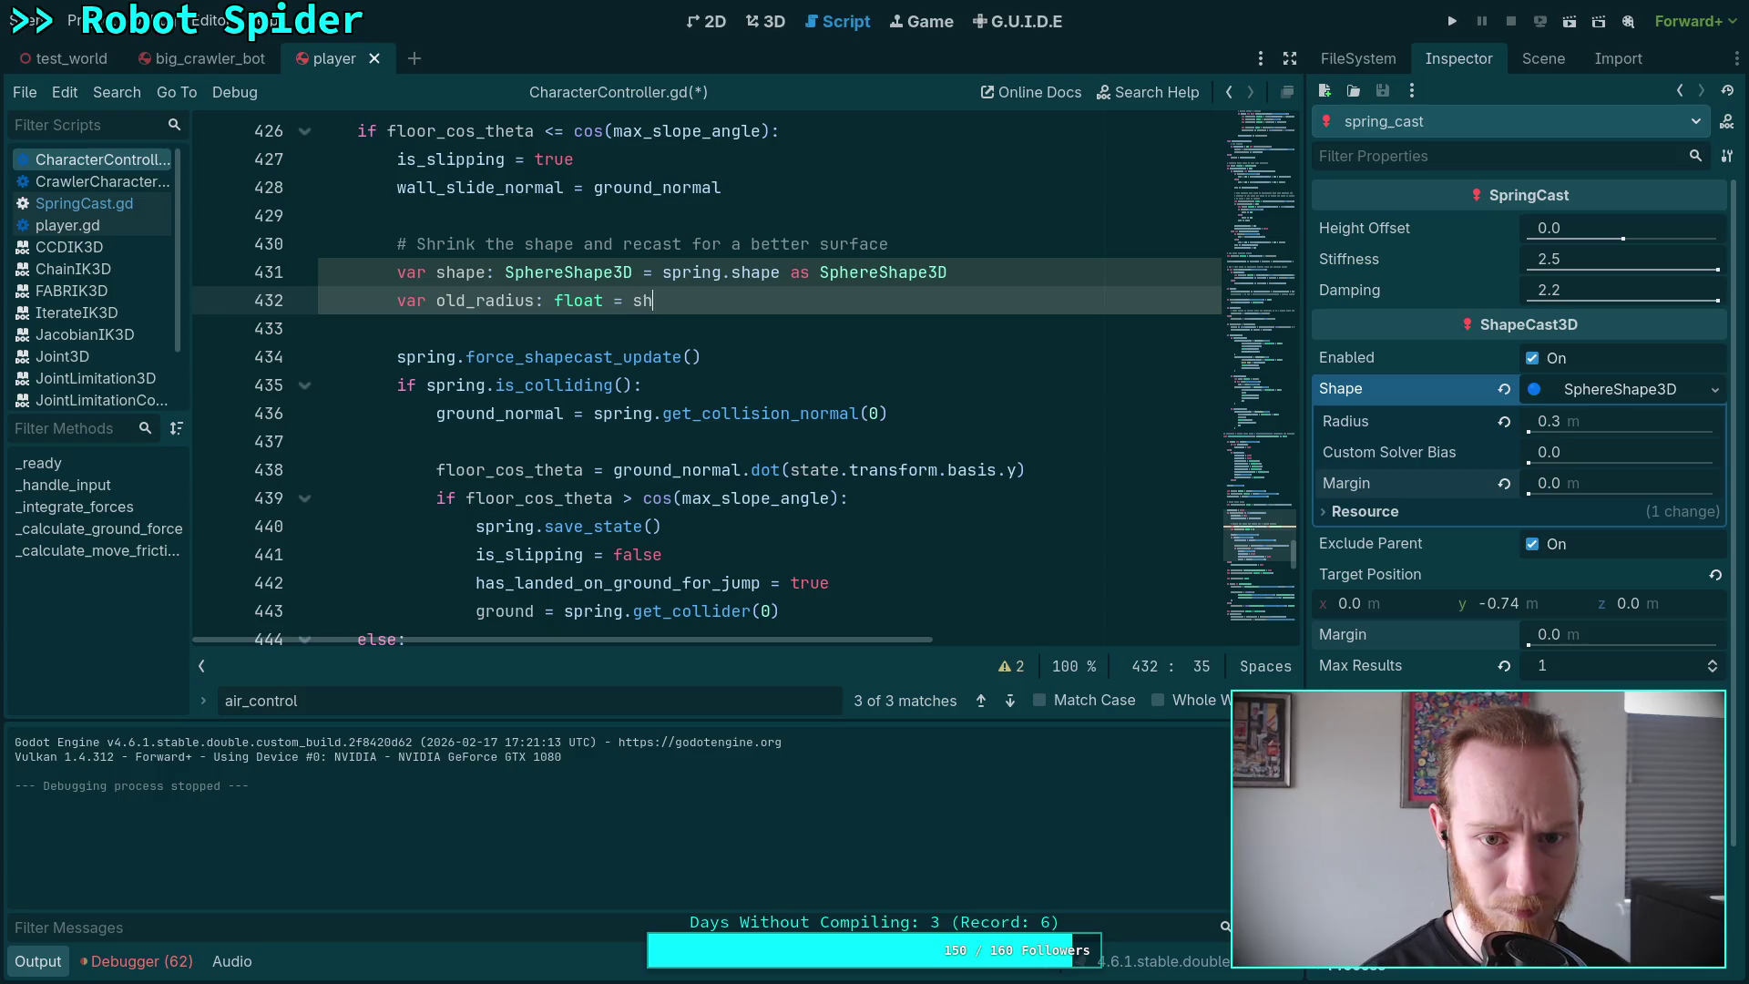
key("BackSpace")
key("BackSpace")
type("ape.ra")
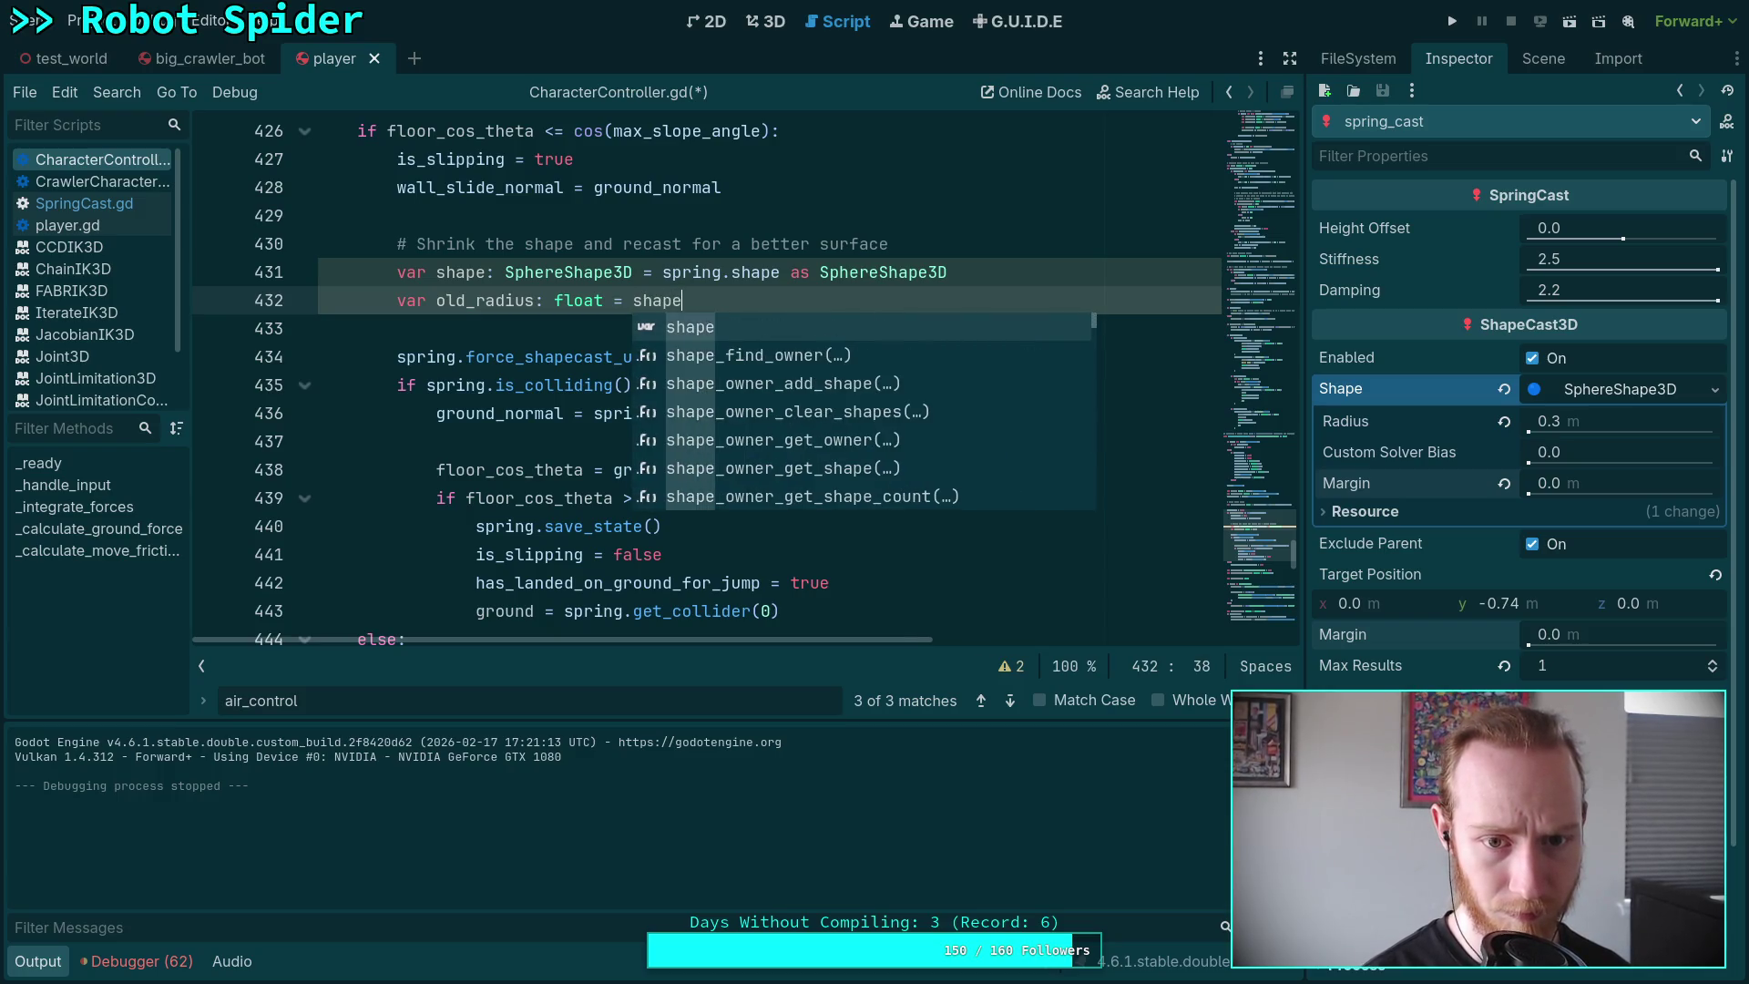
key("Return")
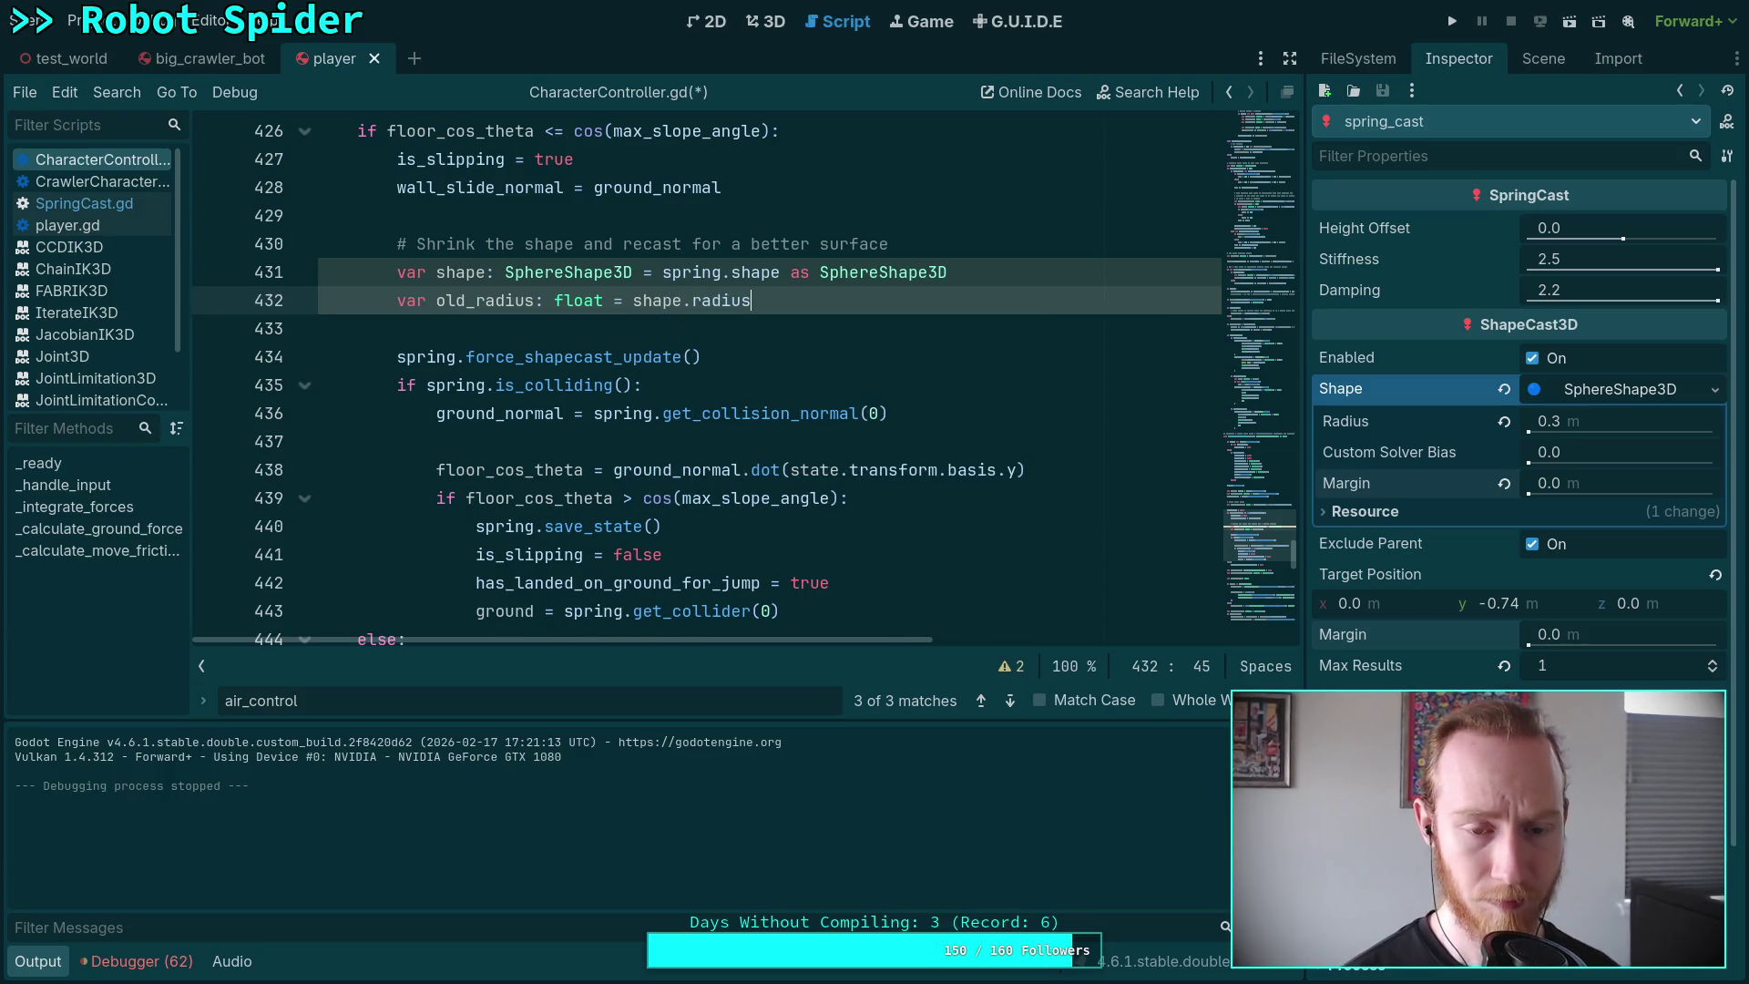
Add var new_radius: float = old_radius * 0.5 and start a new line.
key("Return")
type("var new_radius: float = old_")
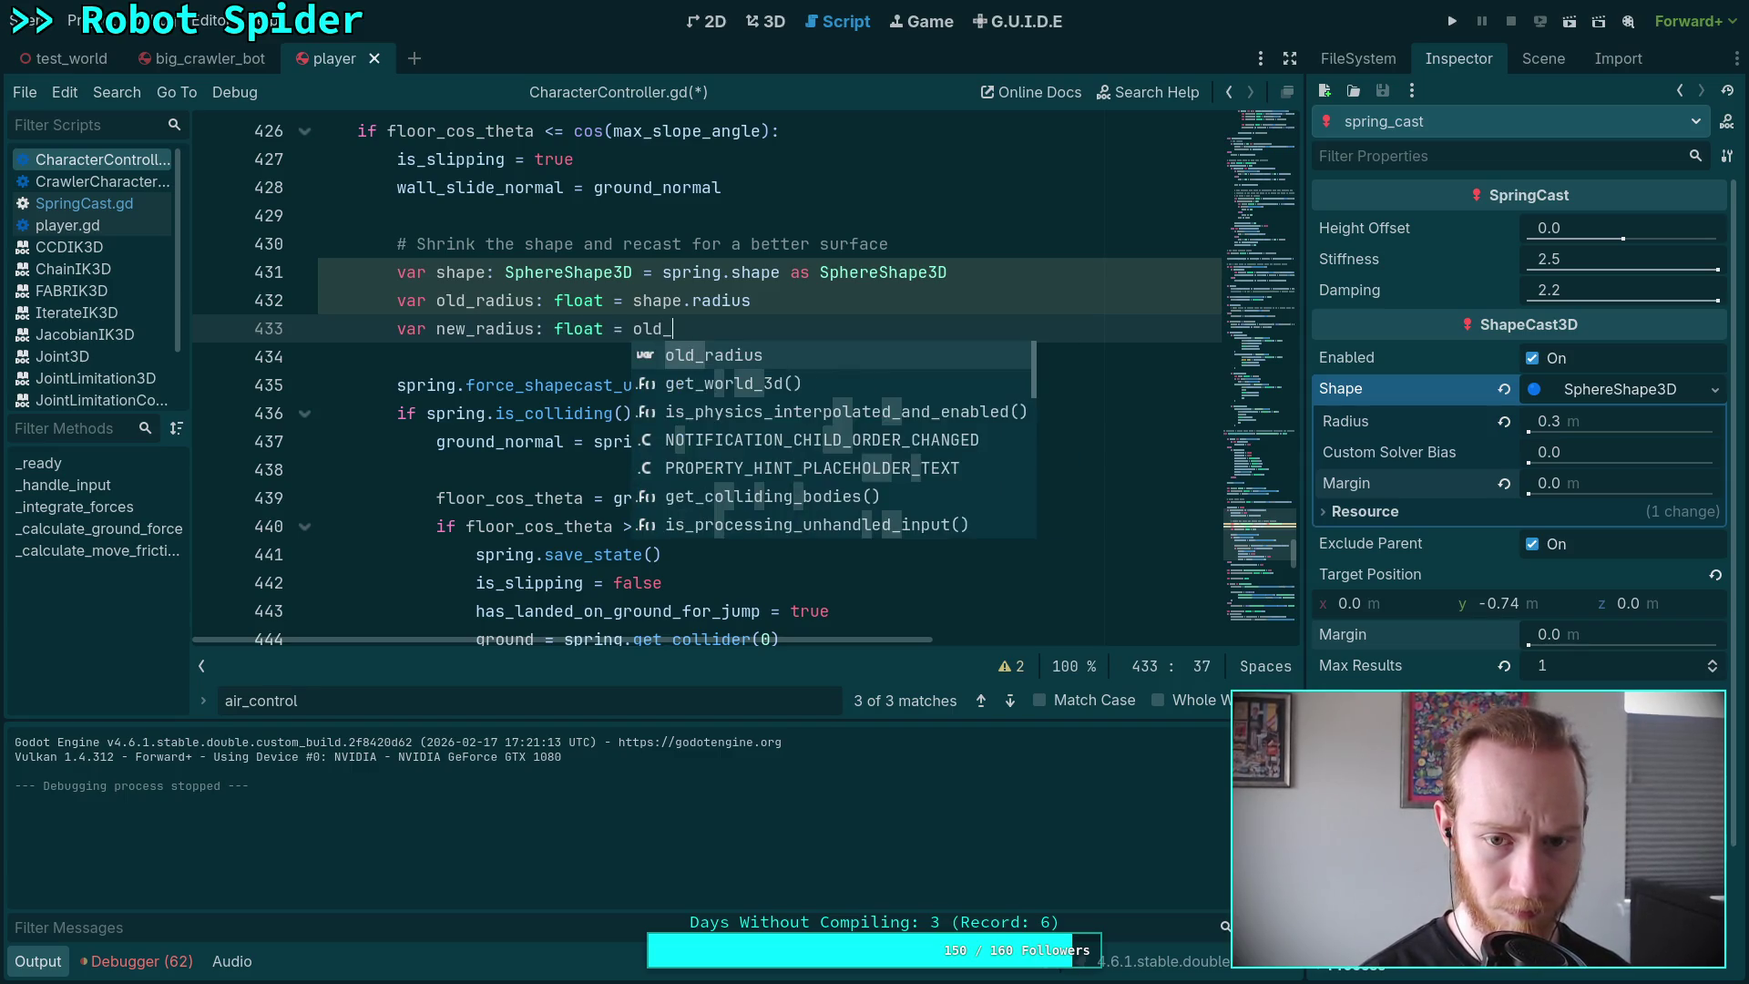
key("Return")
type("* 0.9")
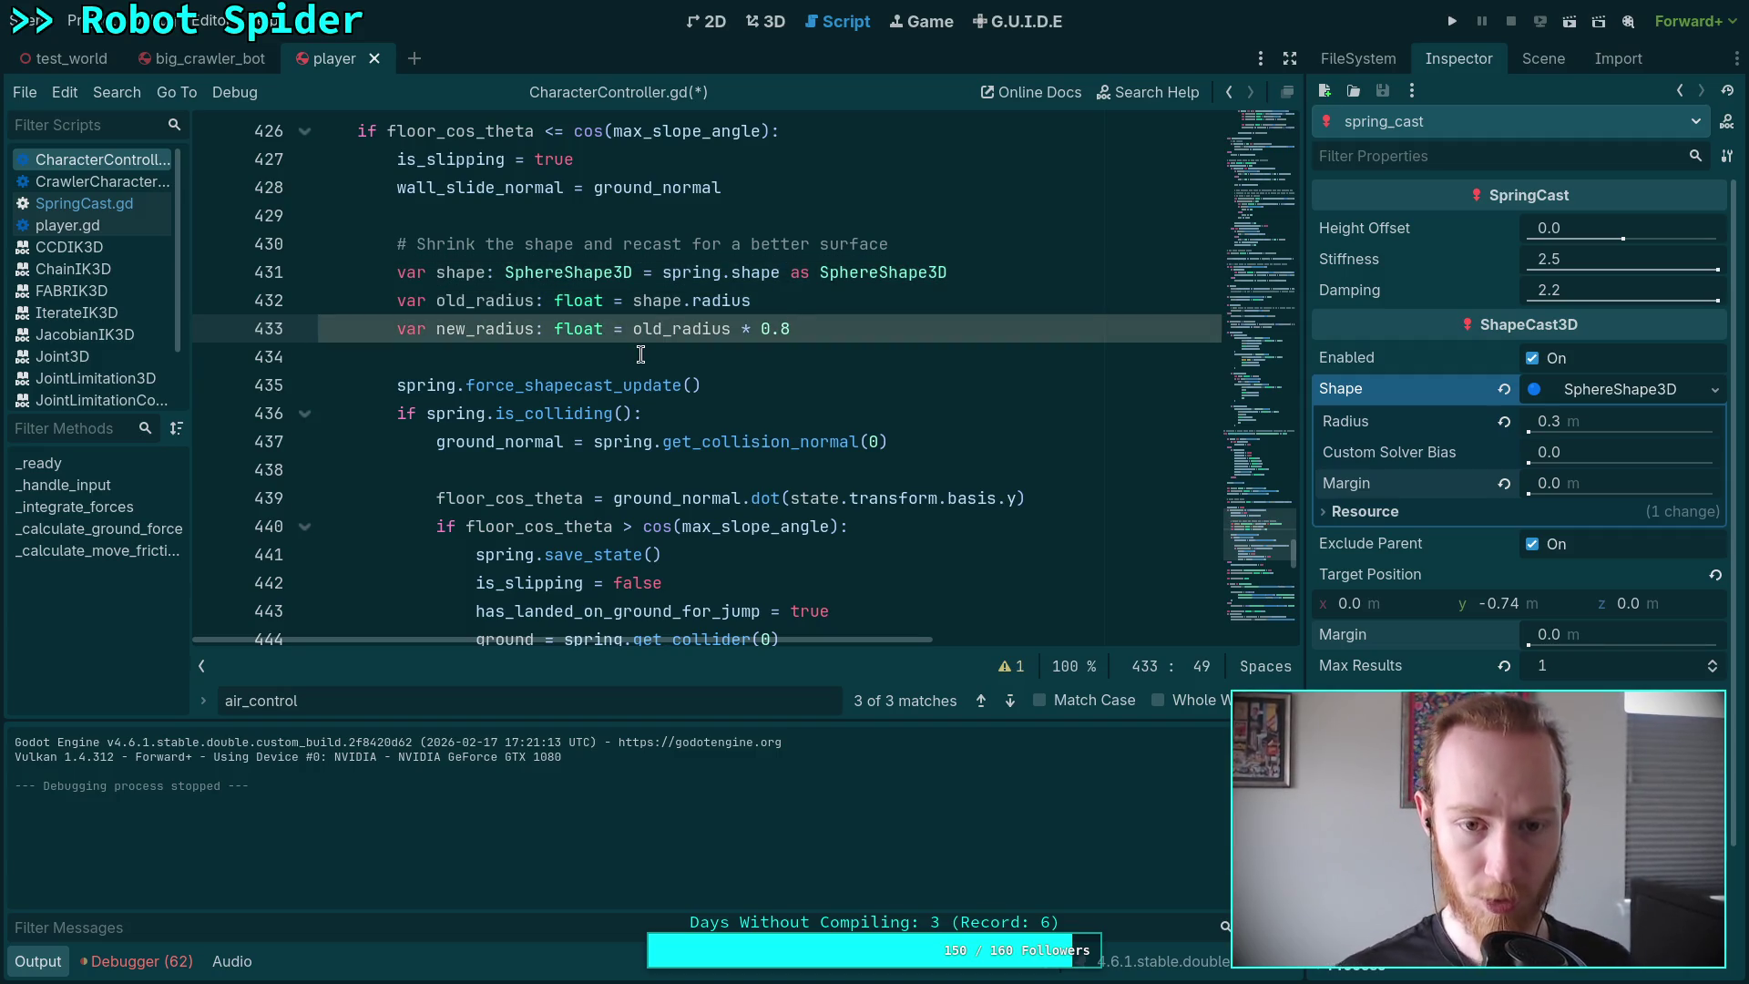
left_click(740, 348)
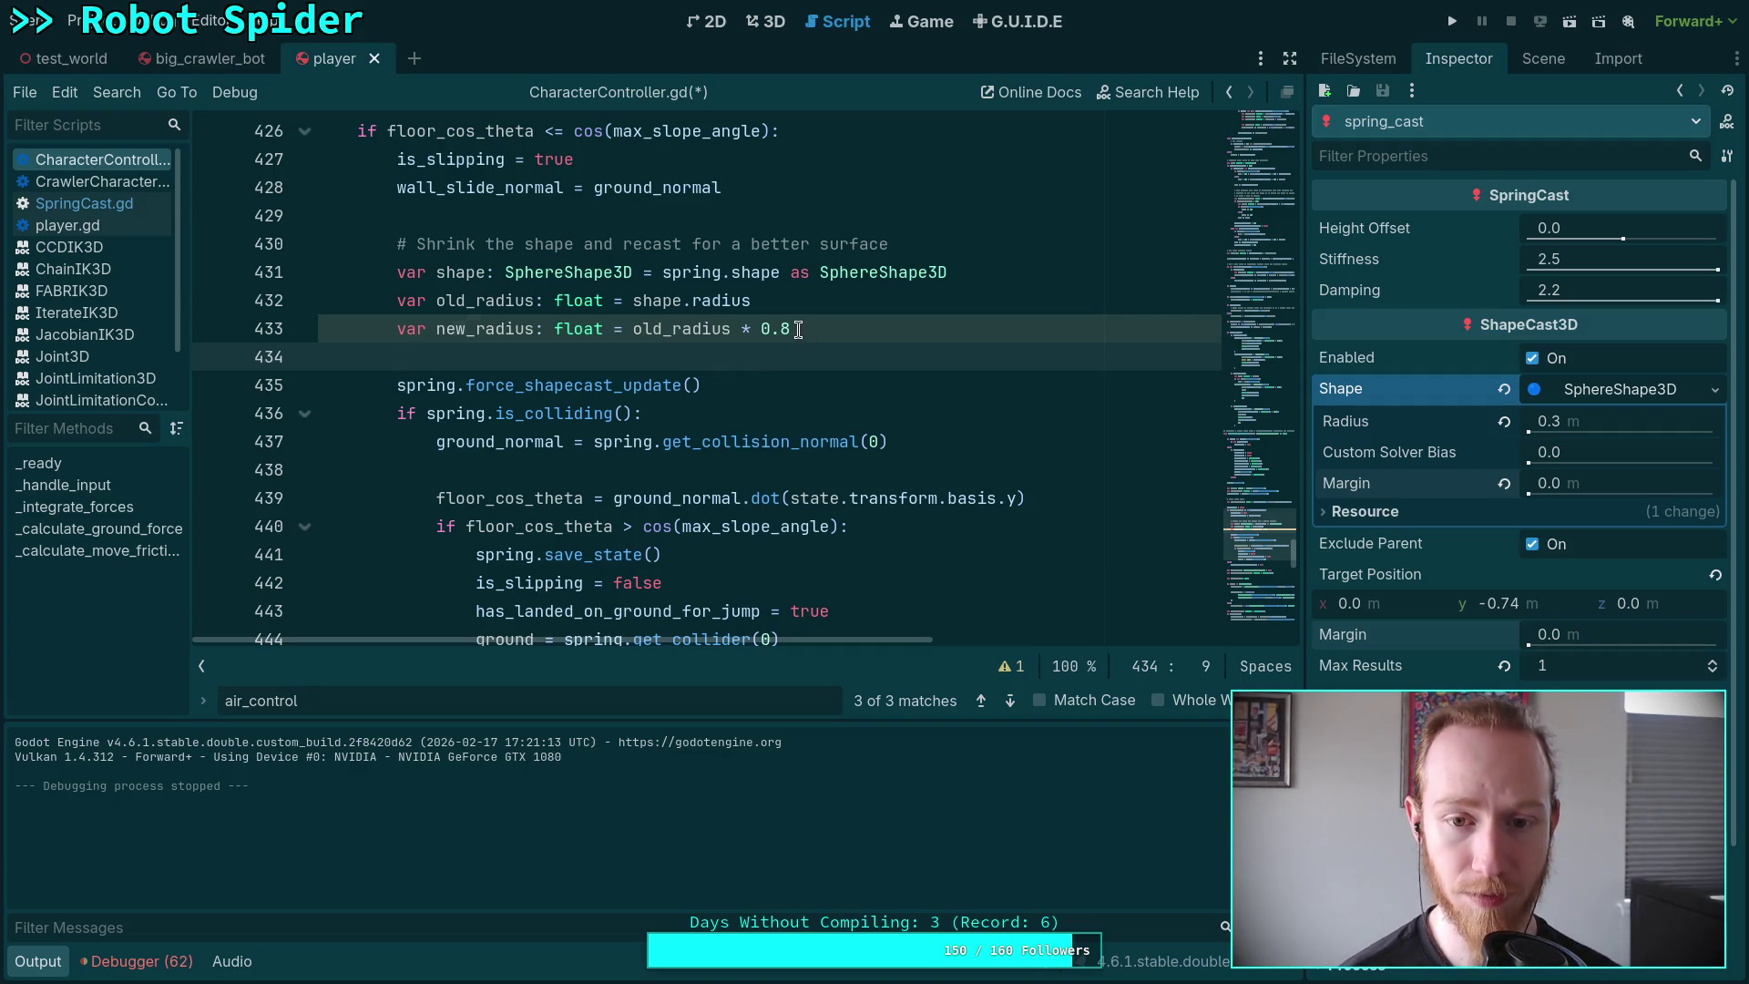
key("Up")
key("End")
key("shift+Left")
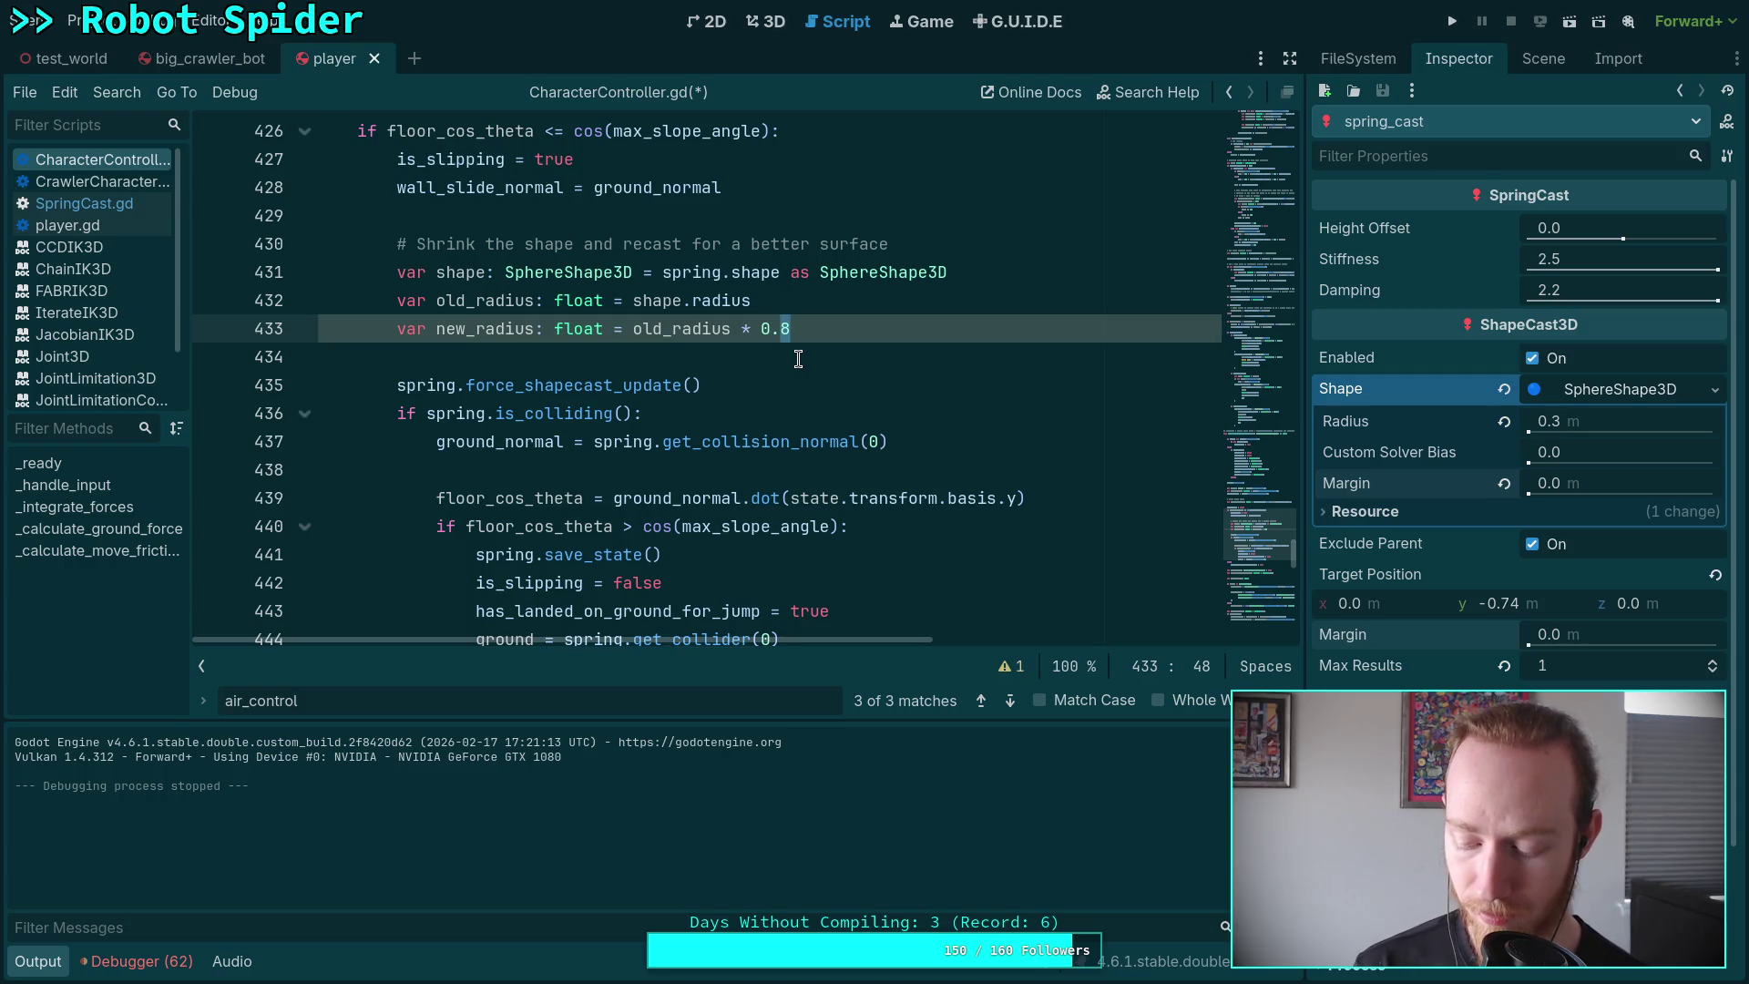
type("5")
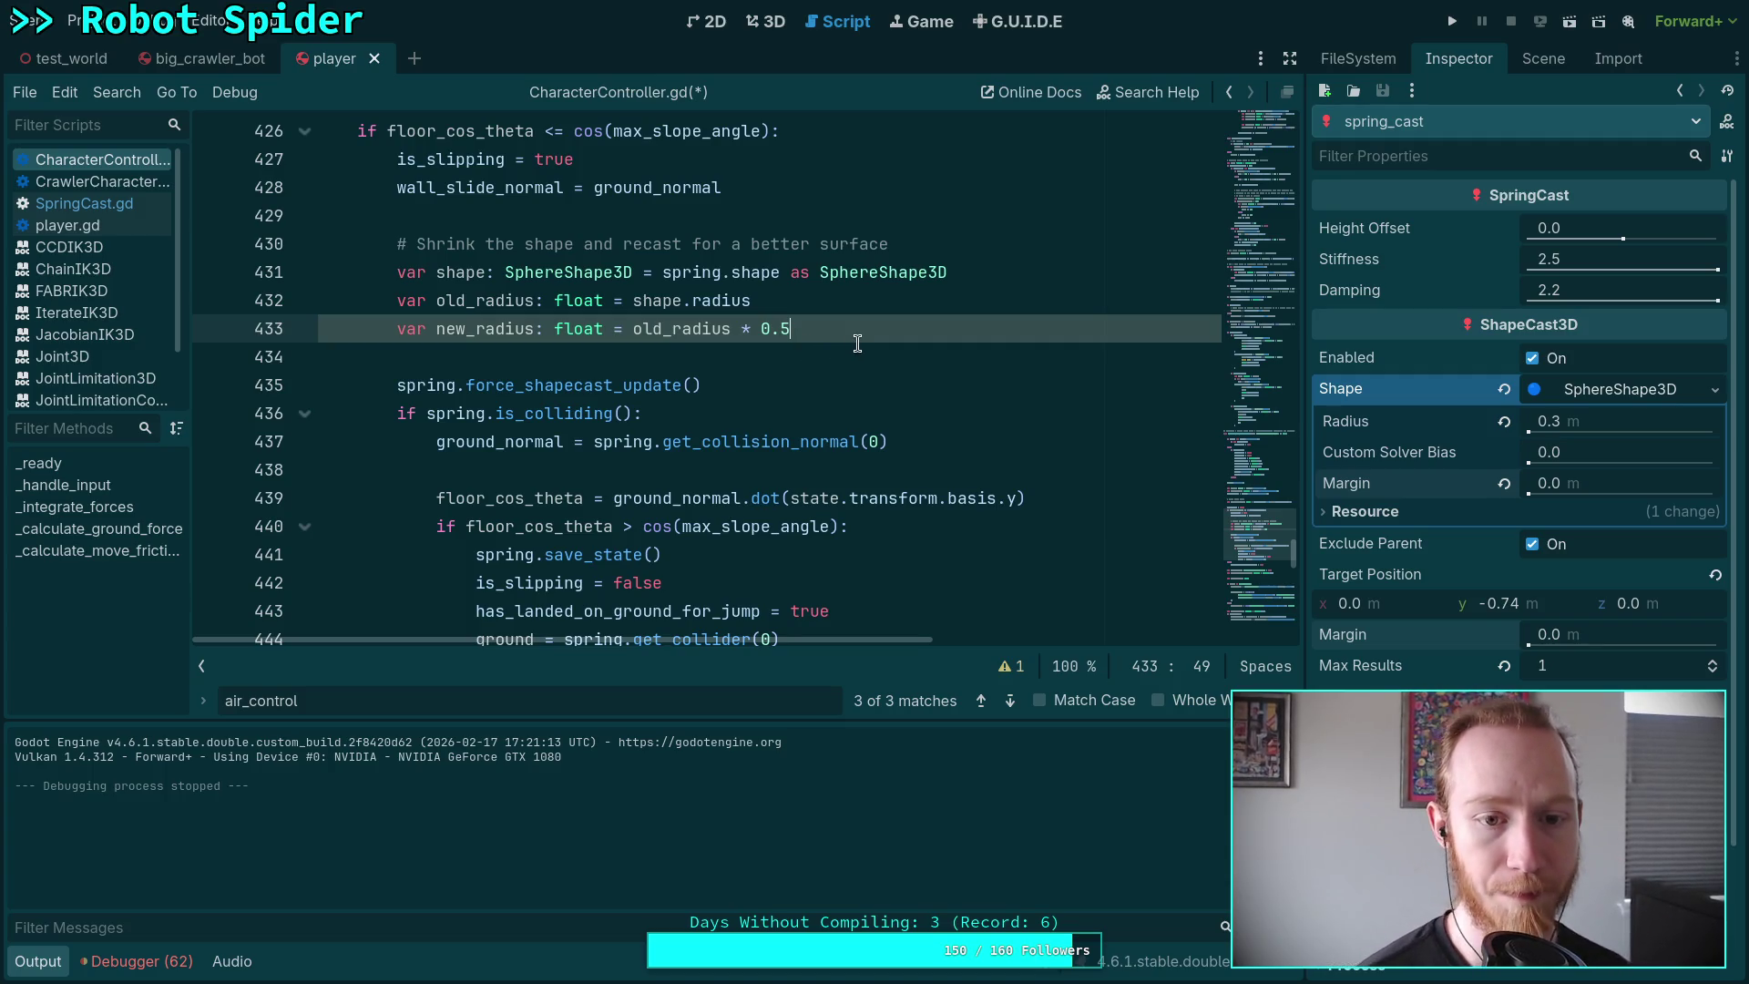
key("Return")
Begin var extra_offset: float = on line 434 in place of a started spring. reference.
type("sp")
key("Return")
type(".")
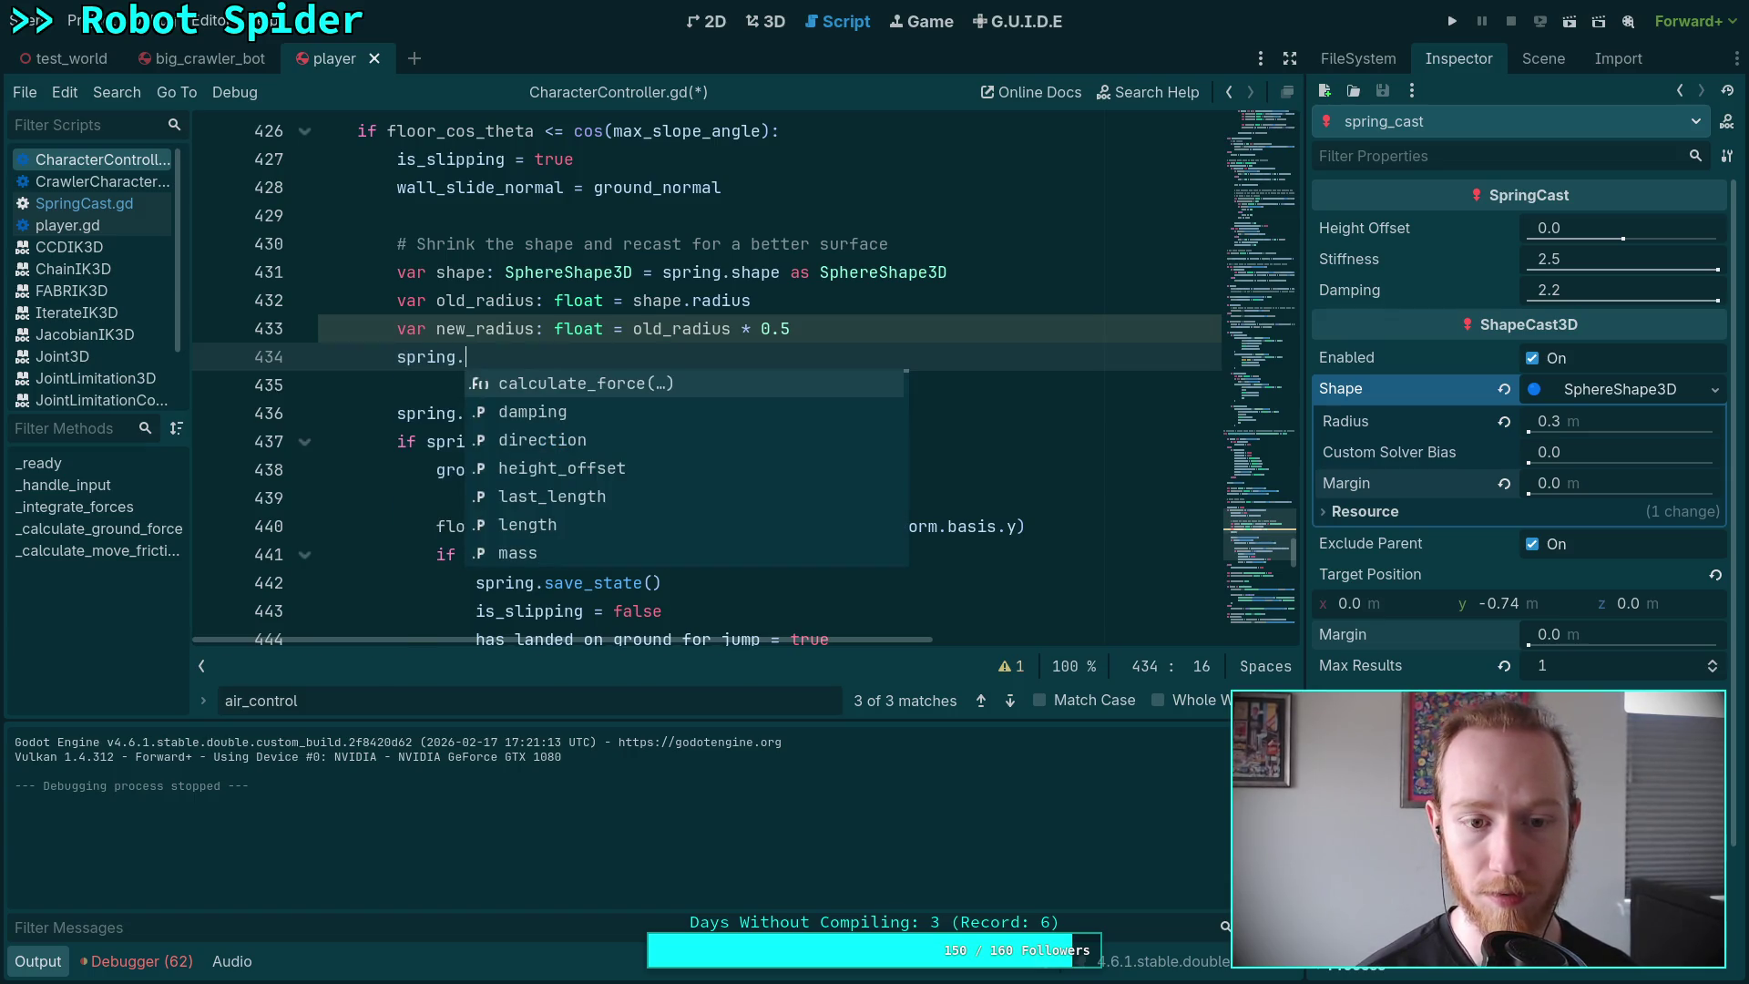
key("Down")
key("Down")
key("Down")
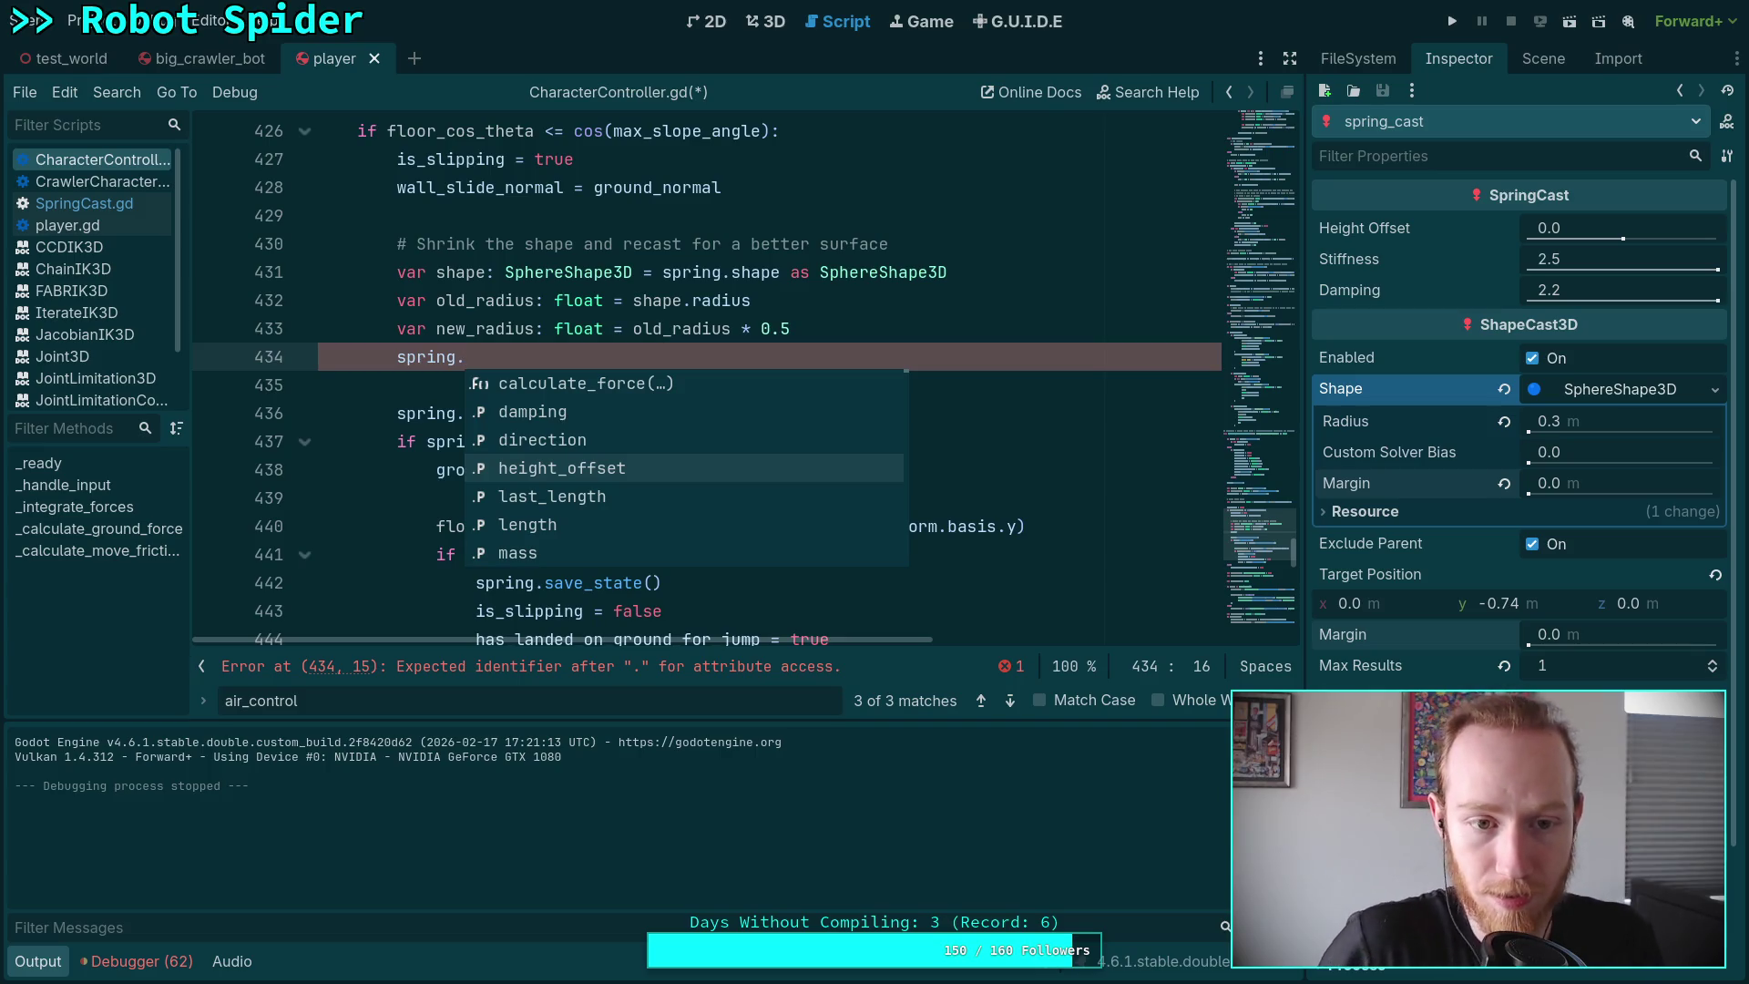
key("BackSpace")
key("BackSpace")
key("BackSpace")
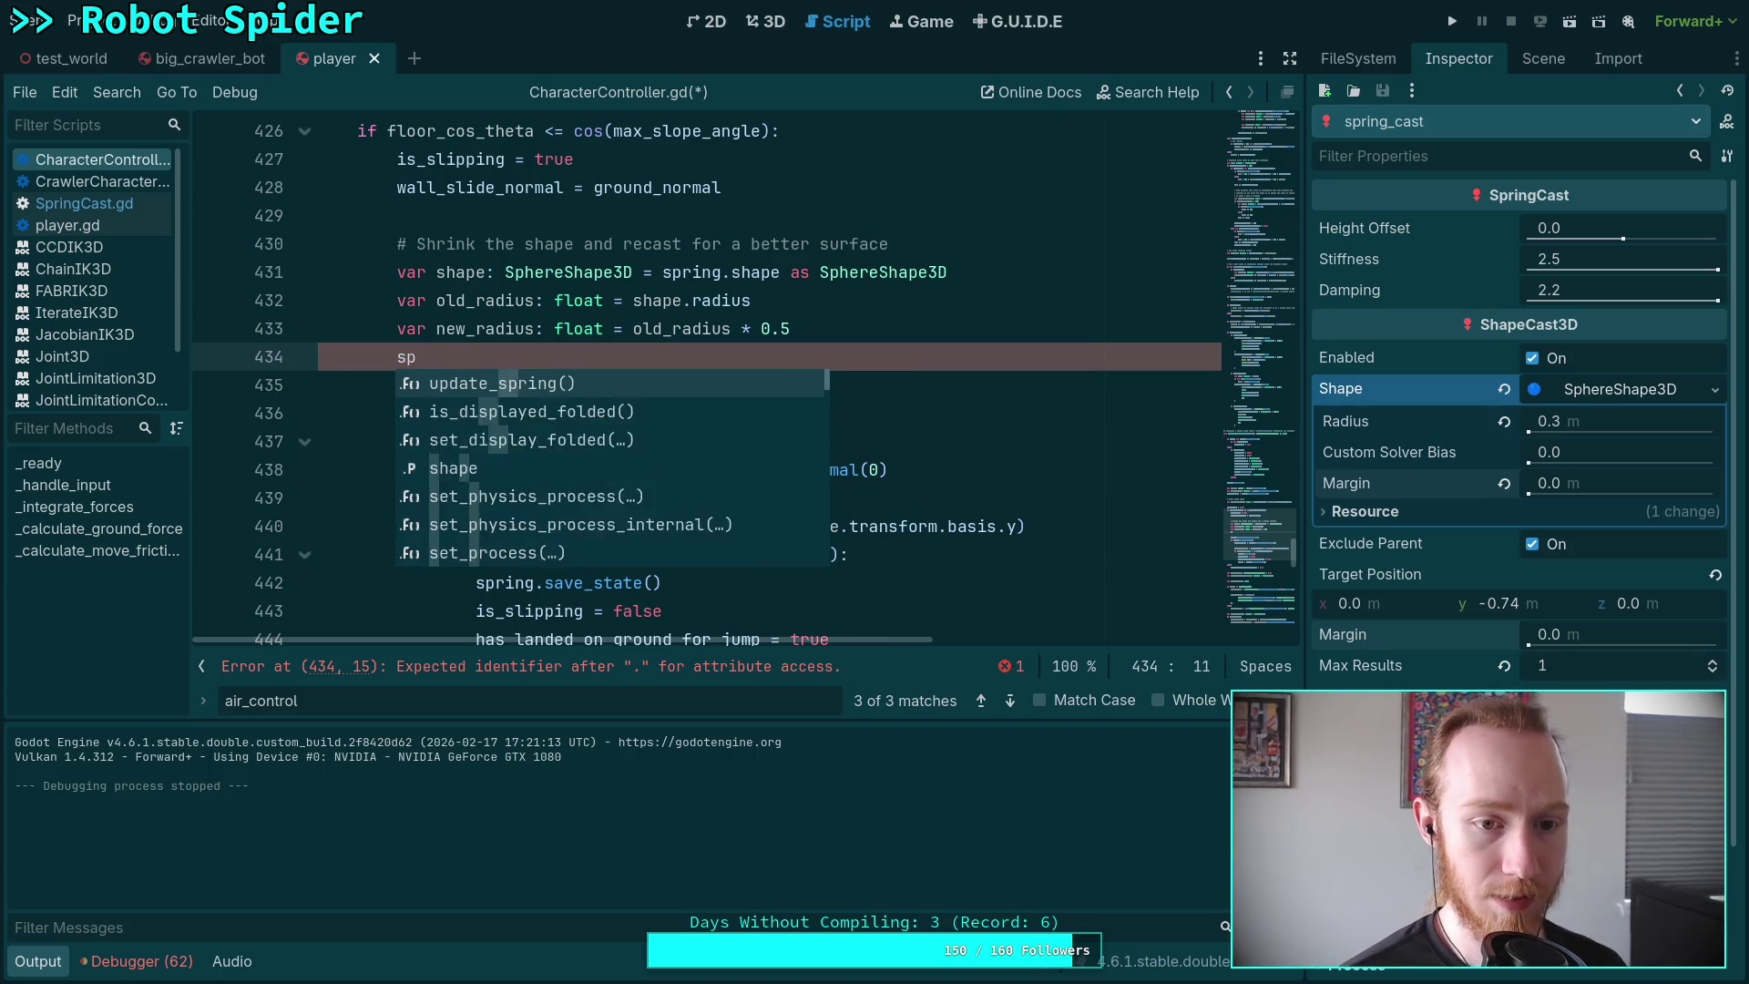
type("var add")
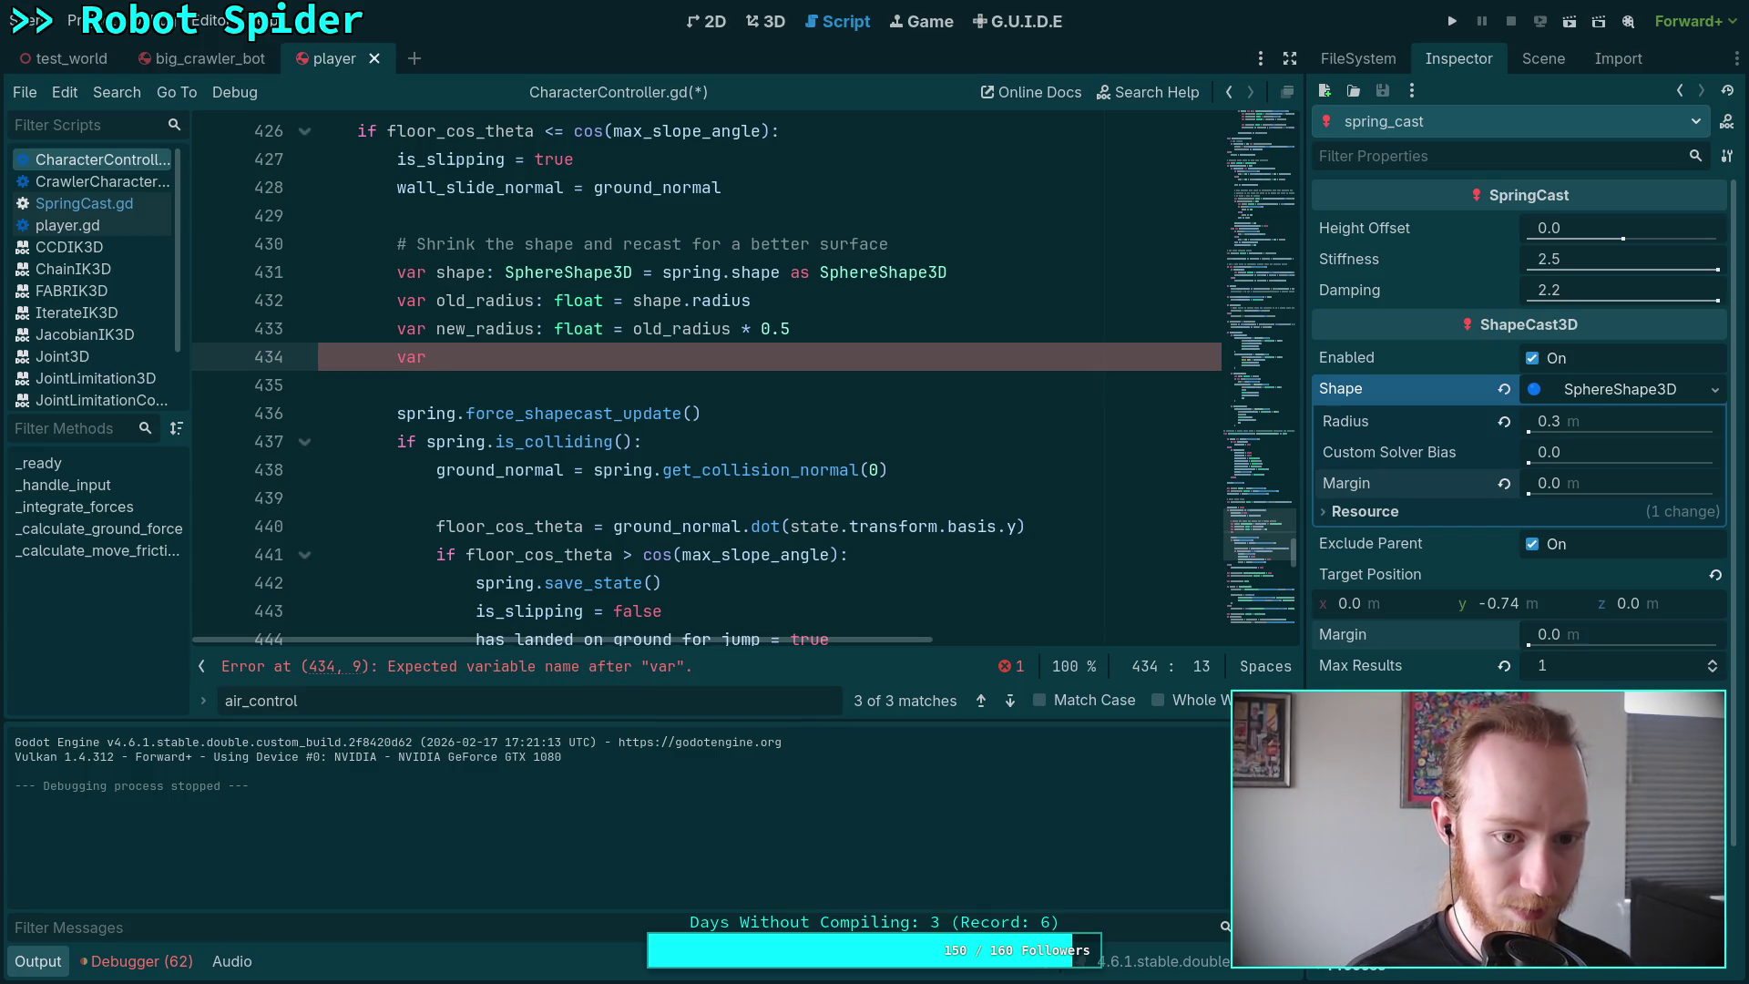
type("ed_of")
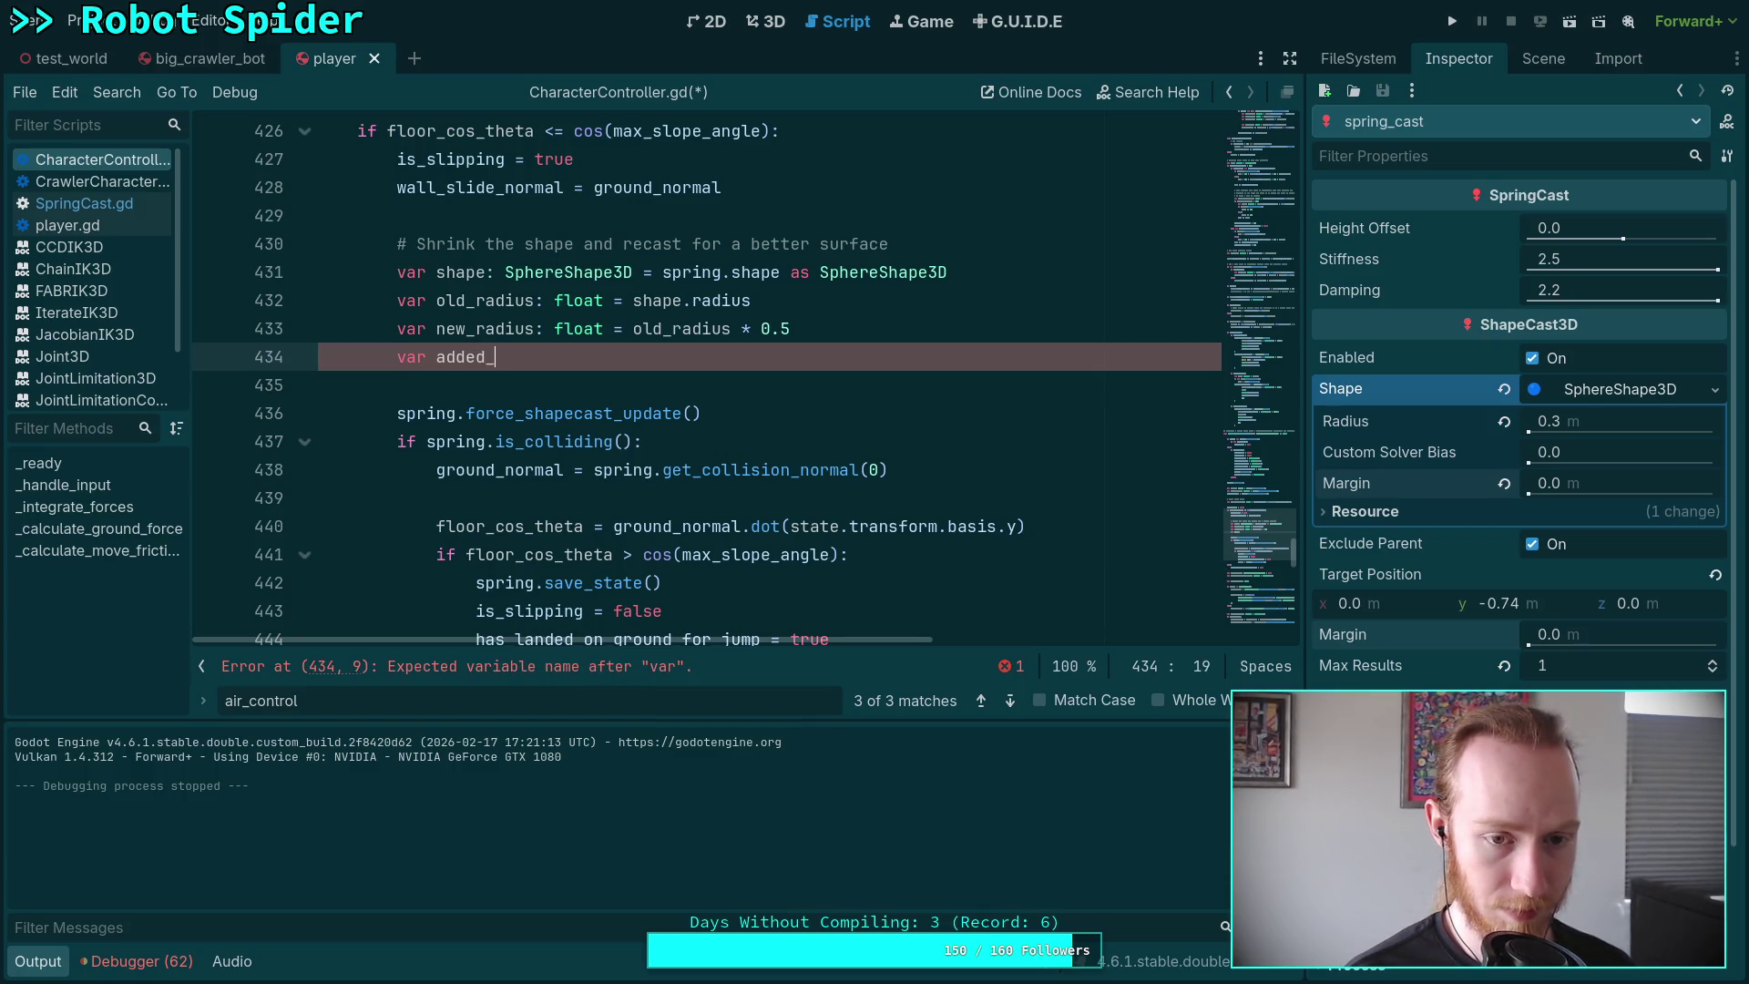
key("BackSpace")
key("BackSpace")
key("BackSpace")
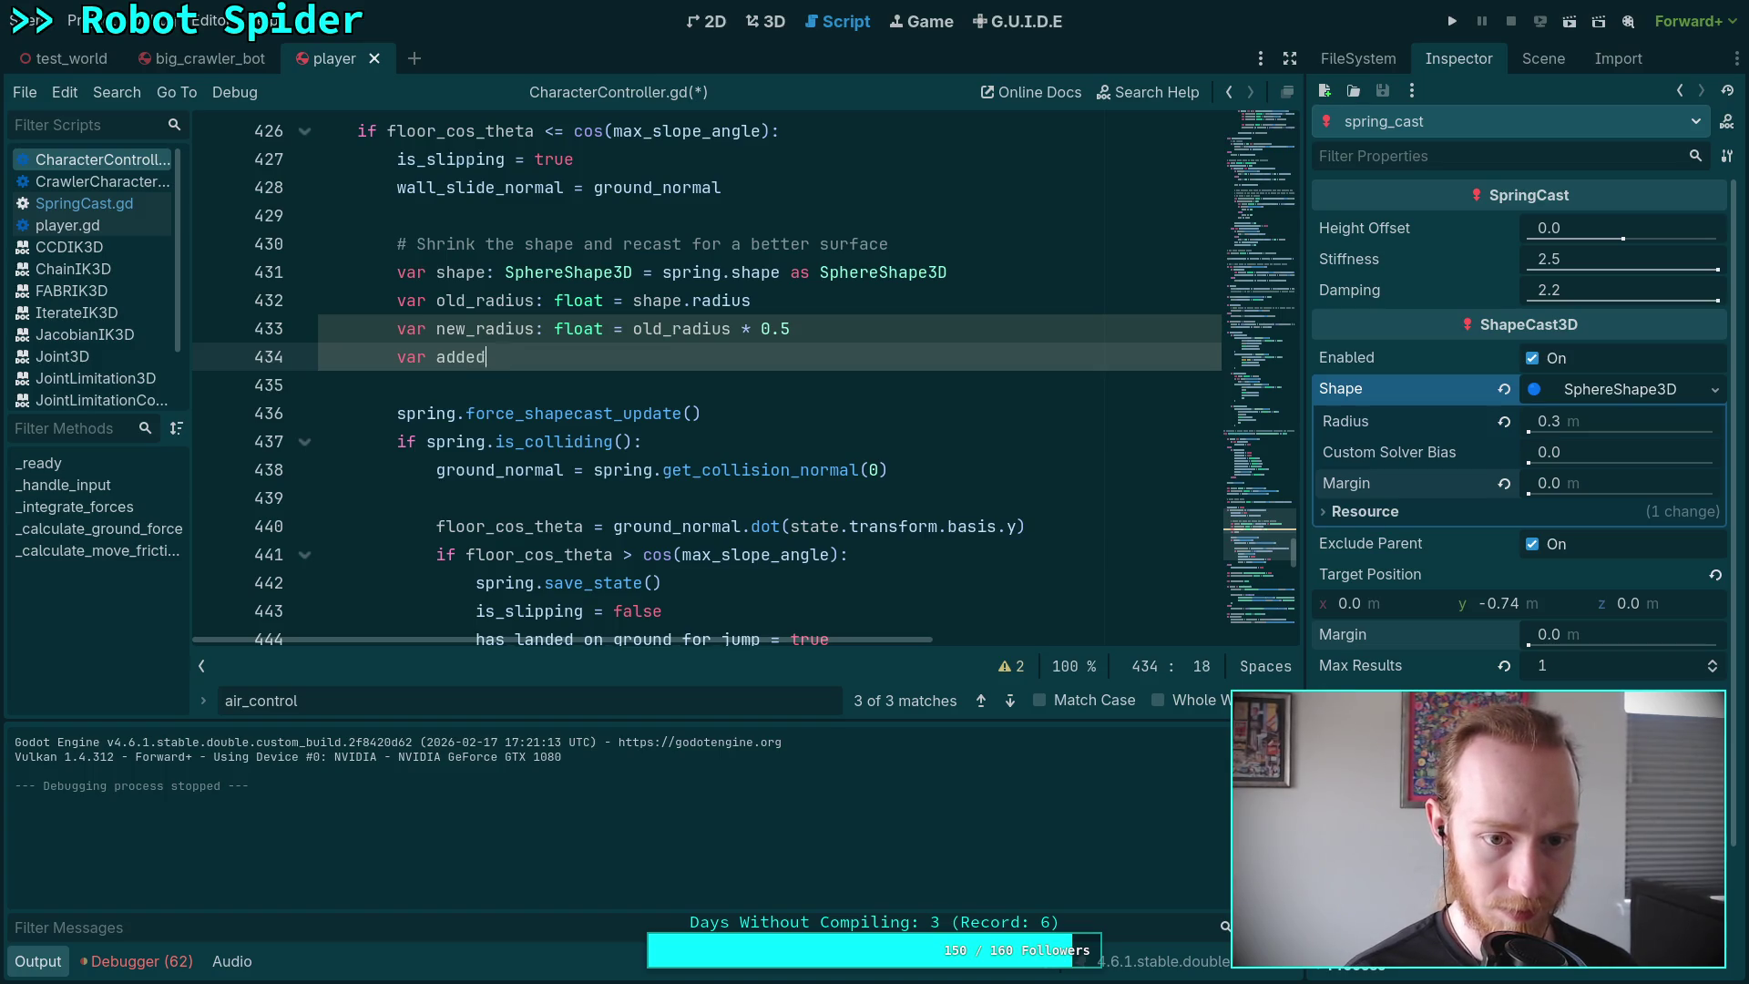
type("extra_offset: floa")
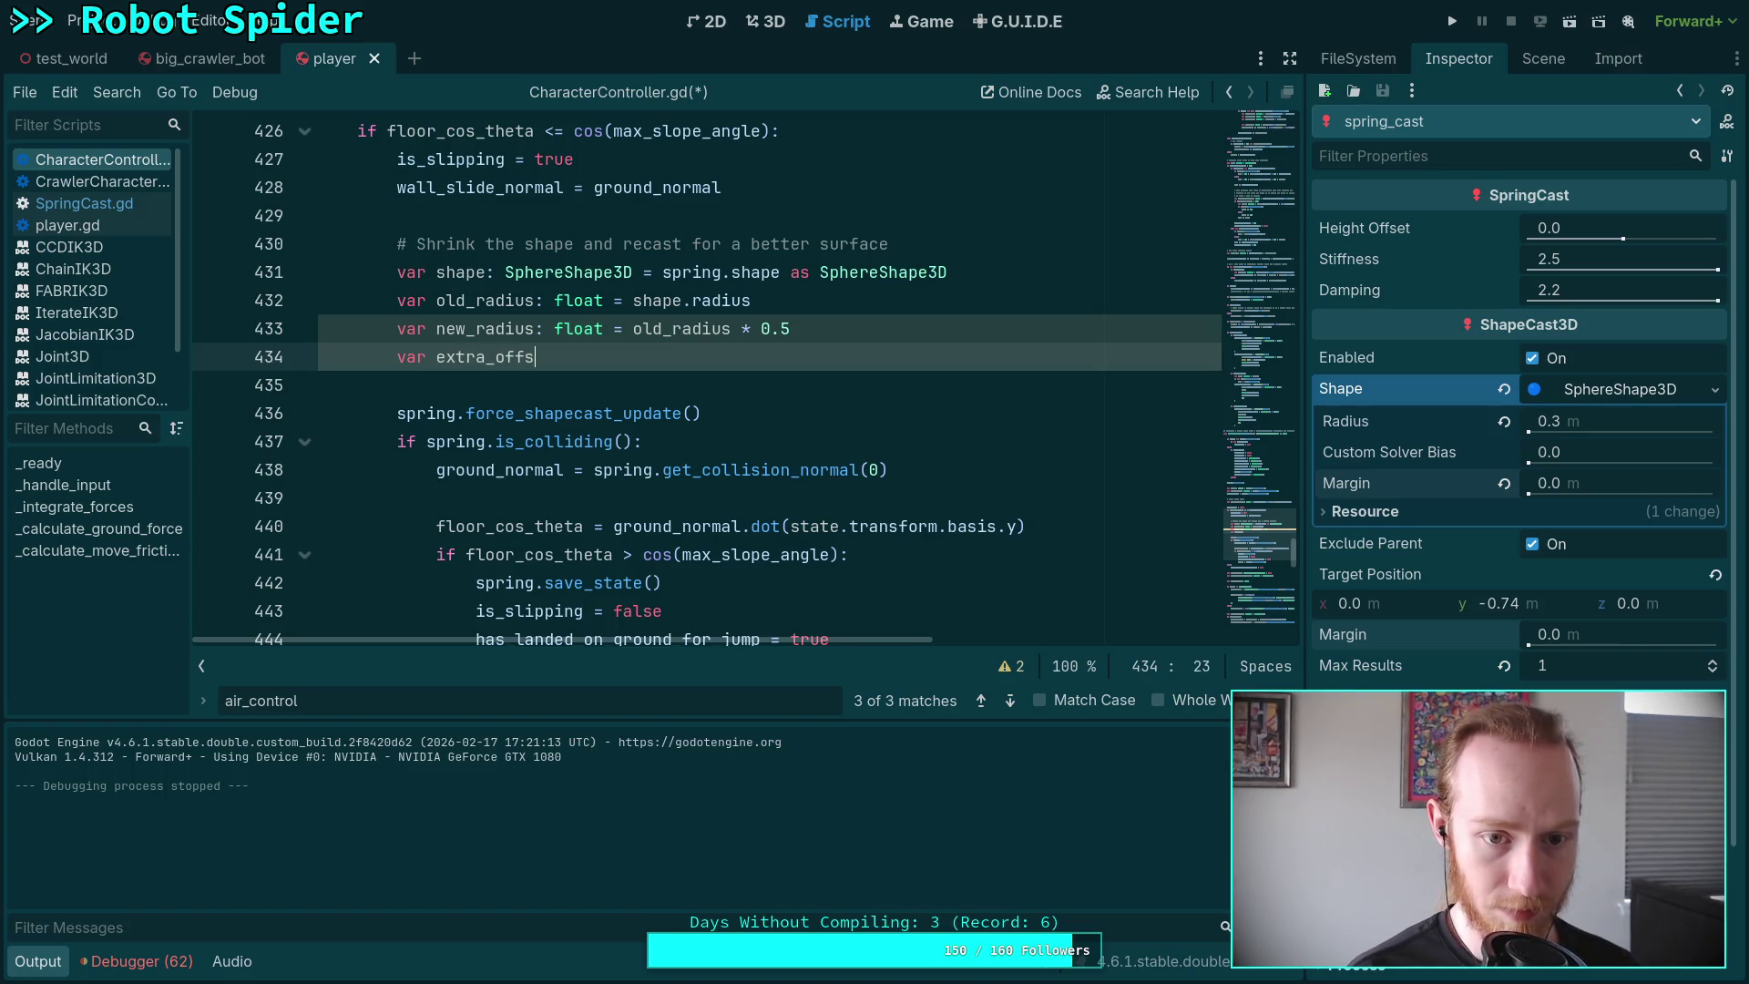
type("t =")
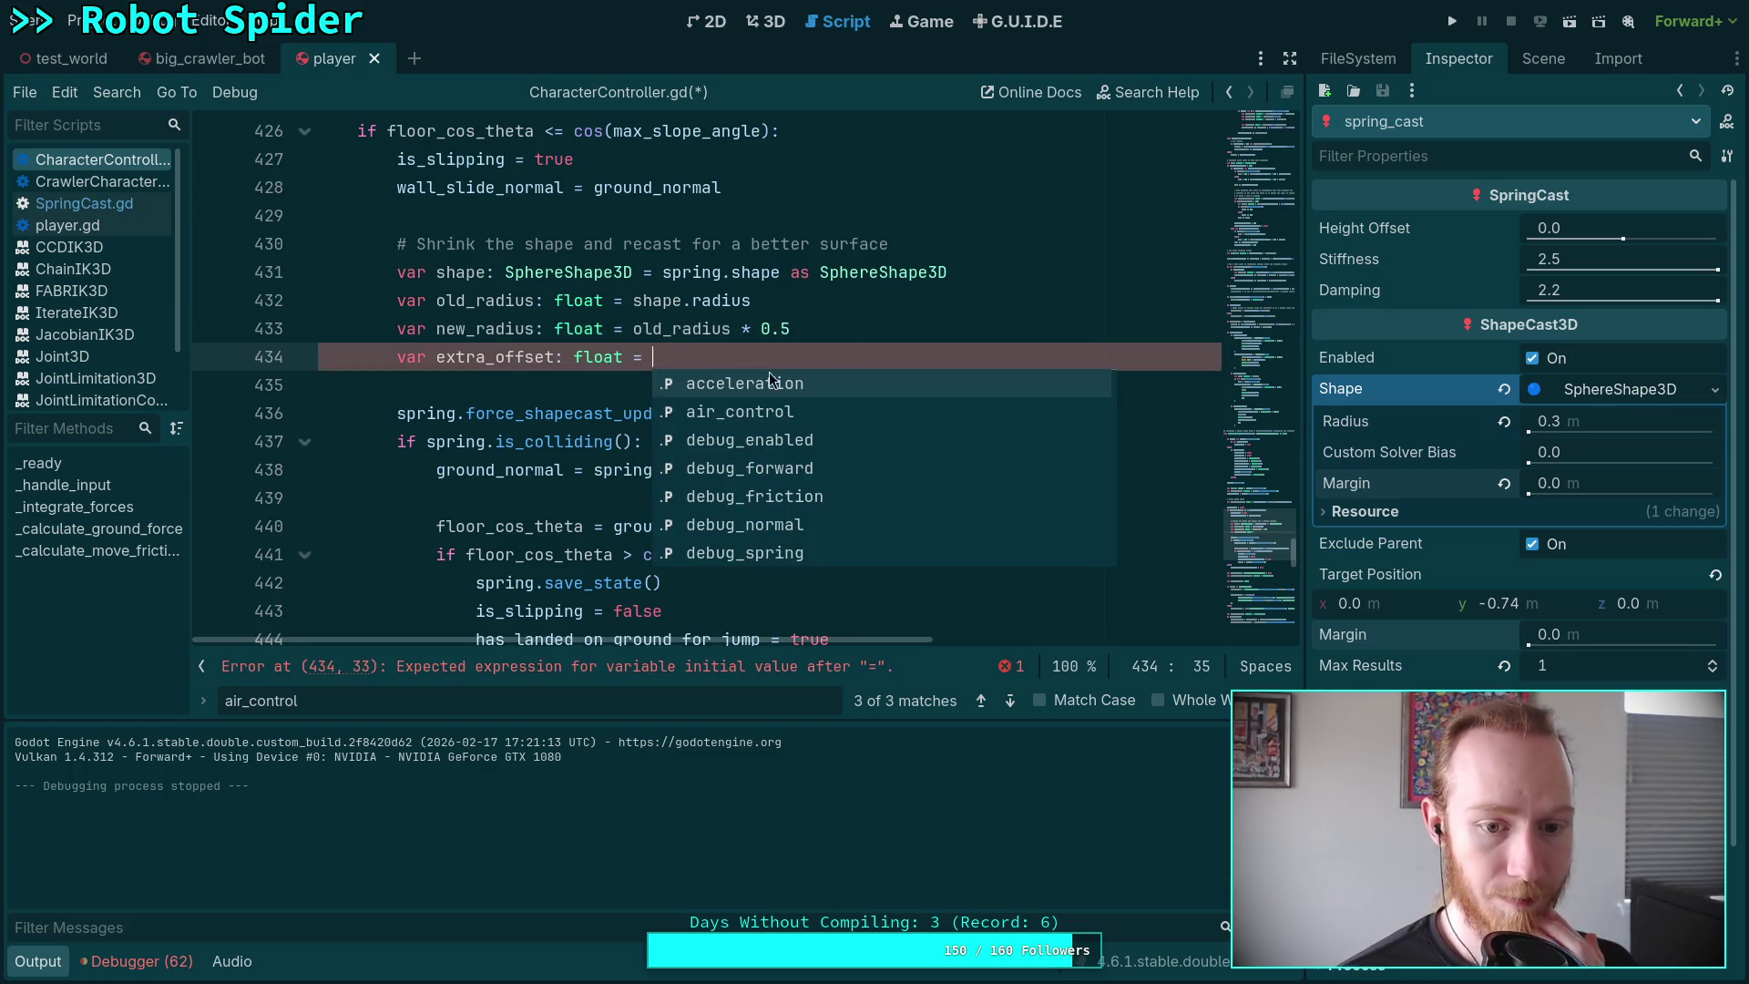
scroll(607, 428, "down", 2)
scroll(610, 423, "up", 3)
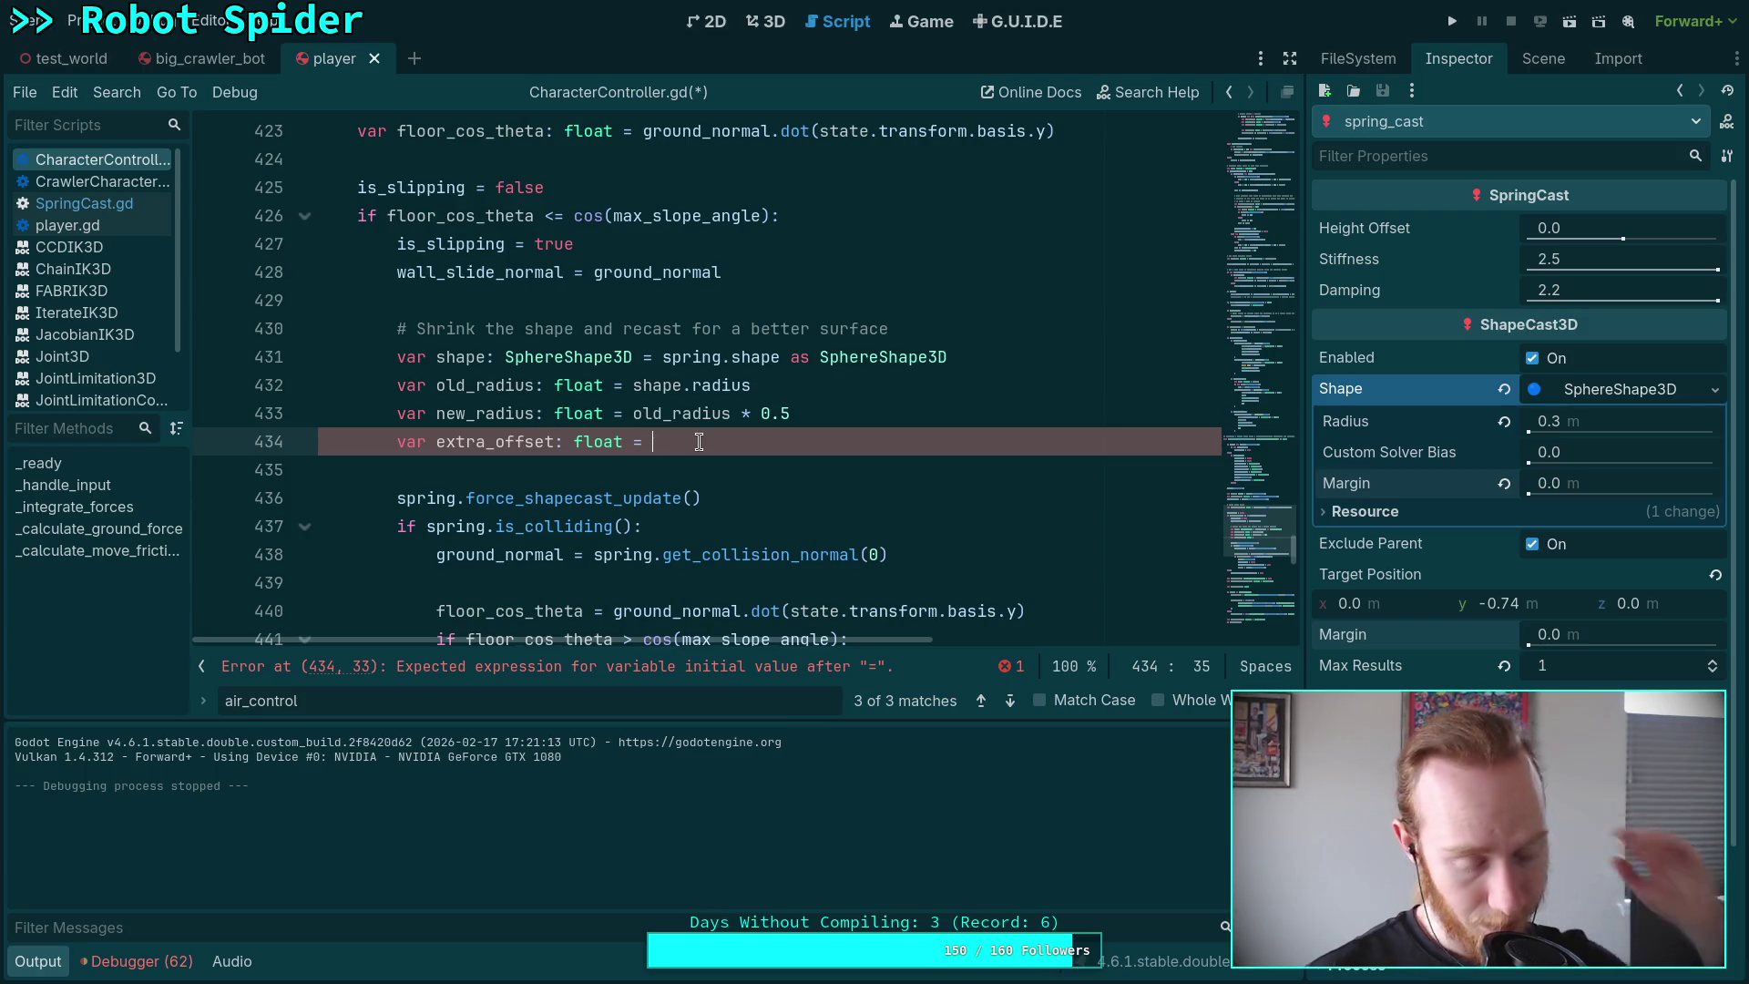
Undo the radius and SphereShape3D edits, restoring the original shape-disabling recast code.
key("ctrl+BackSpace")
key("ctrl+BackSpace")
key("ctrl+BackSpace")
type("spring")
key("BackSpace")
key("BackSpace")
key("BackSpace")
type("h")
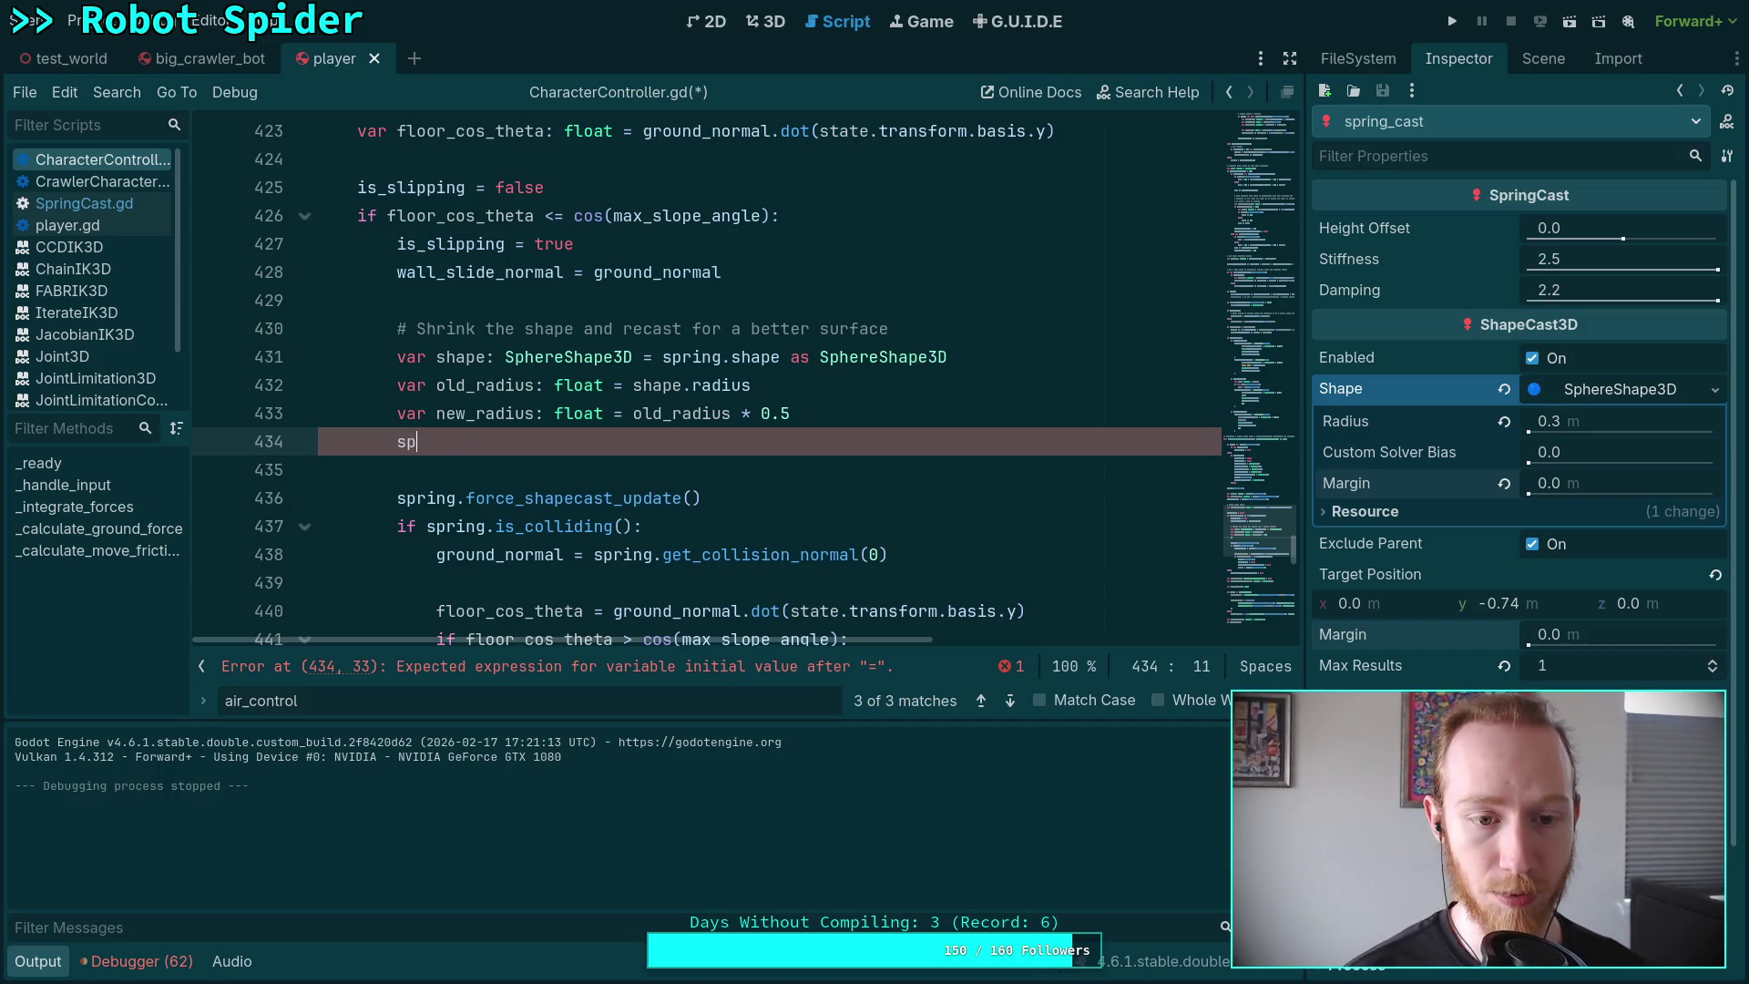
key("ctrl+z")
key("ctrl+z")
key("ctrl+z")
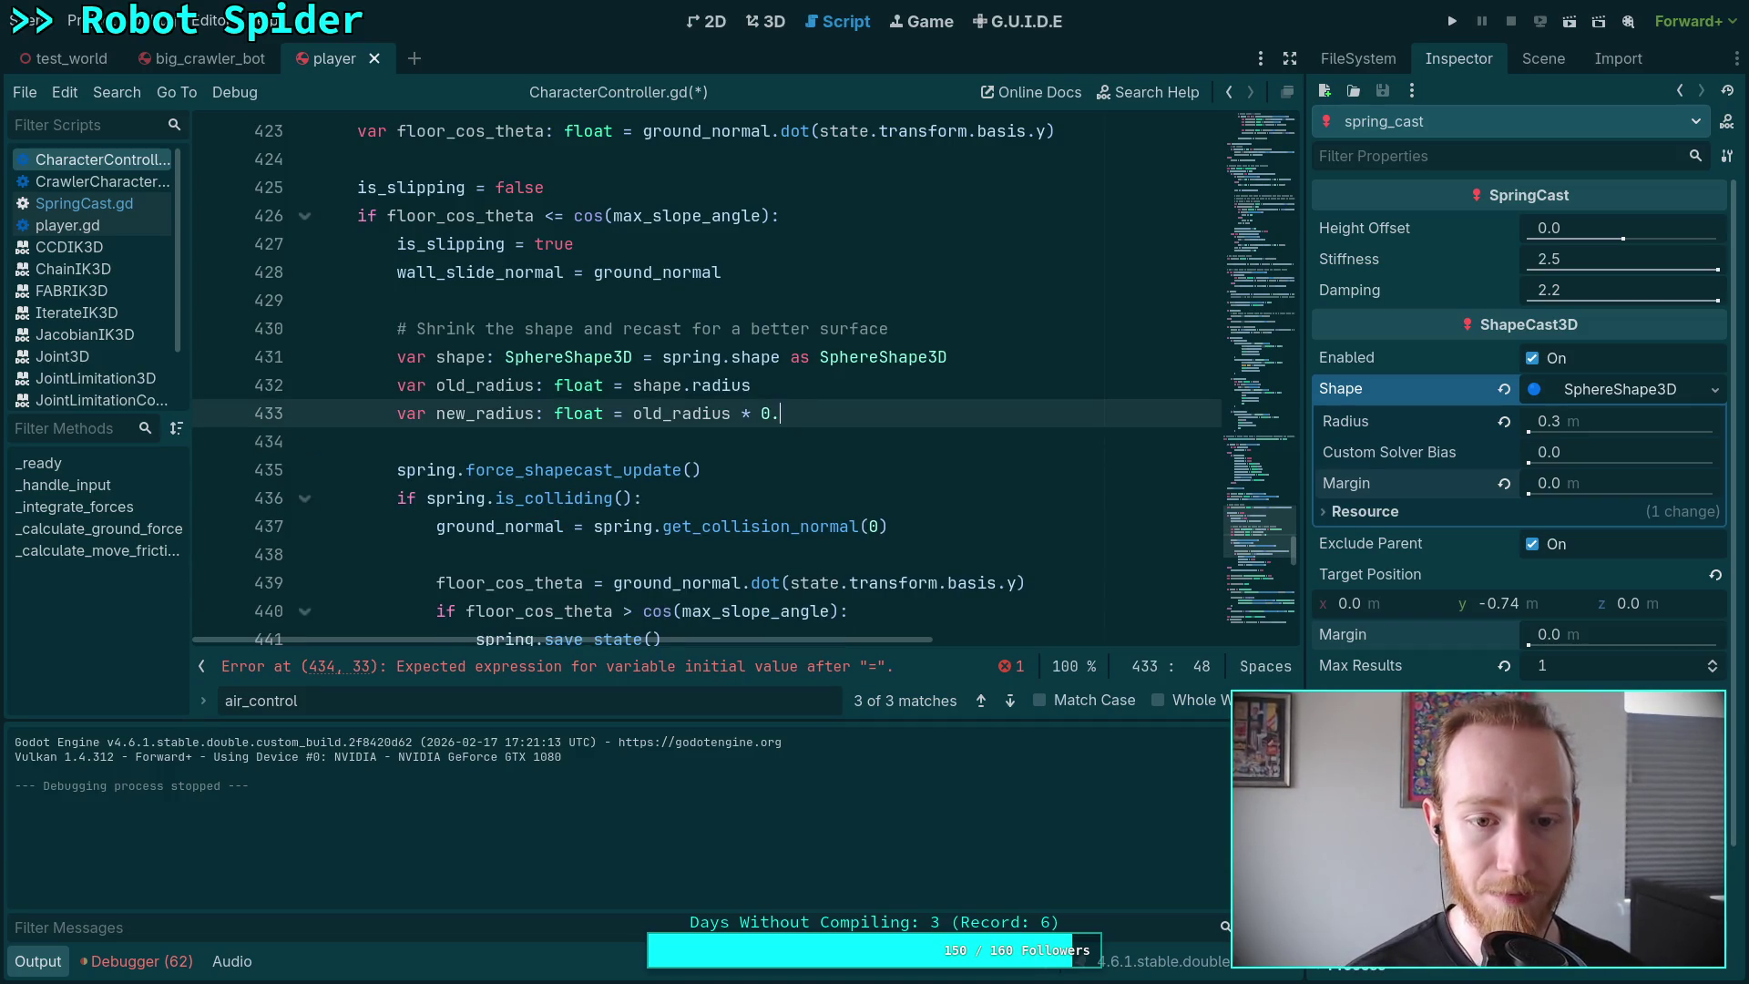
key("ctrl+z")
key("ctrl+z")
key("ctrl+z")
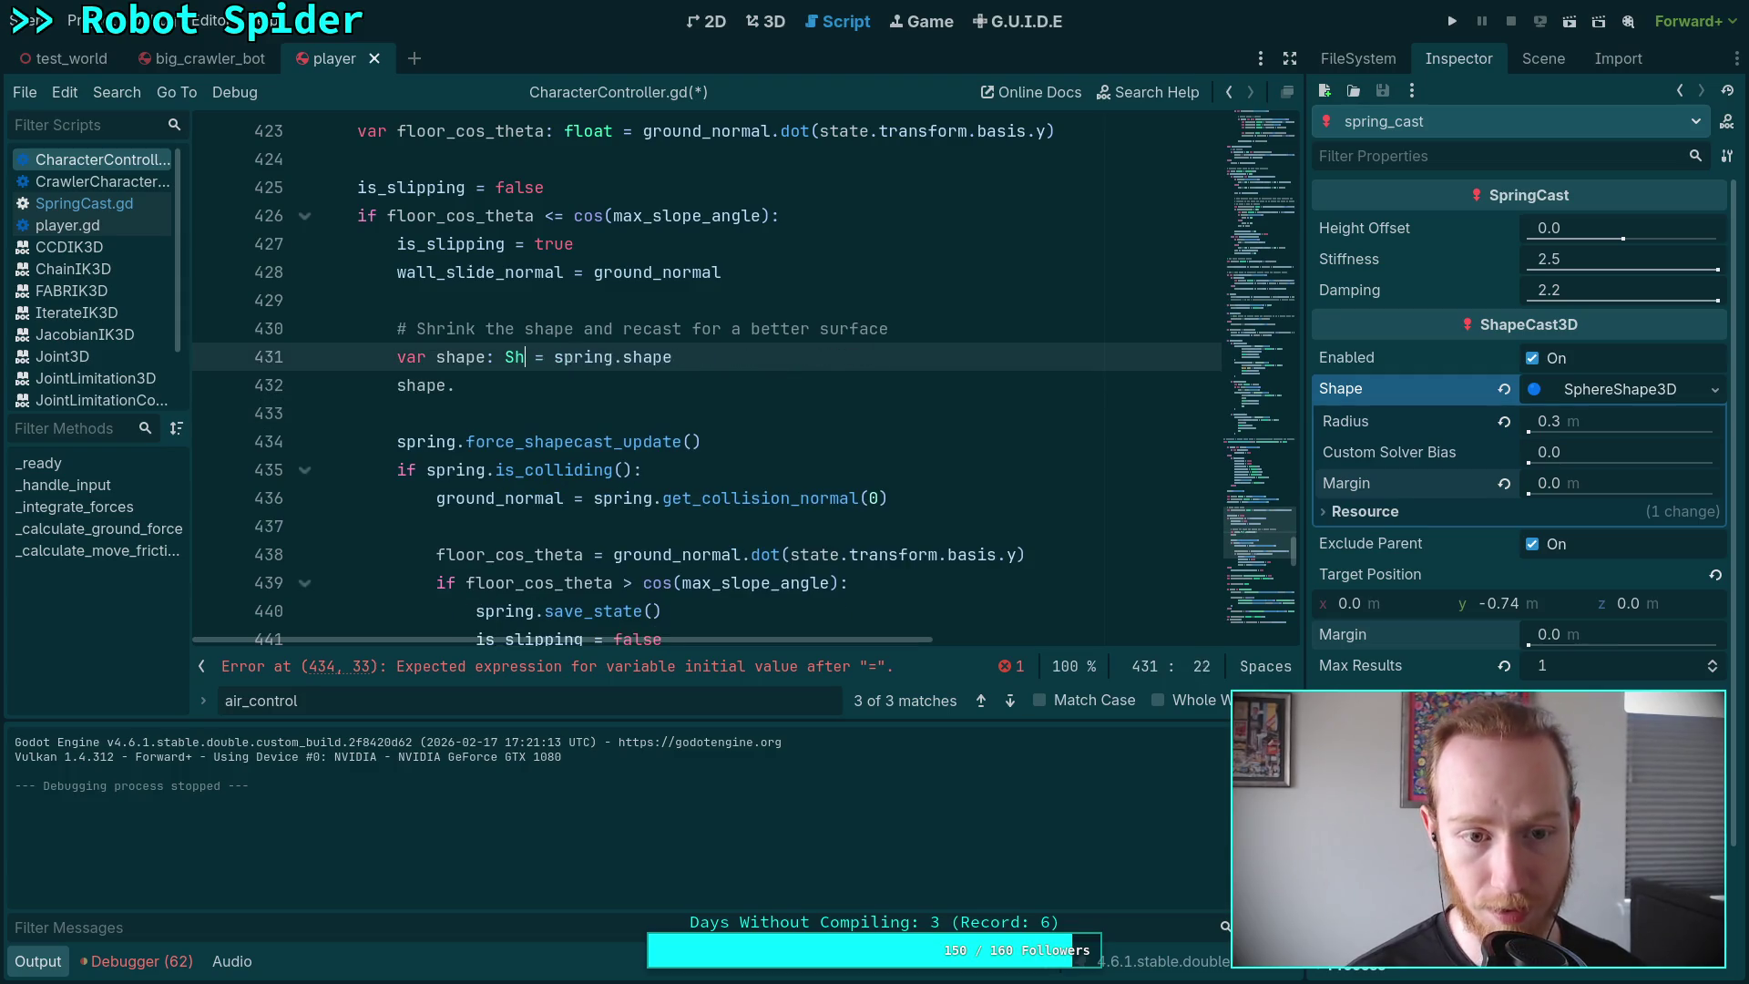
key("BackSpace")
key("BackSpace")
key("ctrl+z")
key("ctrl+z")
key("ctrl+z")
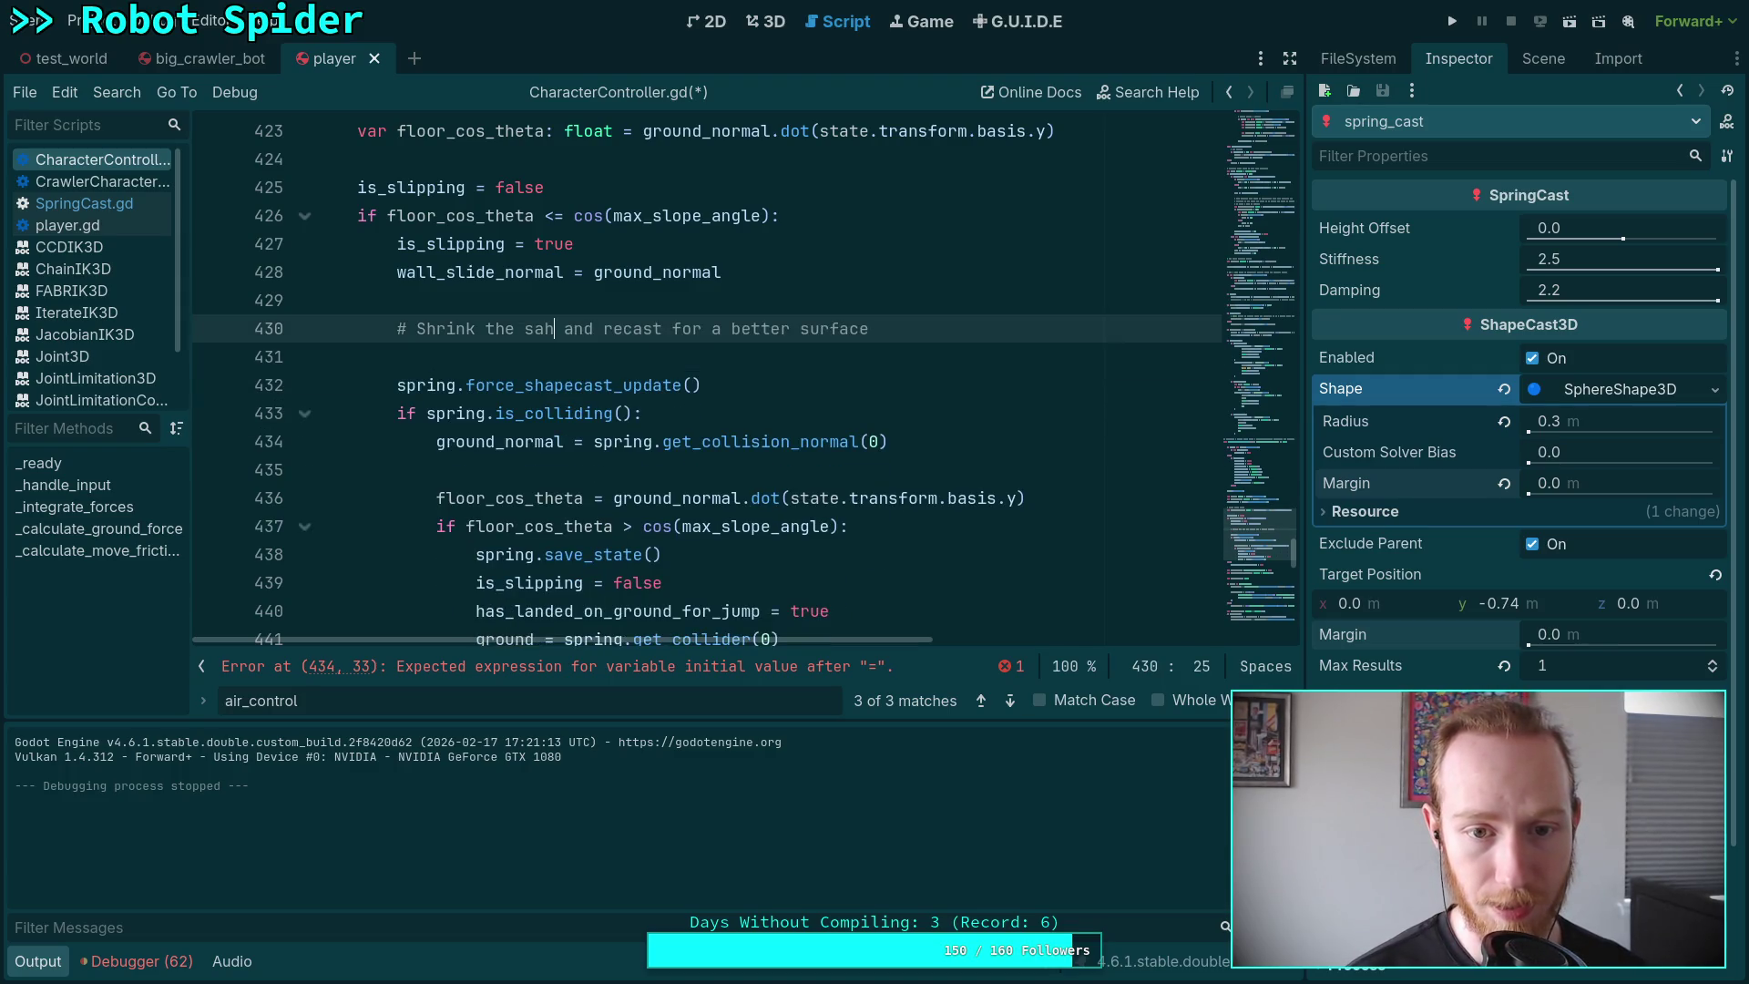
key("ctrl+z")
key("ctrl+z")
key("ctrl+z")
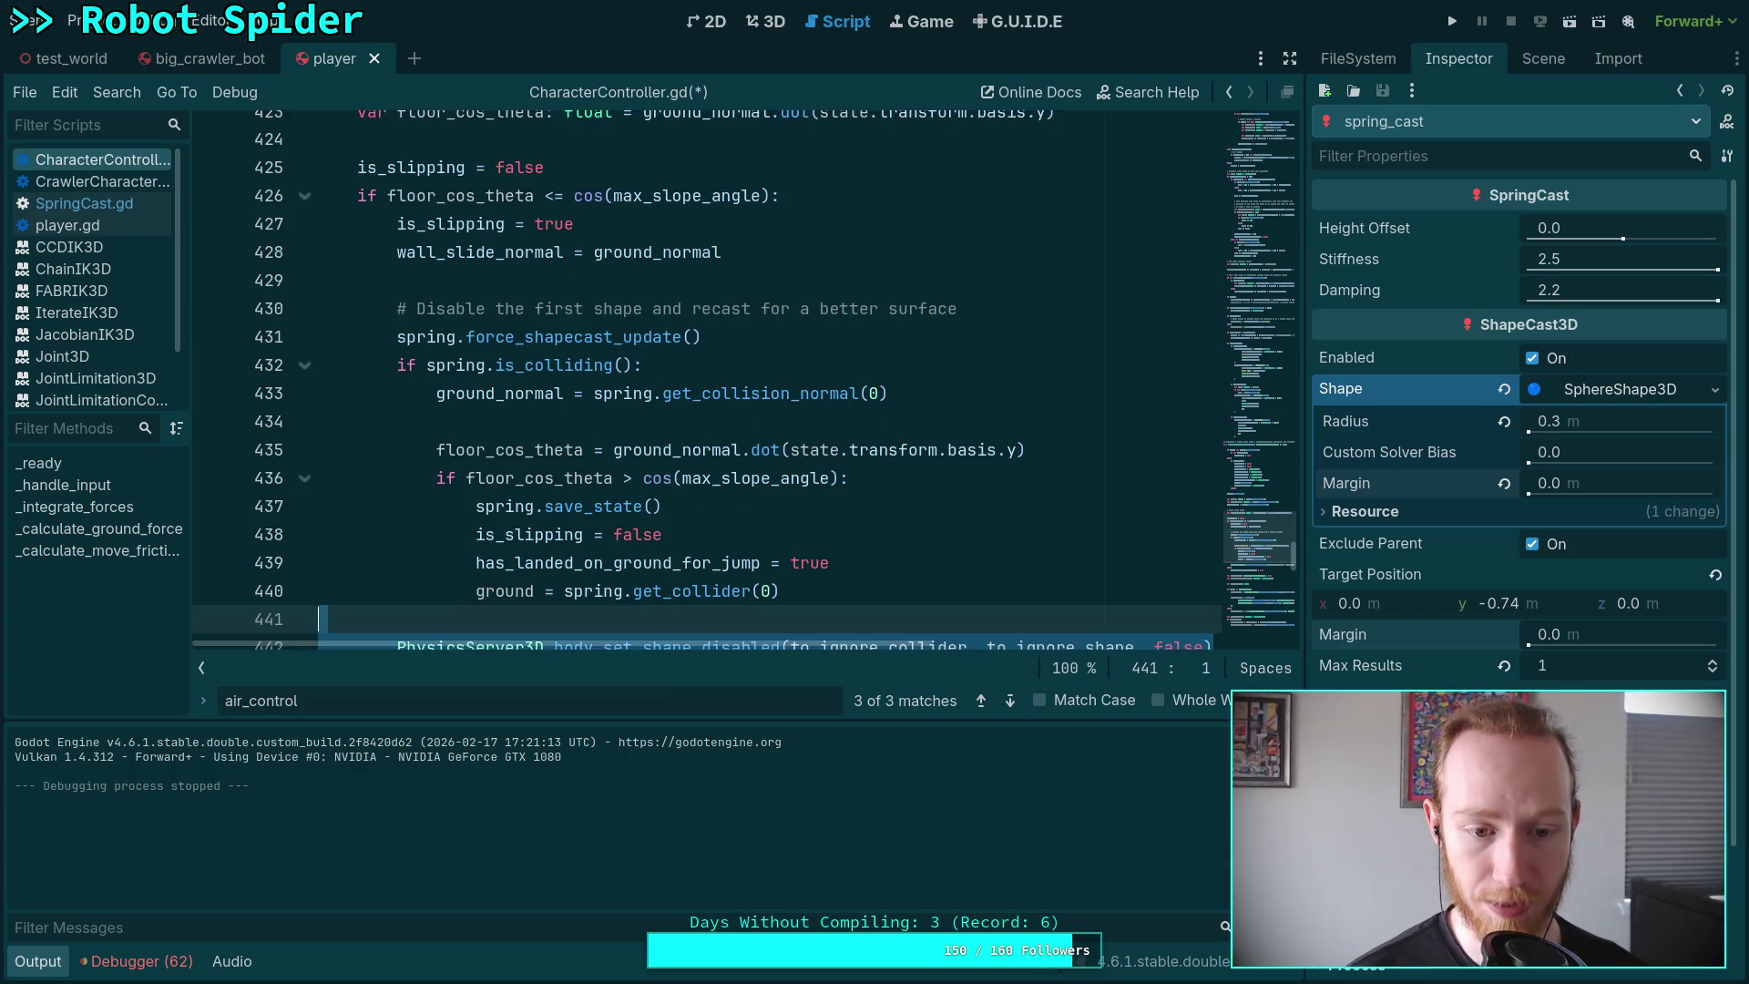
key("ctrl+z")
key("ctrl+z")
key("ctrl+z")
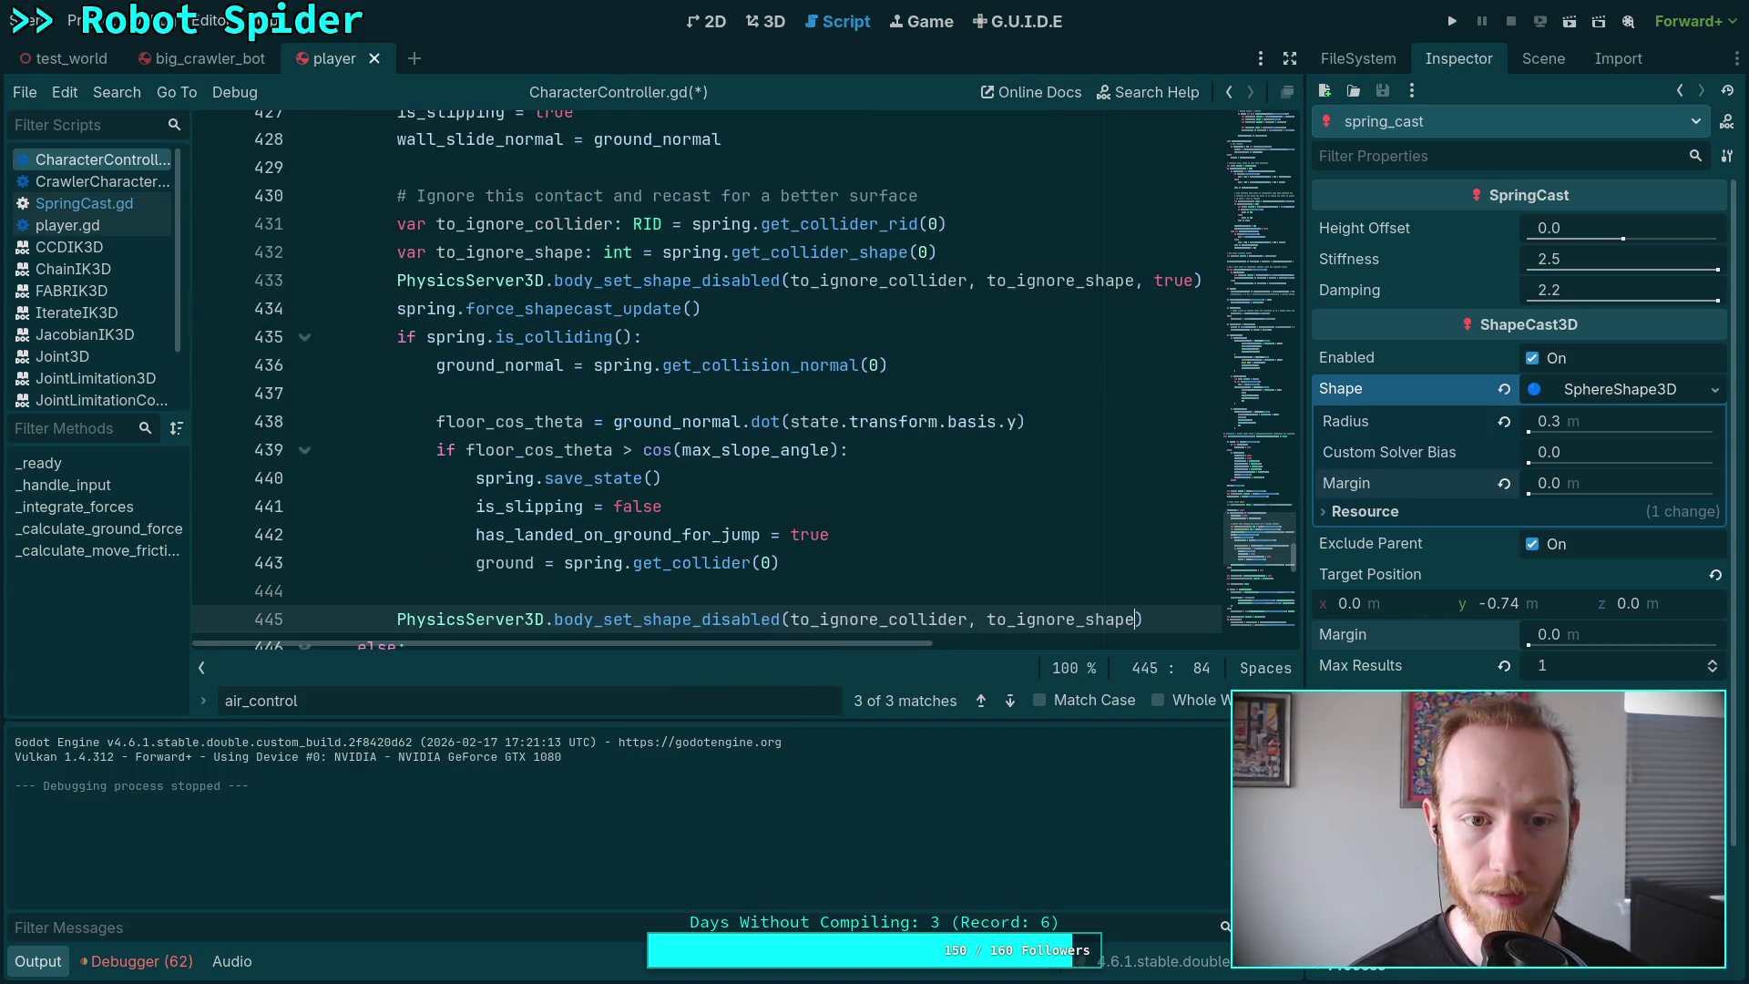
key("ctrl+z")
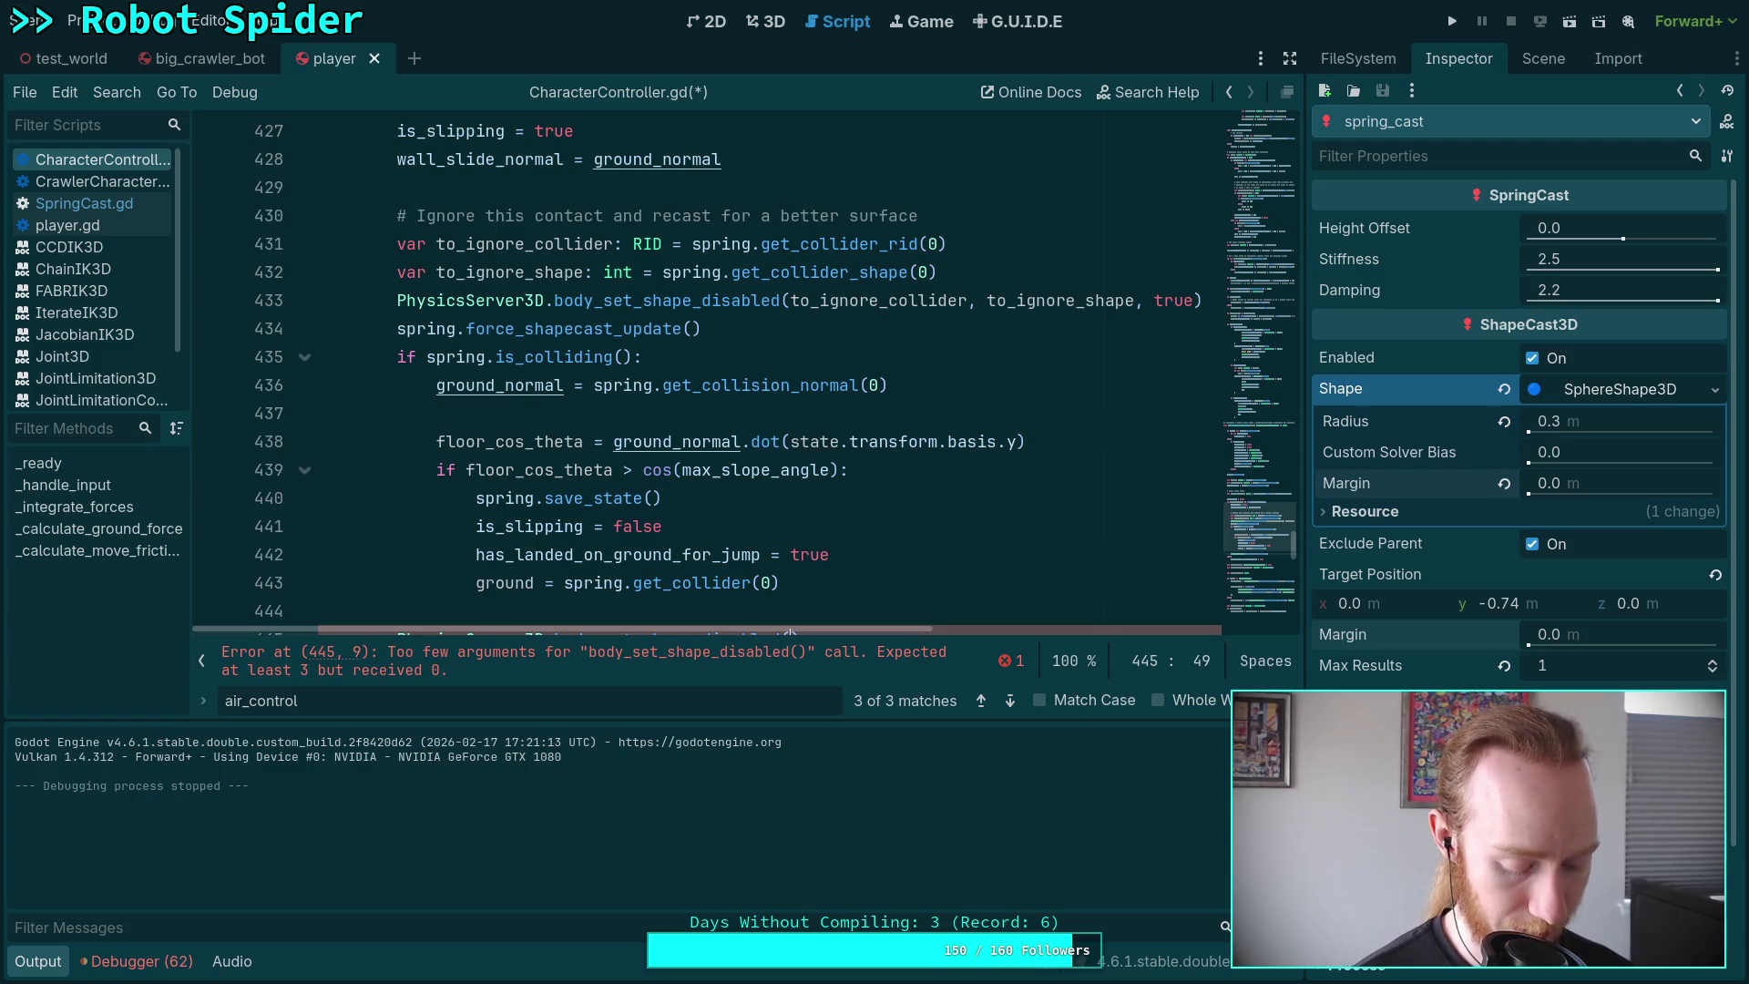
Give line 445's call the arguments to_ignore_collider, to_ignore_shape, false and save.
type("to_ignore_collider, to_ignore_shape, false")
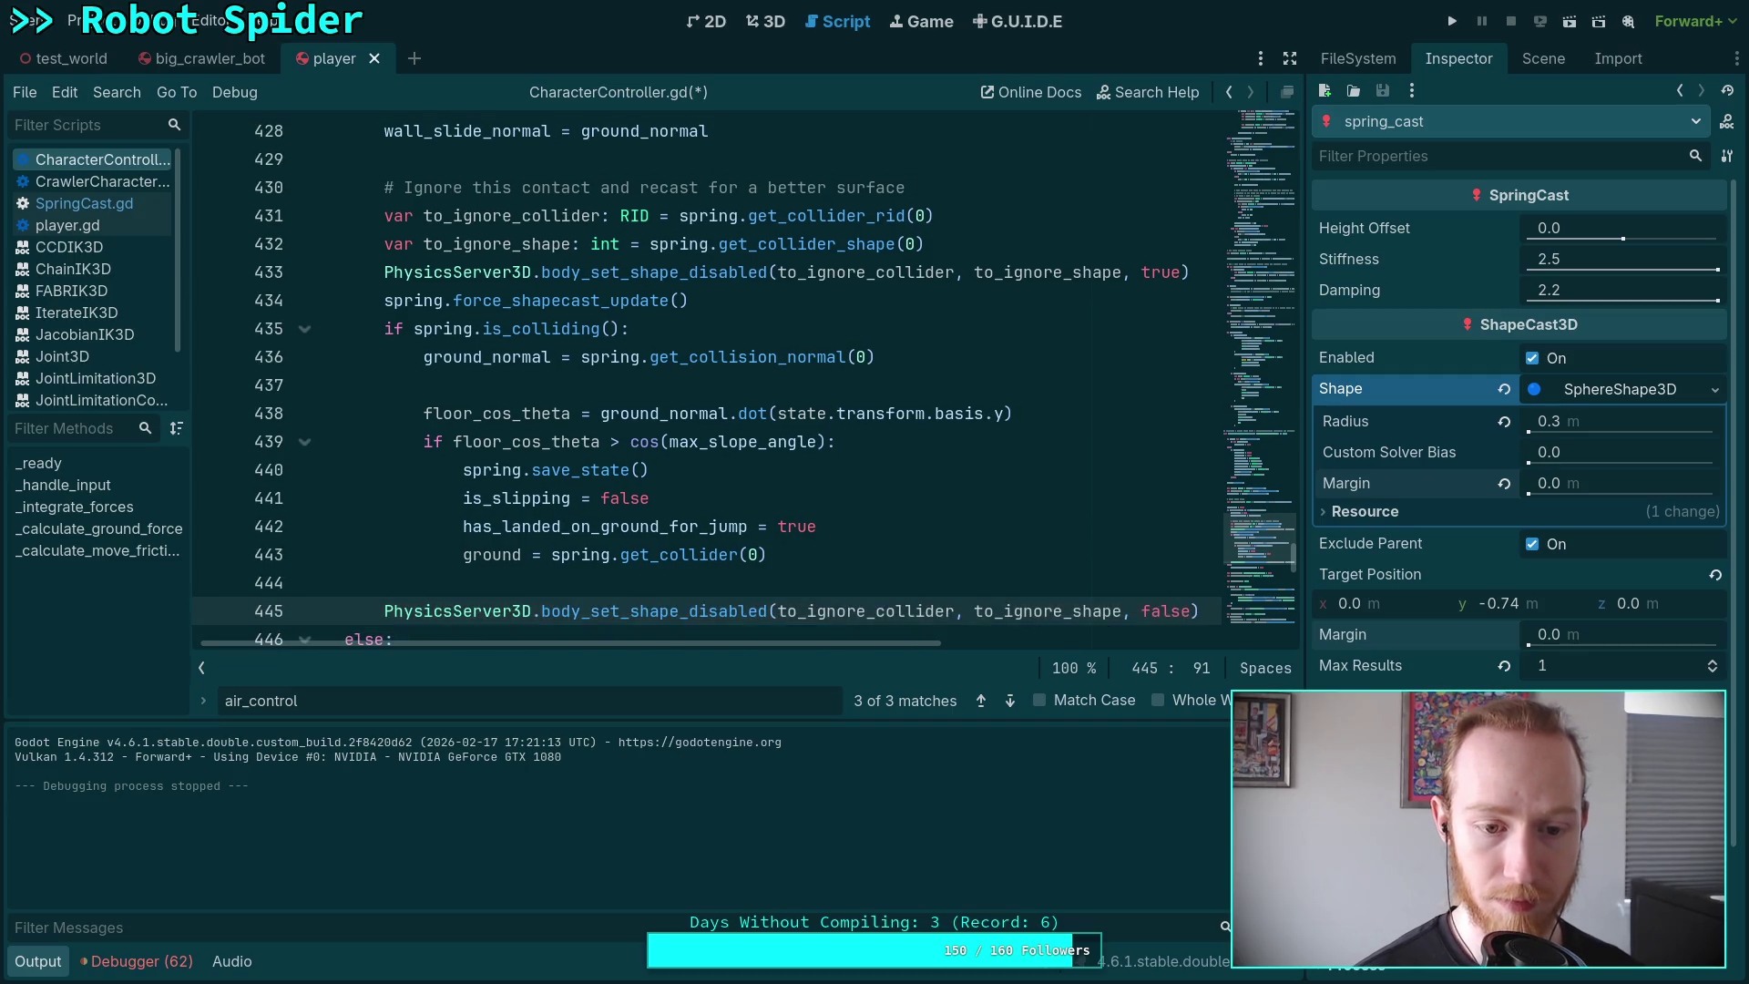
key("ctrl+s")
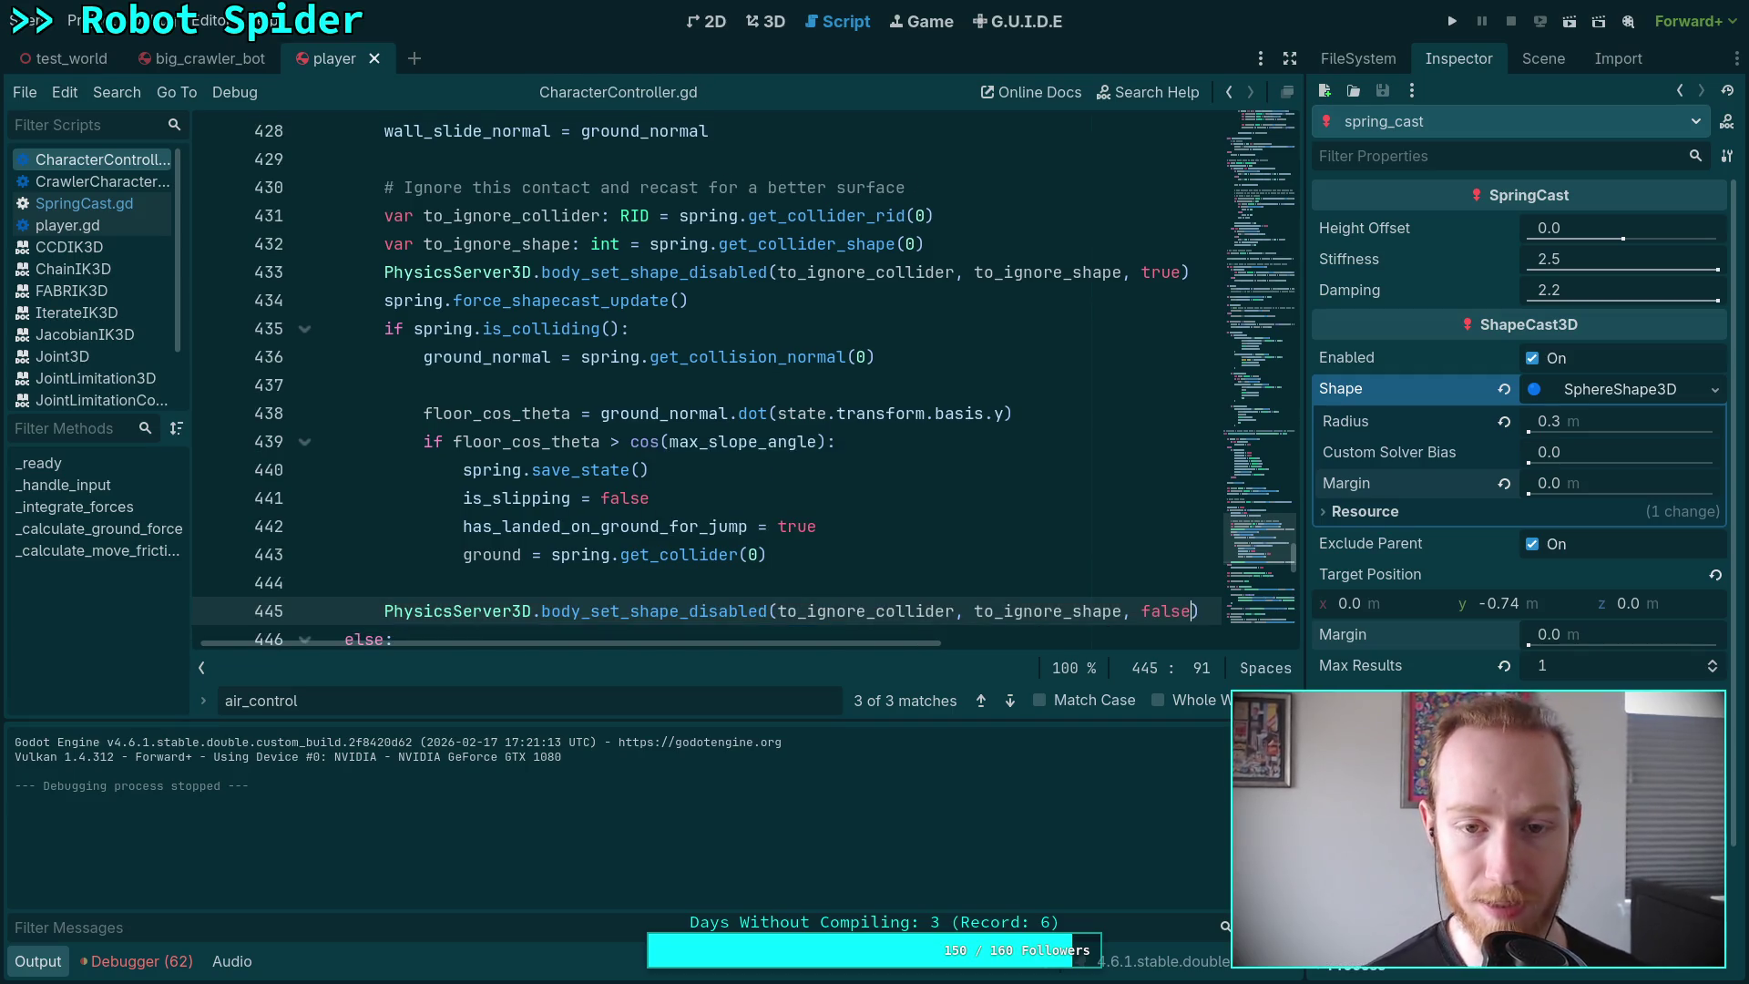
left_click(583, 579)
scroll(583, 579, "down", 2)
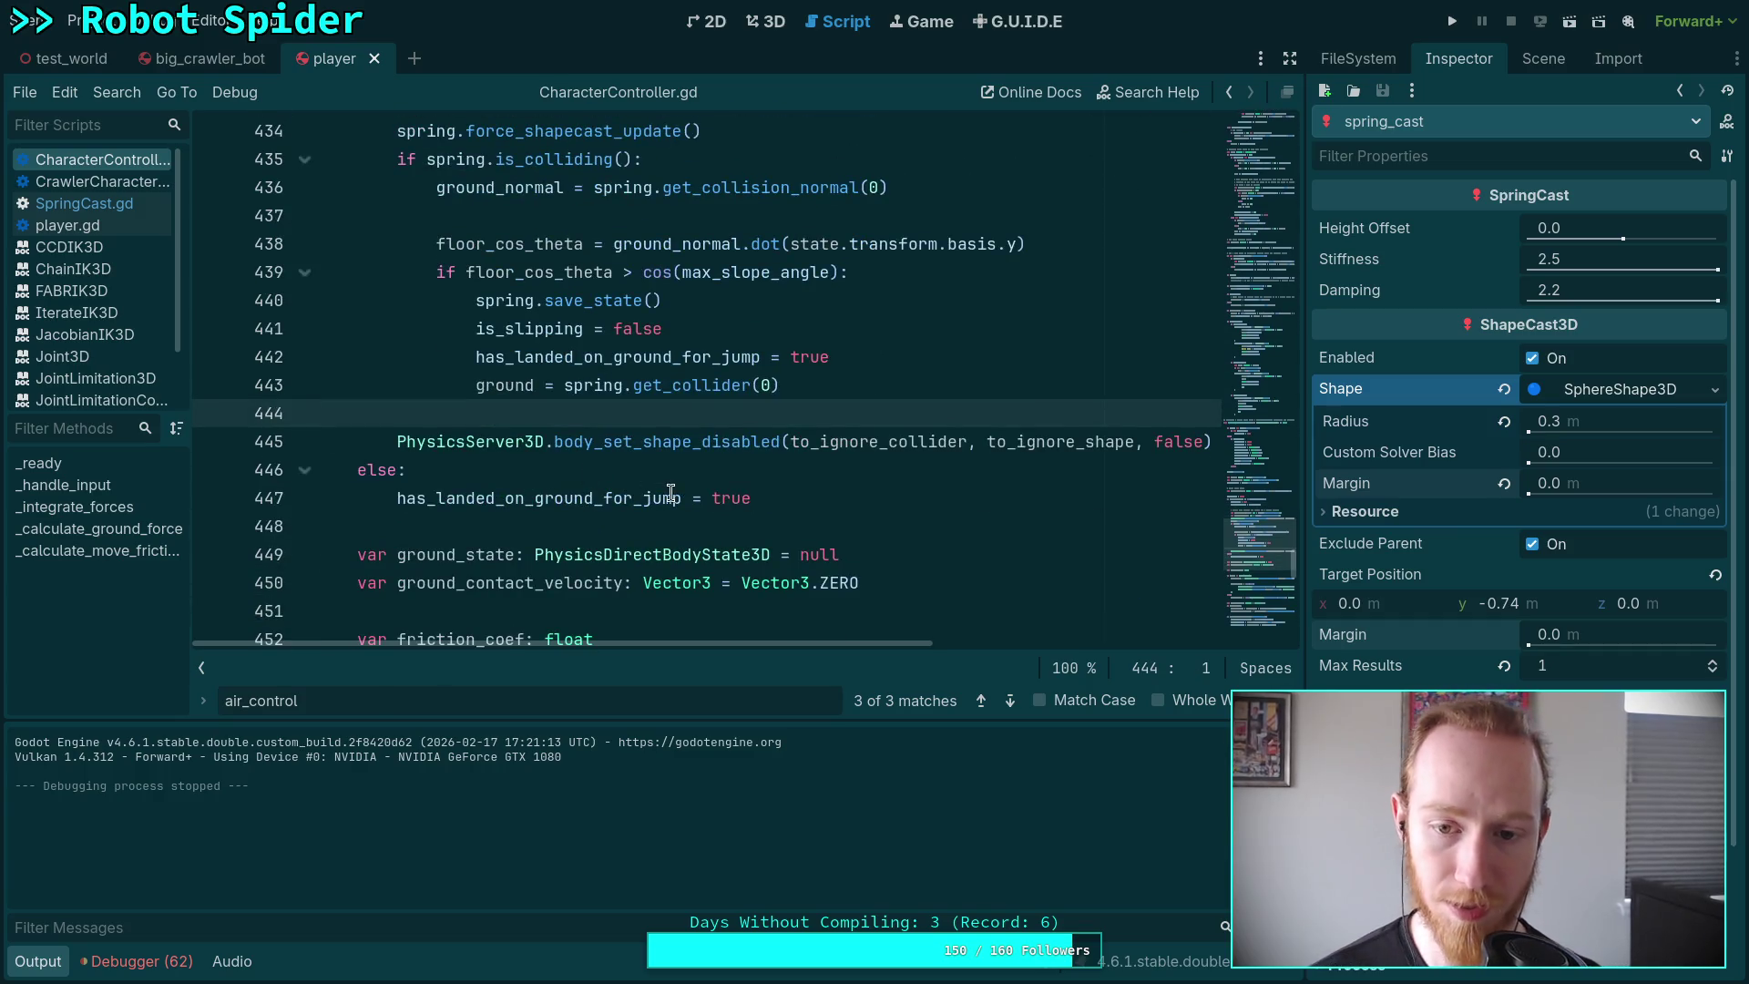
scroll(681, 474, "up", 1)
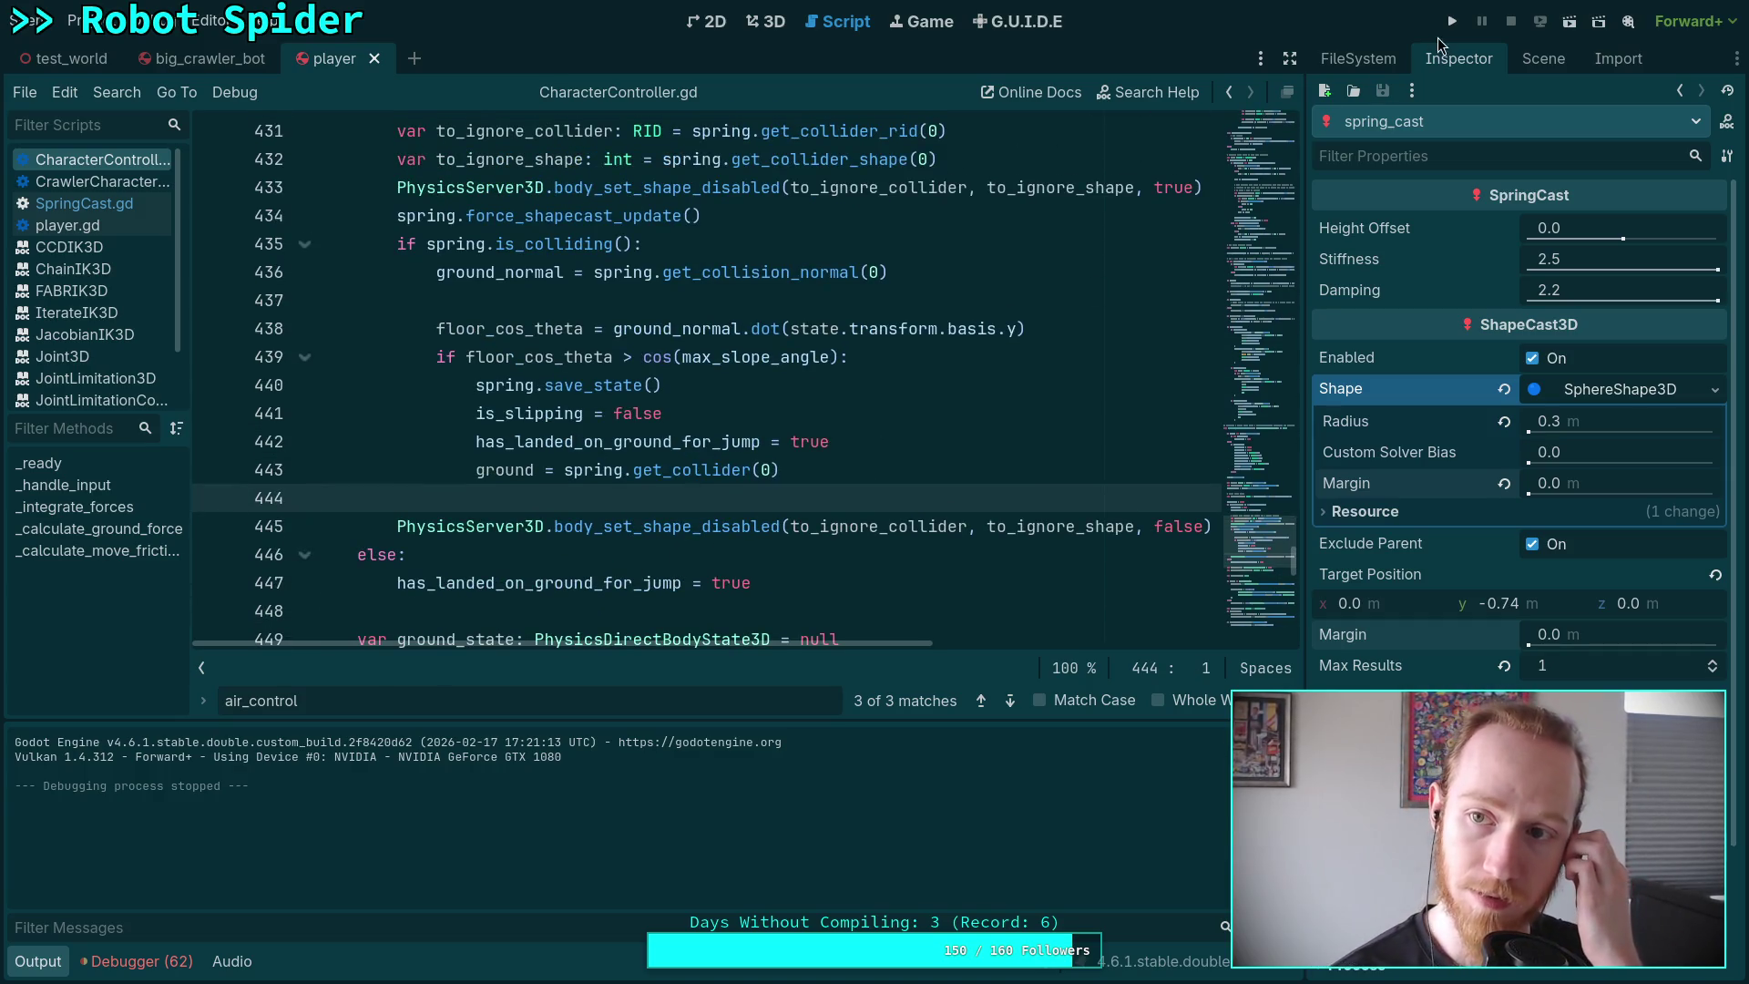
left_click(1452, 21)
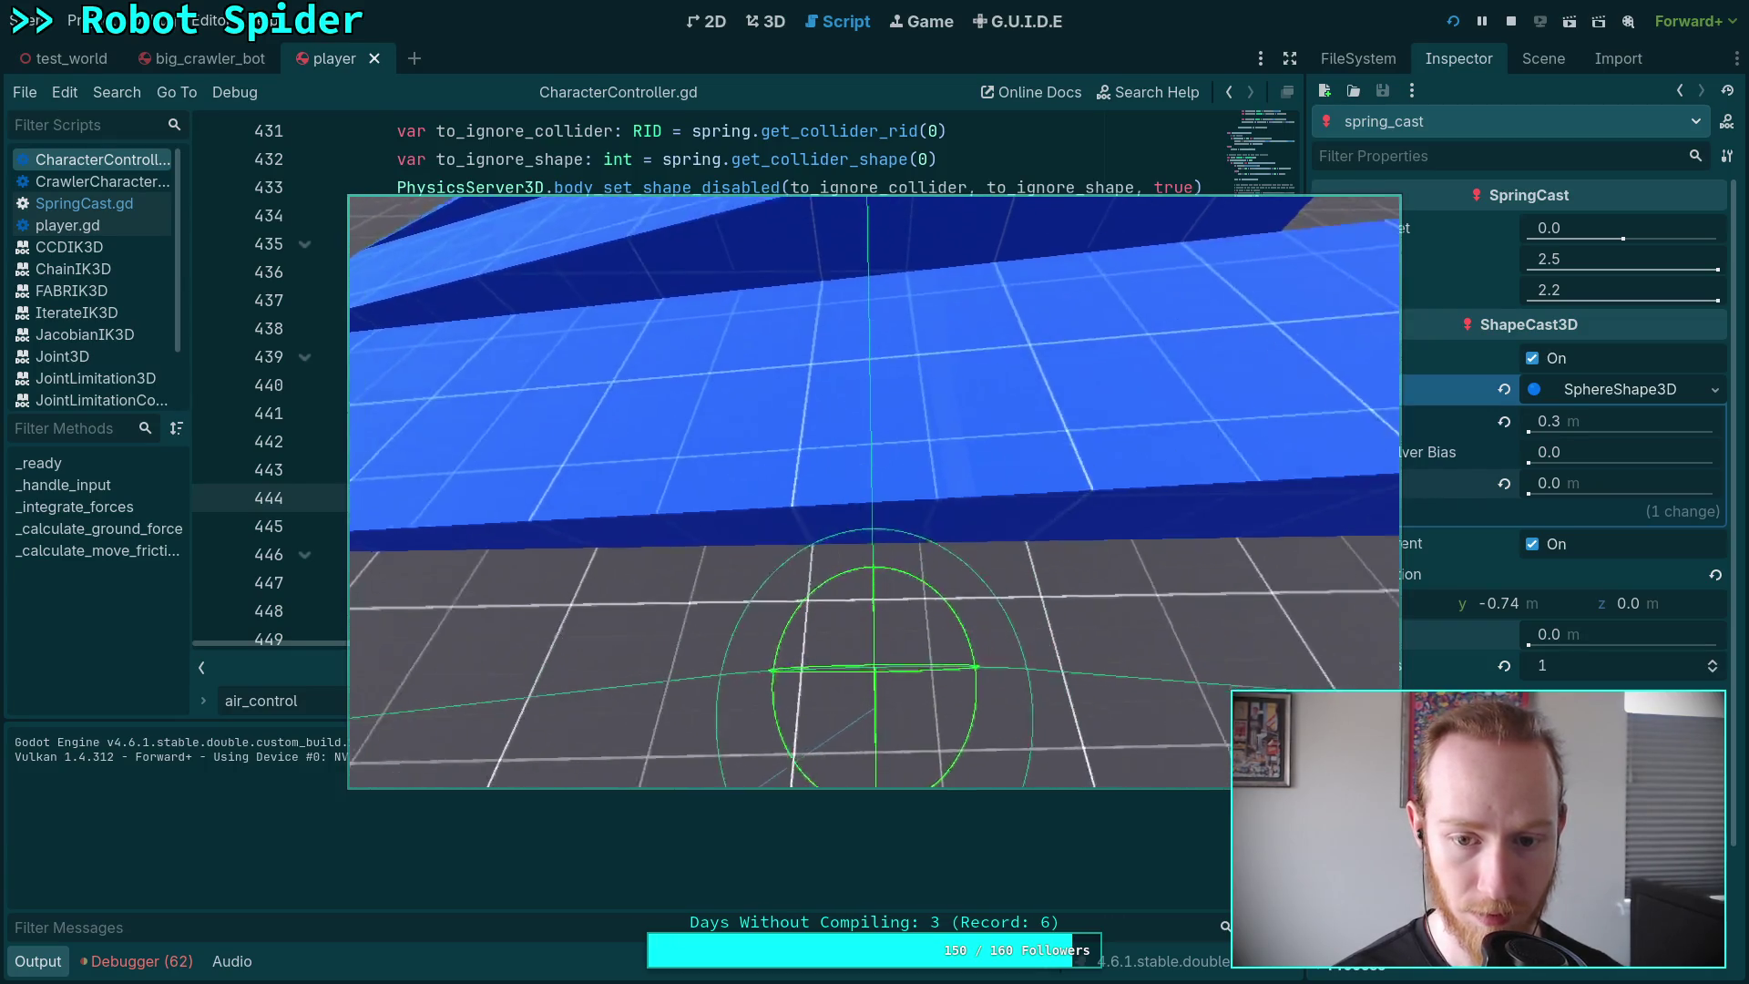
left_click(1510, 21)
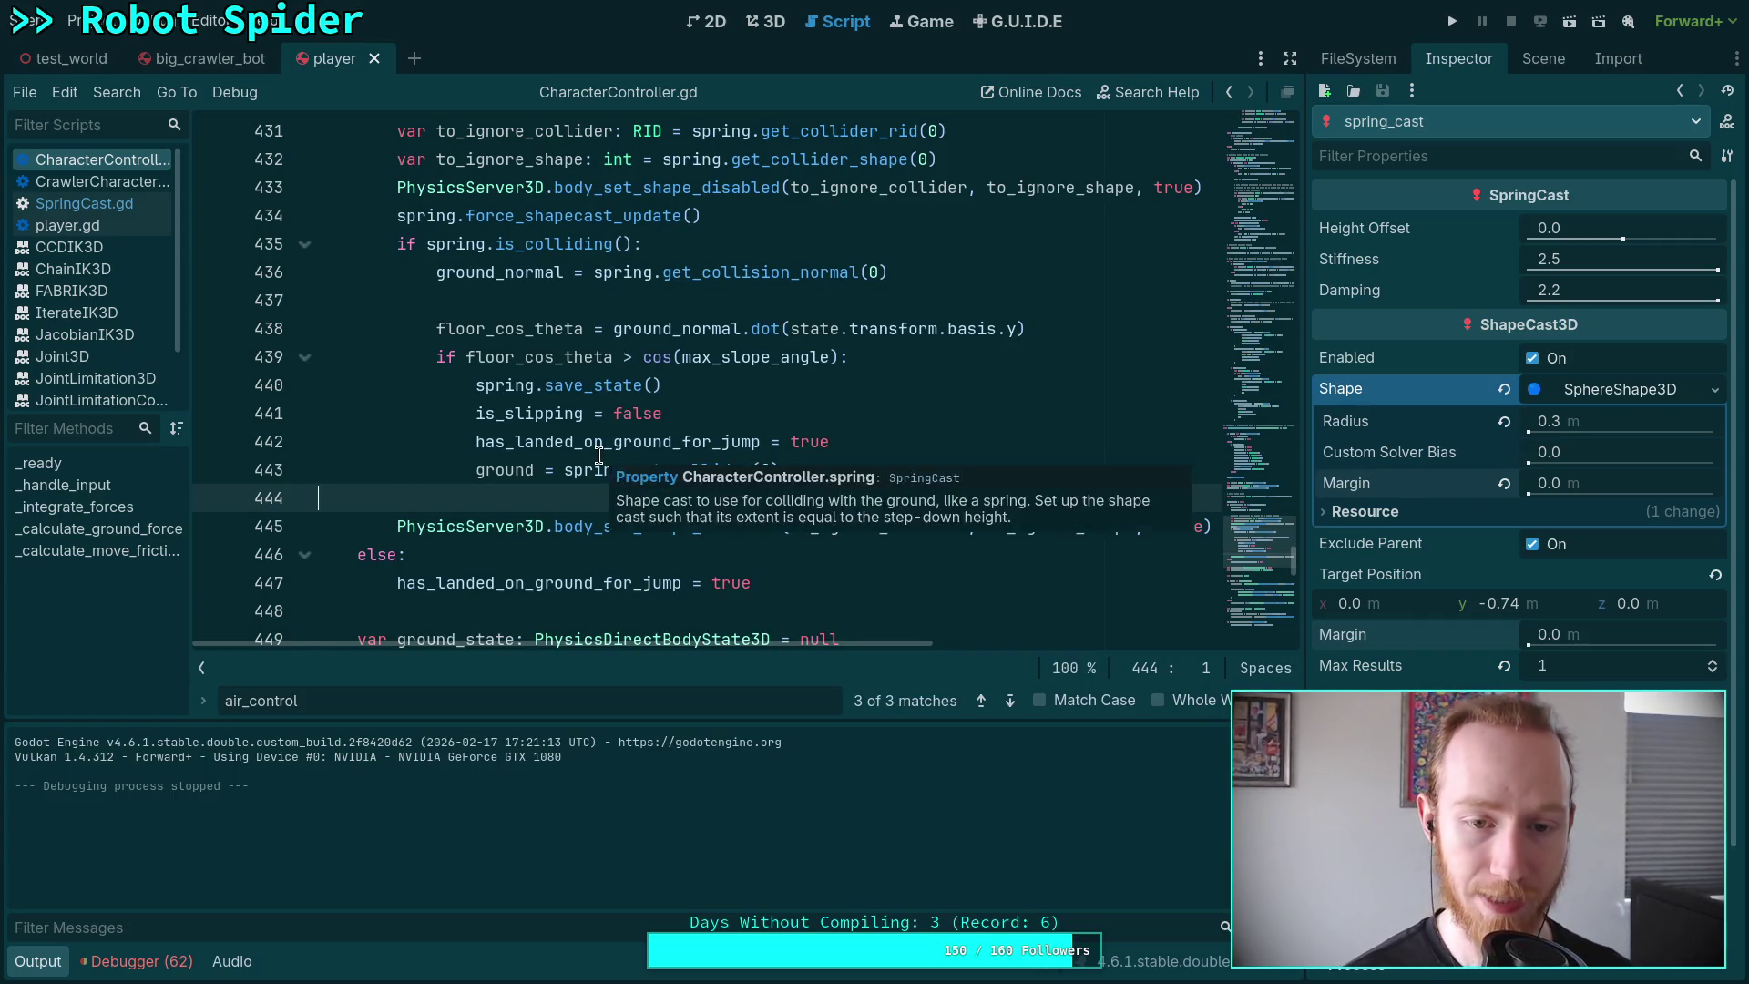
Strip line 445's call arguments for rewriting, then test-run the game with F5 and stop it.
scroll(627, 379, "up", 1)
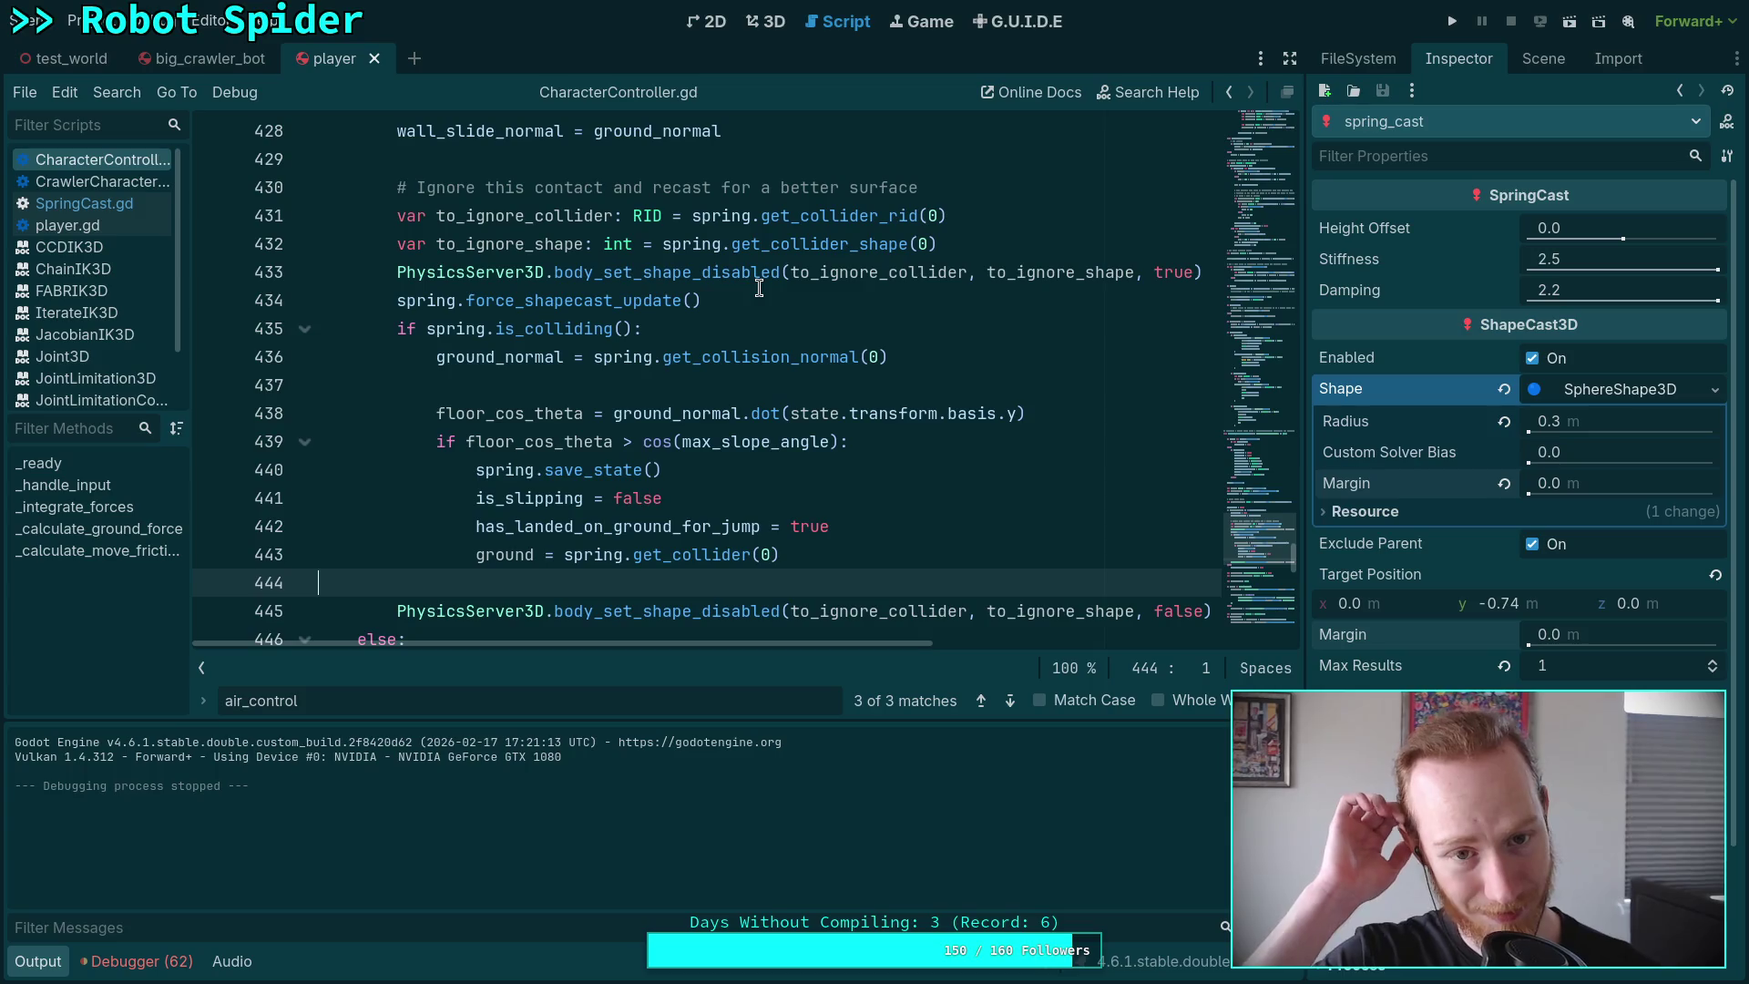
left_click_drag(987, 610, 1203, 610)
type("to")
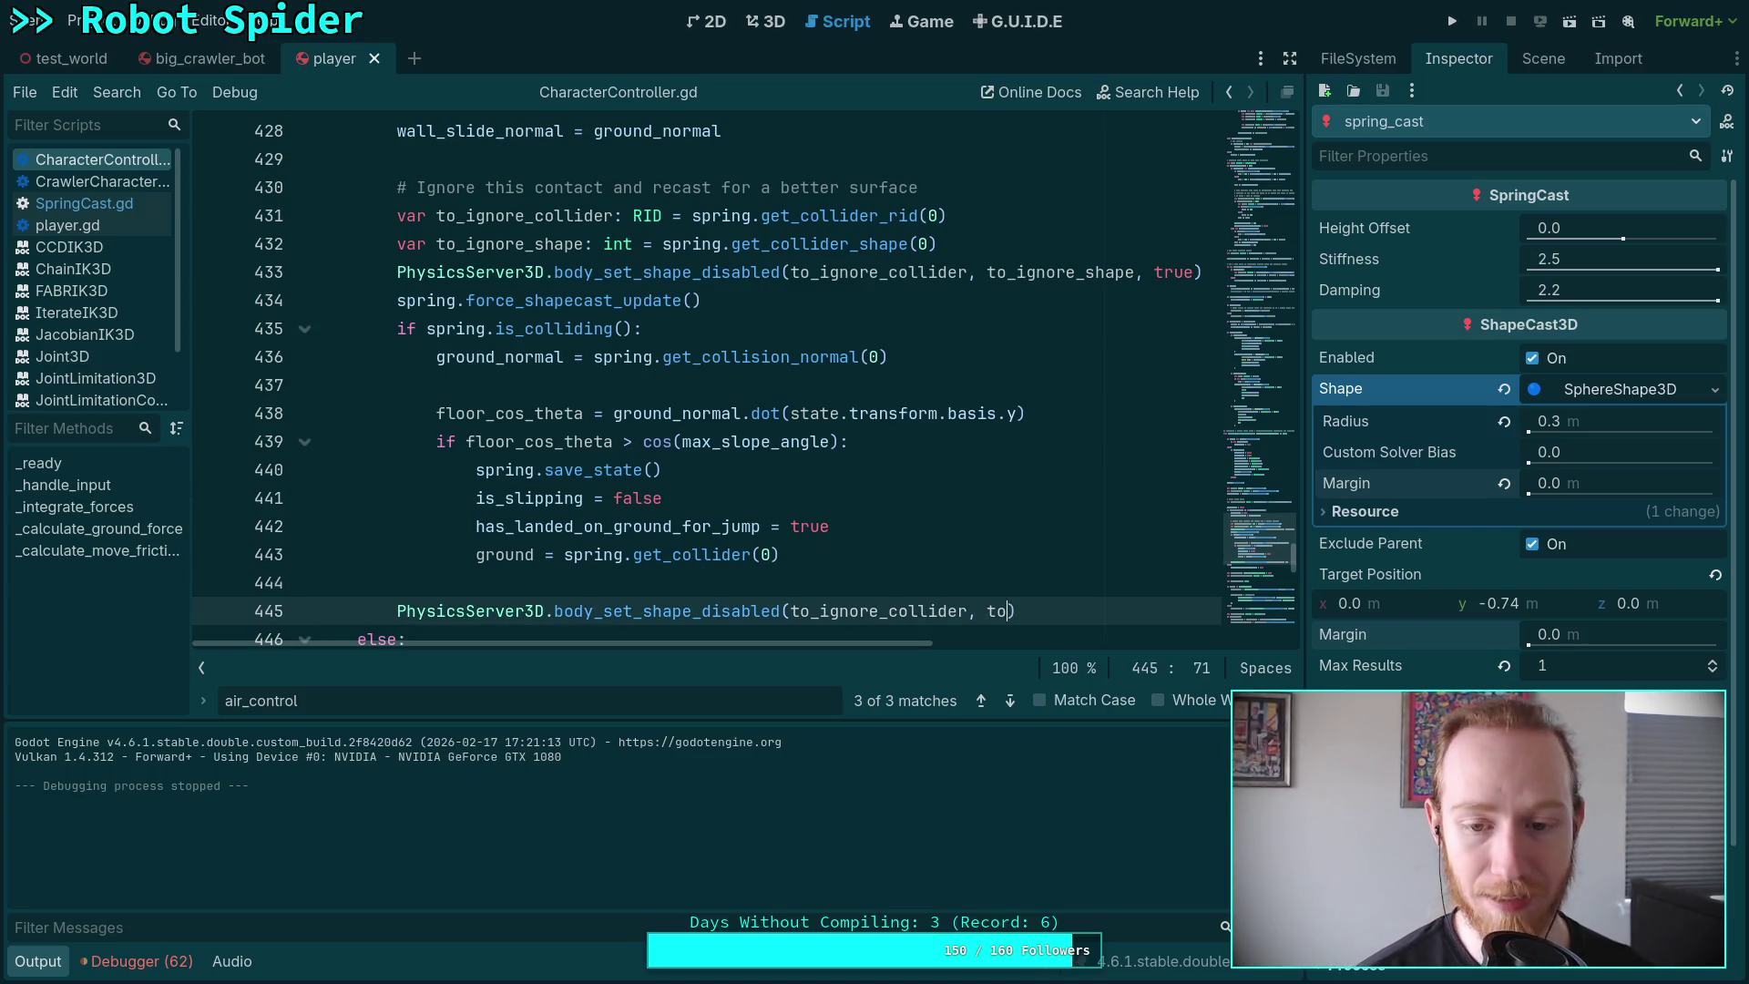
key("ctrl+BackSpace")
key("ctrl+BackSpace")
key("ctrl+BackSpace")
type("body_sha")
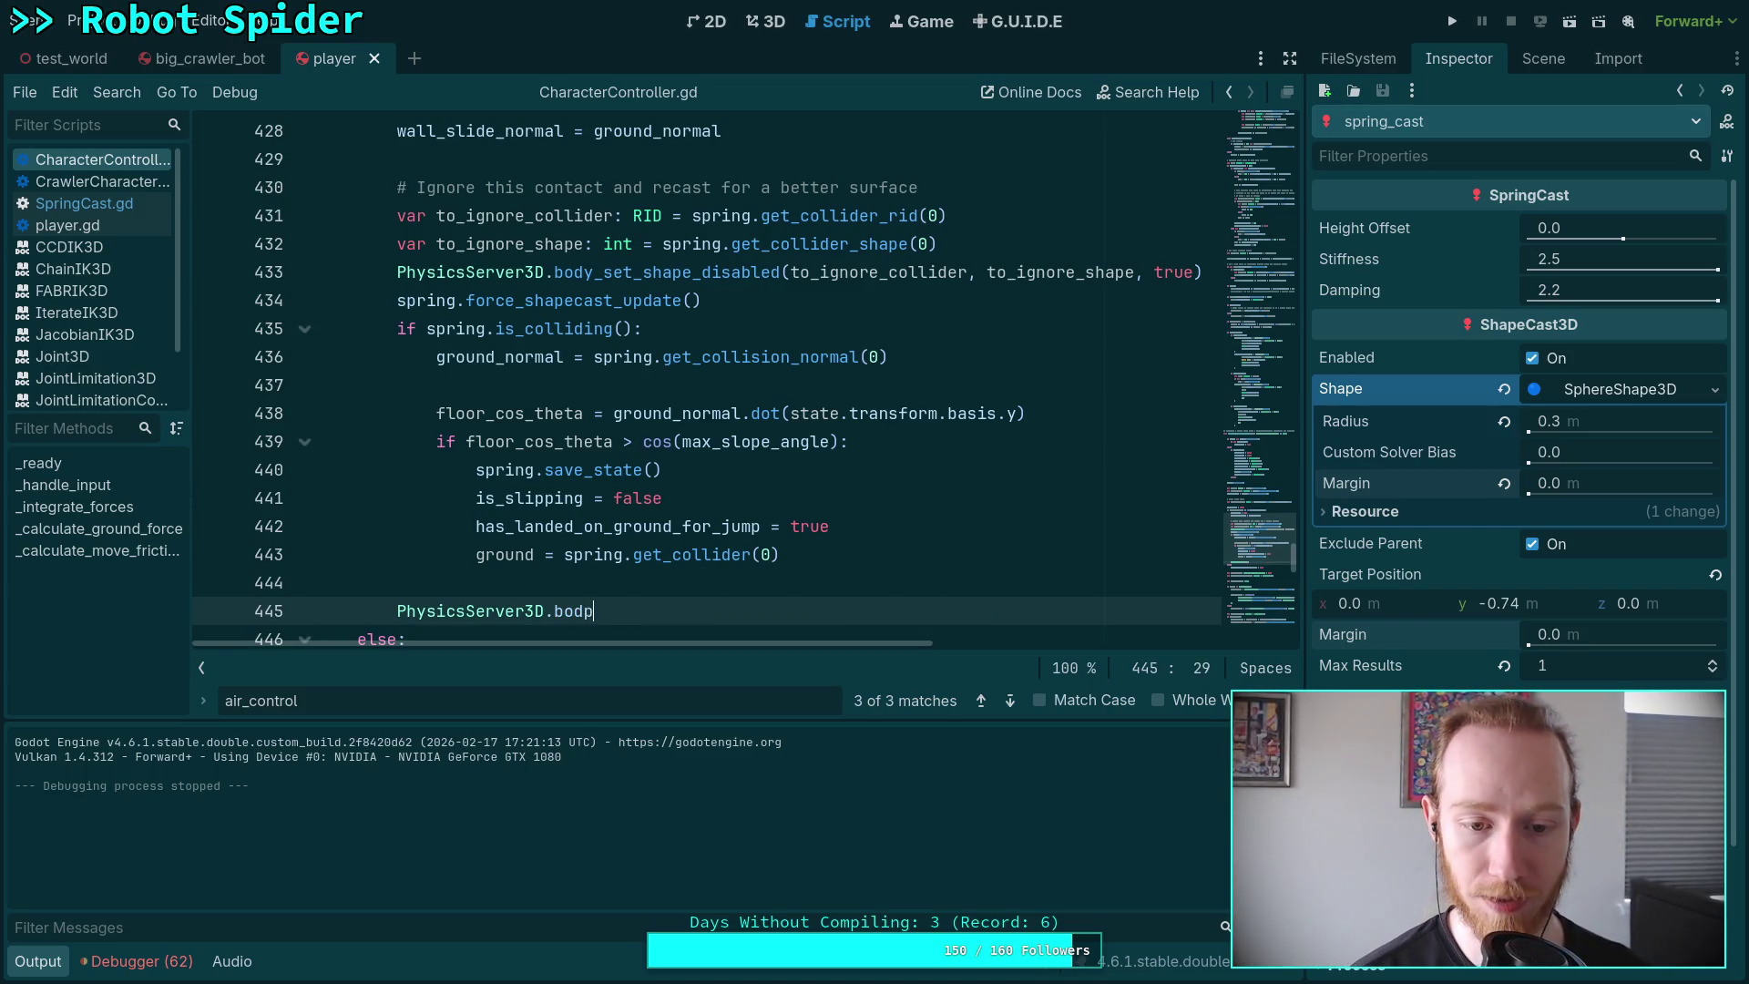
key("F5")
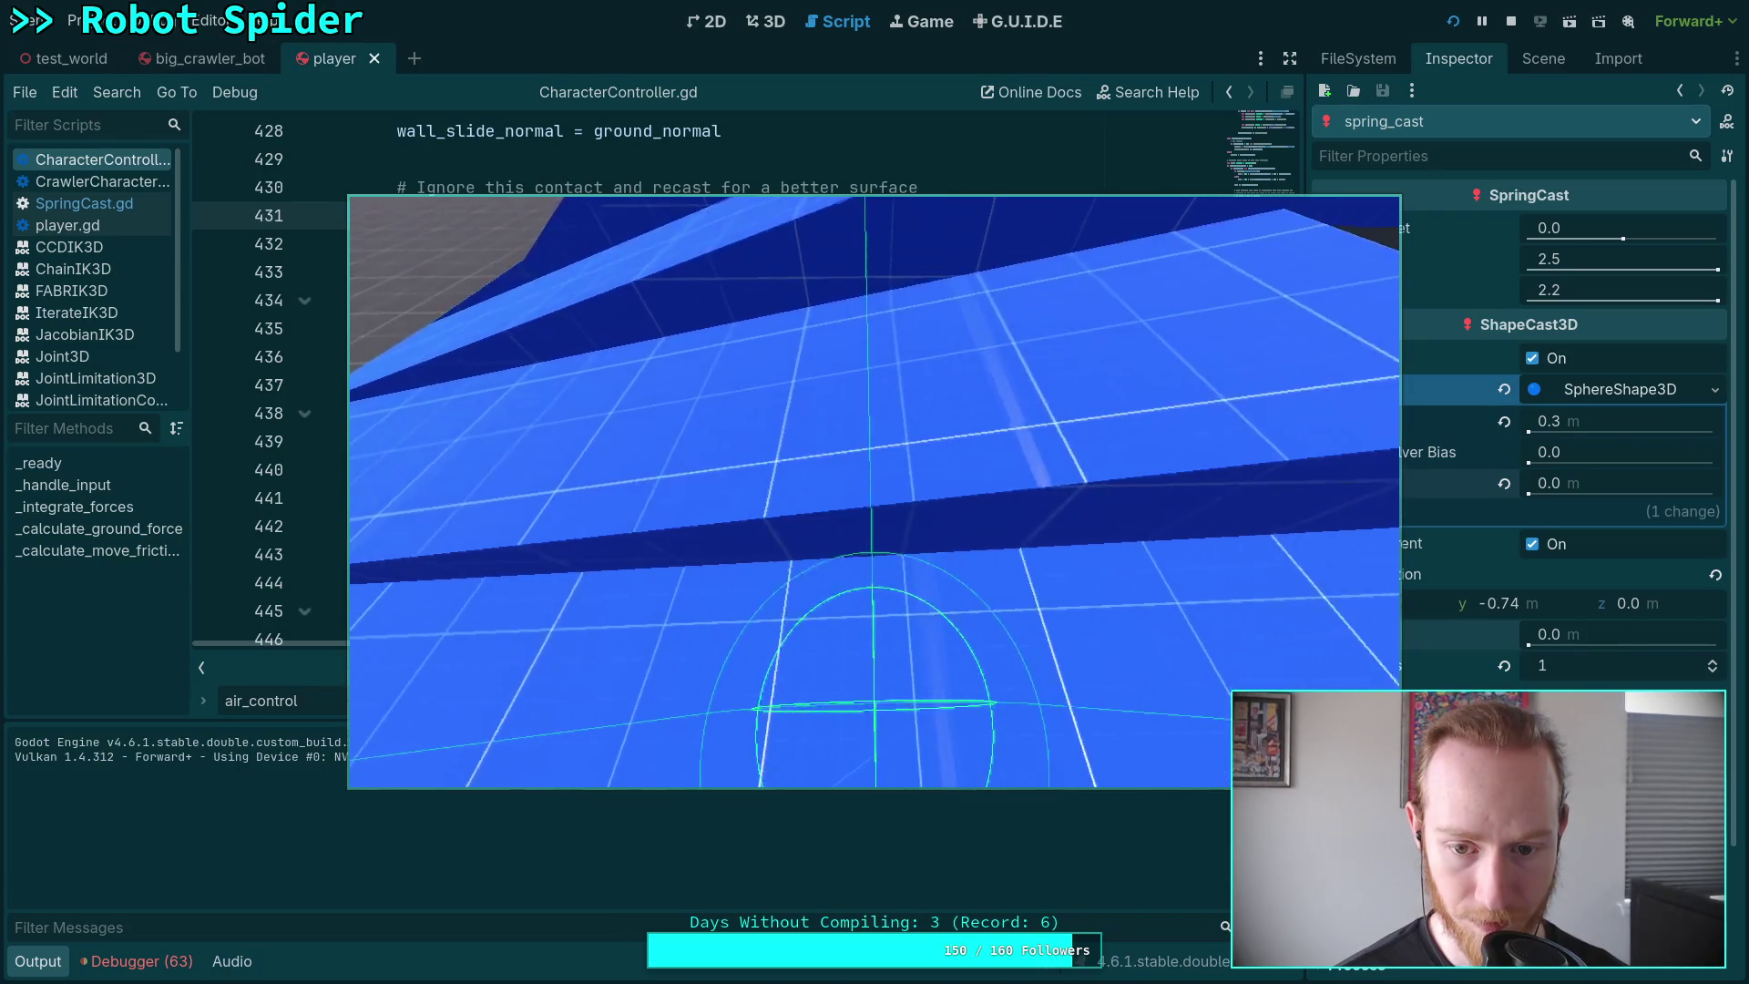
left_click(1509, 22)
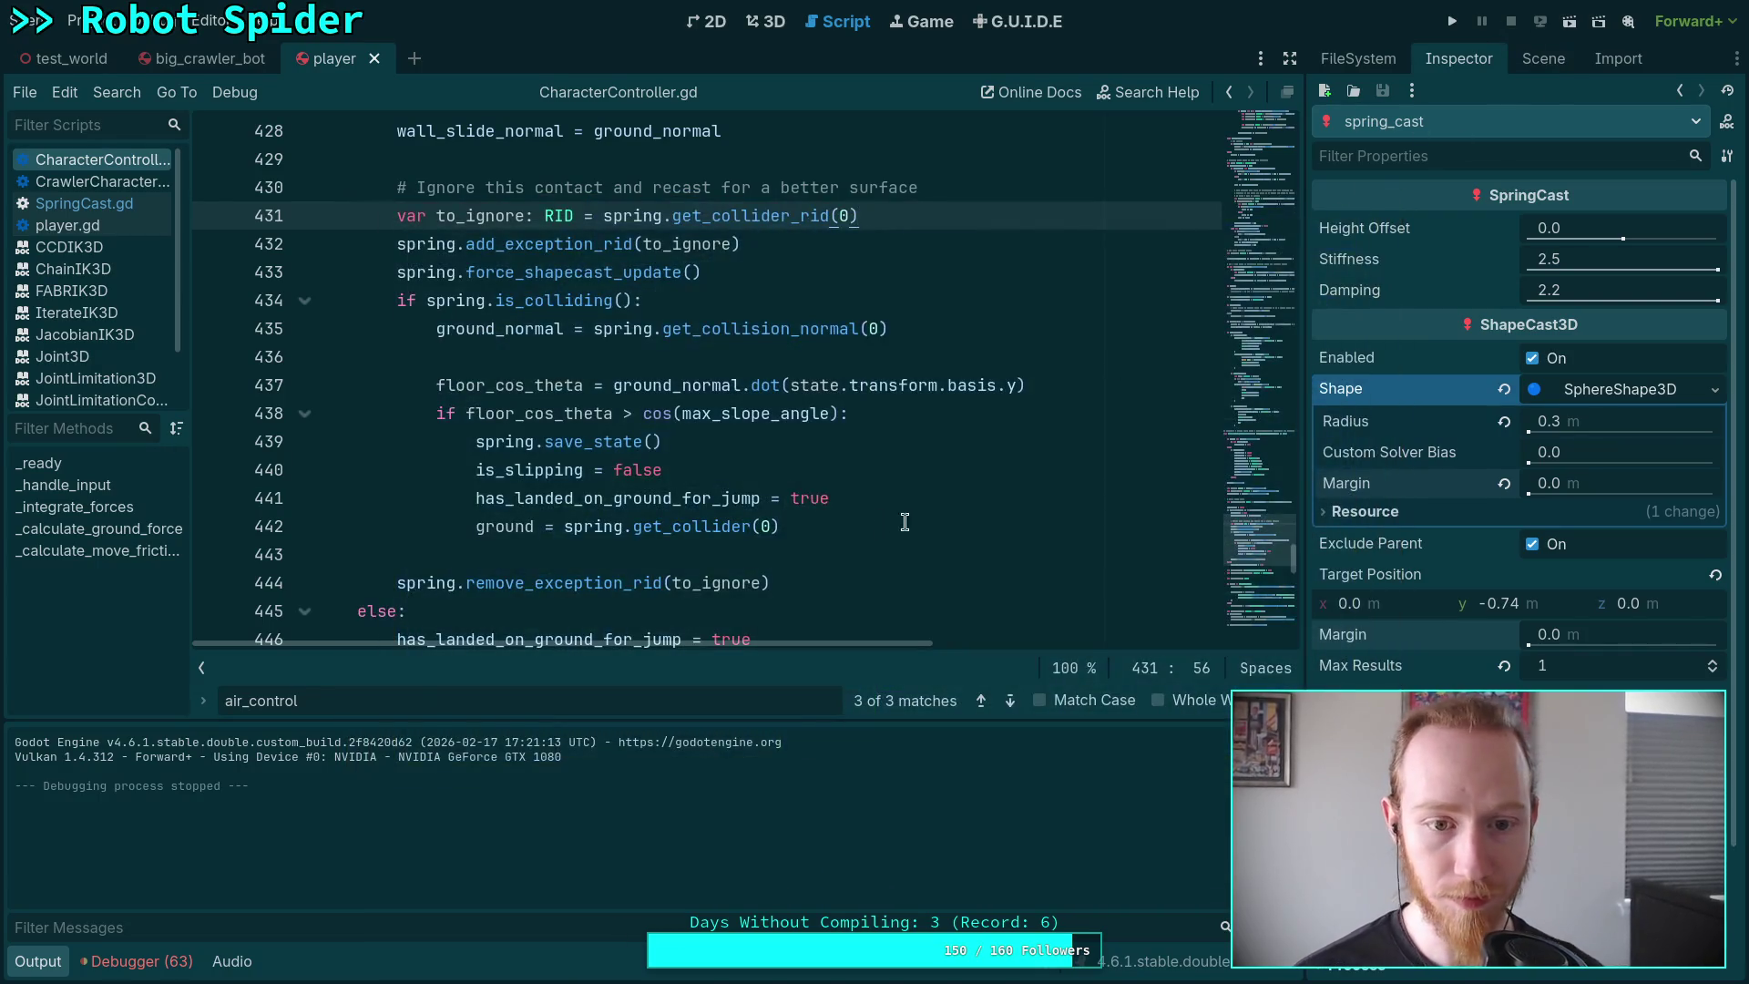
Replace false with is_slipping as the last spring-force argument on line 482 and save the script.
scroll(701, 517, "up", 3)
scroll(700, 517, "up", 20)
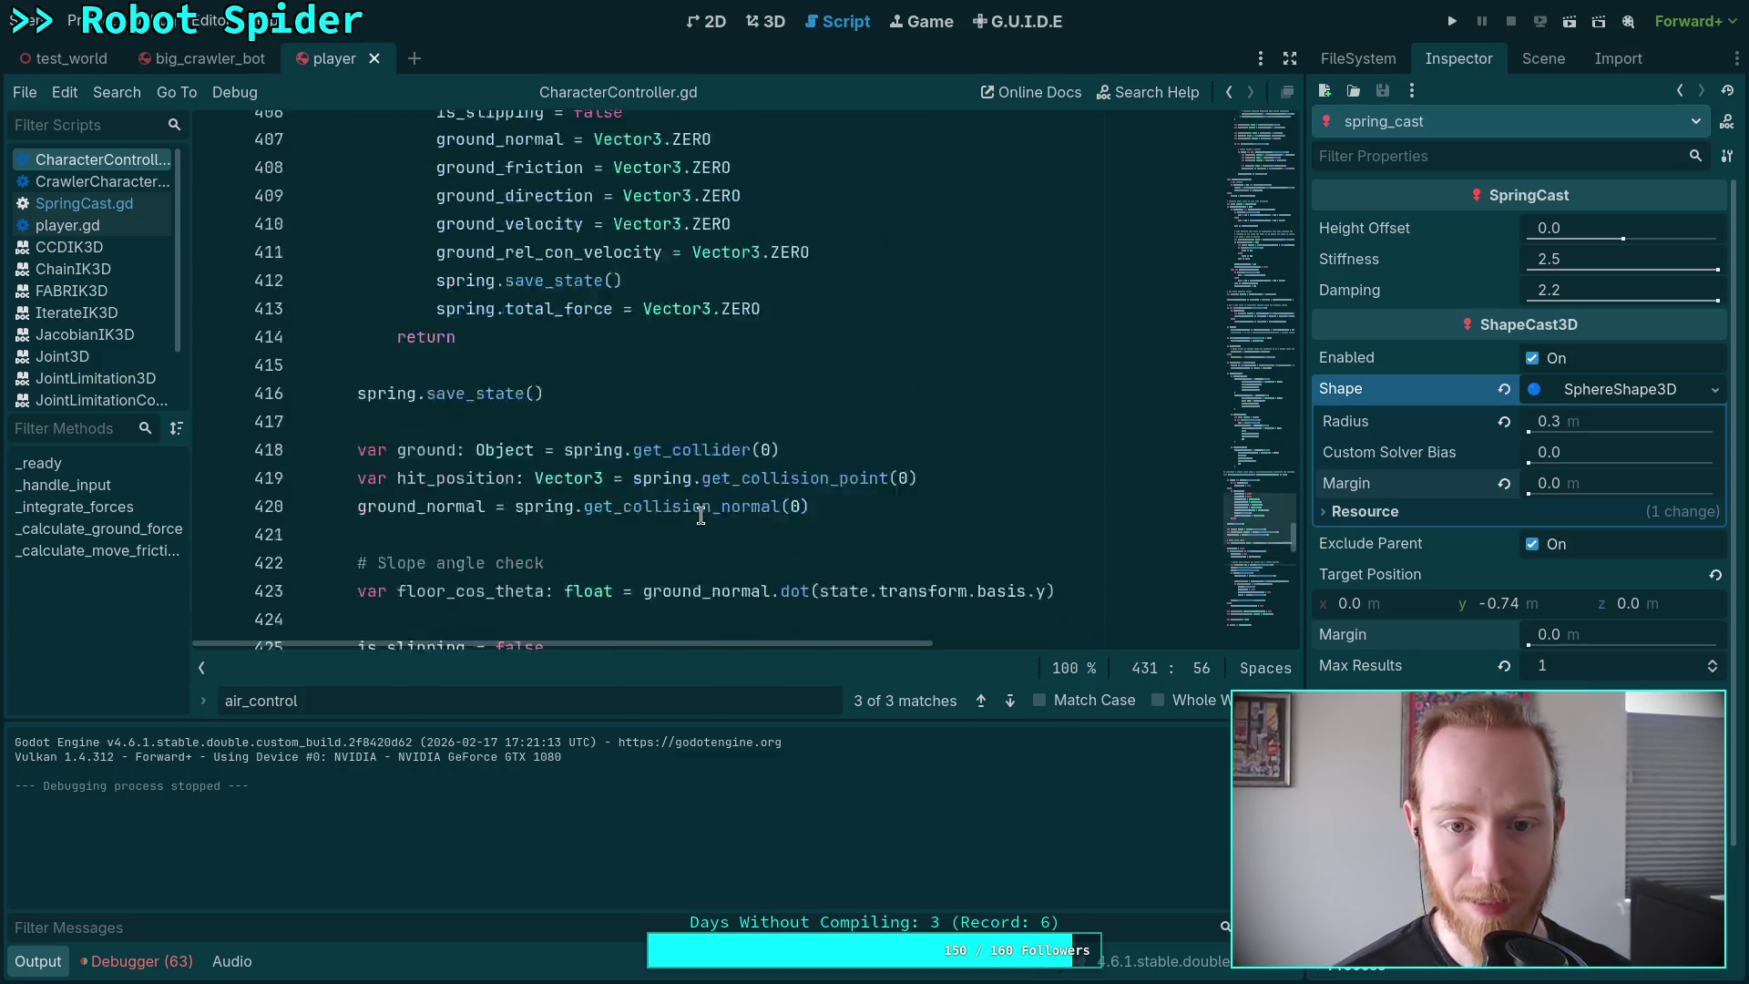
scroll(700, 516, "up", 7)
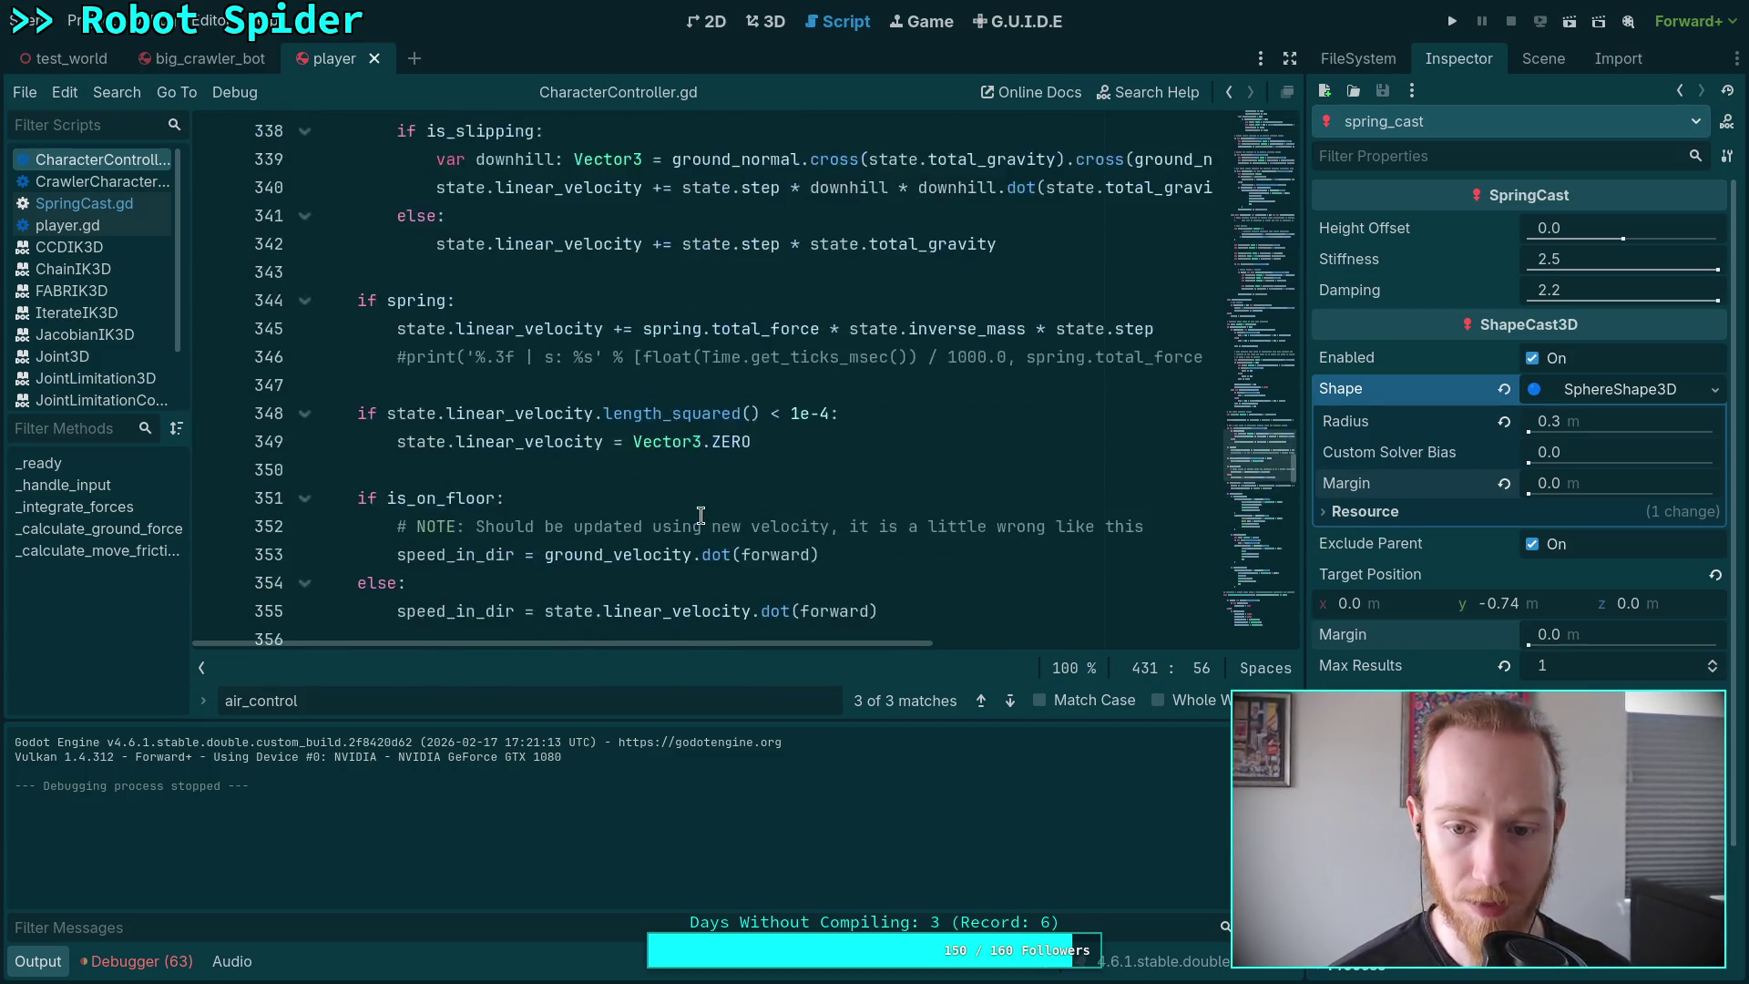
scroll(762, 557, "down", 20)
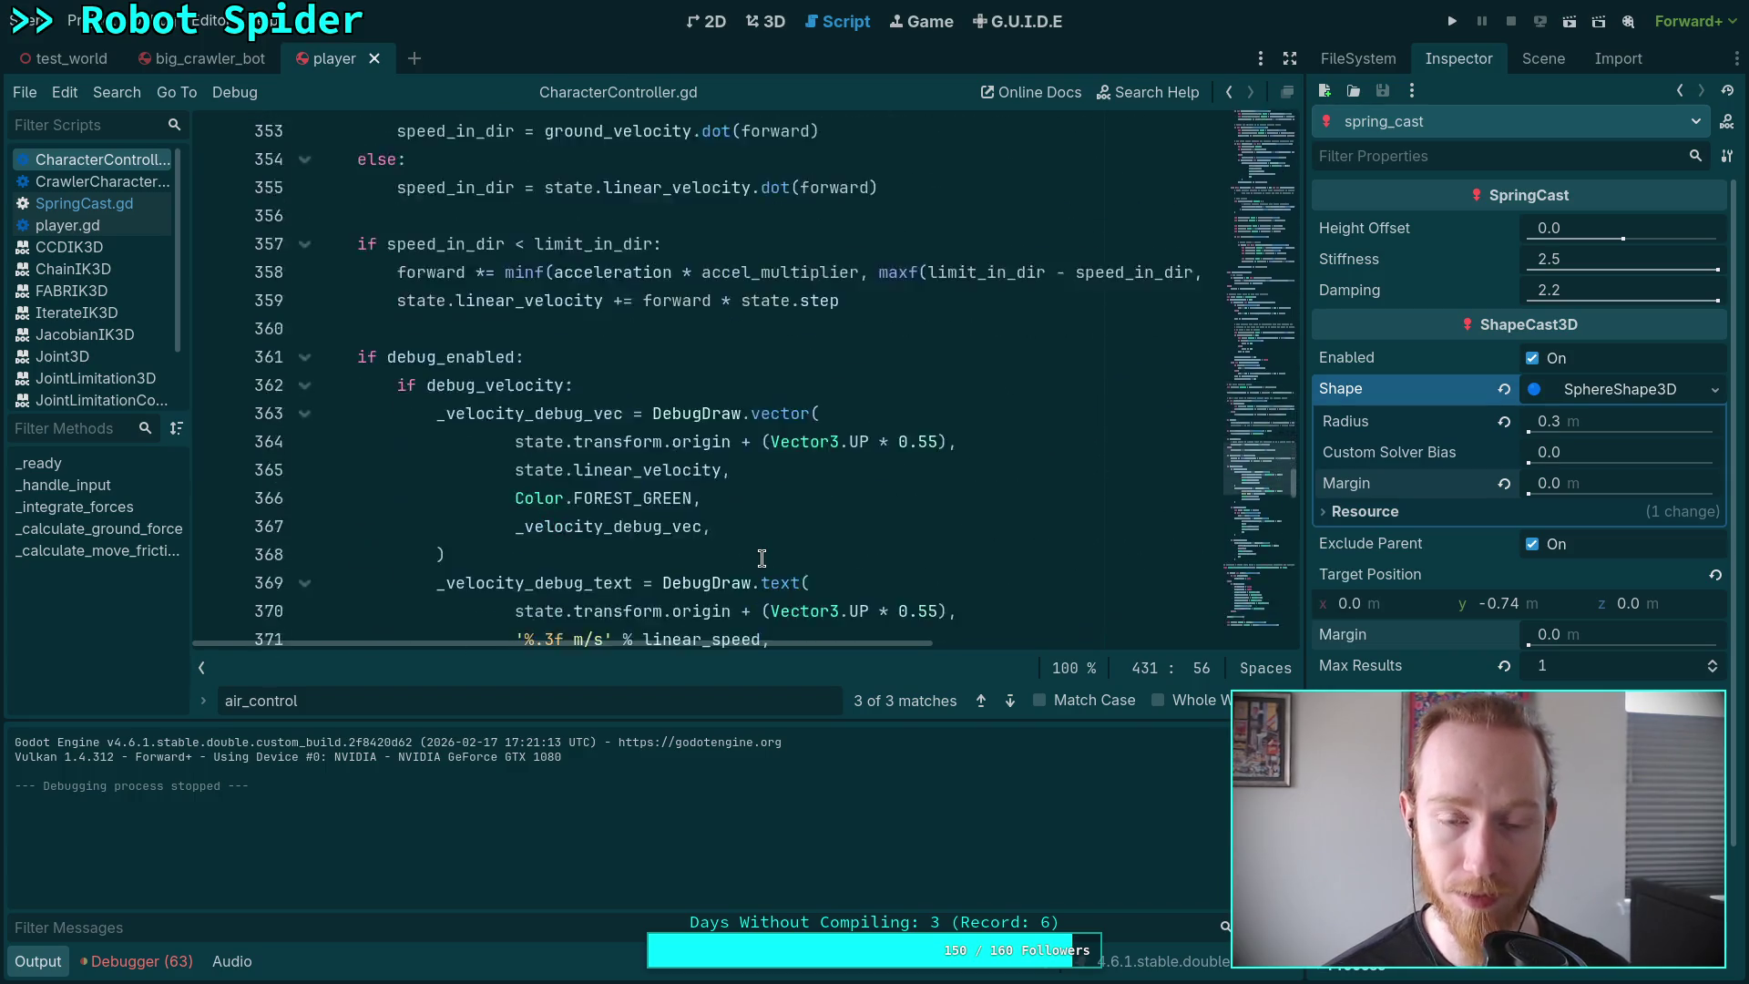
scroll(762, 558, "down", 9)
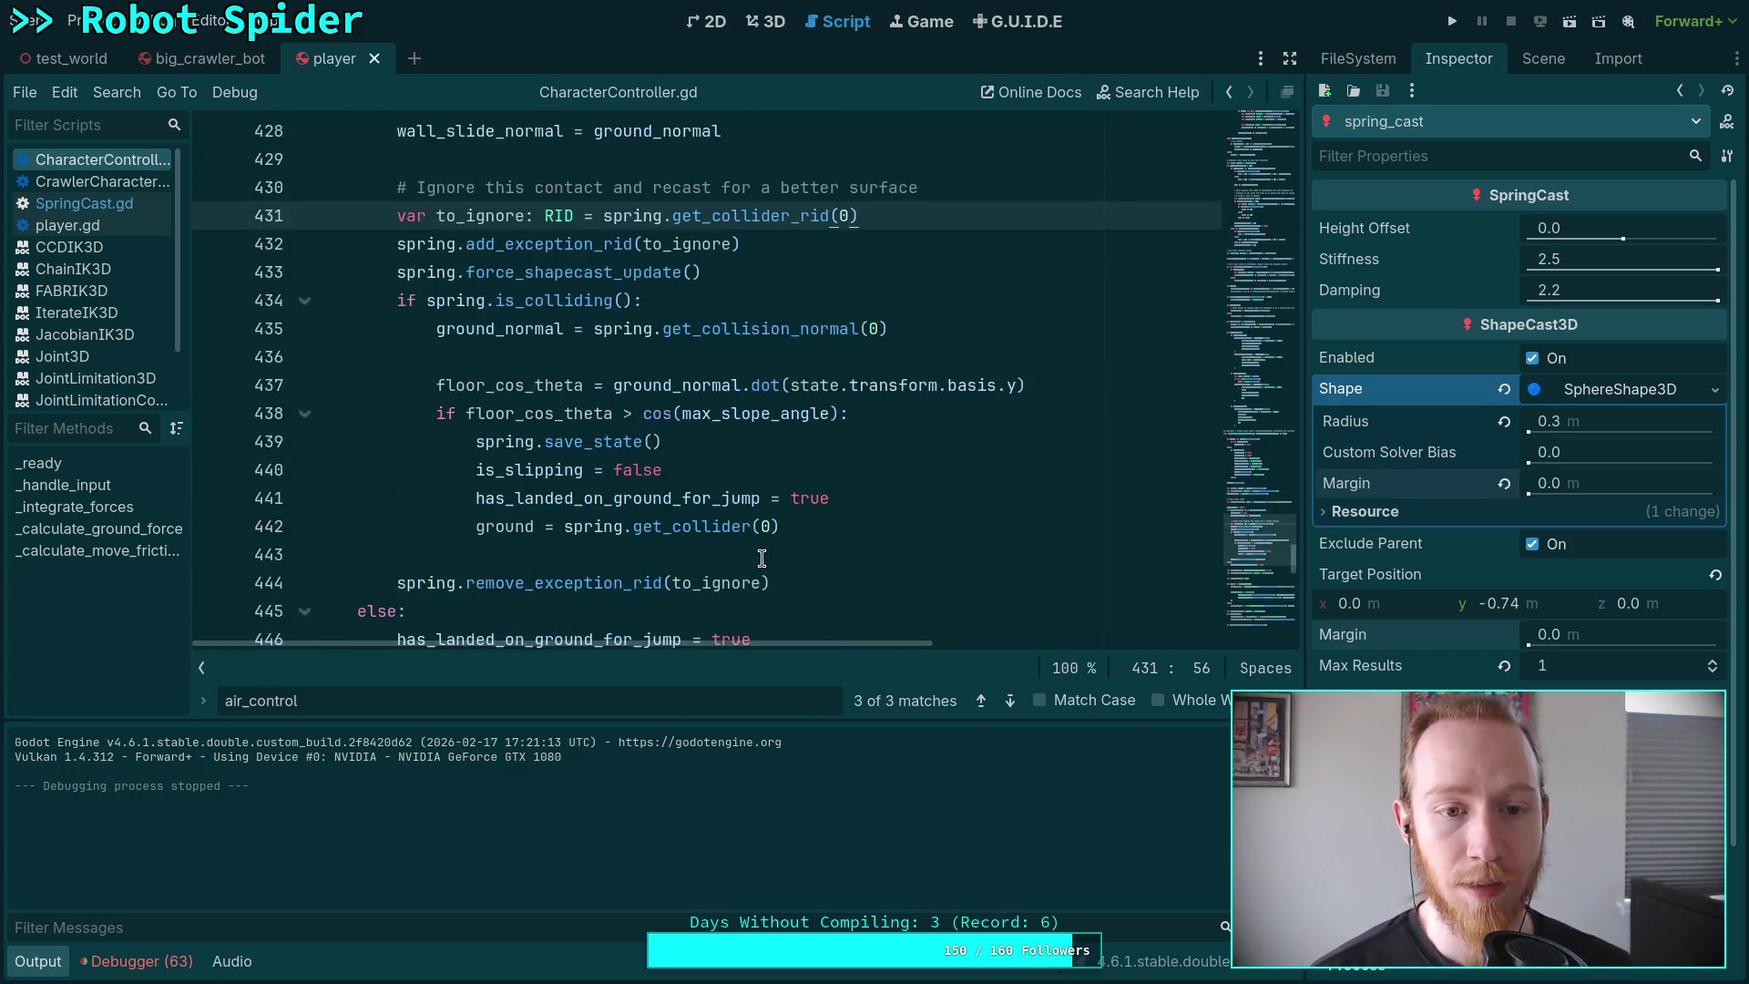
scroll(799, 596, "down", 5)
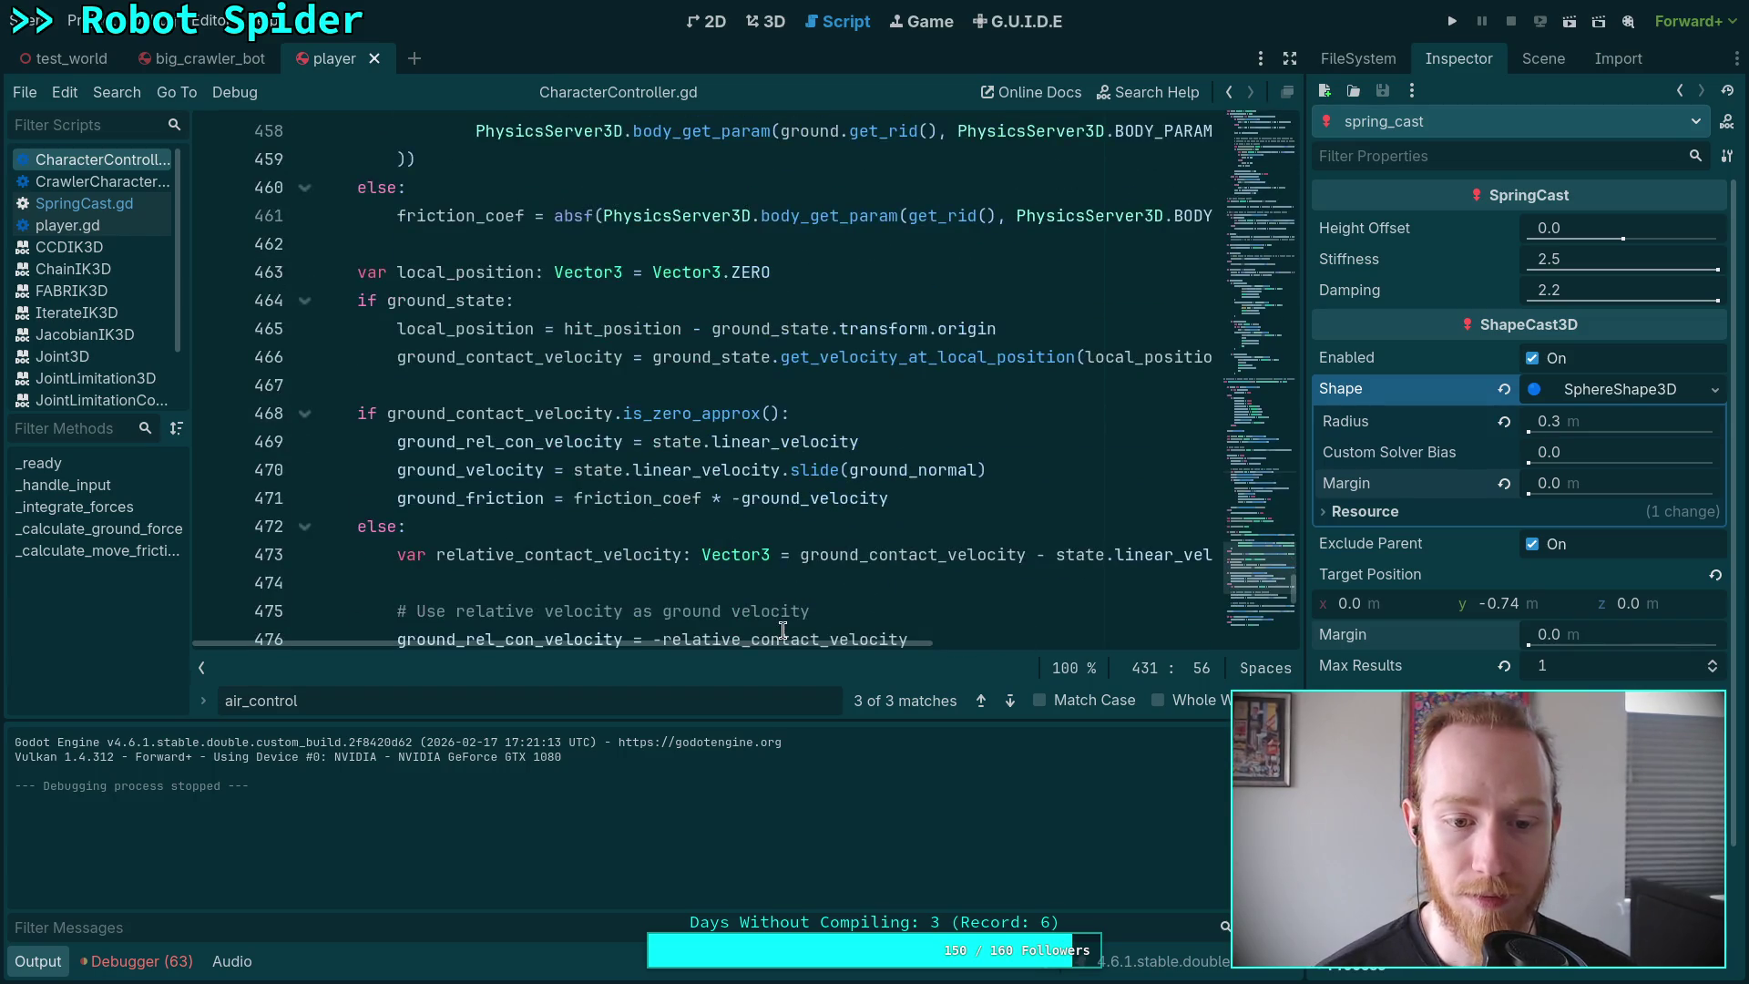
scroll(784, 606, "down", 4)
left_click_drag(781, 641, 1067, 611)
double_click(967, 469)
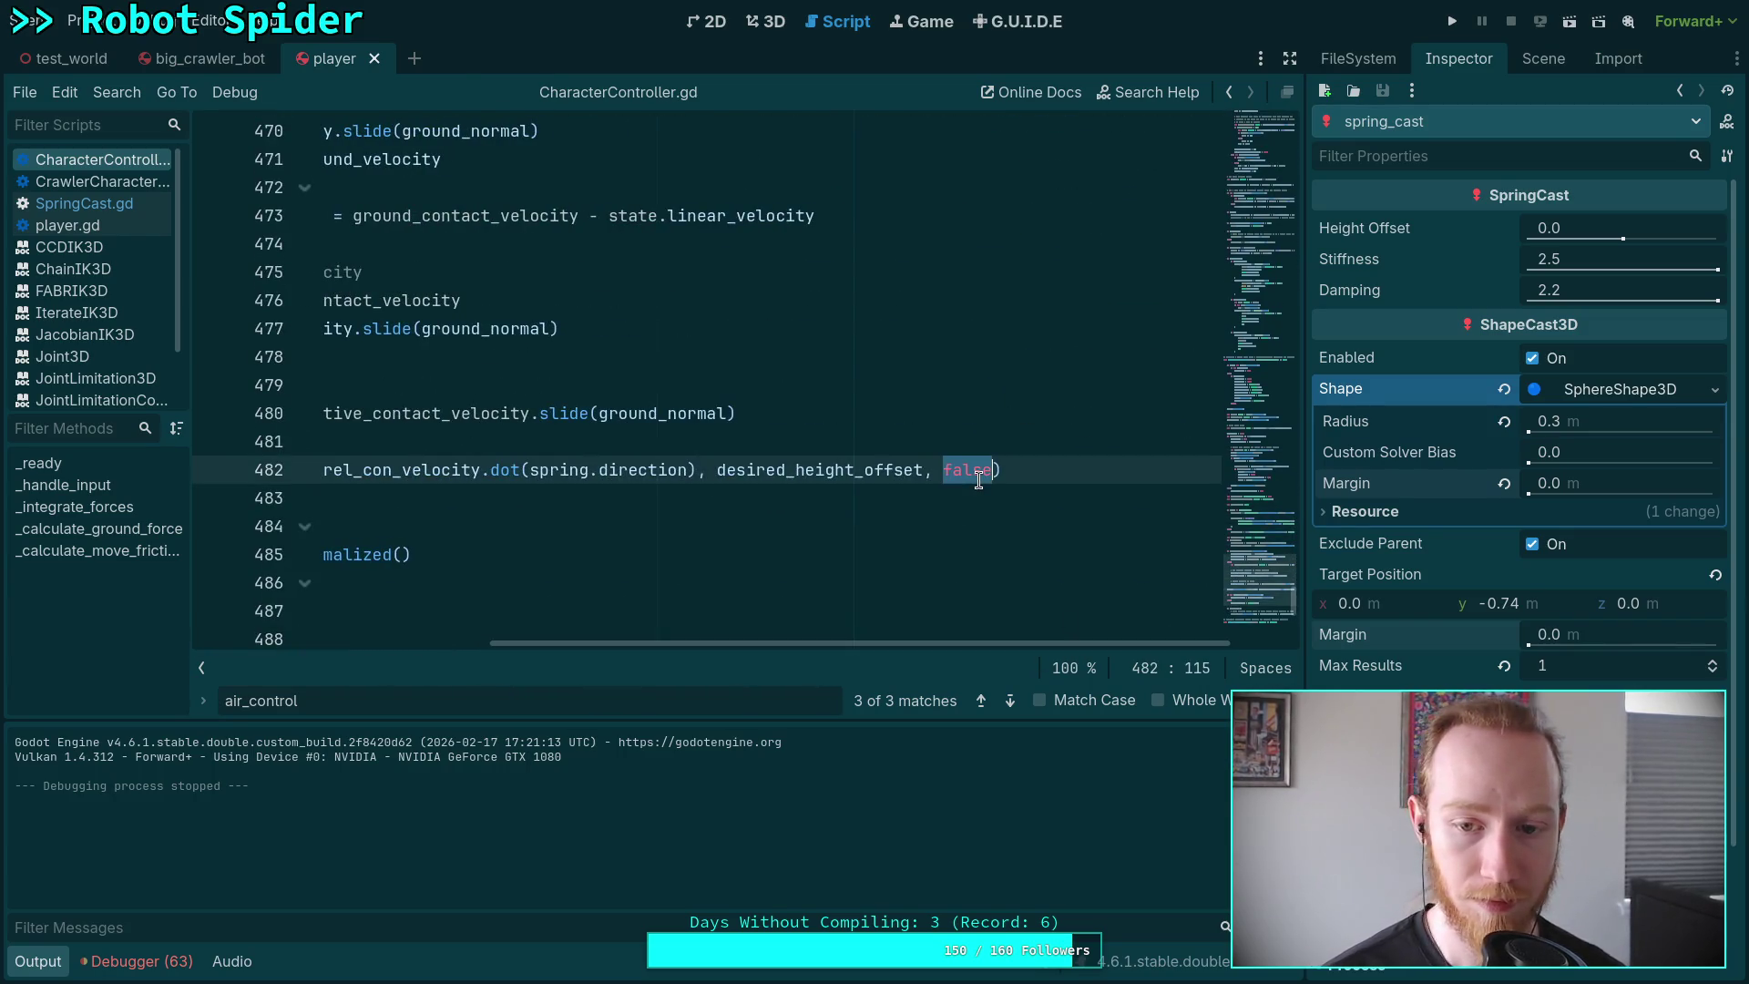
type("is_s")
key("Return")
key("ctrl+s")
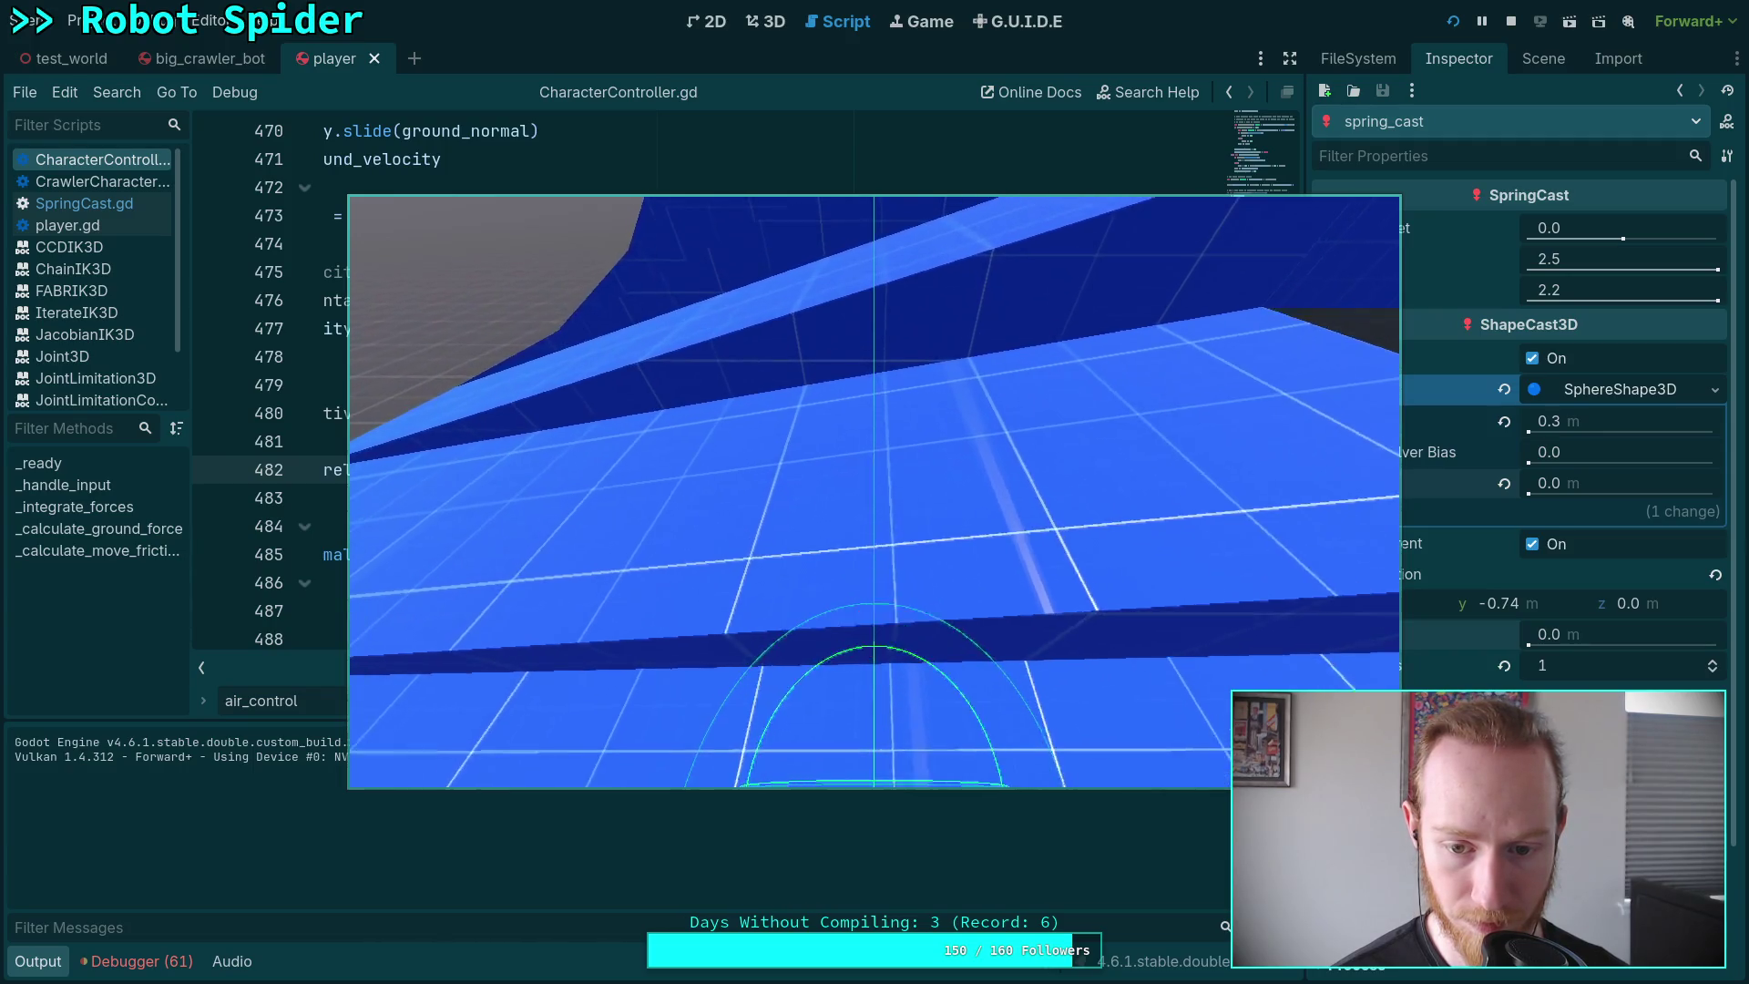
key("minus")
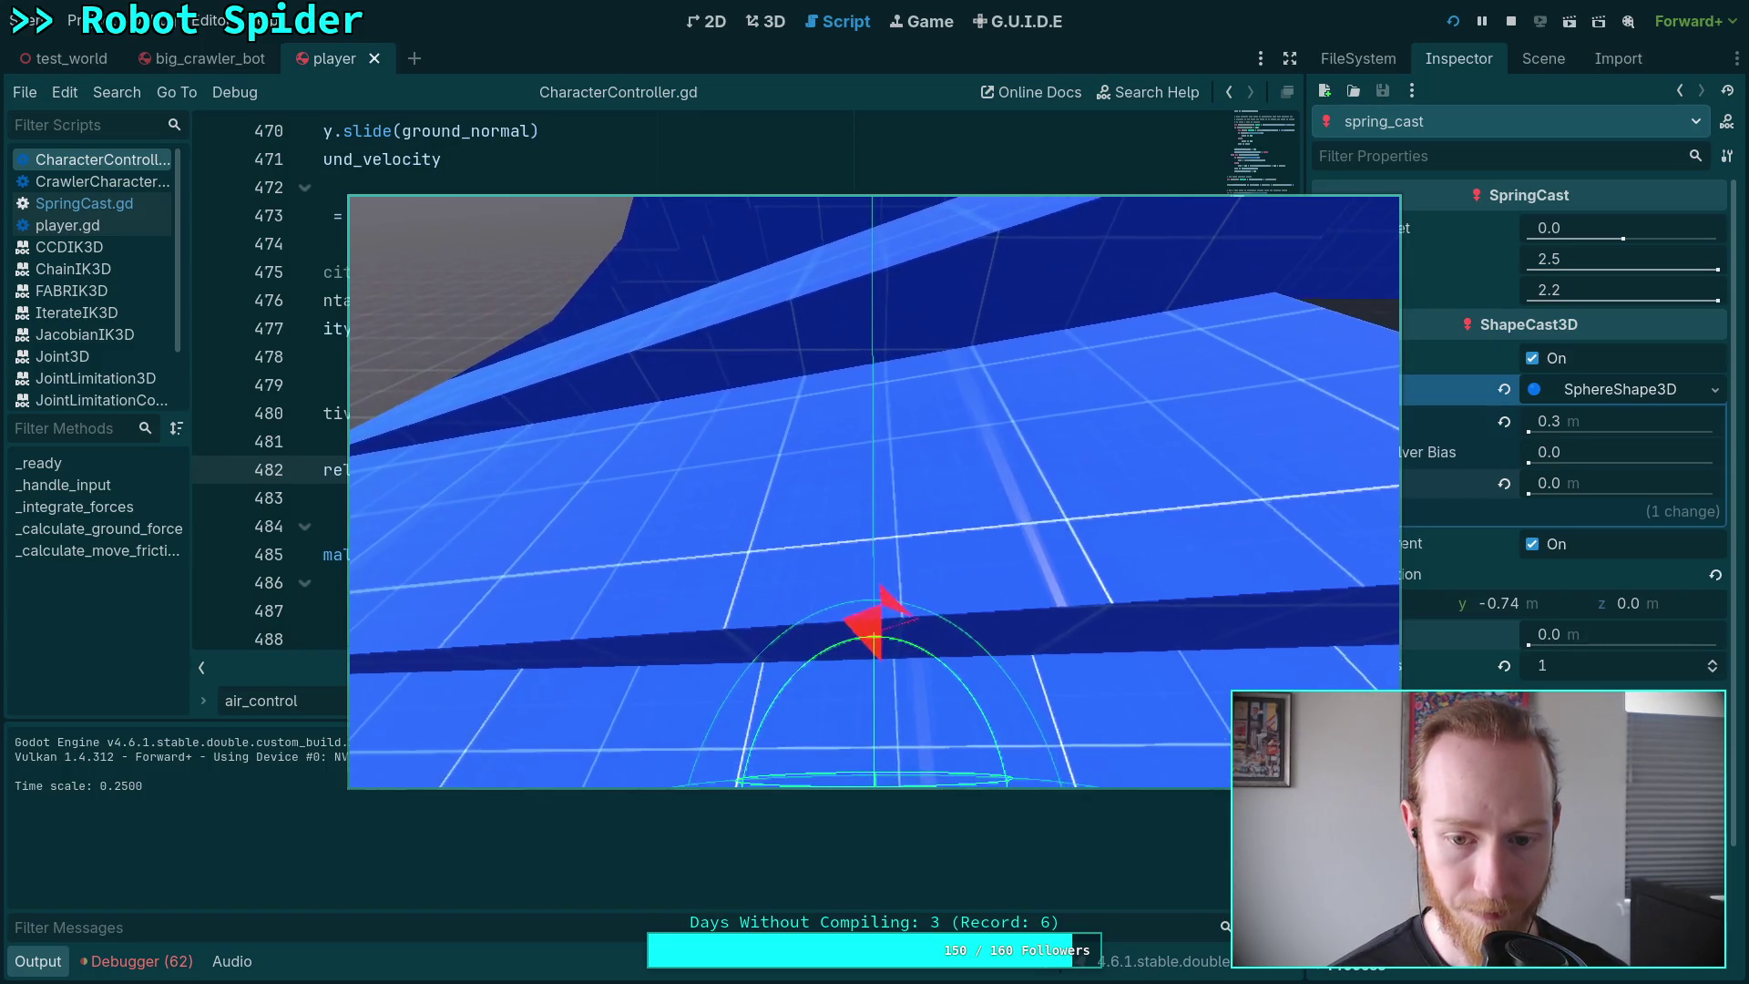
left_click(1511, 21)
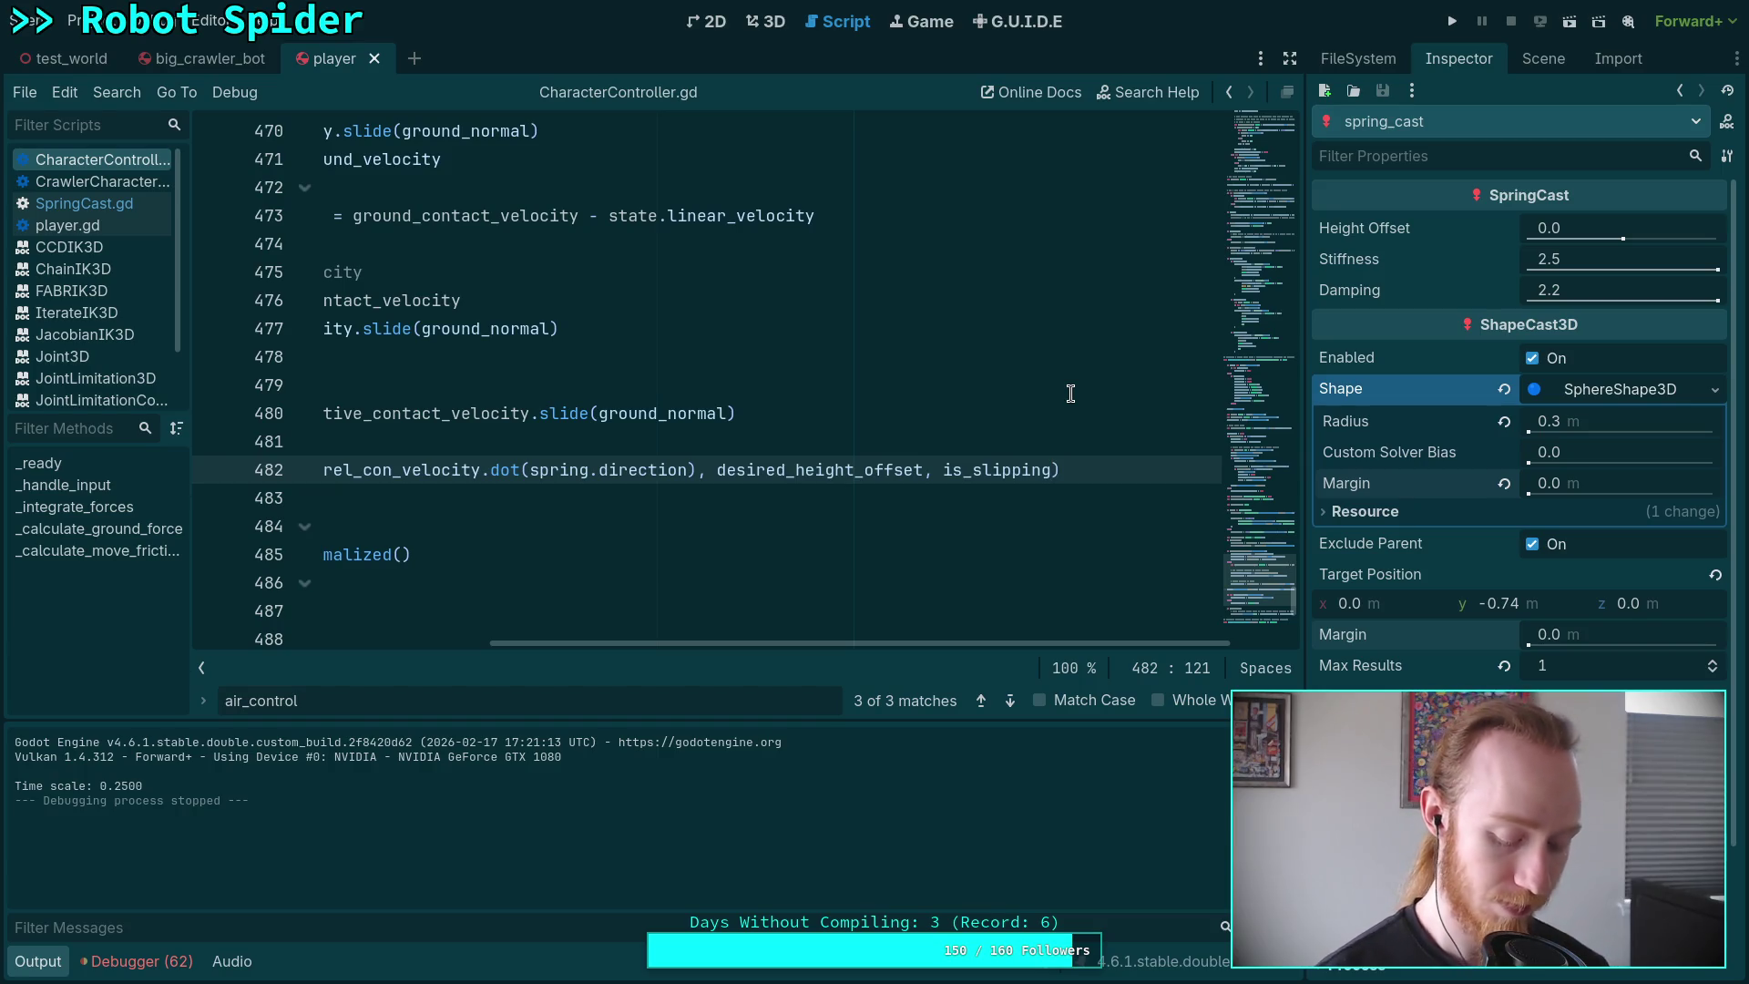
Temporarily put false back on line 482, close the find bar, and check calculate_force in SpringCast.gd.
key("BackSpace")
key("ctrl+BackSpace")
key("ctrl+BackSpace")
type("fals")
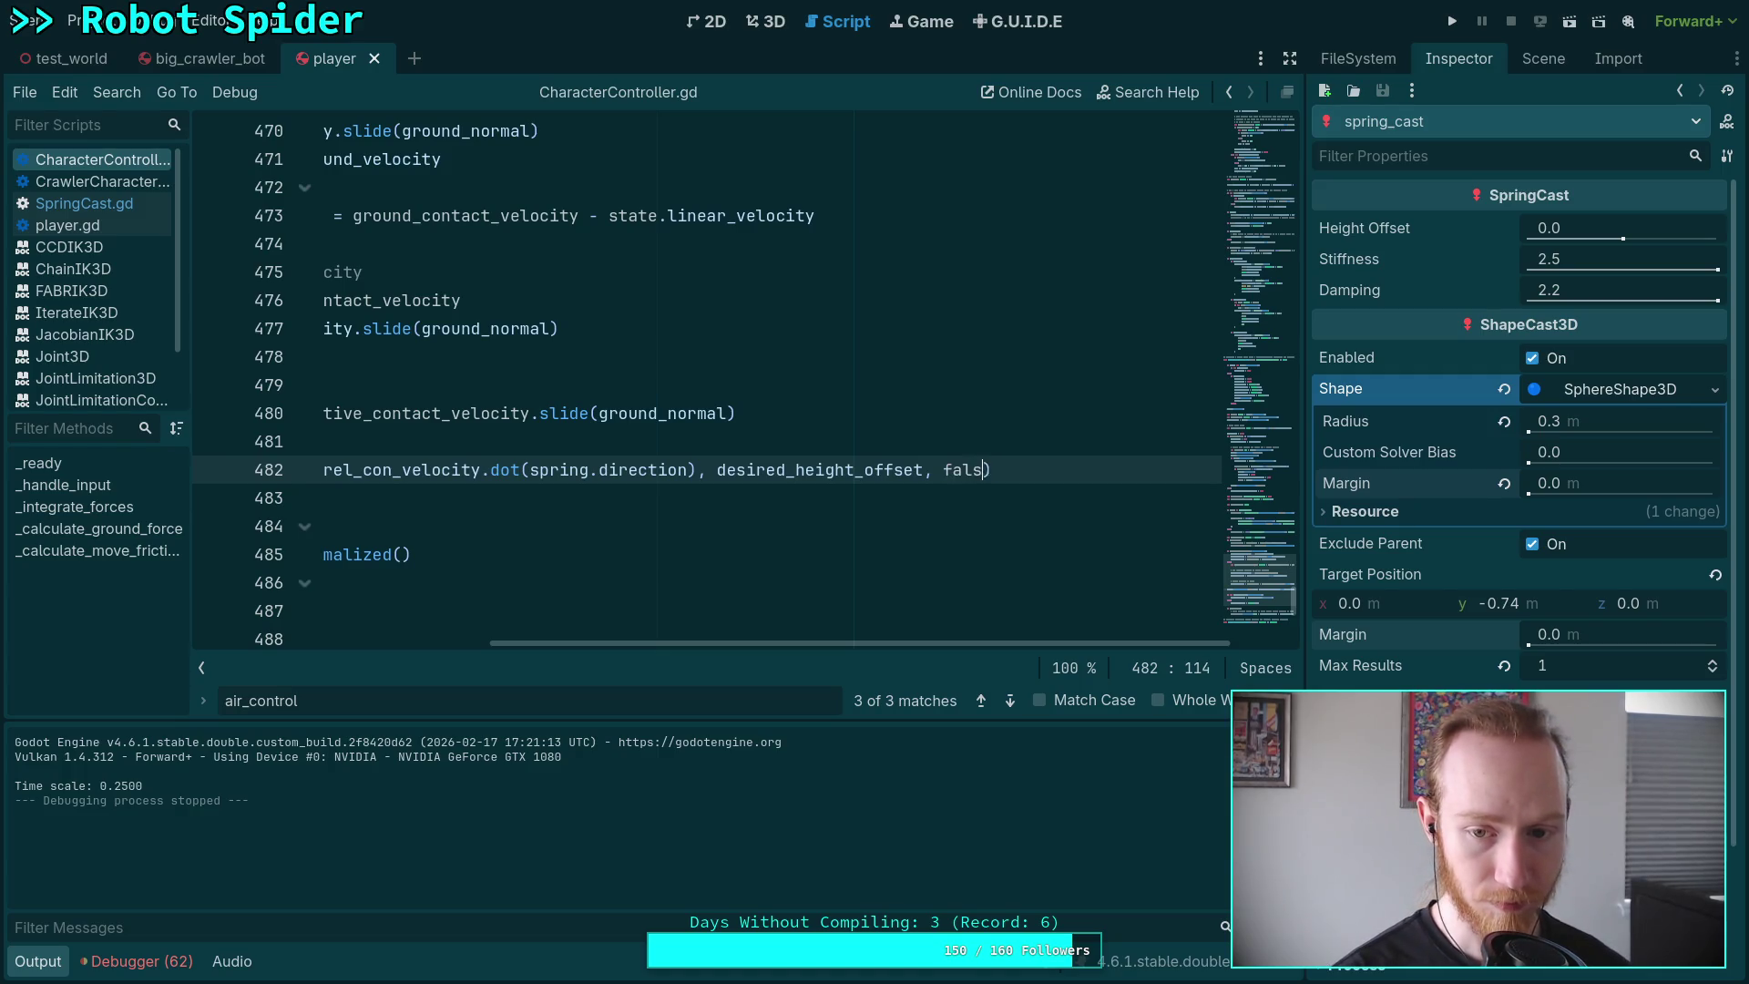
type("e")
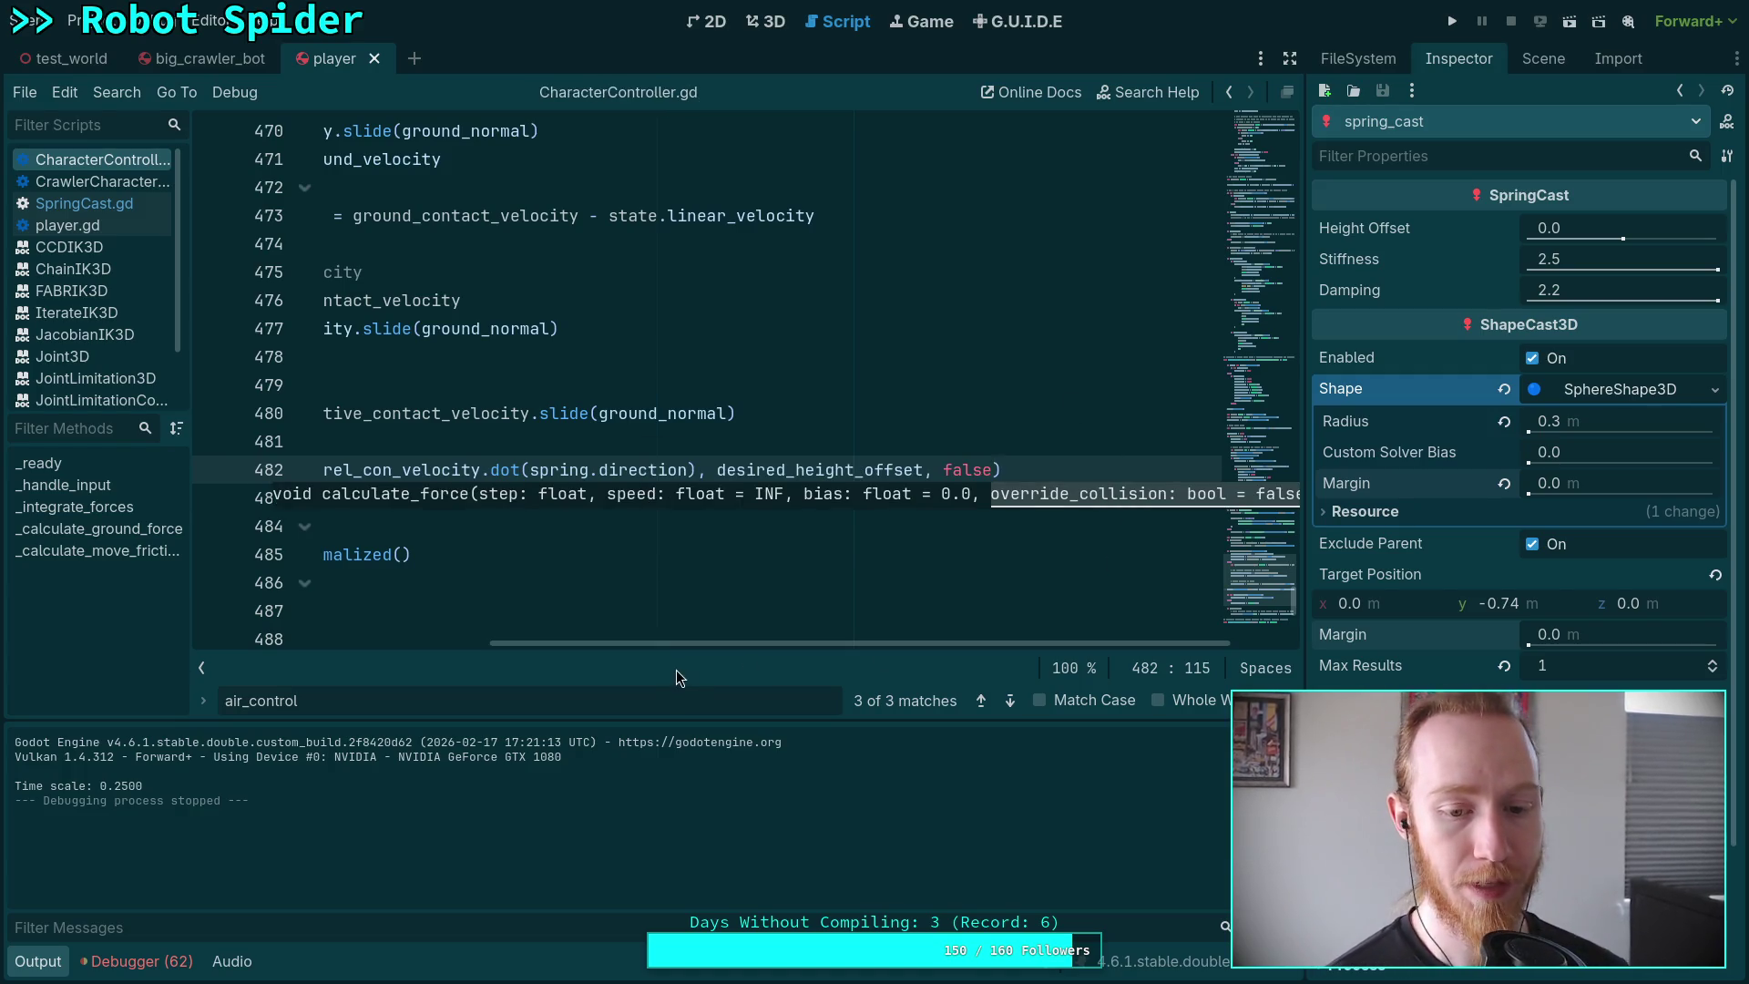
scroll(720, 647, "left", 5)
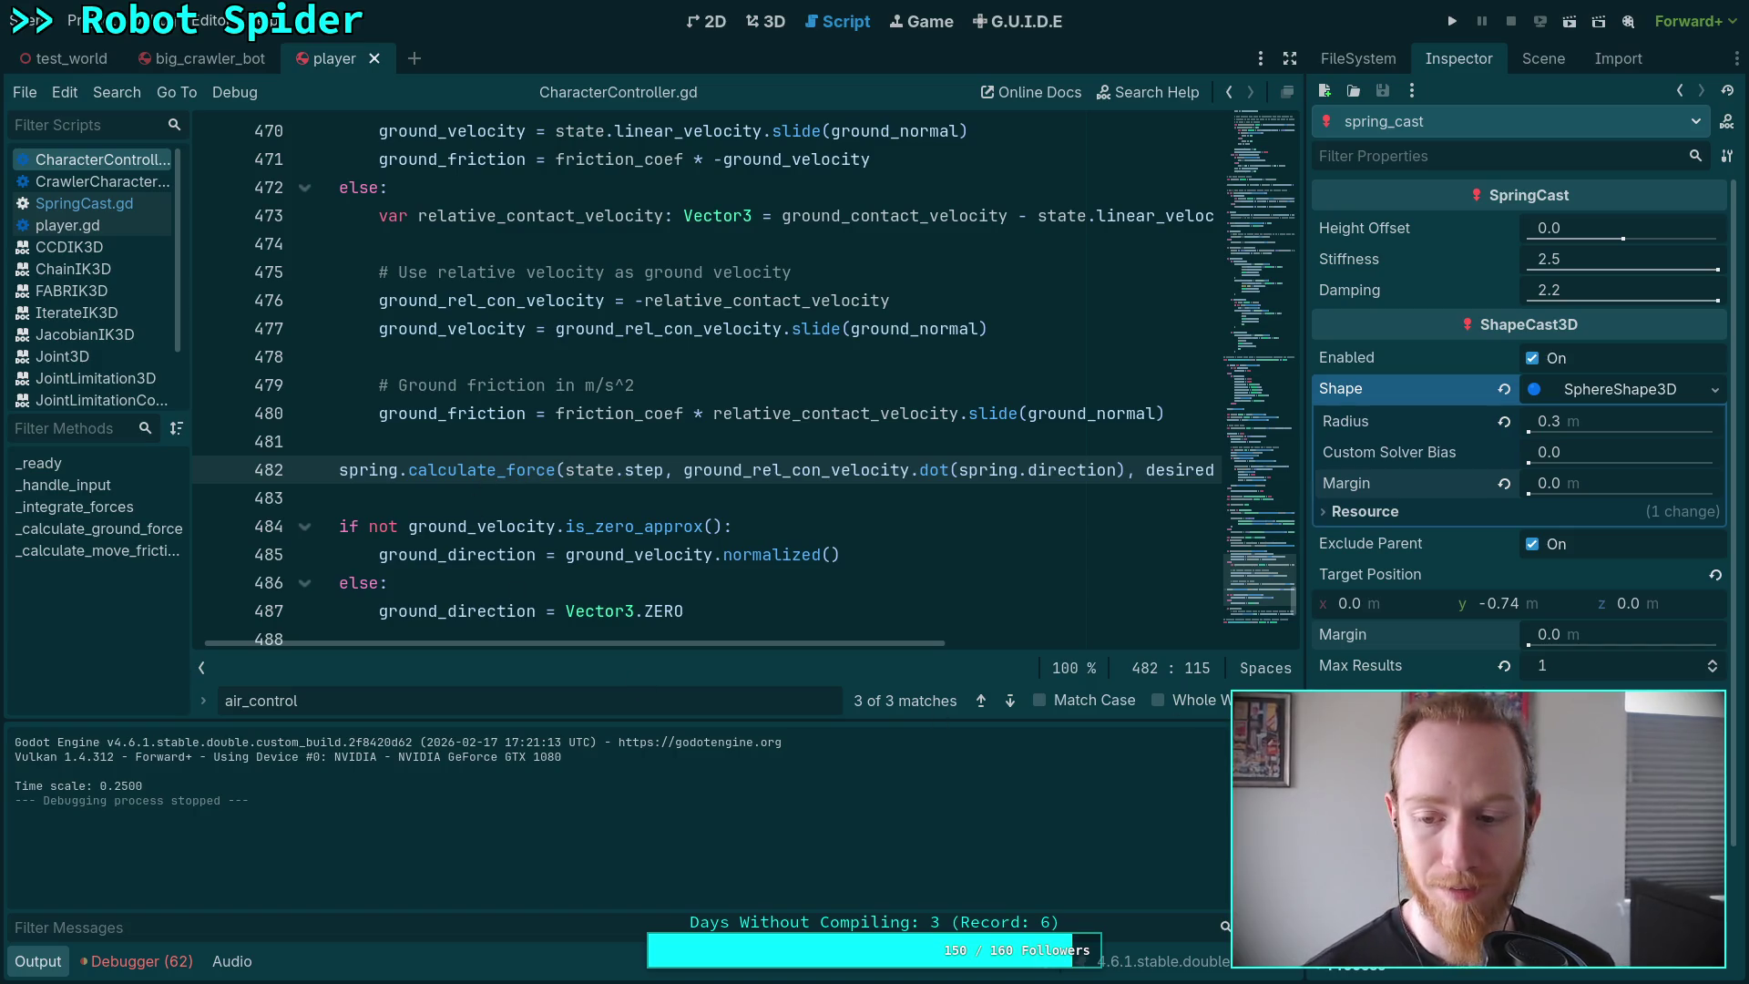
key("Escape")
left_click(139, 199)
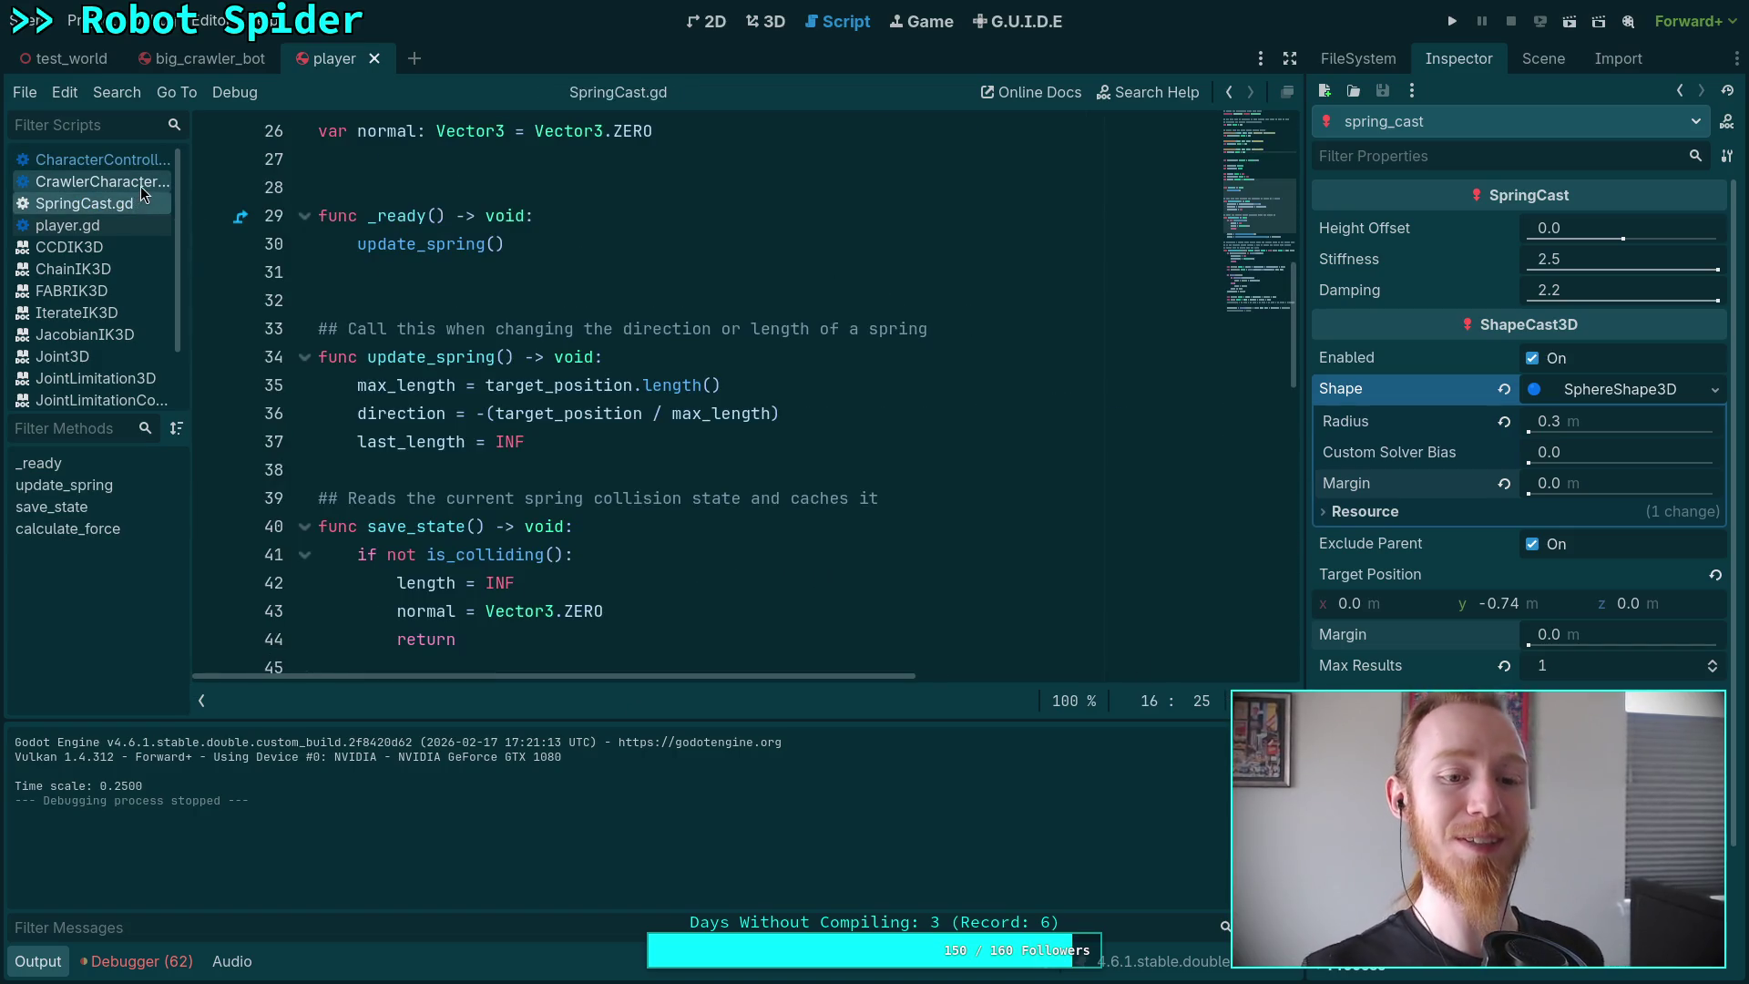
left_click(139, 164)
Restore is_slipping on line 482, save the script, and collapse the Output panel.
scroll(638, 410, "down", 1)
left_click_drag(862, 675, 1050, 674)
double_click(1101, 385)
type("is_s")
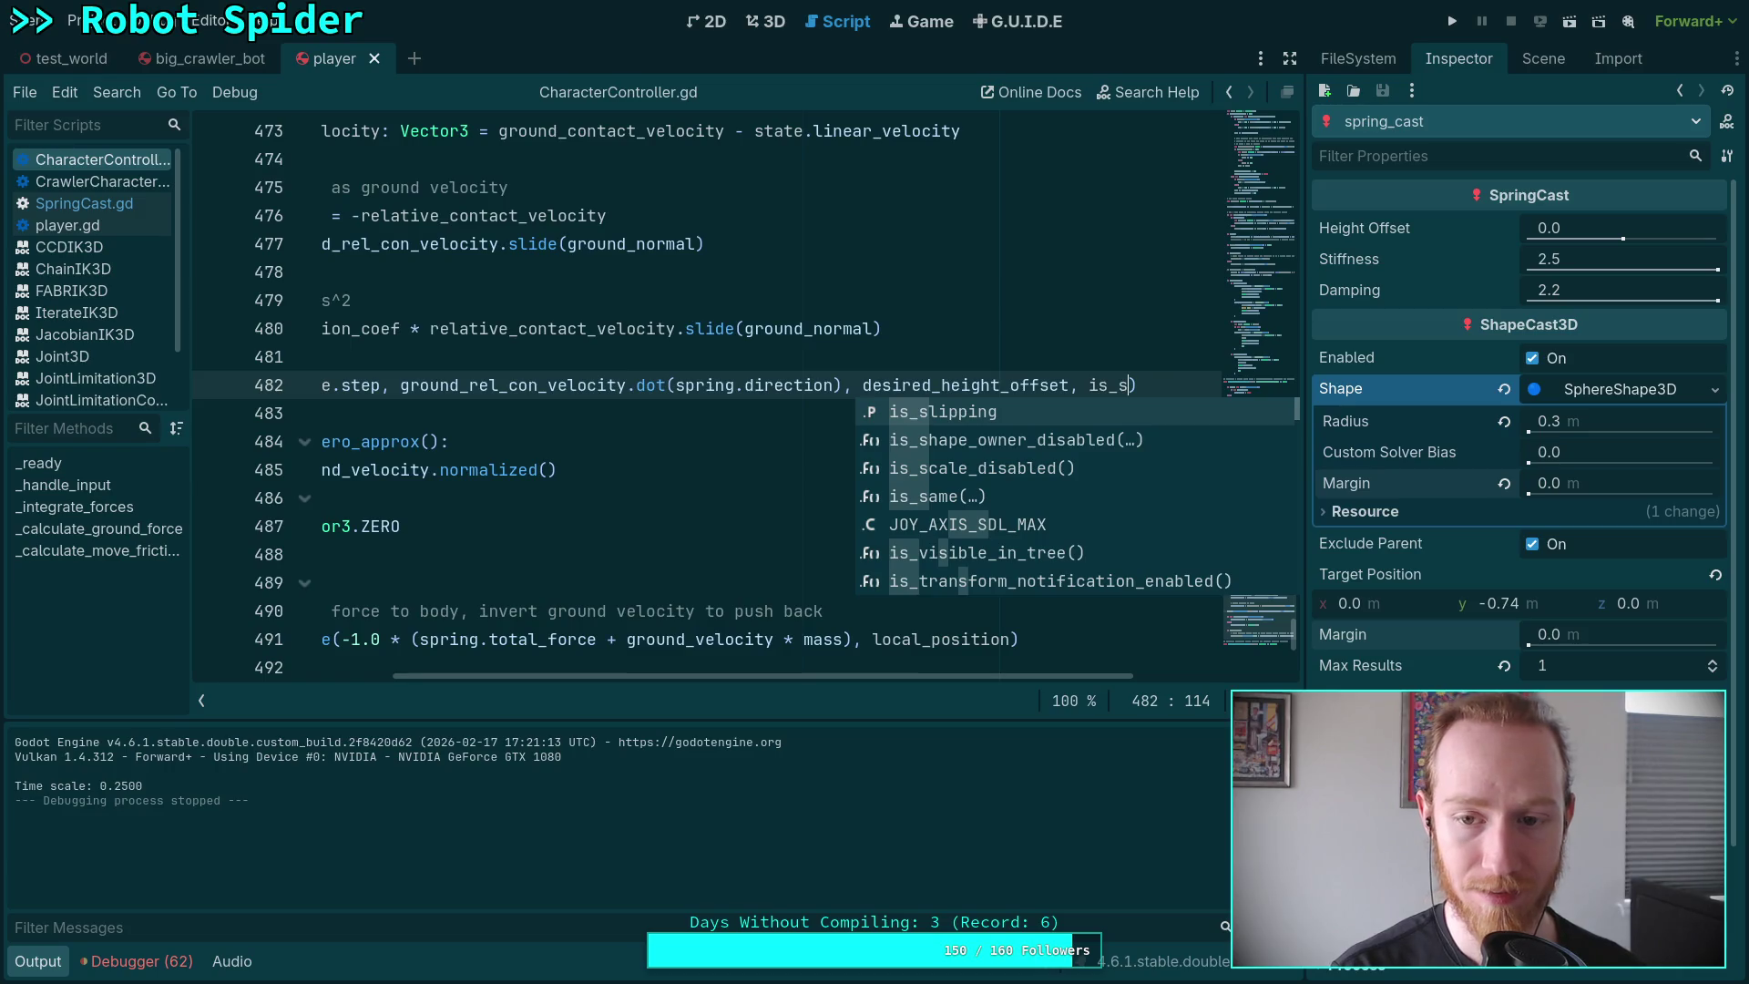
key("BackSpace")
key("BackSpace")
key("BackSpace")
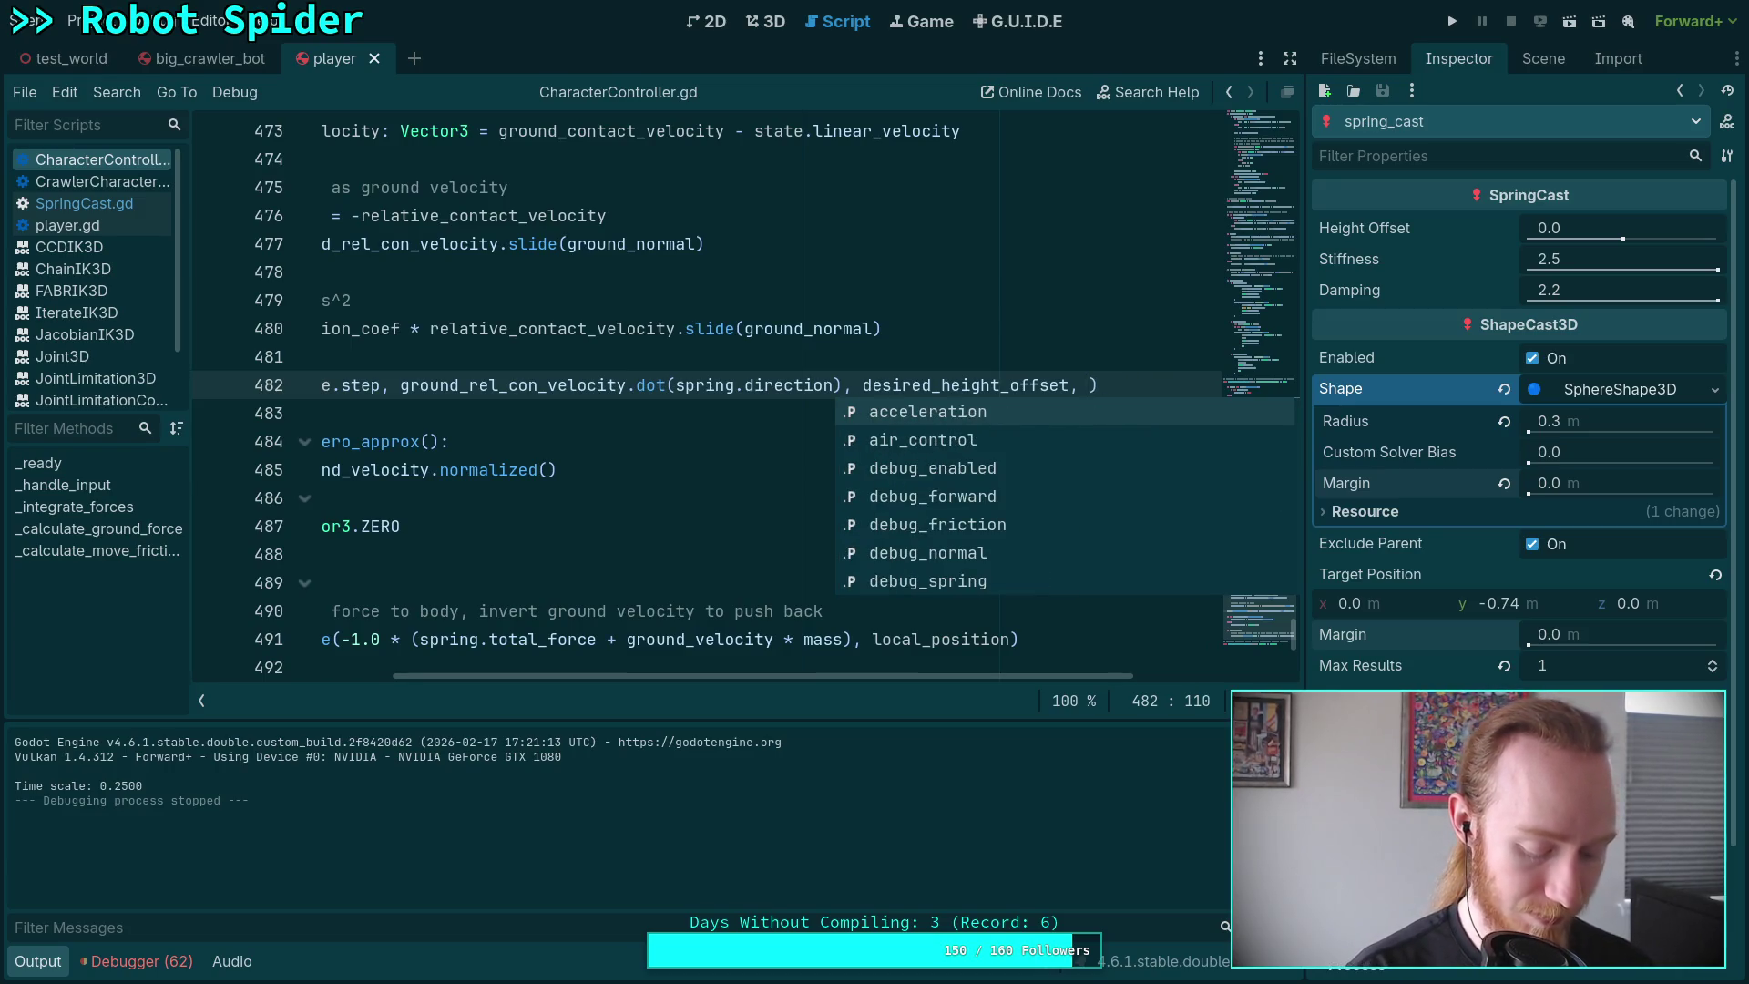
type("is_s")
key("Return")
key("ctrl+s")
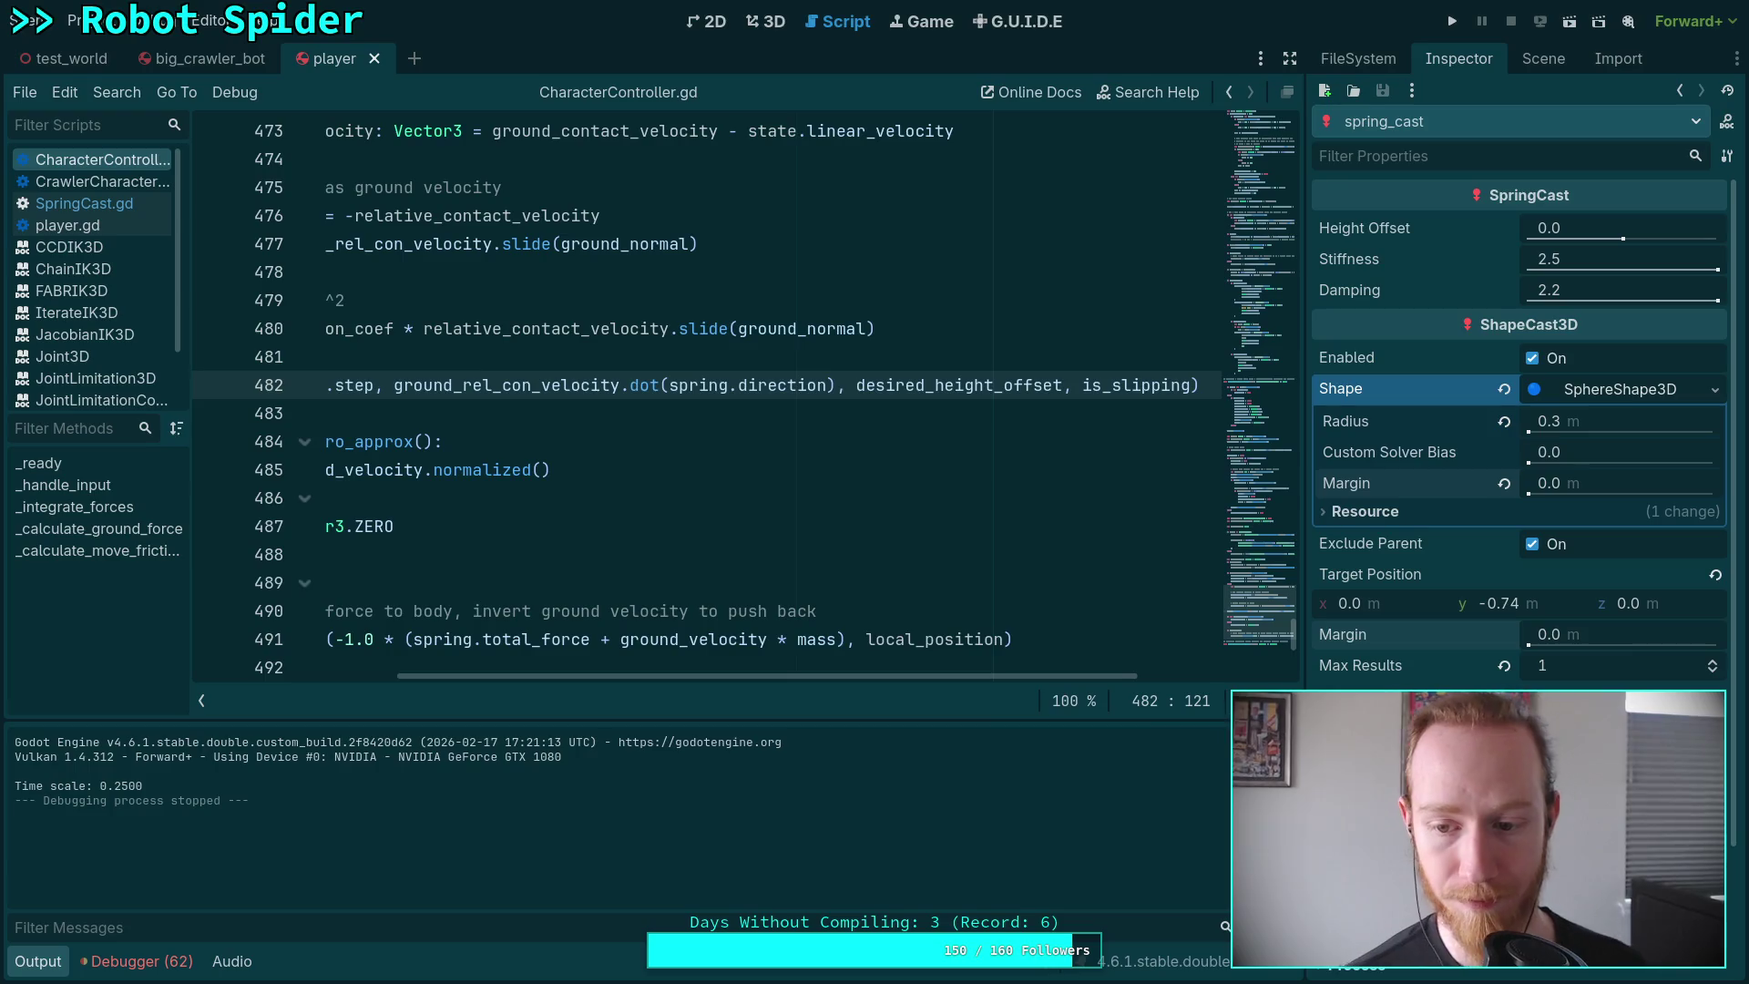
left_click(50, 962)
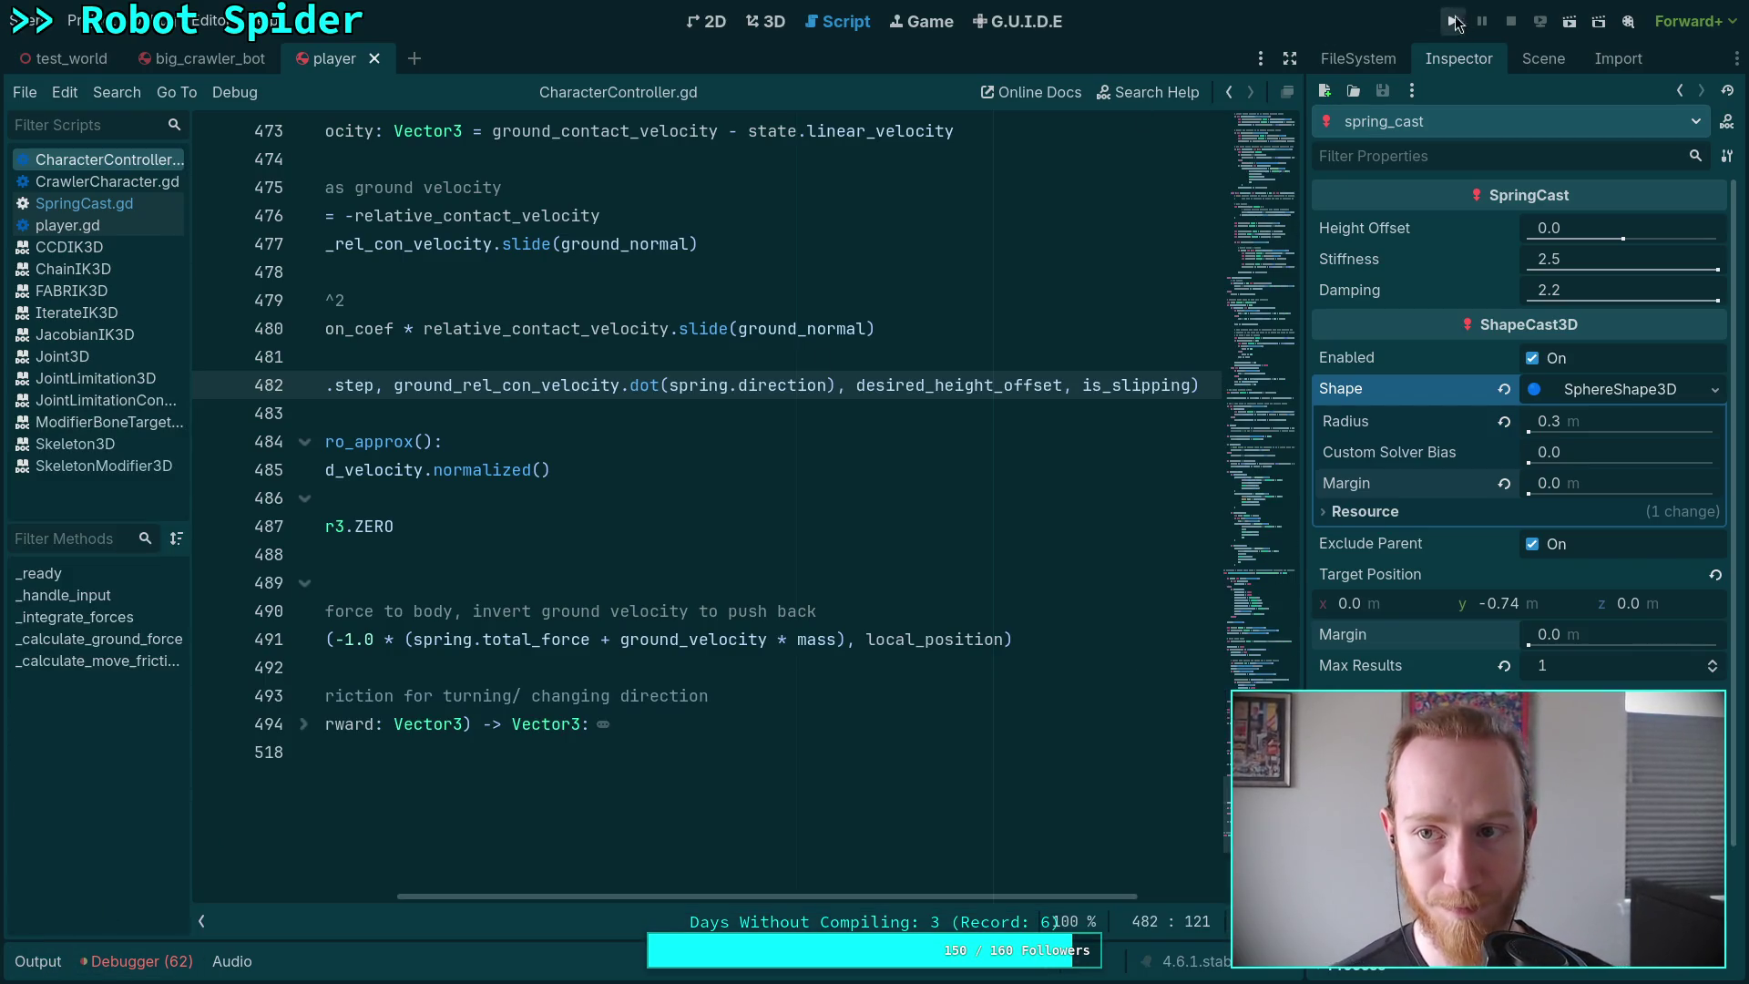
Launch the game, drive the spider forward with W against the blue wall, then stop it.
left_click(1451, 25)
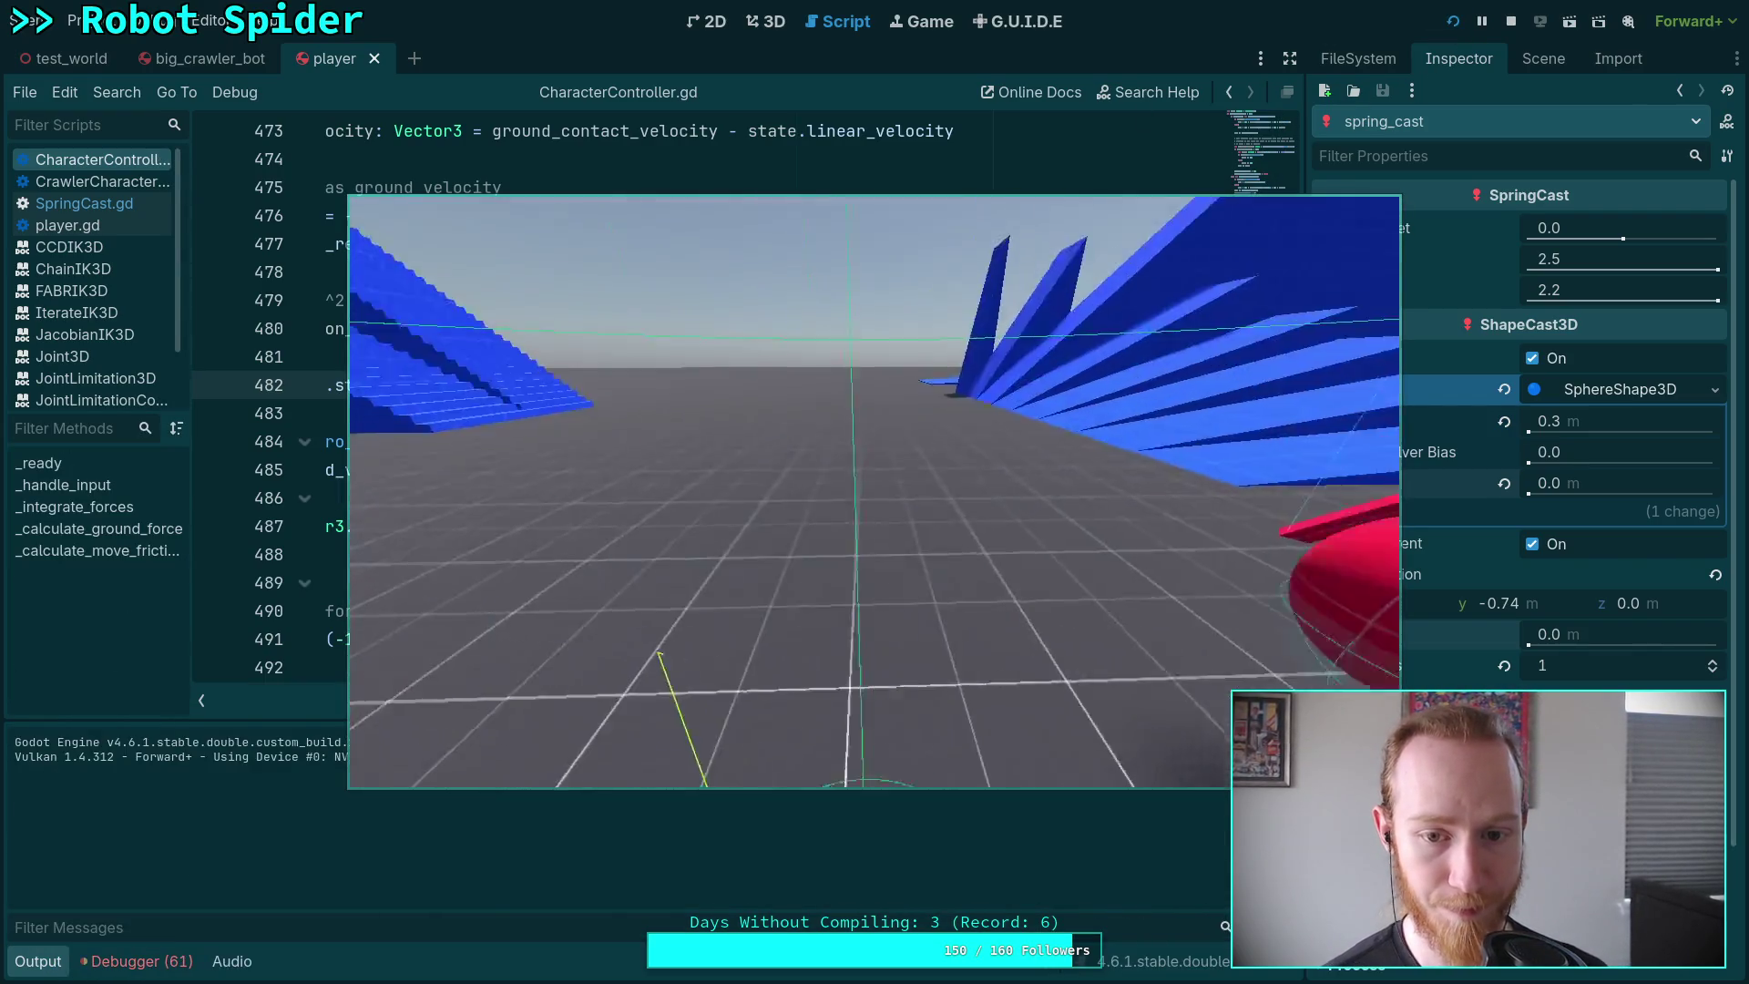
key("w")
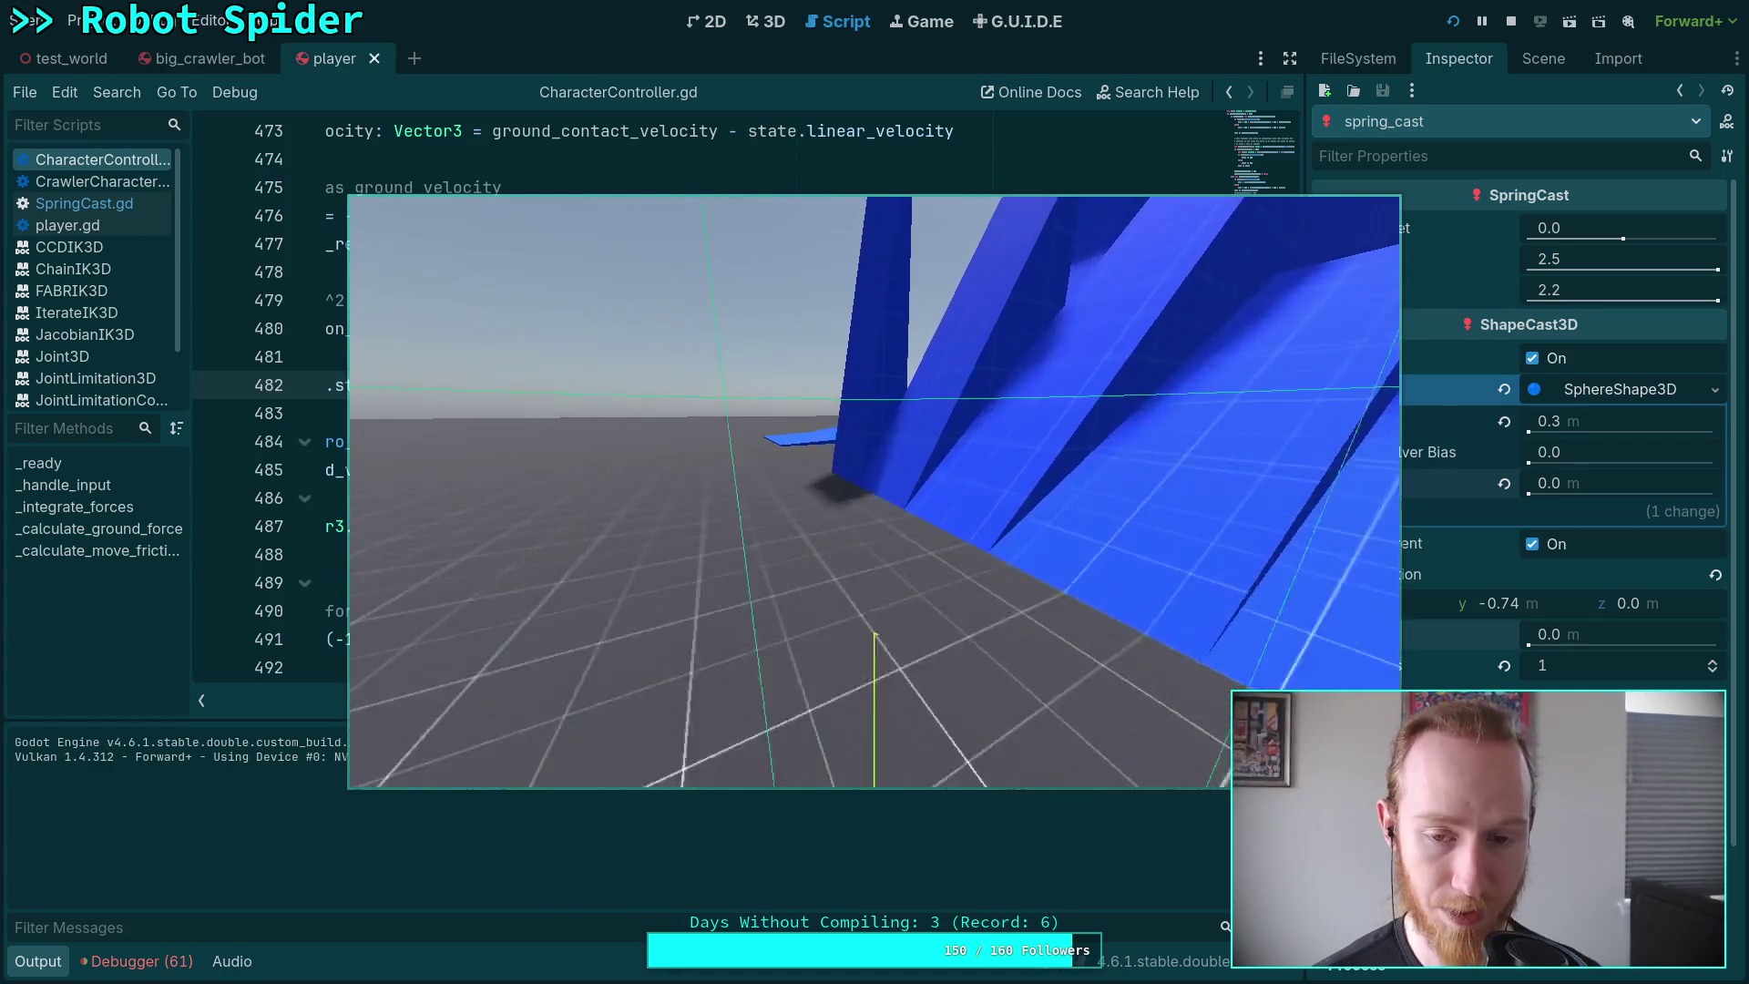
key("w")
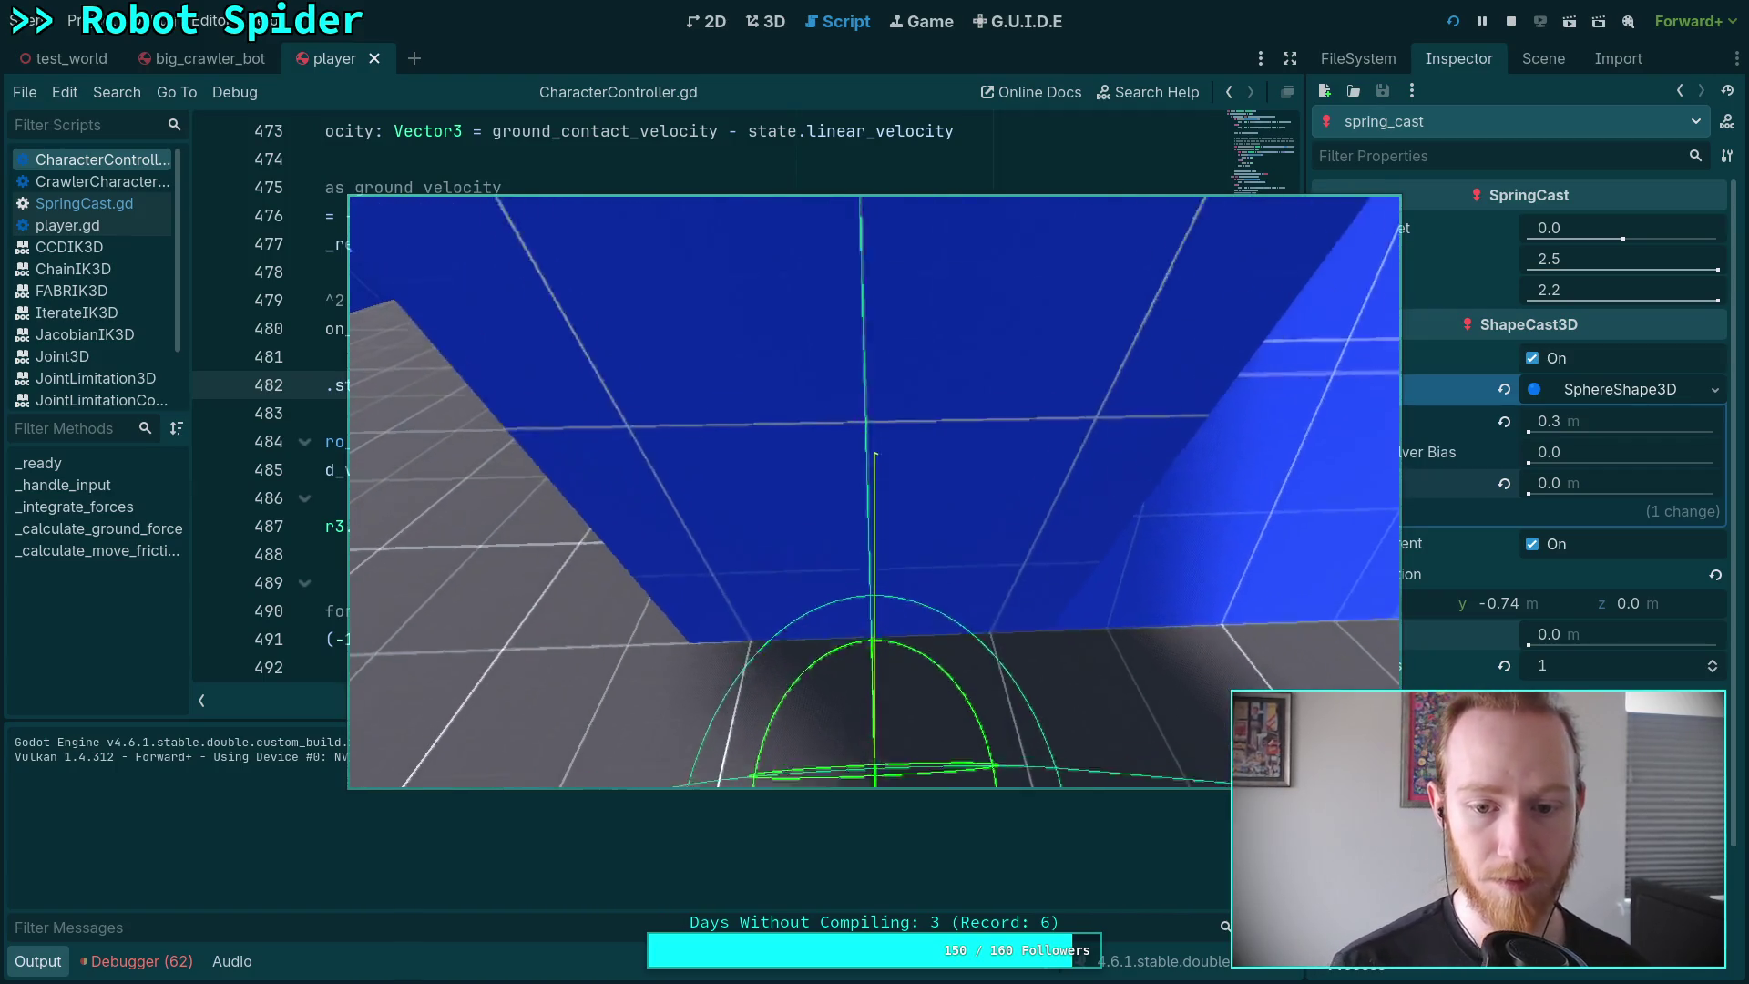
left_click(1511, 21)
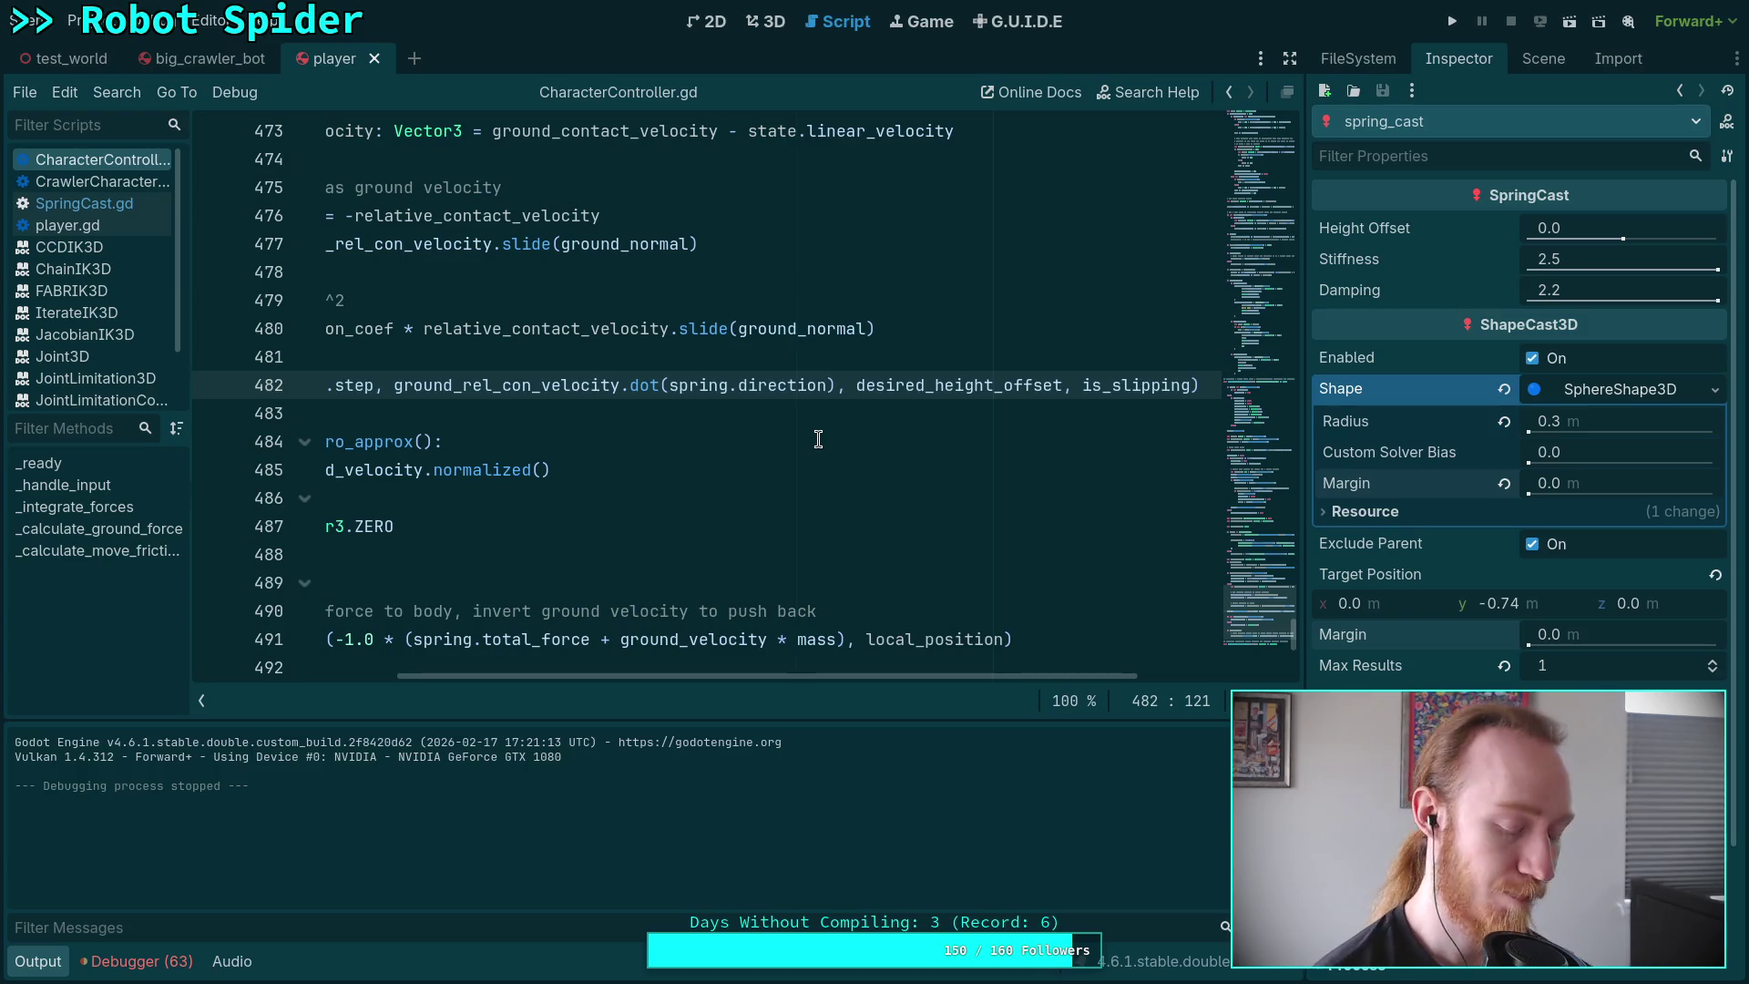
Clear the 63 logged errors in the Debugger and hide the bottom panel.
left_click(137, 961)
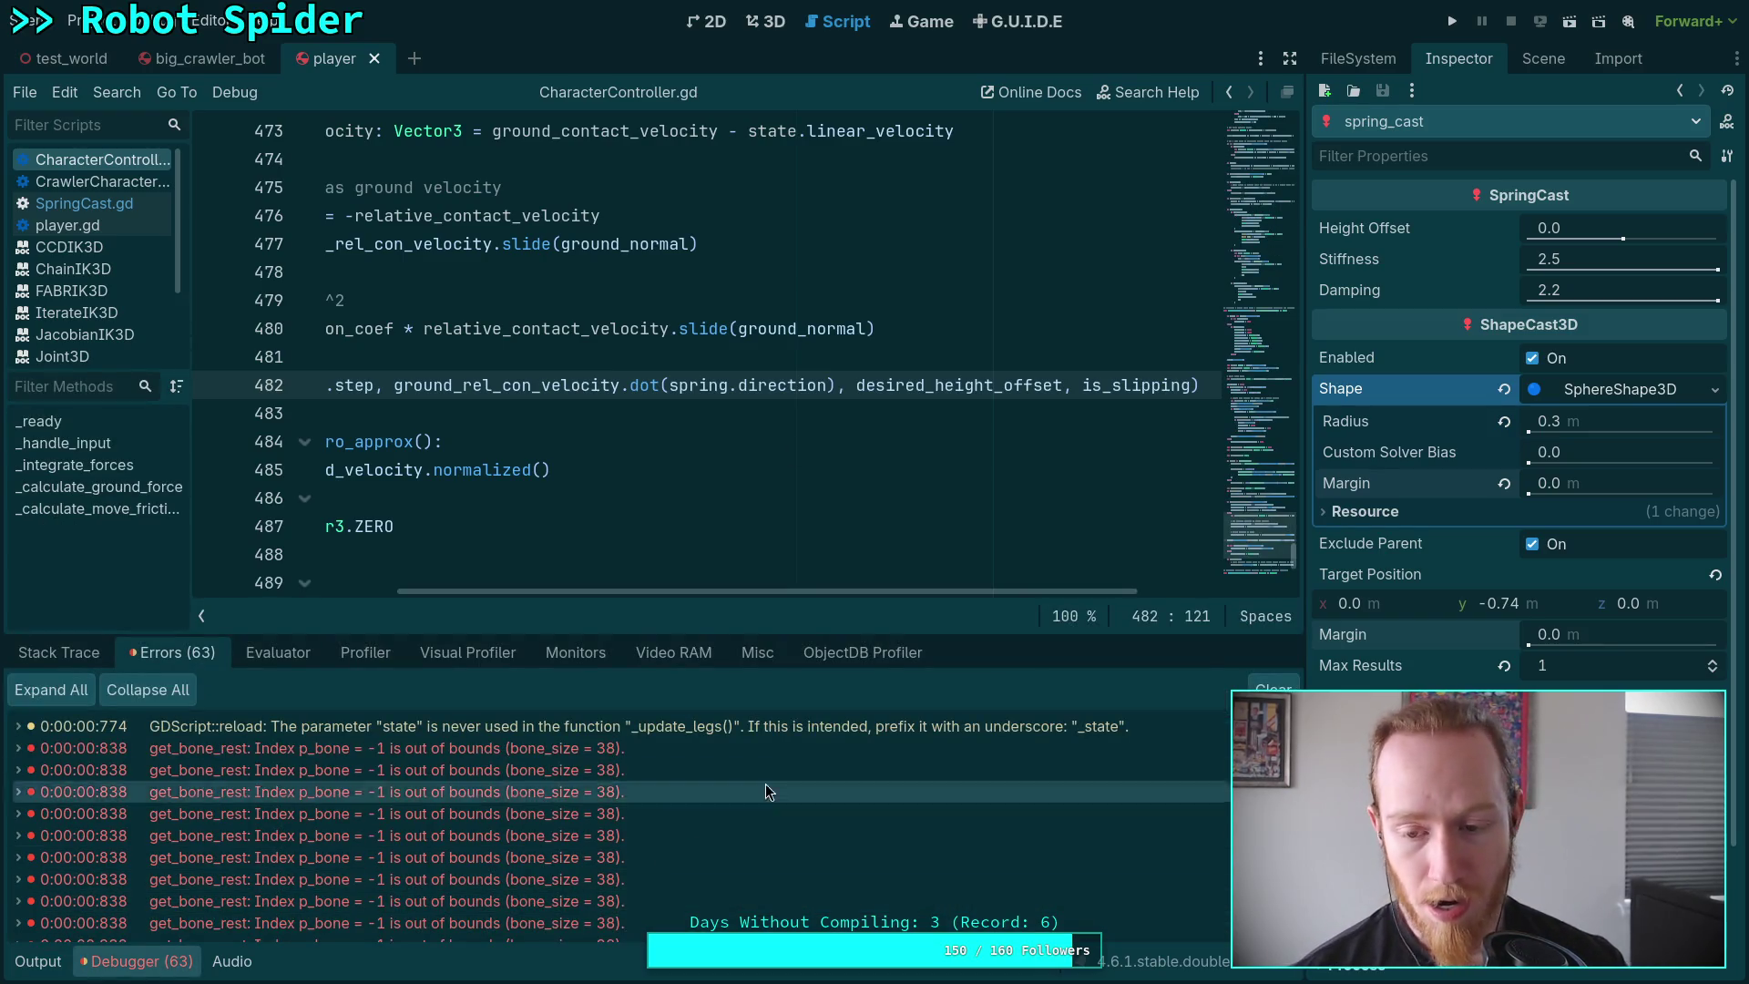
left_click(1273, 685)
left_click(91, 961)
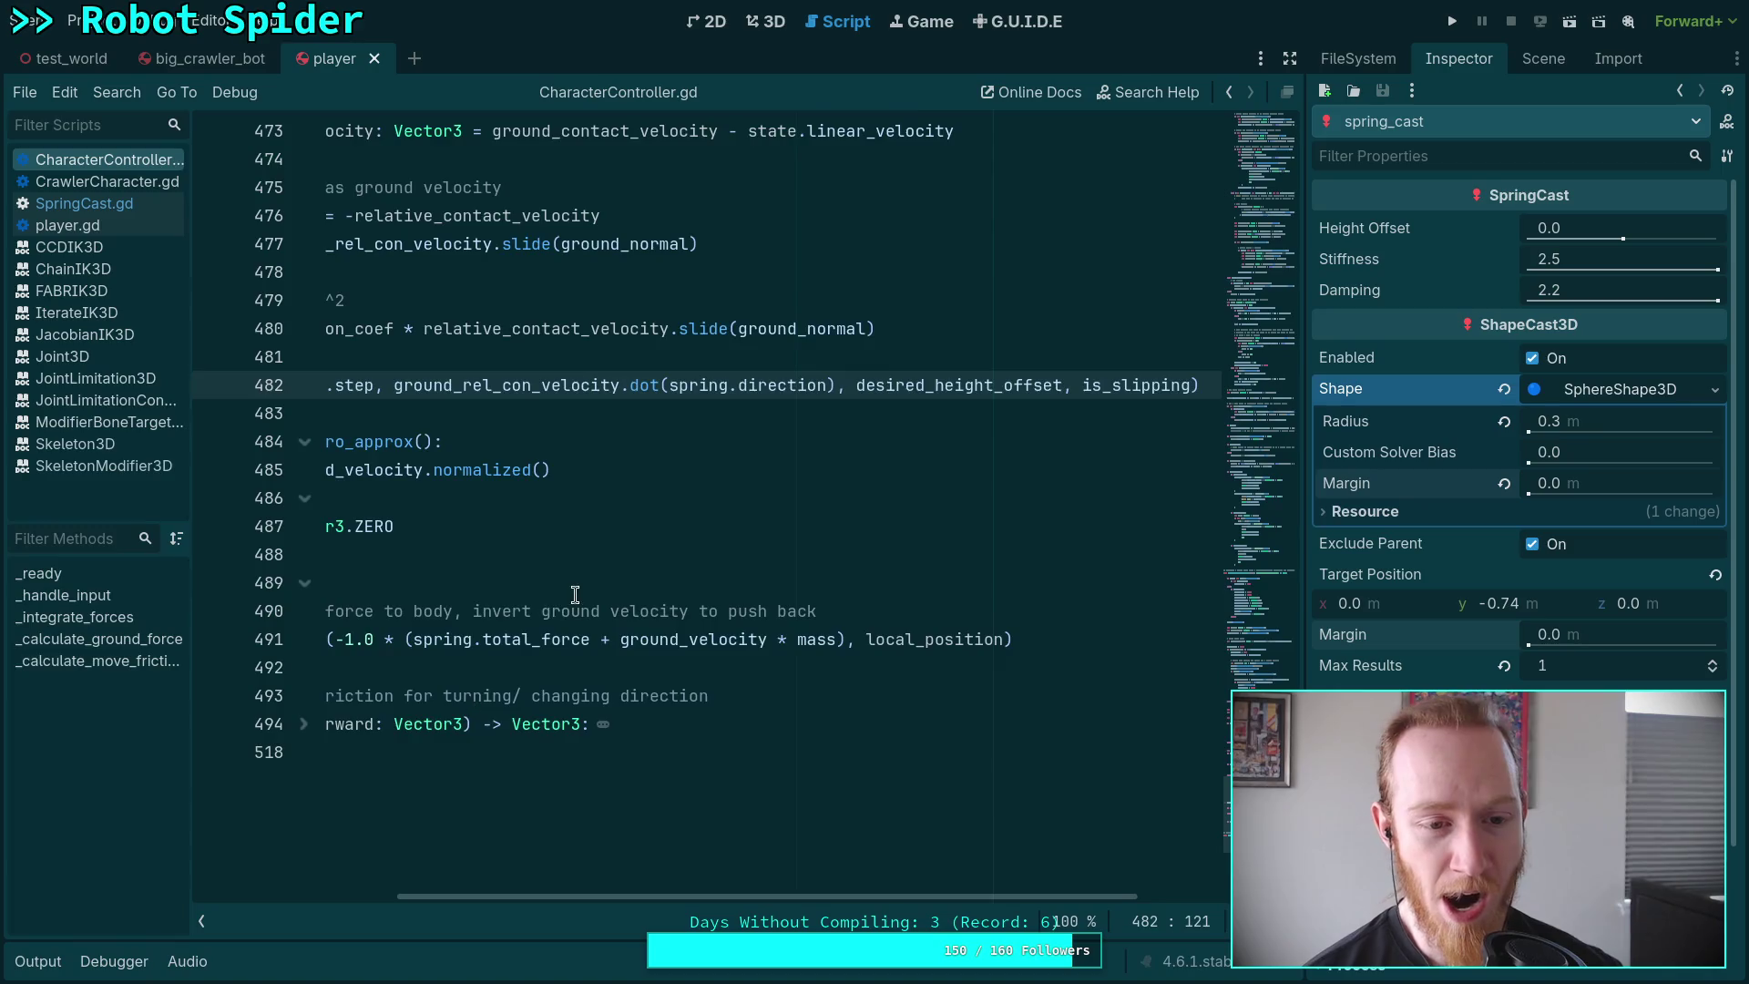
Review the ground velocity and friction code around lines 489-493 of CharacterController.gd.
left_click(573, 587)
left_click_drag(774, 897, 643, 897)
left_click(714, 695)
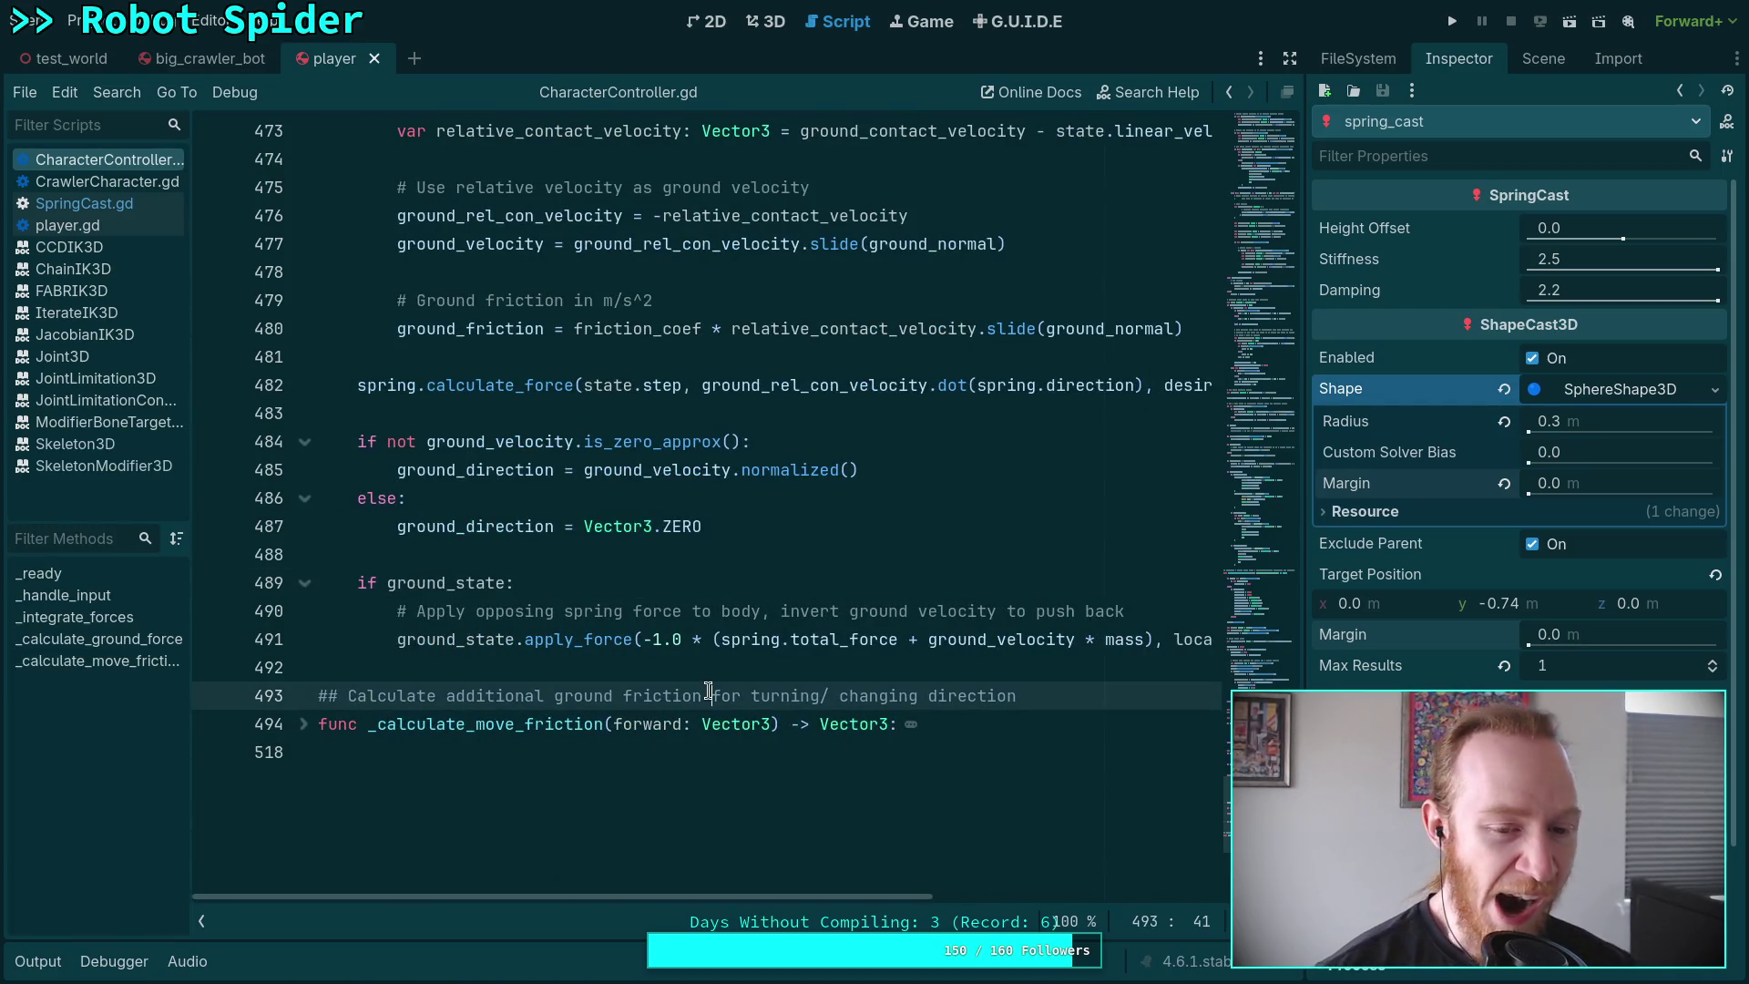
scroll(715, 676, "up", 1)
scroll(711, 681, "up", 4)
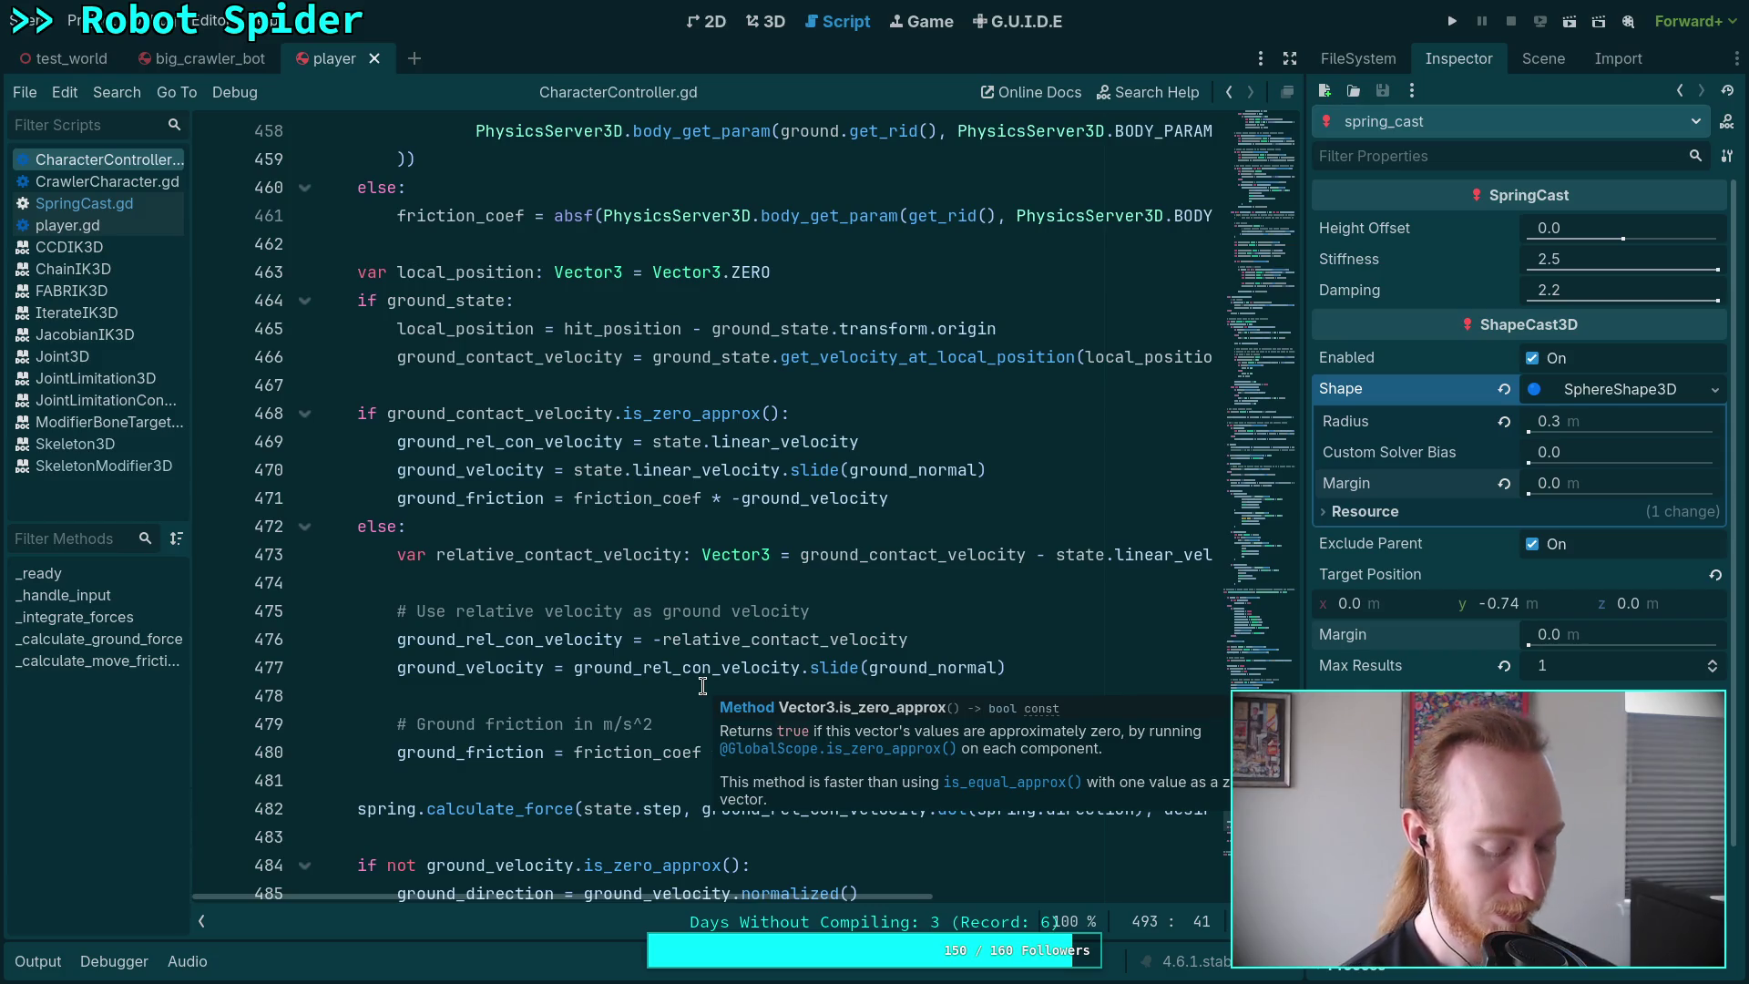
key("super+4")
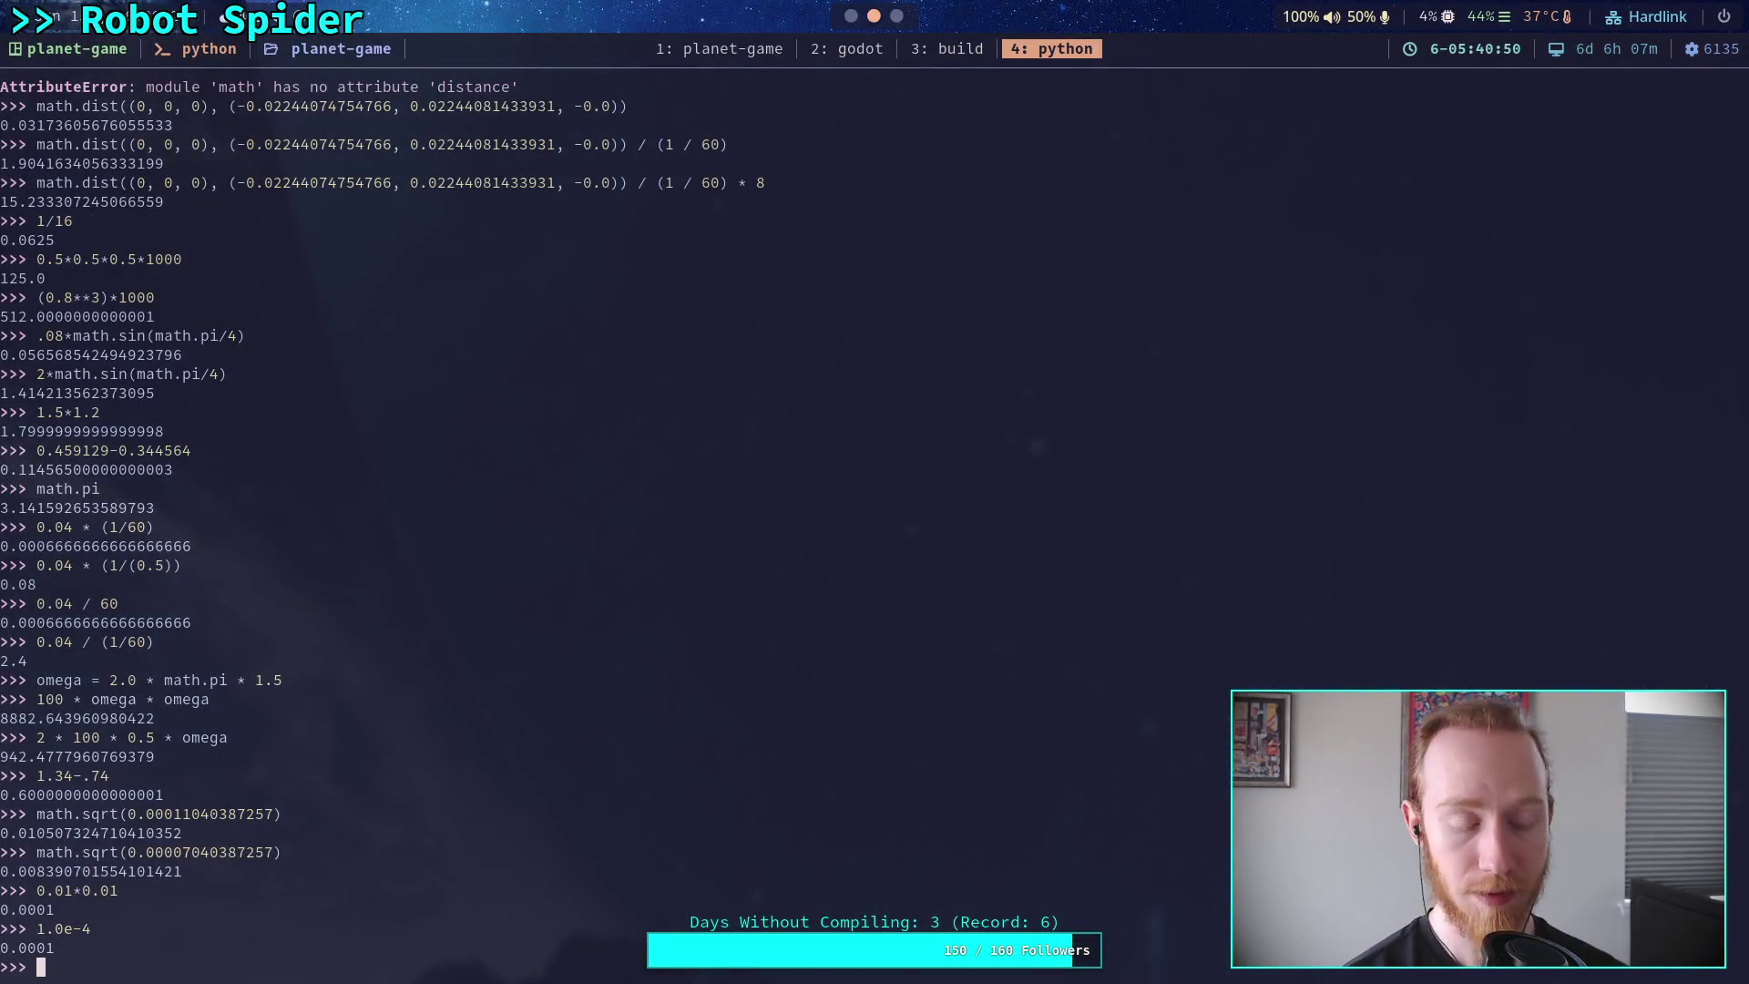
Launch Obsidian from the app launcher on an empty workspace and start a line below the last TODO.
key("super+5")
key("super+d")
type("obsi")
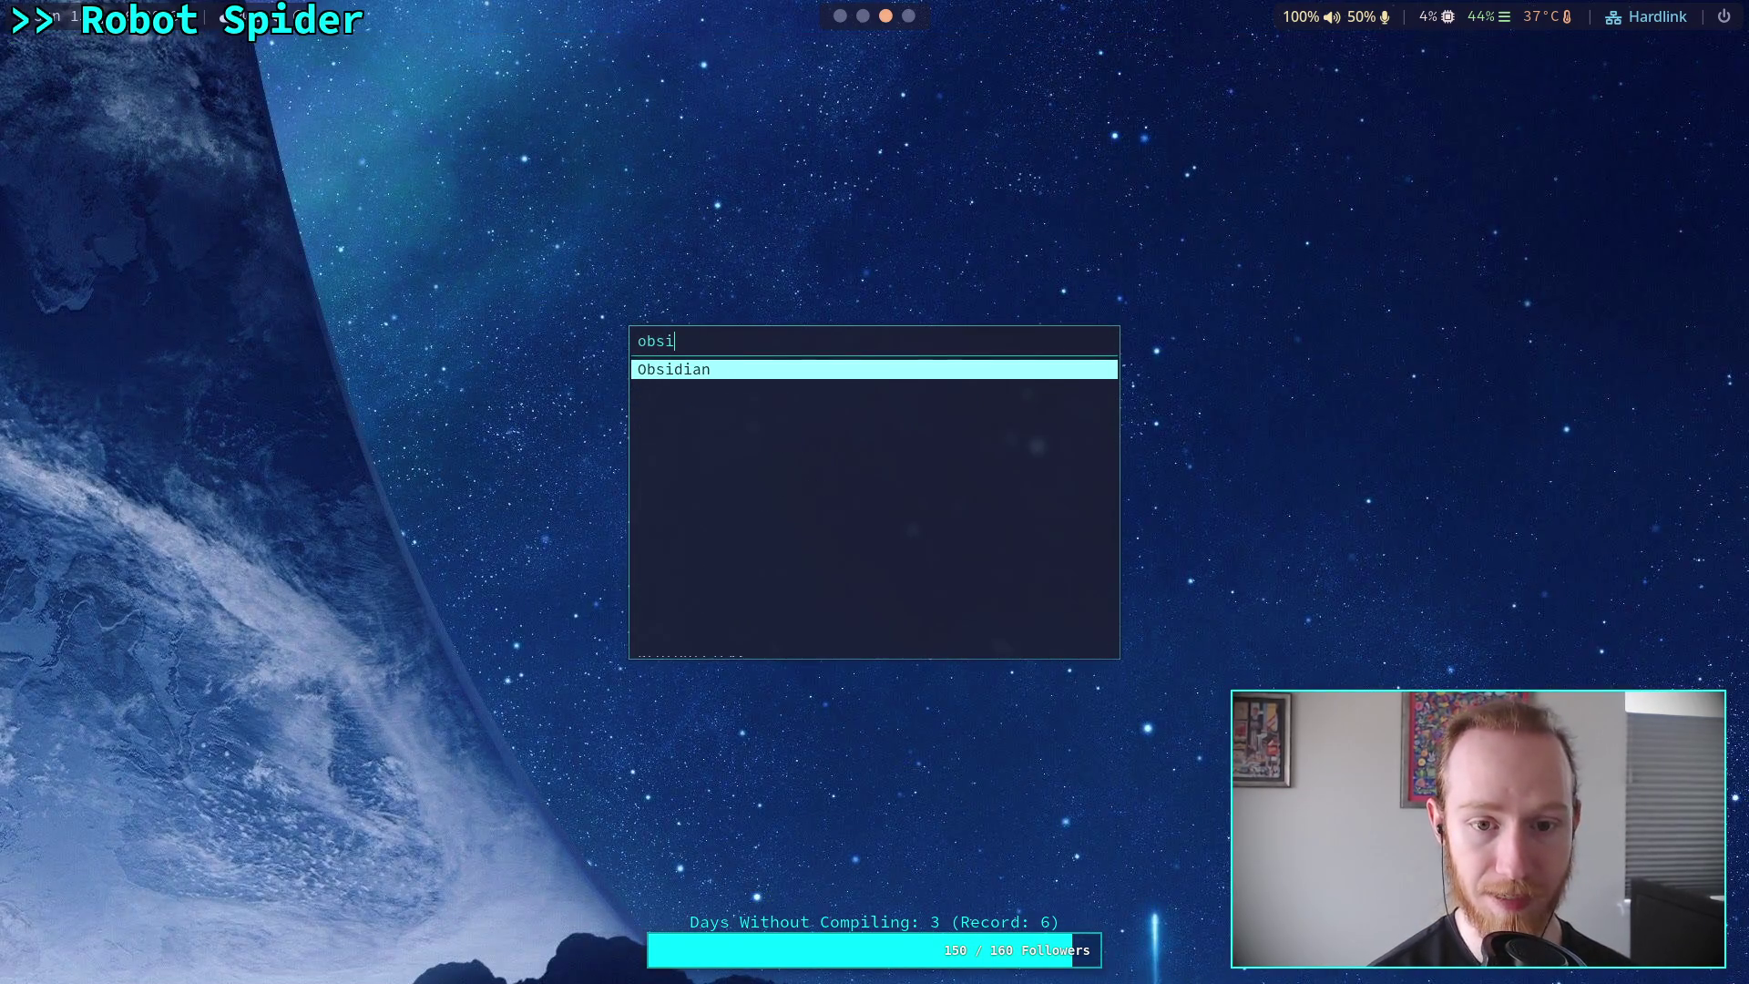
key("Return")
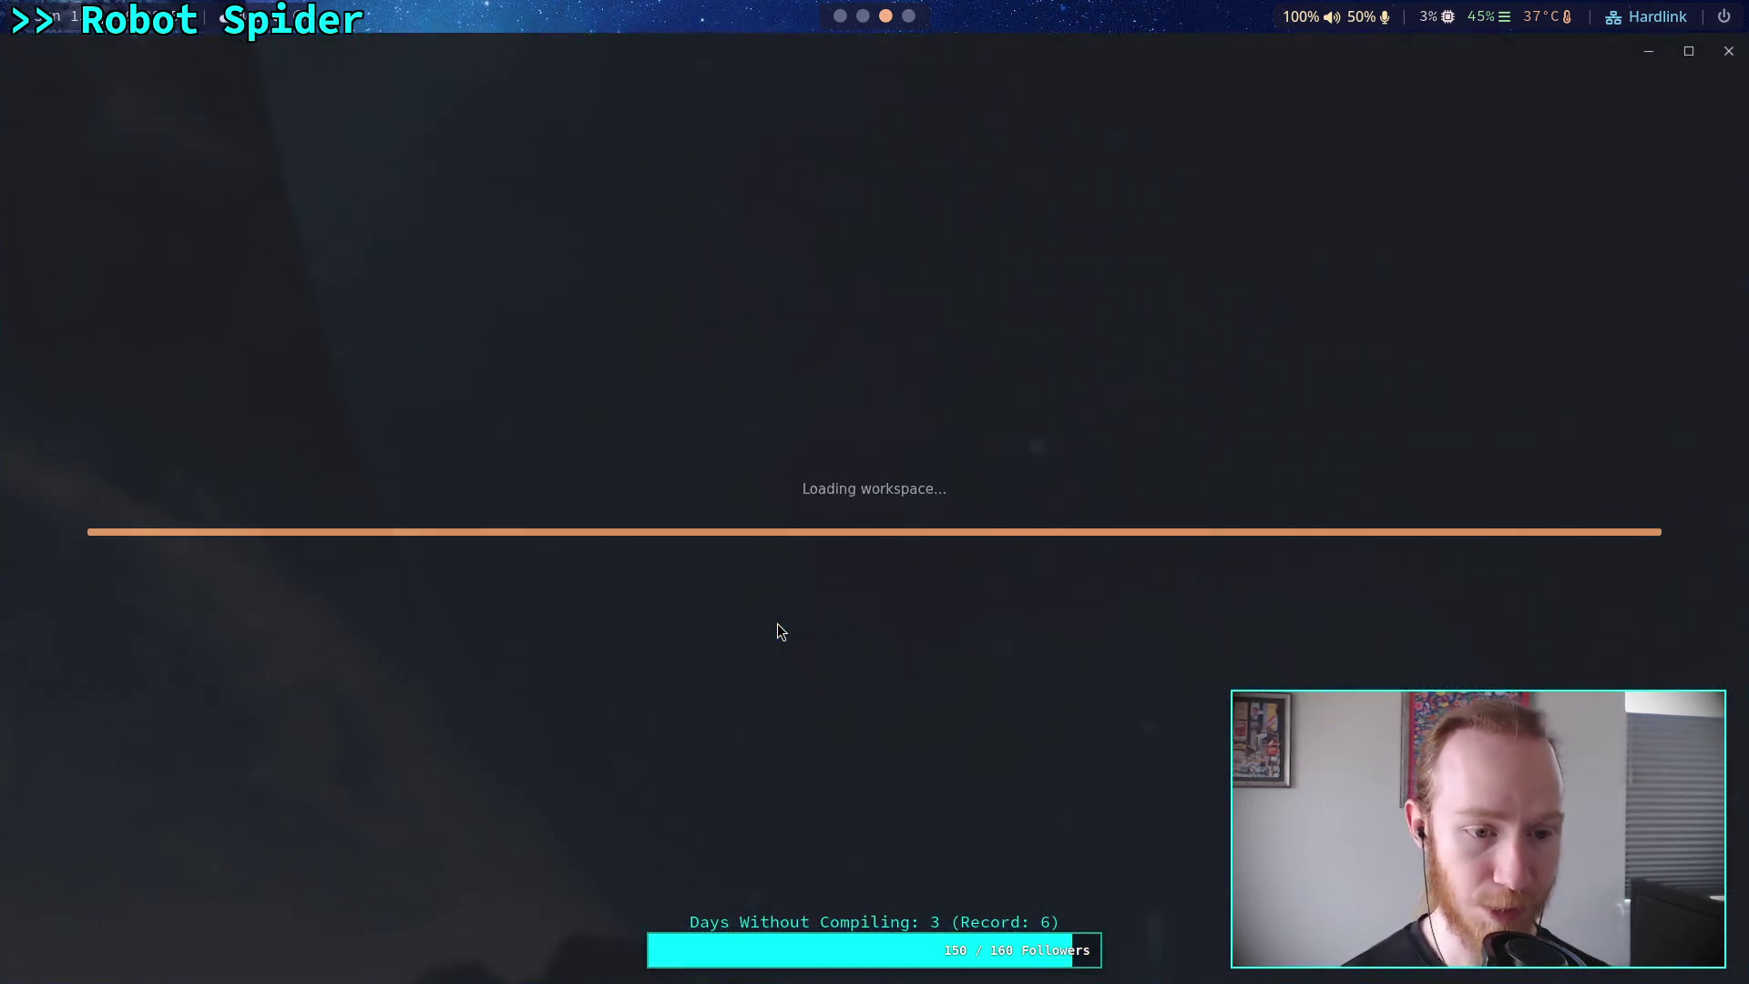
left_click(969, 418)
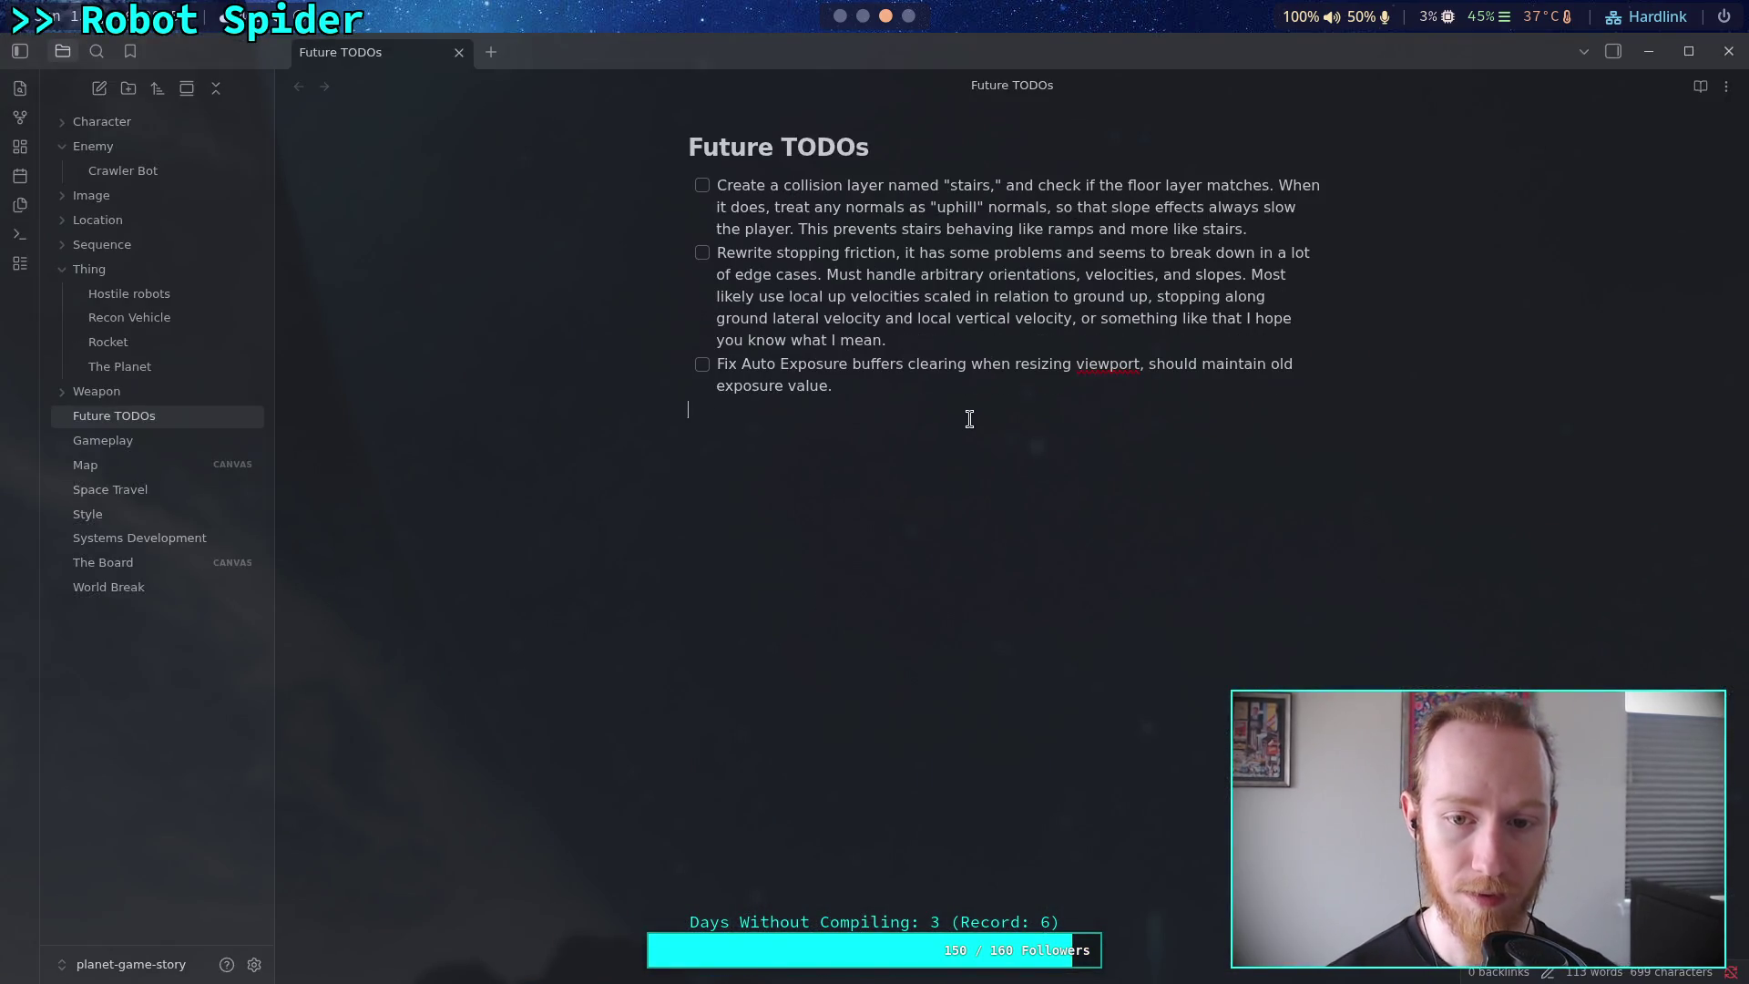
Add a TODO: when slipping, use a second, smaller spring to detect floors instead of a large one.
type("- [ ] Whin")
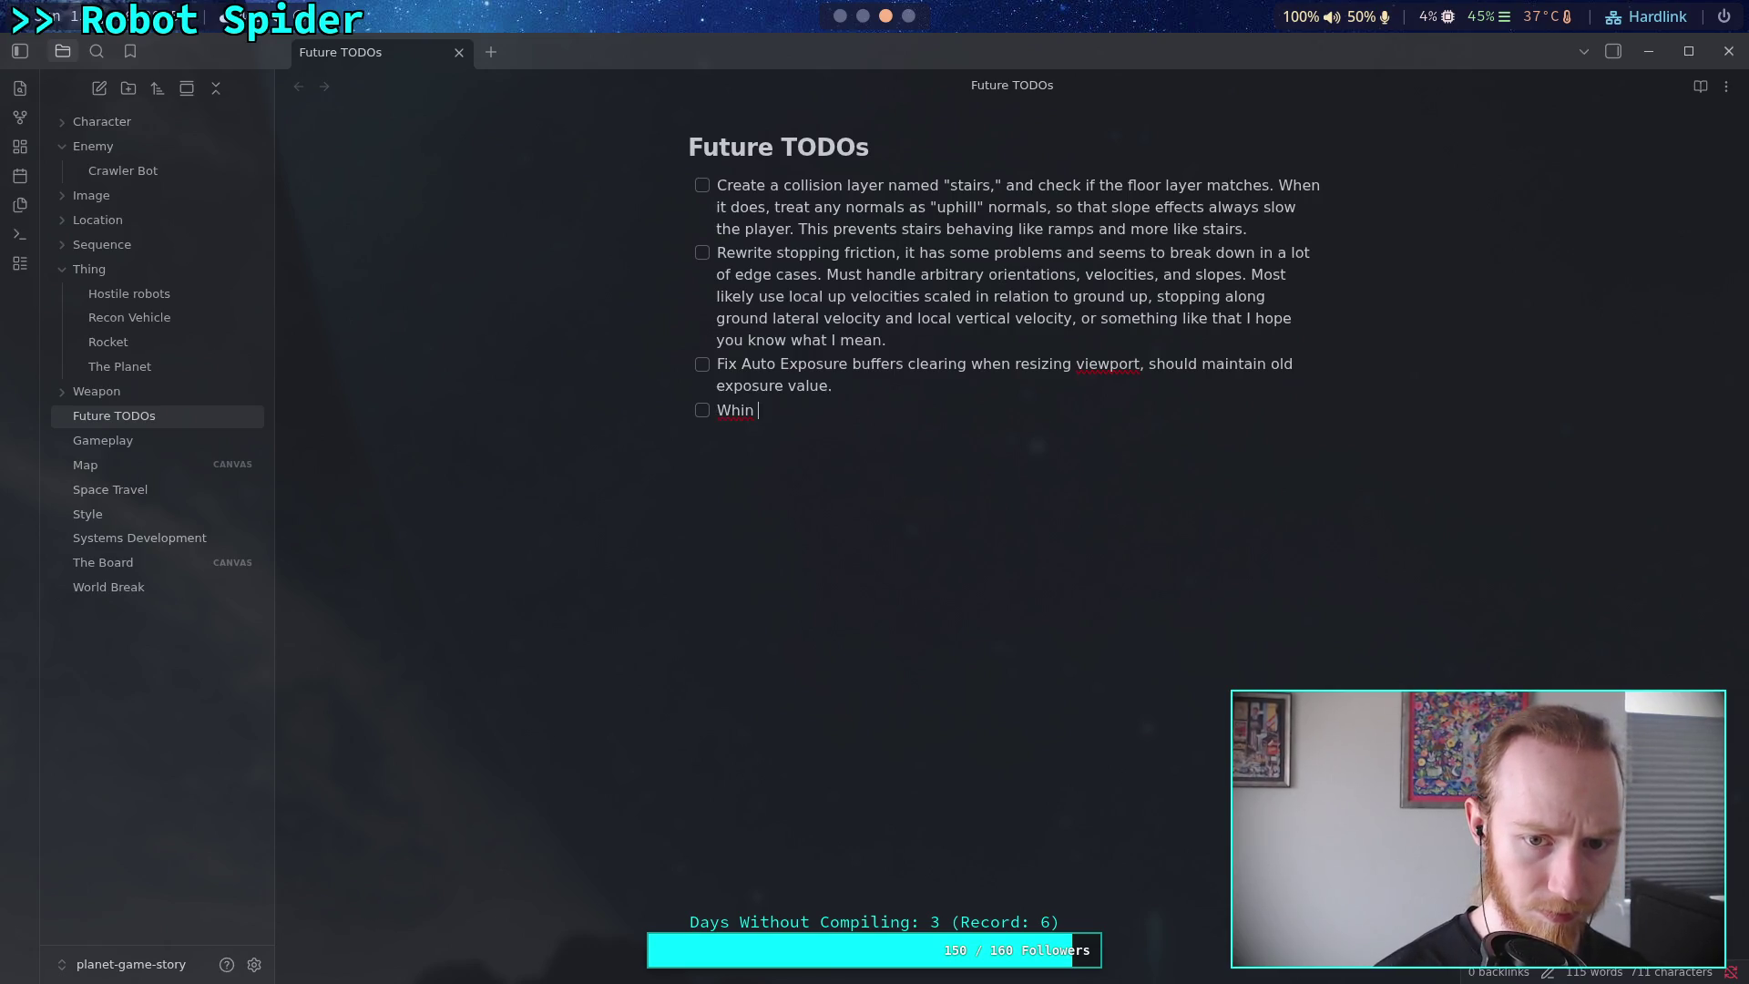
key("BackSpace")
type("en s")
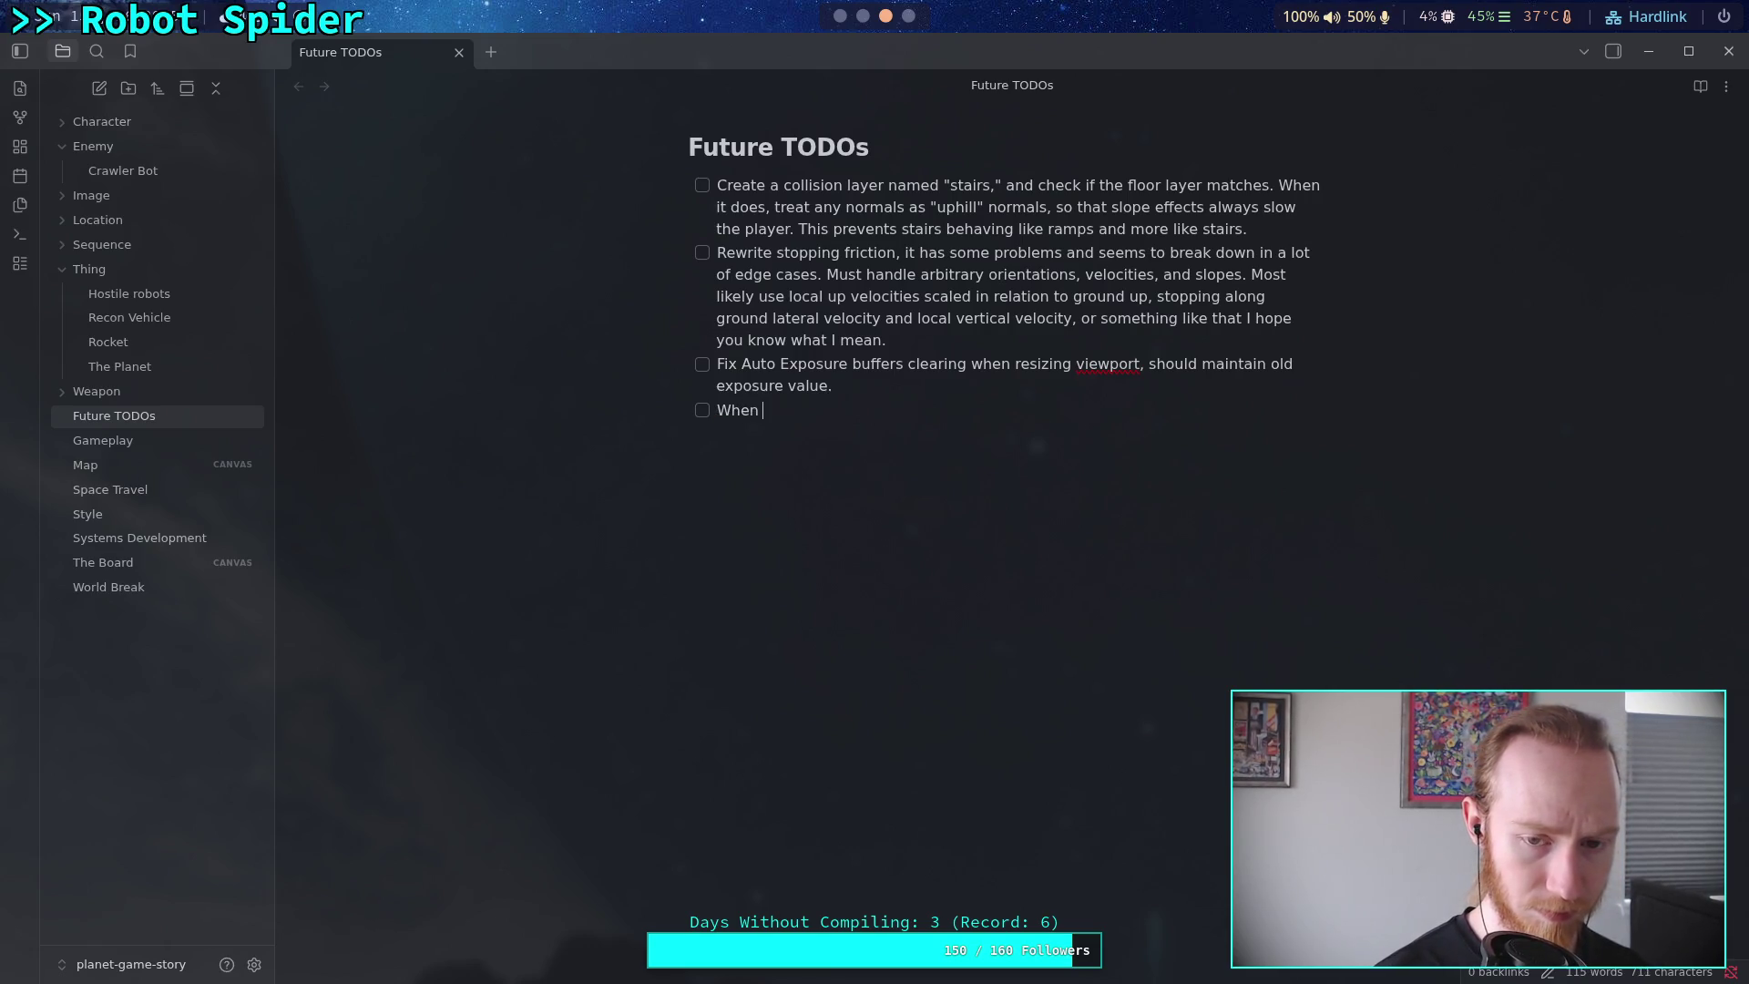
type("lipping, ")
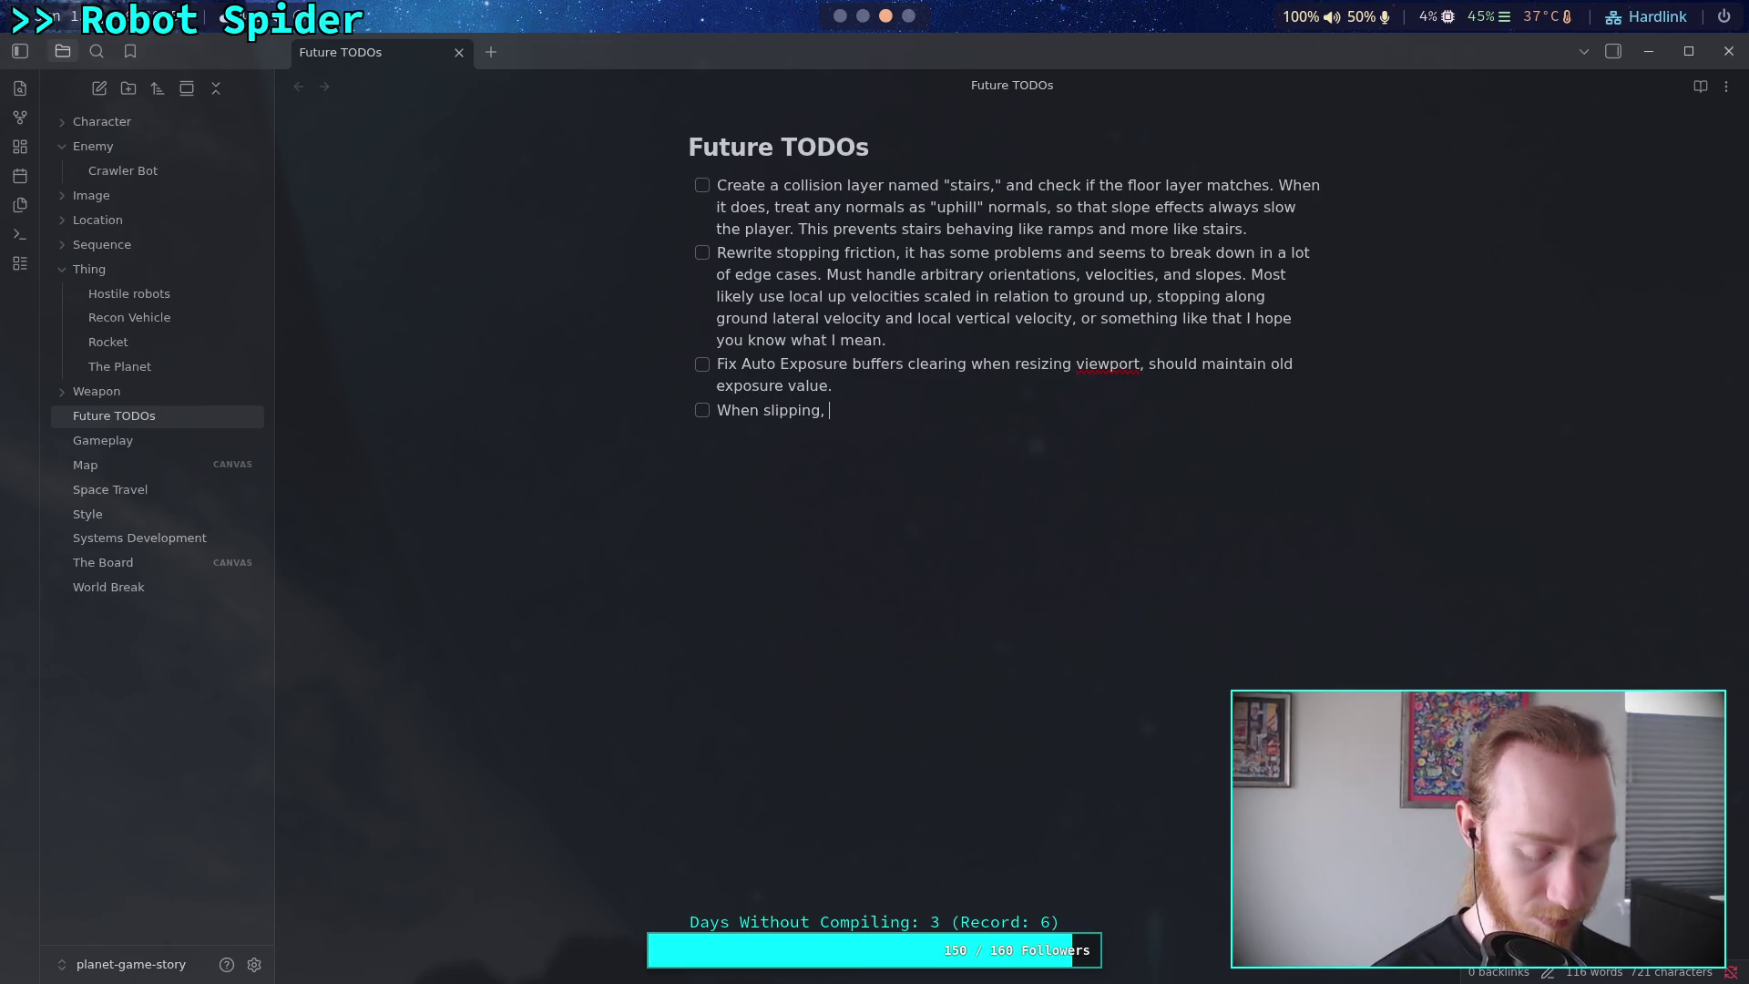
type("use a secon")
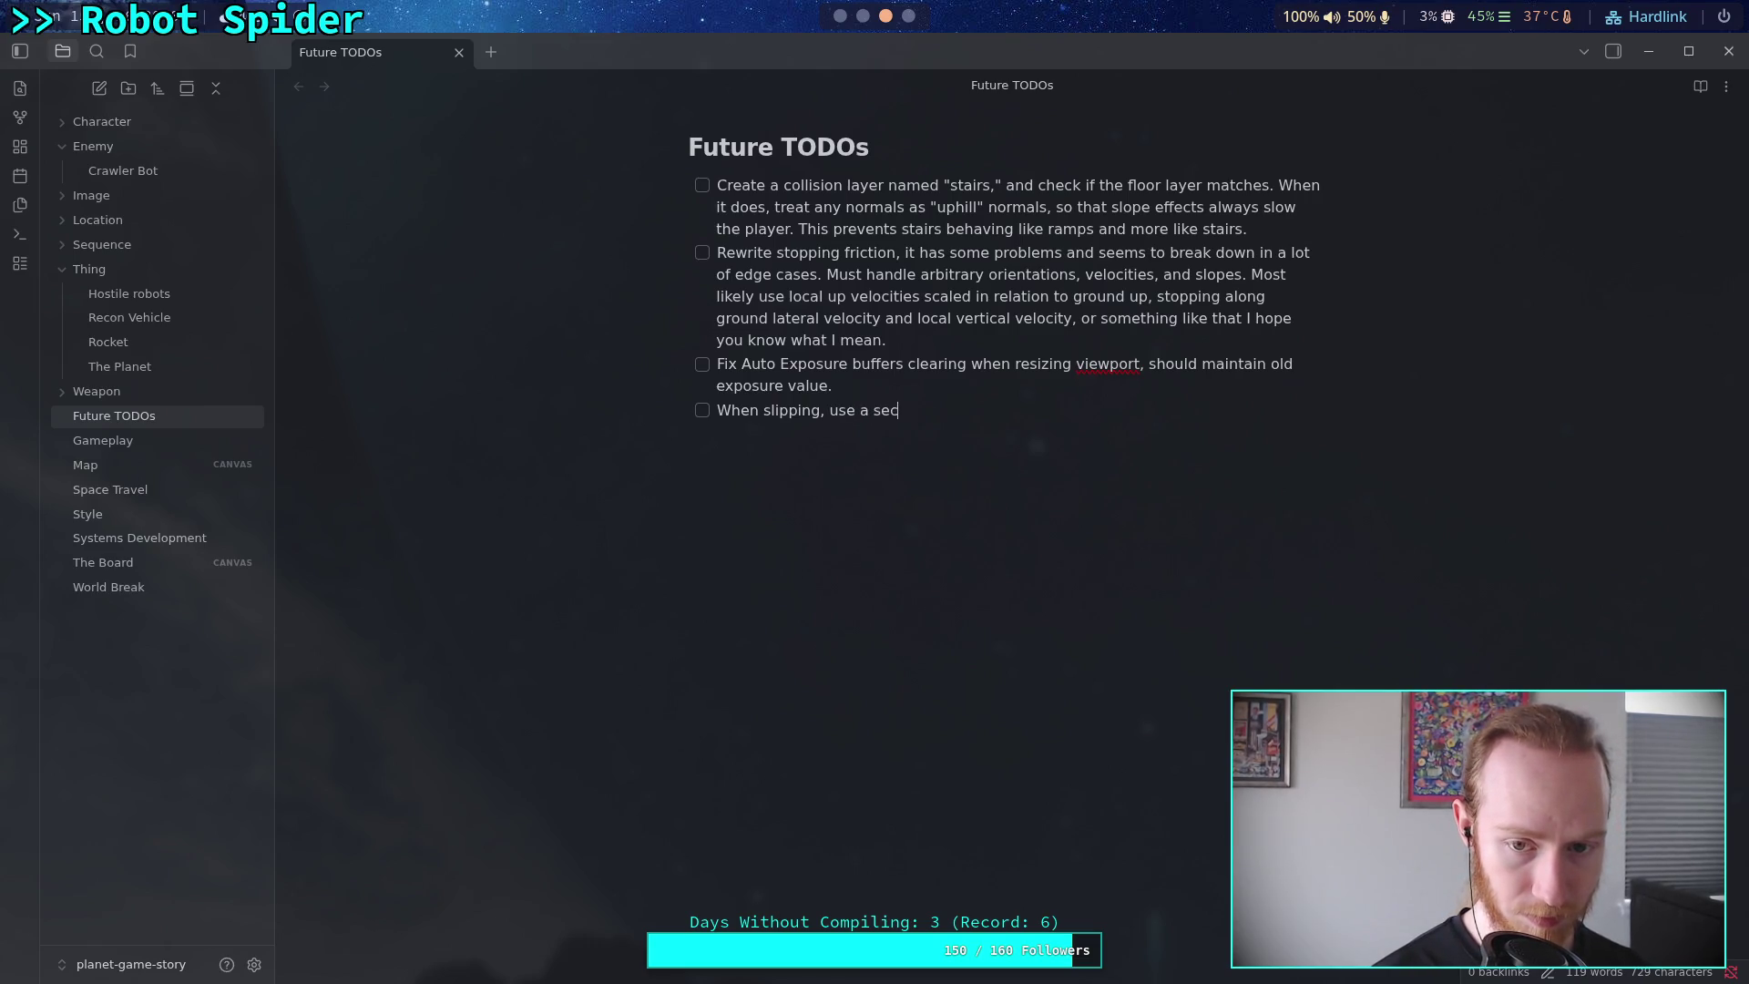
type("d, small")
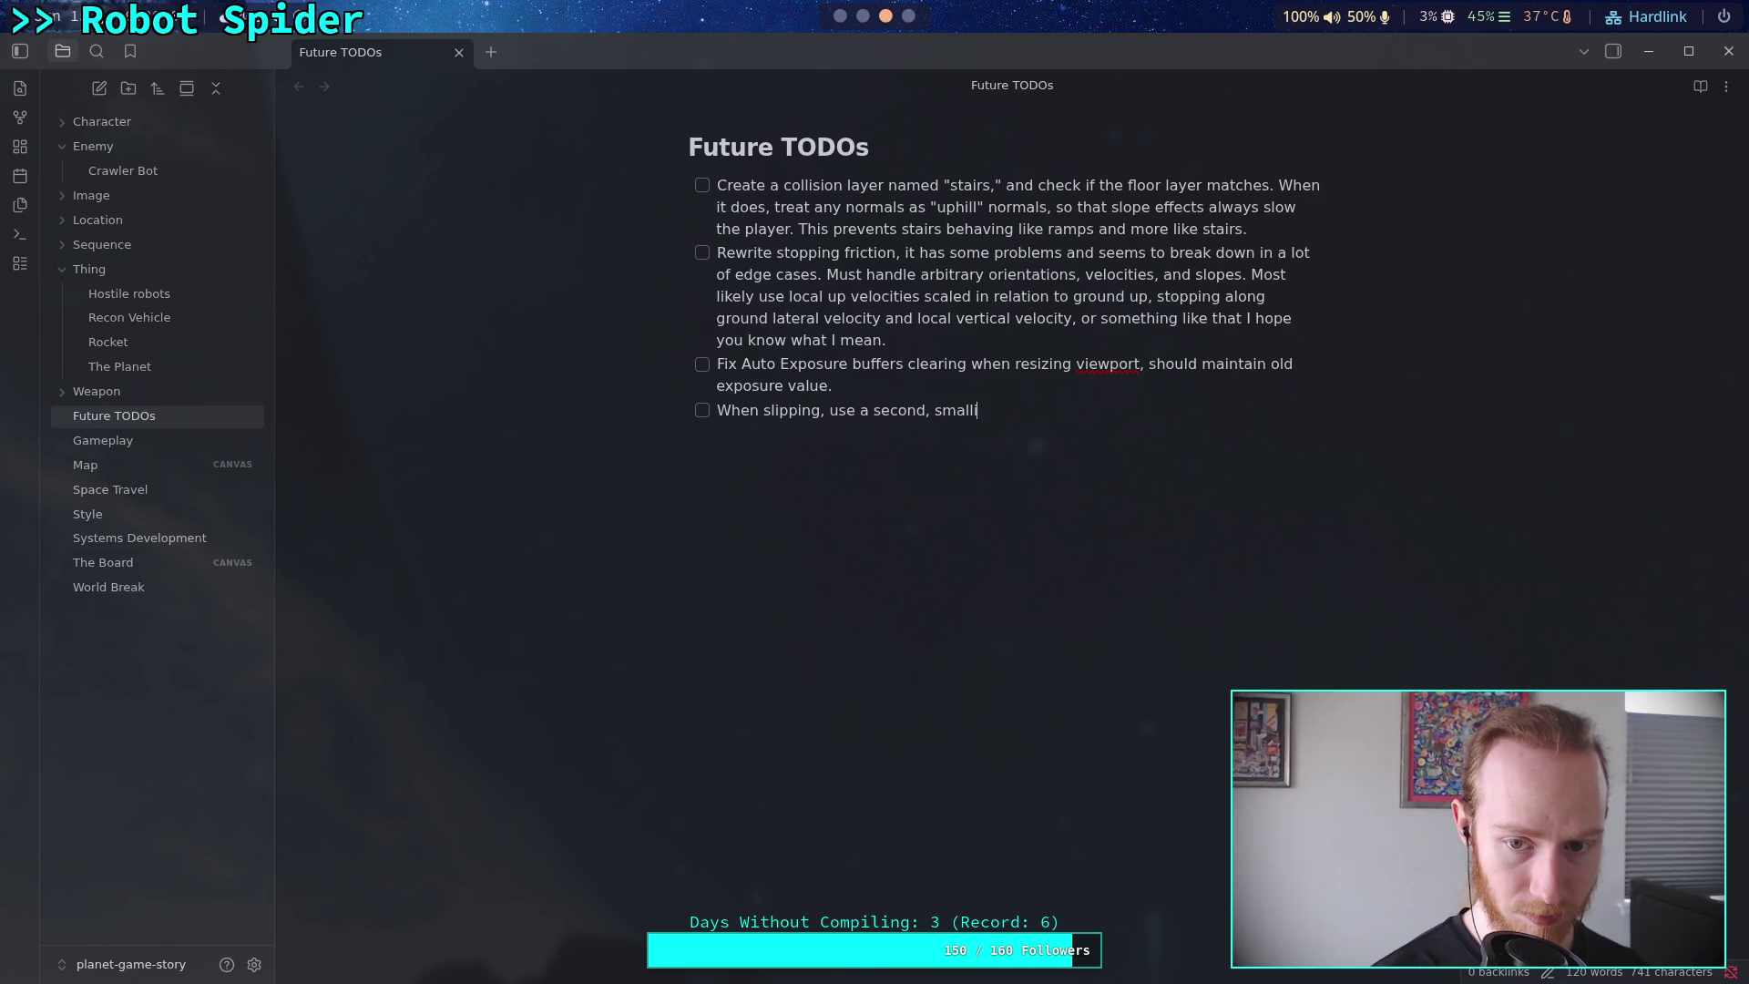
type("er sized spr")
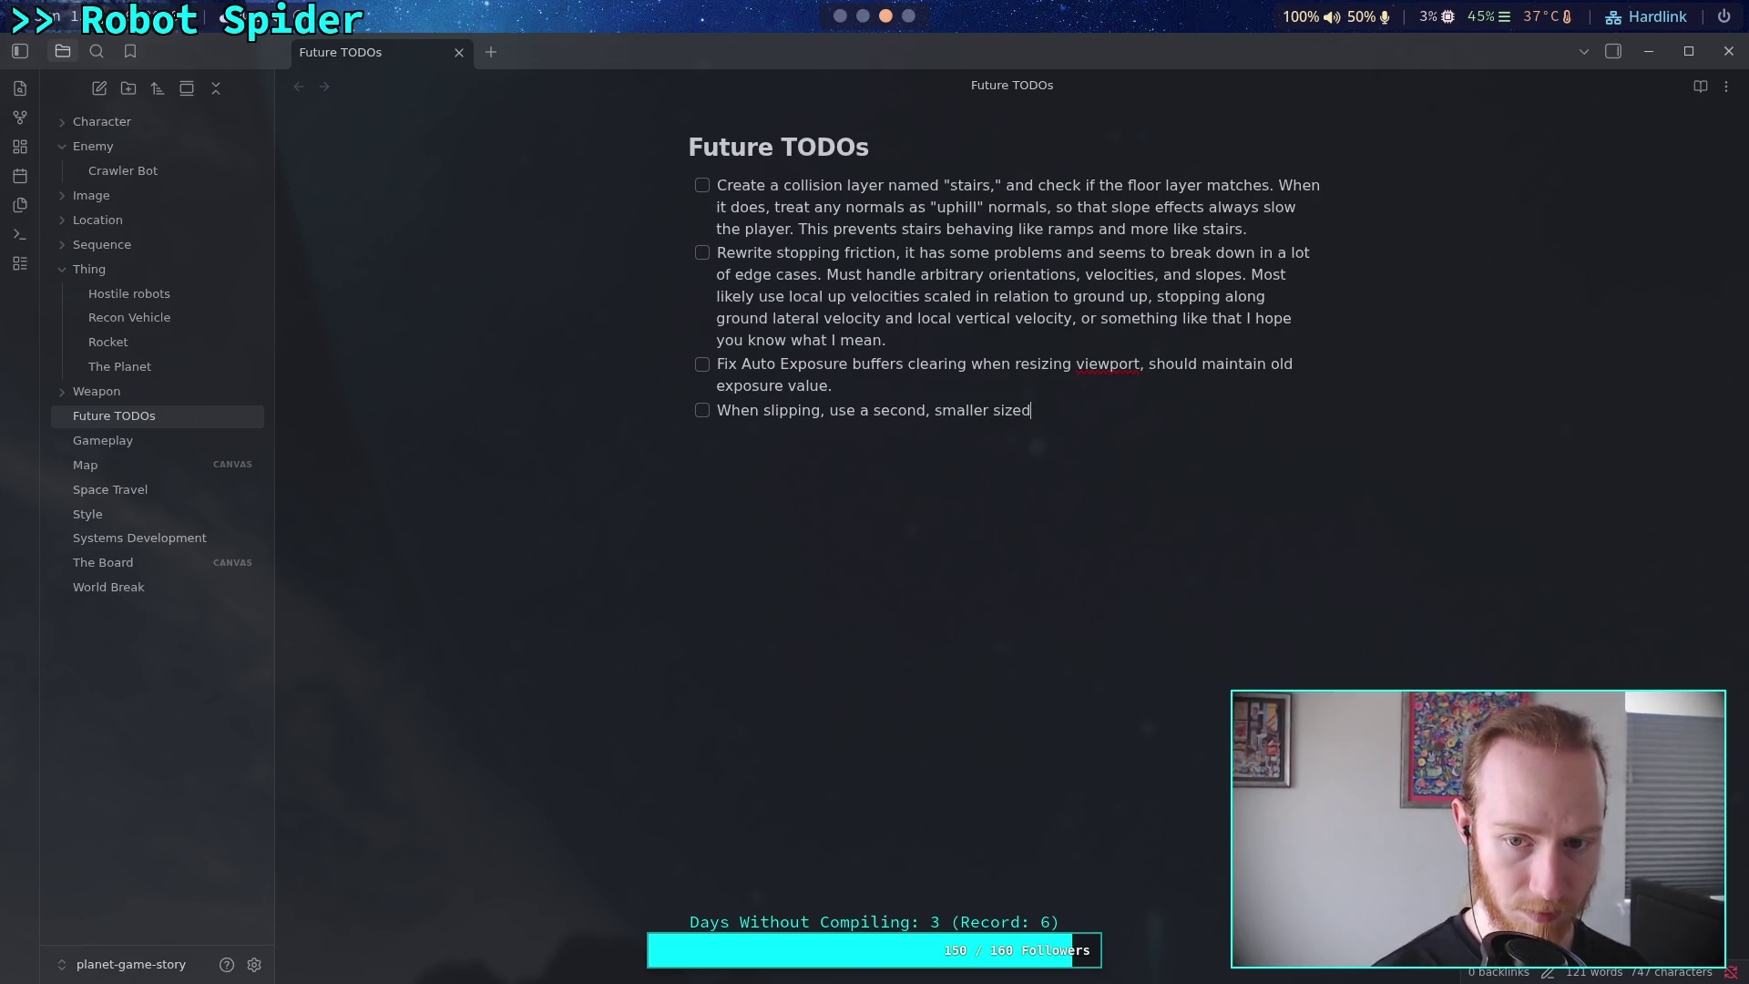
type("ing")
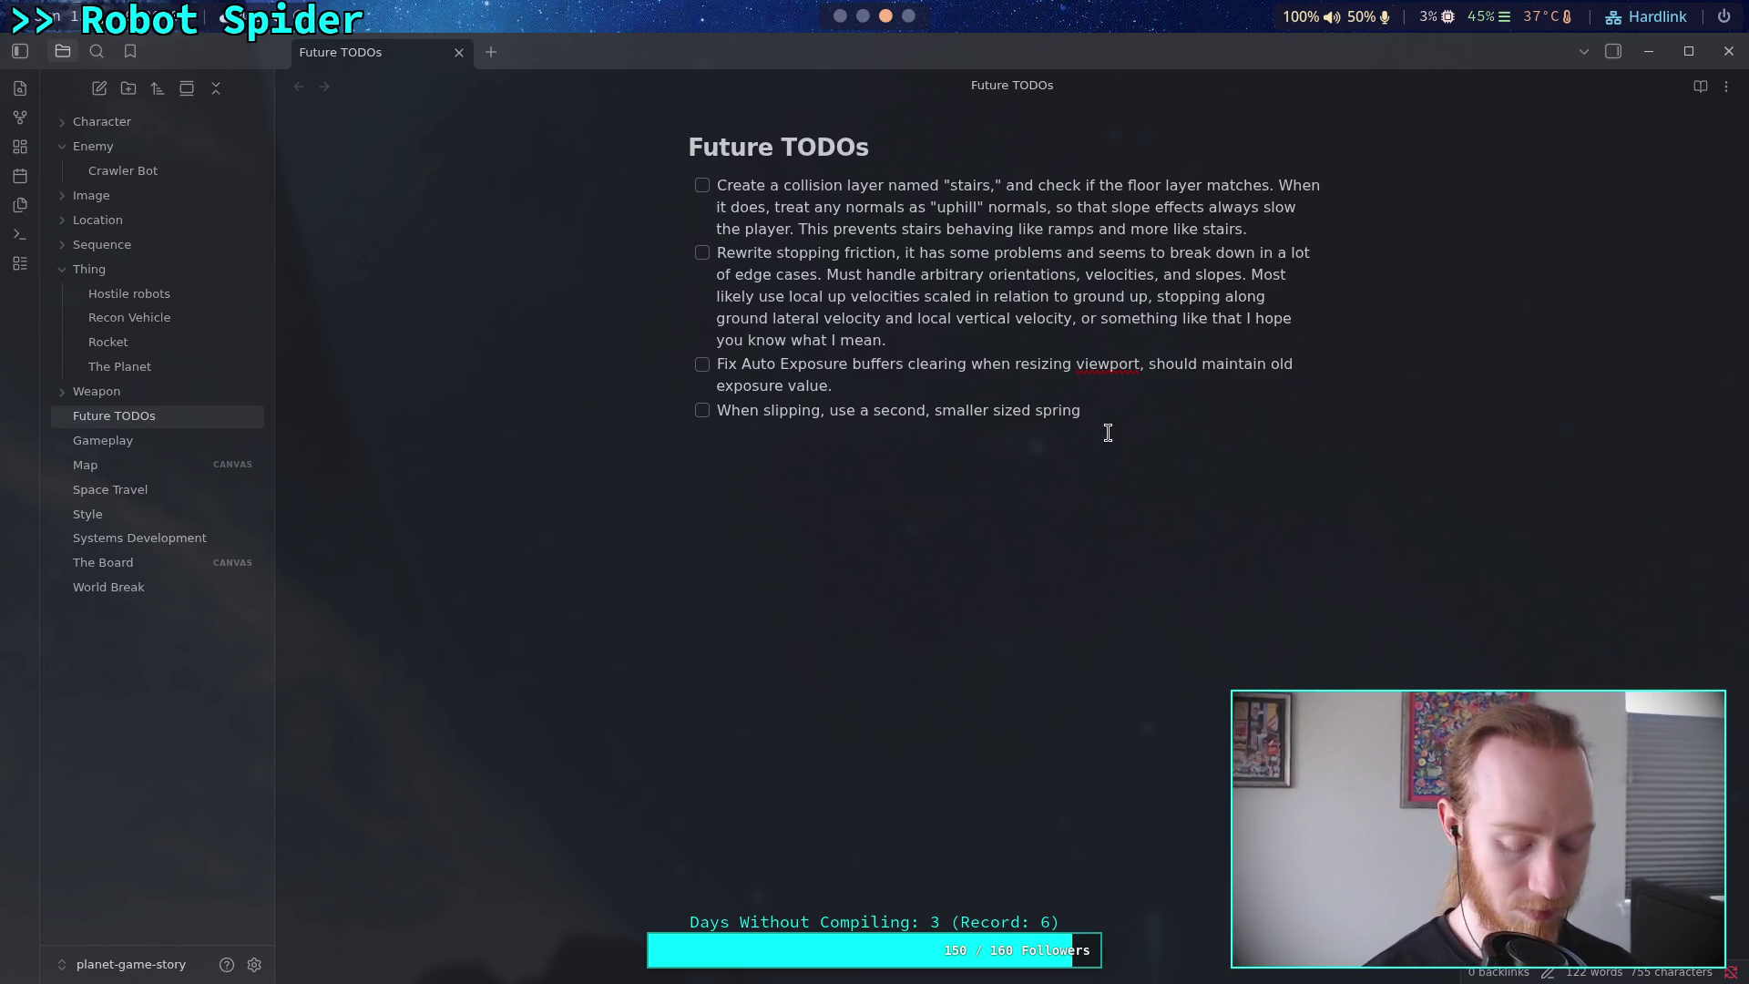
type(" to detect ")
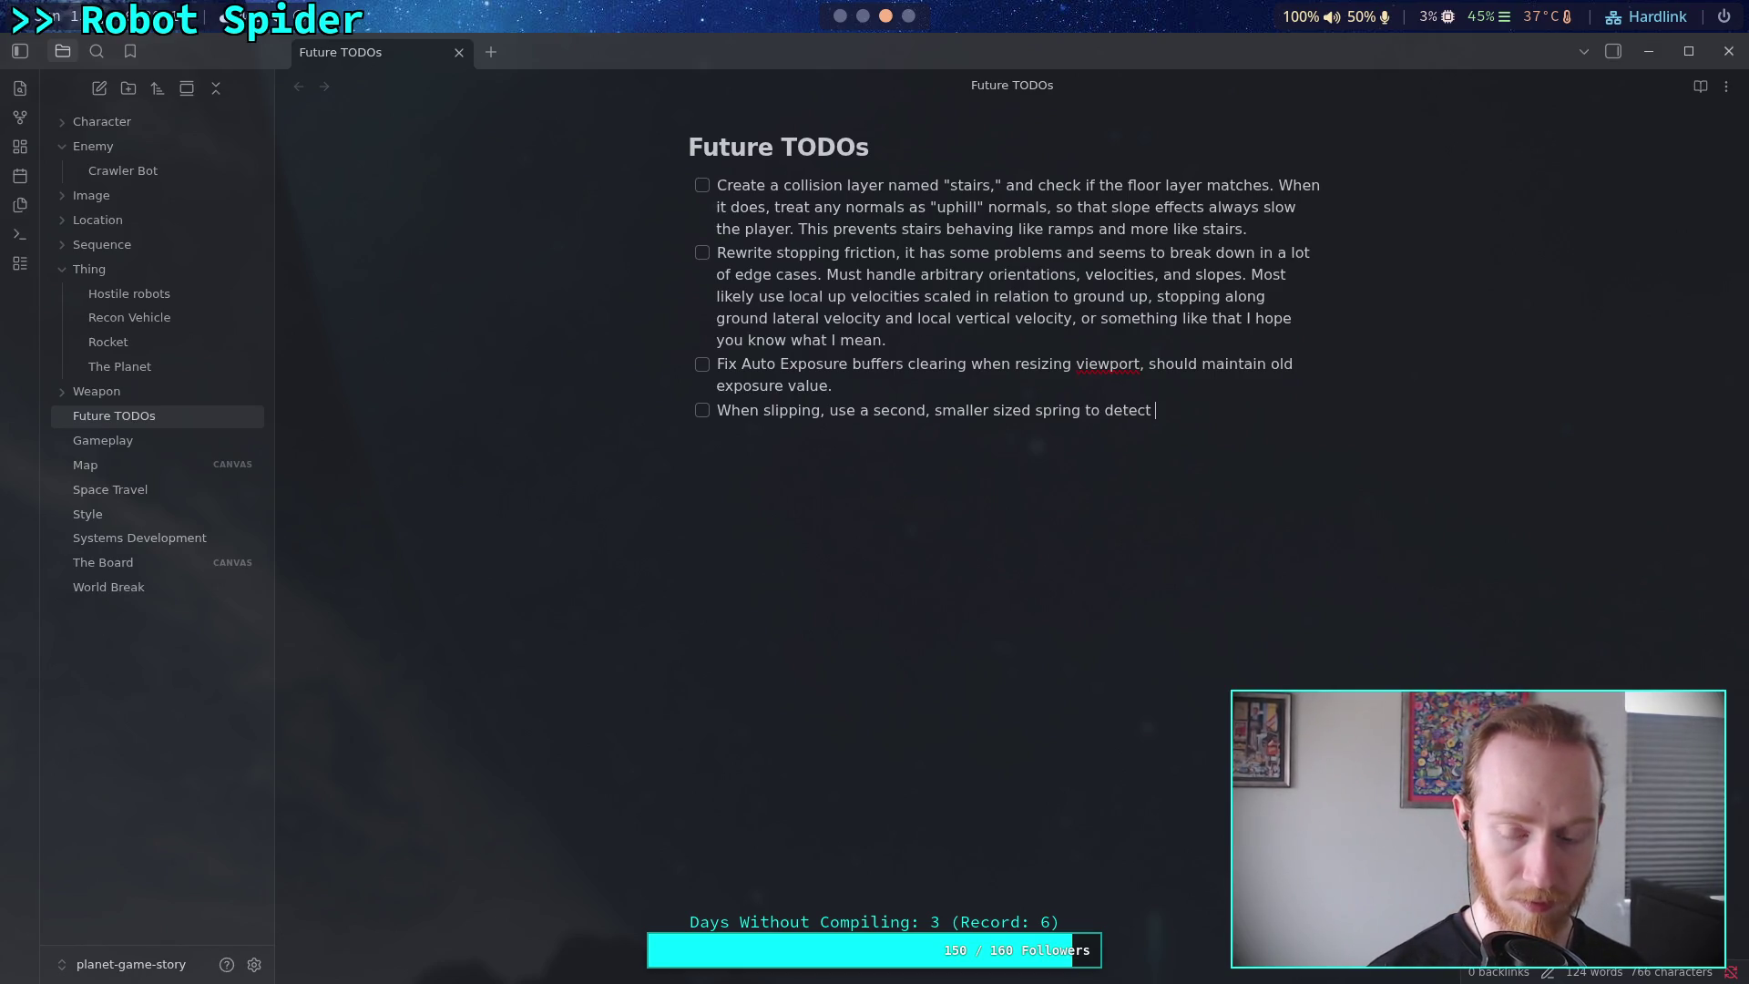
type("floors. This")
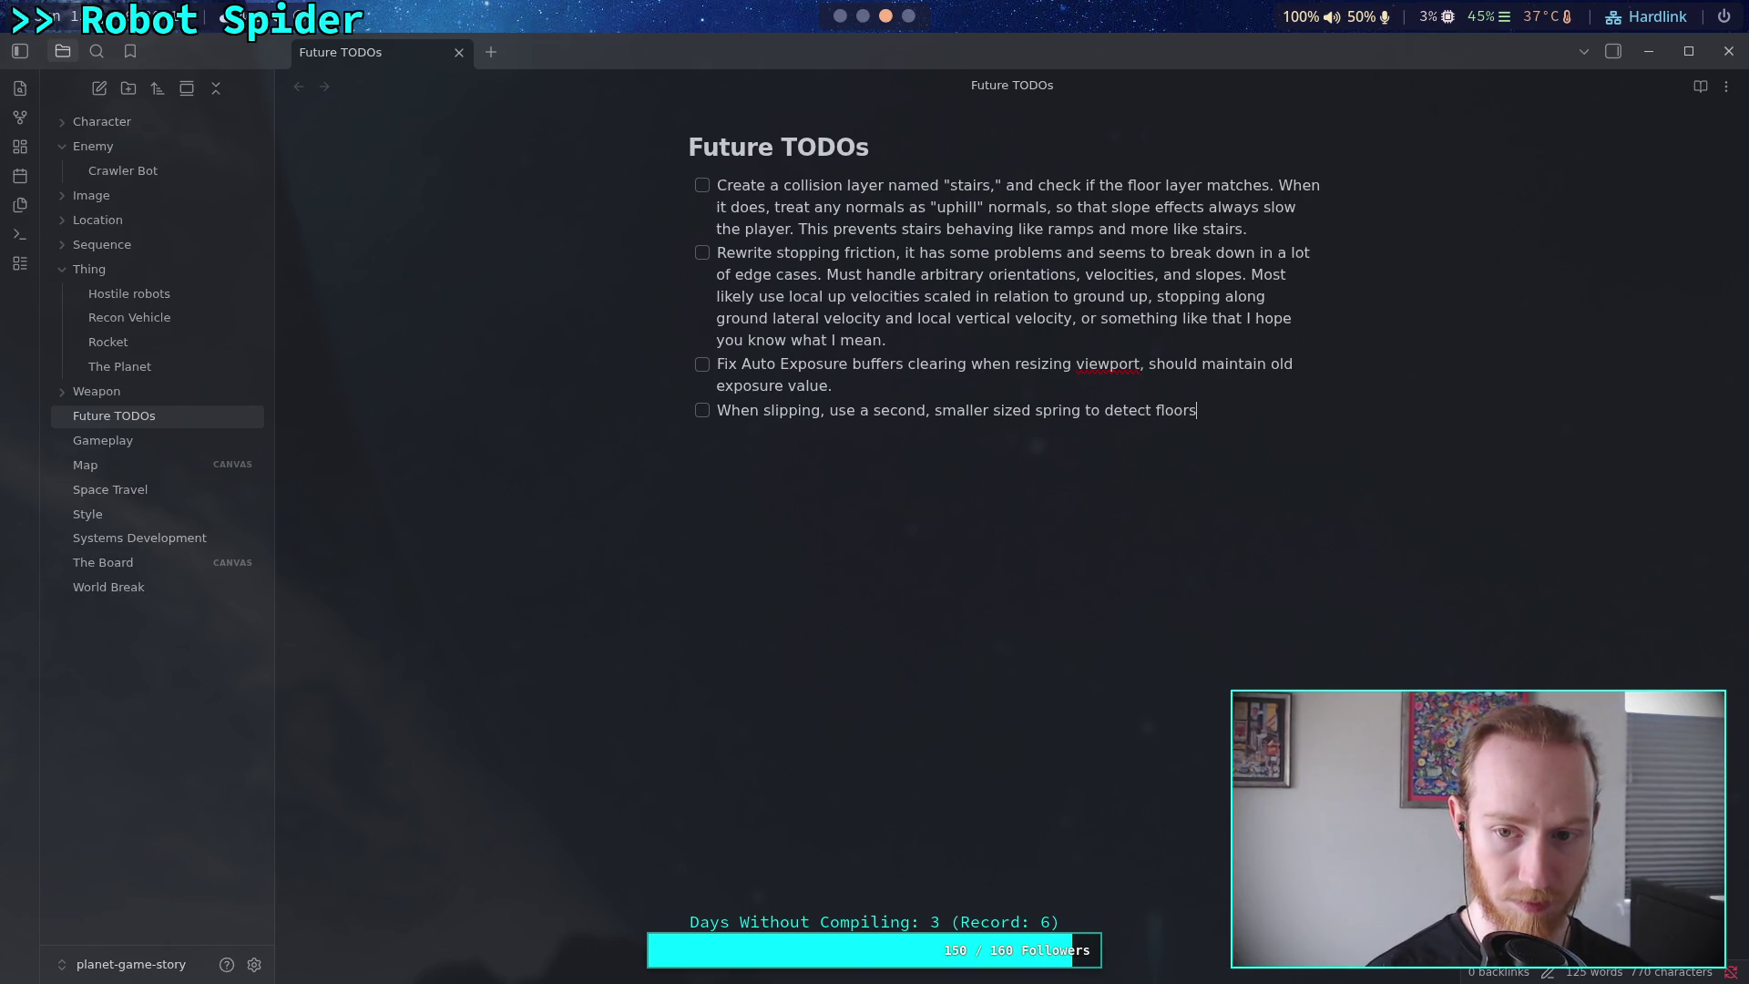
type(" is better")
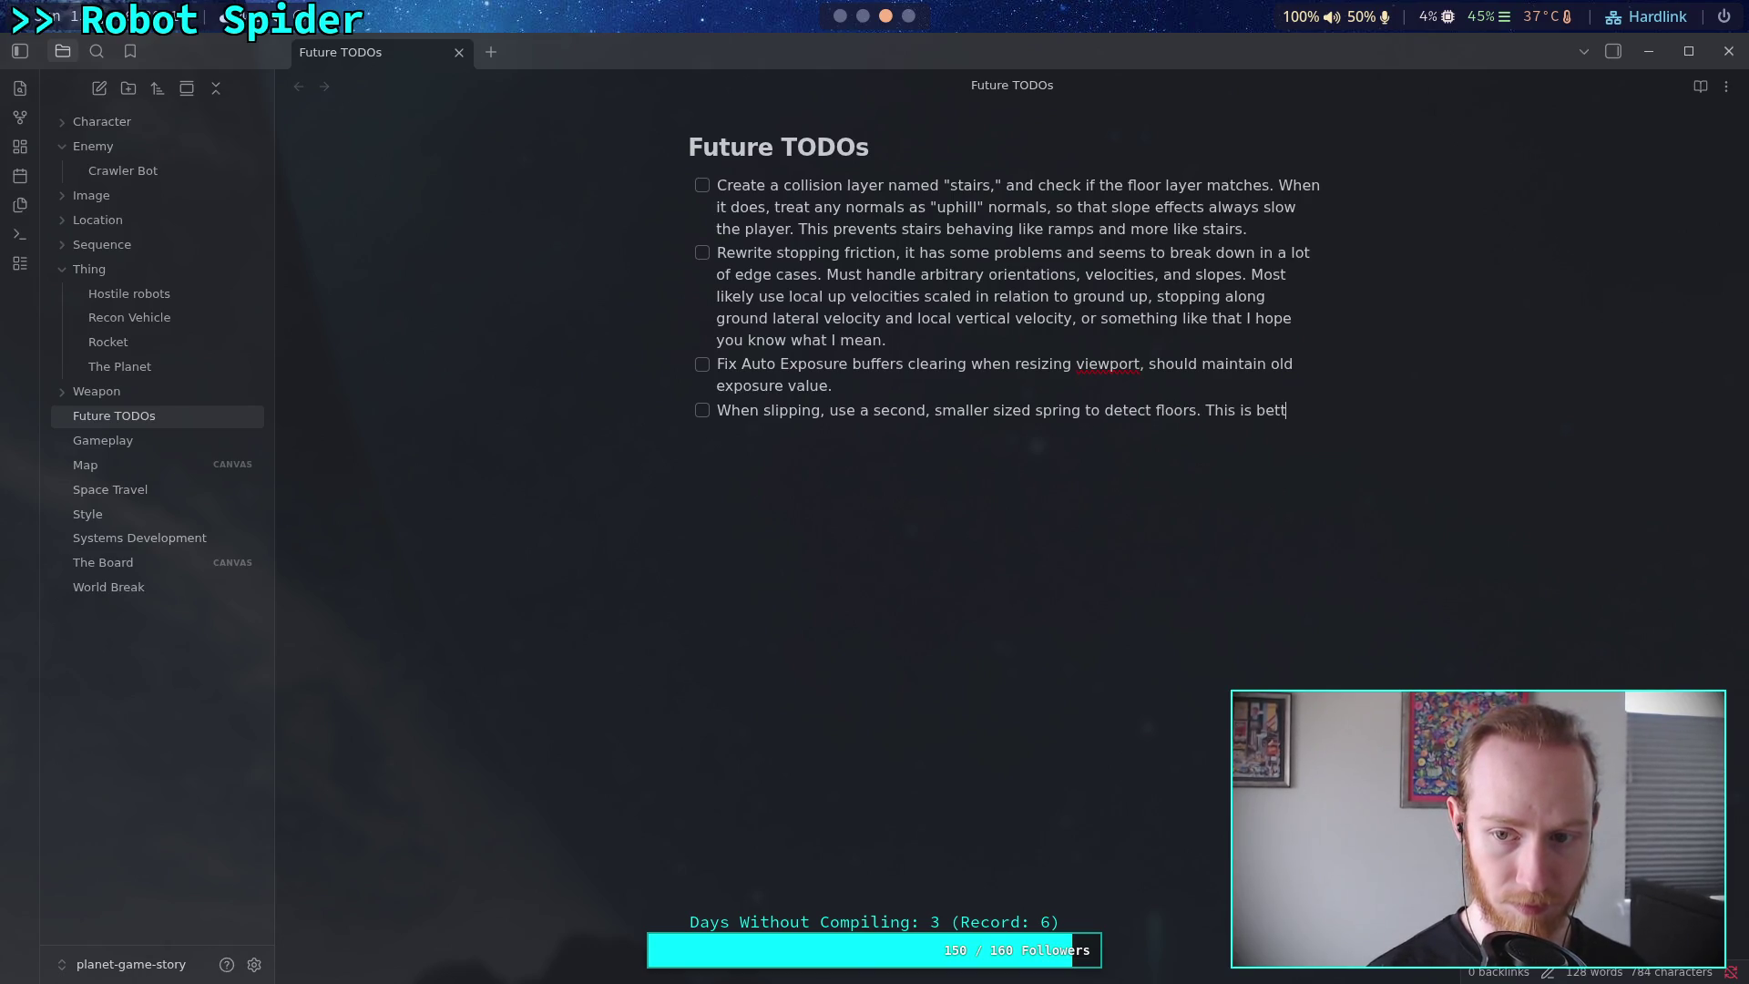
type(" than sta")
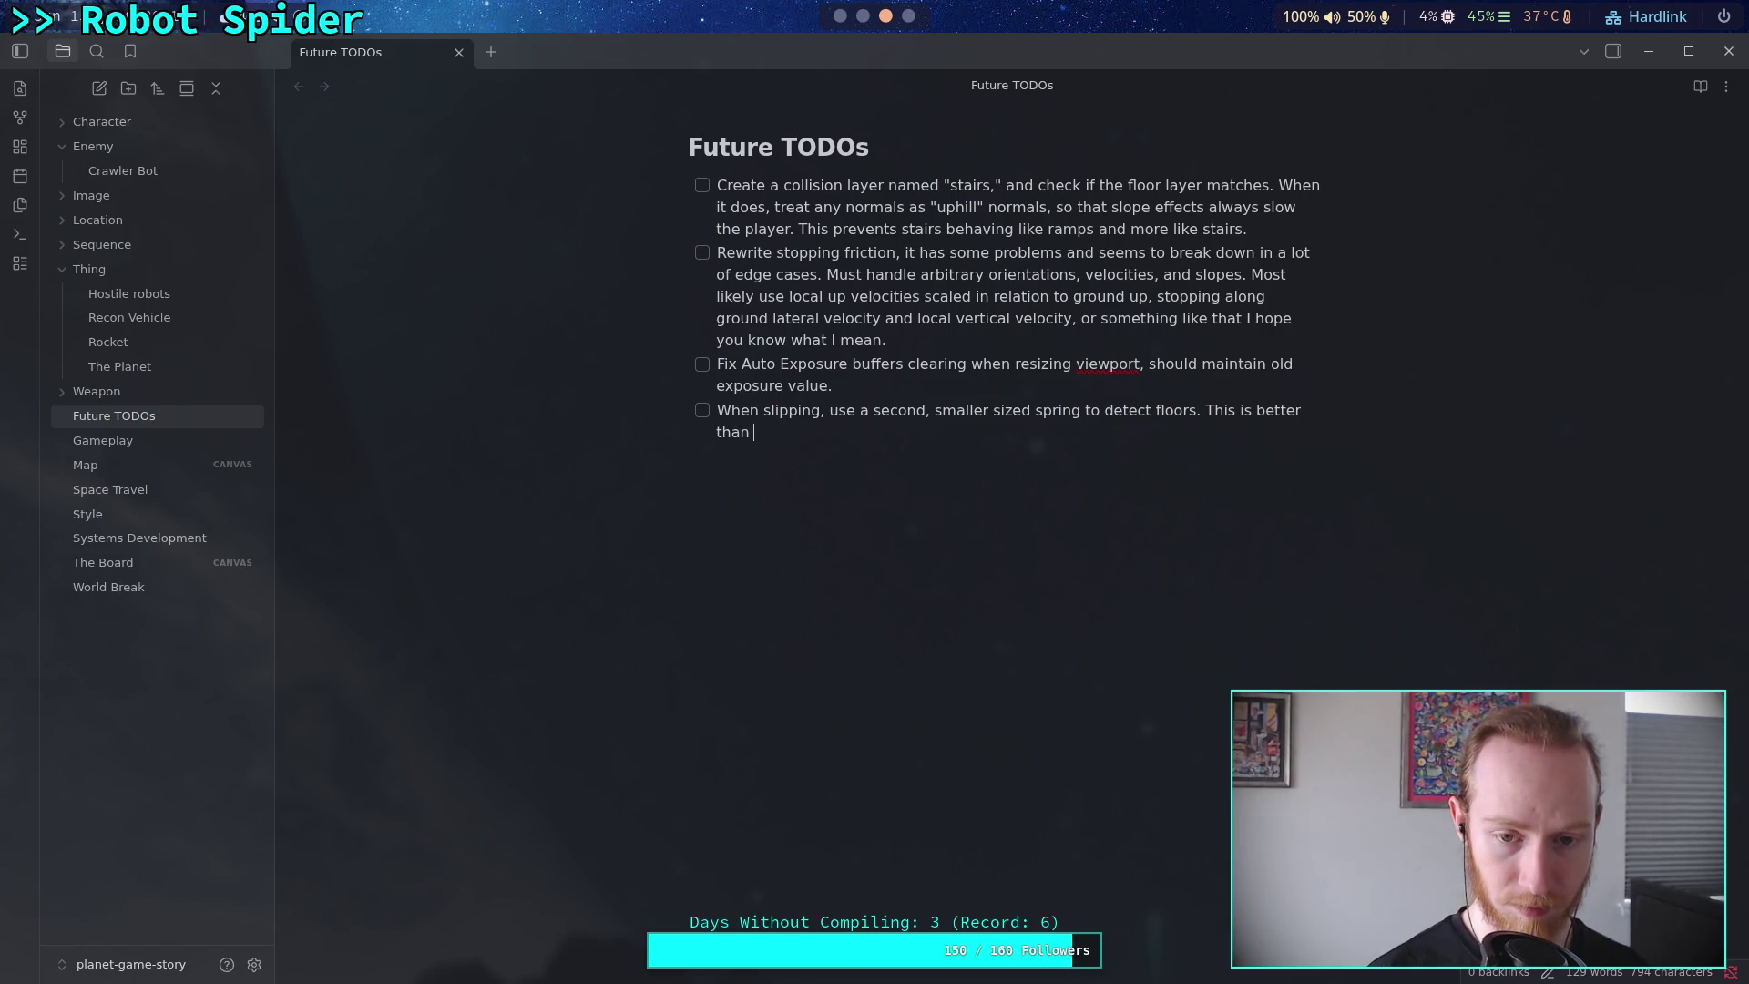
type("ying i")
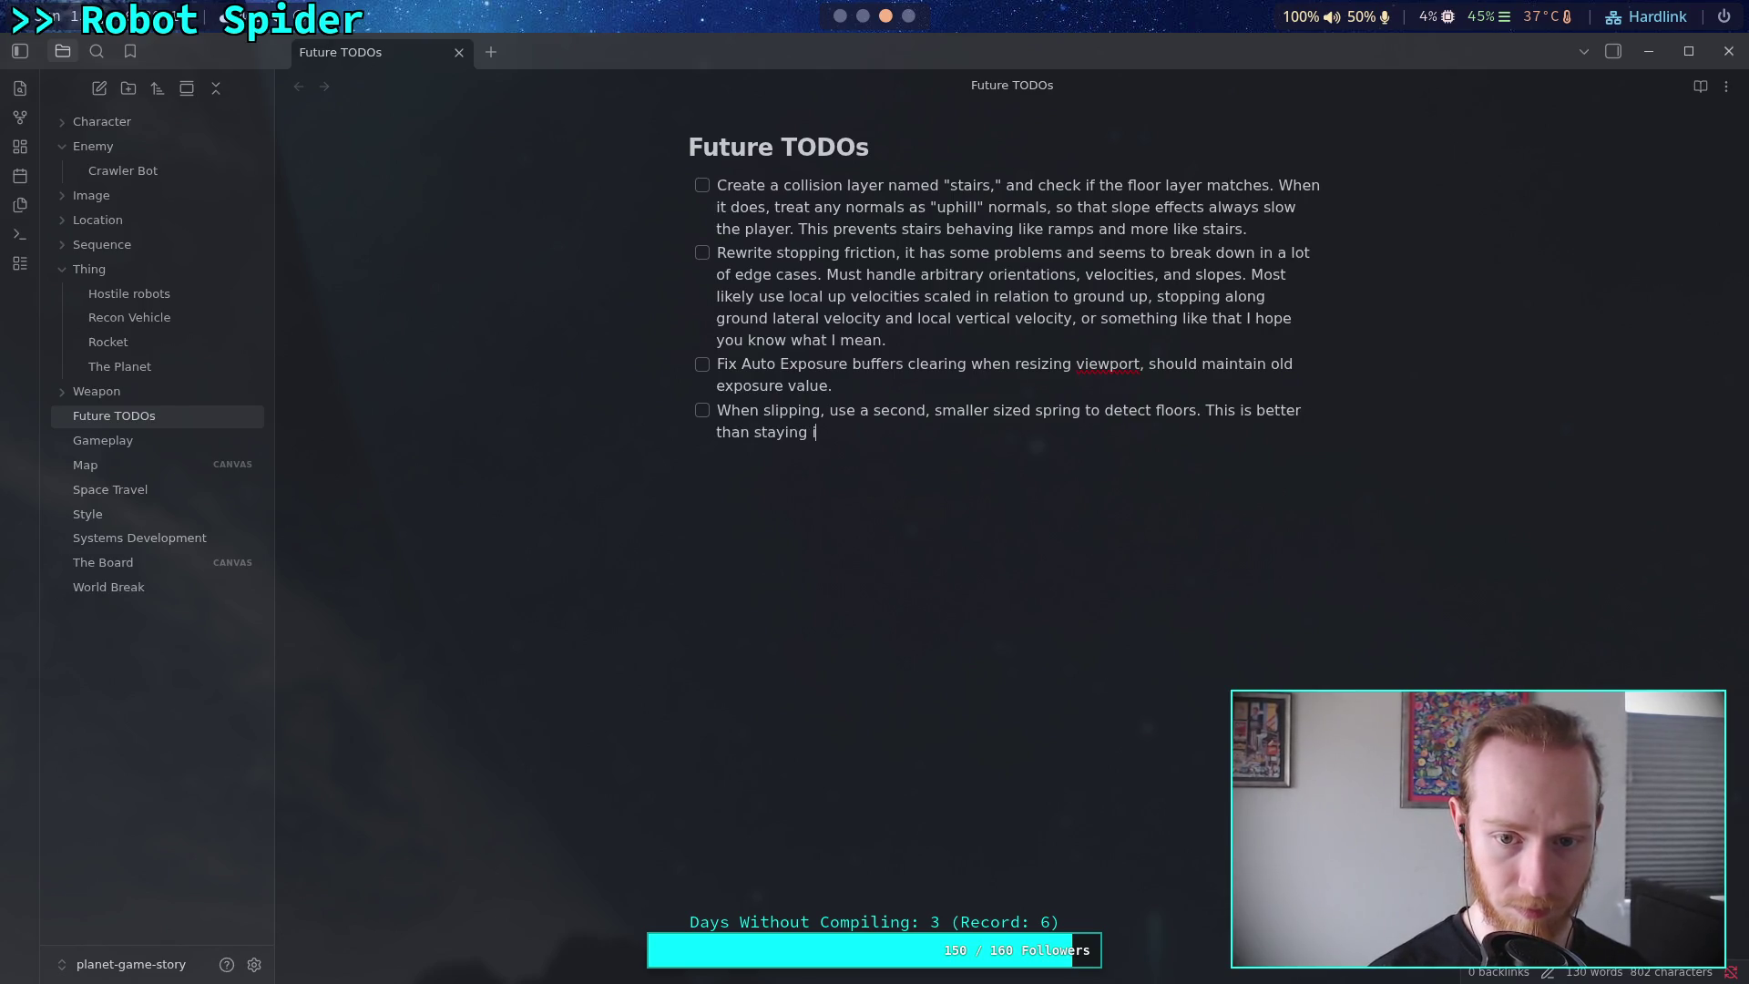
type("with the sa")
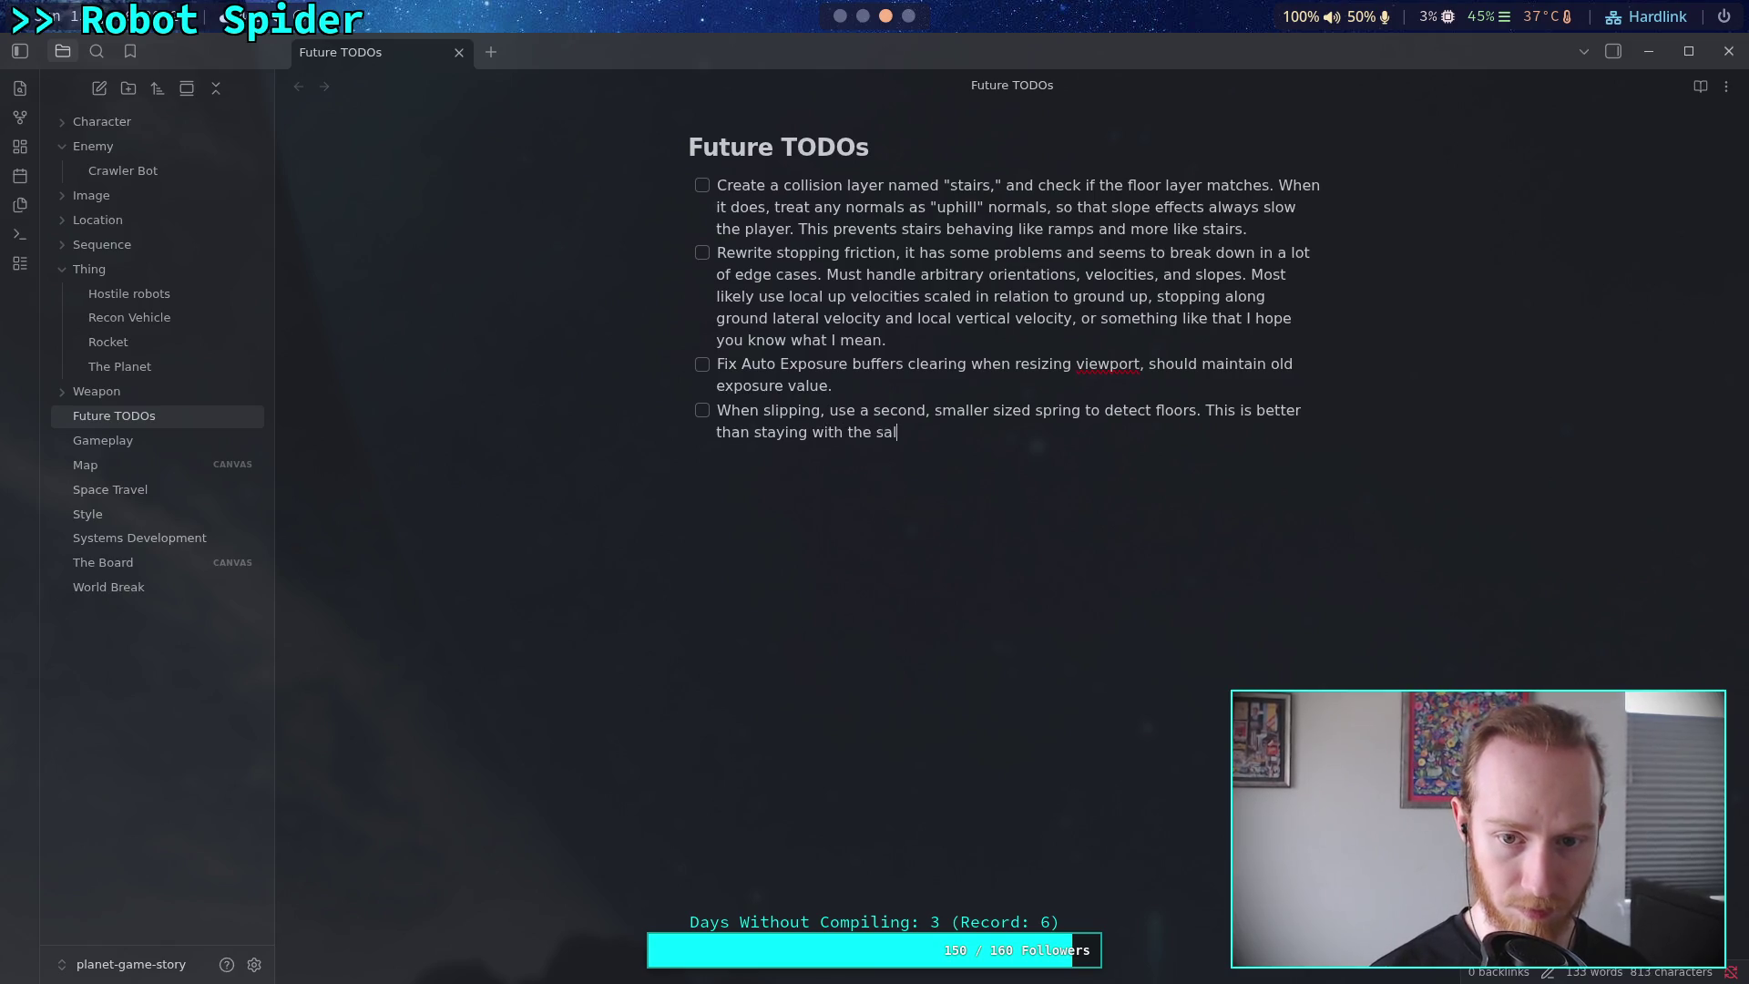
key("BackSpace")
key("BackSpace")
type("large sp")
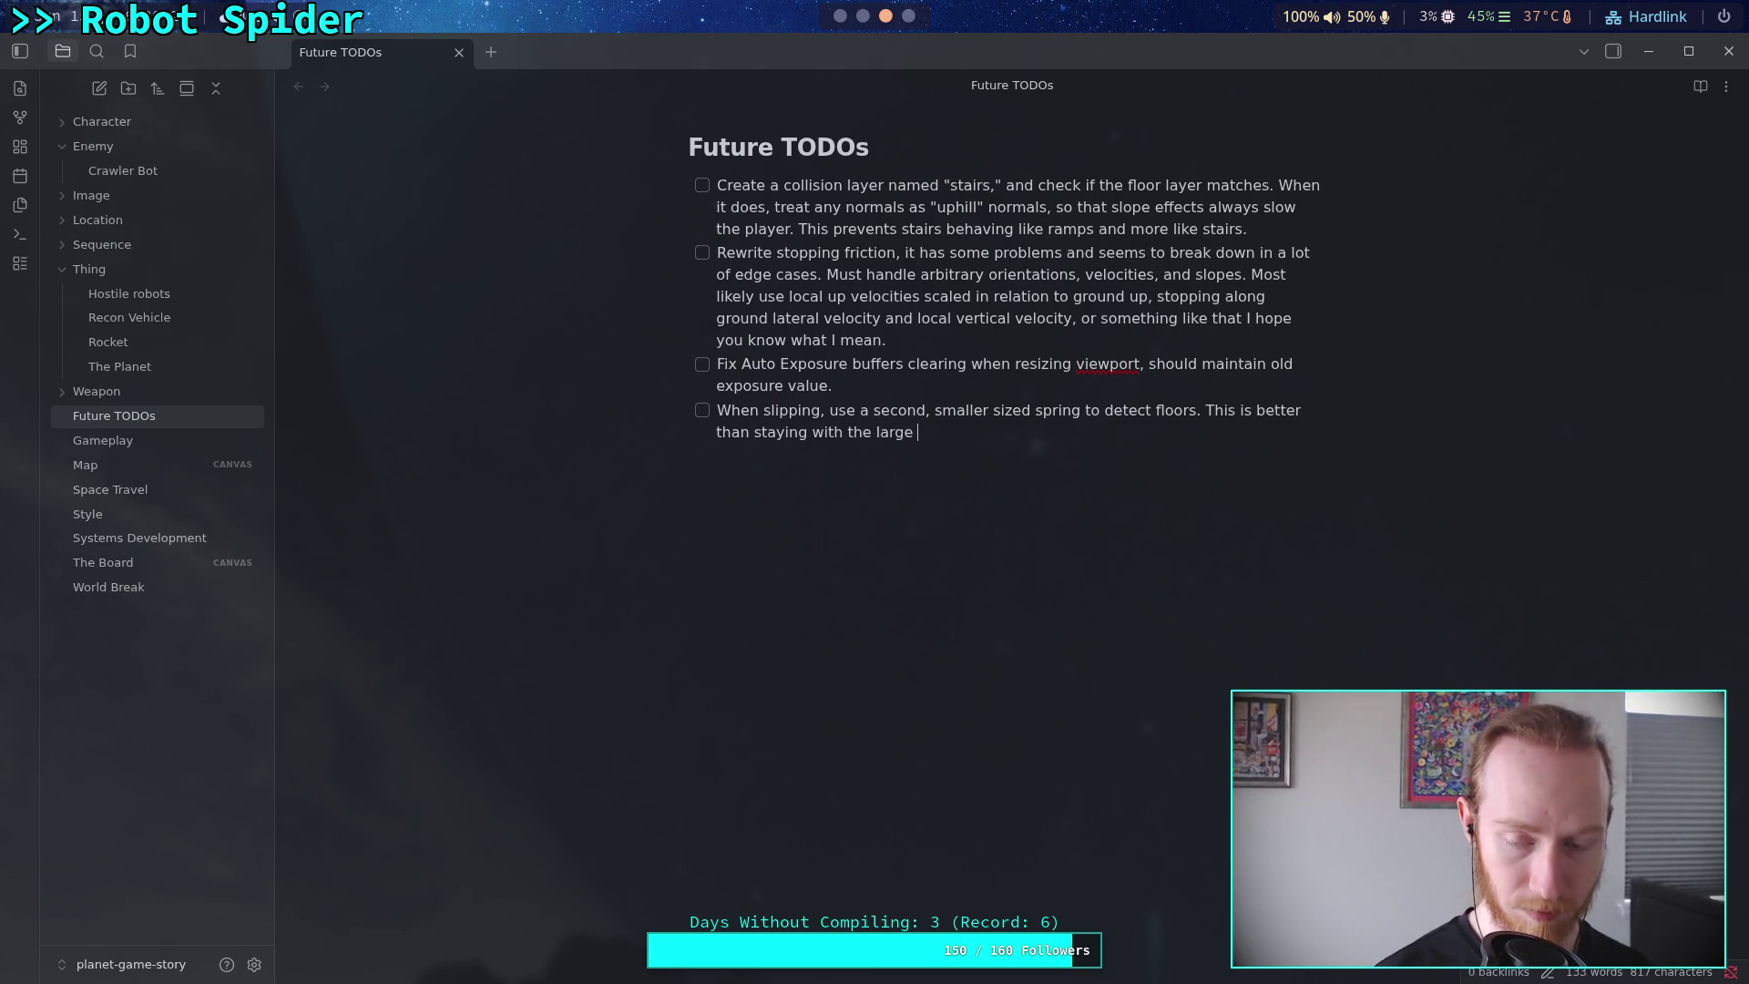
type("ring")
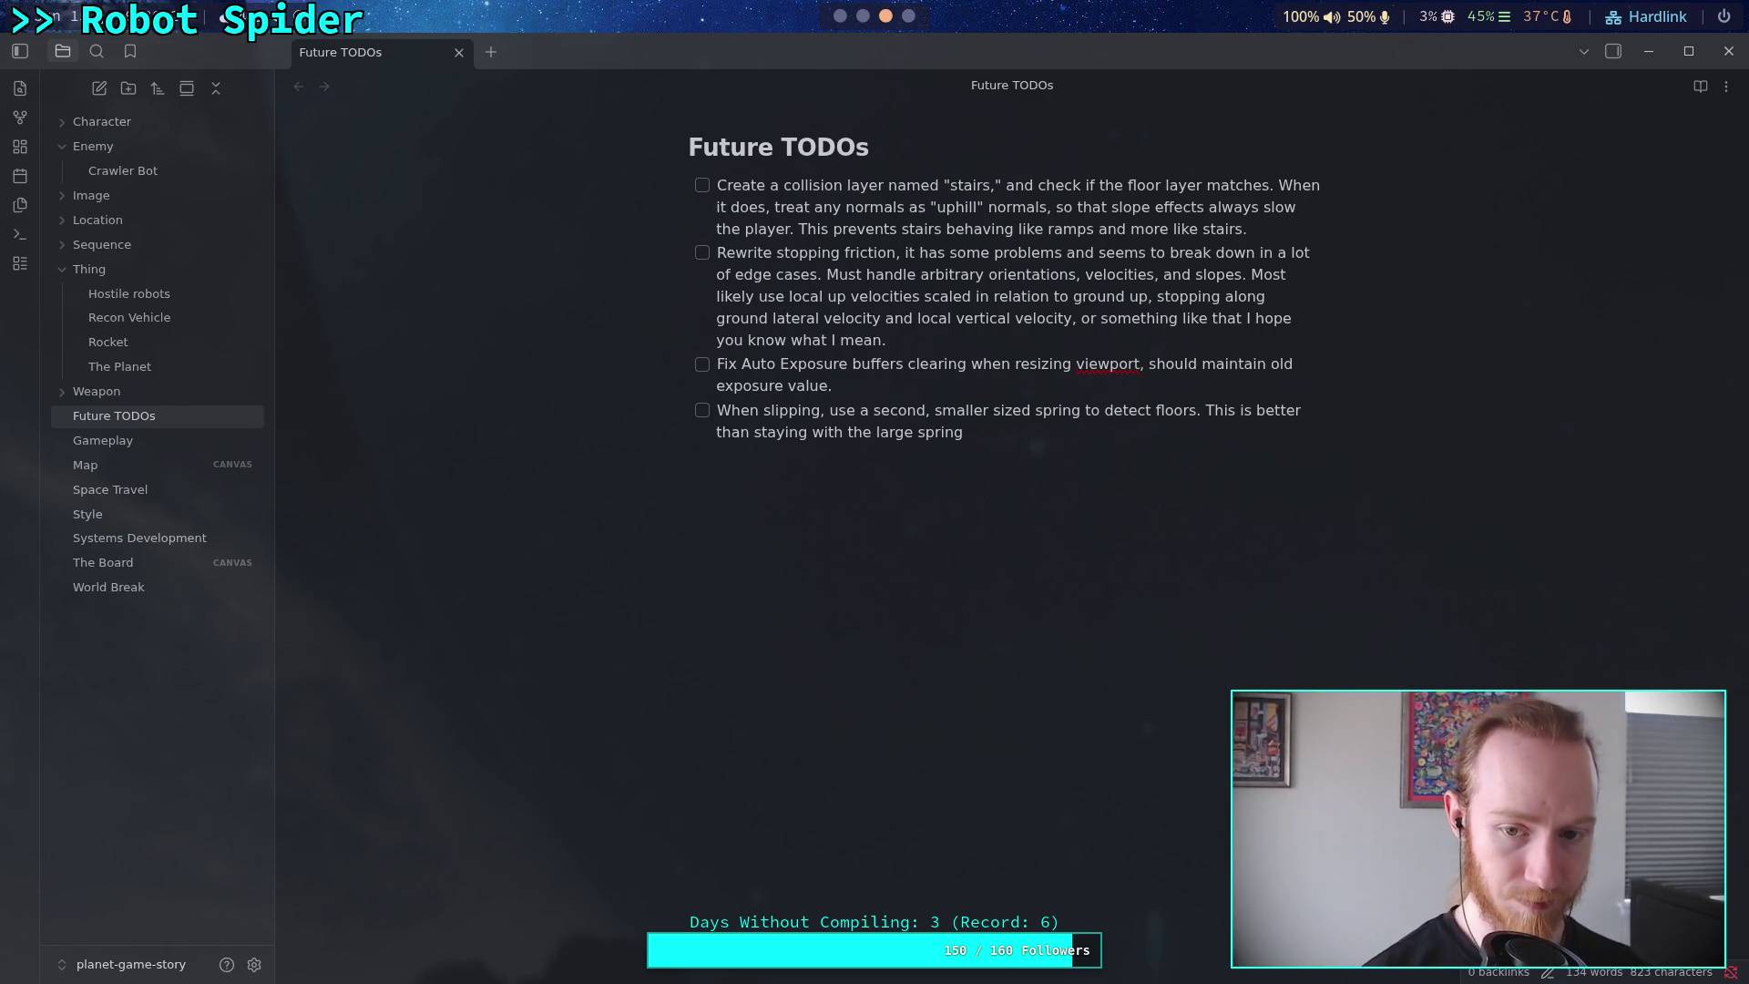
type(" and ign")
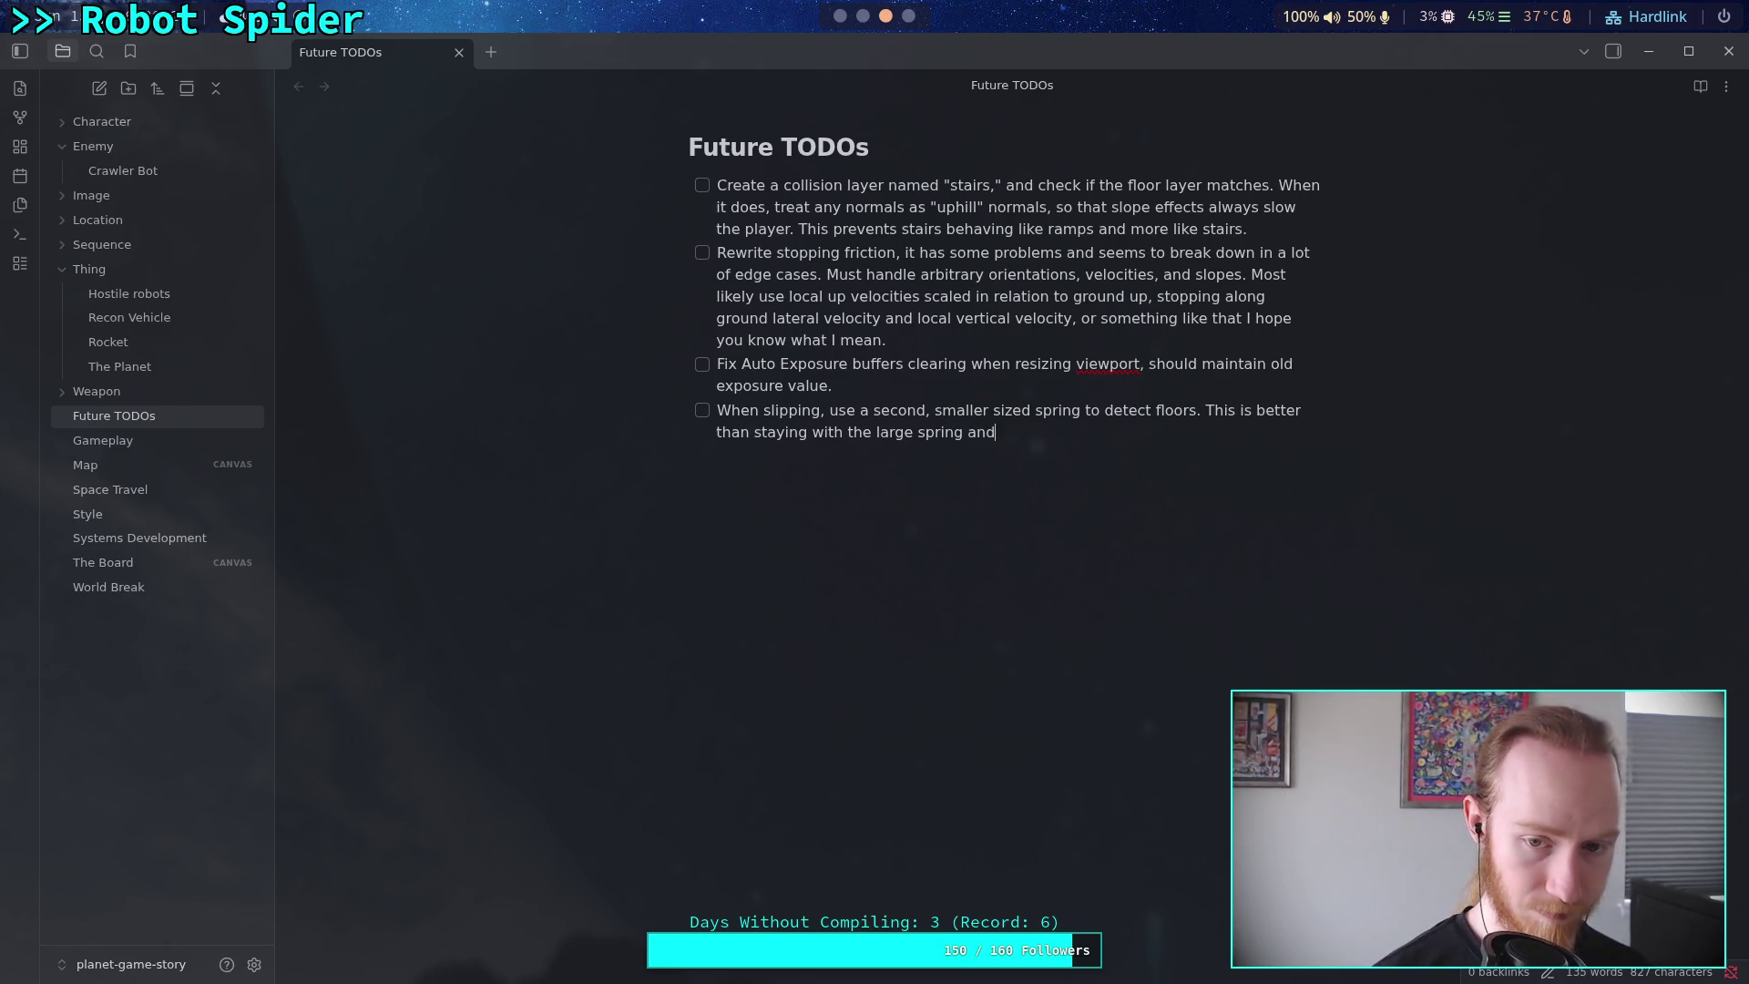
type("oring bodies")
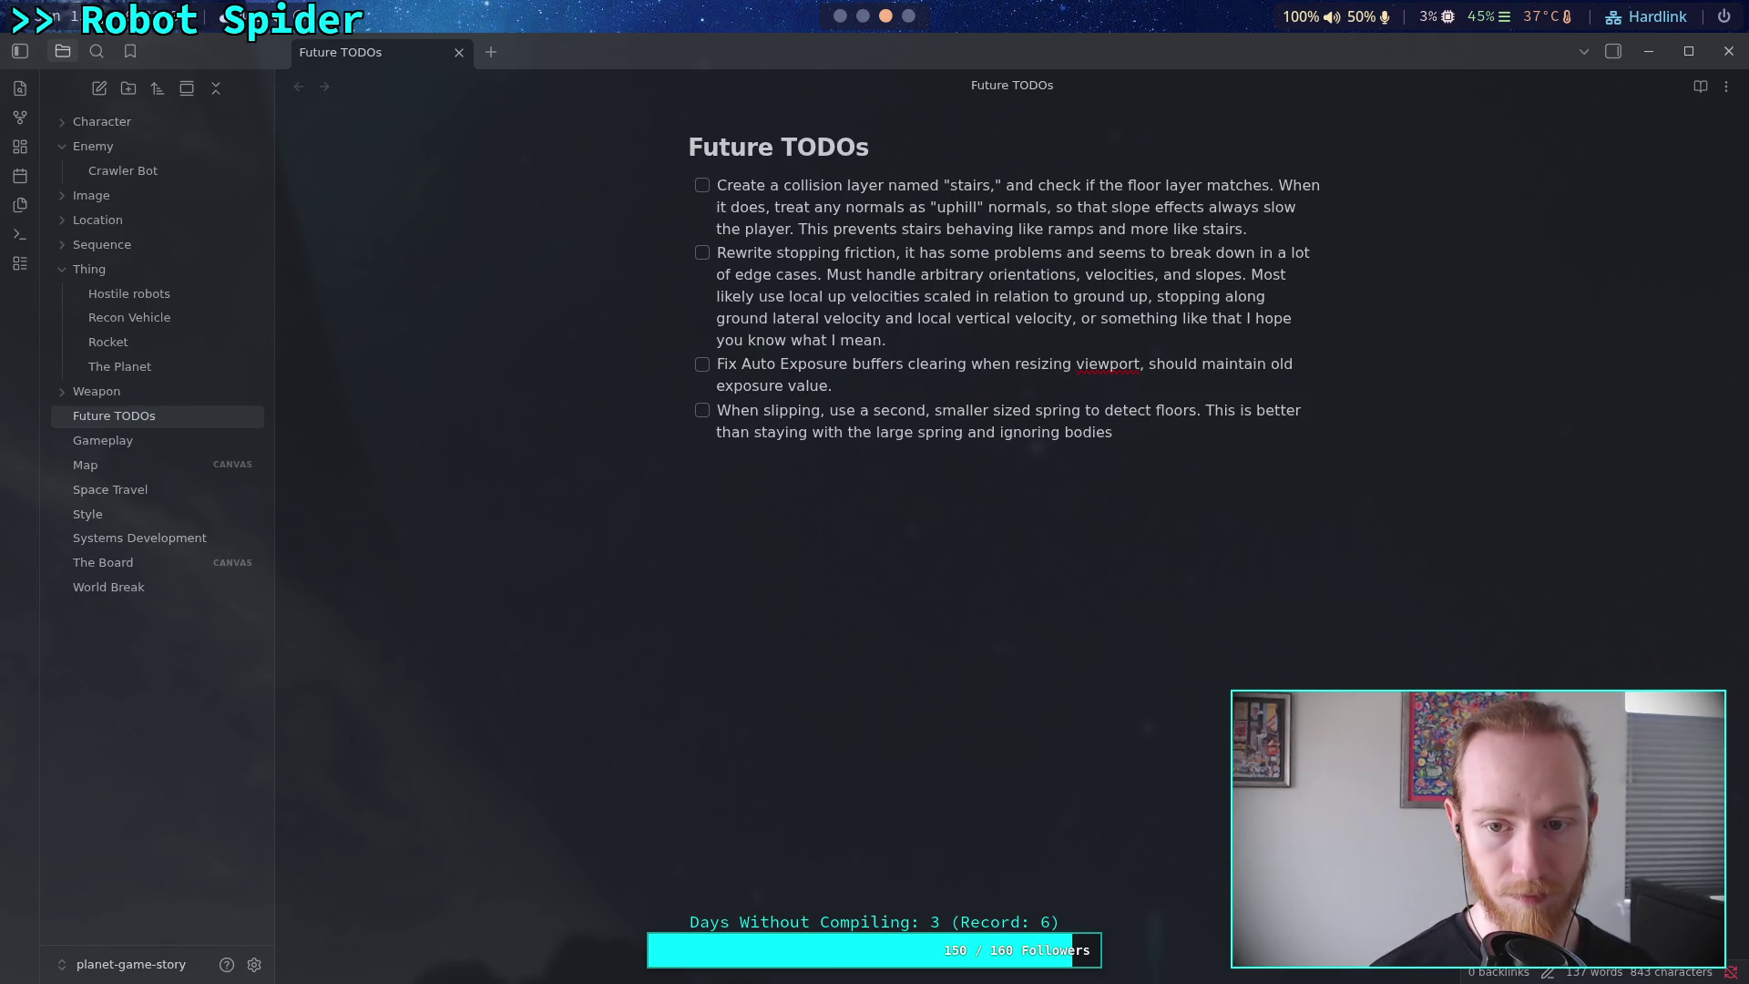
type(", and let's ")
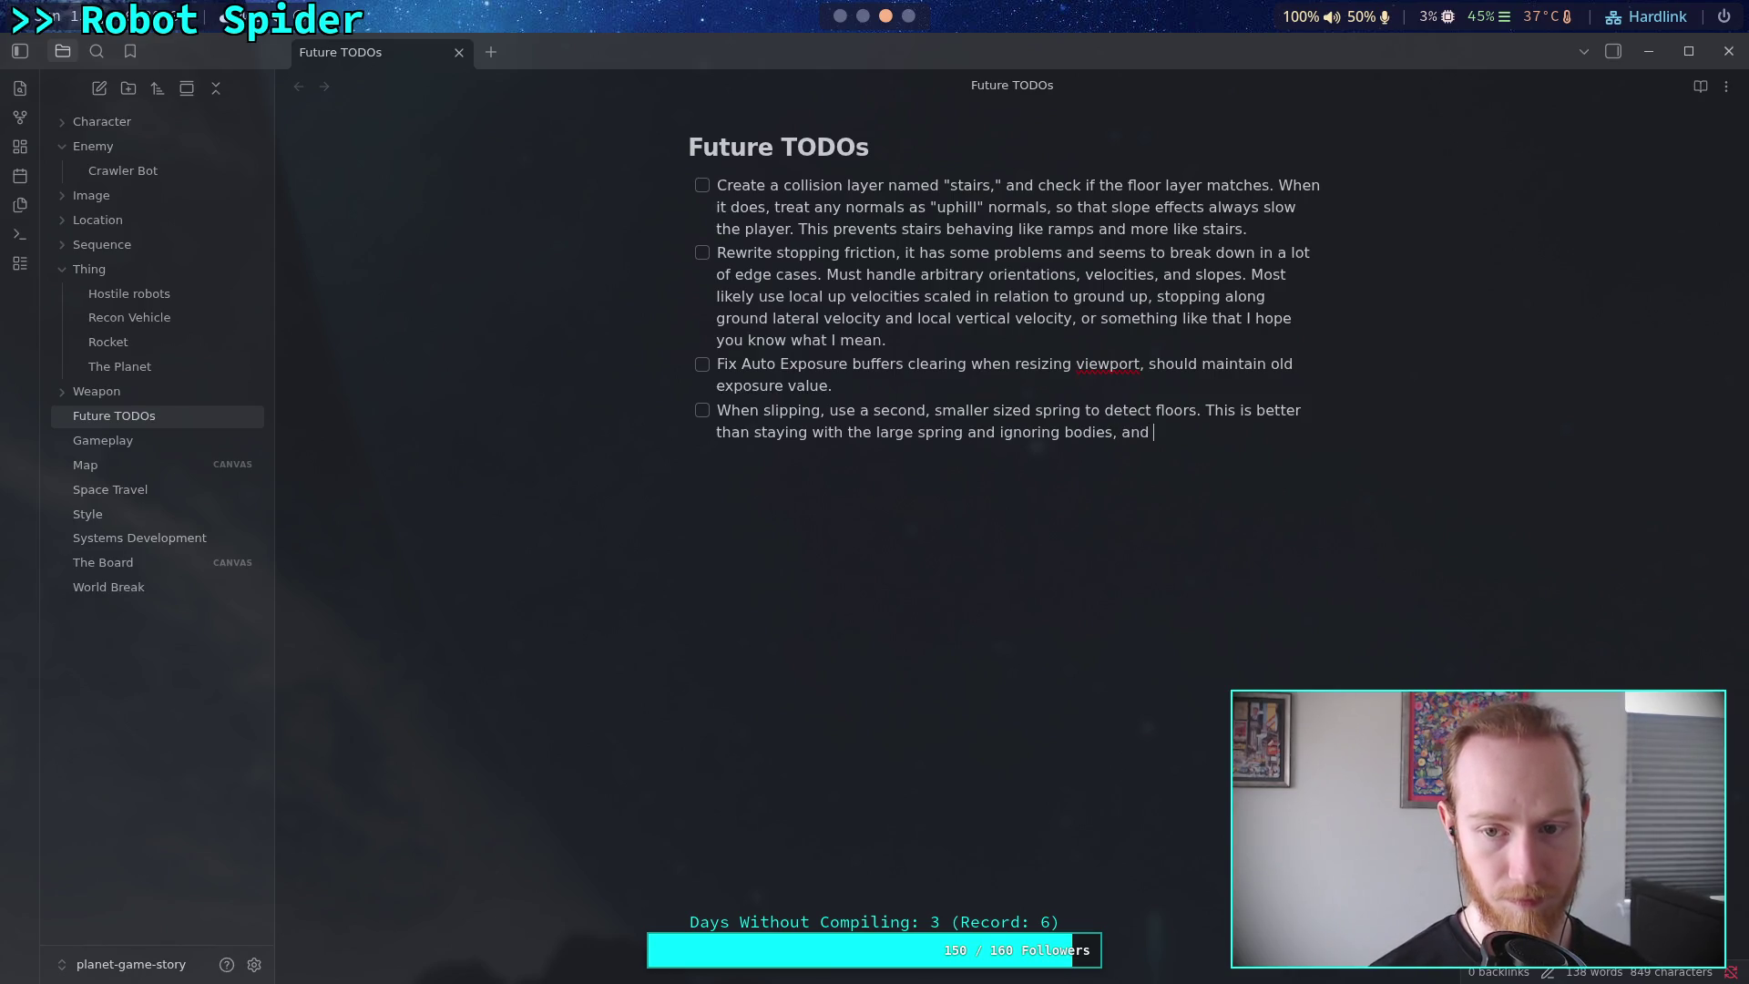
type("you set ")
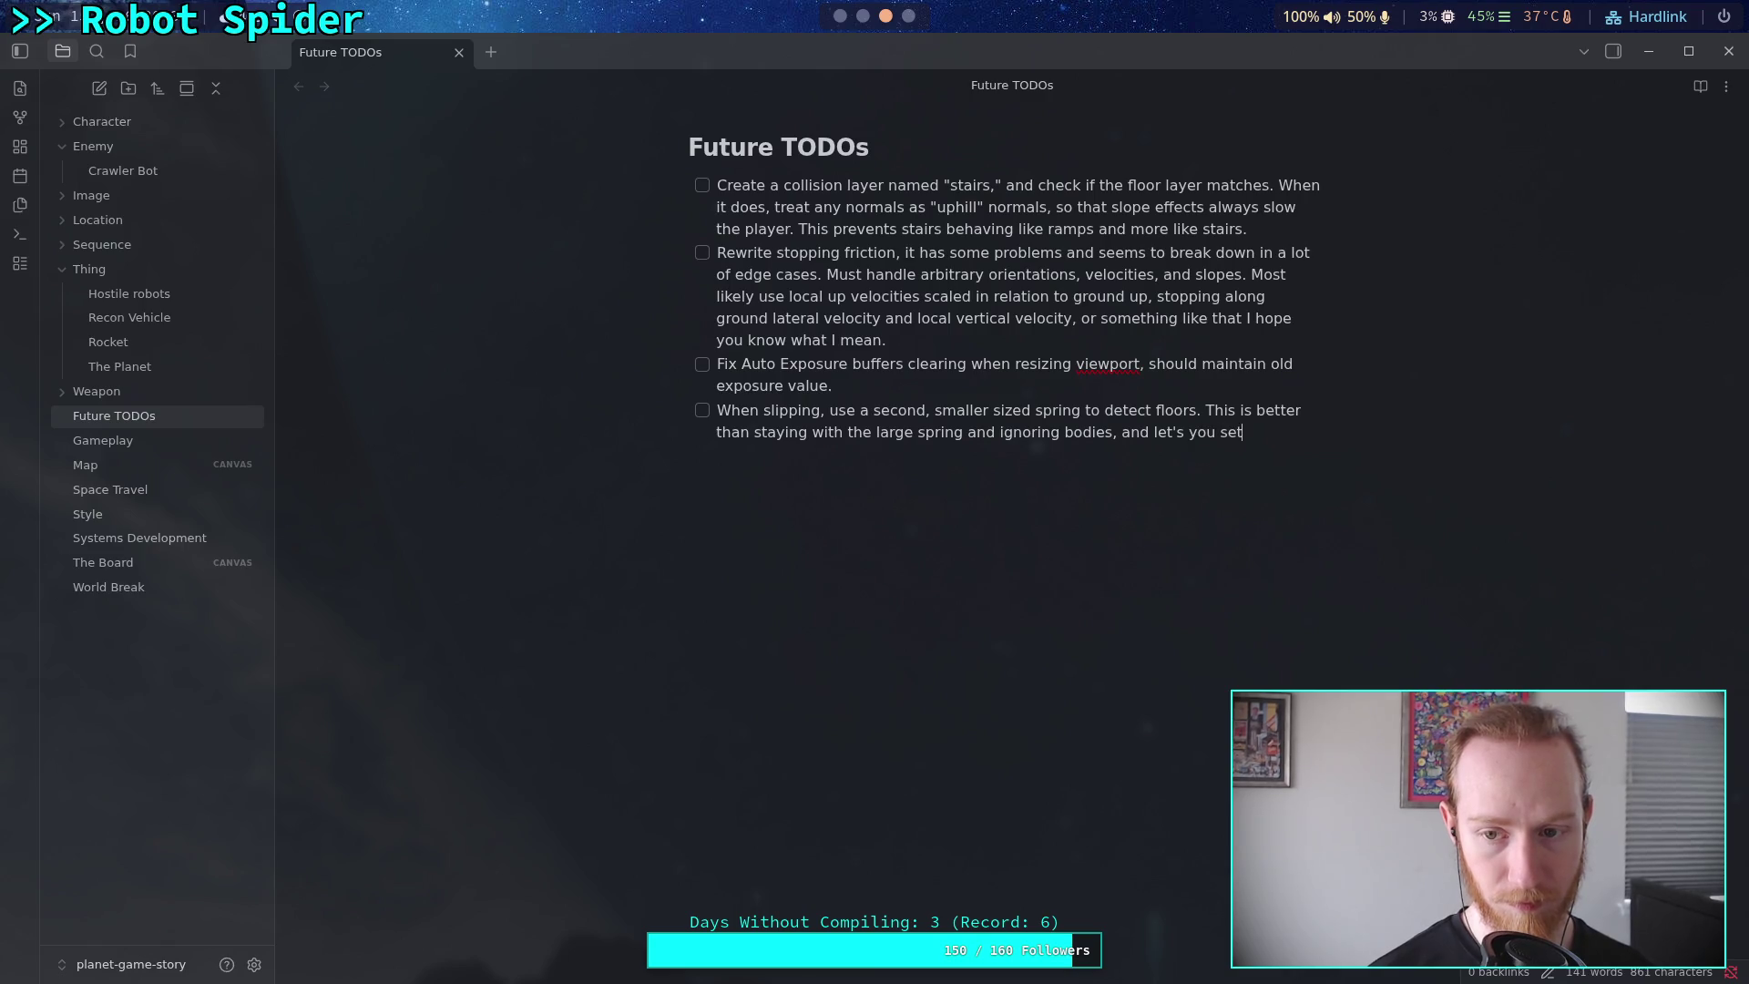
type("up a ")
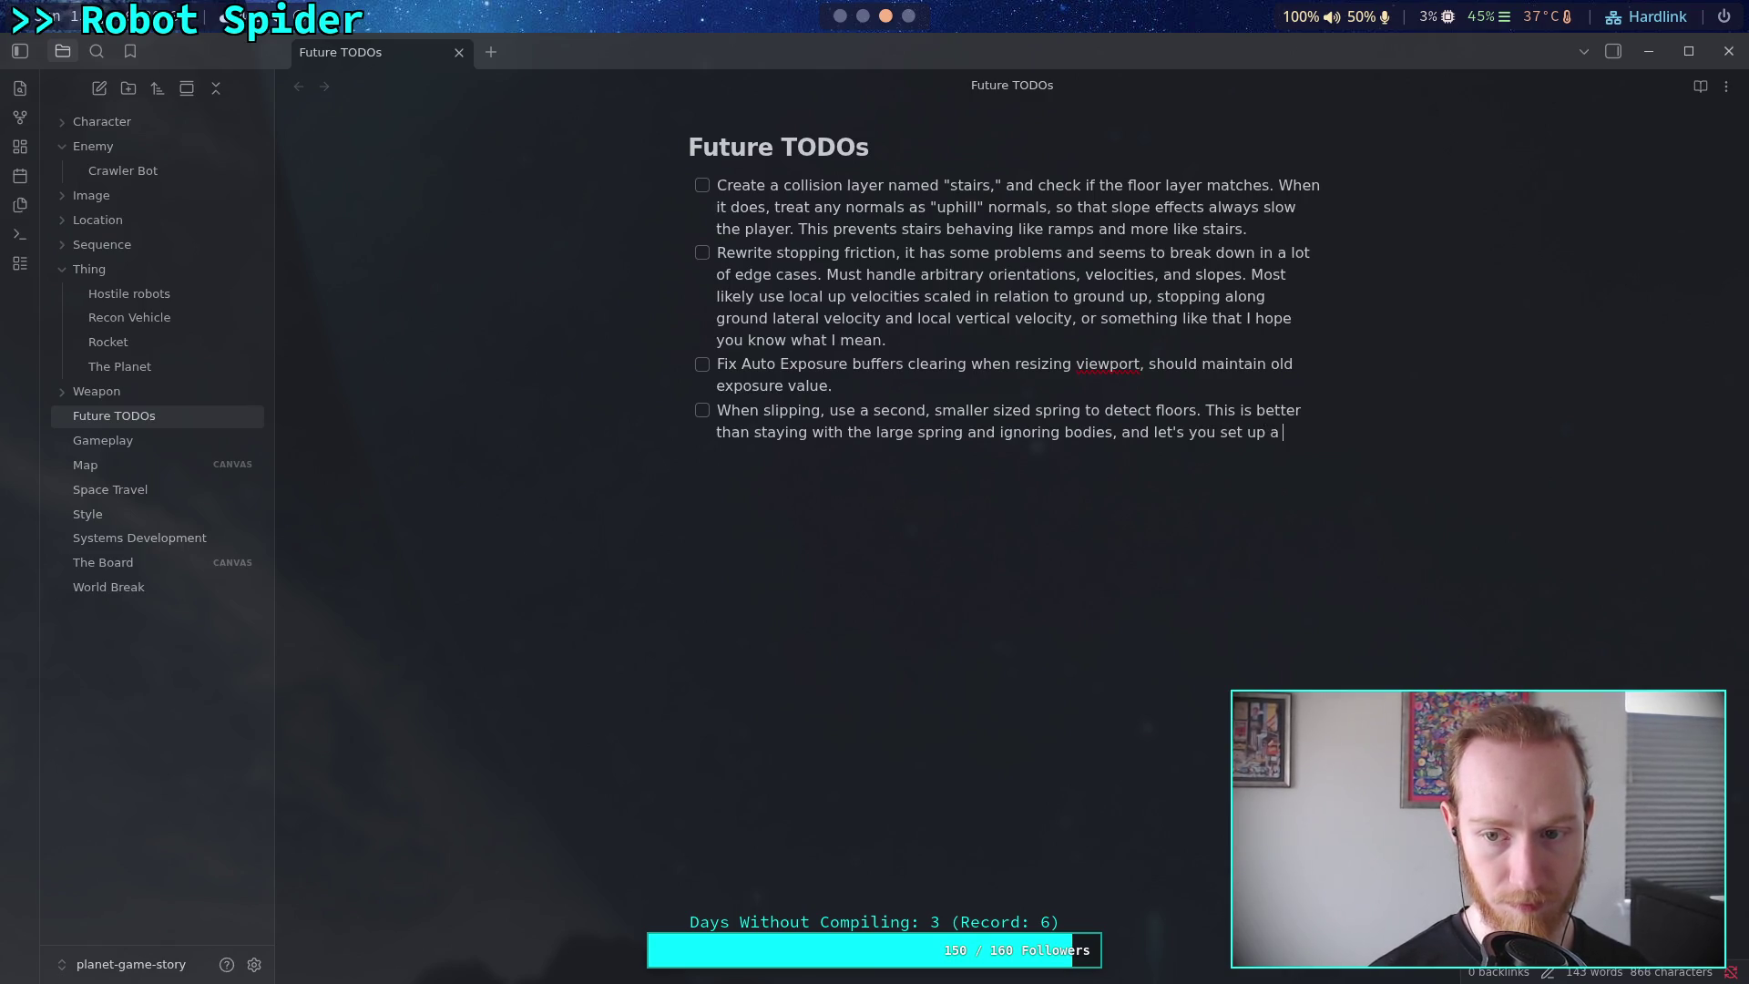
type("g")
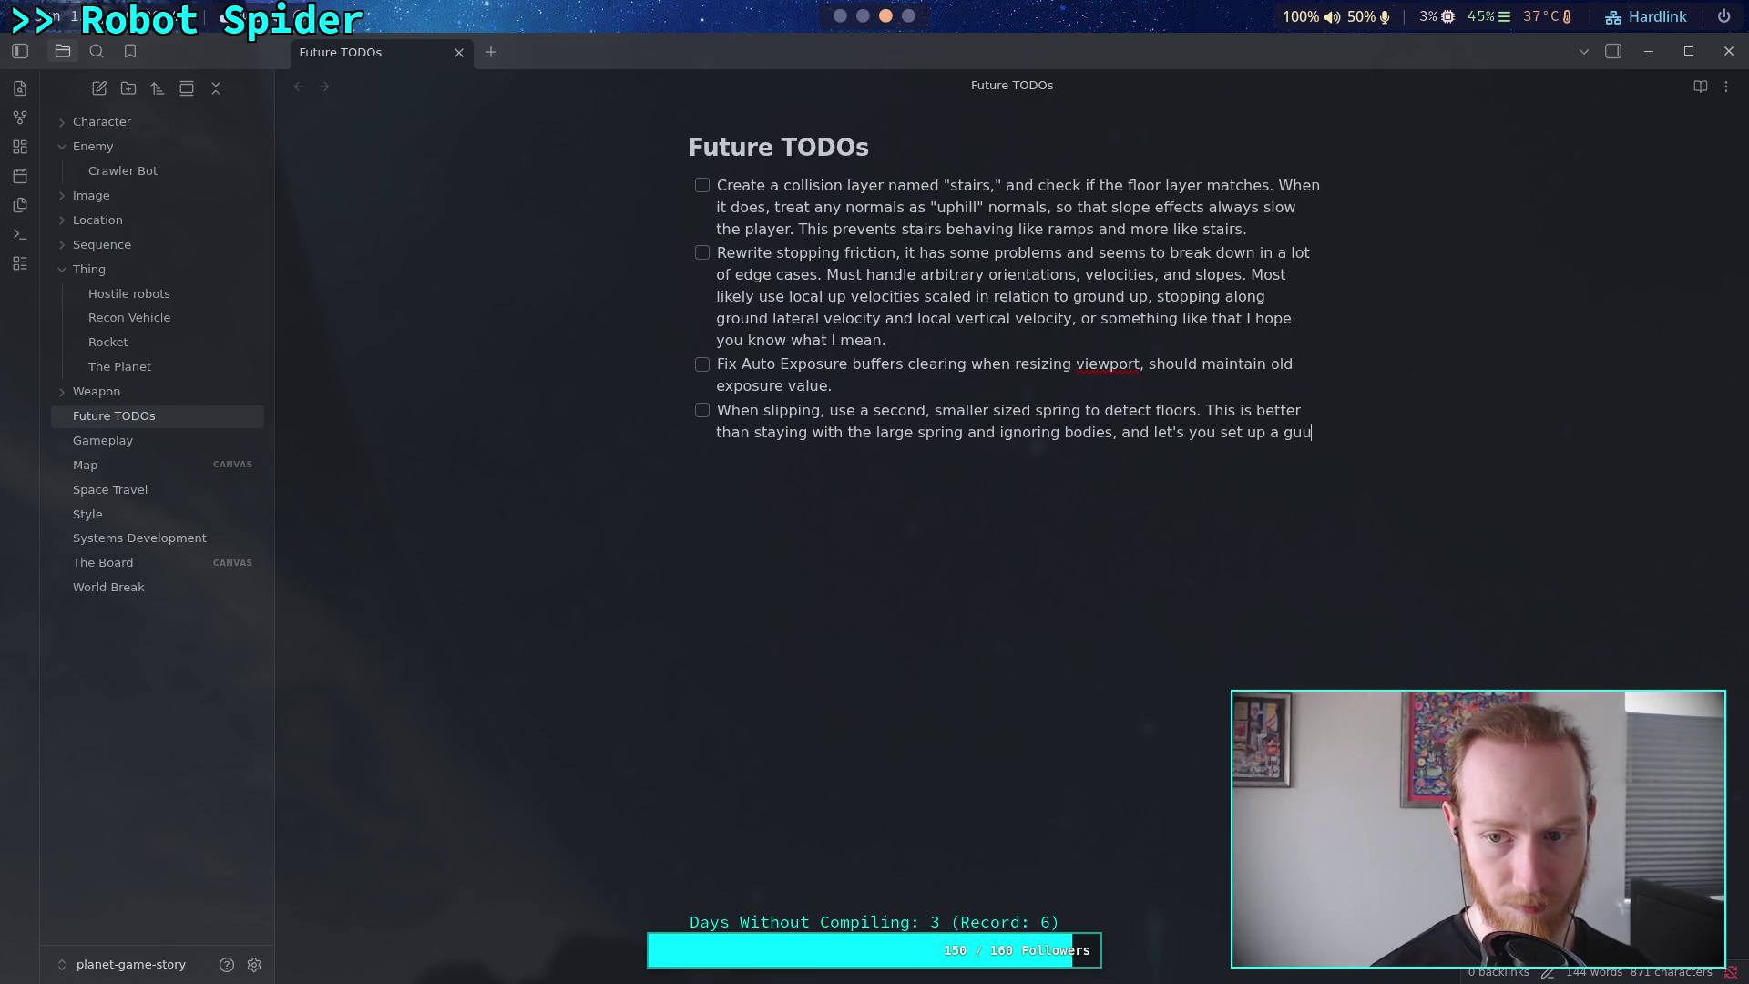
type("ood copy ")
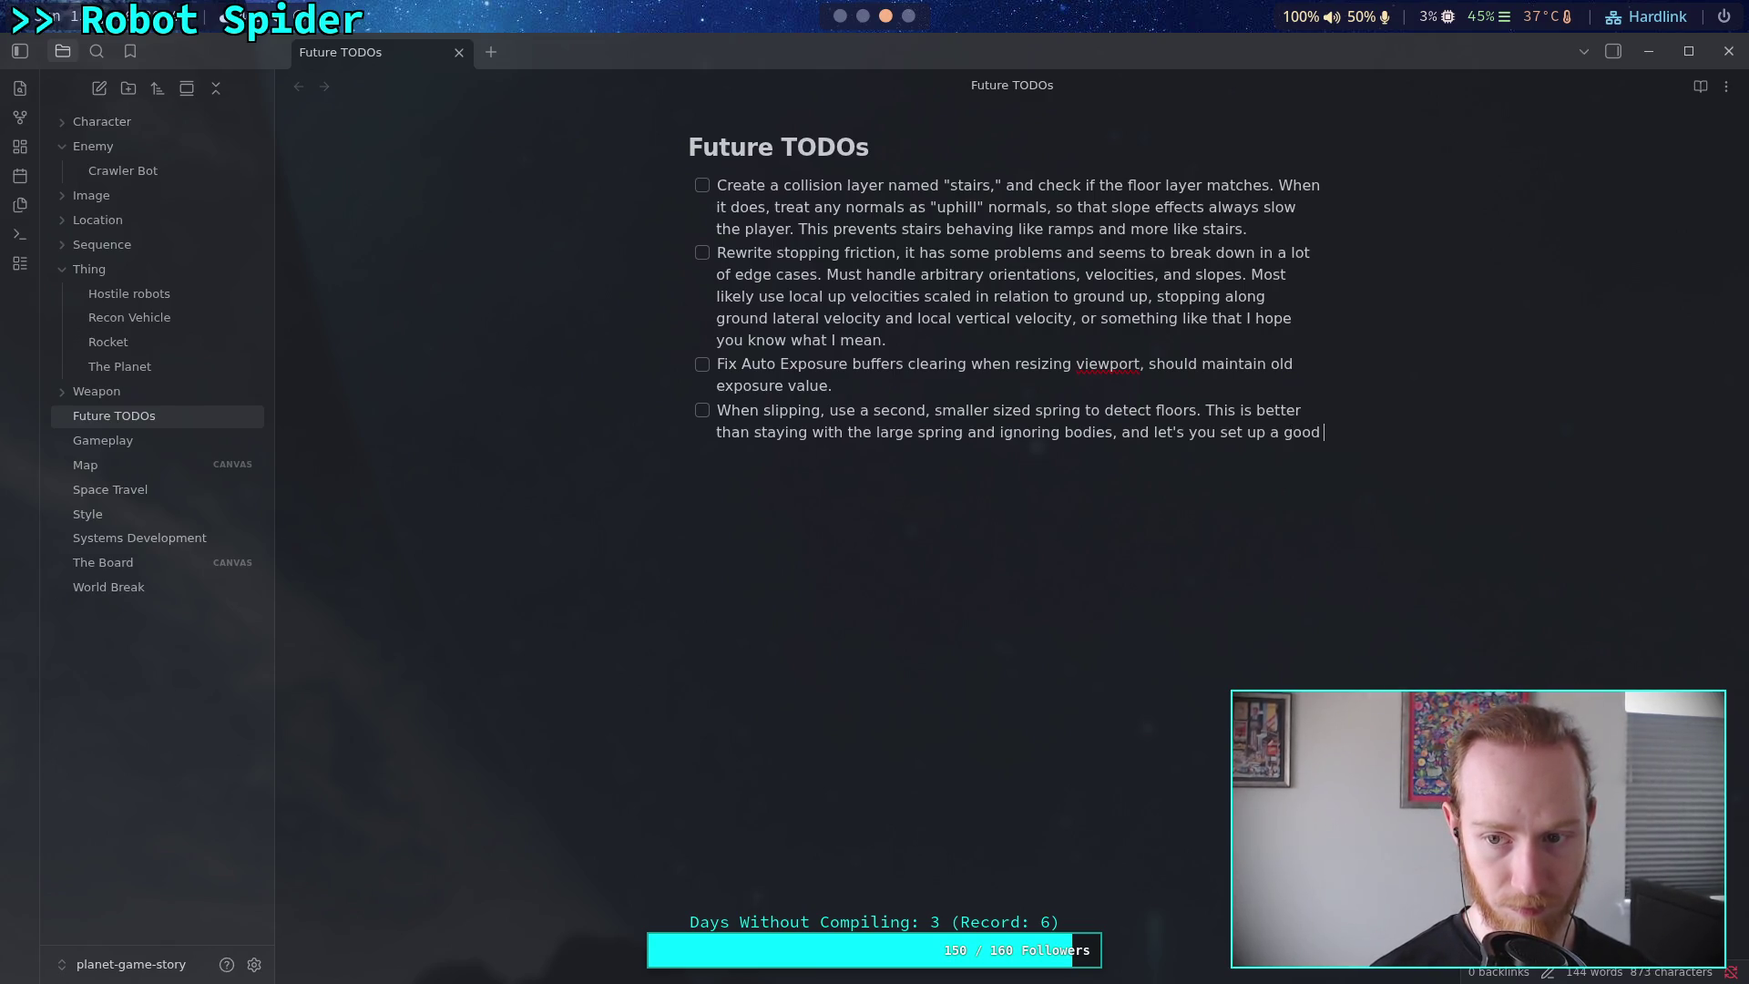
type("with the si")
type("ze you wat")
key("BackSpace")
type("nt.")
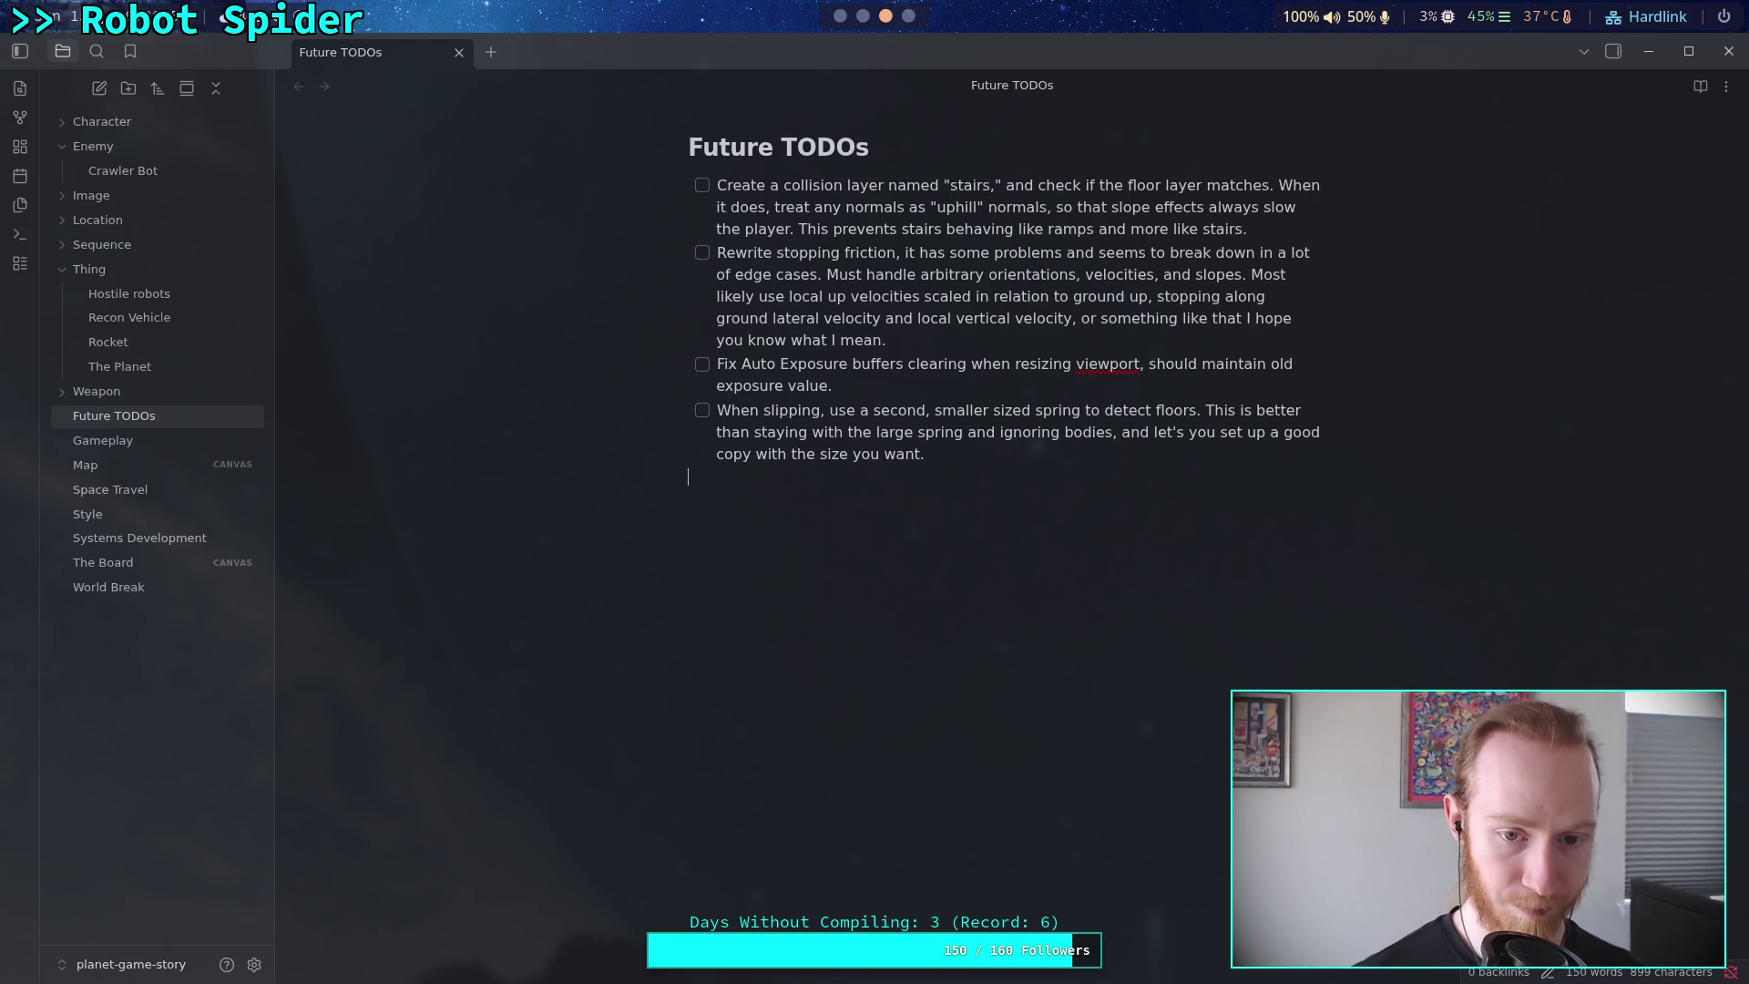
key("alt+Tab")
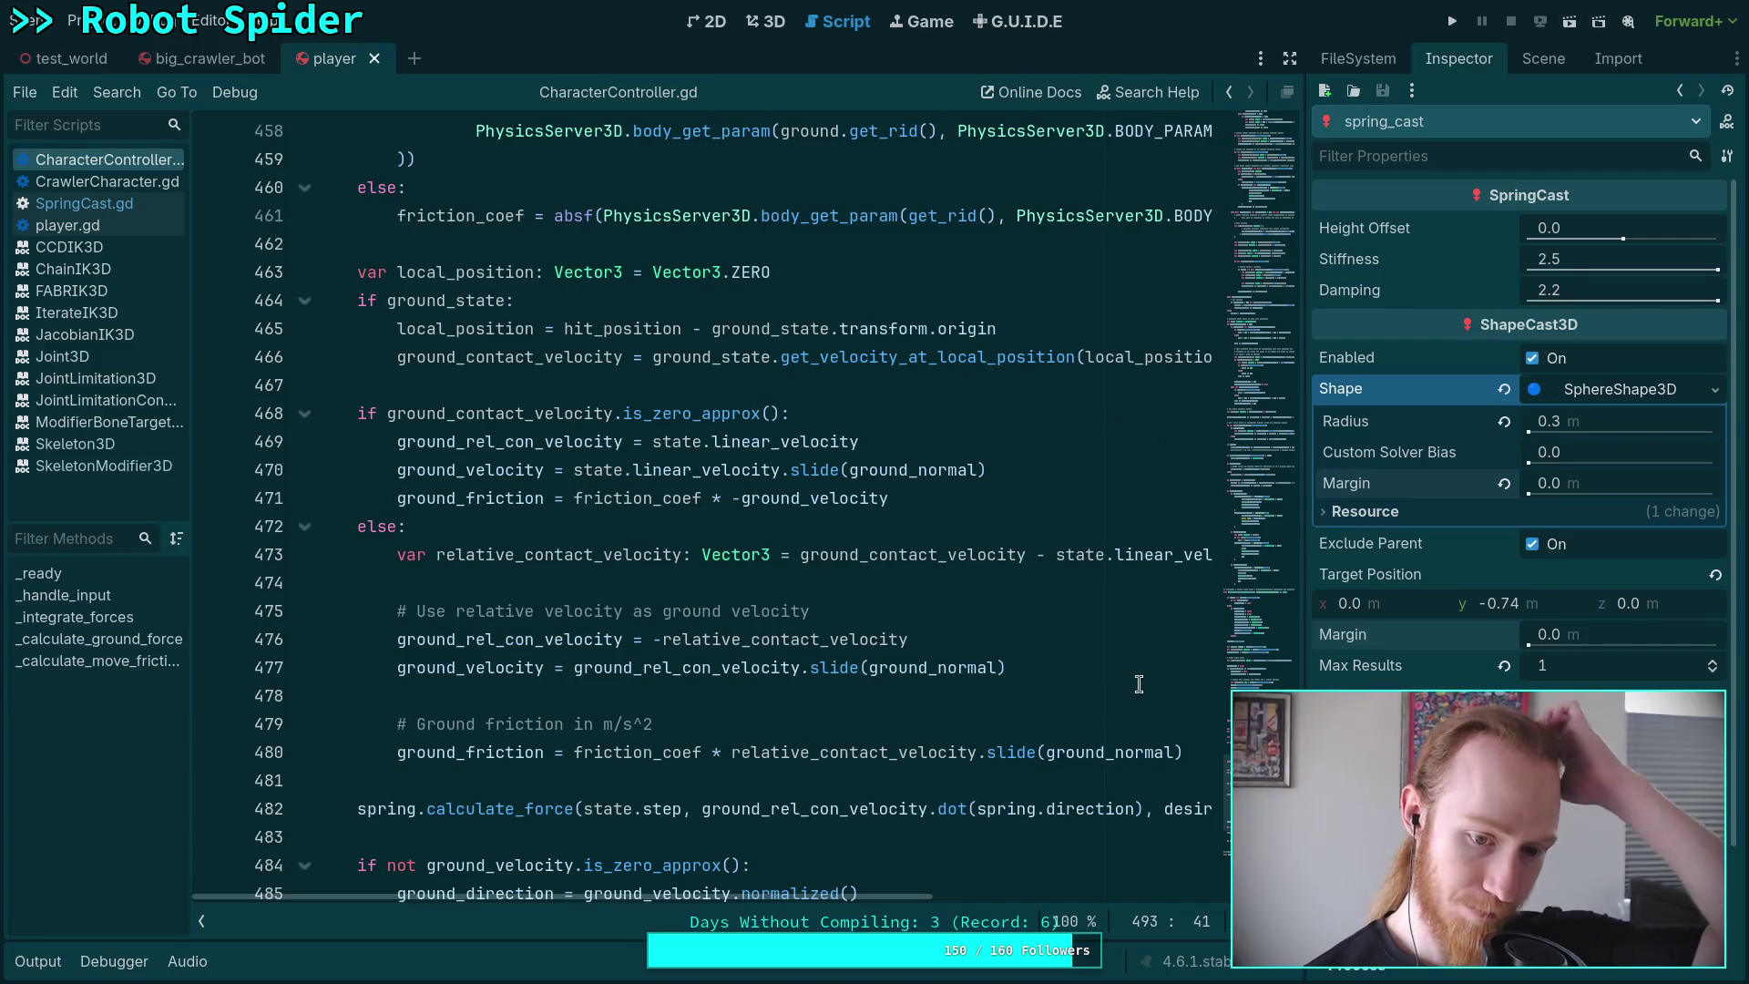
Close player.gd from the script list, leaving CharacterController.gd in the editor.
left_click(742, 808)
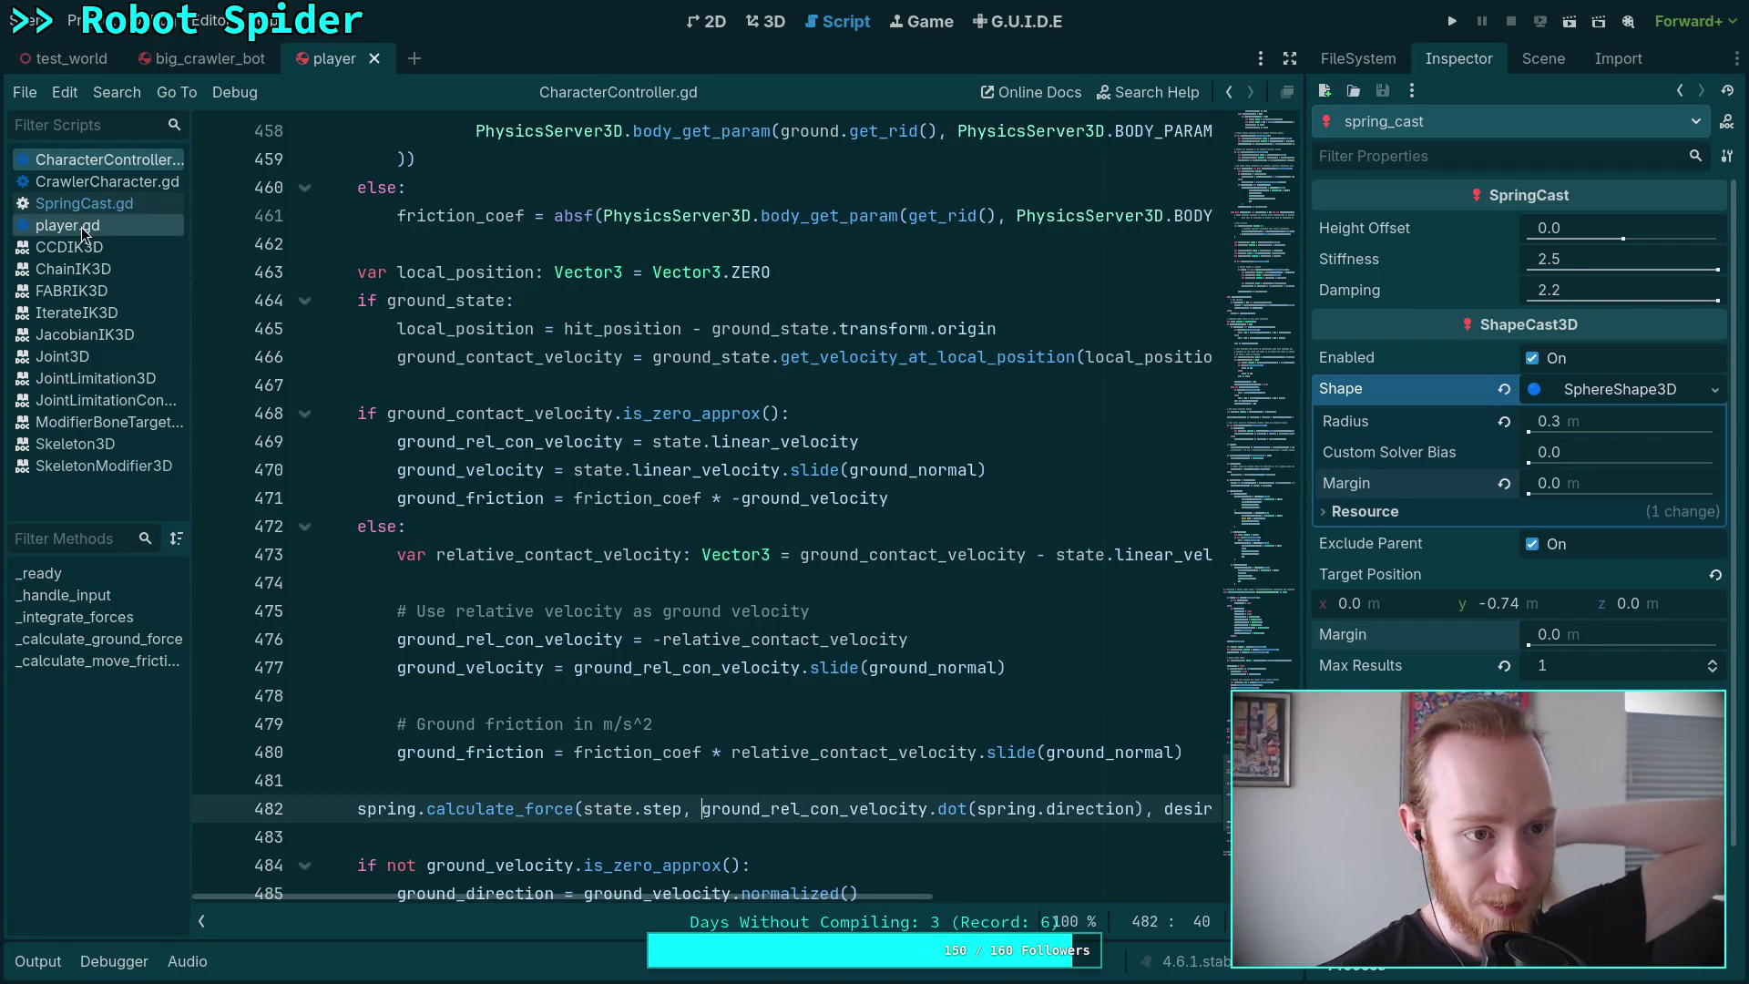
right_click(117, 268)
key("Escape")
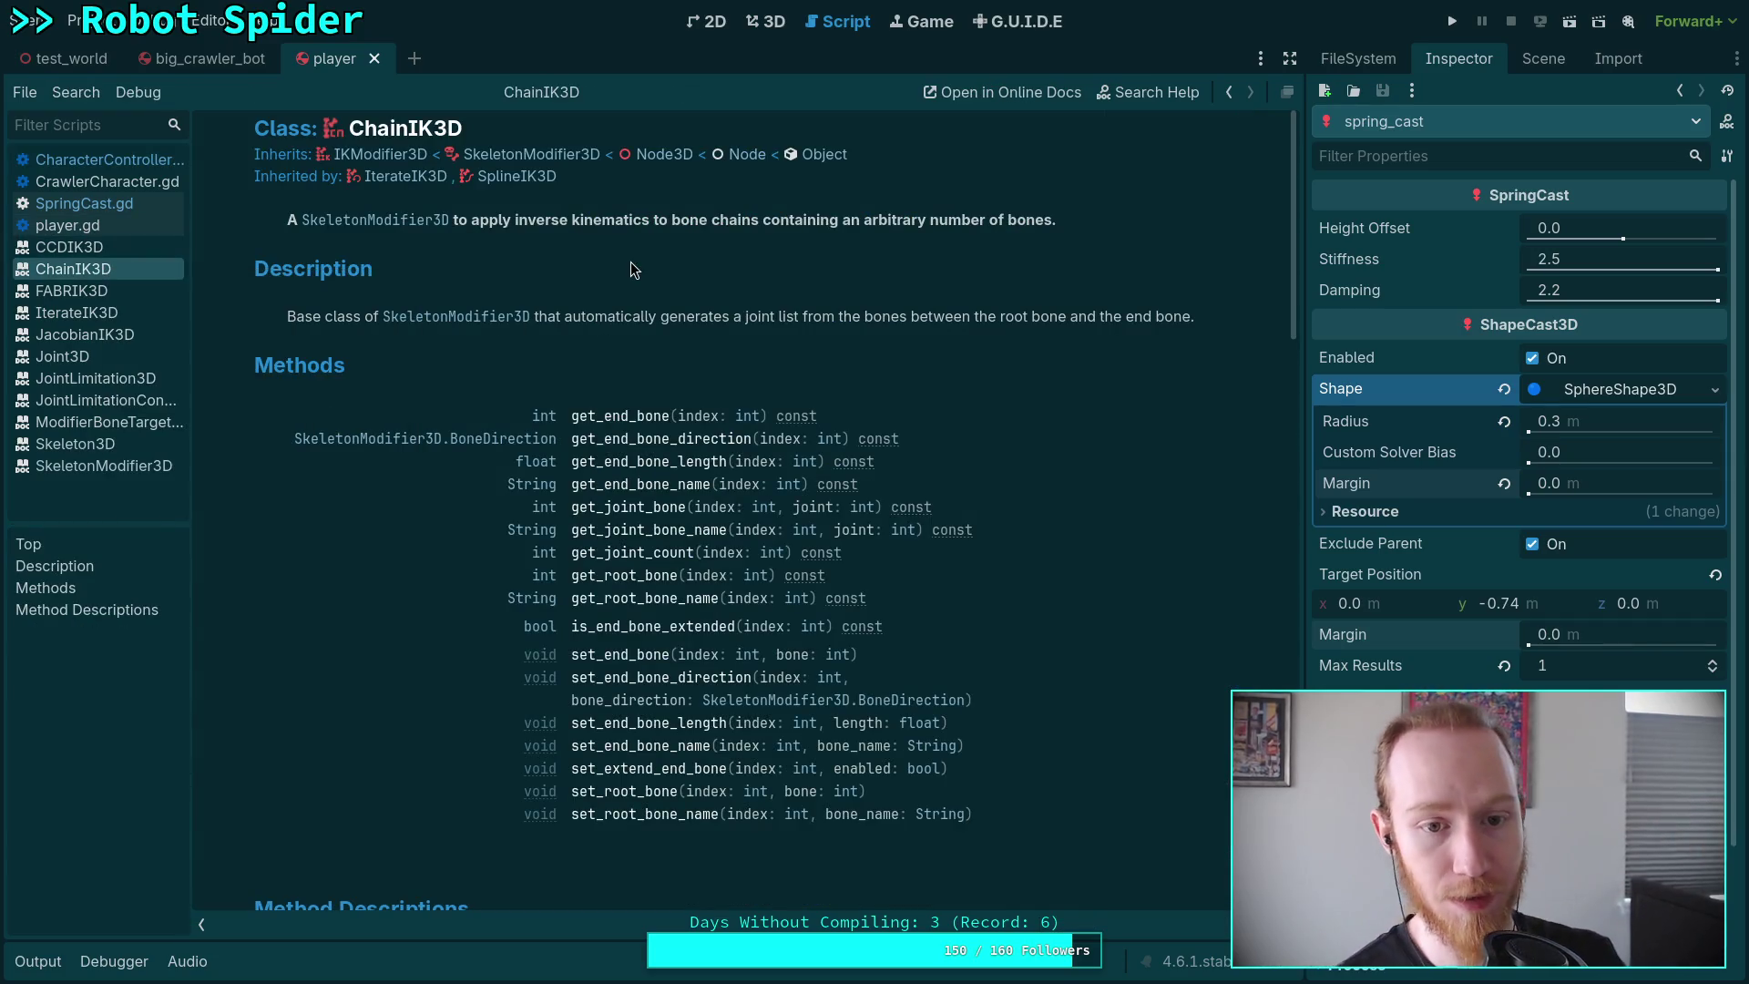
left_click(123, 225)
right_click(122, 226)
left_click(162, 284)
right_click(133, 192)
left_click(115, 157)
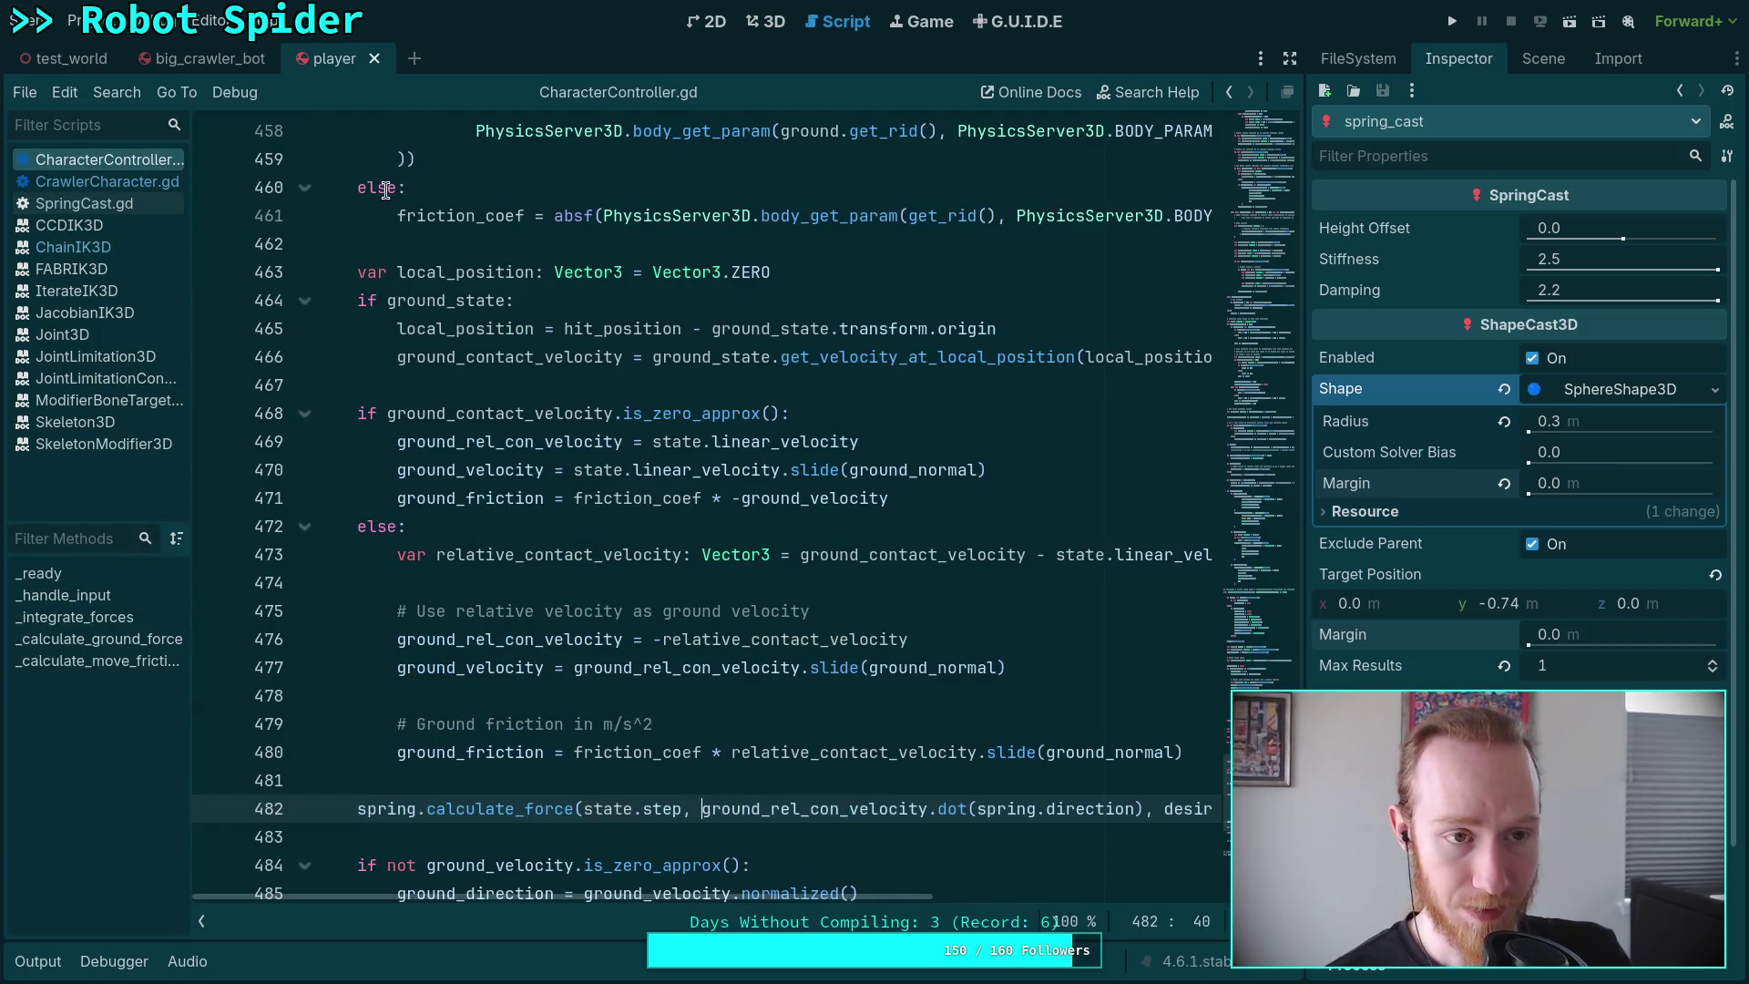
Close the player and big_crawler_bot scene tabs, then reopen CrawlerBot's scene from test_world.
left_click(374, 57)
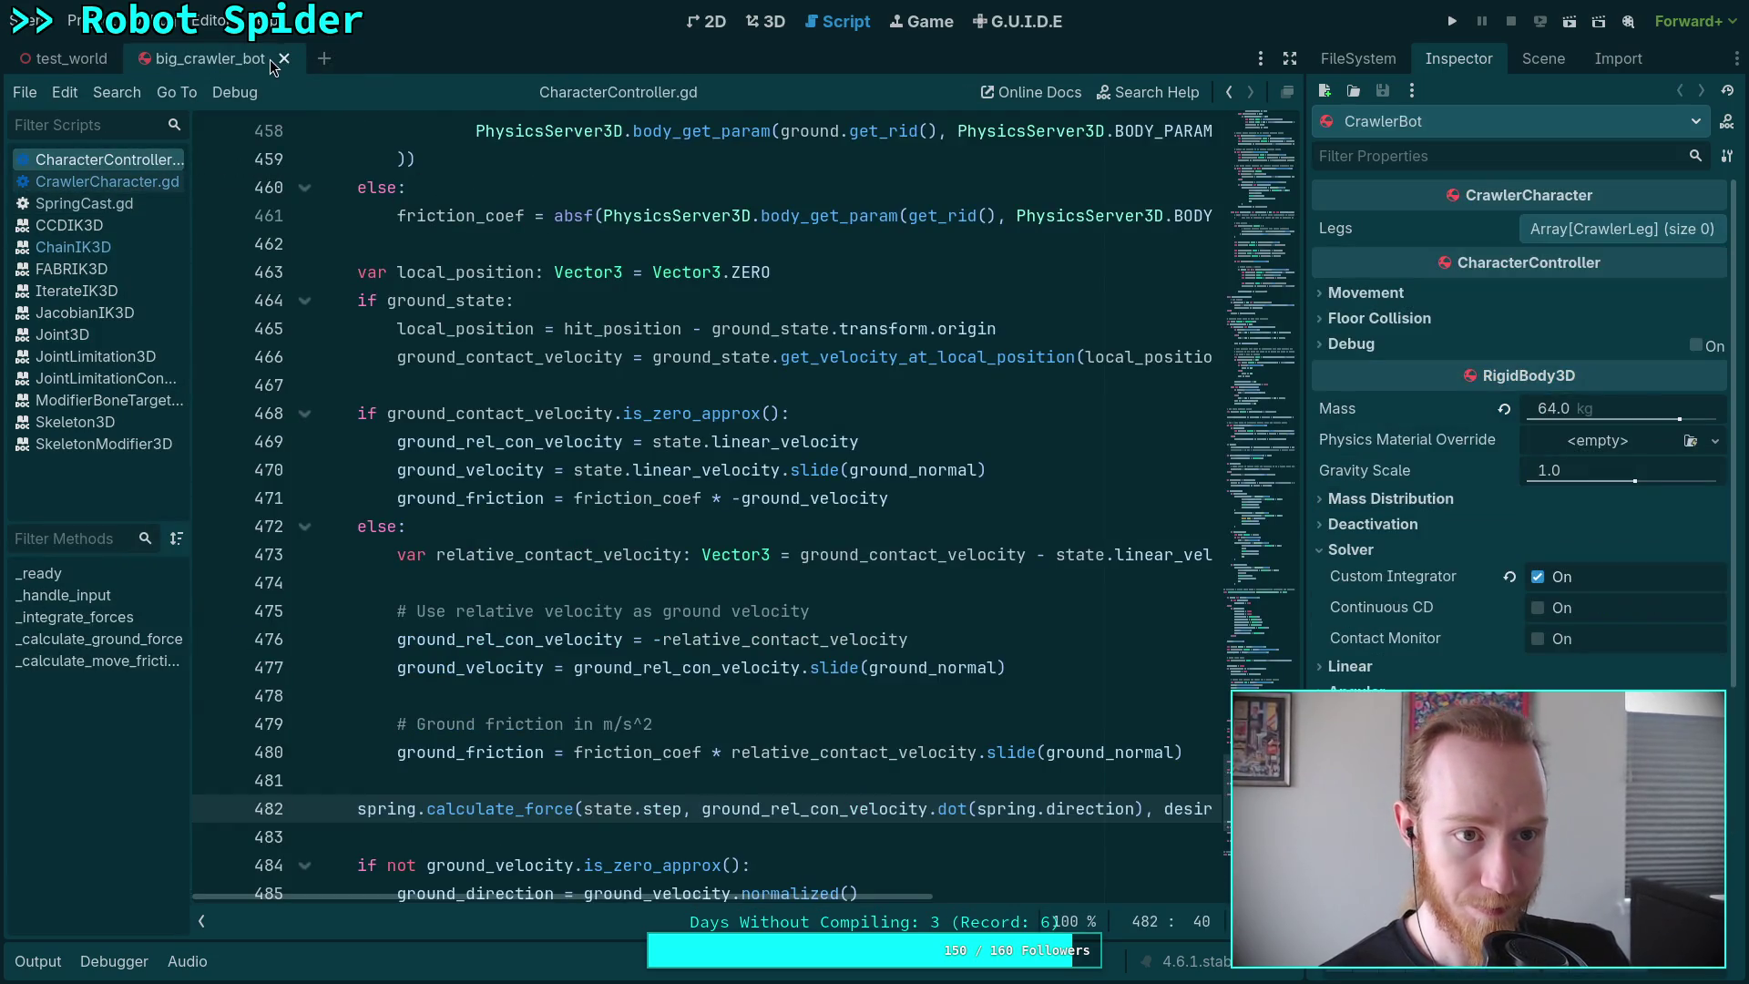
left_click(286, 58)
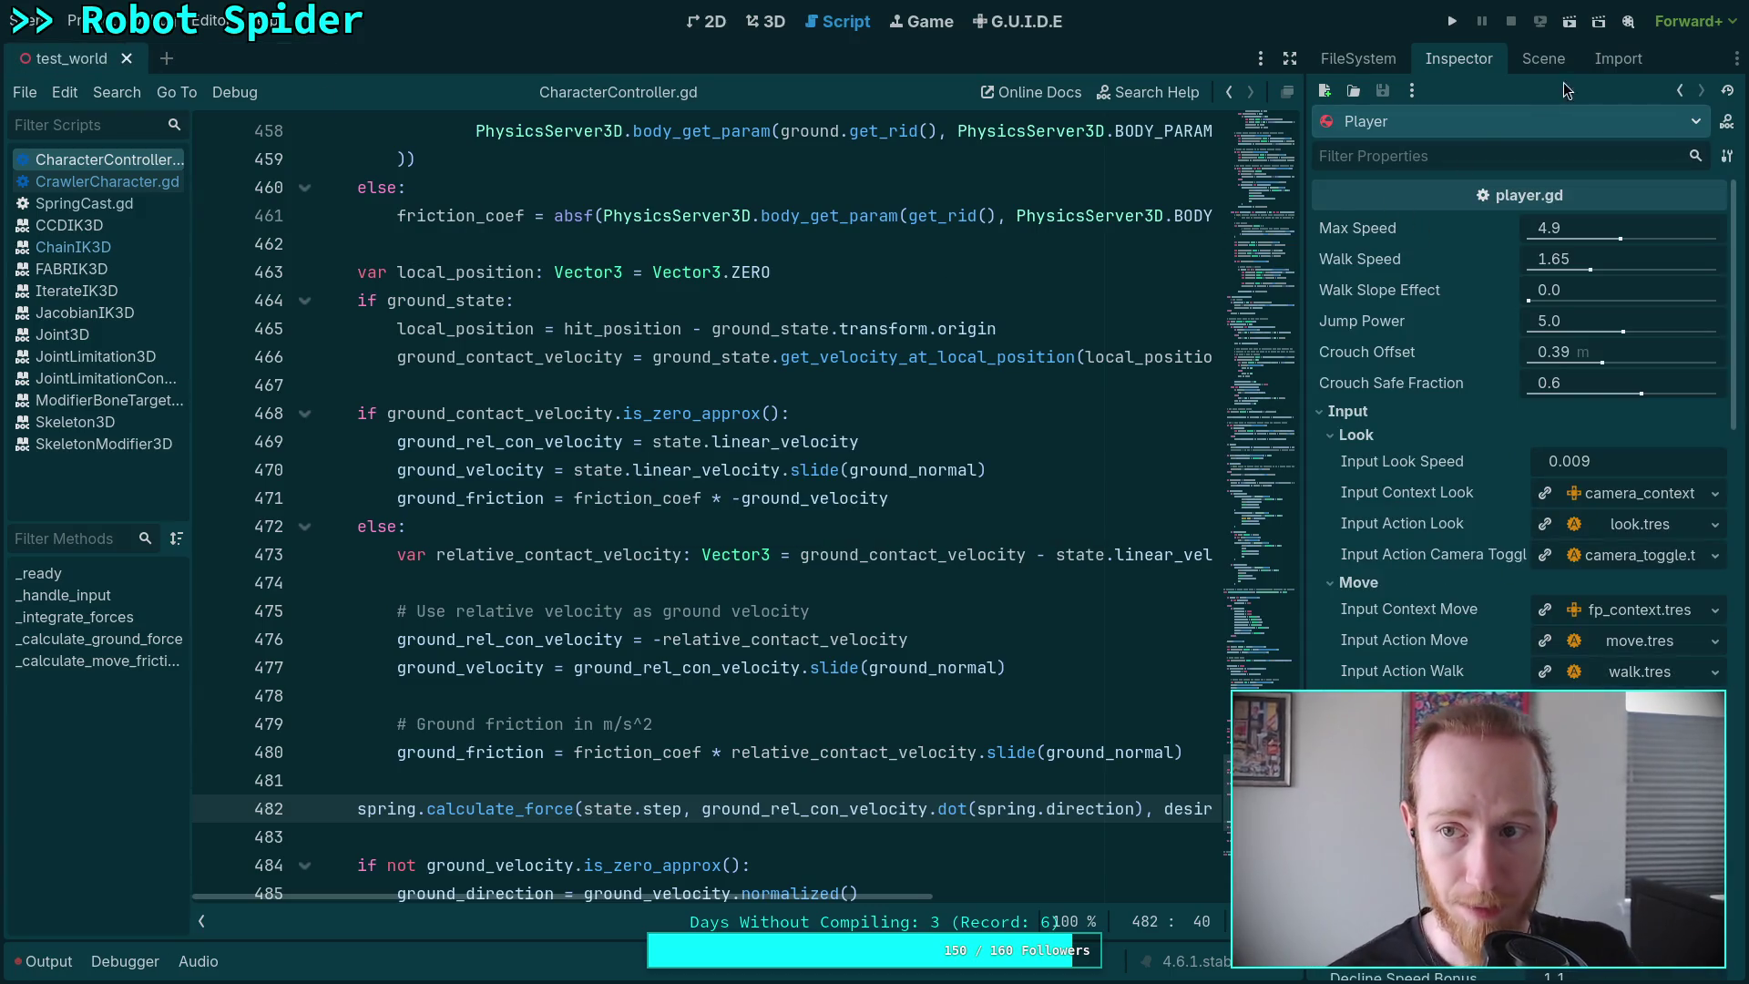
left_click(1546, 60)
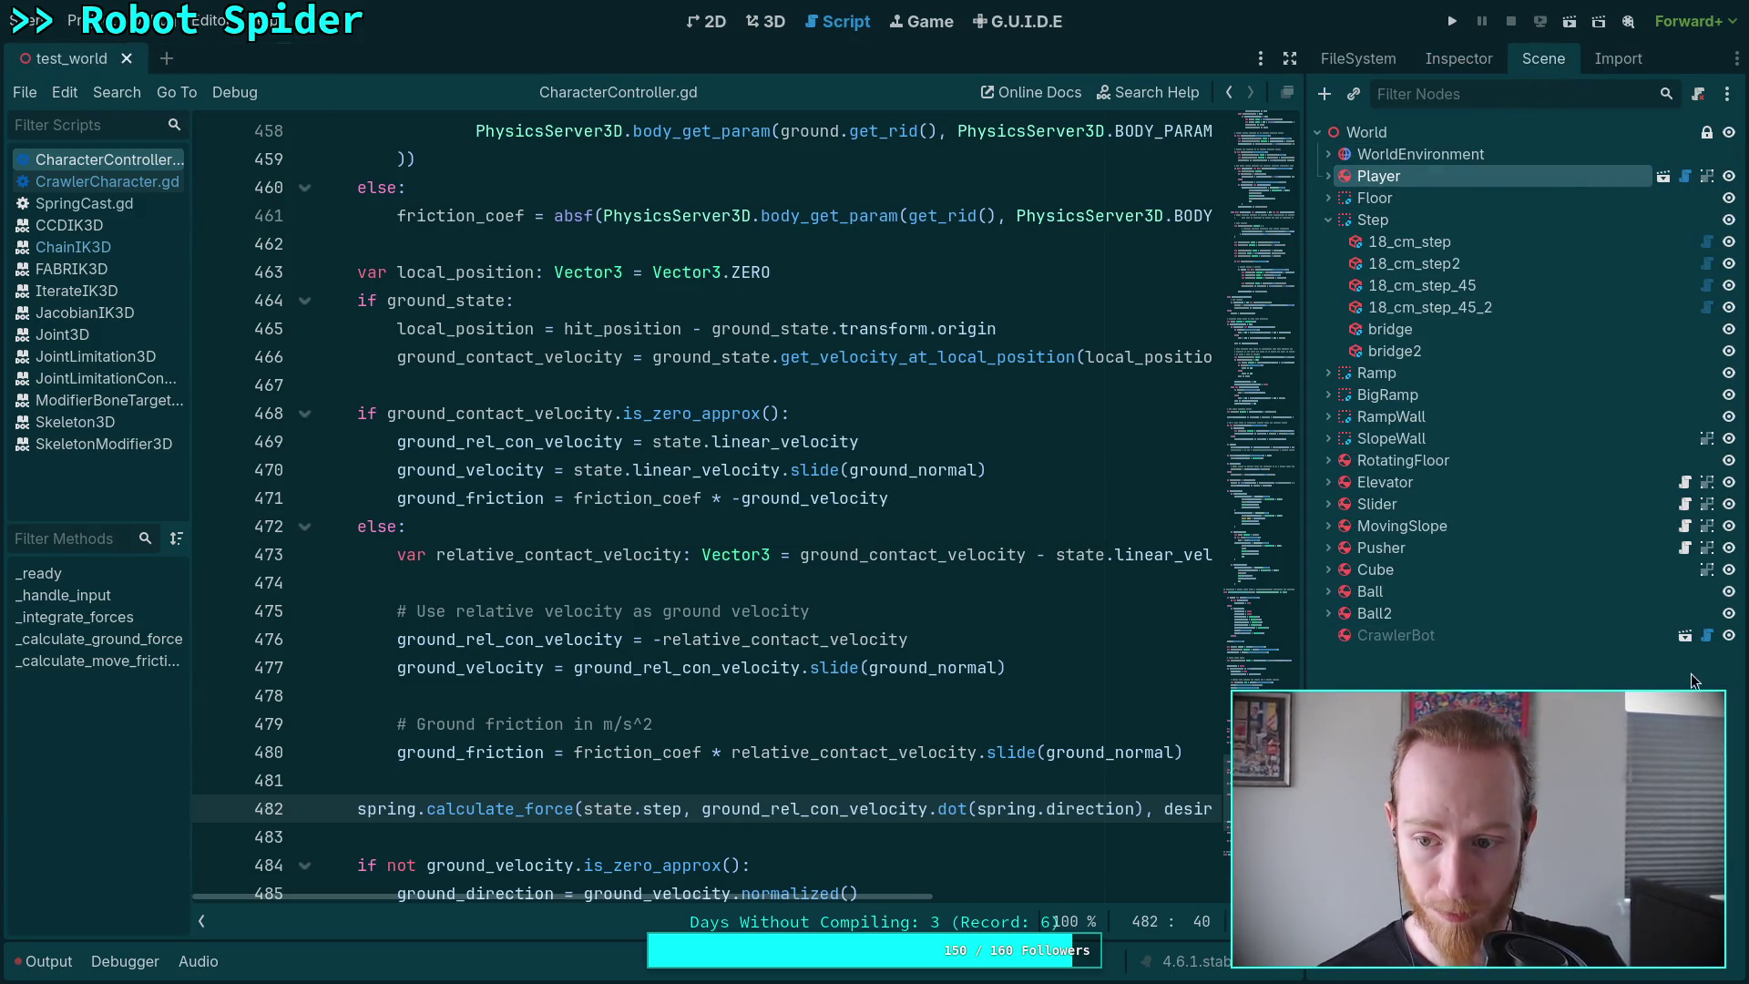
left_click(1686, 636)
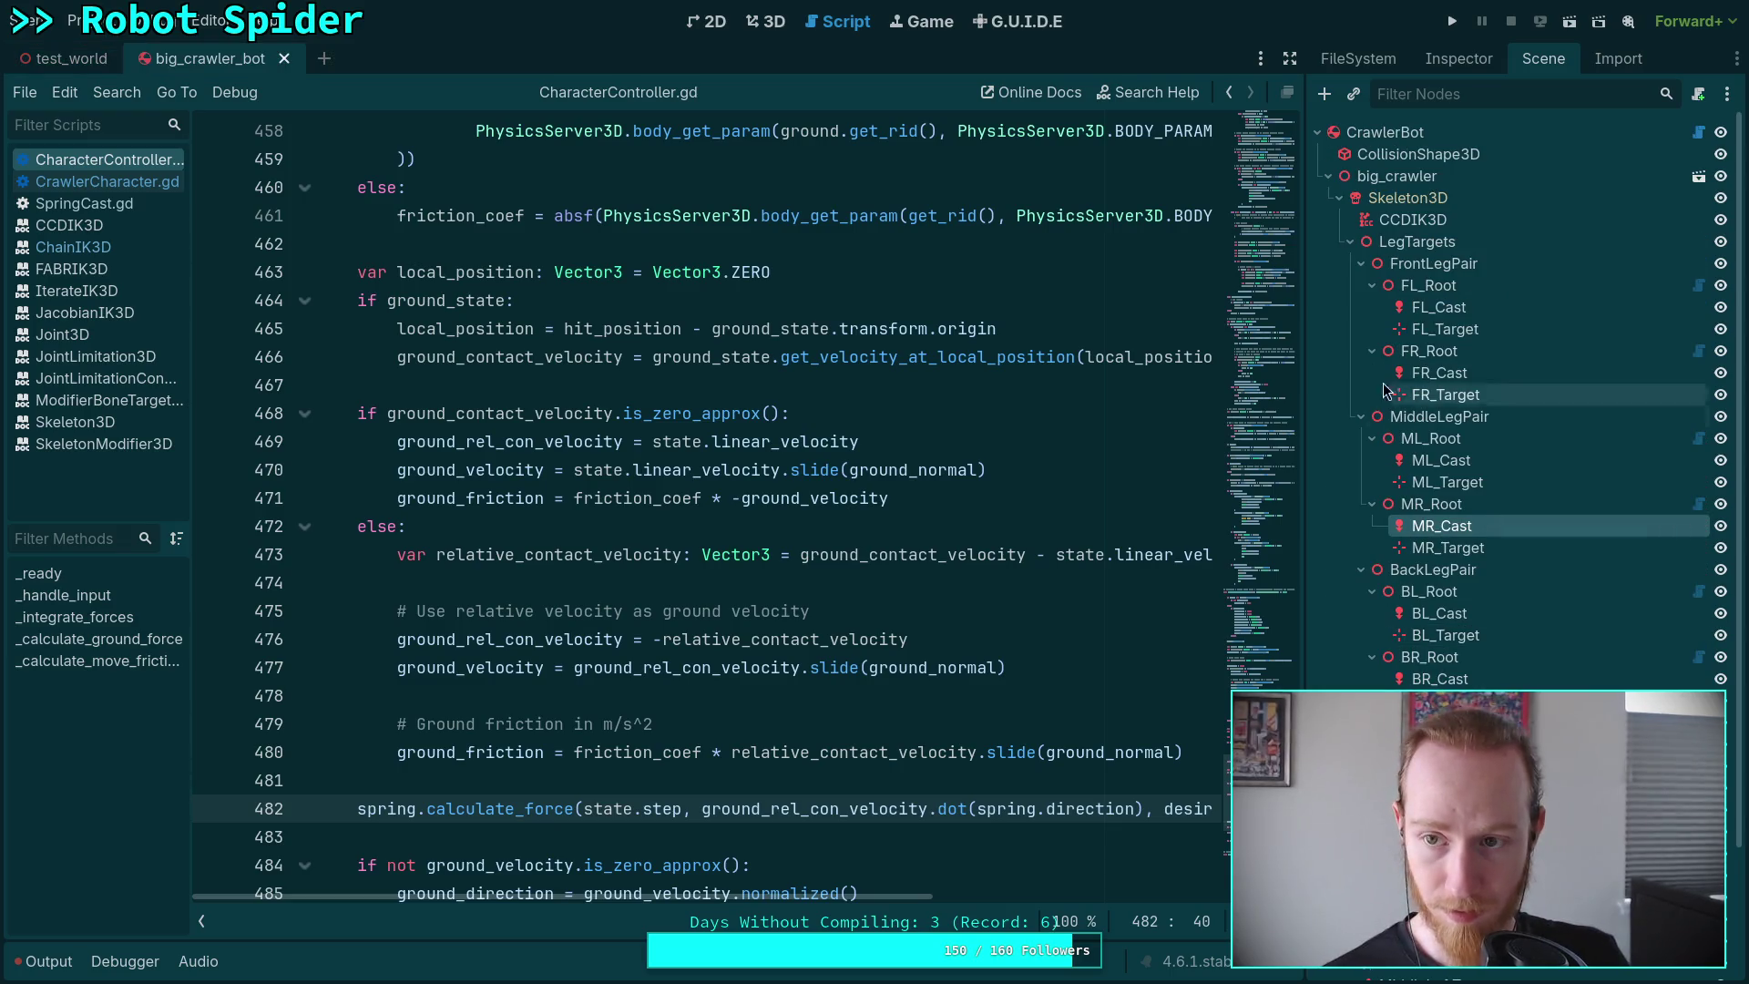
left_click(1358, 59)
left_click(71, 58)
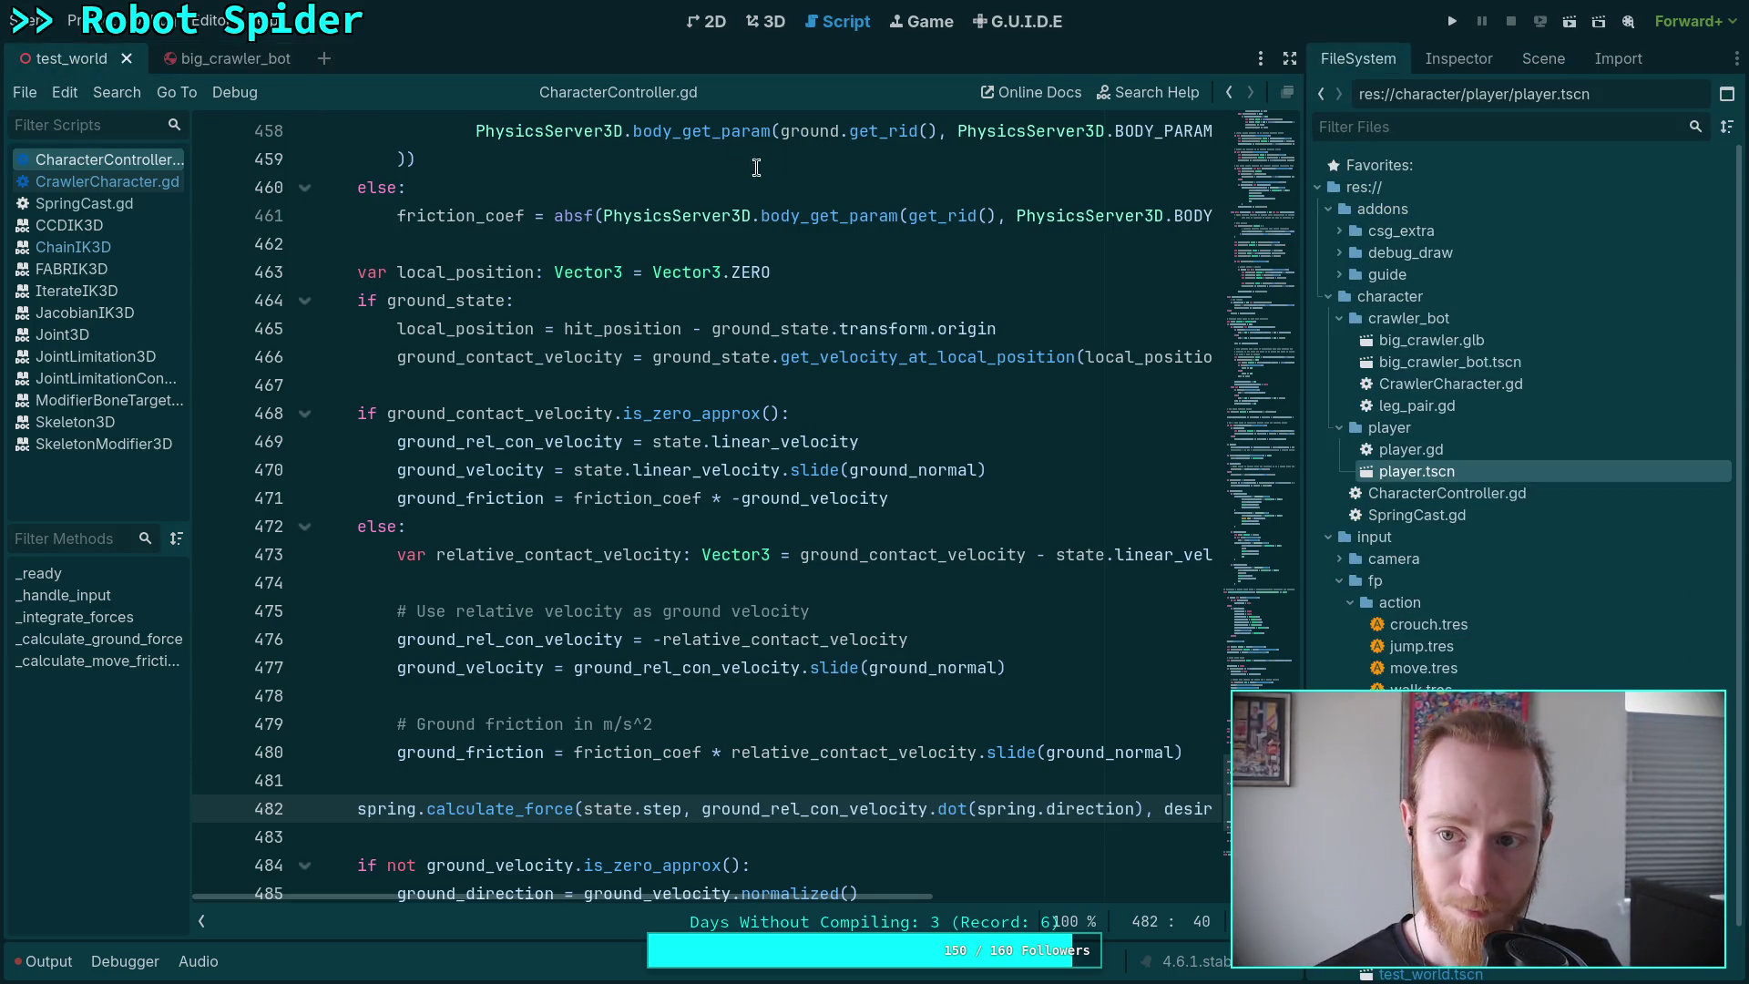
Inspect the CrawlerBot node's properties in test_world, save the scene, and run the project.
left_click(1534, 60)
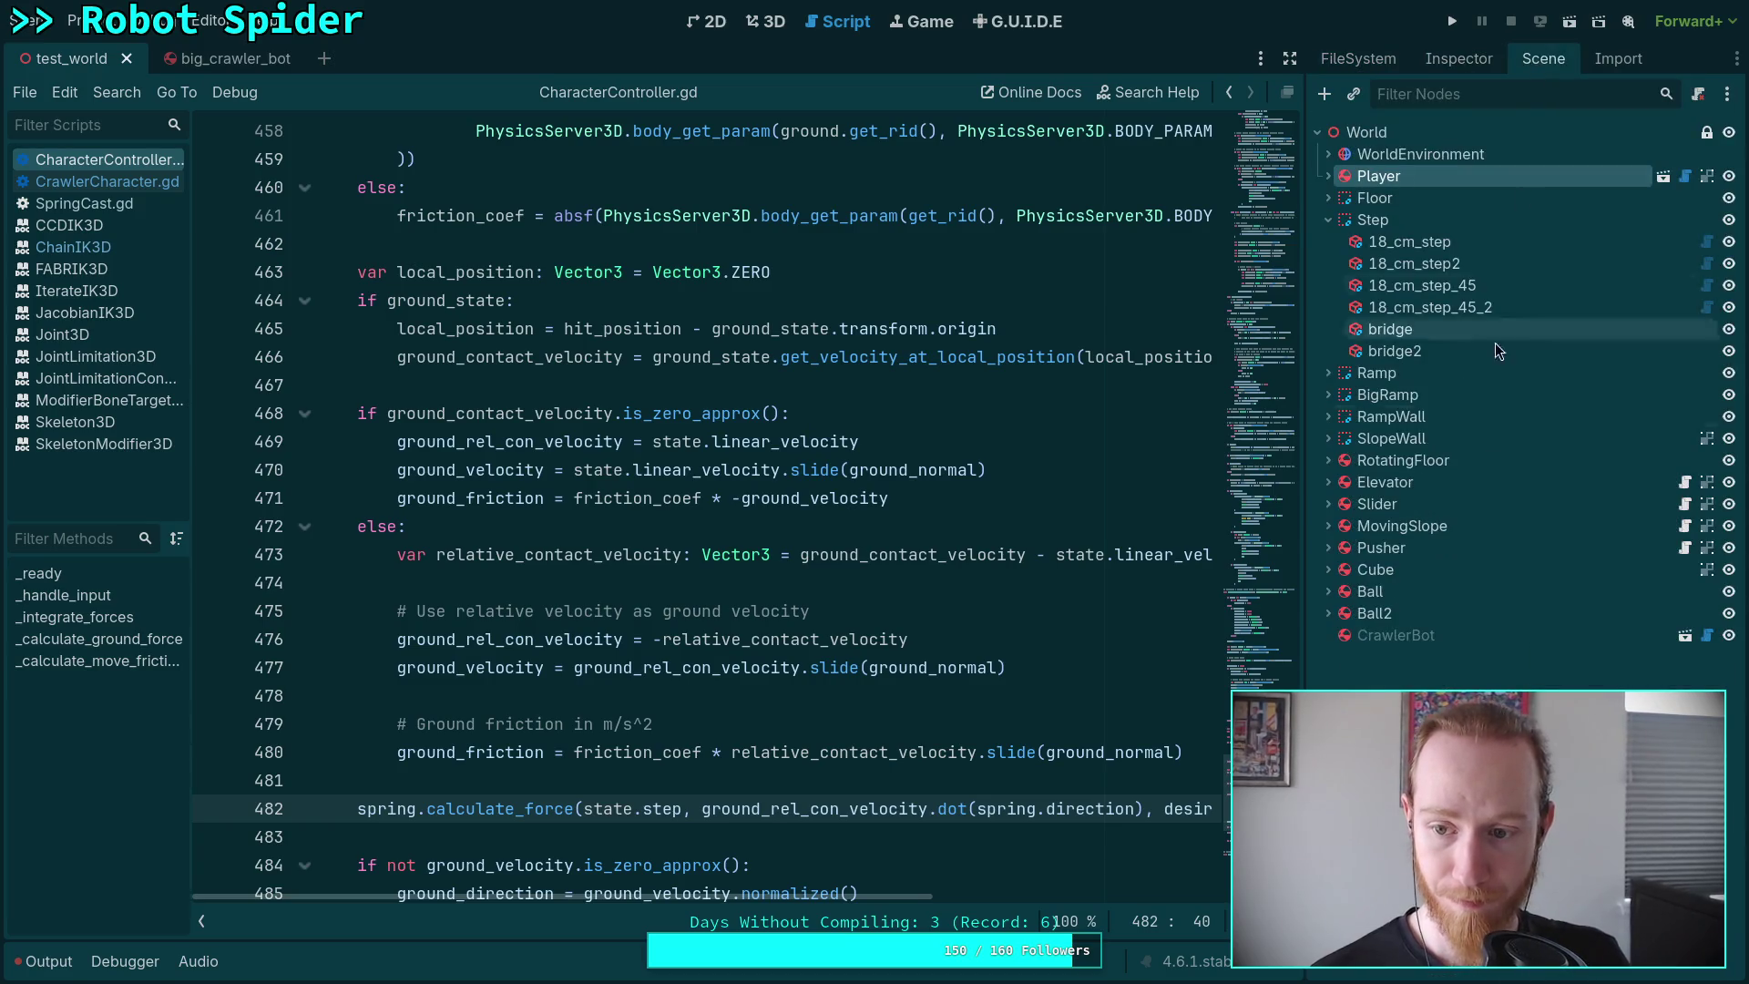
right_click(1448, 636)
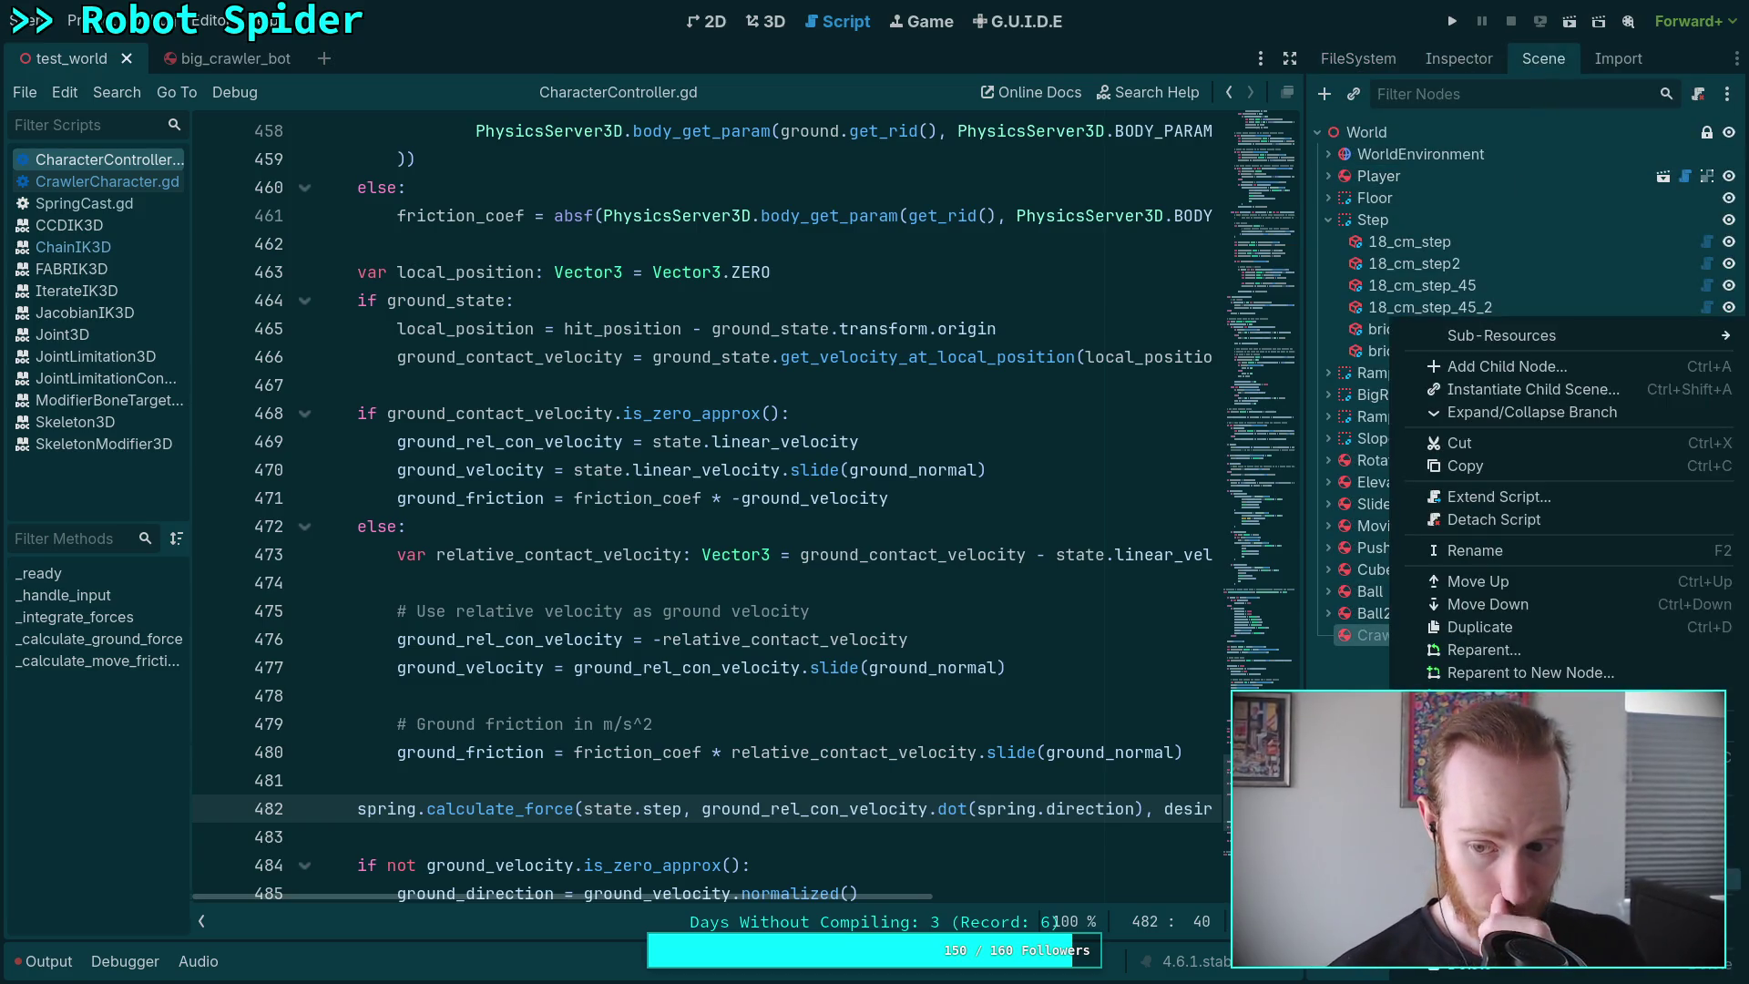
left_click(1451, 40)
left_click(1459, 58)
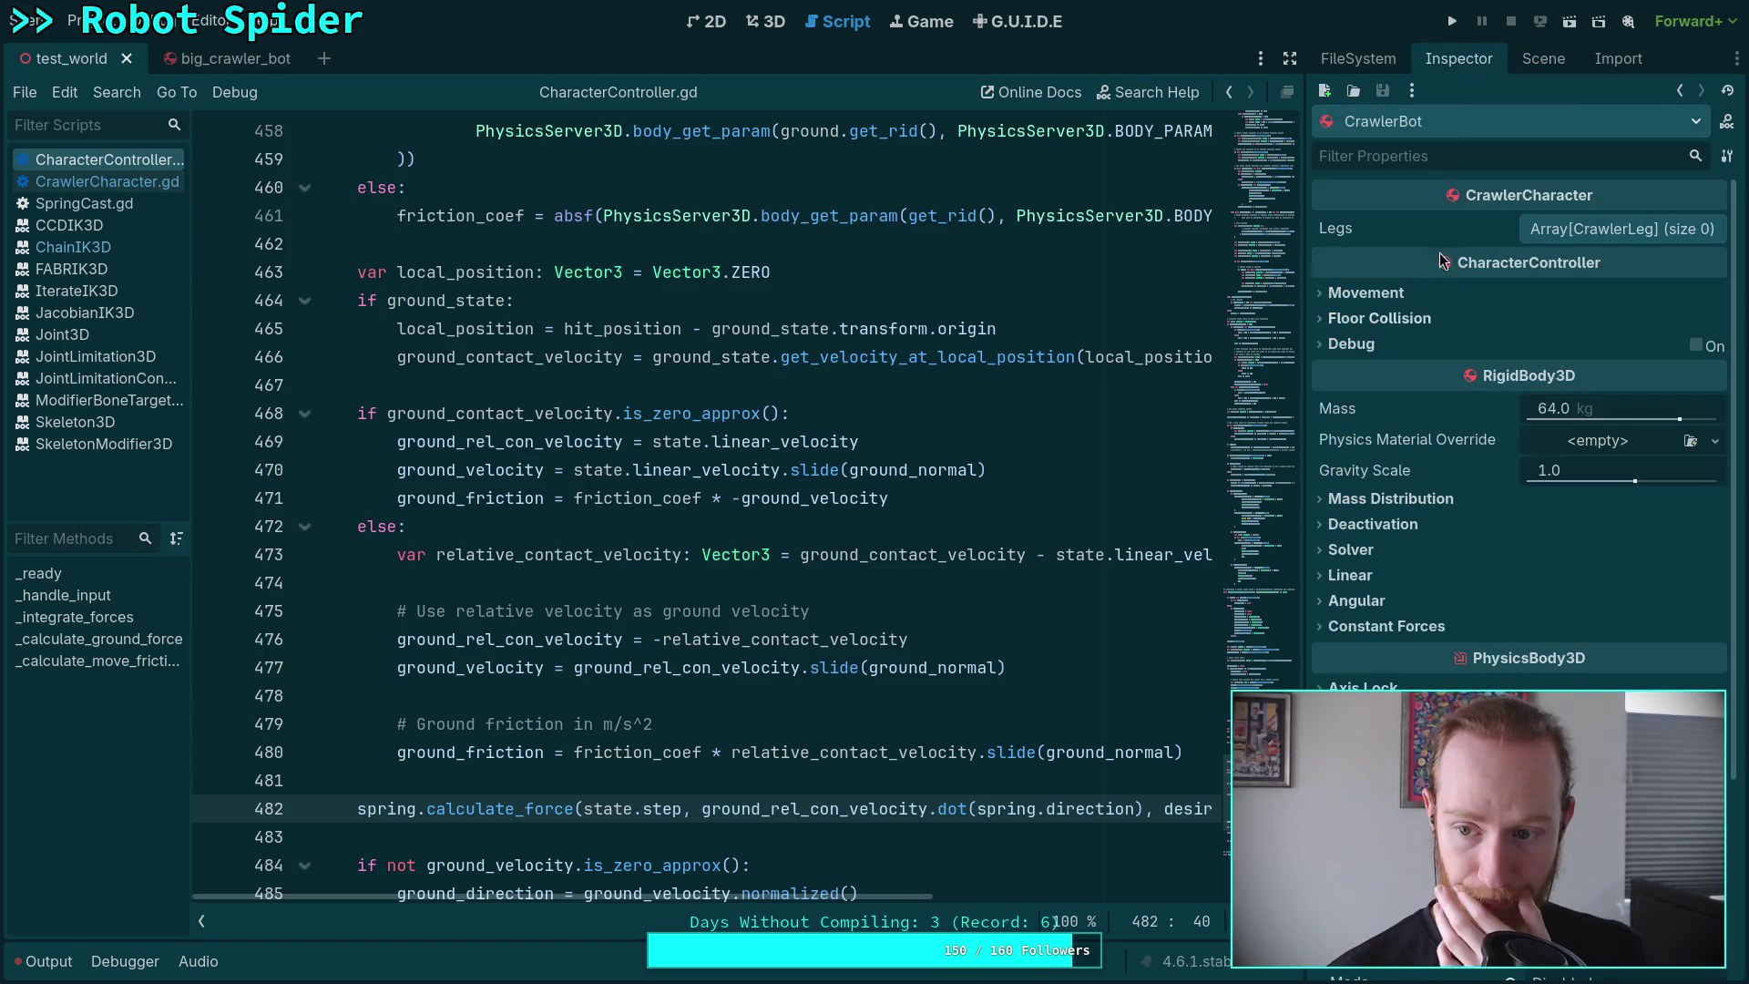
scroll(1474, 630, "down", 5)
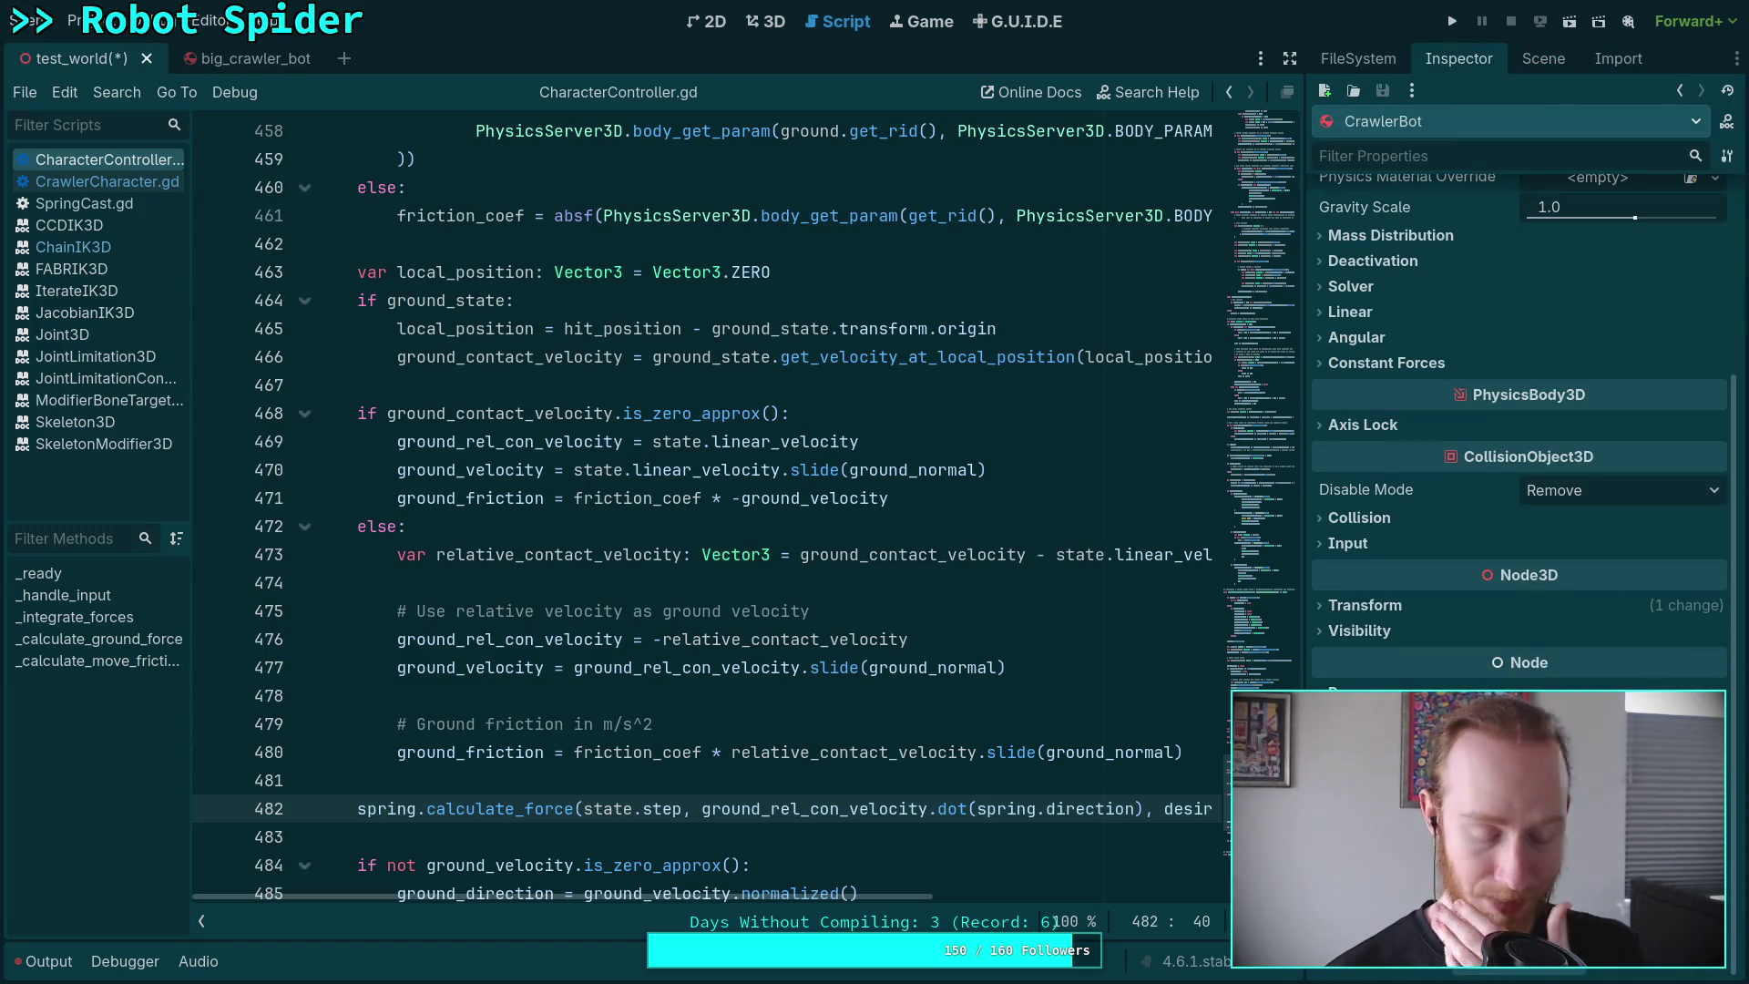
key("ctrl+s")
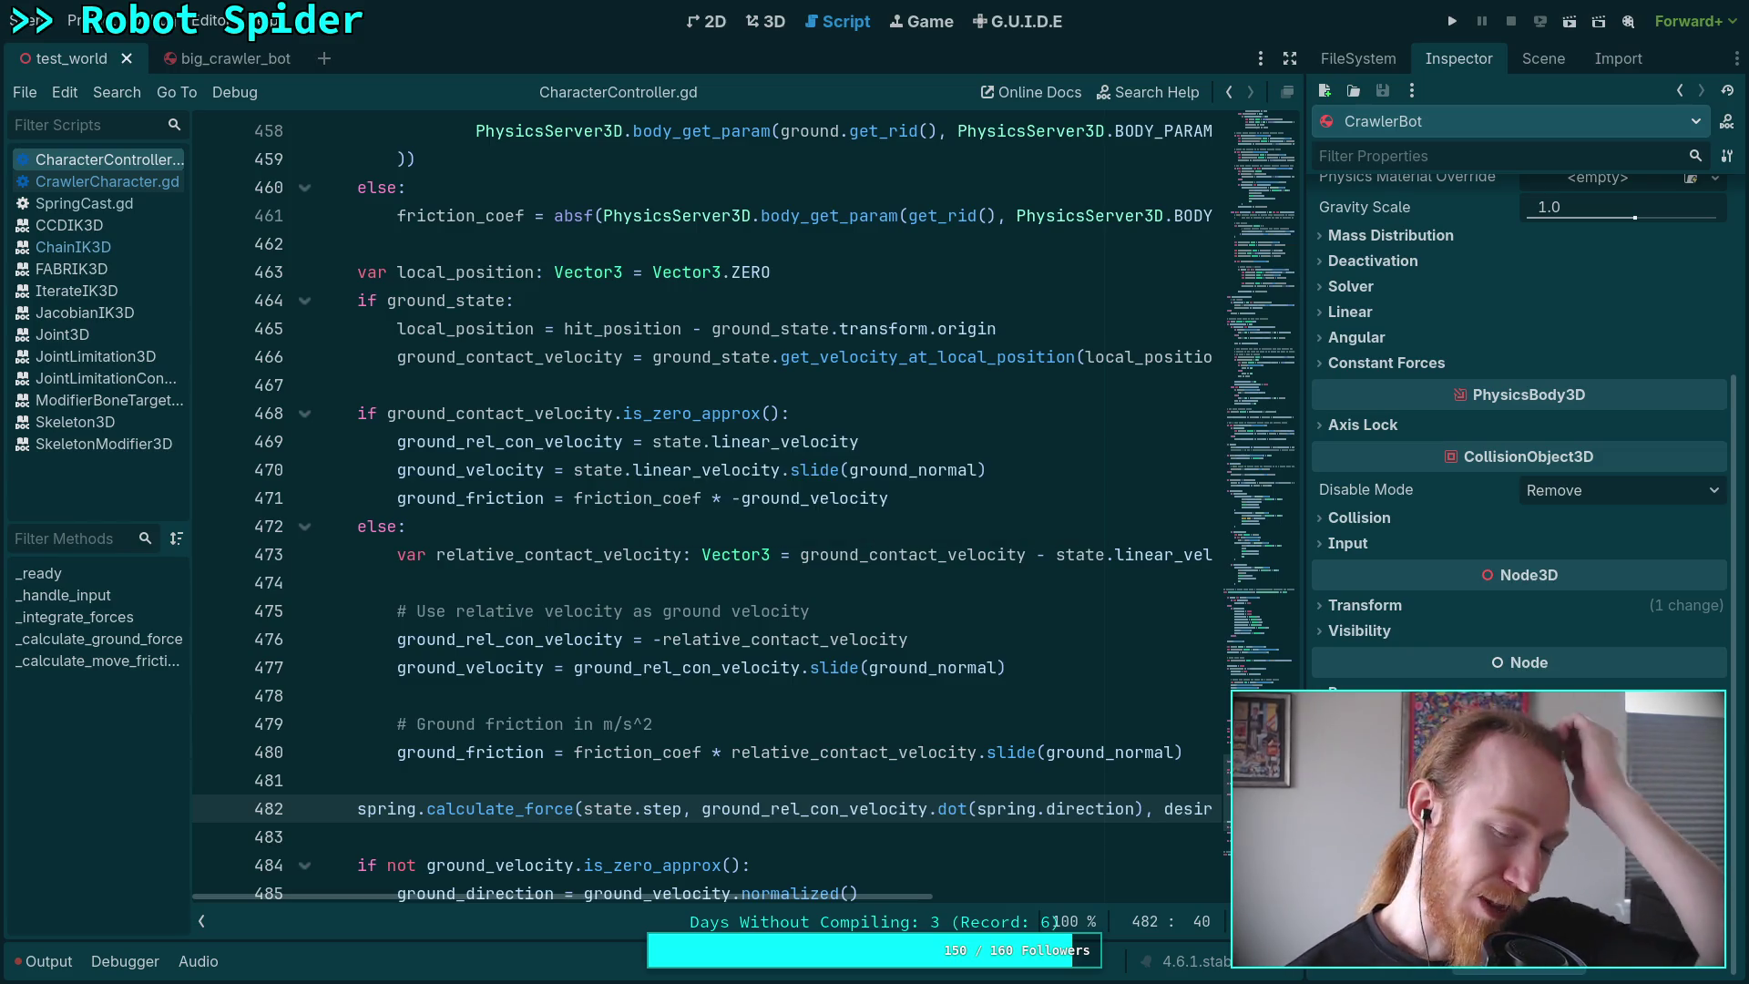
key("F5")
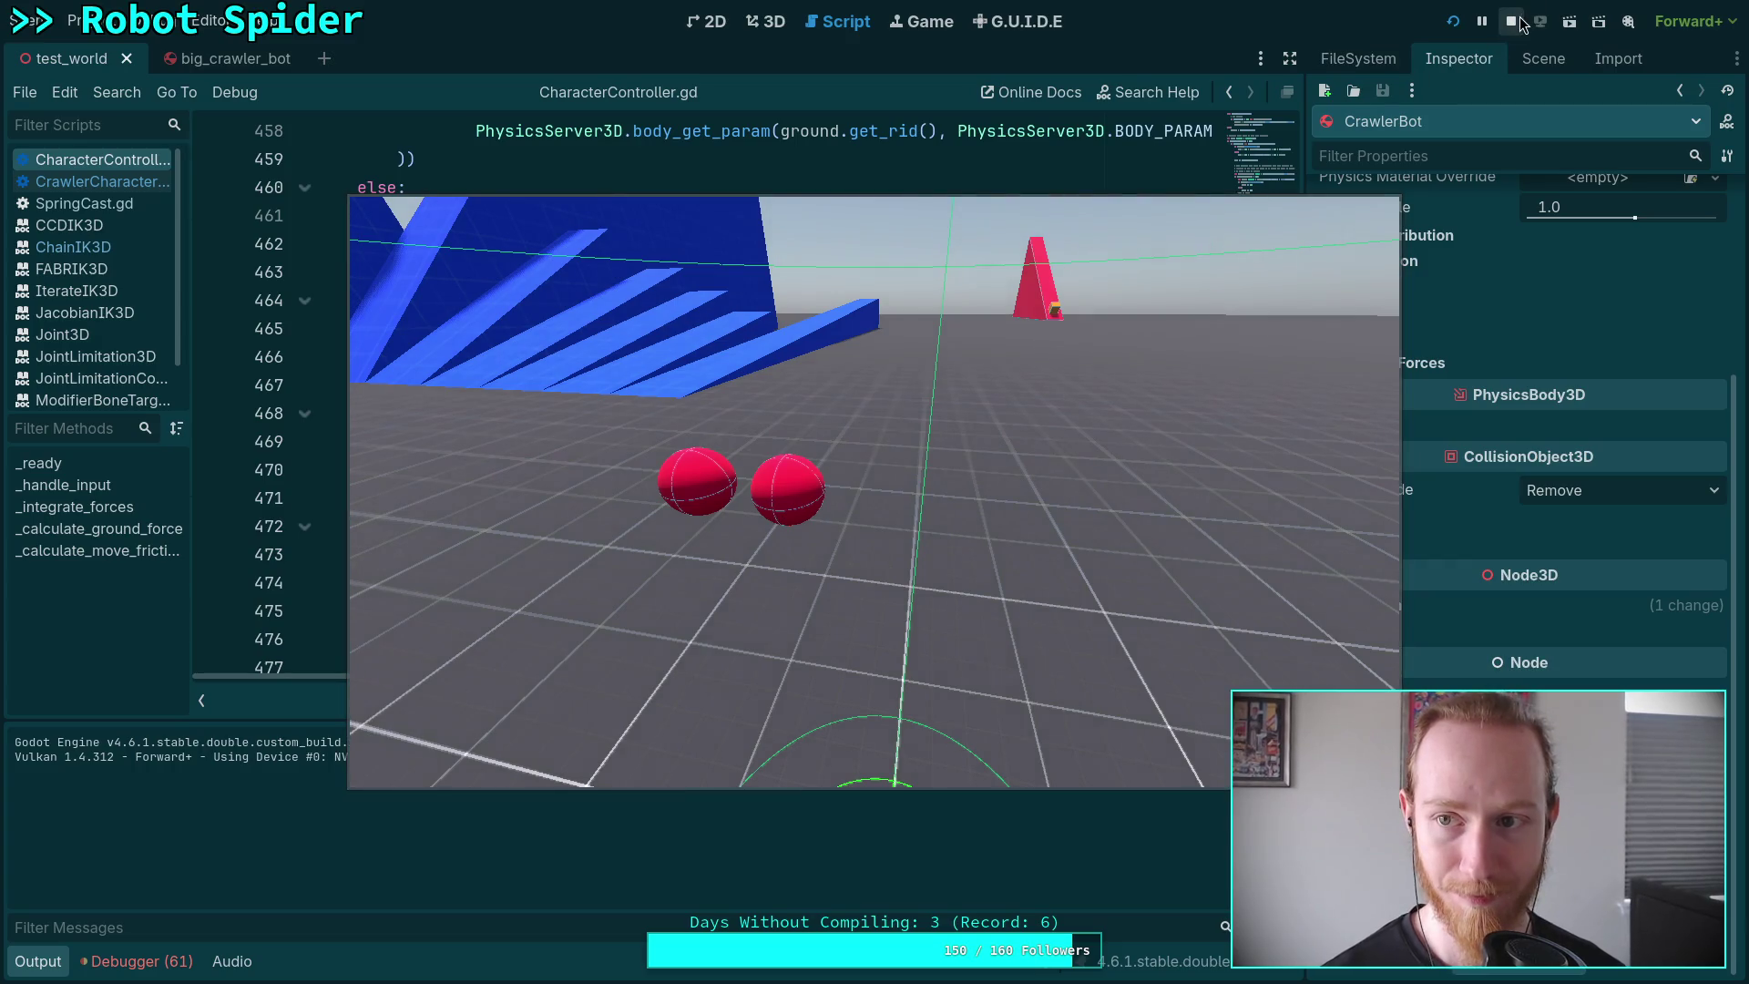
Stop the test run with F8, hide the output log, and scroll back up the script.
key("F8")
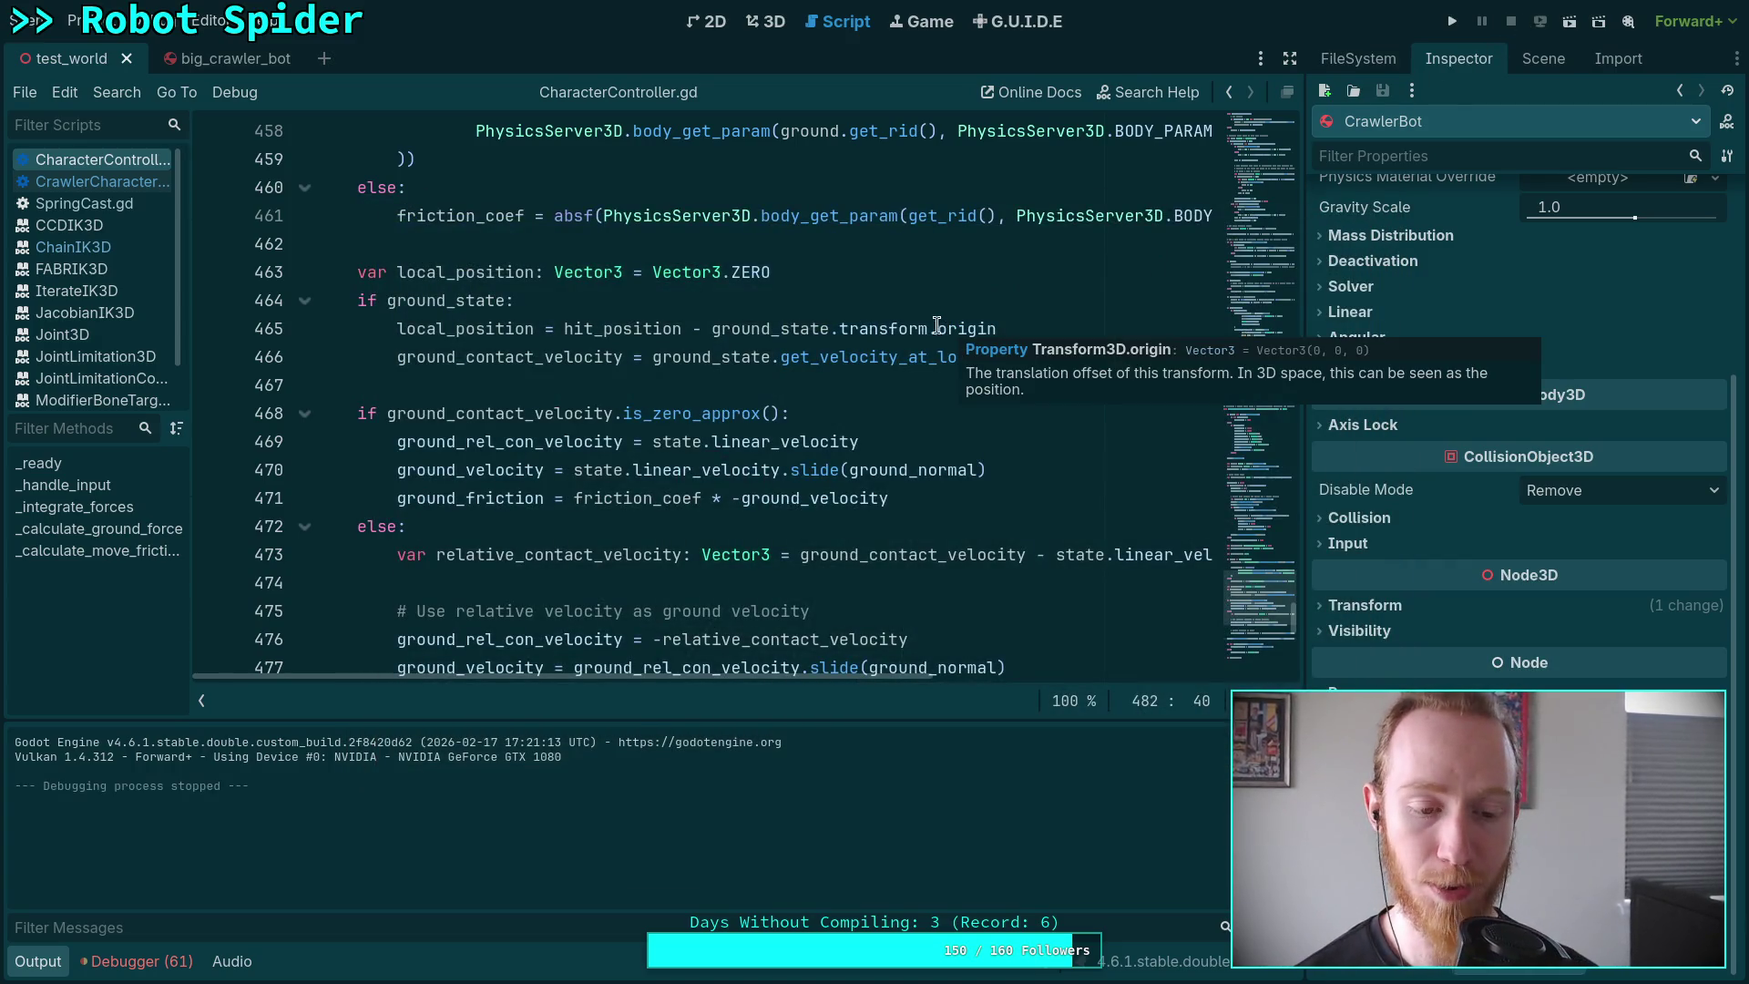
key("ctrl+j")
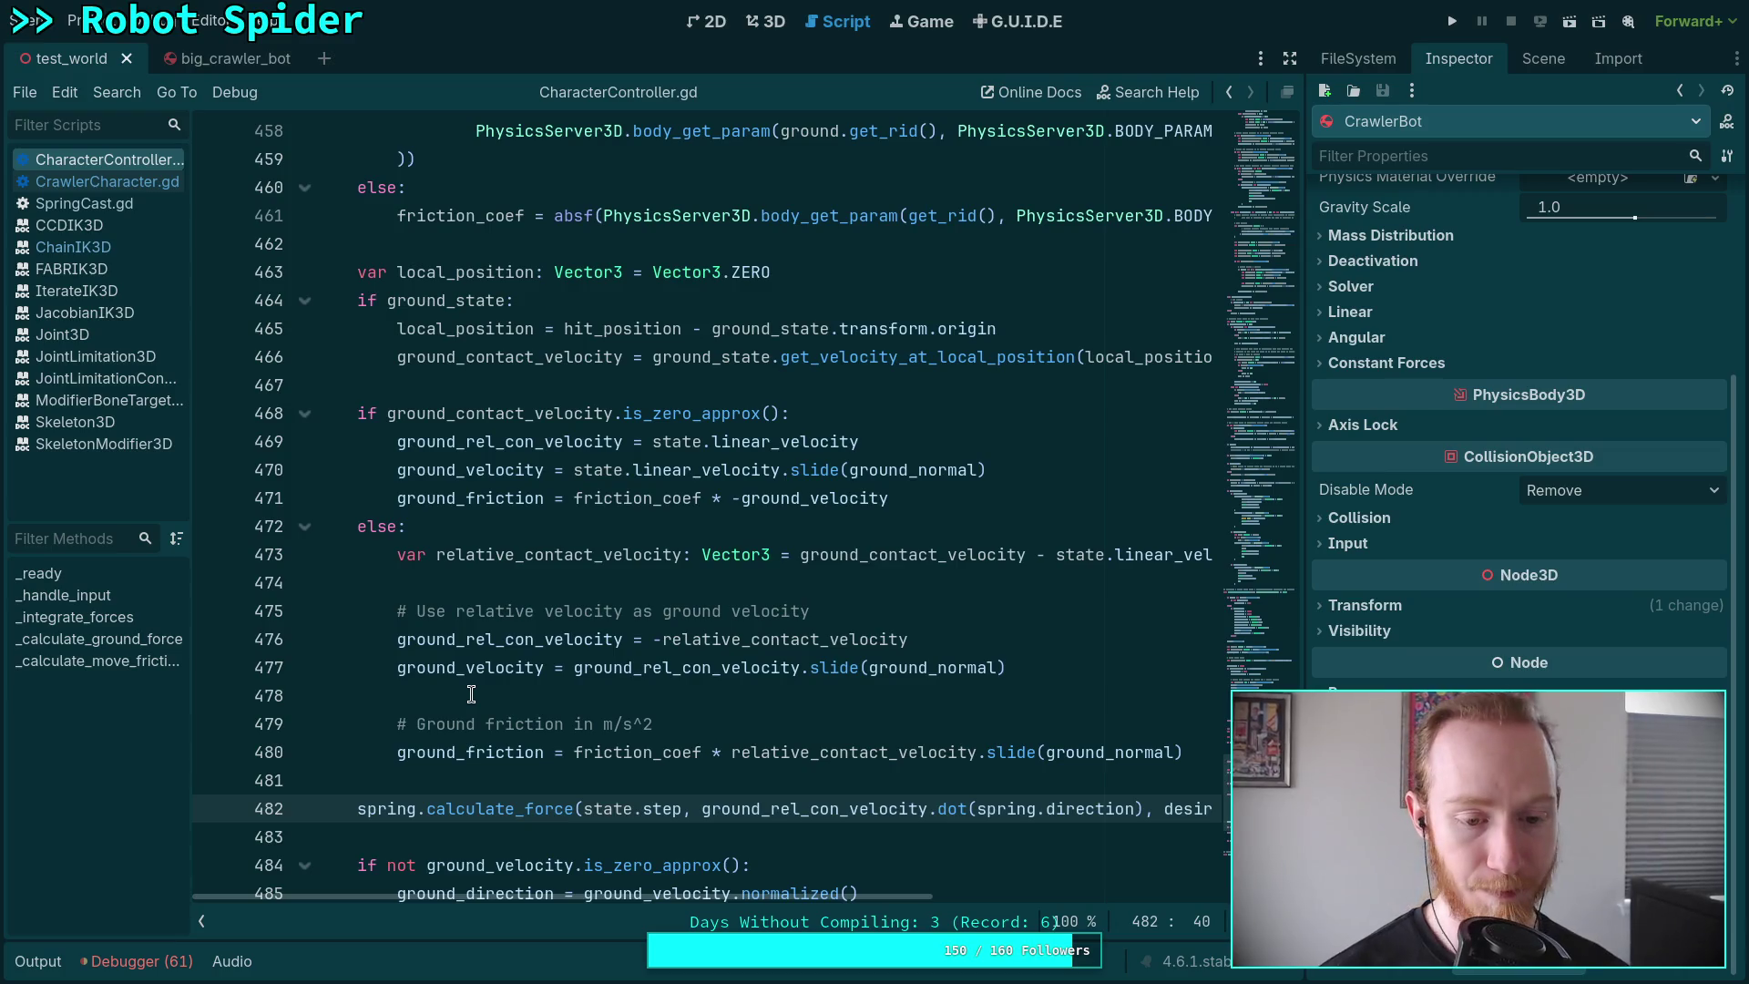
scroll(400, 557, "up", 9)
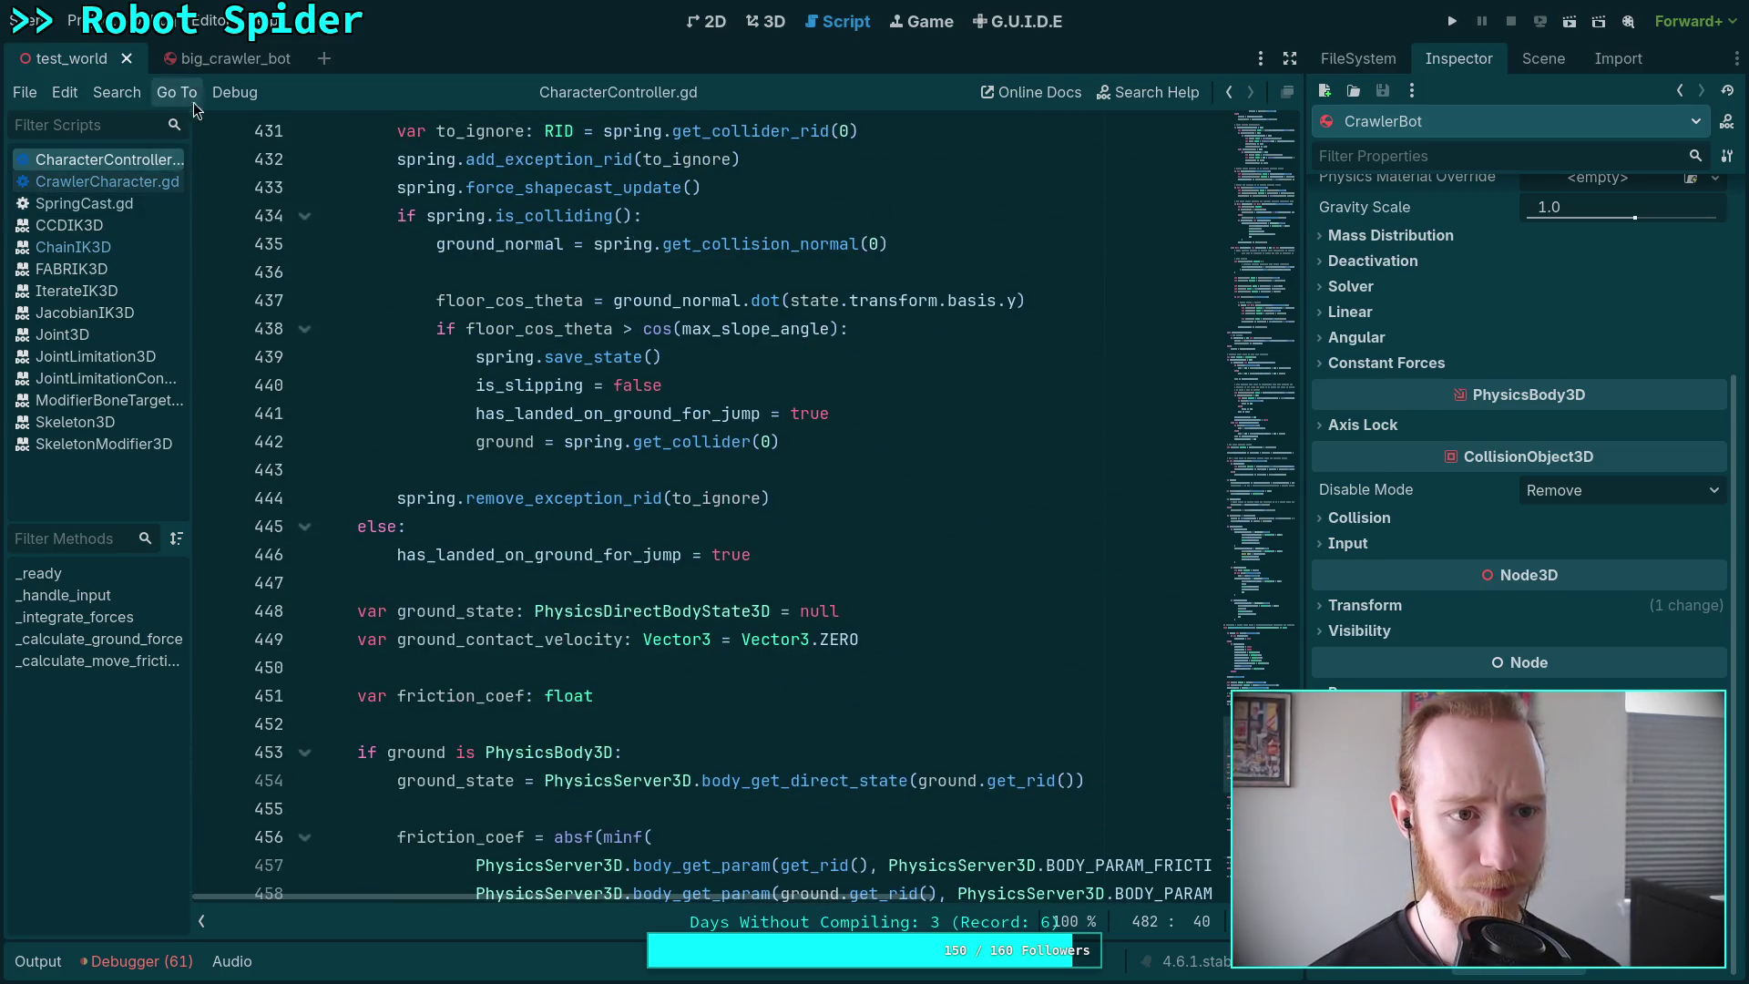
Switch to the big_crawler_bot scene and orbit to a low 3D view of the spider.
left_click(223, 57)
left_click(765, 21)
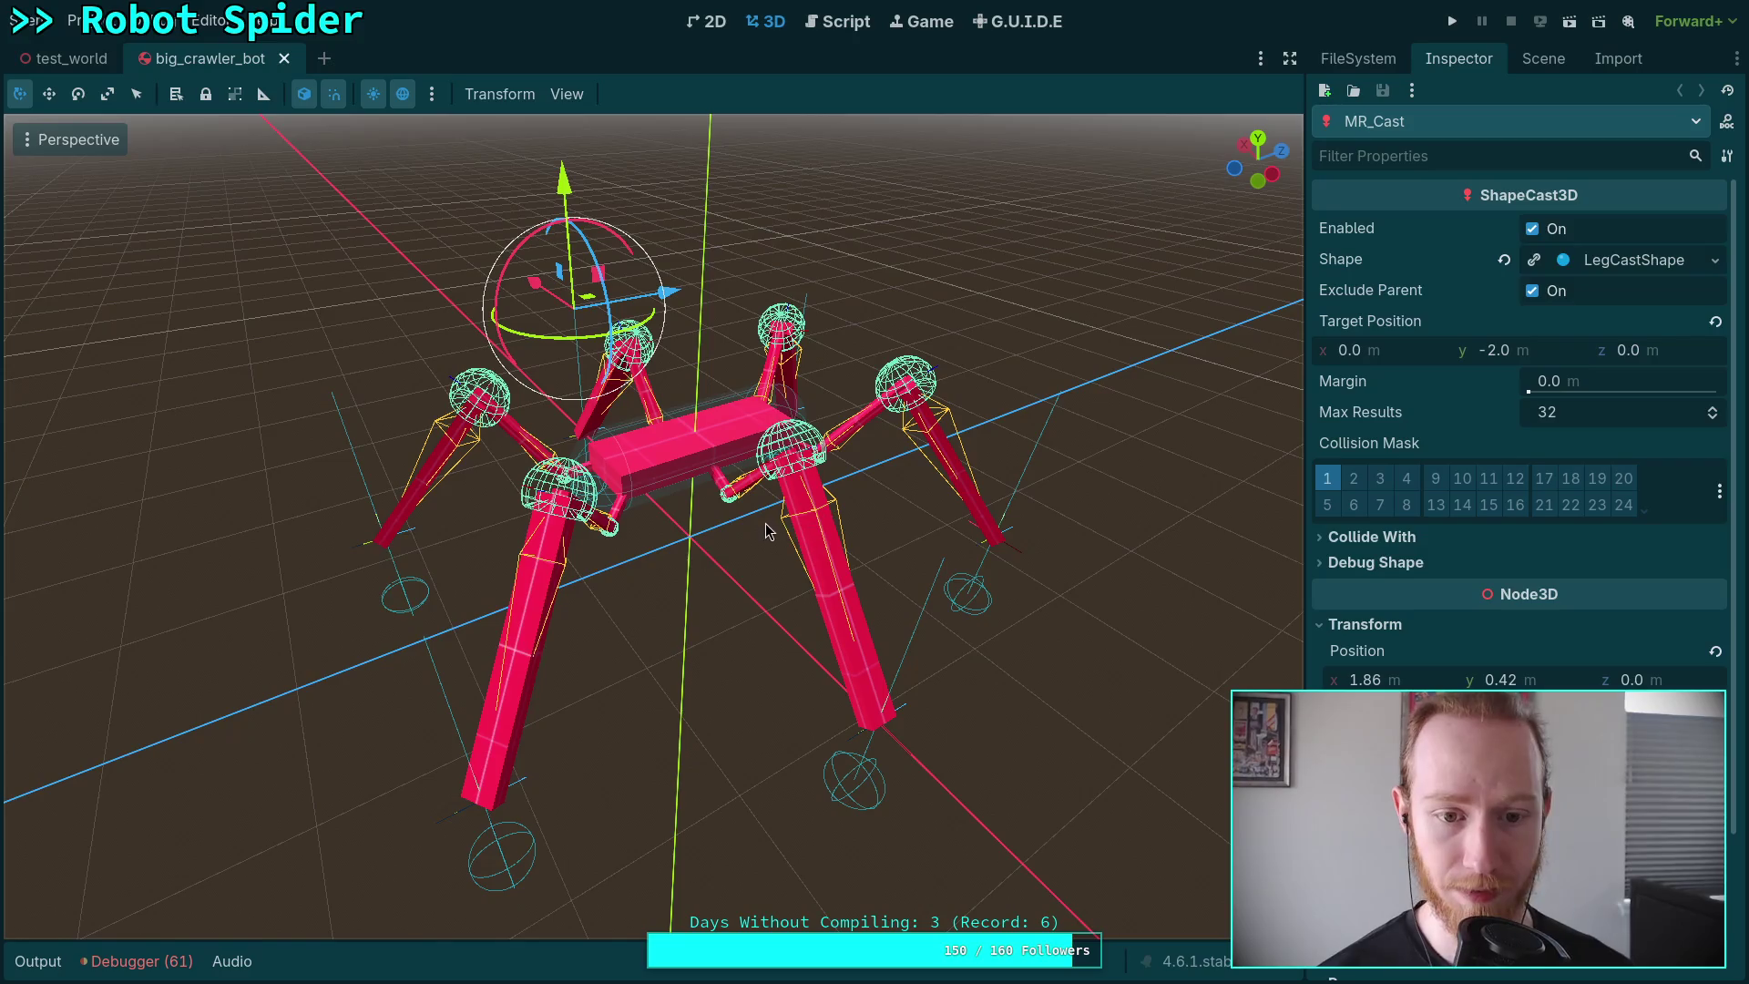
mouse_move(769, 529)
left_mouse_down()
mouse_move(1066, 421)
mouse_move(1038, 588)
mouse_move(1057, 429)
mouse_move(879, 512)
left_mouse_up()
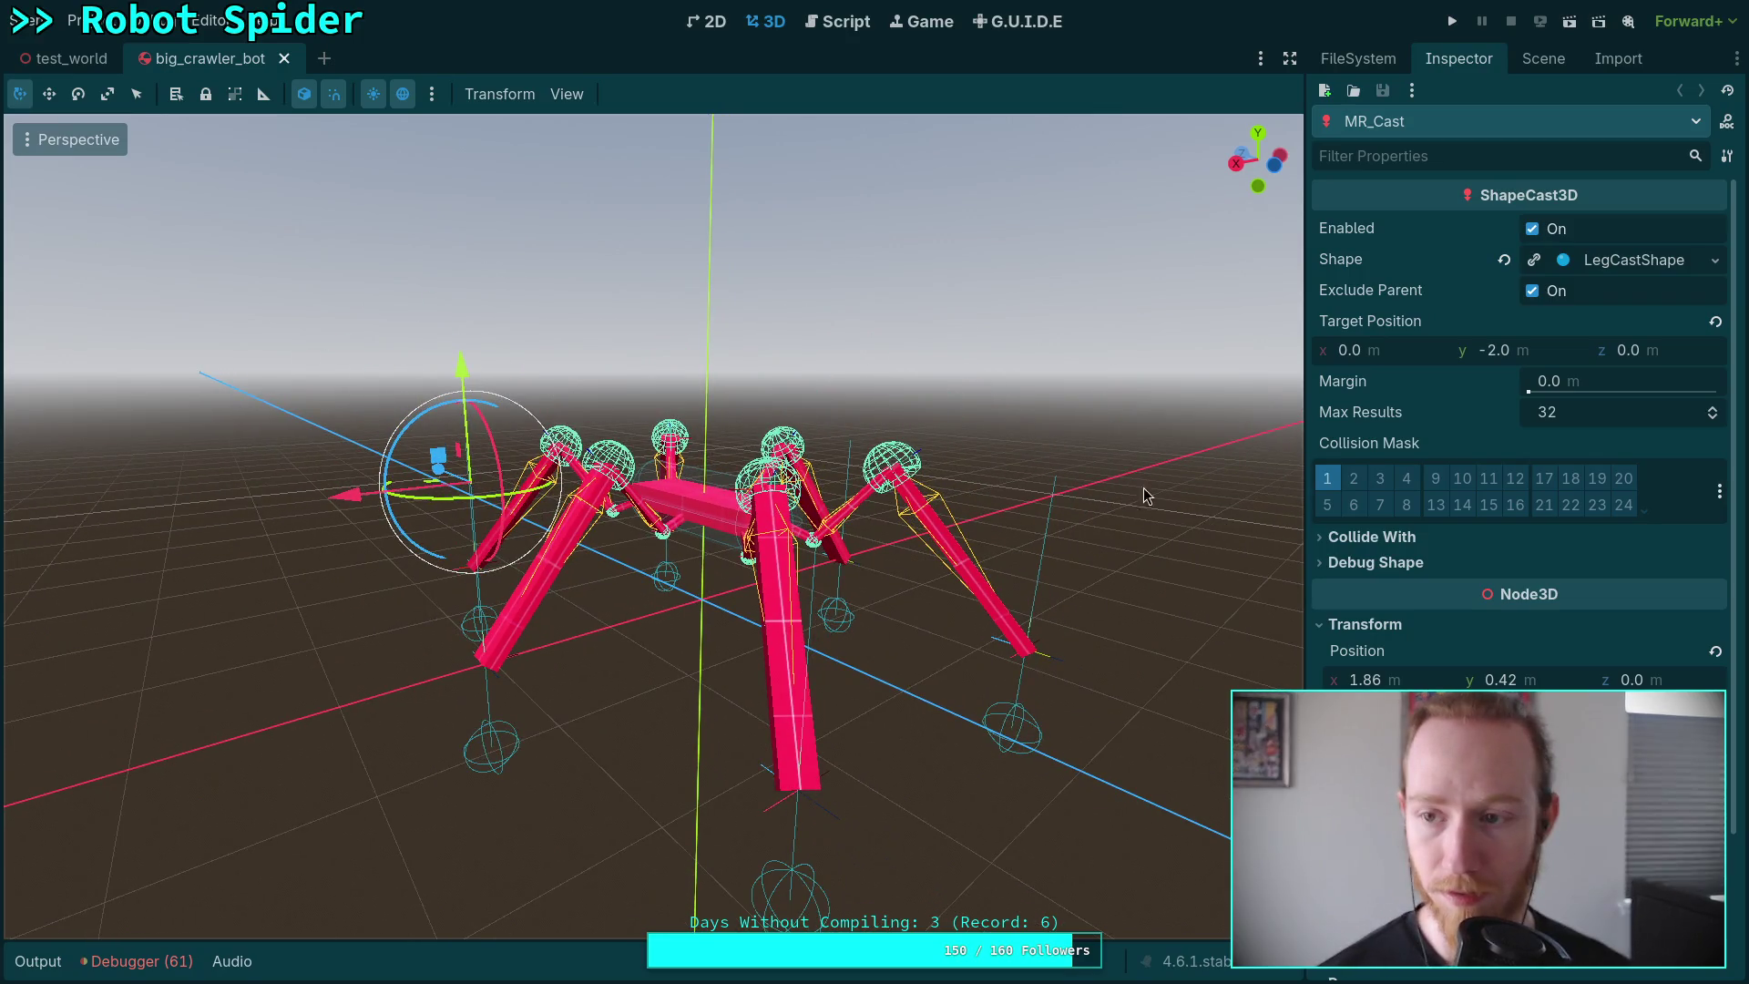
Delete ' * mass' on line 31 of CrawlerCharacter.gd, leaving desired_acceleration = -state.total_gravity, and run the project.
left_click(833, 23)
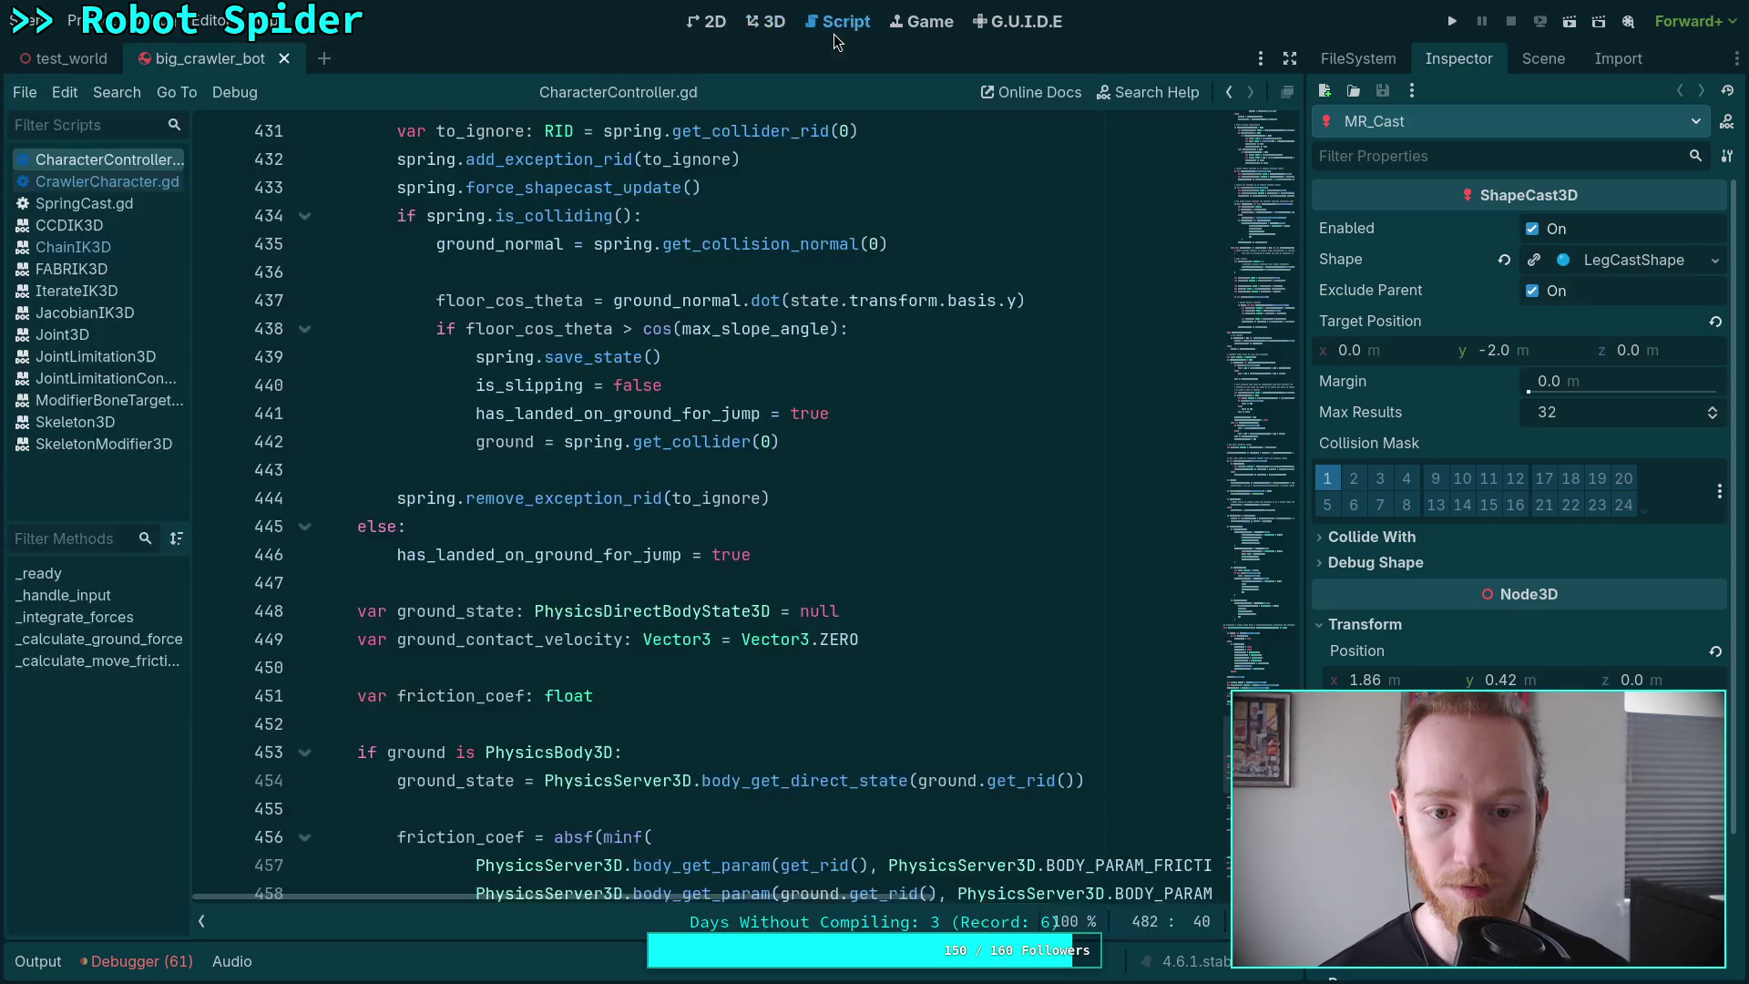
left_click(90, 186)
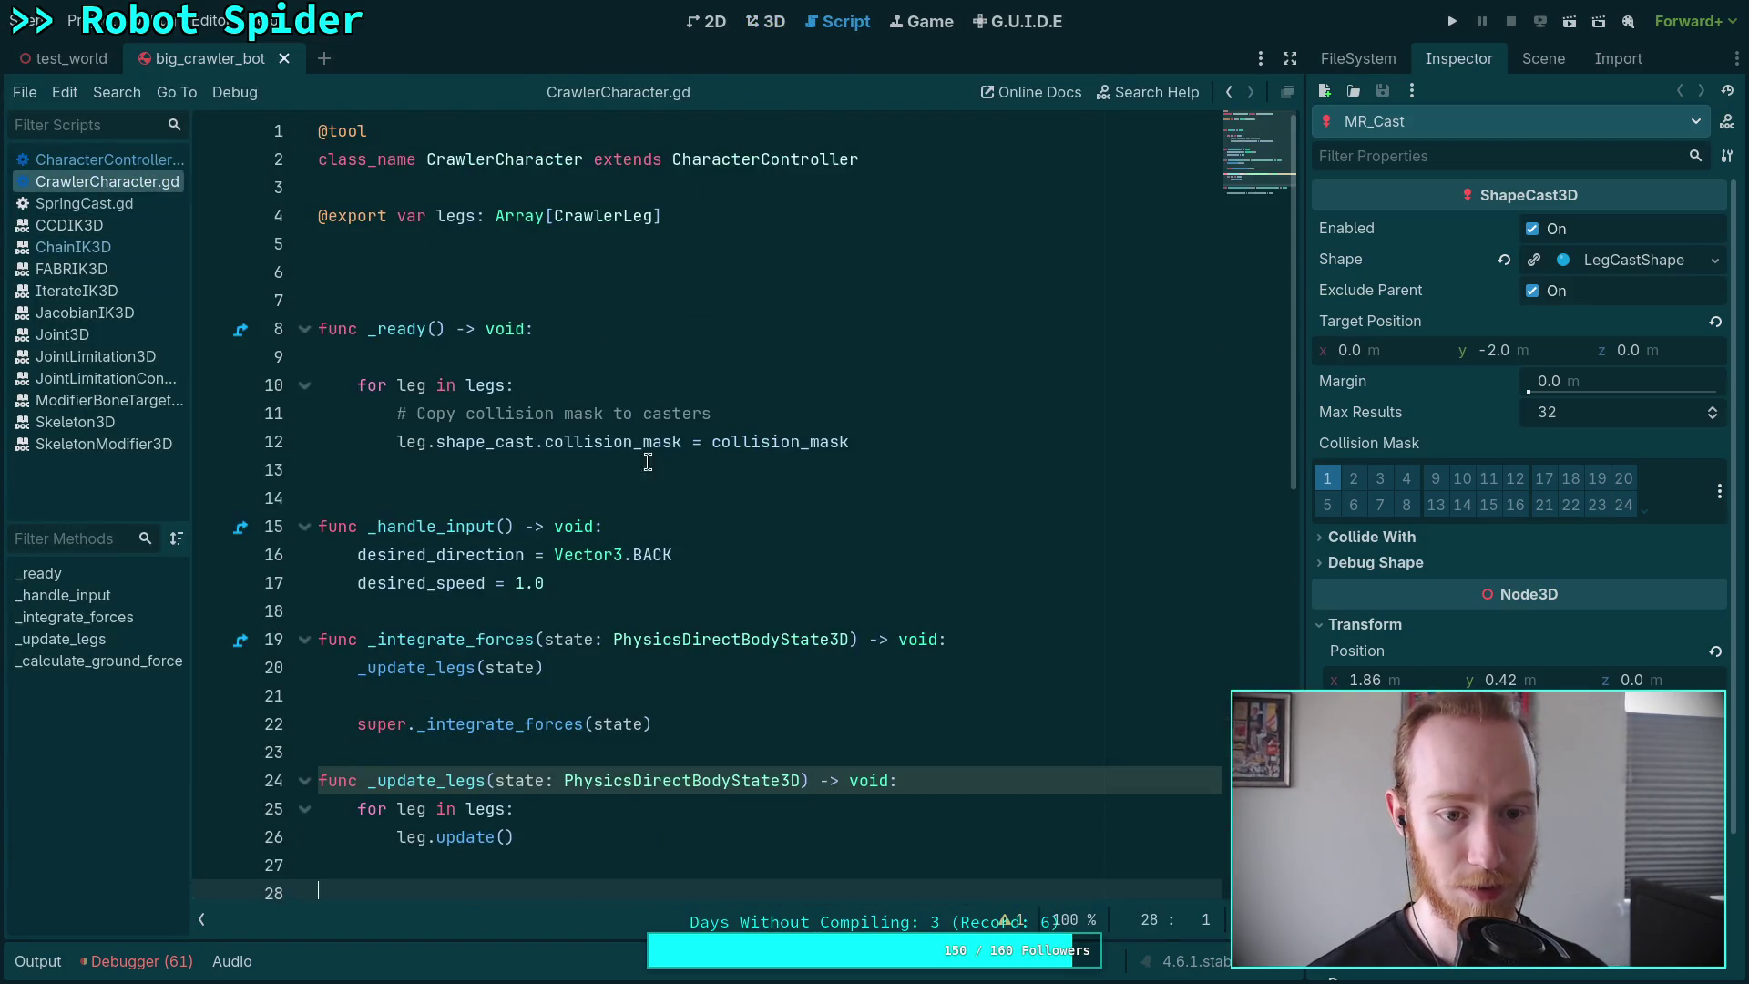
scroll(717, 619, "down", 3)
left_click(724, 637)
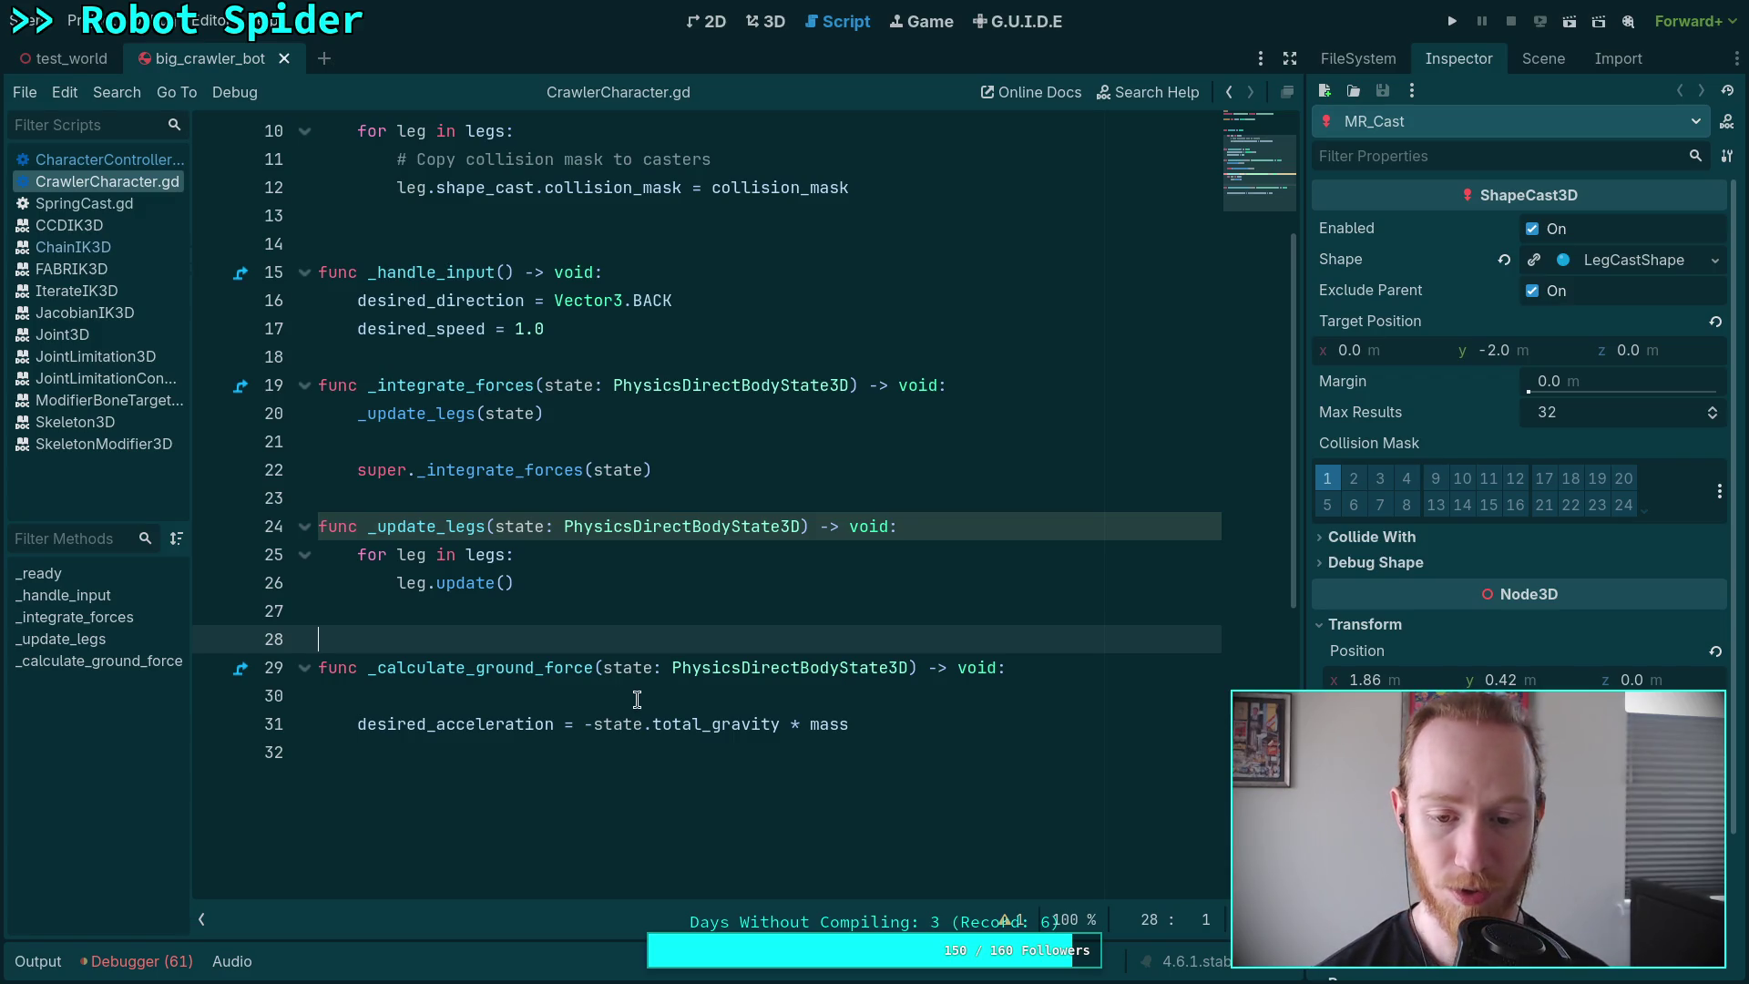
left_click_drag(780, 724, 867, 724)
key("BackSpace")
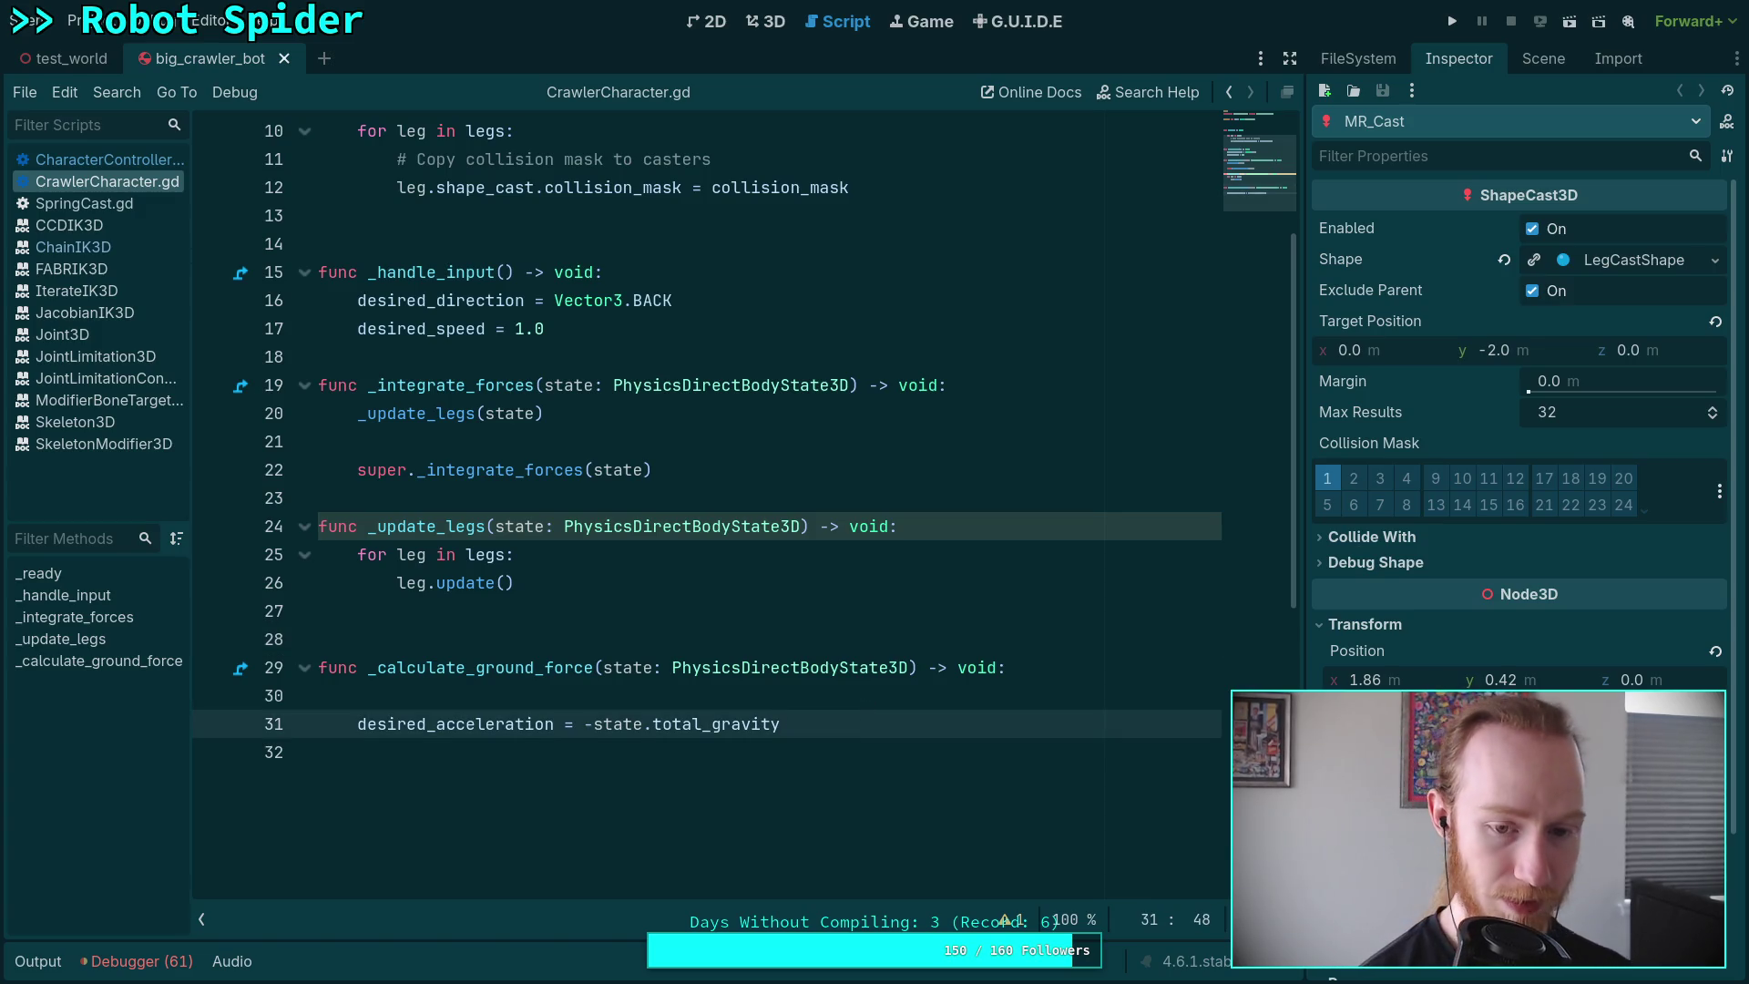
key("F5")
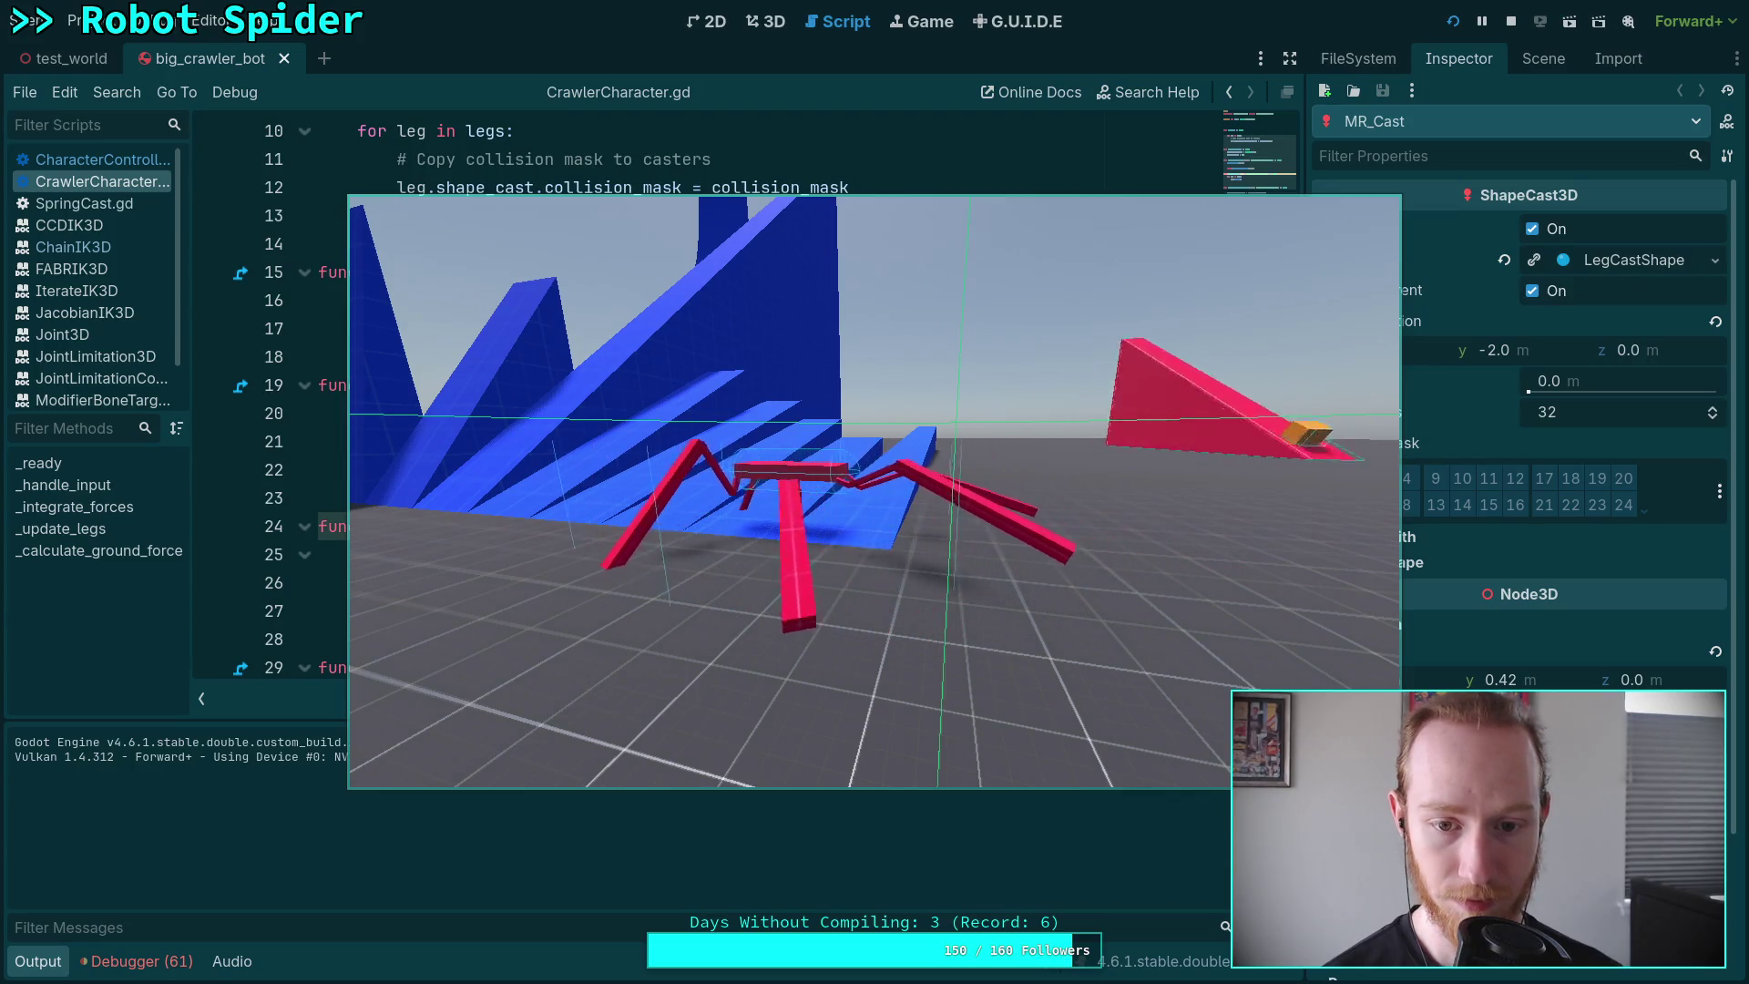
Stop the running game and hide the output log.
left_click(1511, 22)
left_click(38, 961)
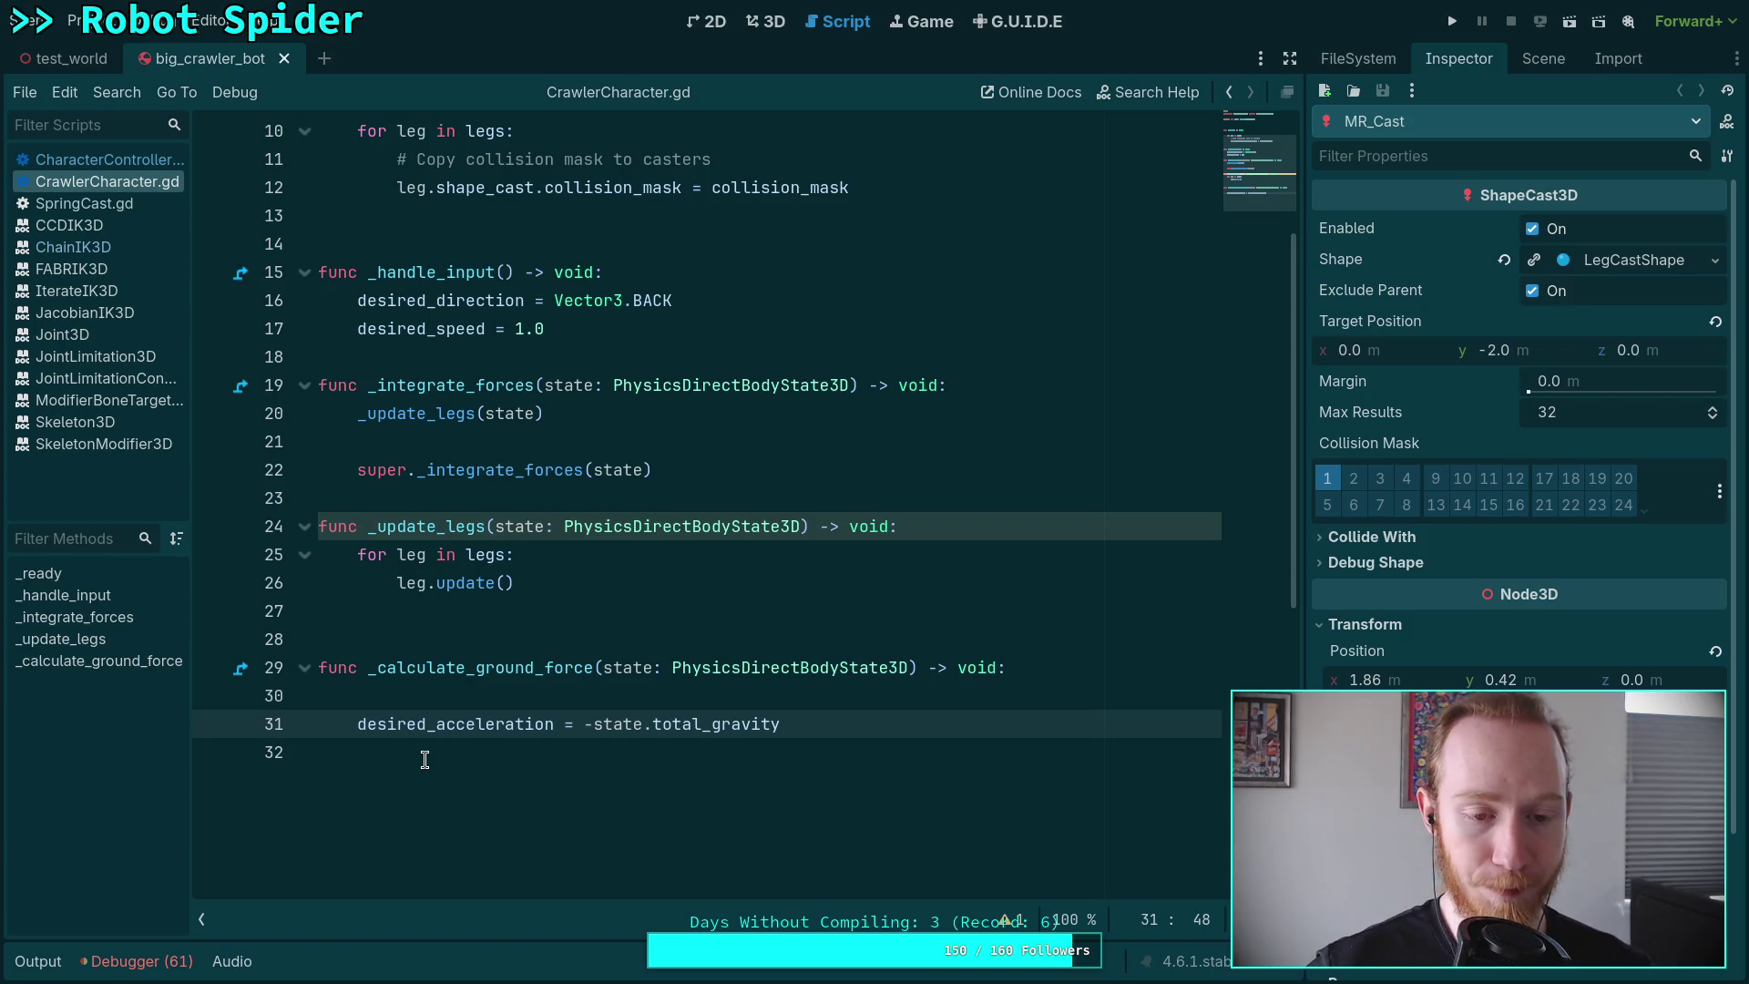
Inspect the leg.update call, then show MR_Root's CrawlerLeg properties: MR_Cast and MR_Target.
left_click(482, 583)
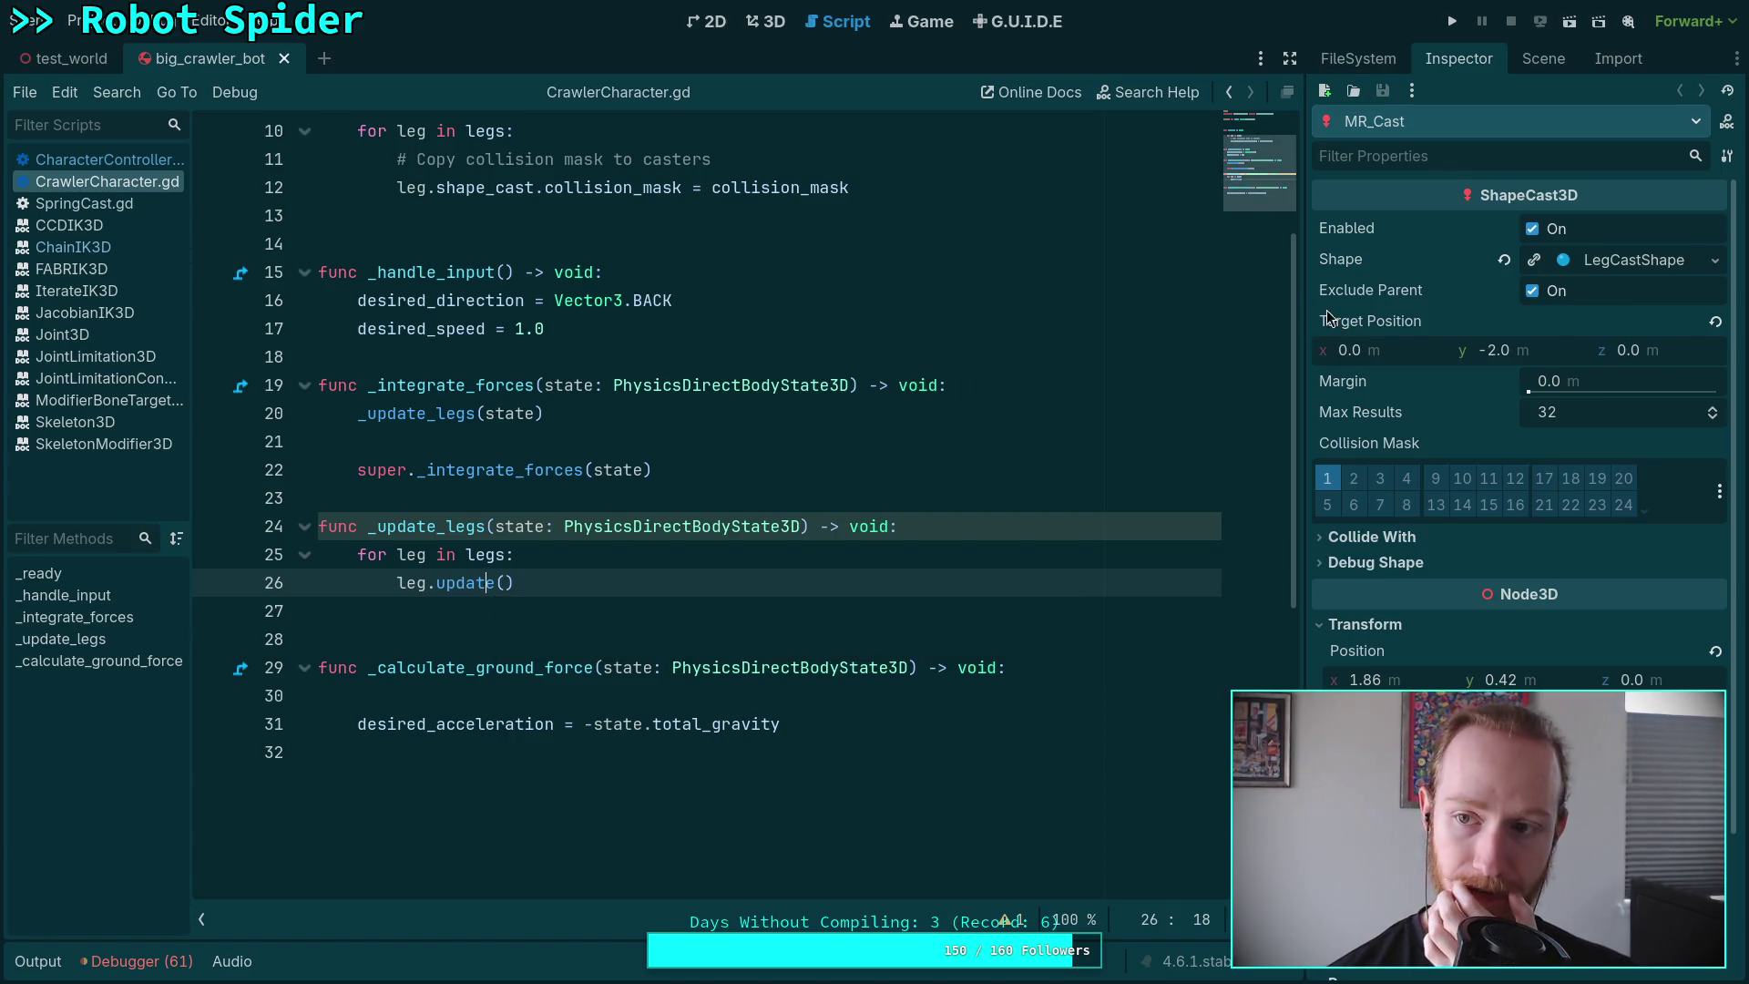
left_click(1543, 58)
left_click(1459, 506)
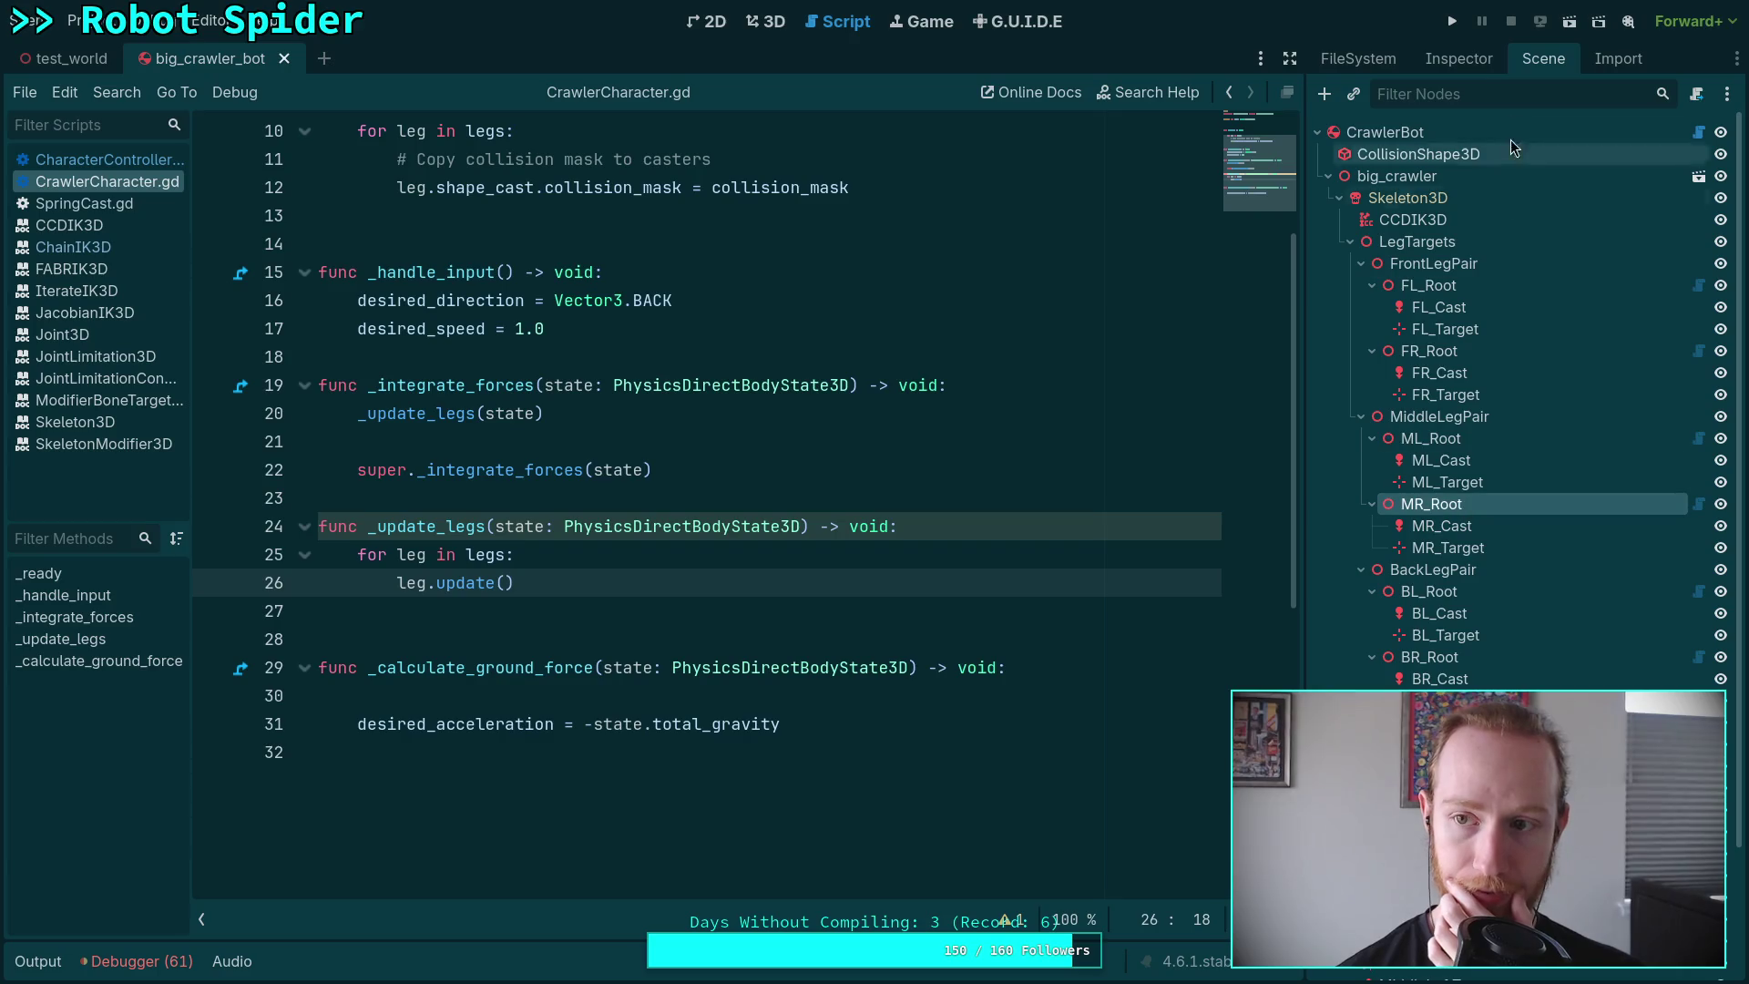
left_click(1458, 59)
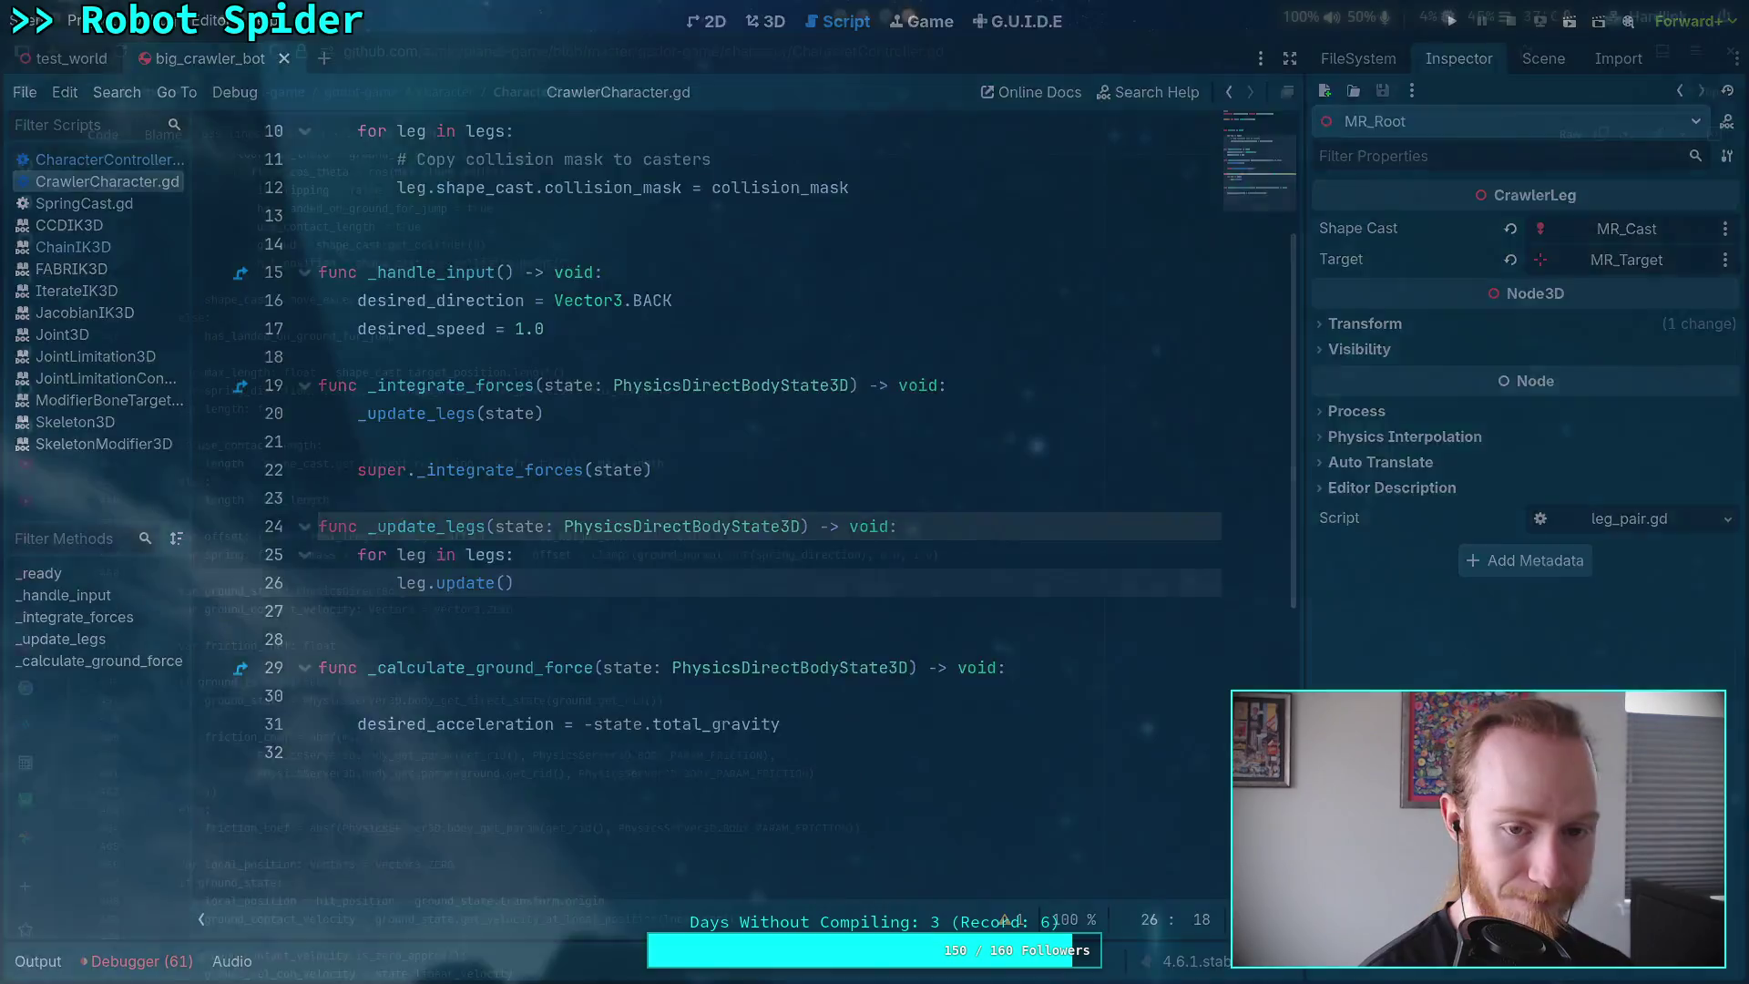
Go back through YouTube history to the spider playlist's Procedurally Animated Robots in Minecraft video.
key("alt+Tab")
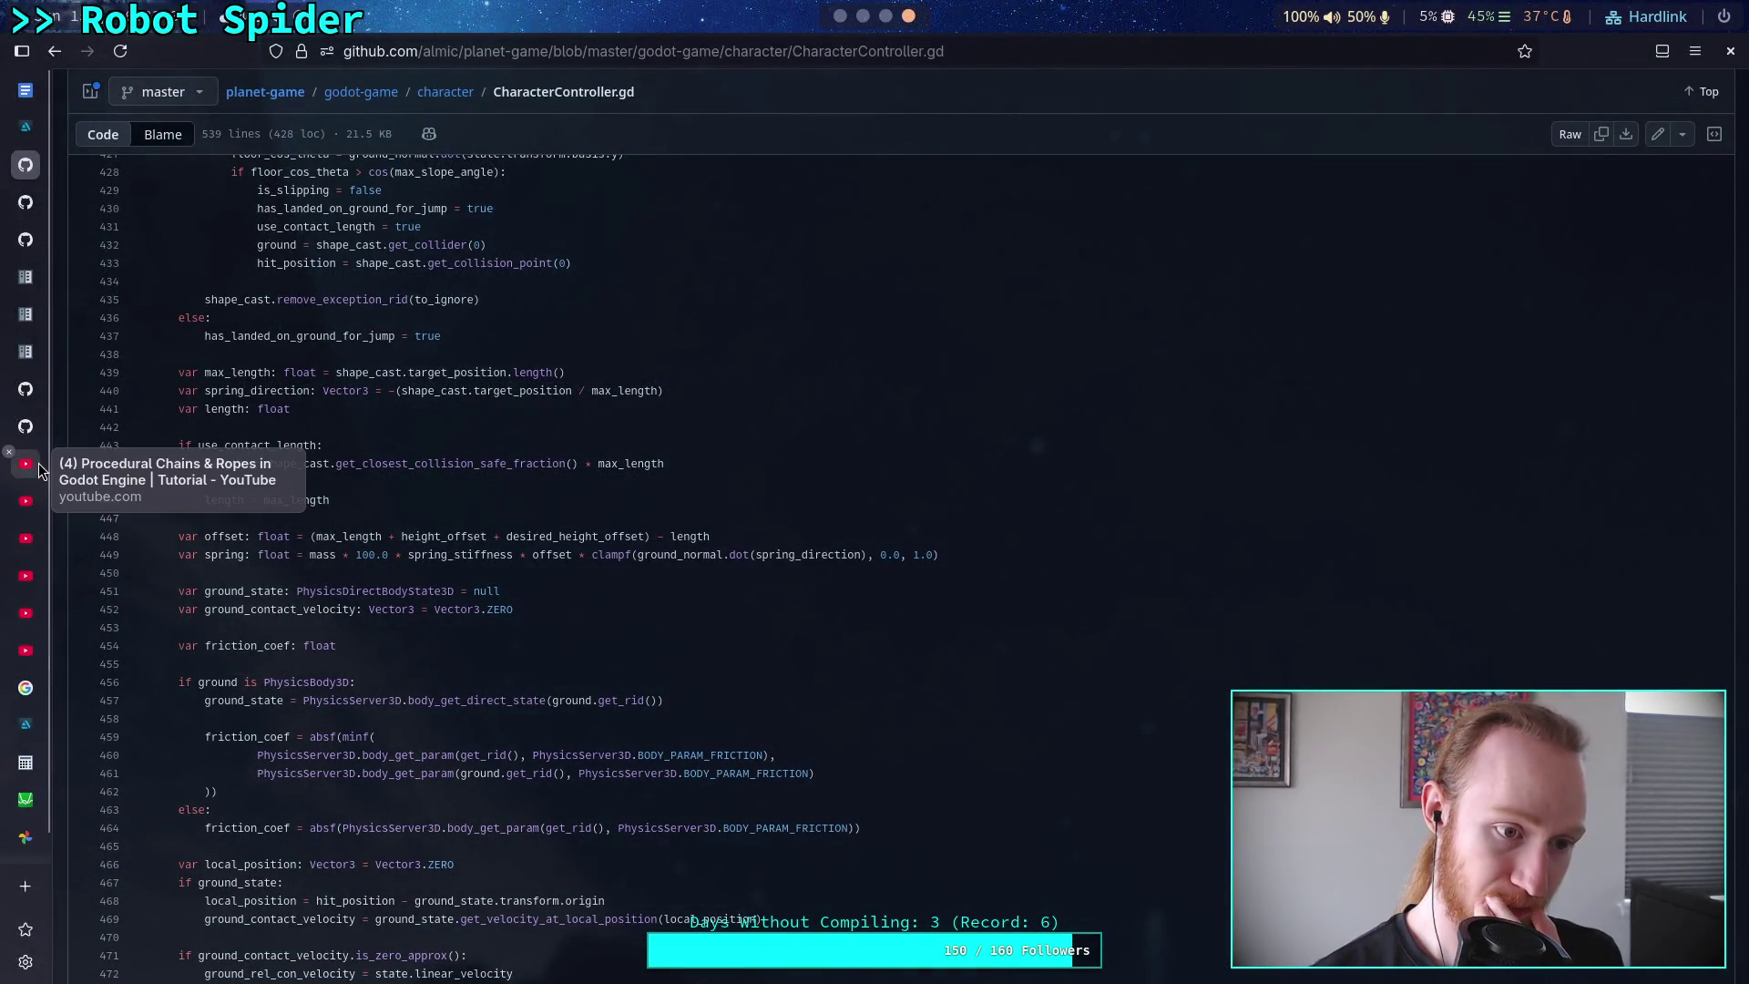
left_click(36, 465)
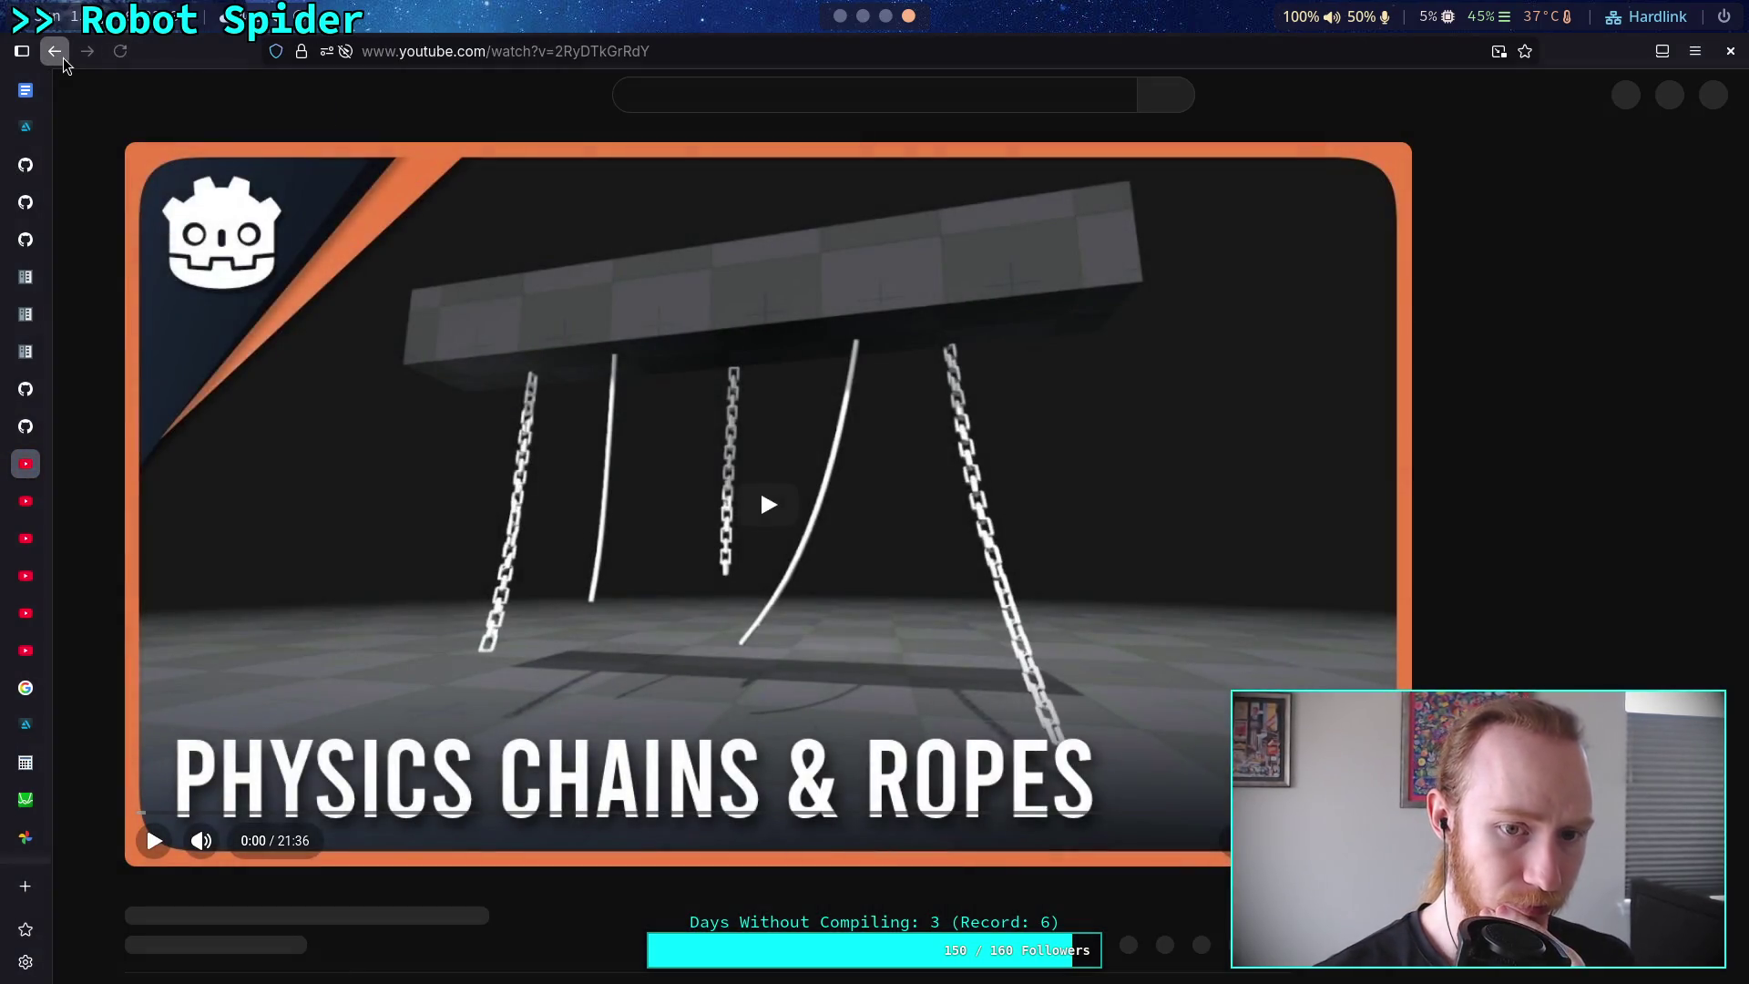
right_click(63, 57)
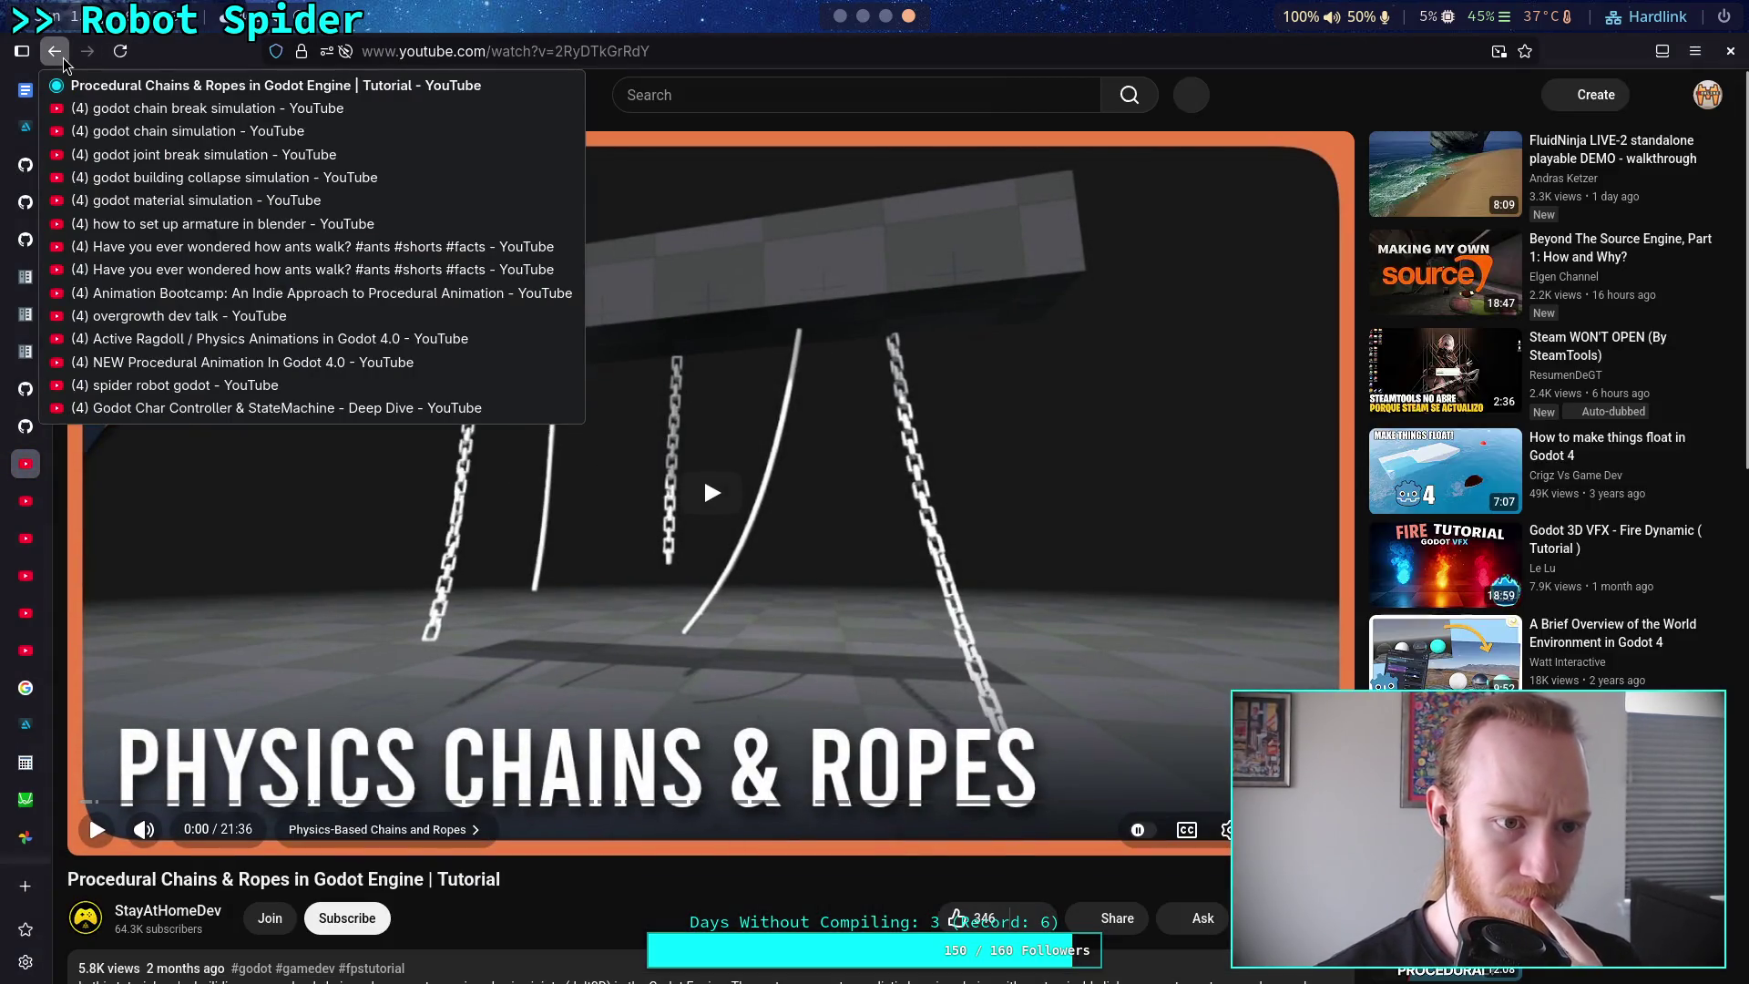
left_click(159, 58)
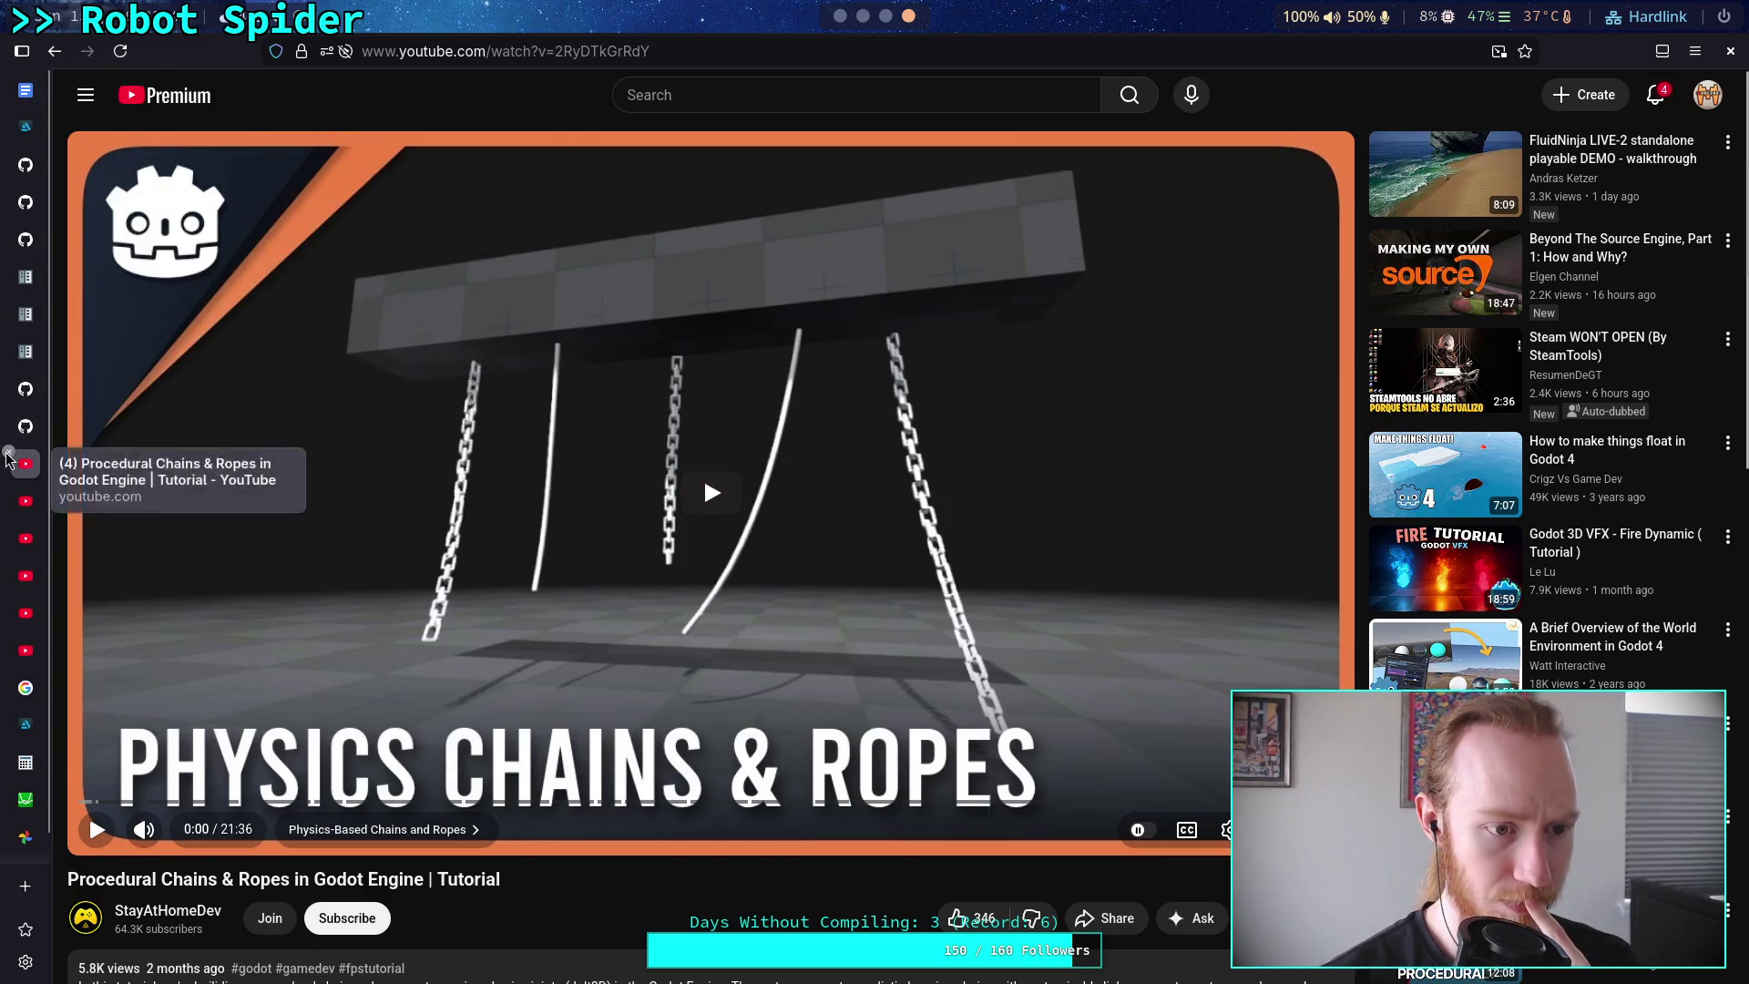
key("alt+Left")
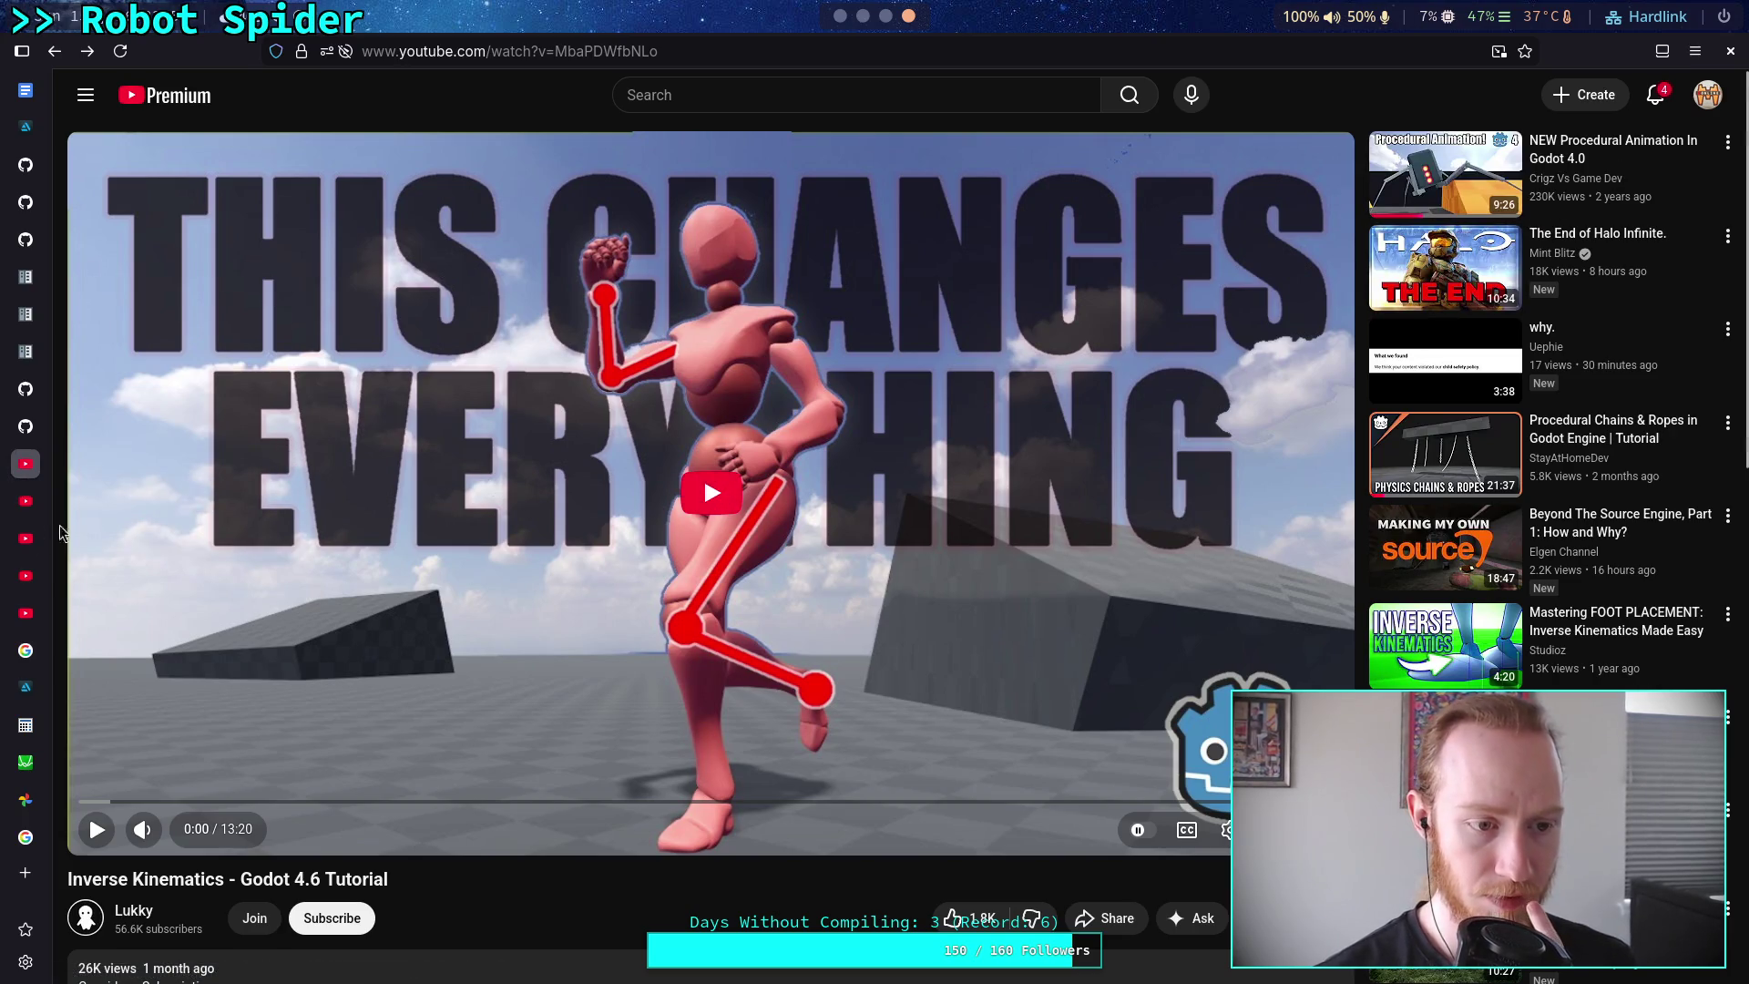
left_click(25, 540)
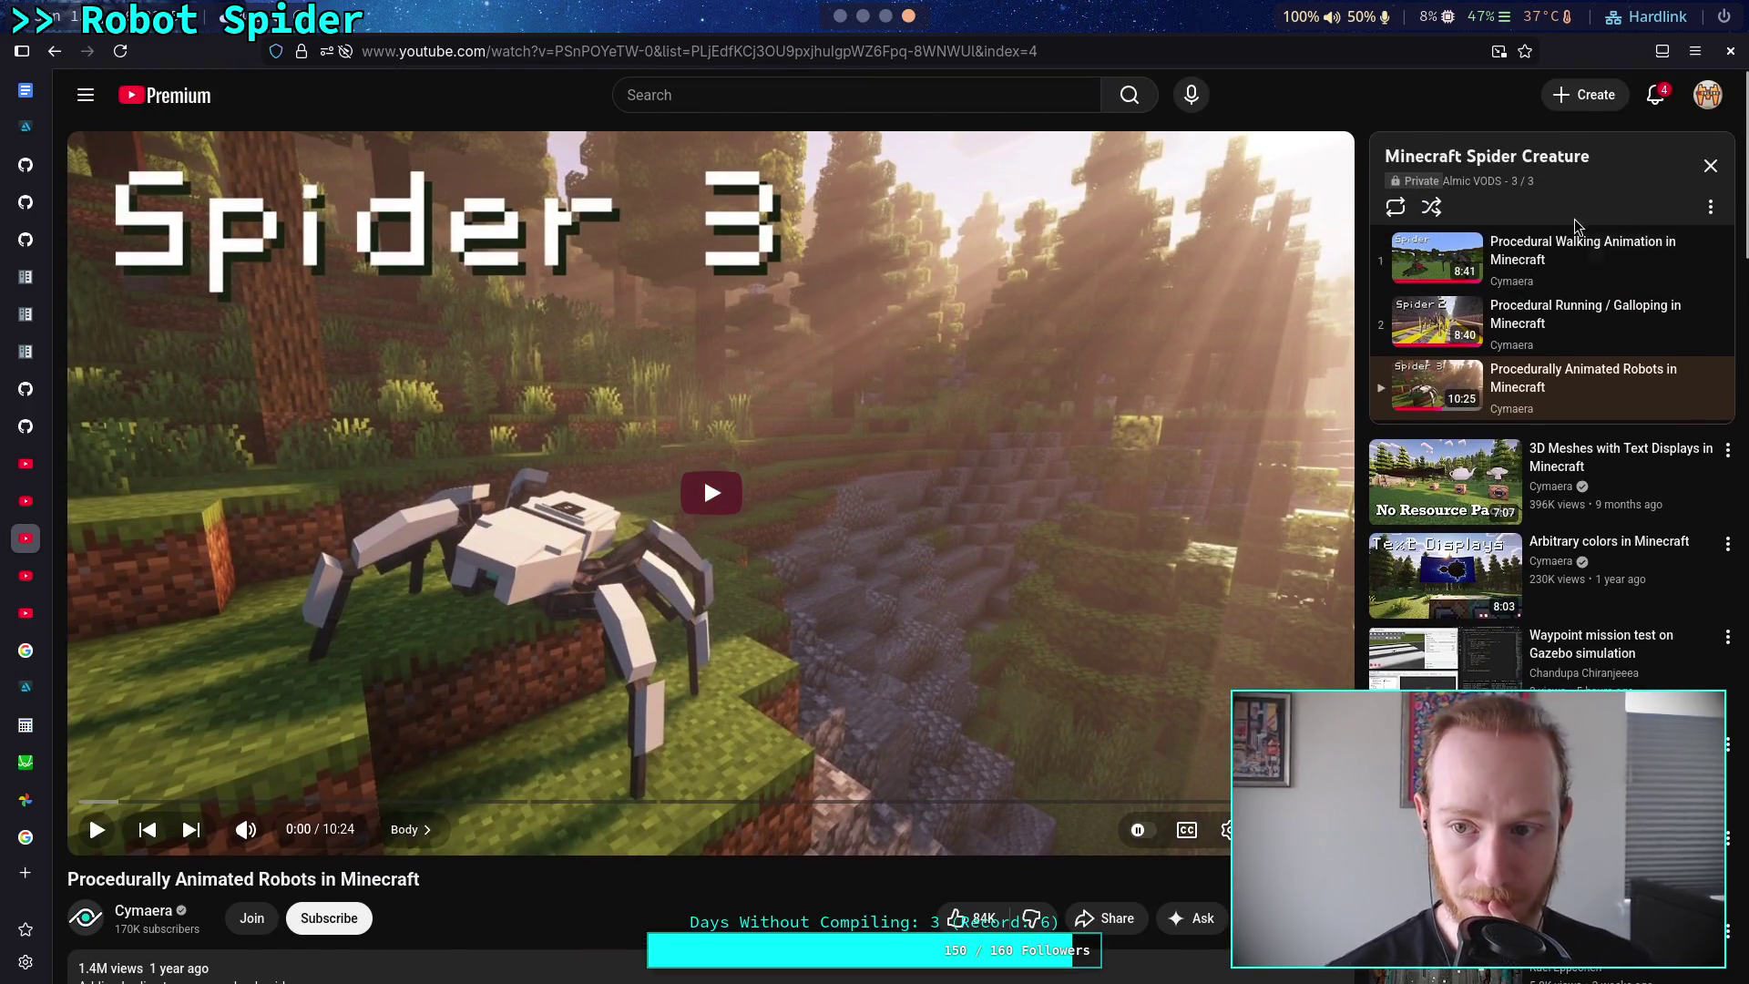
Play Procedural Walking Animation in Minecraft, skip ahead, and pause at 1:48 on the created spider.
left_click(1576, 247)
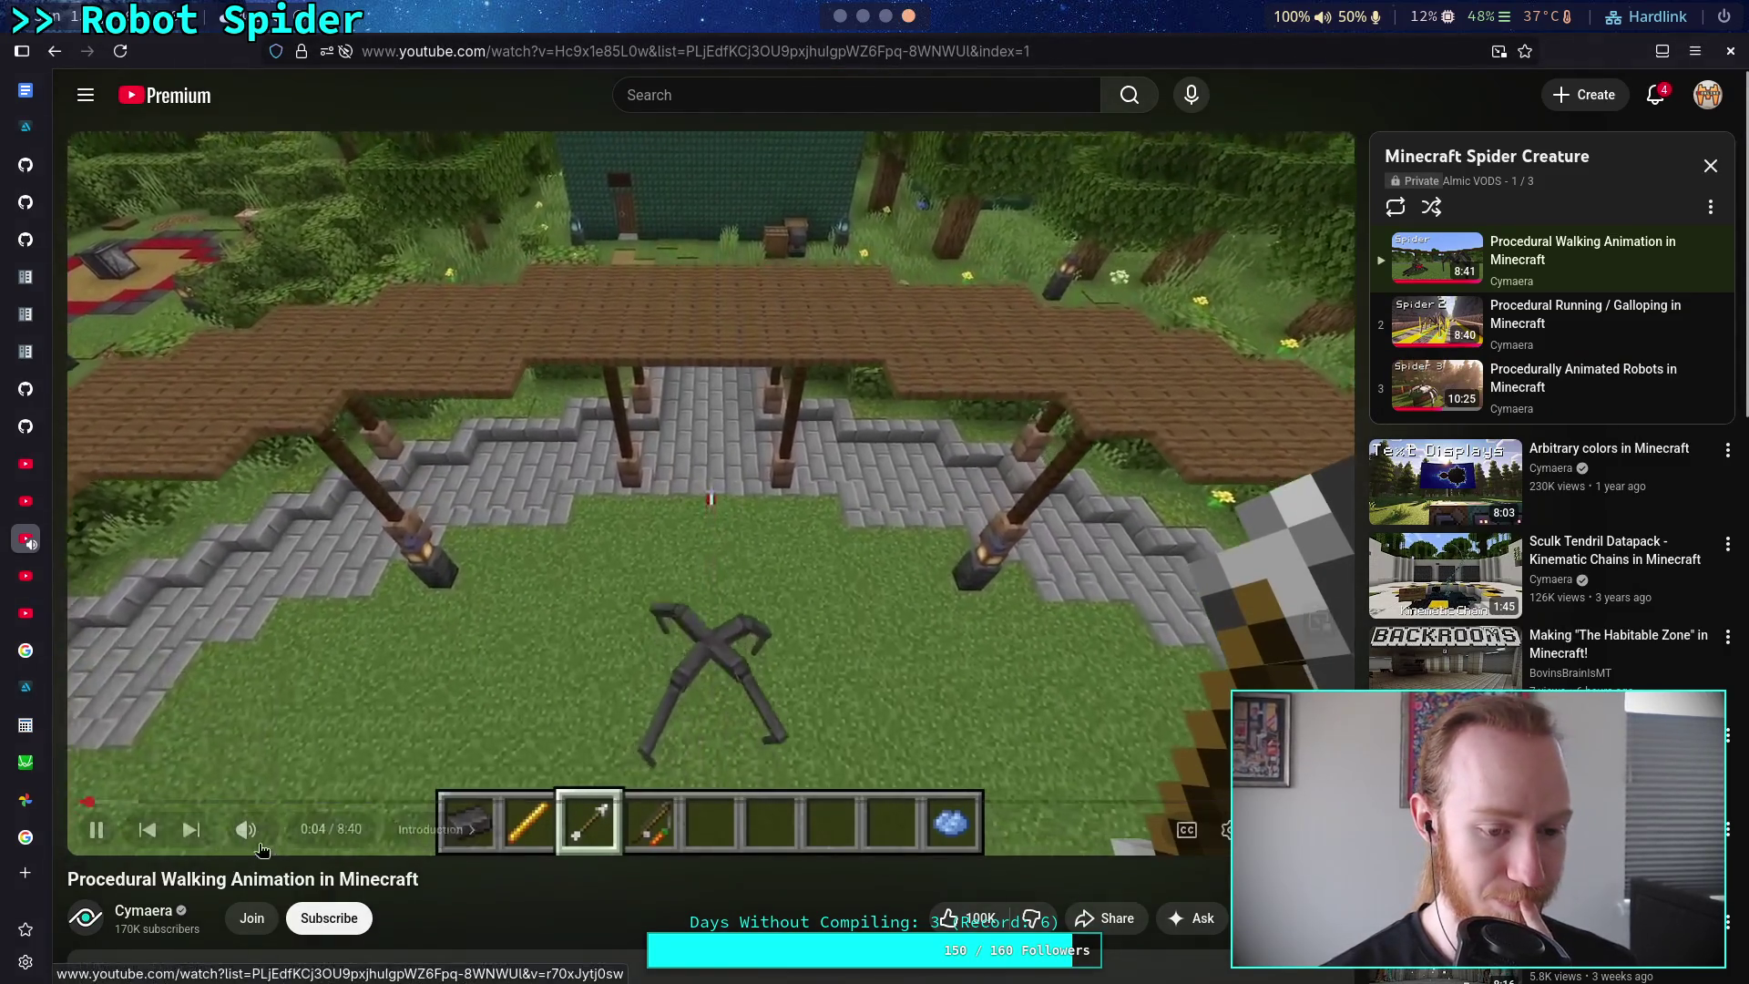
mouse_move(278, 838)
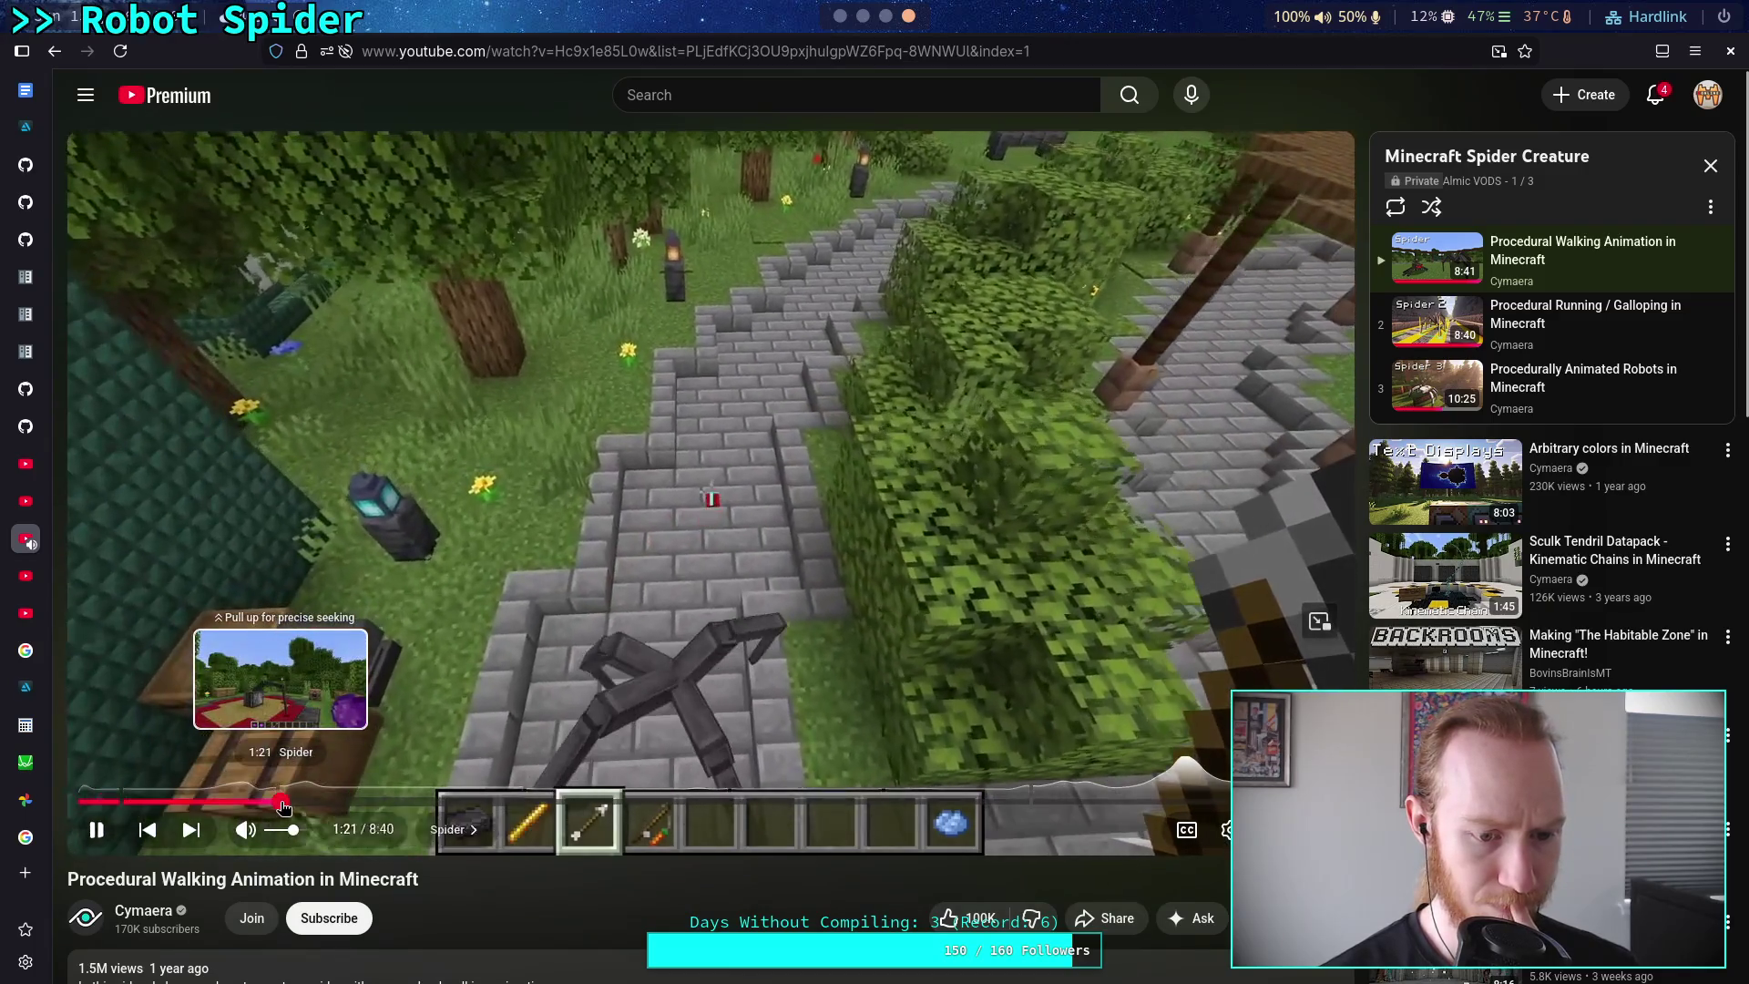
left_click(279, 803)
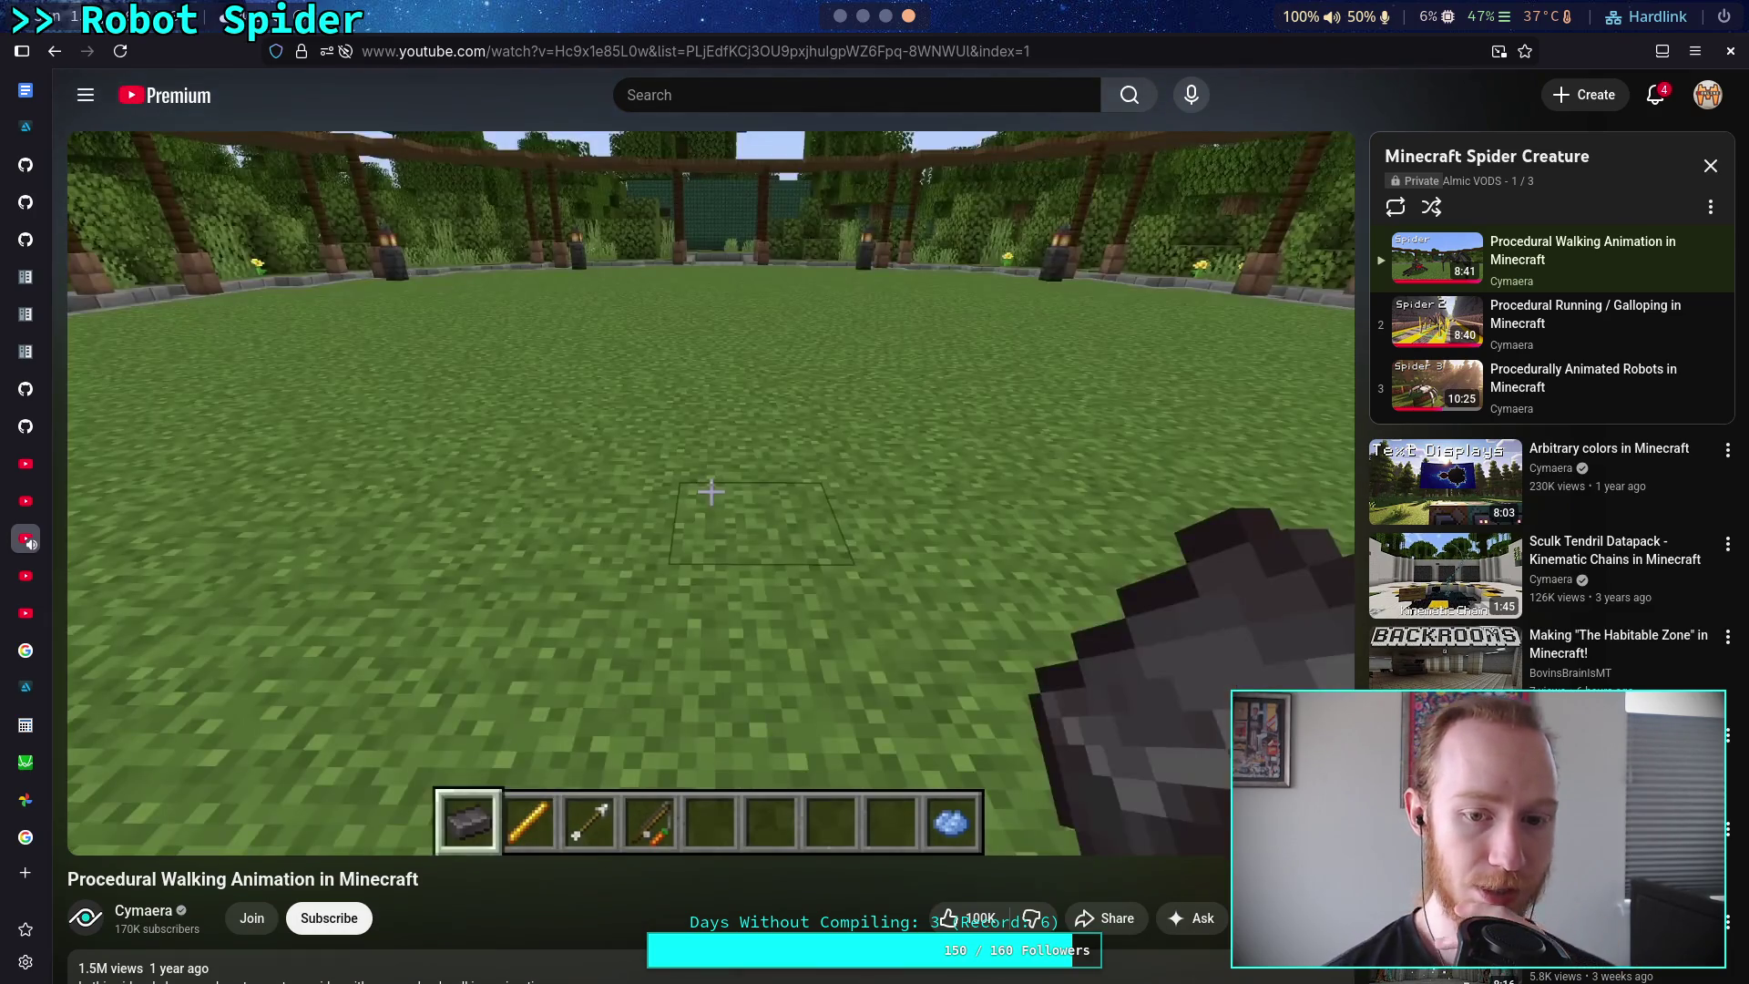
left_click(407, 541)
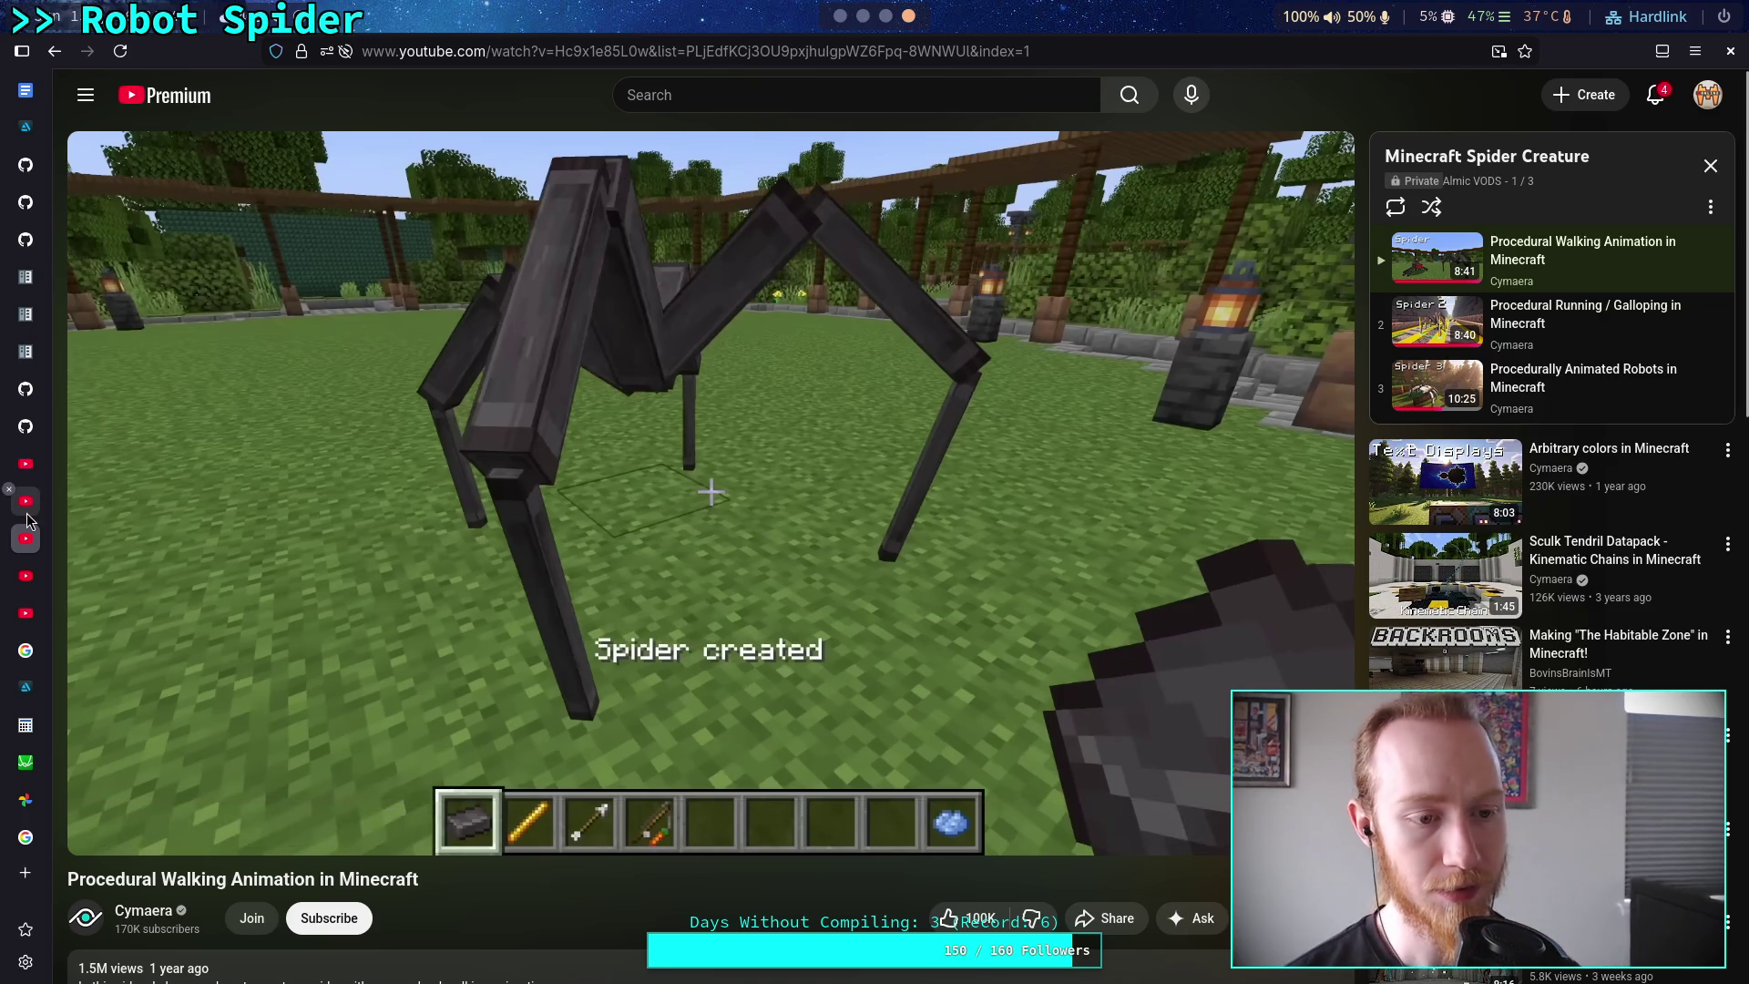
Open NEW Procedural Animation In Godot 4.0 from the Inverse Kinematics tab and play from 1:50.
left_click(25, 463)
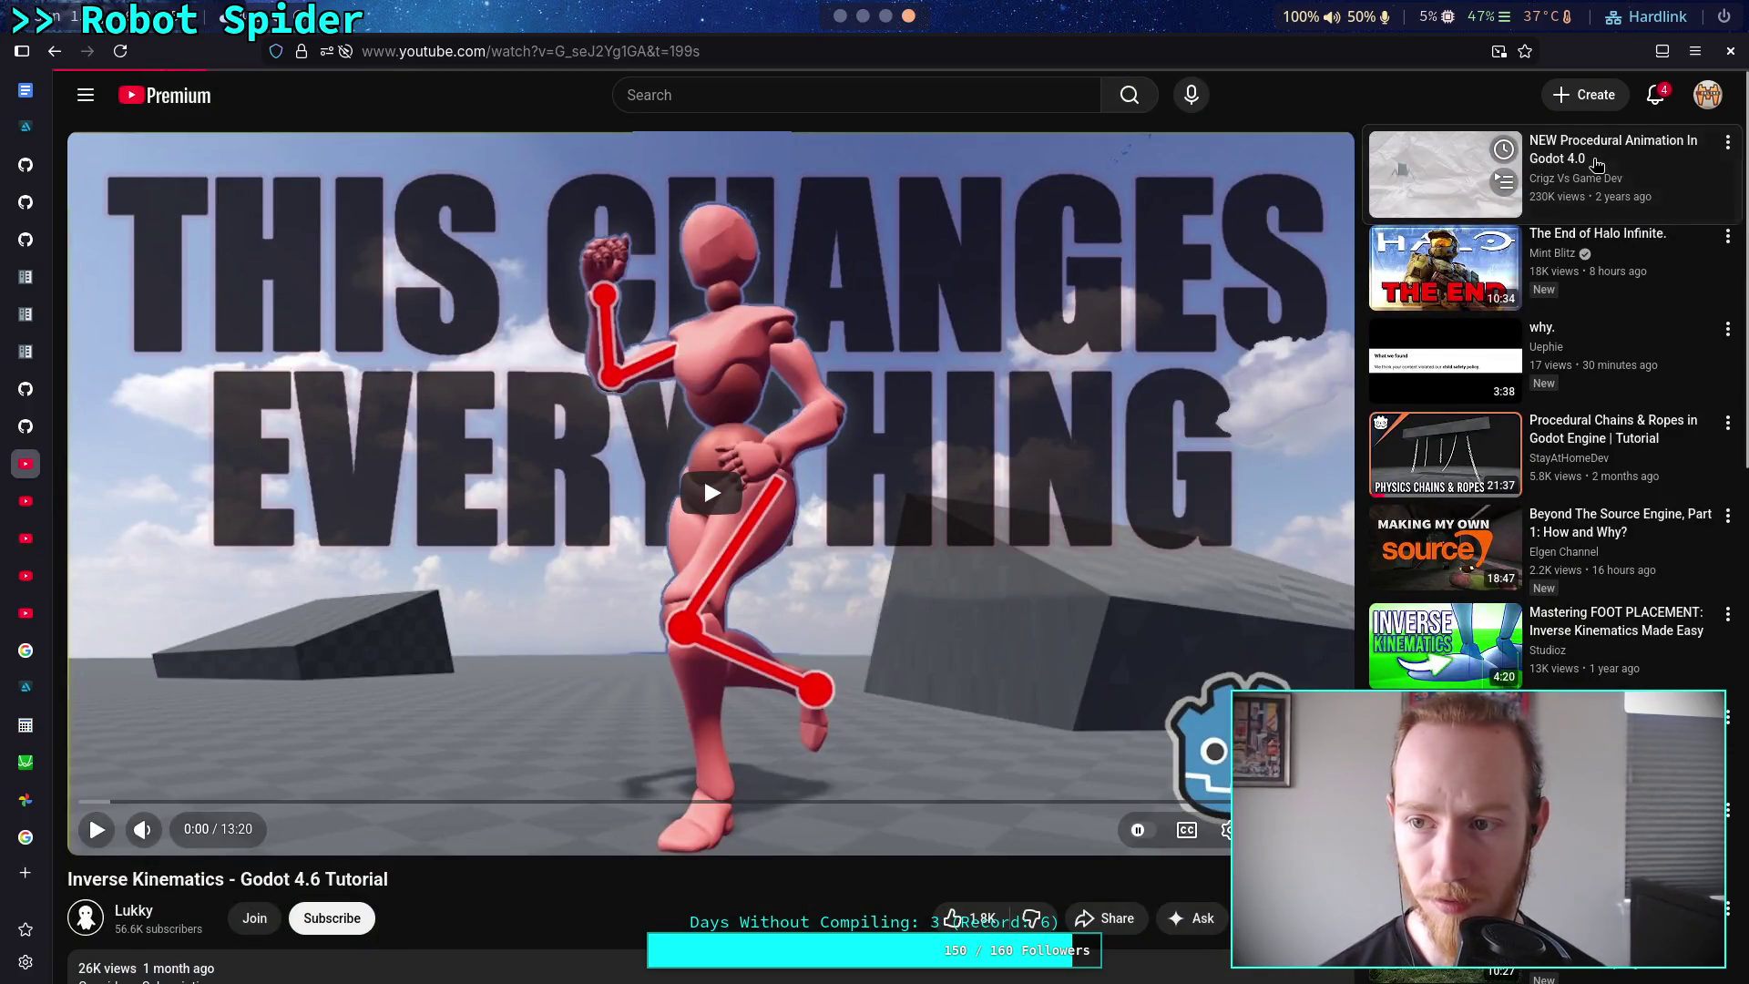
left_click(1608, 150)
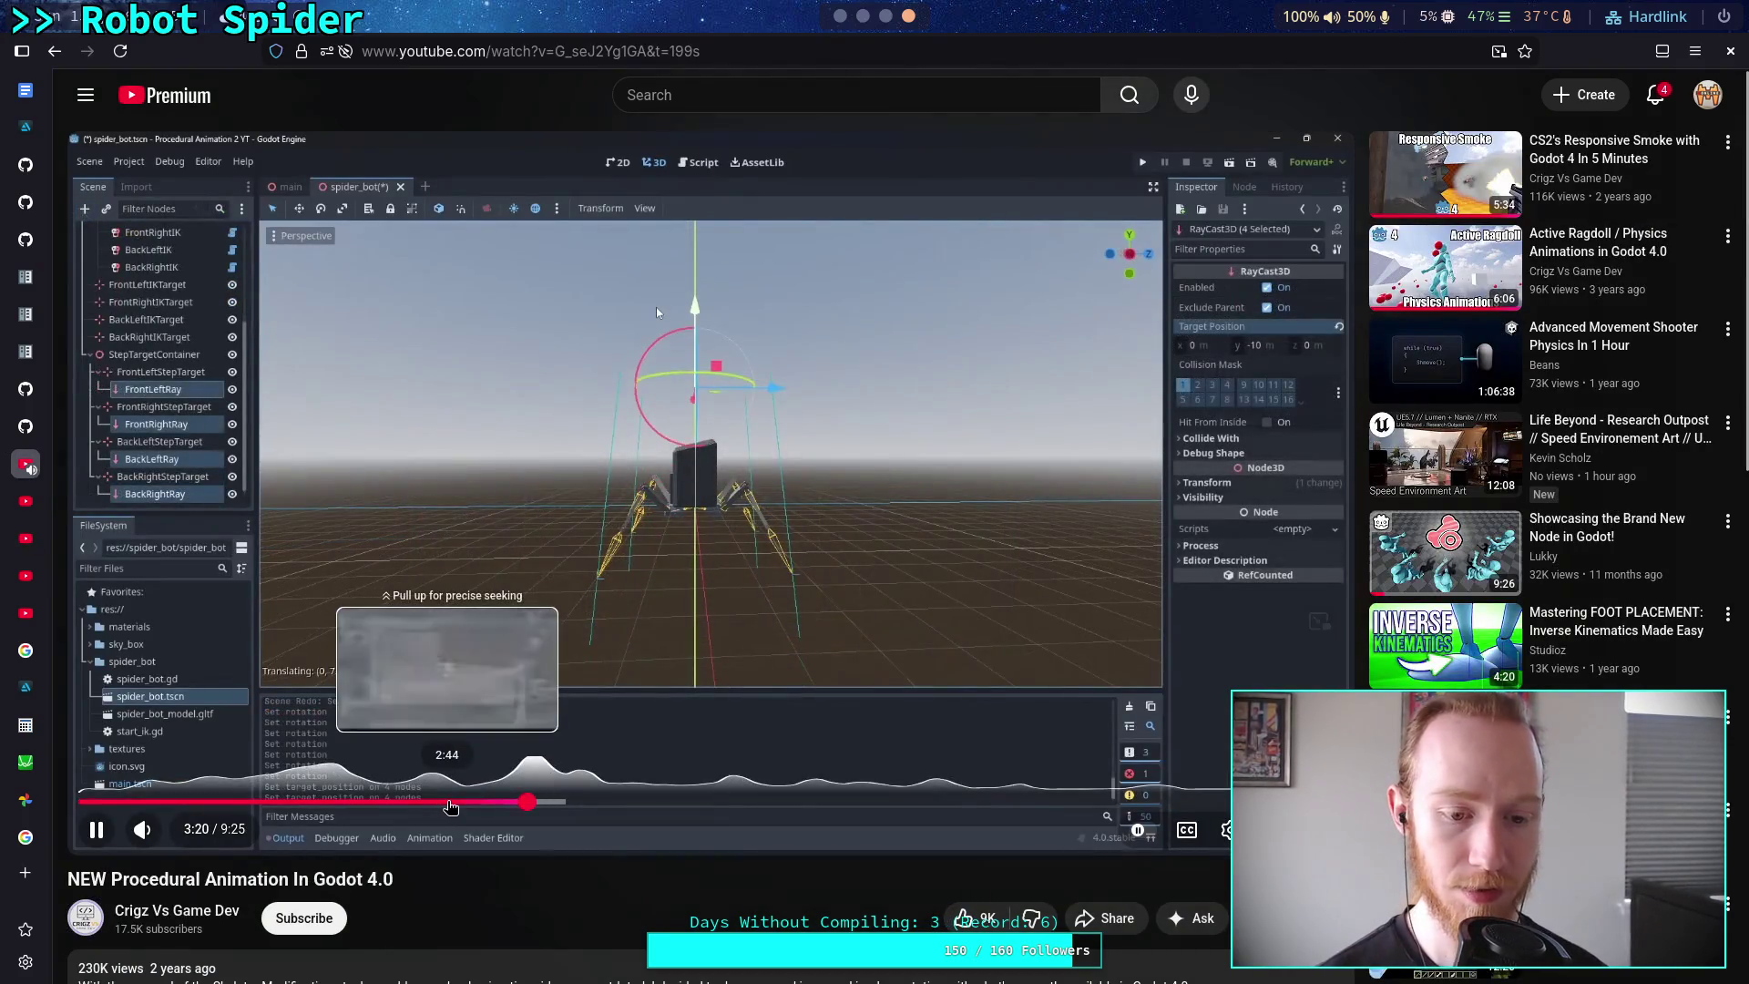
left_click(372, 791)
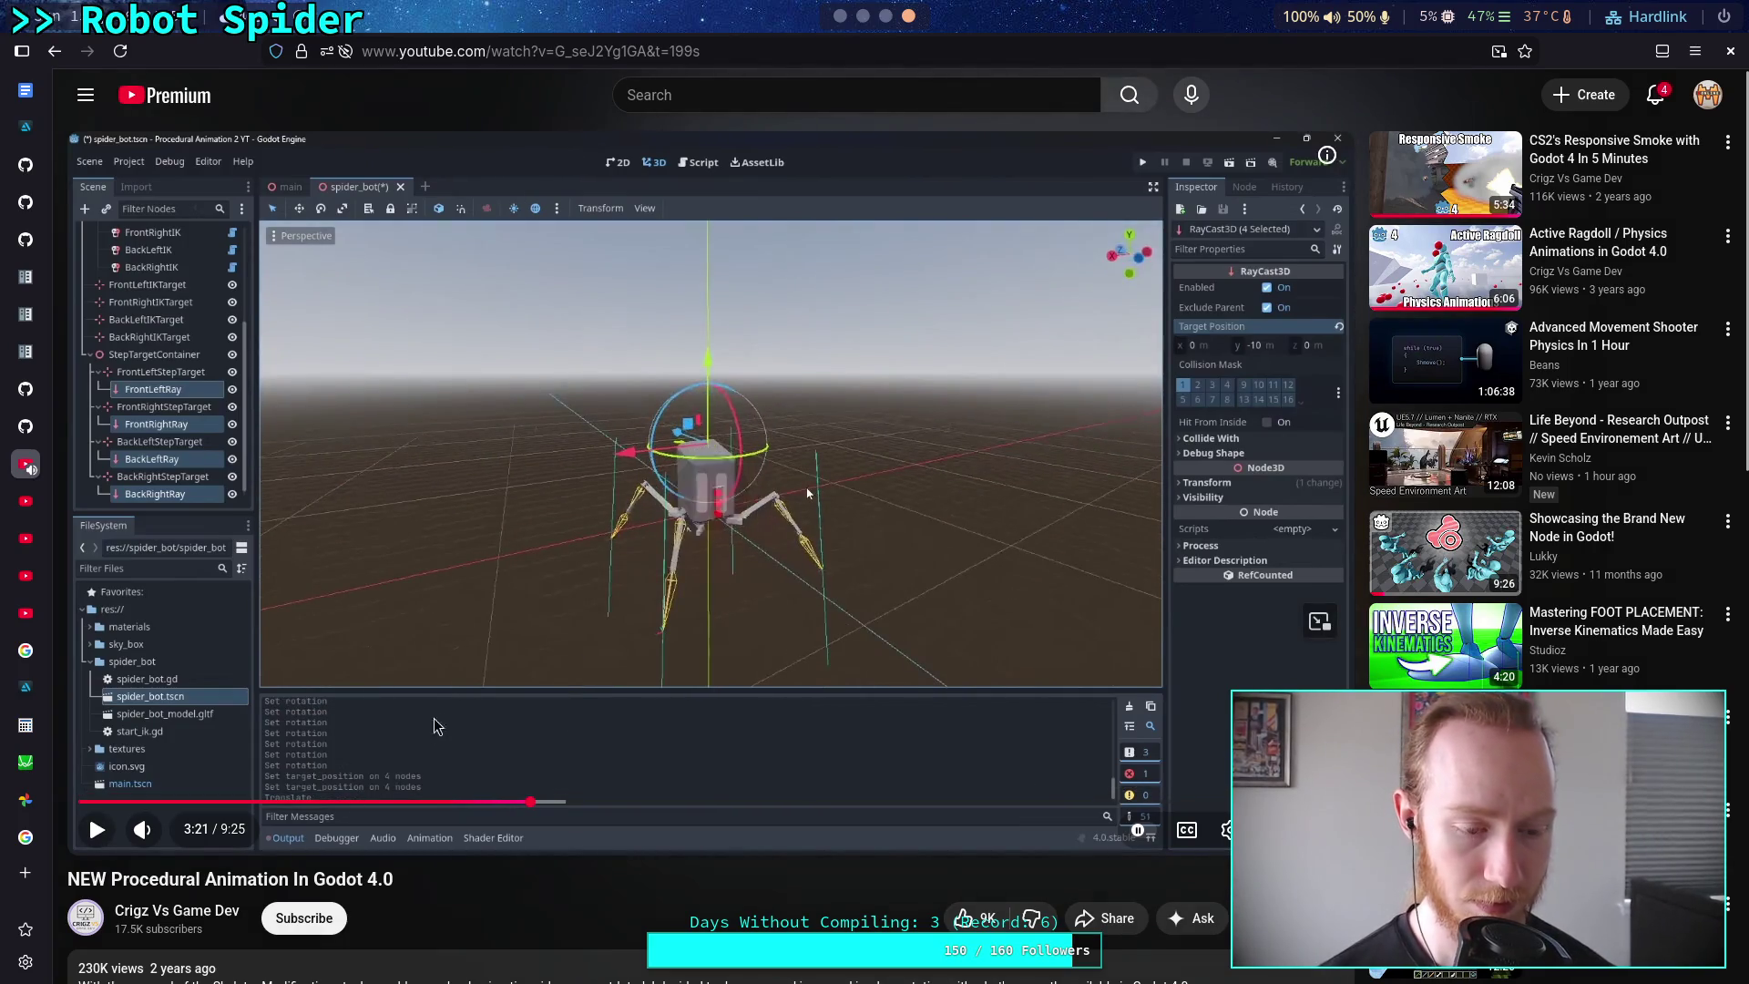
mouse_move(189, 835)
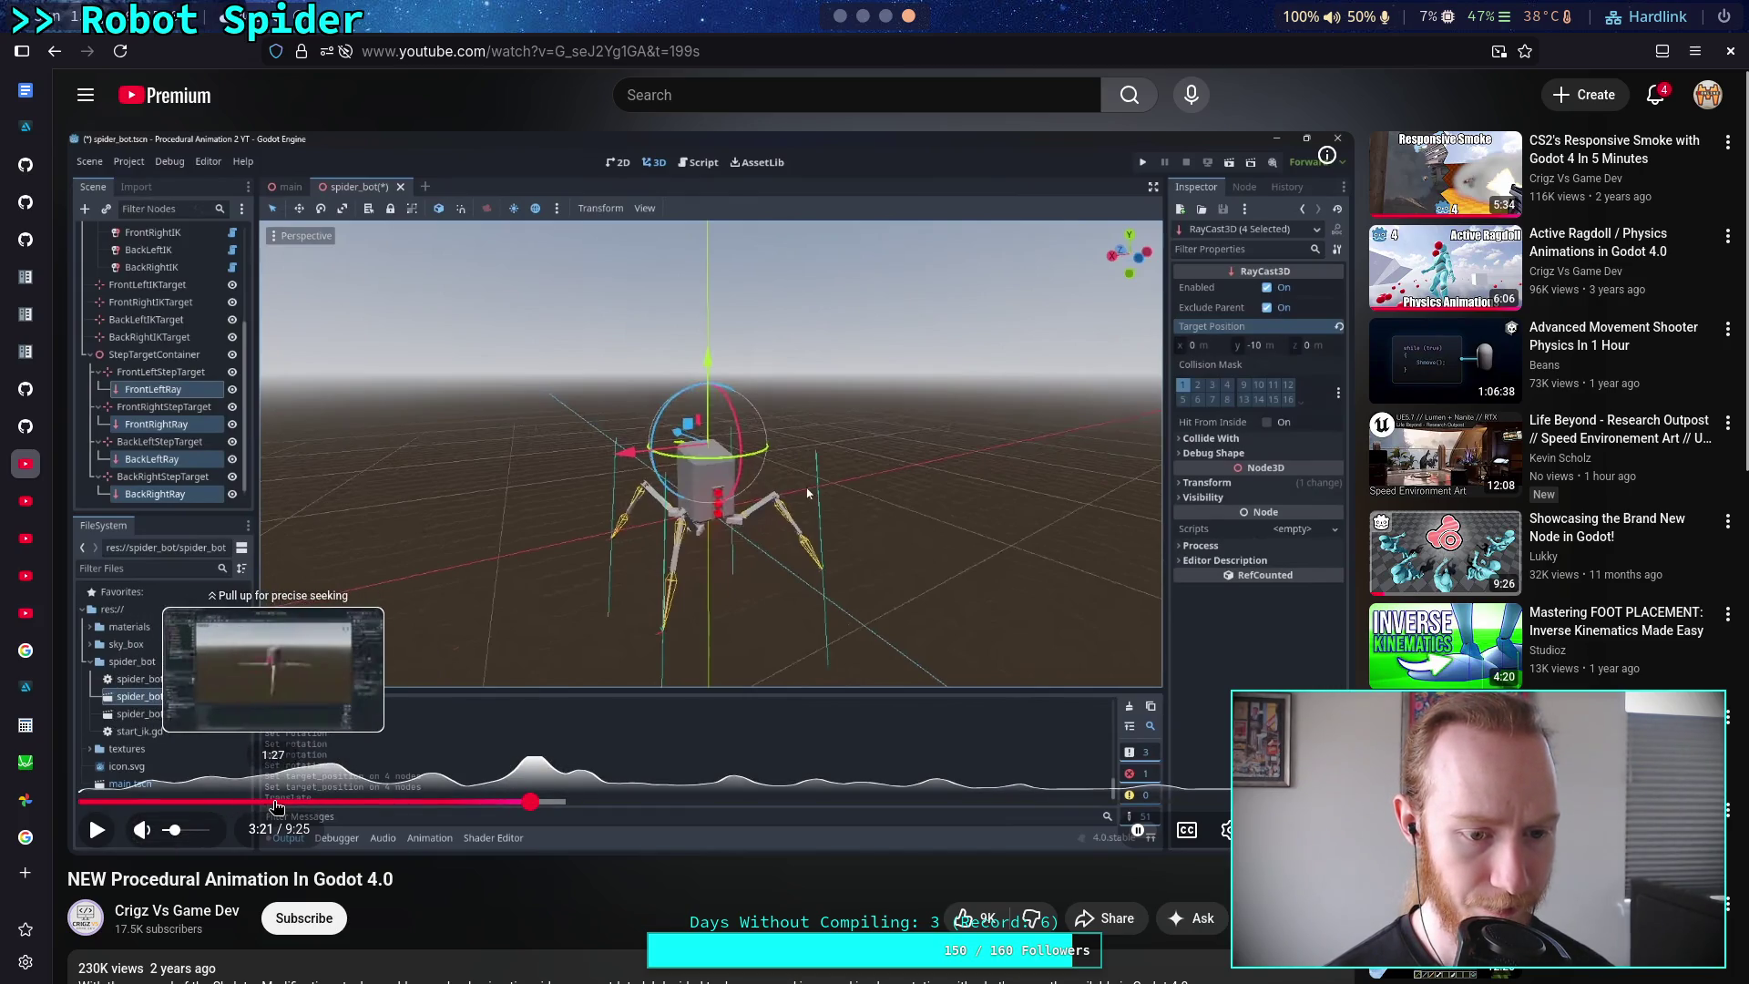
left_click(329, 801)
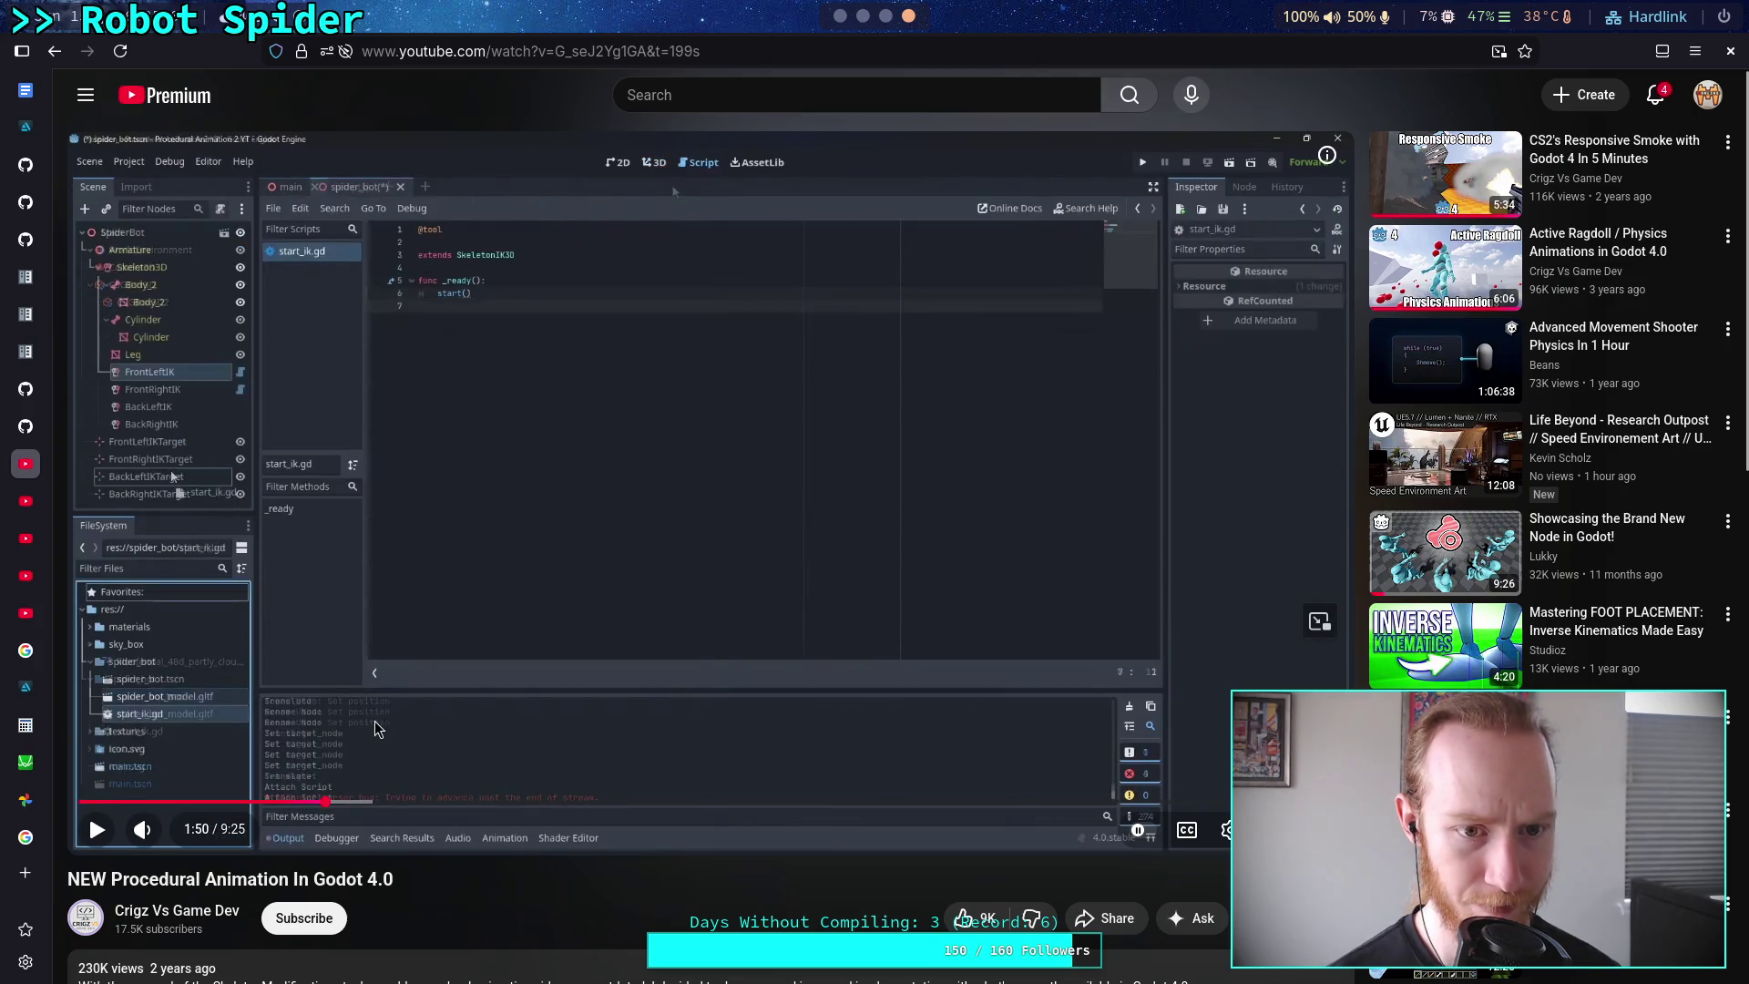
left_click(390, 727)
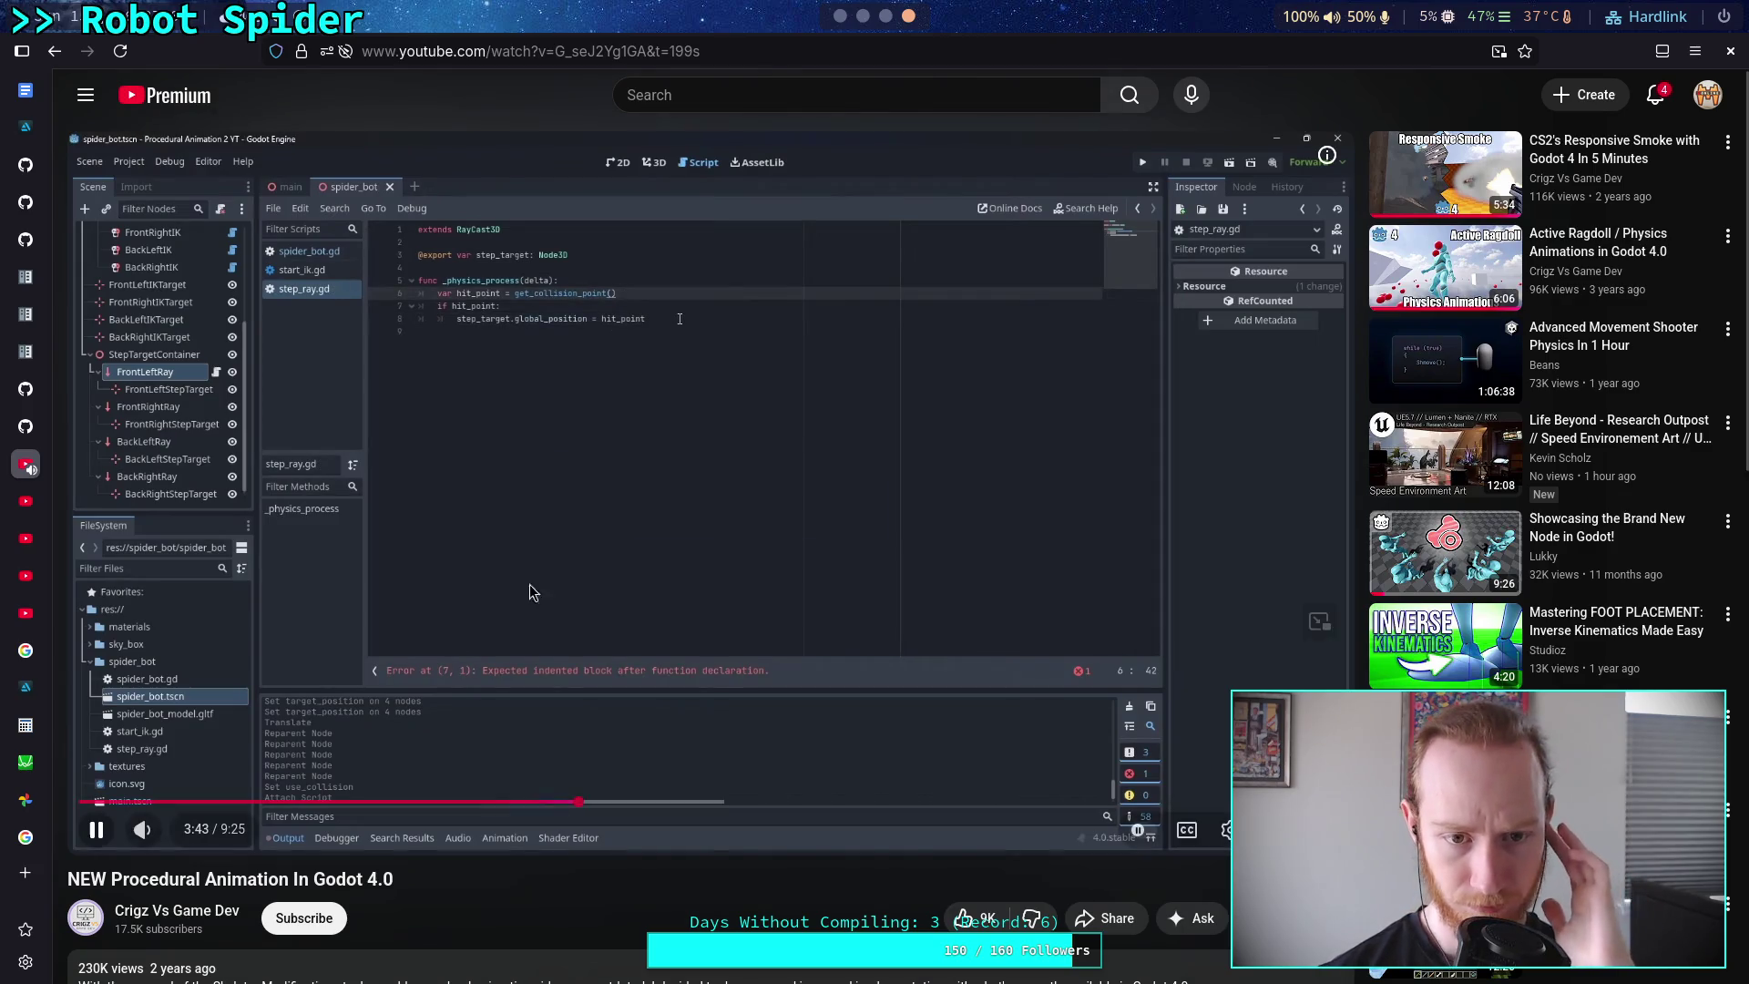
Pause the Godot 4.0 video and switch workspaces back to CrawlerCharacter.gd in Godot.
left_click(598, 520)
left_click(885, 15)
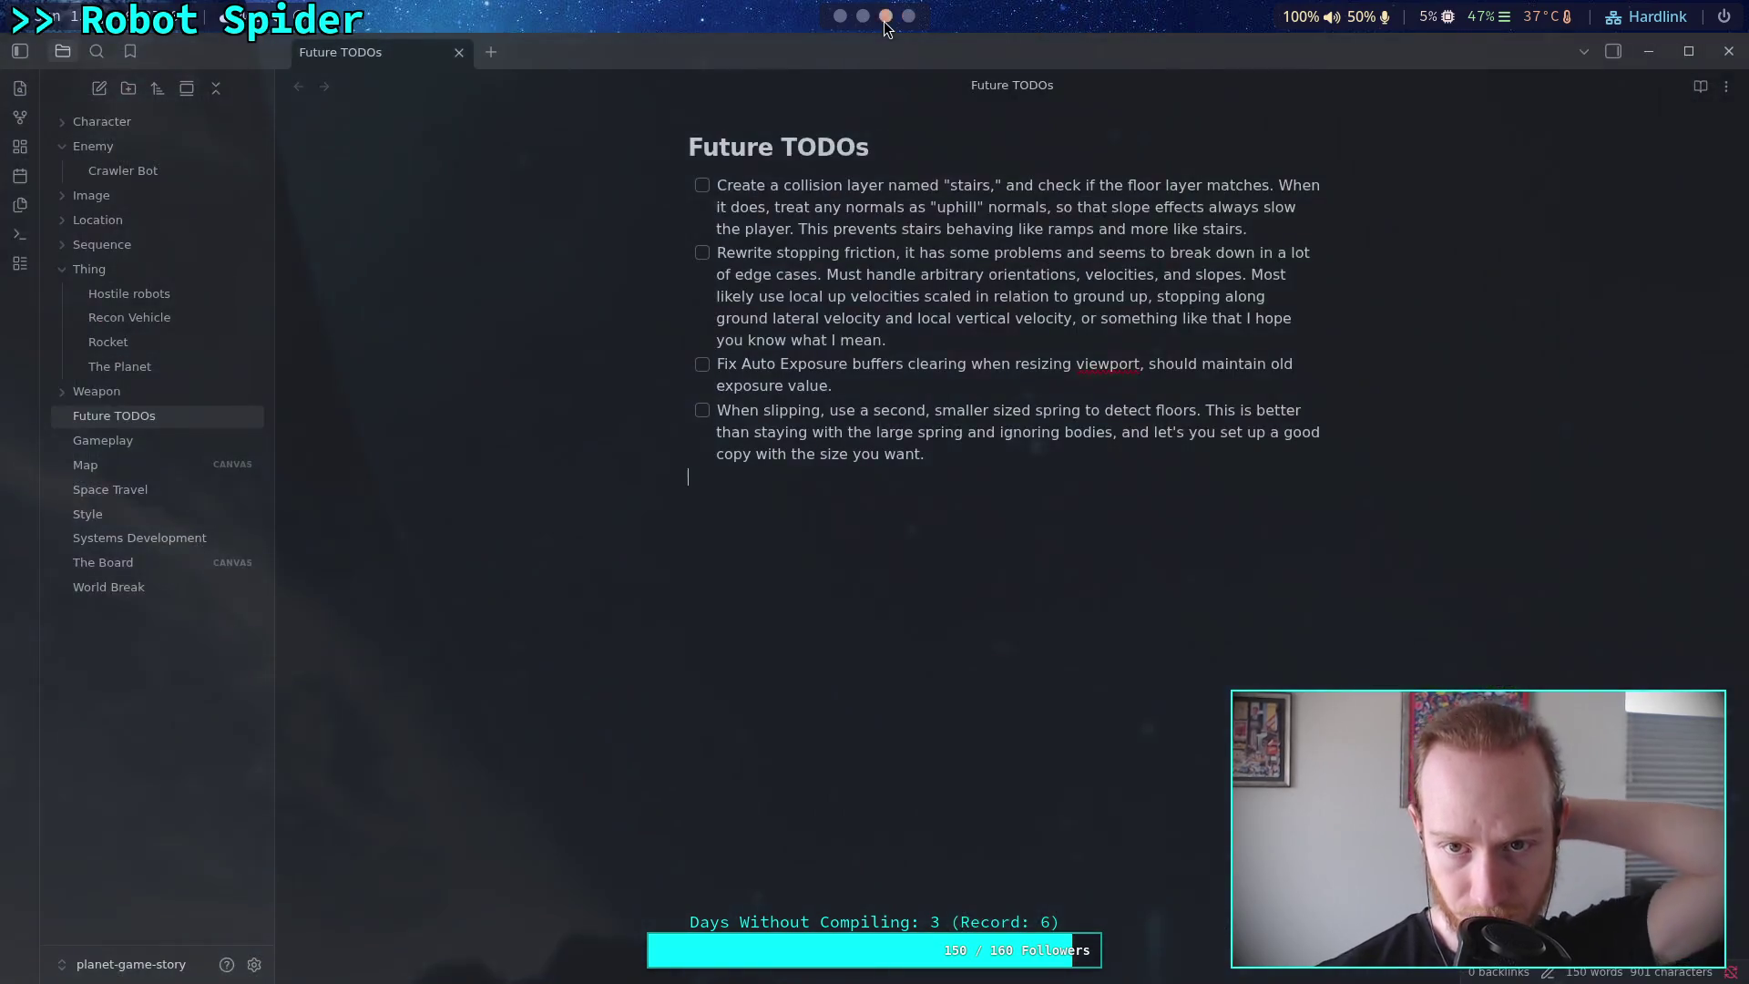
left_click(863, 16)
left_click(840, 15)
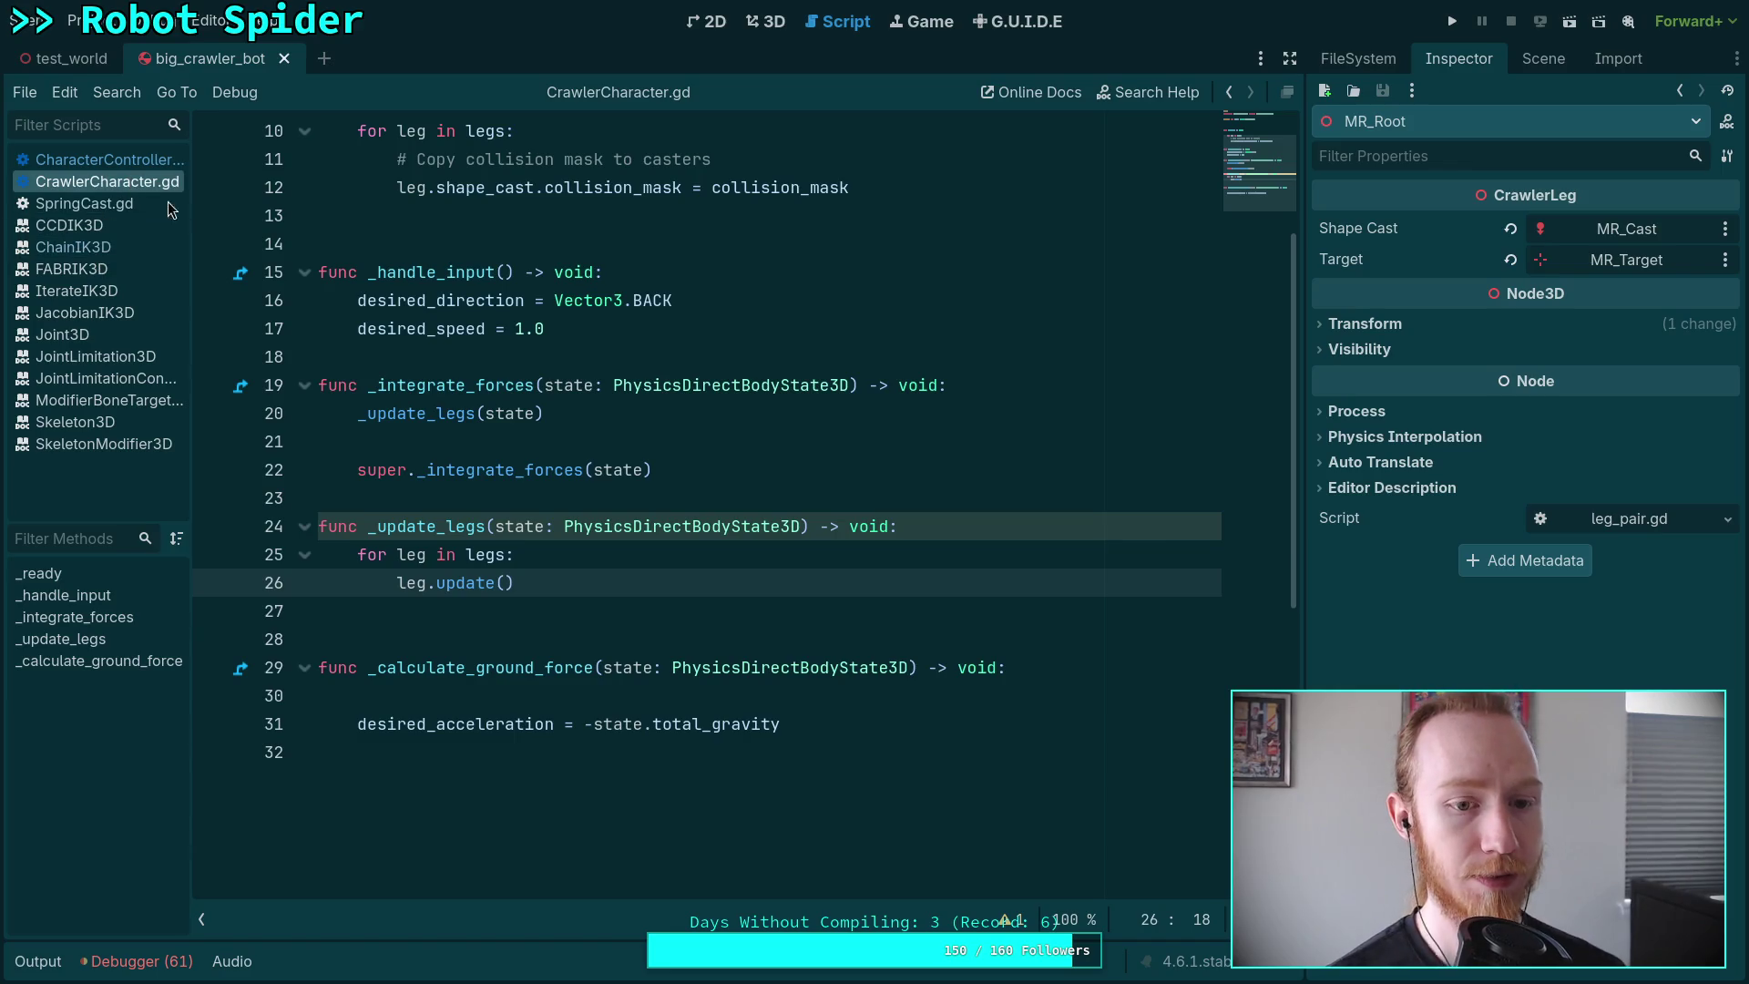
Look up the update symbol and review its definition in leg_pair.gd.
right_click(483, 577)
left_click(645, 857)
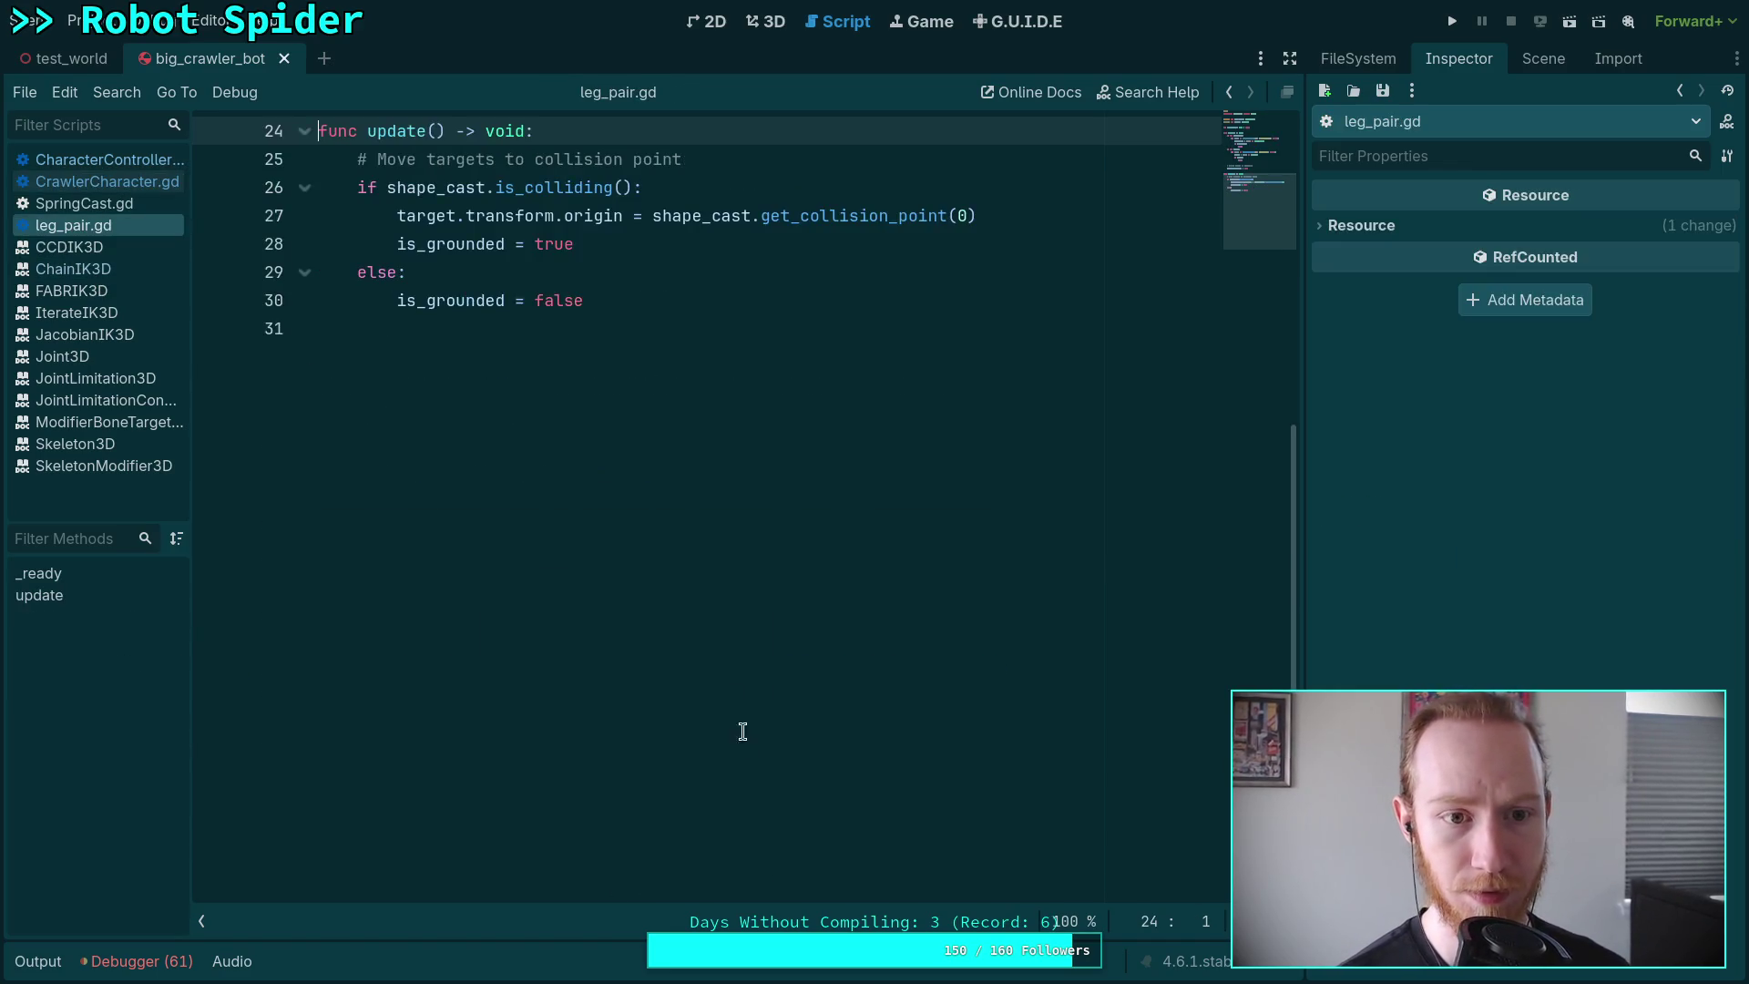
scroll(715, 546, "up", 3)
scroll(724, 558, "down", 2)
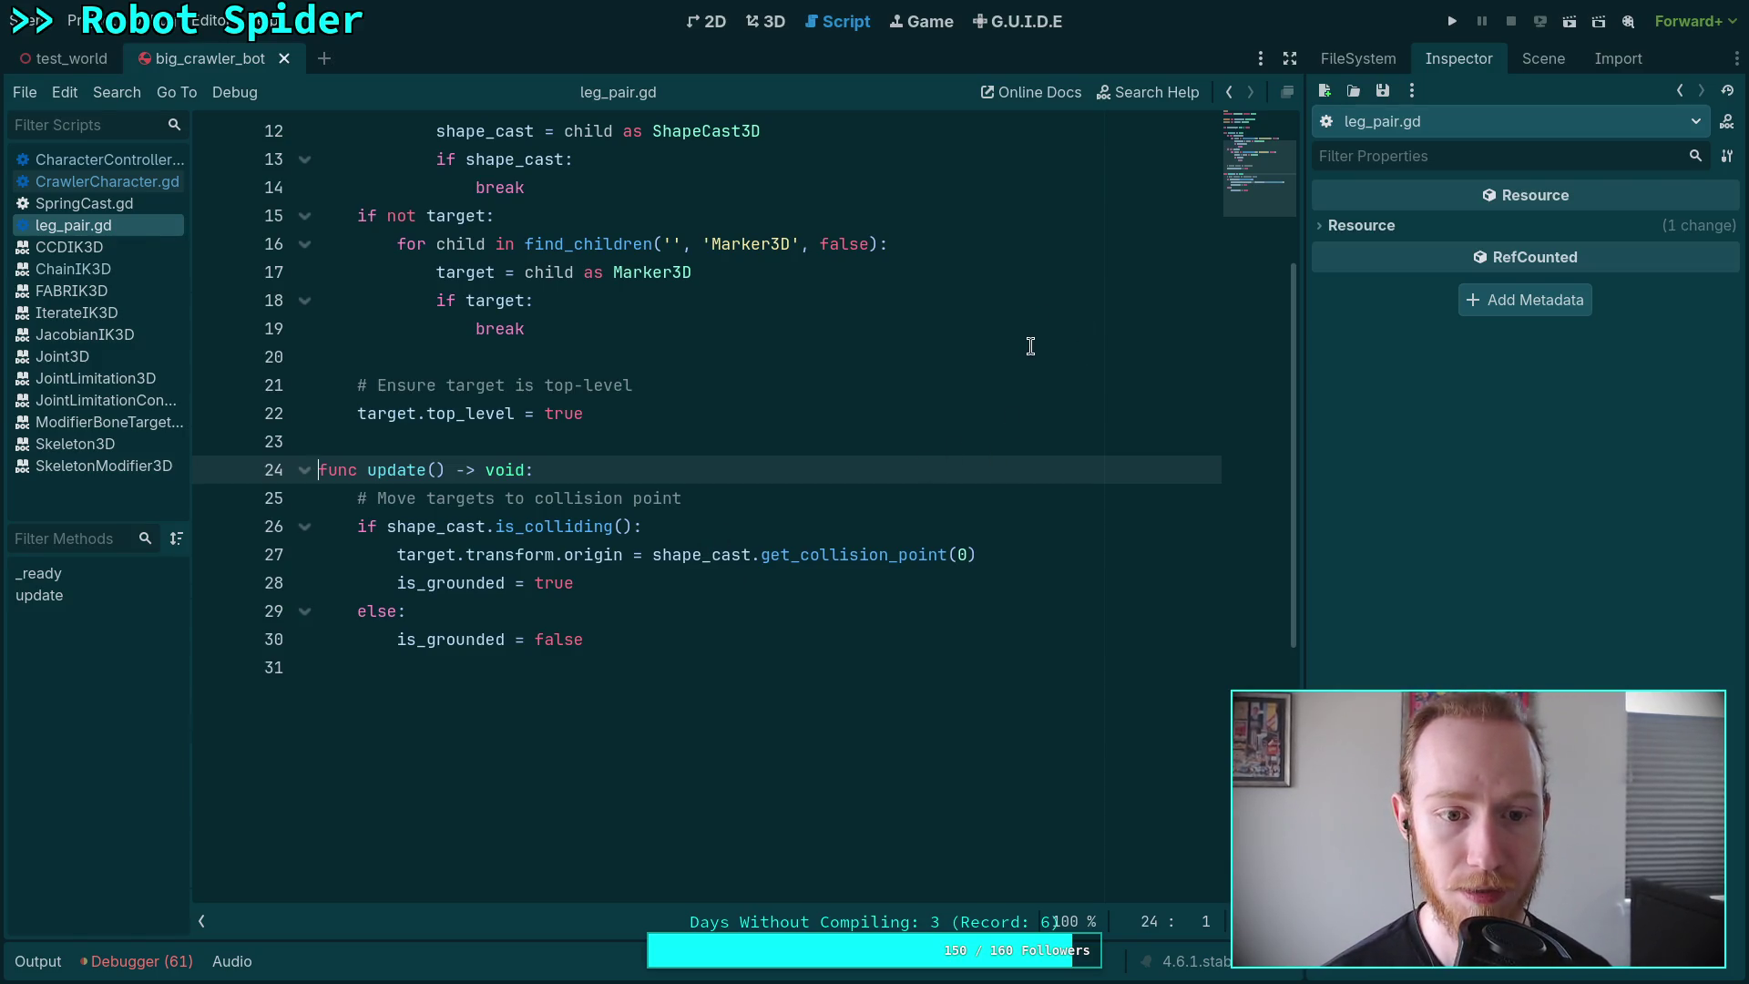
scroll(1030, 345, "up", 4)
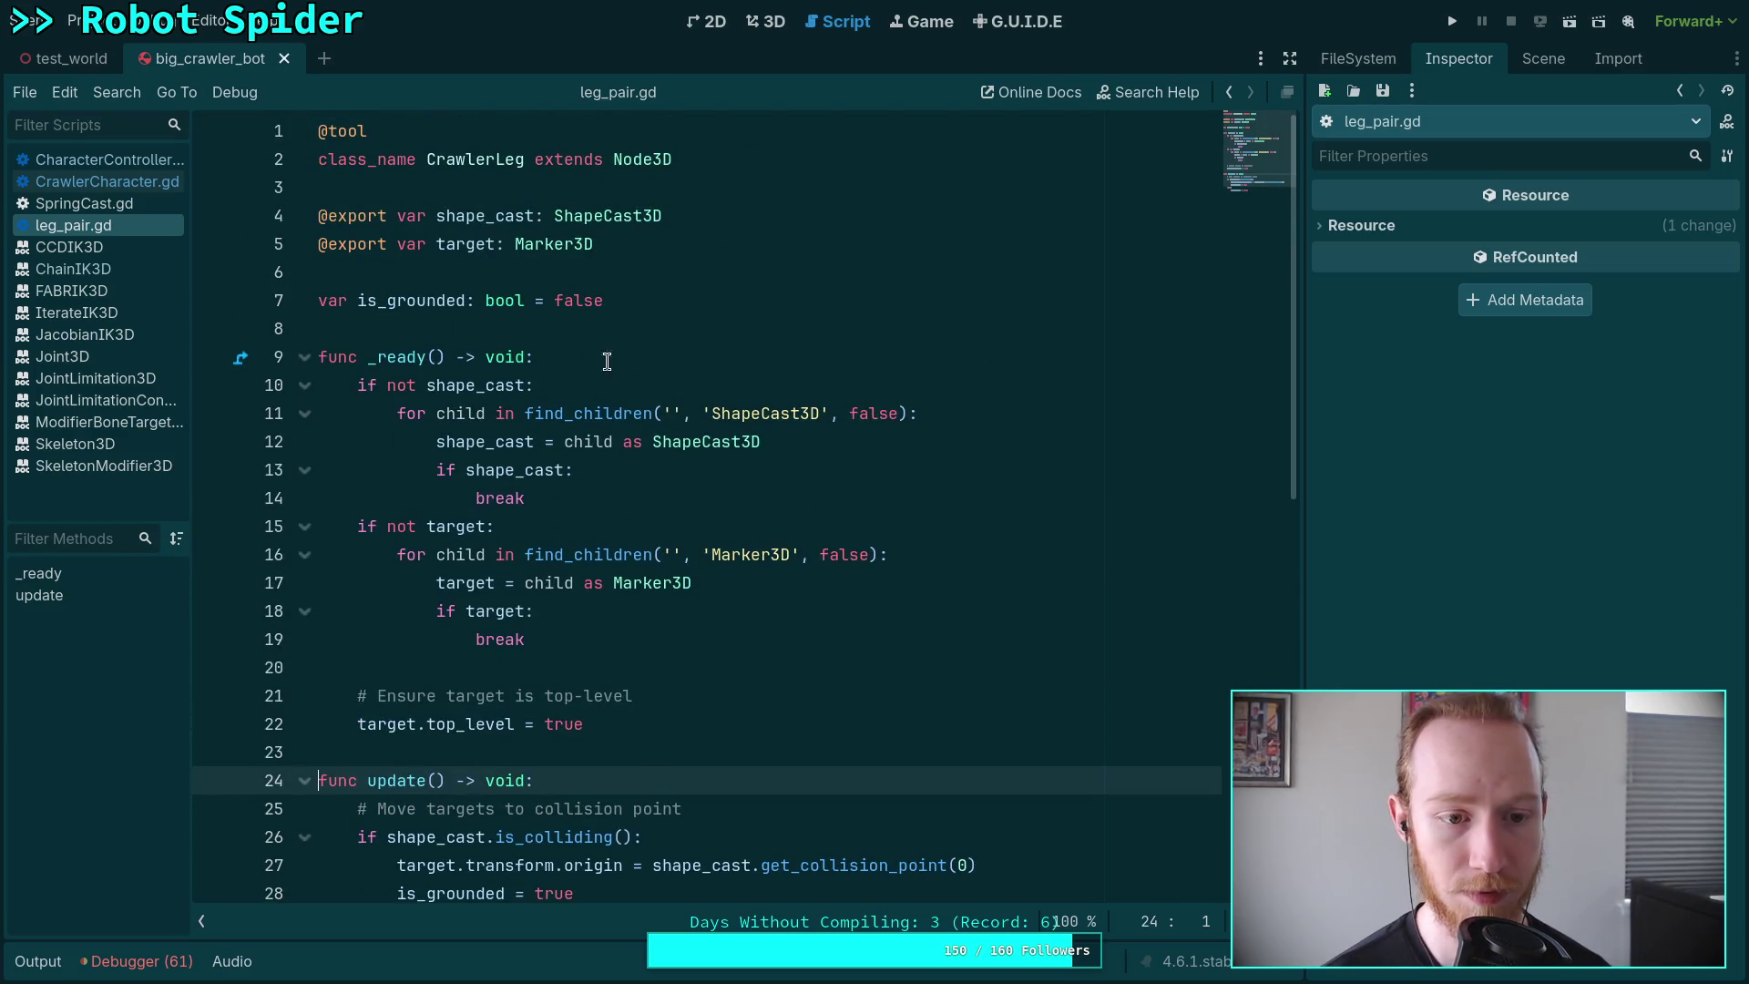
Return to CrawlerCharacter.gd and run the project to test the spider.
left_click(109, 183)
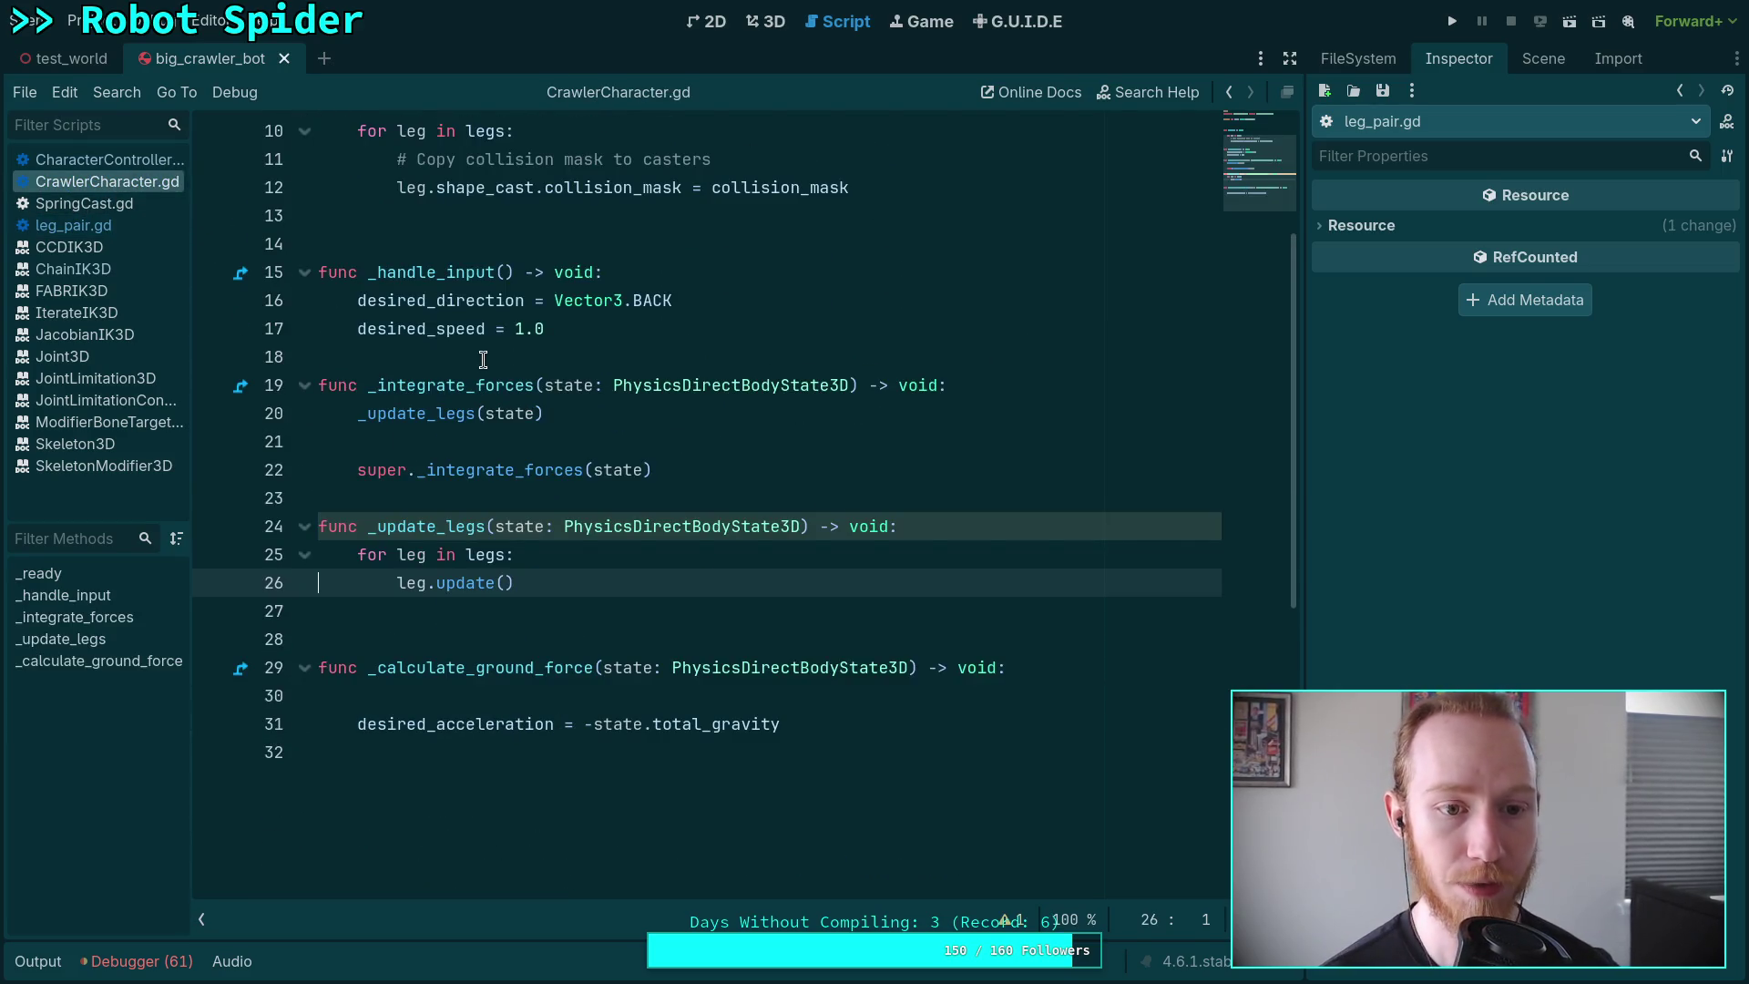
scroll(492, 378, "up", 2)
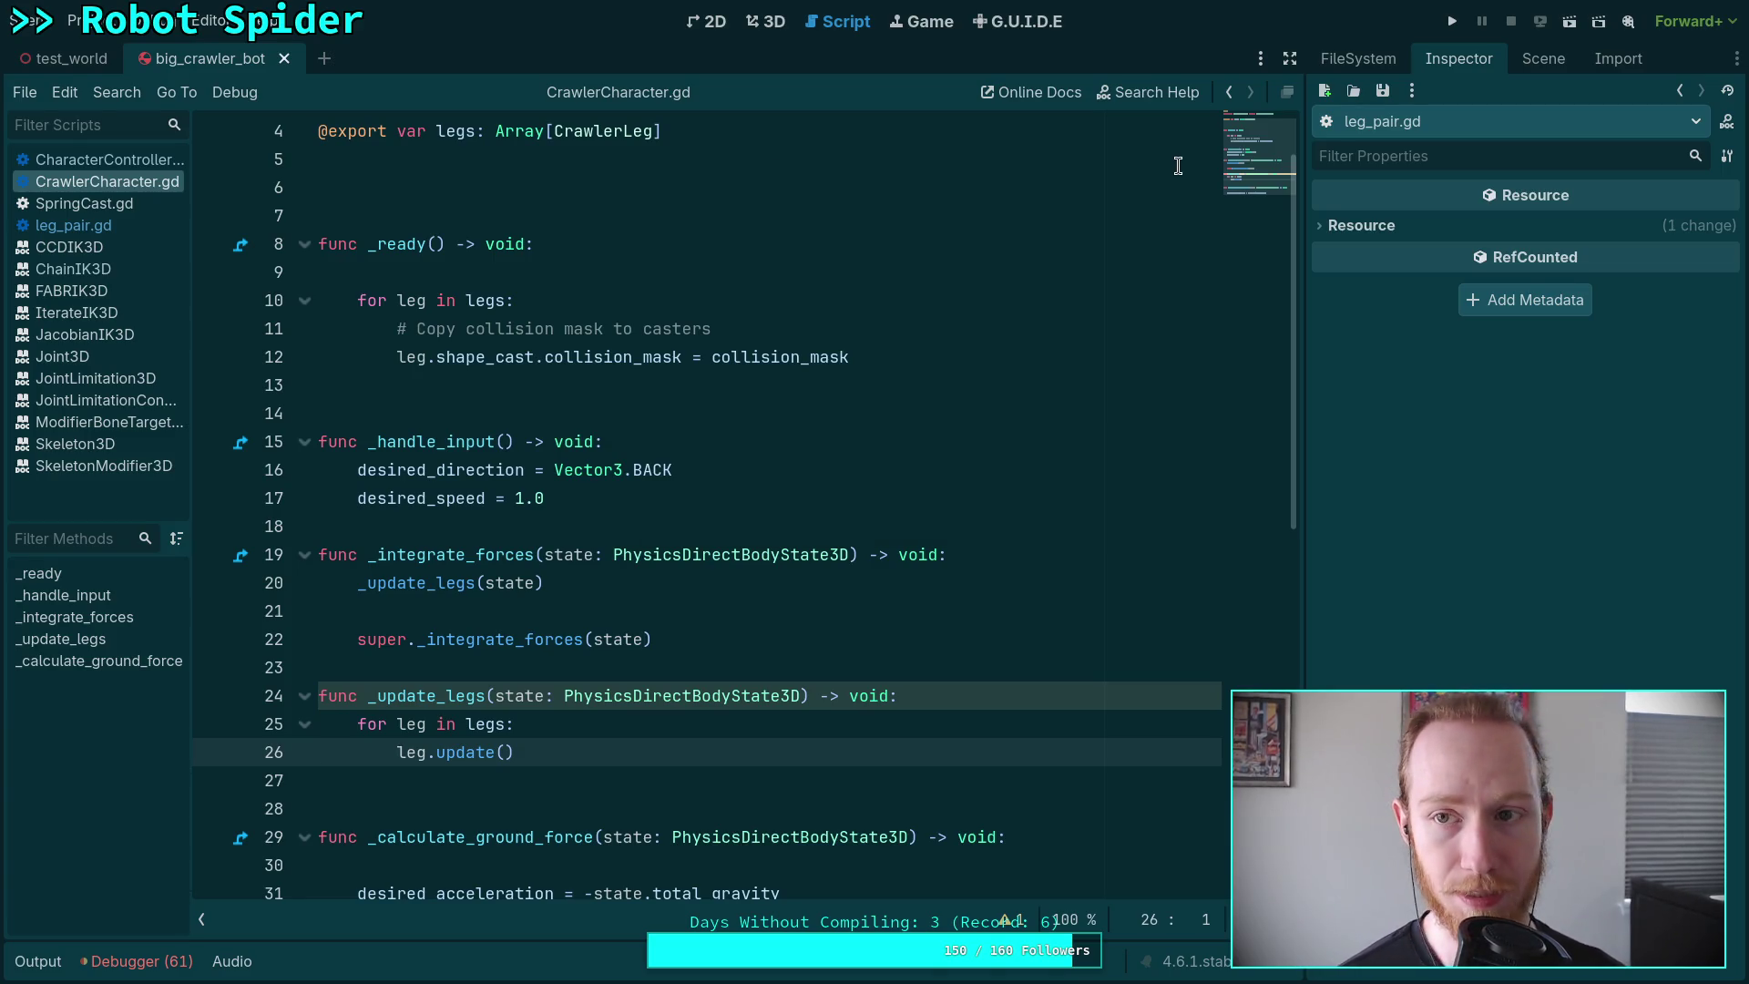
left_click(1453, 21)
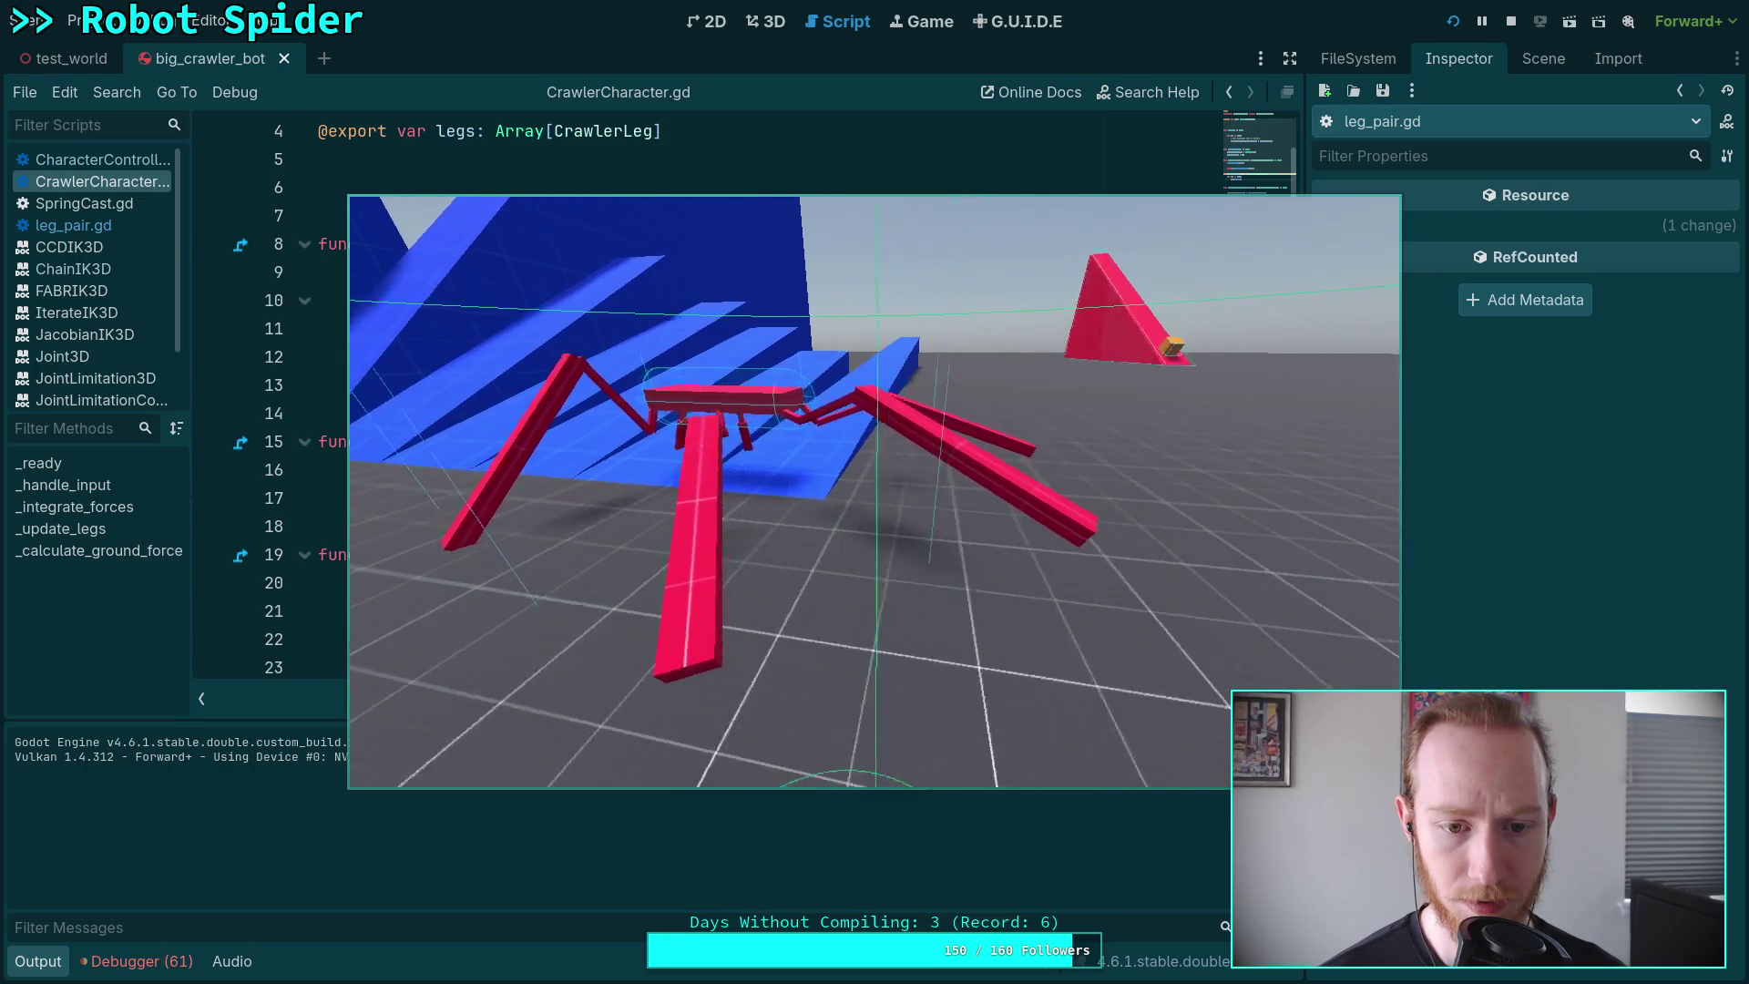
Stop the running spider test and go back to the spider scene in the 3D view.
left_click(1511, 21)
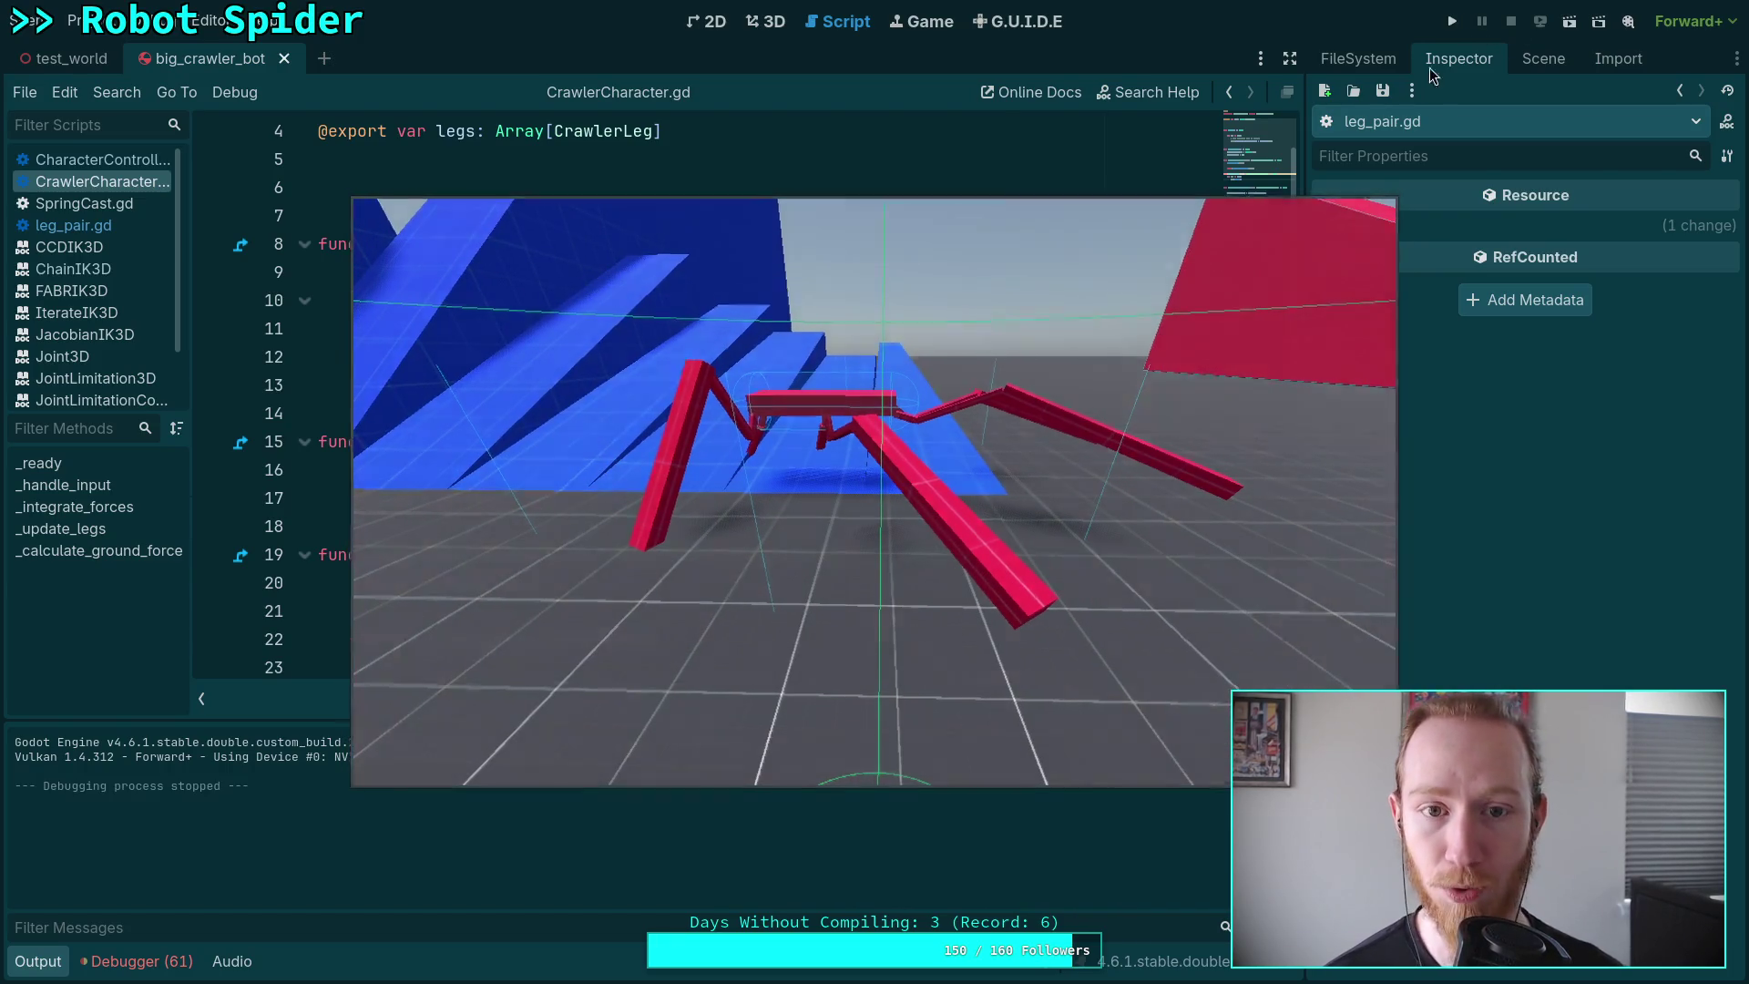
left_click(762, 27)
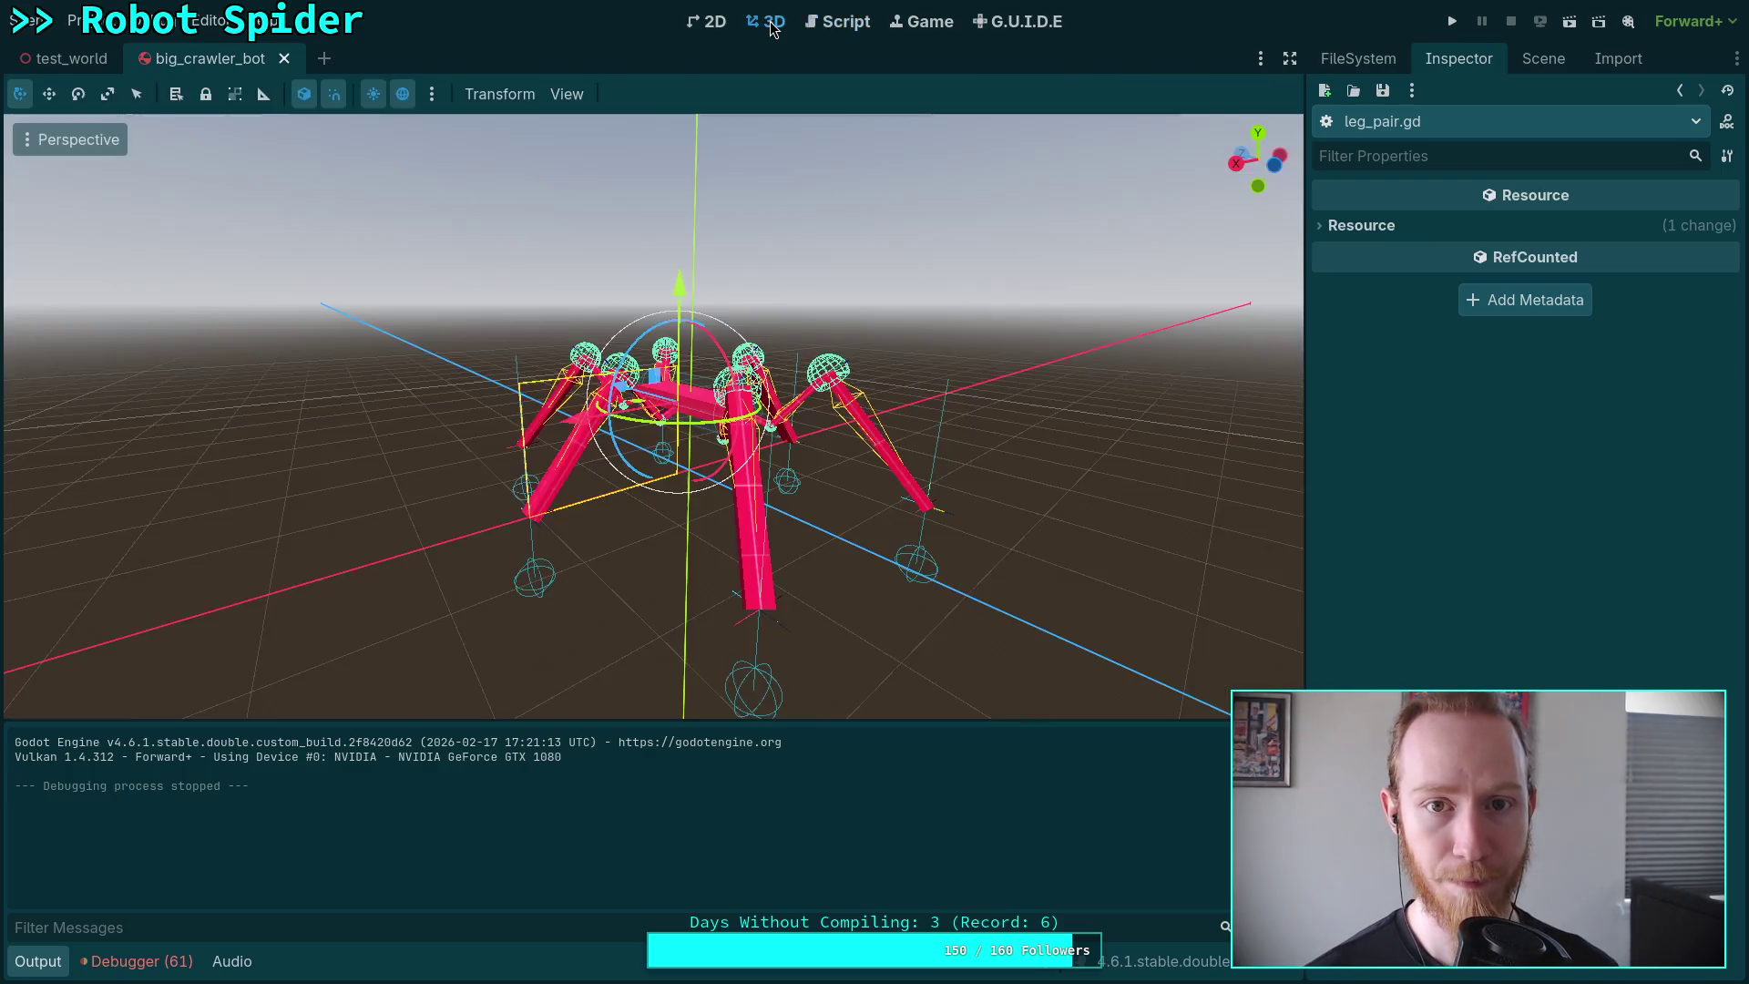
Add a MeshInstance3D child node under FL_Target.
left_click(1541, 57)
left_click(1455, 330)
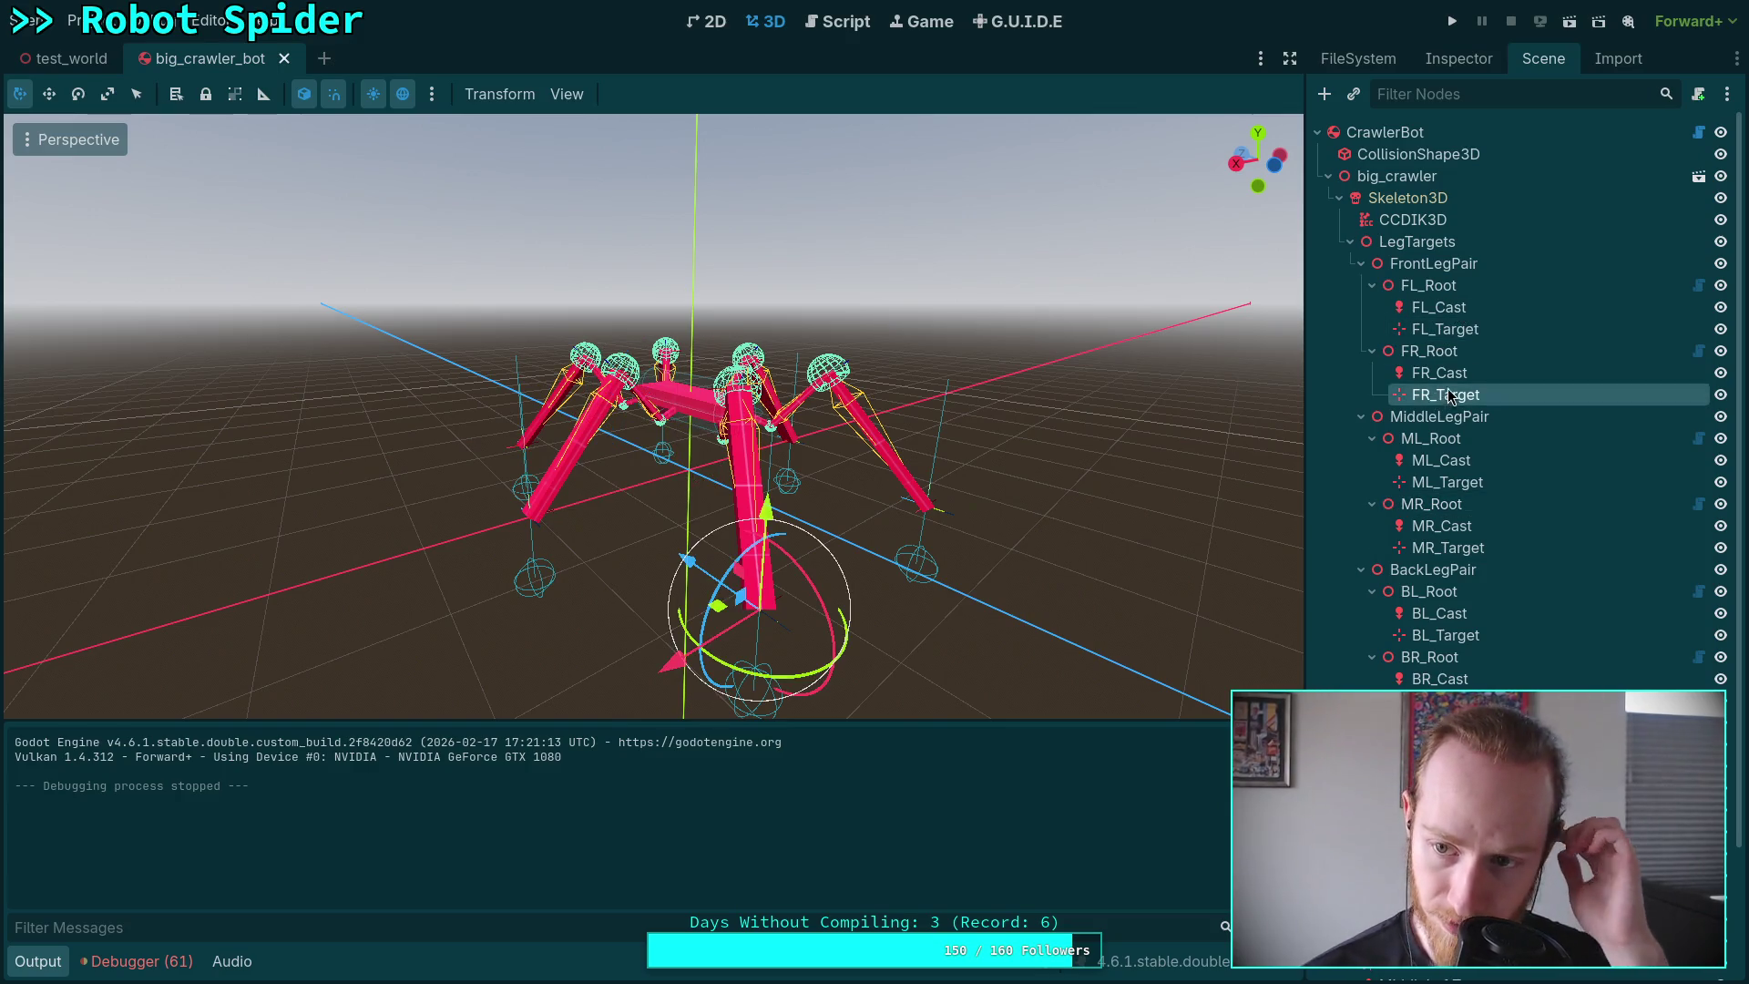
right_click(1466, 335)
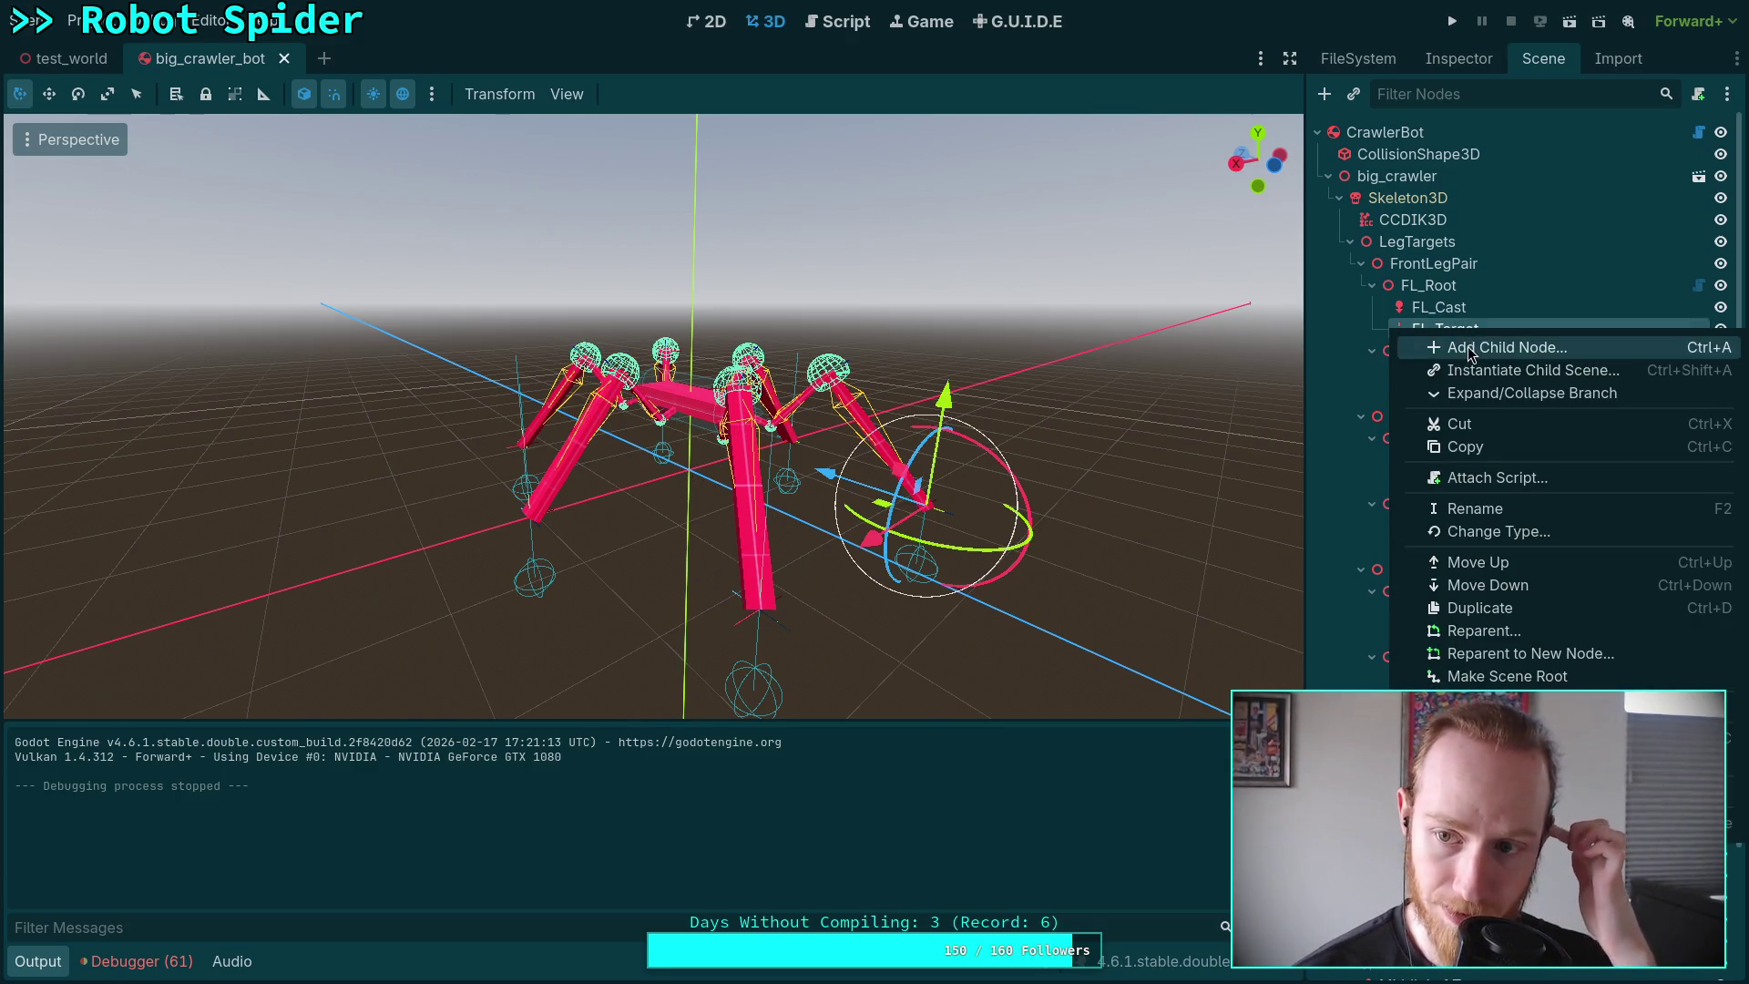
left_click(1462, 344)
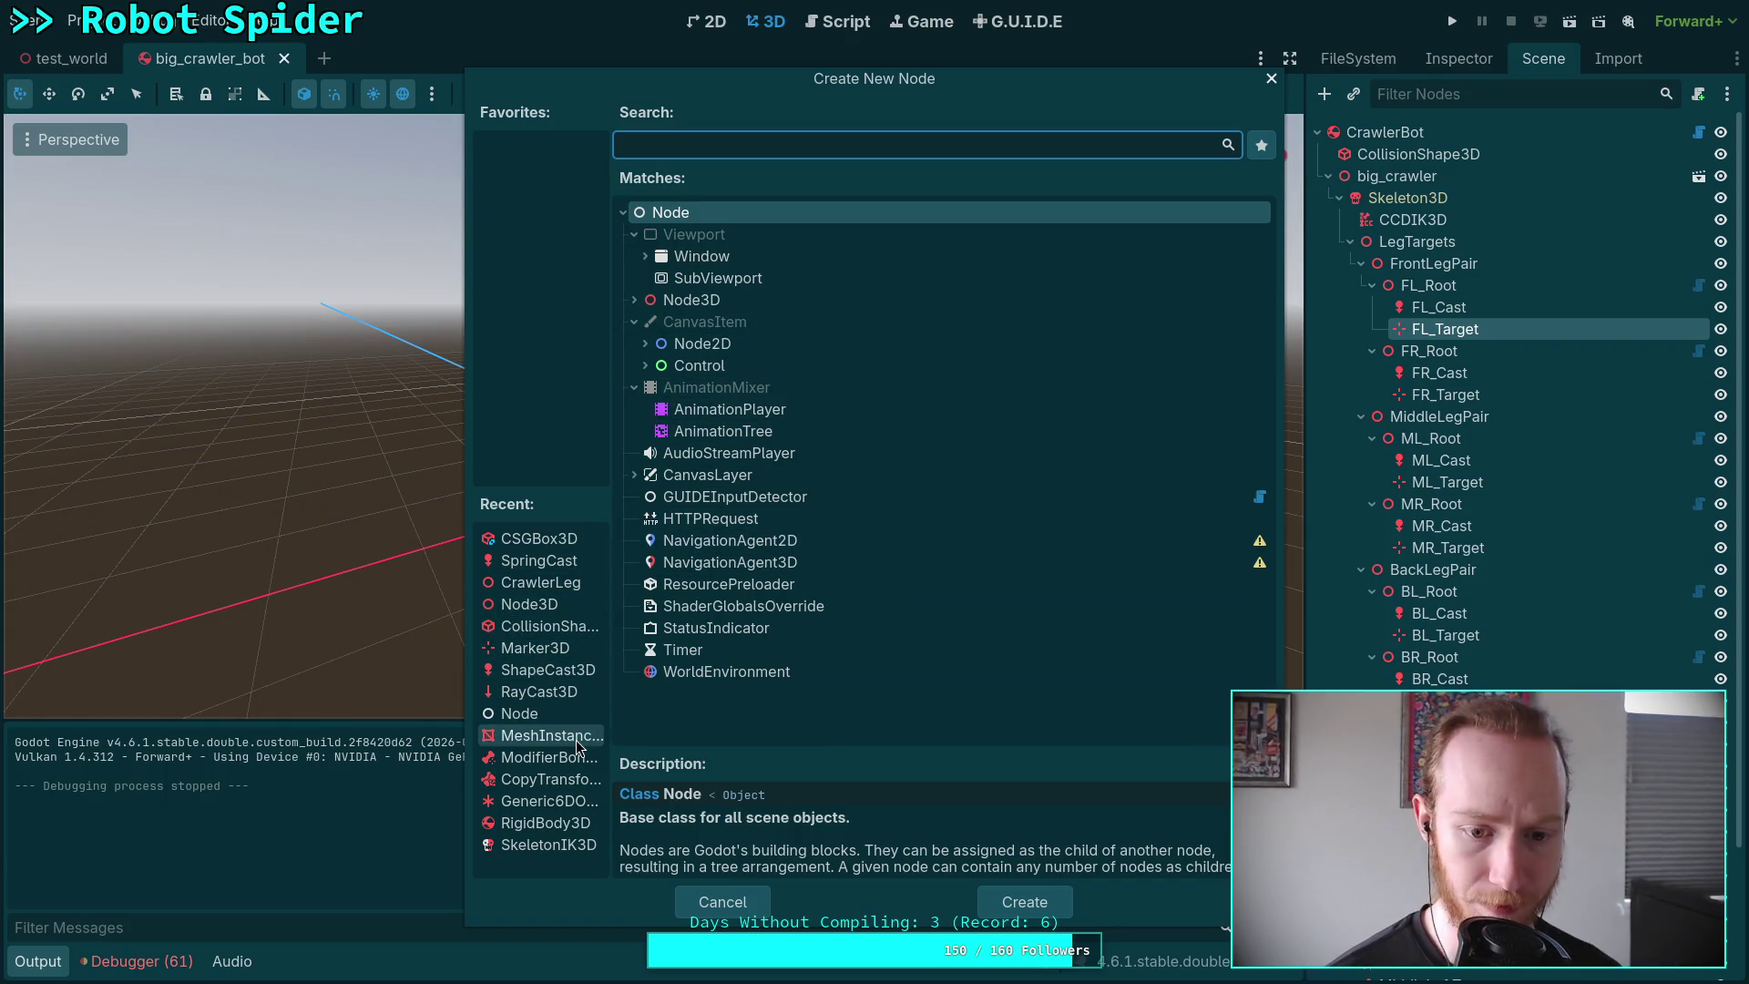
double_click(546, 736)
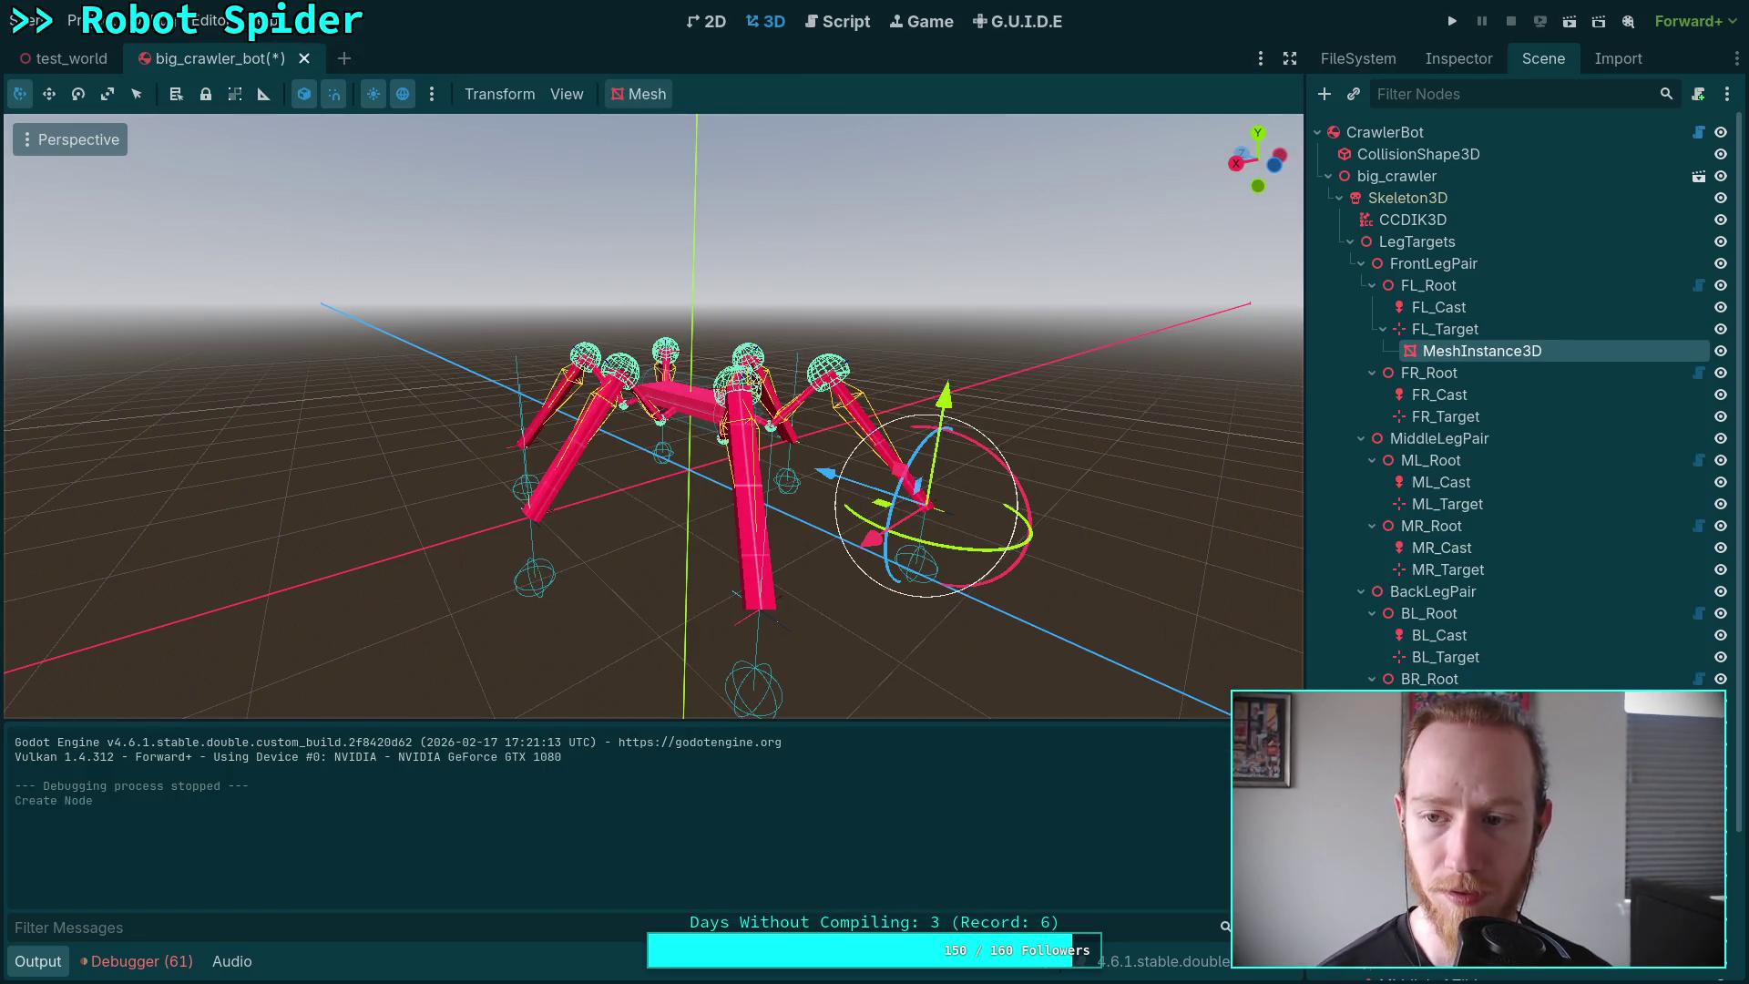
Check FL_Cast's collide-with settings in the Inspector and save the crawler bot scene.
left_click(1494, 307)
left_click(1461, 60)
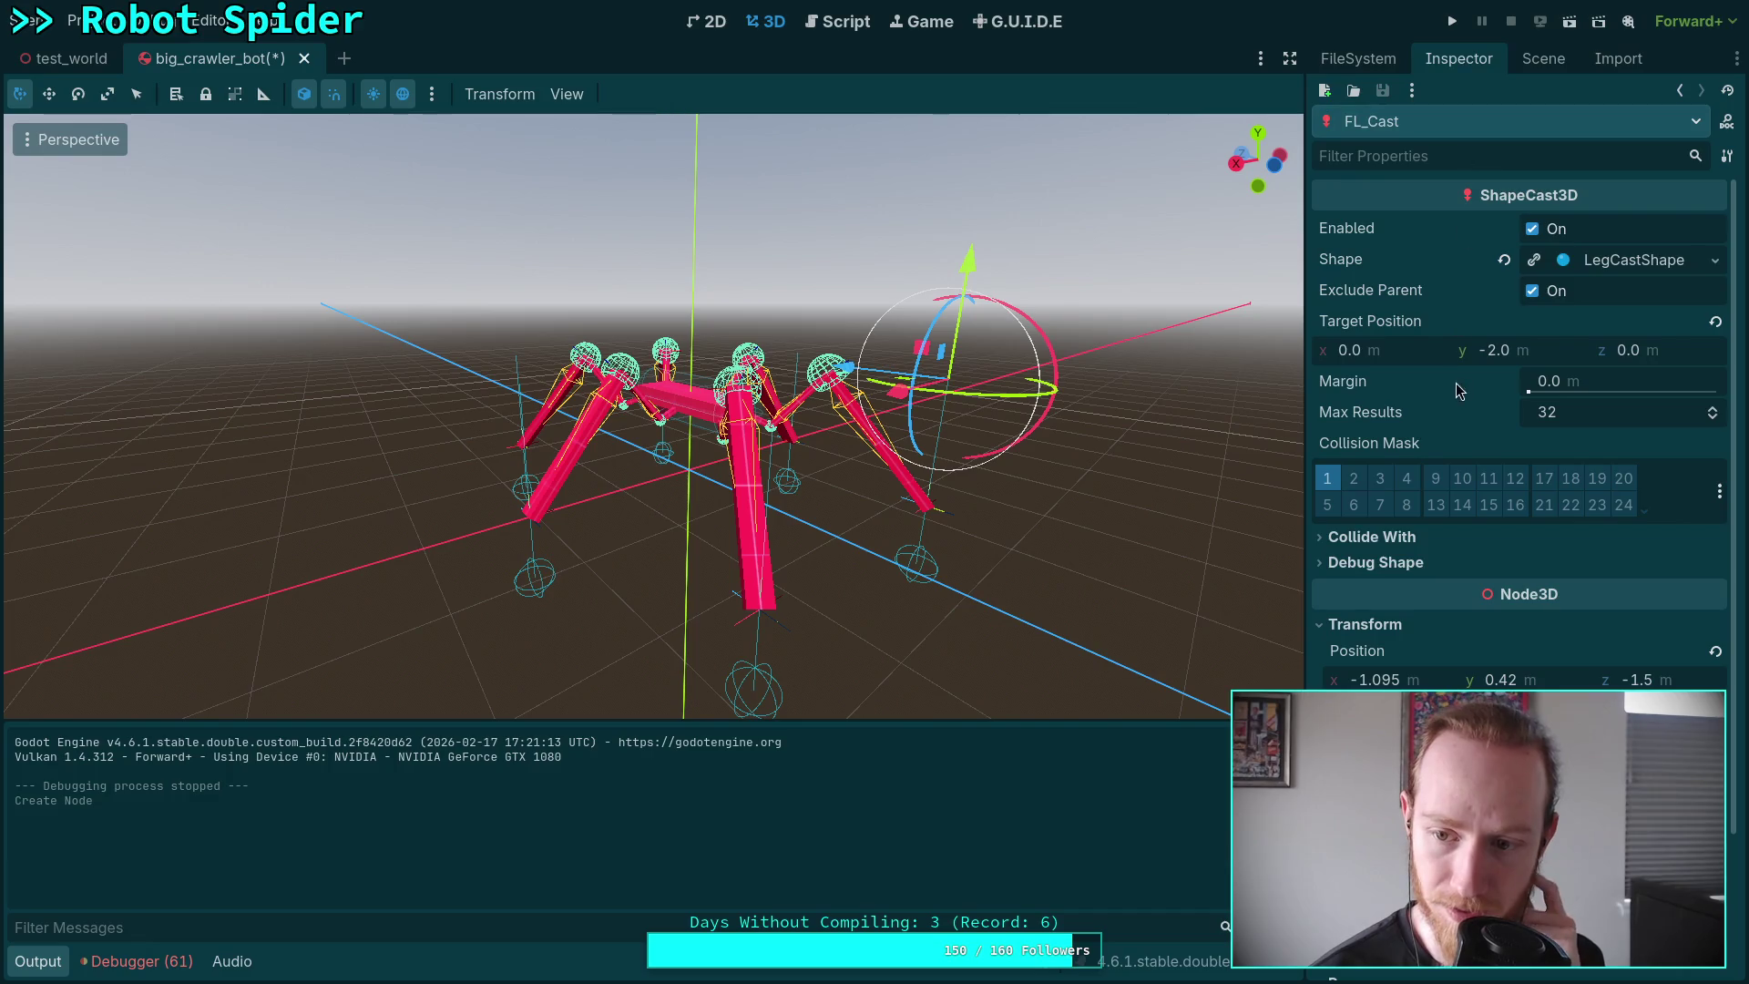
left_click(1385, 535)
left_click(1386, 536)
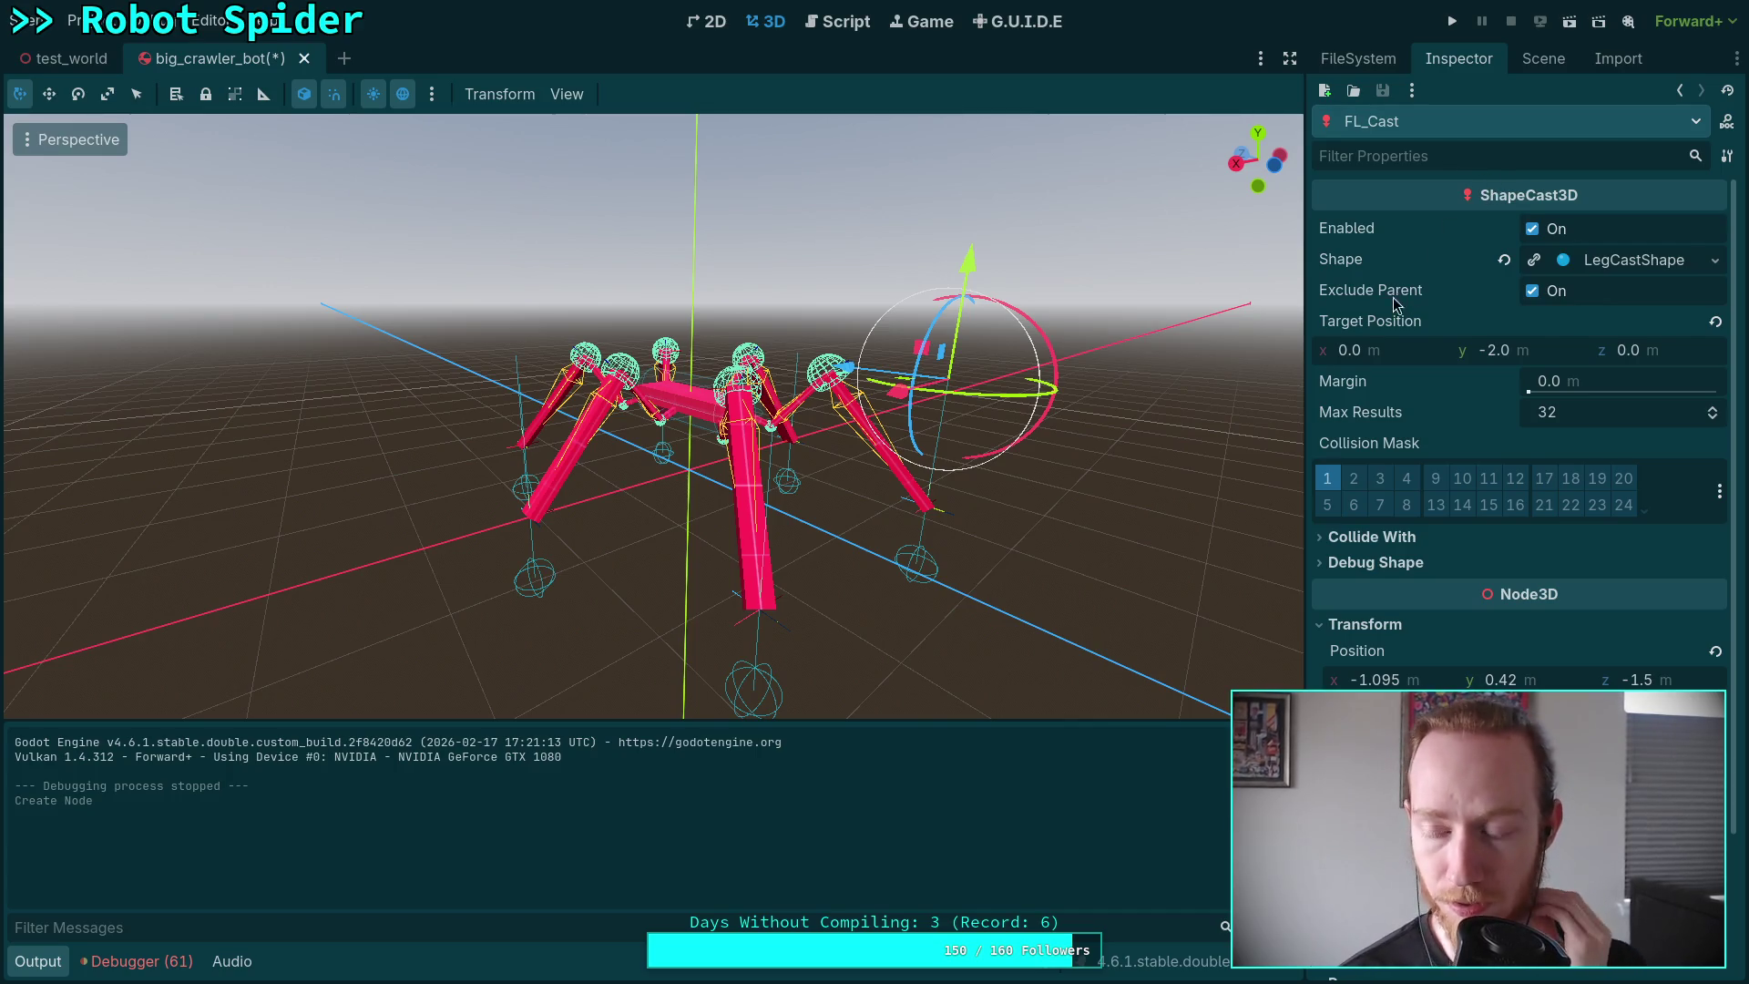
mouse_move(1333, 442)
key("ctrl+s")
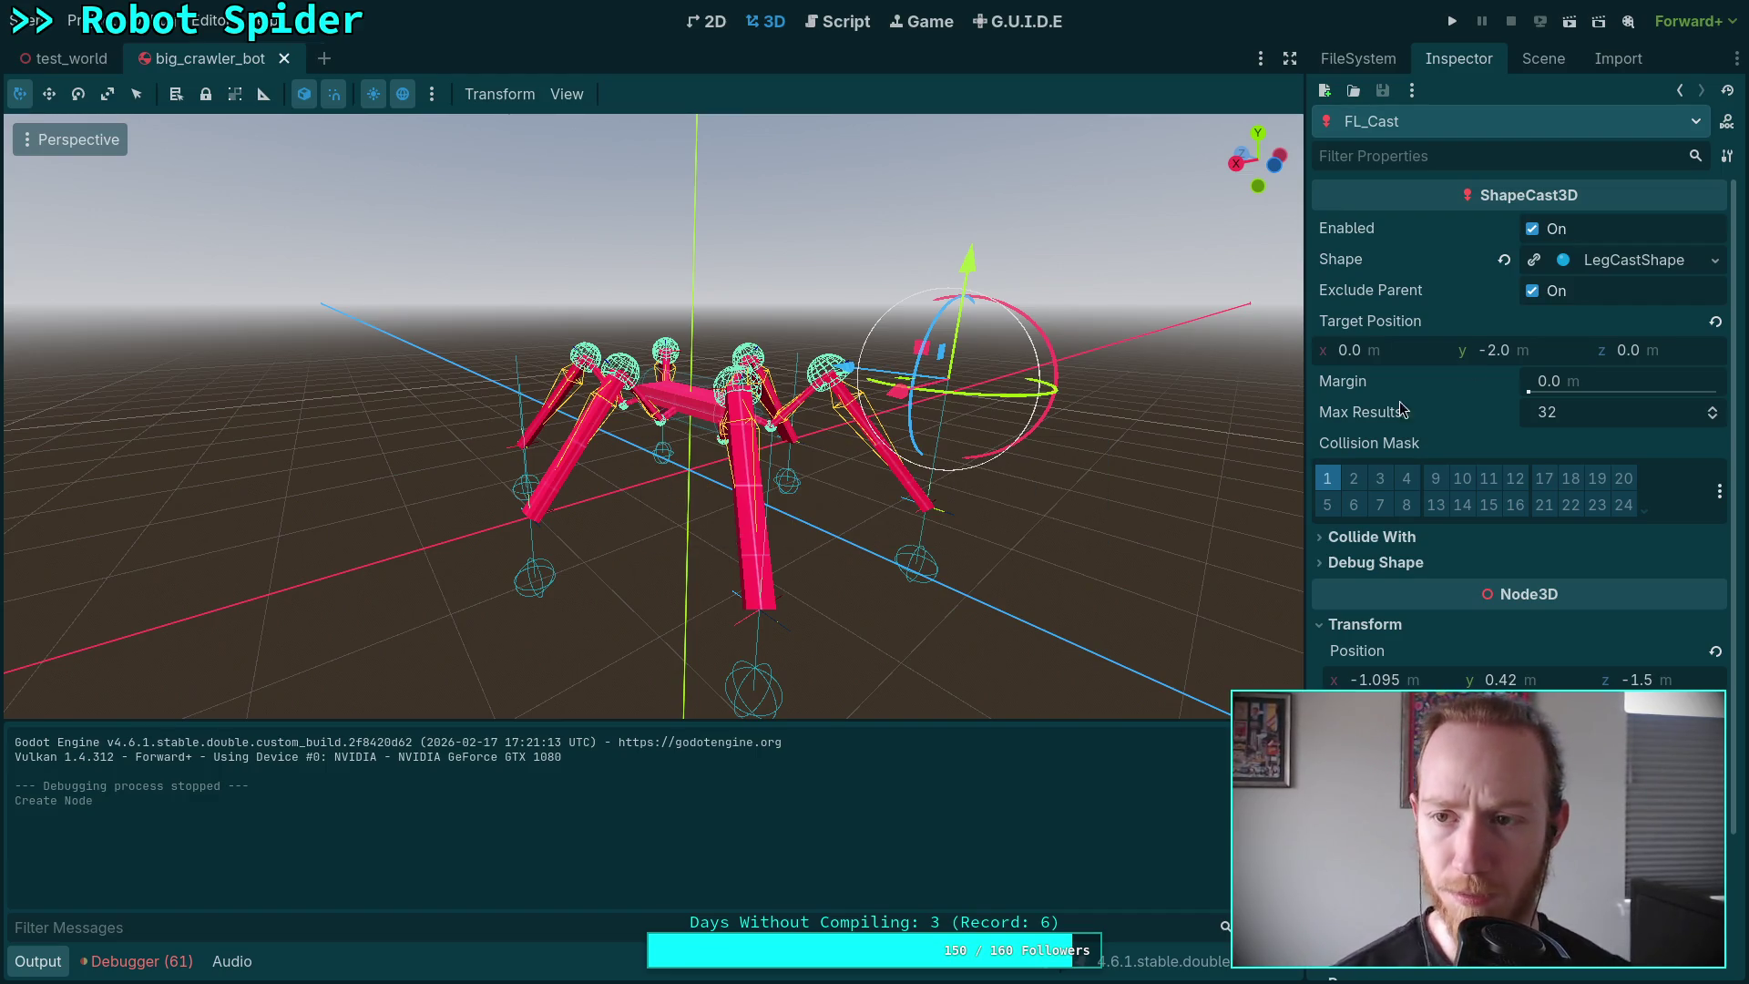
Review CrawlerBot's and FL_Cast's properties, then open the CrawlerCharacter script.
left_click(1543, 58)
left_click(1435, 137)
left_click(1457, 58)
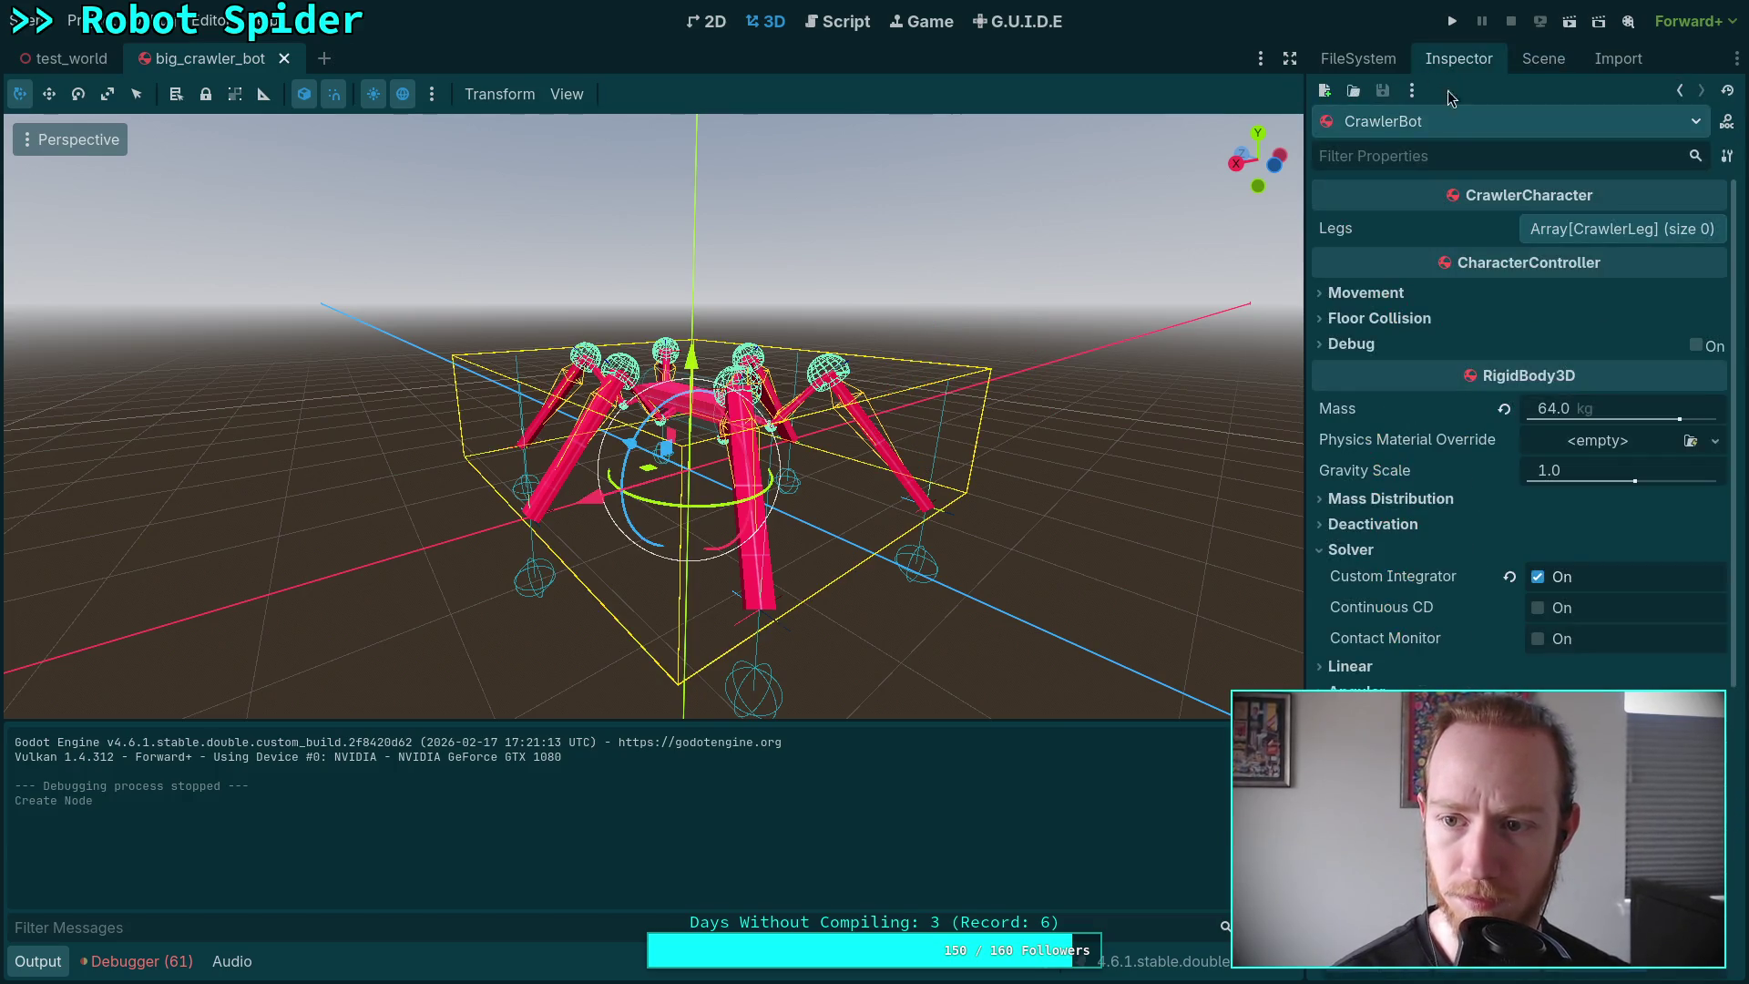
scroll(1378, 640, "down", 3)
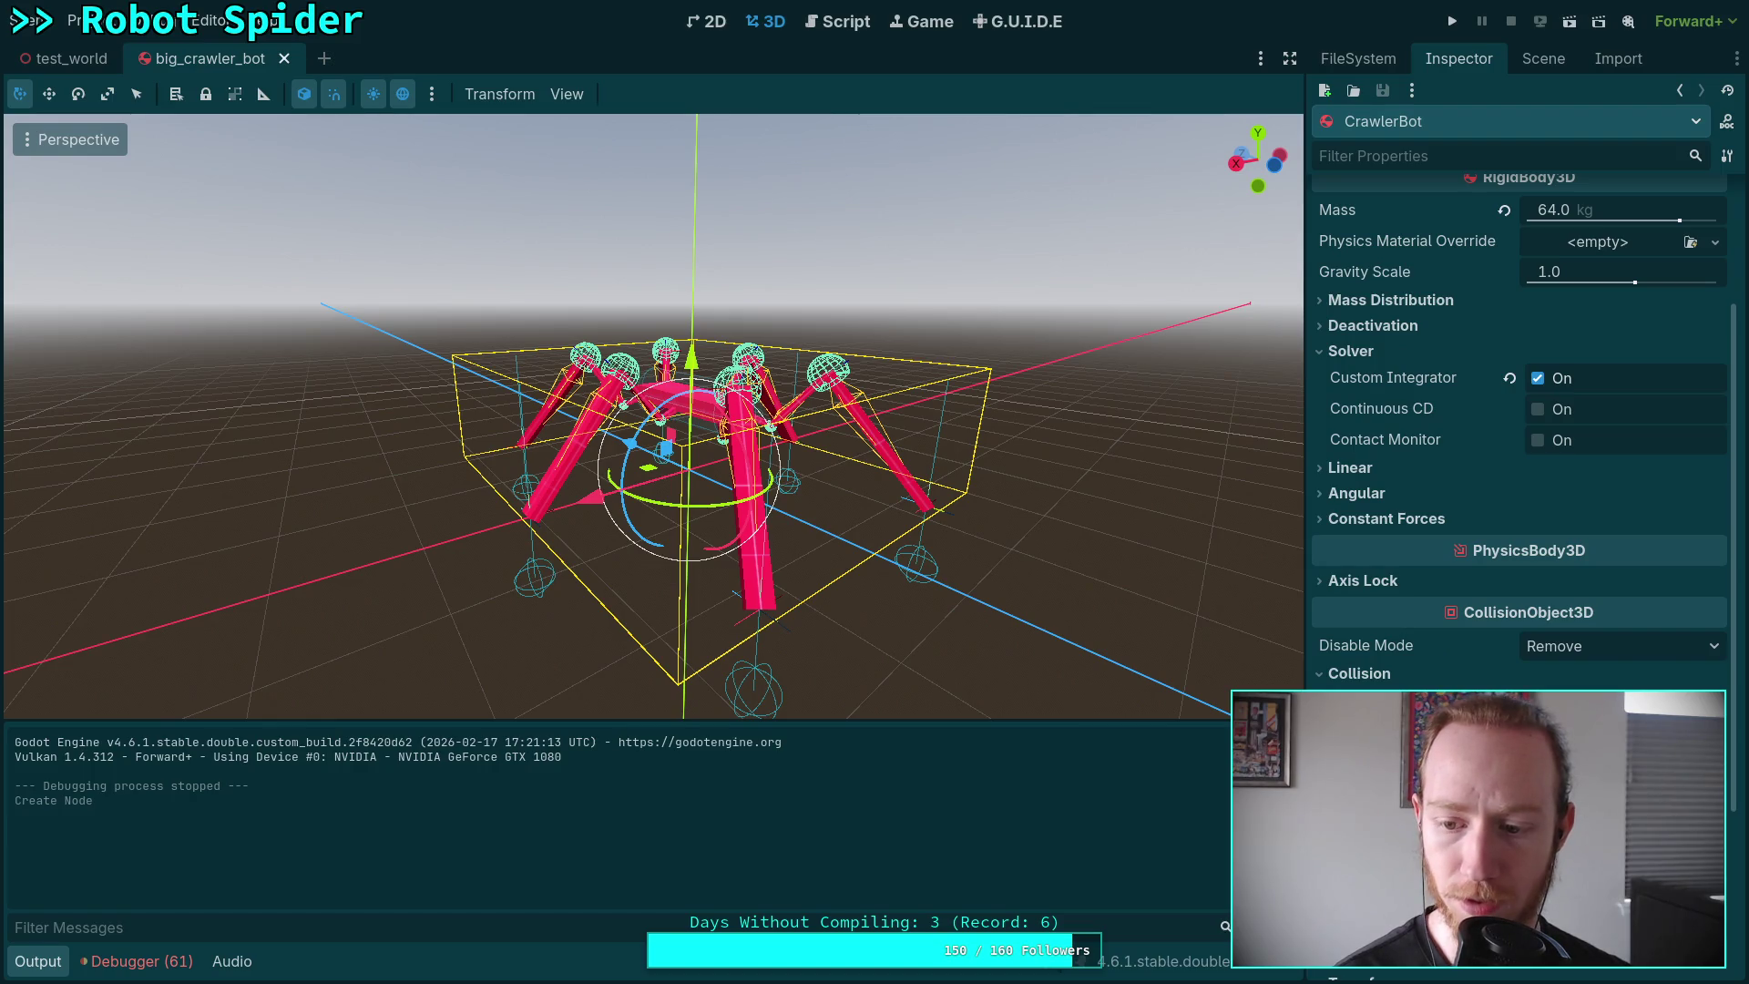
left_click(1544, 60)
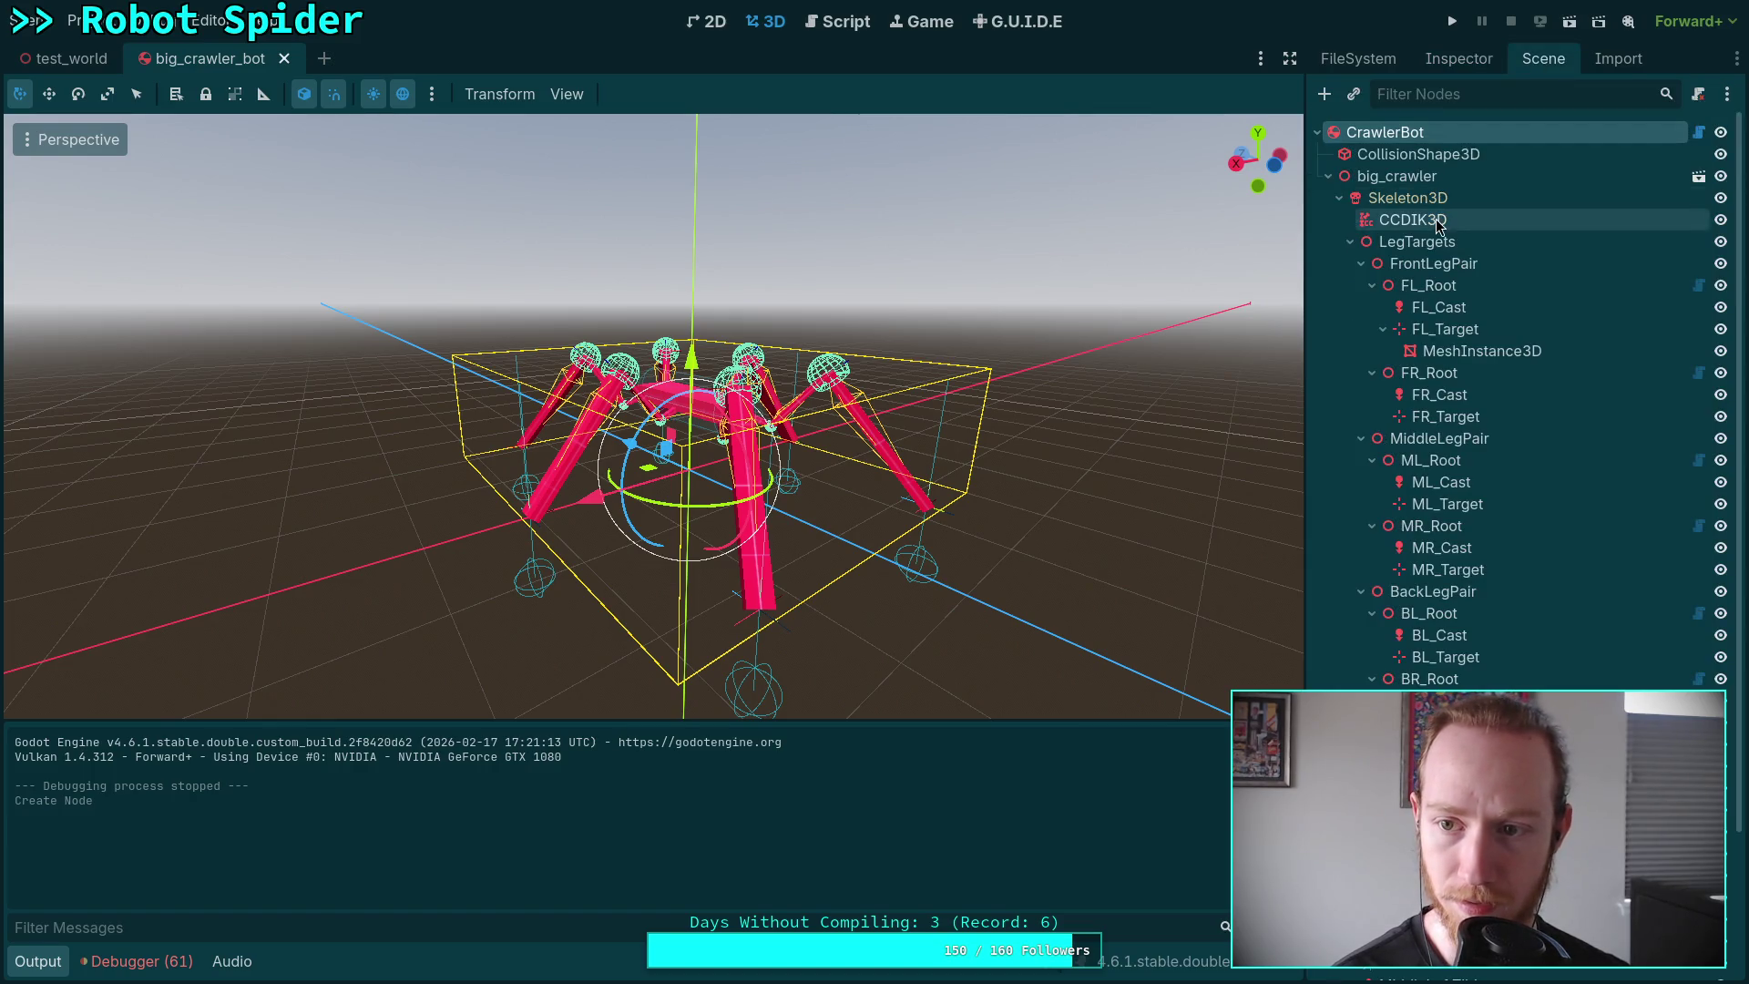
left_click(1439, 297)
left_click(1457, 61)
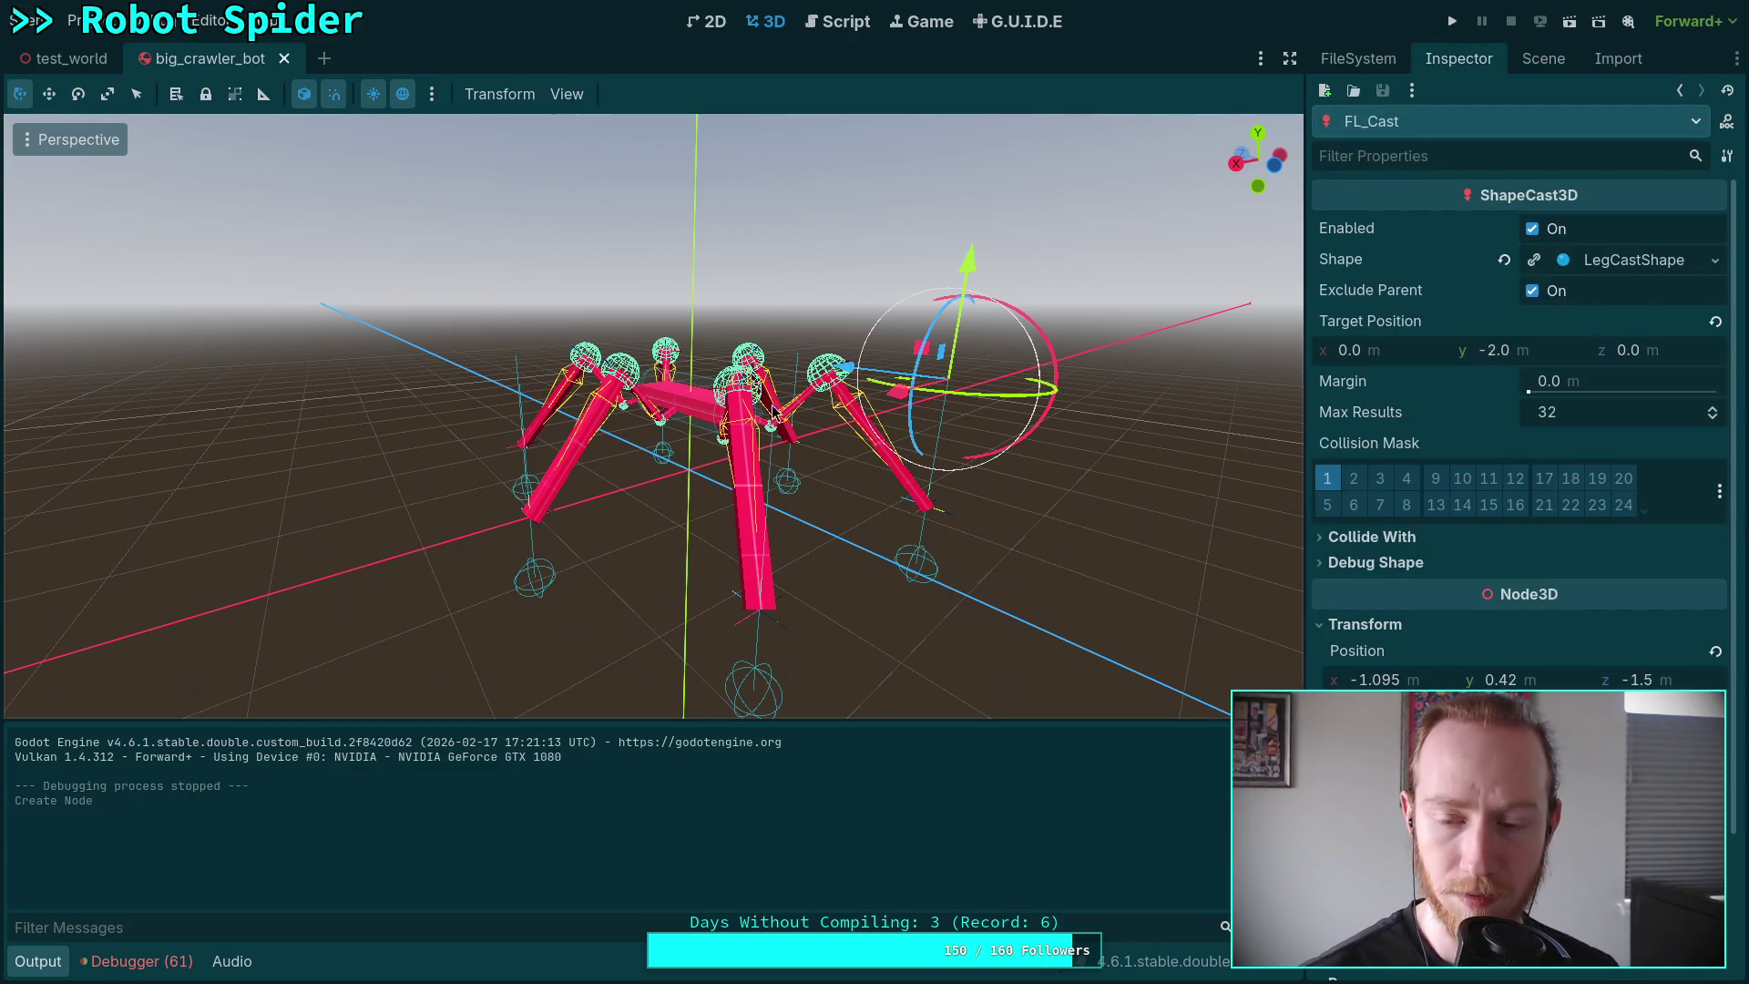
left_click(844, 21)
scroll(674, 437, "down", 3)
Select CrawlerBot and assign FL_Root and FR_Root as Legs elements 0 and 1.
scroll(667, 401, "up", 3)
scroll(809, 381, "up", 1)
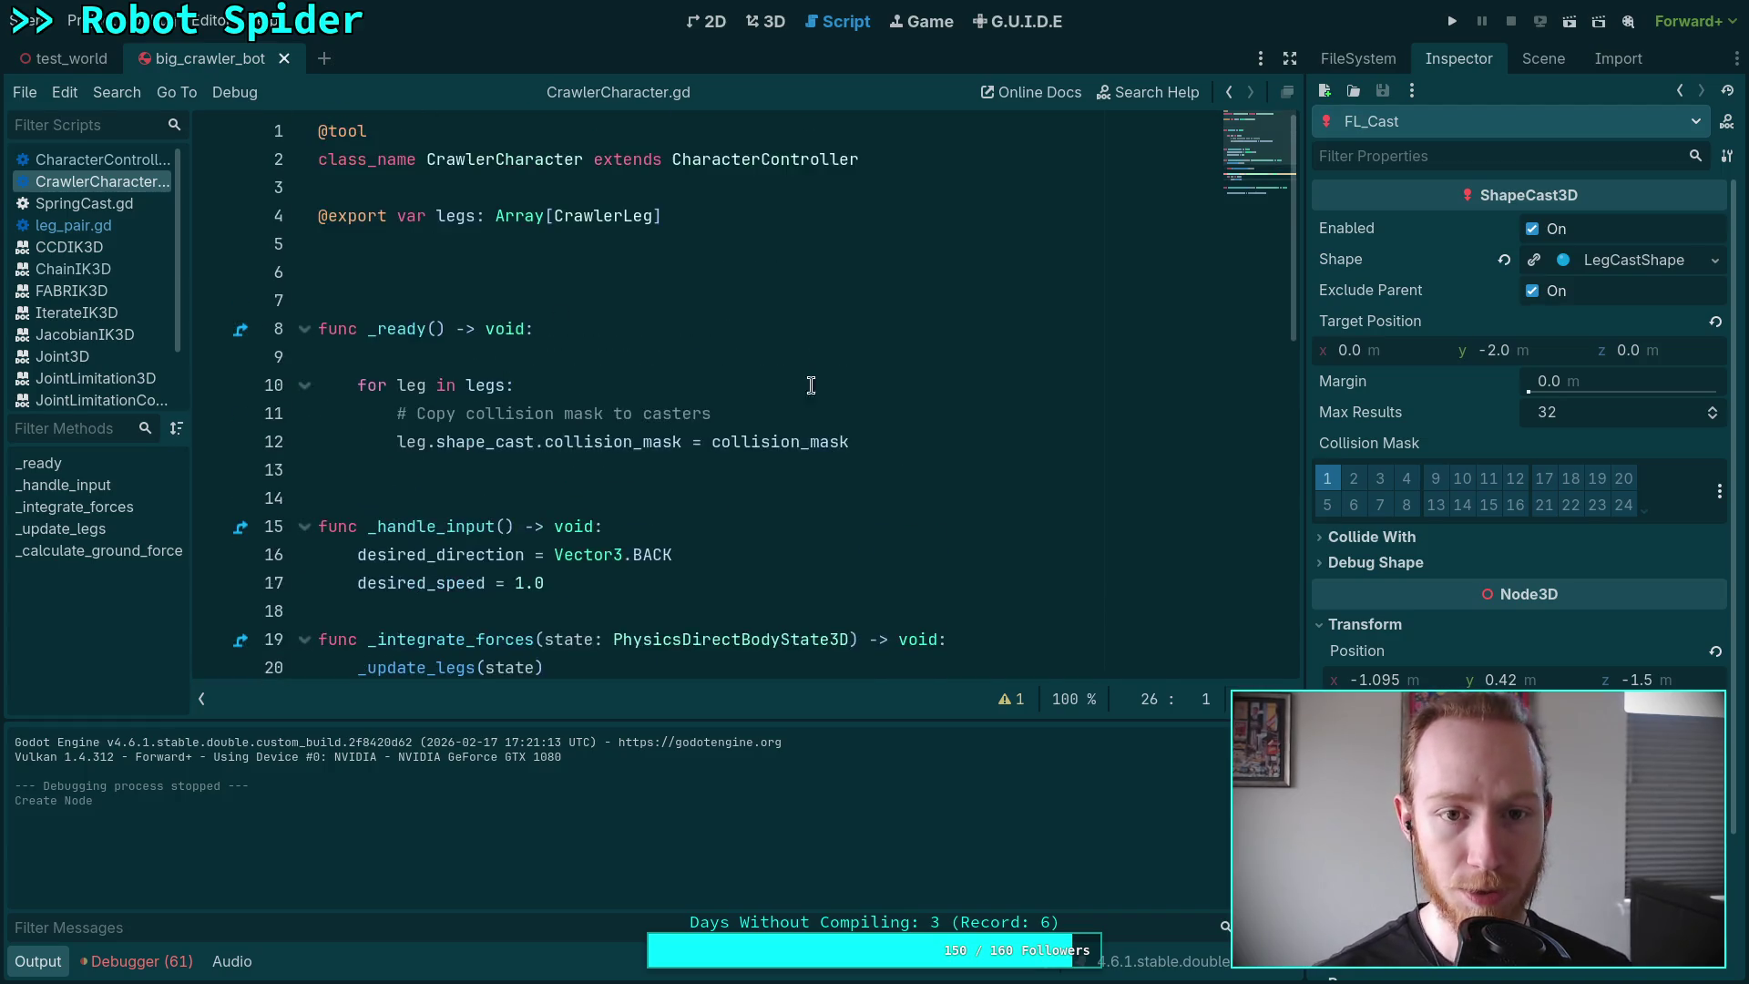
left_click(1539, 57)
left_click(1348, 125)
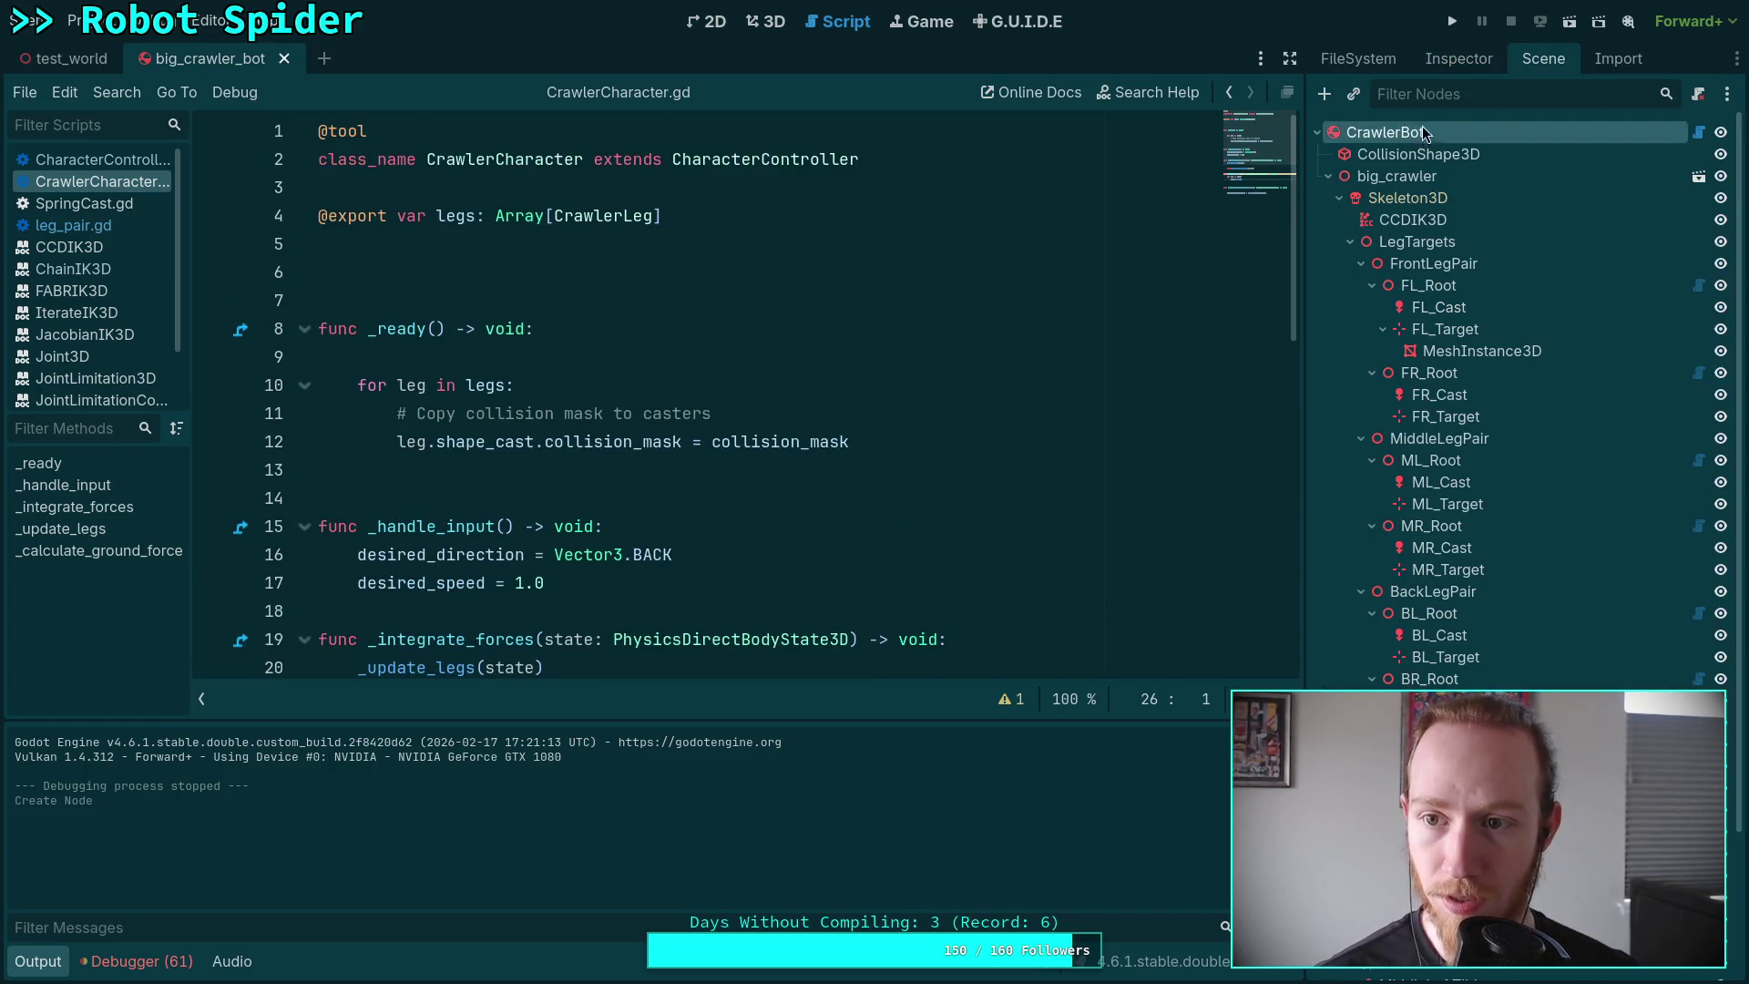
left_click(1448, 60)
scroll(1457, 456, "up", 5)
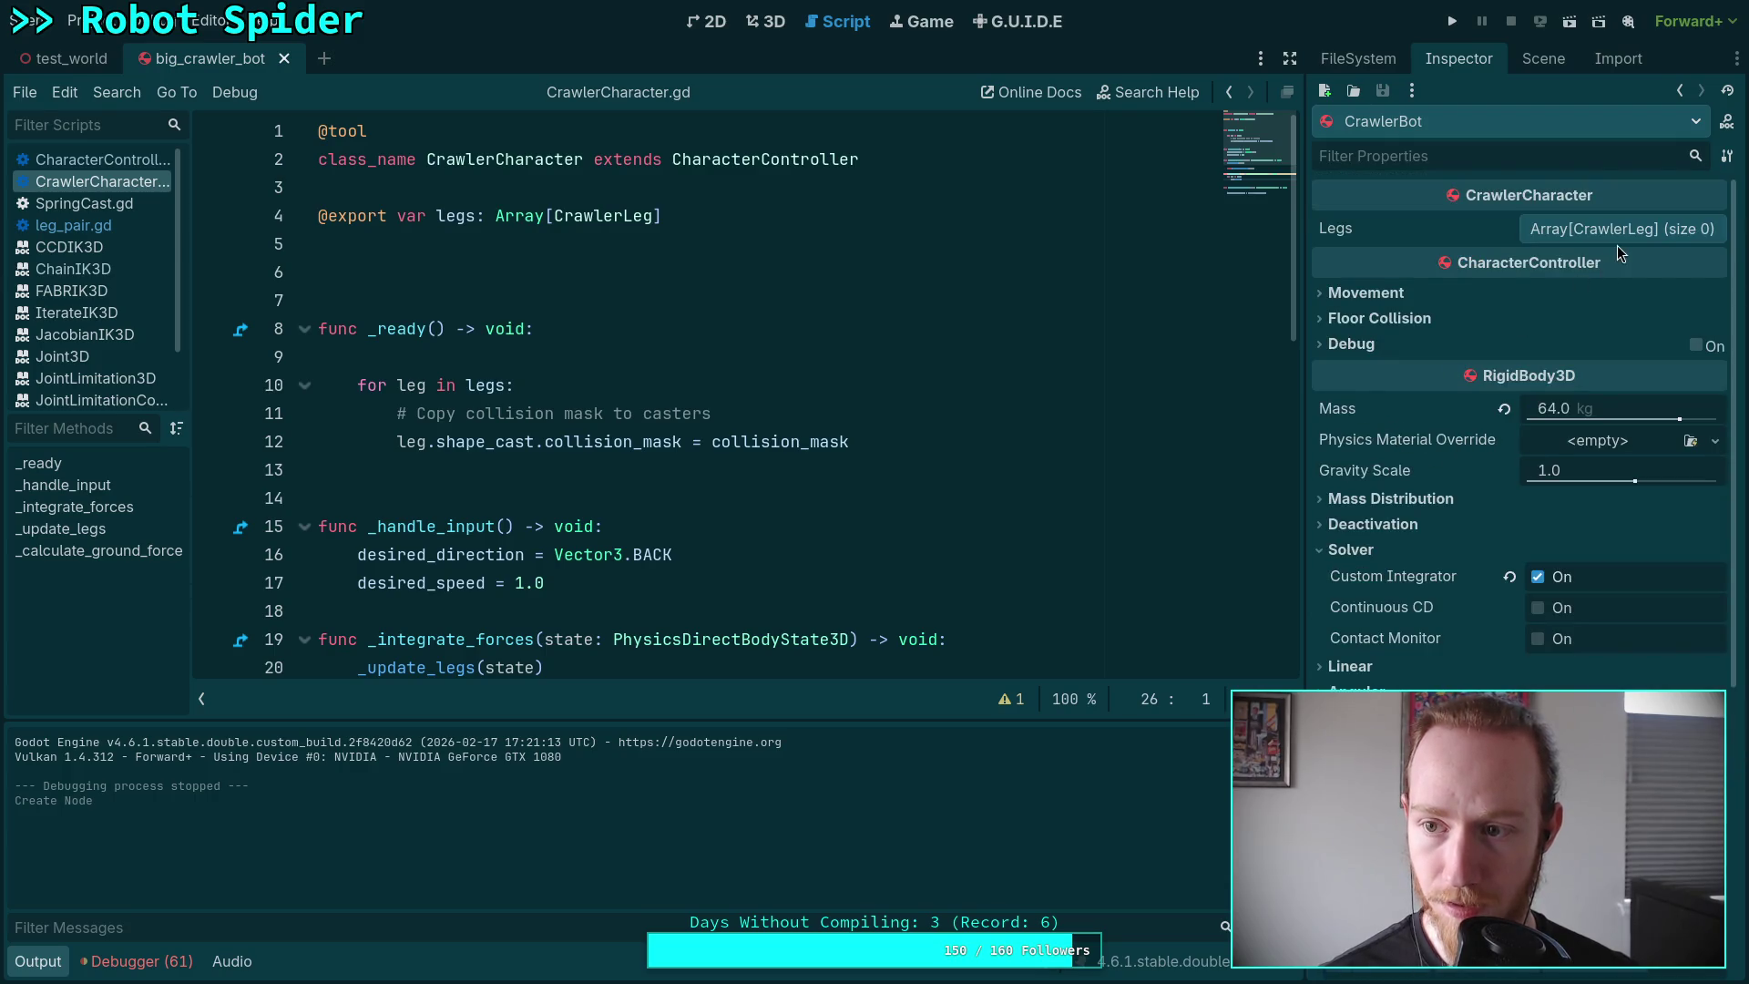
left_click(1616, 239)
left_click(1472, 300)
left_click(1567, 294)
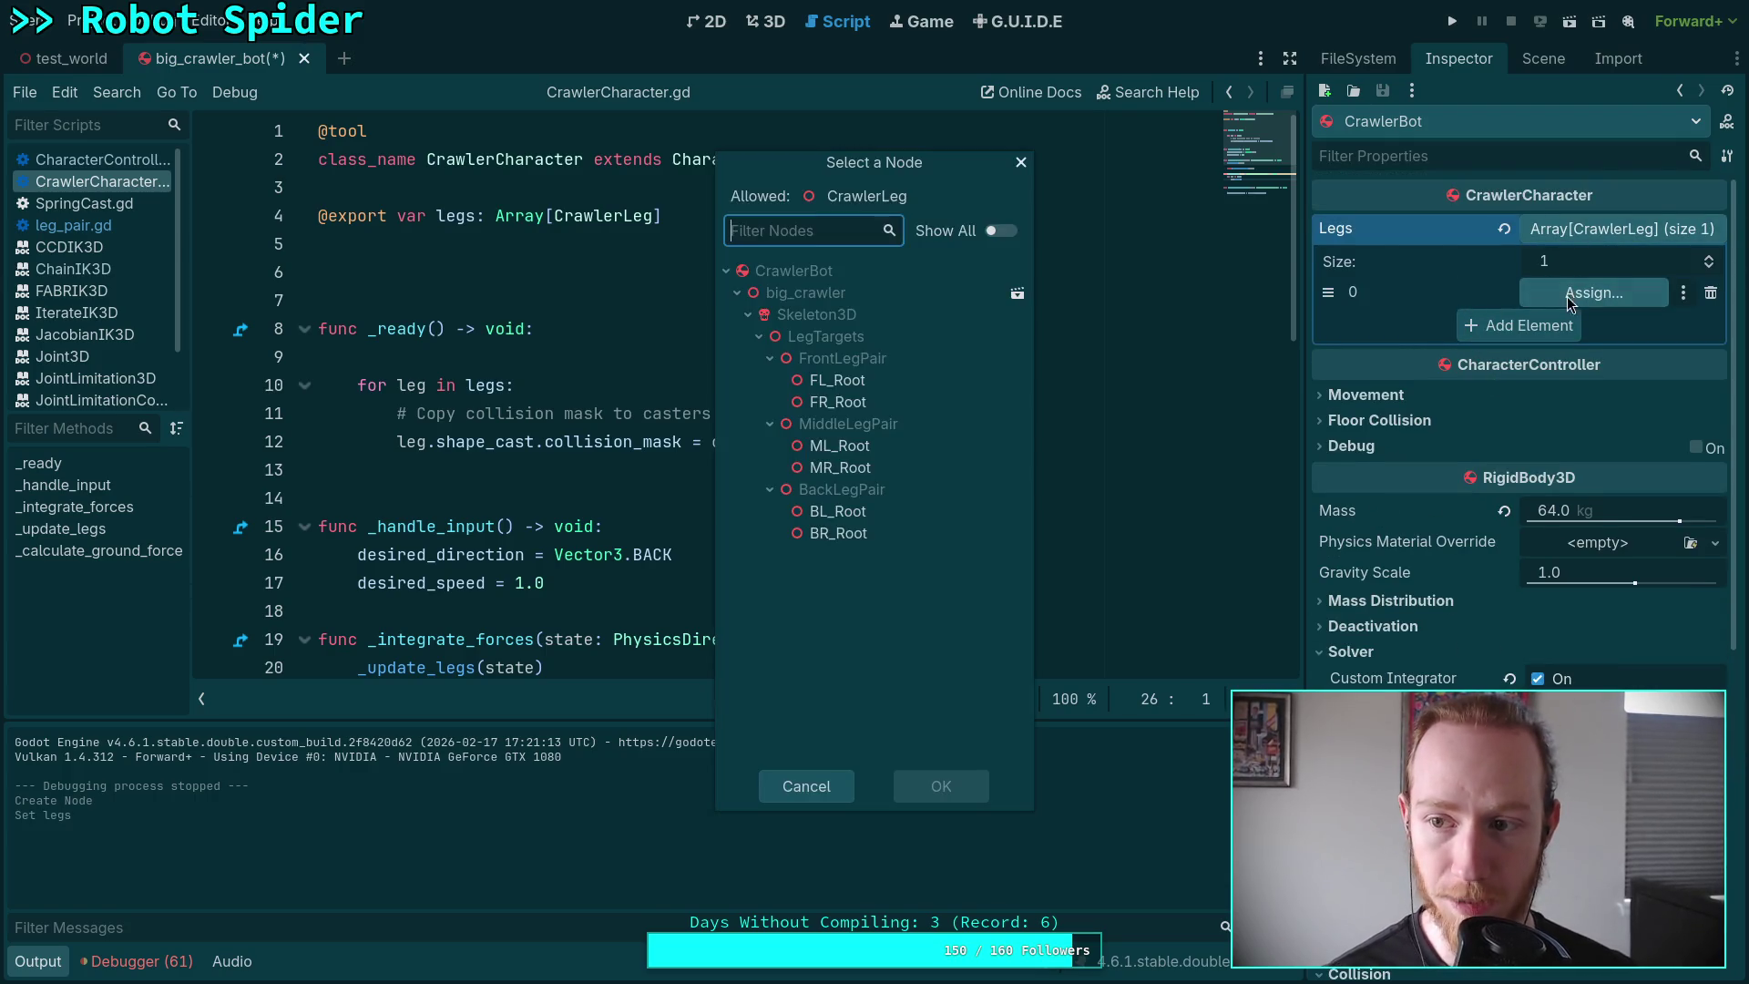
left_click(911, 380)
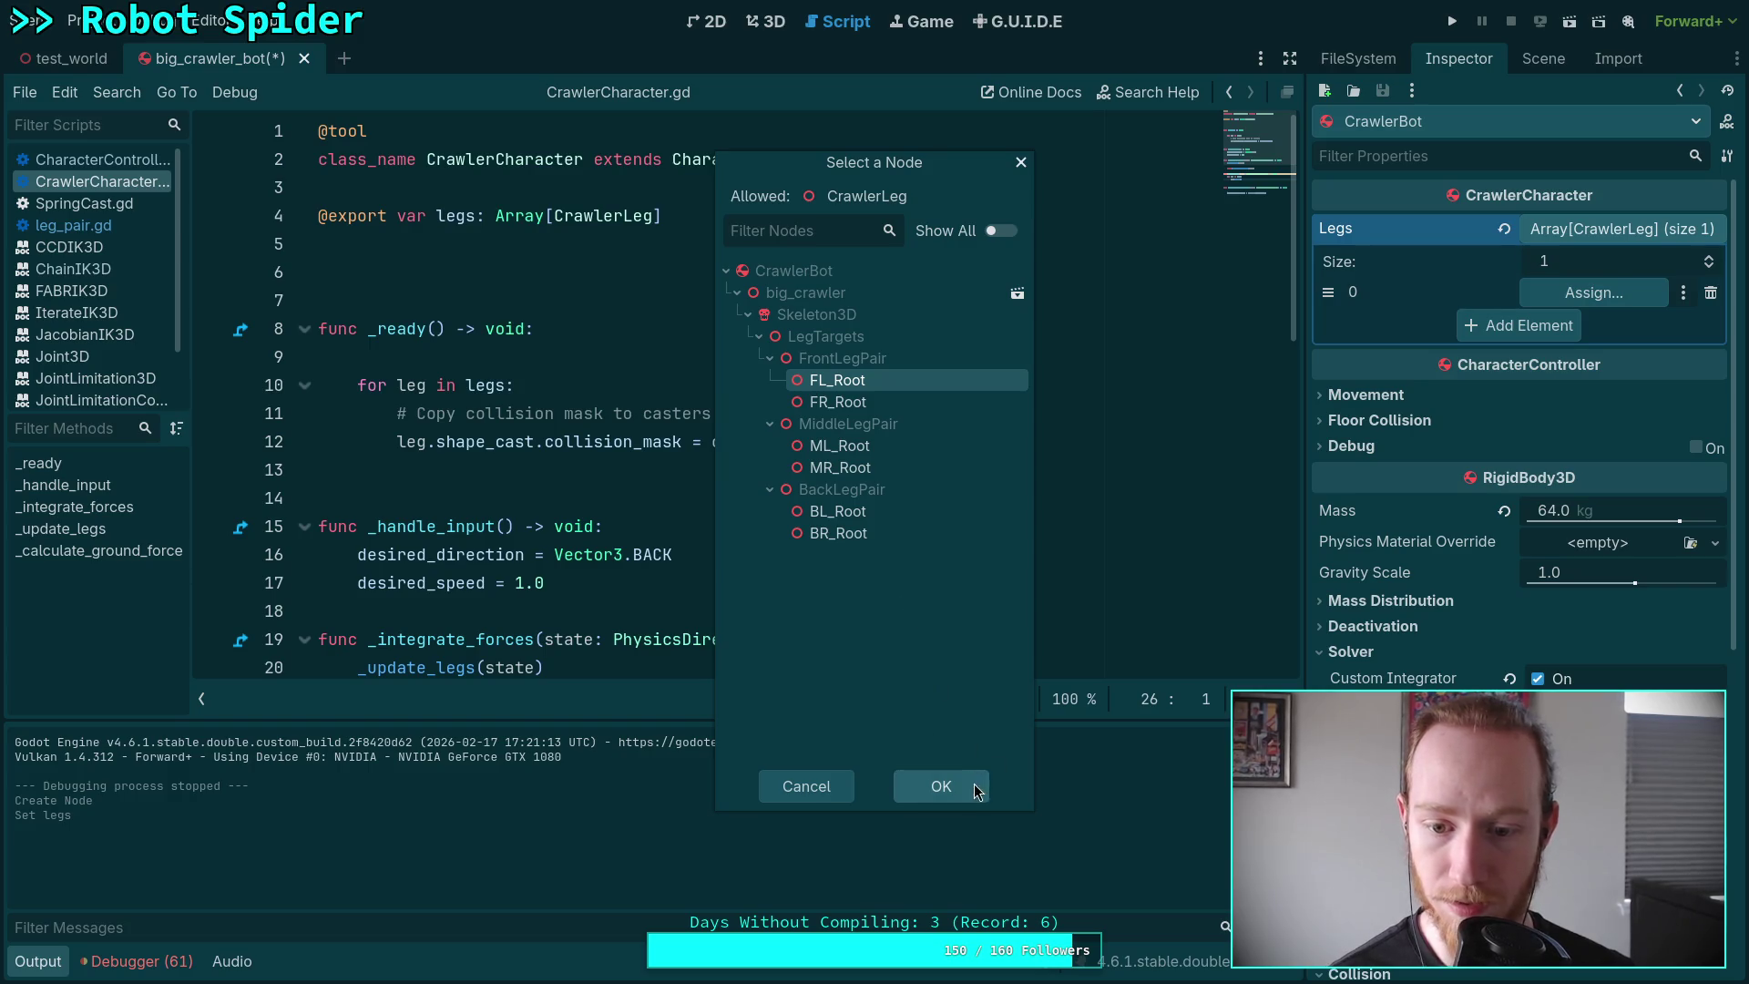
left_click(941, 786)
left_click(1519, 325)
left_click(1555, 326)
left_click(856, 407)
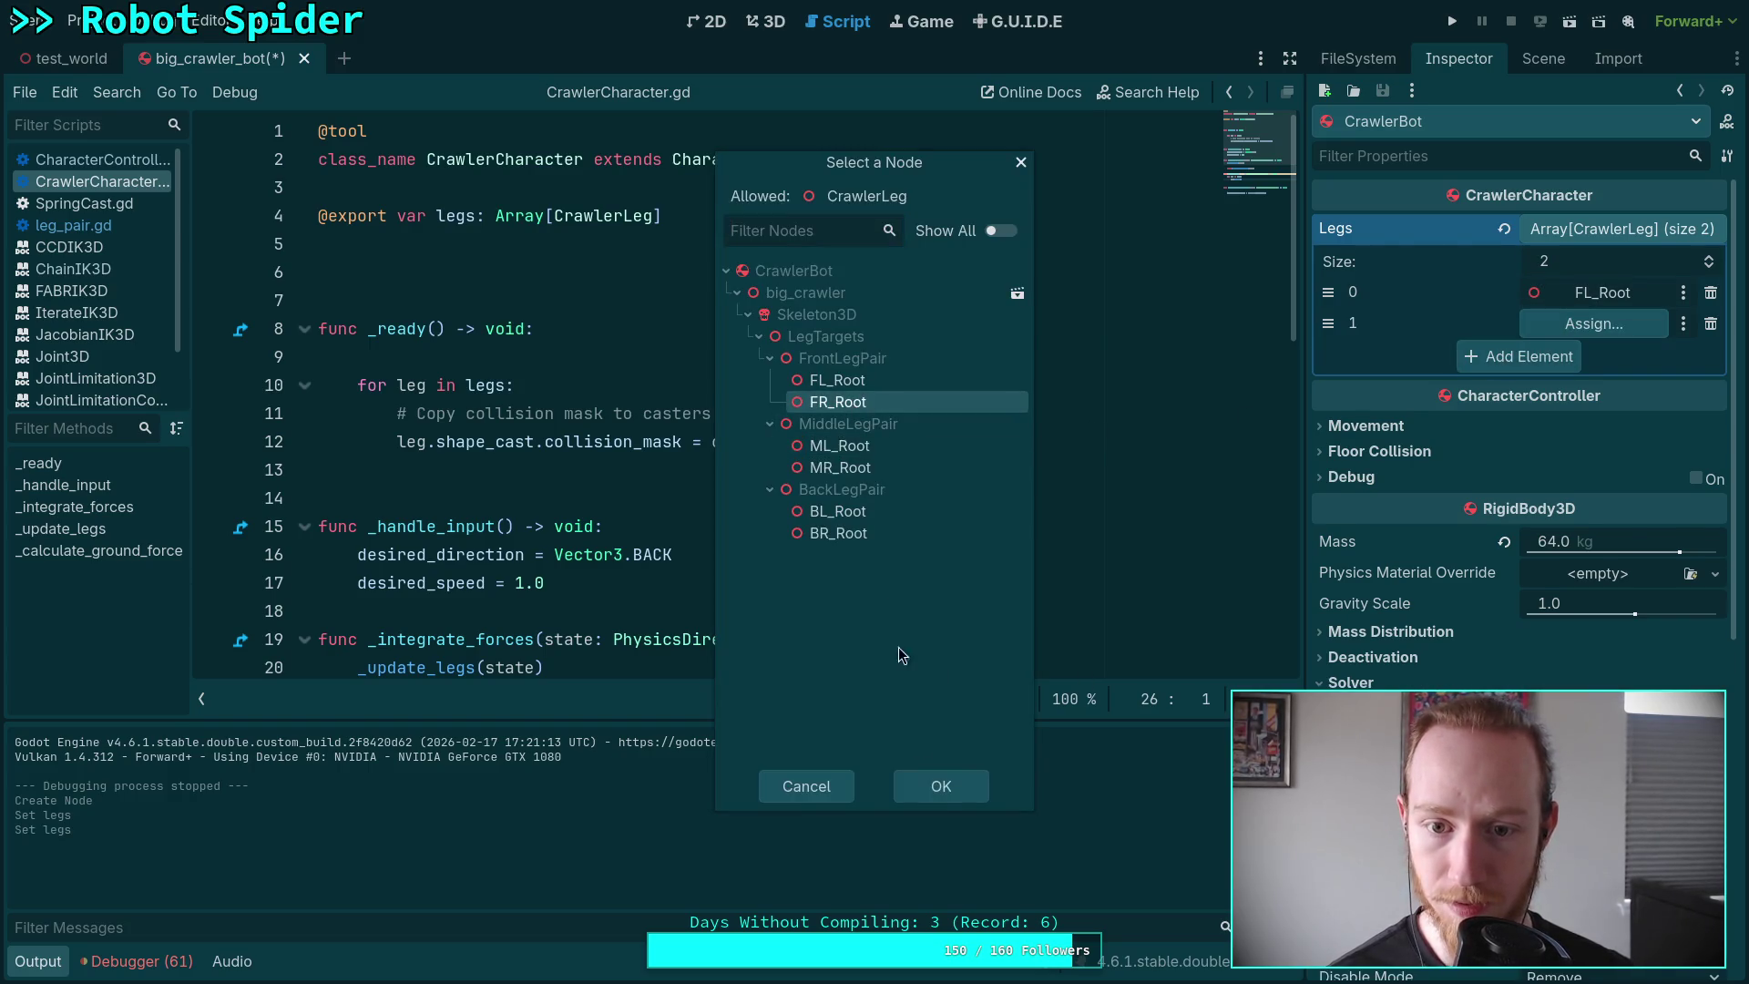
left_click(942, 783)
Add four more Legs elements and assign ML_Root and MR_Root to elements 2 and 3.
left_click(1519, 356)
left_click(1521, 387)
left_click(1523, 418)
left_click(1528, 456)
left_click(1566, 355)
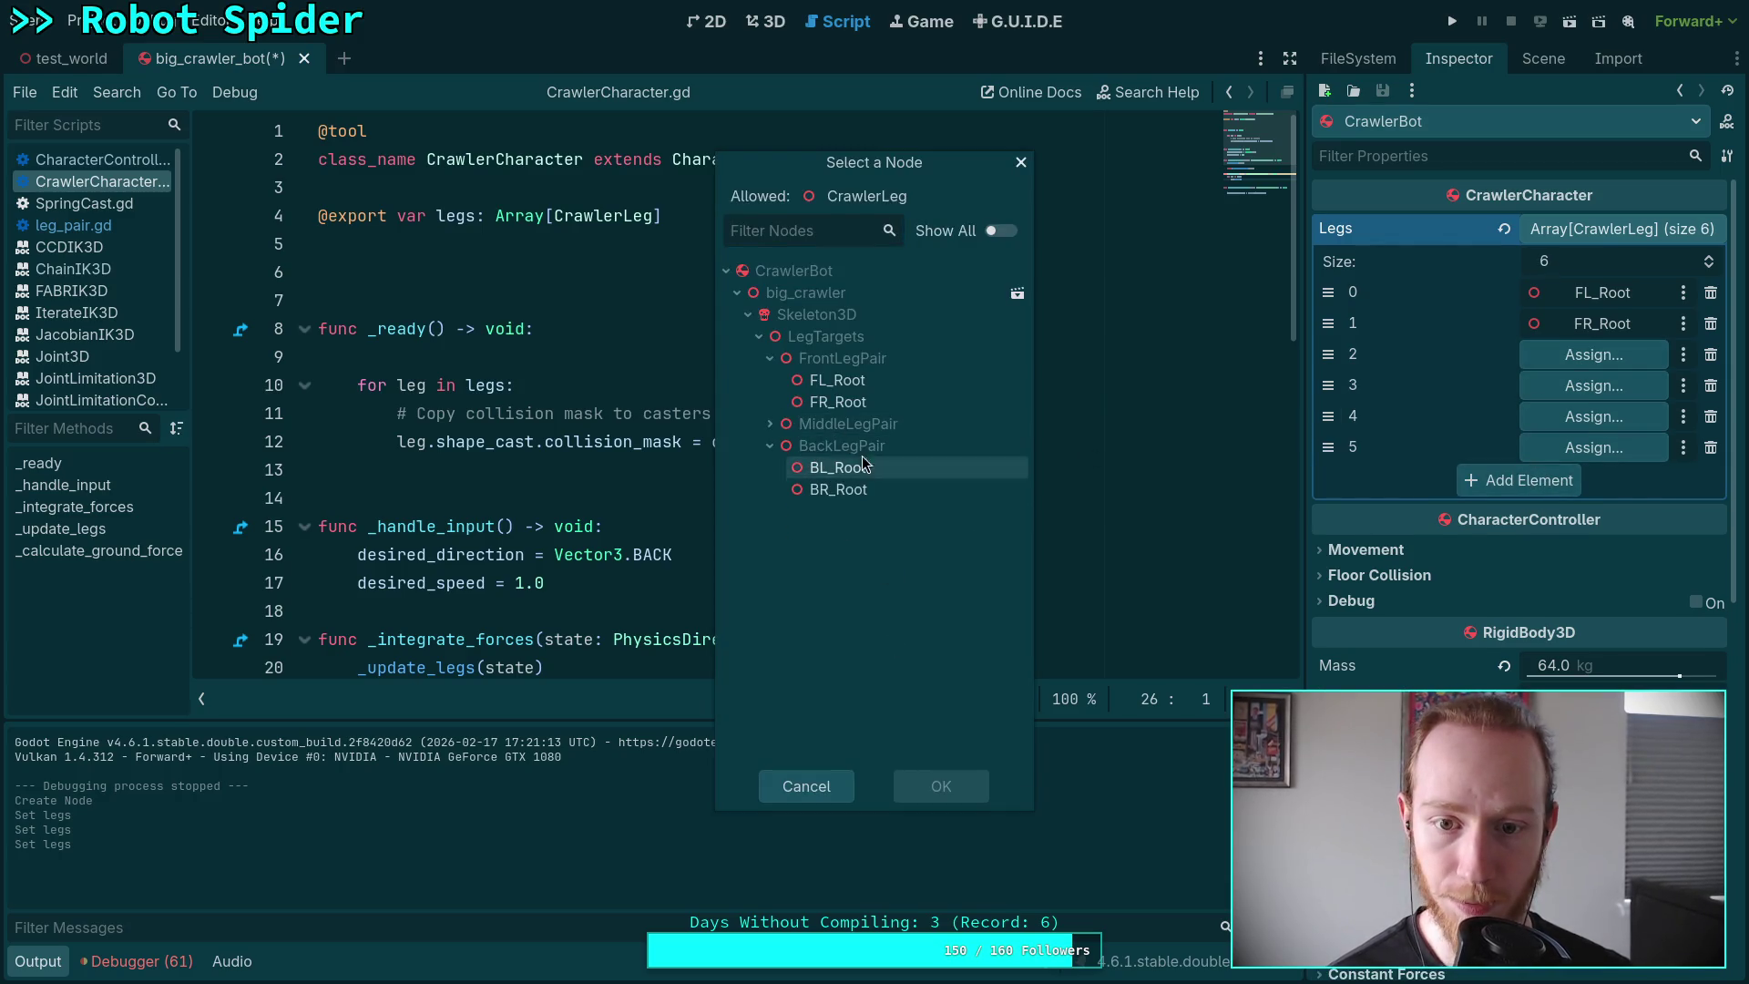
left_click(821, 445)
left_click(907, 776)
left_click(1589, 385)
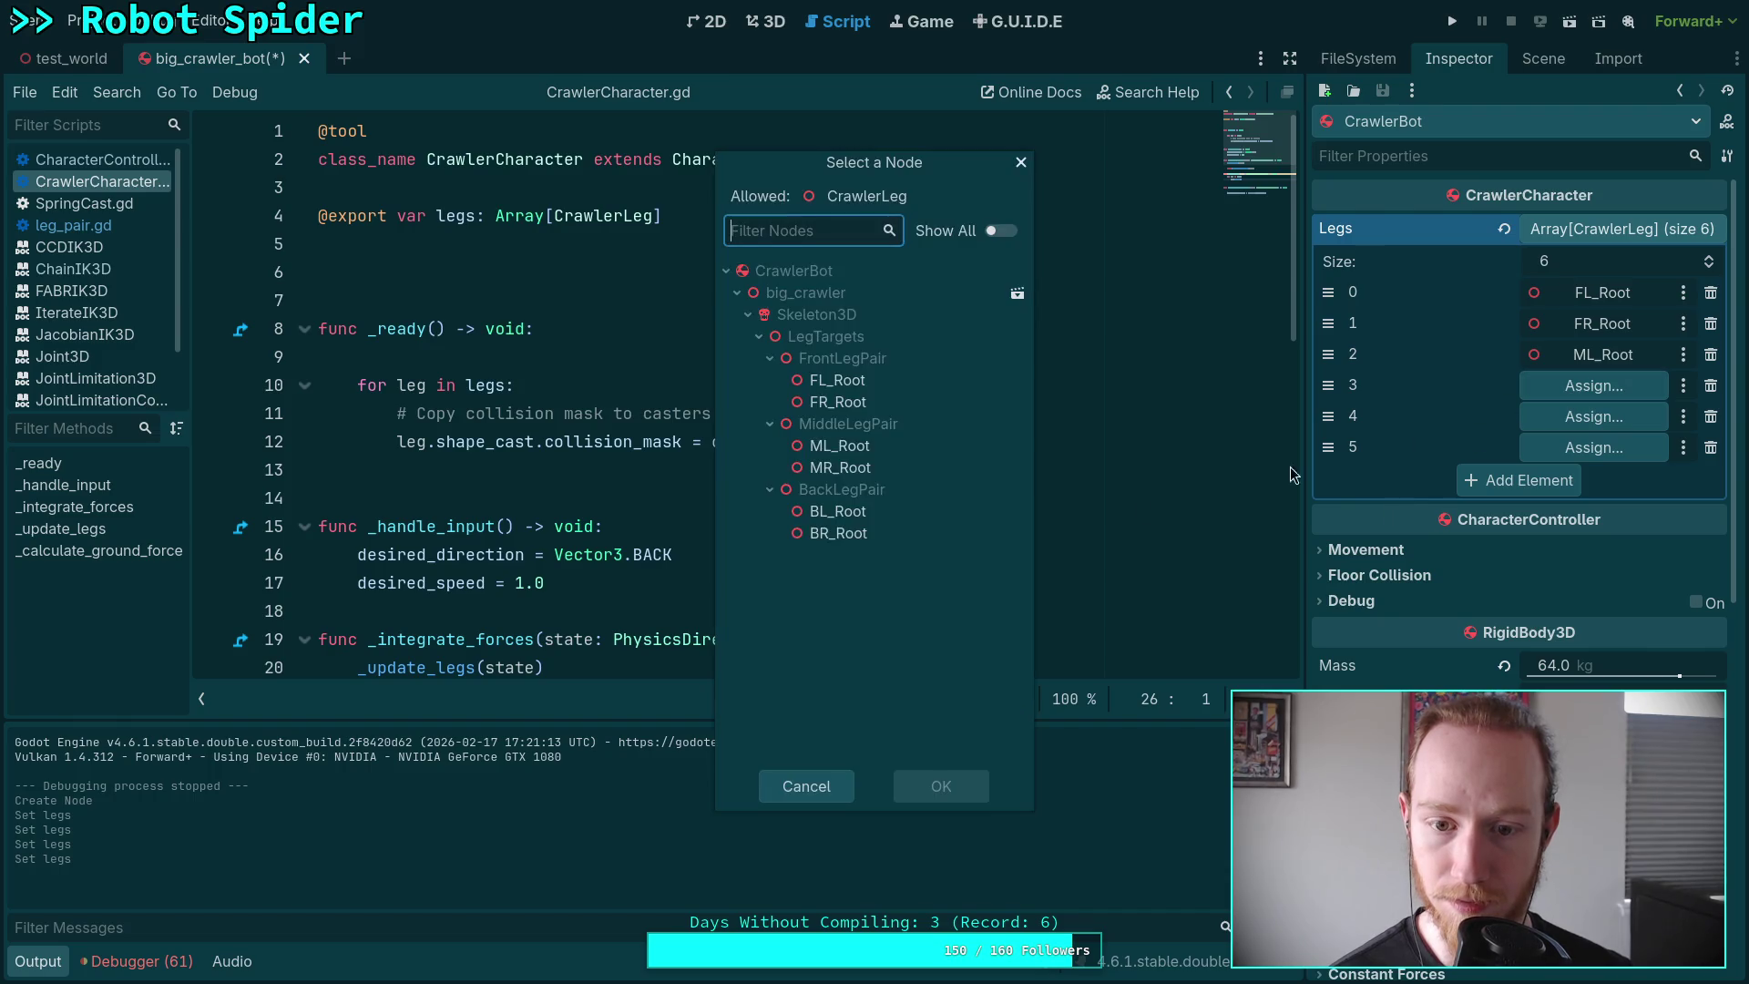
left_click(839, 467)
left_click(941, 786)
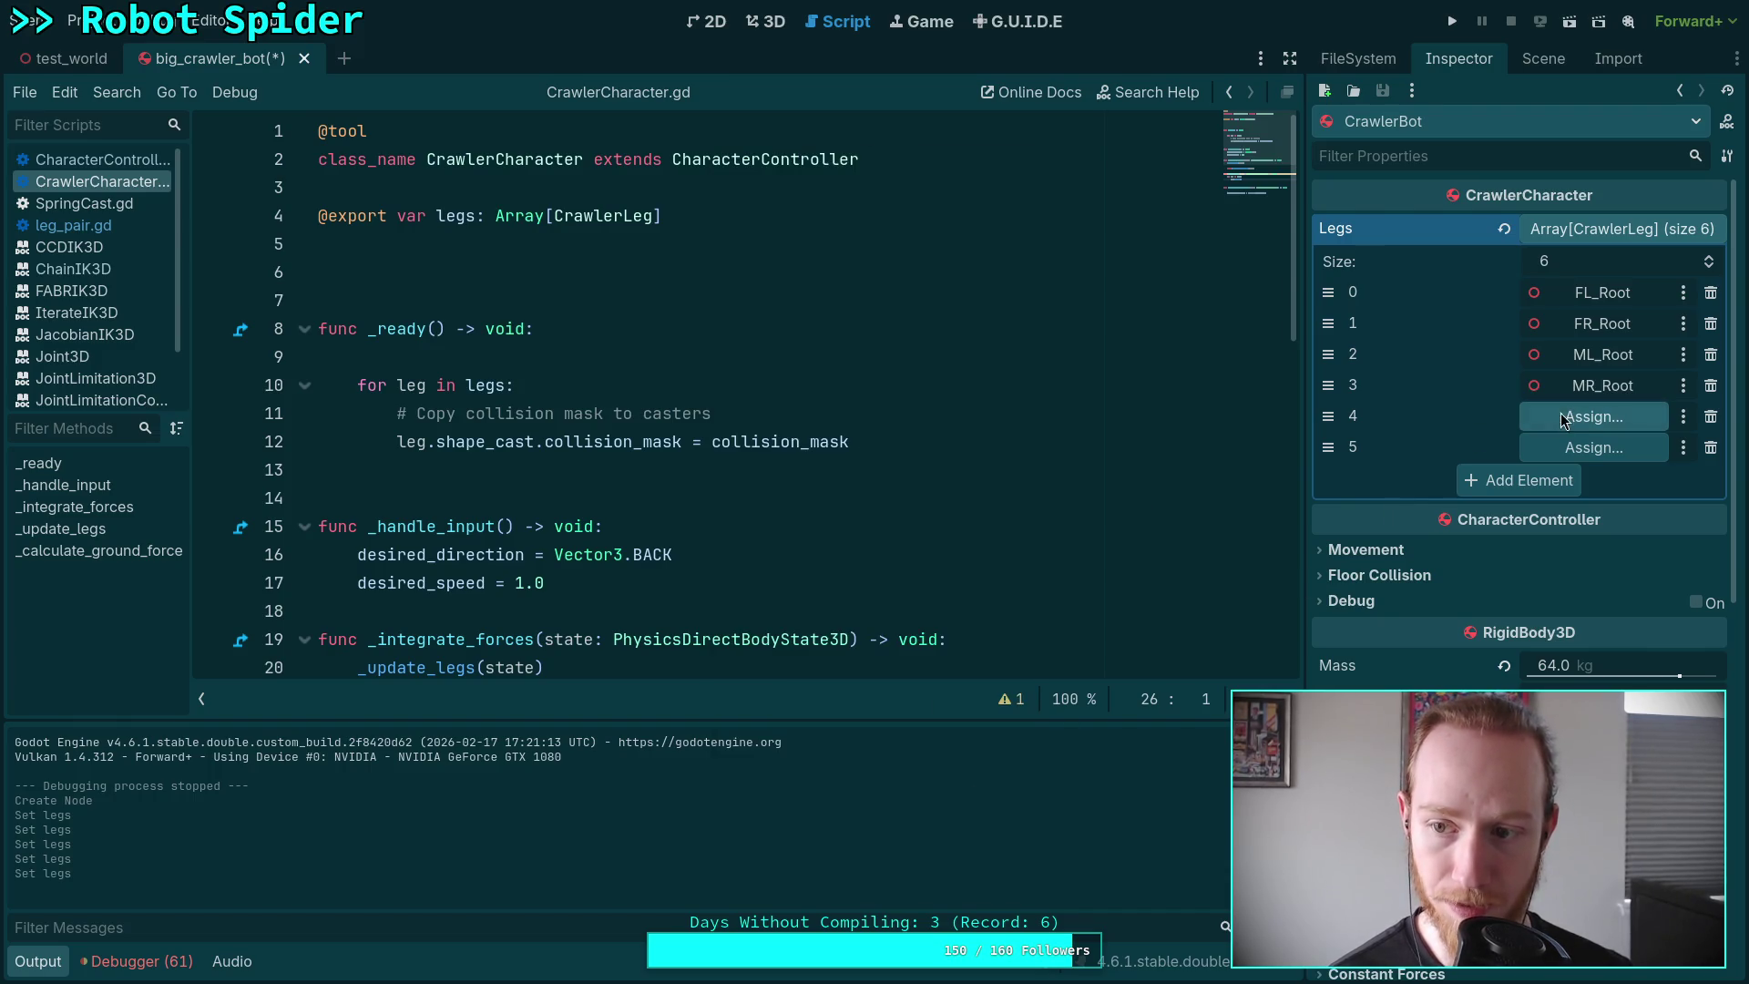
Assign BL_Root and BR_Root to Legs elements 4 and 5, then save the scene.
left_click(1592, 416)
left_click(837, 511)
left_click(940, 786)
left_click(1594, 447)
left_click(838, 533)
left_click(941, 786)
key("ctrl+s")
left_click(765, 21)
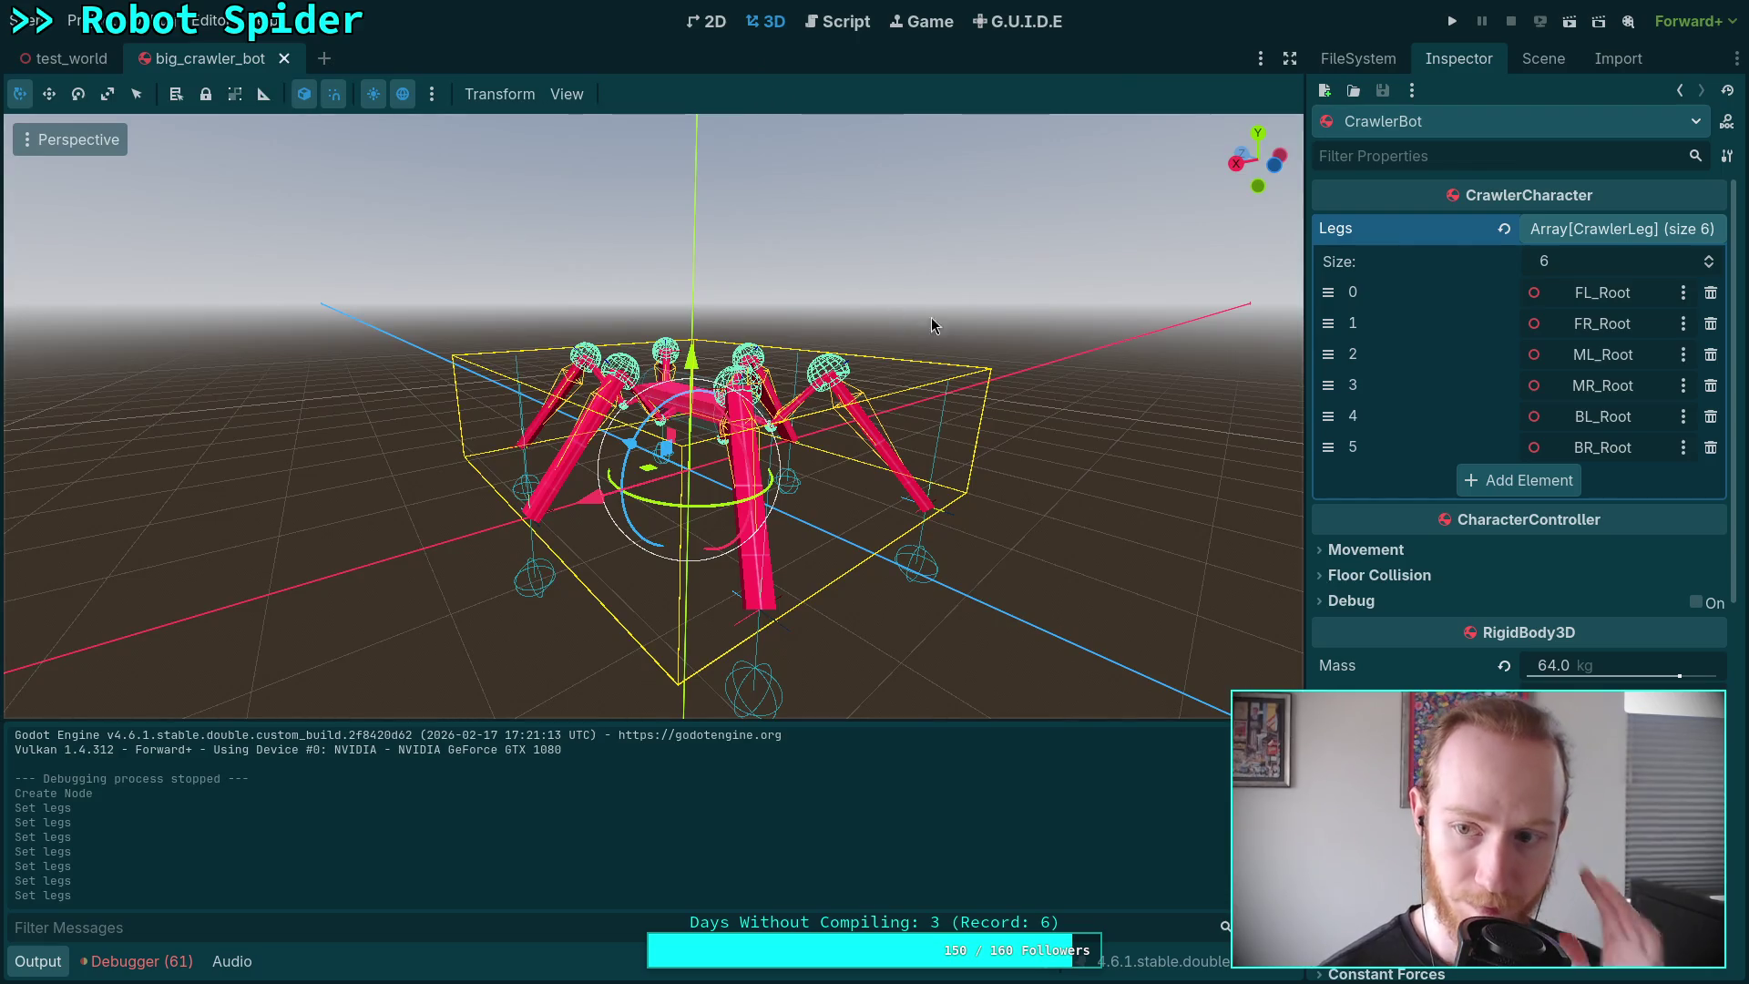
Select FL_Cast under FL_Root and view its properties in the Inspector.
left_click(1543, 59)
left_click(1428, 285)
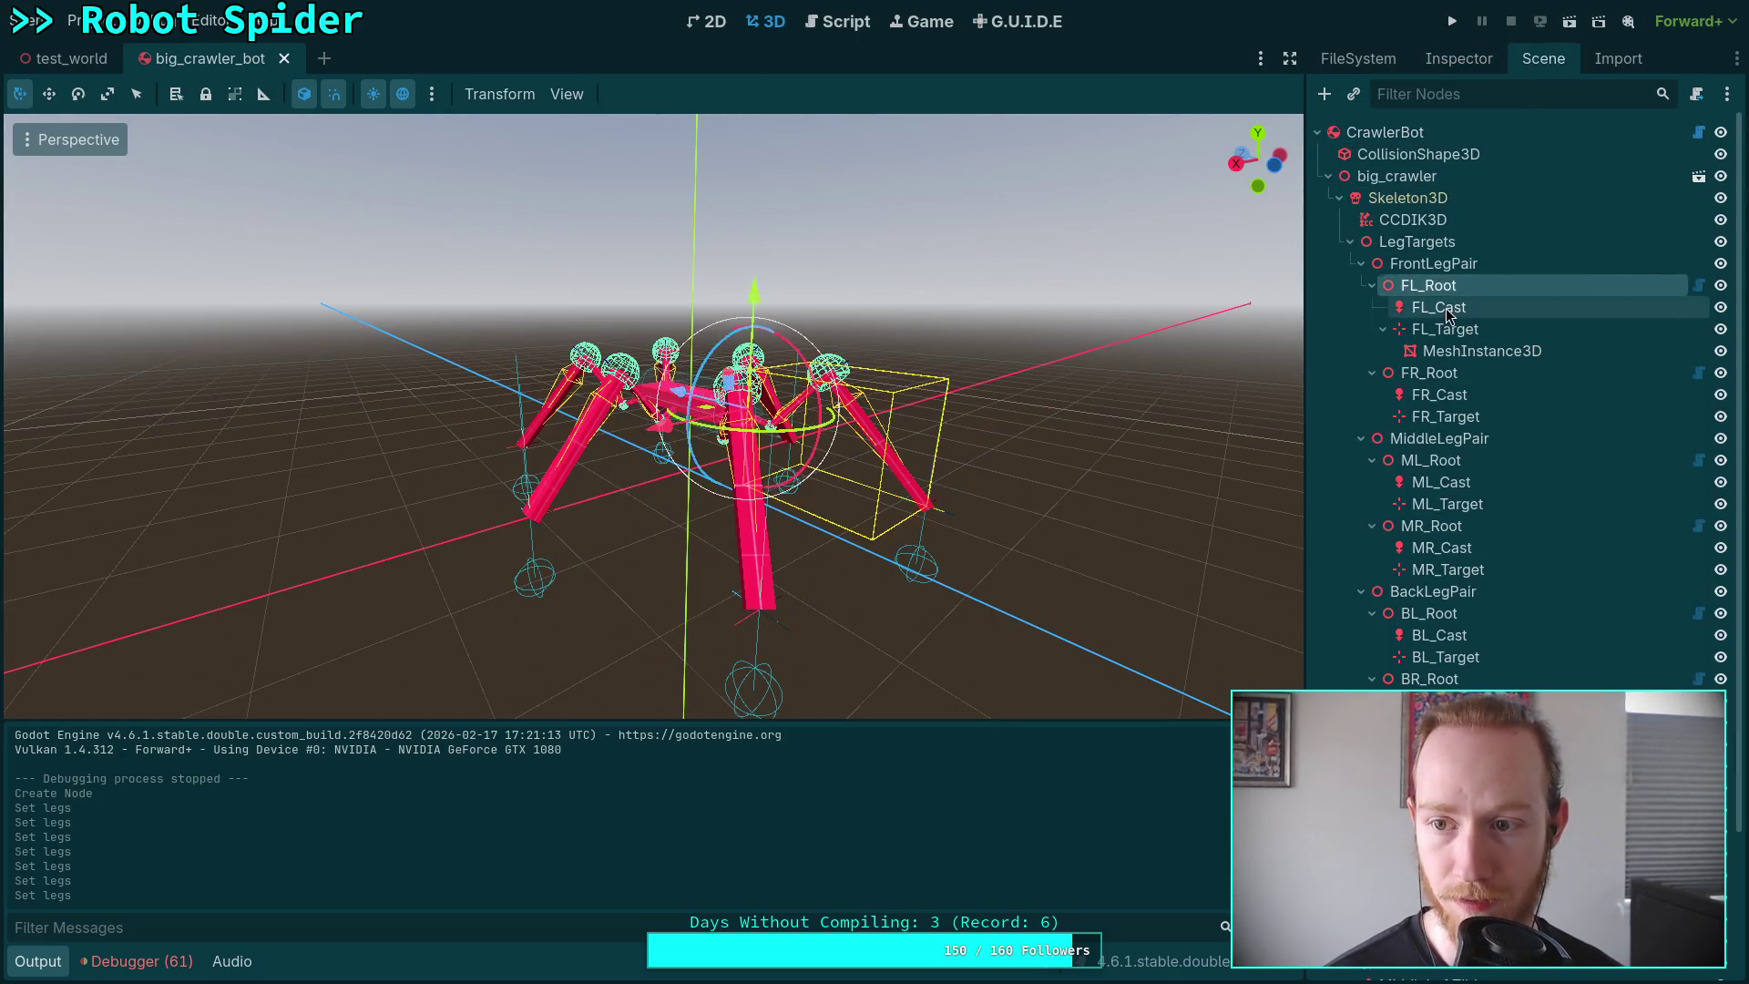
left_click(1439, 307)
left_click(1458, 60)
left_click(1543, 58)
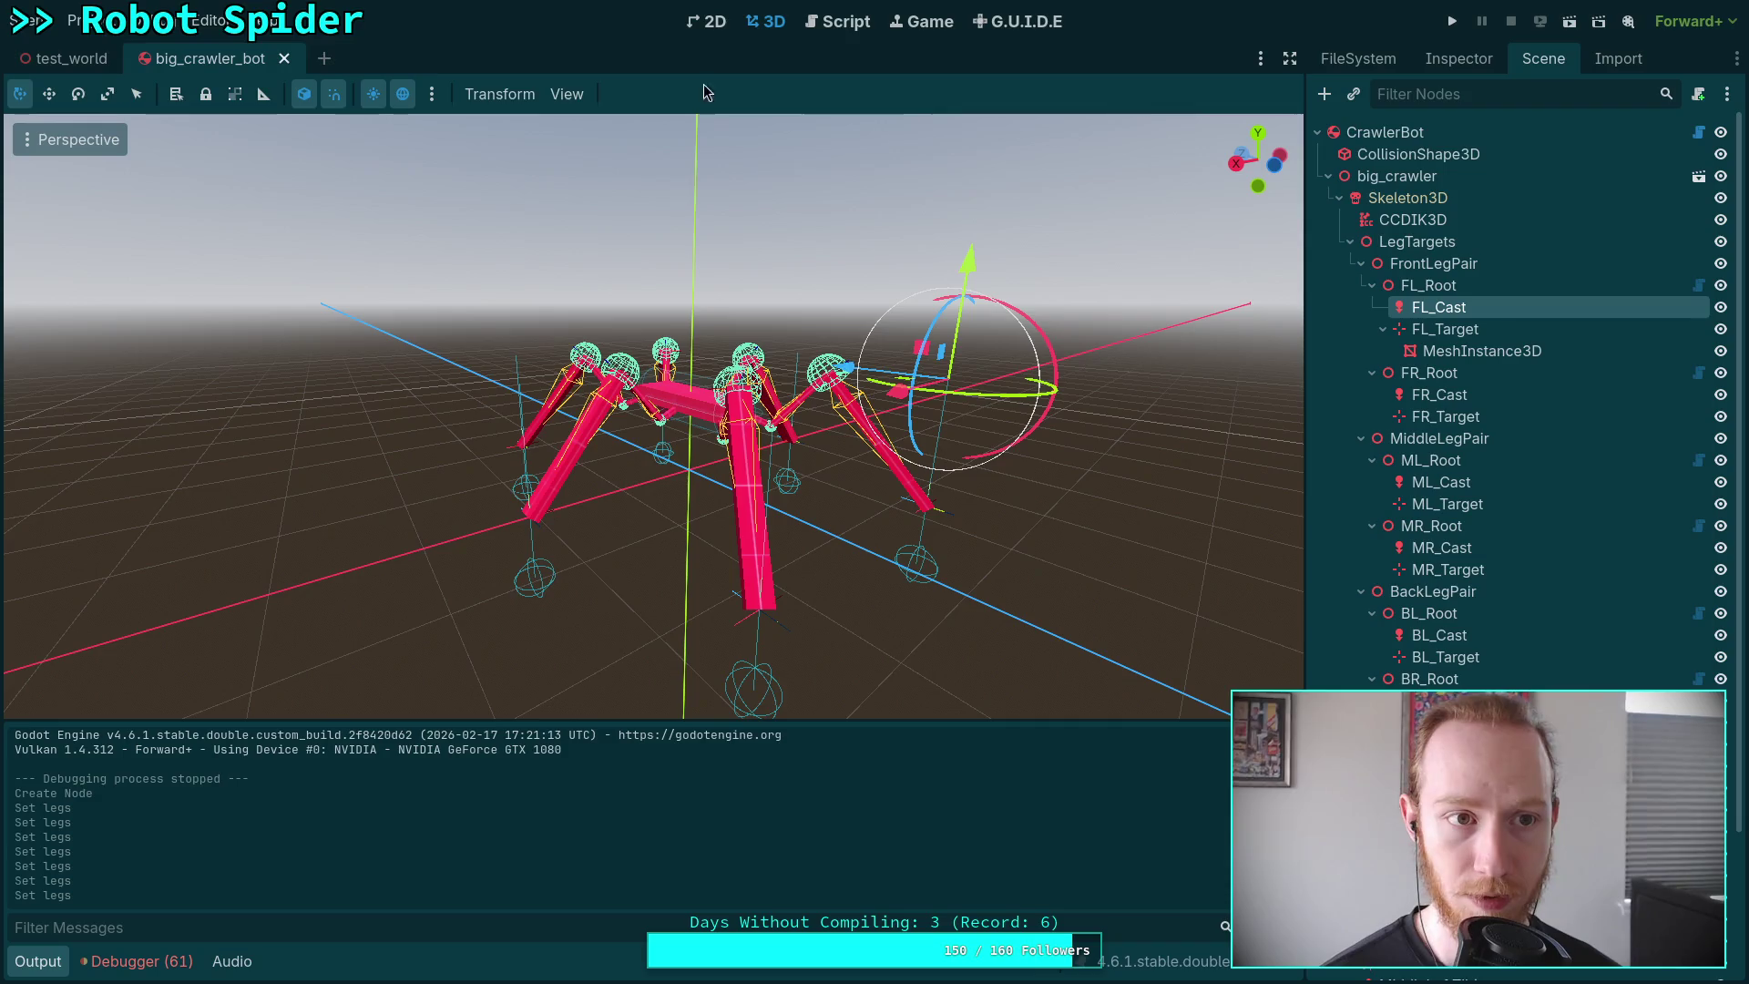
Reload the saved crawler bot scene, reselect FL_Cast, and save again.
left_click(27, 20)
left_click(119, 414)
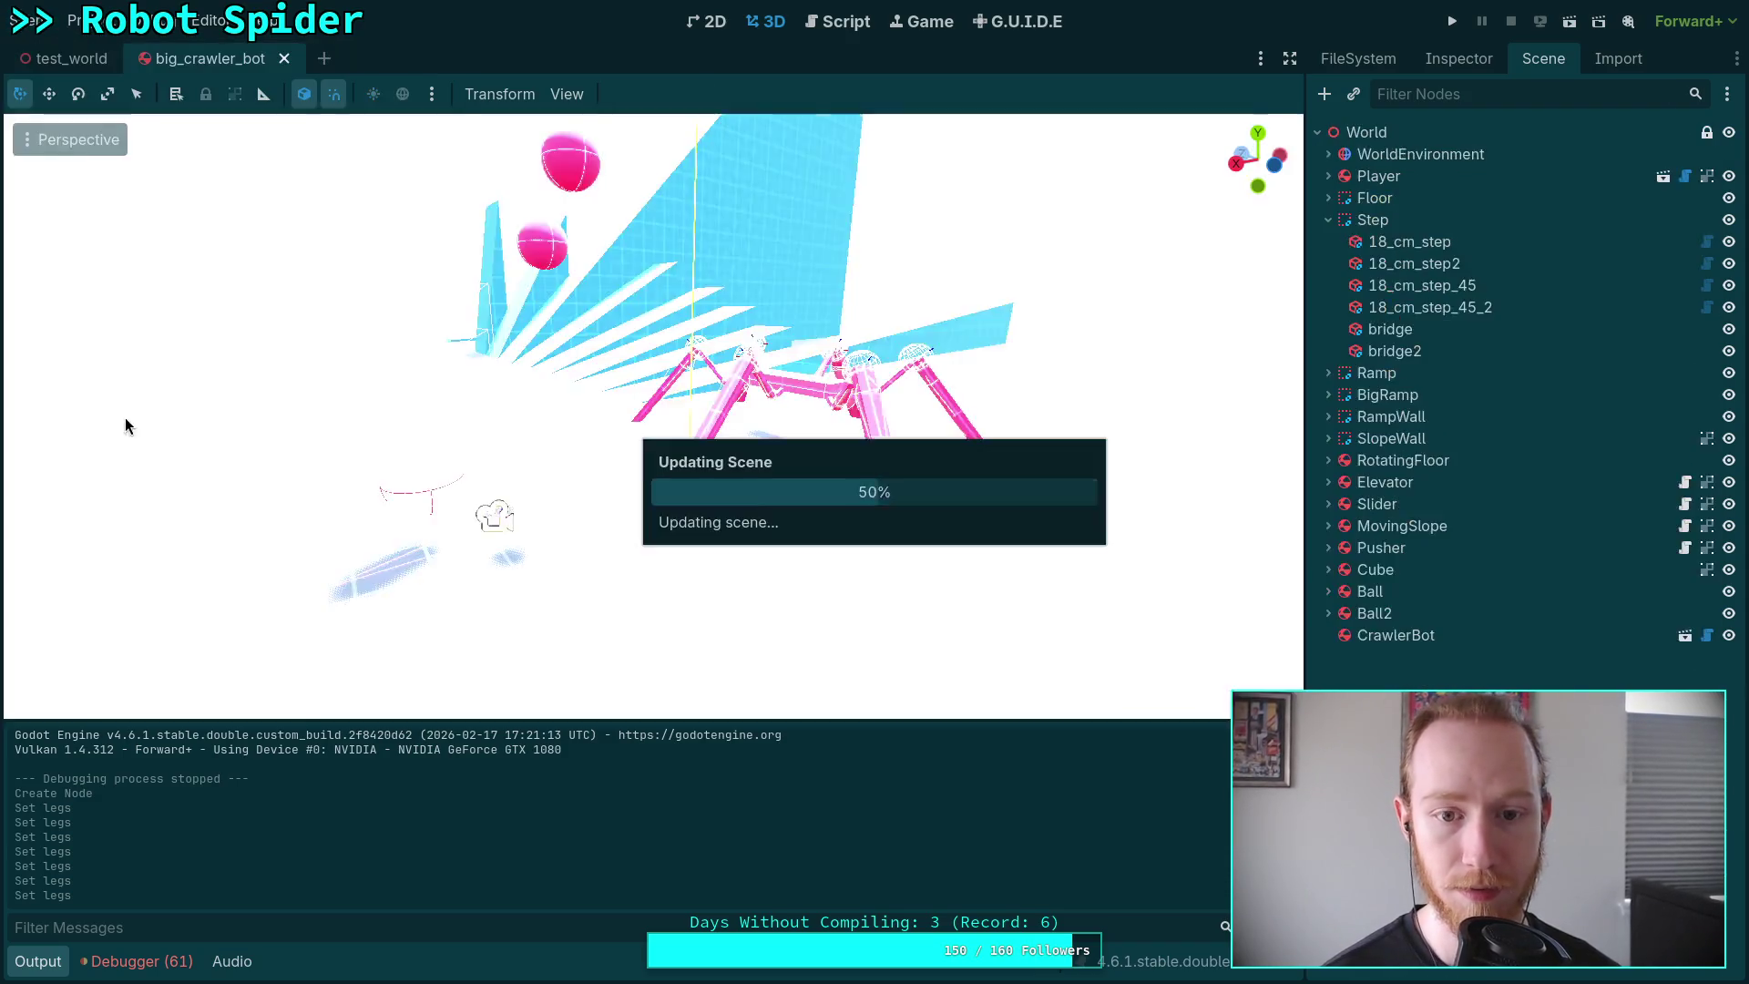
left_click(1439, 307)
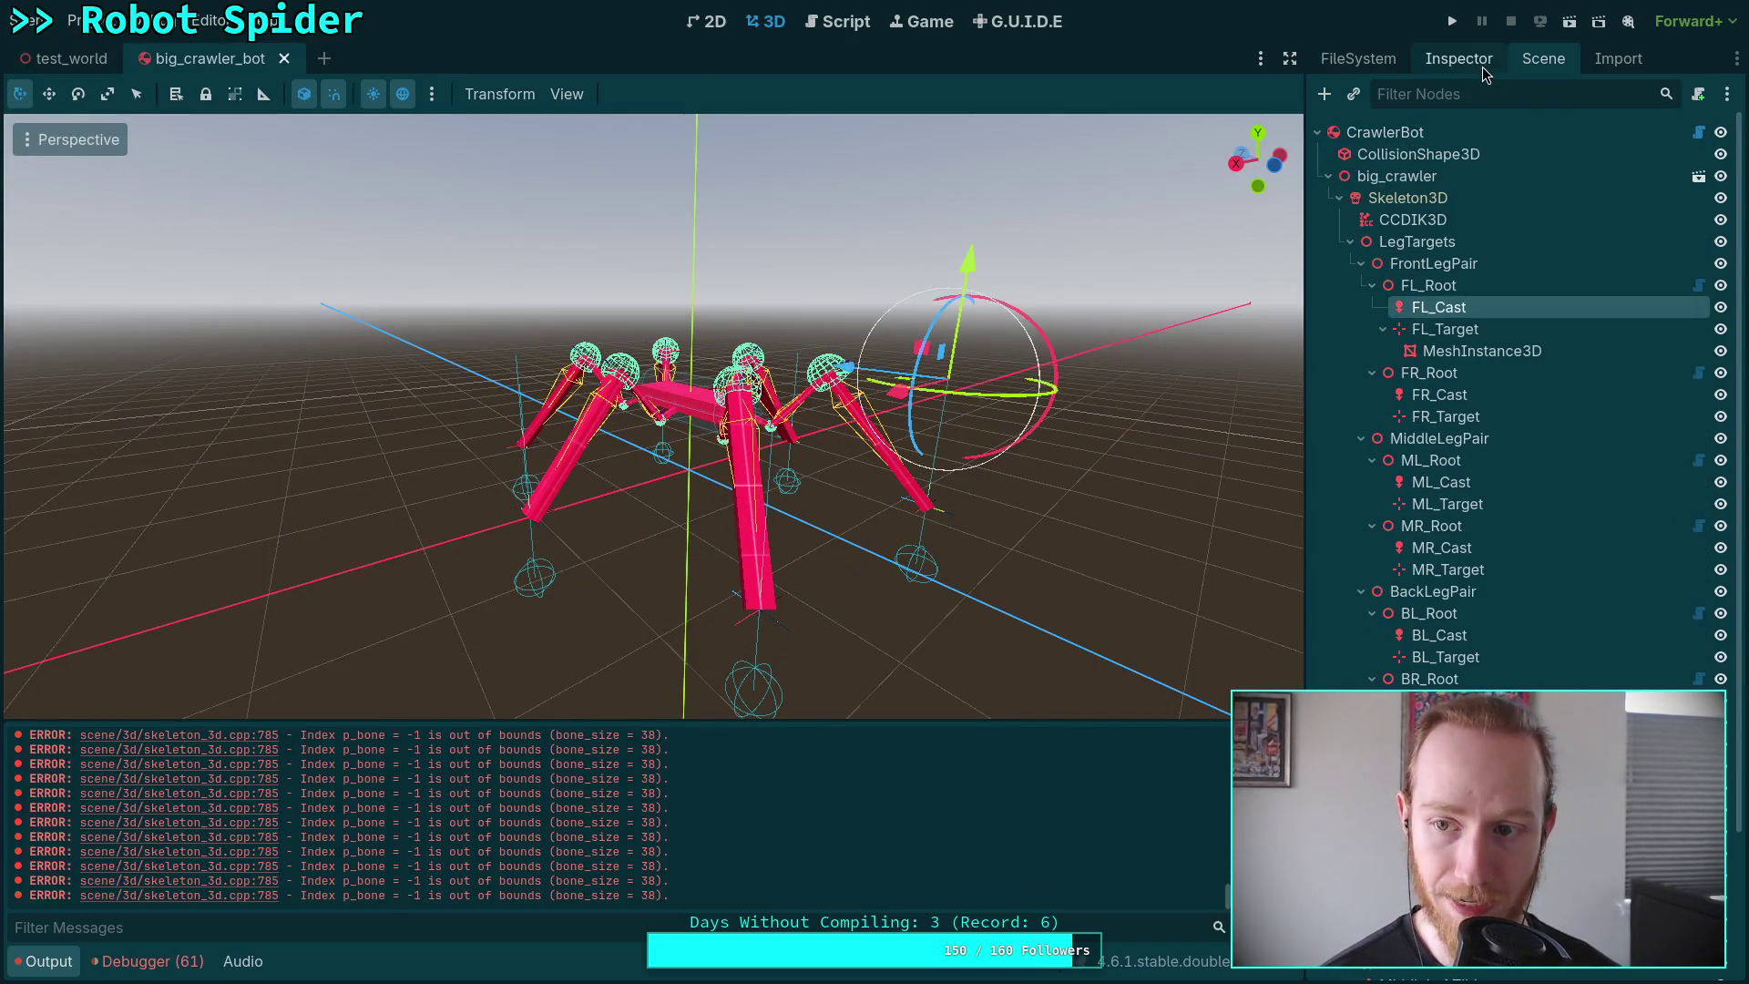
left_click(1459, 58)
key("ctrl+s")
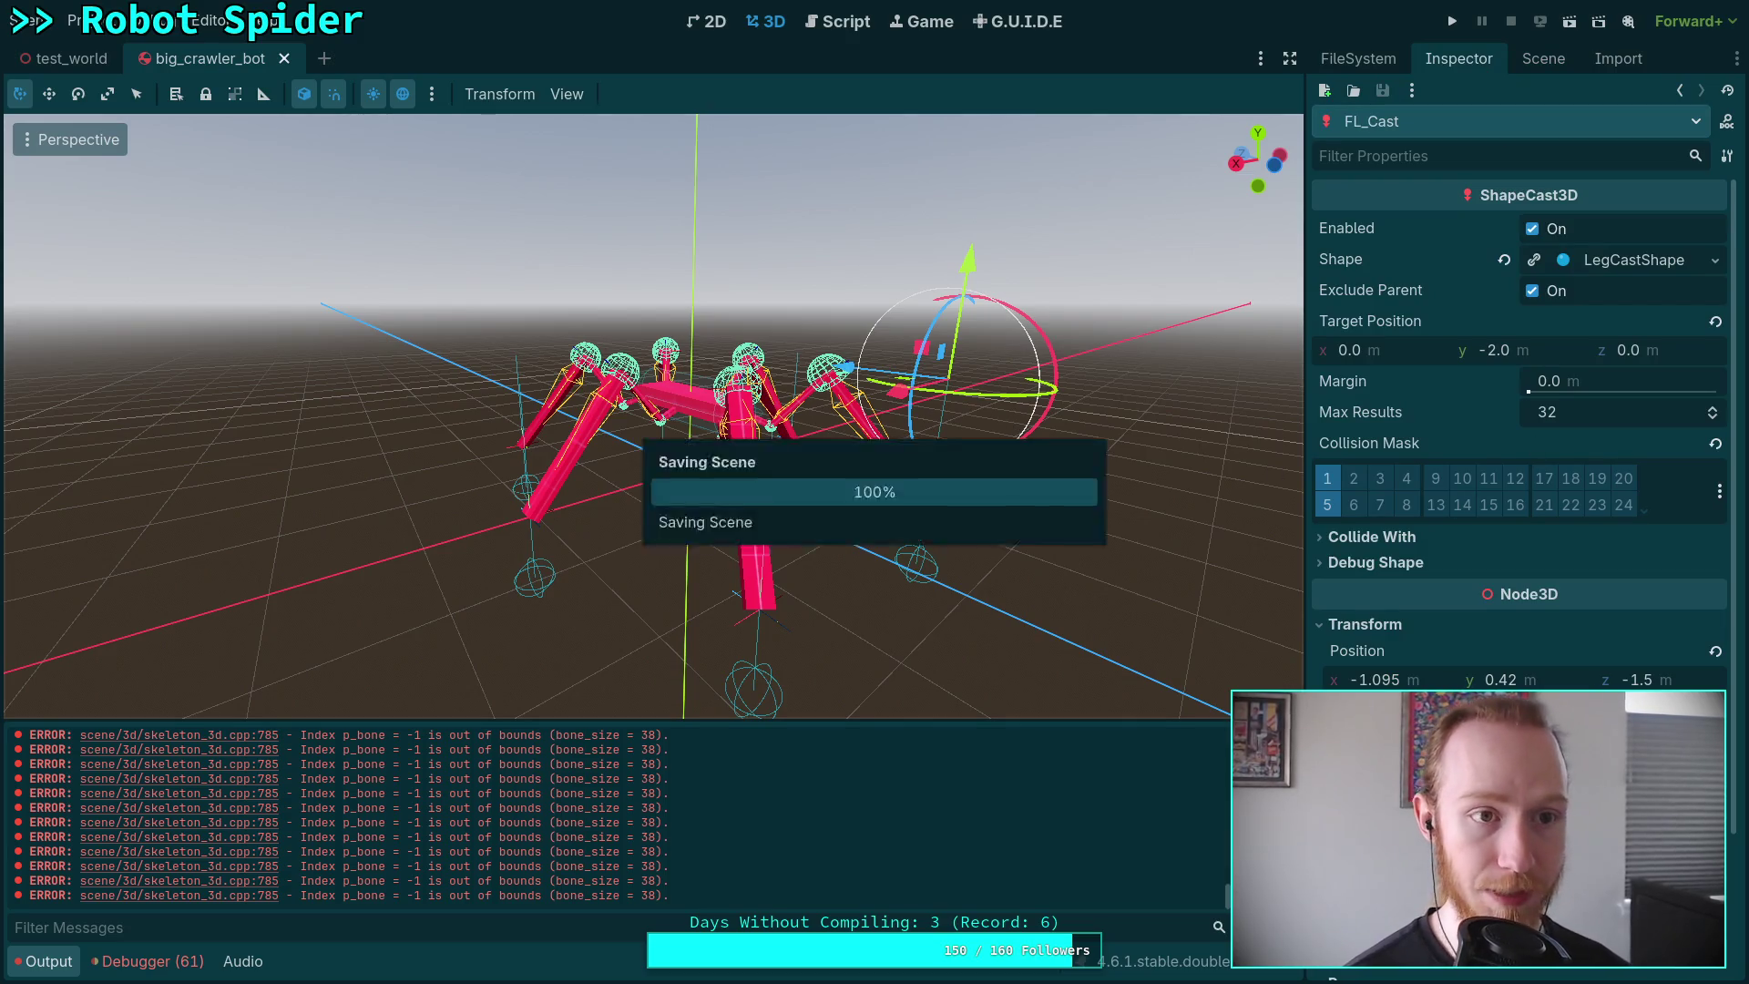
Run the project to test the crawler bot by the blue ramps, then return to the git terminal.
left_click(1451, 21)
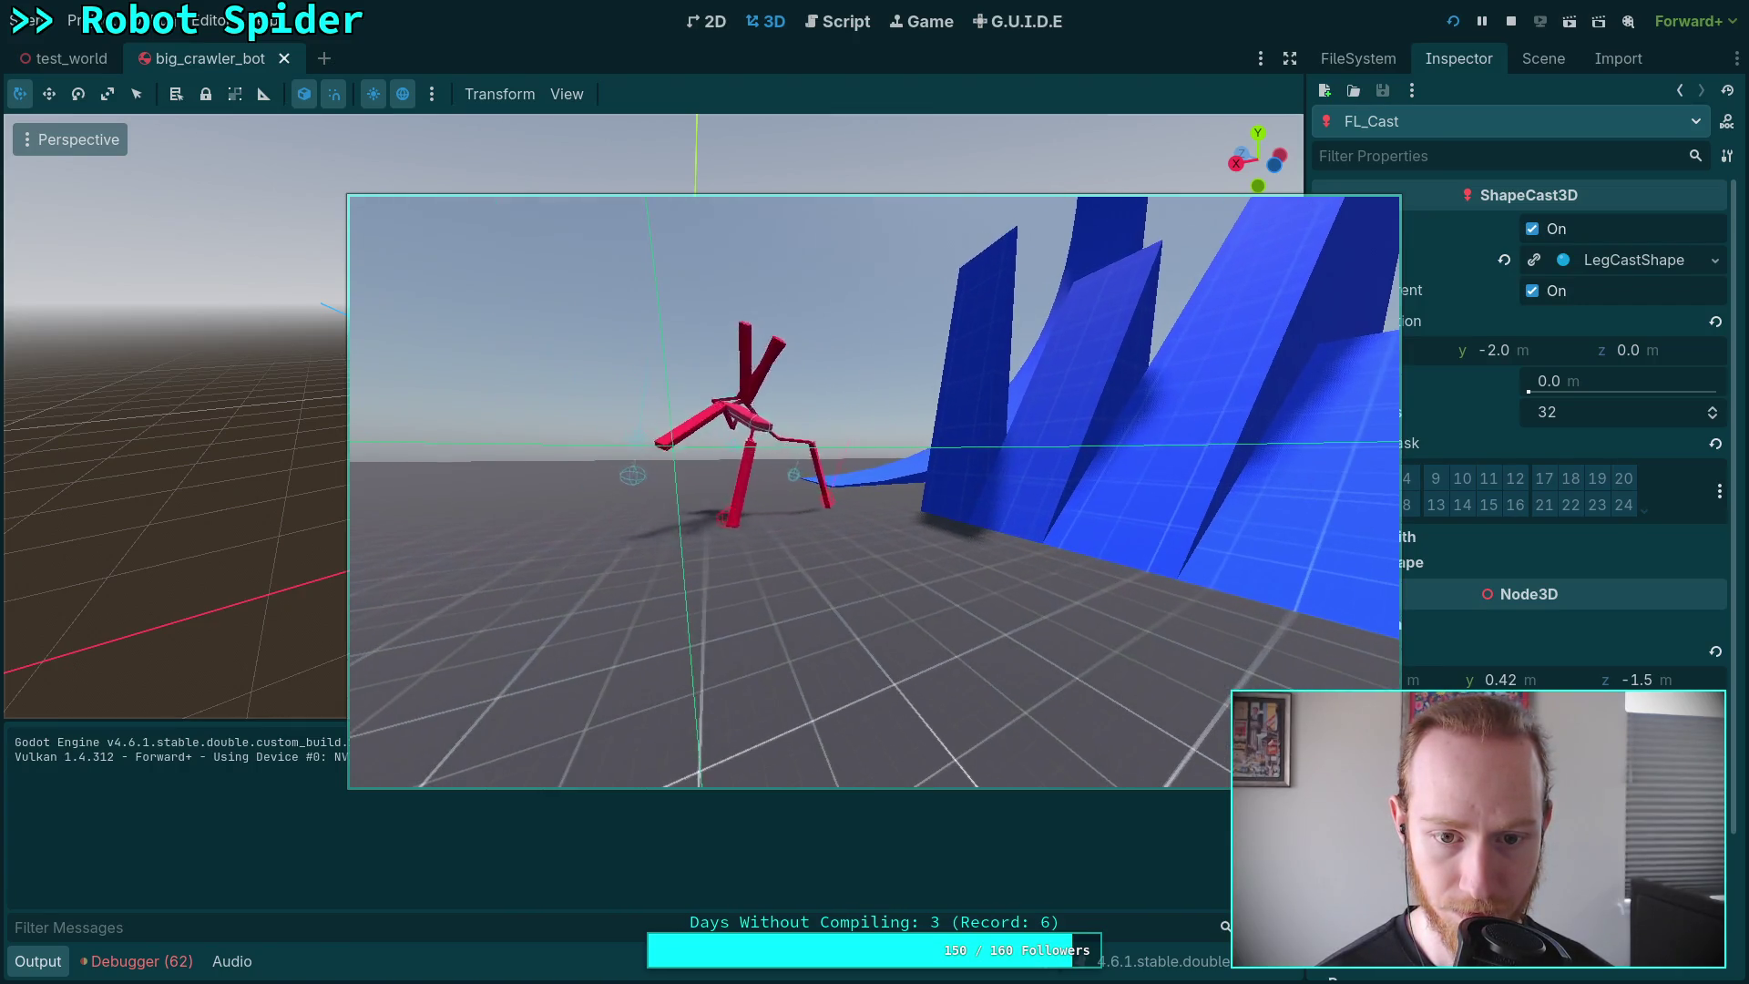
key("super+1")
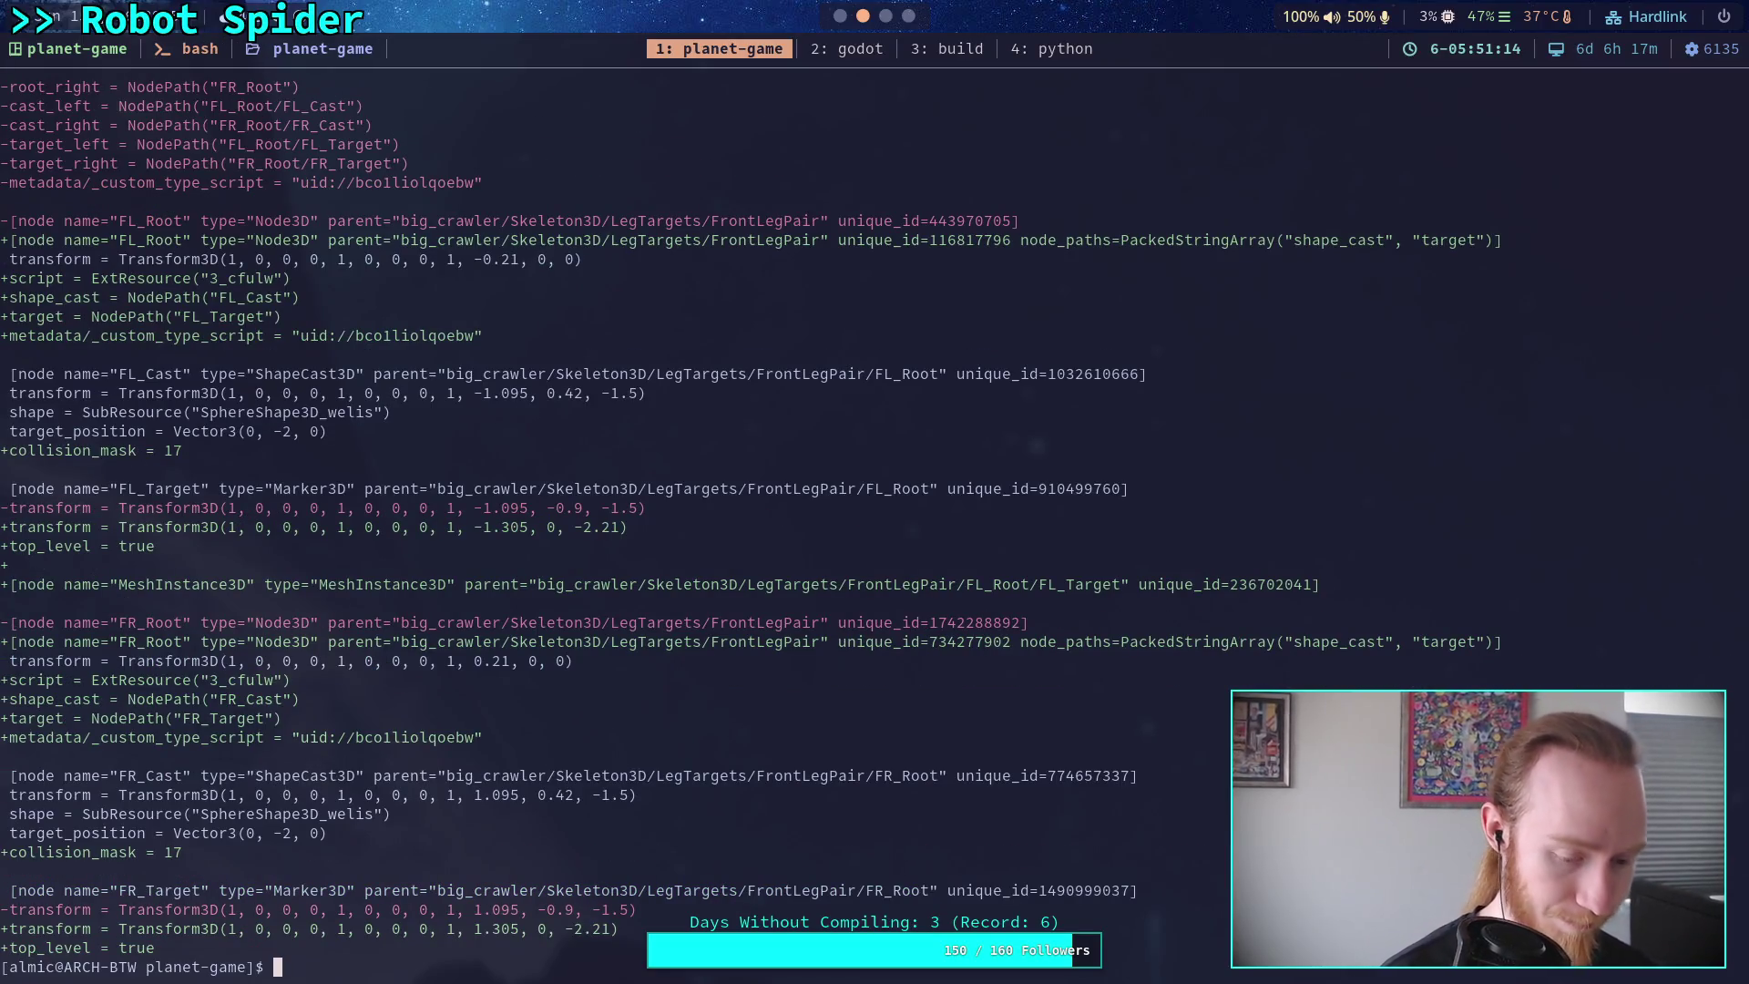
type("git status")
key("Return")
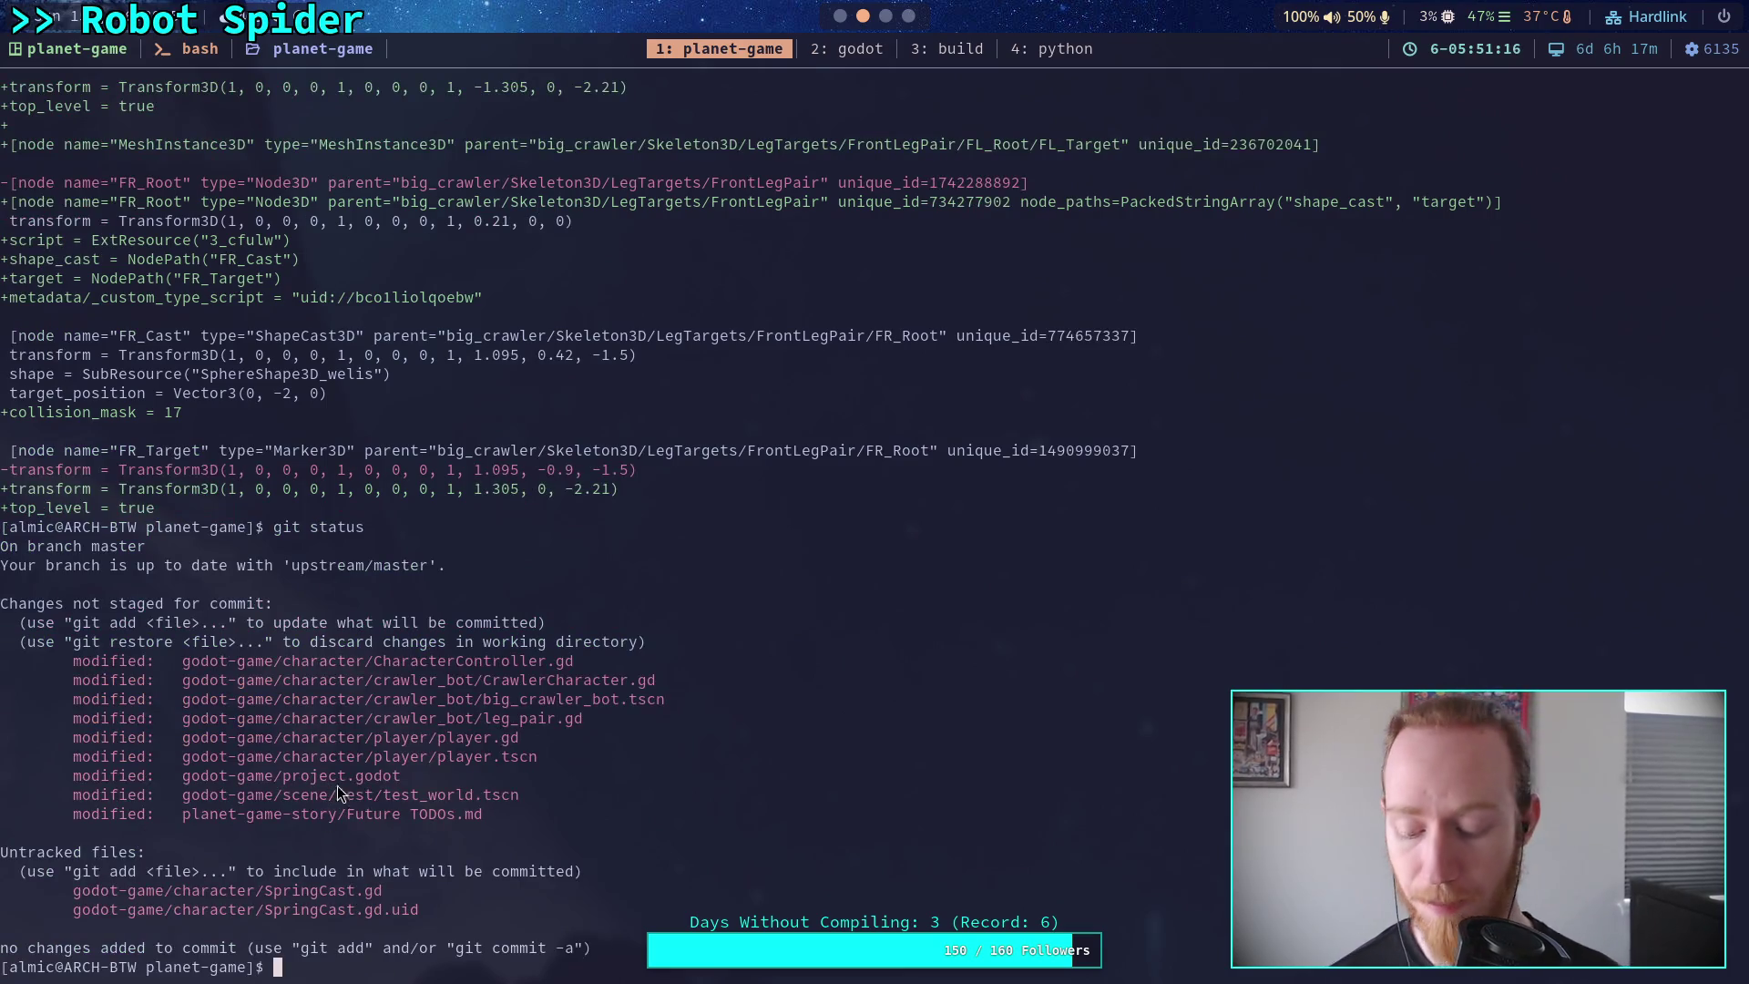
type("git ")
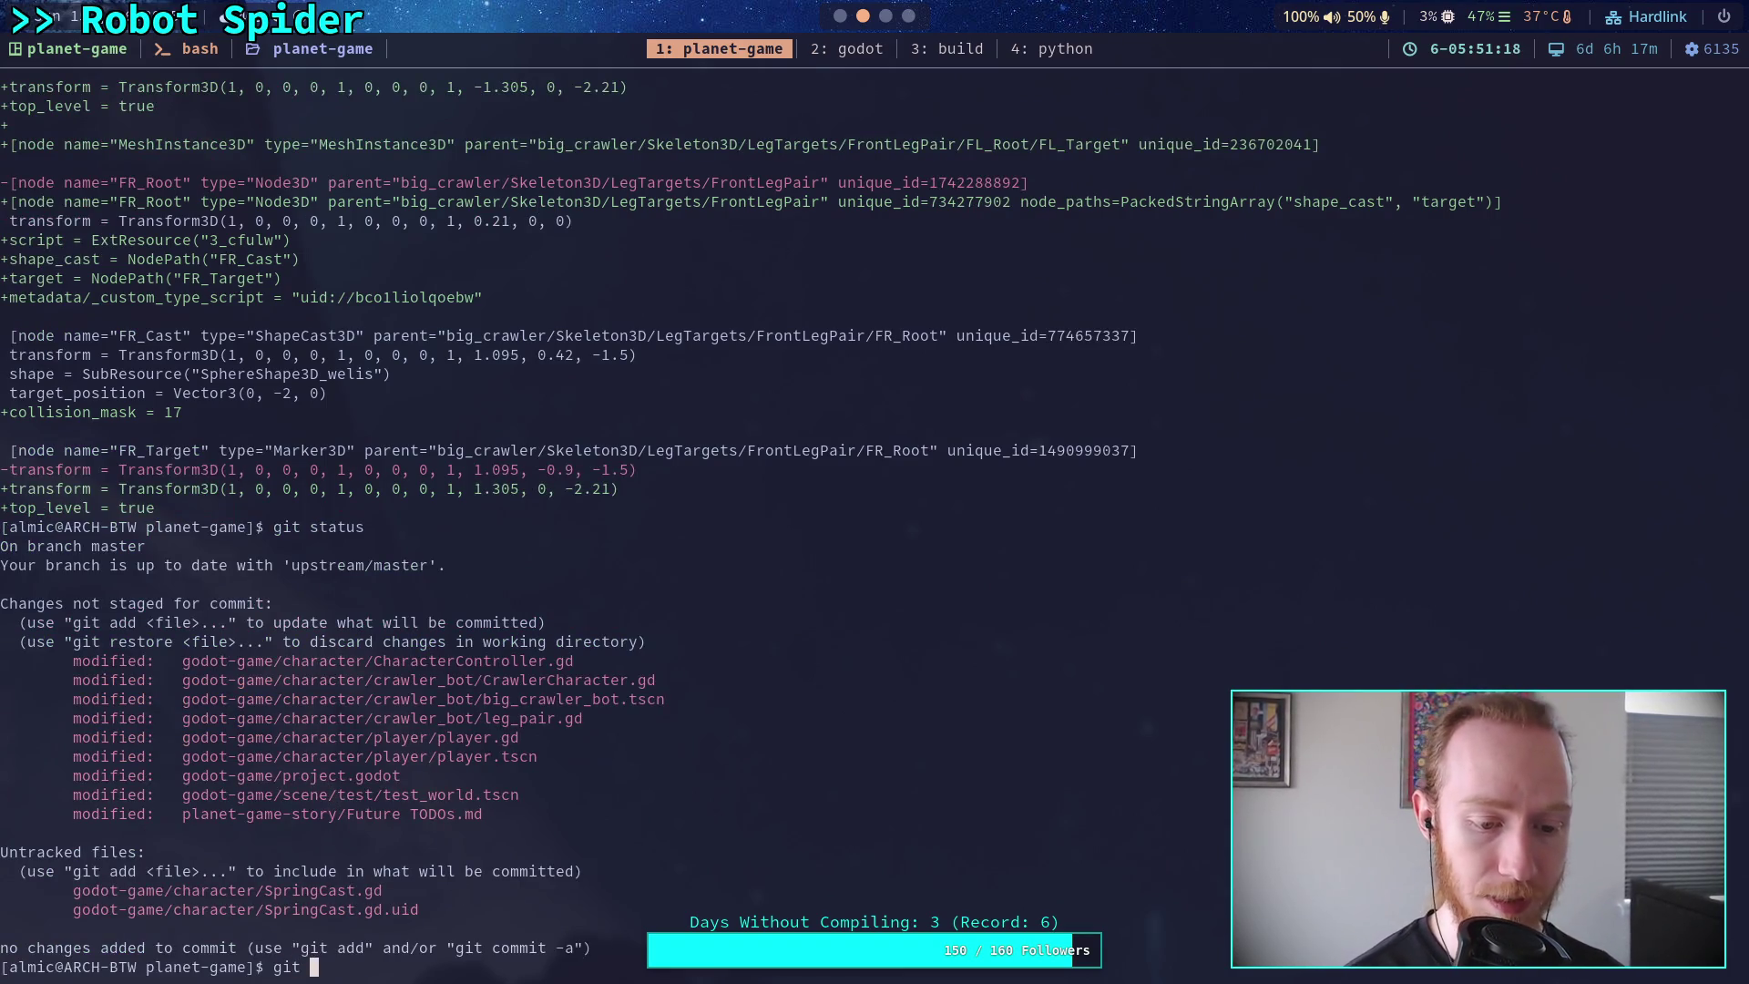
type("diff")
key("Return")
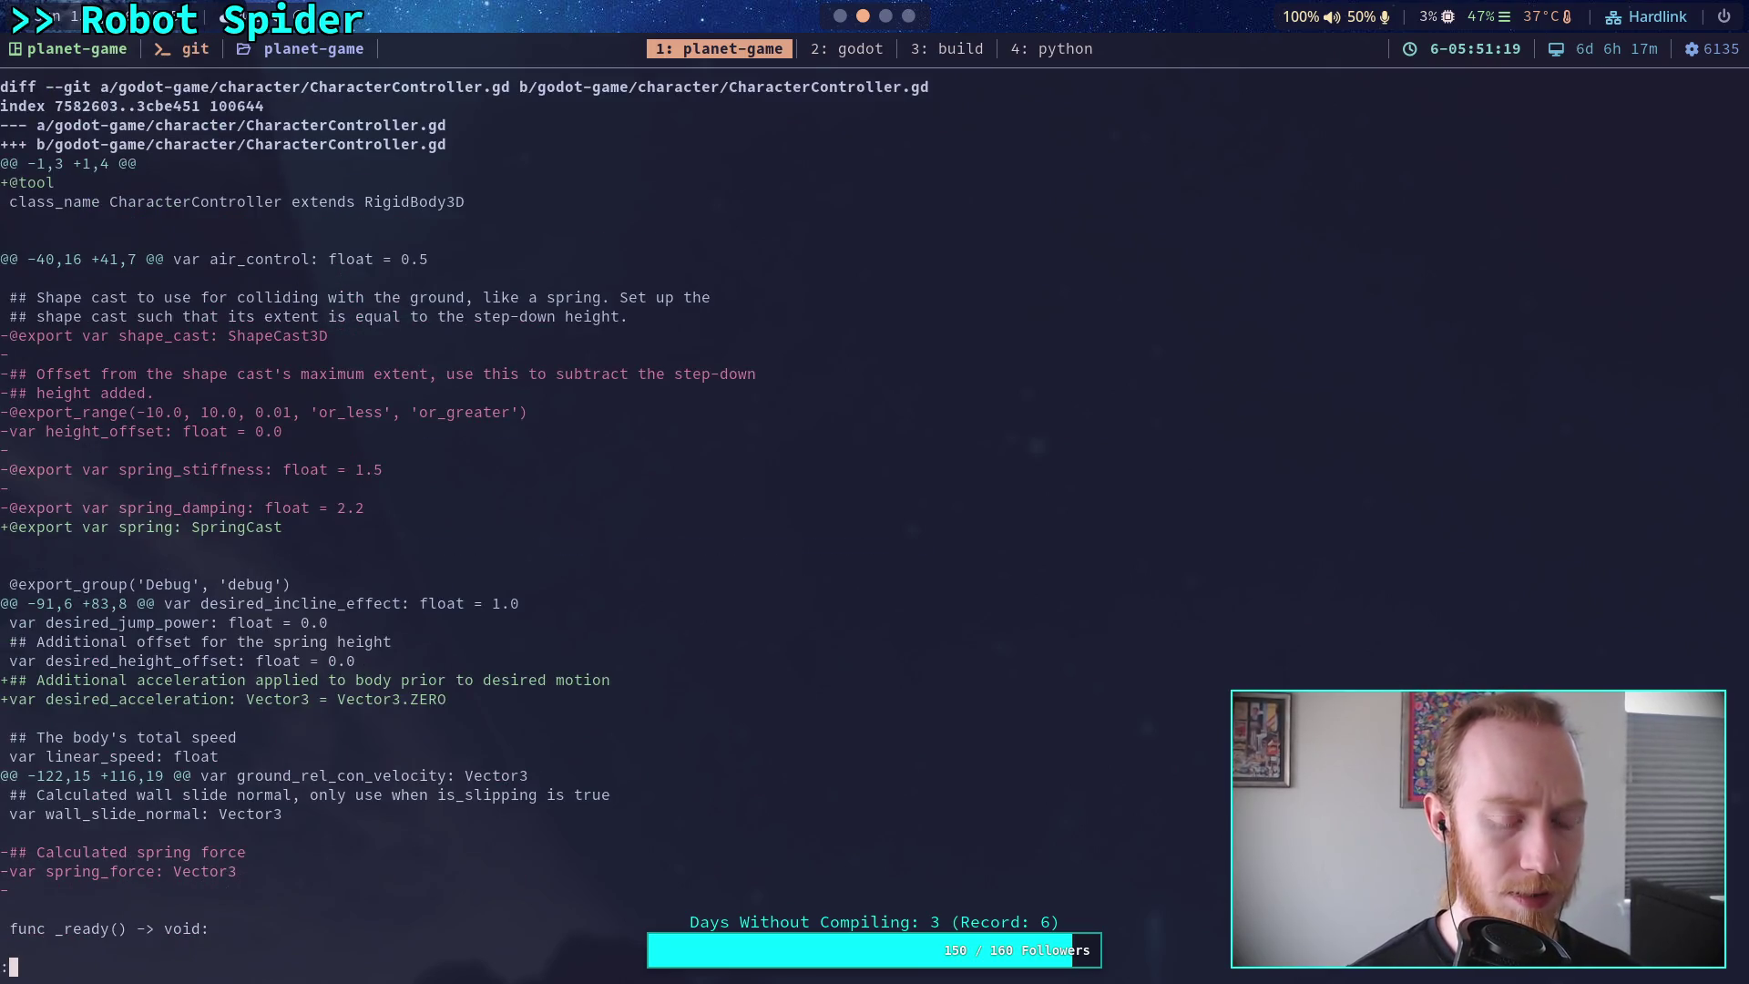
scroll(465, 517, "down", 6)
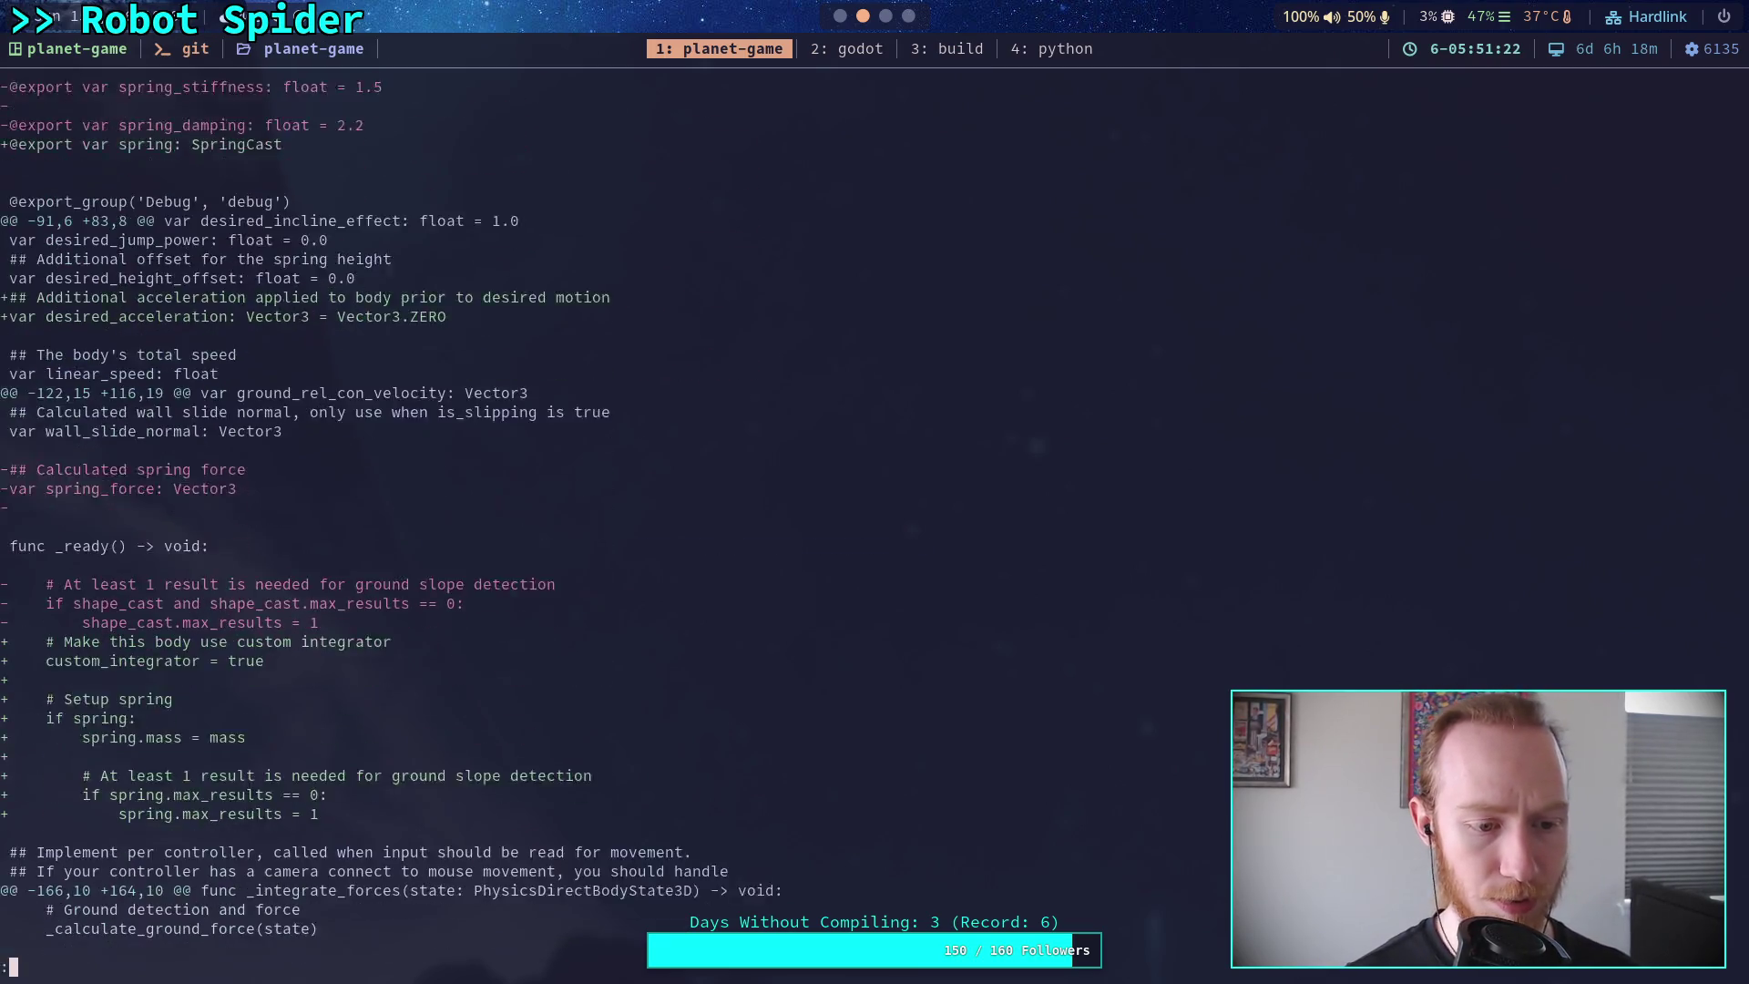
scroll(464, 517, "down", 3)
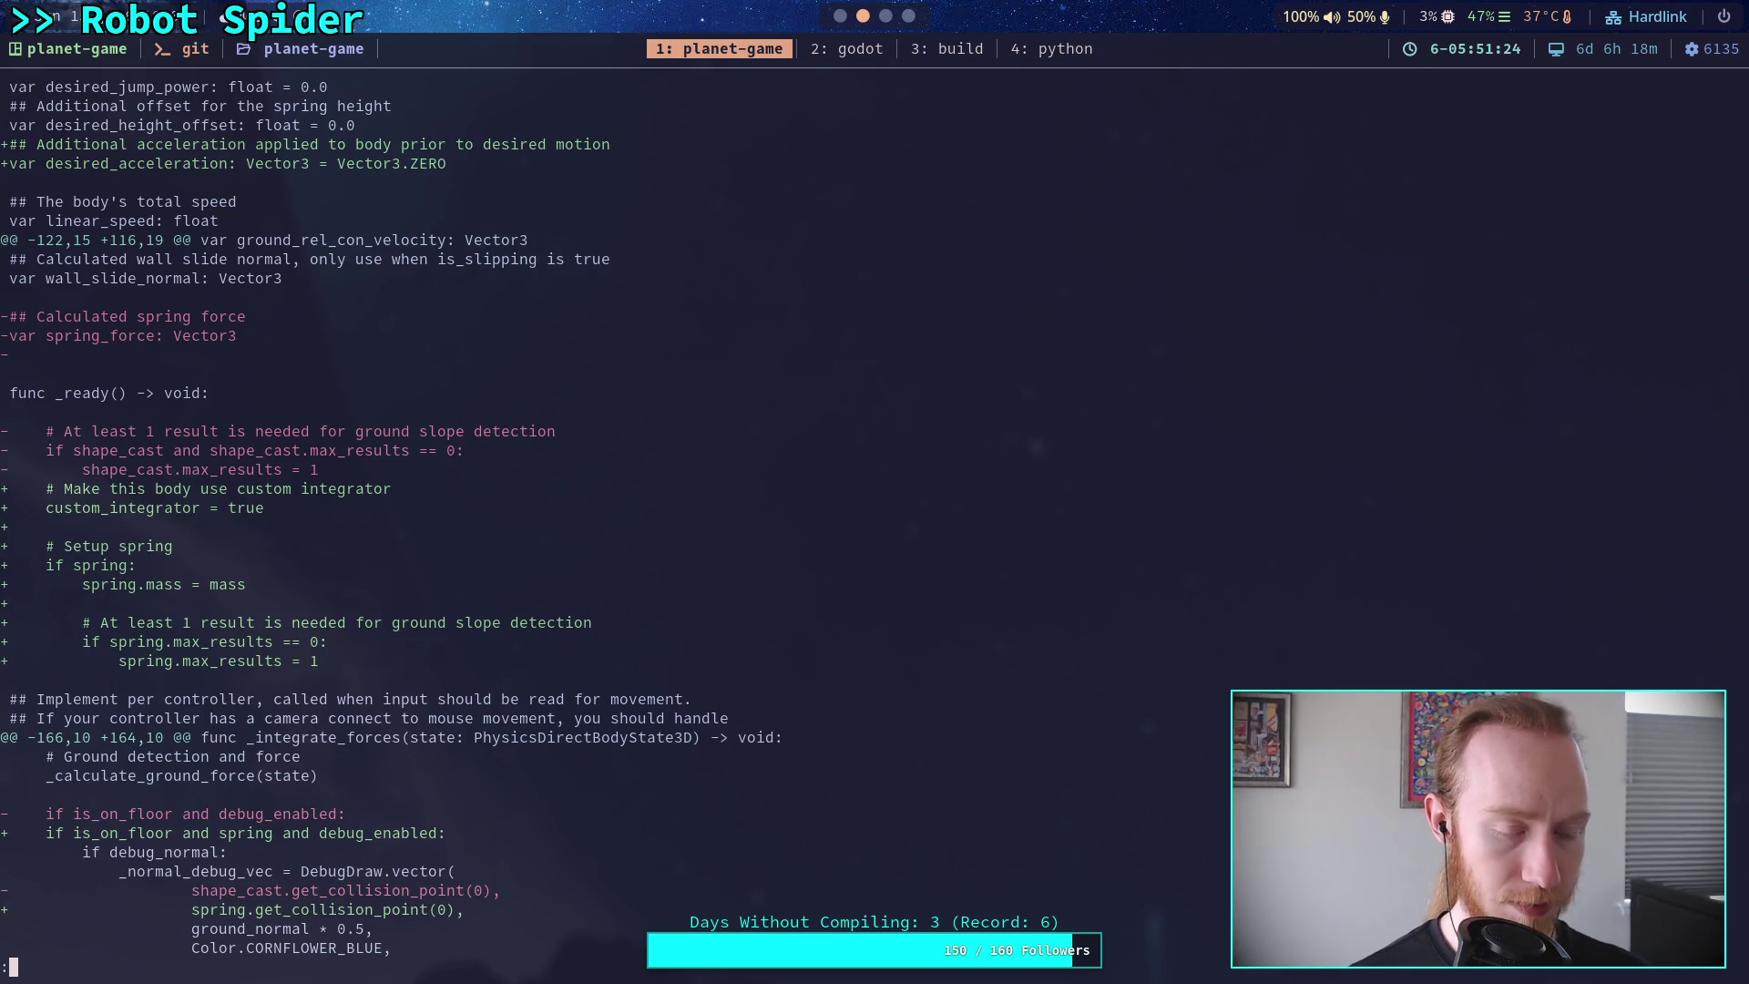
scroll(464, 518, "down", 2)
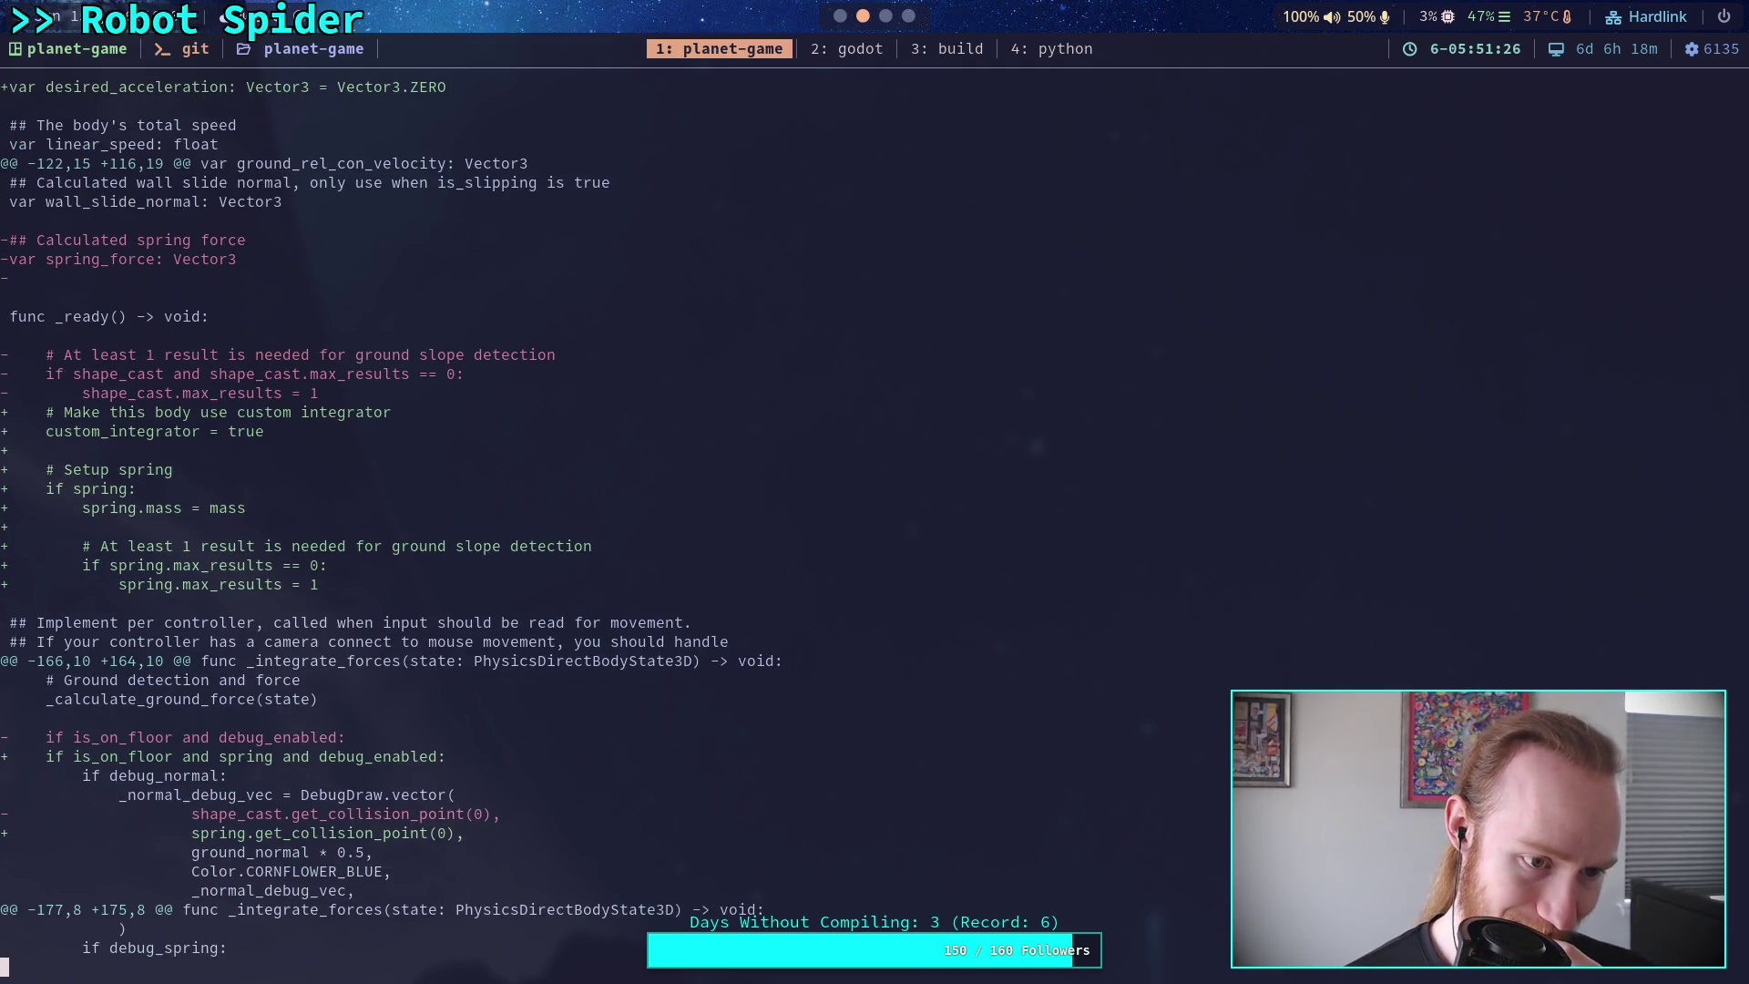
scroll(464, 517, "down", 3)
scroll(464, 517, "down", 2)
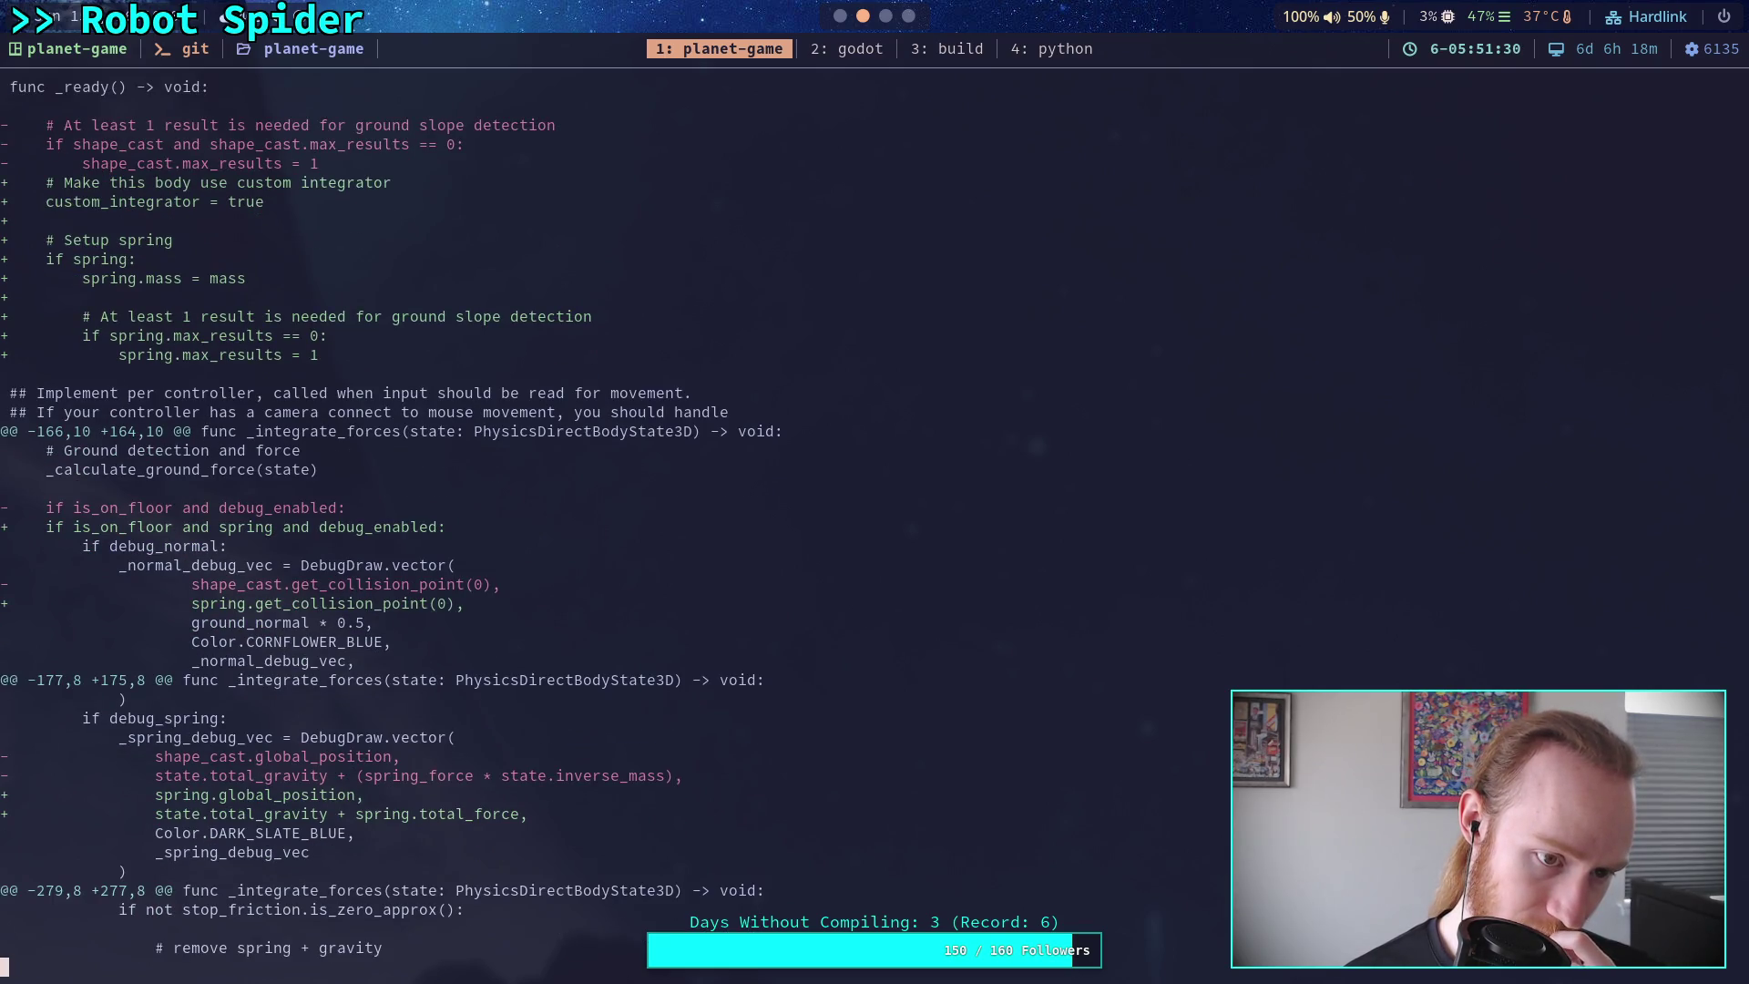
scroll(464, 517, "down", 3)
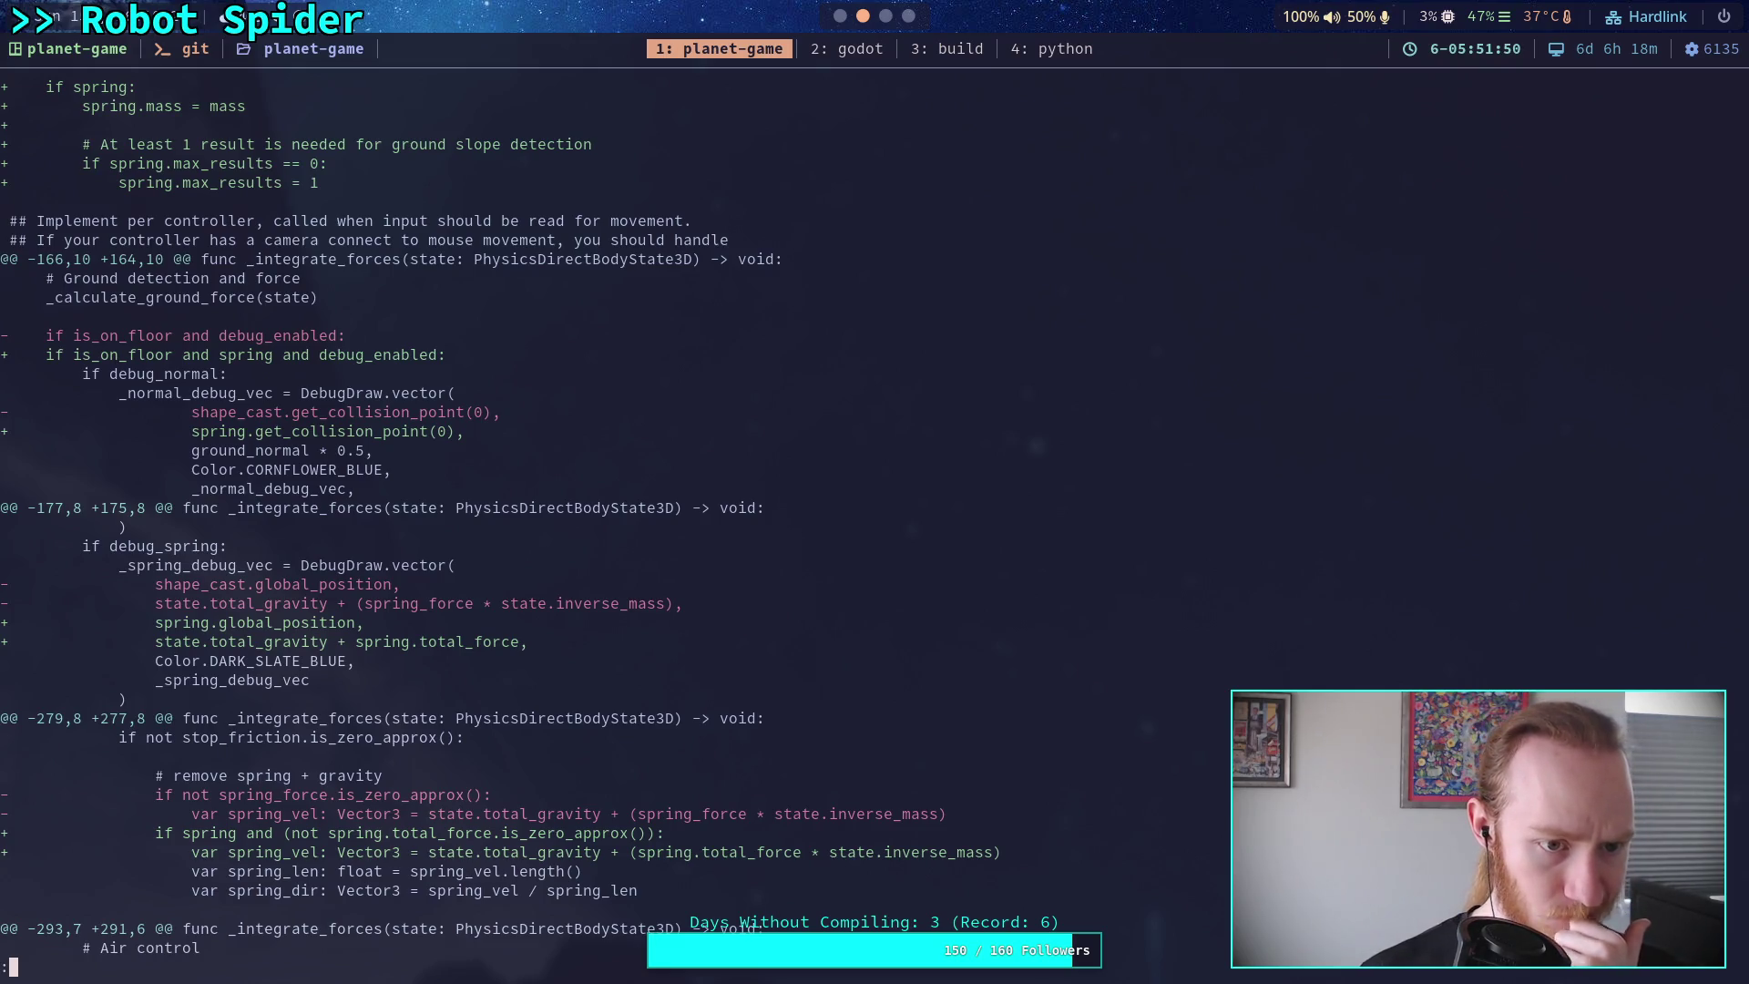
scroll(497, 528, "down", 4)
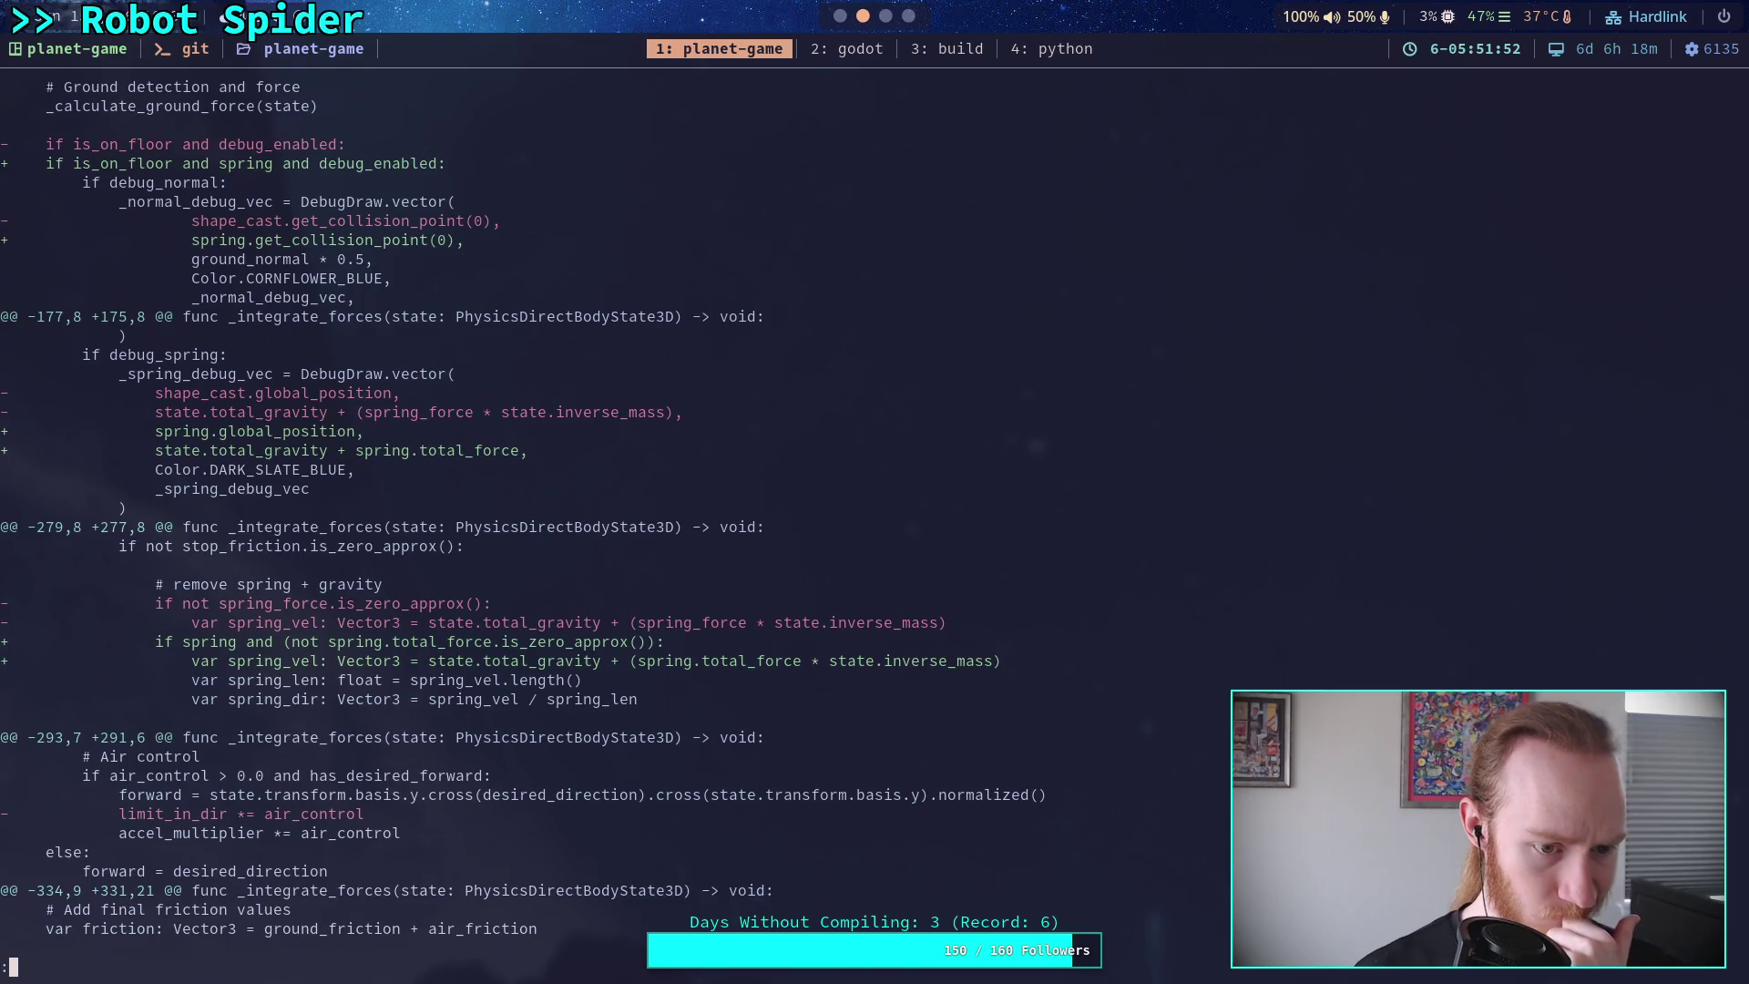
scroll(496, 528, "down", 1)
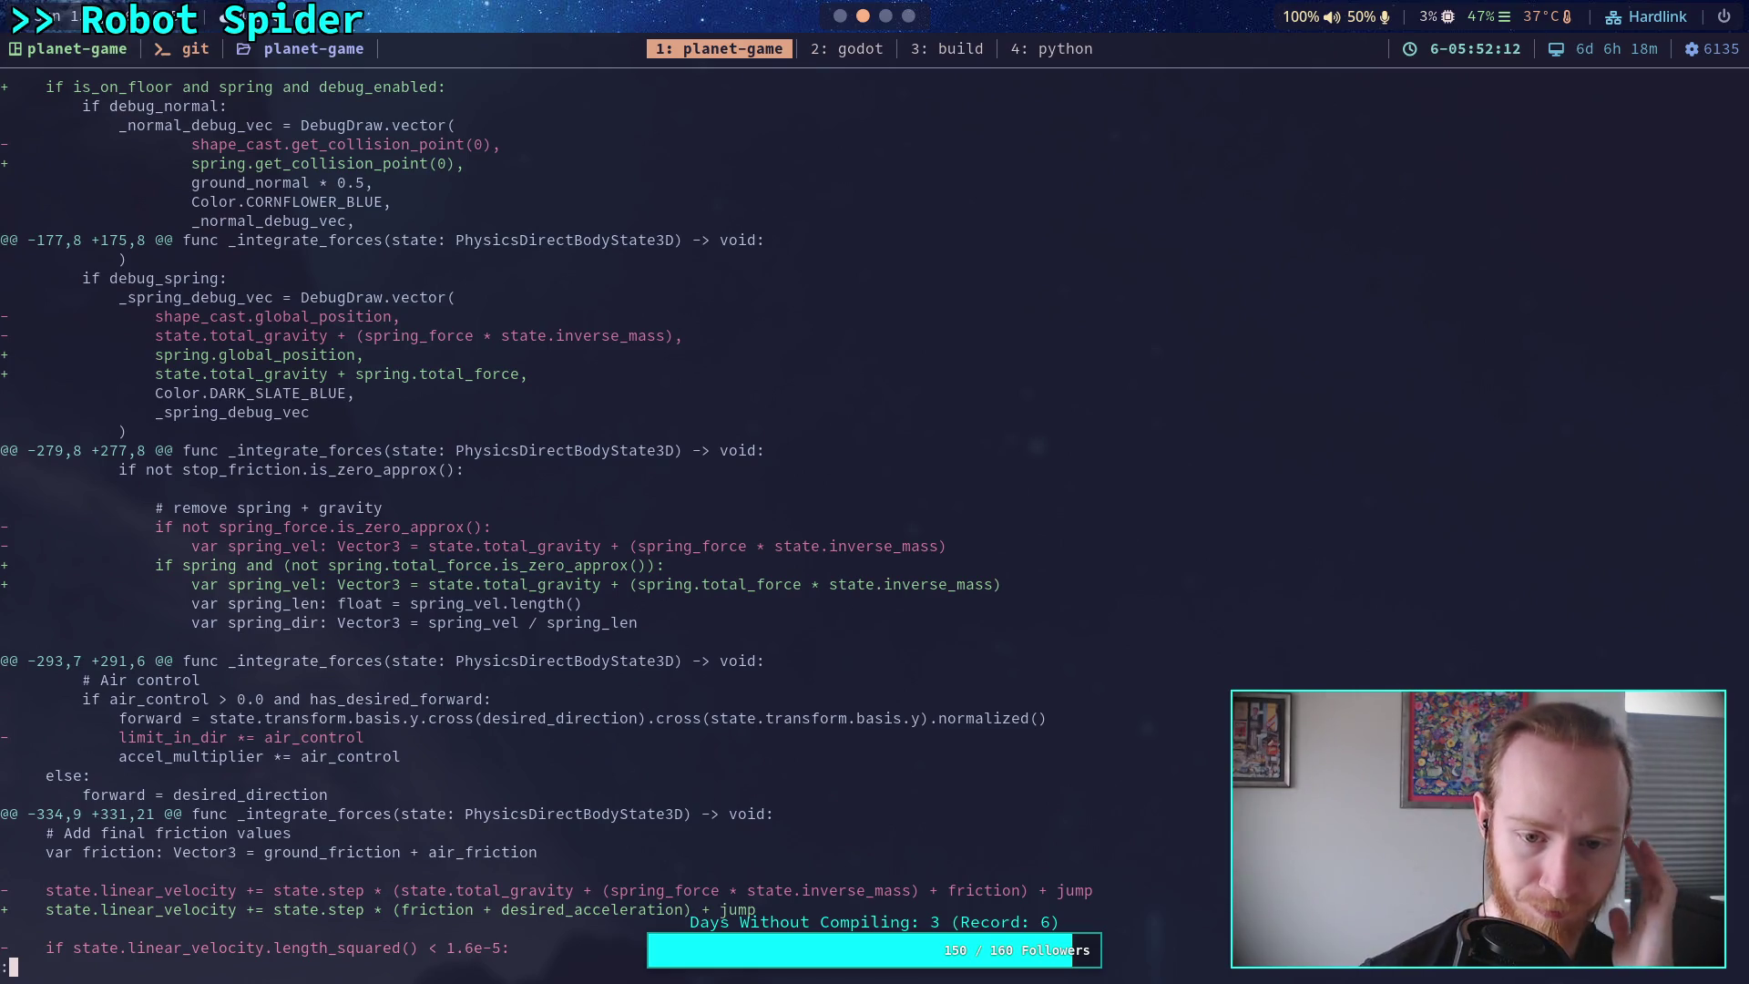
scroll(547, 519, "down", 5)
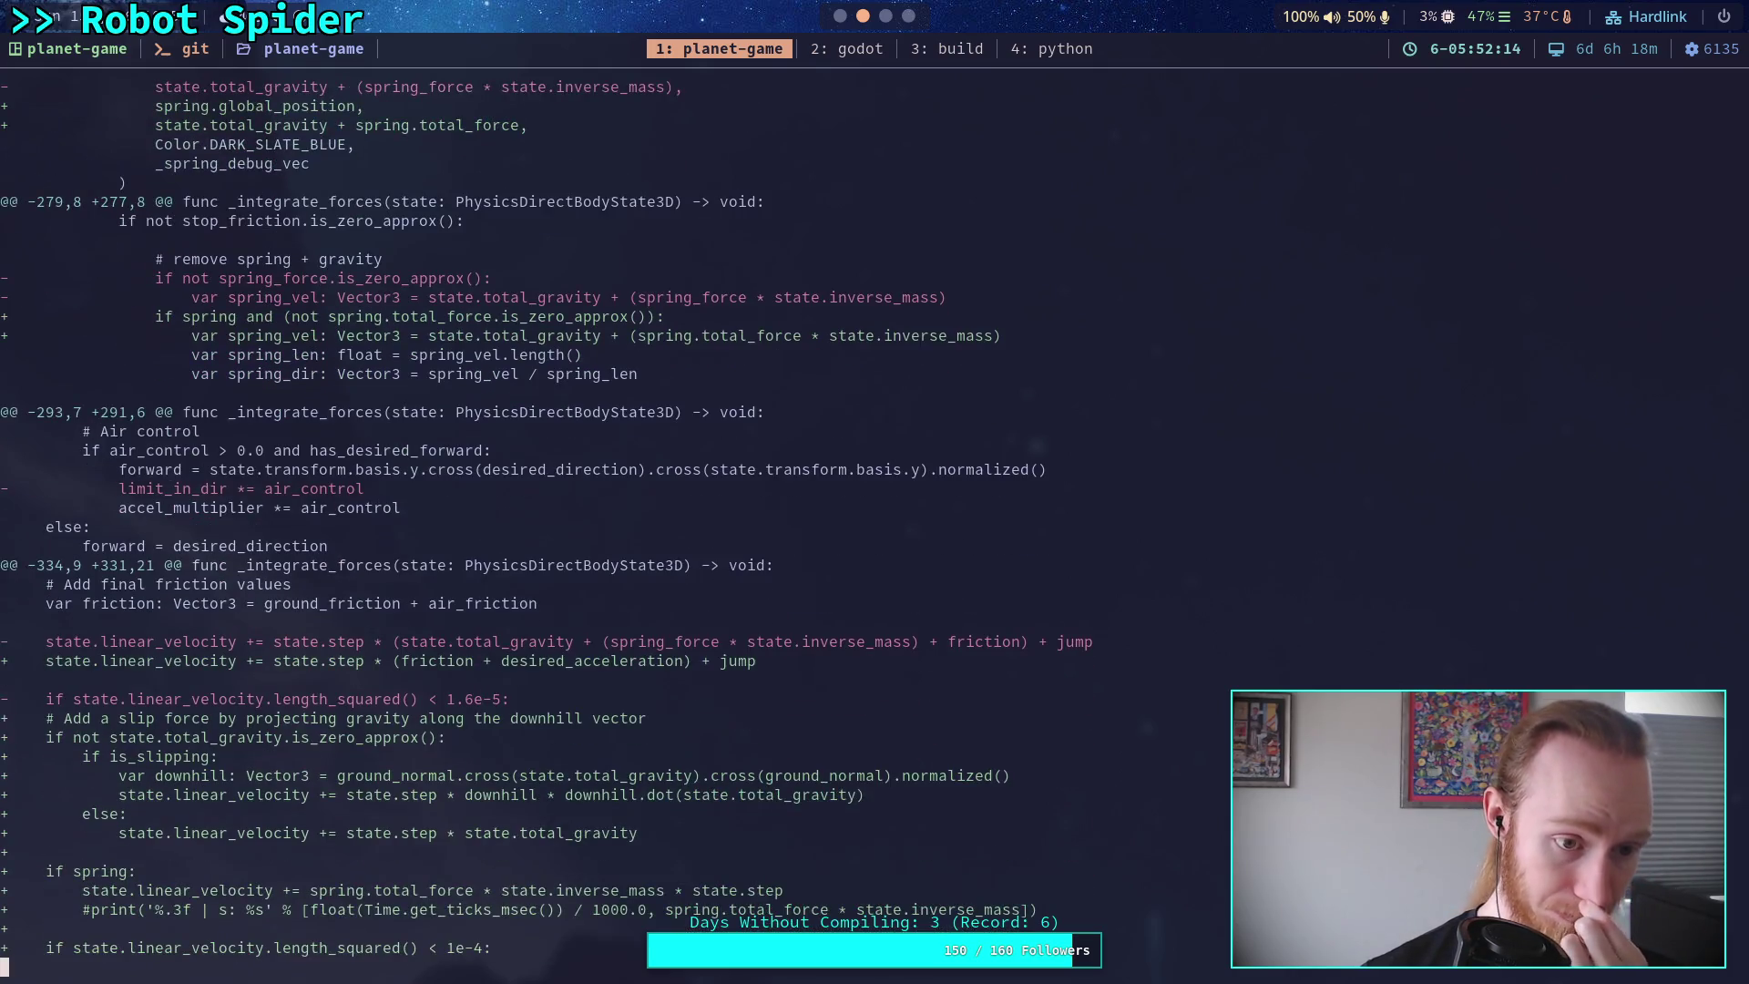
scroll(547, 519, "down", 4)
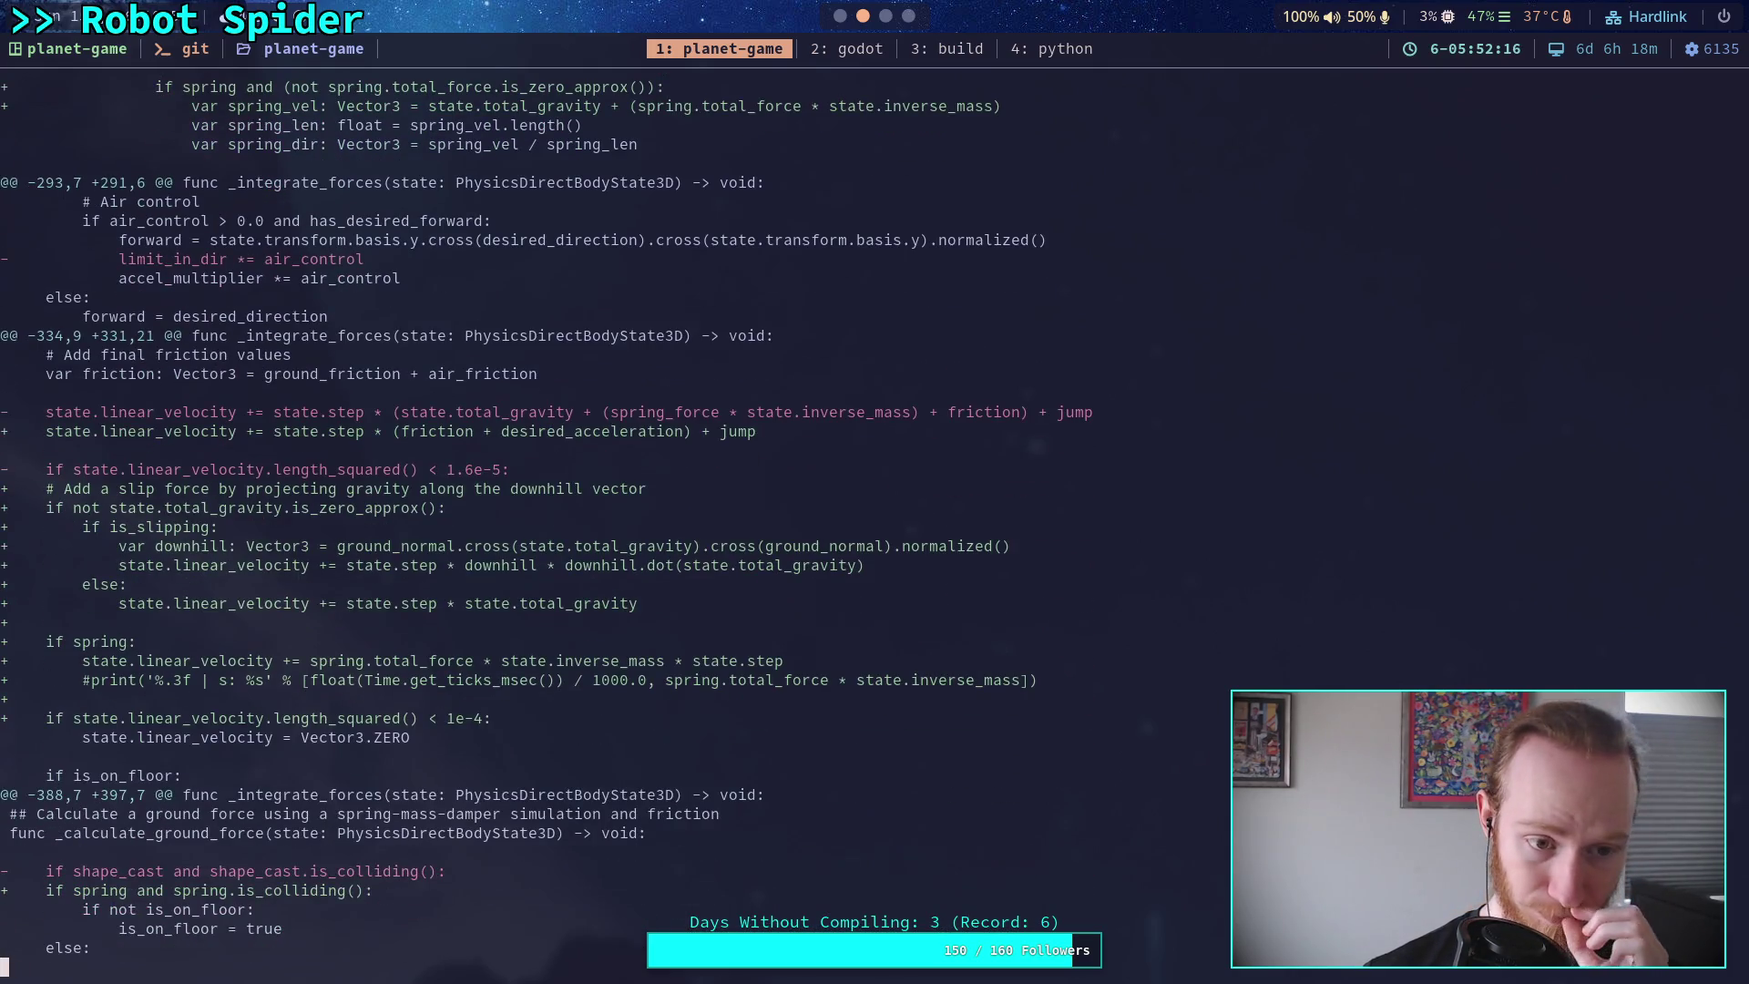
scroll(546, 519, "down", 2)
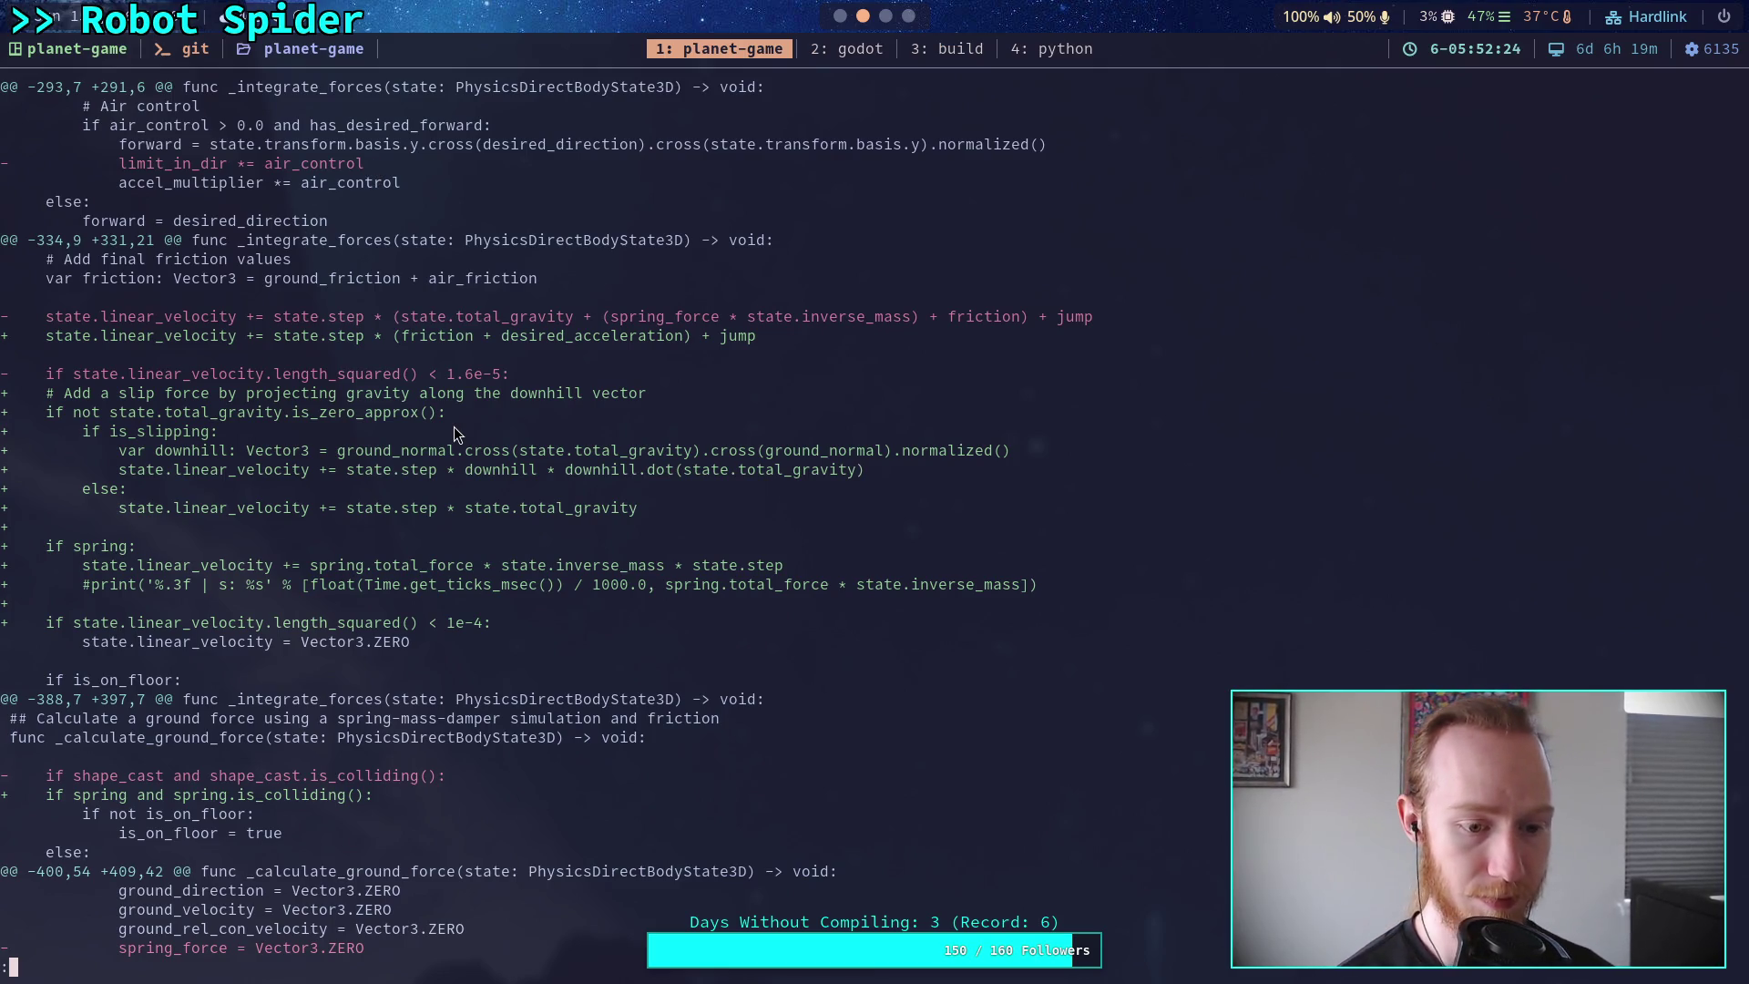
type("qgit ")
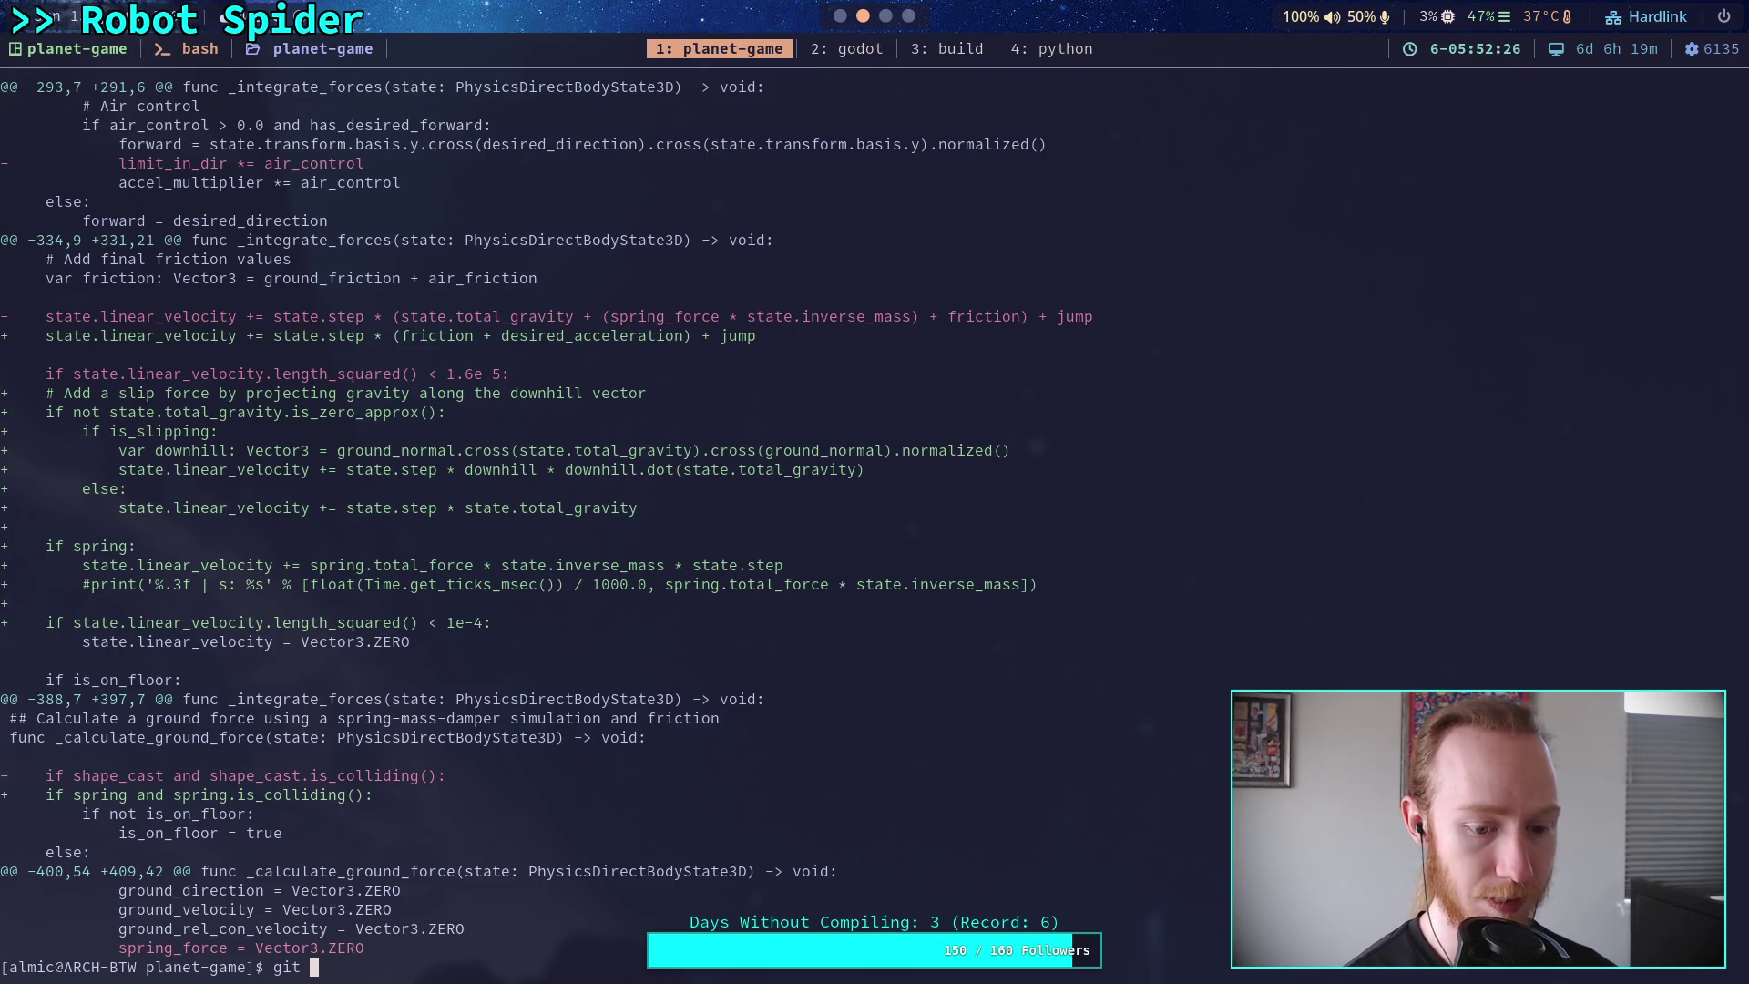
type("add ")
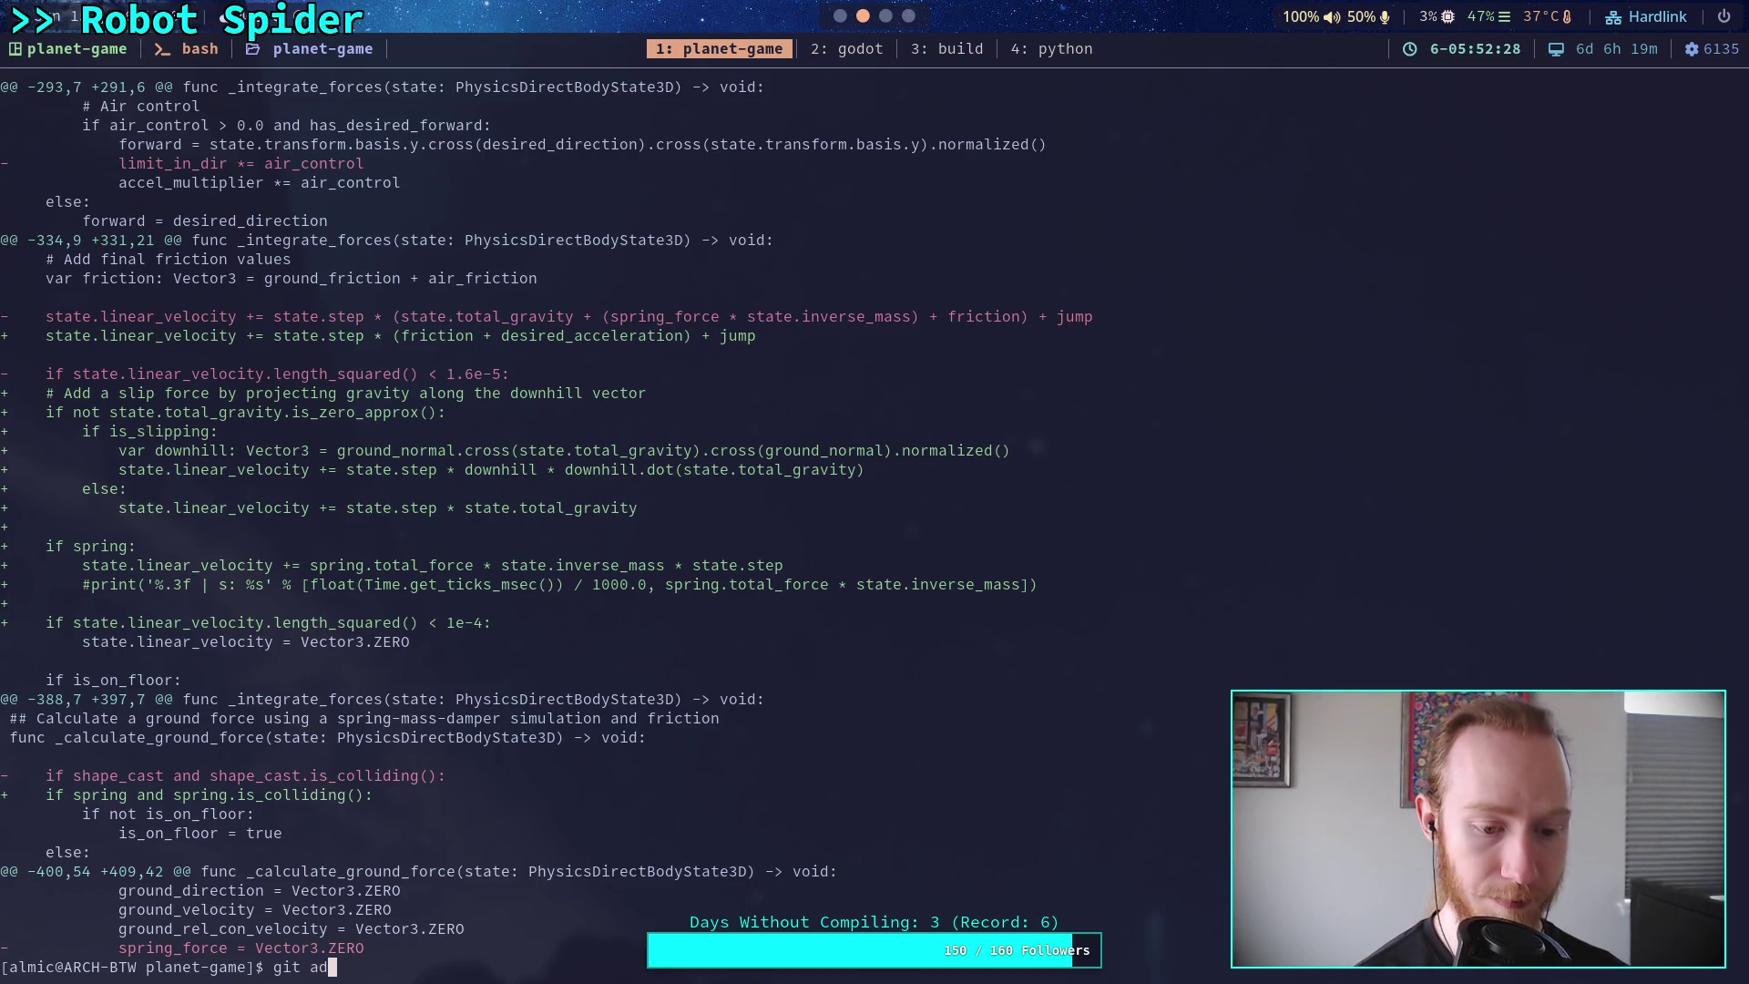
type("-i")
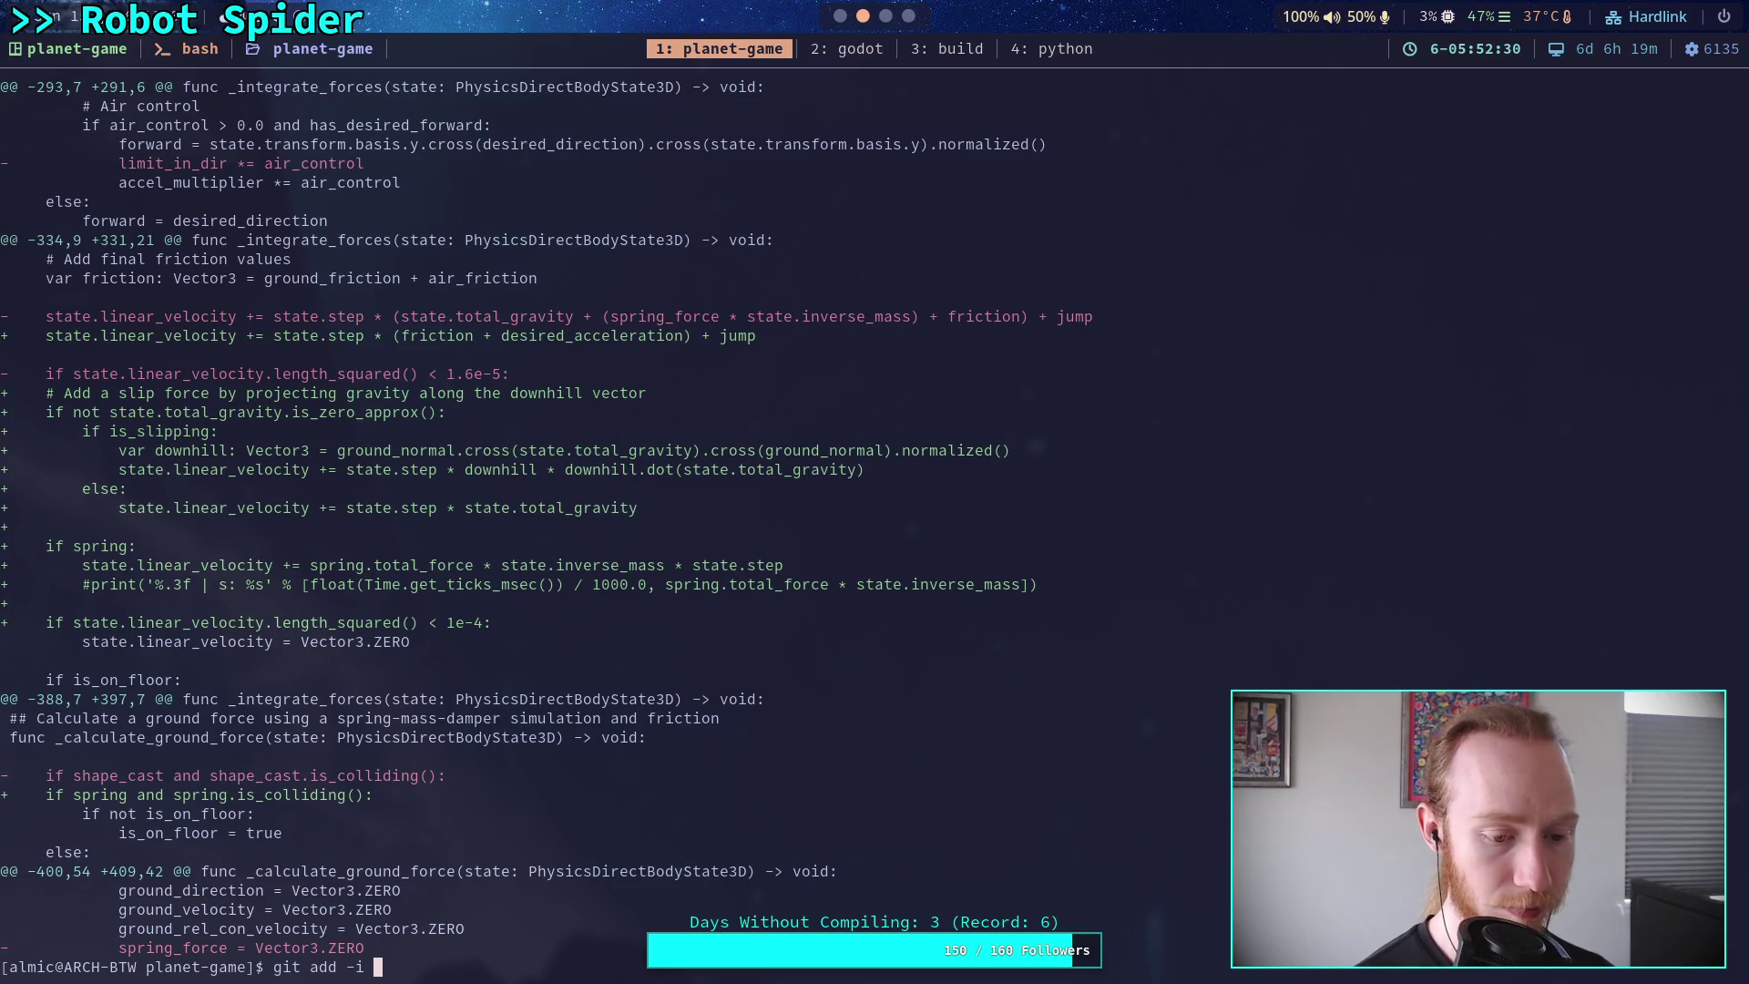
type("godot")
Begin interactive staging of character/CharacterController.gd in patch mode (option 5).
key("Tab")
type("ch")
key("Tab")
type("C")
key("Tab")
key("Return")
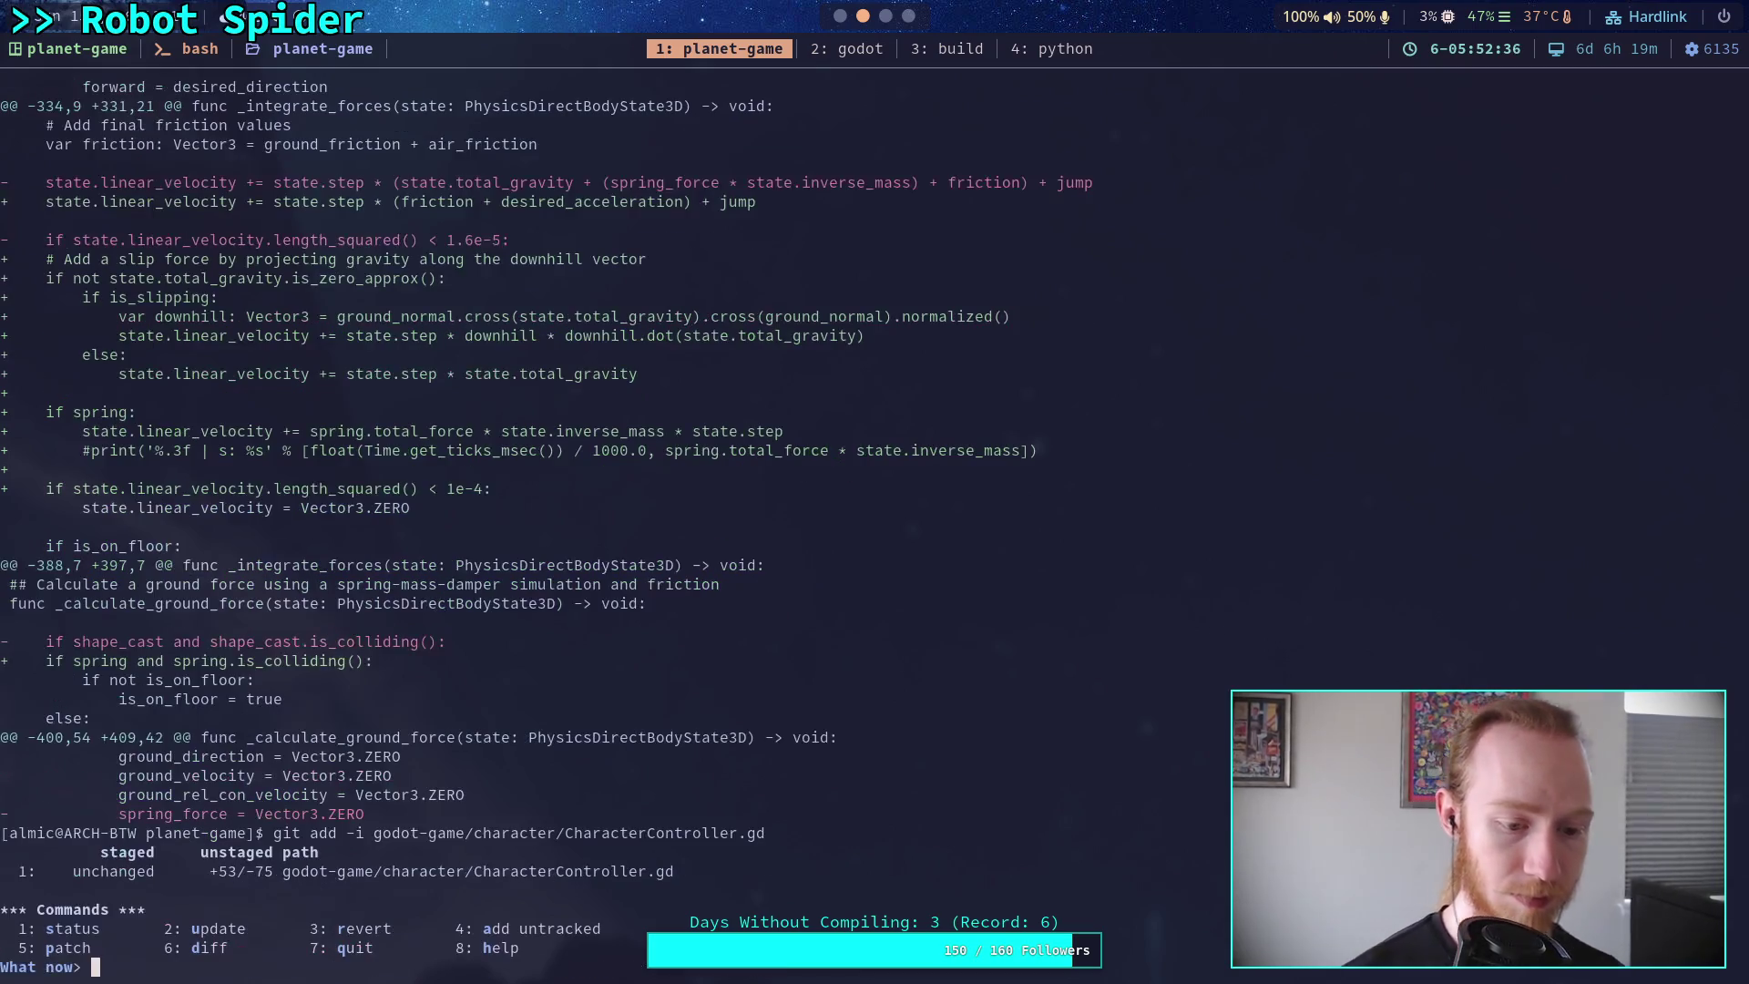
type("5")
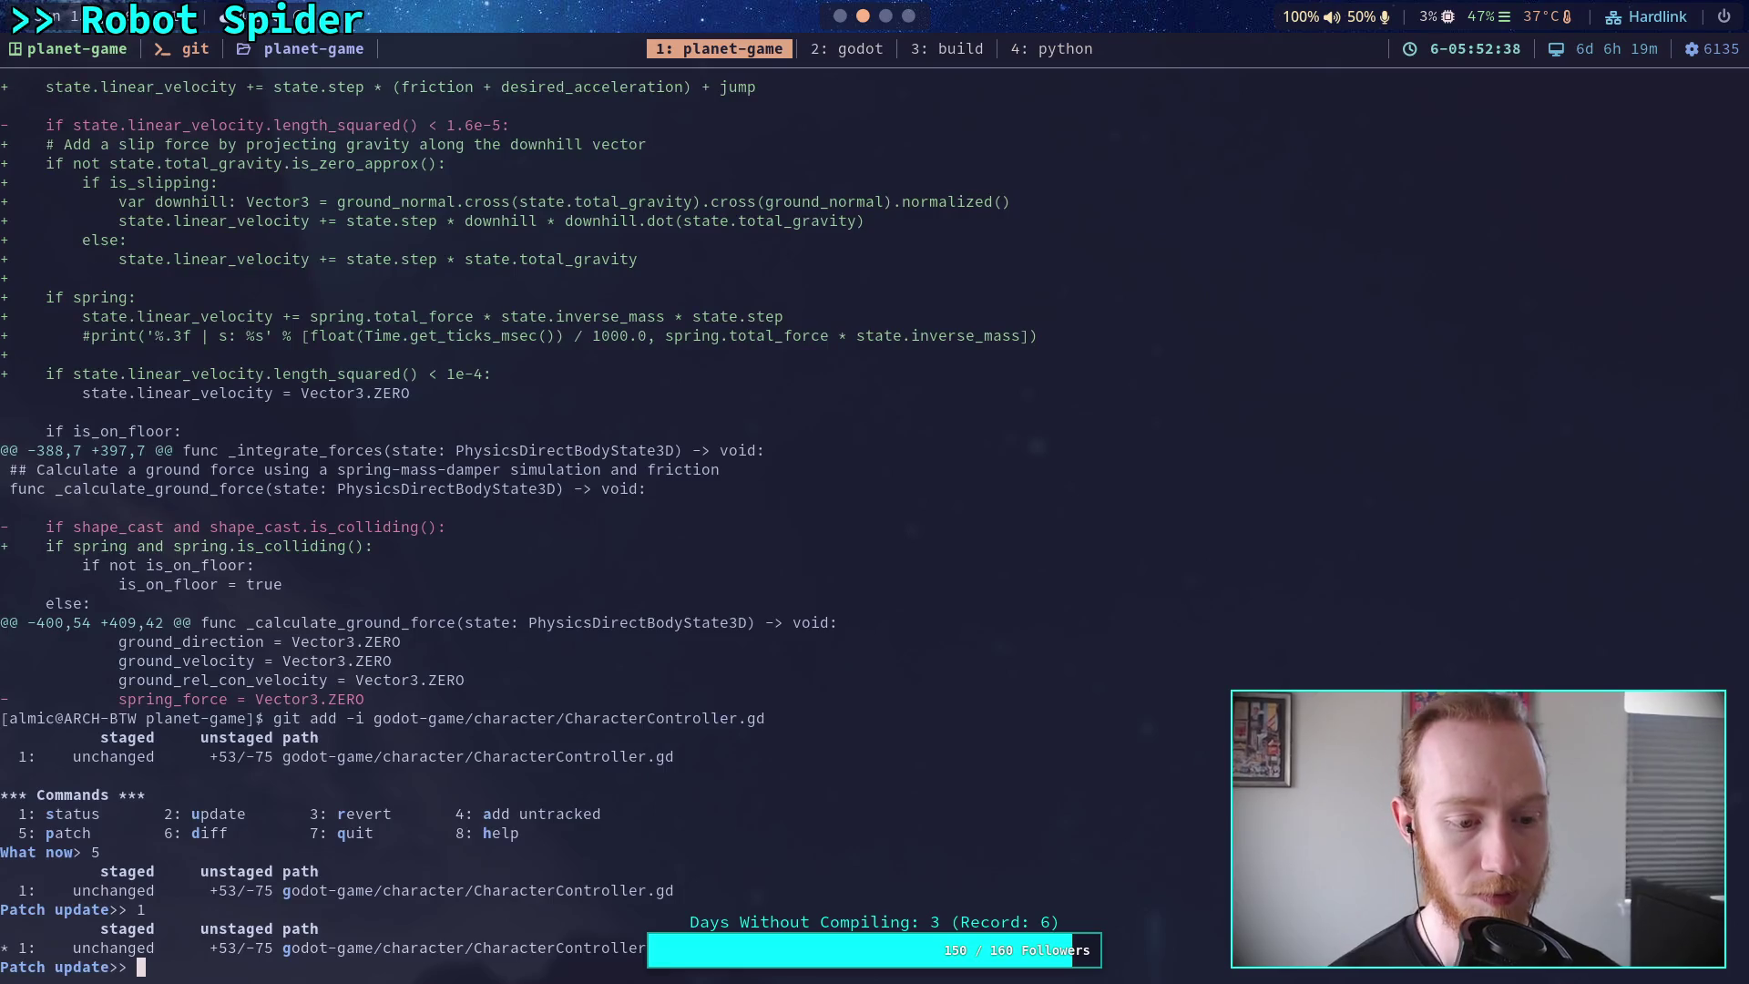
key("Return")
Skip hunks 1–7, stage only the eighth air-control hunk, and quit hunk review.
type("n")
key("Return")
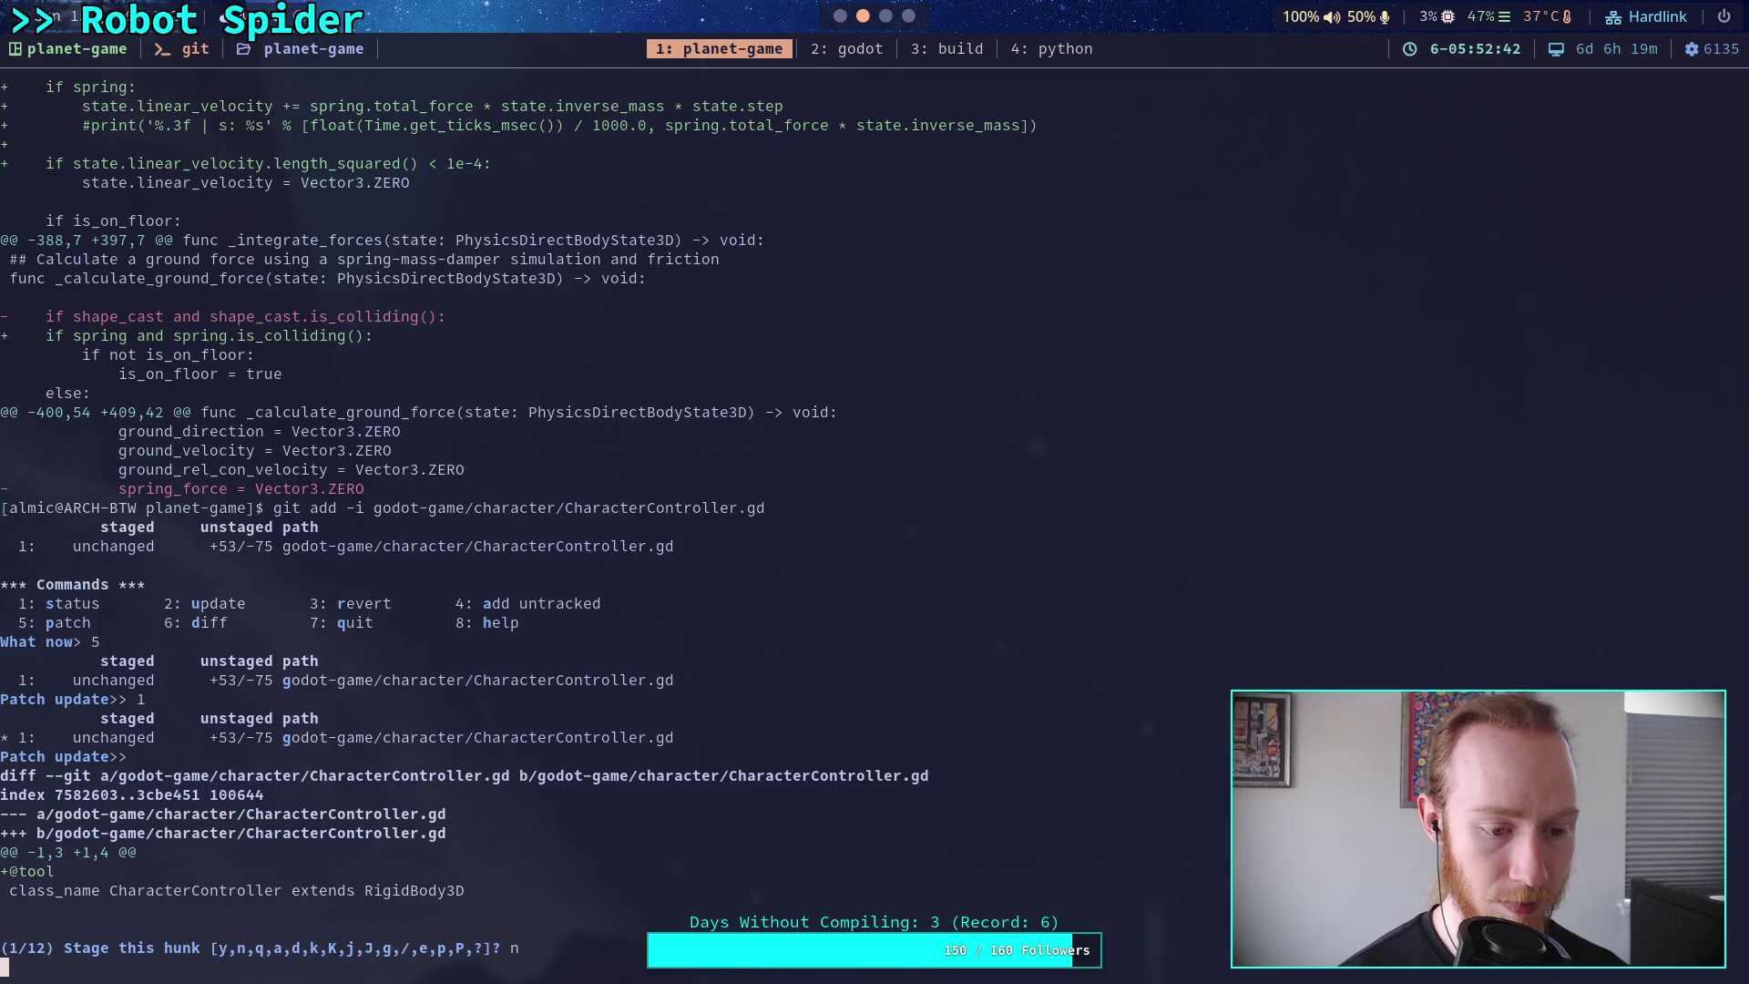
type("n")
key("Return")
type("n")
key("Return")
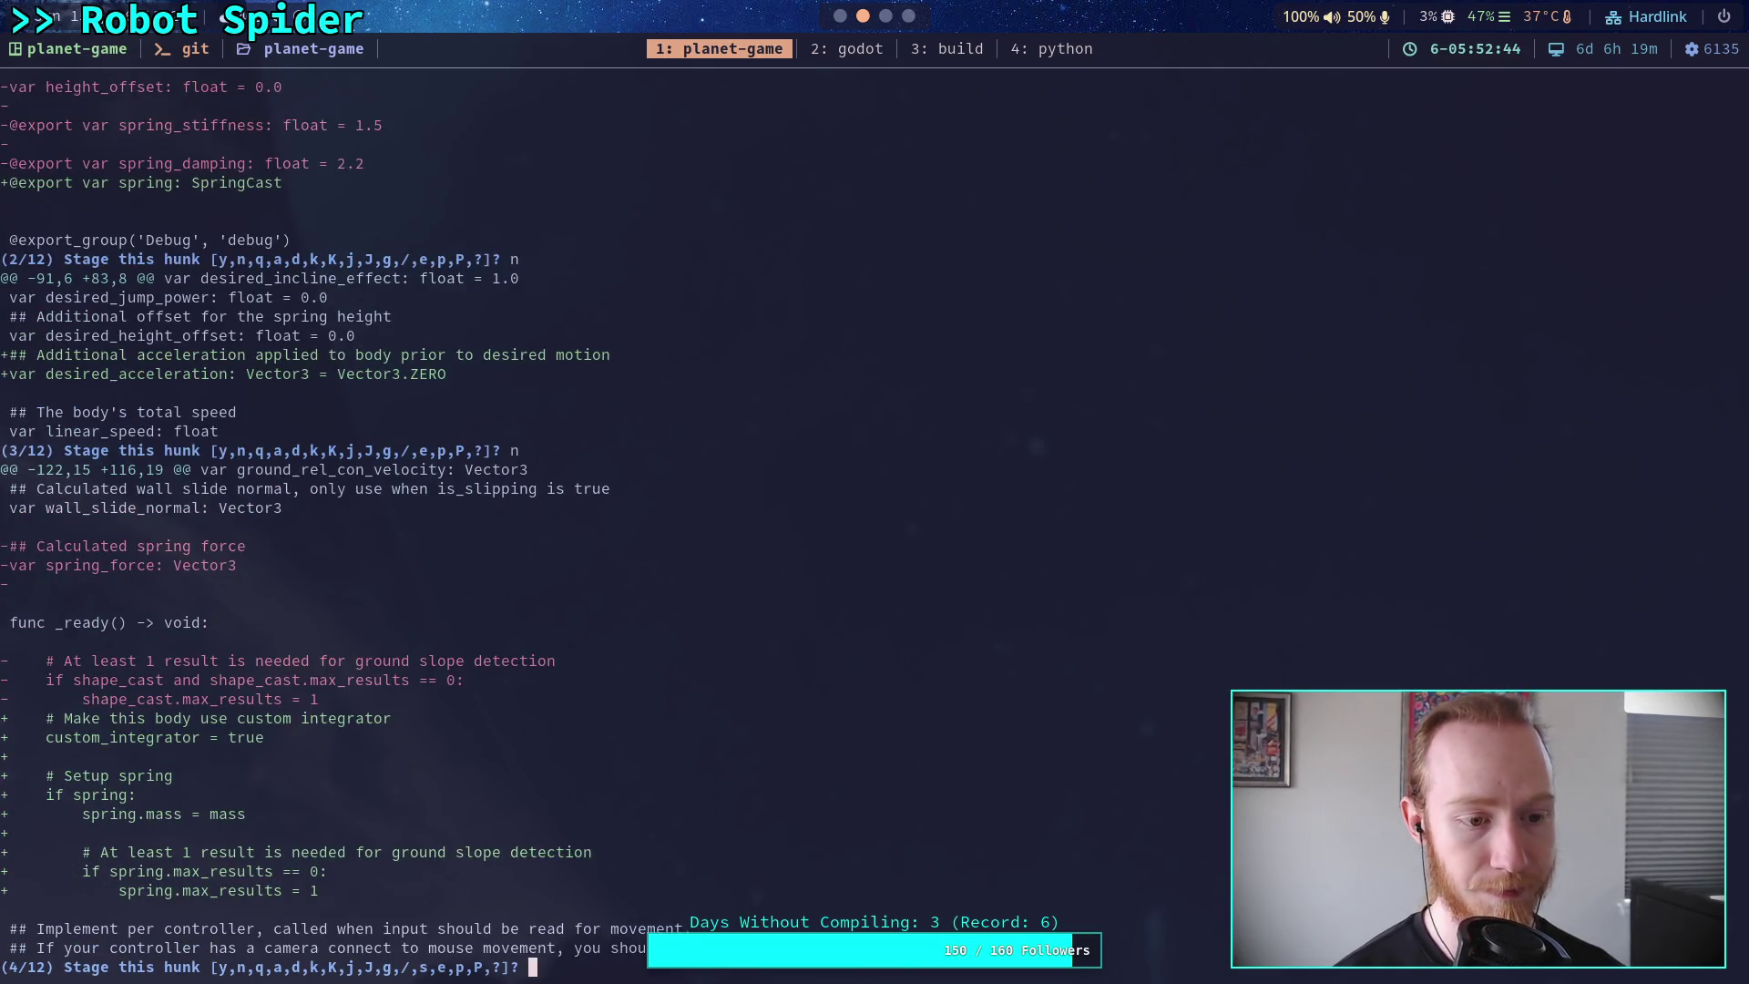
type("n")
key("Return")
type("n")
key("Return")
type("n")
key("Return")
type("n")
key("Return")
type("y")
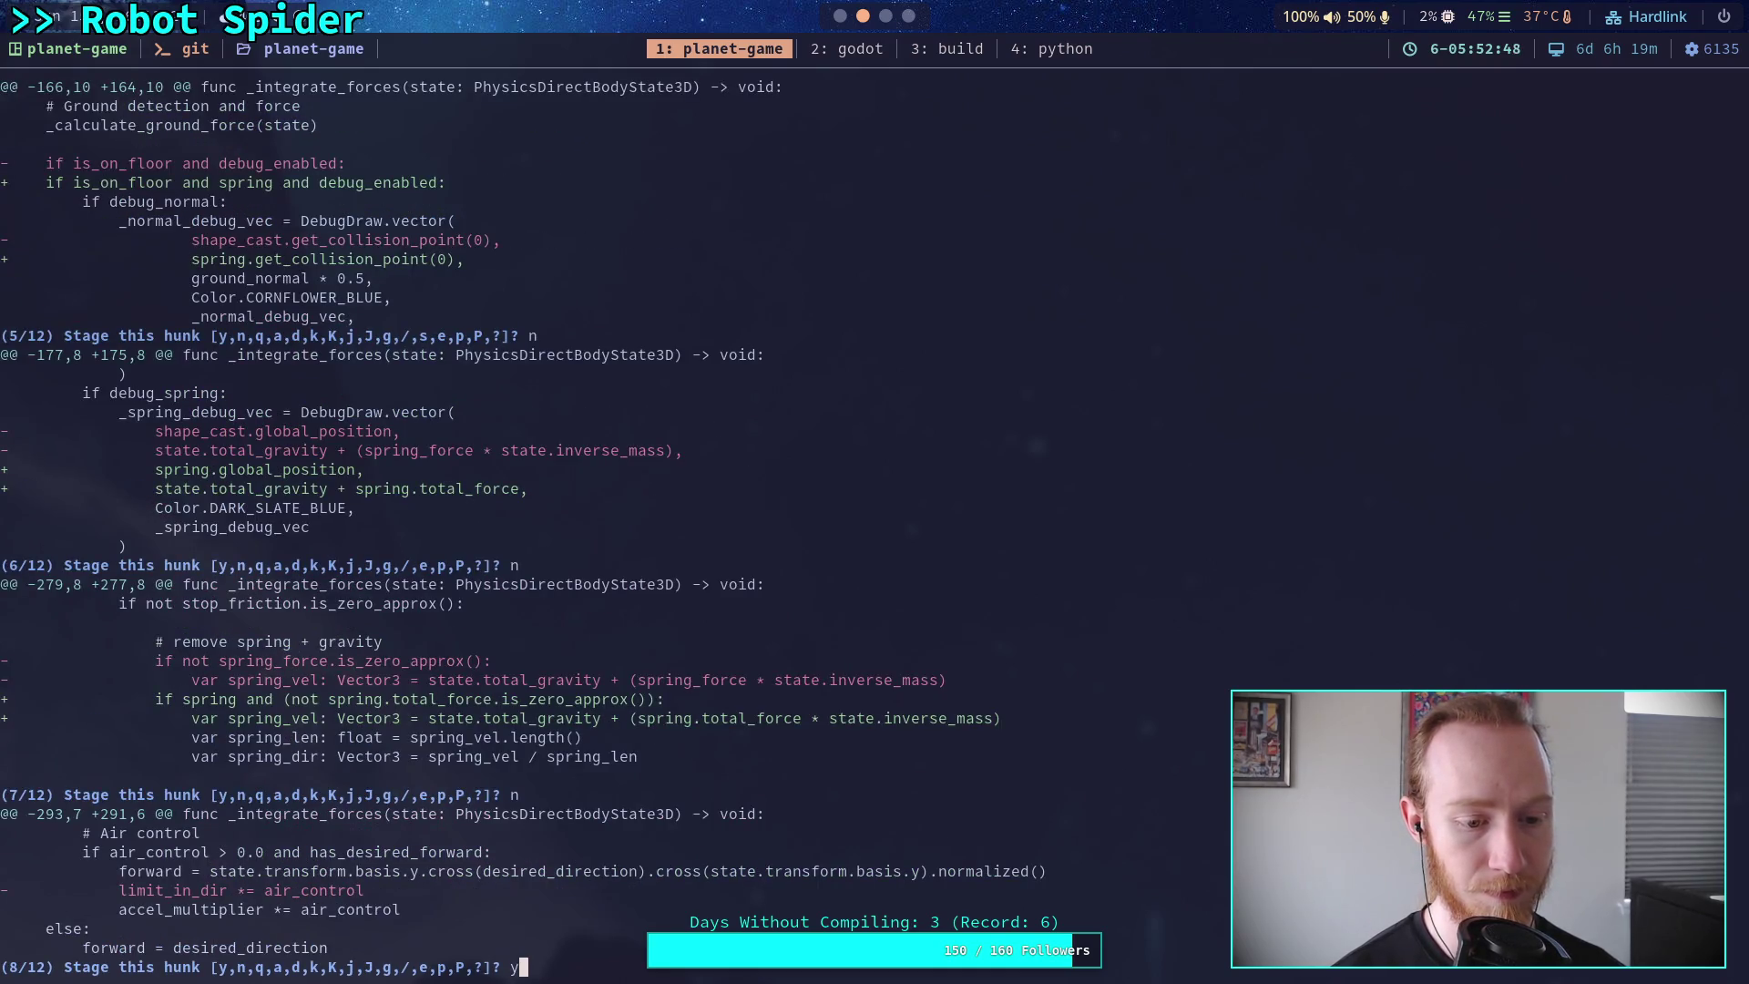
key("Return")
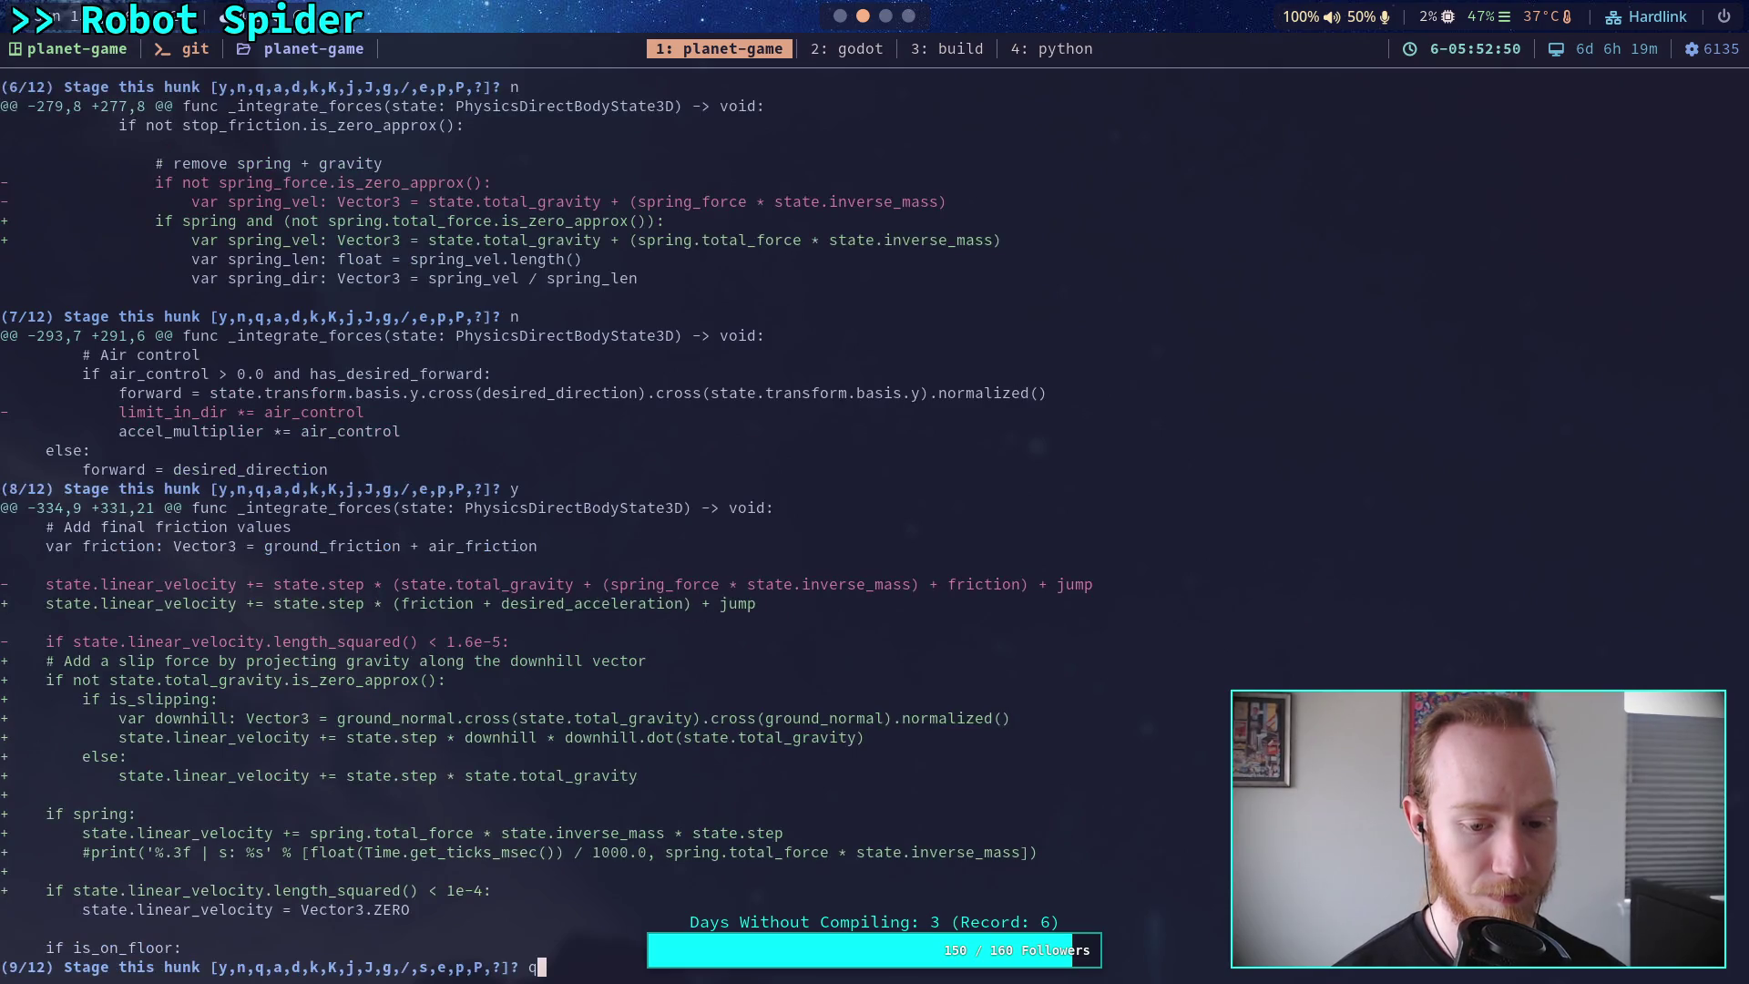
type("q")
key("Return")
Leave interactive staging and check the repository with git status.
type("git status")
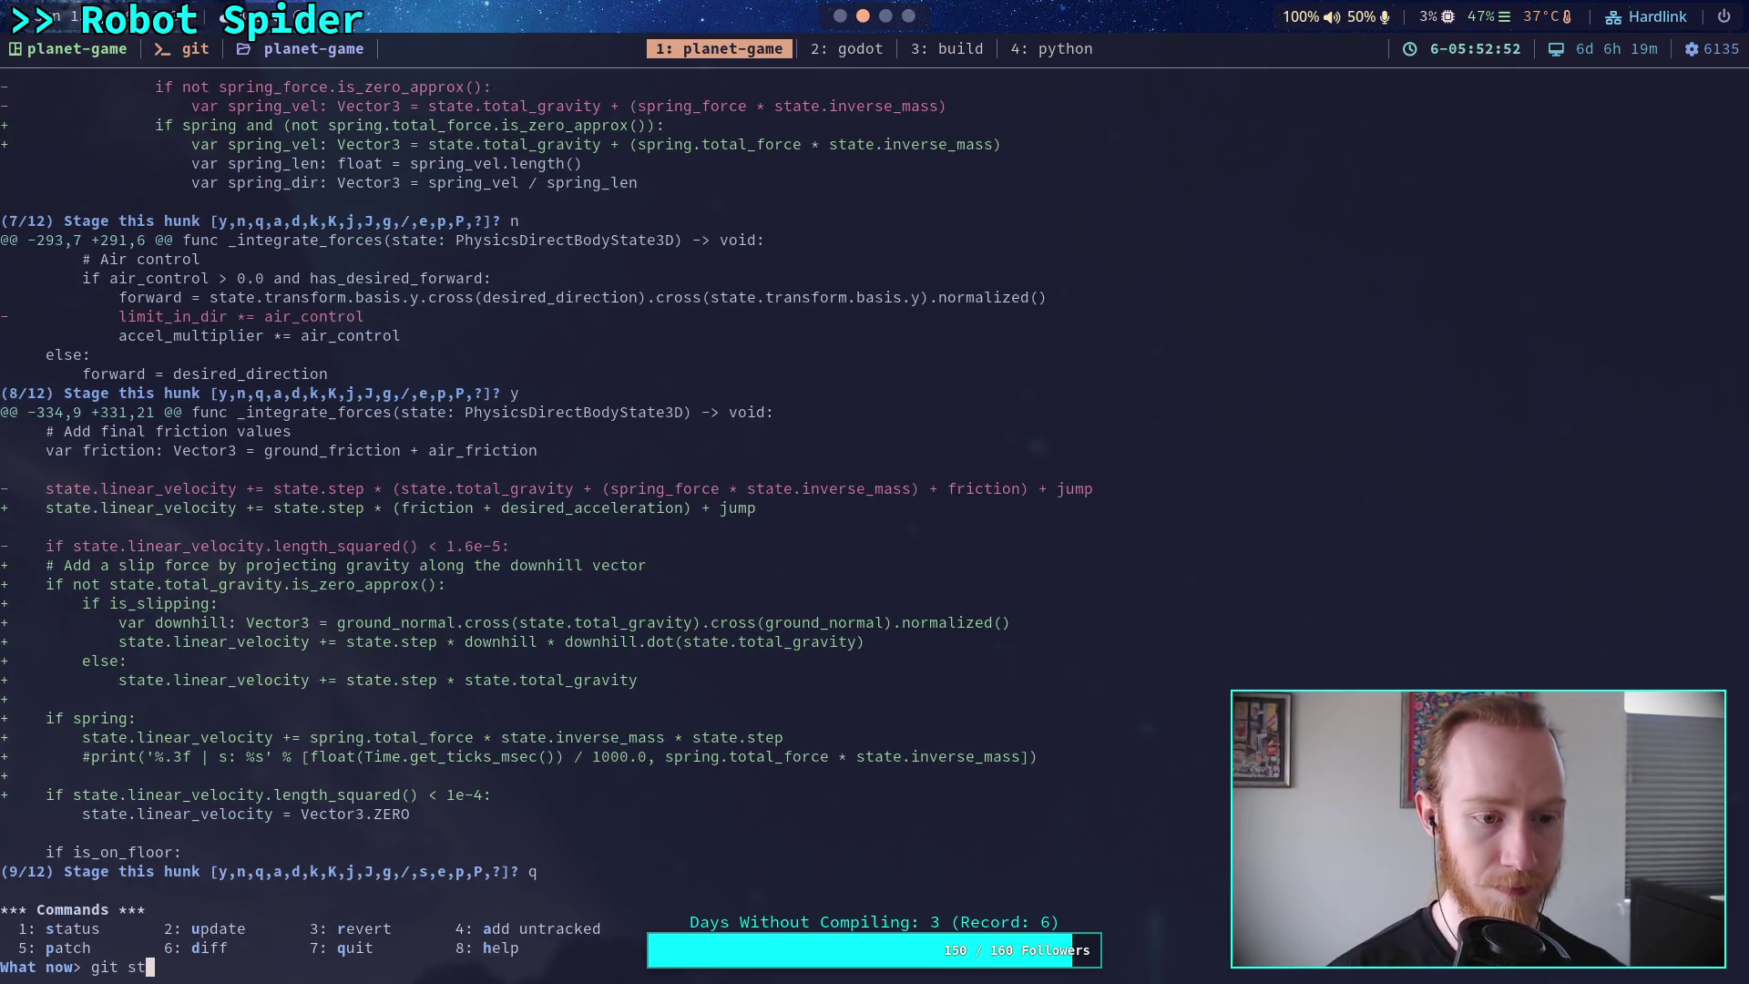
key("Return")
type("g")
key("BackSpace")
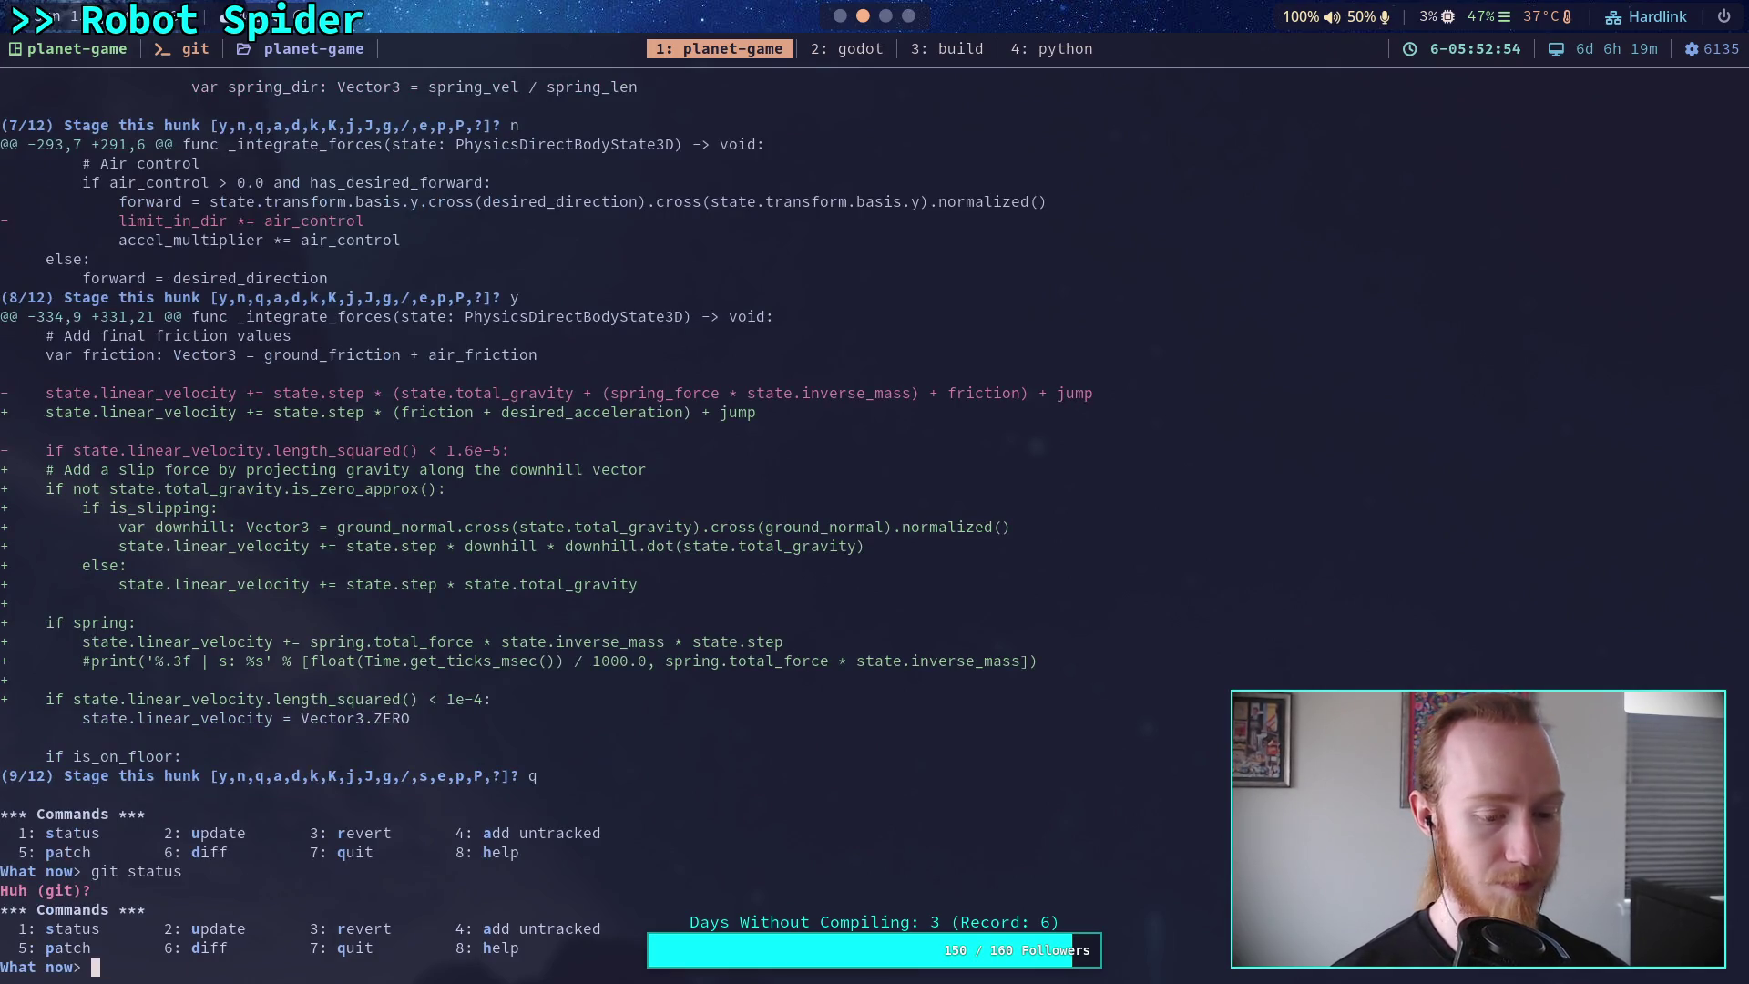
type("q")
key("Return")
type("git status")
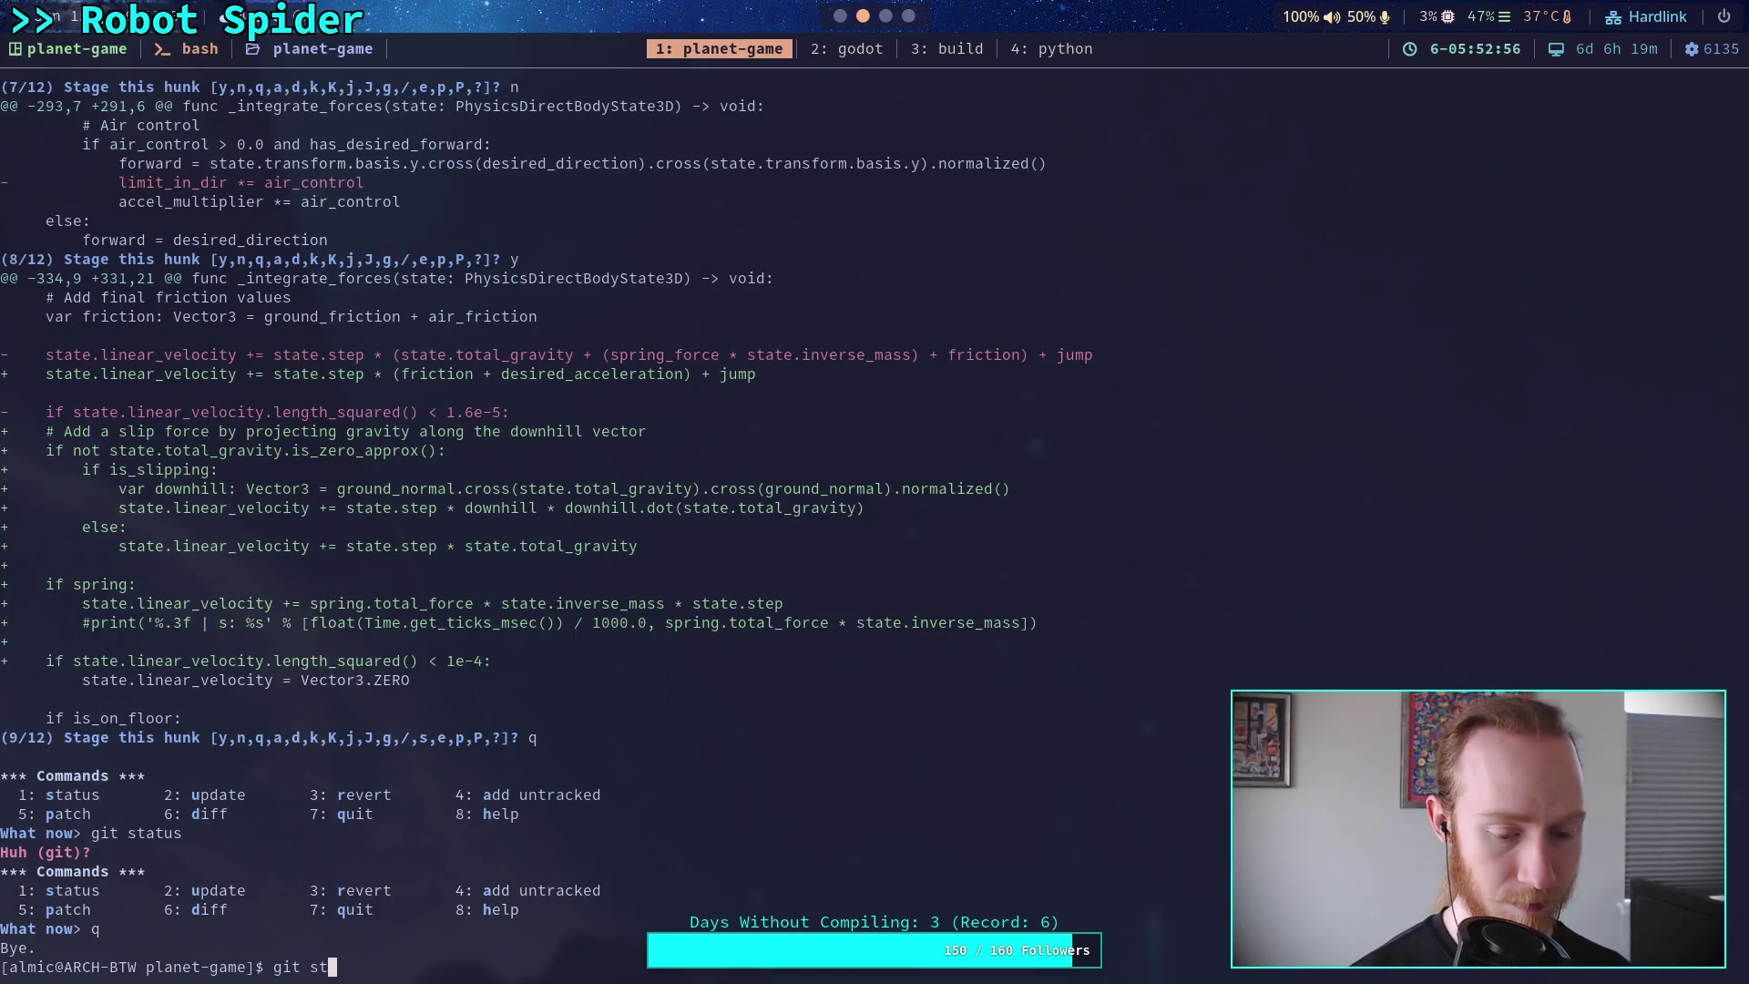
key("Return")
Run git commit and write the message 'Remove speed limit from air control'.
type("git commit")
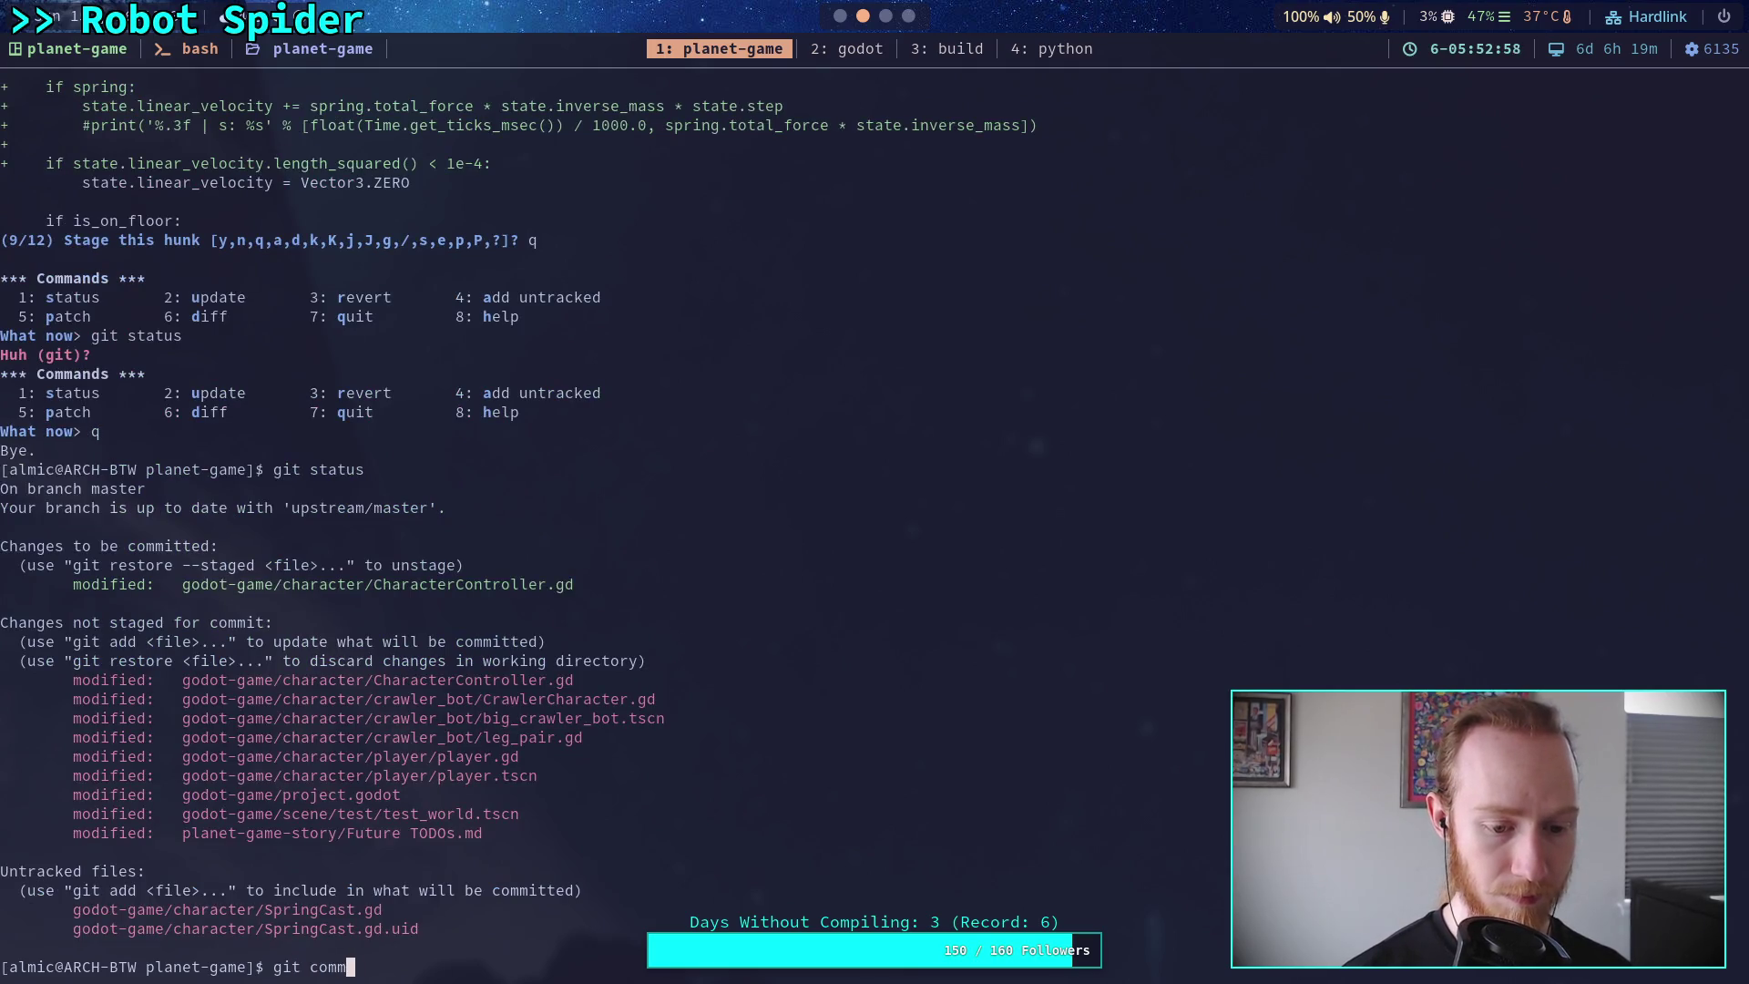
key("Return")
type("O")
type("Remove ")
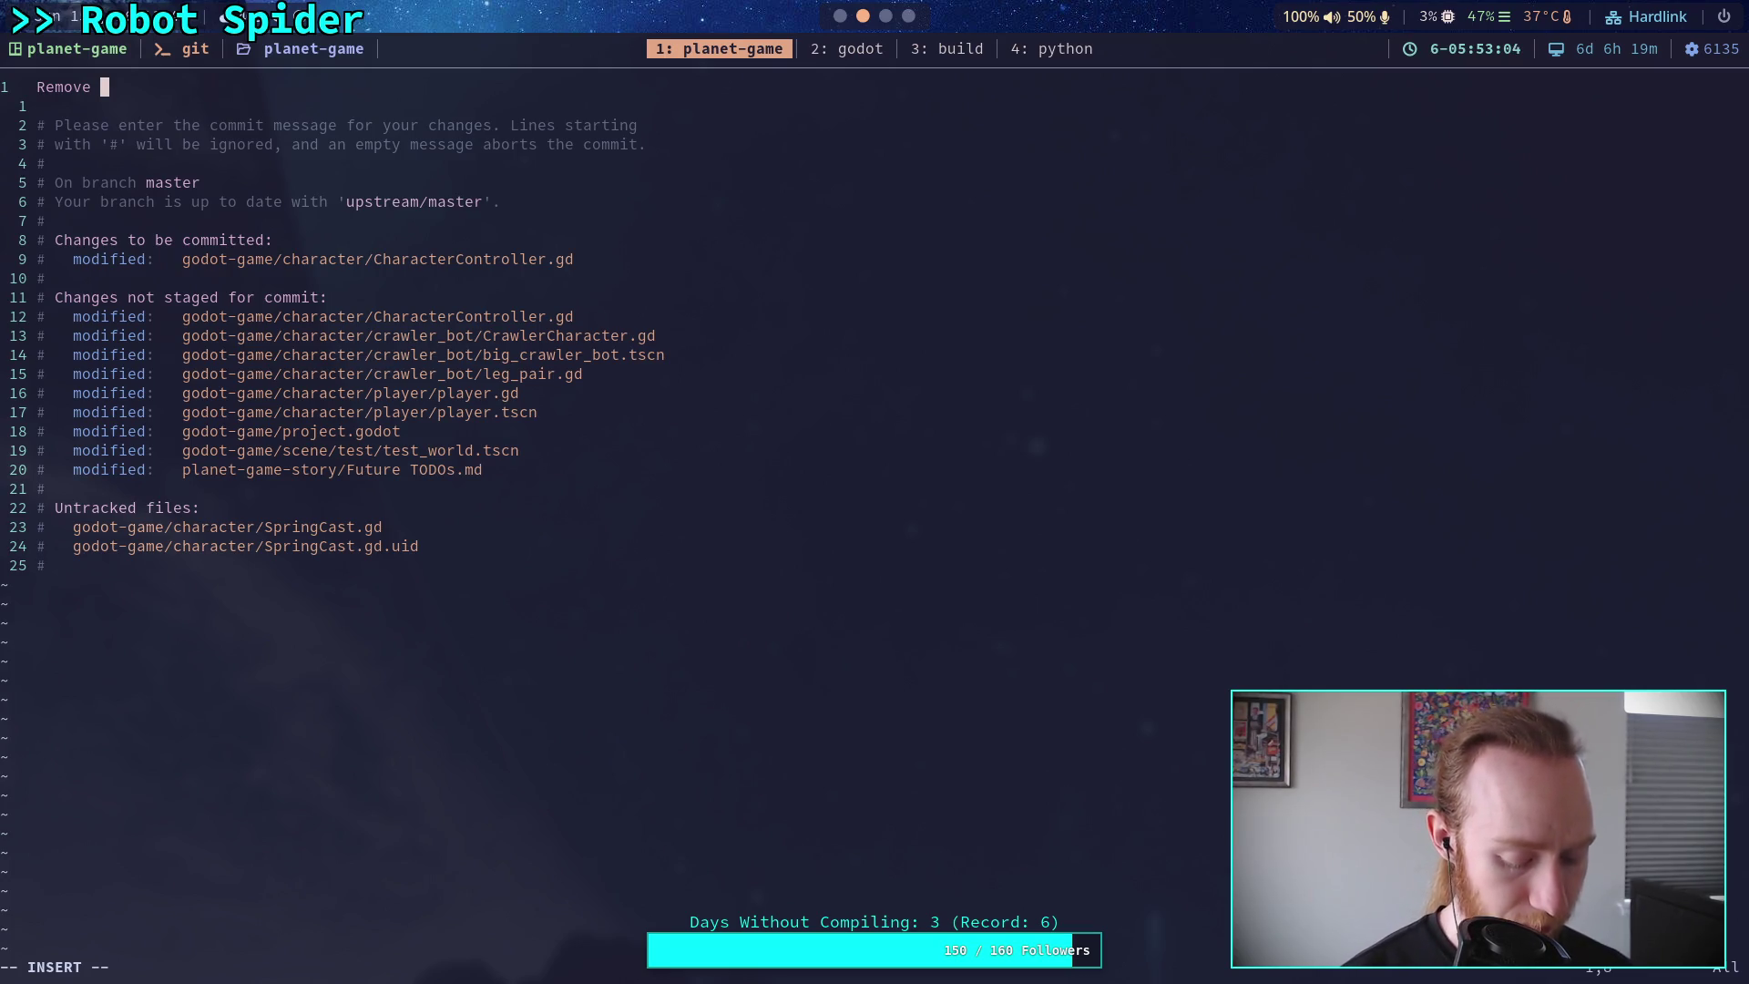
type("speed limit from air control")
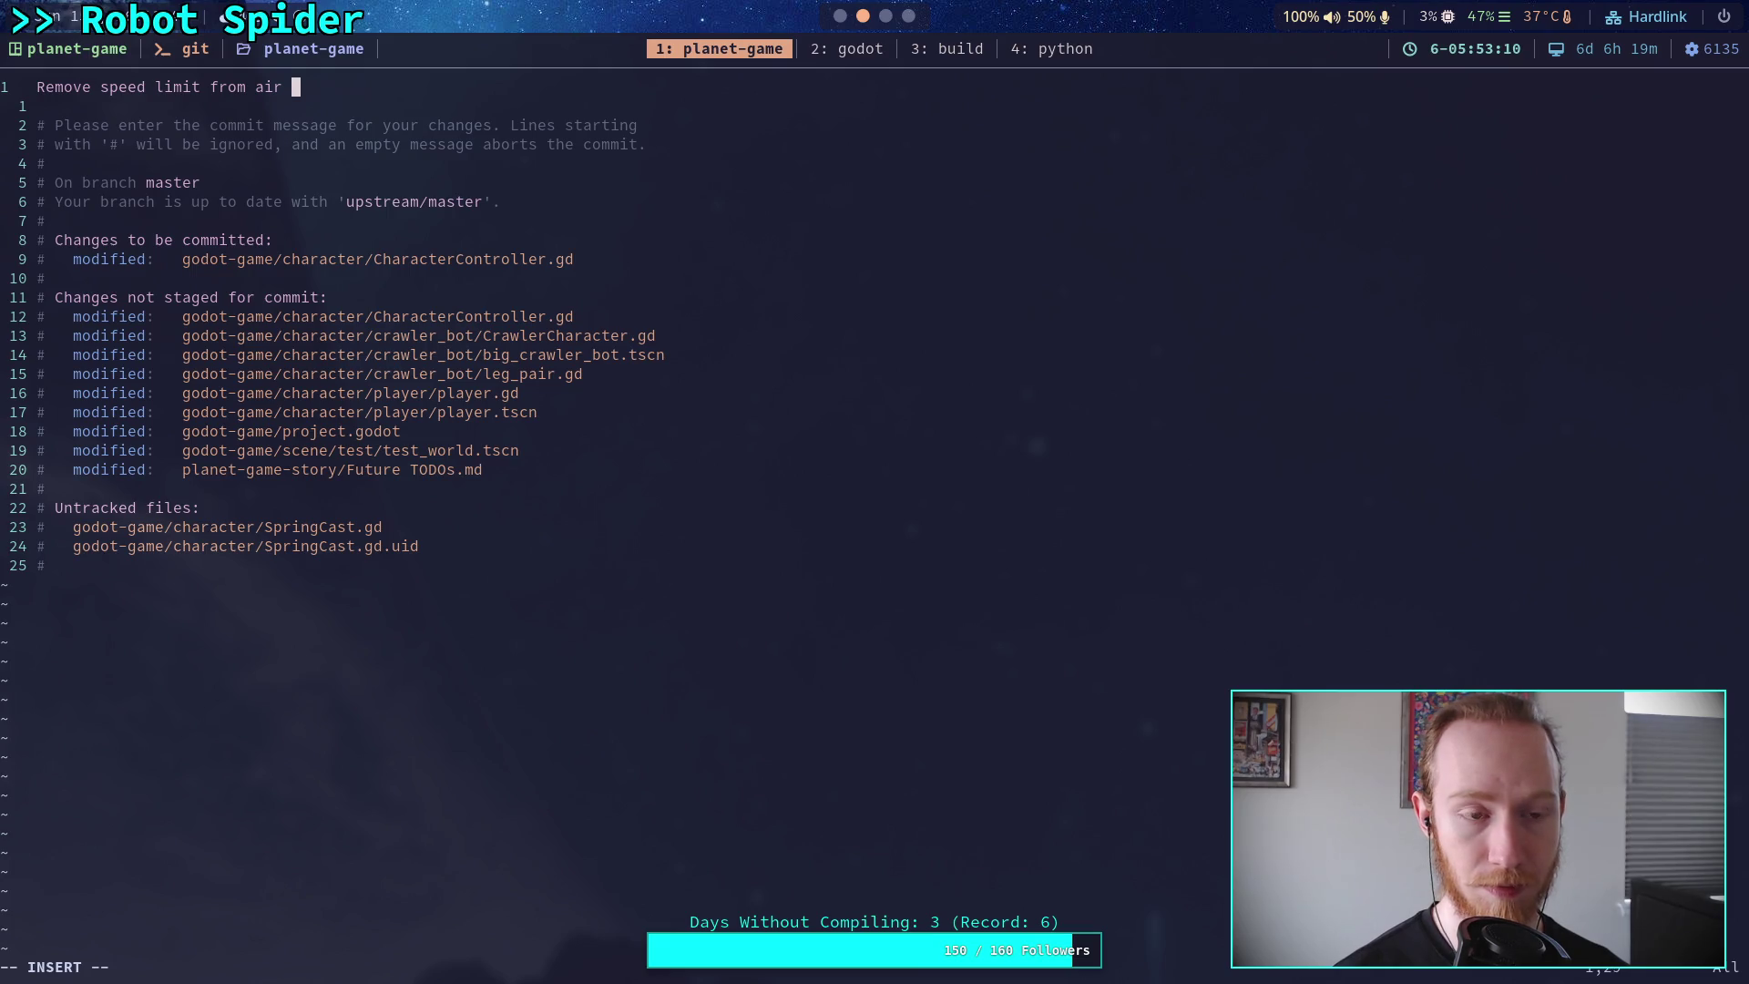
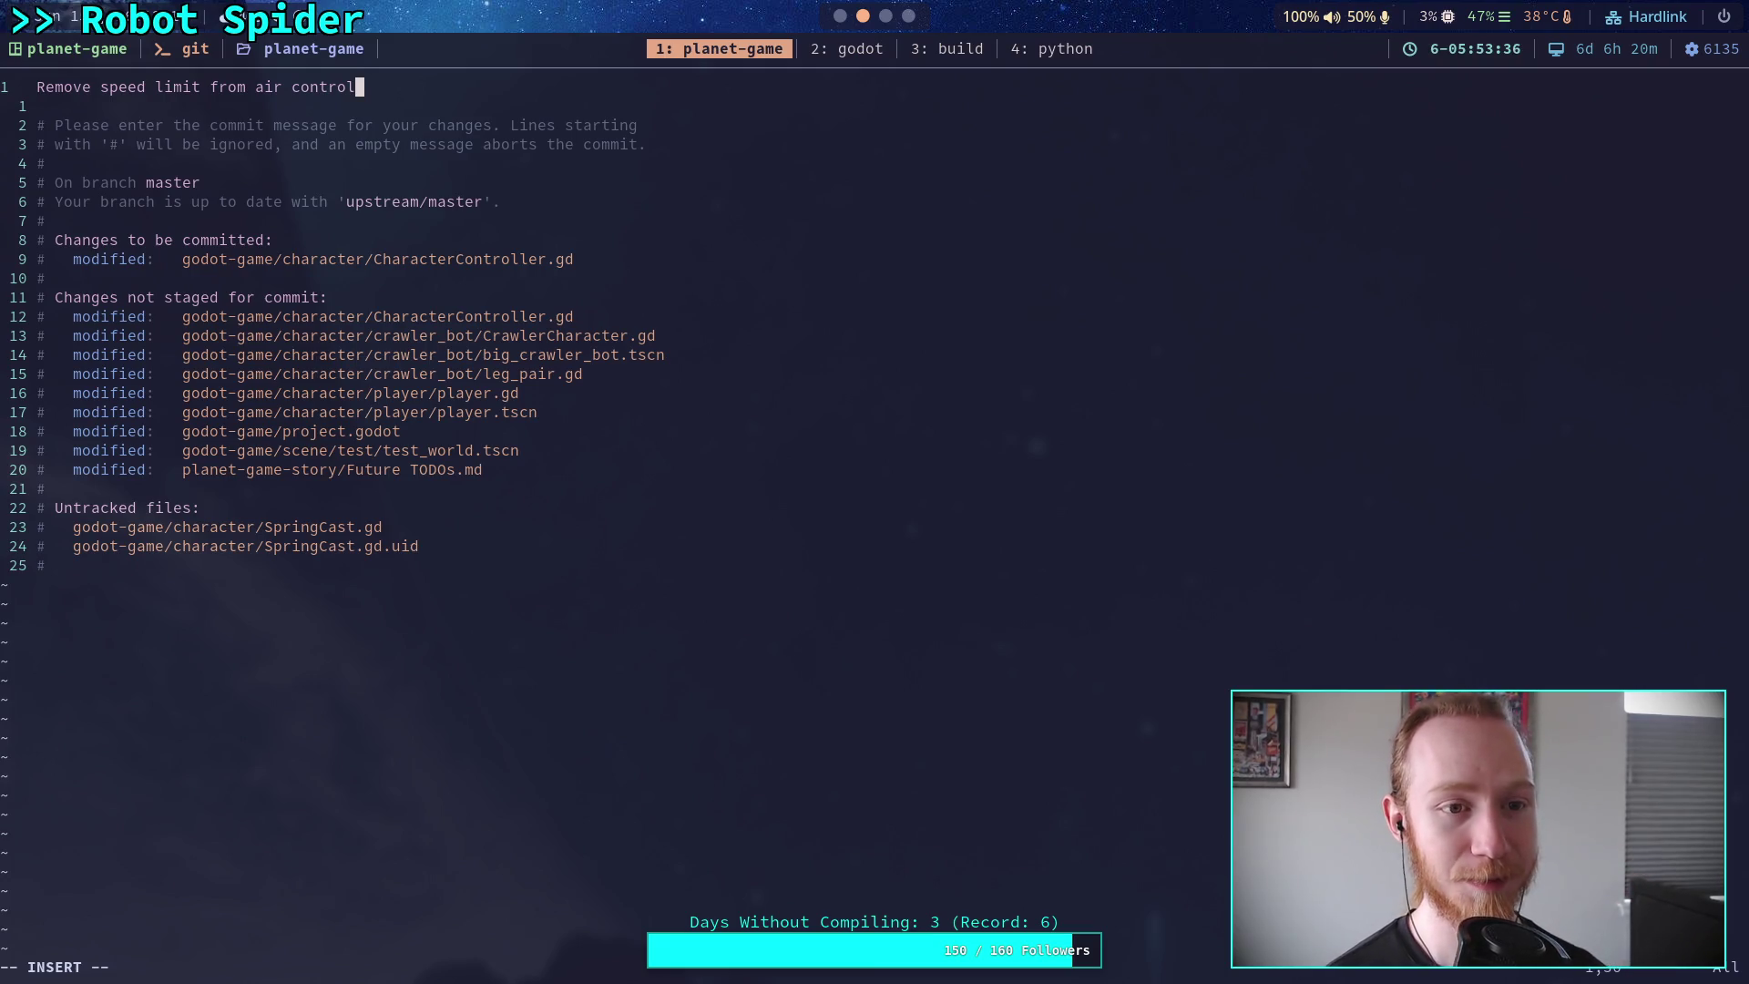
Save the vim message to commit 'Remove speed limit from air control'.
key("Escape")
type(":wq")
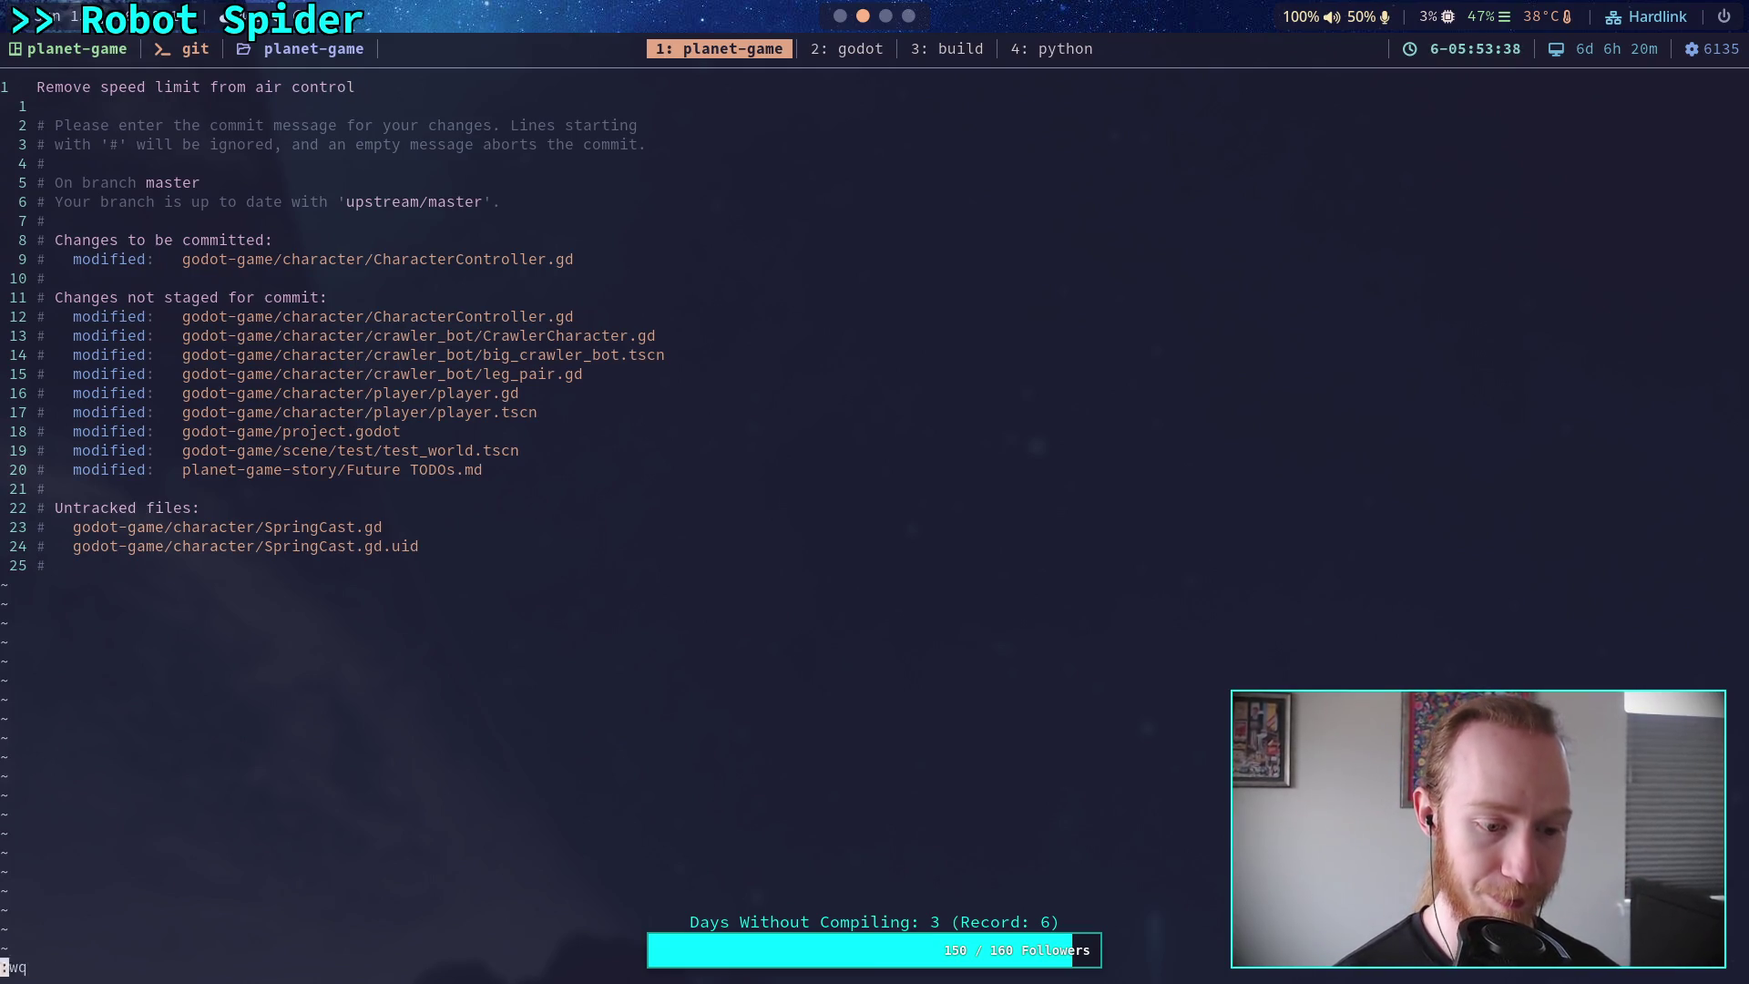
key("Return")
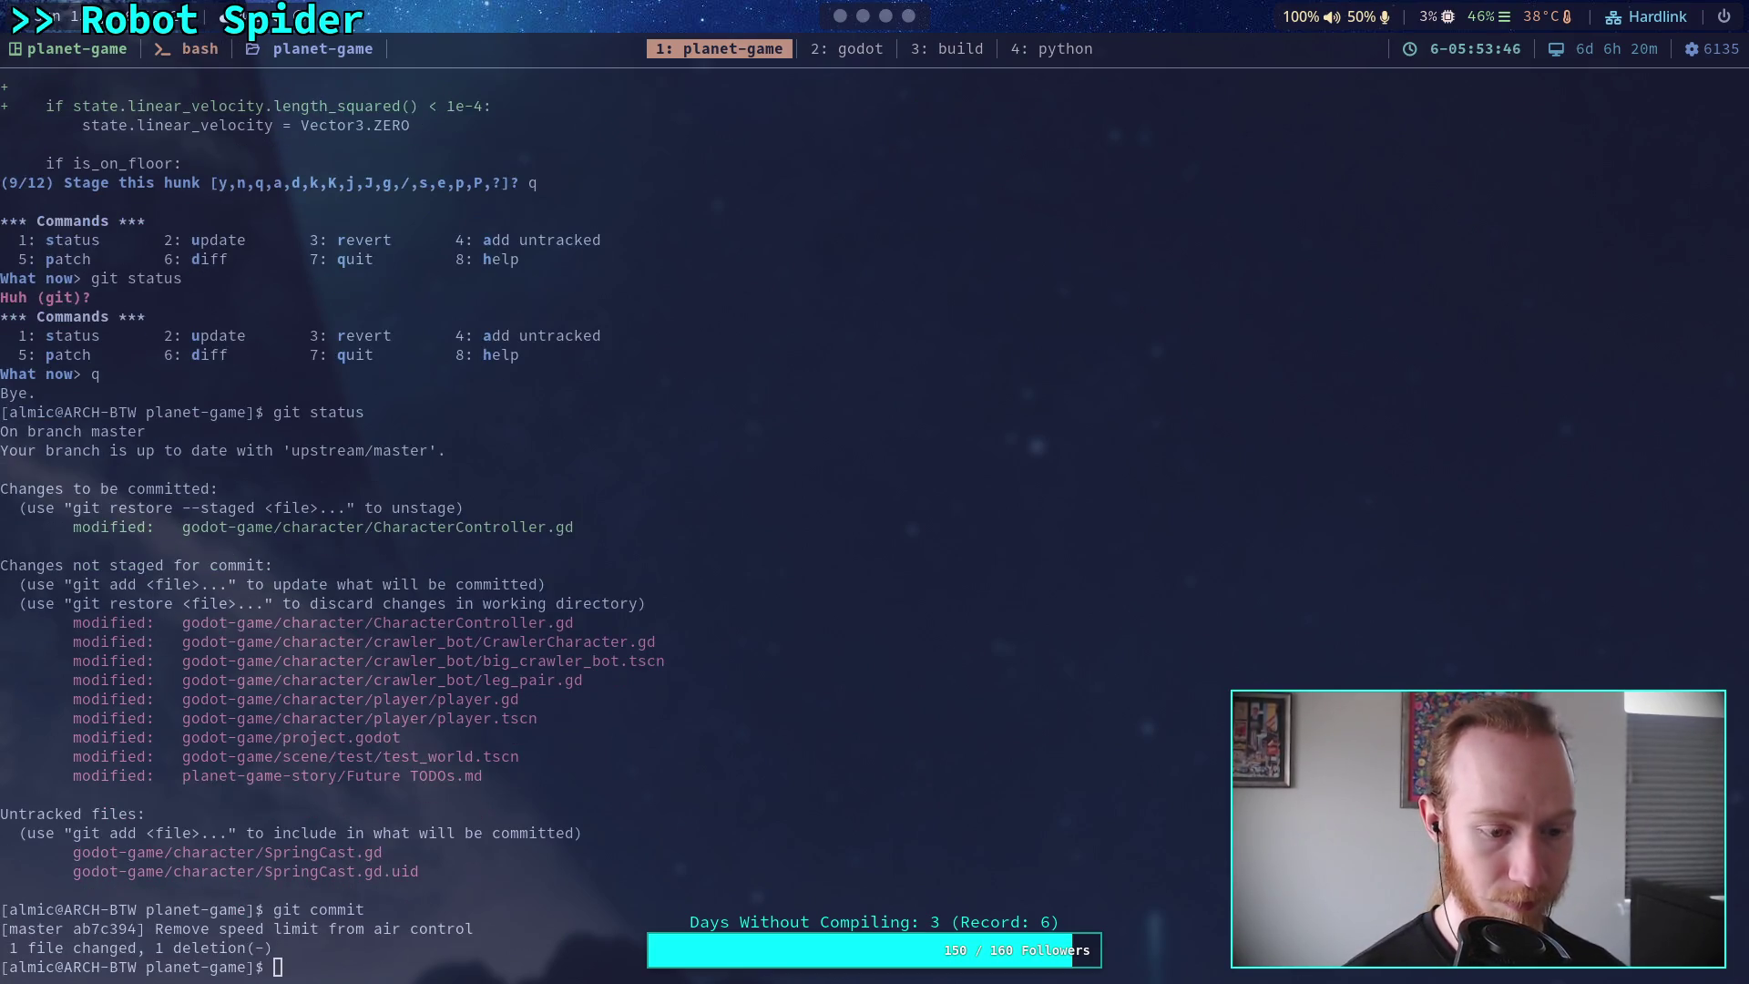
Push the new commit to master with git push.
type("git ")
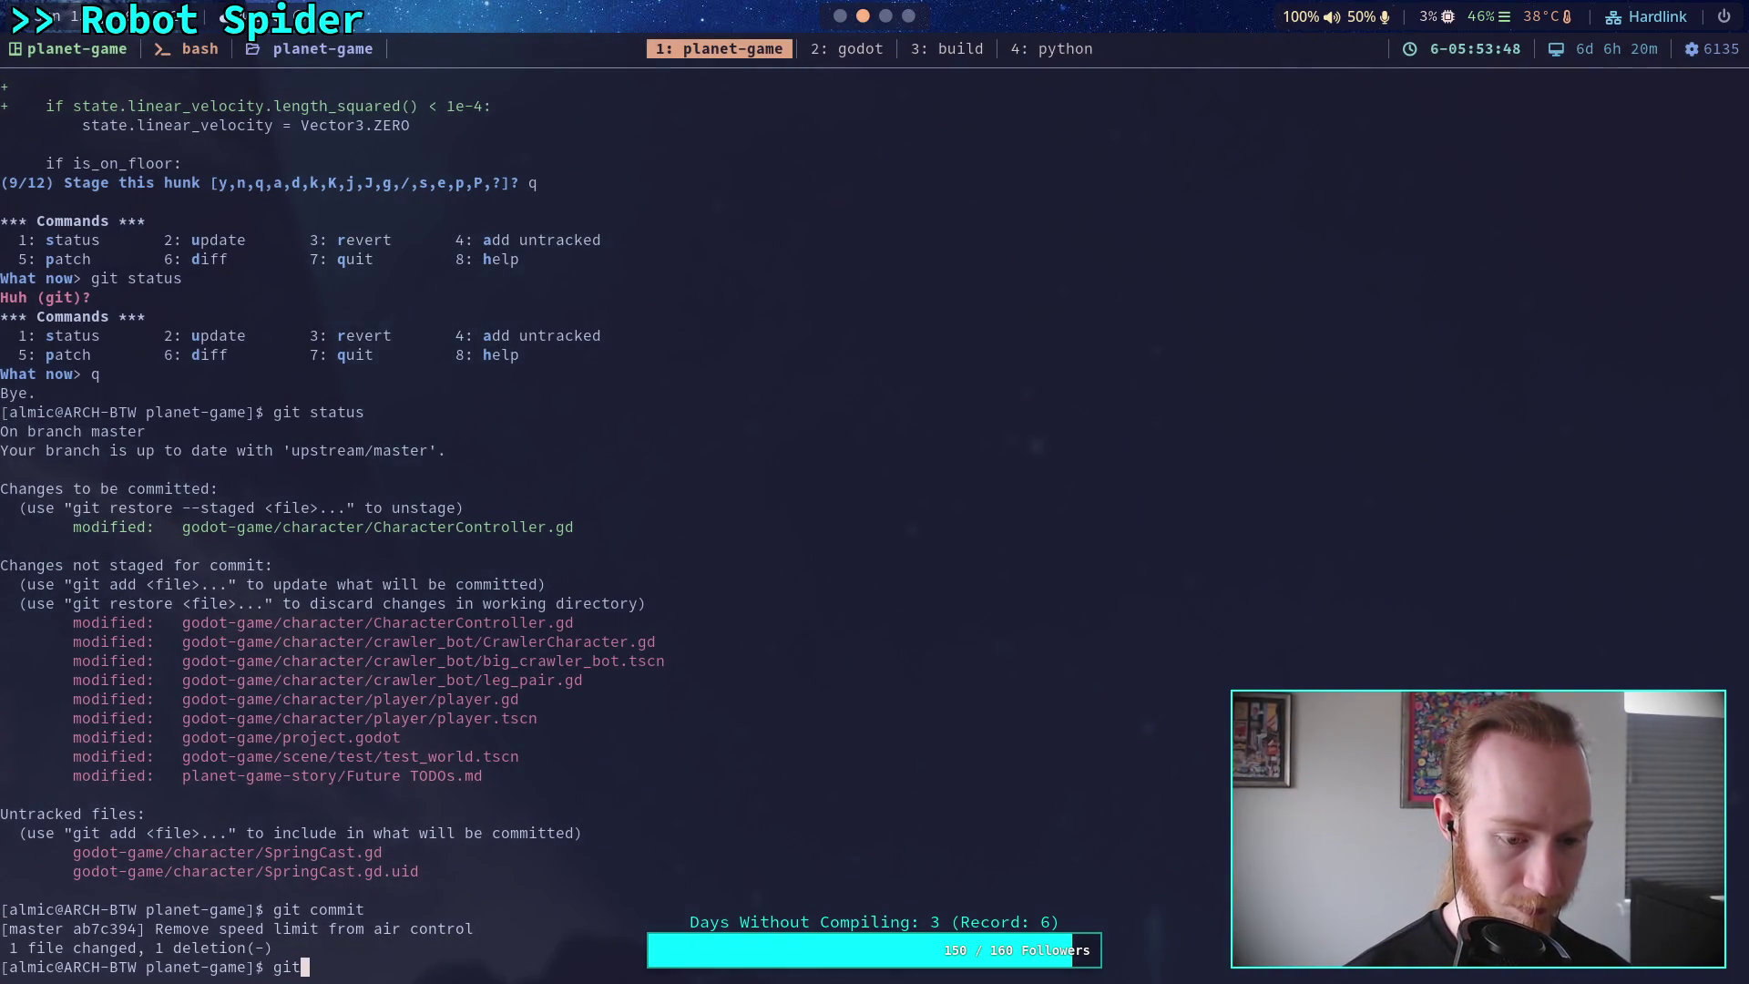
type("push")
key("Return")
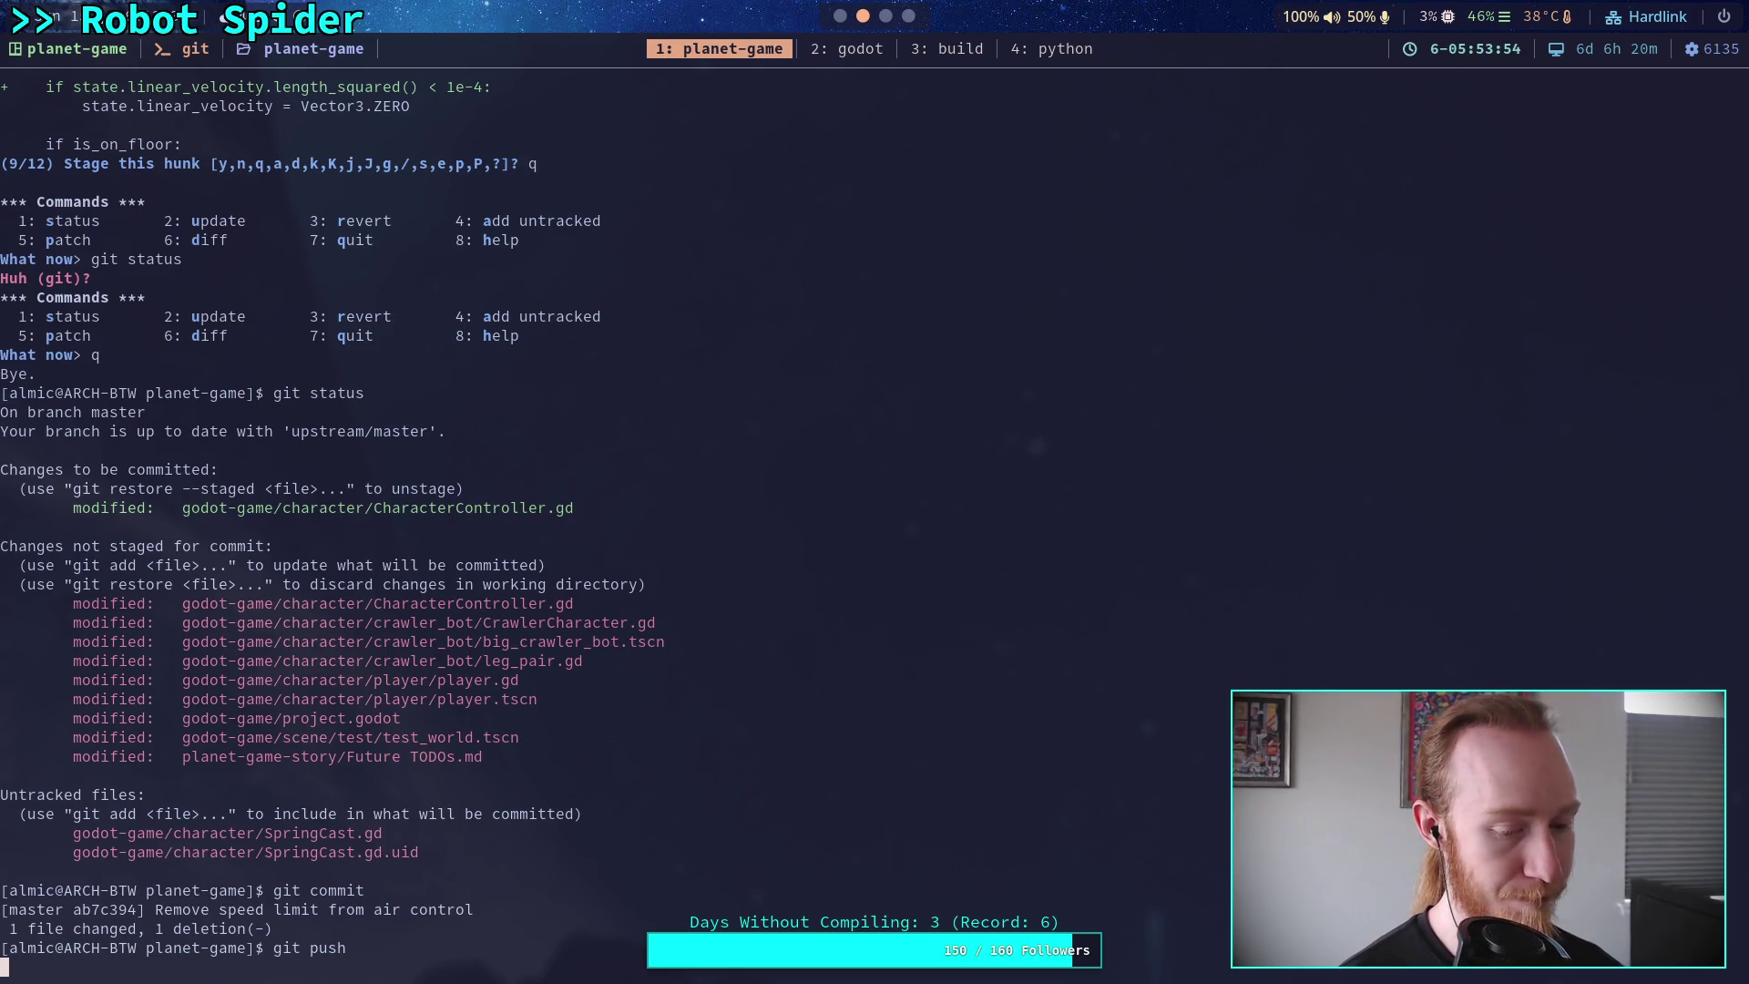
type("git statu")
key("BackSpace")
key("BackSpace")
key("BackSpace")
Page through git diff across CharacterController.gd, CrawlerCharacter.gd and big_crawler_bot.tscn.
type("diff")
key("Return")
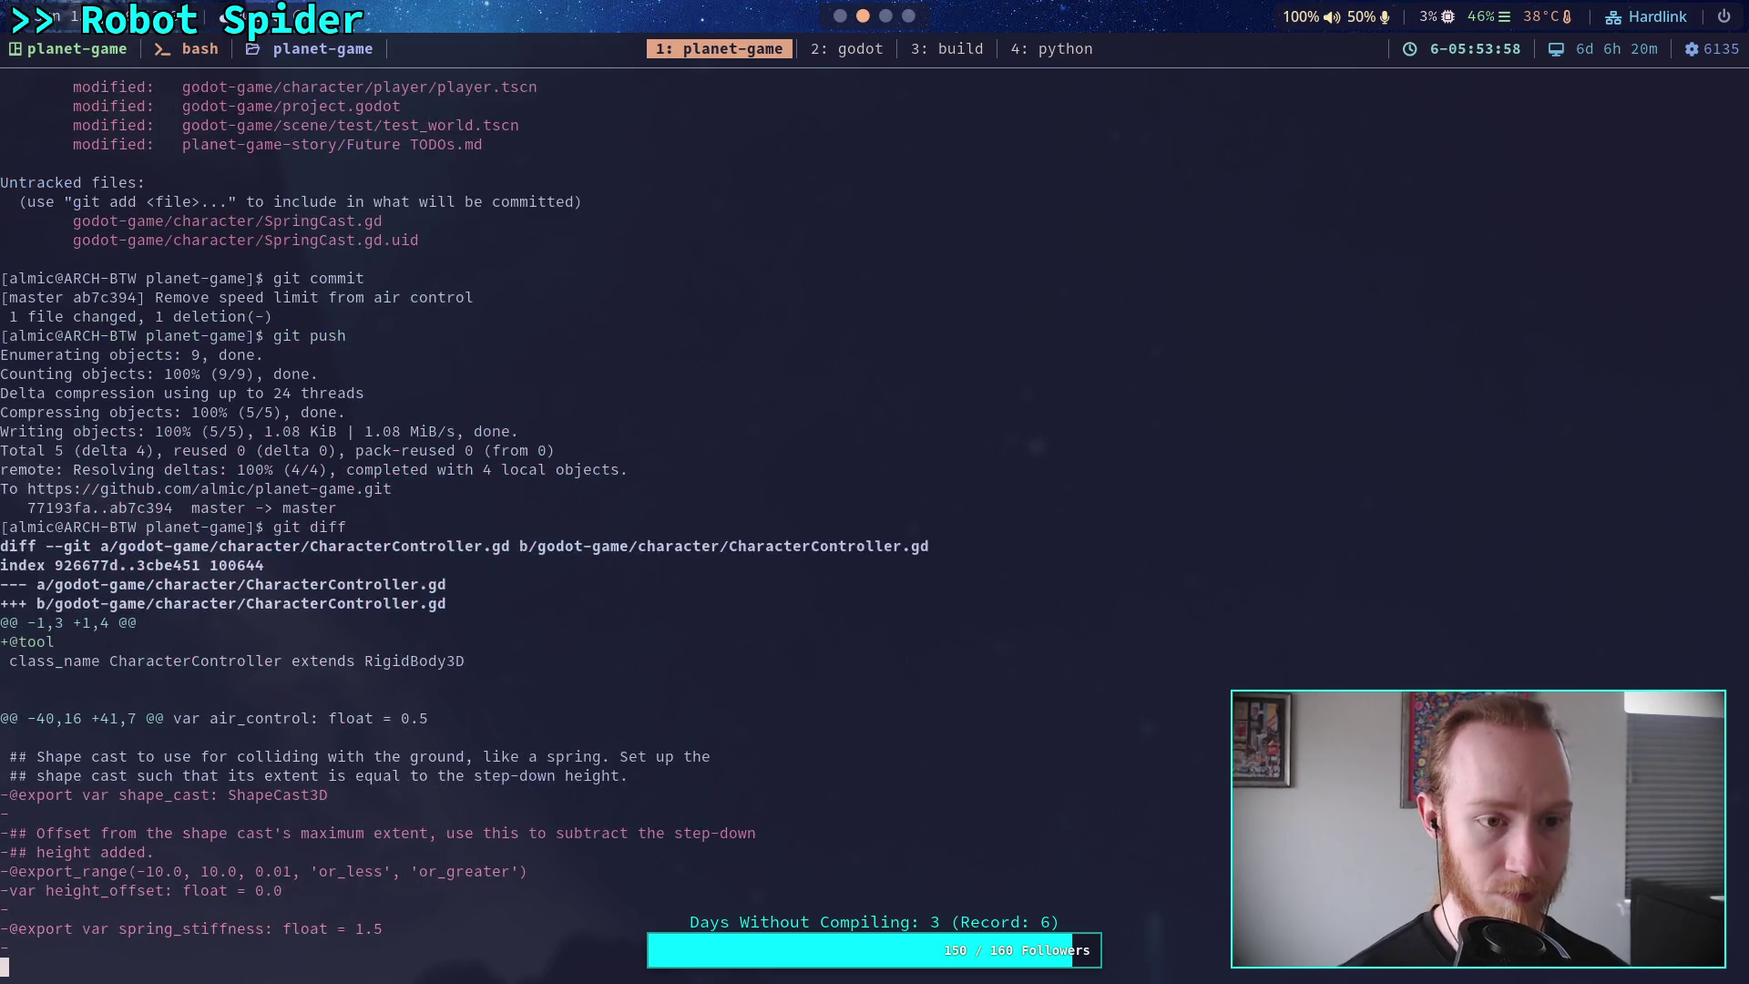
key("space")
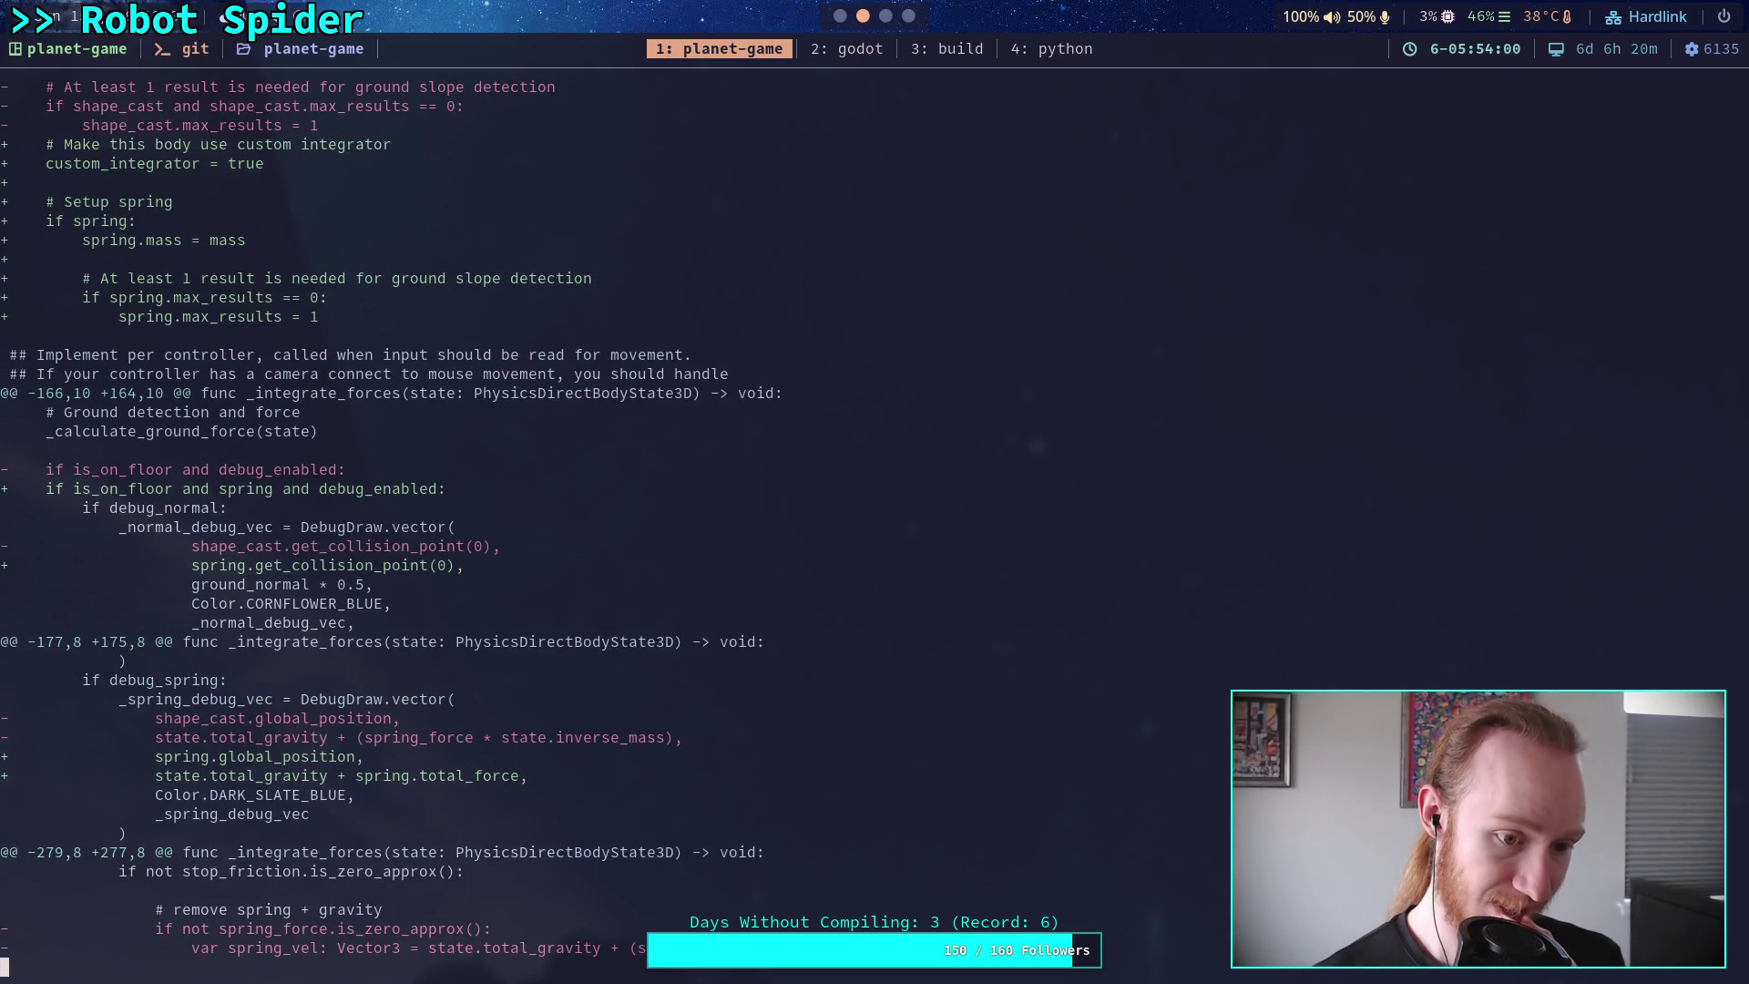
key("space")
key("space")
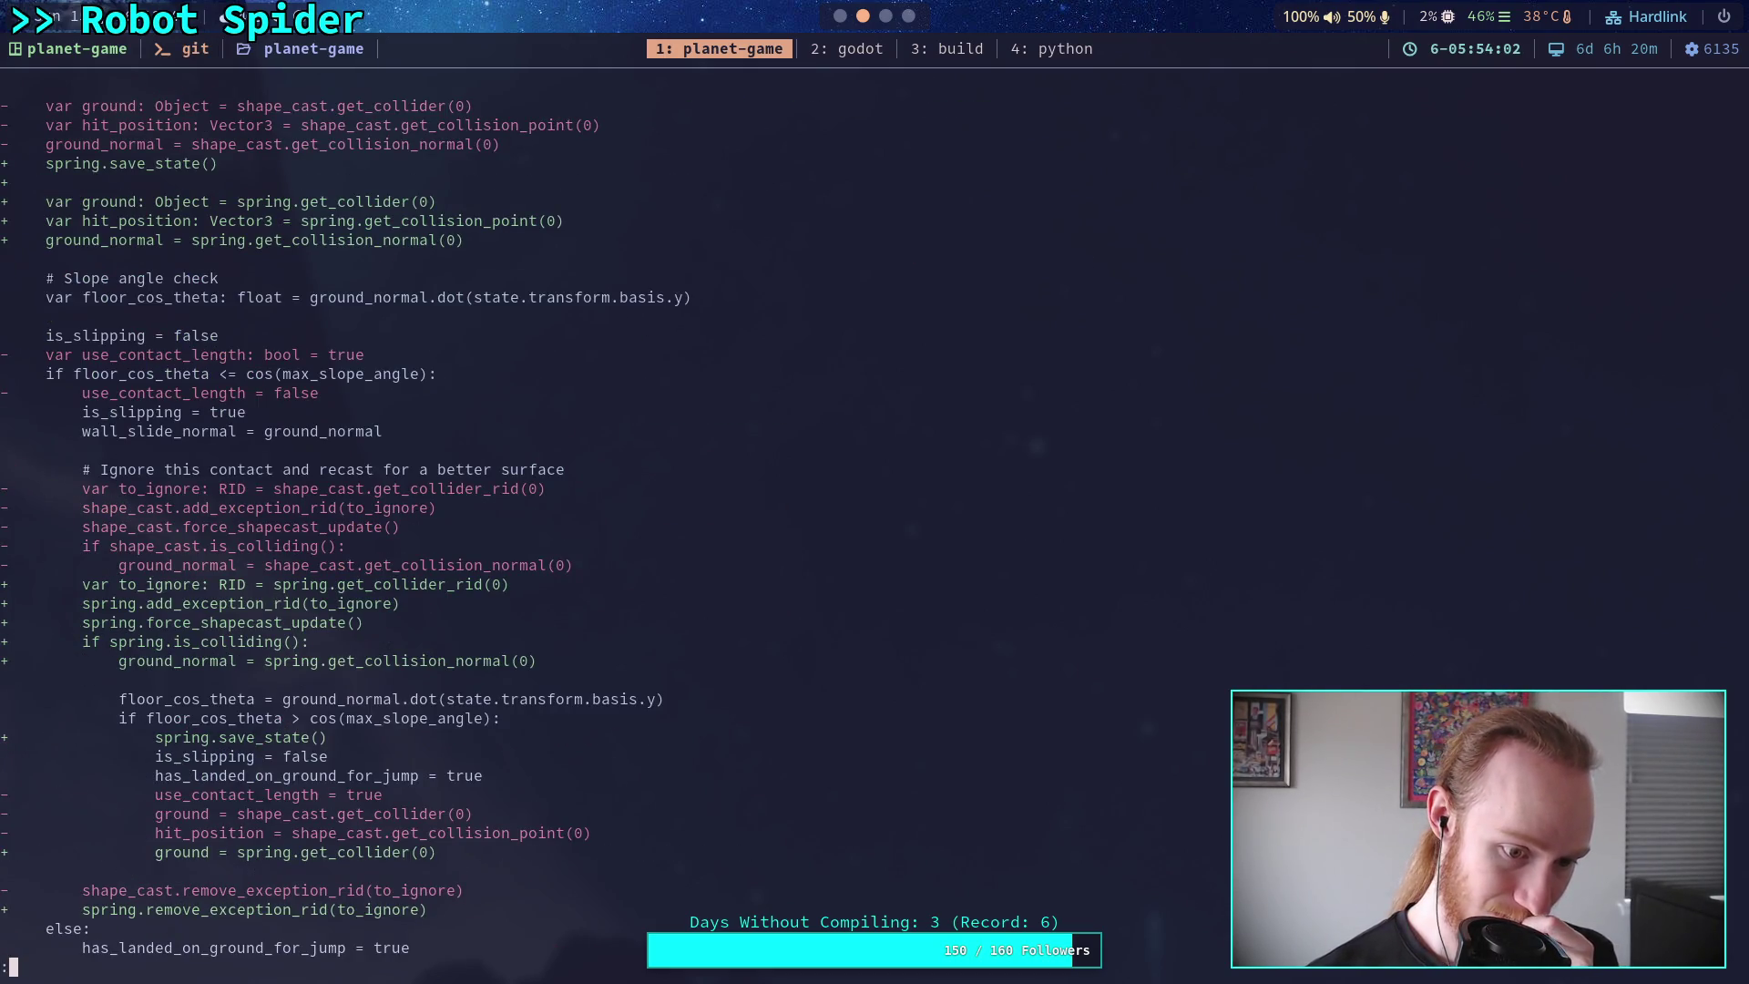
key("space")
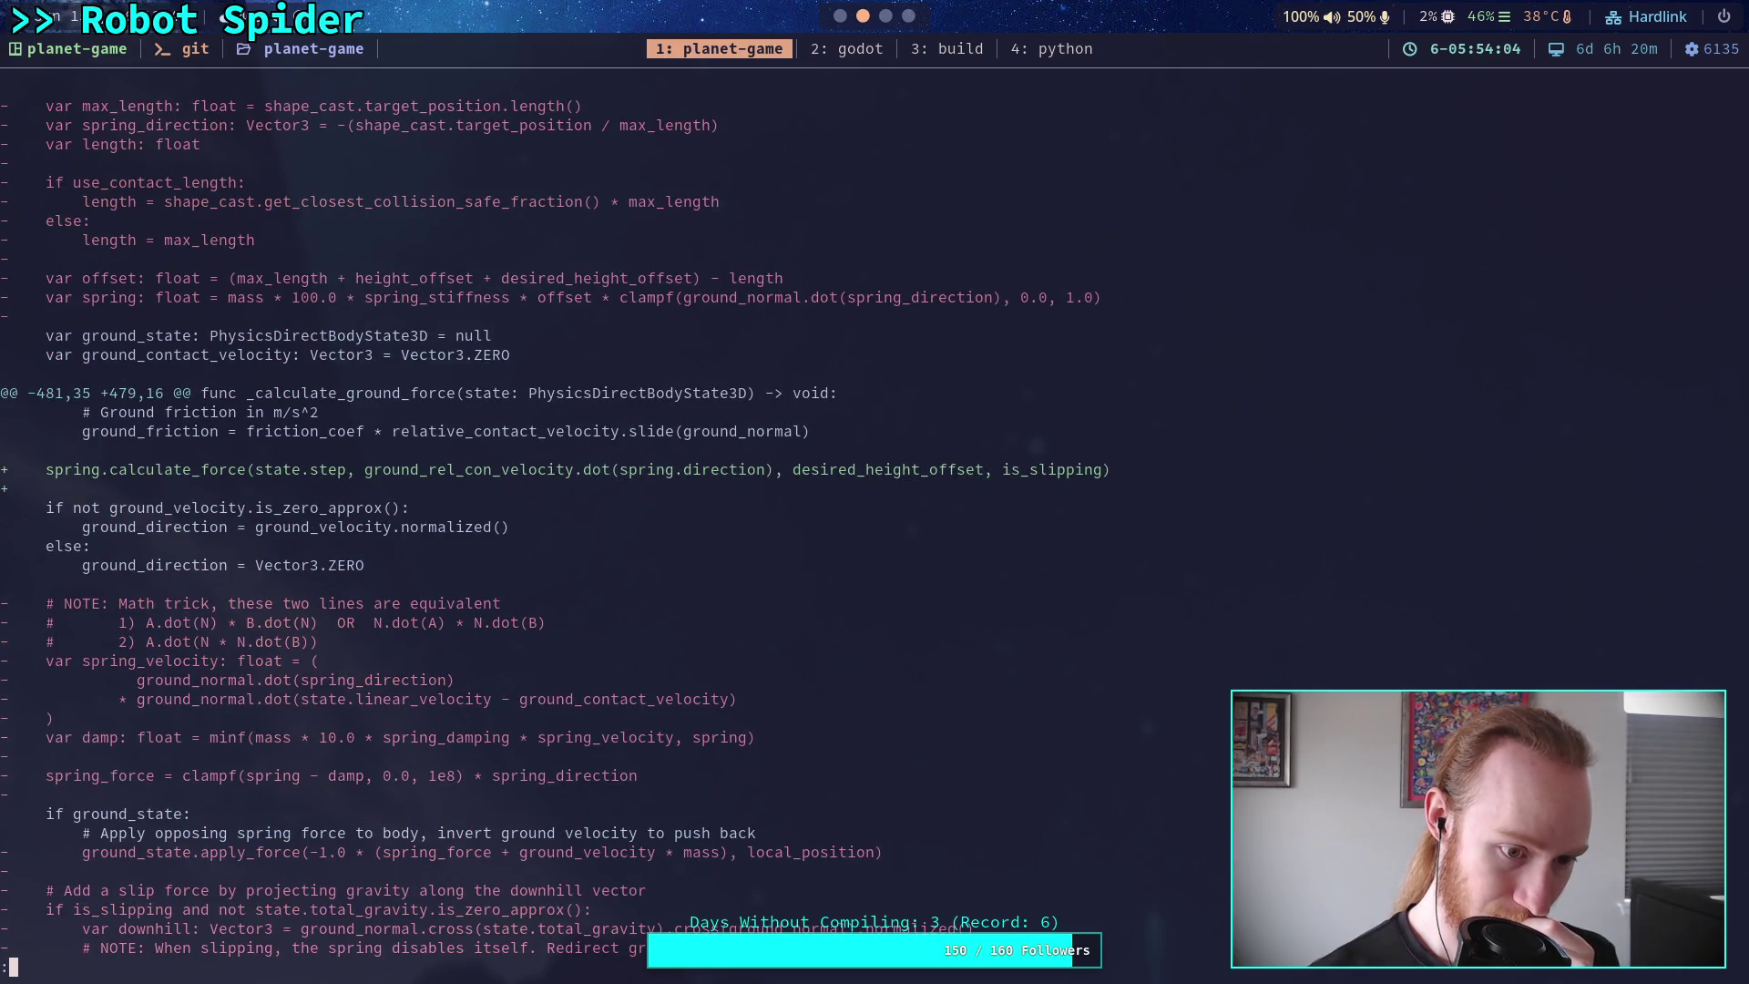
key("space")
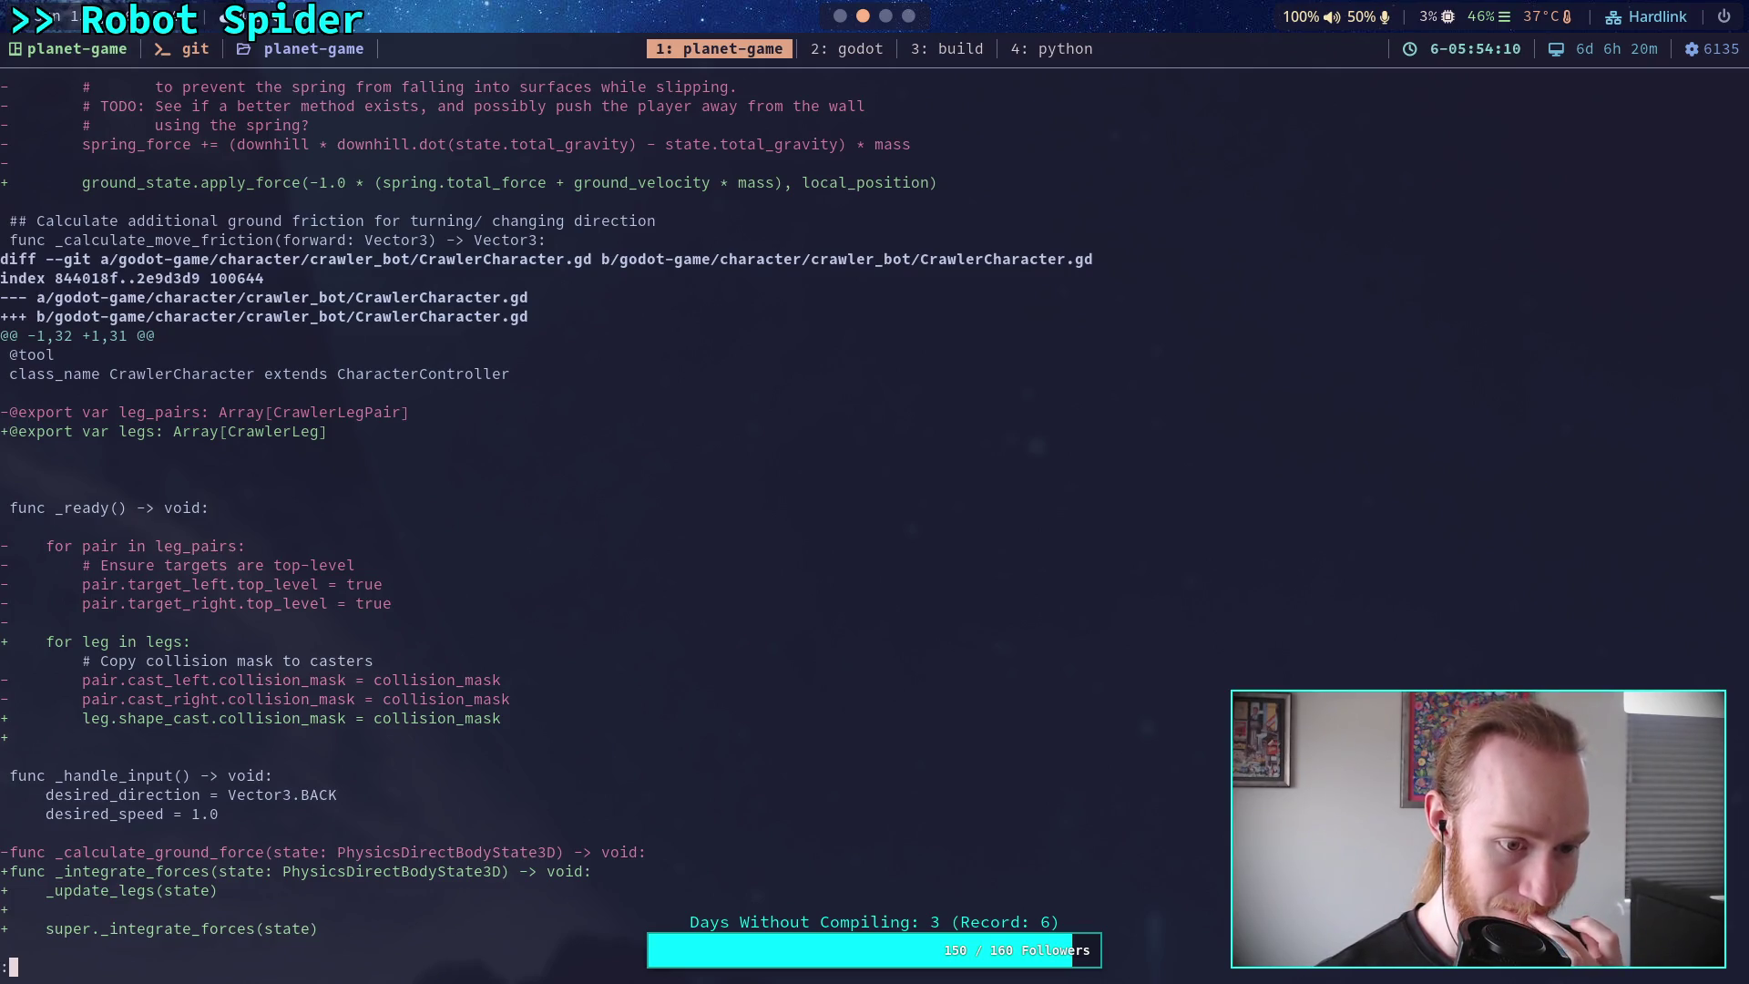
key("space")
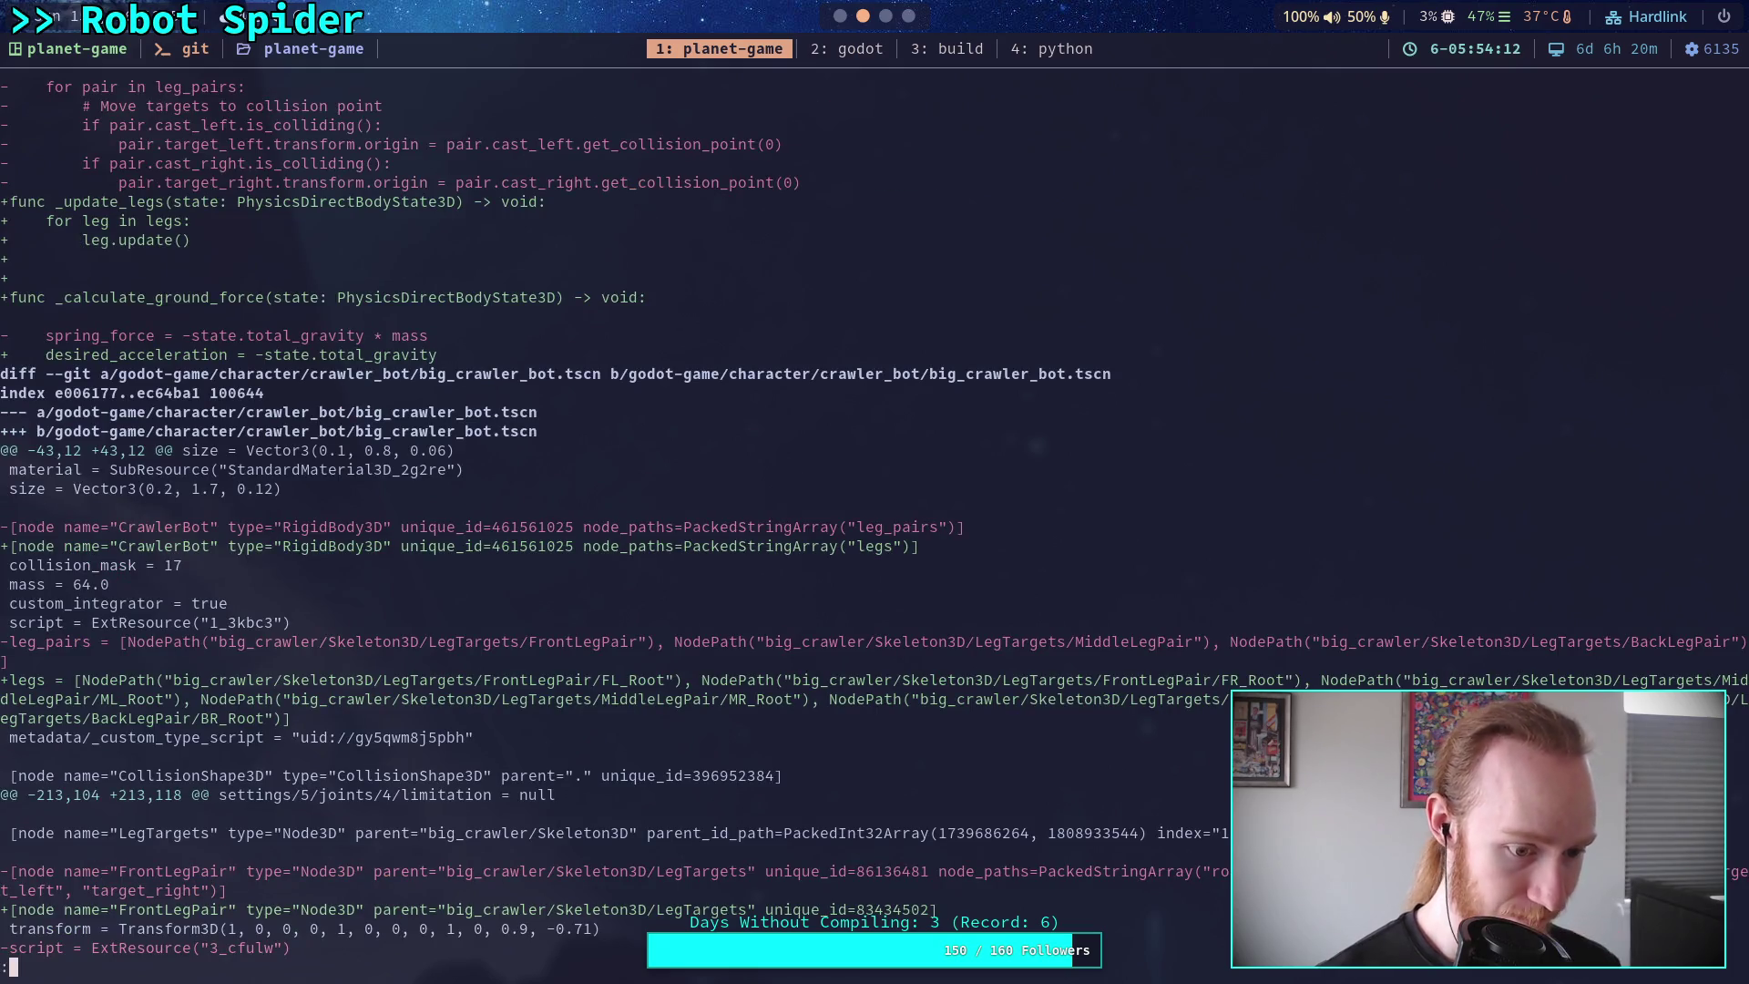
Run git status to list the modified and untracked files.
type("qgit tat")
key("BackSpace")
key("BackSpace")
key("BackSpace")
type("status")
key("Return")
Stage godot-game/character/CharacterController.gd with git add.
type("gi")
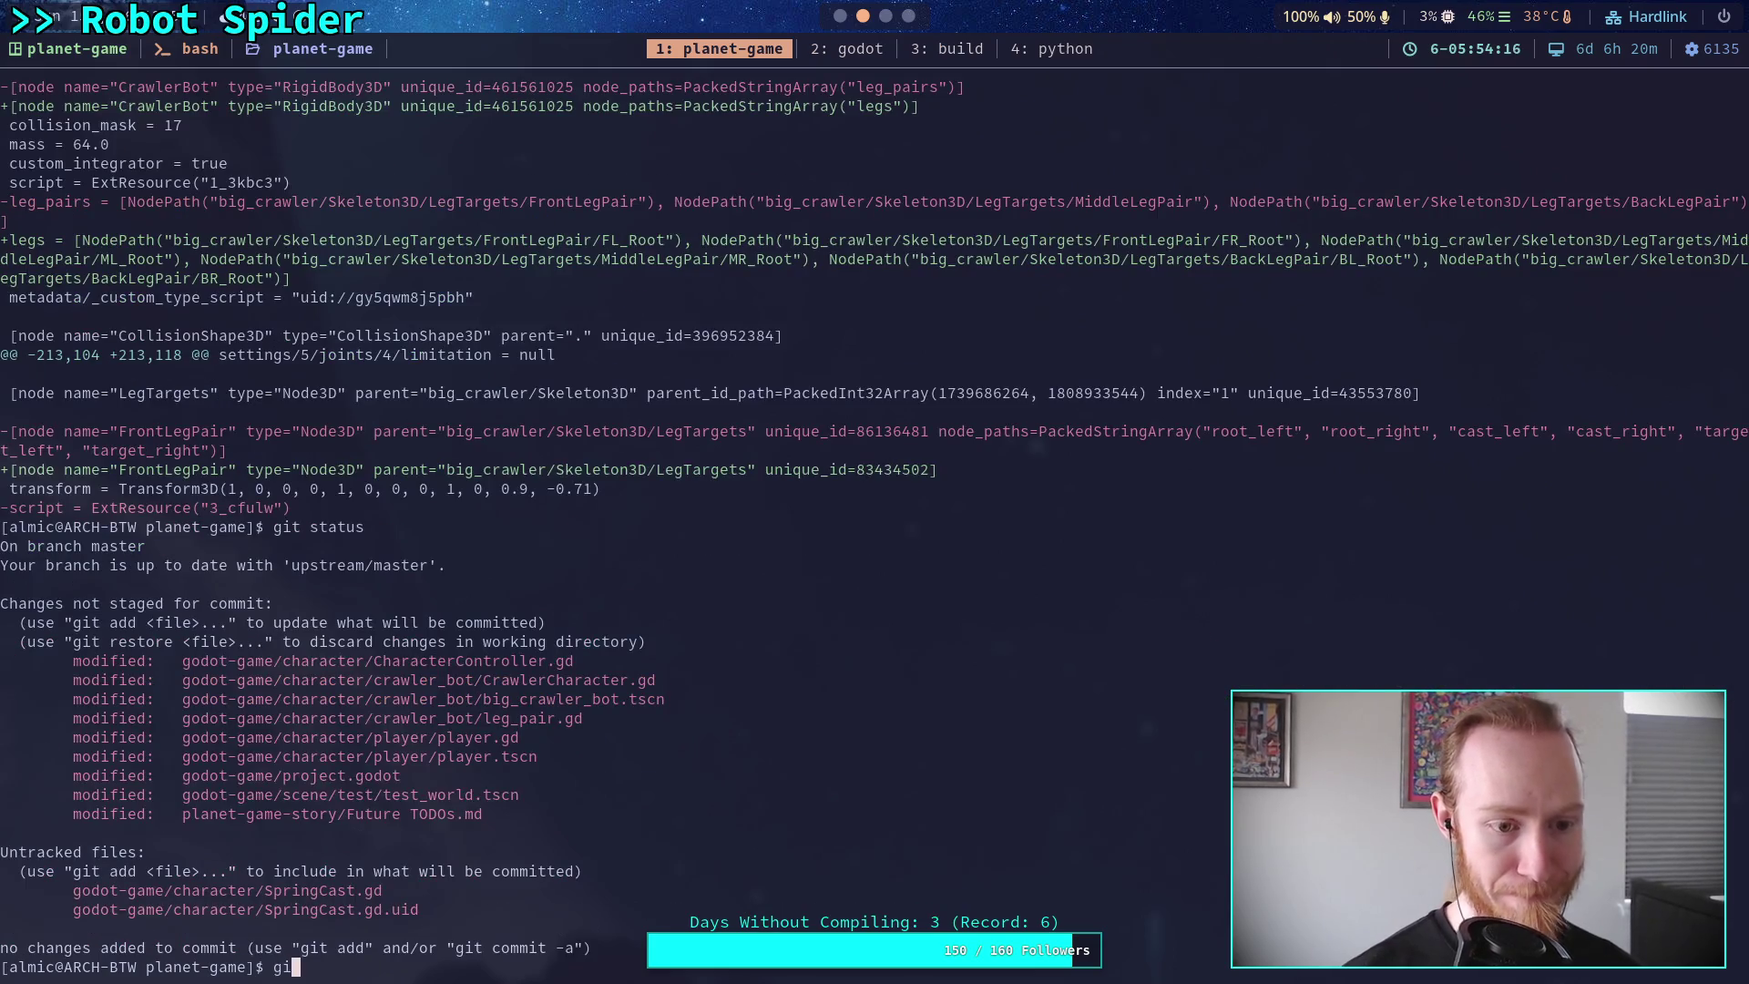
type("t add god")
key("Tab")
type("ch")
key("Tab")
type("Ch")
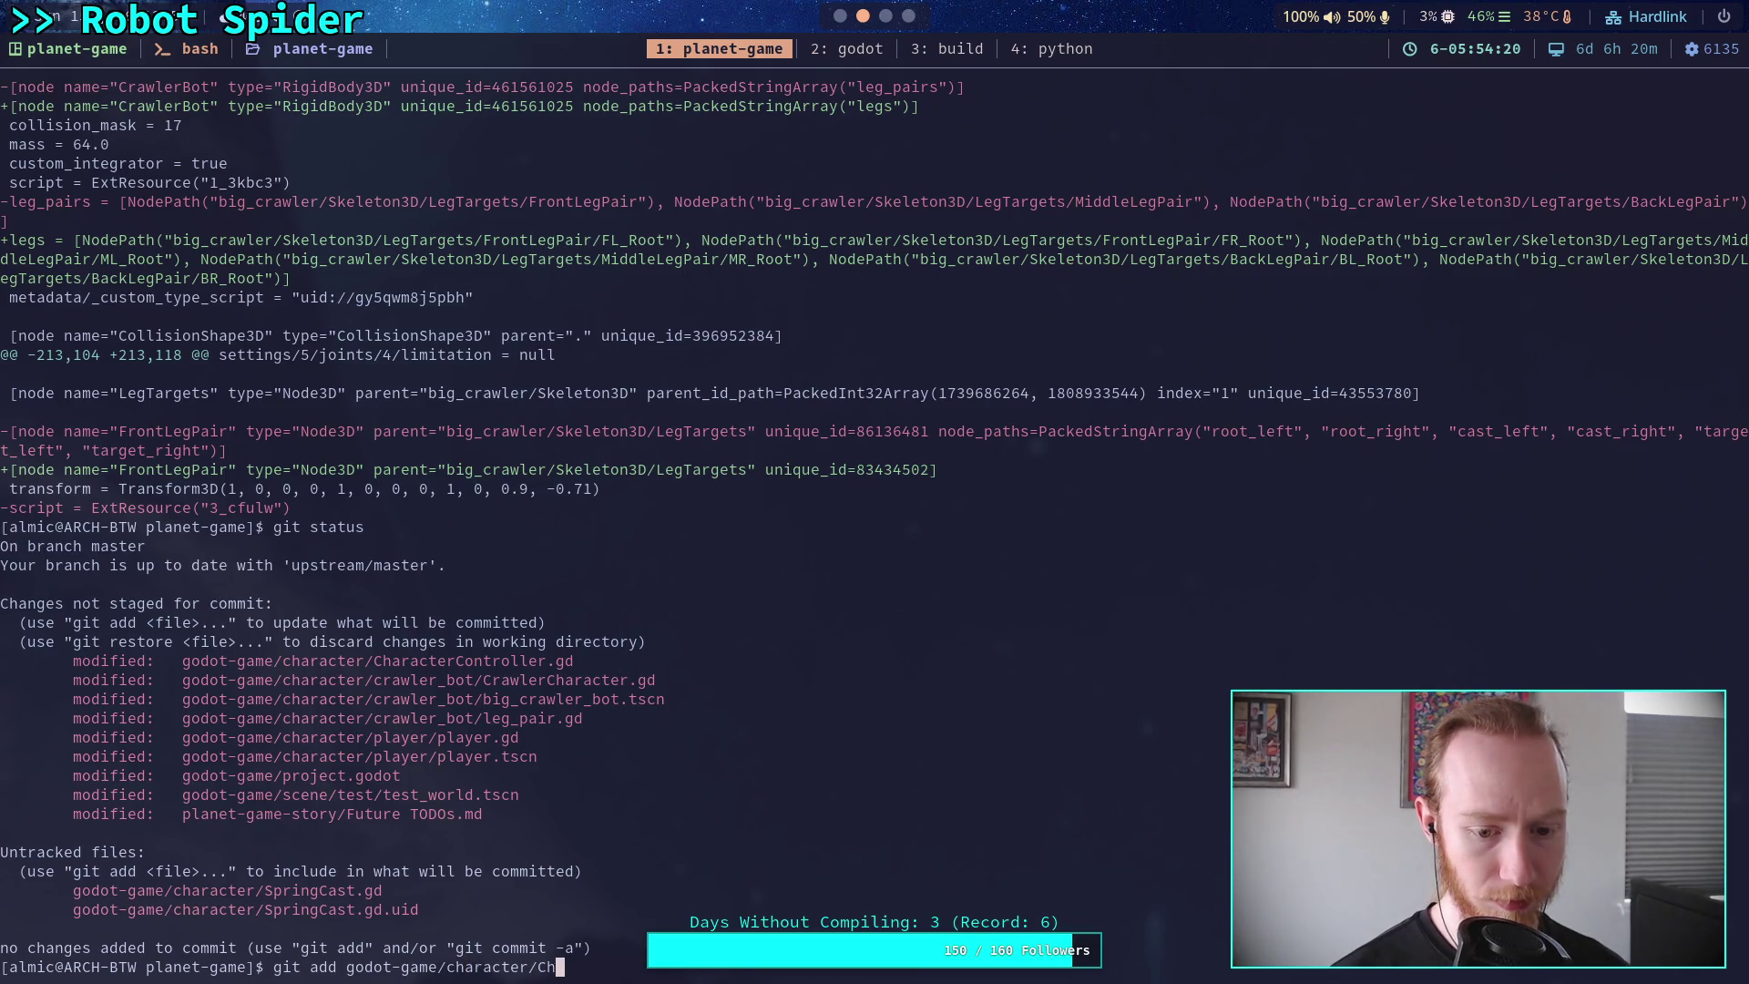
key("Tab")
key("Return")
Stage both SpringCast files via godot-game/character/Sp* and confirm with git status.
type("git add ")
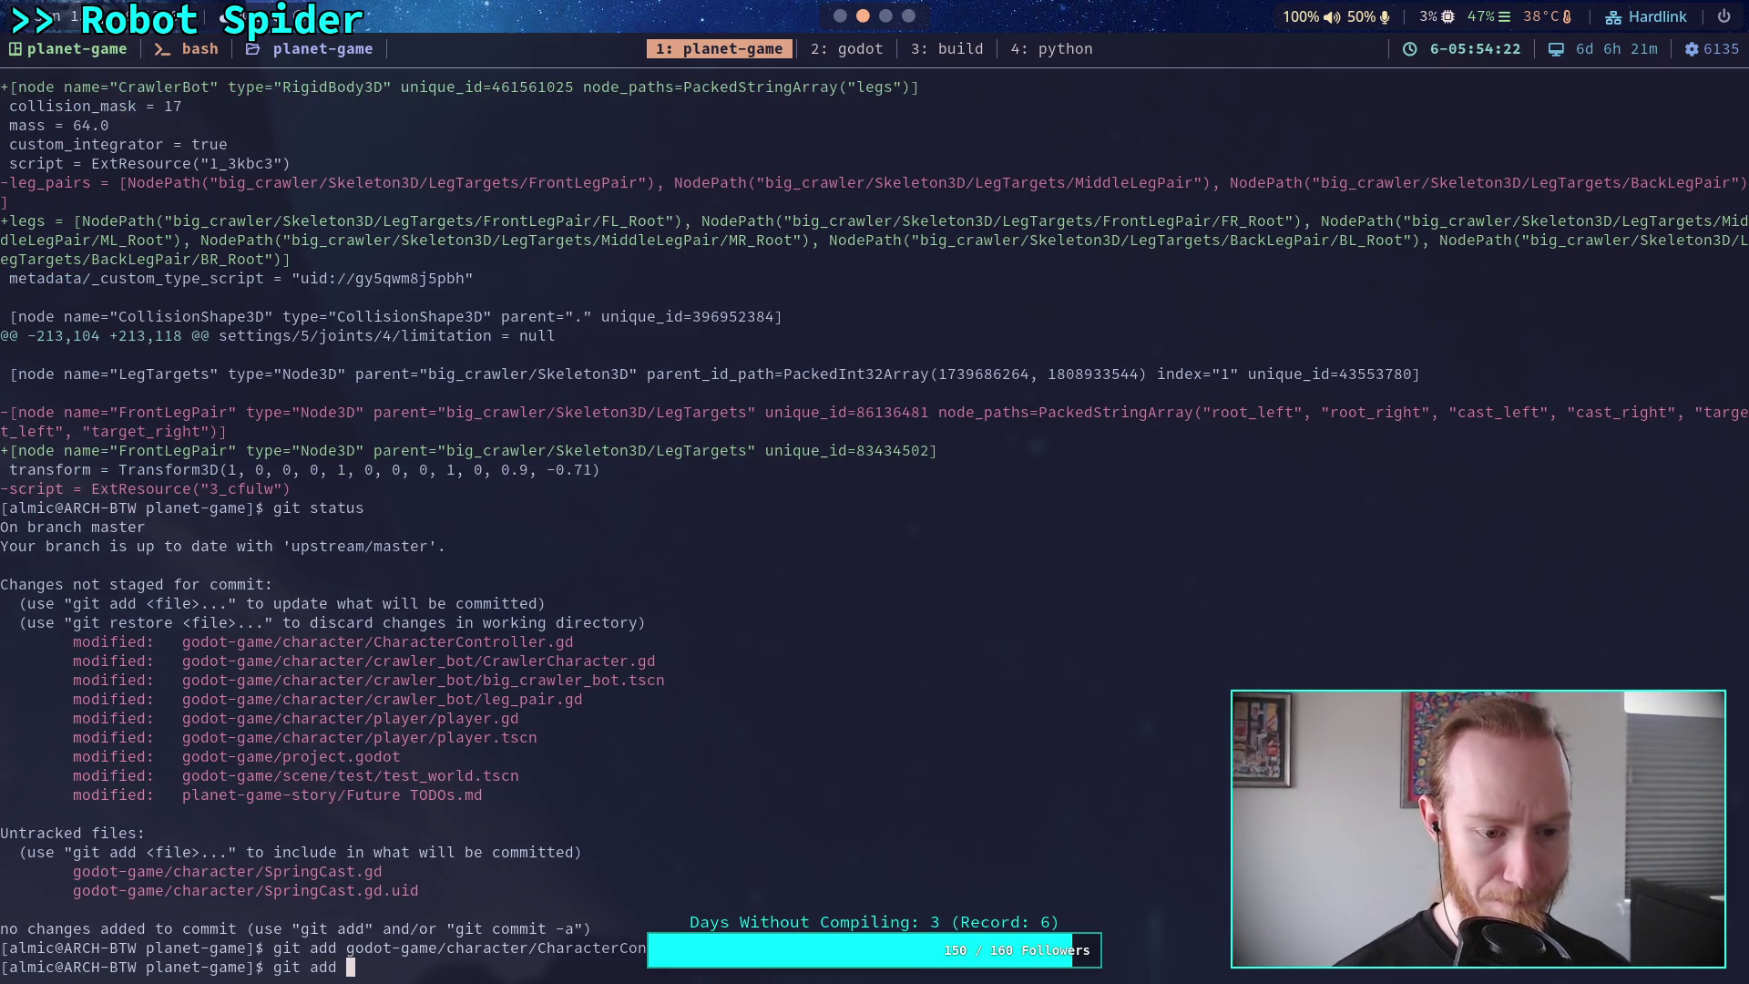
type("god")
key("Tab")
type("ch")
key("Tab")
type("sp")
key("BackSpace")
key("BackSpace")
type("Sp")
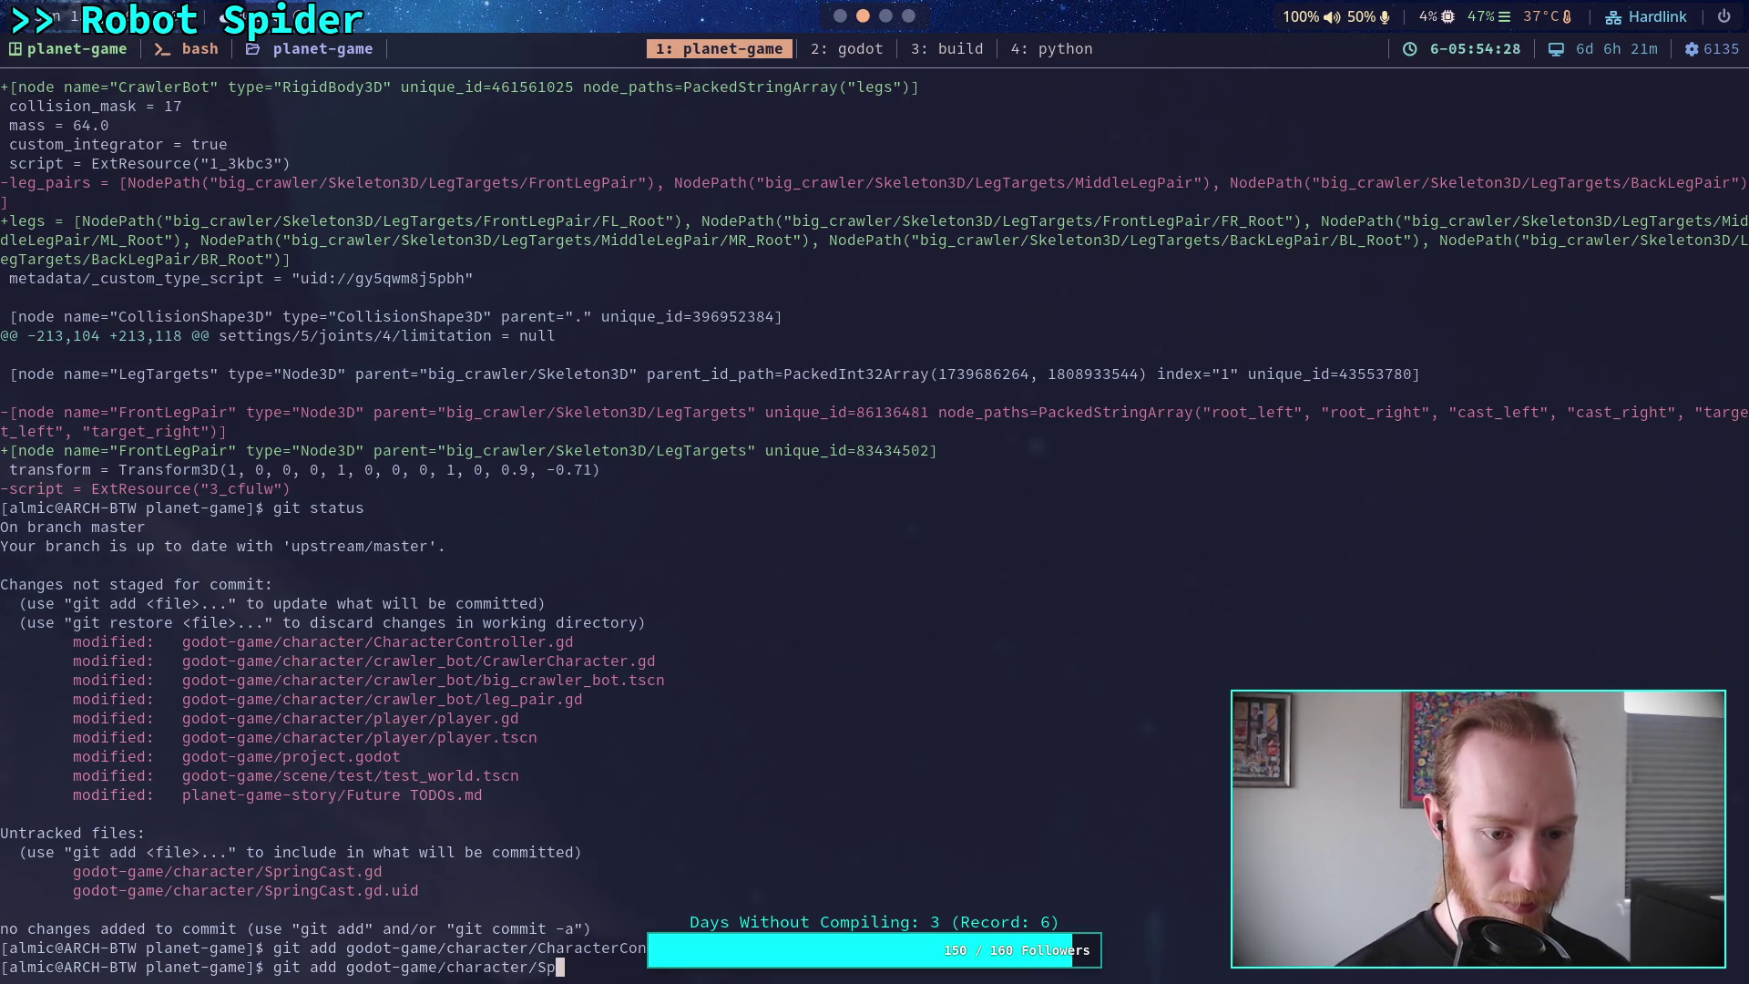
type("*")
key("Return")
type("git status")
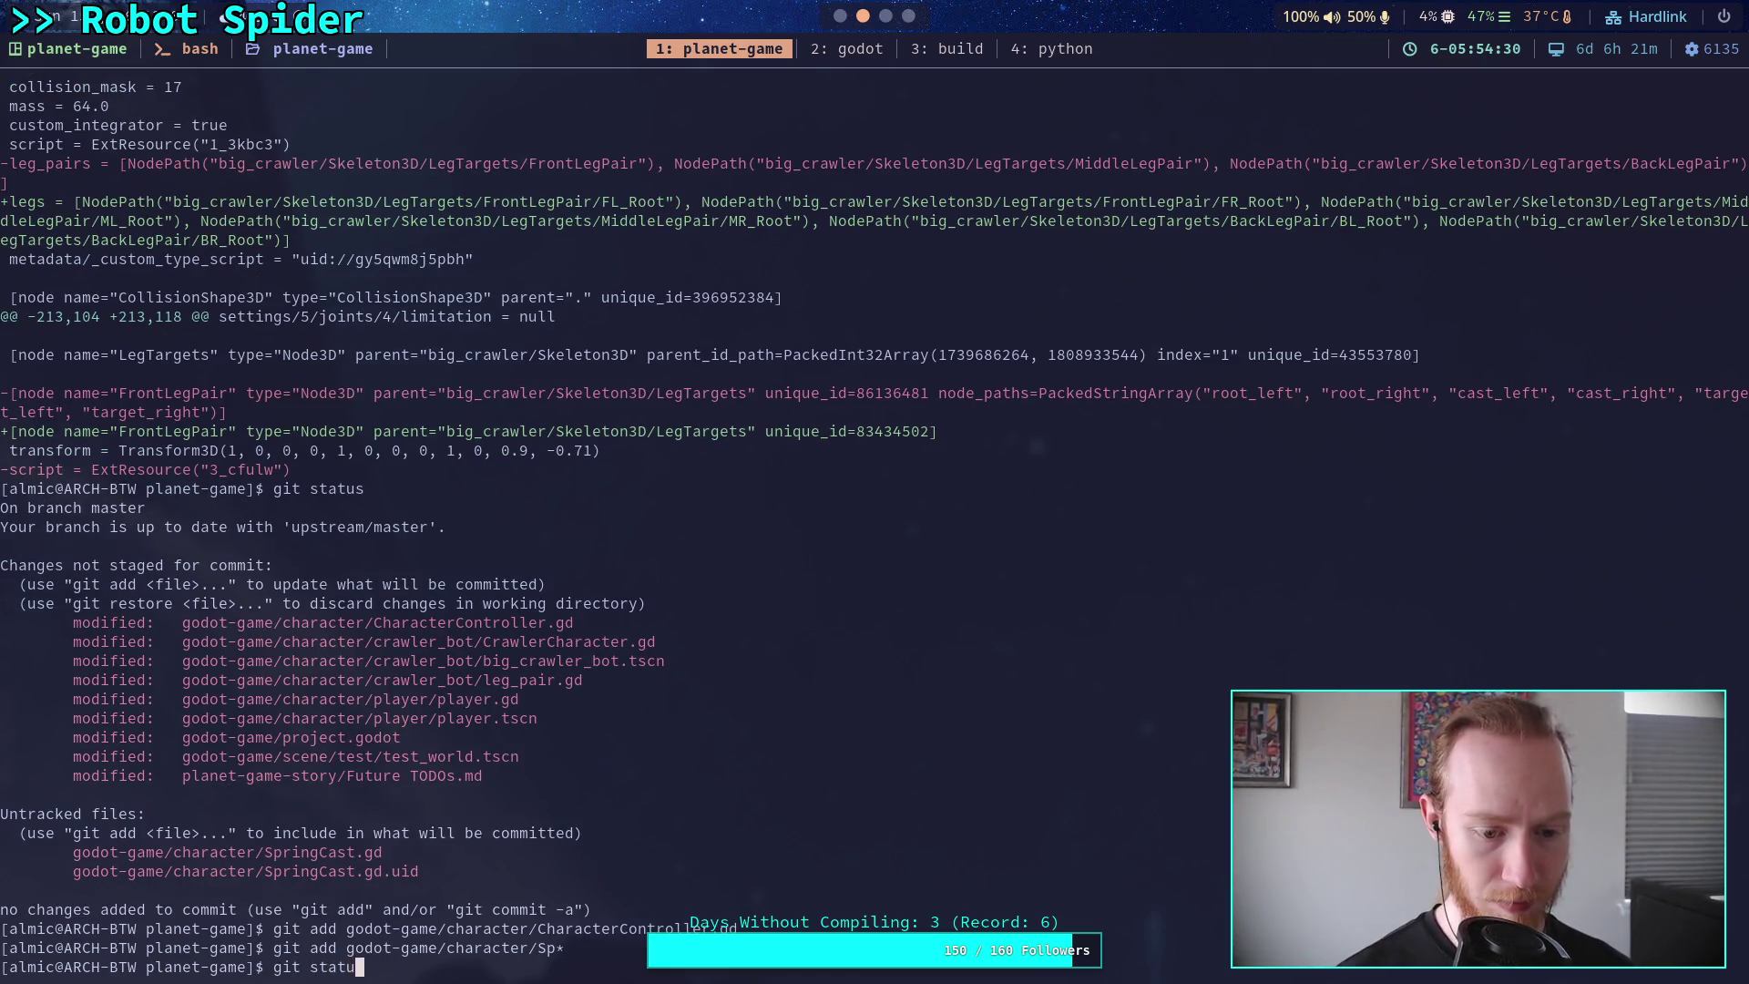
key("Return")
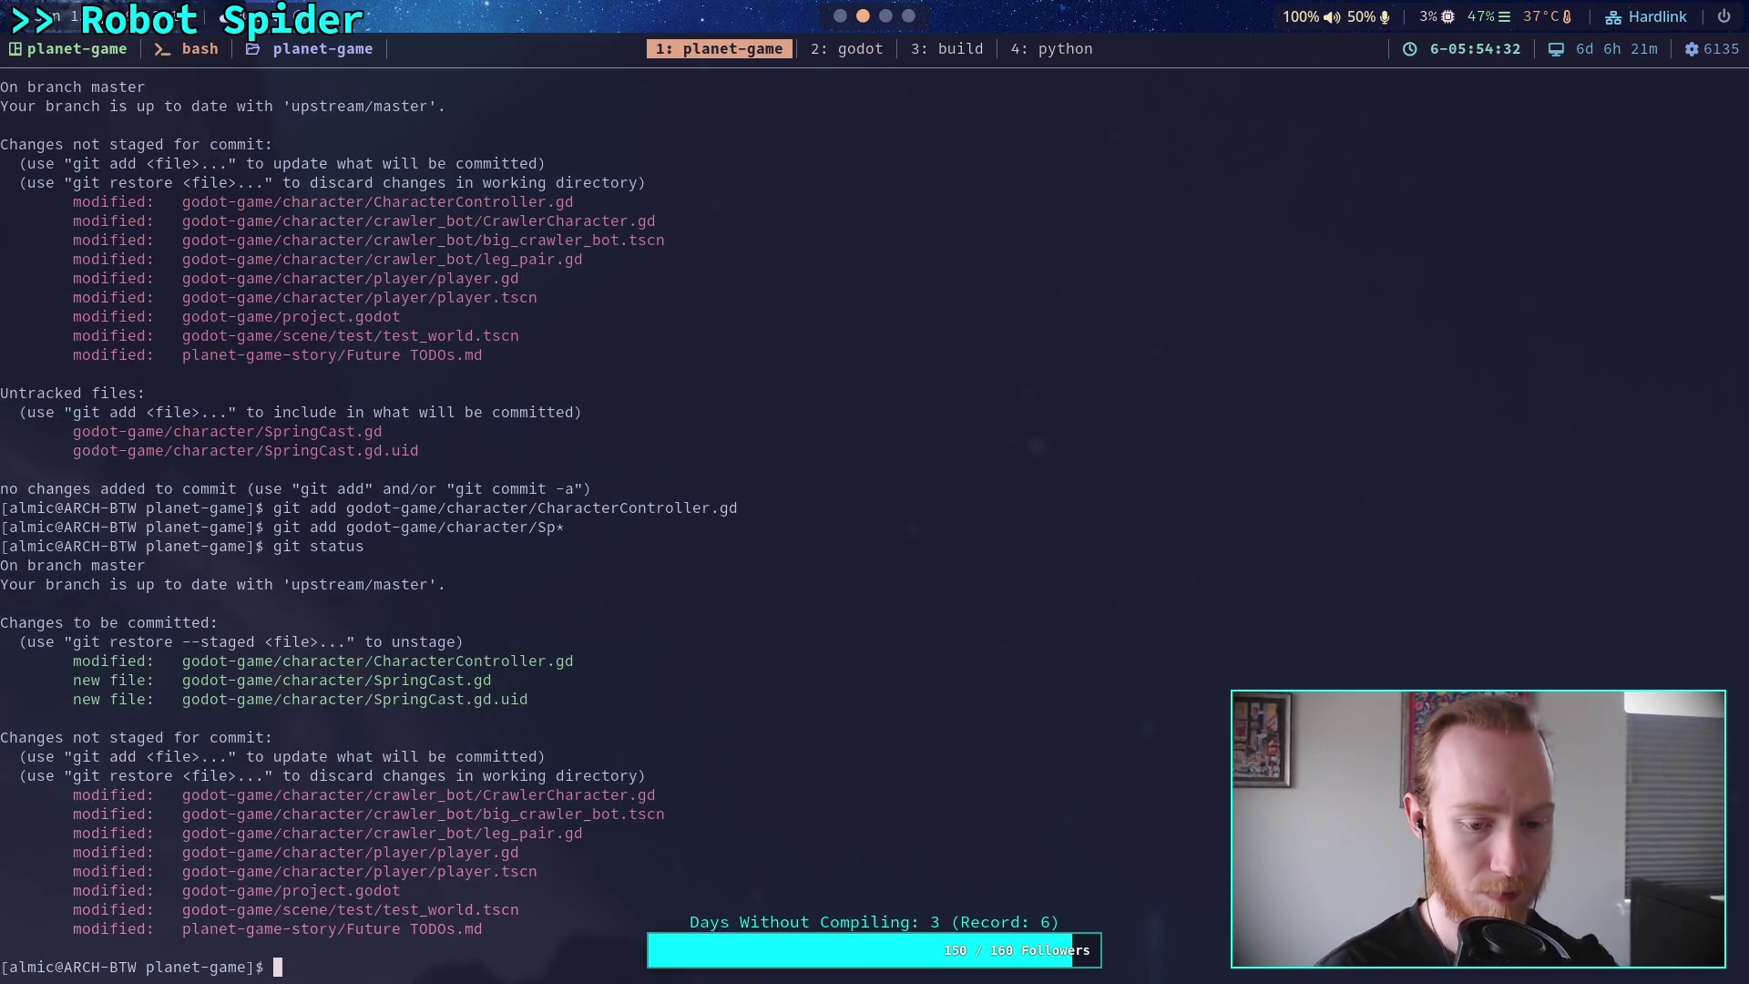
Page through the unstaged diff from big_crawler_bot.tscn and leg_pair.gd to player.gd.
type("git diff")
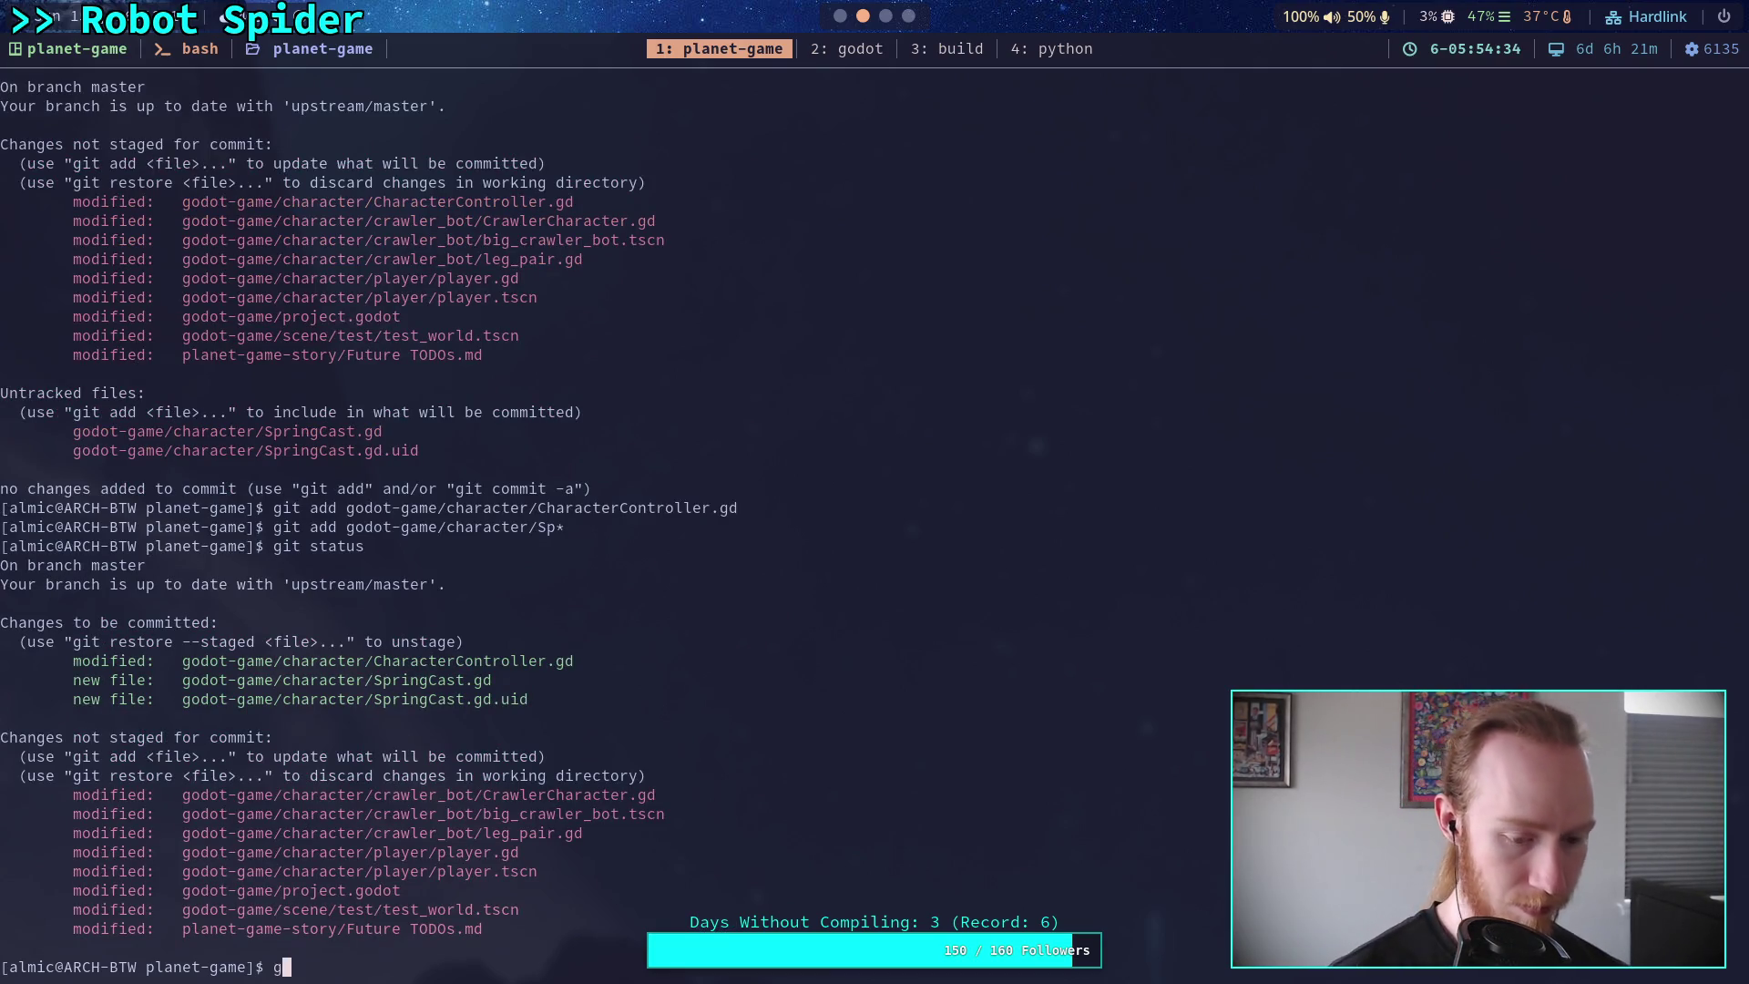
key("Return")
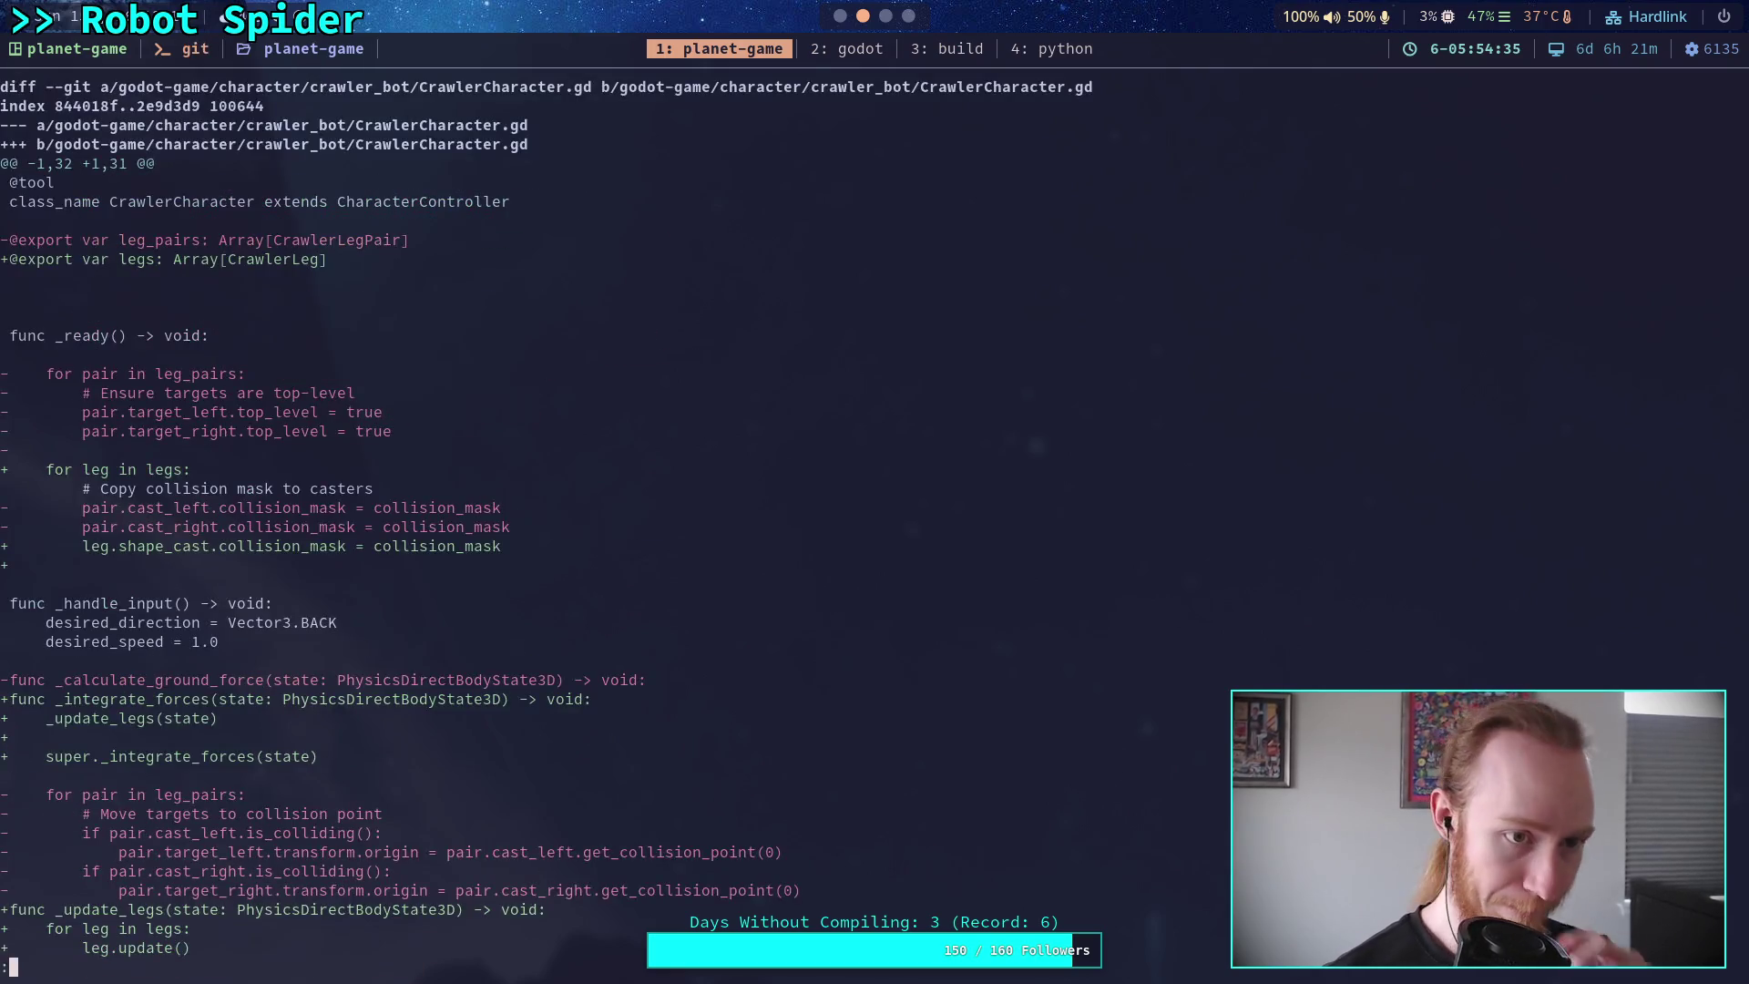
key("space")
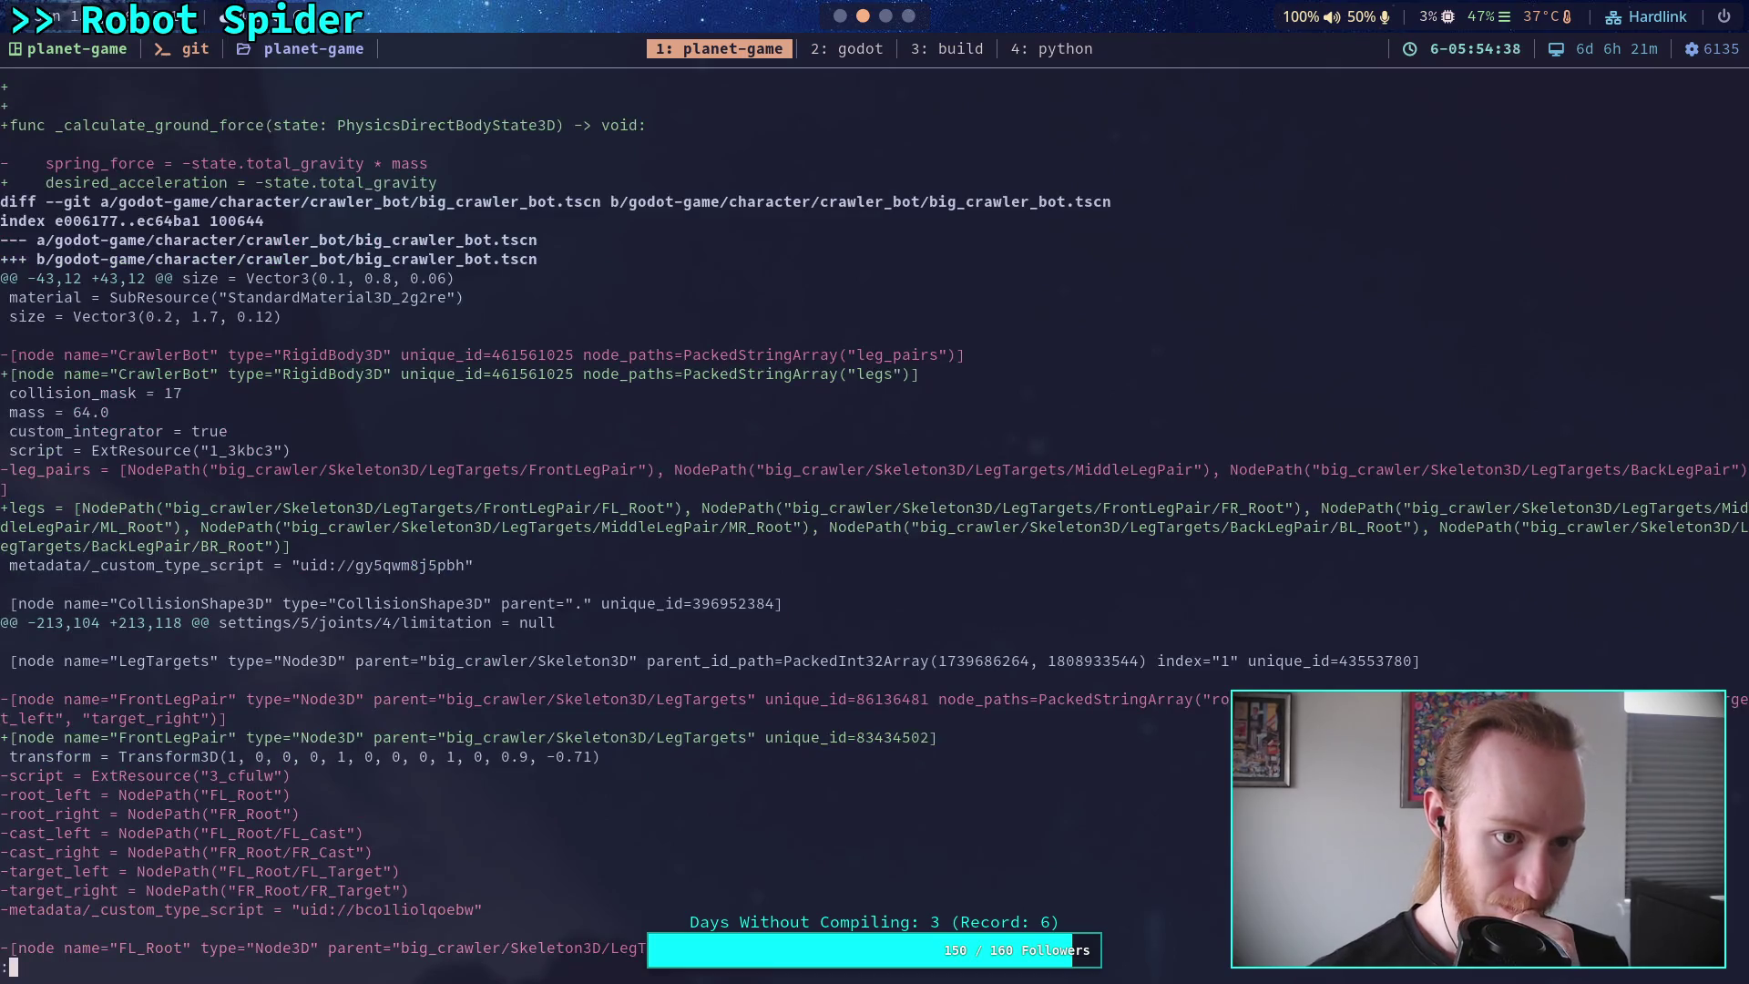
key("space")
key("space")
key("space")
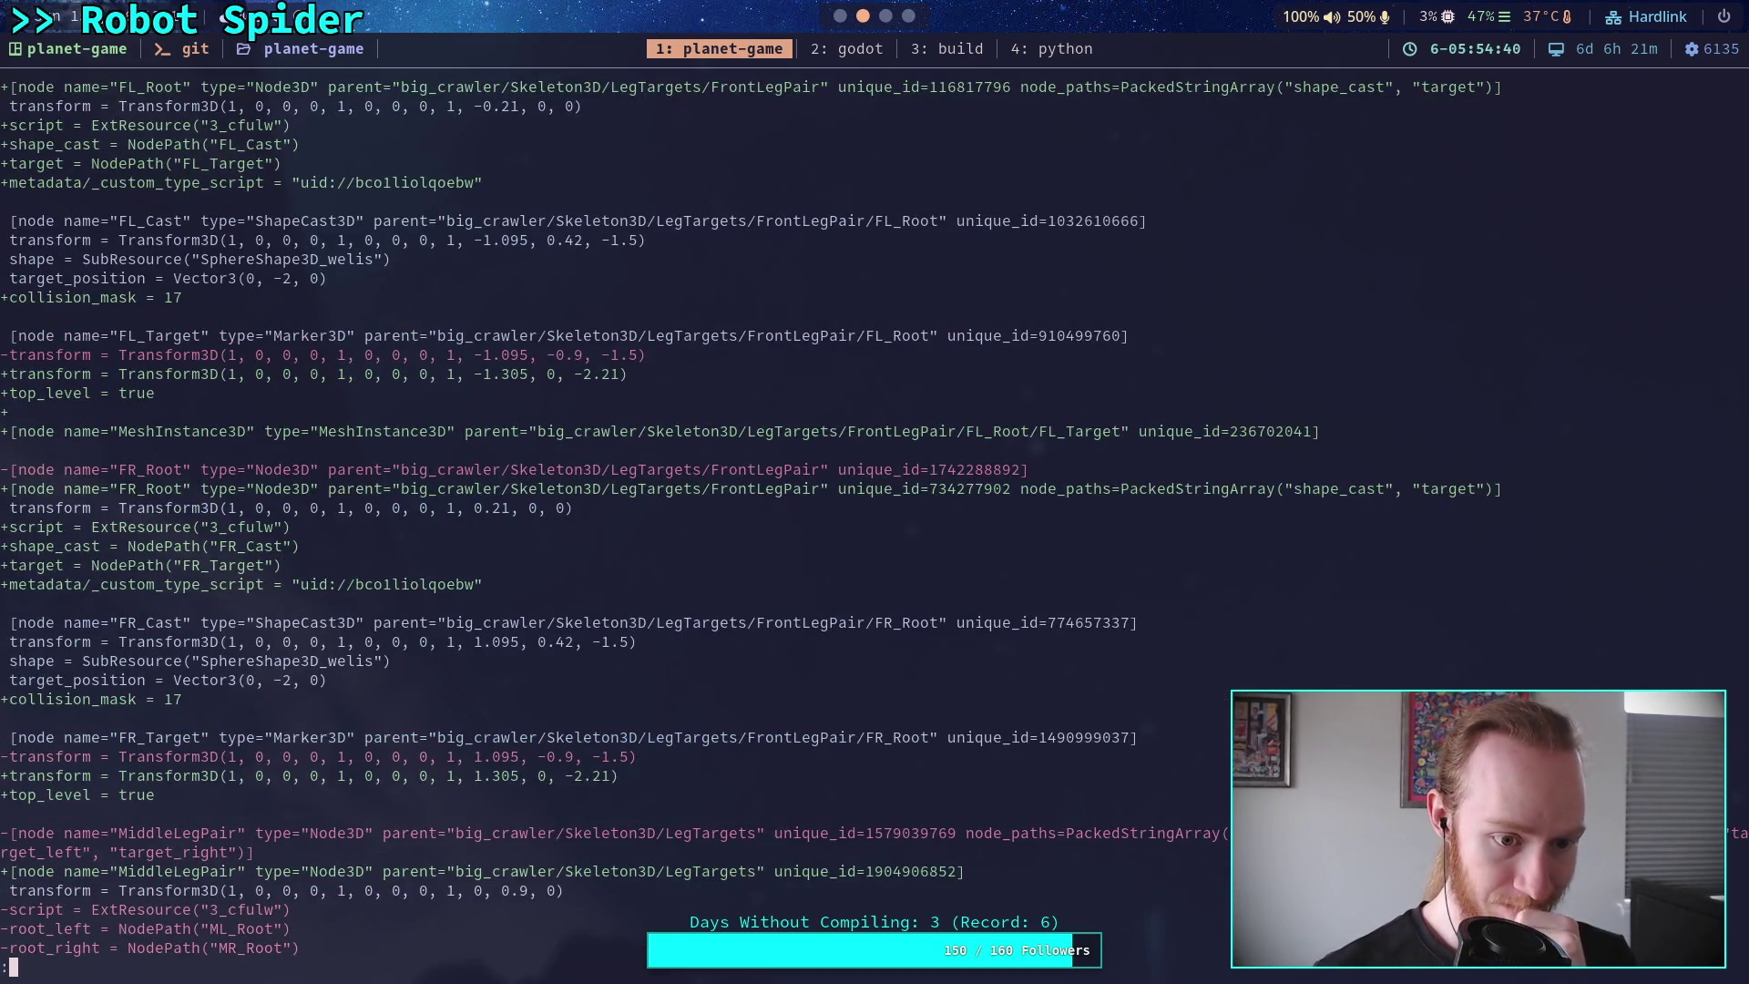
key("space")
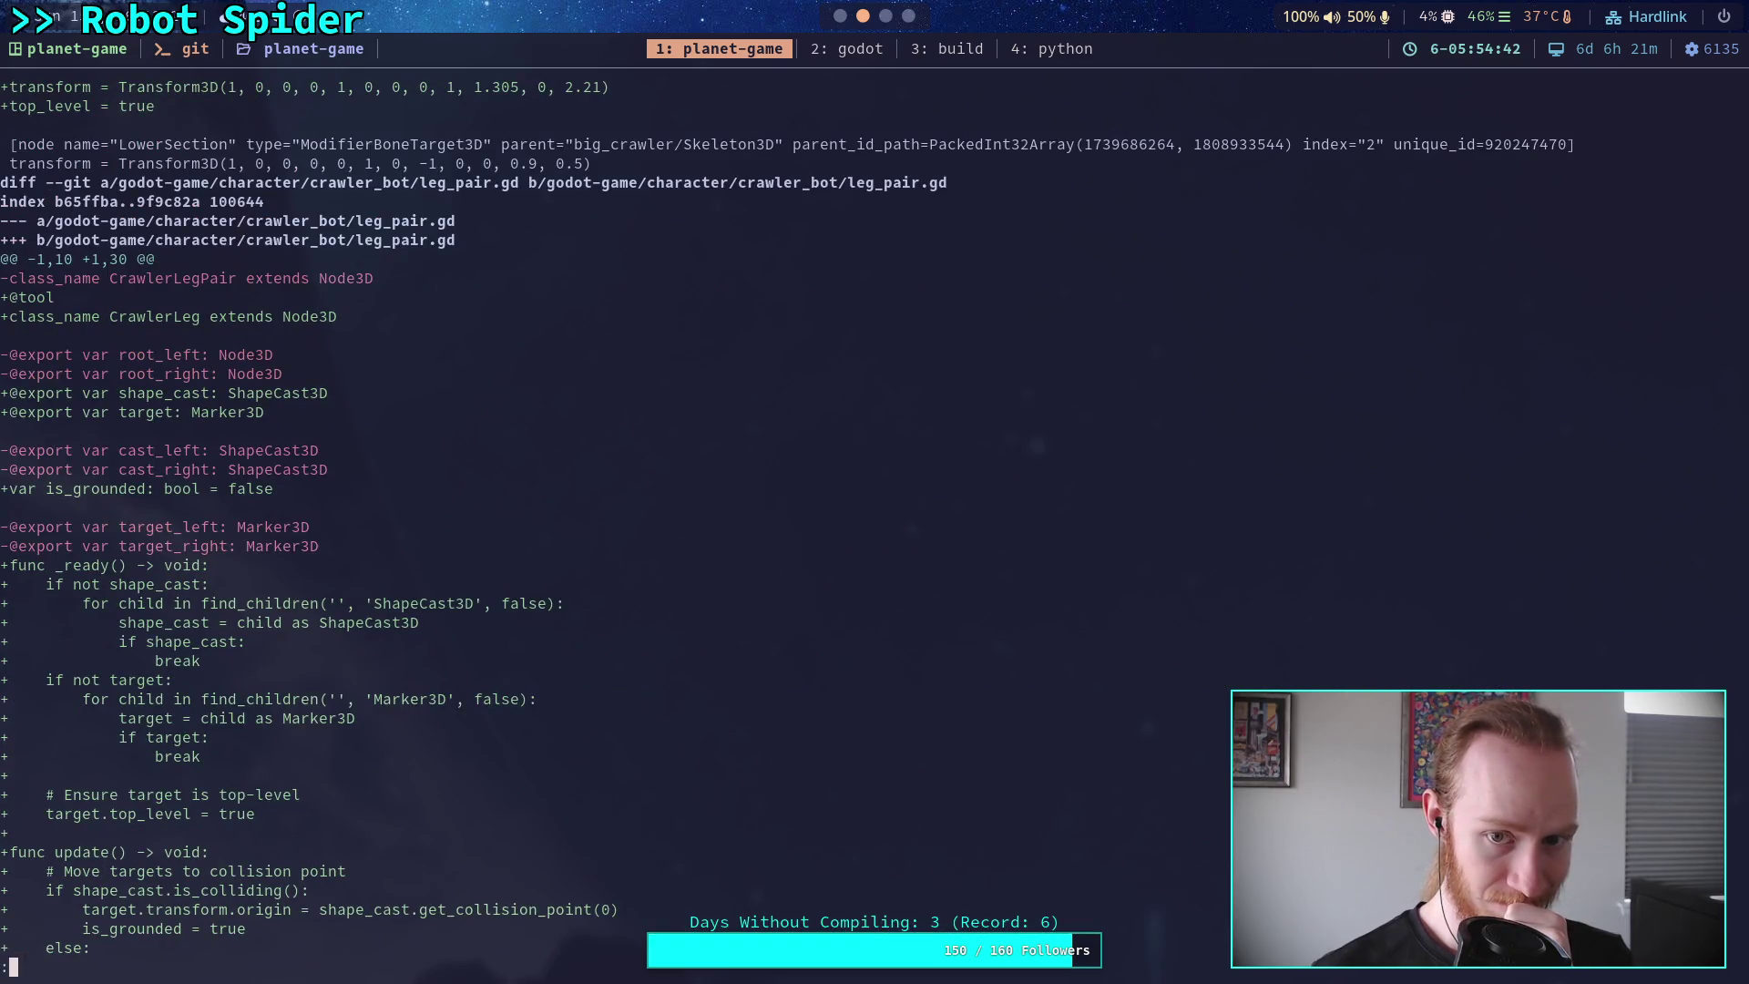
key("space")
key("b")
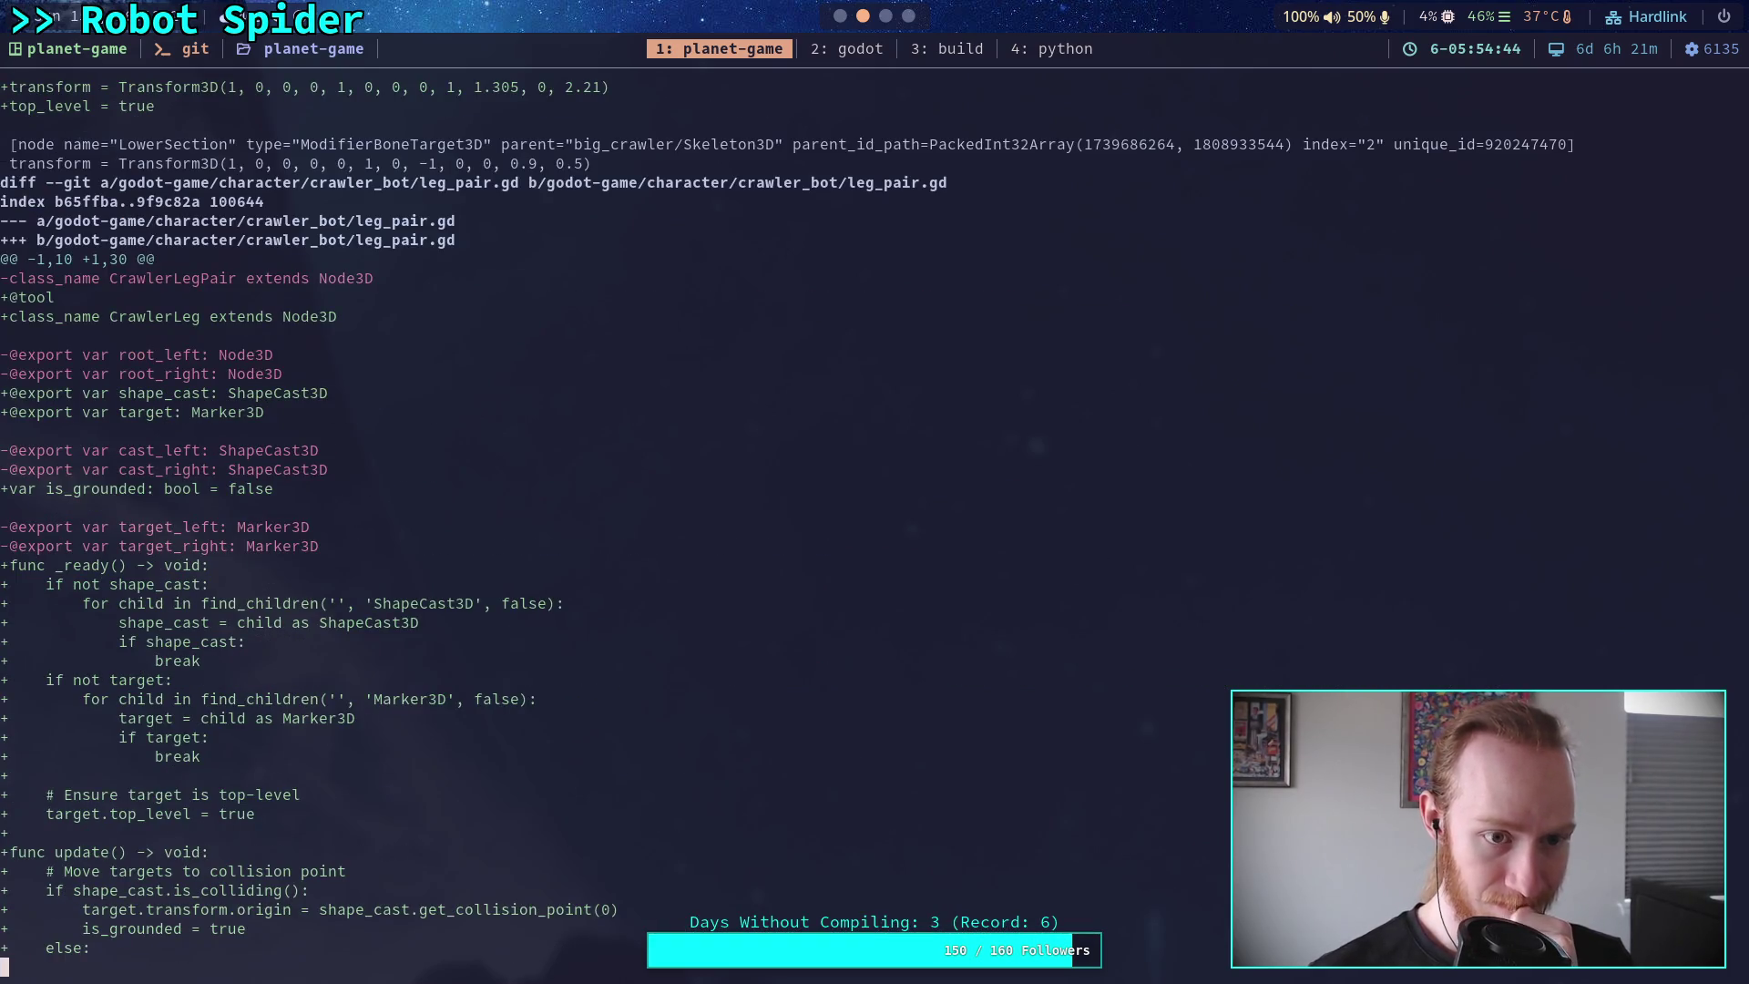
key("space")
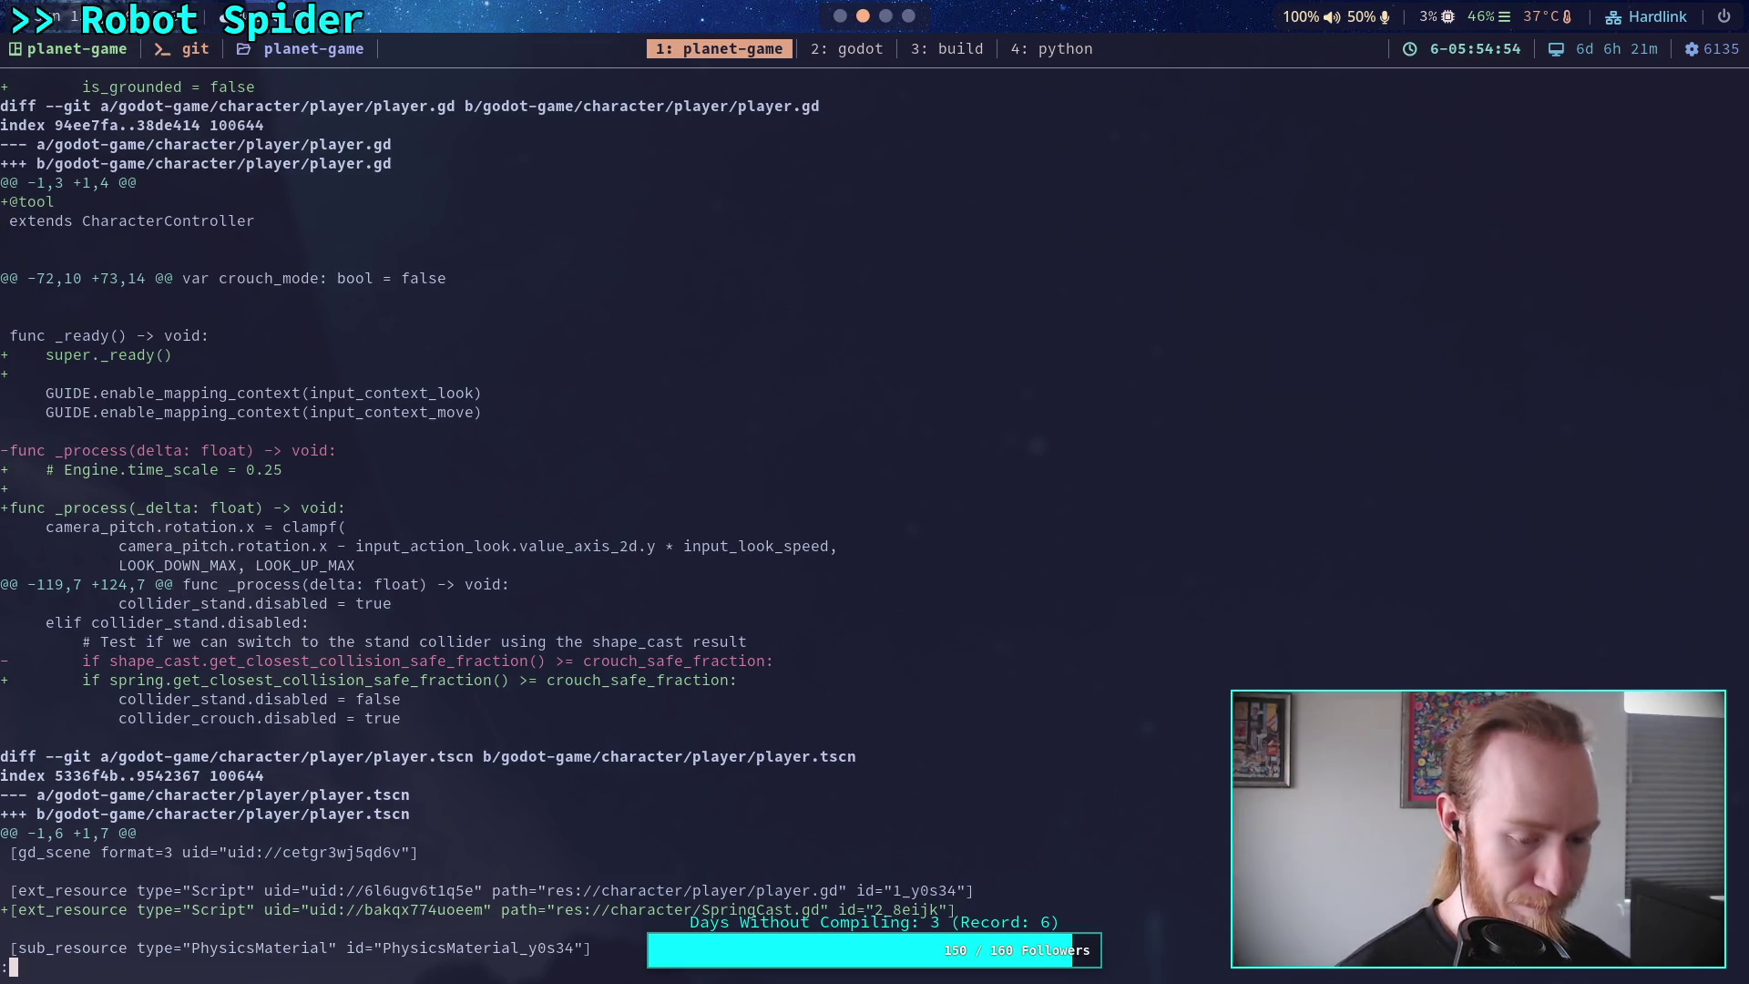
Type a git add command for the player folder's player.gd without running it.
type("qgit add godot-game/character/P")
key("Tab")
type("Pl")
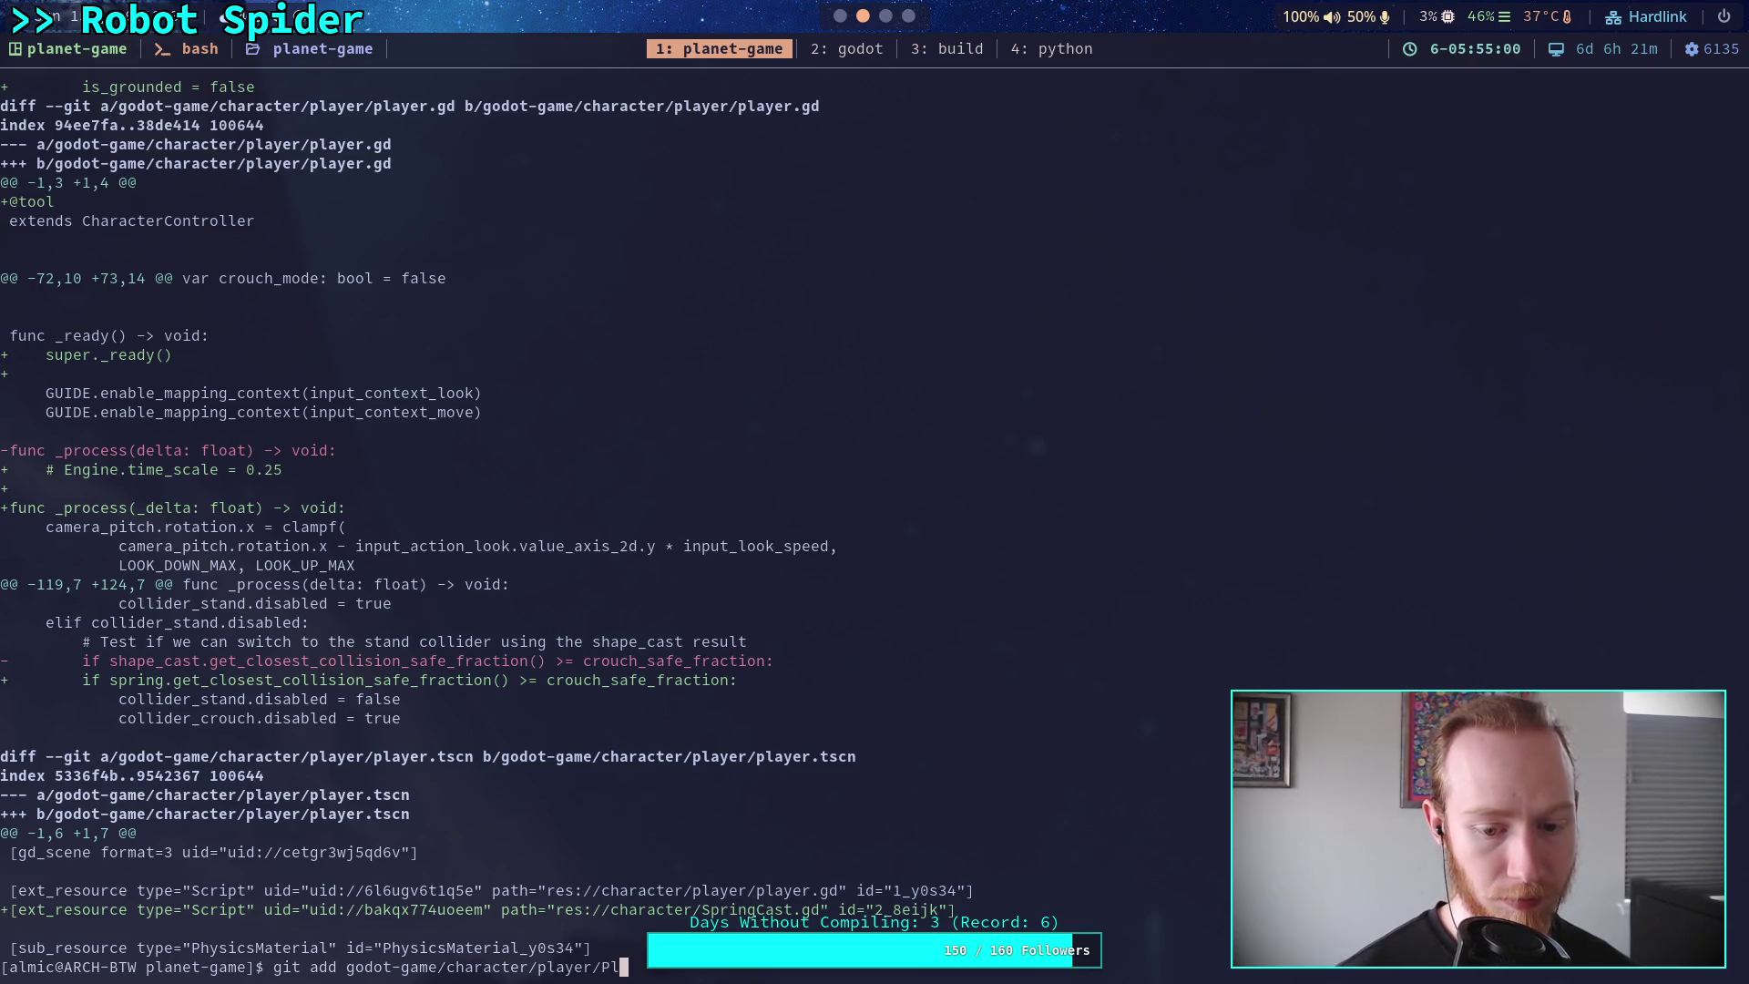
key("BackSpace")
key("BackSpace")
type("pl")
key("Tab")
type("gd")
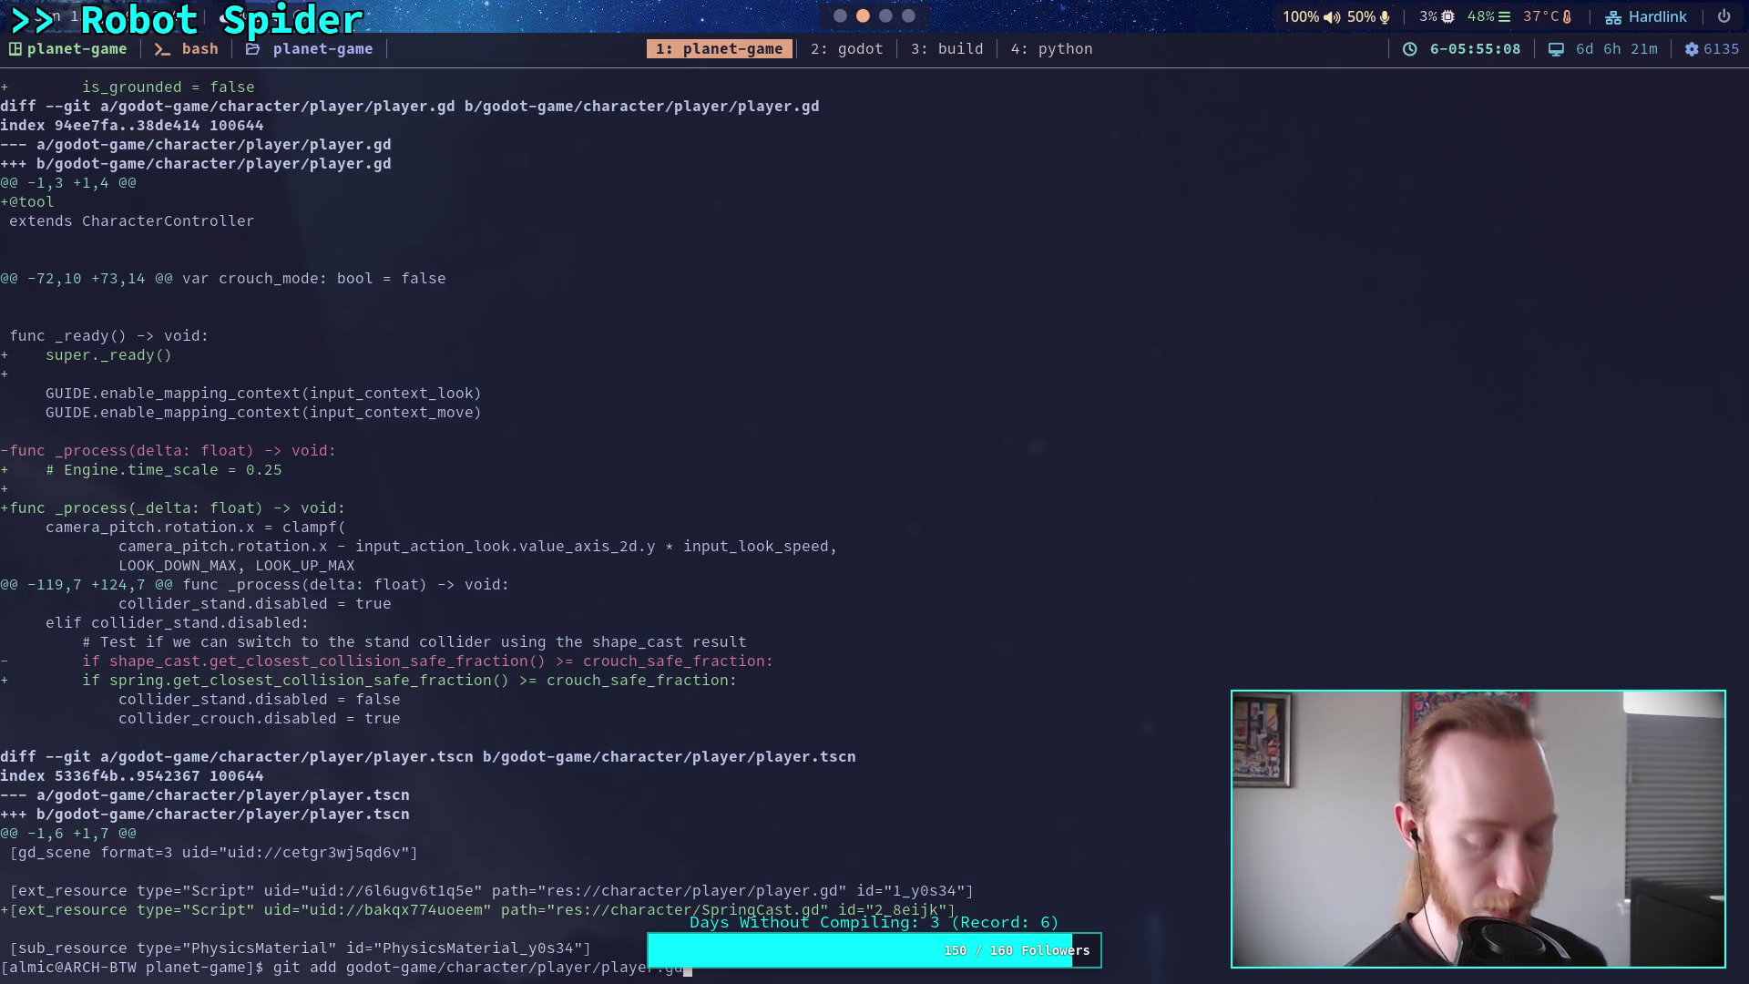
key("super+2")
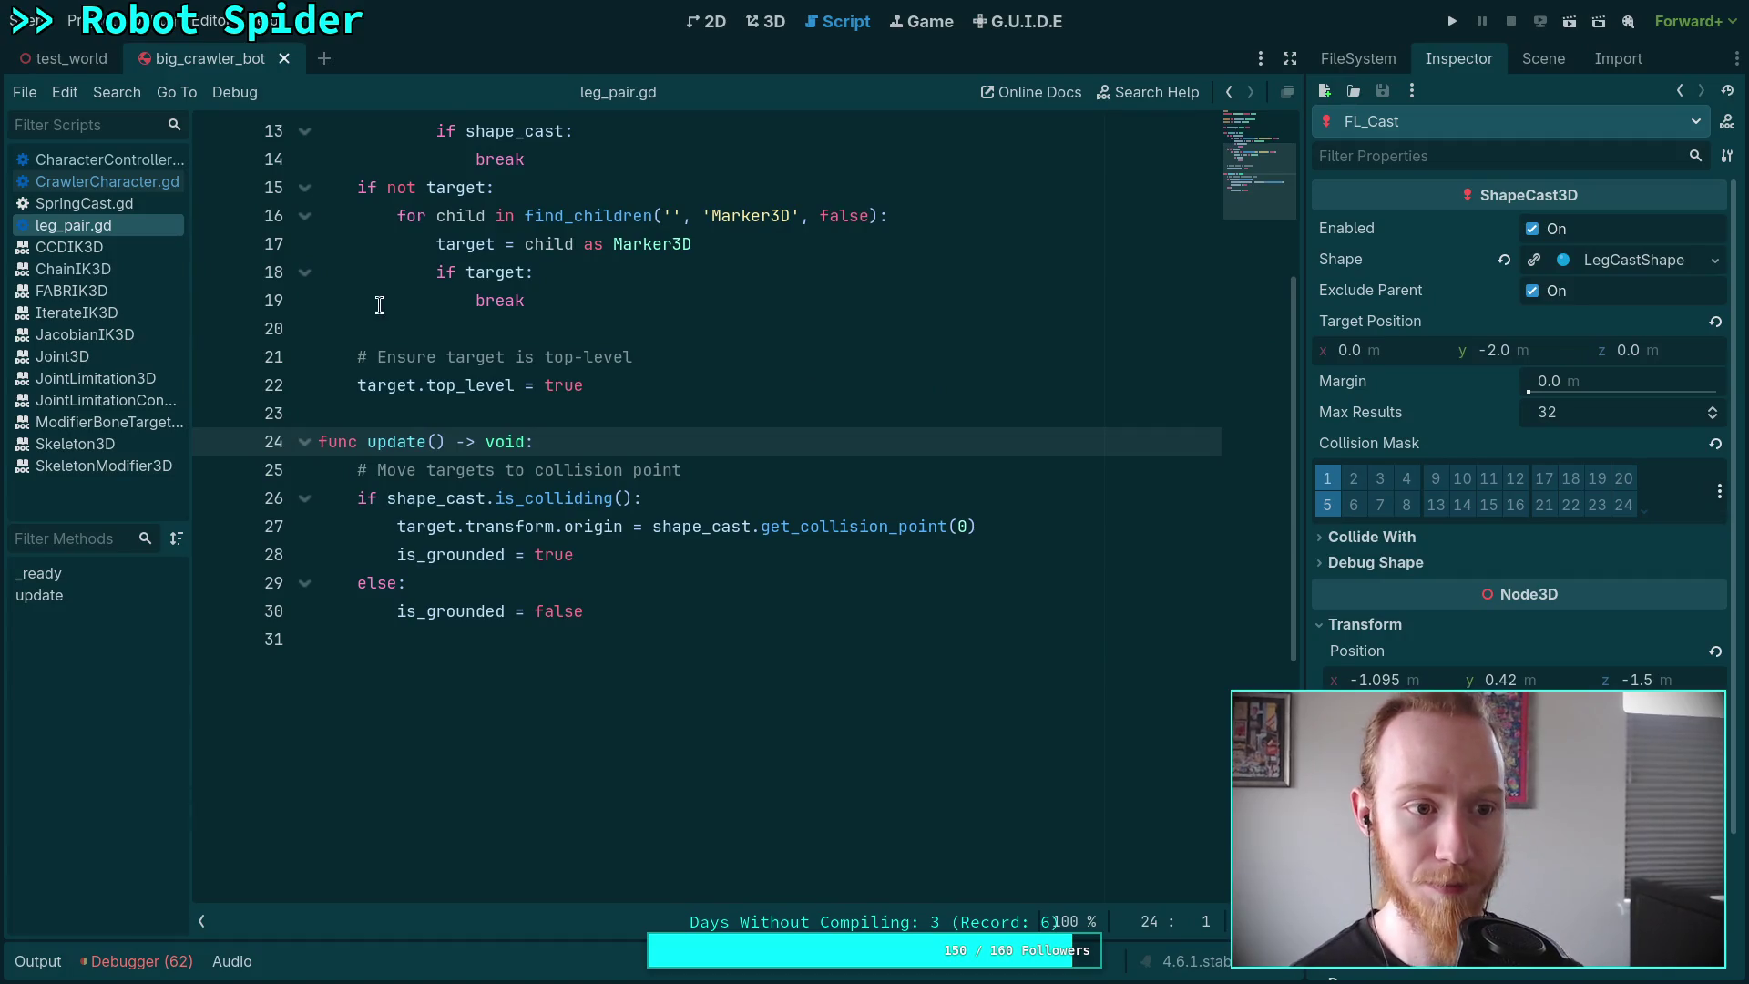
Open the Player script in test_world and delete its '# Engine.time_scale = 0.25' line.
left_click(1542, 59)
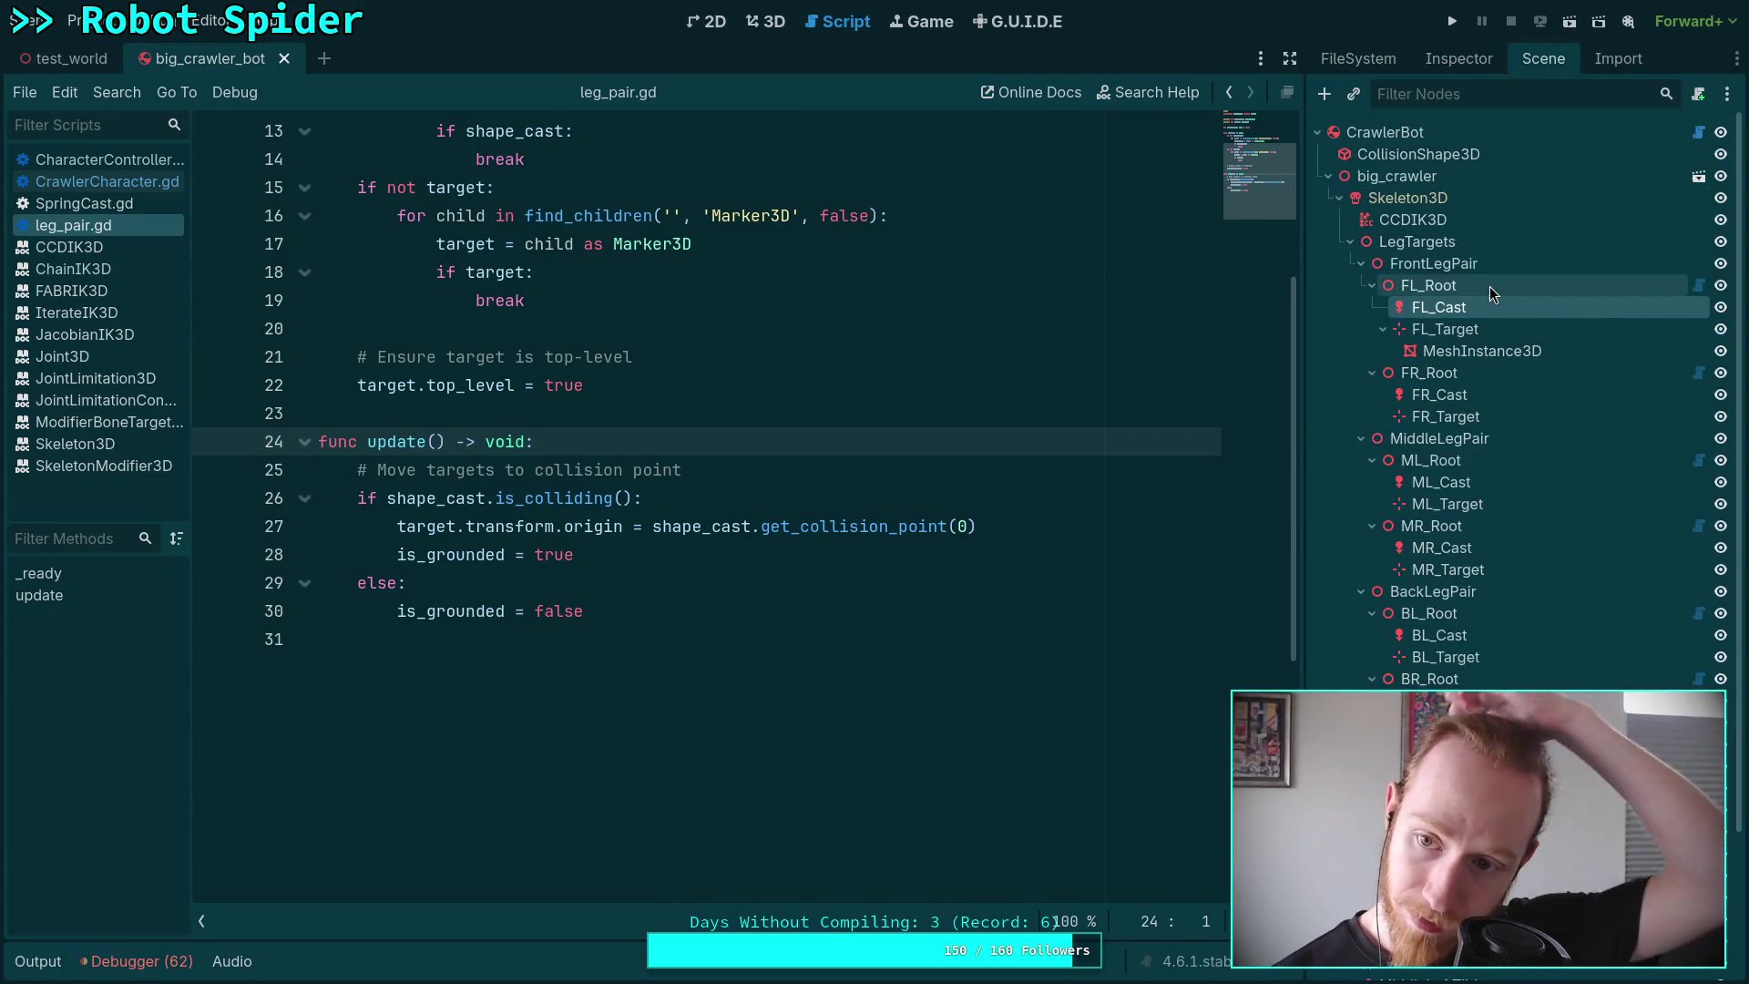
left_click(64, 58)
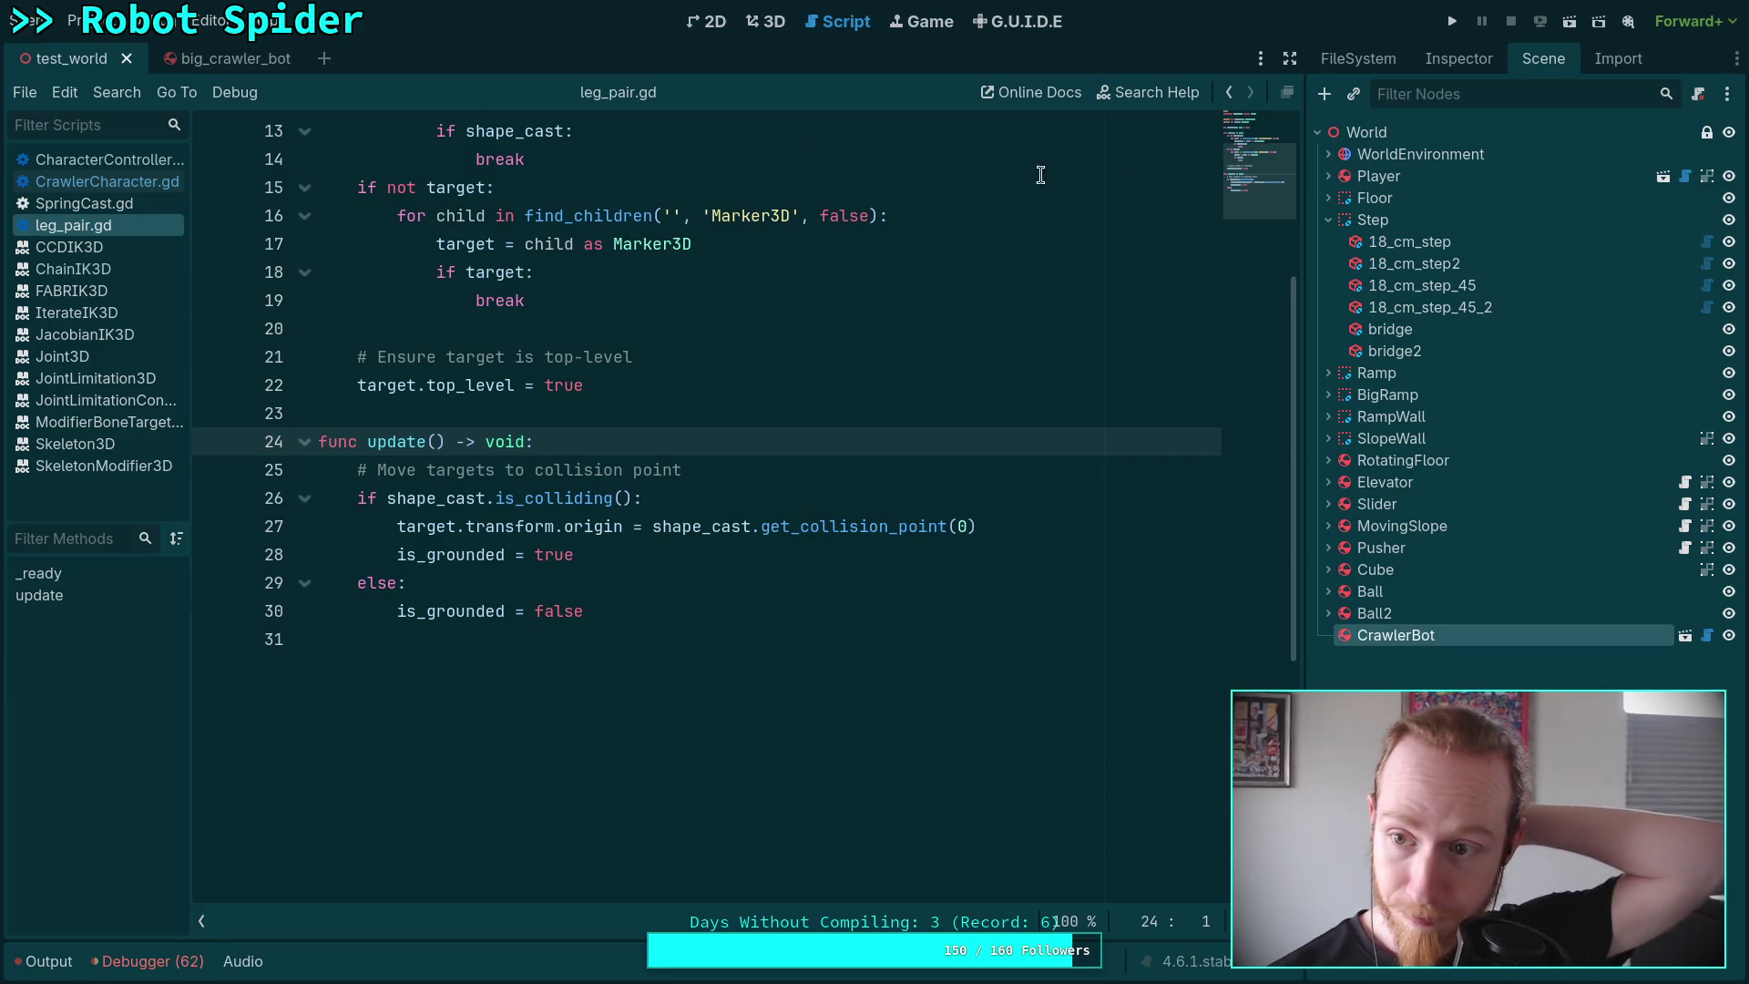
left_click(1685, 176)
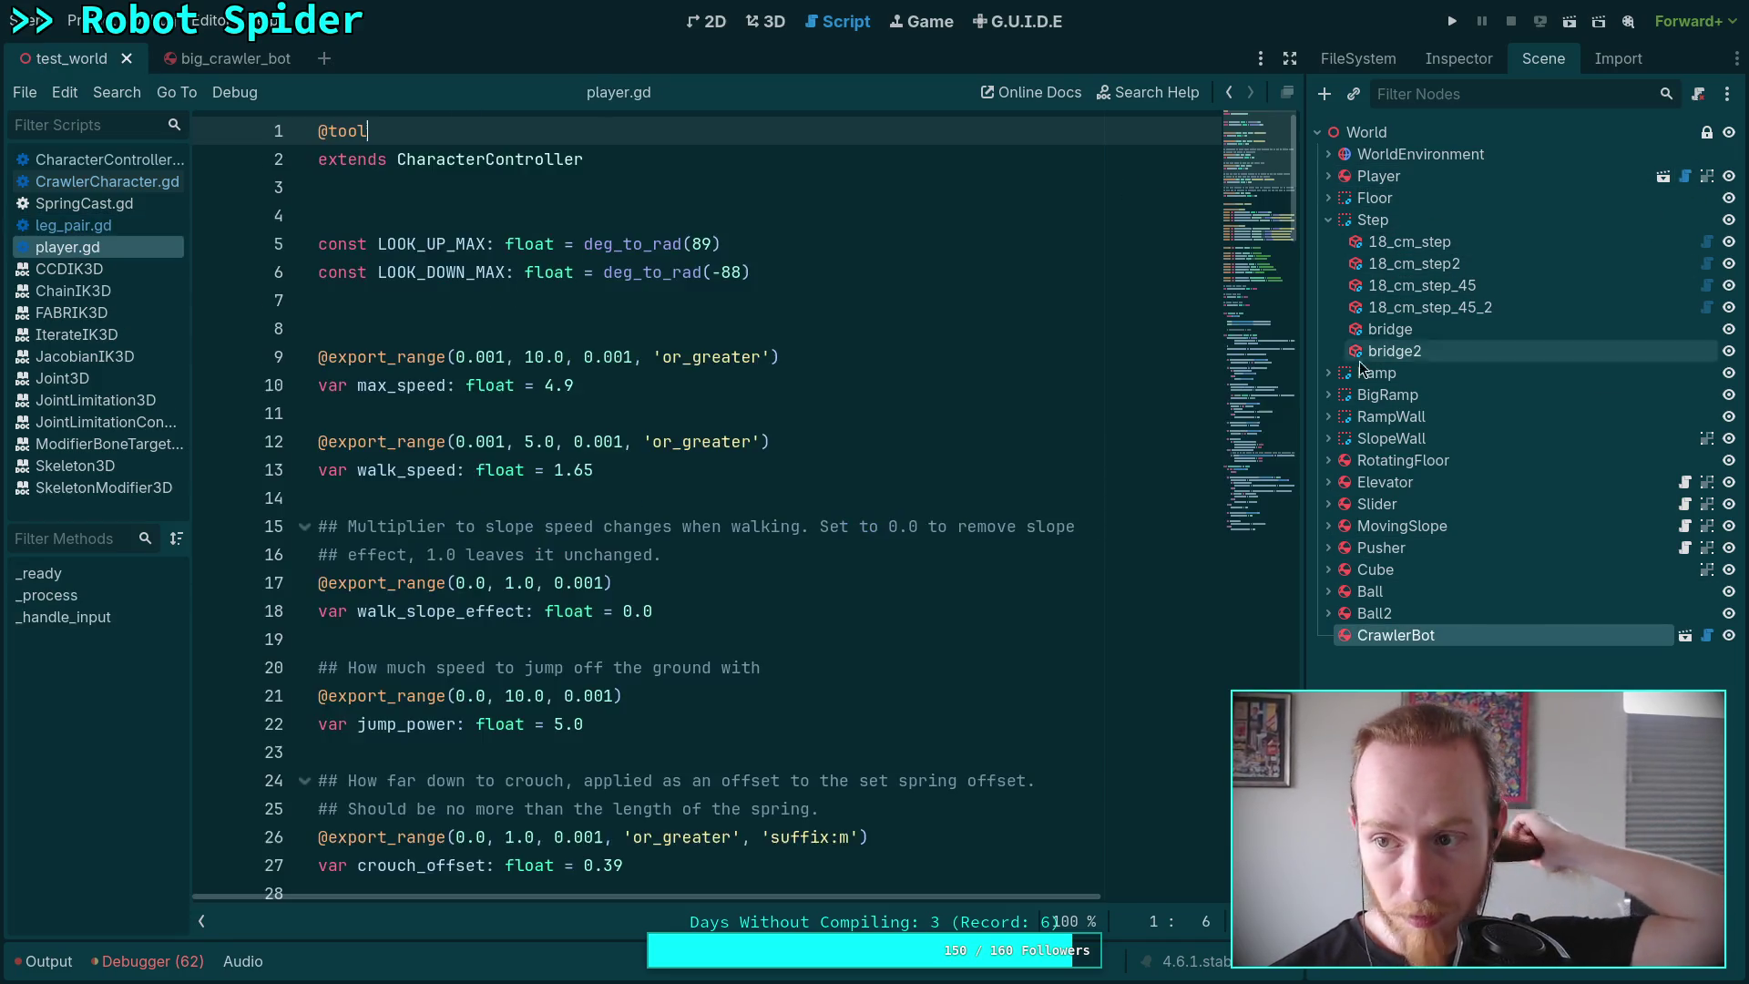
scroll(779, 440, "down", 20)
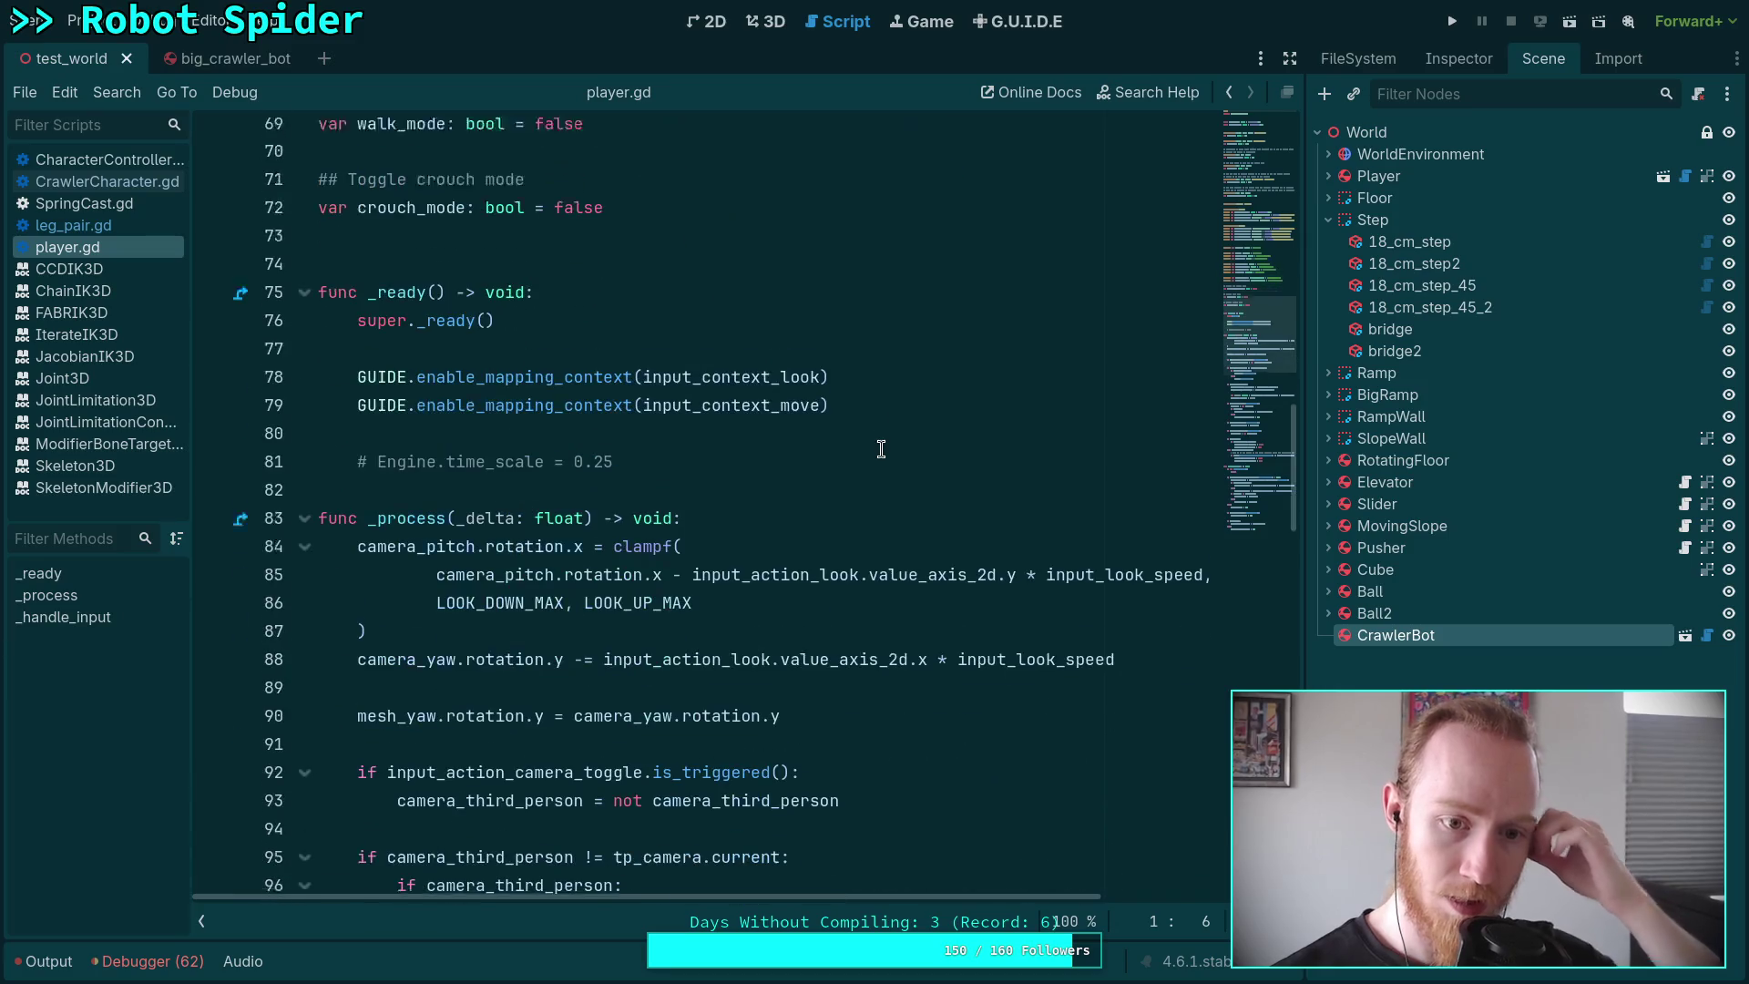
left_click_drag(770, 440, 797, 413)
key("BackSpace")
key("BackSpace")
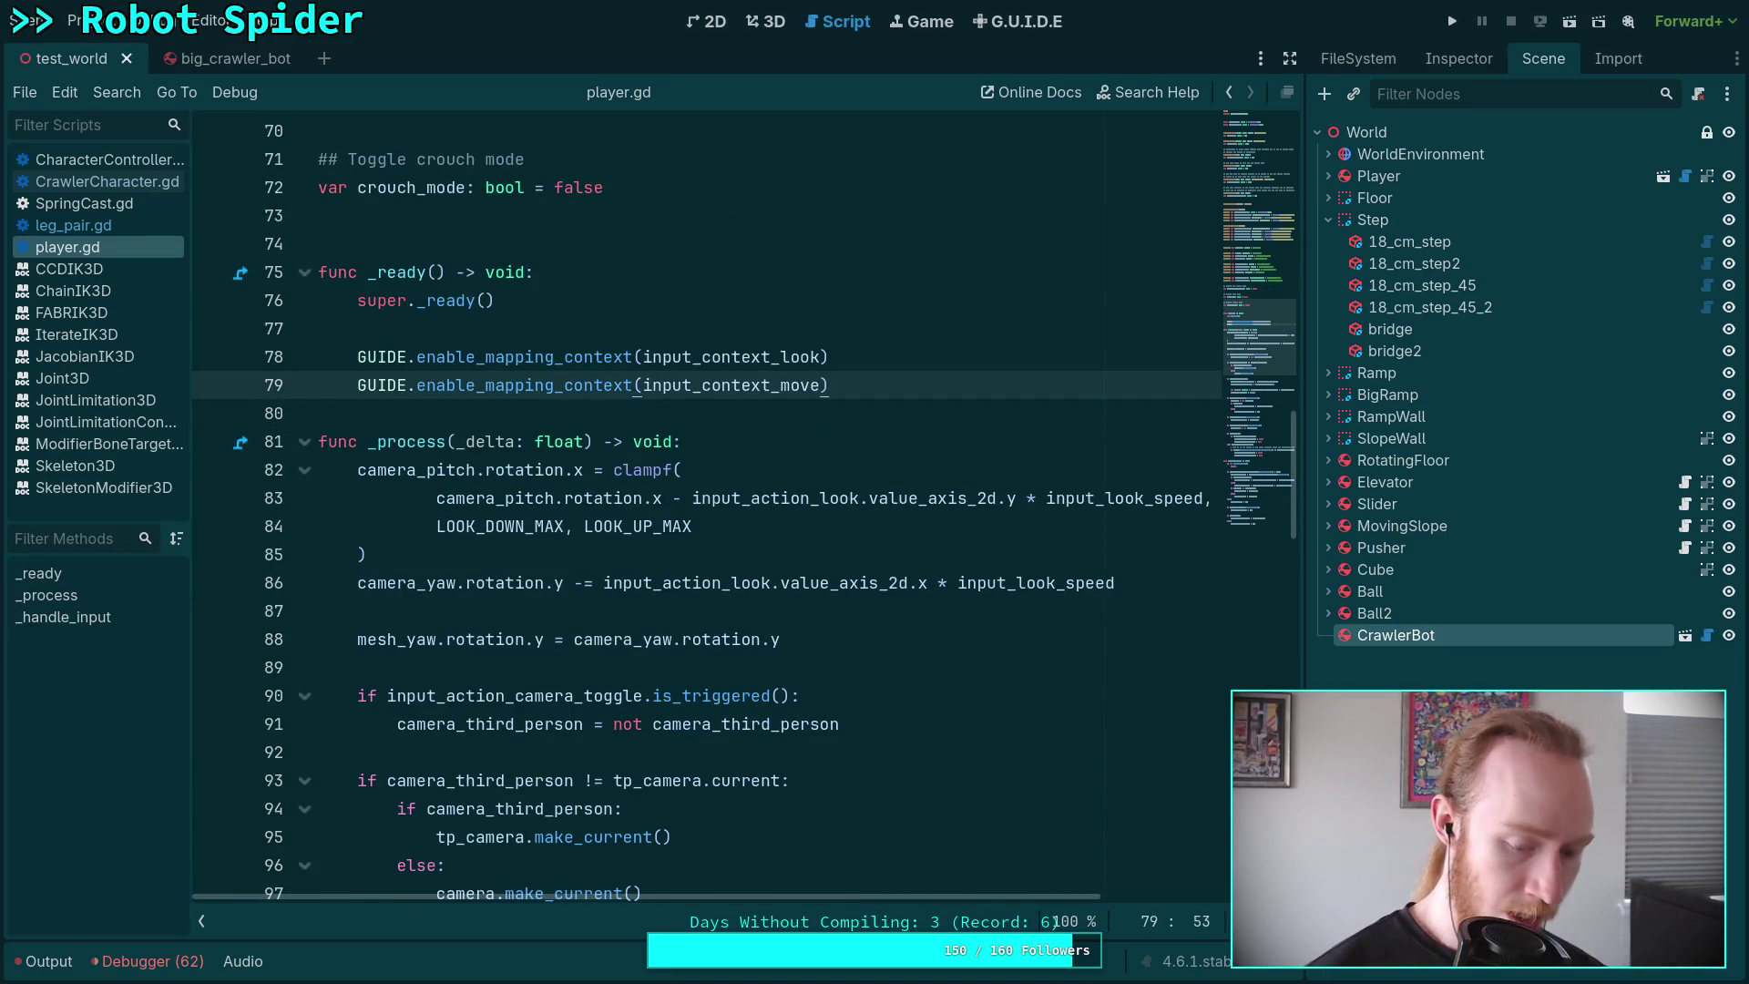
key("super+2")
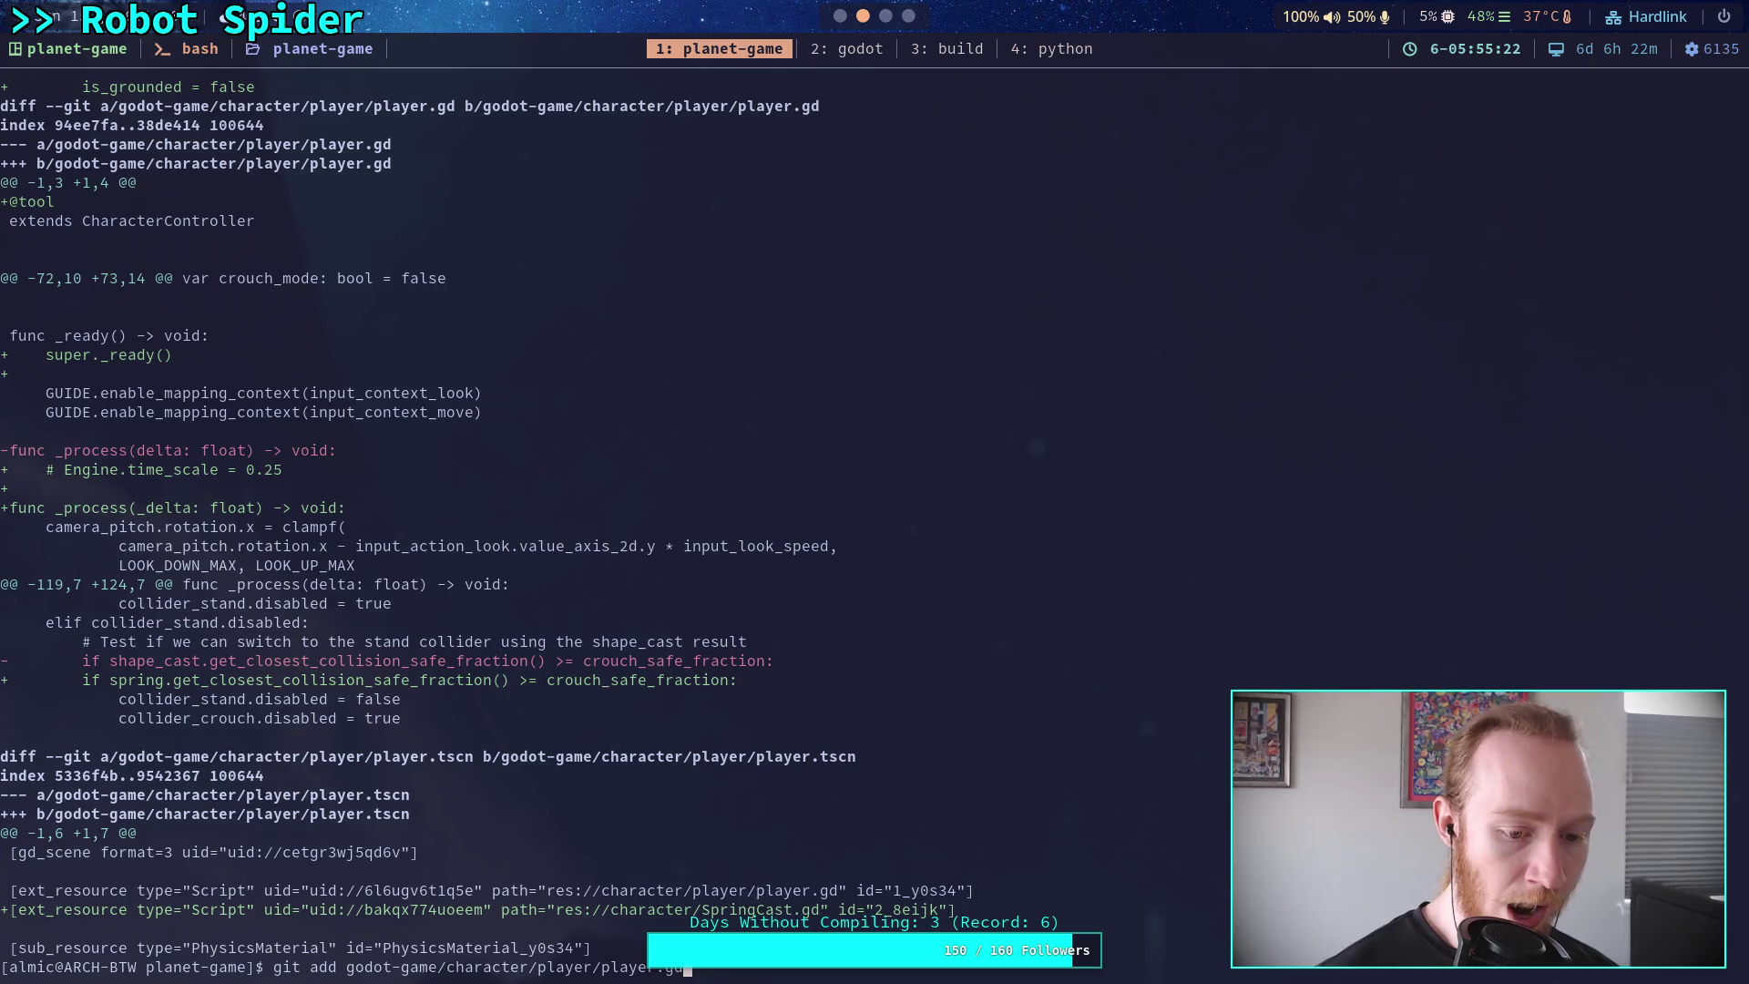
Stage player.gd and review the staged diff, including the new SpringCast.gd content.
key("Return")
type("git diff ")
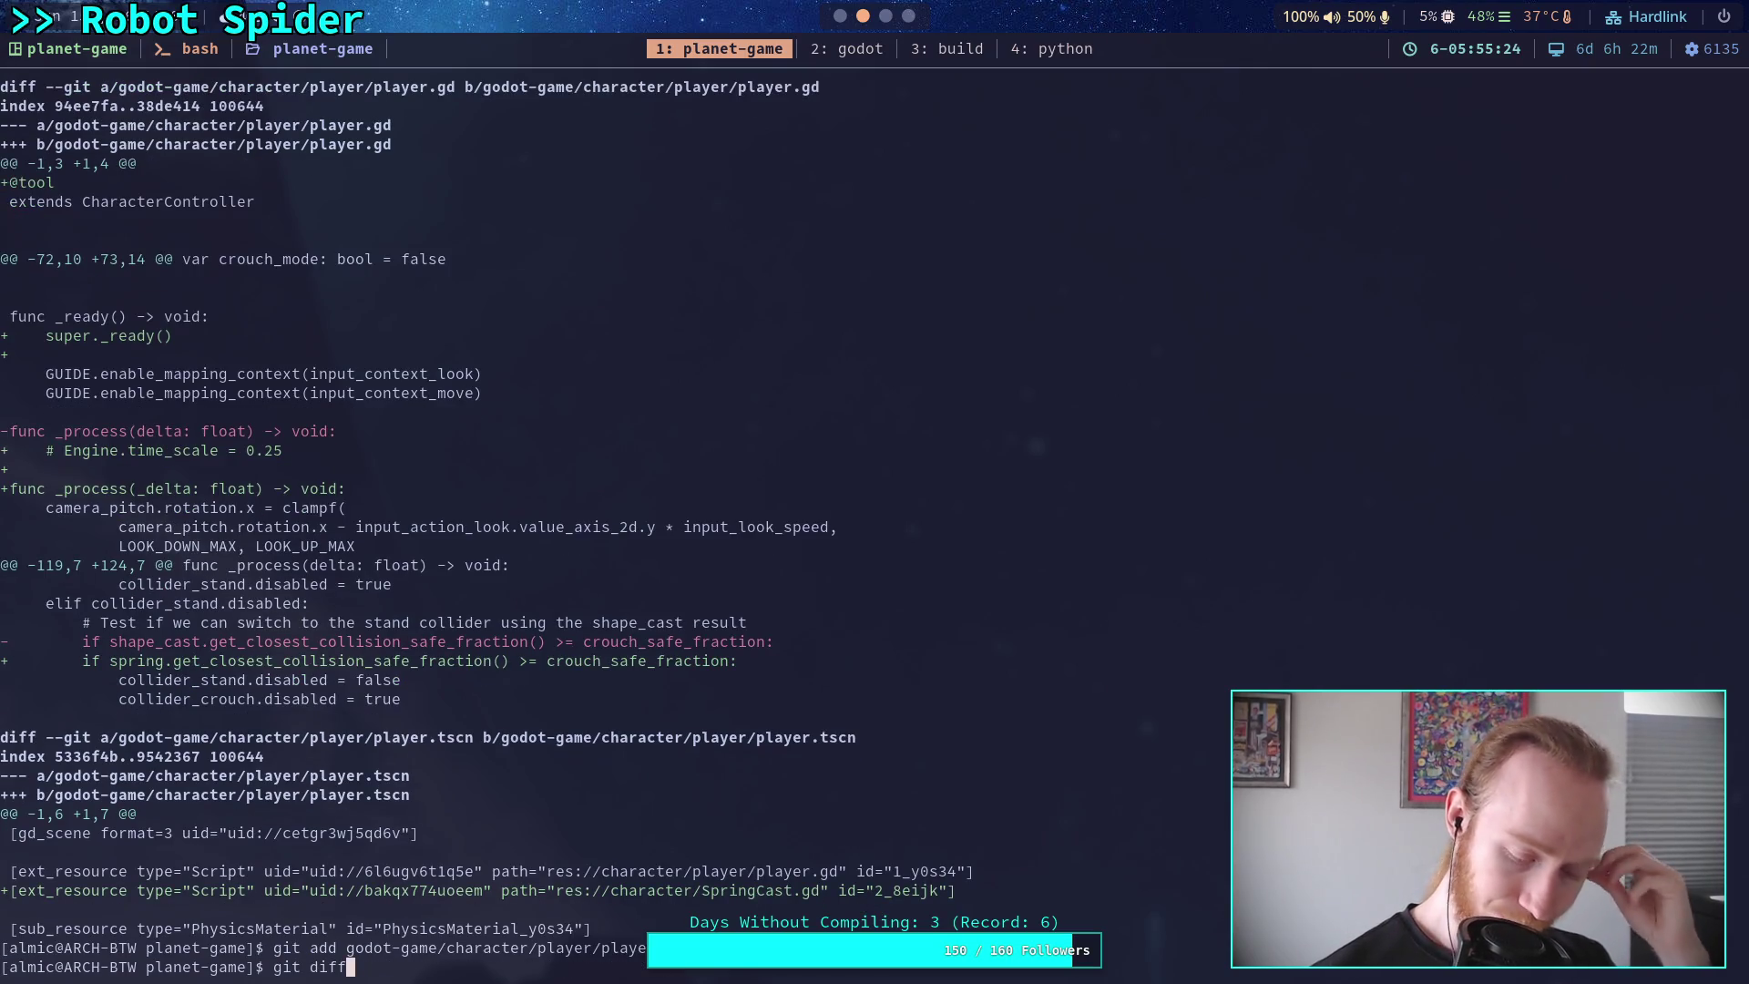
type("--staged")
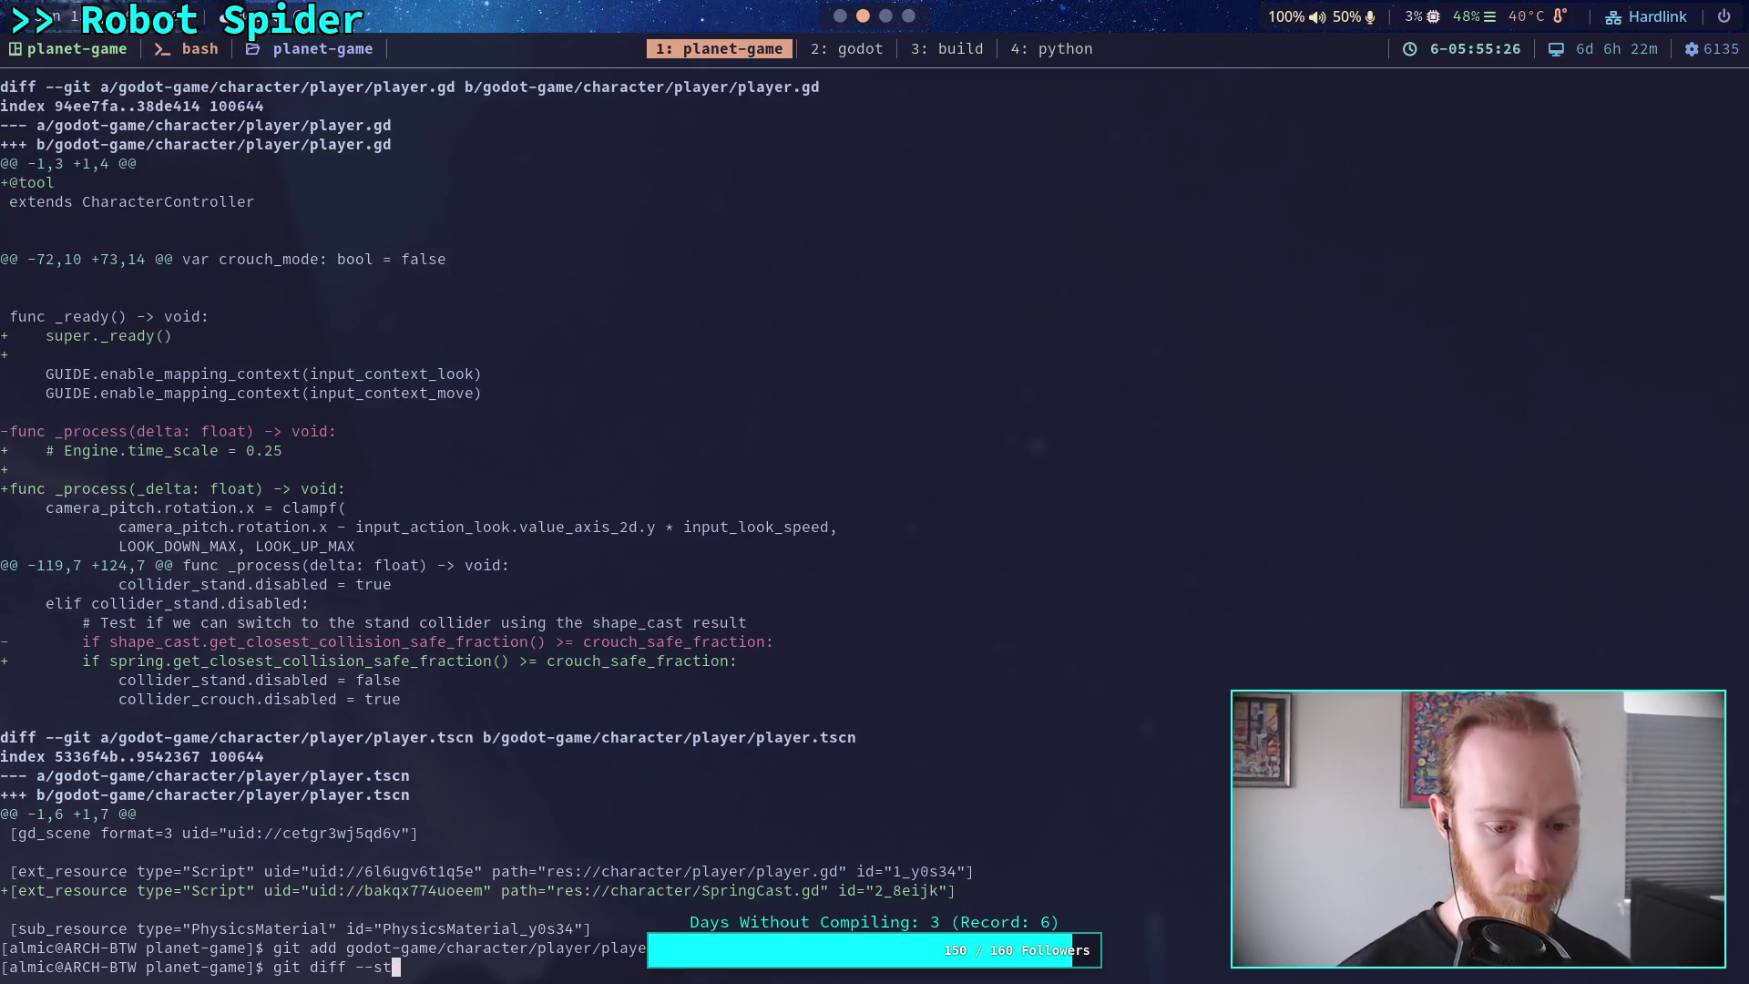
key("Return")
key("space")
key("space")
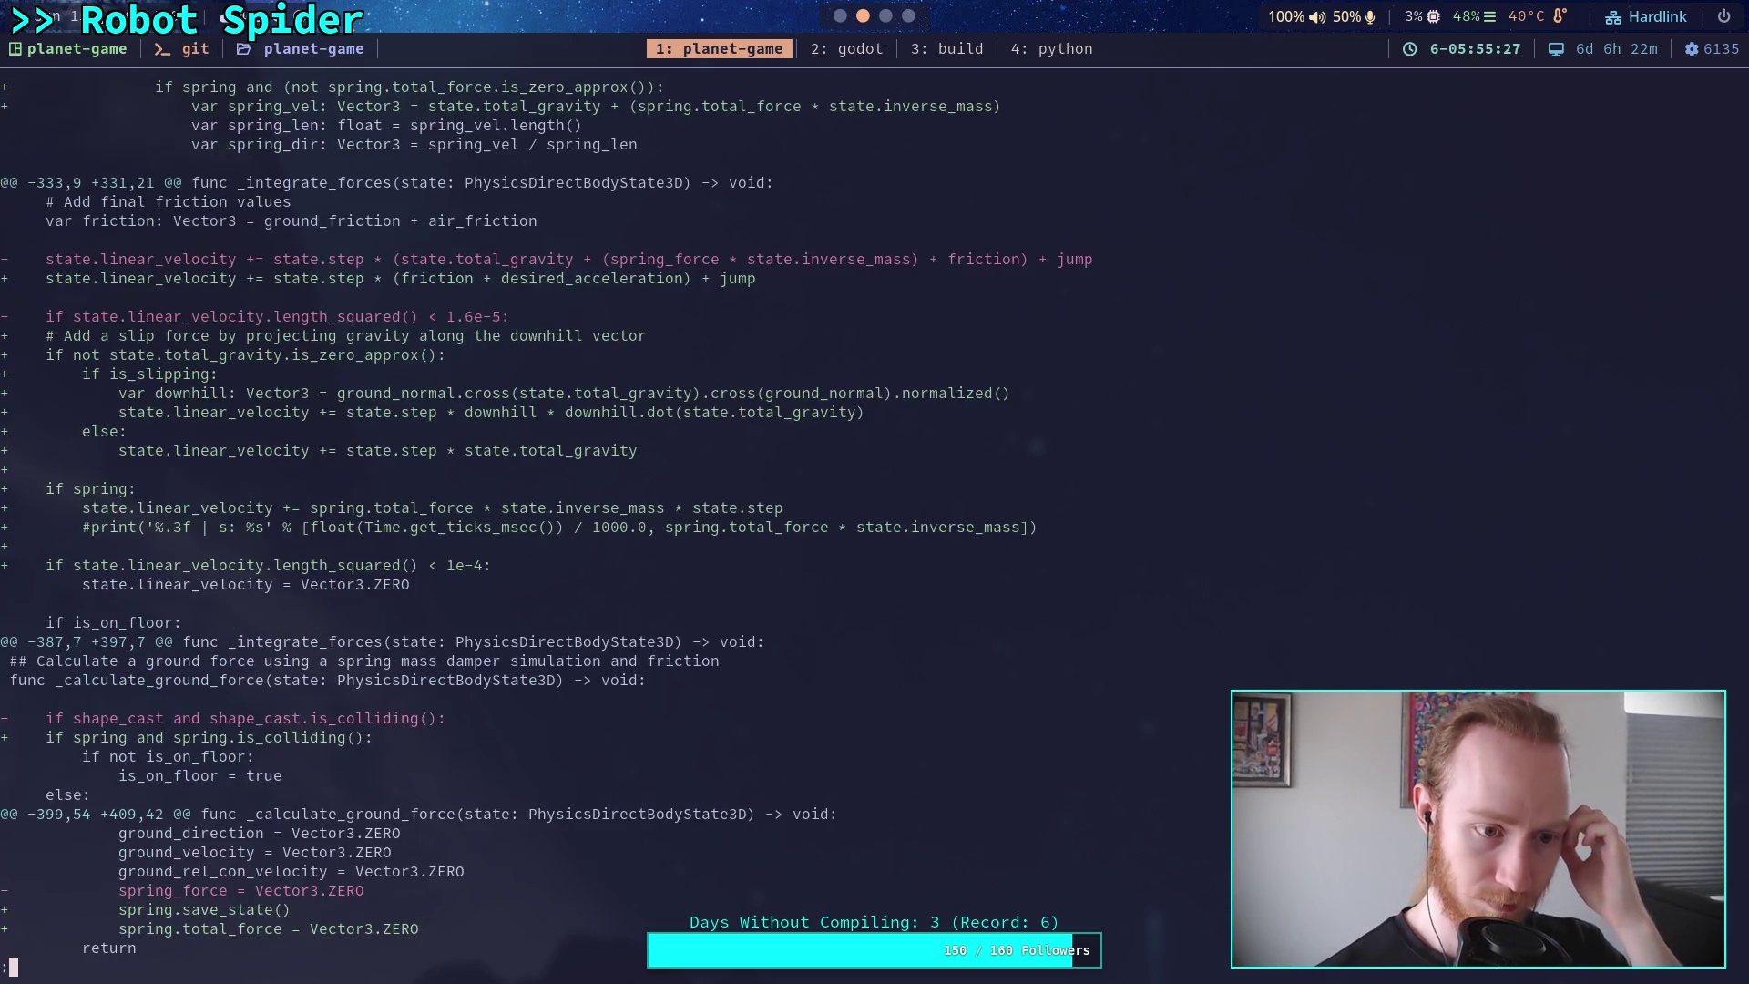
key("space")
key("space")
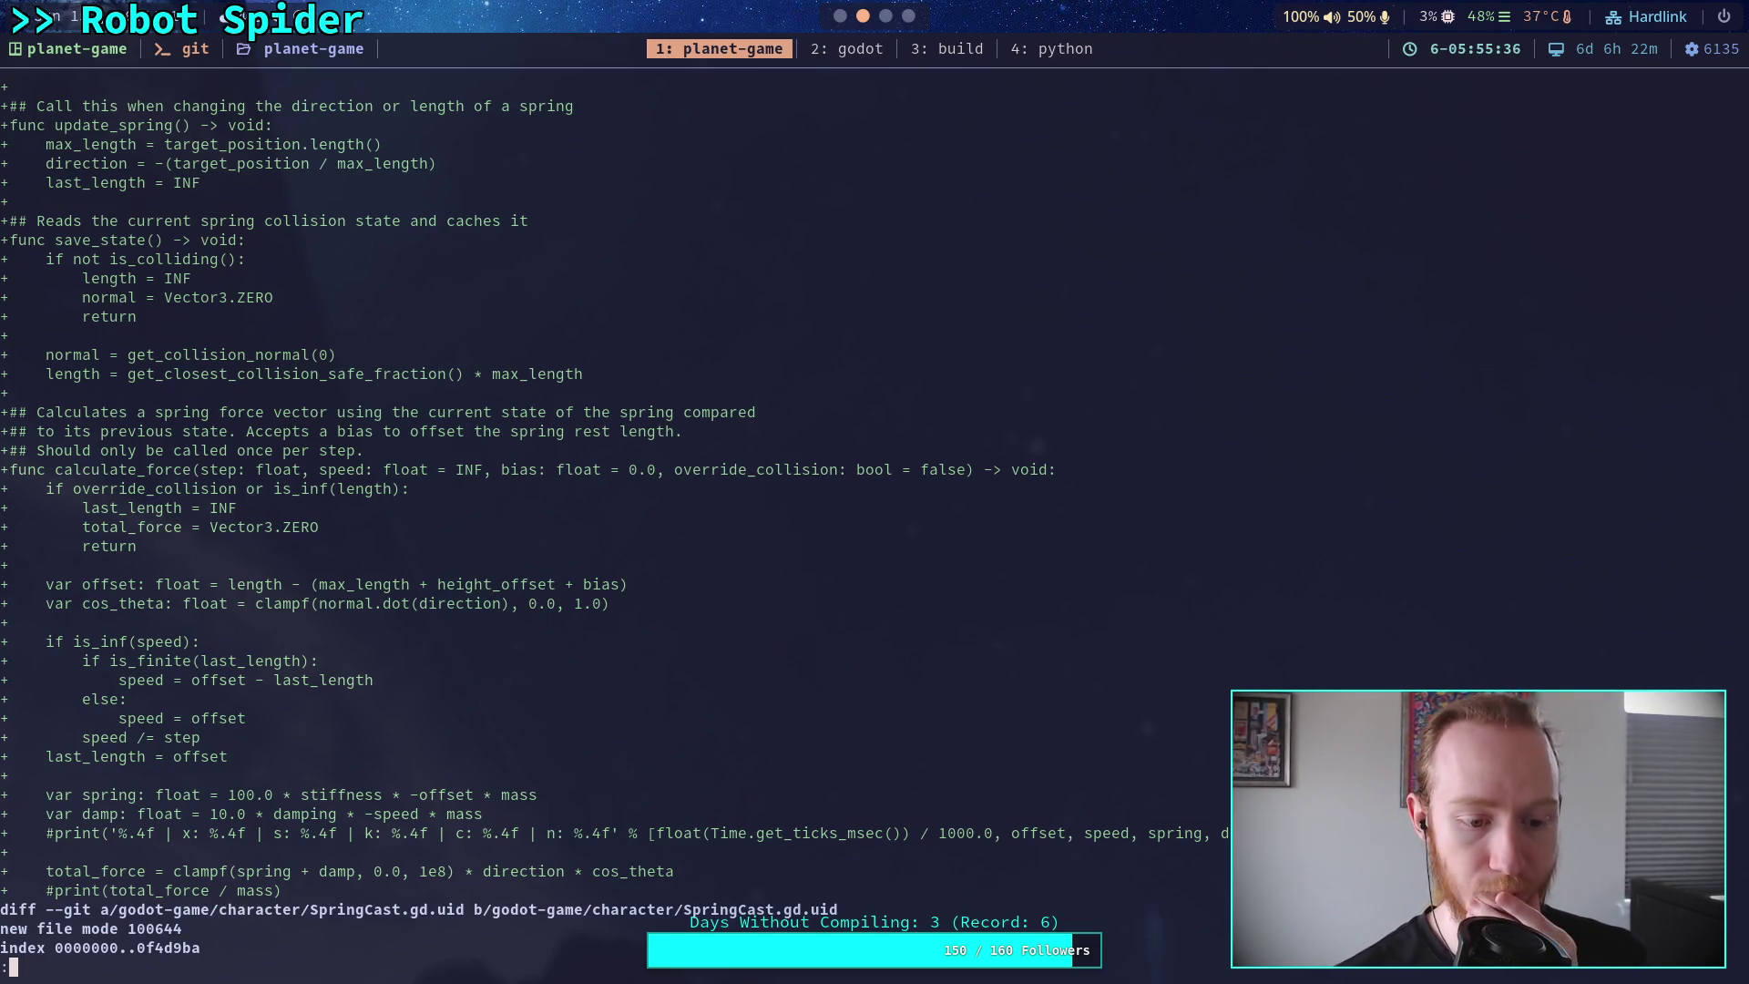
key("space")
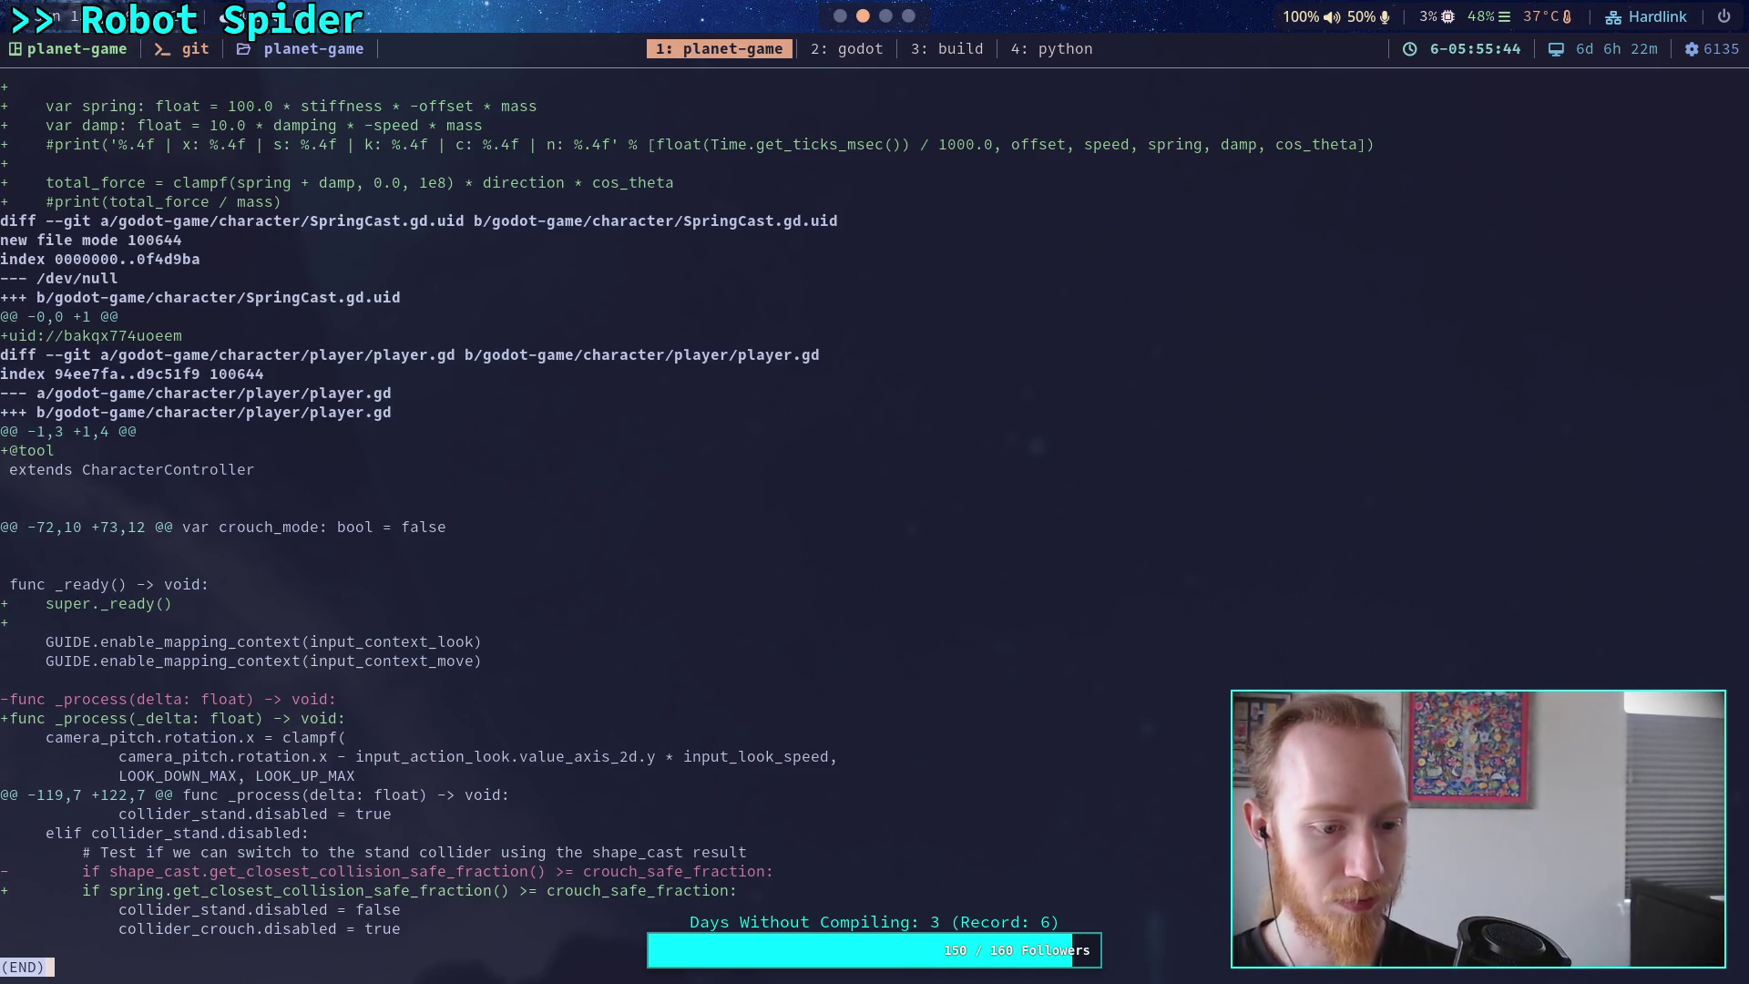
Check git status and page through the remaining unstaged diff.
type("qgit status")
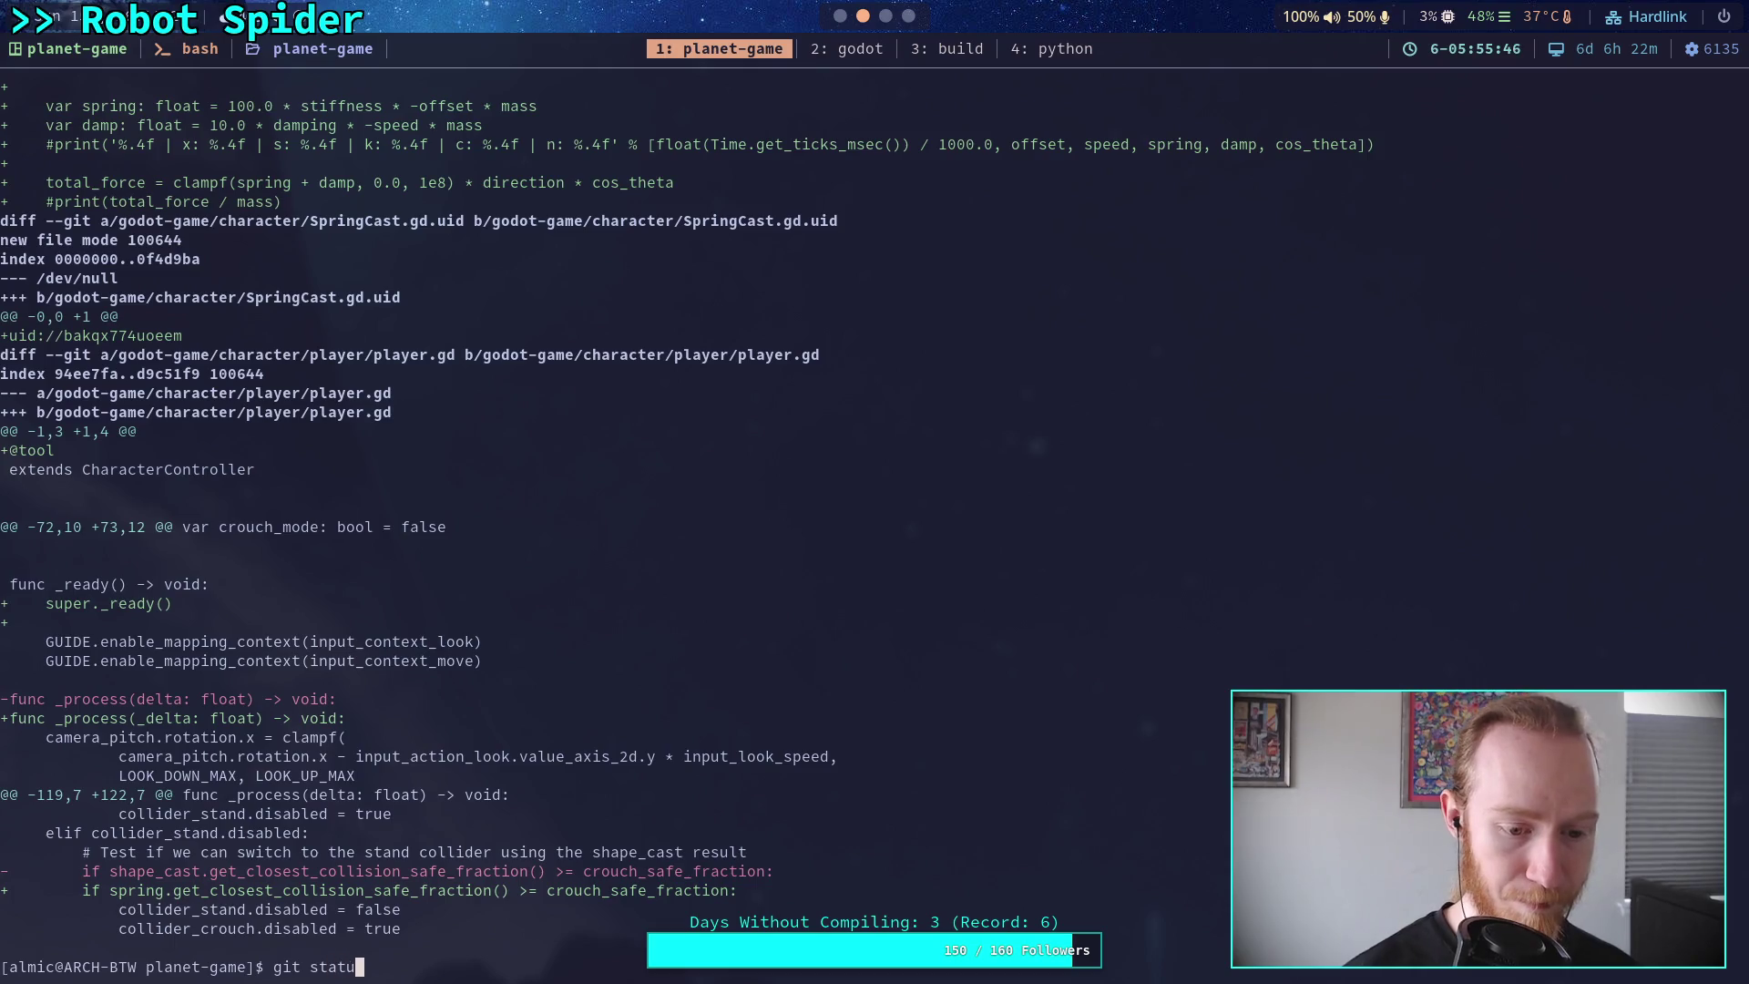
key("Return")
type("git commit")
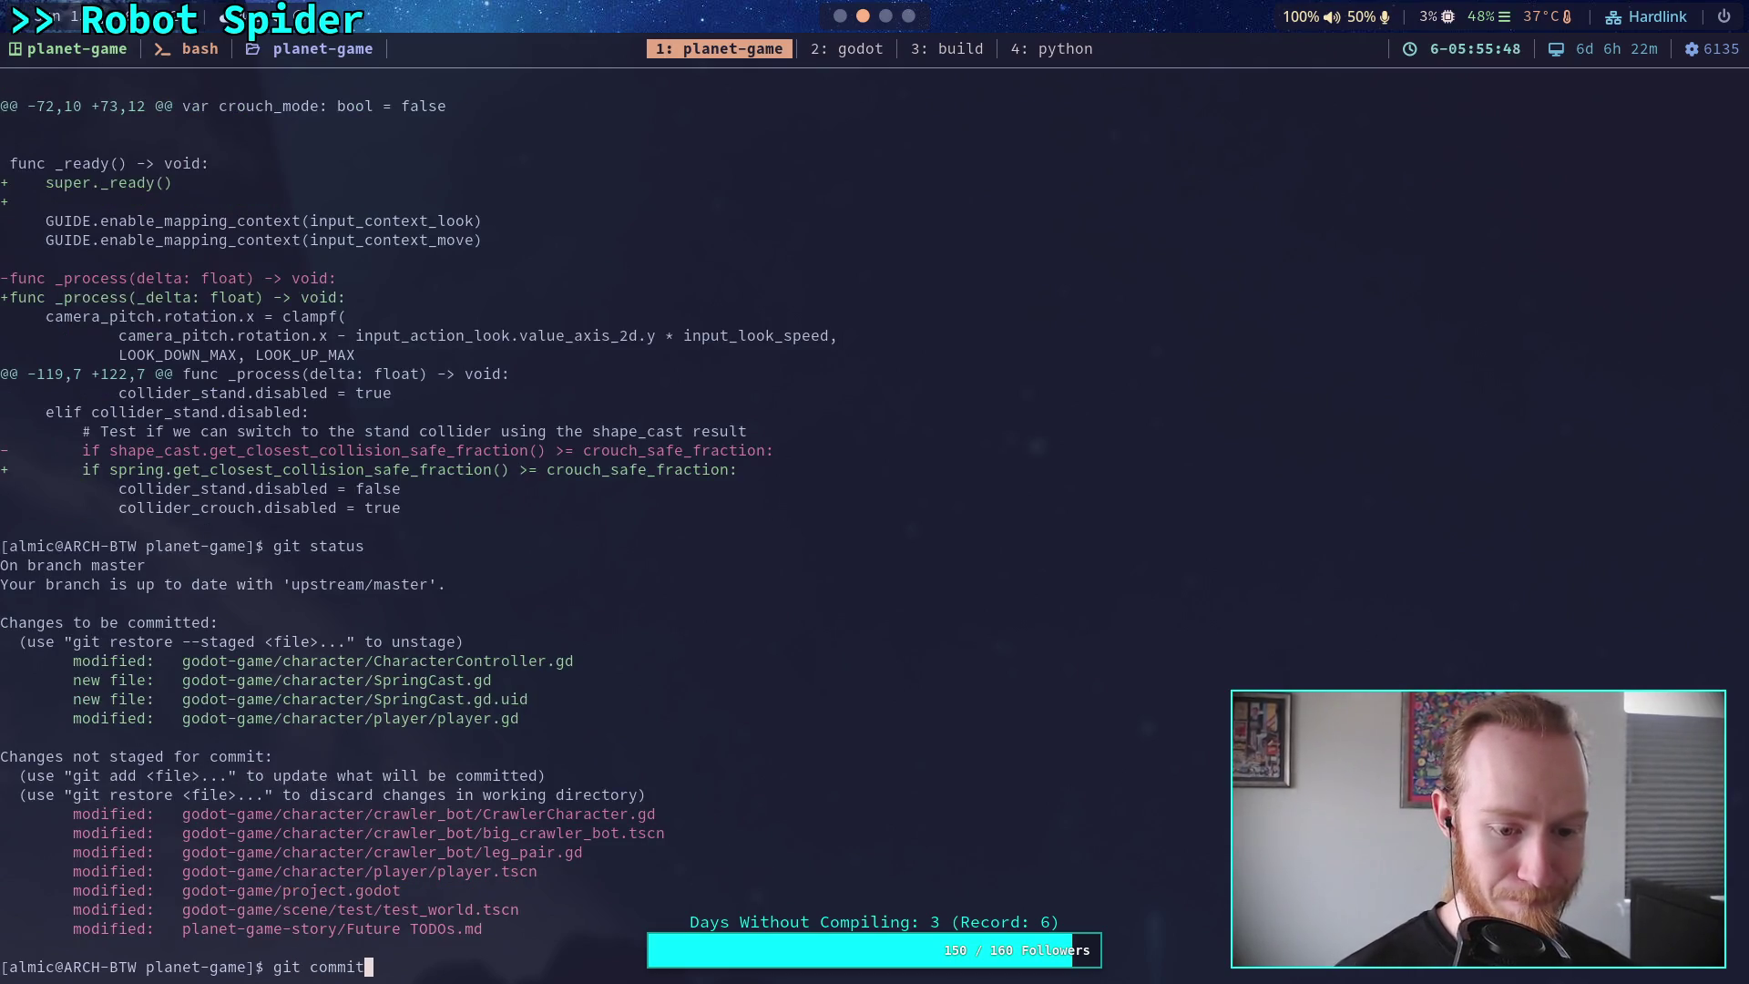
key("BackSpace")
key("BackSpace")
key("BackSpace")
type("diff")
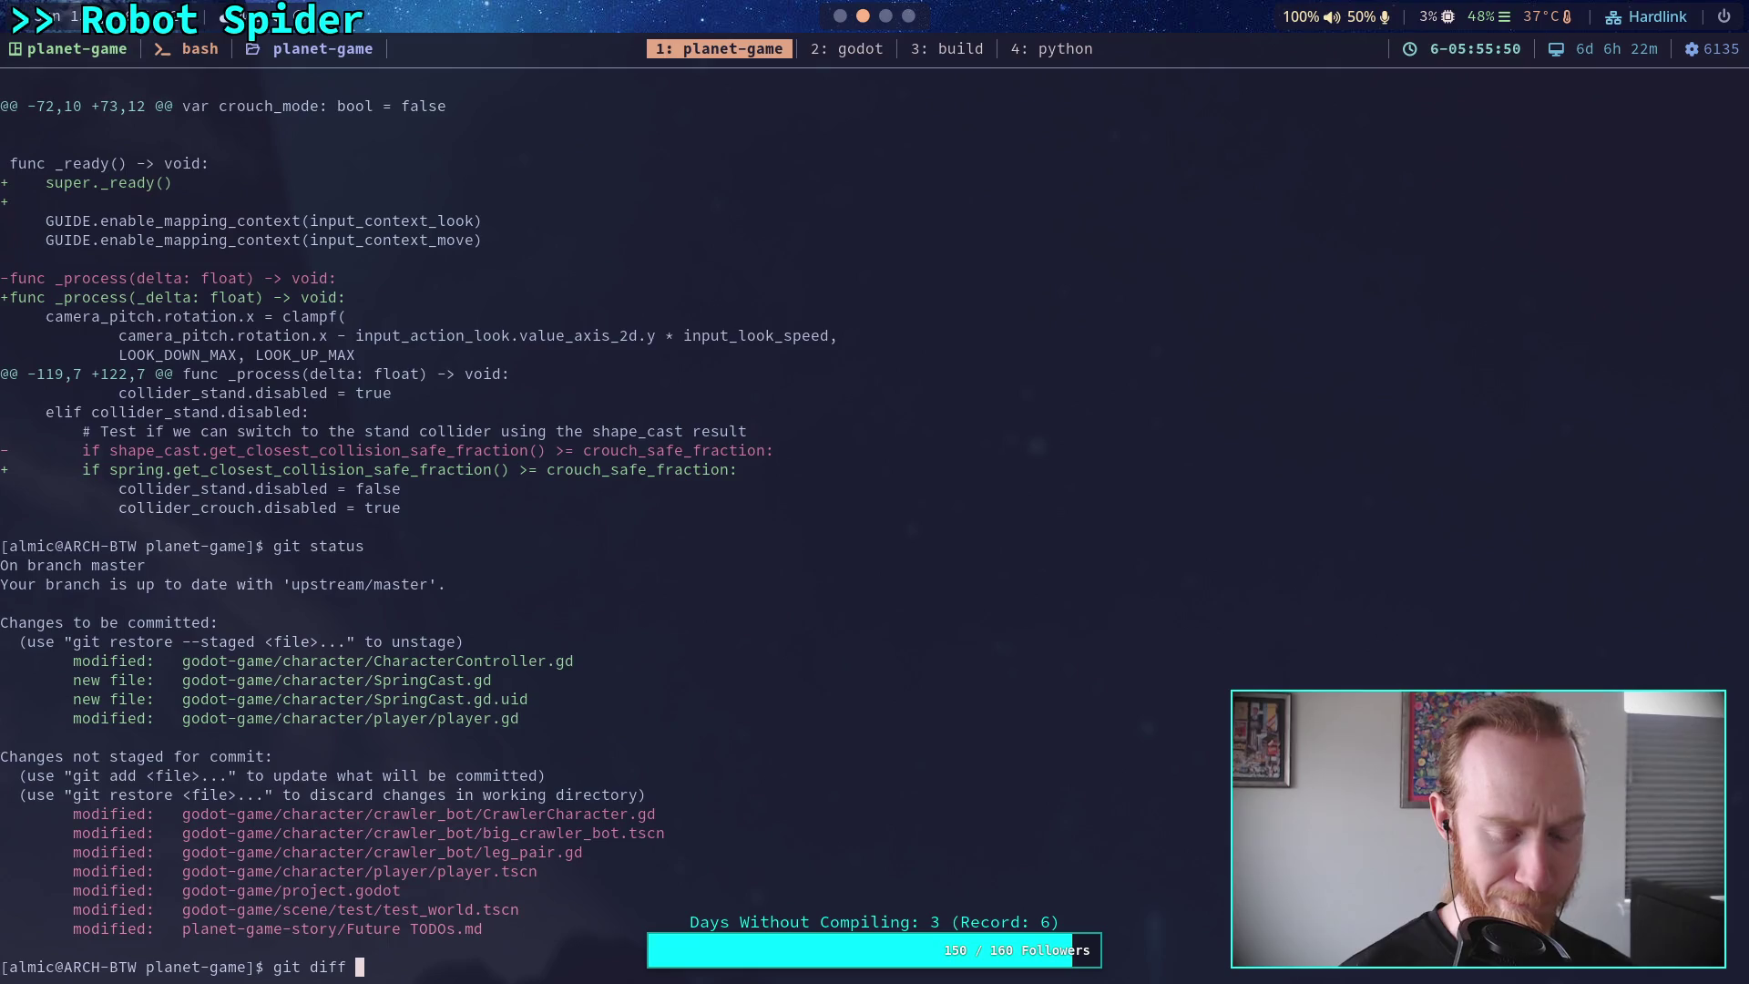
key("Return")
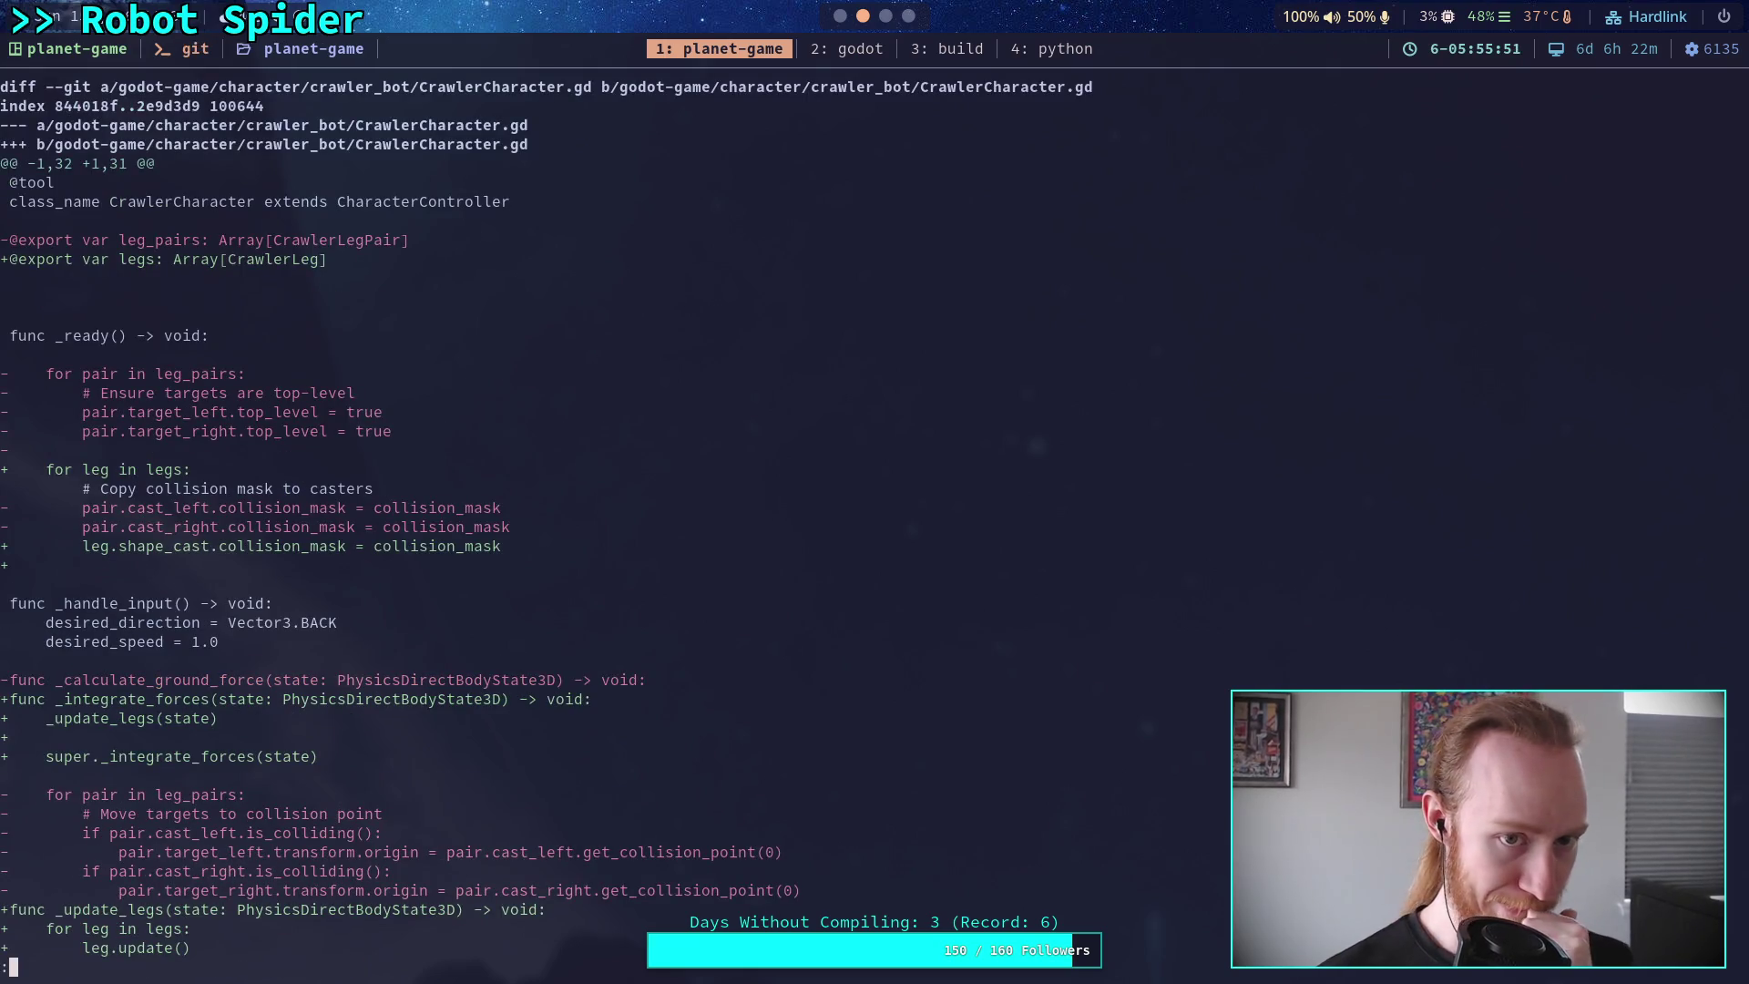
key("space")
key("space")
key("space")
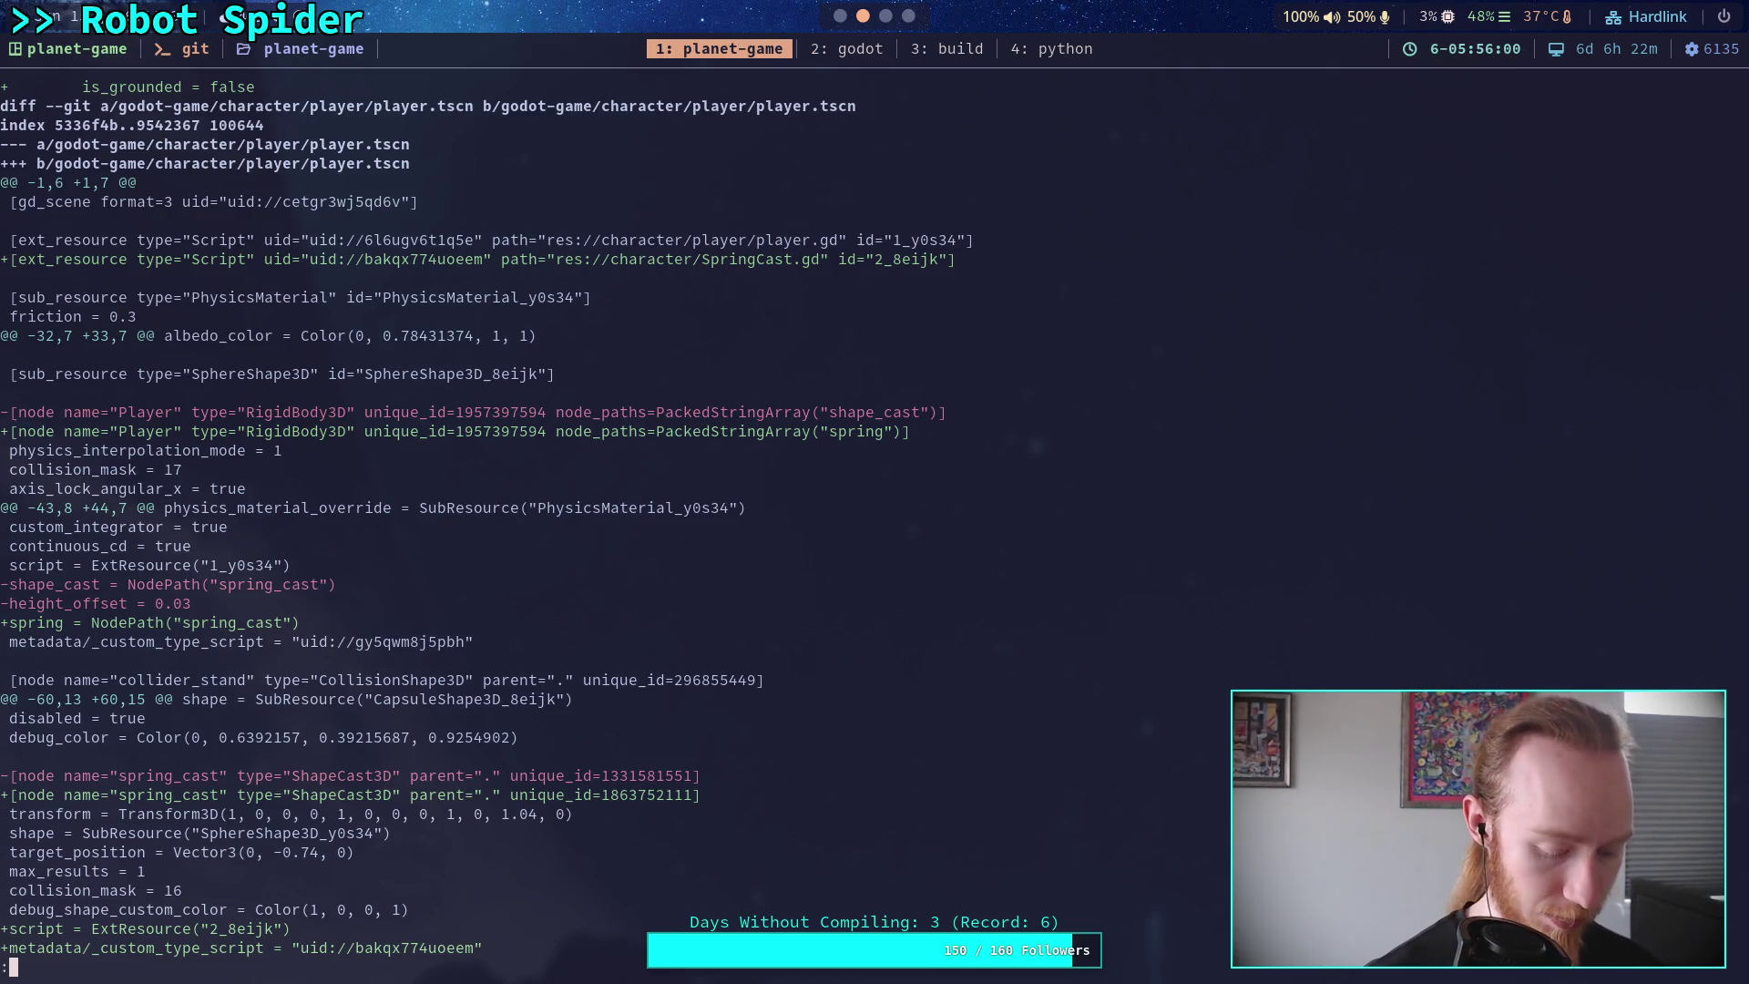
scroll(482, 529, "down", 1)
Stage the player.tscn scene file and recheck git status.
type("qgit add ")
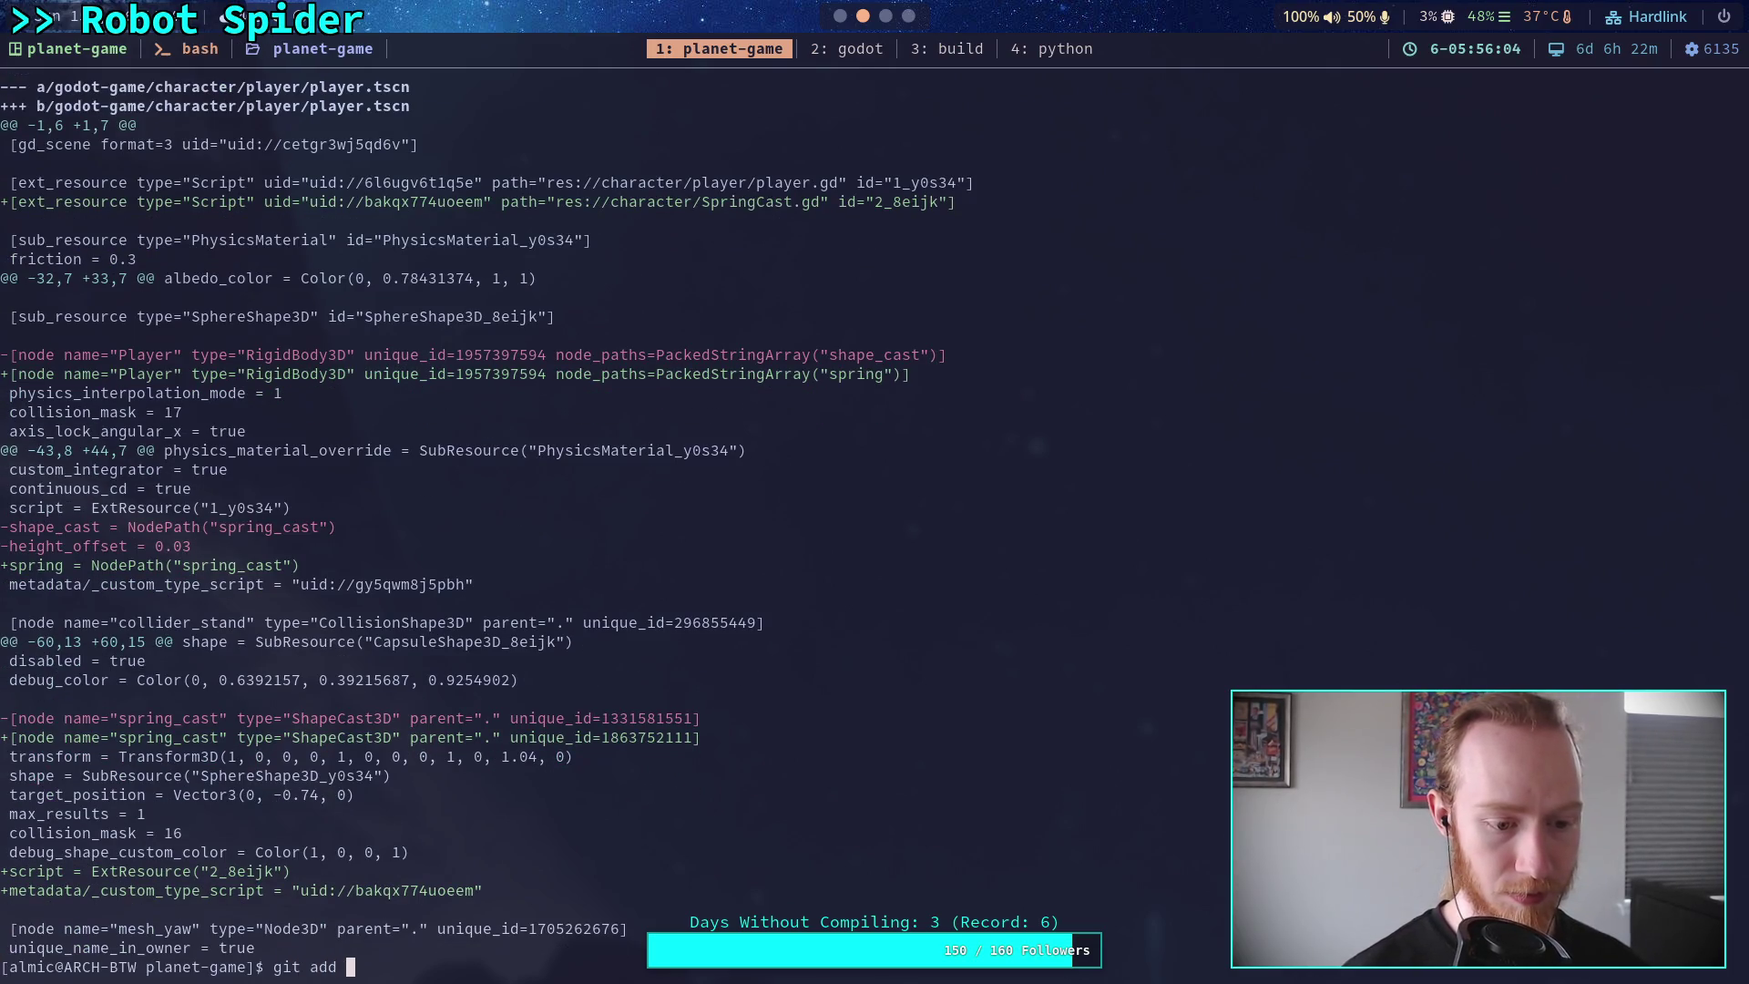
type("ch")
key("BackSpace")
key("BackSpace")
type("go")
key("Tab")
type("ch")
key("Tab")
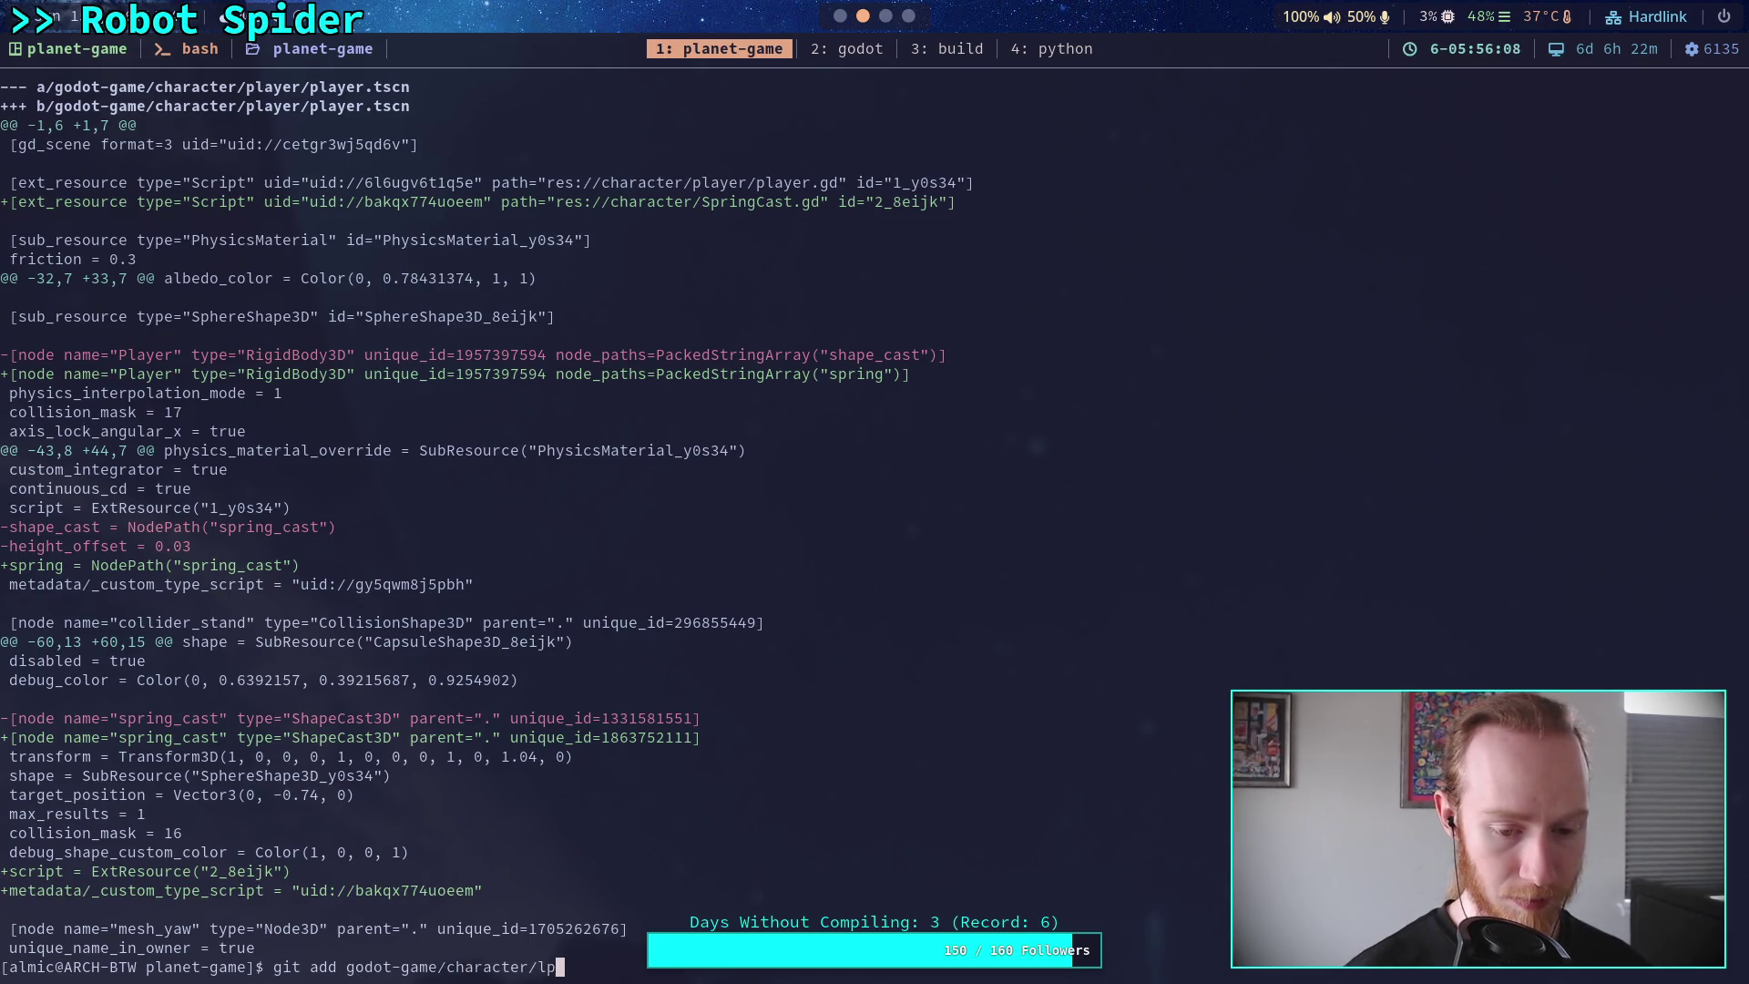
type("p")
key("Tab")
type("pla")
key("Tab")
key("Return")
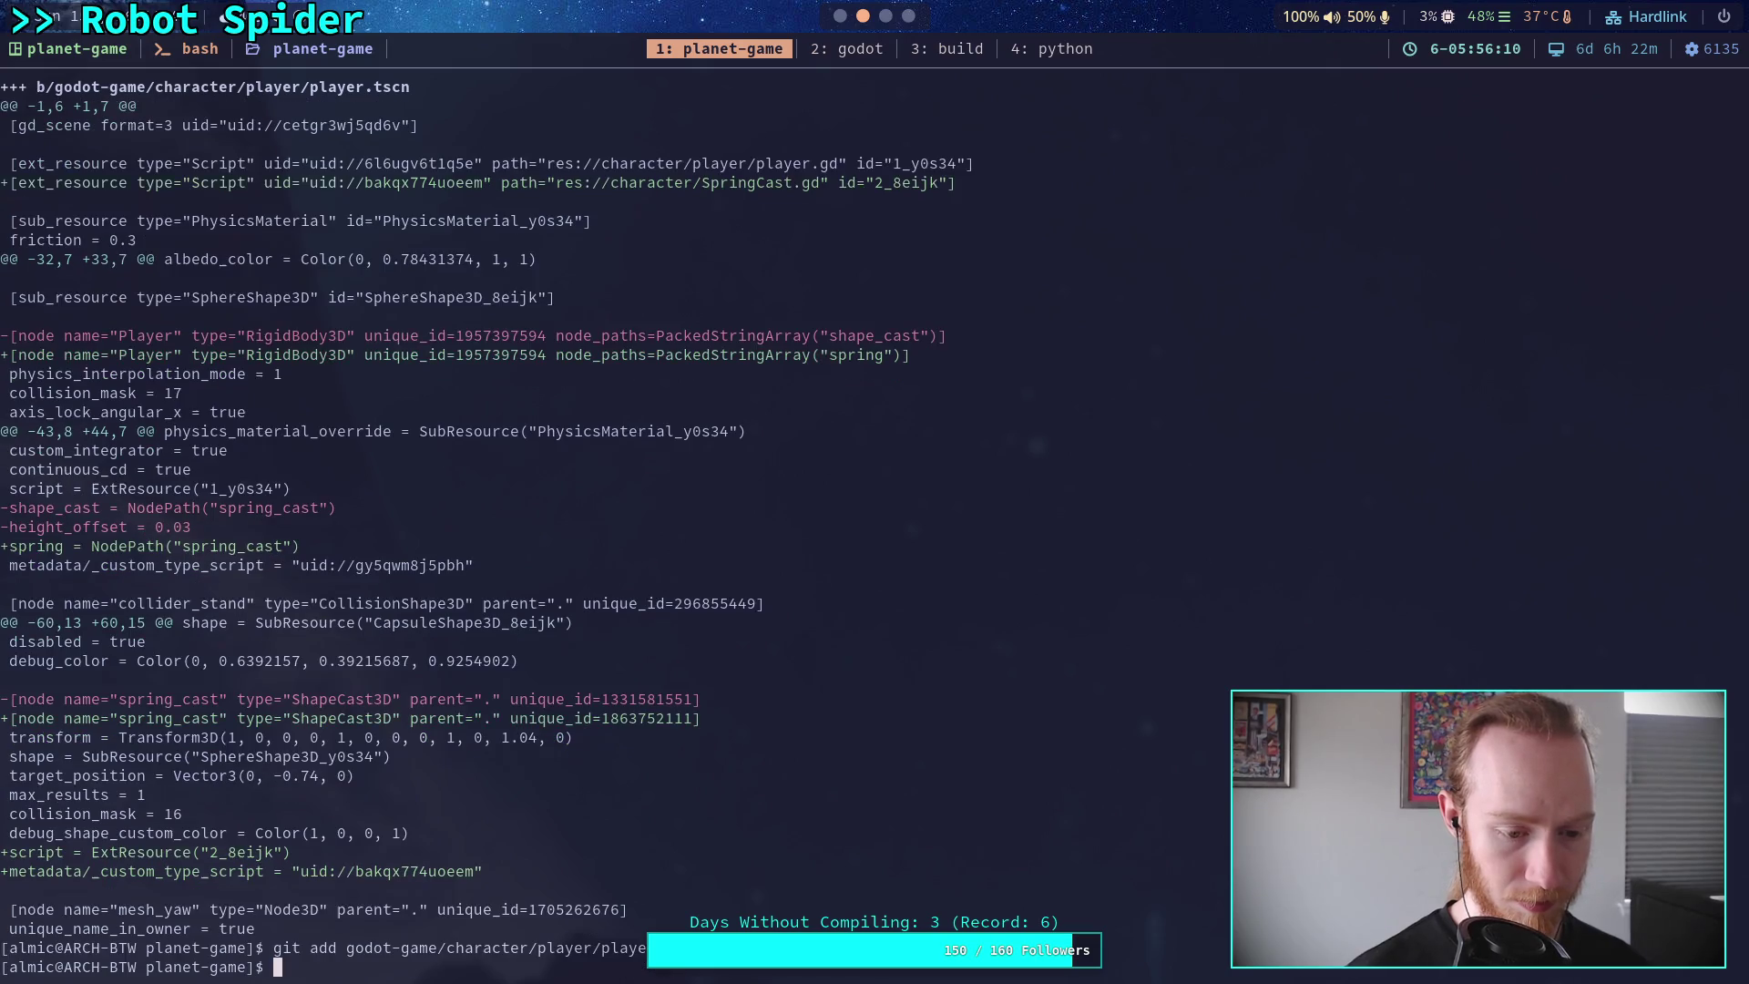
type("git status")
key("Return")
Review the remaining diff, including project.godot's removed 'Character' physics layer.
type("git diff")
key("Return")
key("space")
key("space")
key("space")
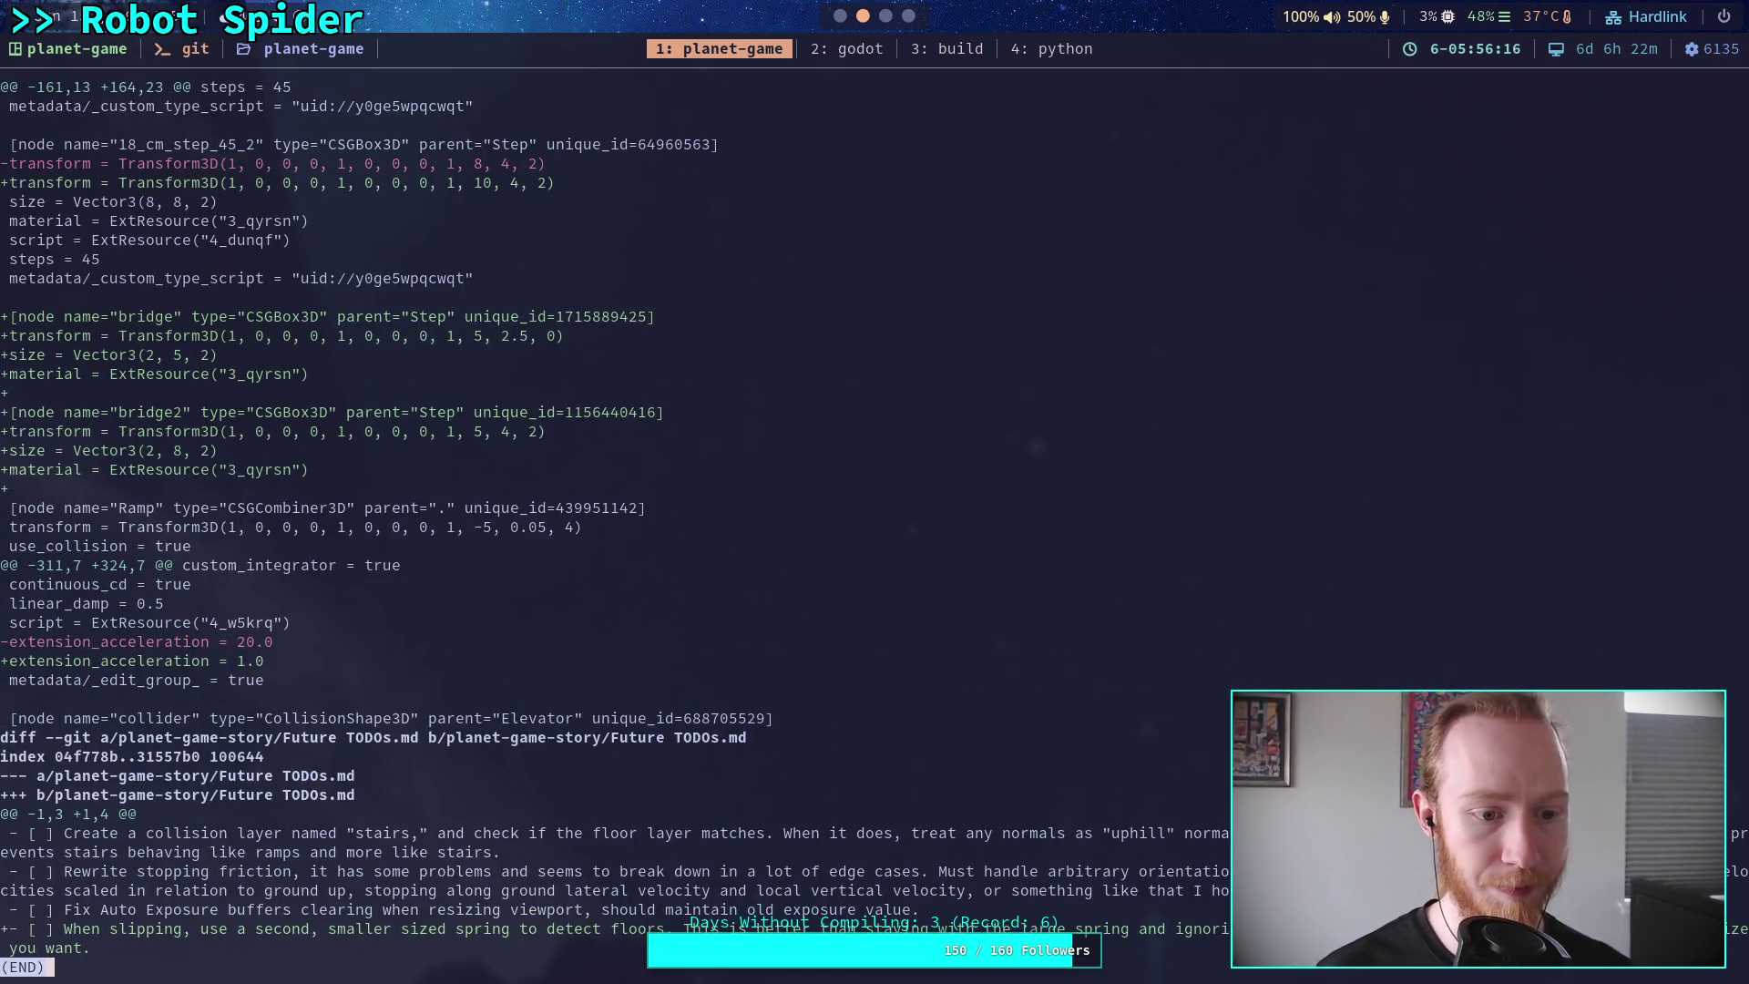
key("b")
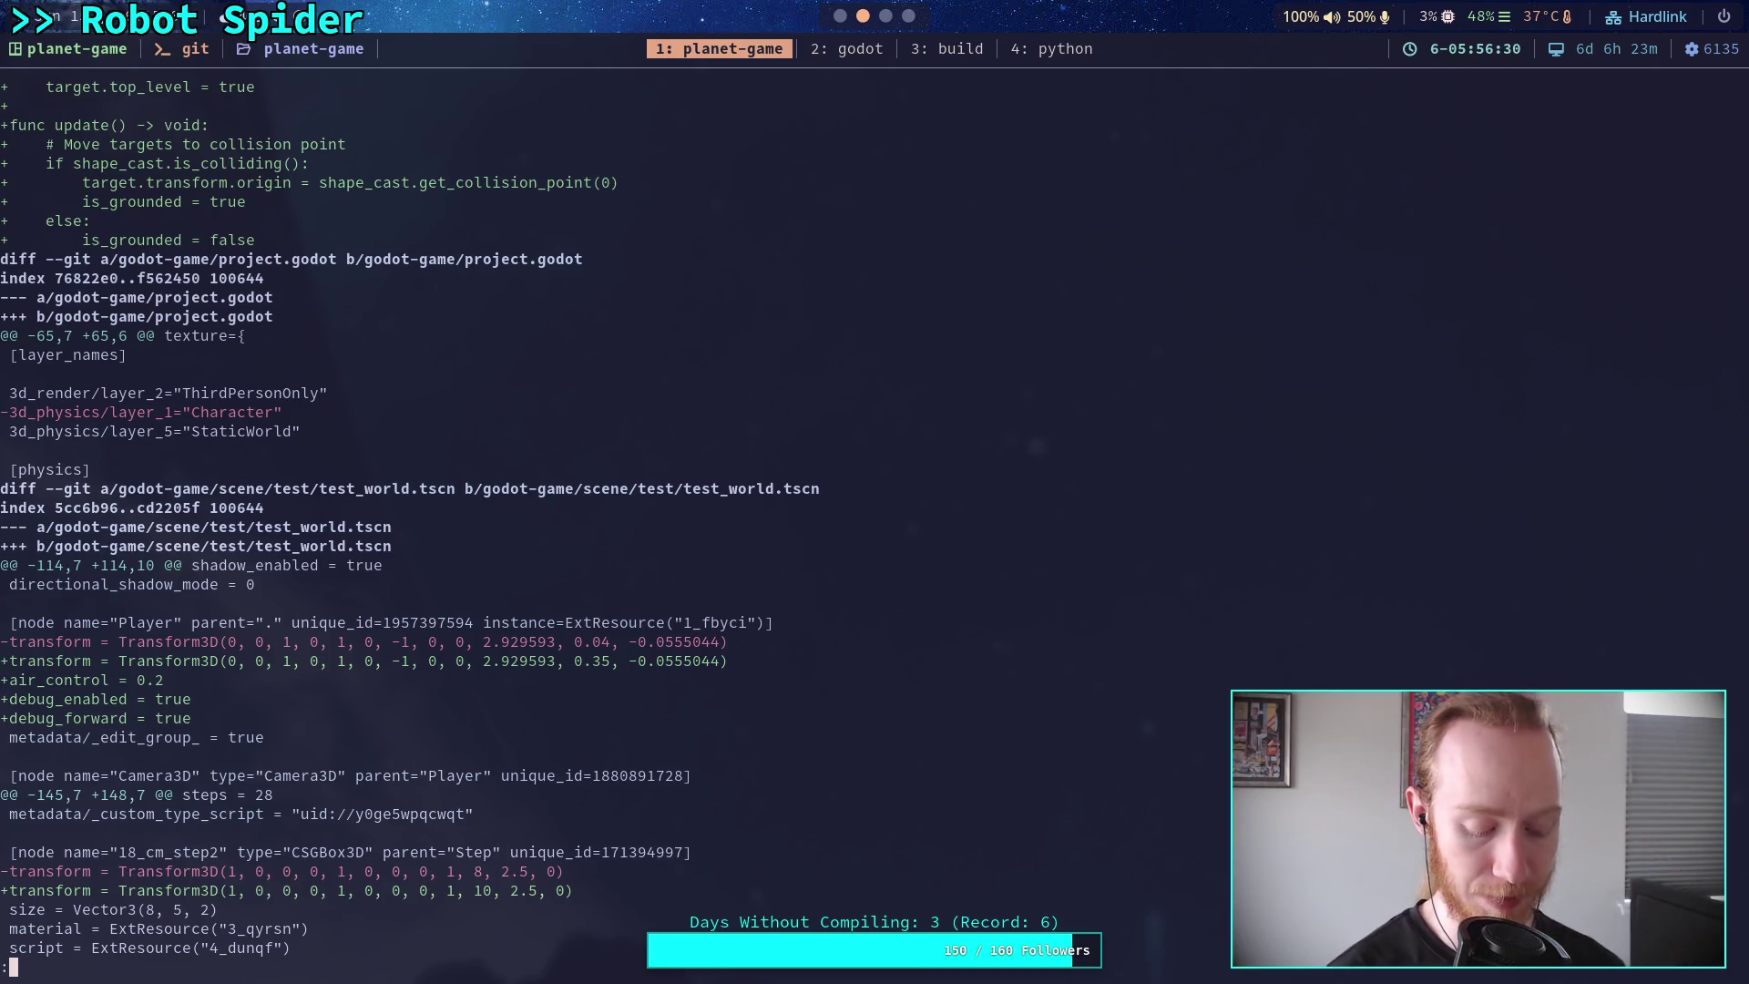
key("super+2")
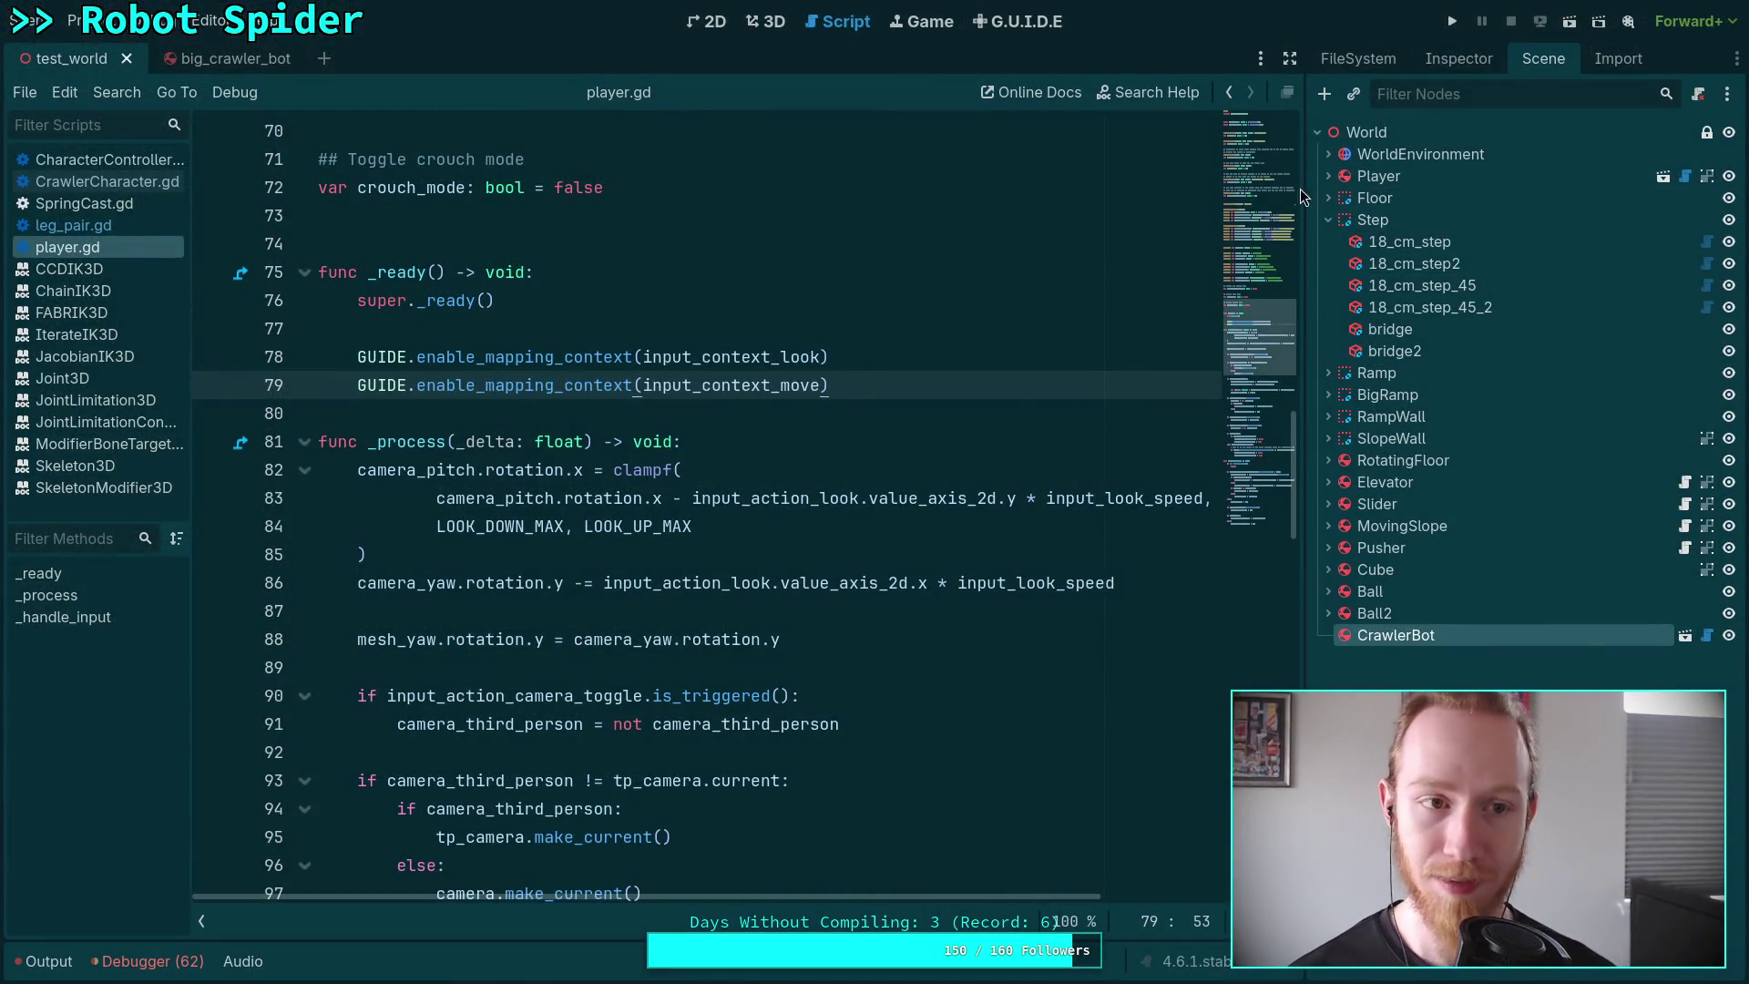
Rename 3D Physics Layer 1 to 'Character' through the Collision Mask's Edit Layer Names.
left_click(1468, 62)
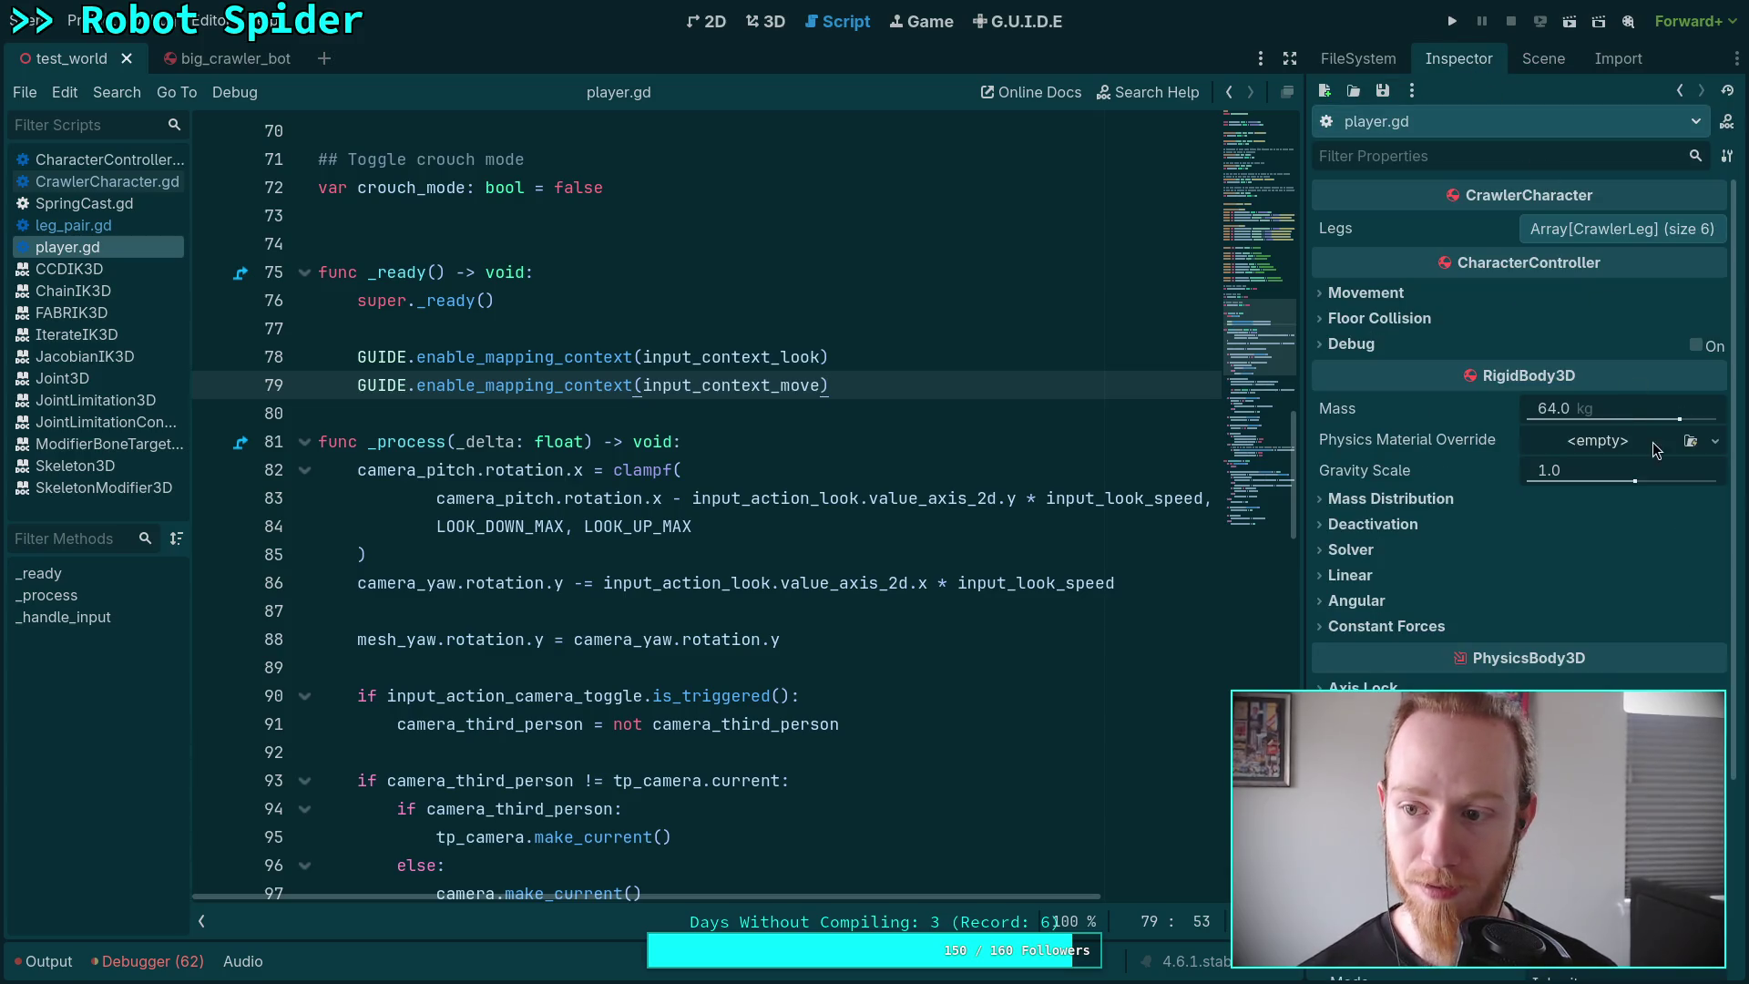
scroll(1621, 546, "down", 5)
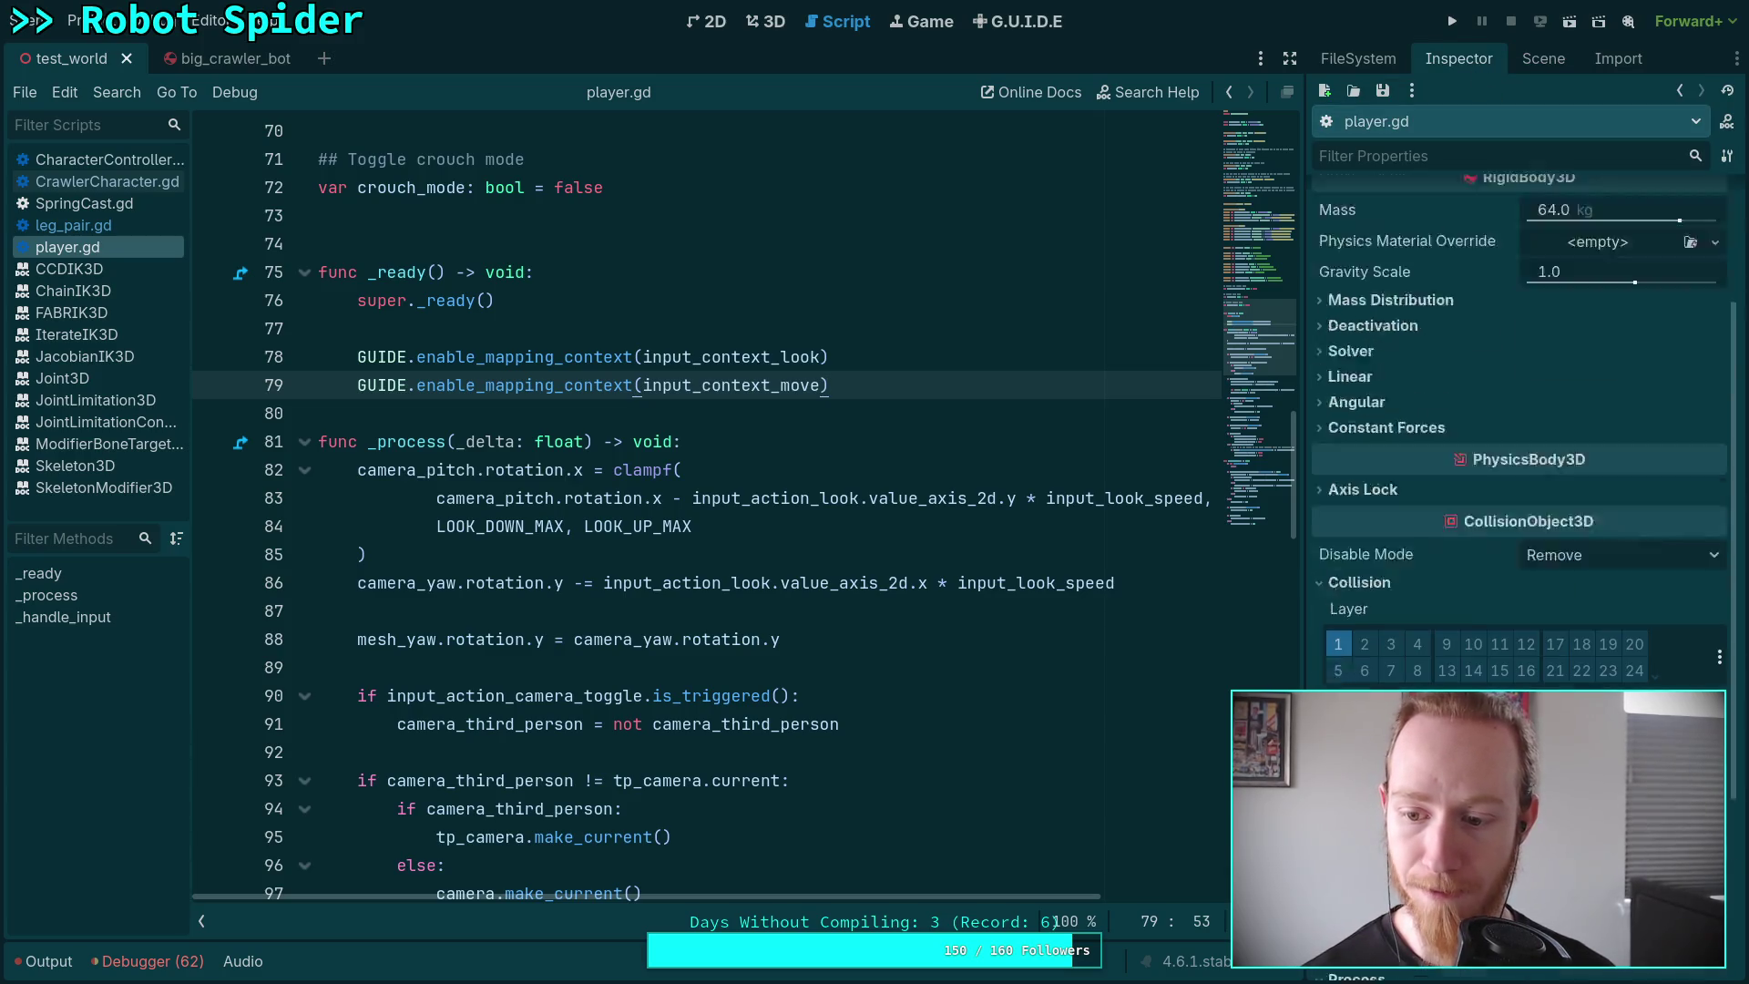
left_click(1719, 654)
left_click(1680, 674)
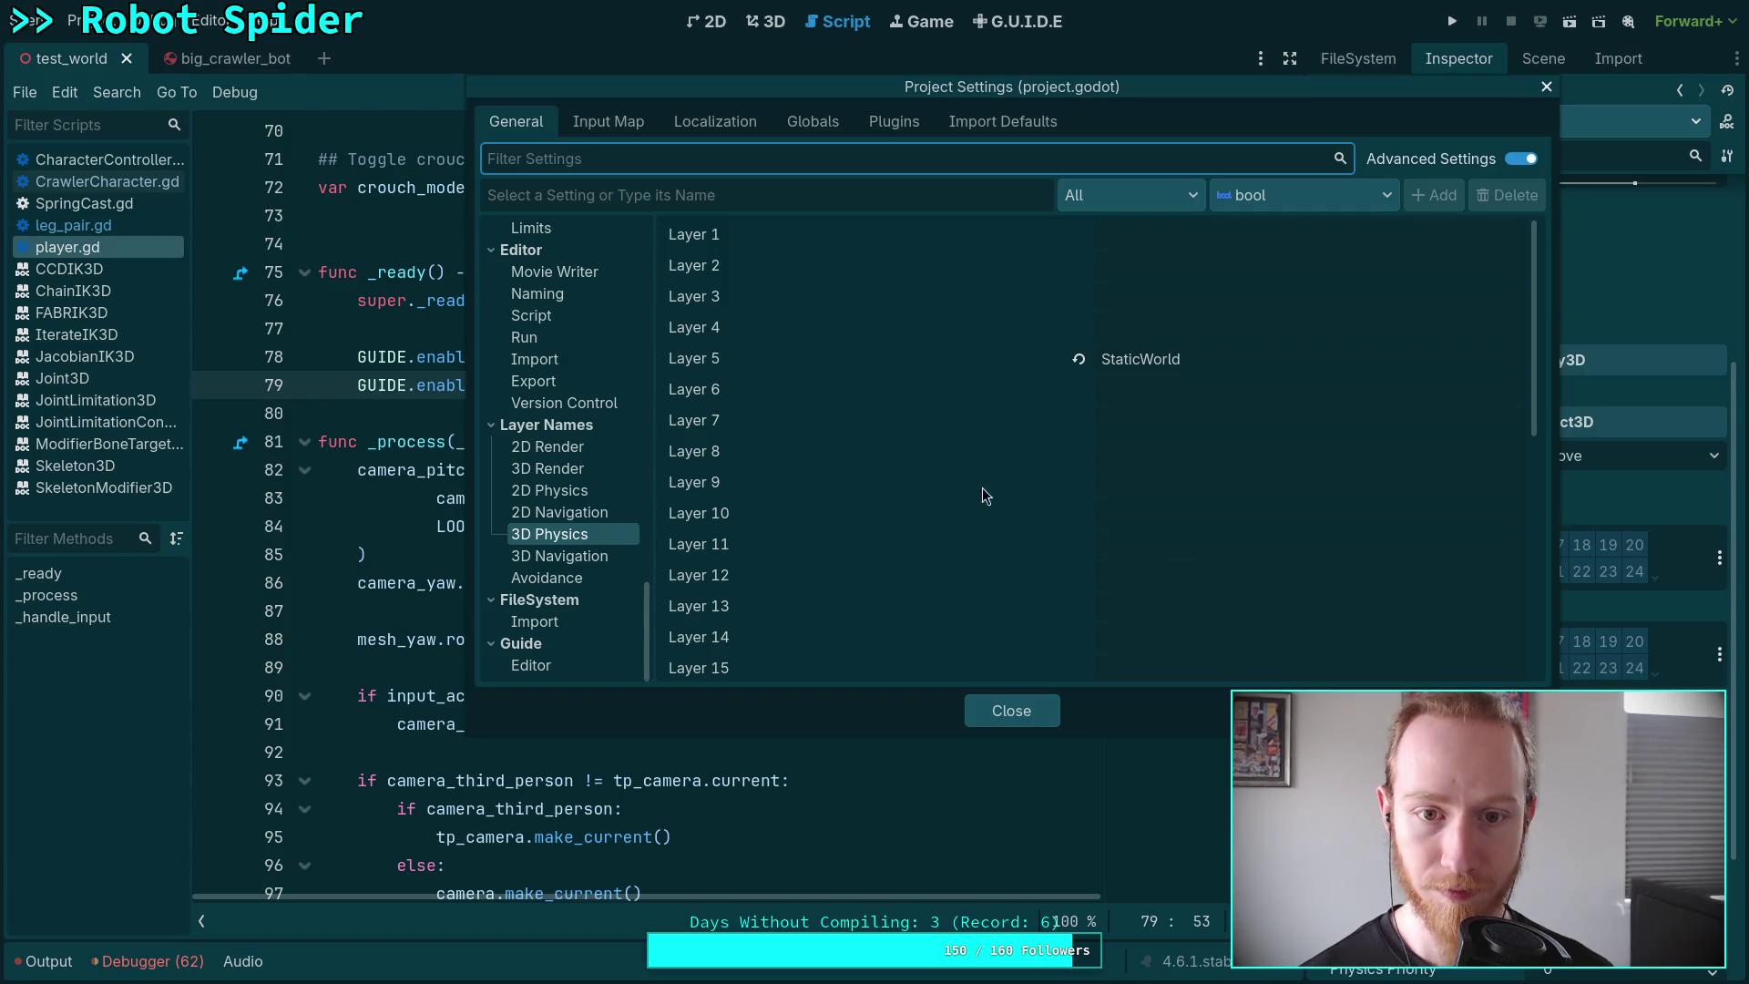
left_click(1104, 239)
type("Character")
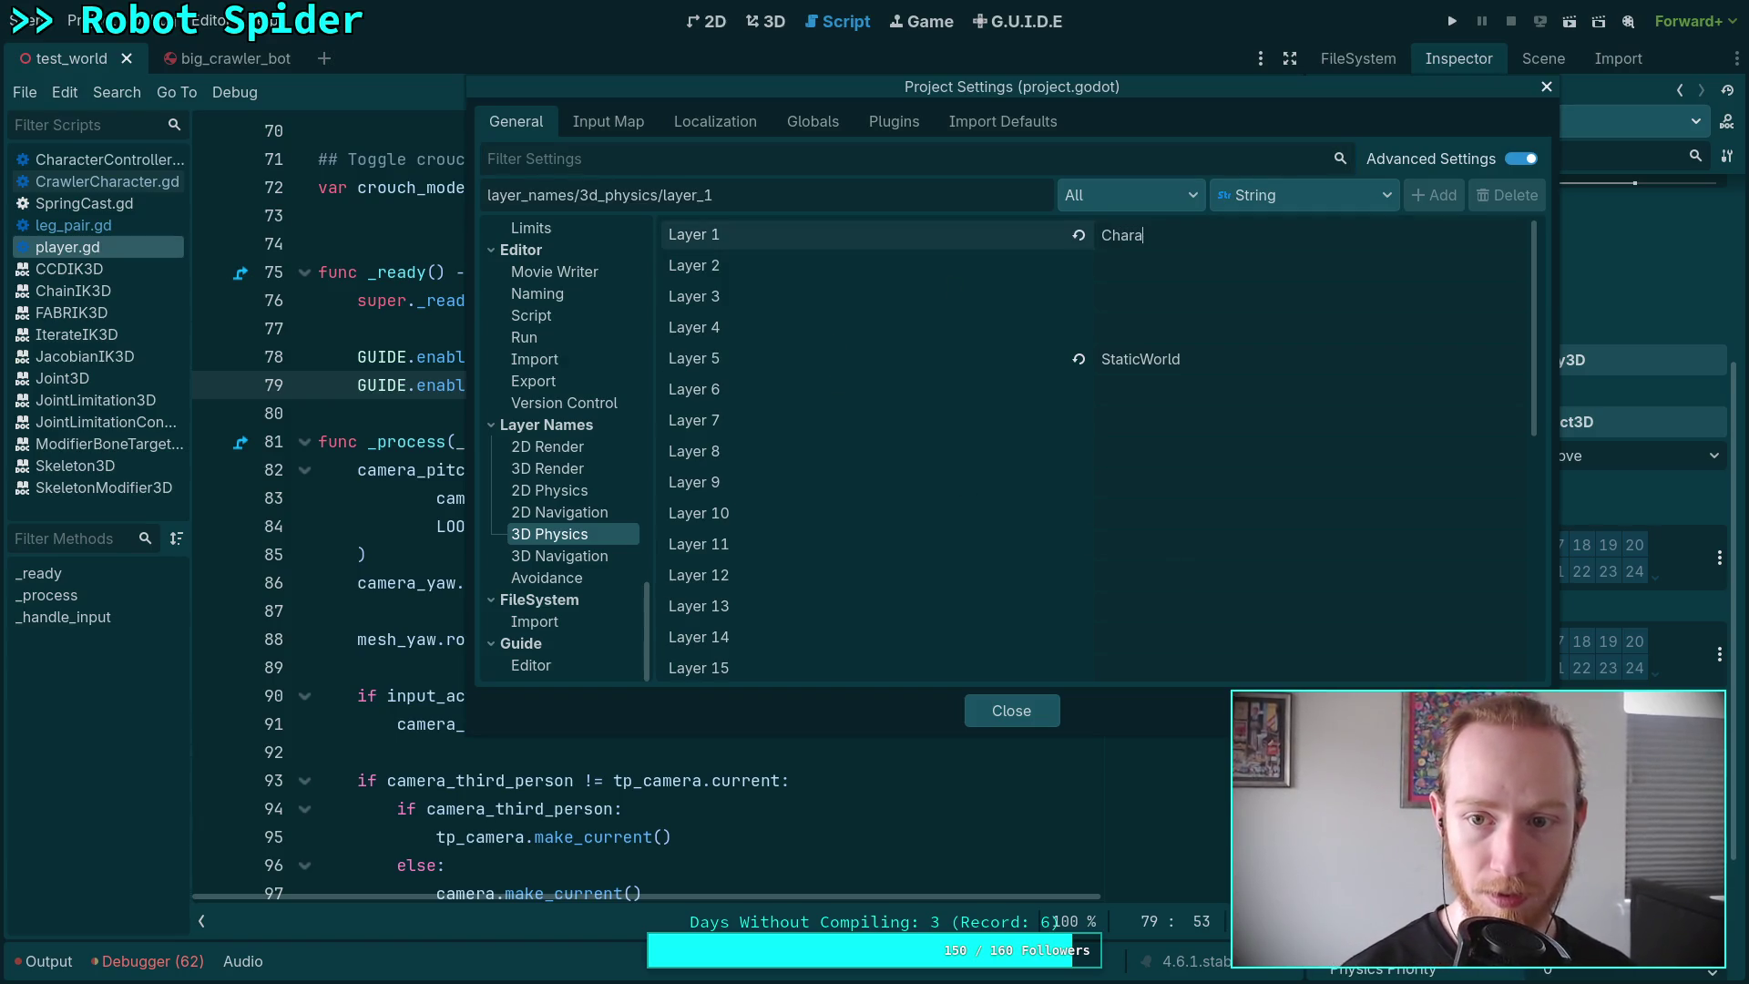
left_click(979, 605)
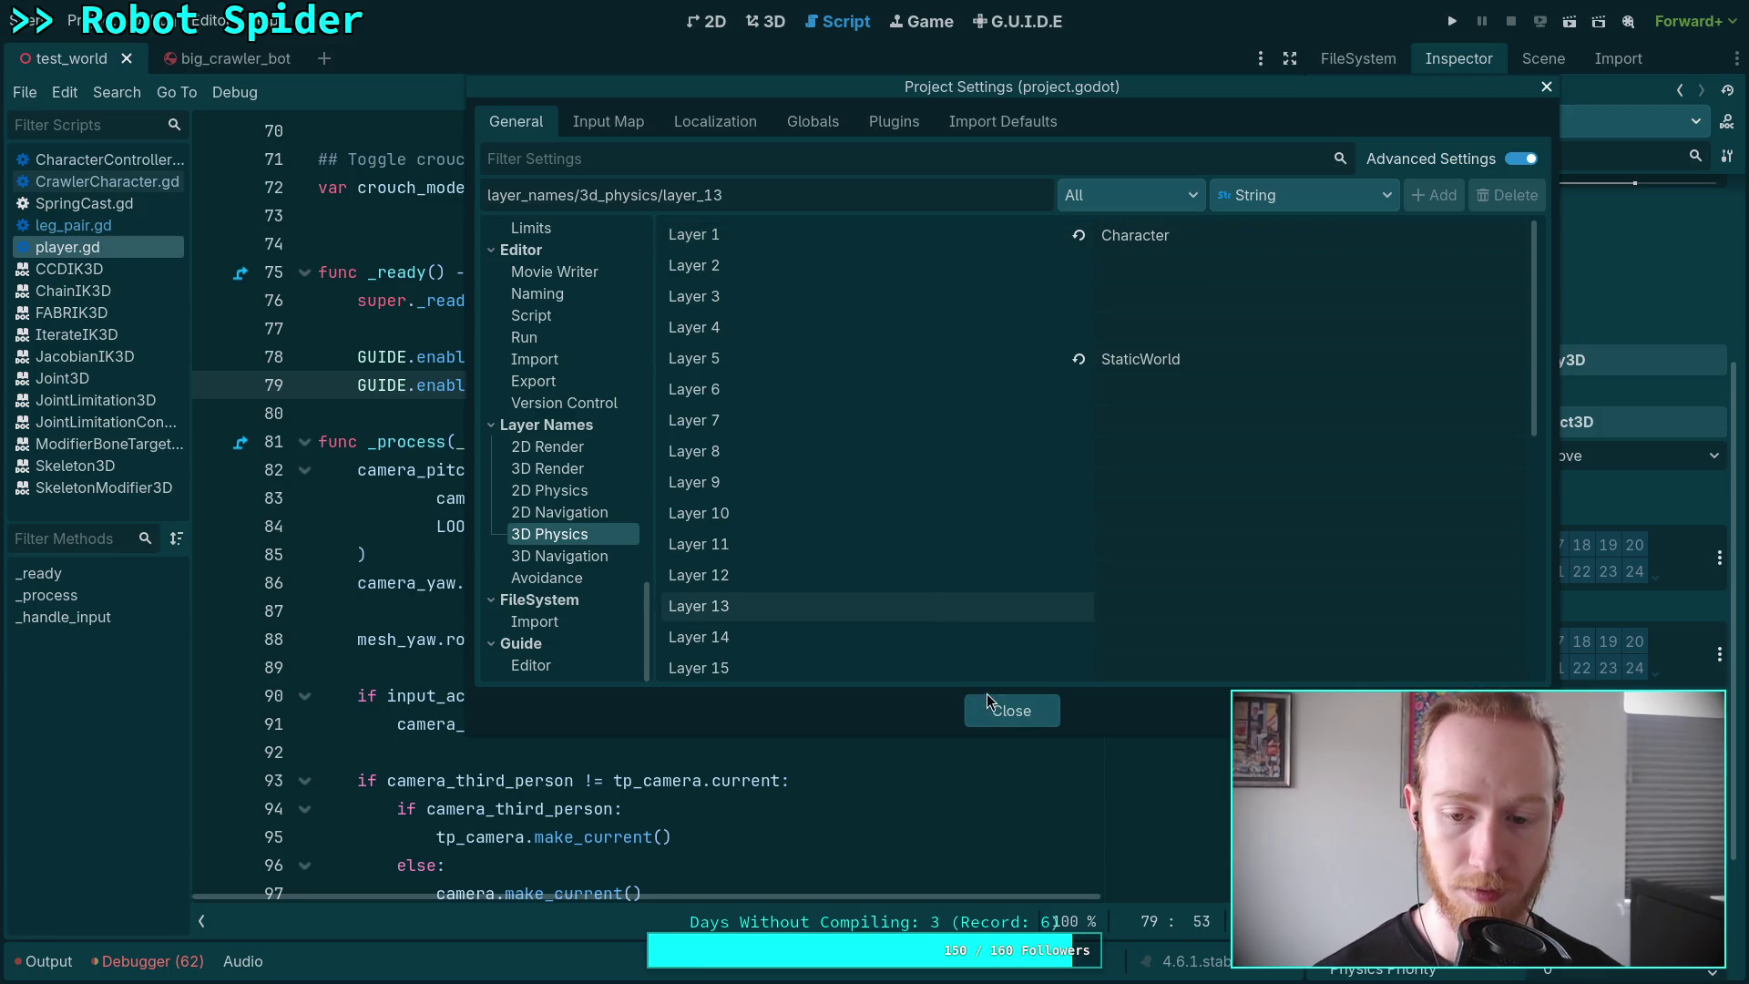
left_click(1011, 712)
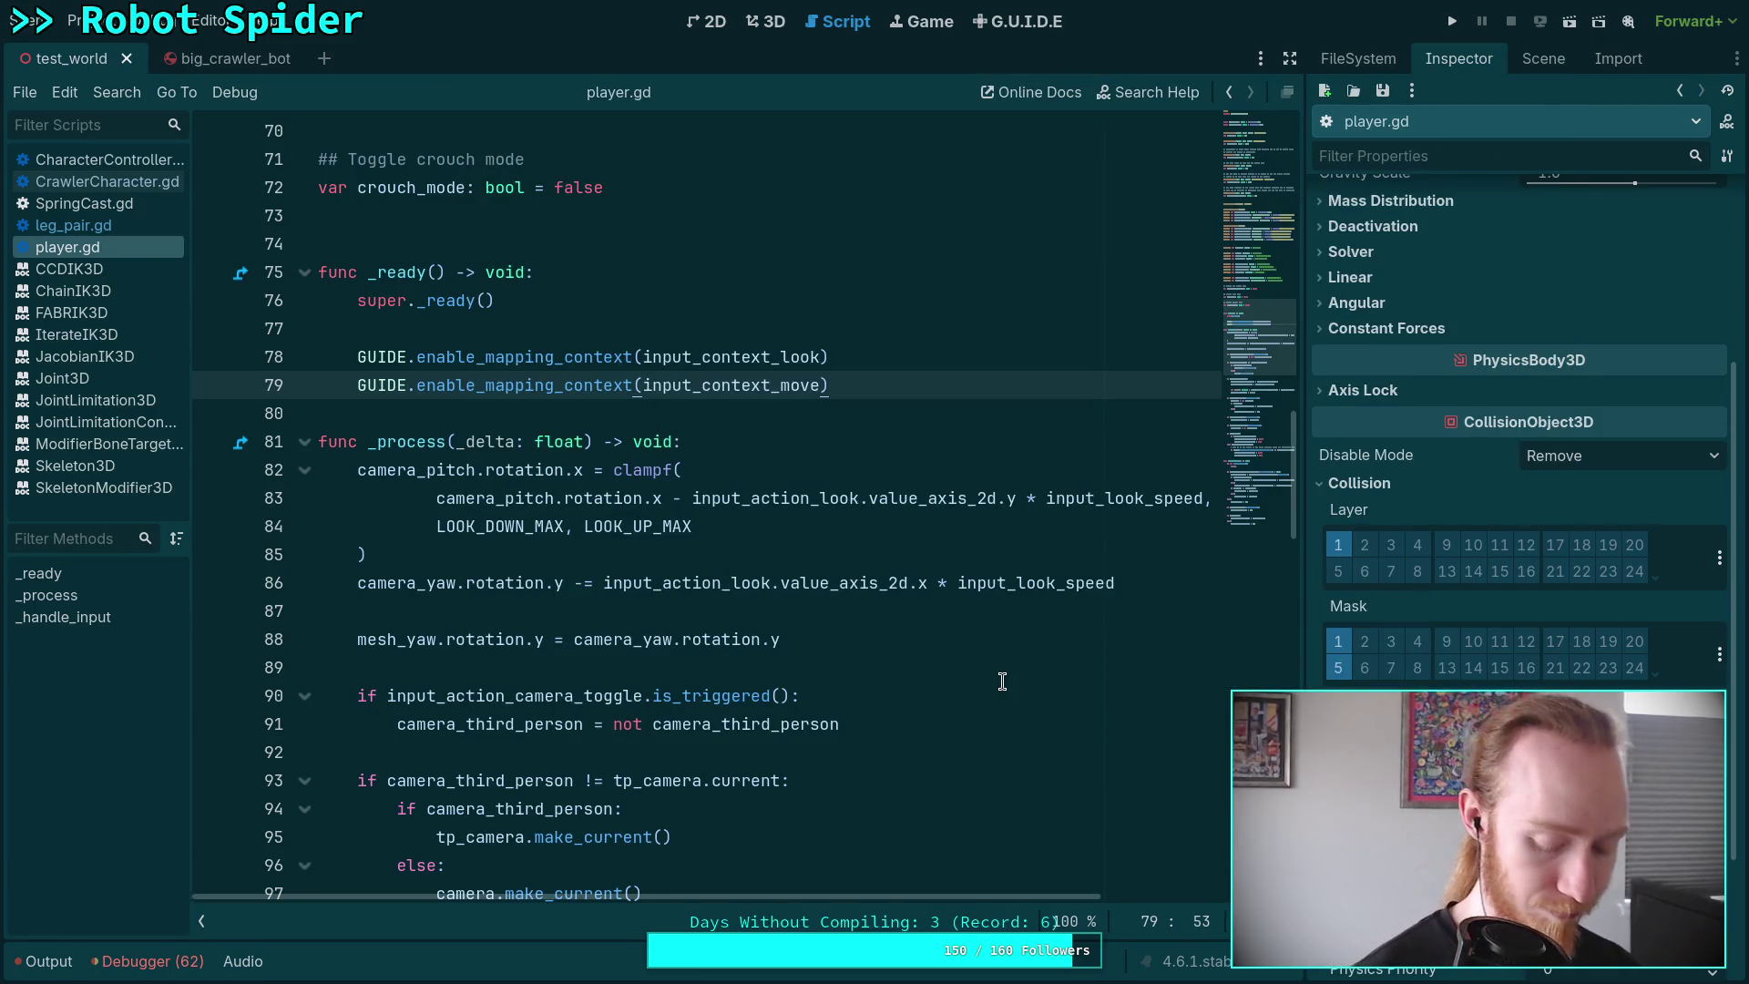
key("super+1")
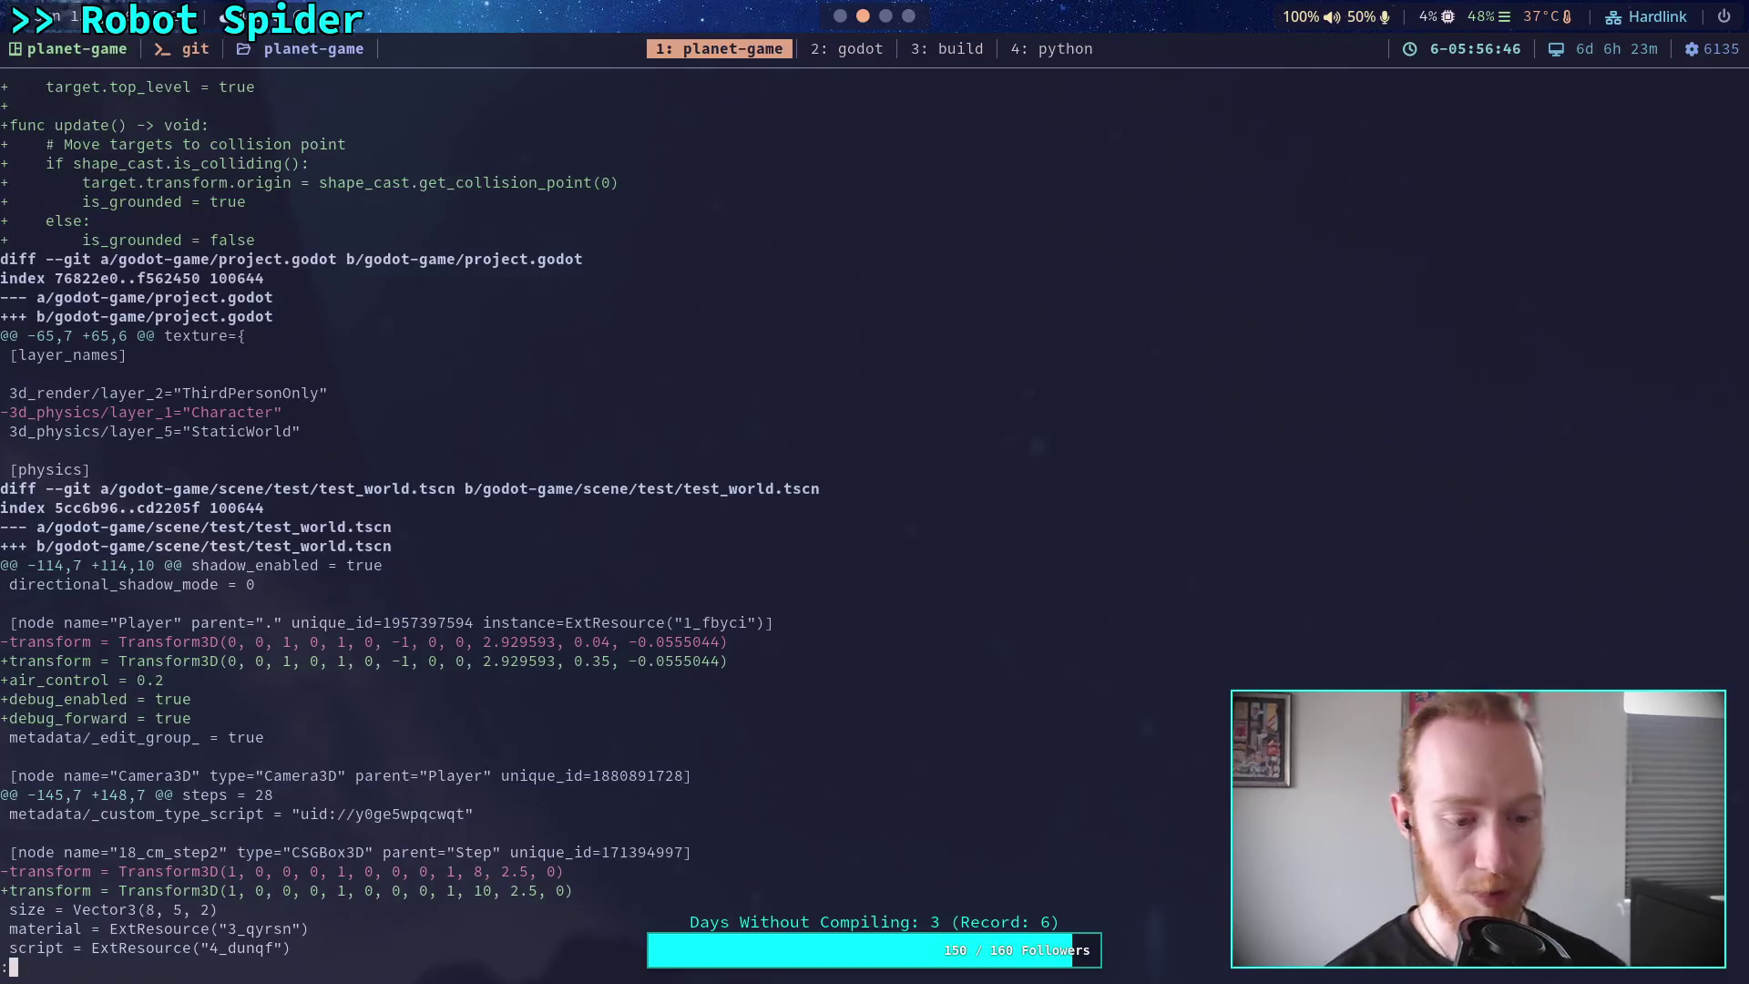
Recheck the unstaged diff and git status, then run git commit for the staged files.
key("Return")
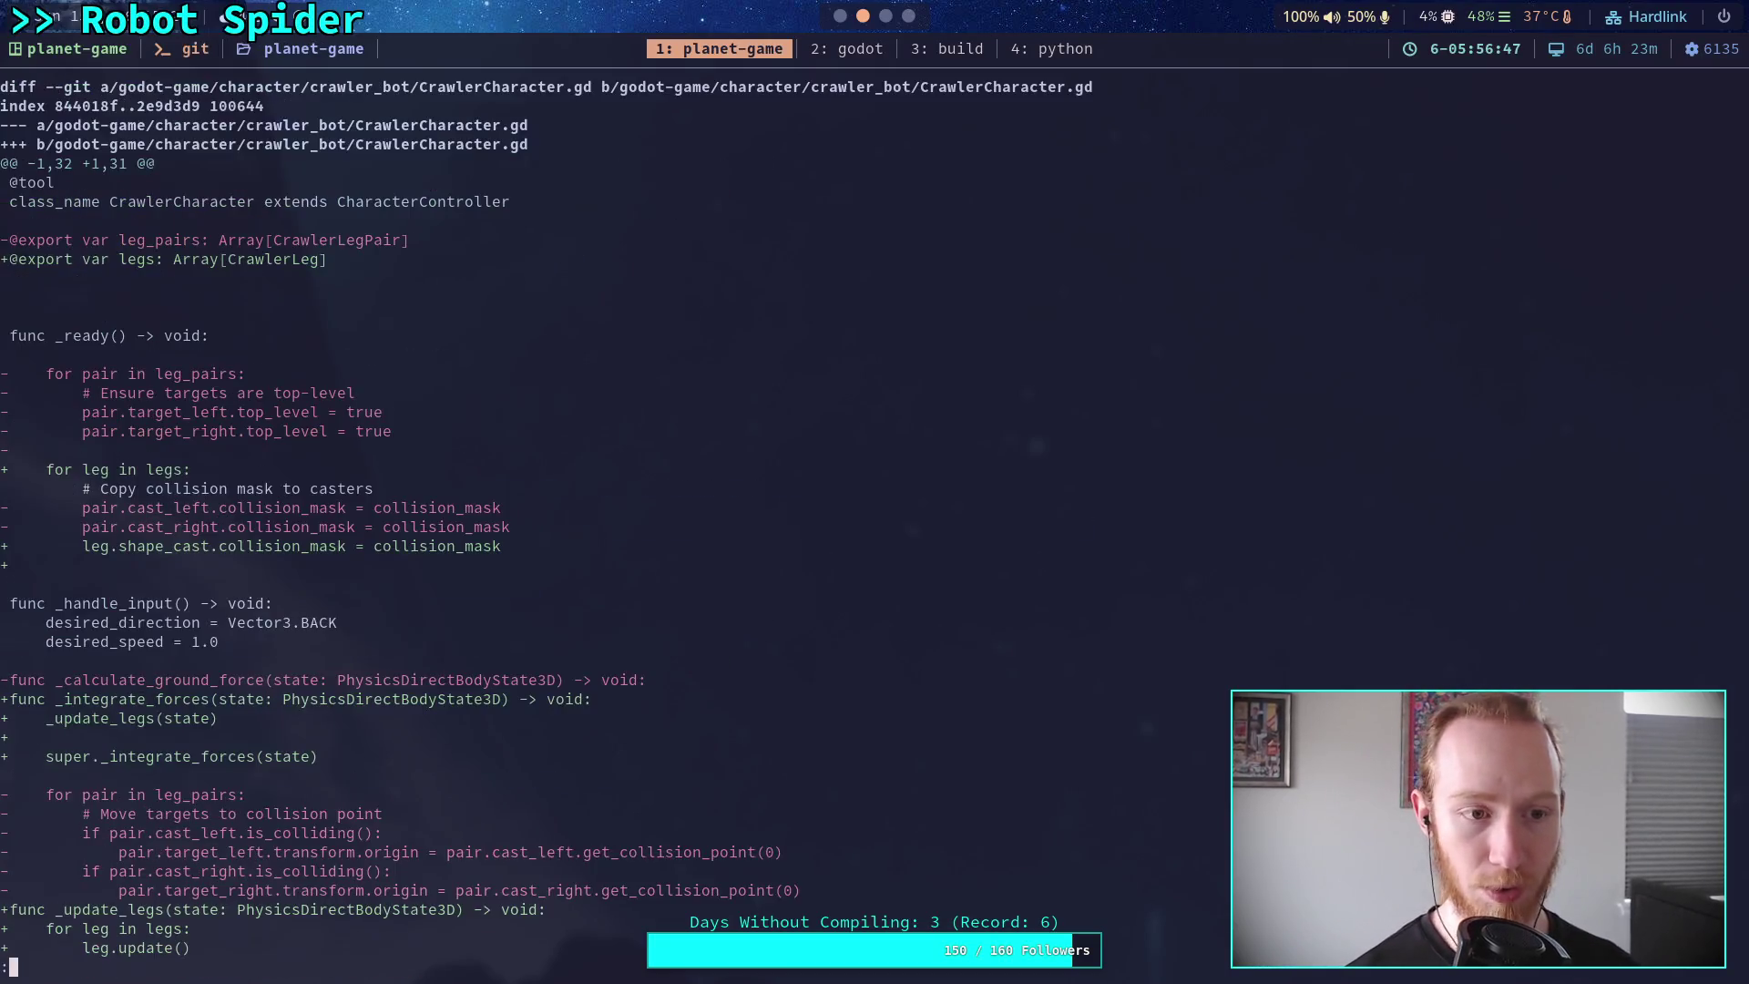
key("space")
key("space")
key("space")
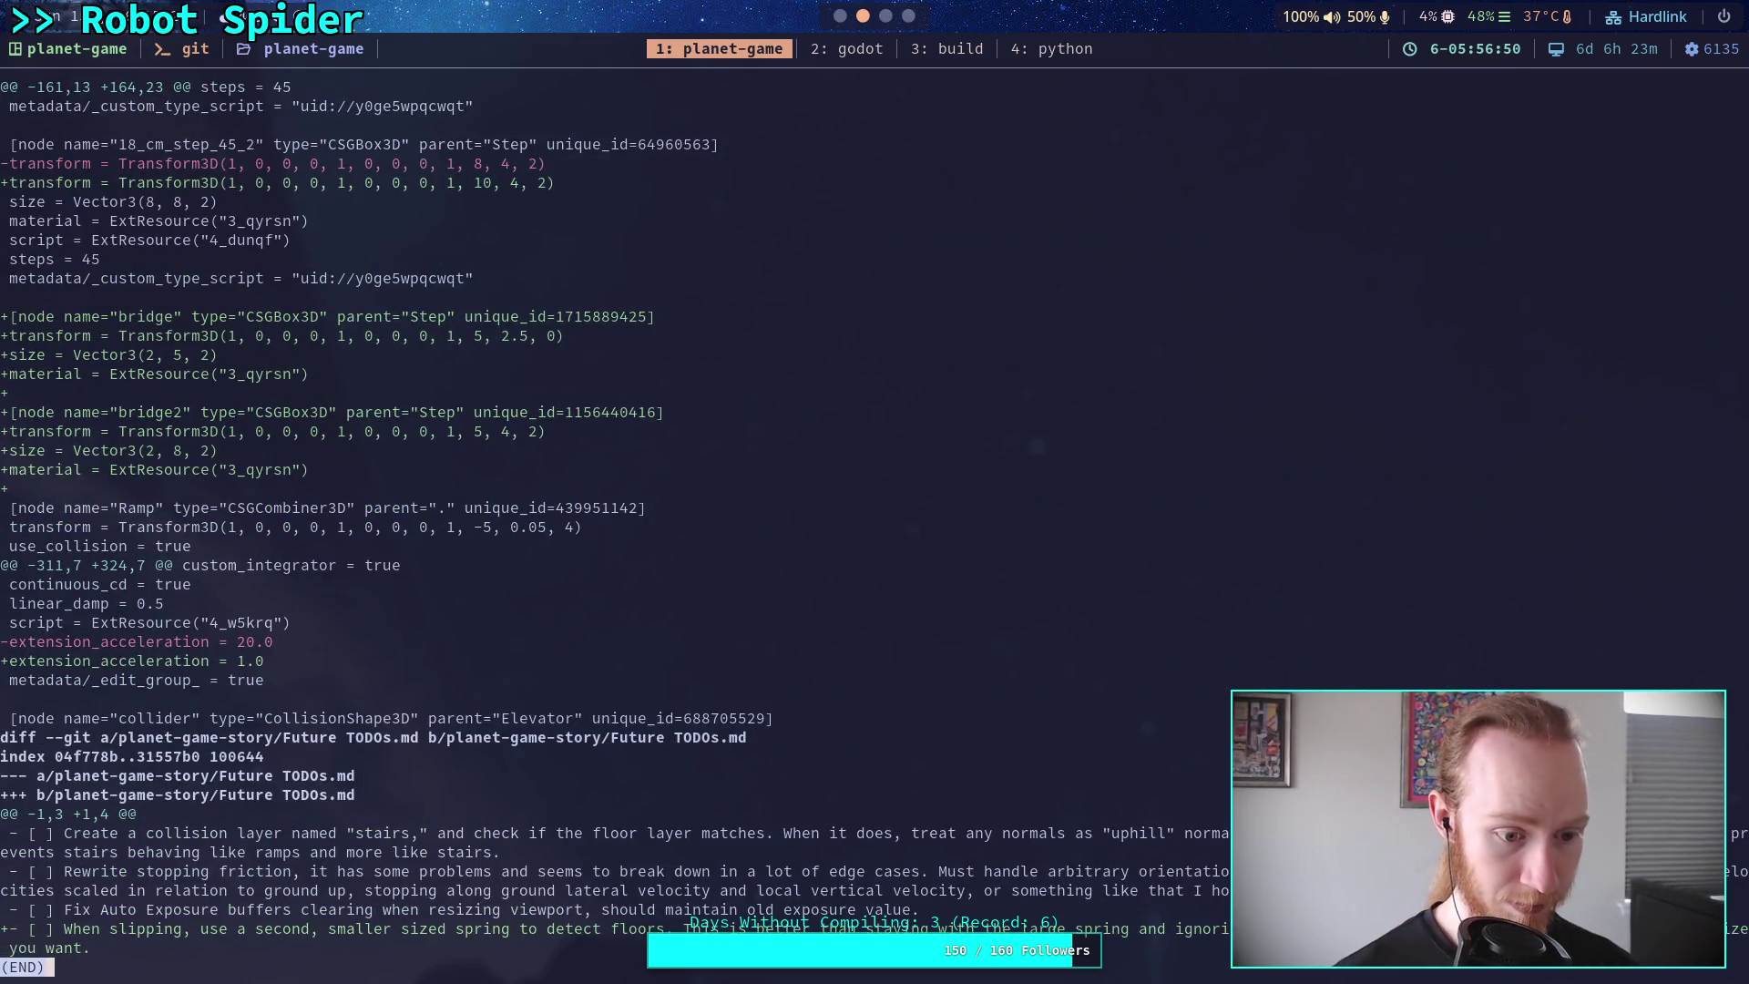
type("qgdt")
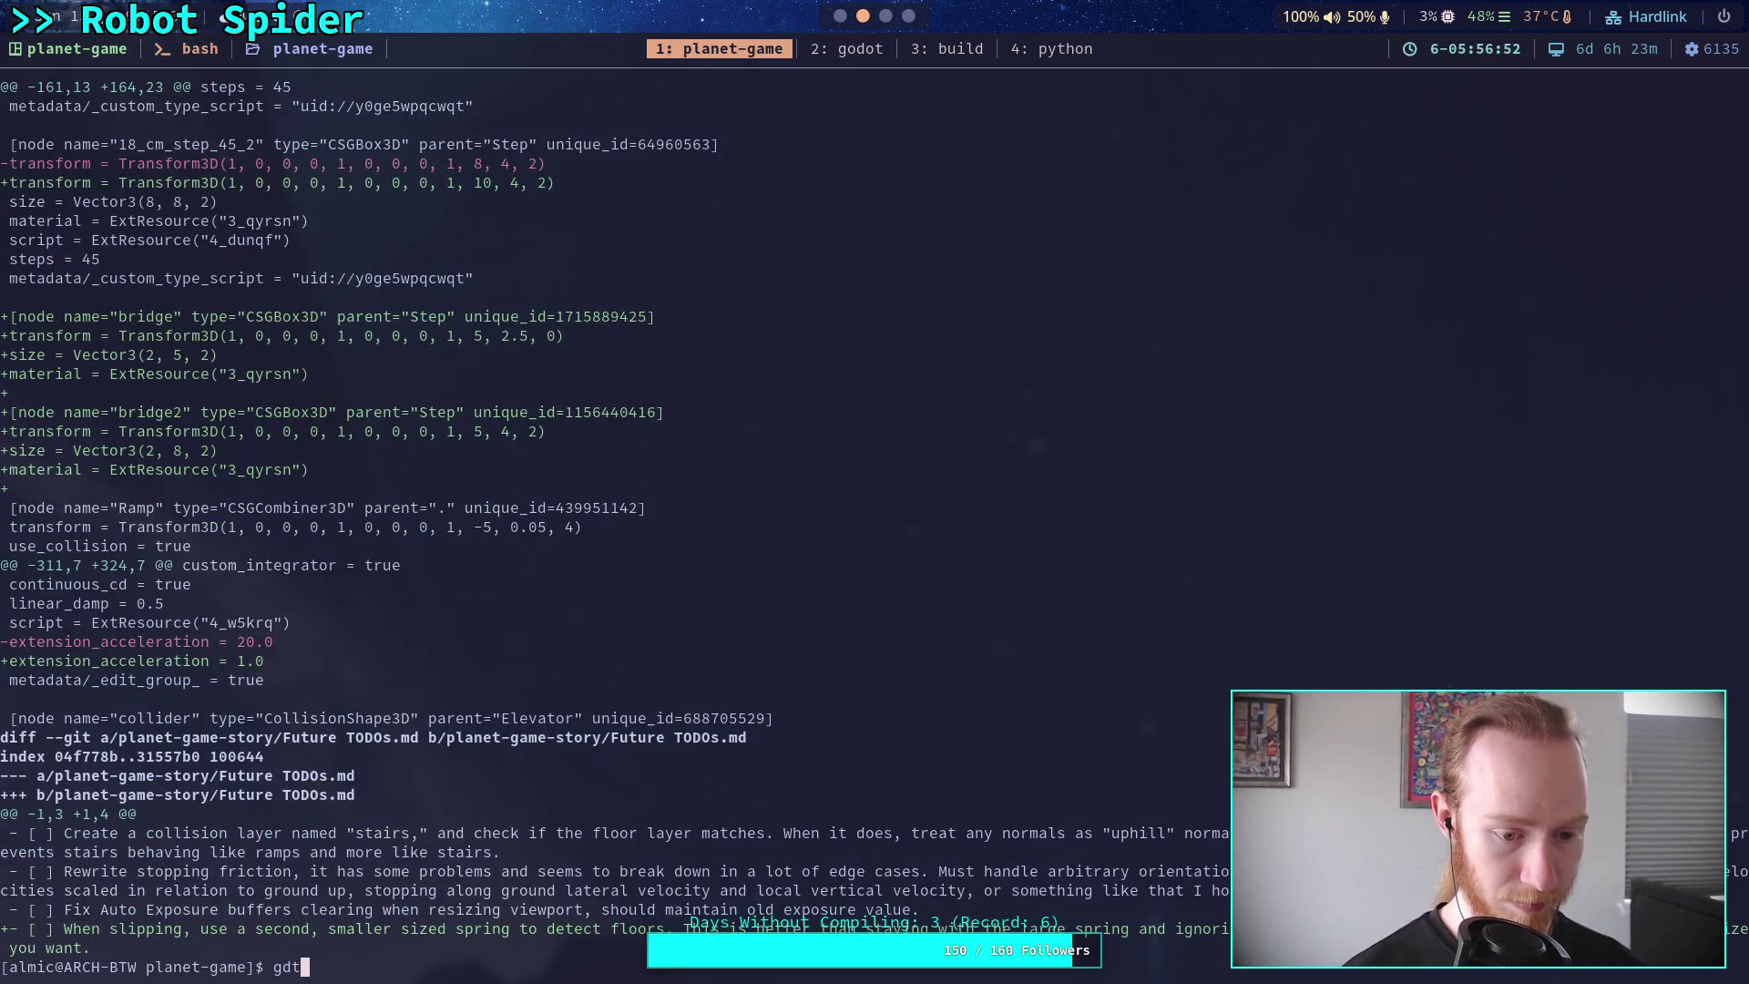
key("BackSpace")
key("BackSpace")
type("it status")
key("Return")
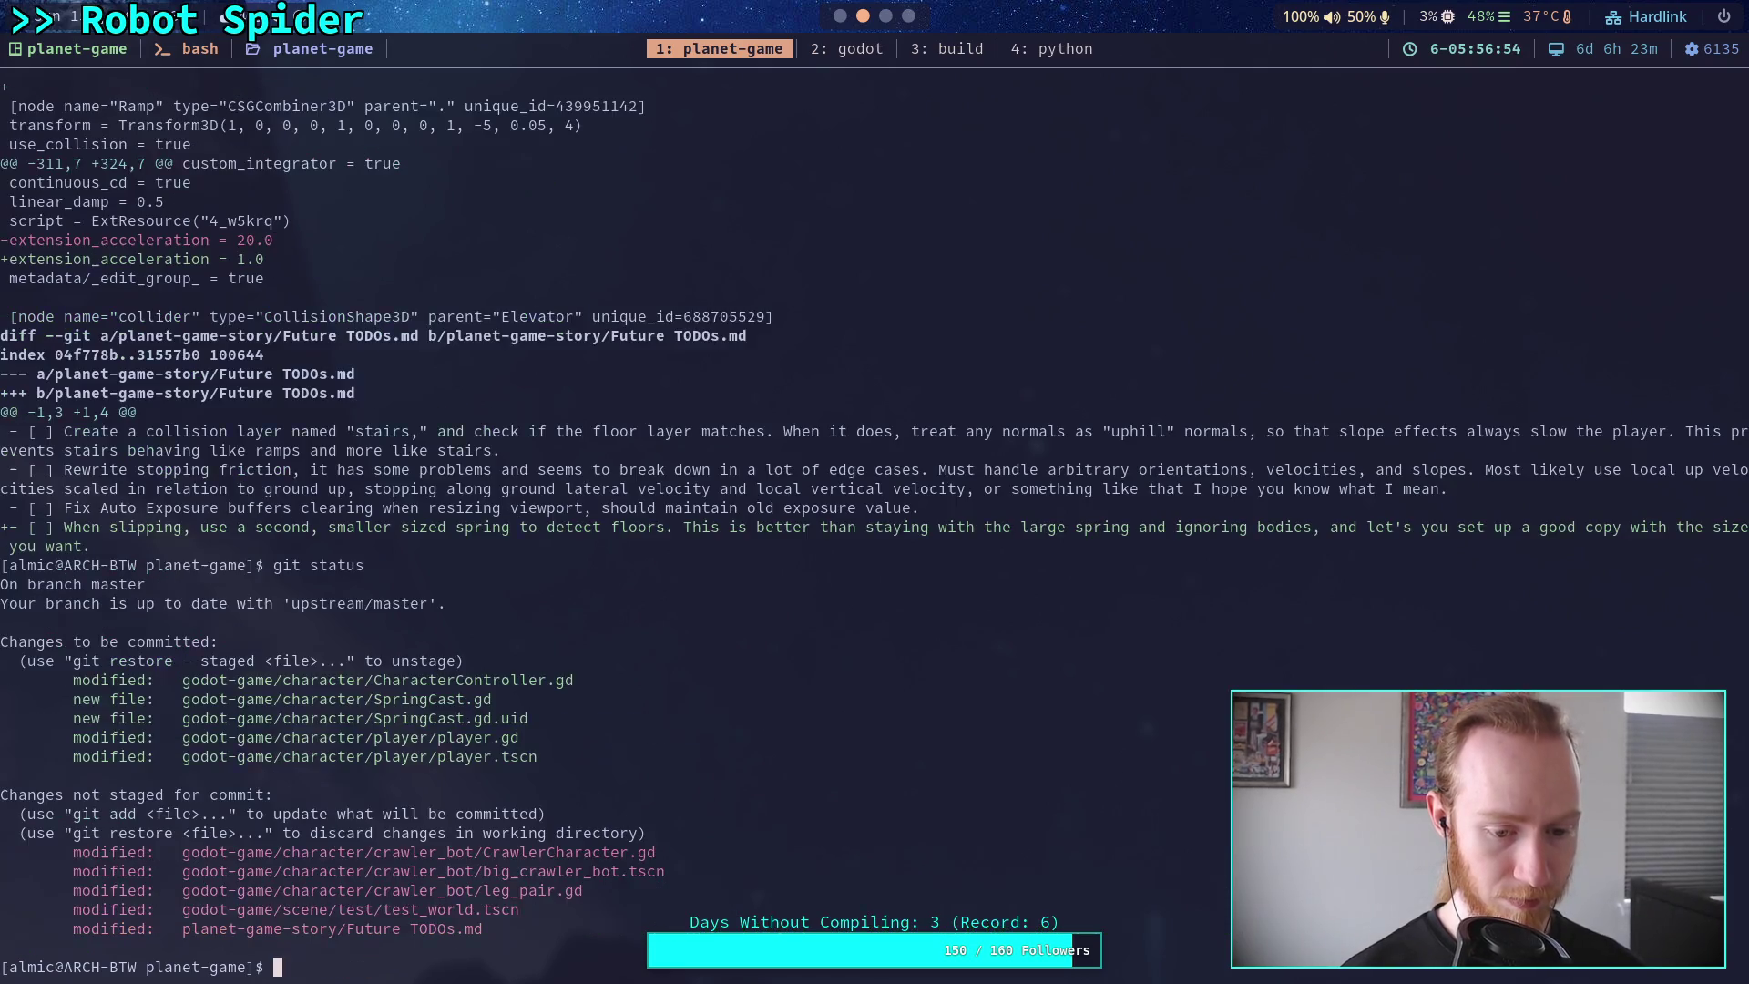
type("it commit")
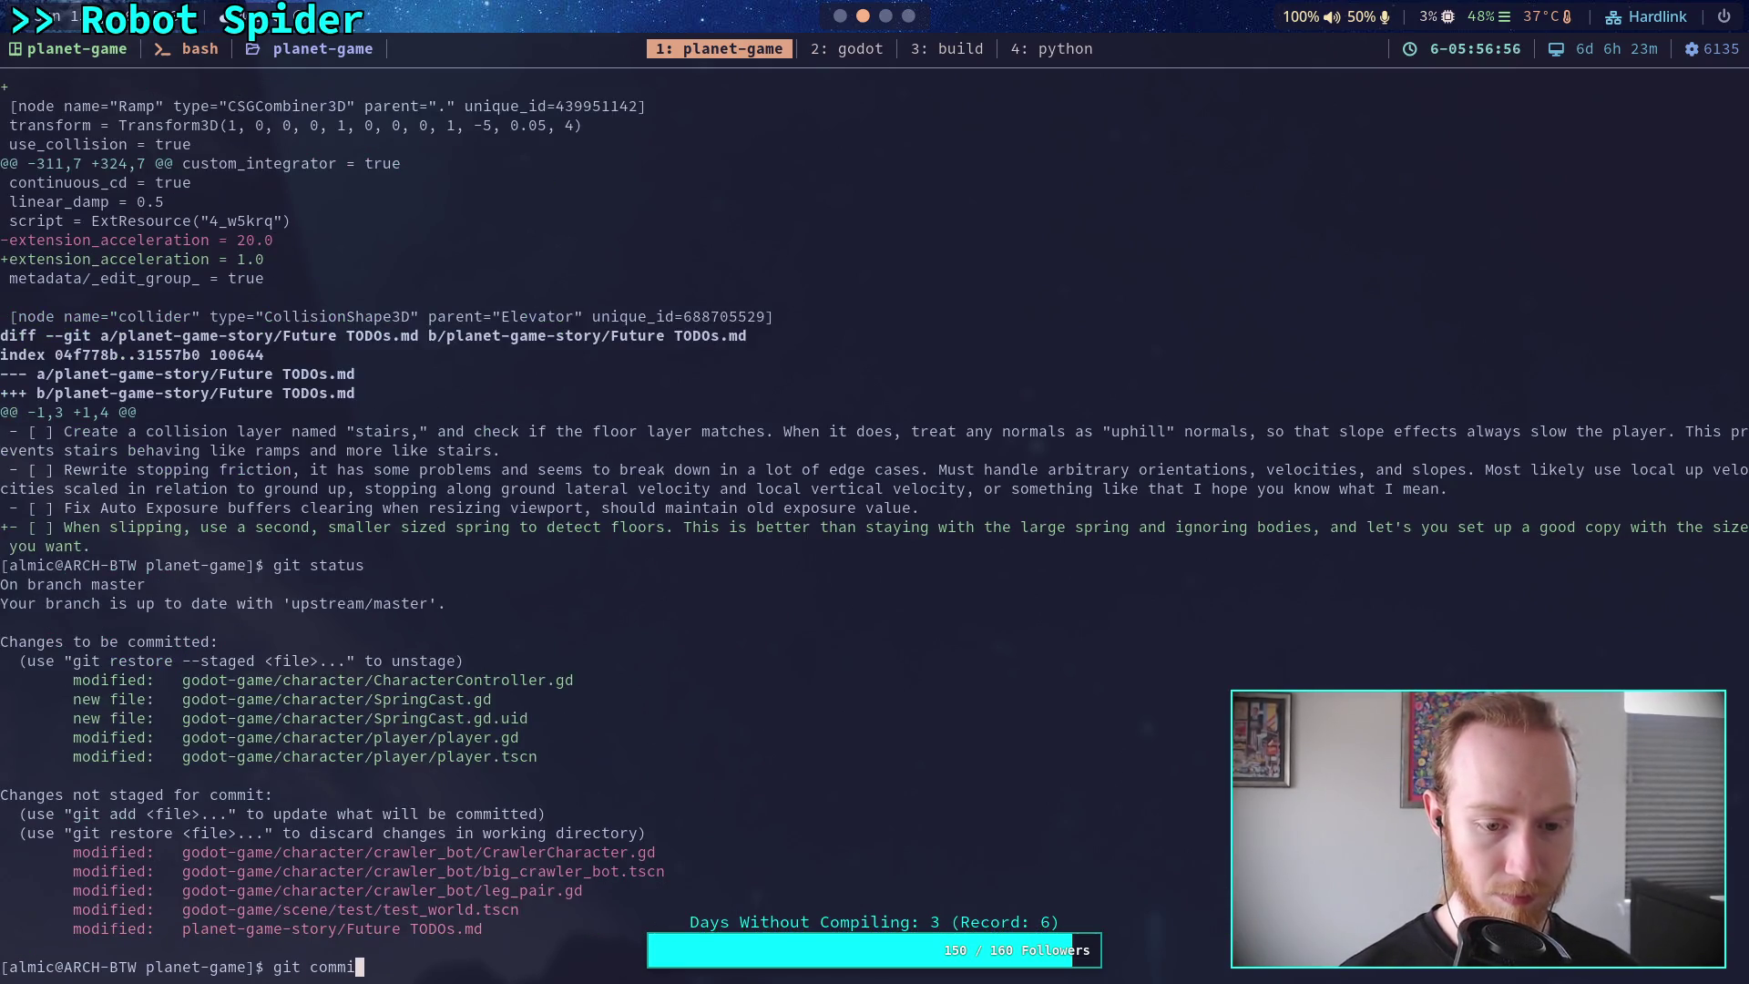
key("Return")
Write the commit summary 'Move spring to script, update CharacterController'.
type("Move spring to")
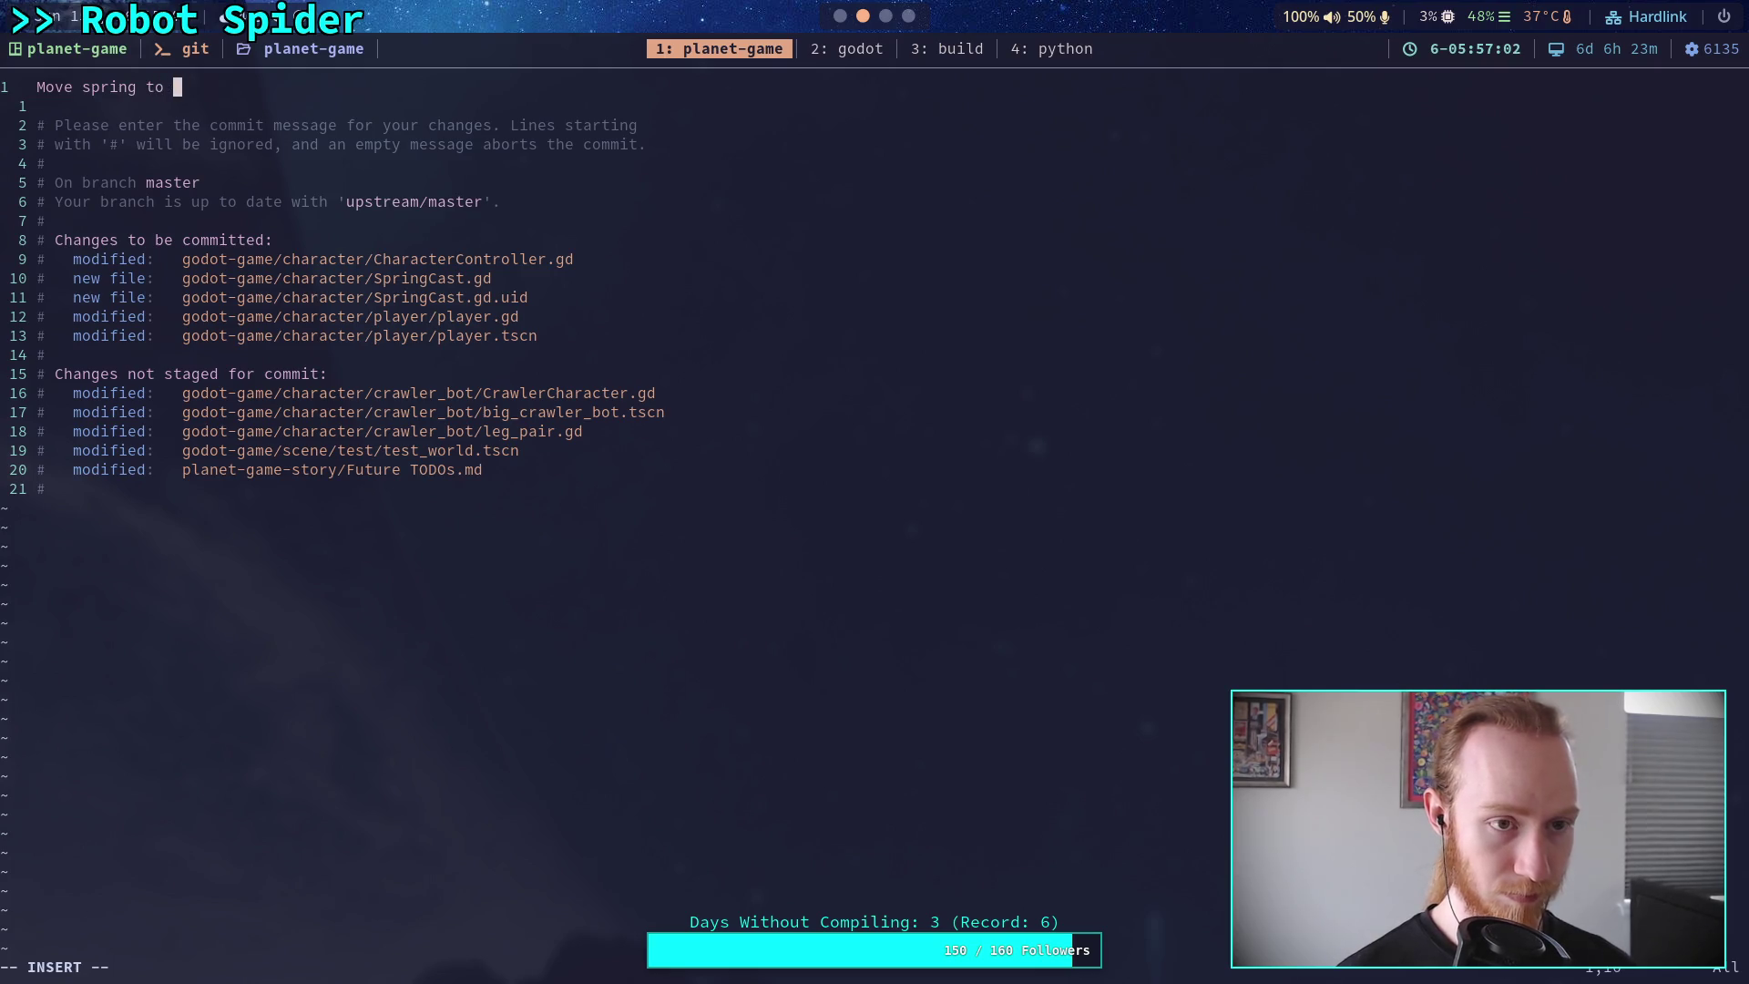
key("BackSpace")
key("BackSpace")
key("BackSpace")
type("ng ")
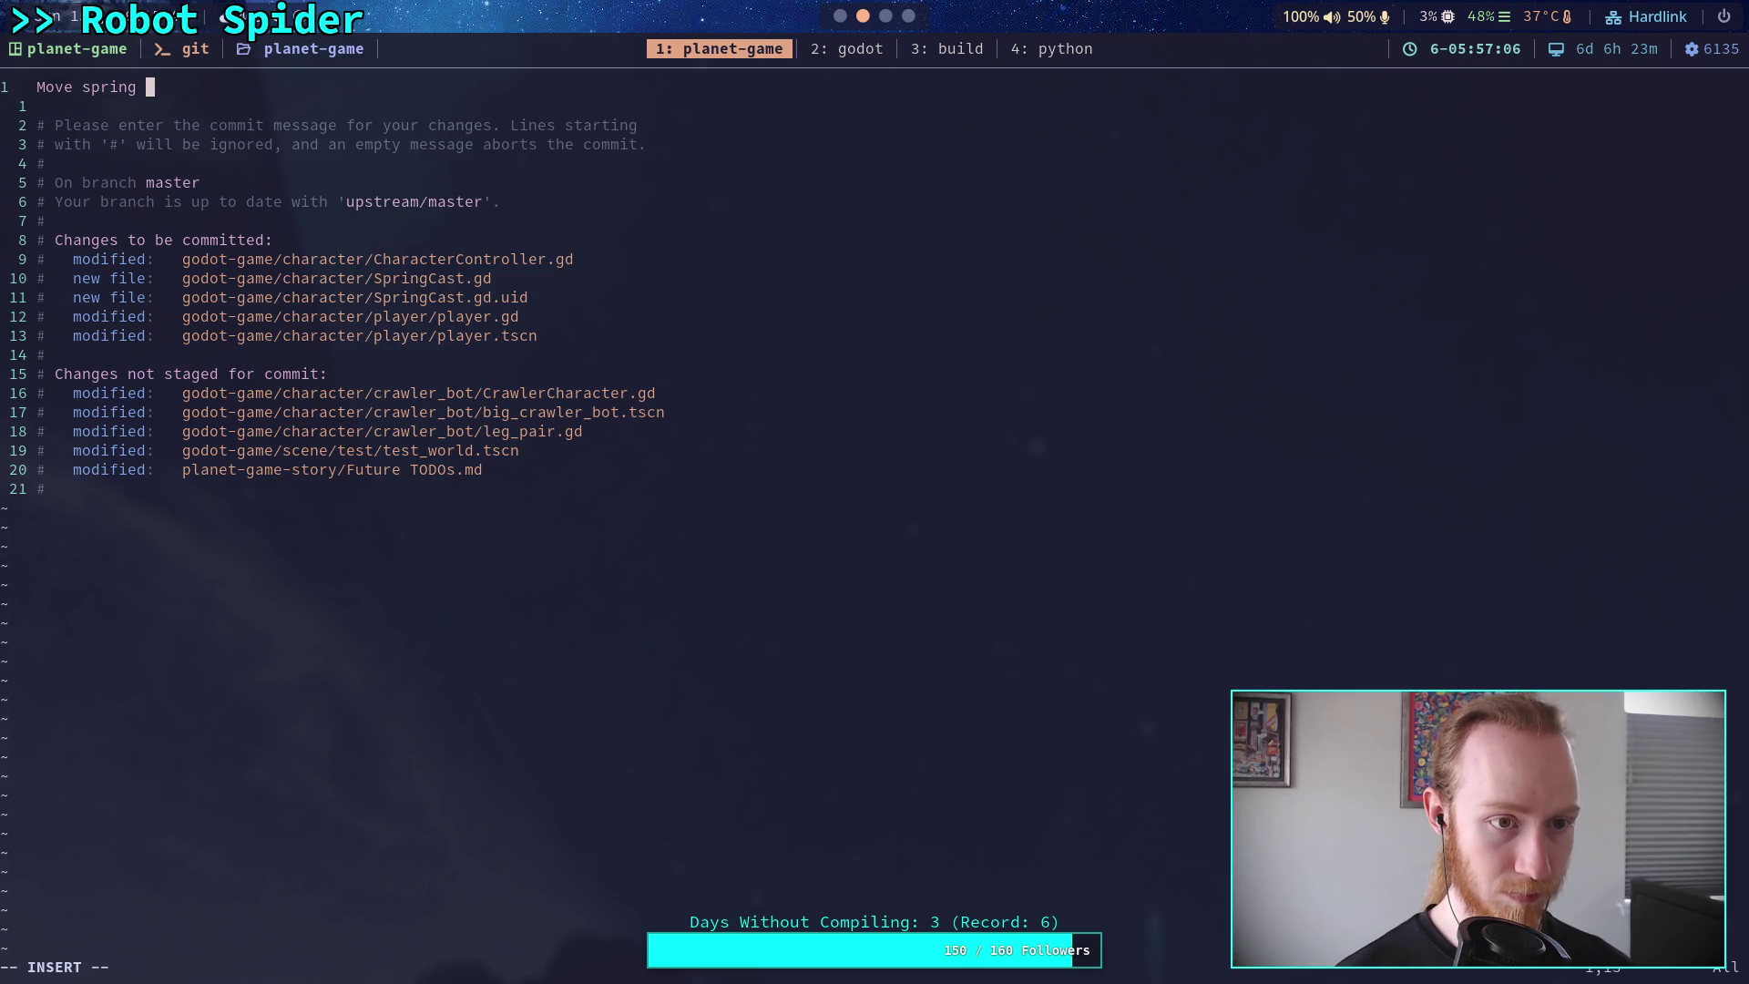
type("to own script, ")
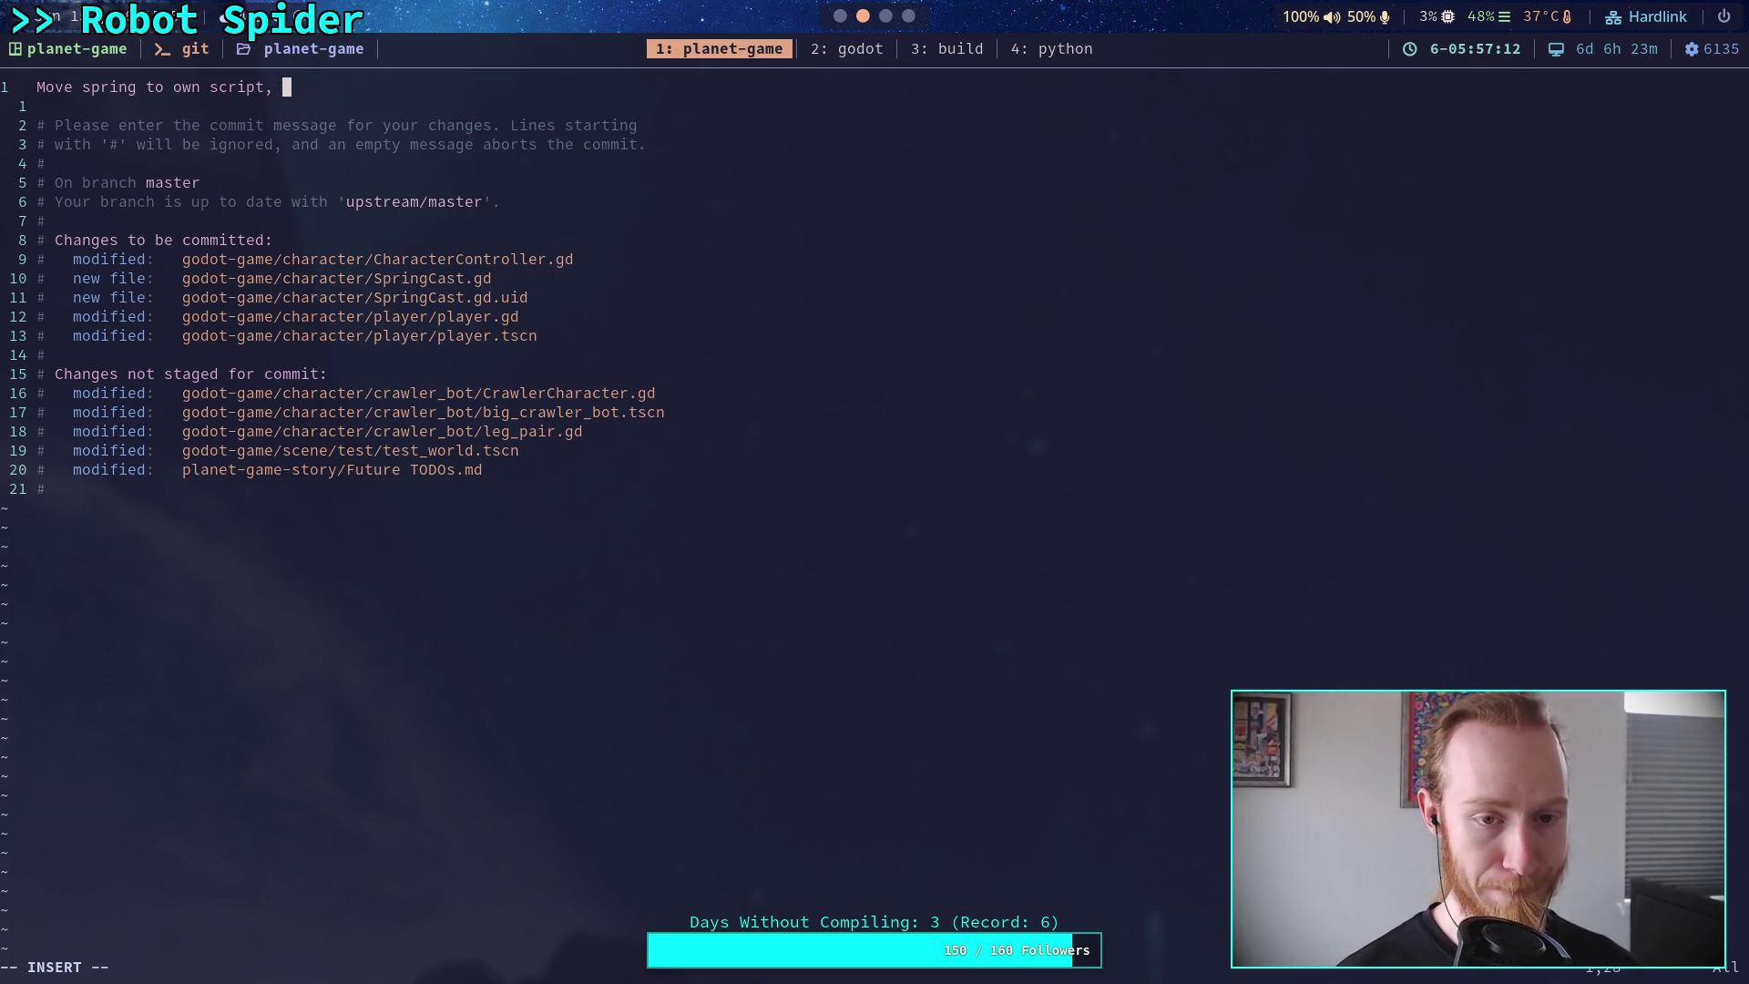
type("update Charact")
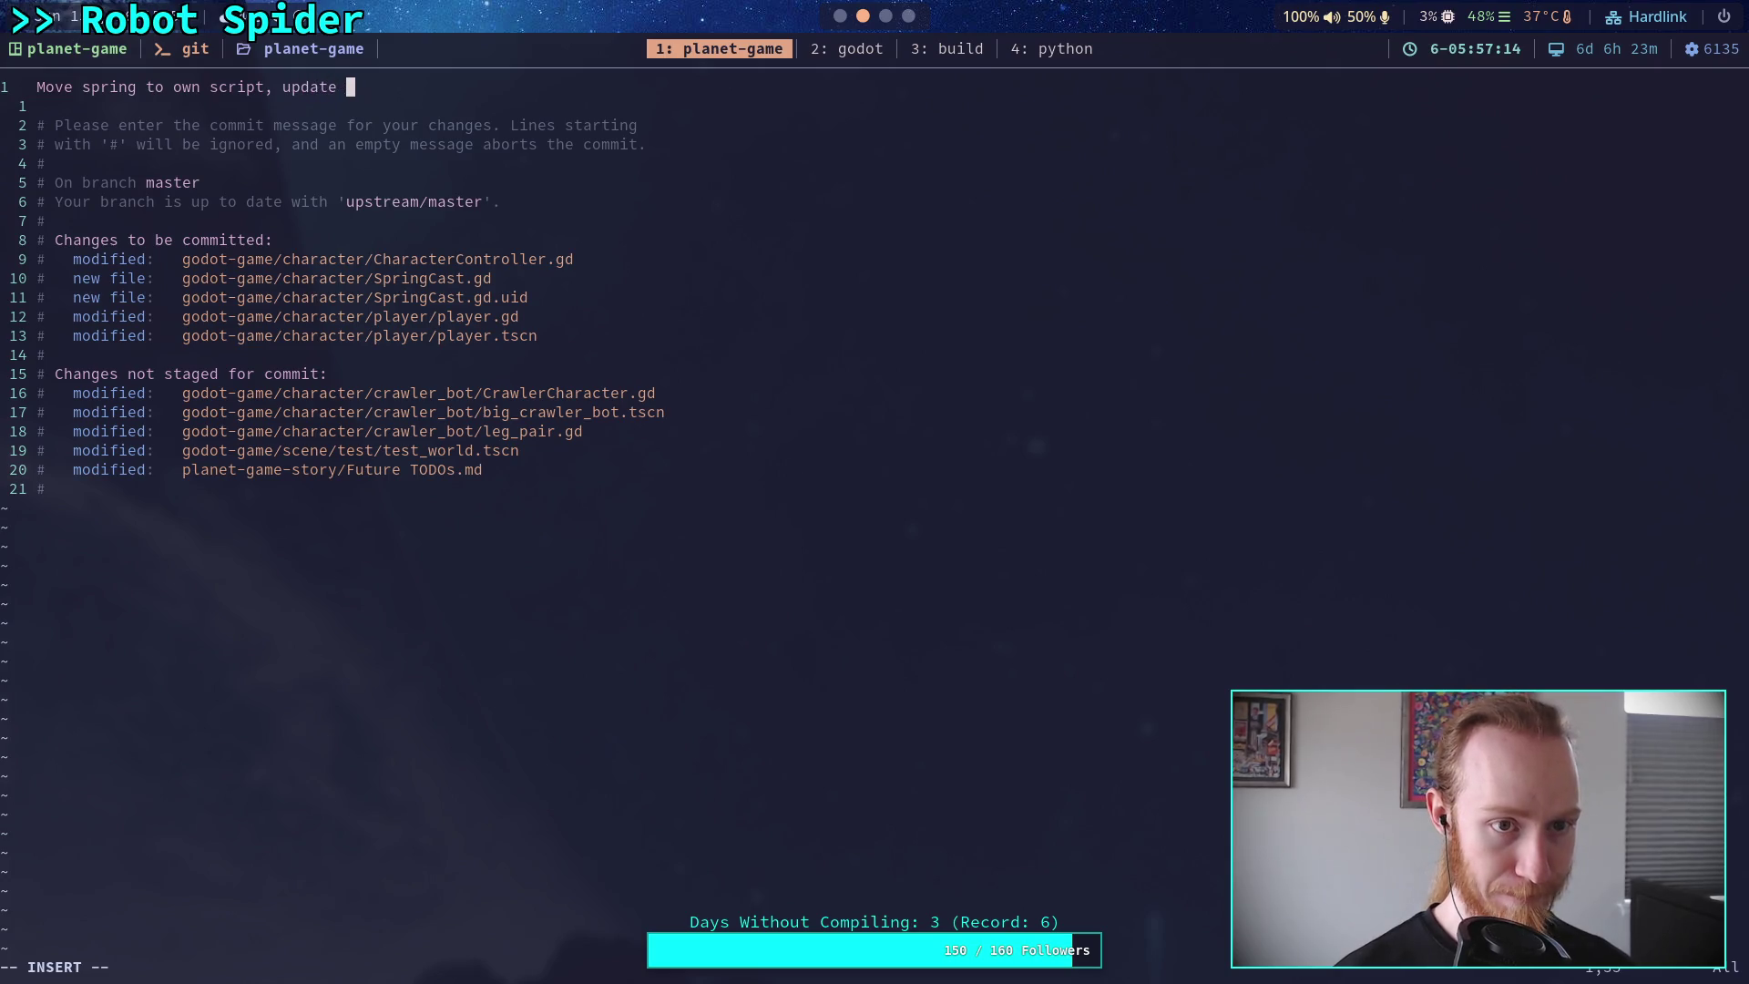
type("erController")
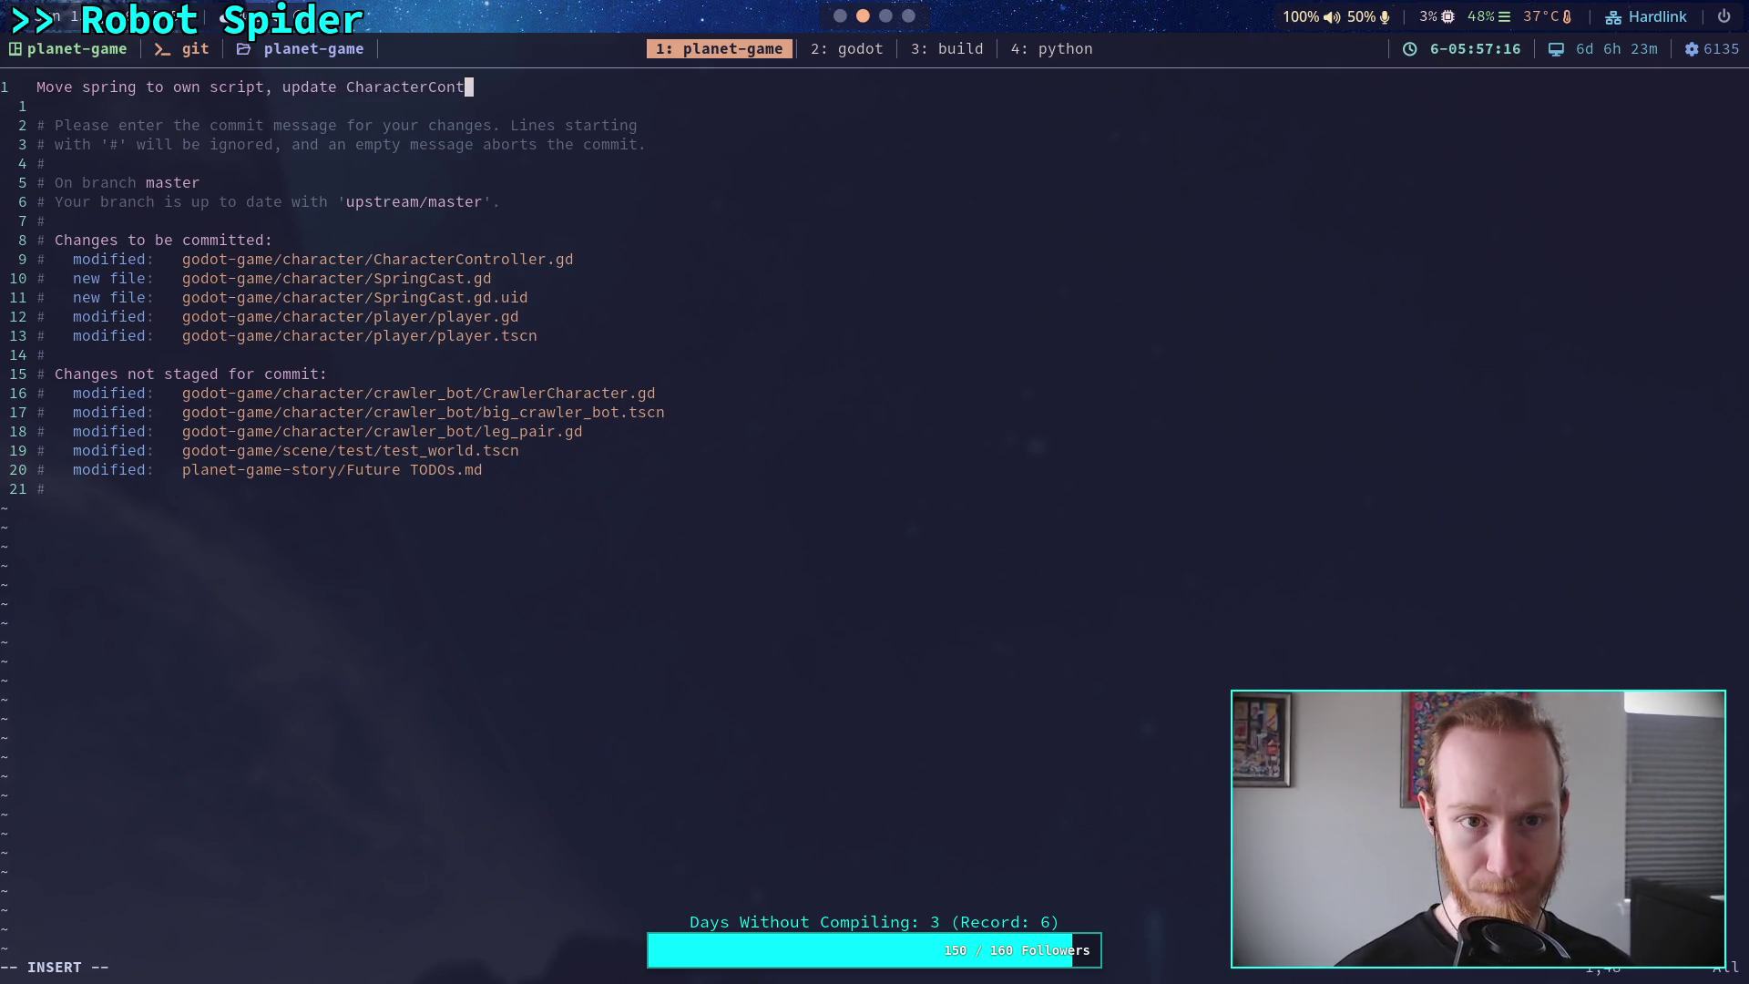
key("Left")
key("Left")
key("Left")
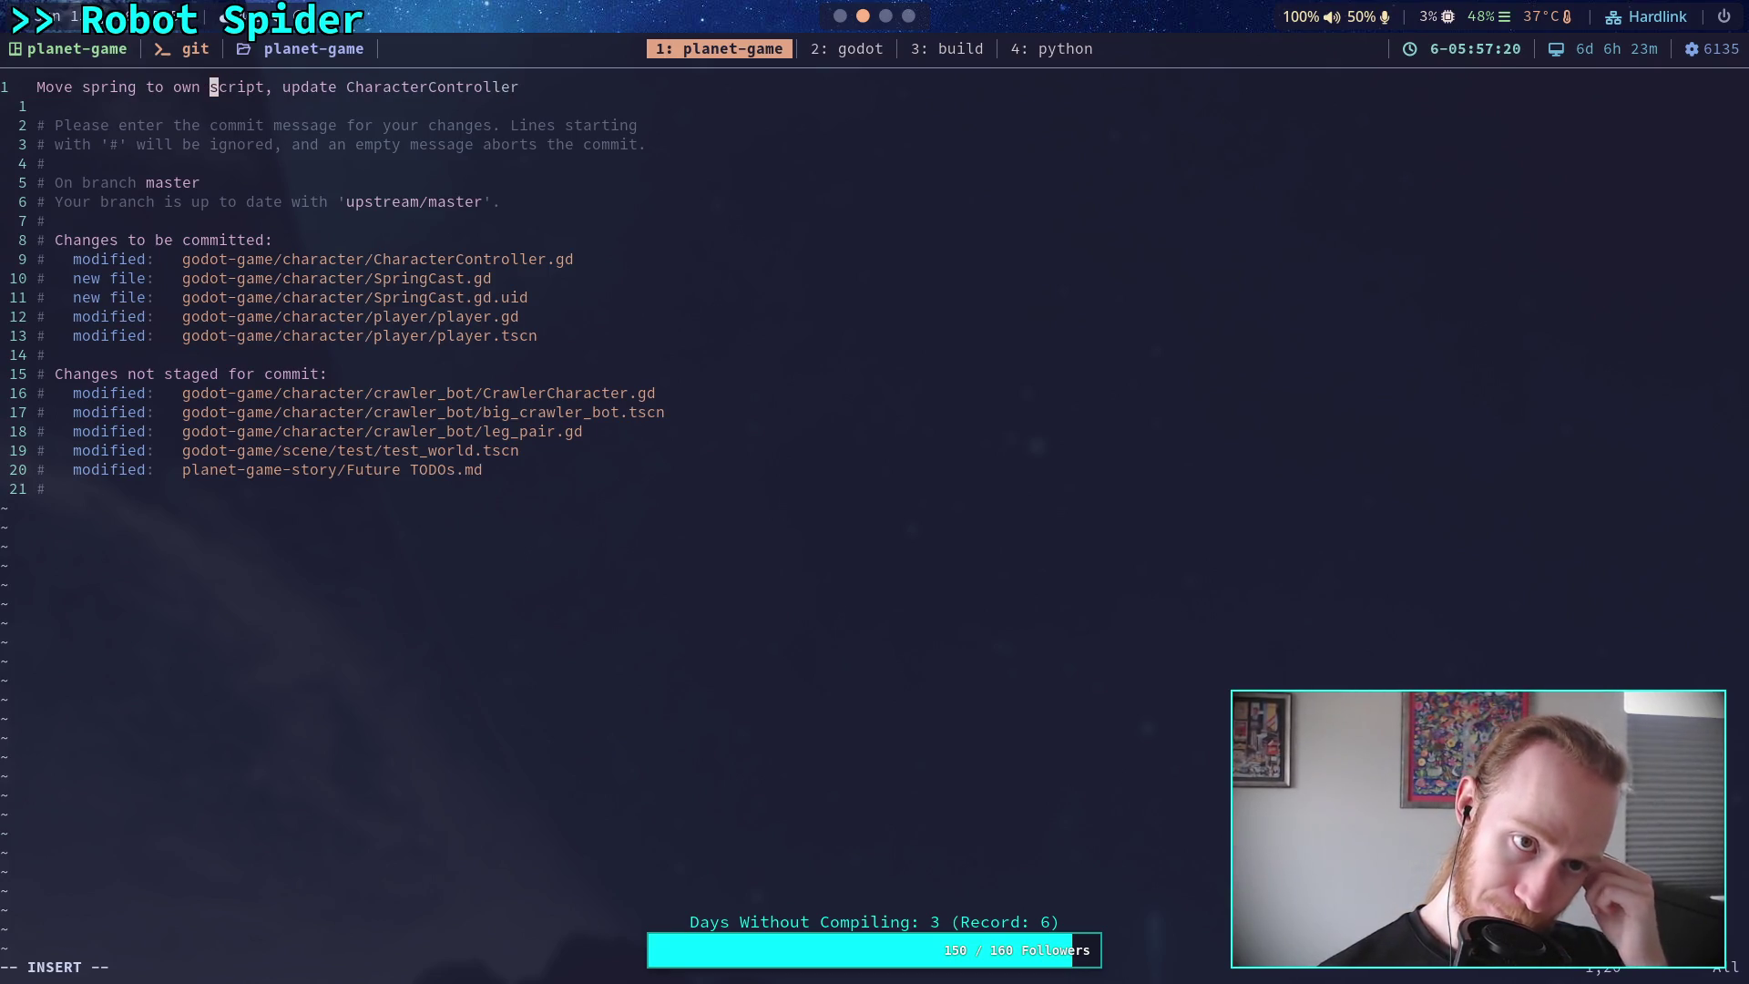
key("BackSpace")
key("BackSpace")
key("BackSpace")
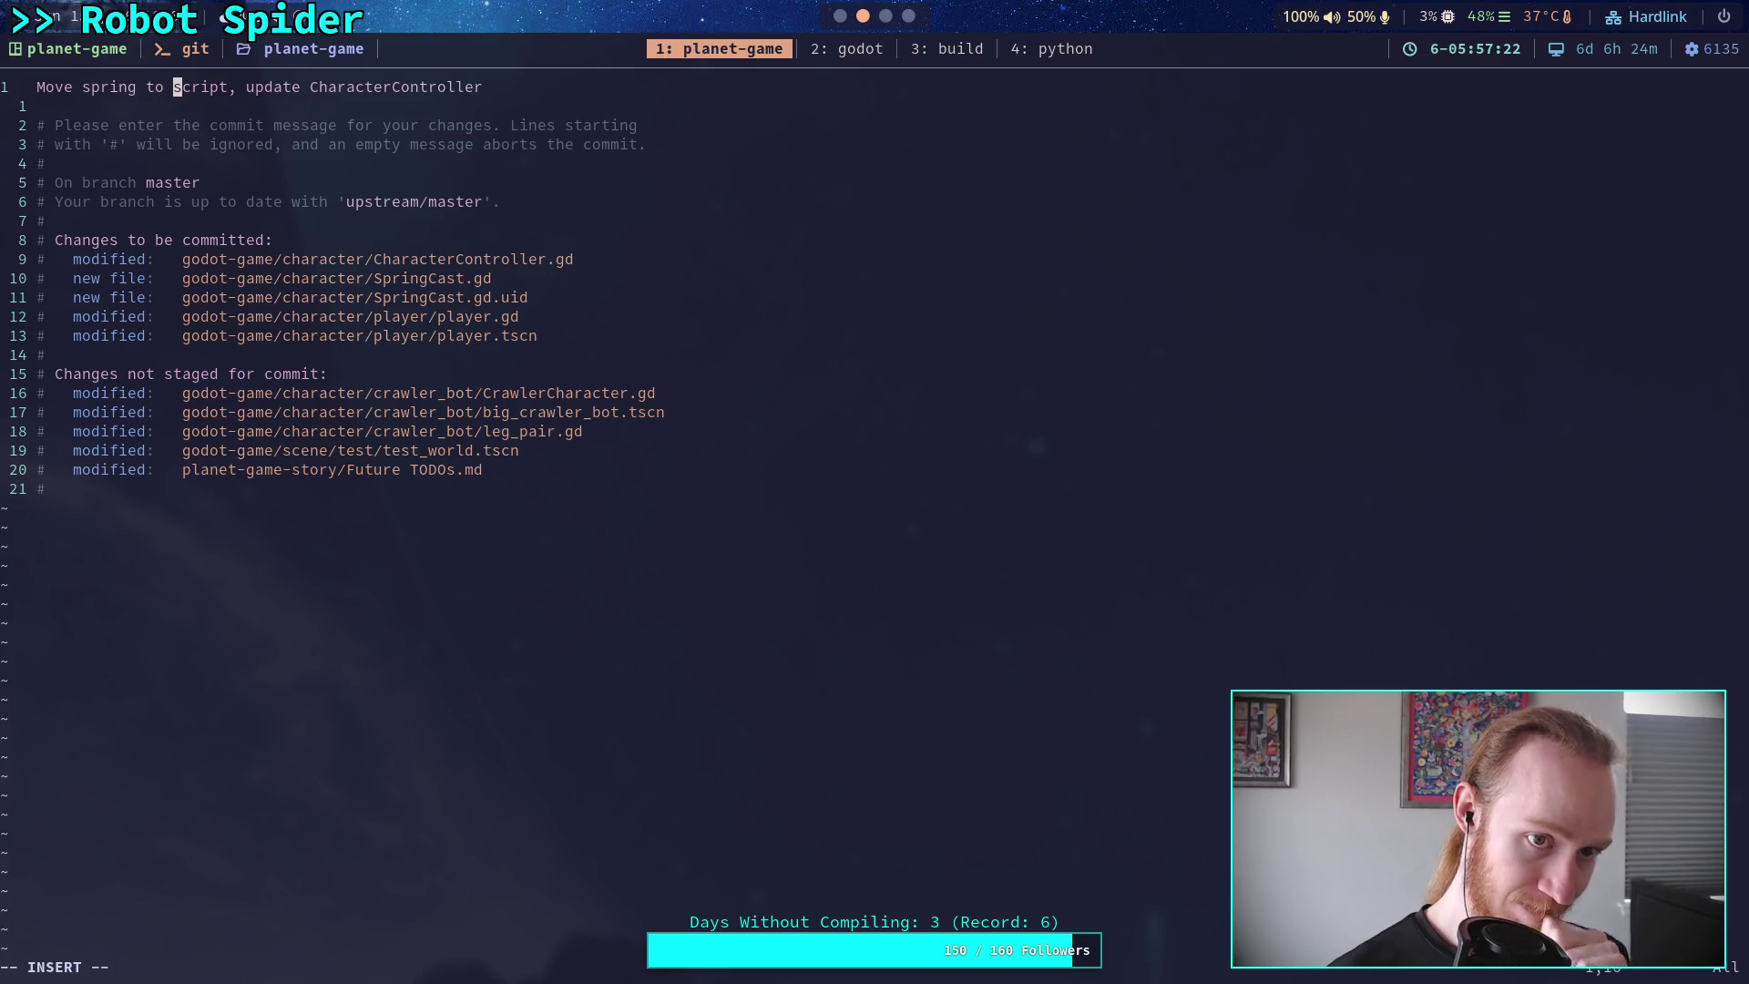
key("Escape")
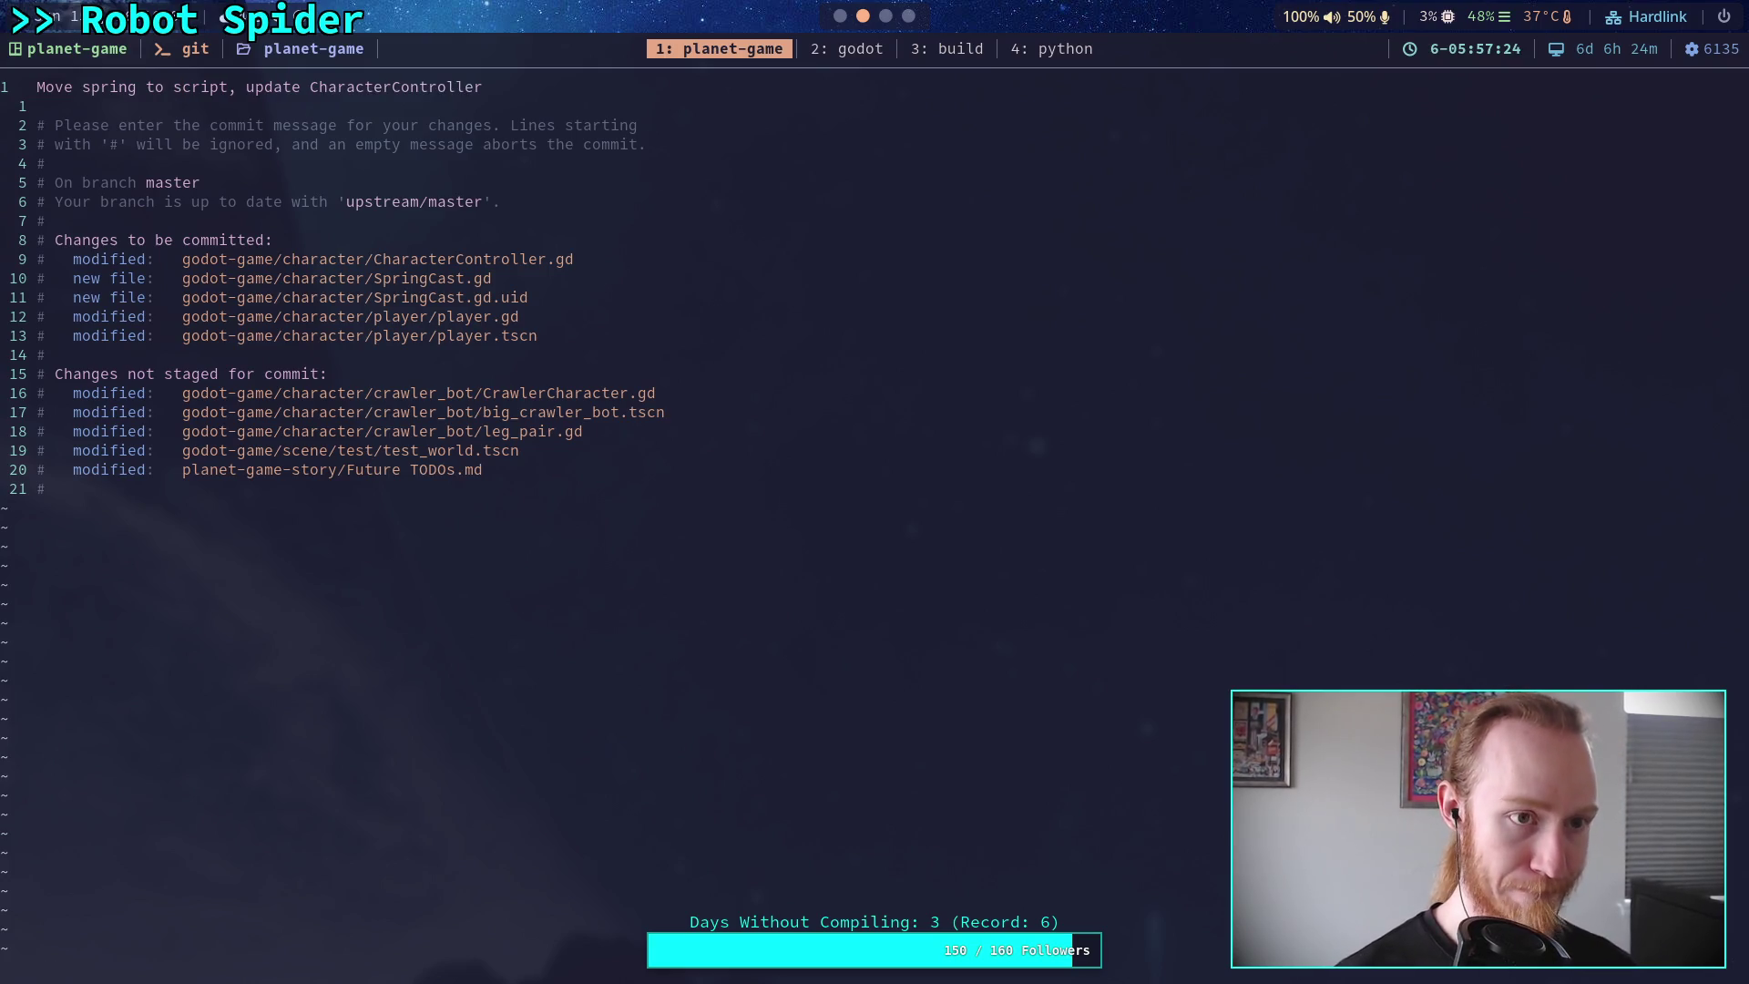
Add a detail line saying the SpringCast node type was added so it can be reused.
key("o")
key("Return")
type("S")
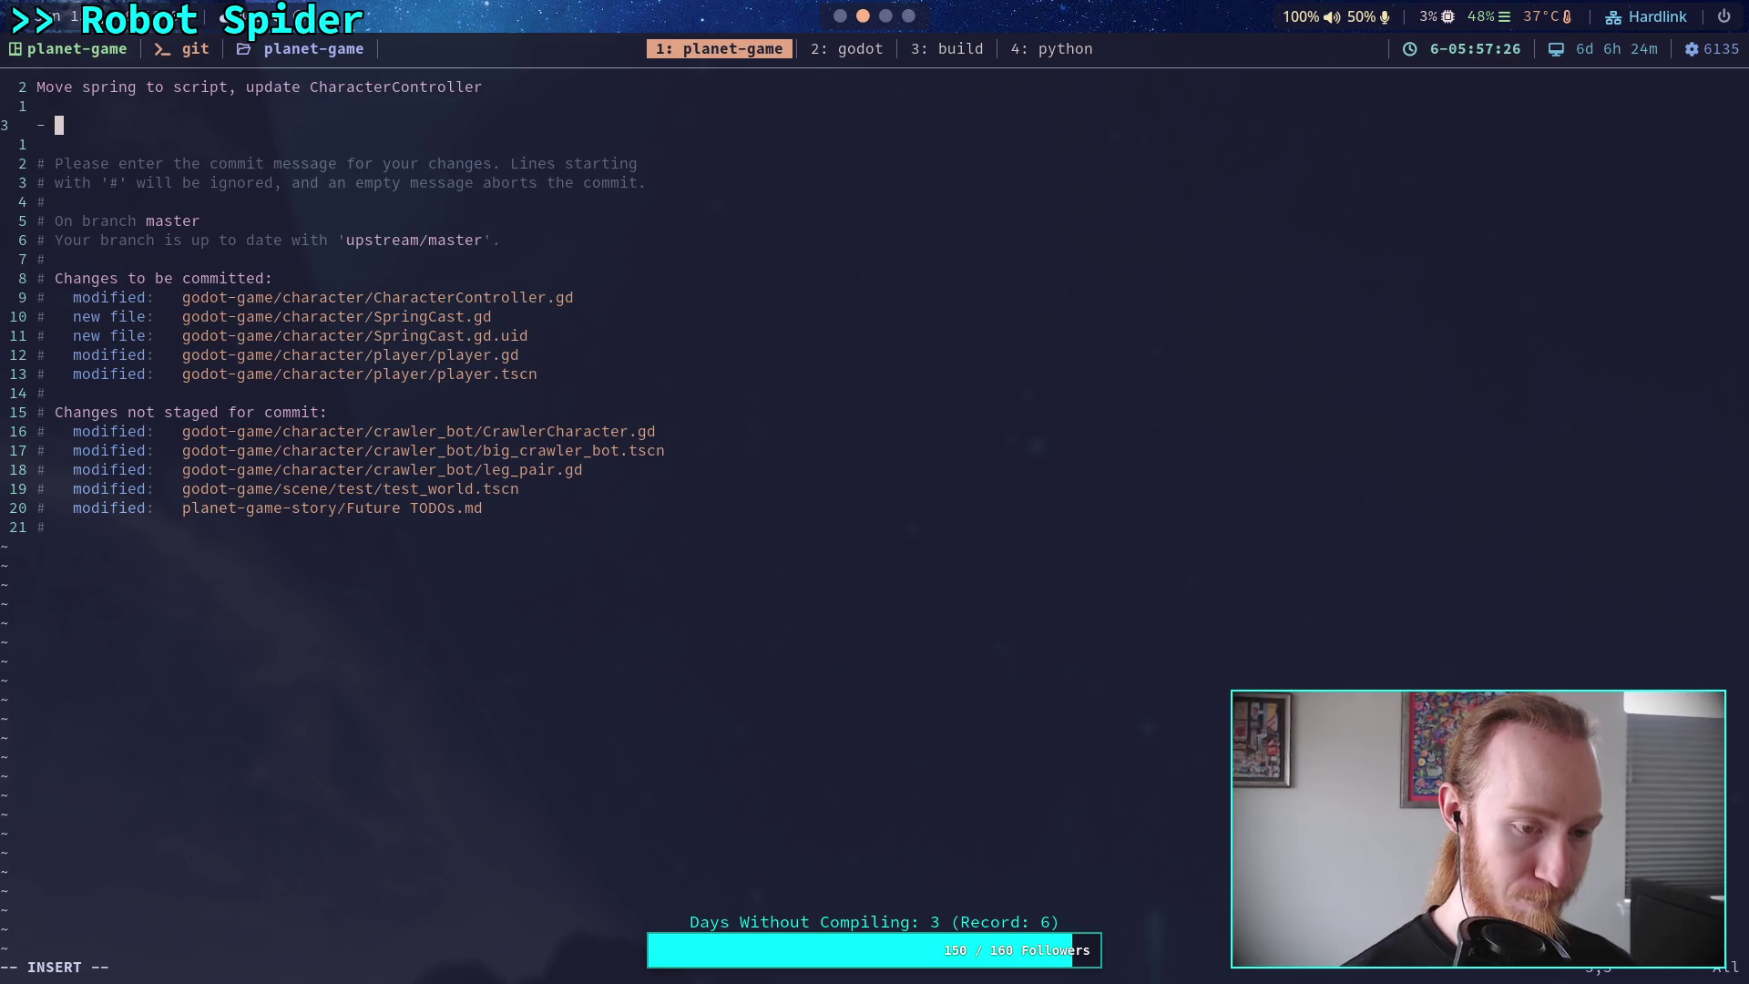
type("pring")
key("BackSpace")
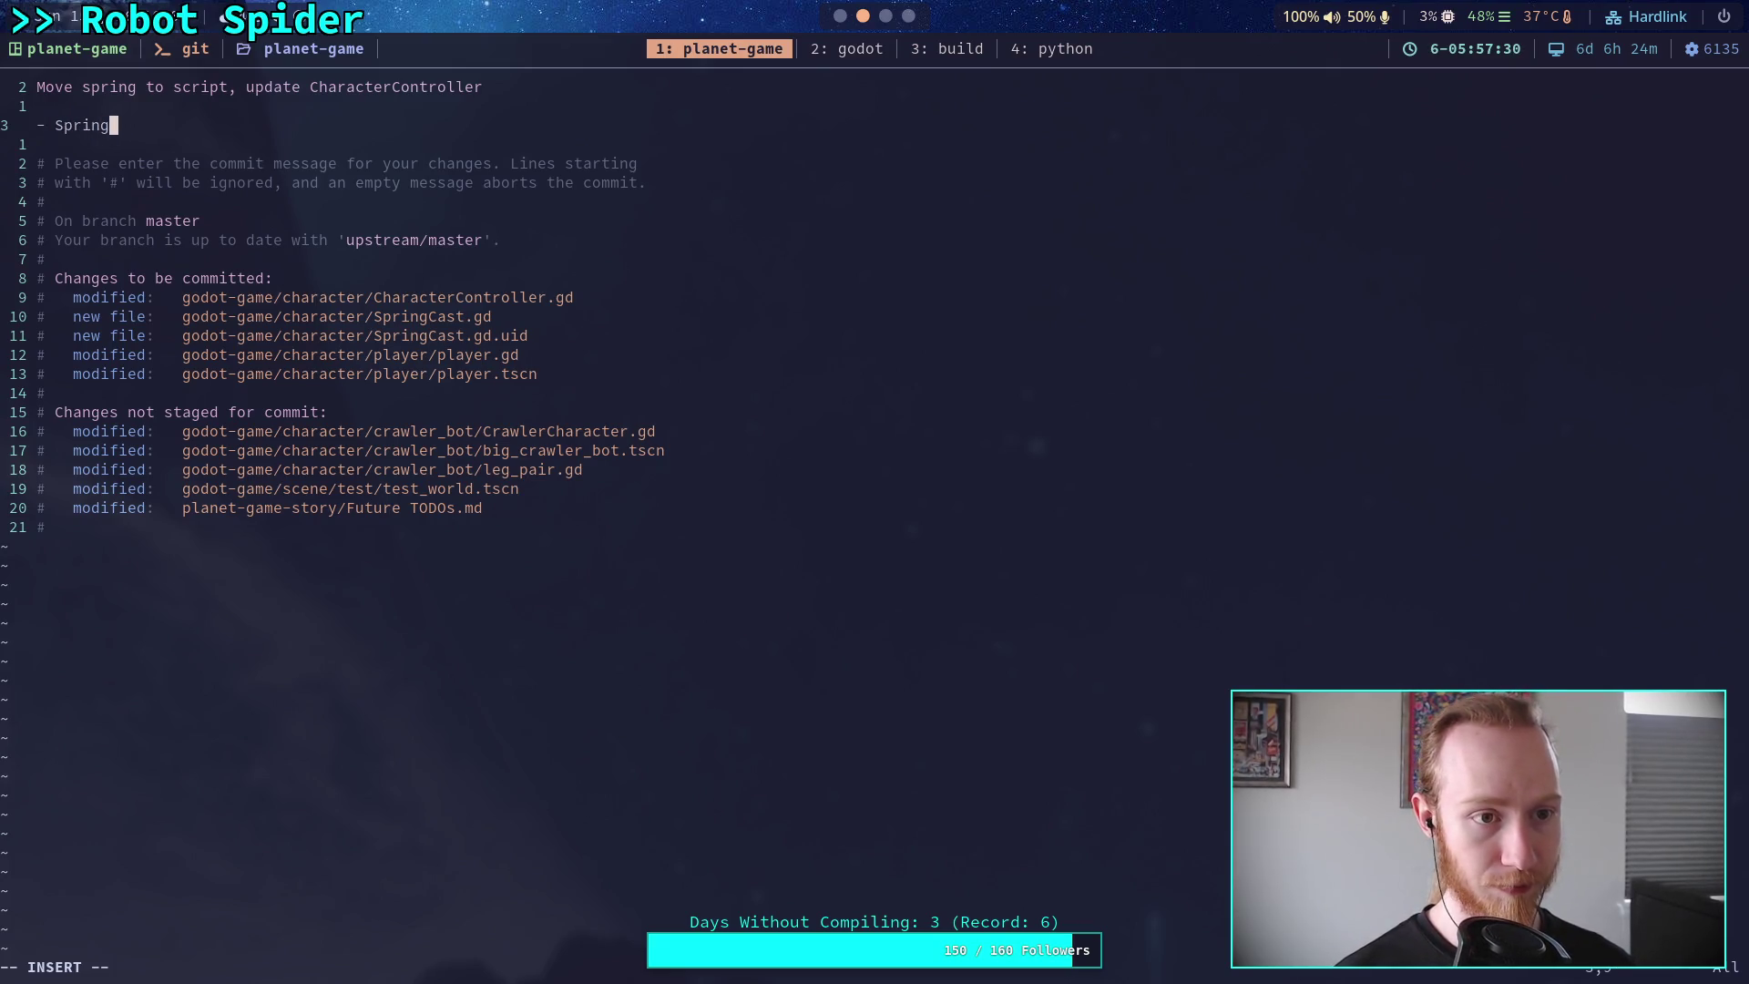
type("st")
key("BackSpace")
key("BackSpace")
key("BackSpace")
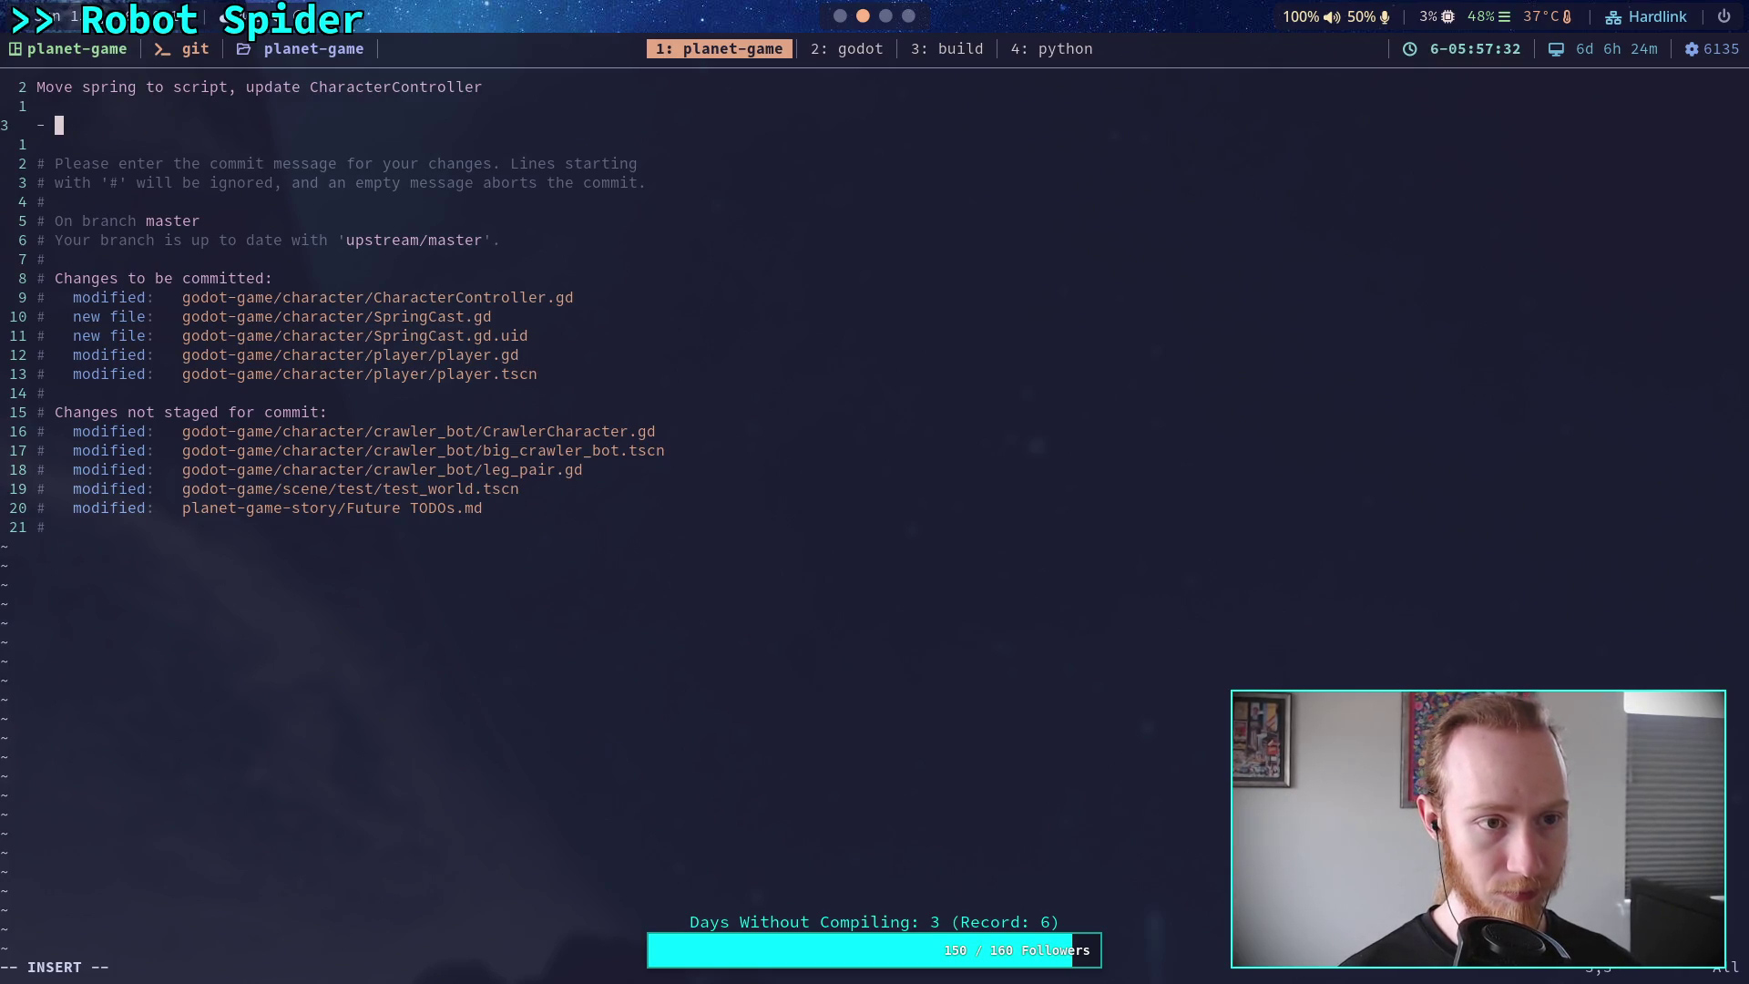
type("ded SpringCast ")
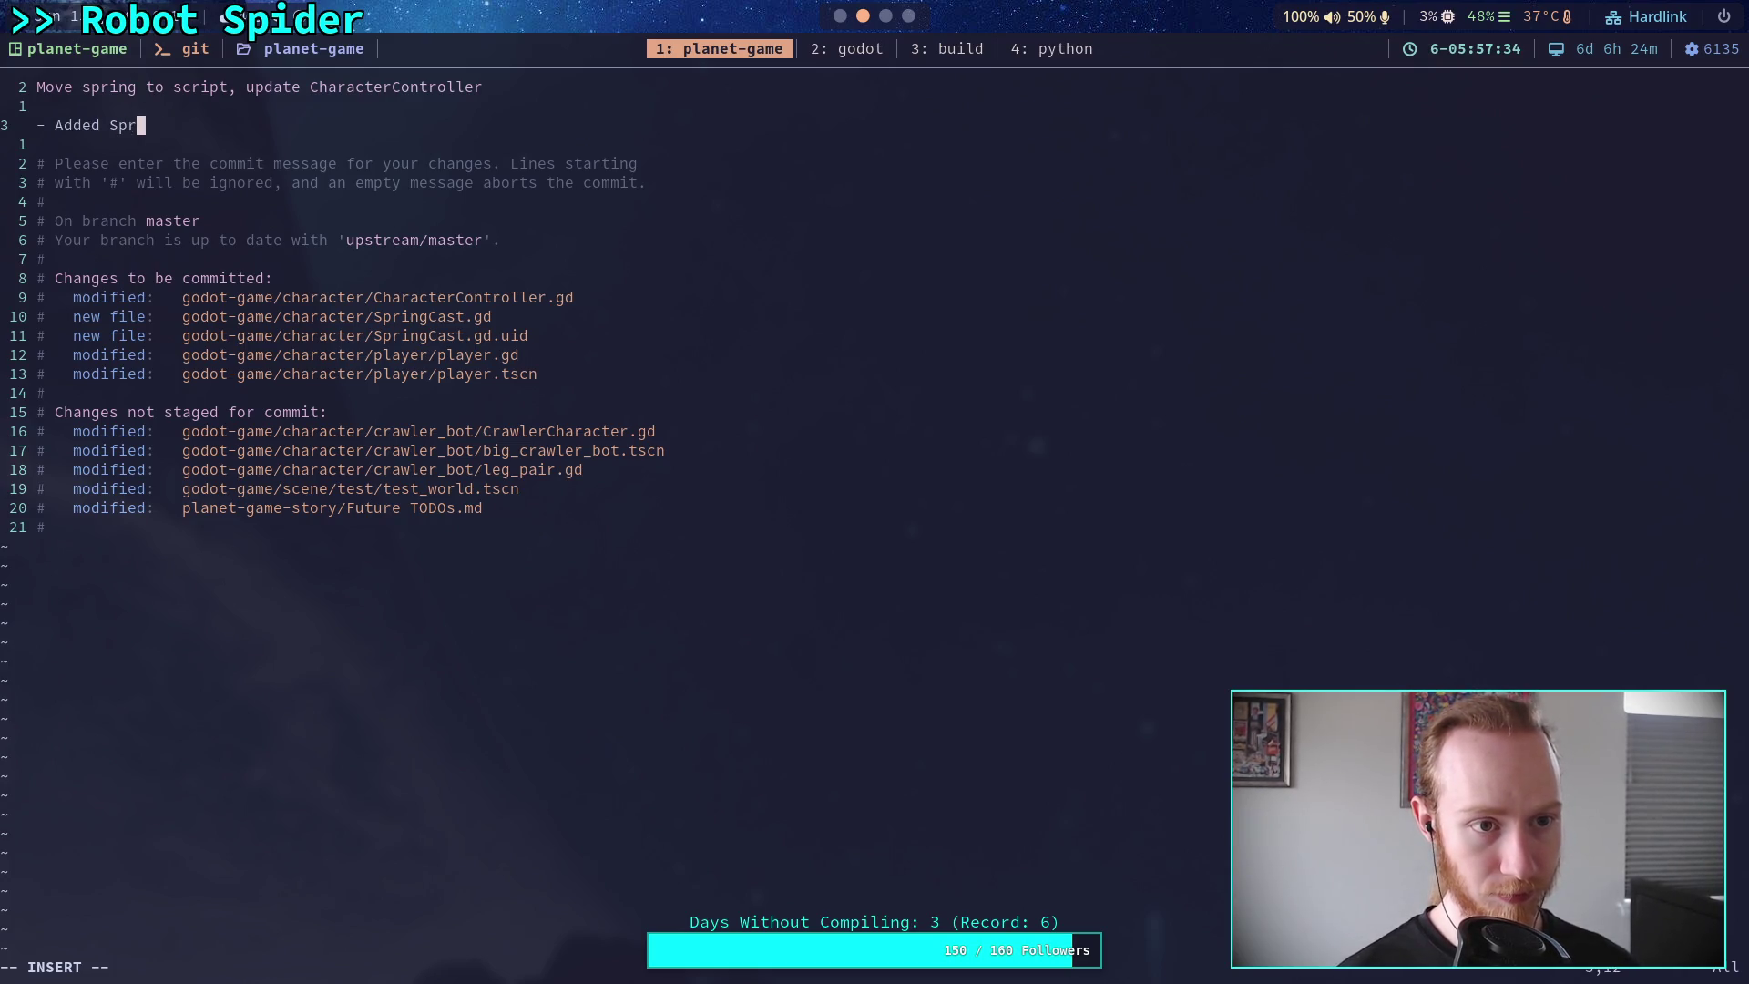
type("node type")
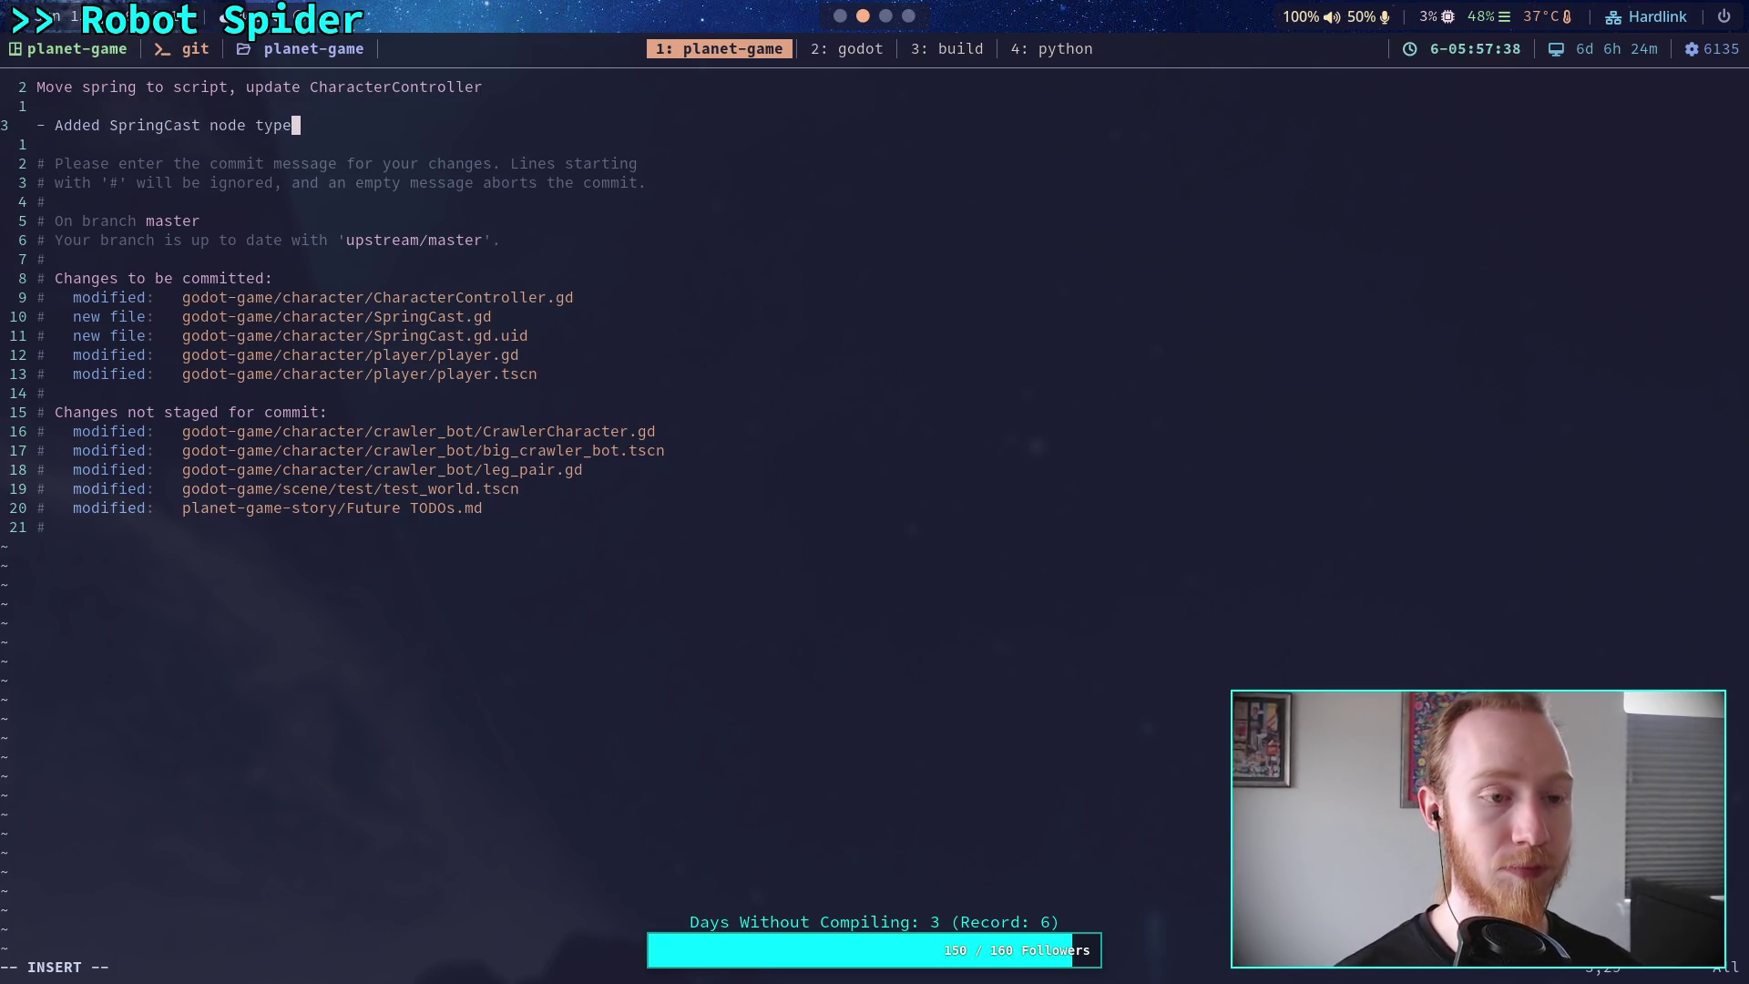
type(" for bett")
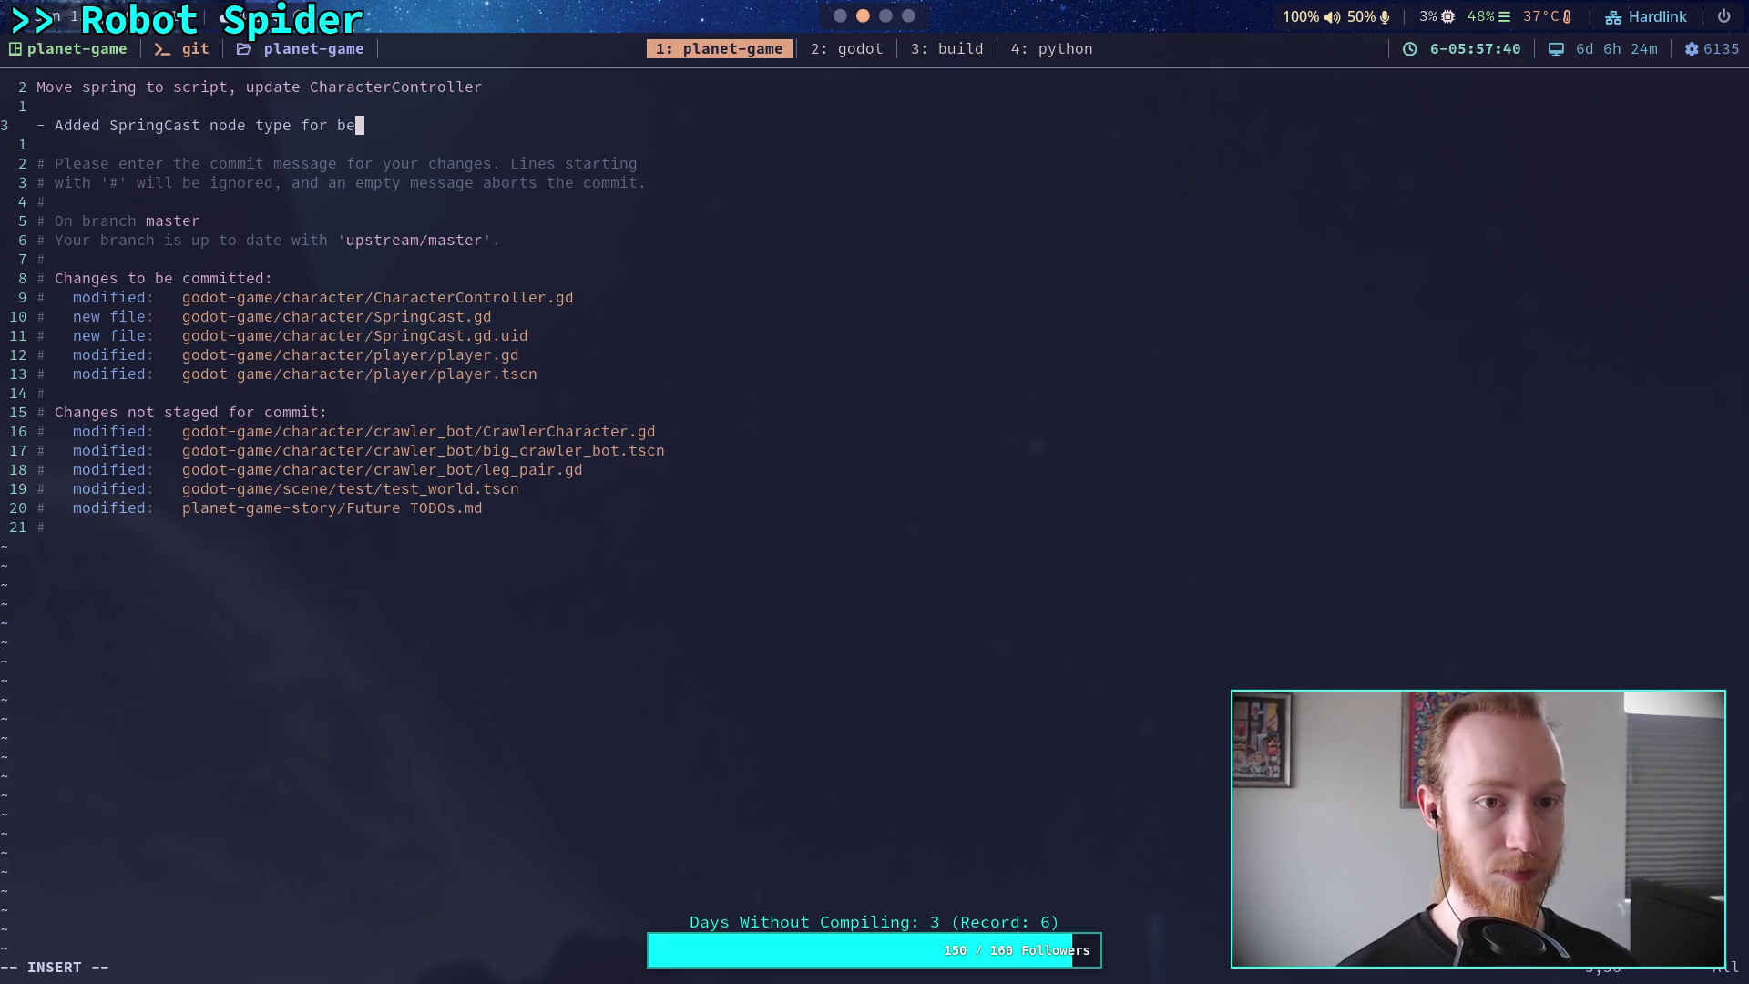
type("er spring")
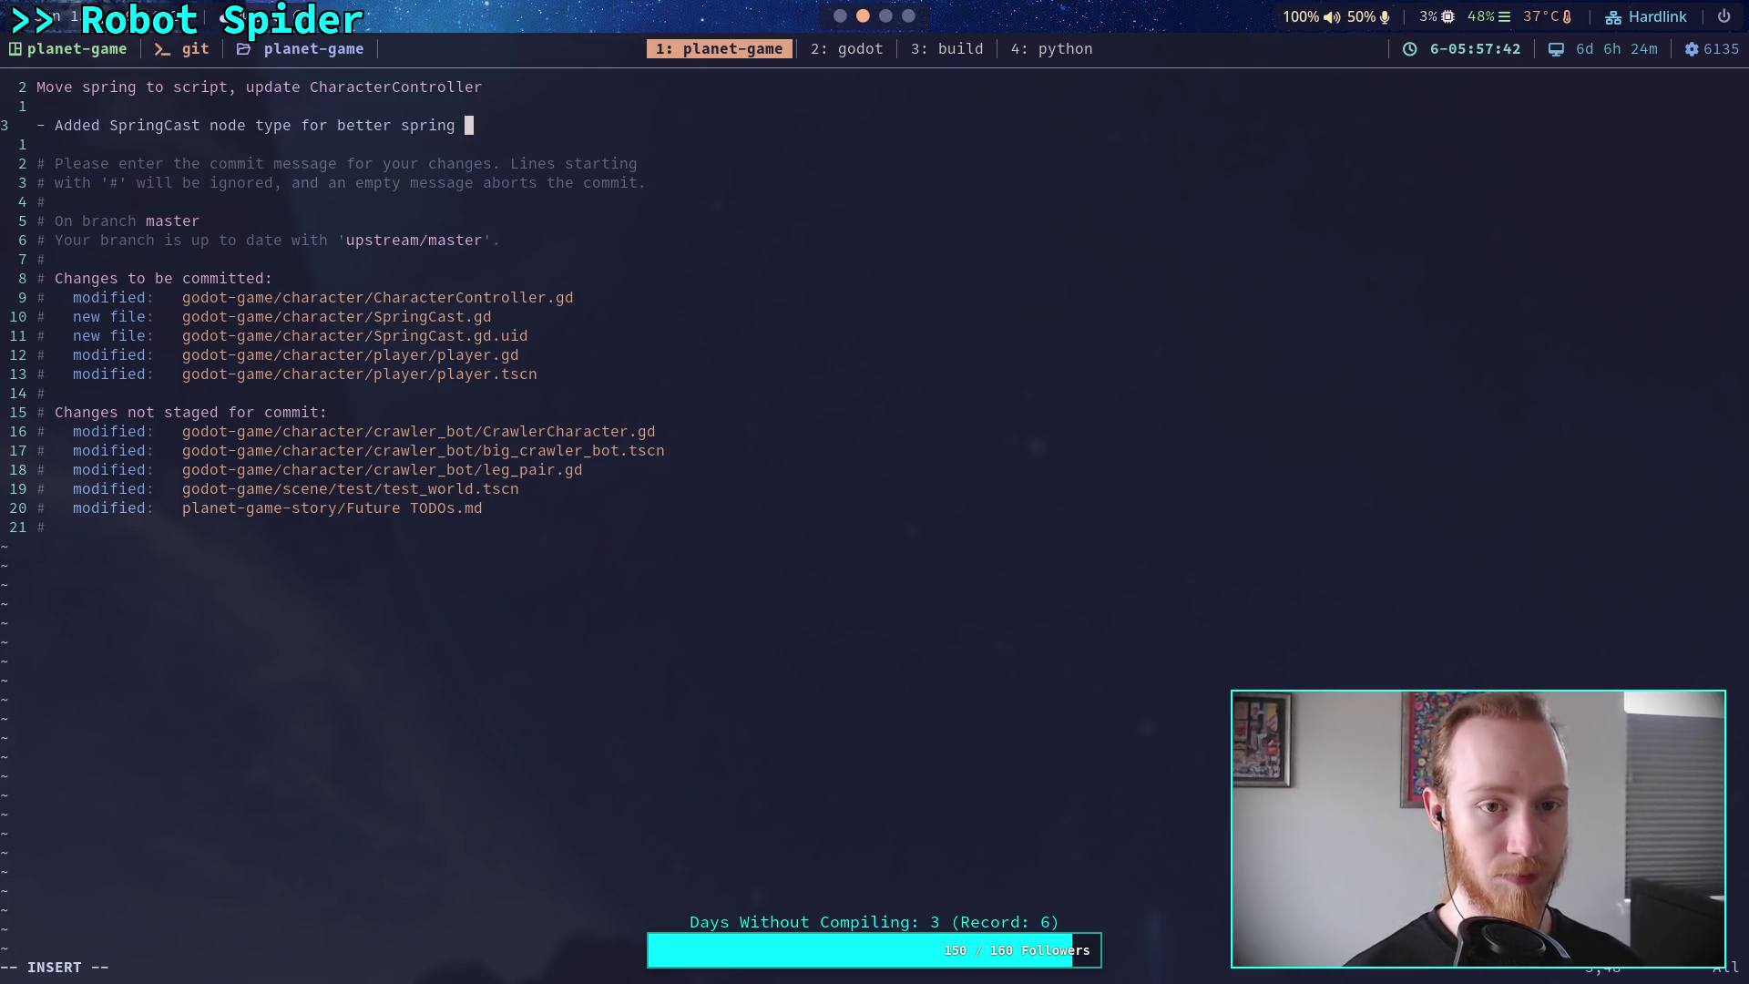
key("BackSpace")
key("BackSpace")
key("BackSpace")
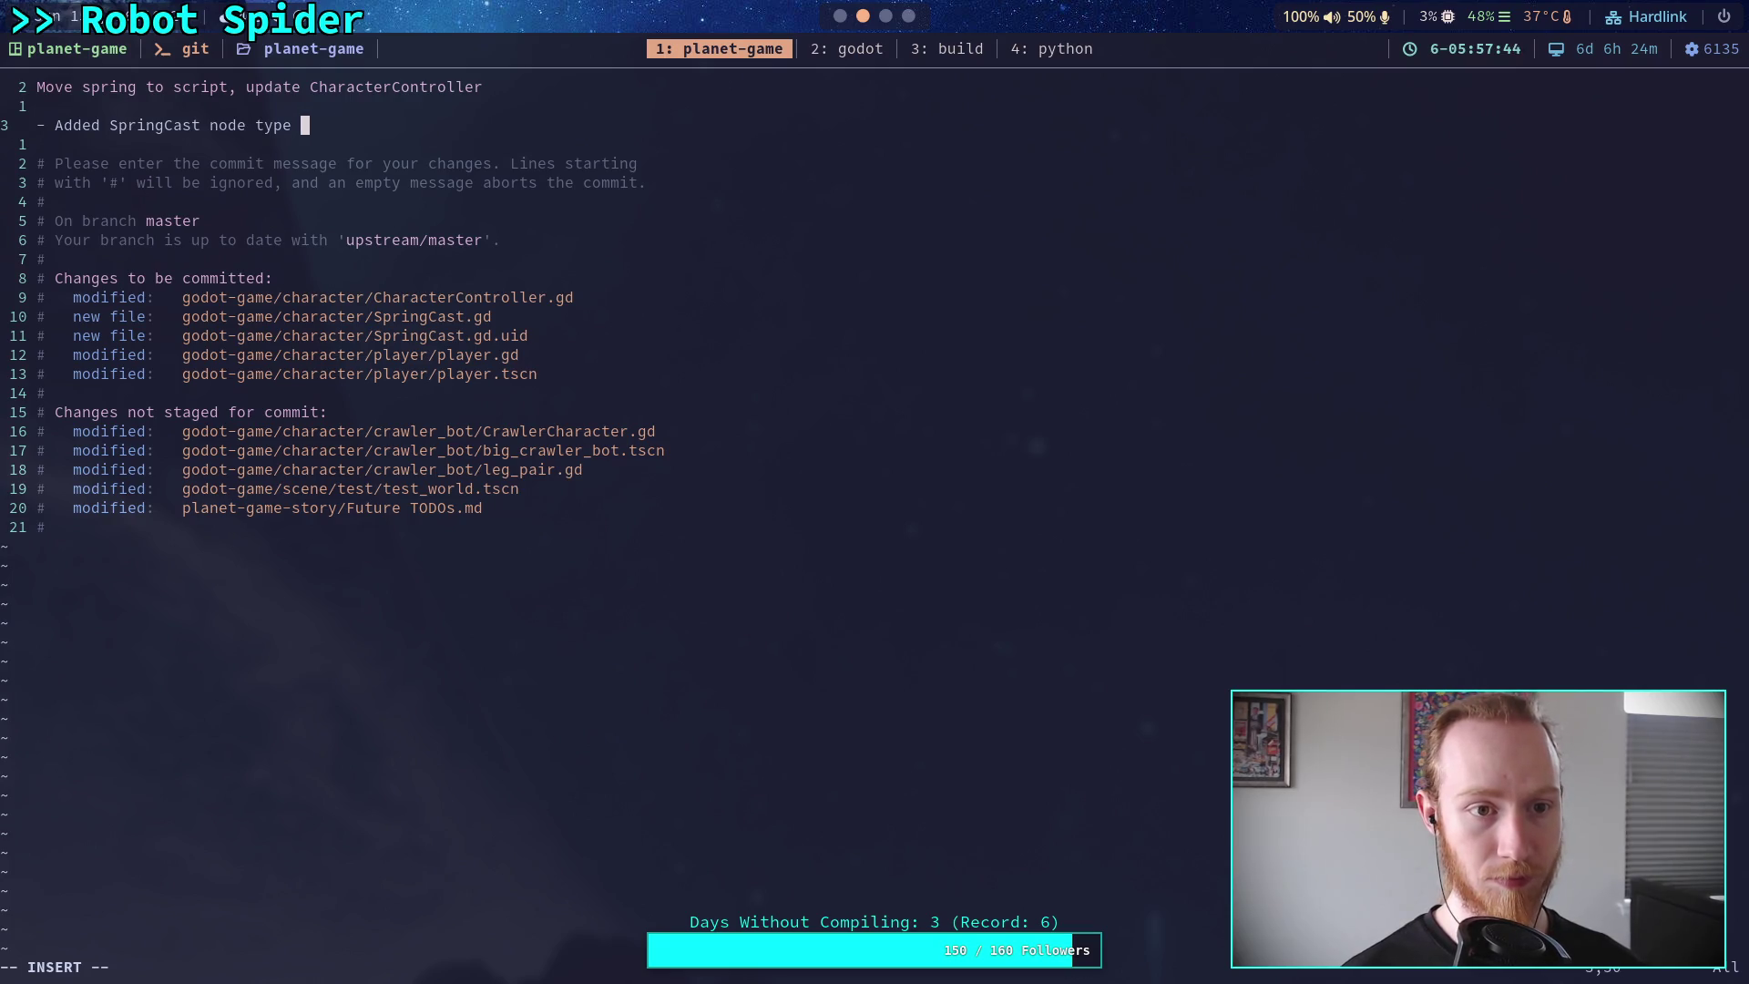
type("so it can be ")
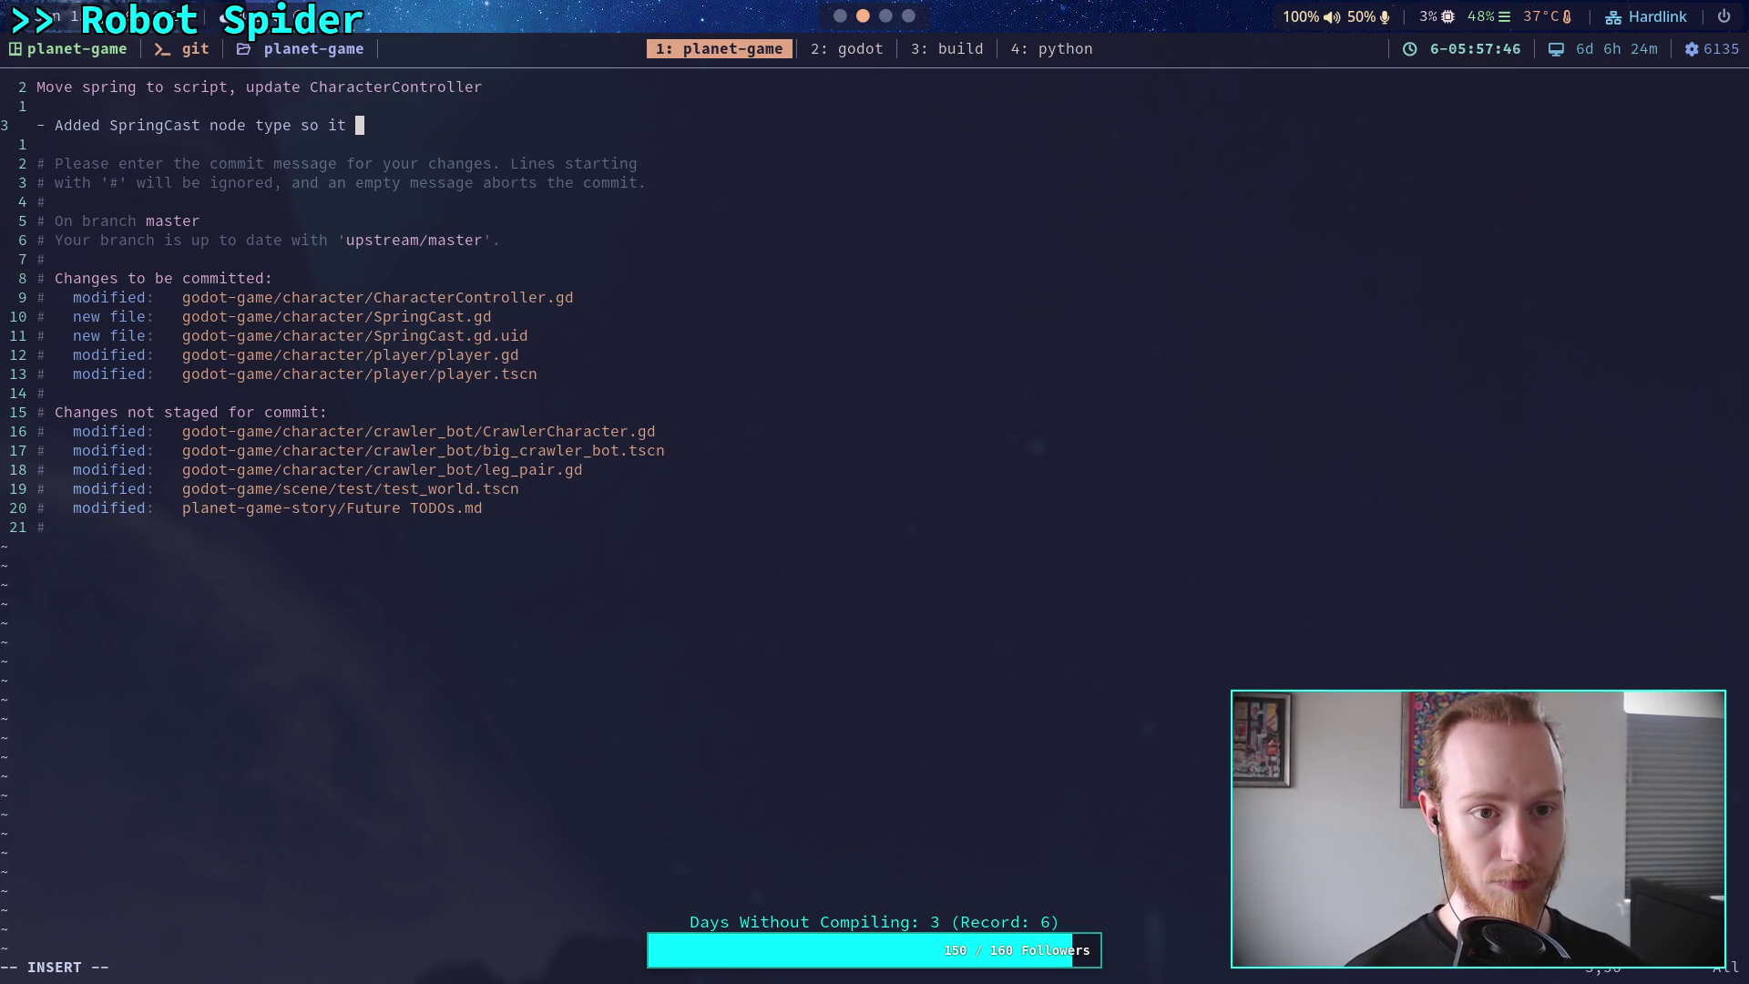
type("res")
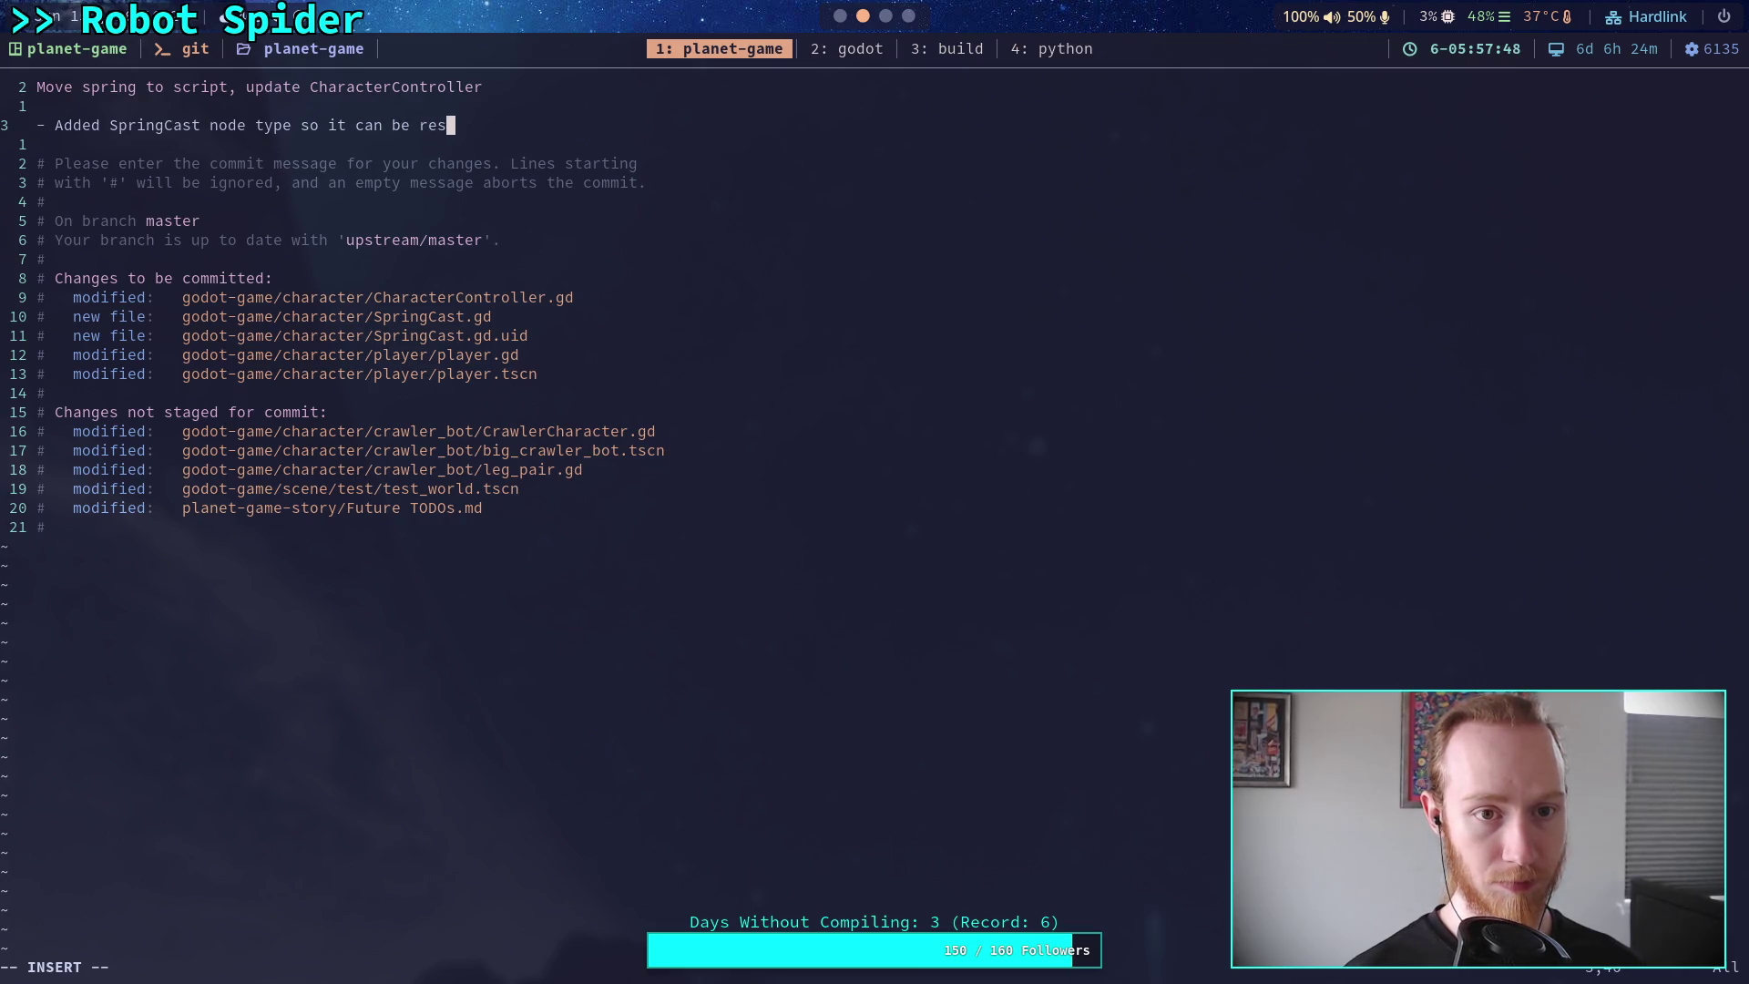
type("ued")
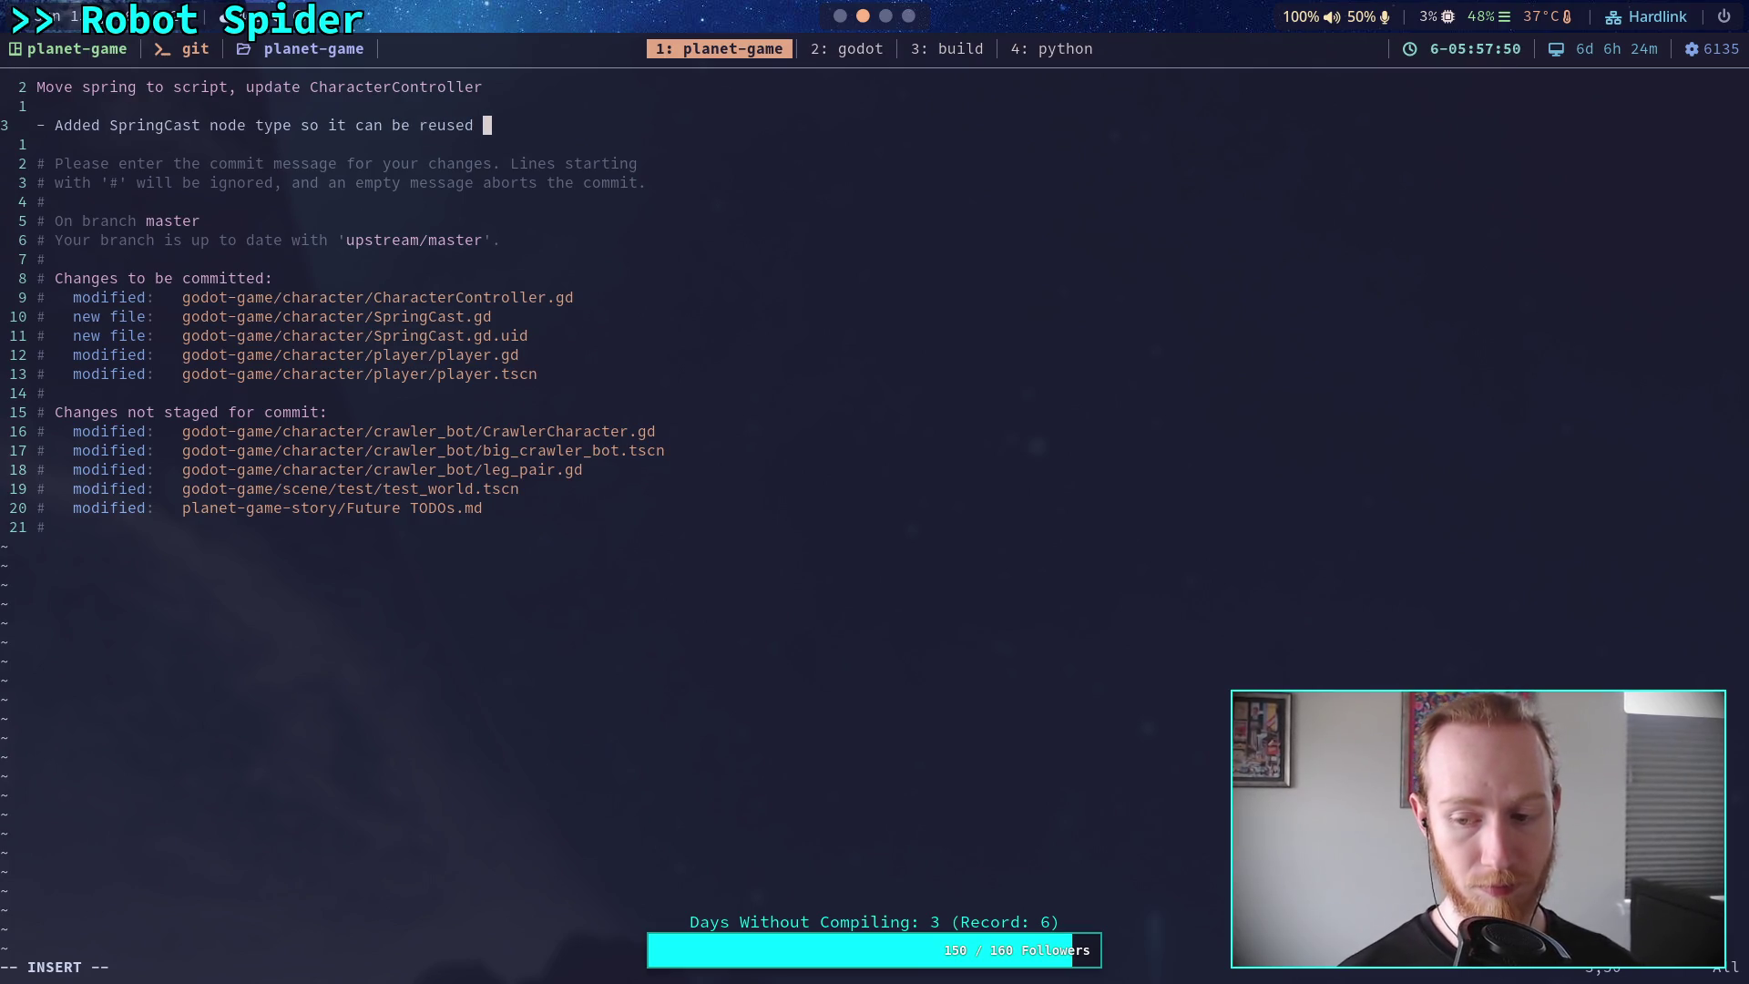
Add the bullet '- Updated player and character controller to use SpringCast'.
key("Return")
type("- Updated player and caha")
key("BackSpace")
key("BackSpace")
key("BackSpace")
type("haracter controller to use ")
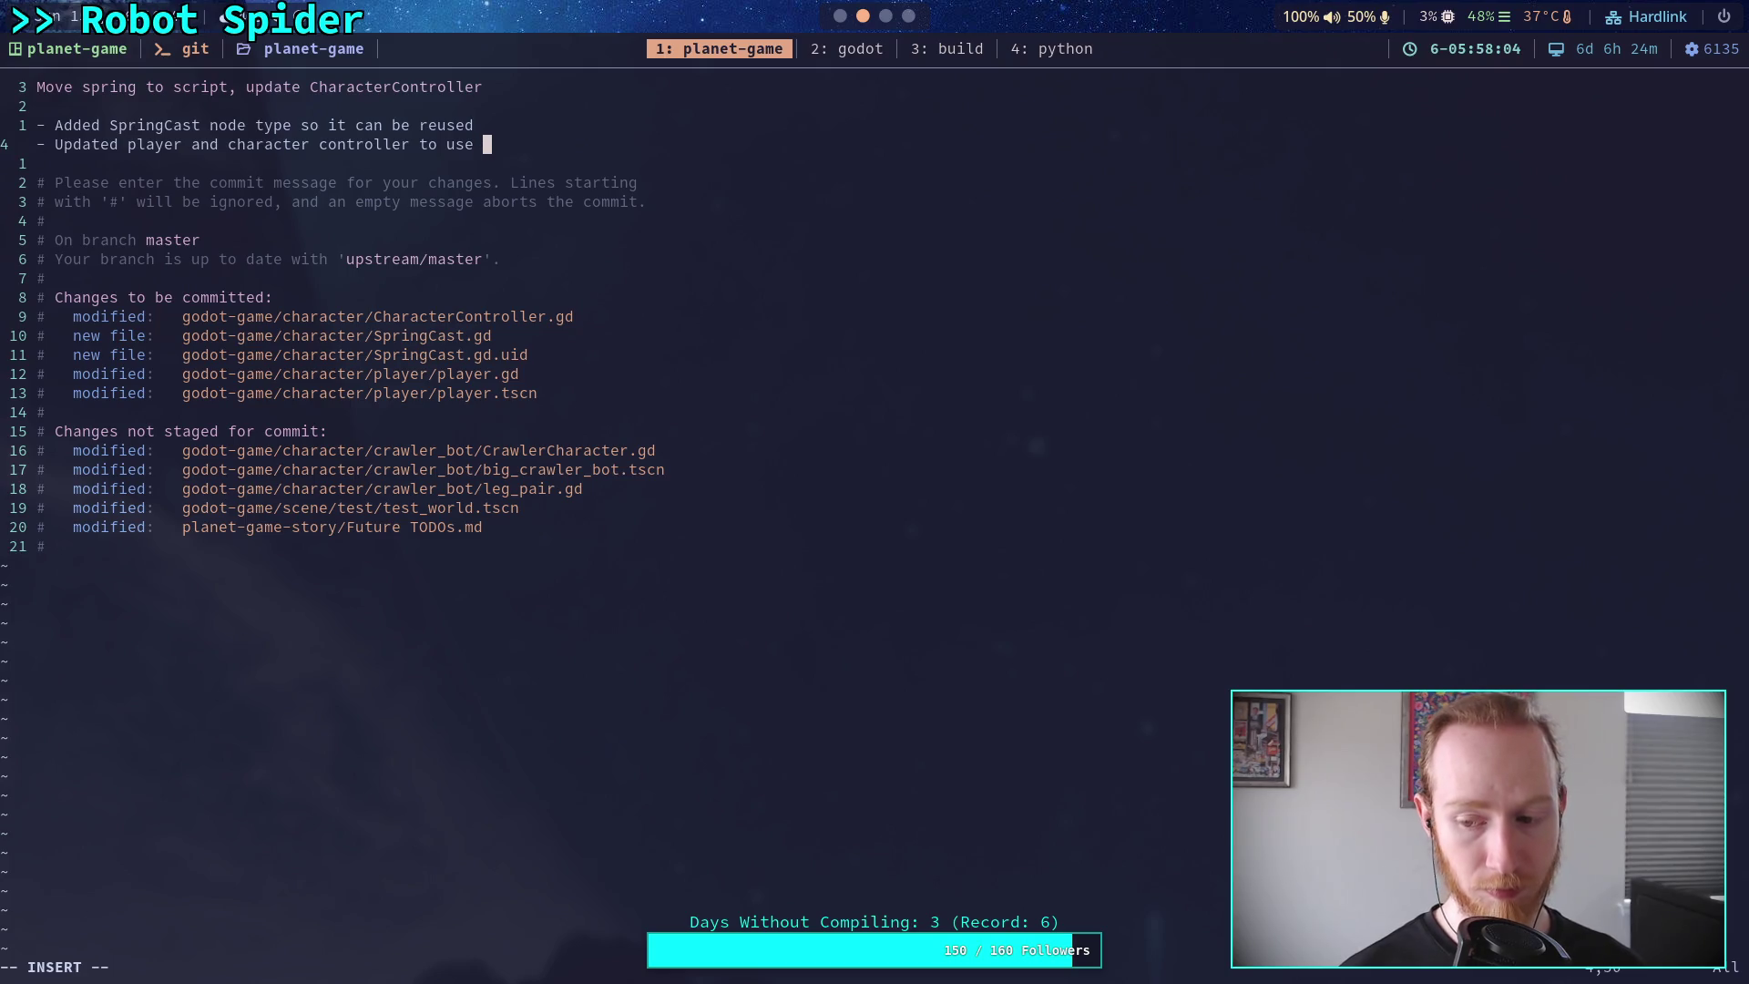
type("new")
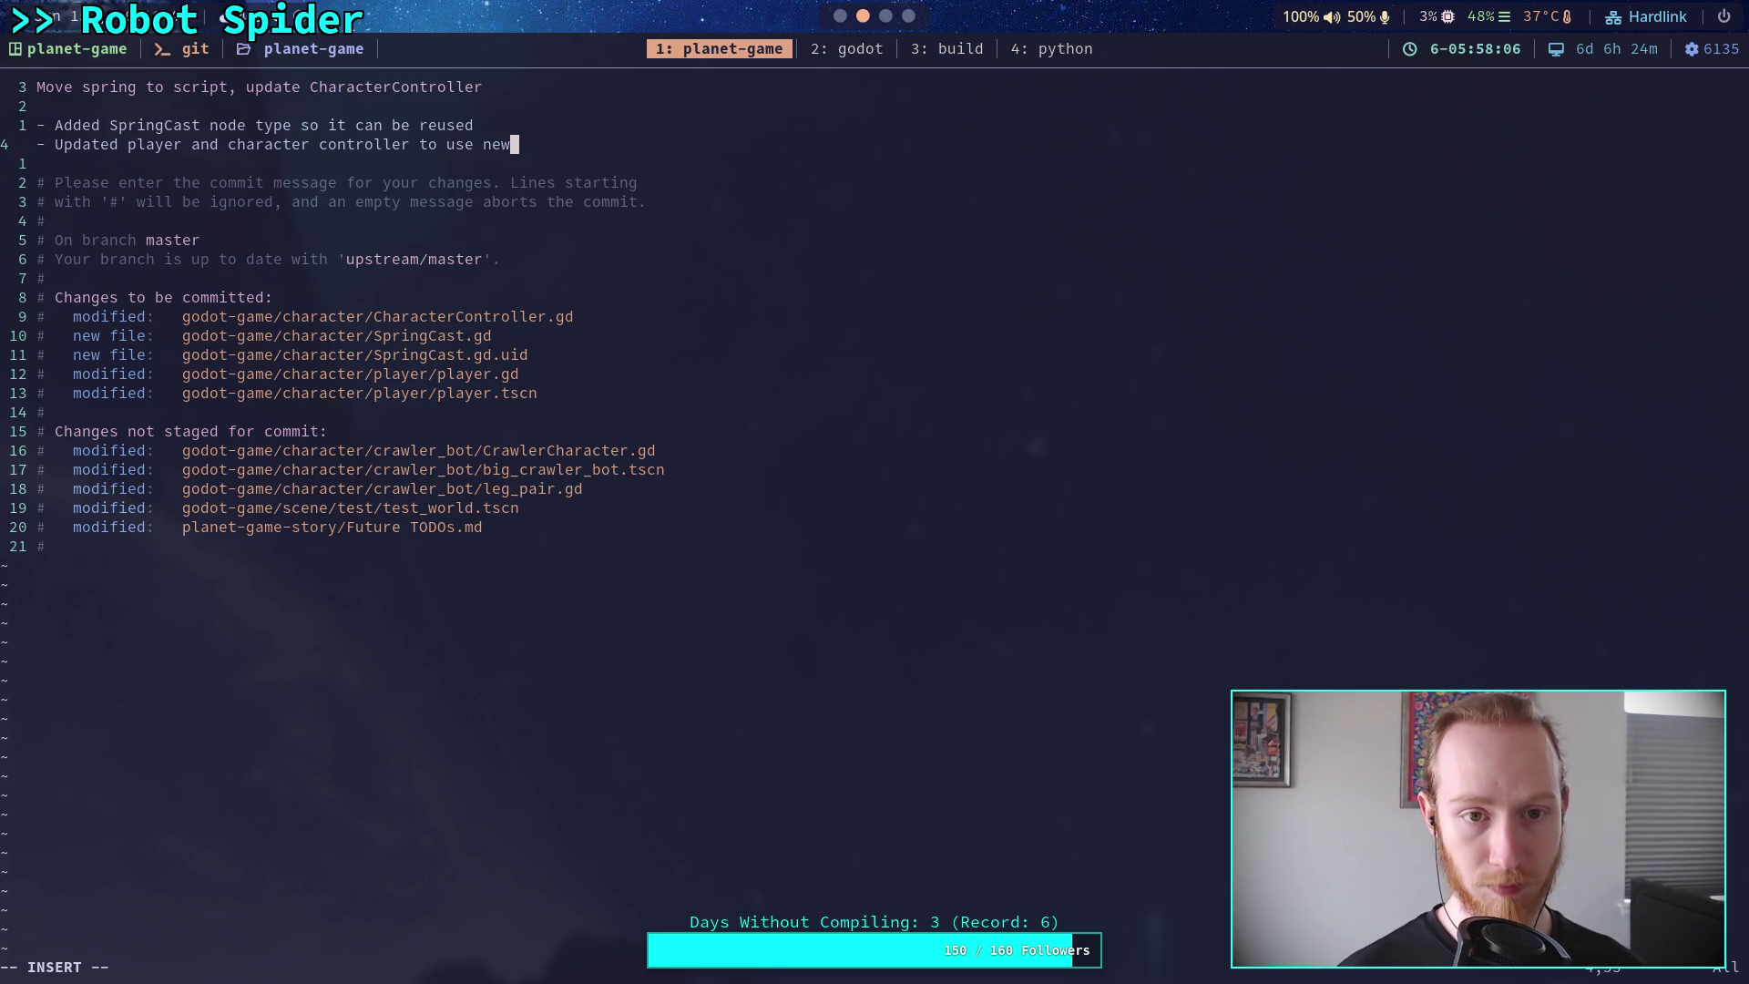
key("BackSpace")
type("SpringCast")
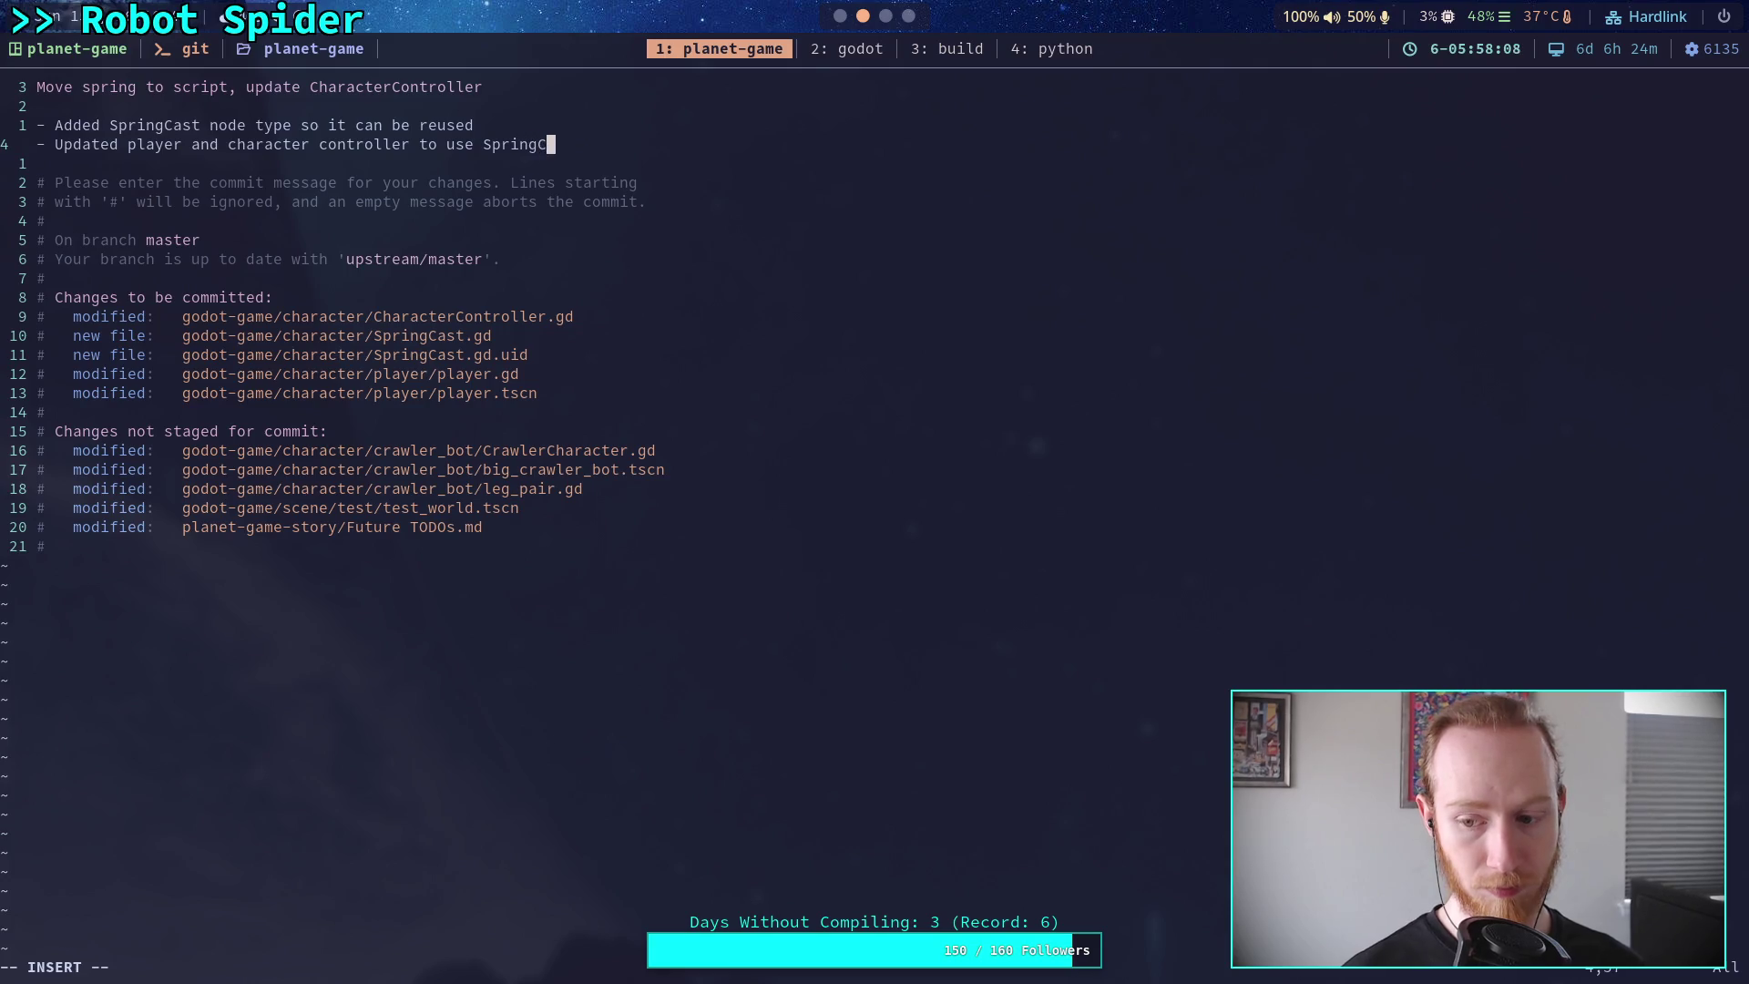
Save the commit, push it to master, and check the remaining status and diff.
key("Escape")
type("q")
key("Return")
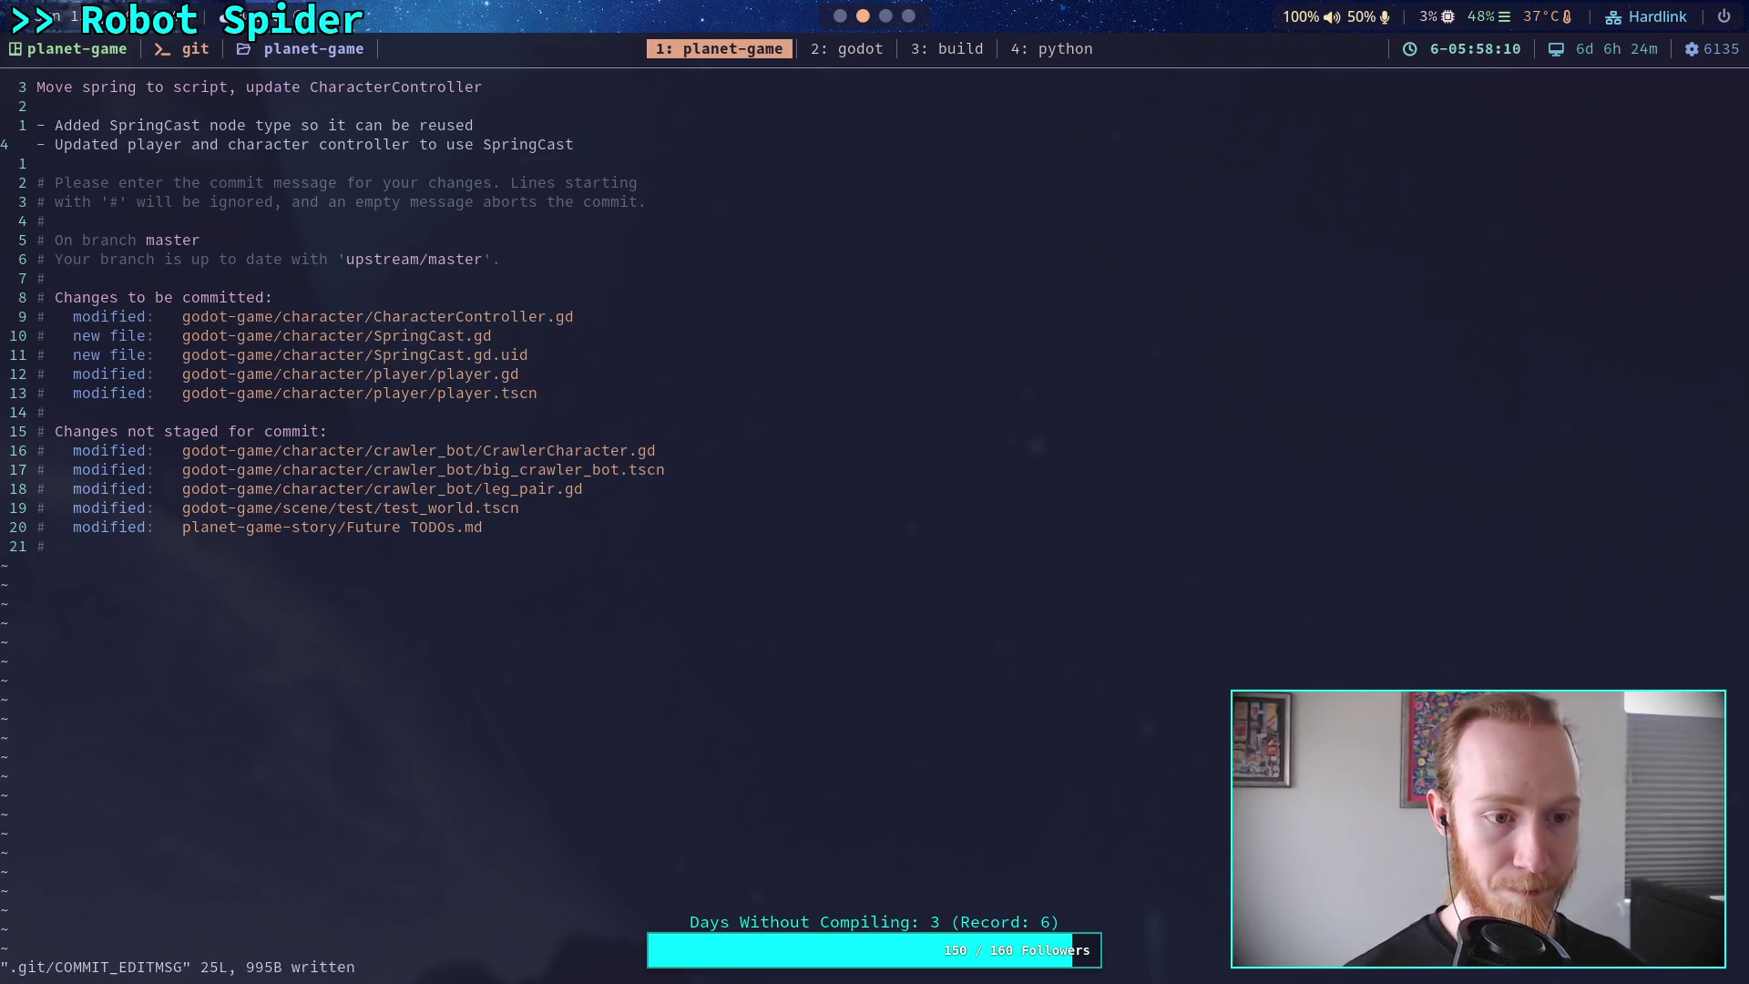
type("git push")
key("Return")
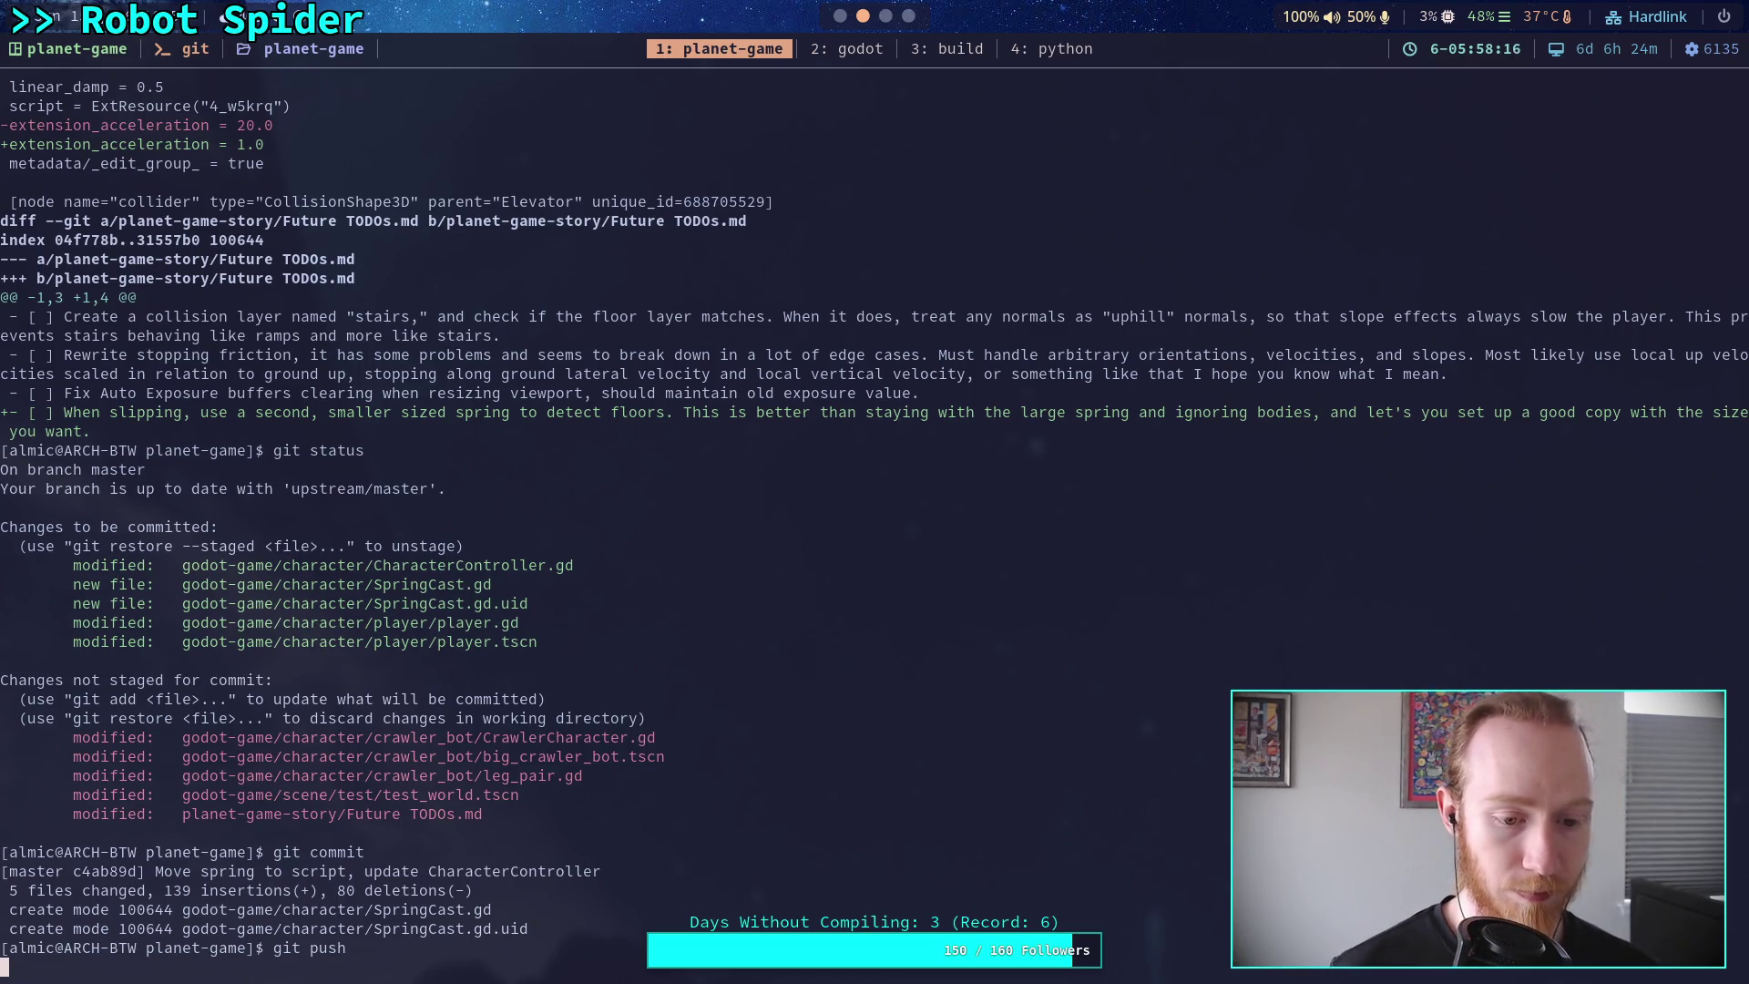
type("git s")
type("tatus")
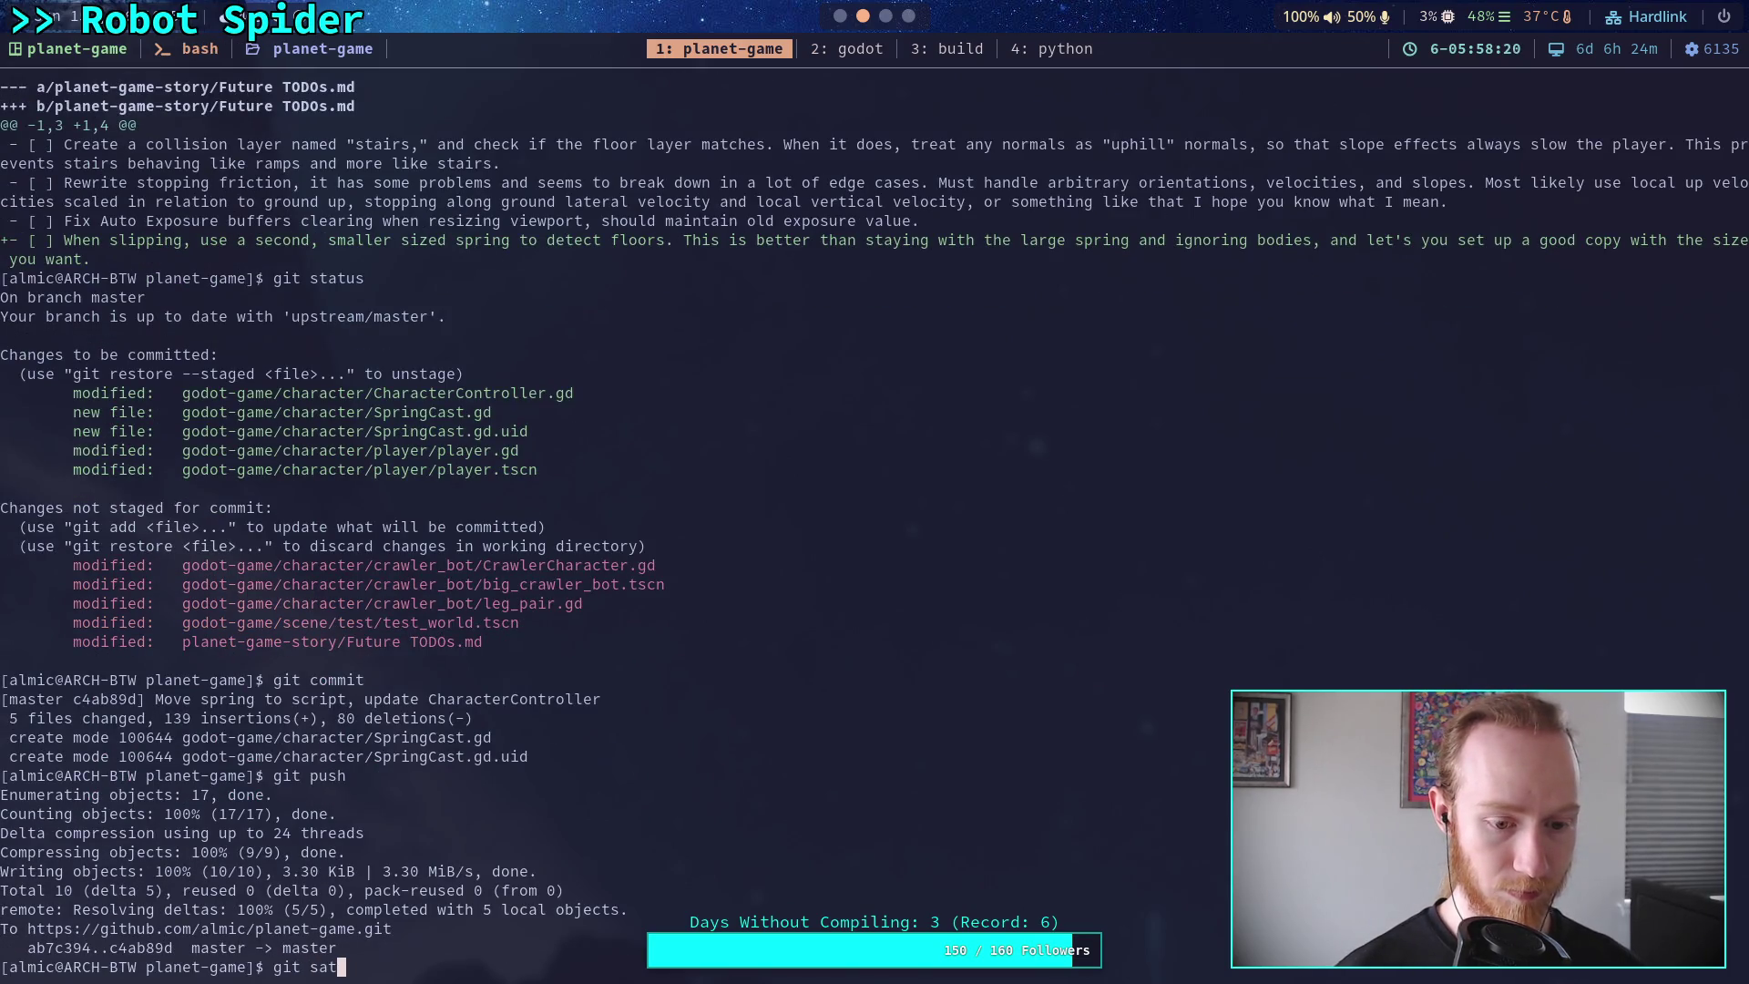
key("Return")
type("git diff")
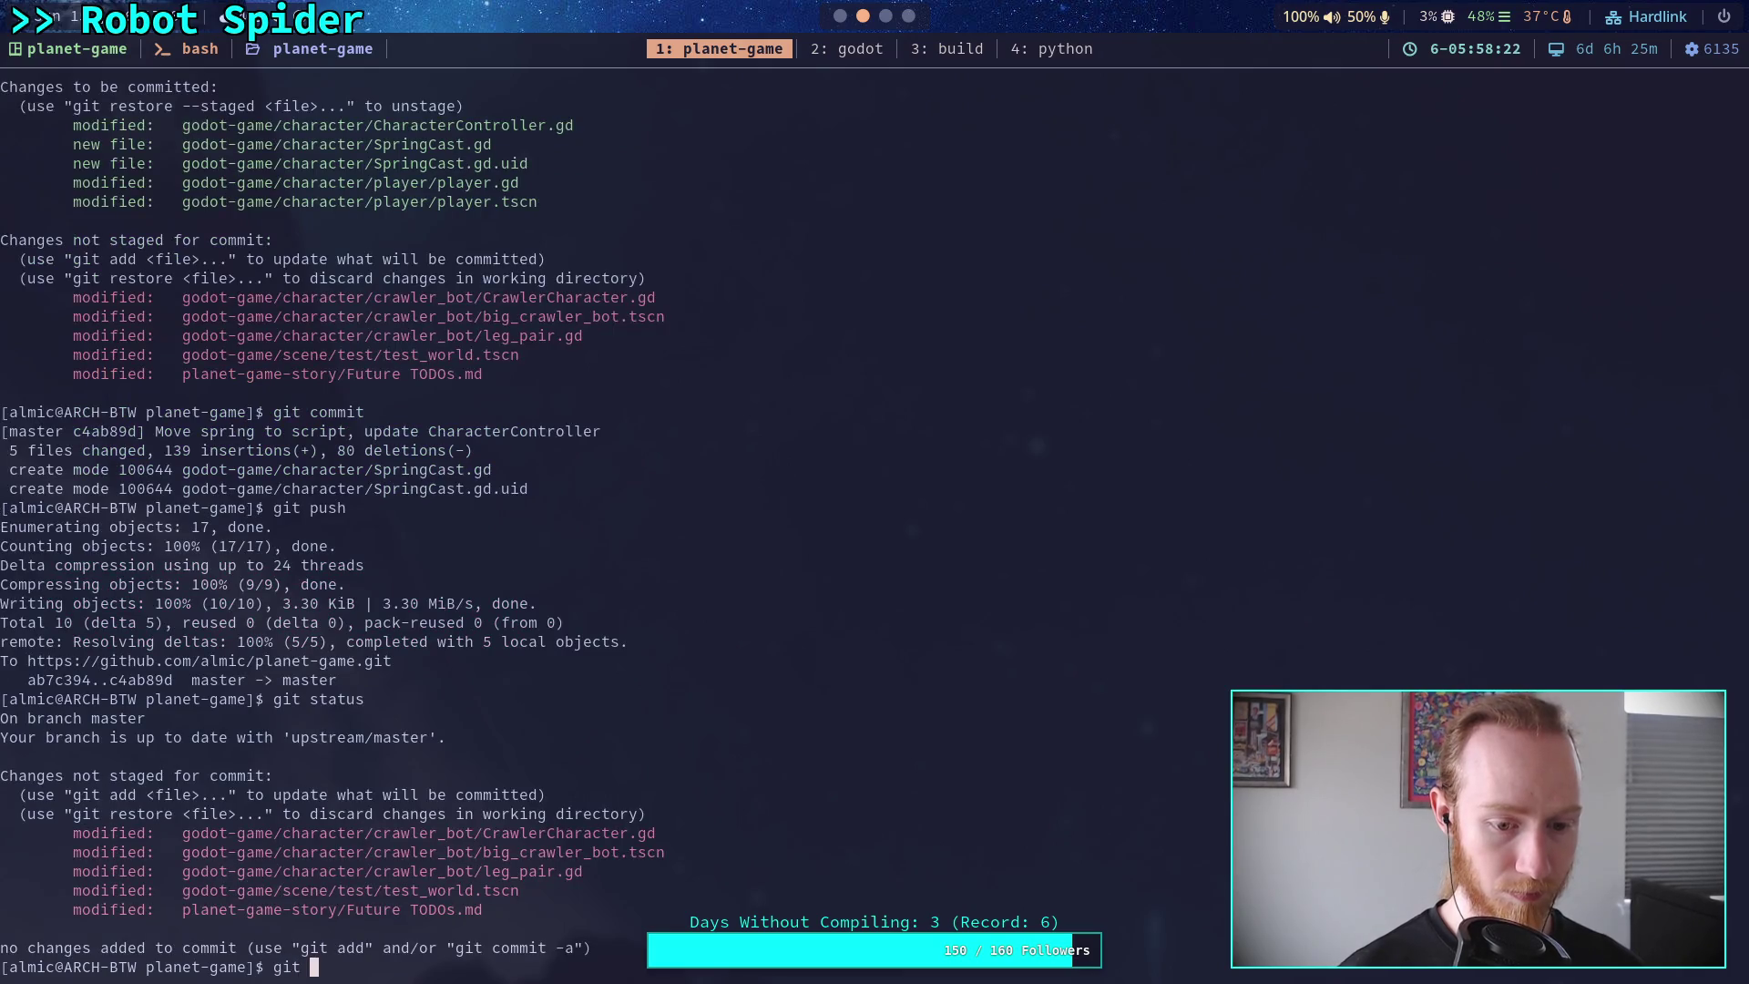
key("Return")
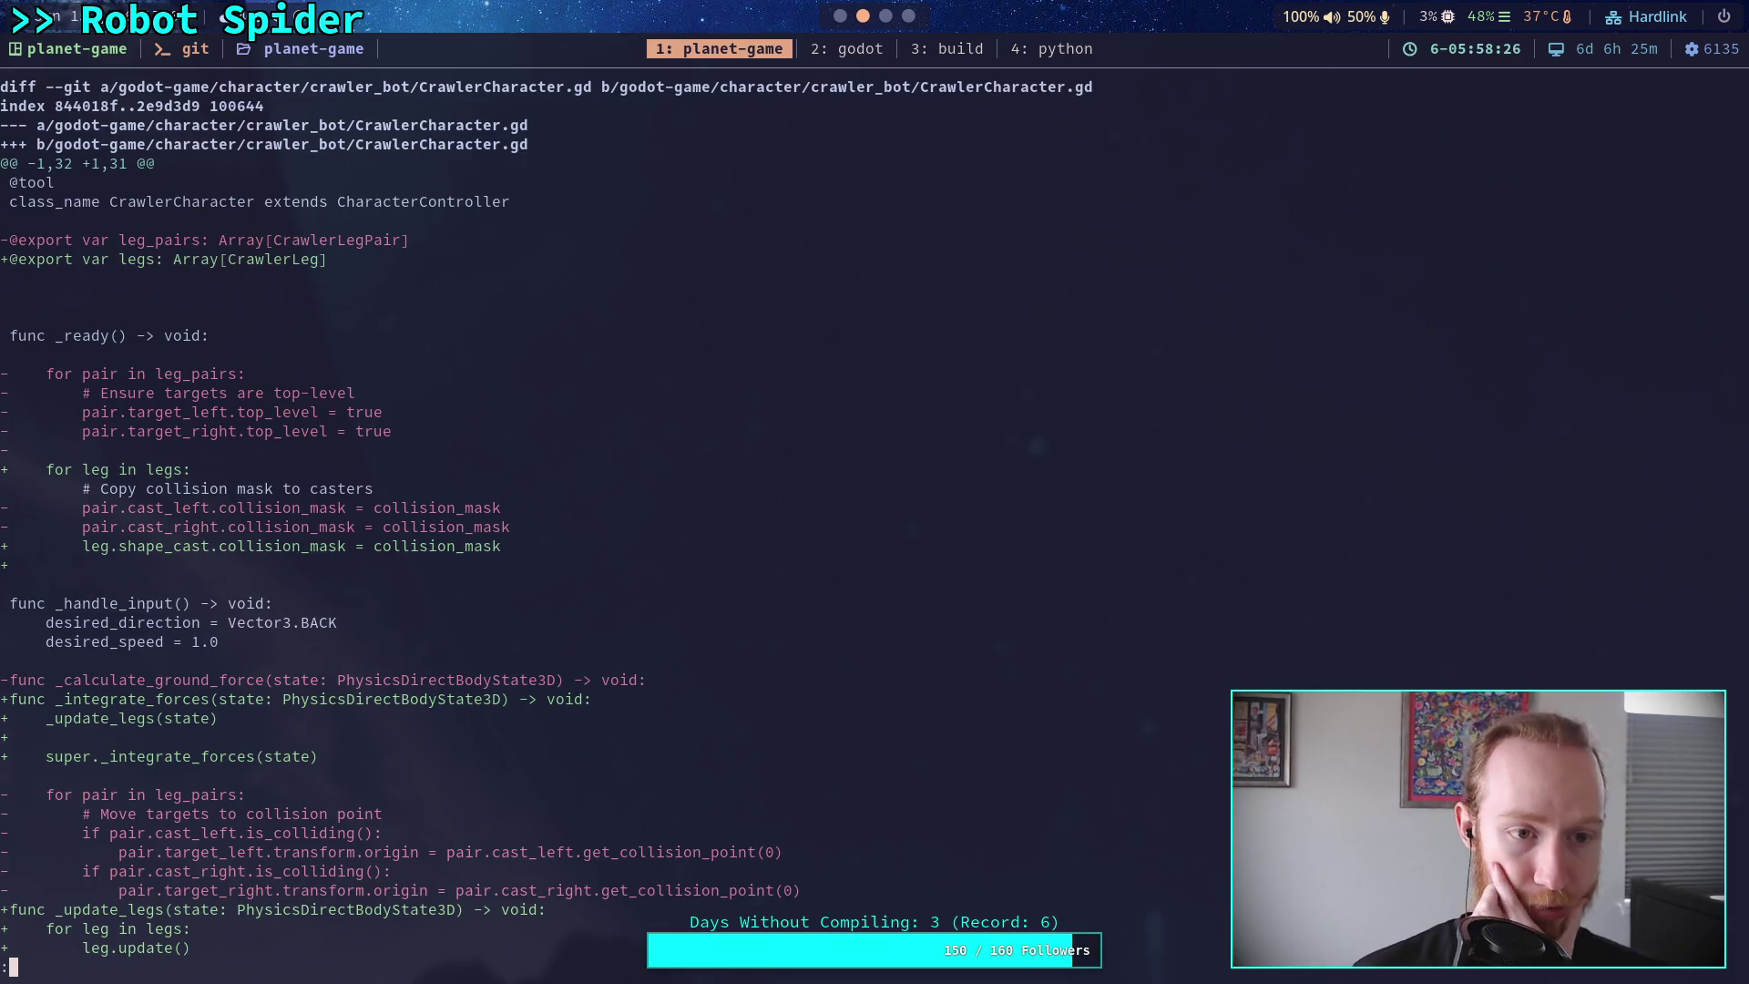
Page through the remaining big_crawler_bot.tscn, leg_pair.gd and test_world.tscn diff, then return to Godot.
key("space")
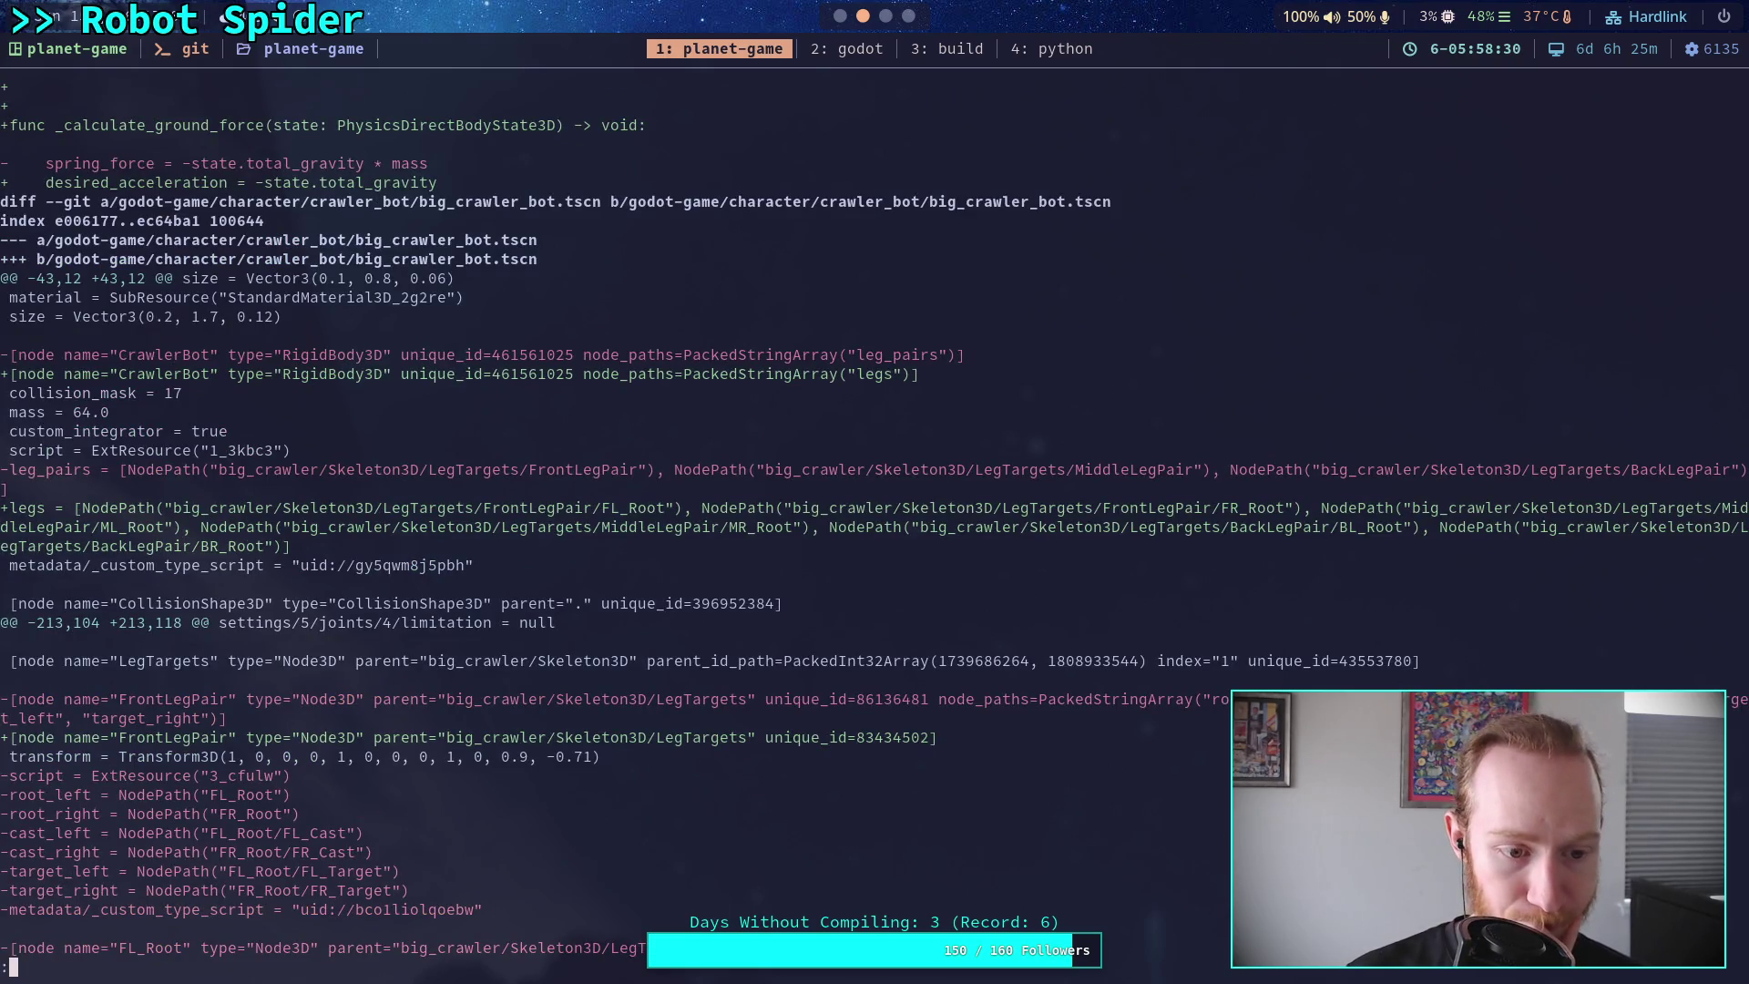
key("space")
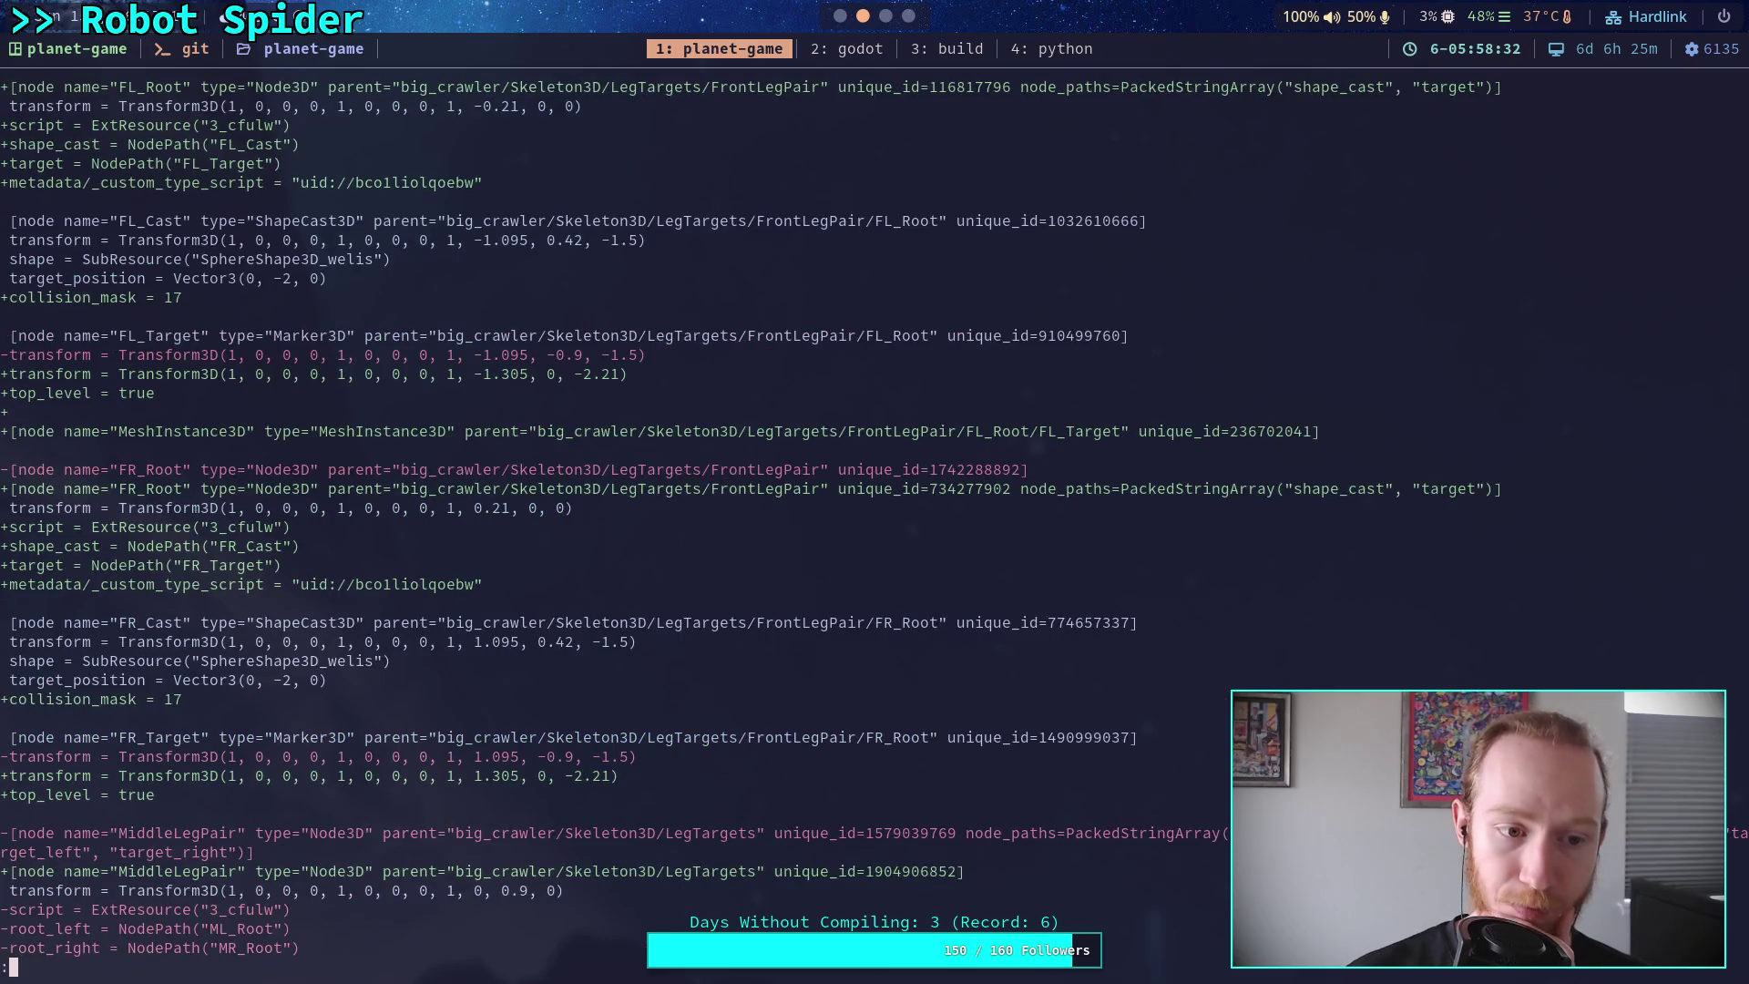
key("space")
key("space")
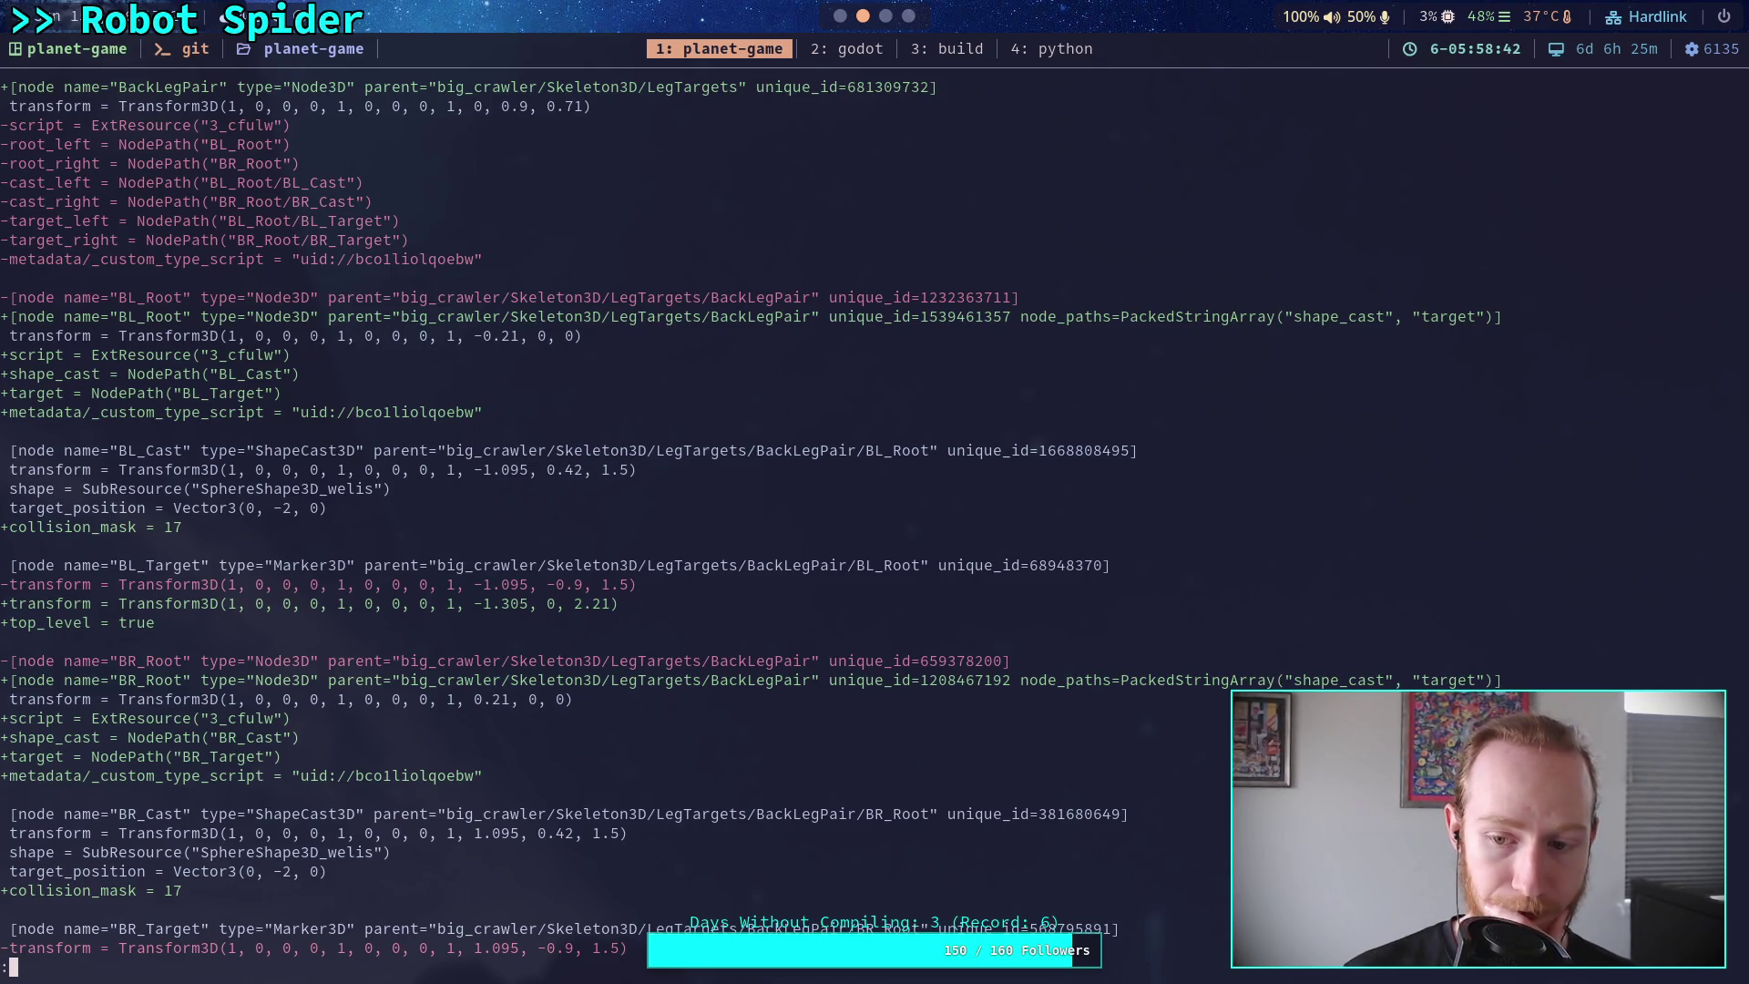
key("space")
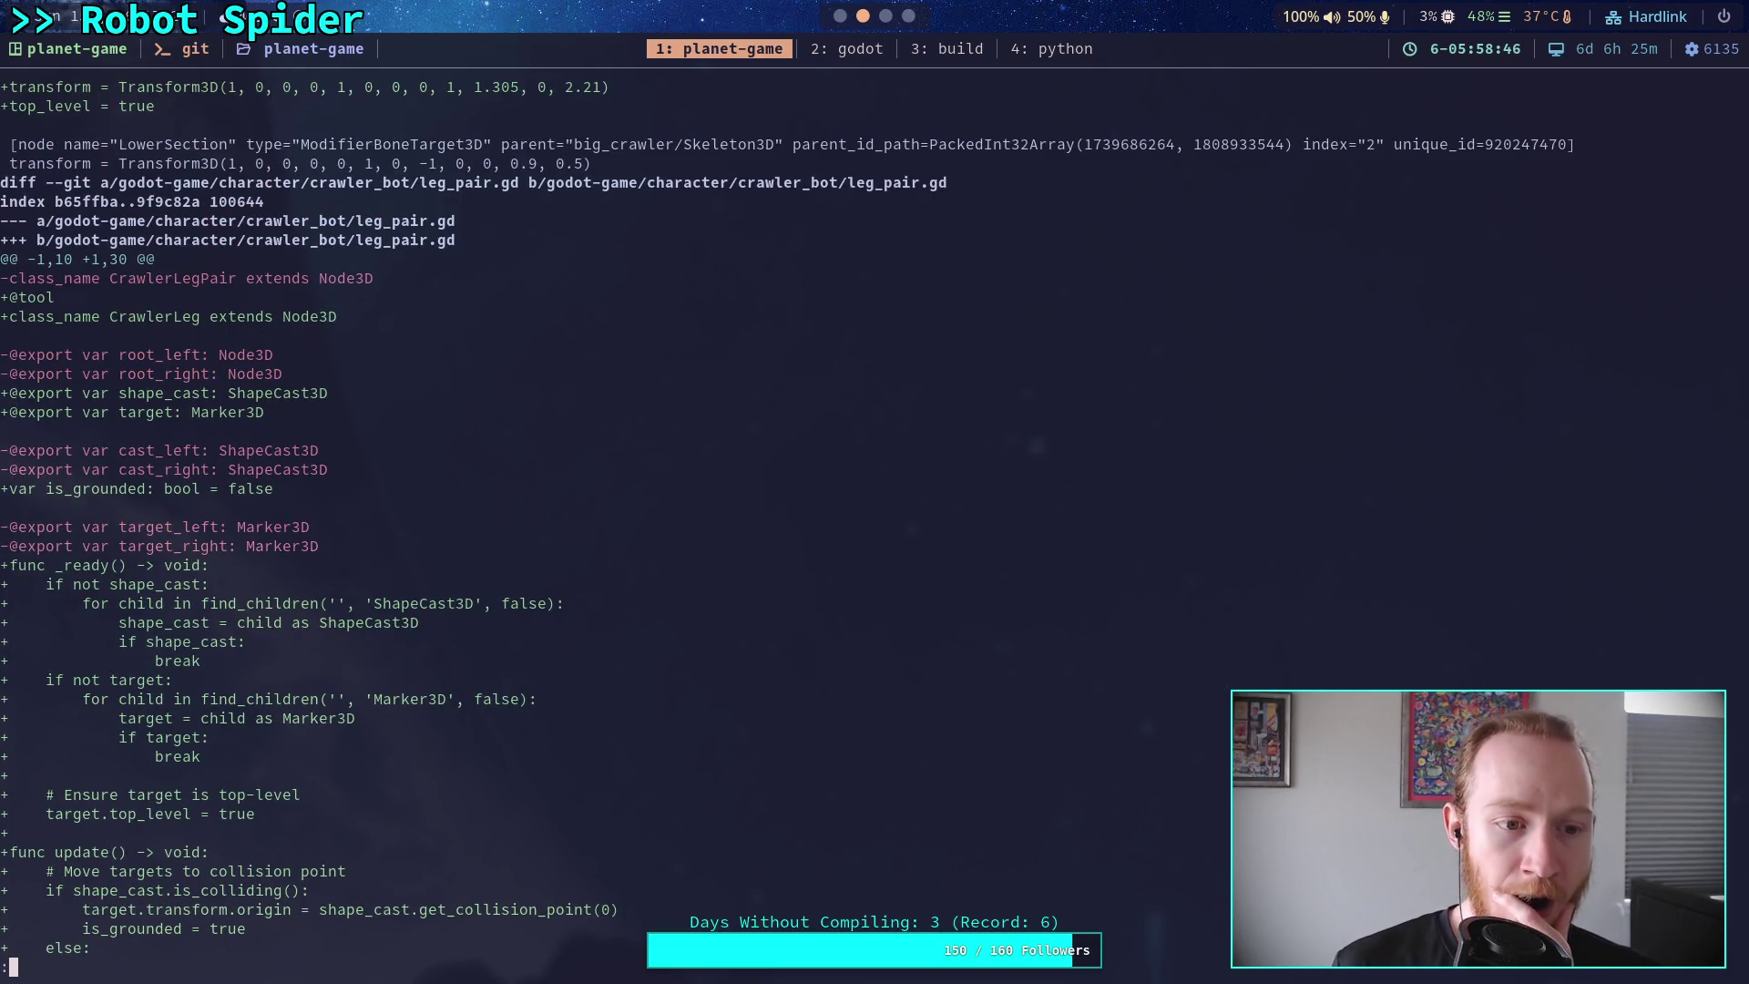
key("space")
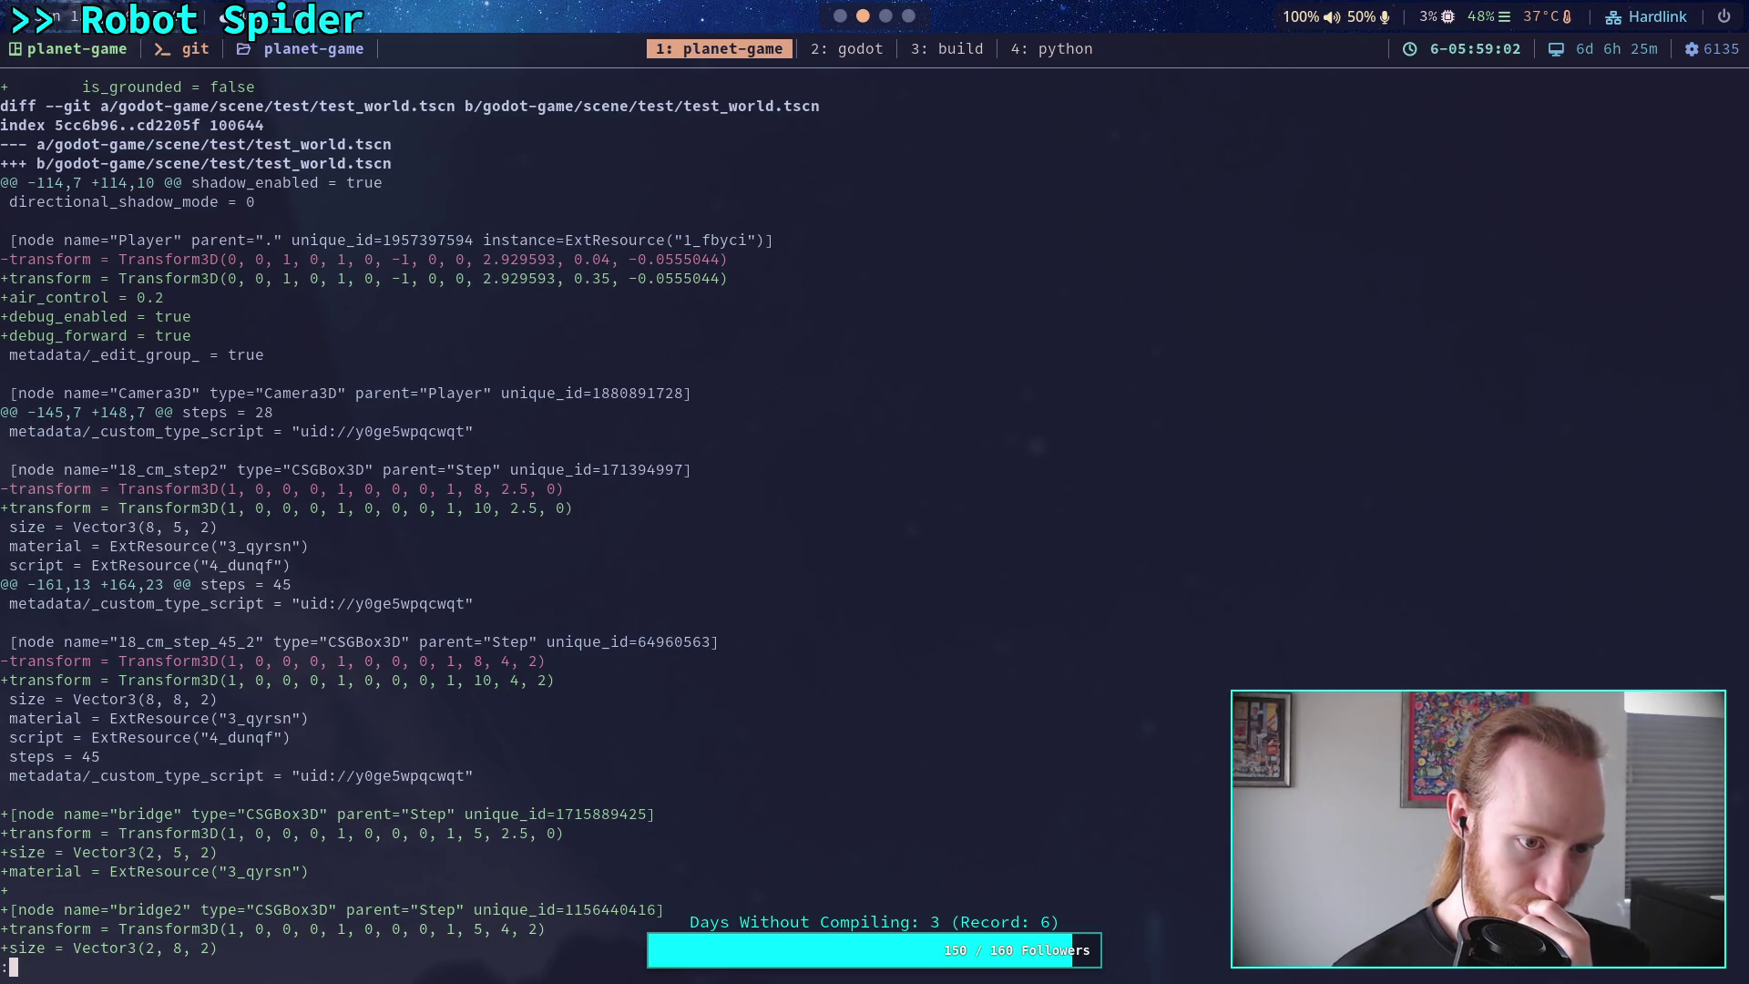
key("space")
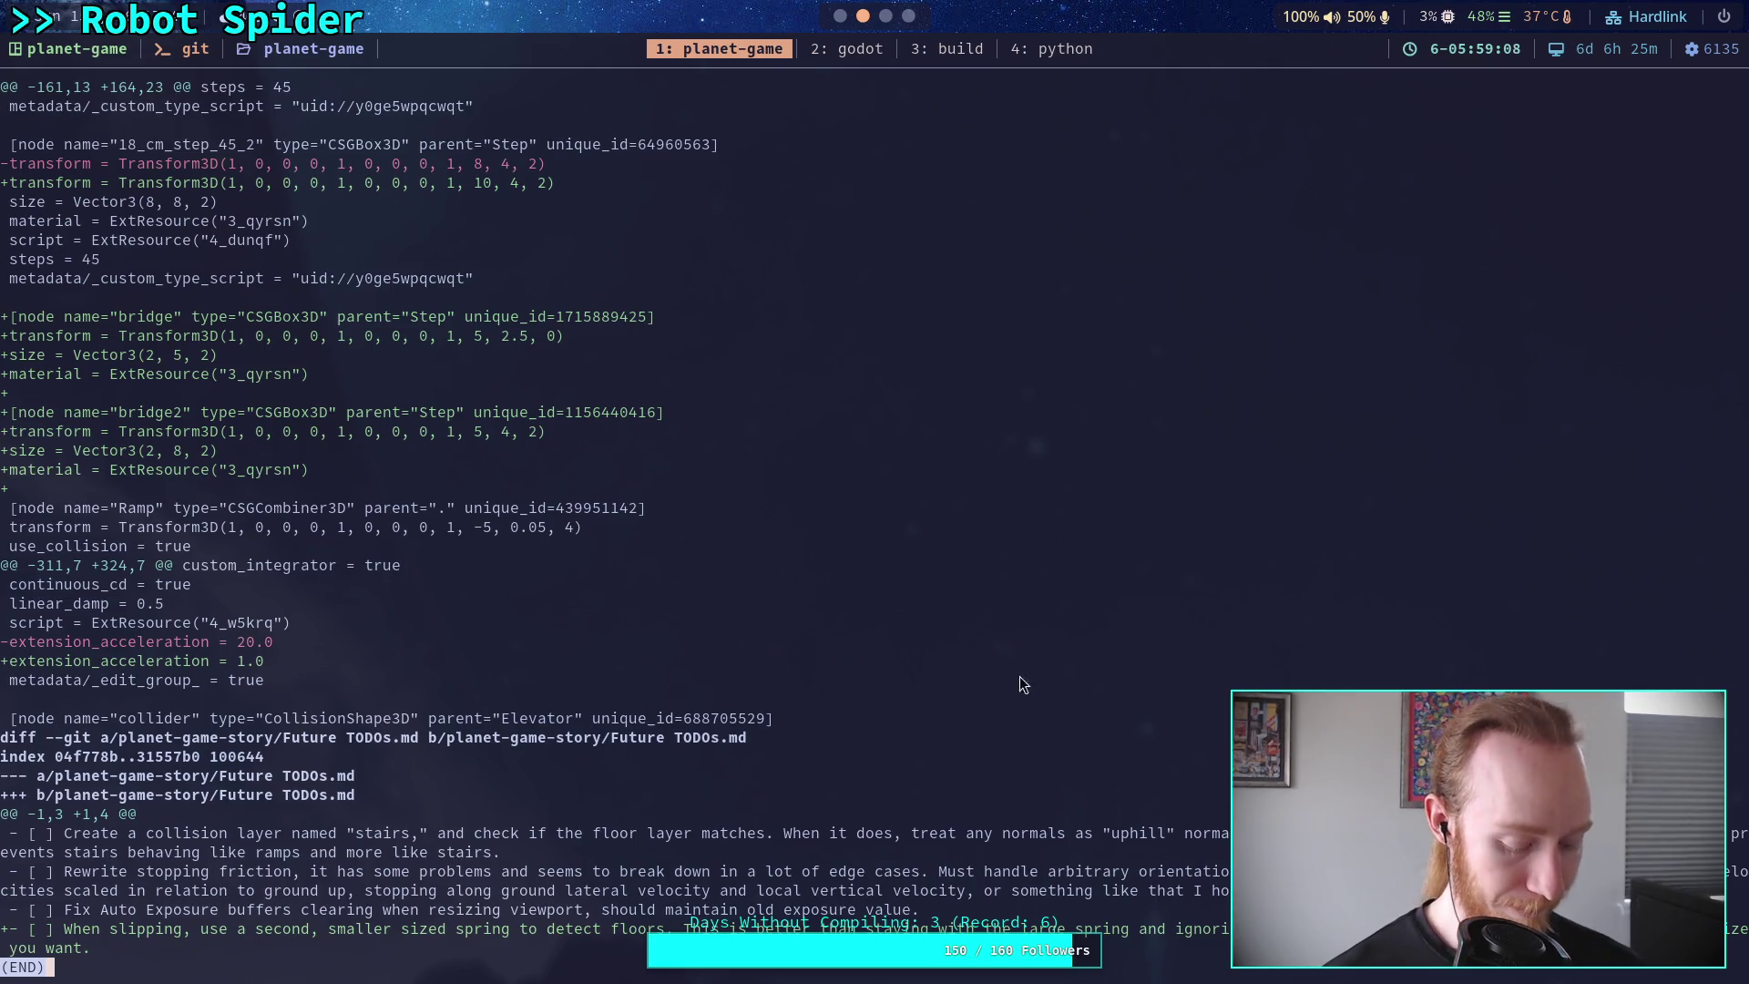
key("super+2")
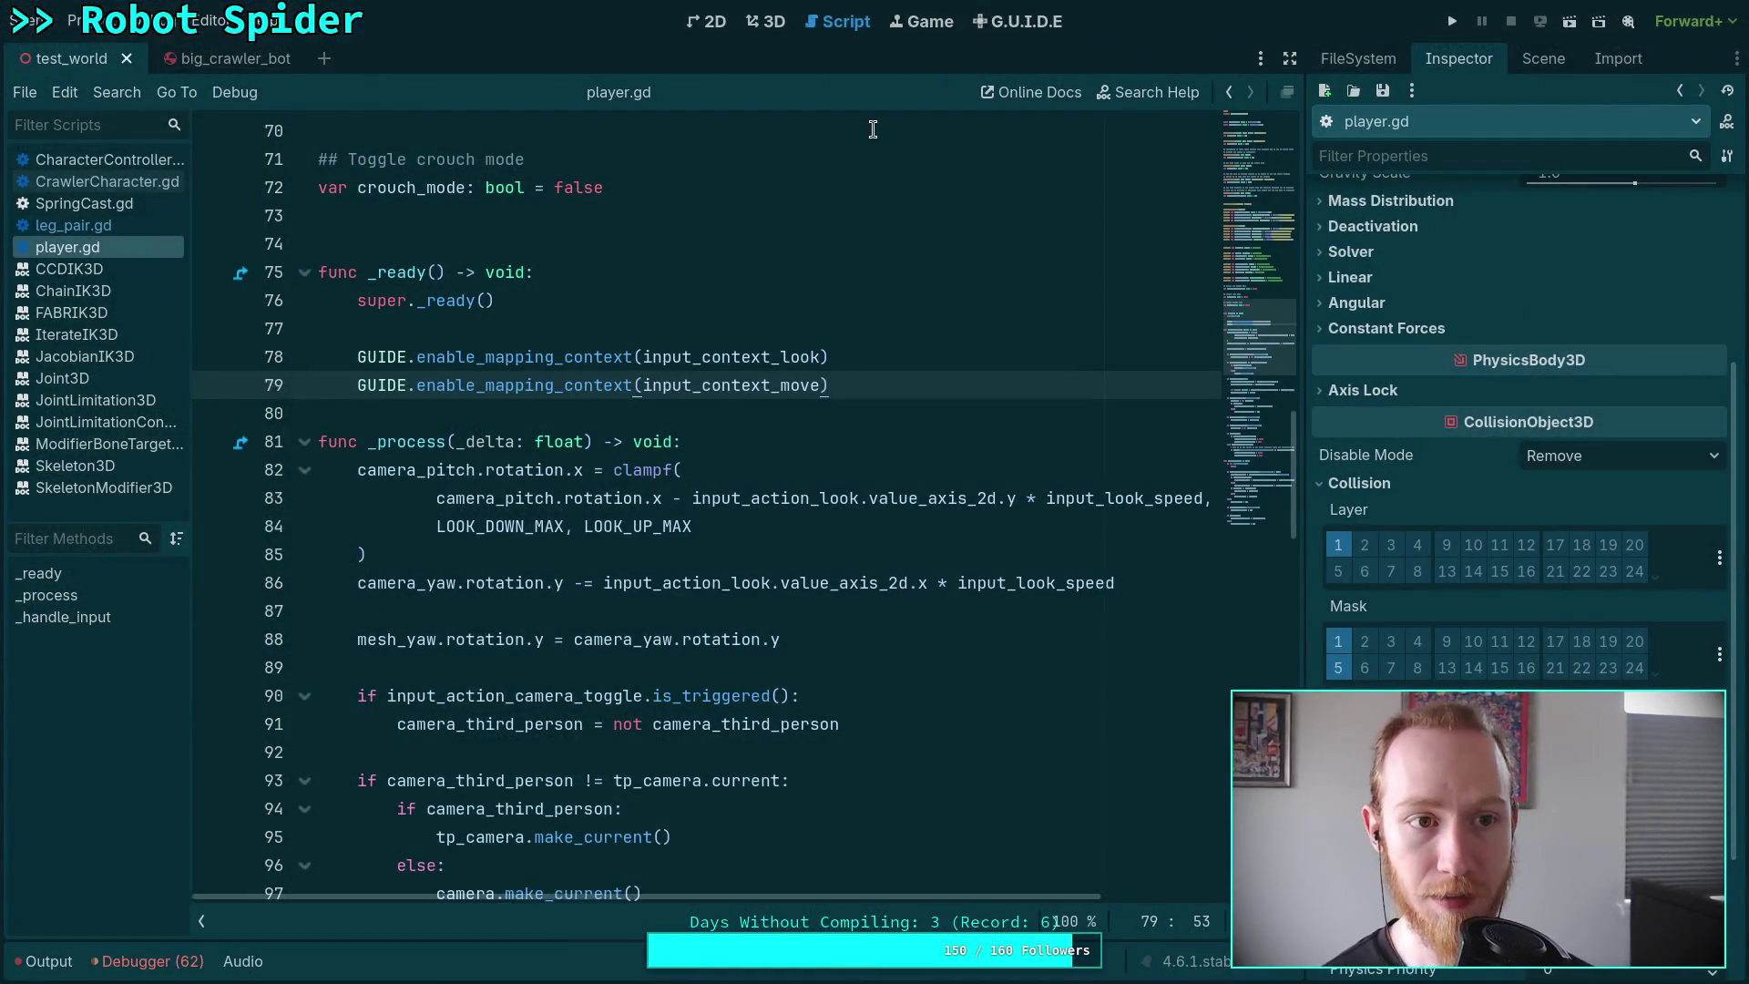
Open the Player scene and inspect the Player's properties, including Air Control.
left_click(1543, 59)
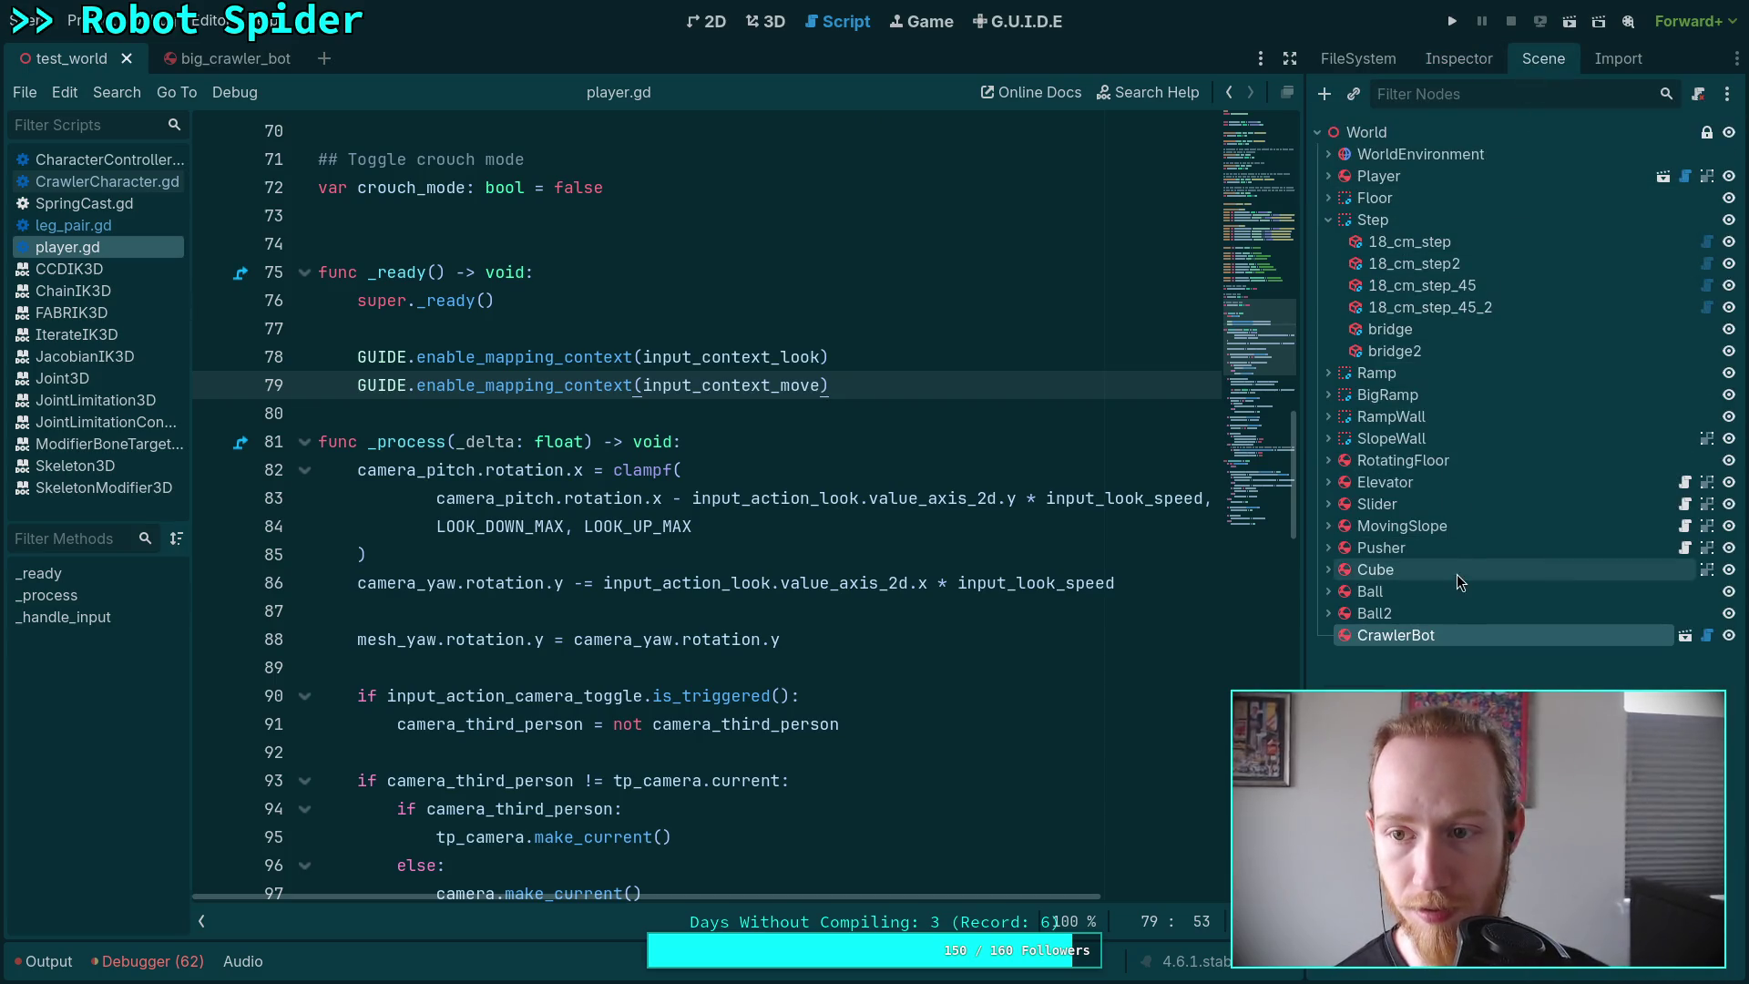
left_click(1663, 177)
left_click(1457, 132)
left_click(1458, 59)
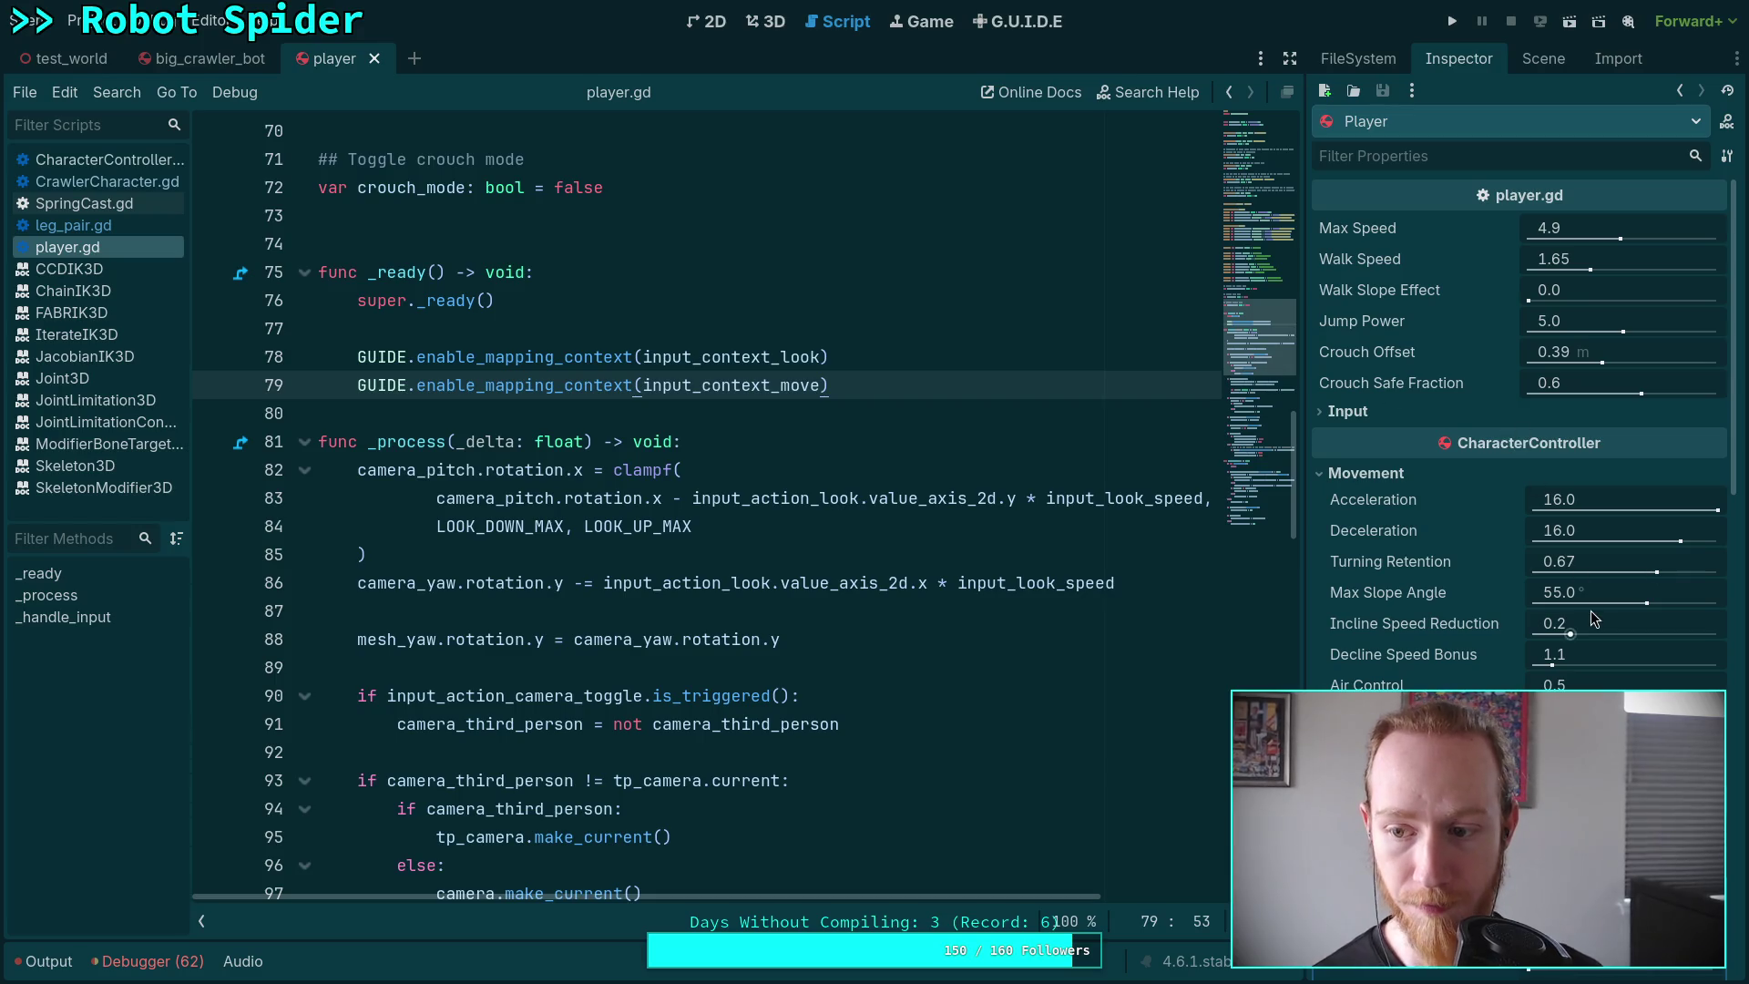
left_click(1609, 686)
Back in test_world, review the Player's input properties, save the scene and run the project.
left_click(71, 58)
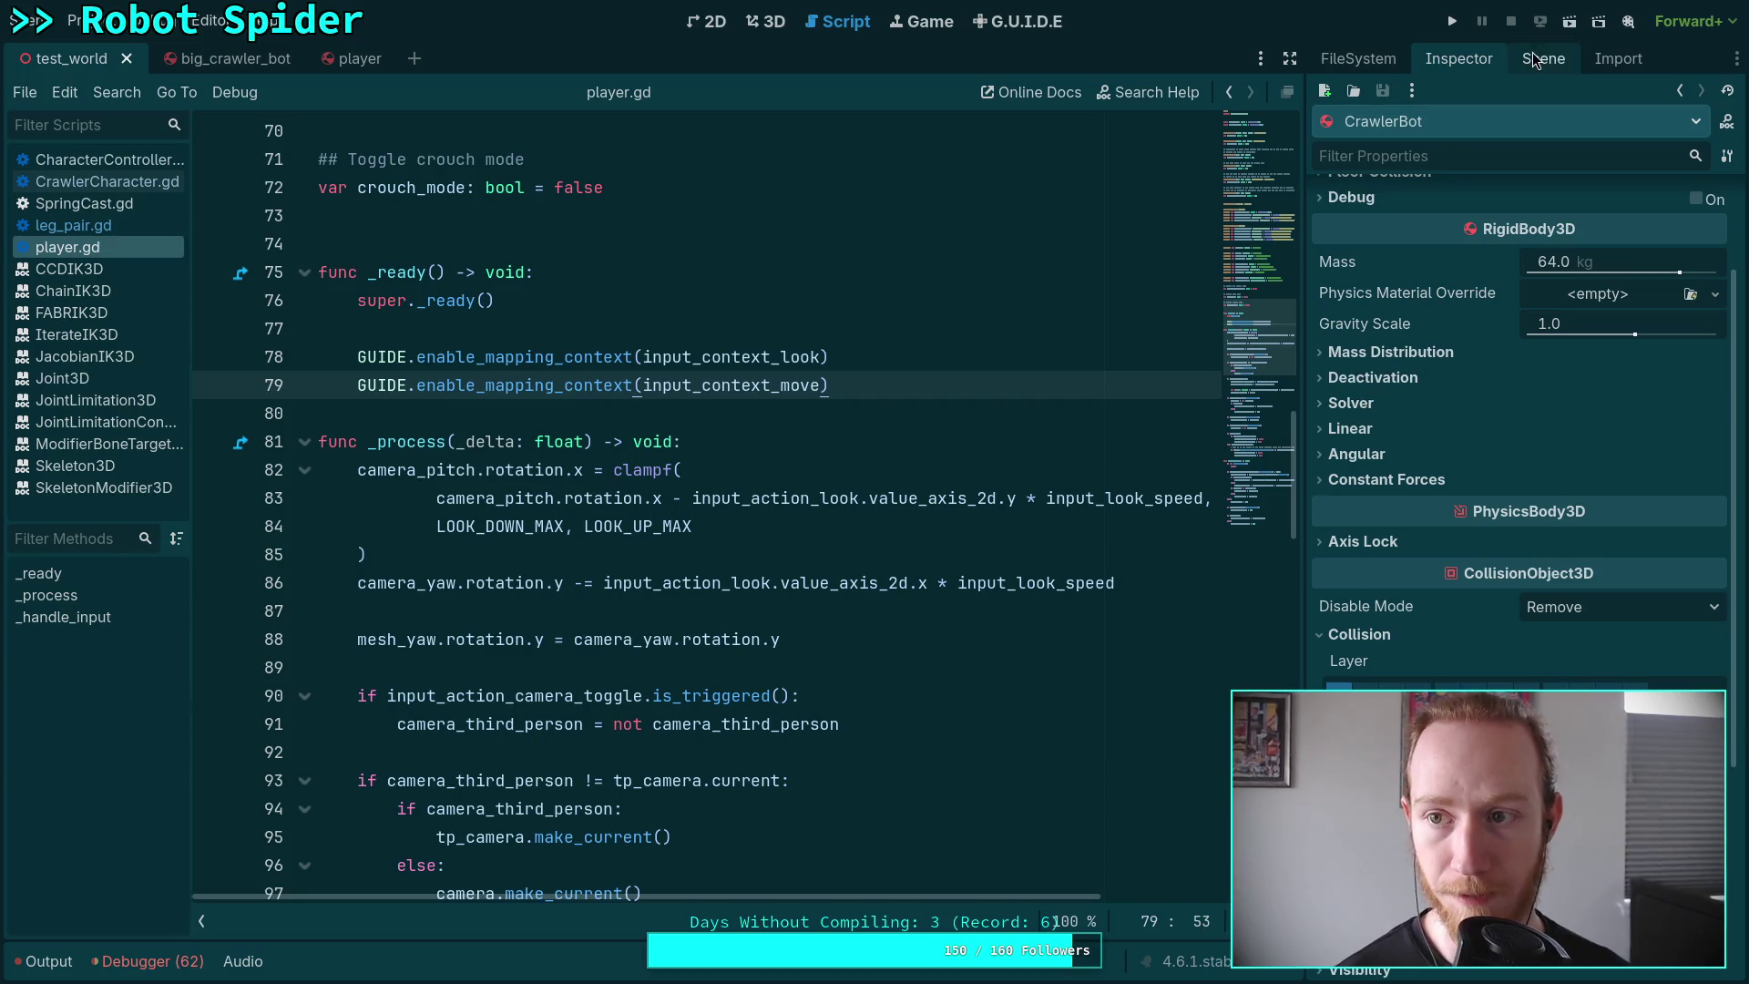
left_click(1542, 58)
left_click(1435, 64)
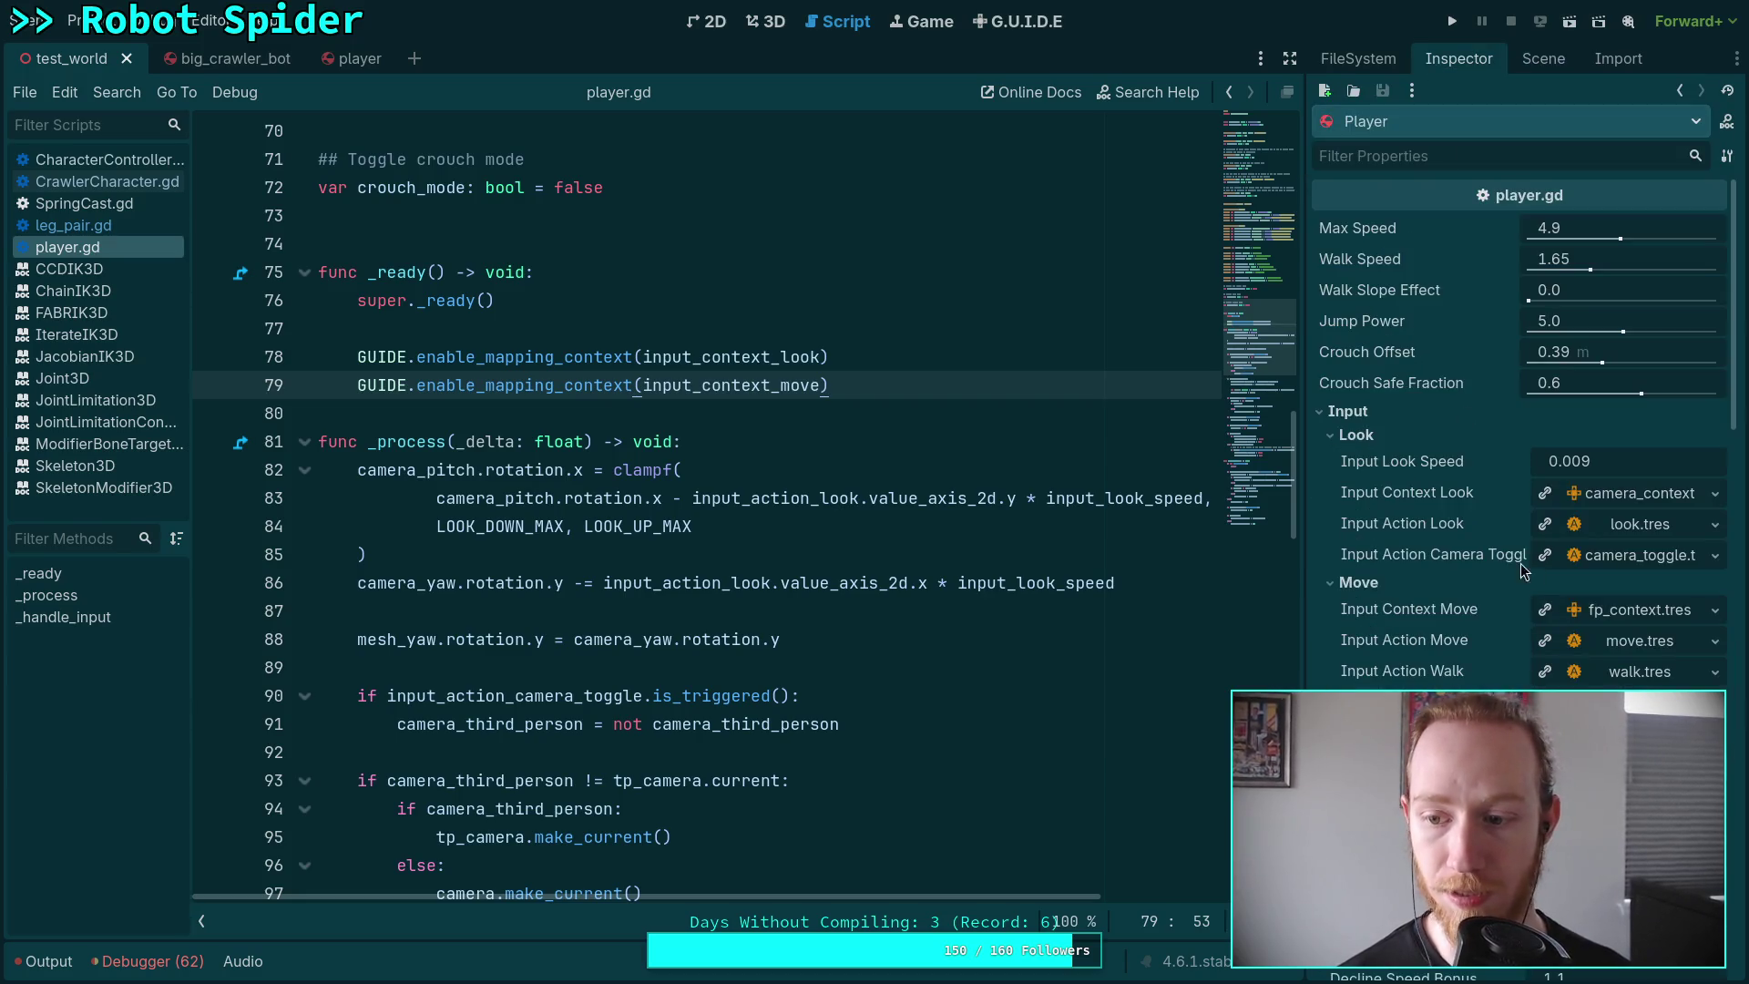
scroll(1474, 451, "down", 3)
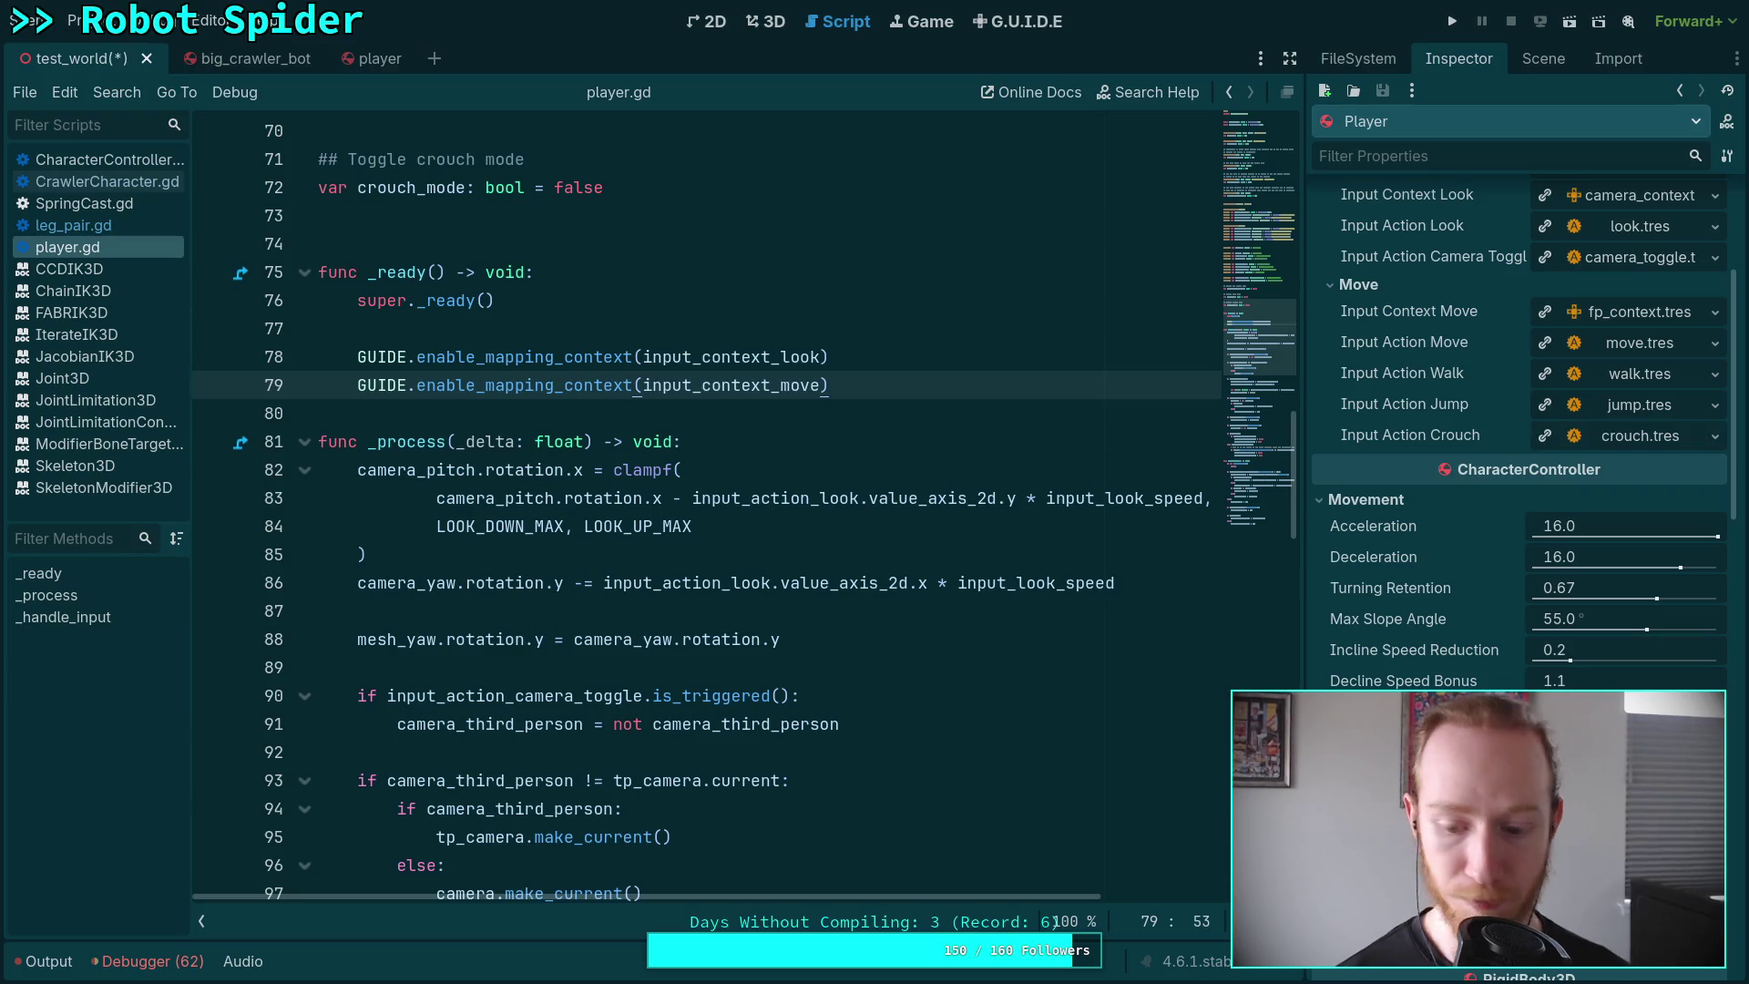
key("ctrl+s")
left_click(1454, 21)
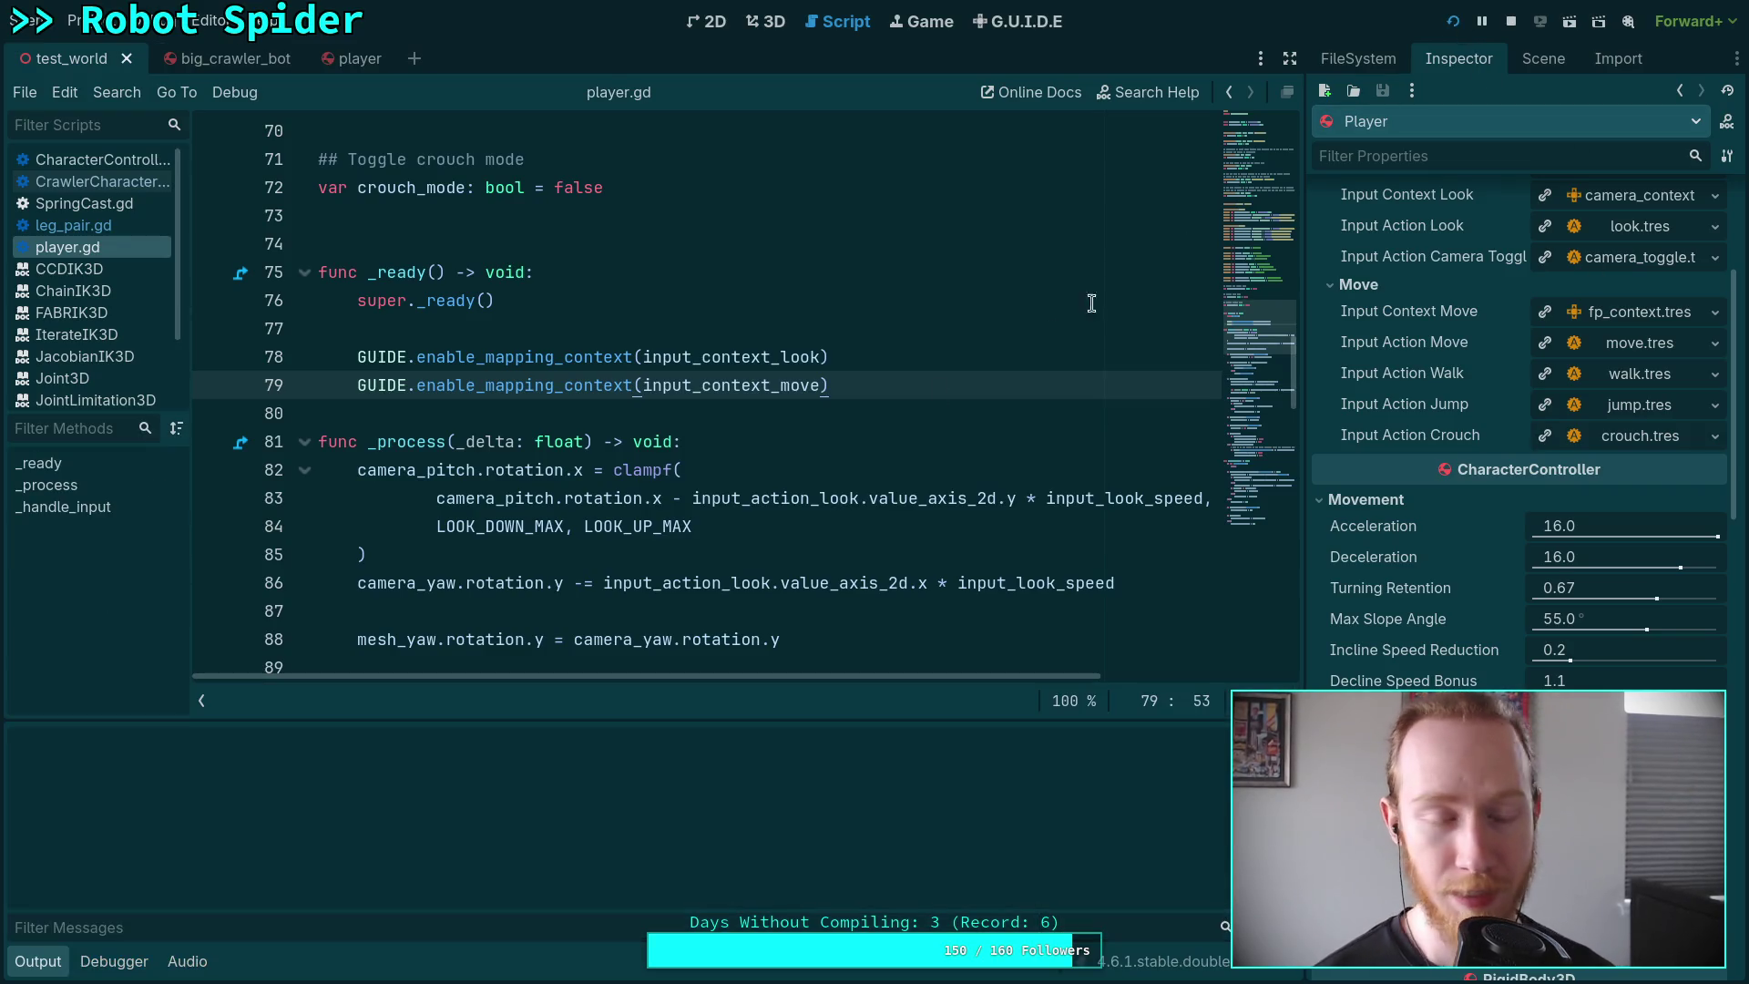
Walk around the blue walls and look over the red spider robot in the running game.
key("w")
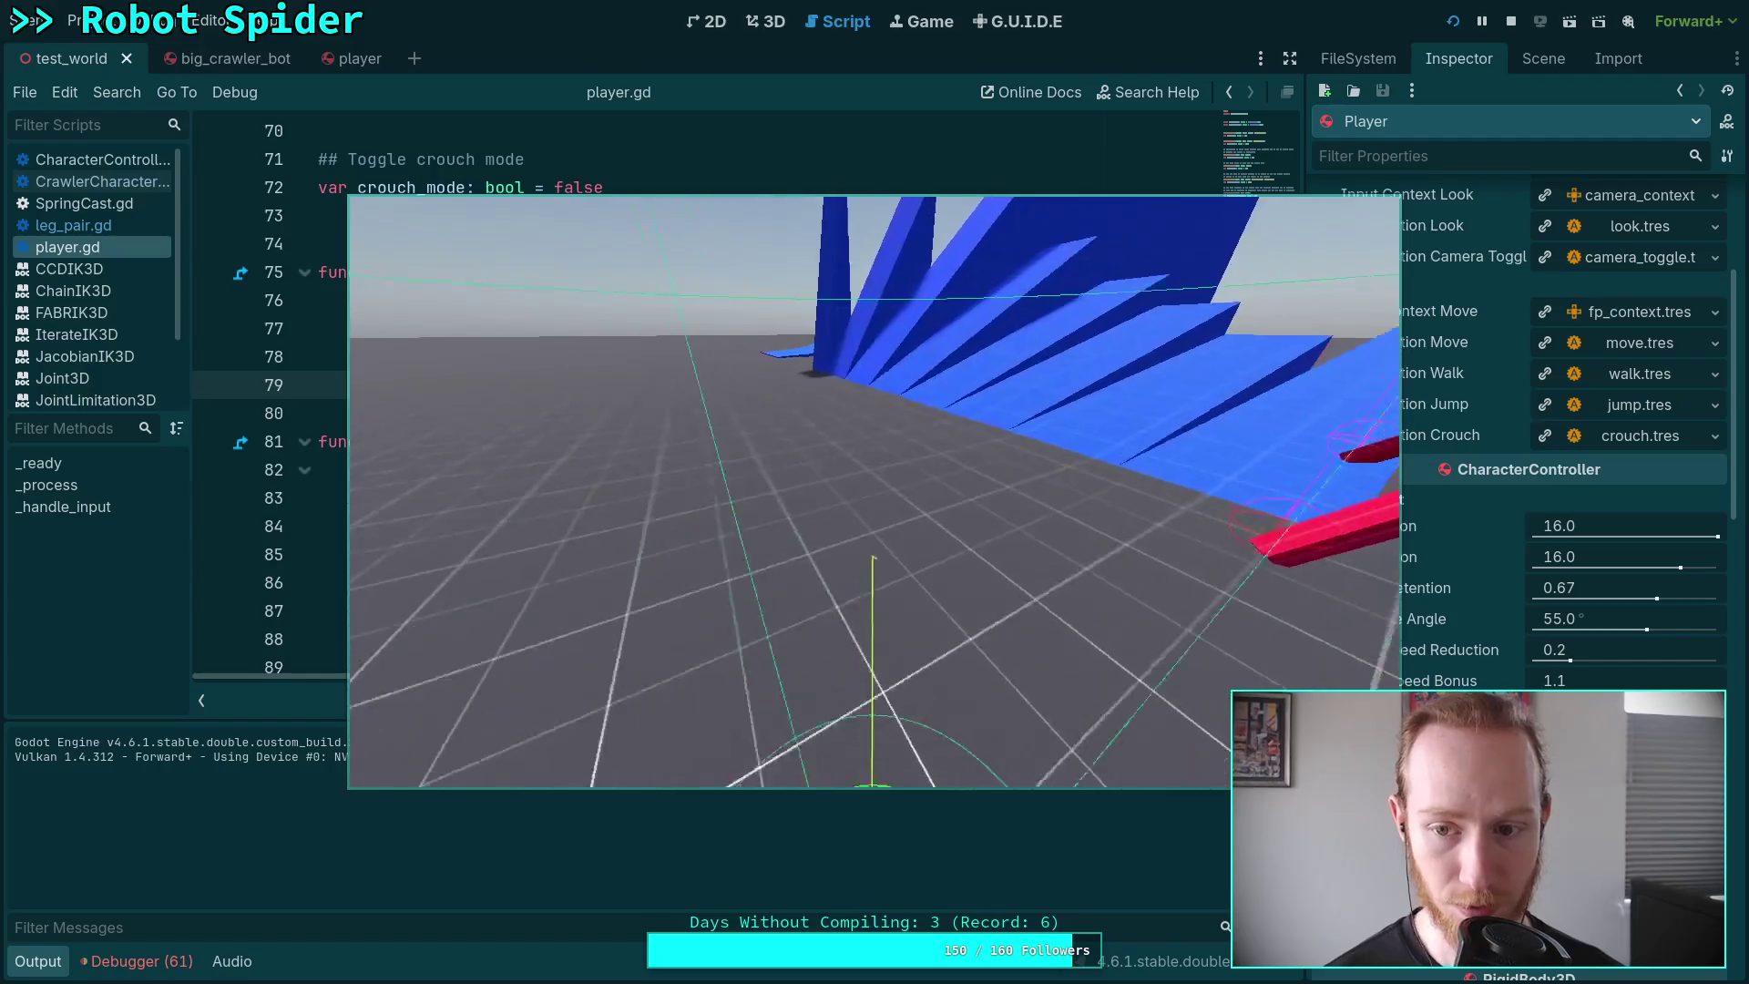
key("w")
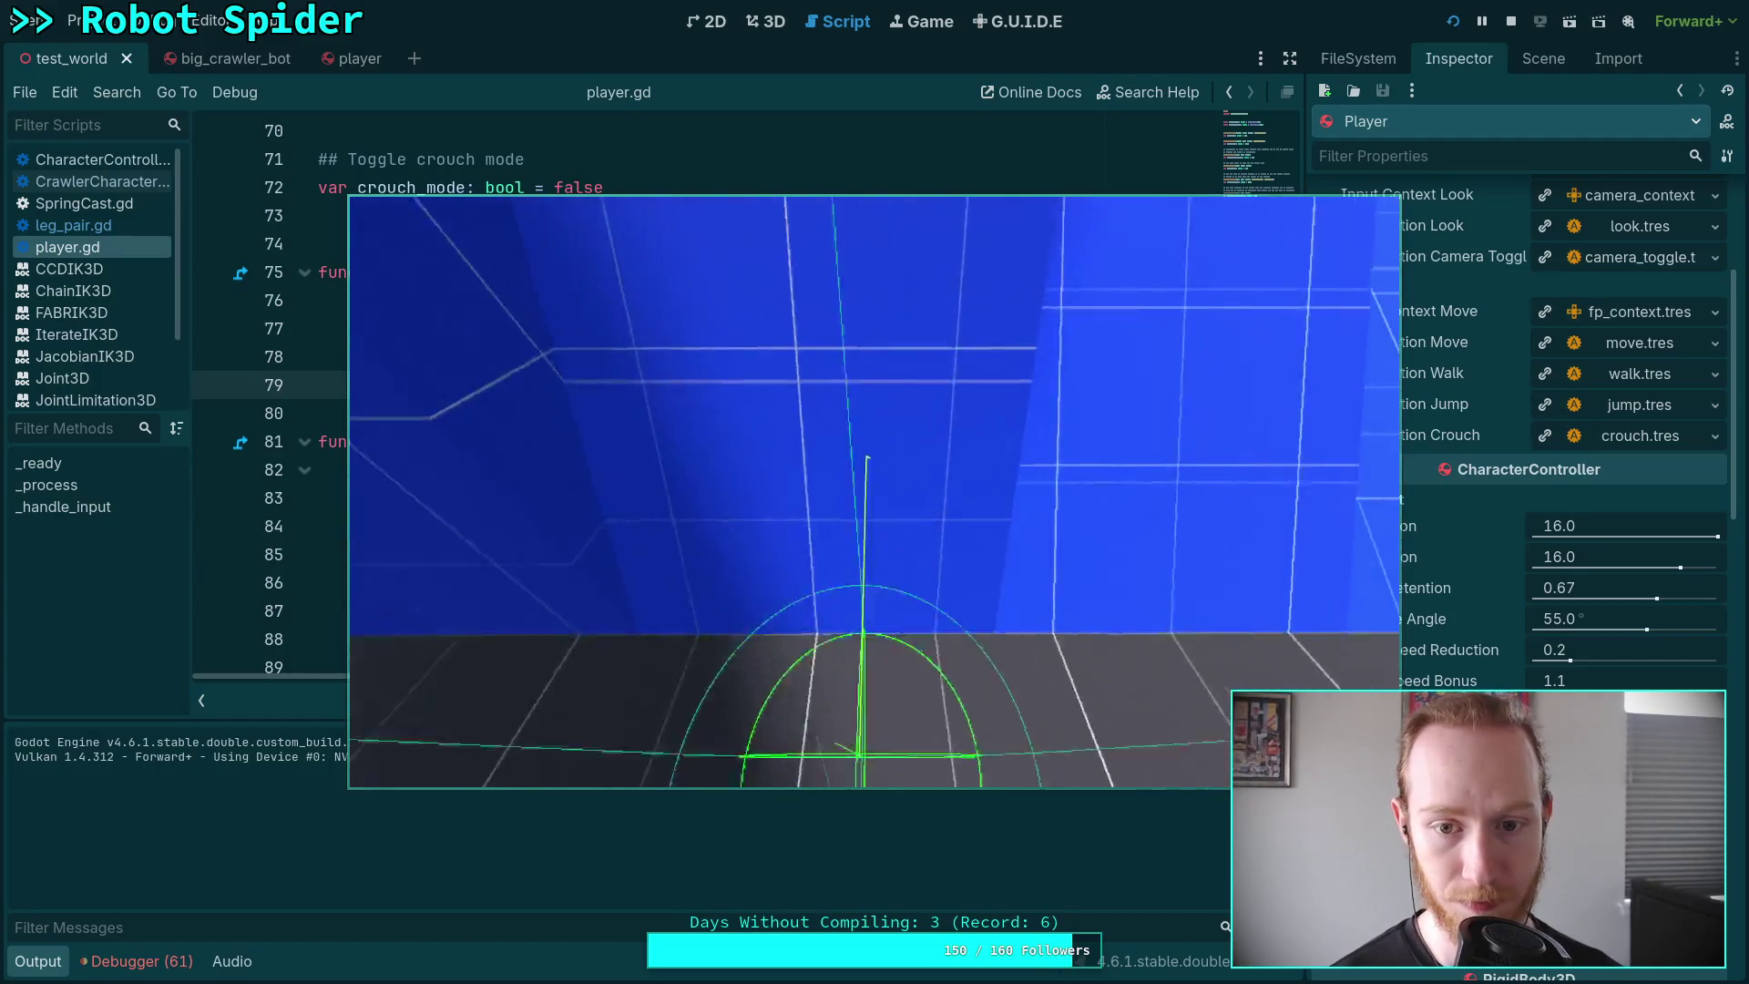
key("w")
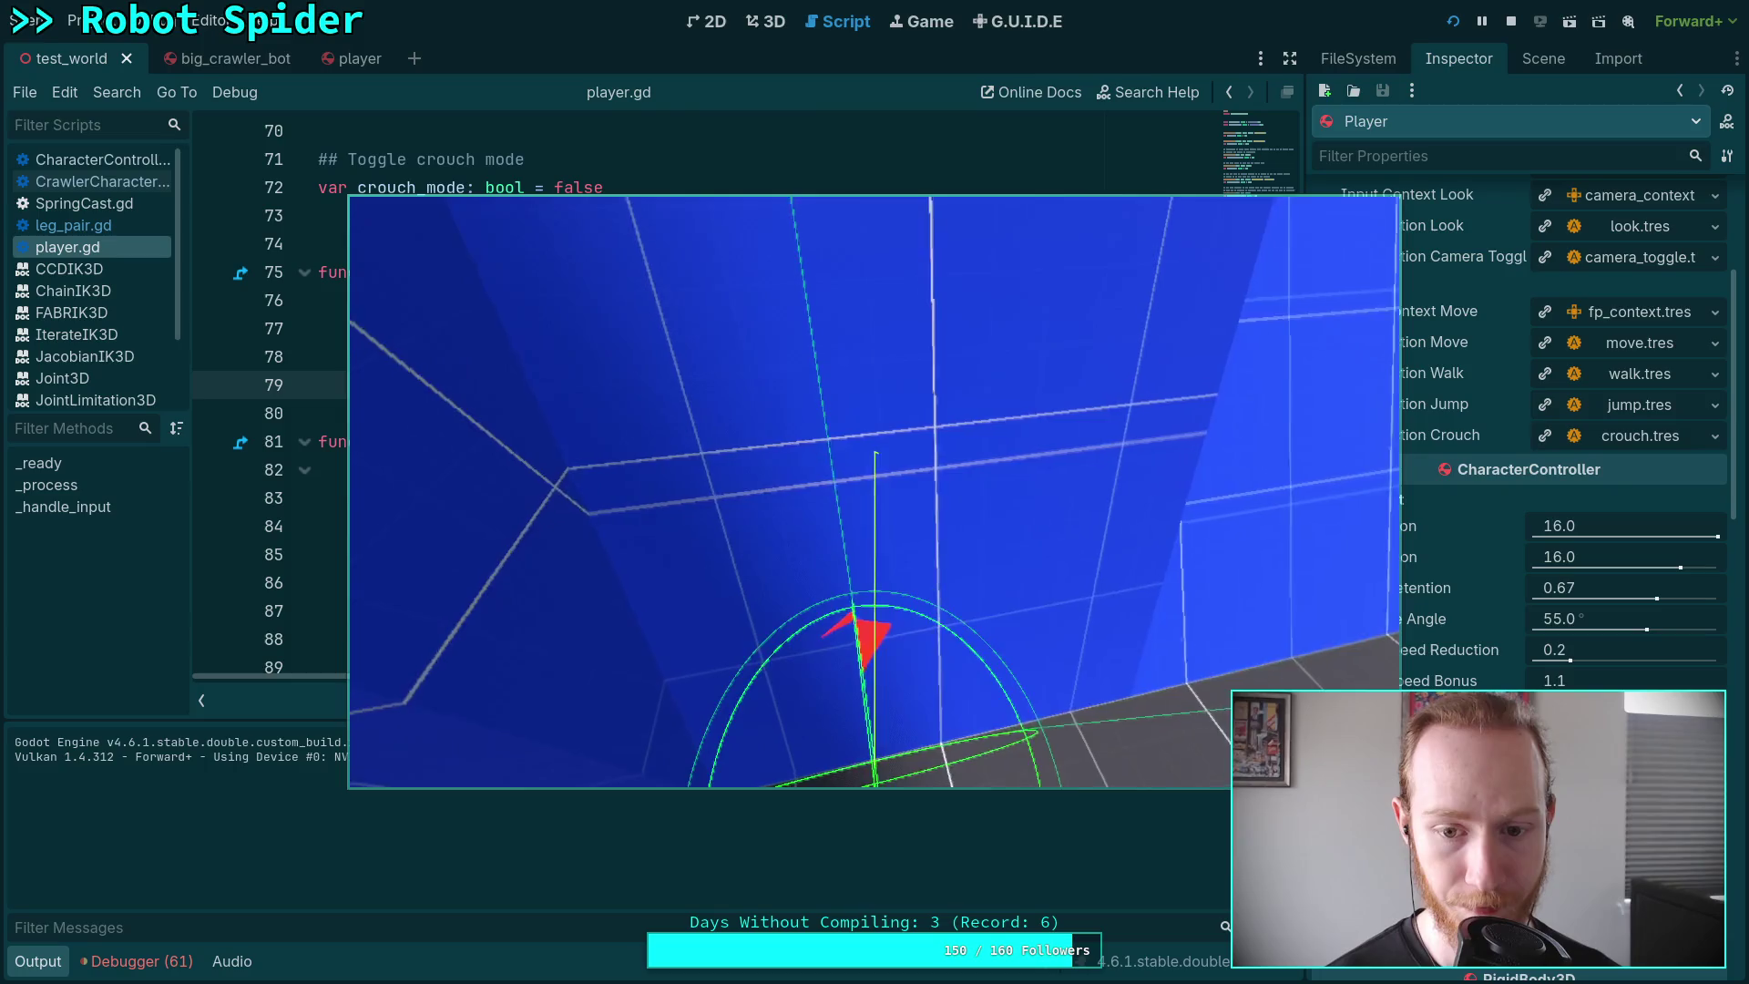
key("w")
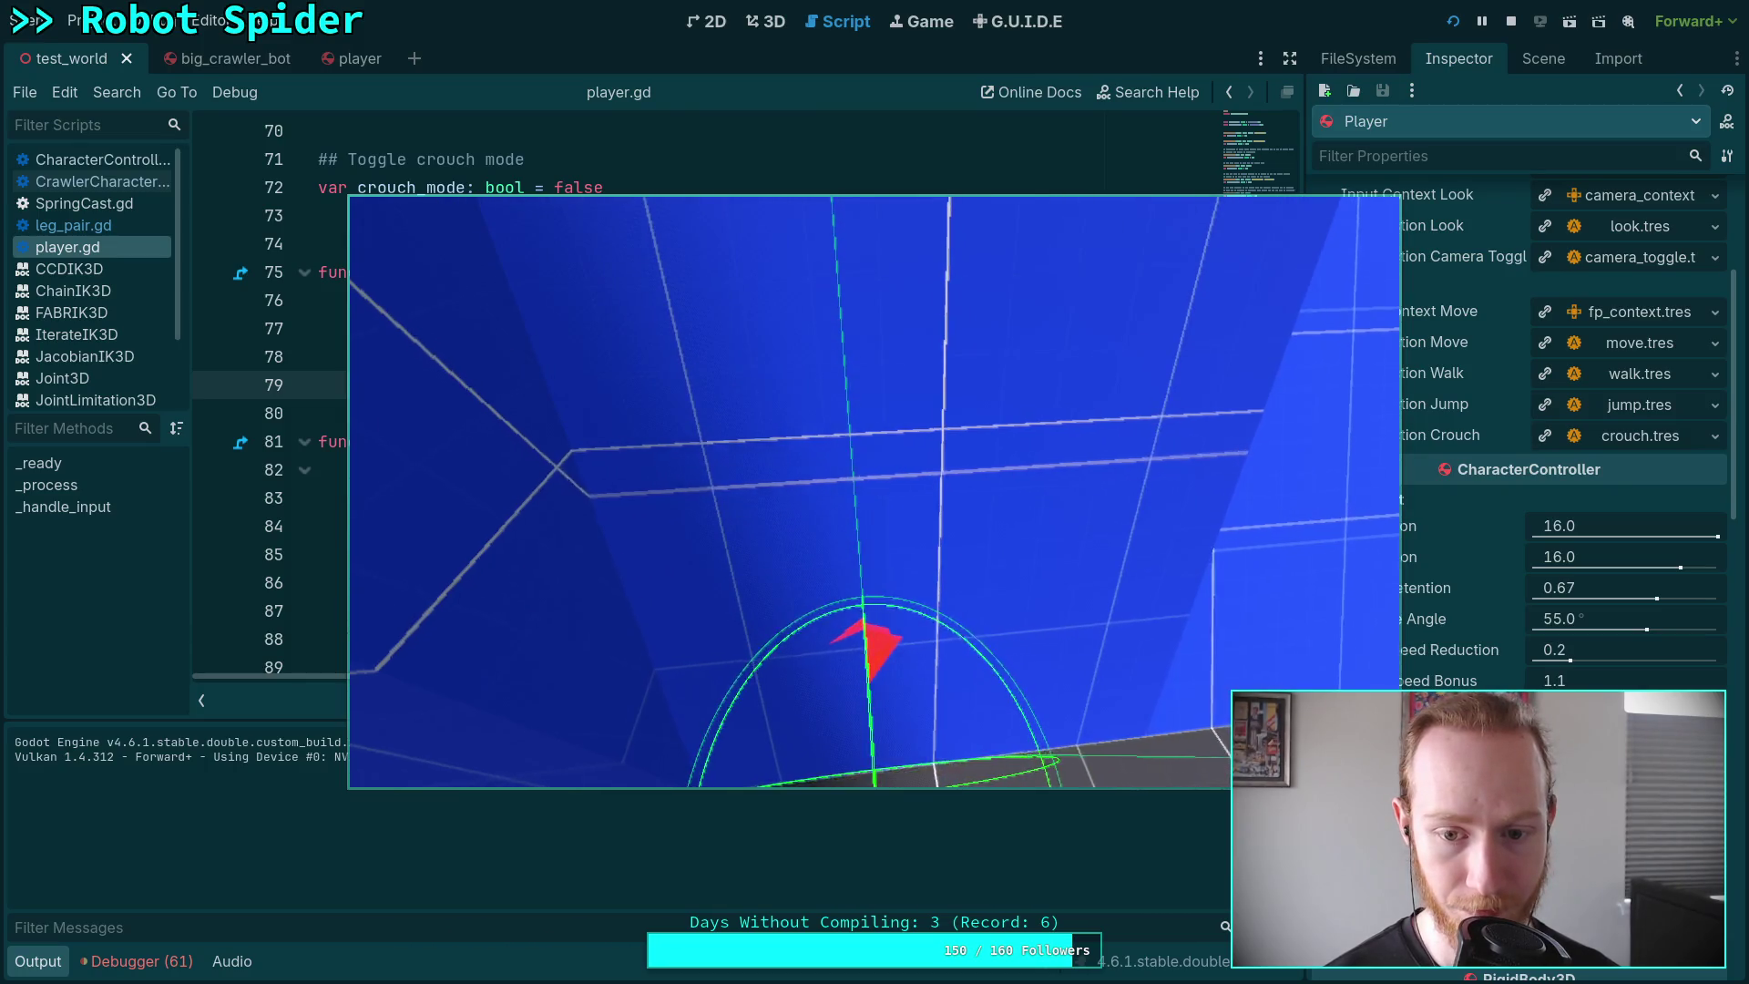
key("w")
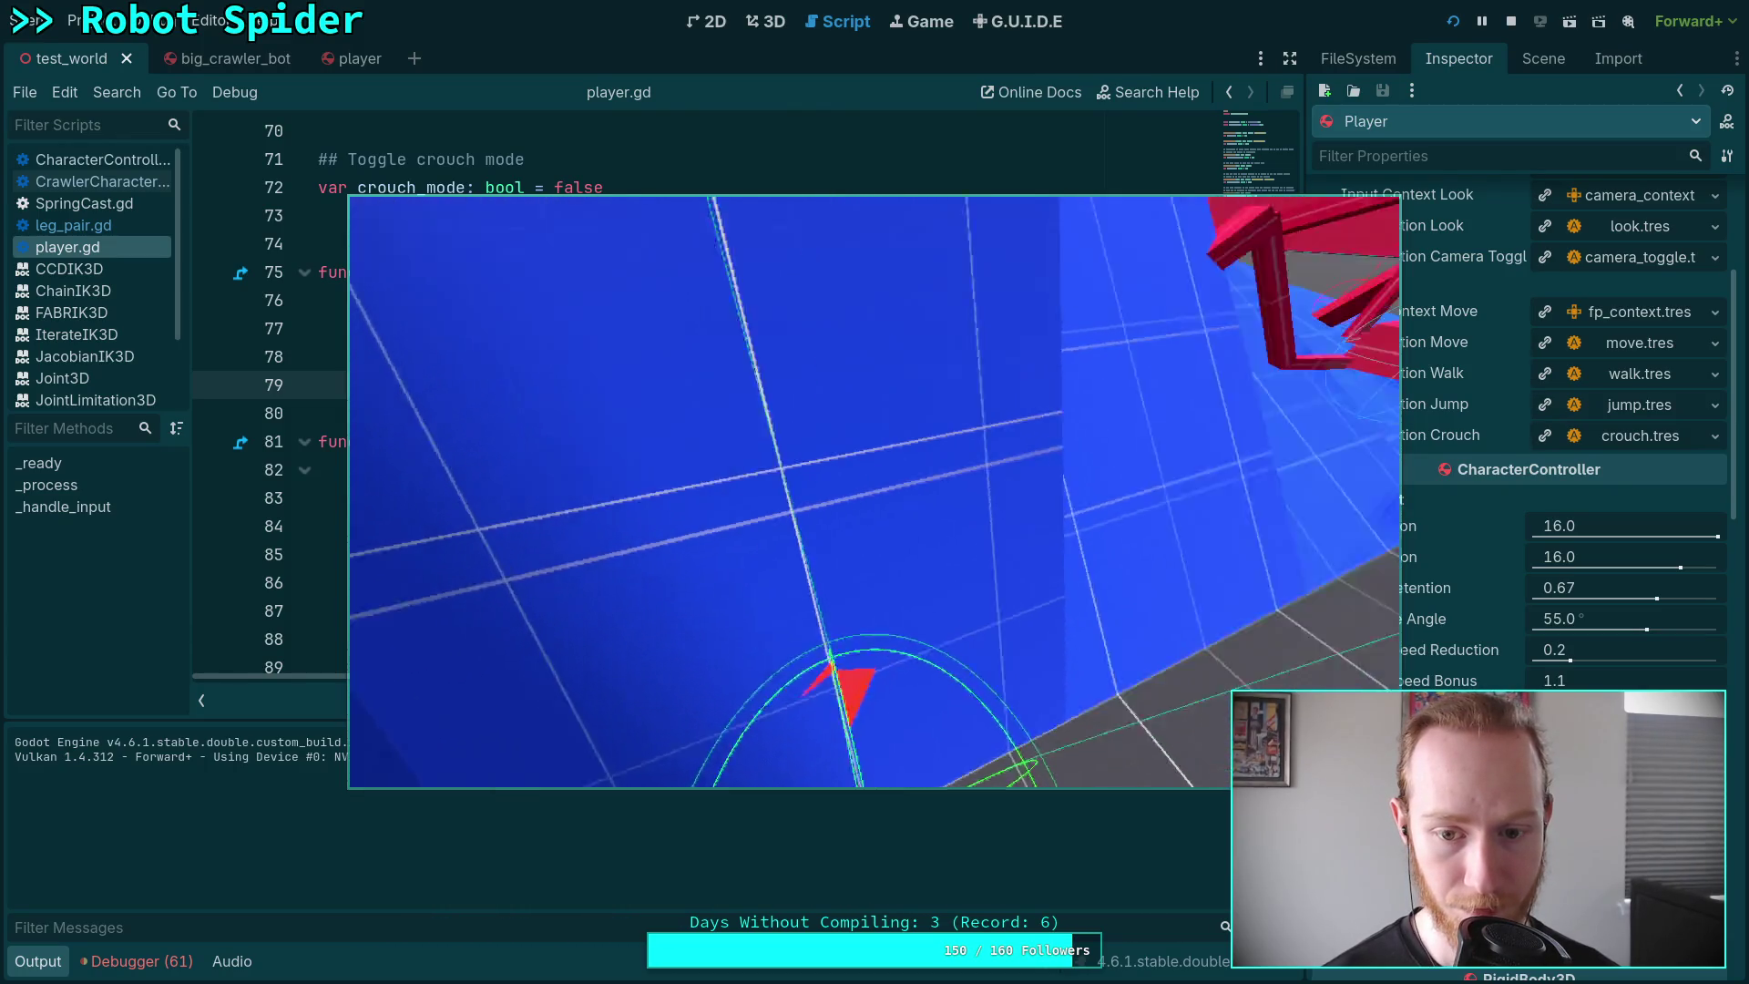
key("w")
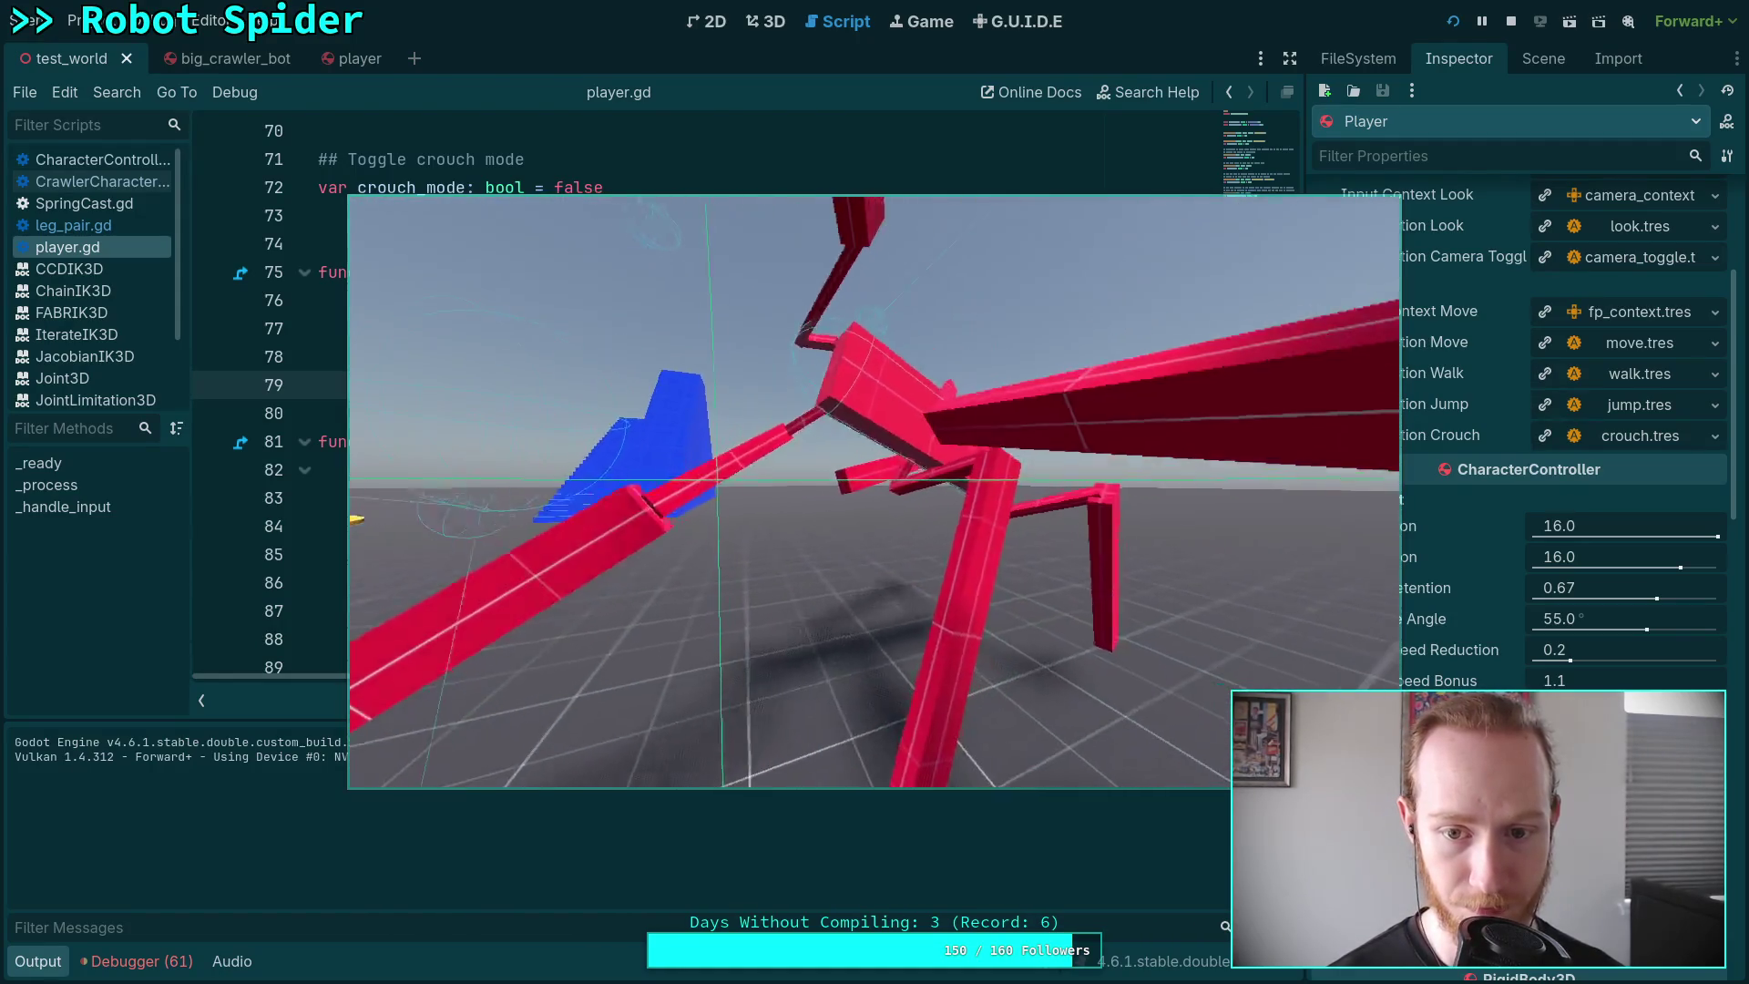
key("w")
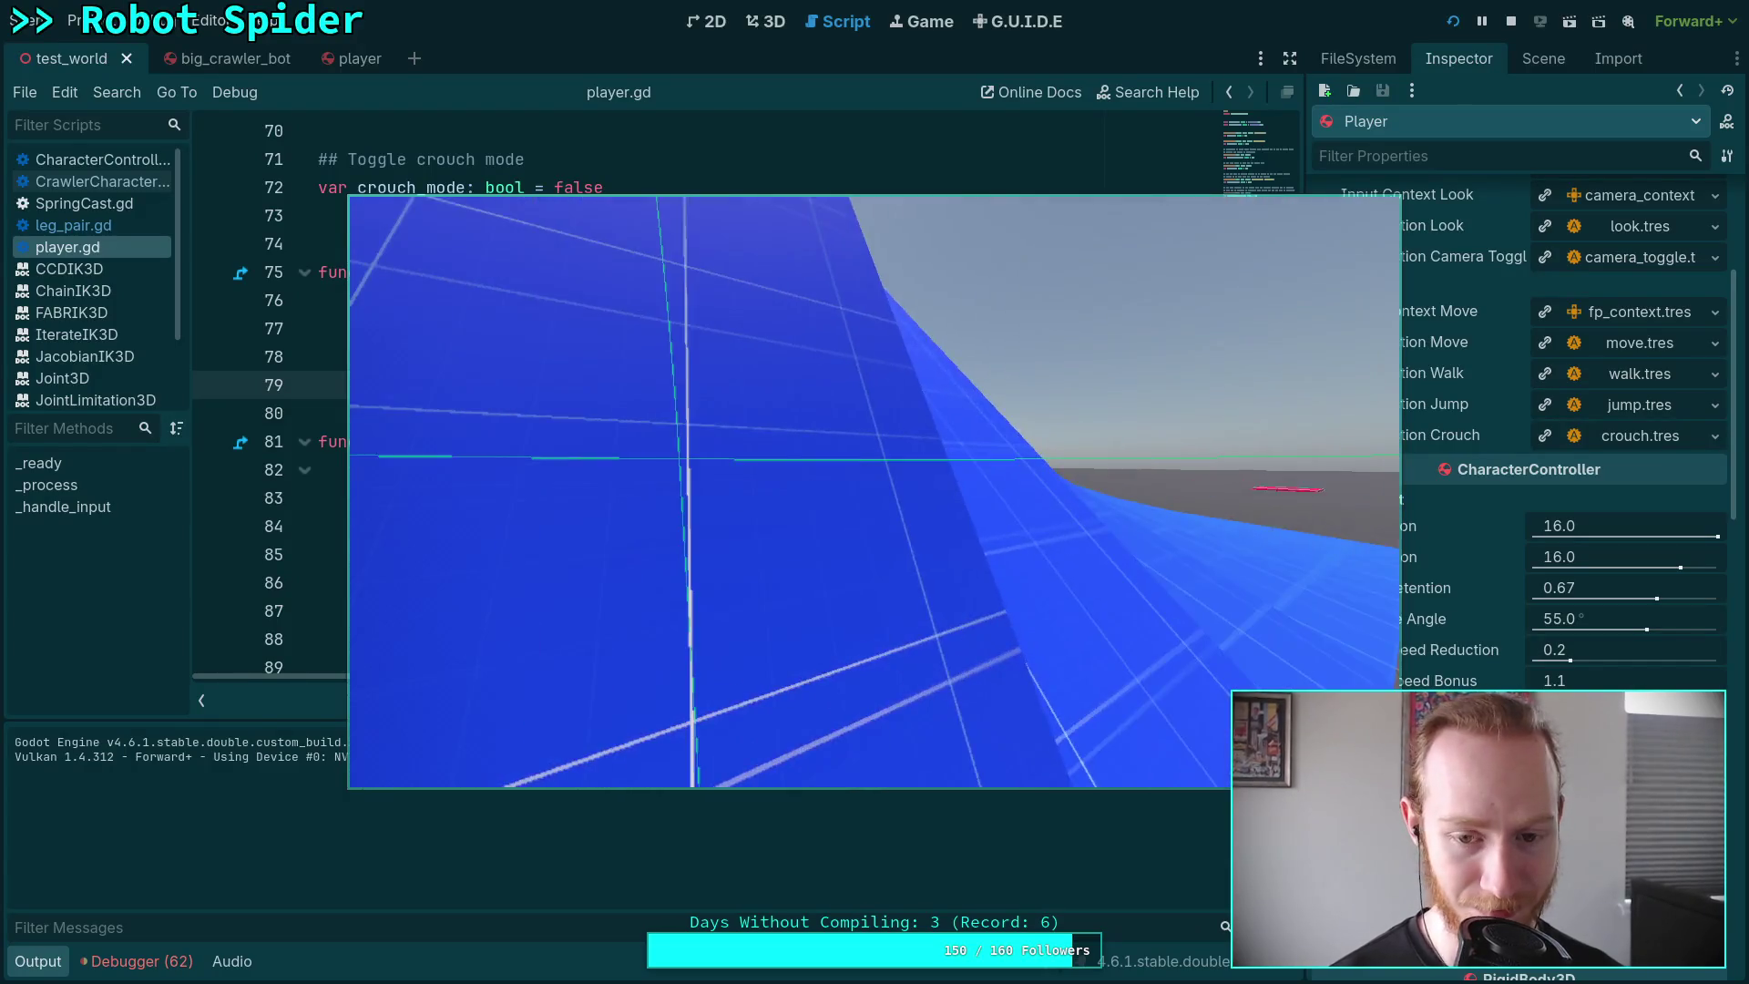
key("w")
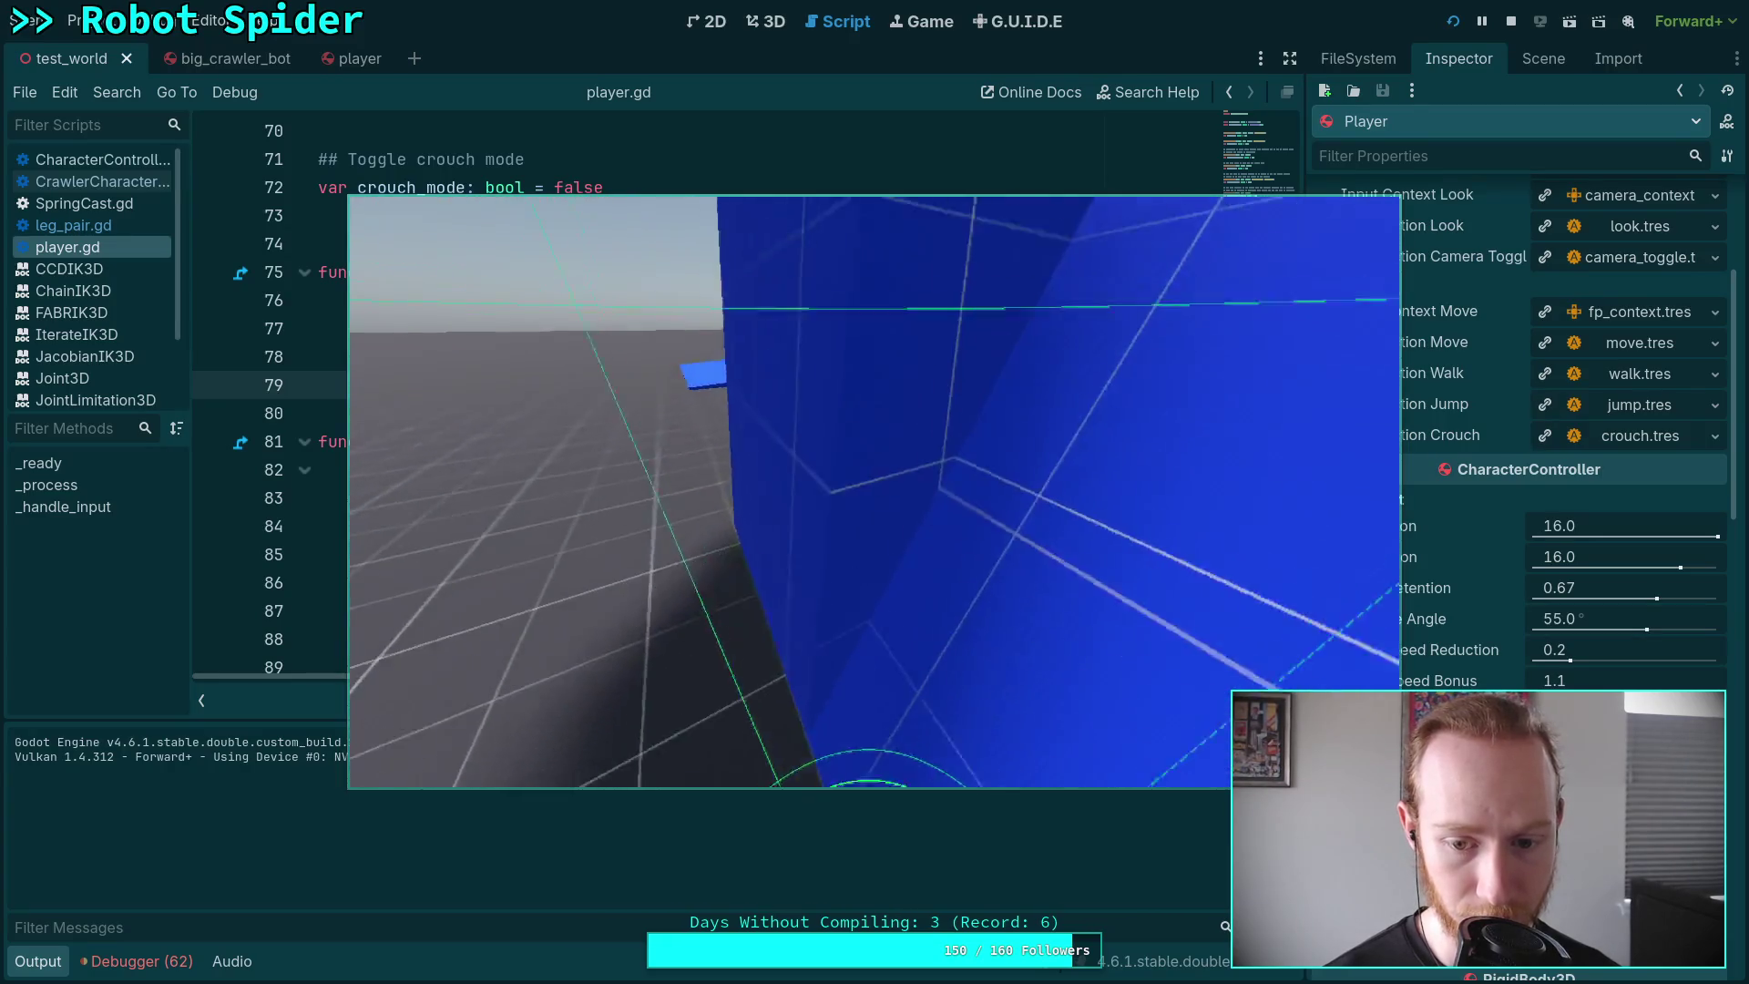
key("w")
key("w")
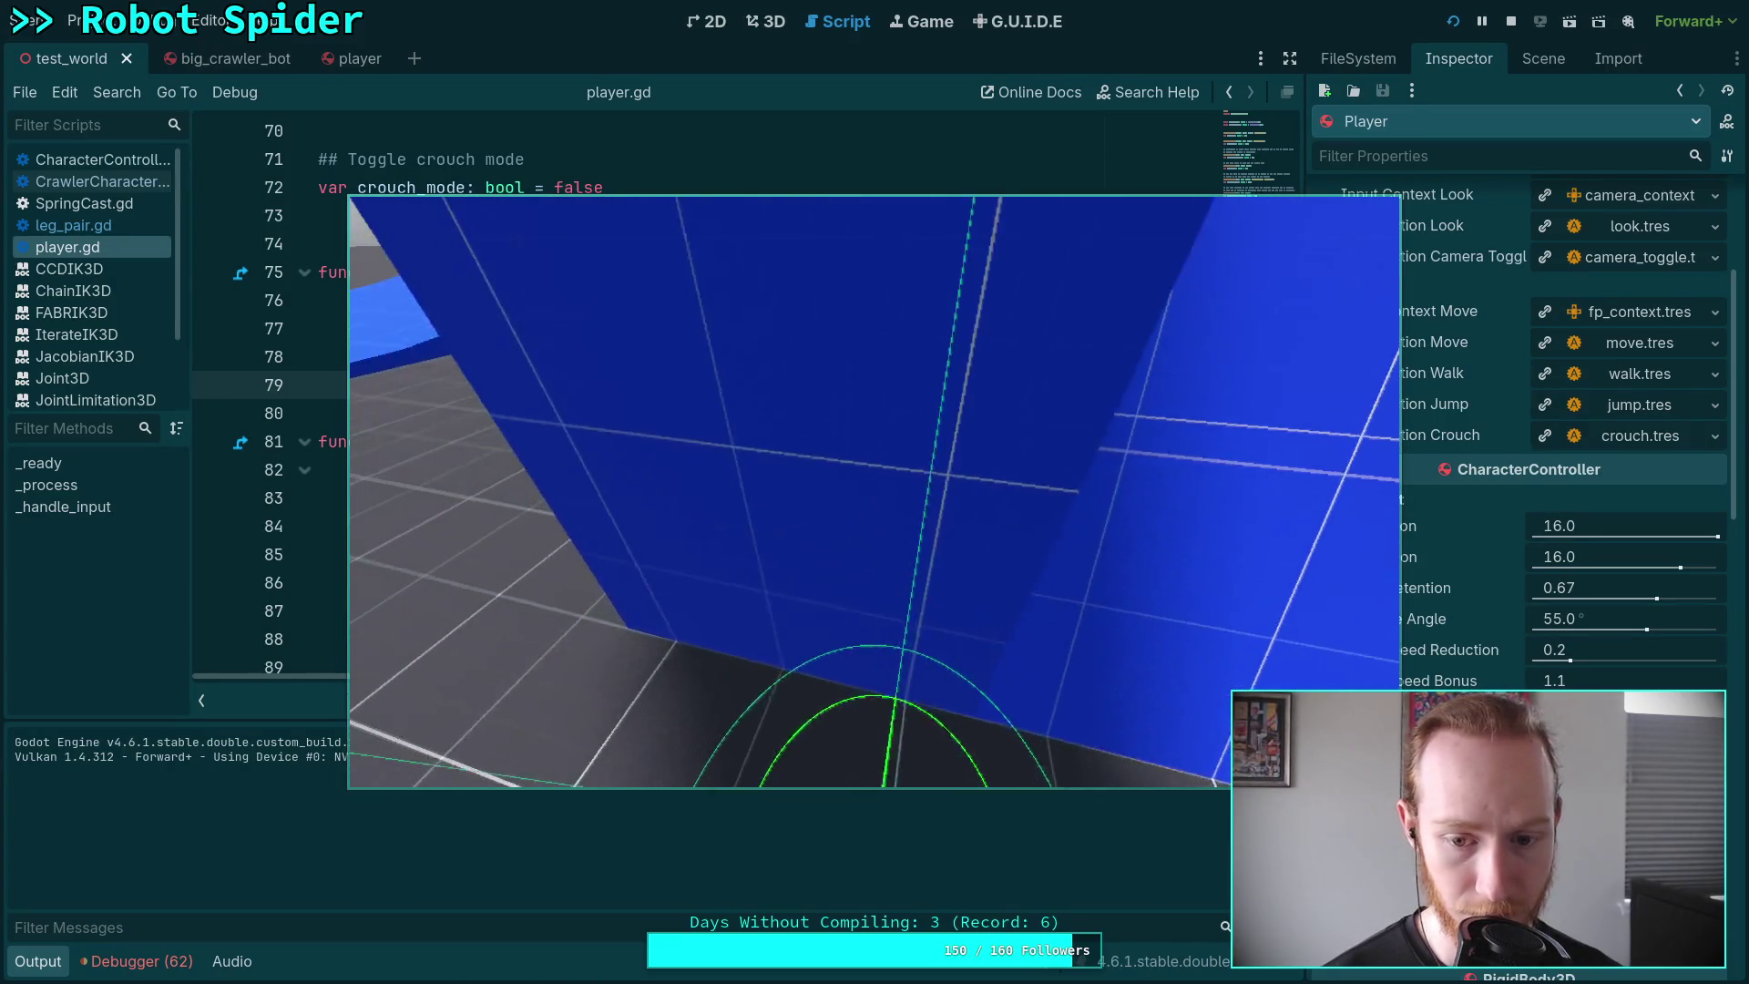
key("w")
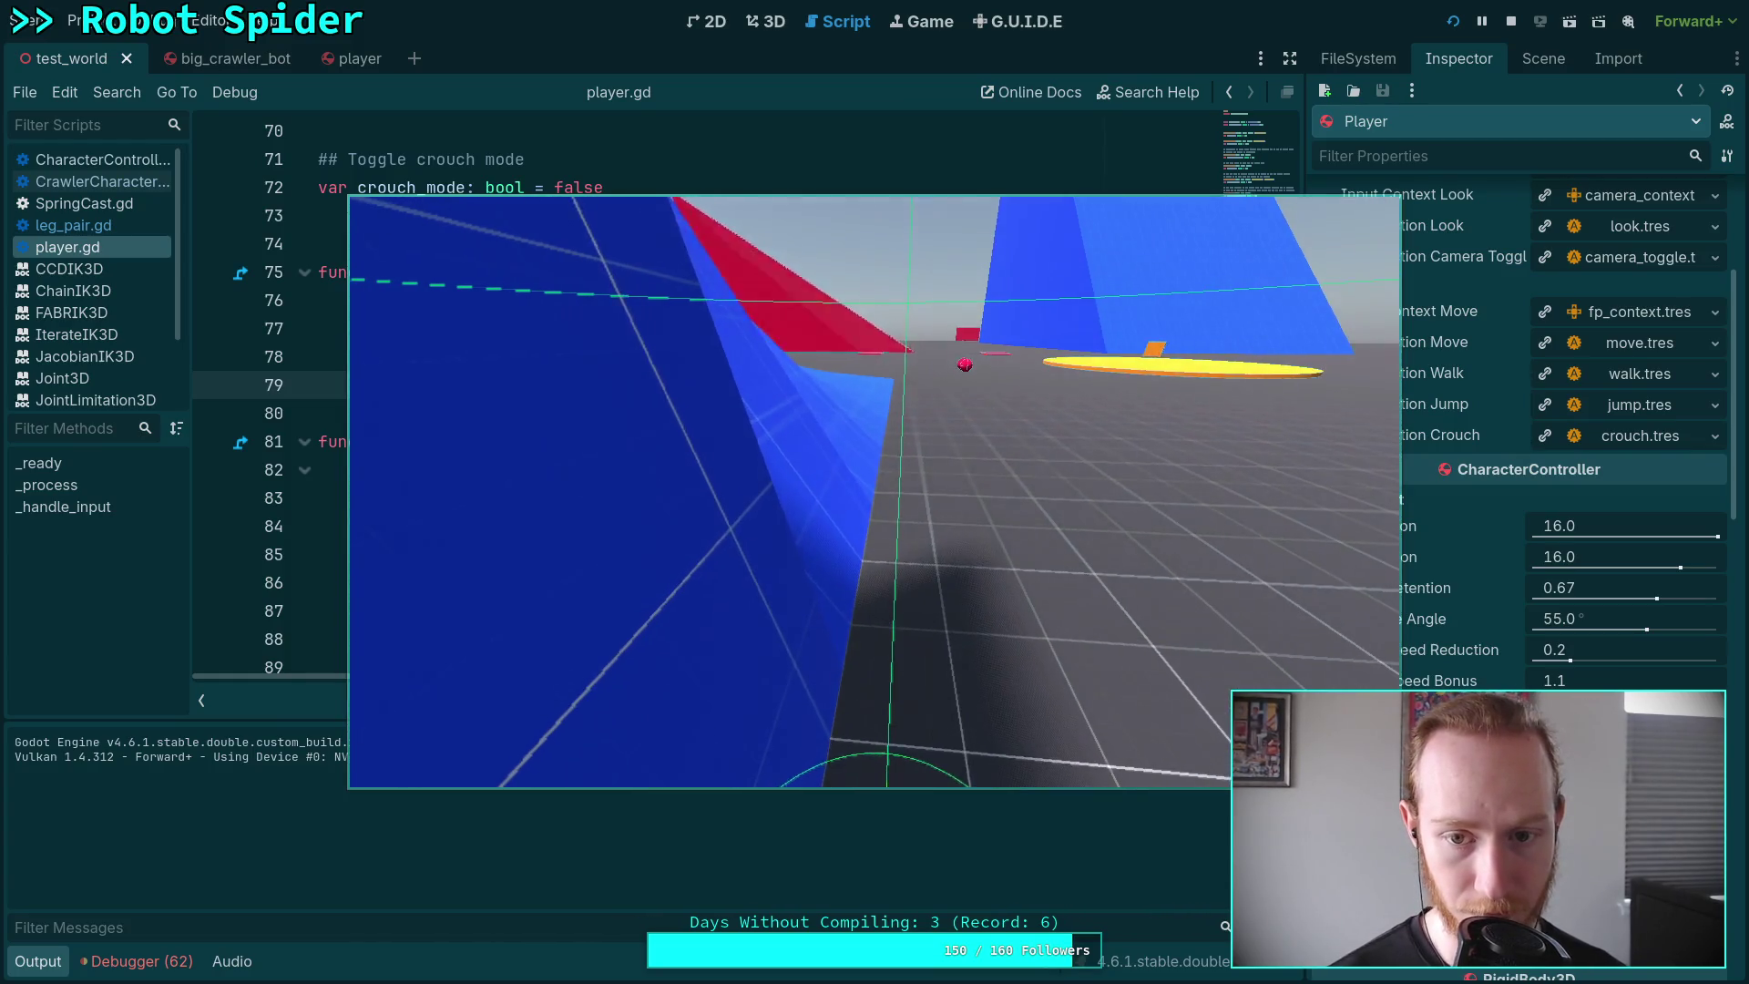
key("w")
key("w")
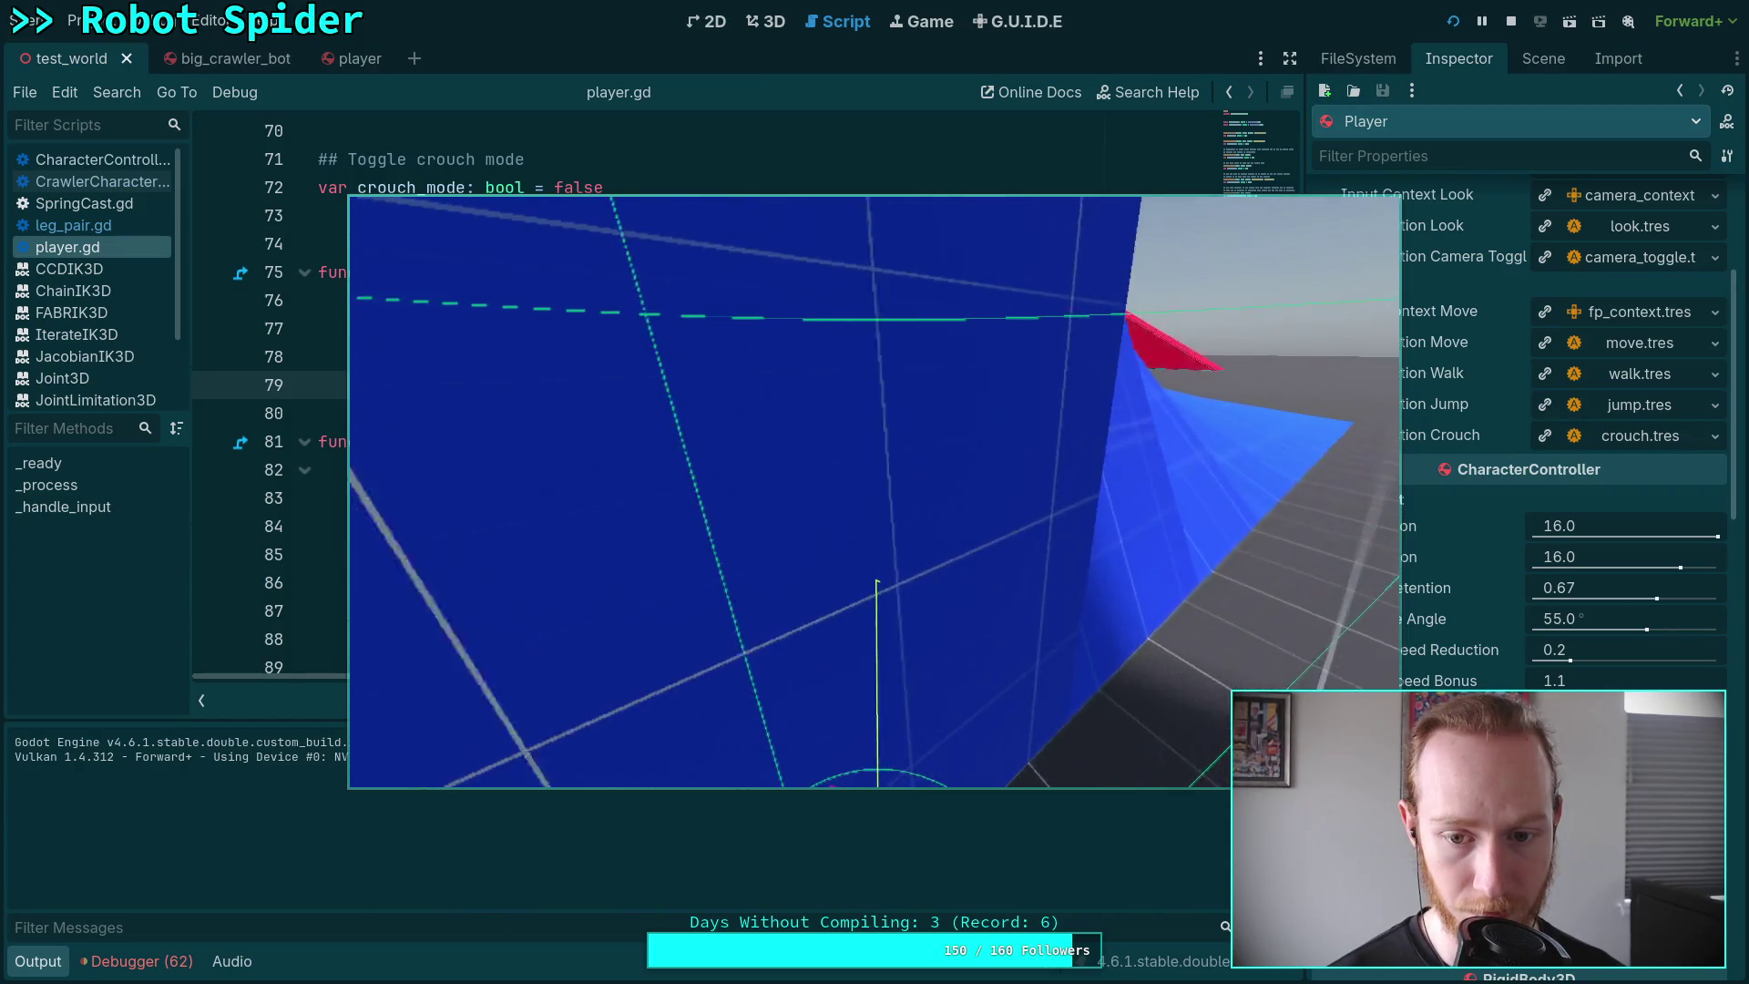
key("w")
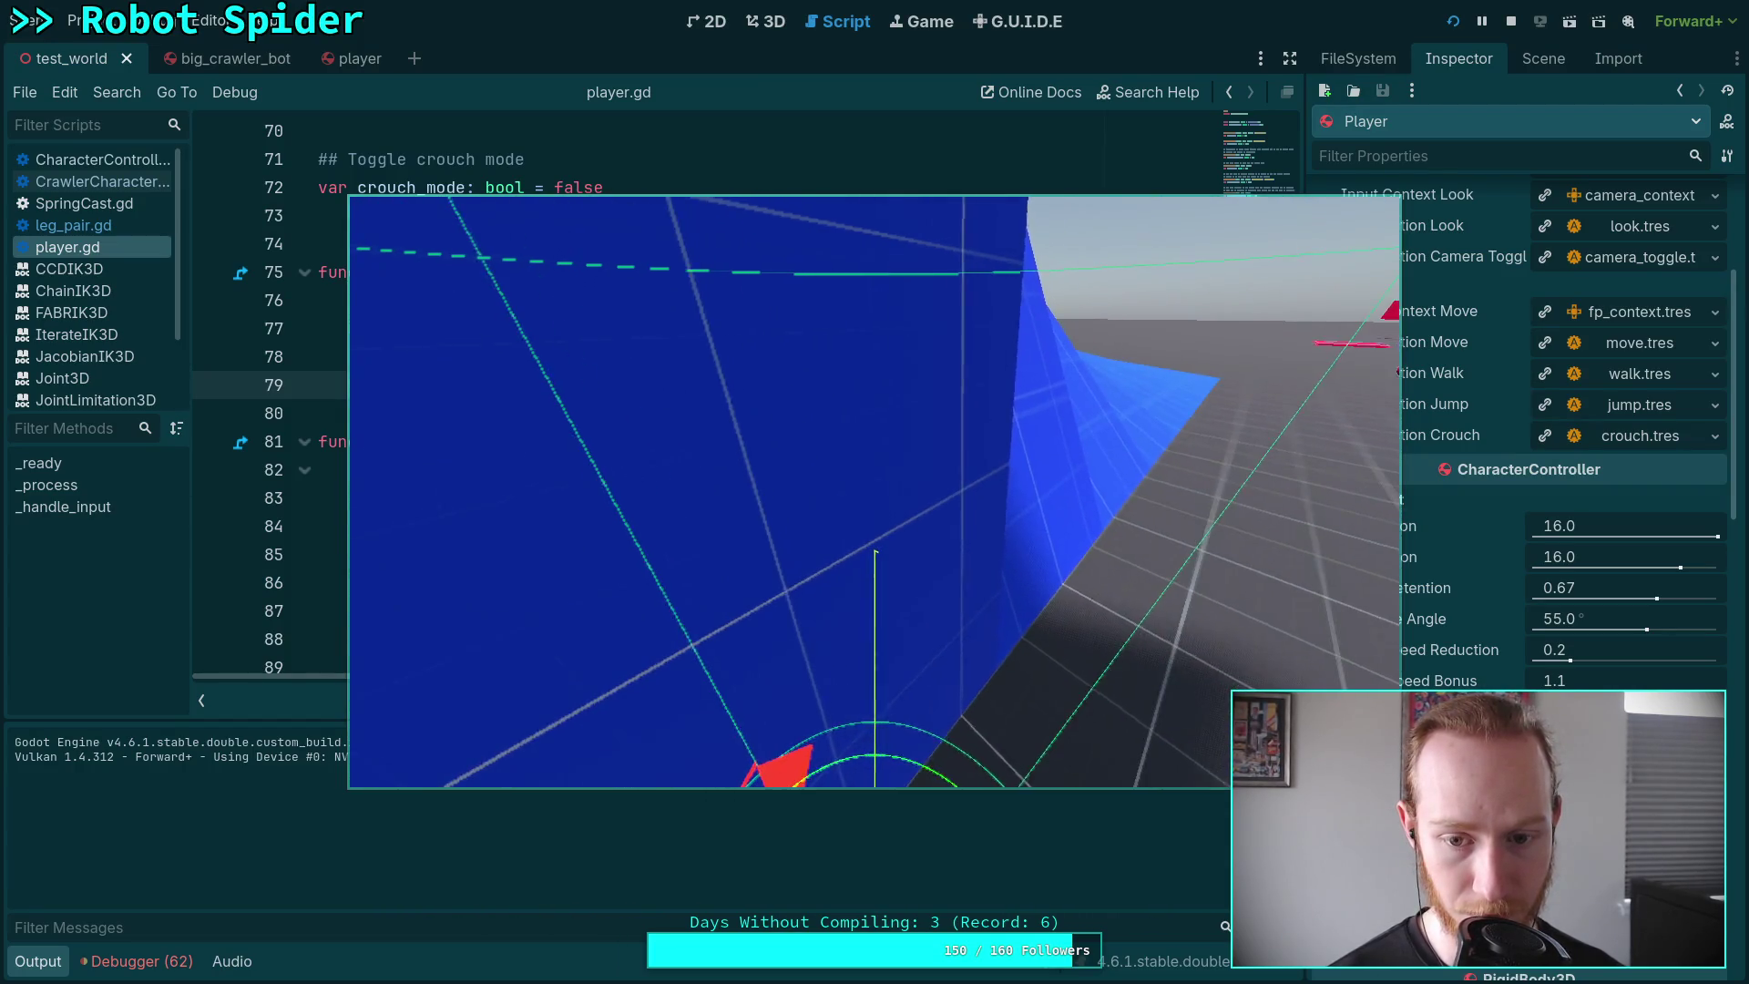
key("w")
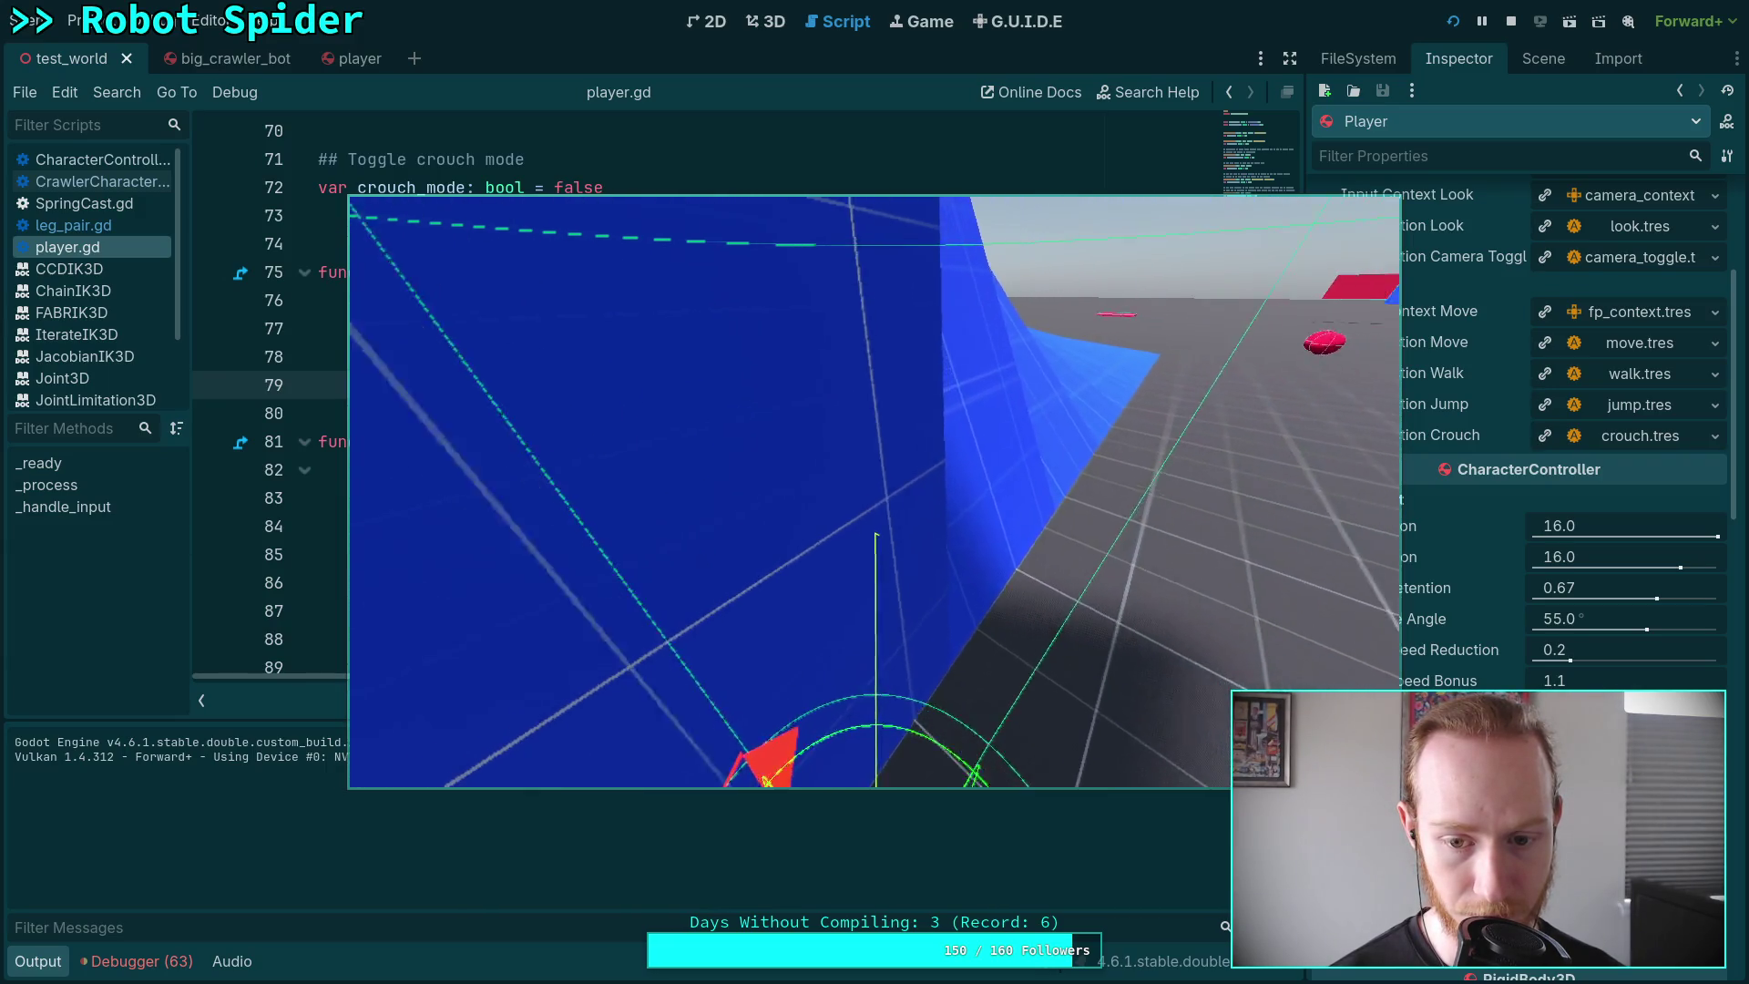
Release the mouse, stop the running game and return to the terminal.
key("Escape")
left_click(1512, 22)
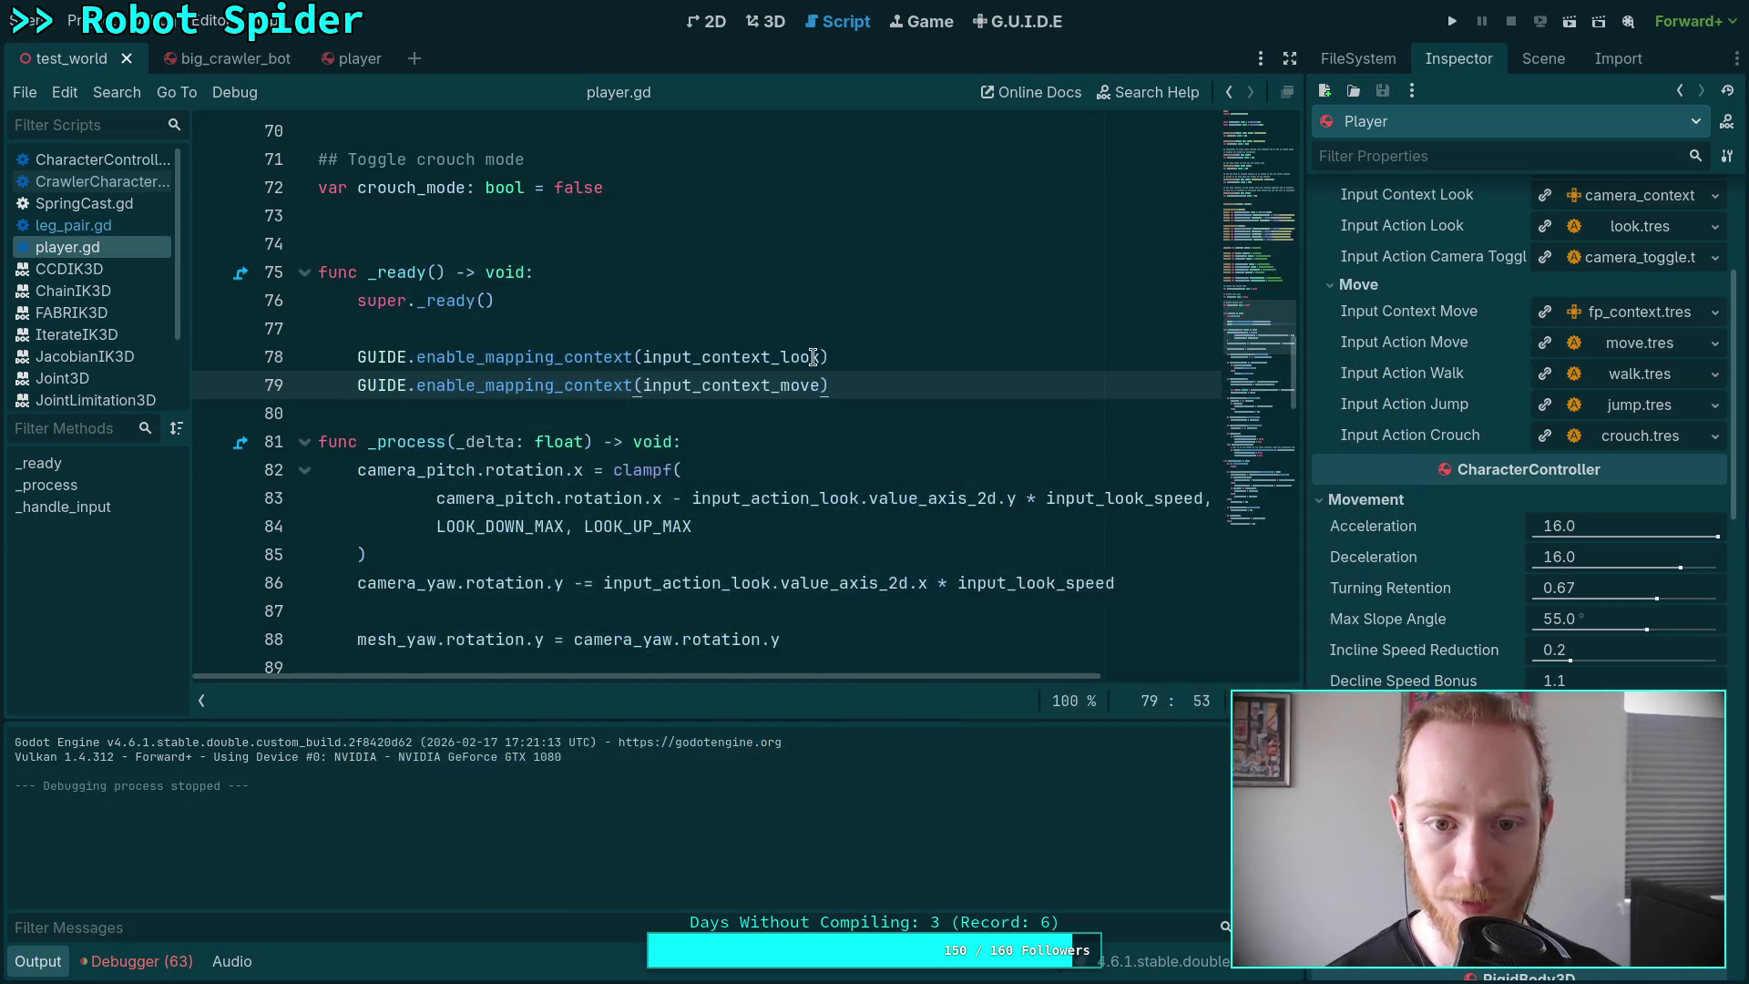
mouse_move(769, 360)
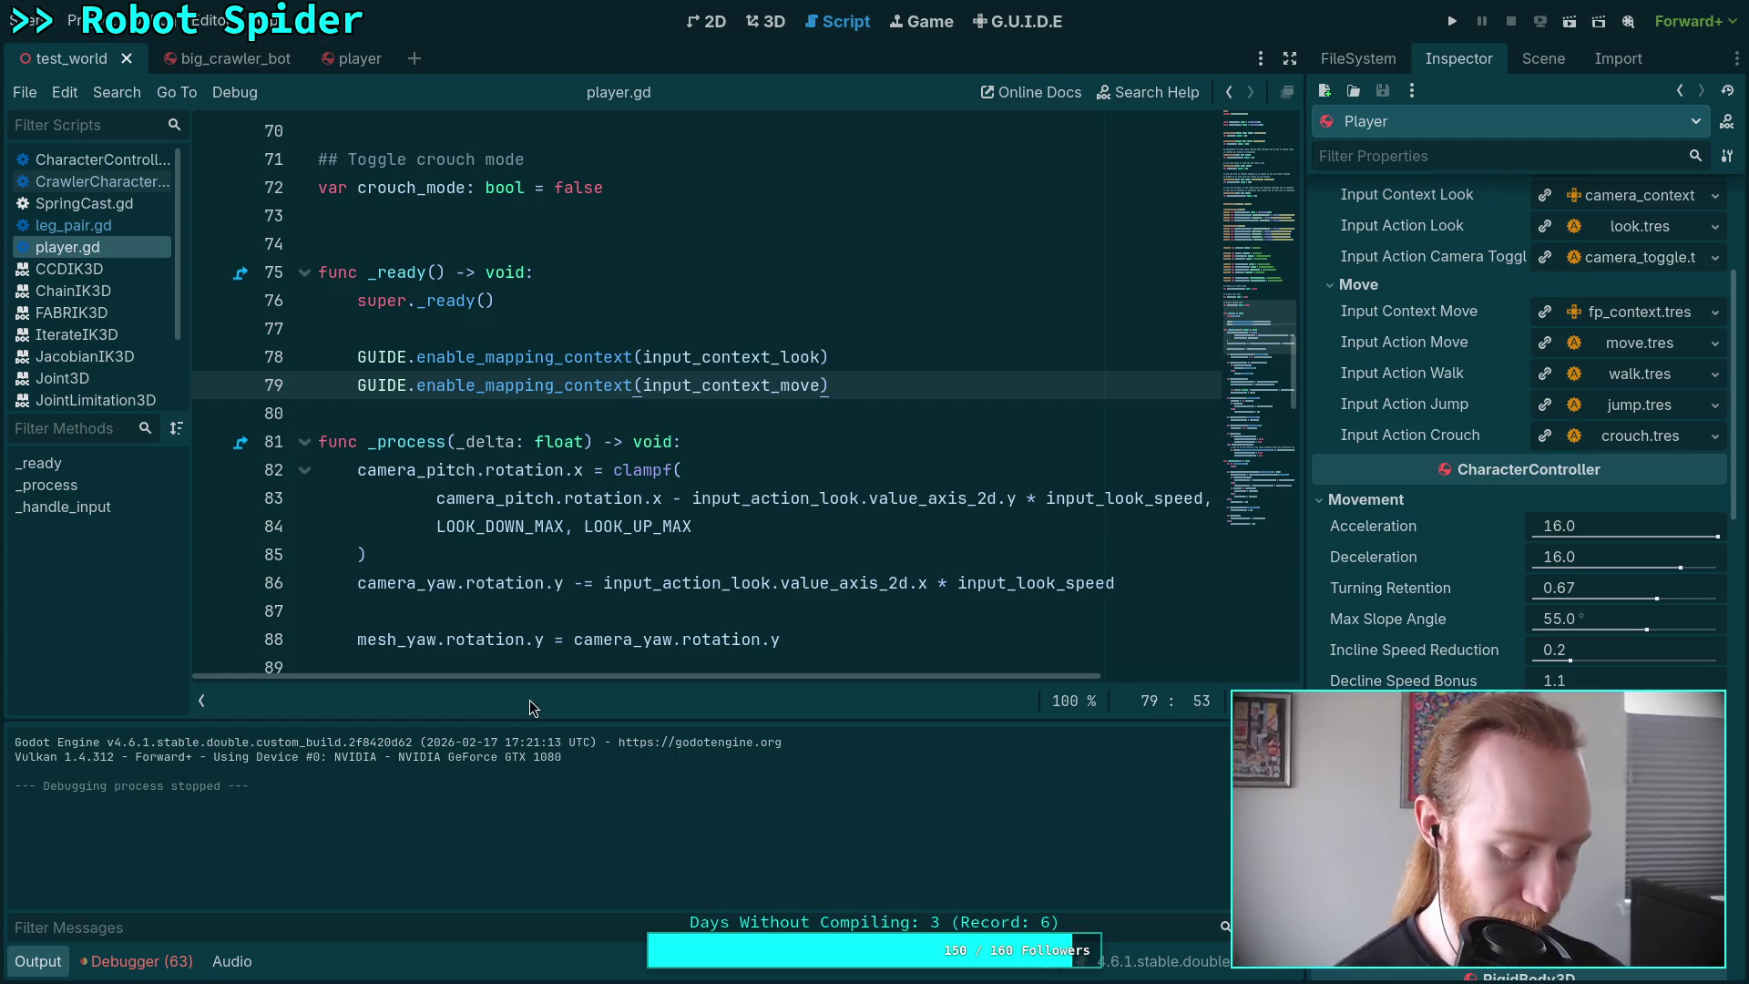
key("super+2")
Check git status and stage the planet-game-story folder.
type("gi")
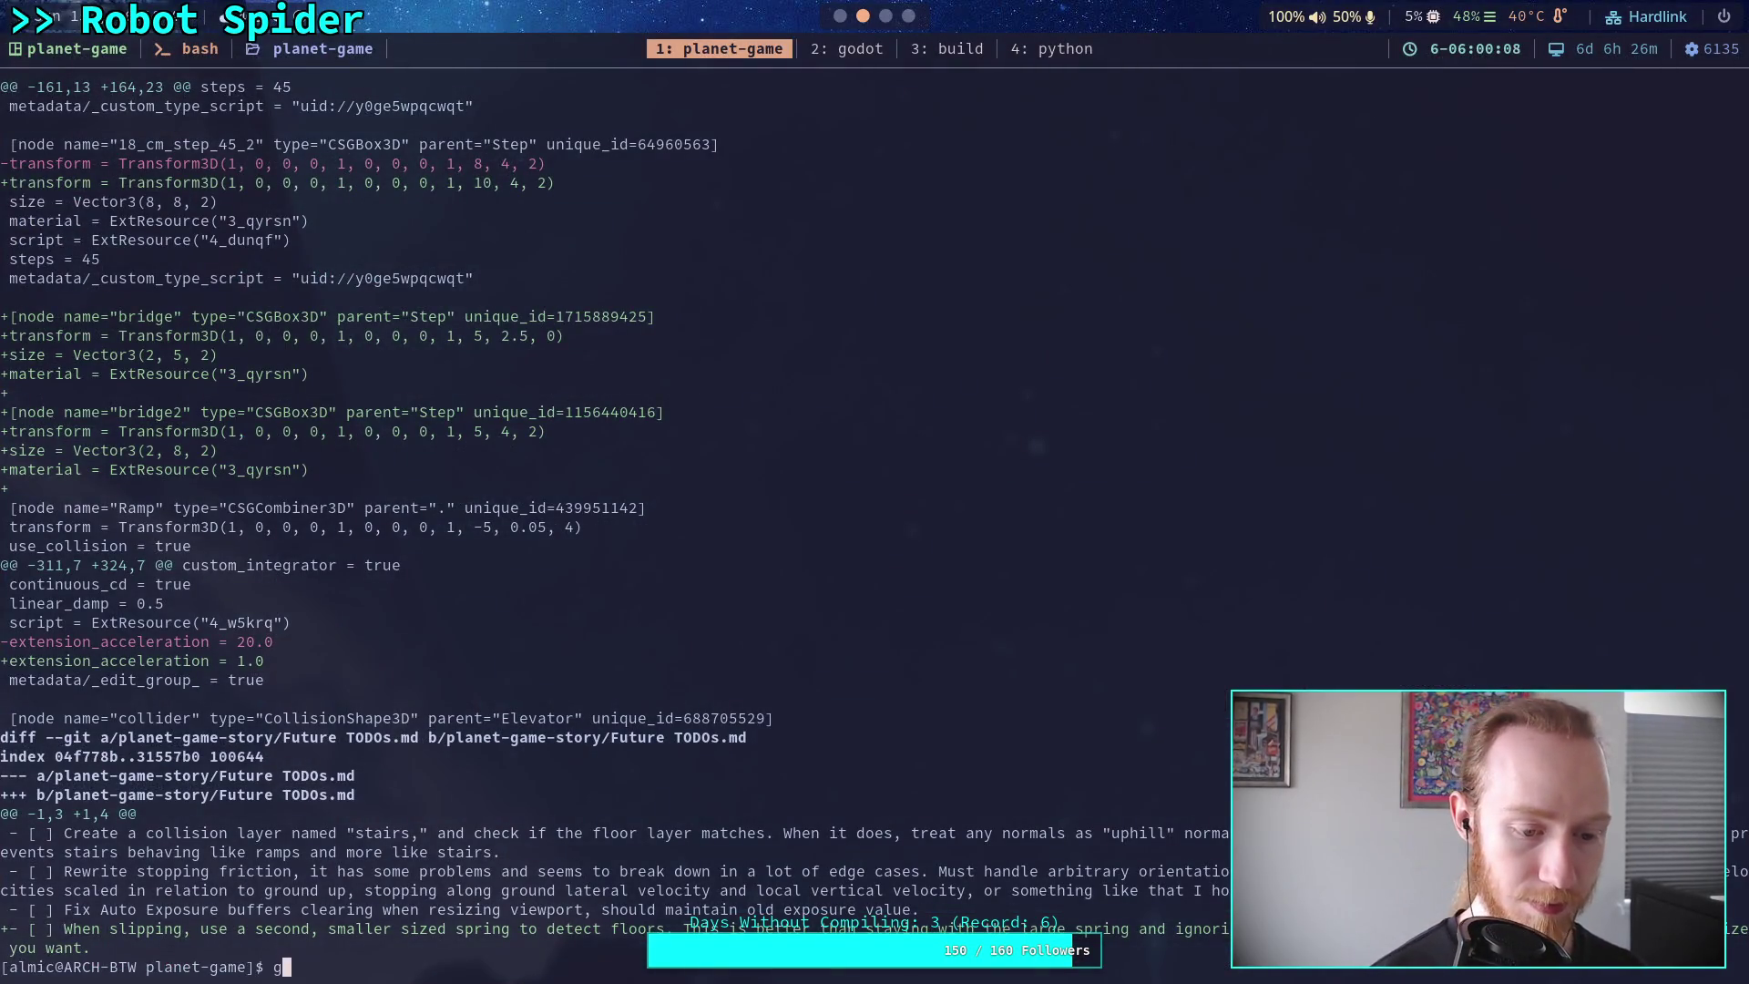
type("t status")
key("Return")
type("git add pl")
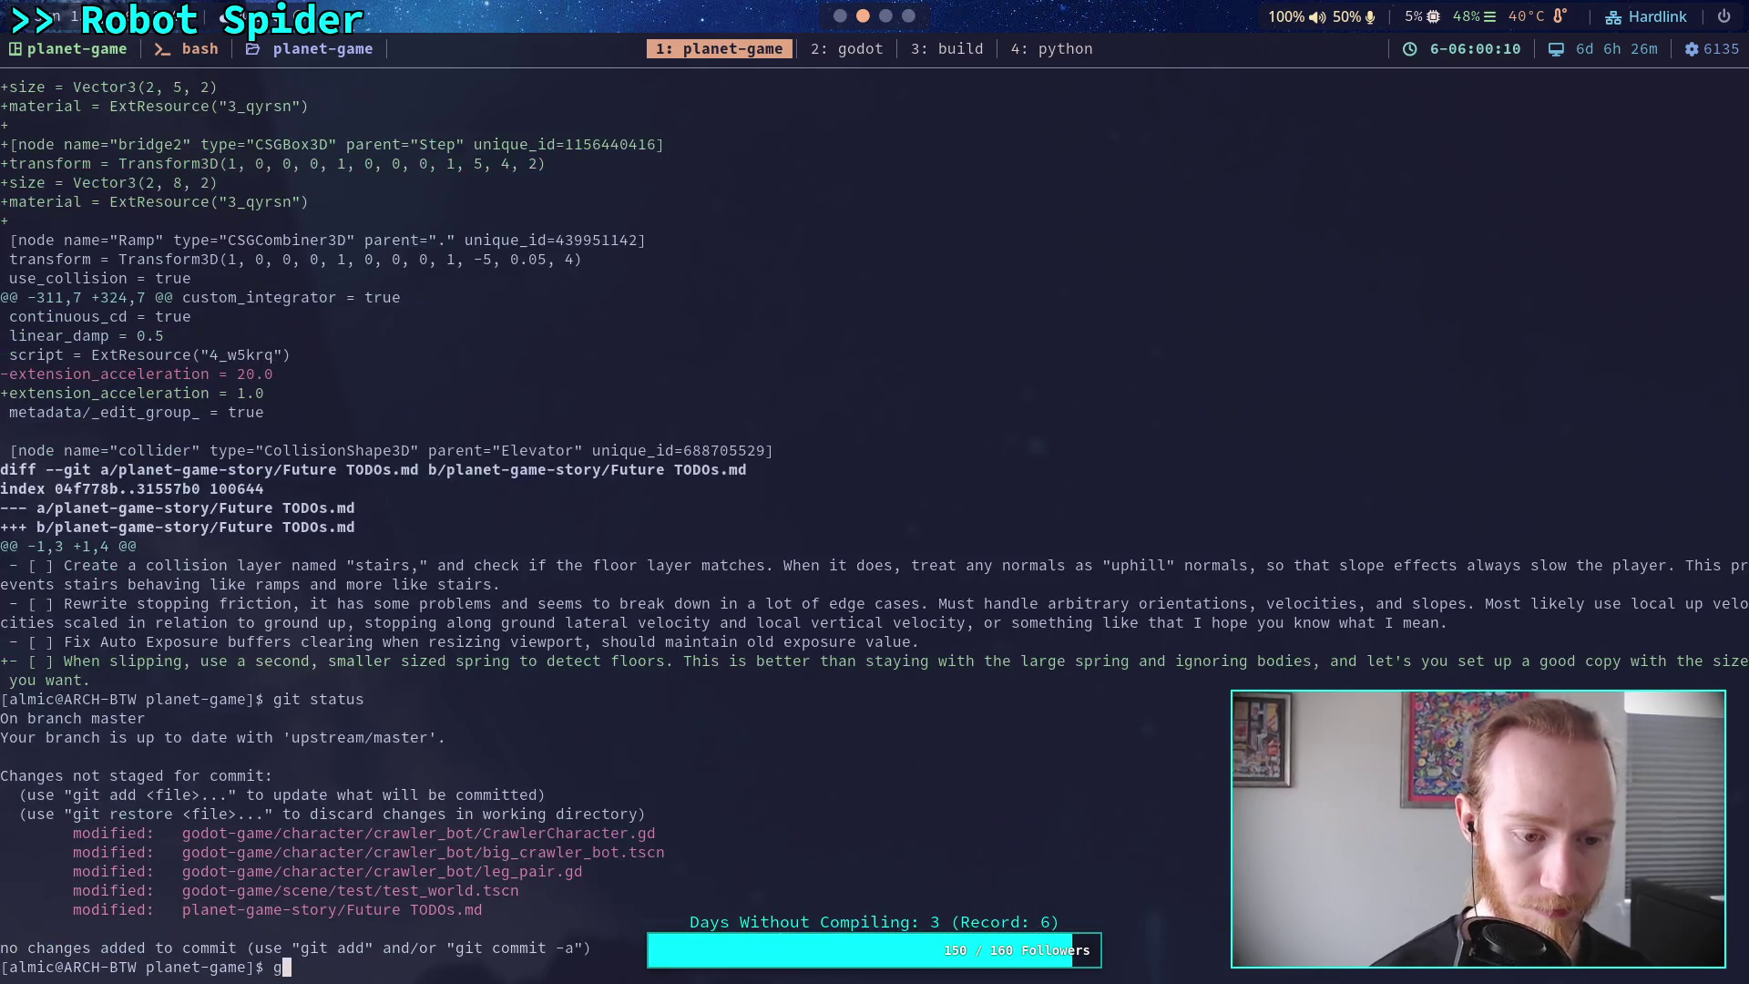
key("Tab")
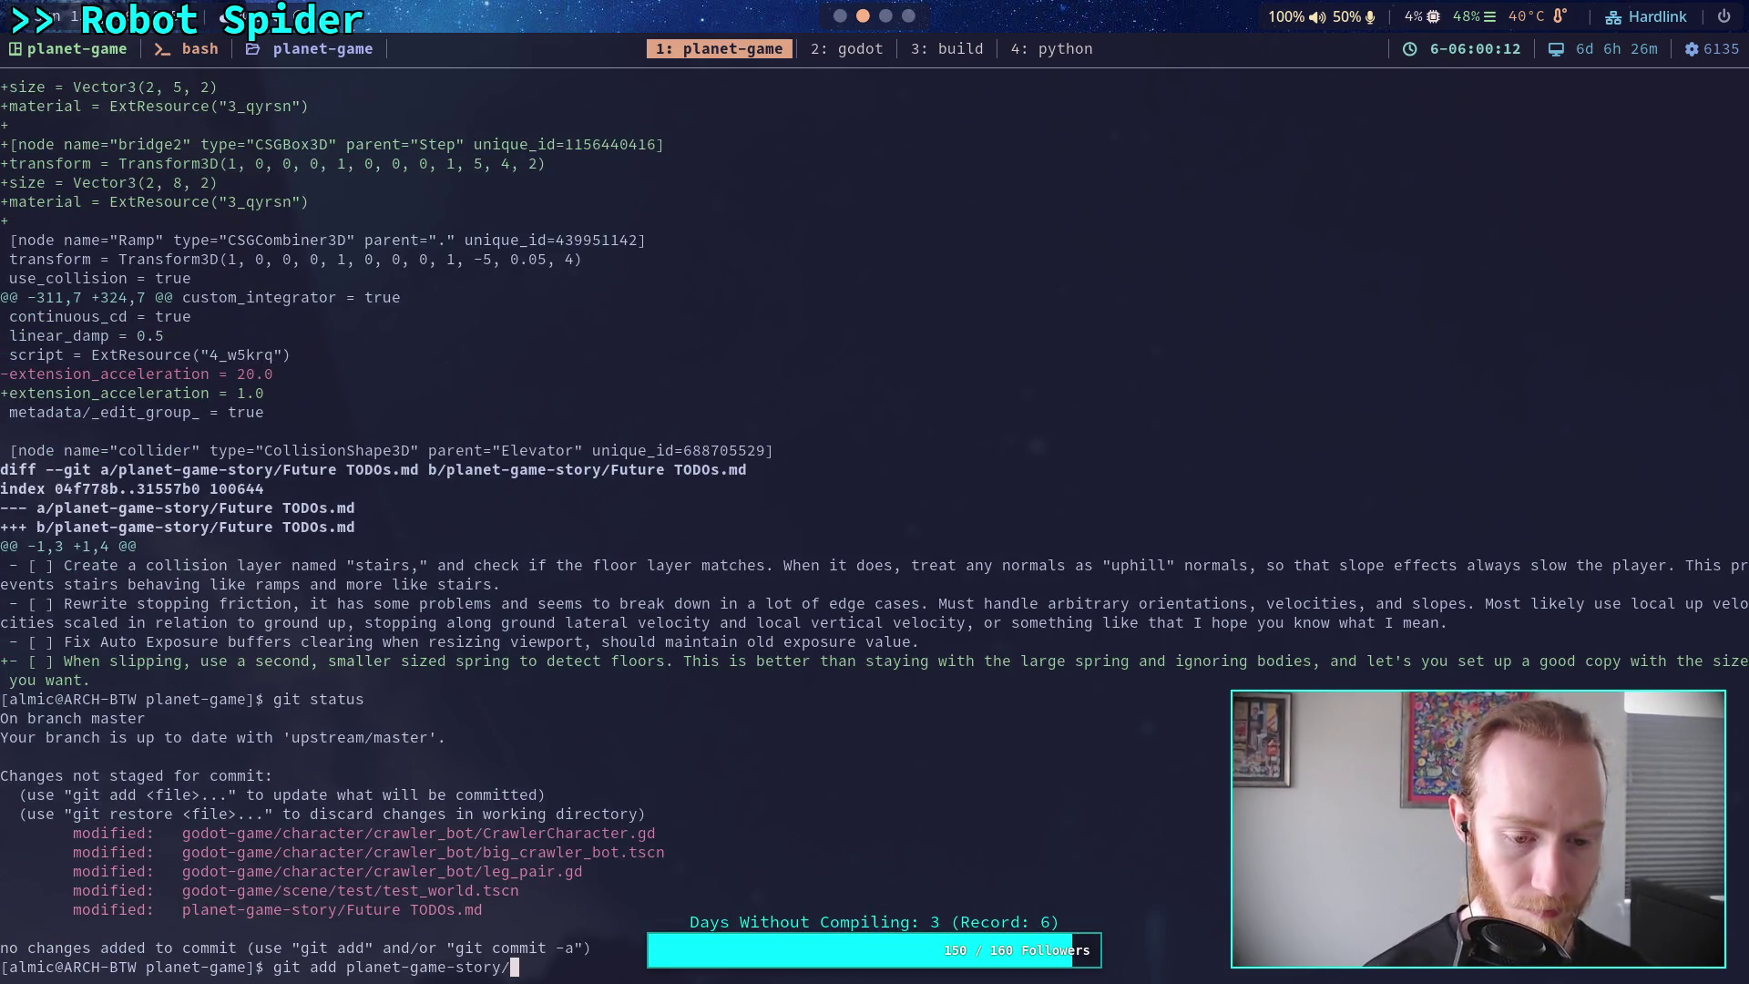
key("Return")
Commit with the message 'Add future TODO' and push it.
type("git ")
type("ommit")
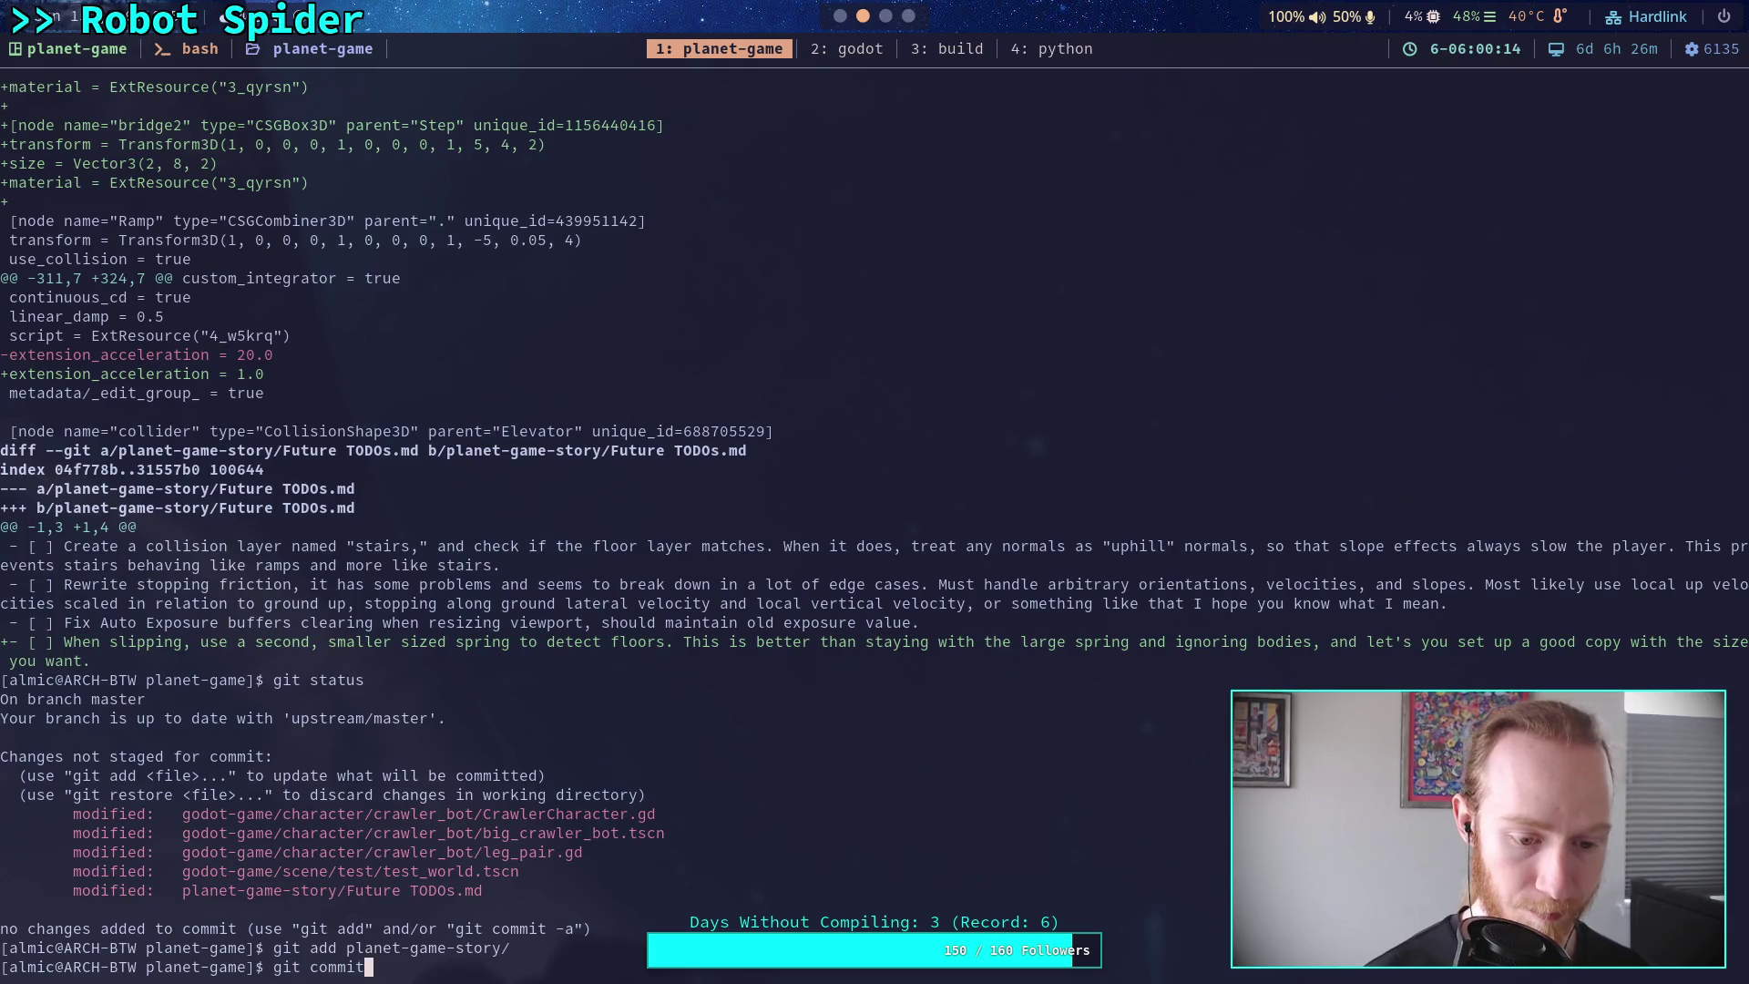
key("Return")
type("iAdd")
type("future")
type("TODO")
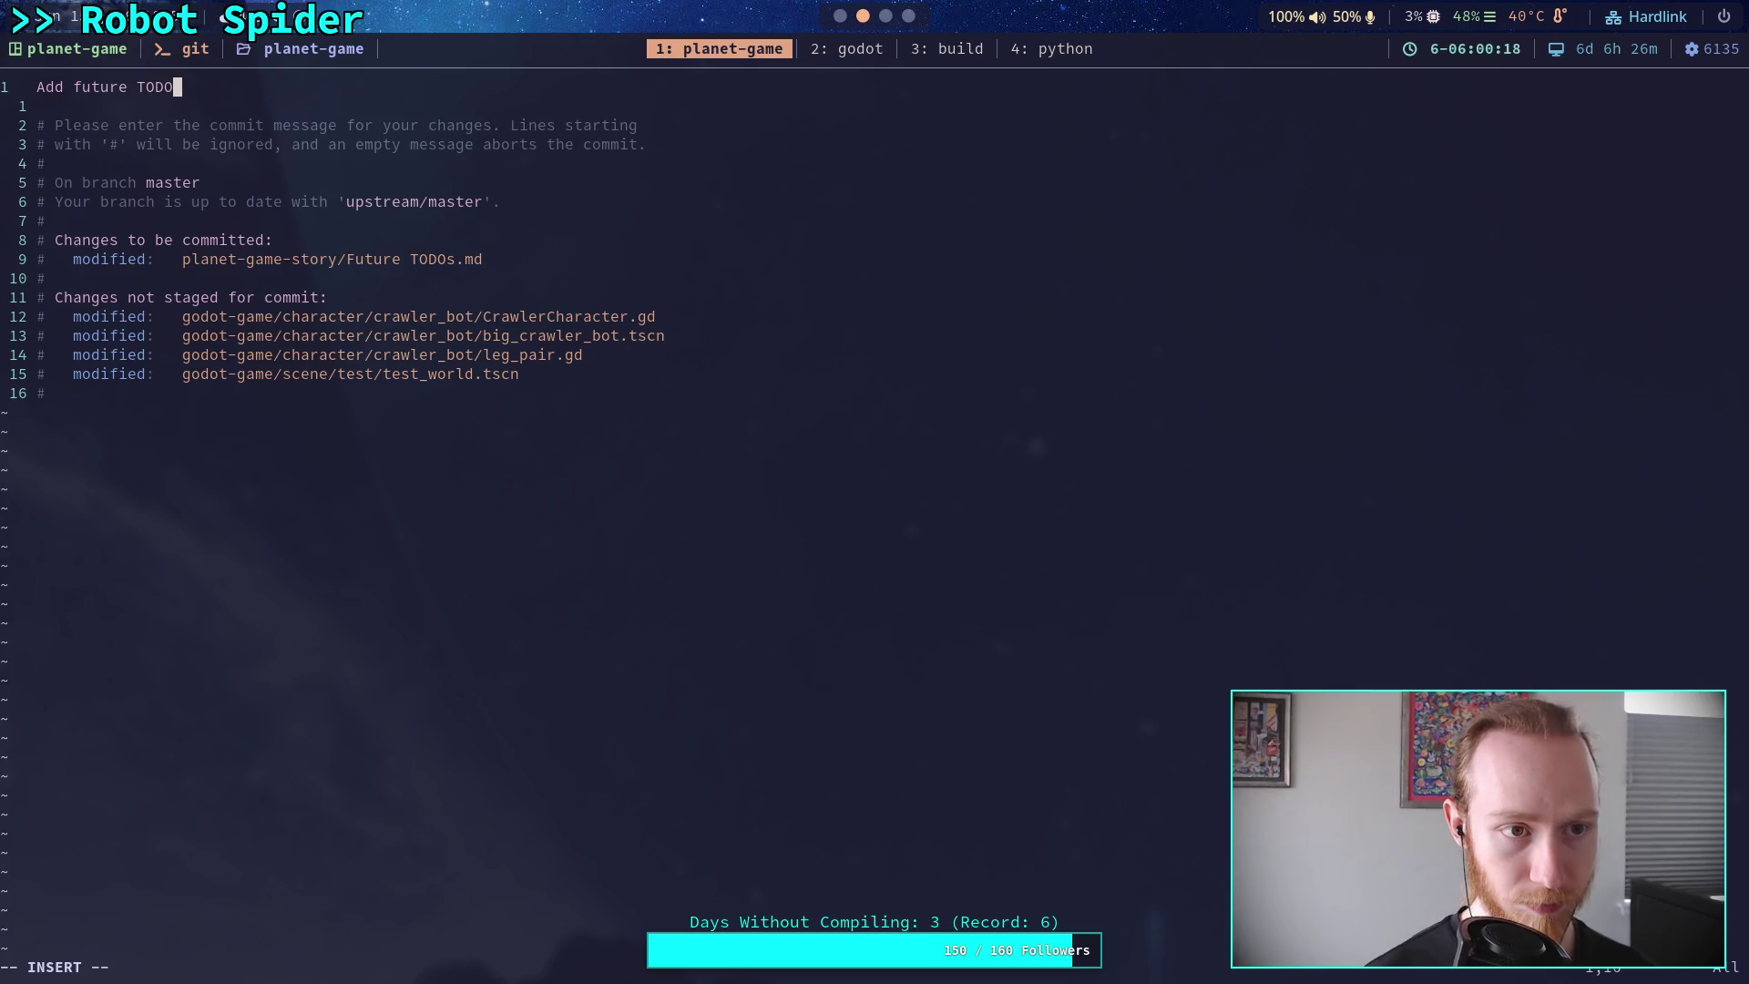
key("Escape")
key("BackSpace")
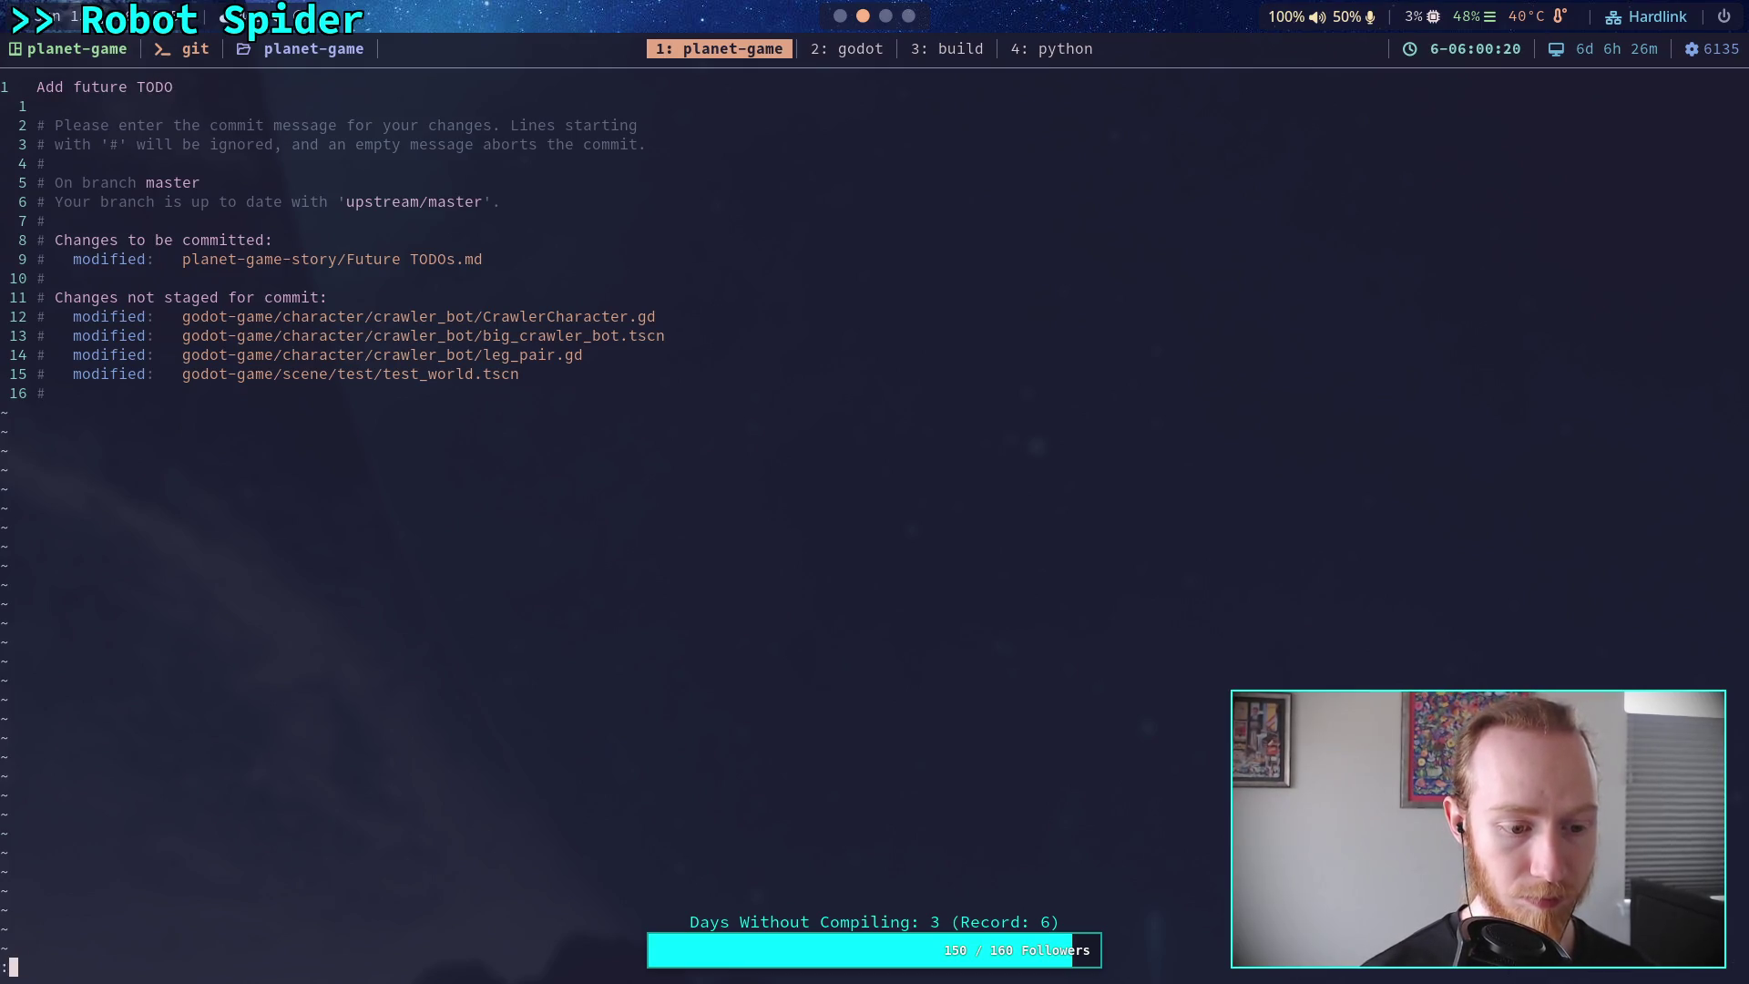
key("Return")
type("it push")
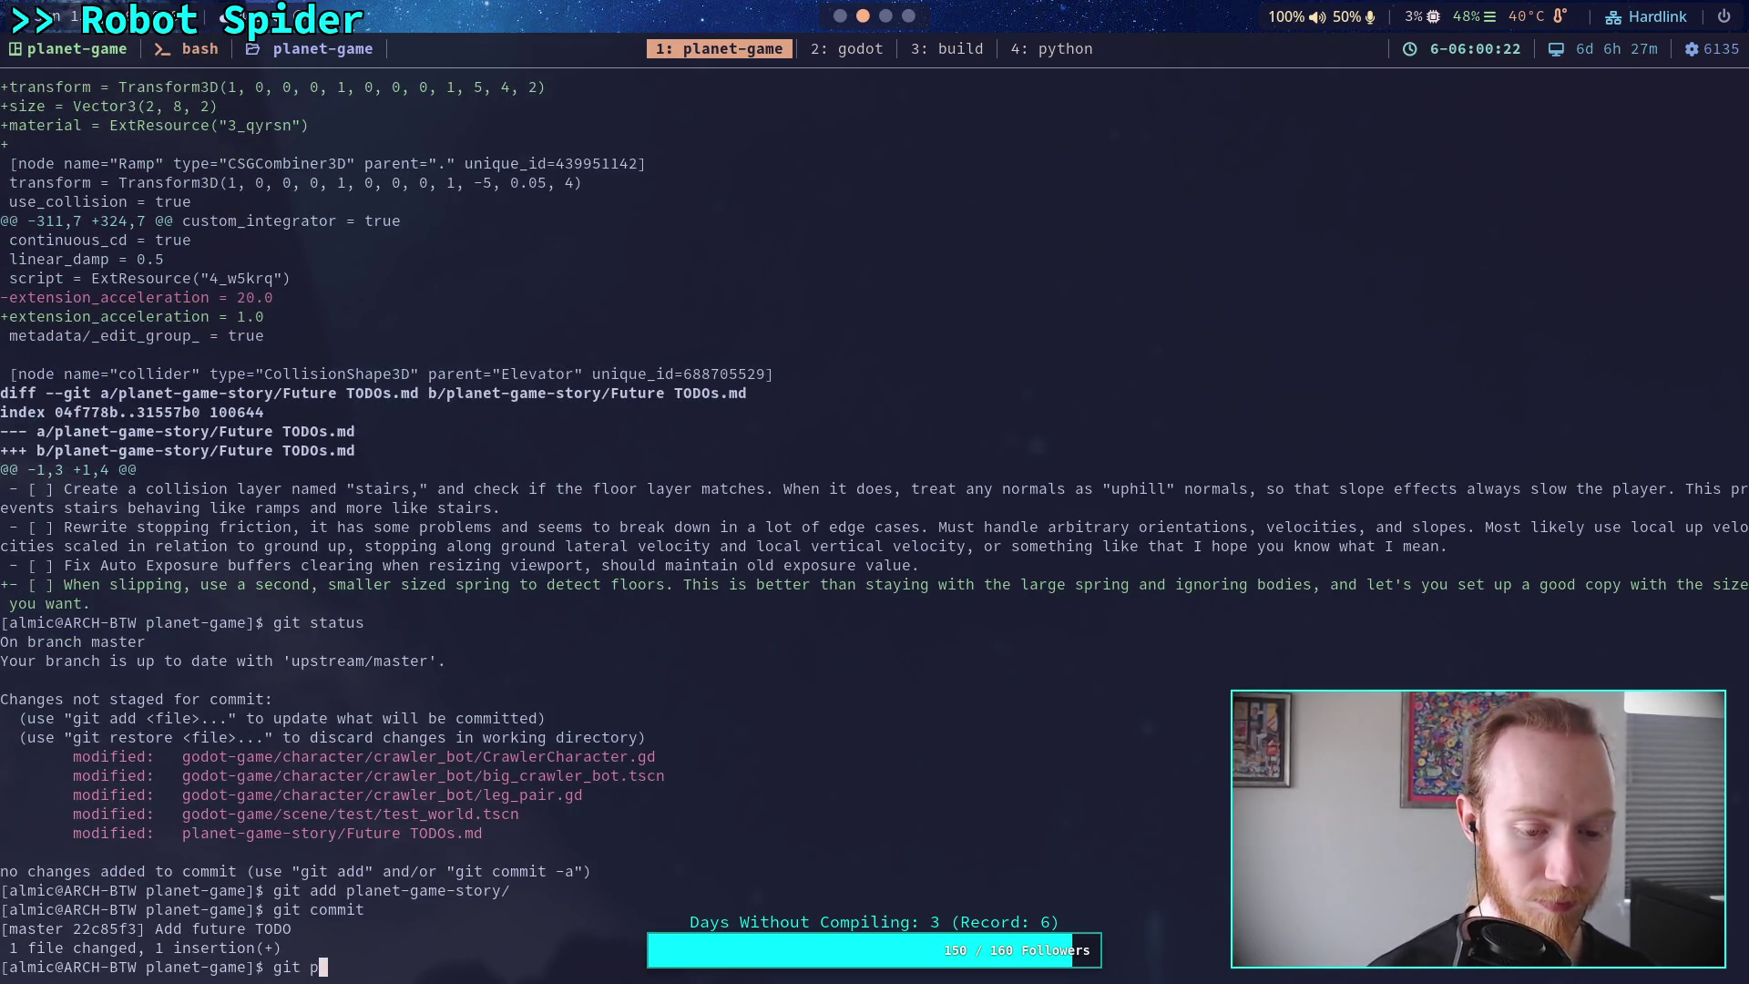
key("Return")
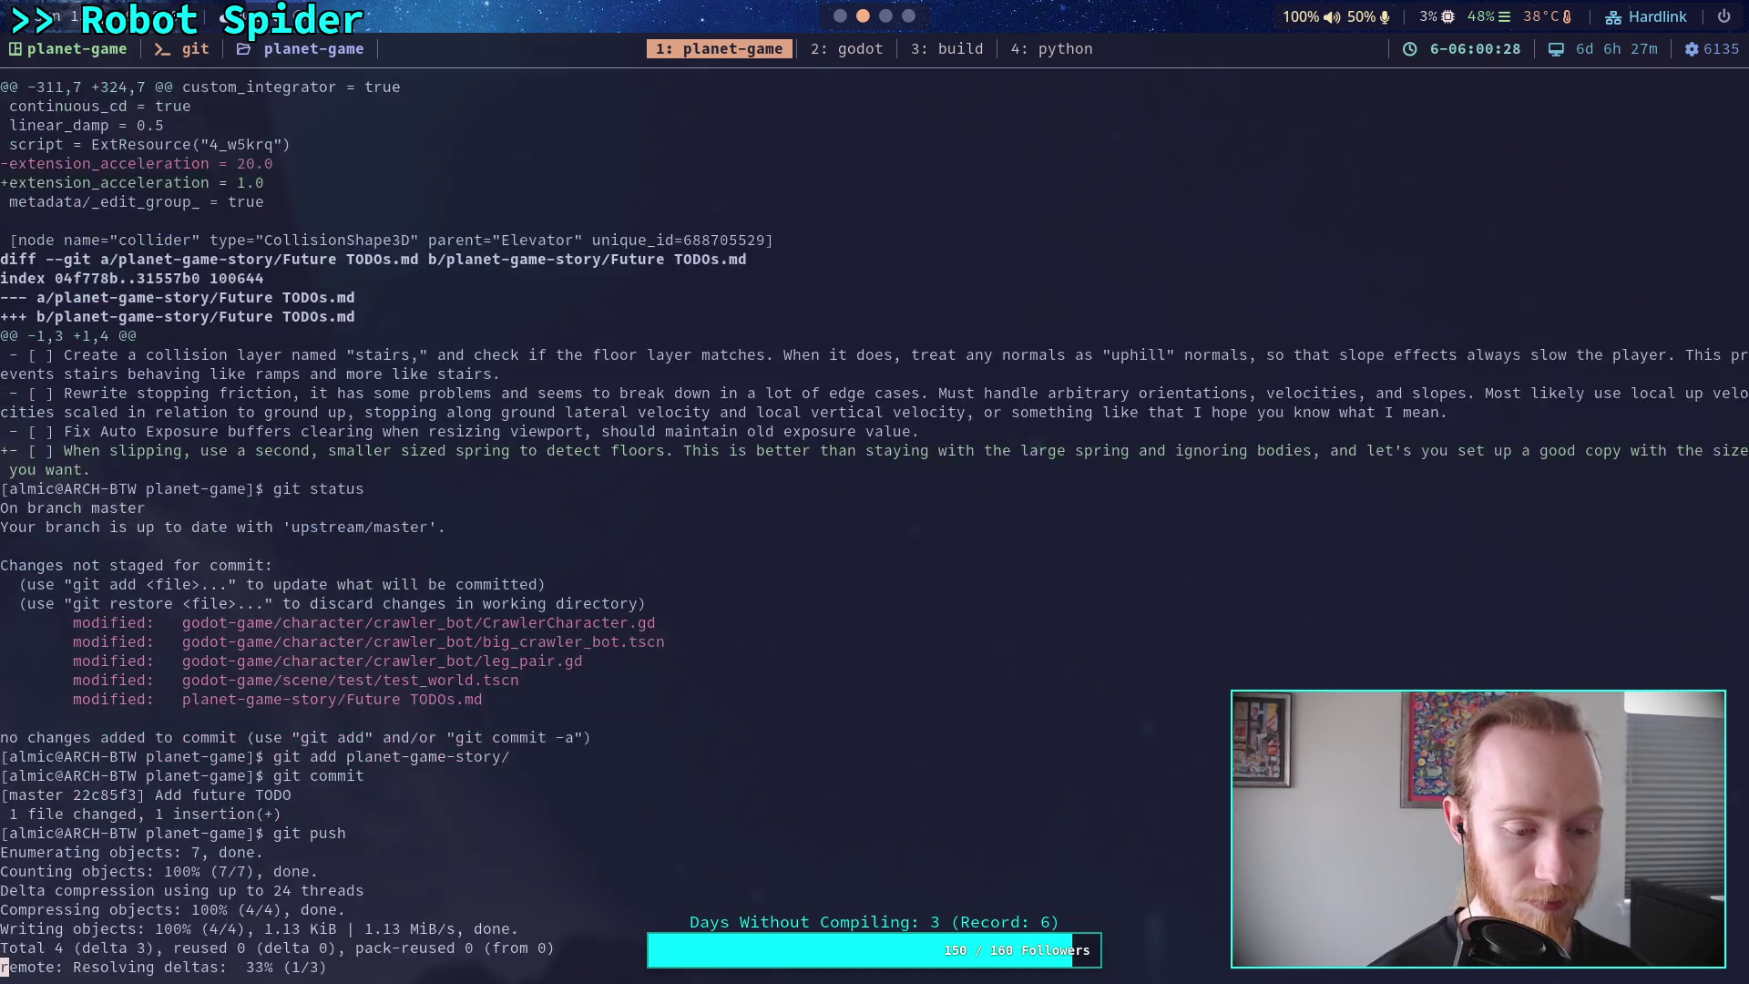
Run git status and git diff, reviewing the big_crawler_bot.tscn, leg_pair.gd and test_world.tscn changes.
type("git status")
key("Return")
type("git diff")
key("Return")
key("space")
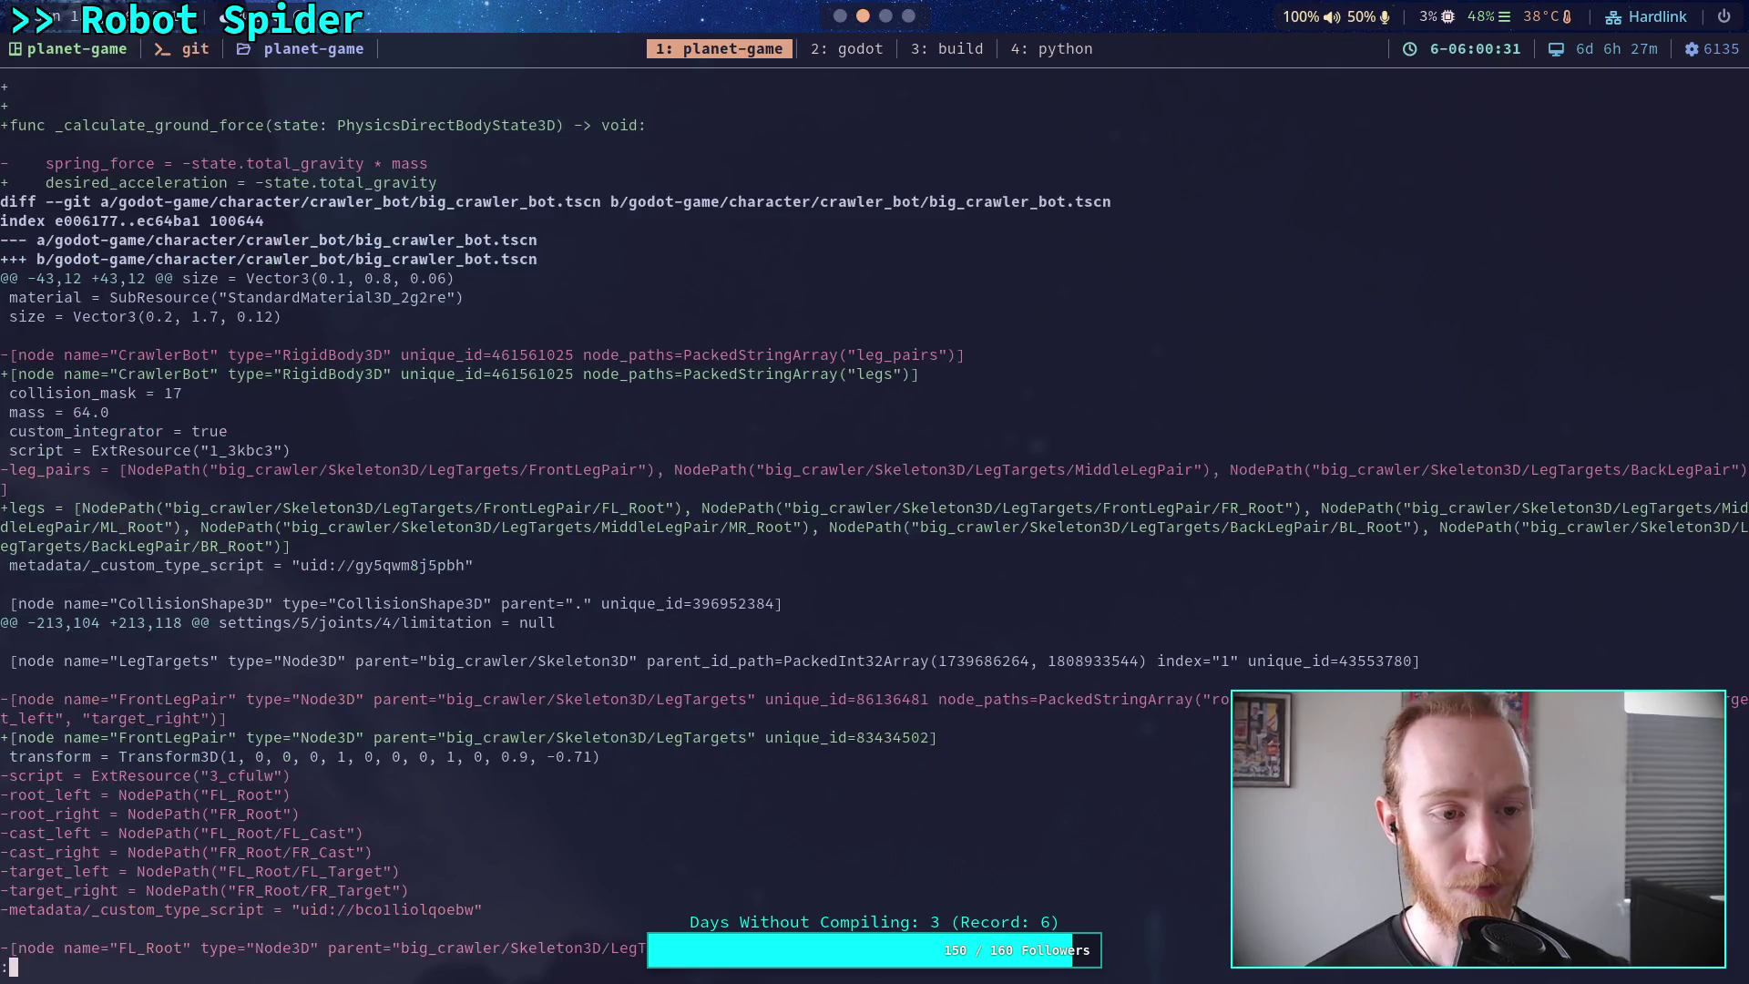
key("space")
key("space")
key("space")
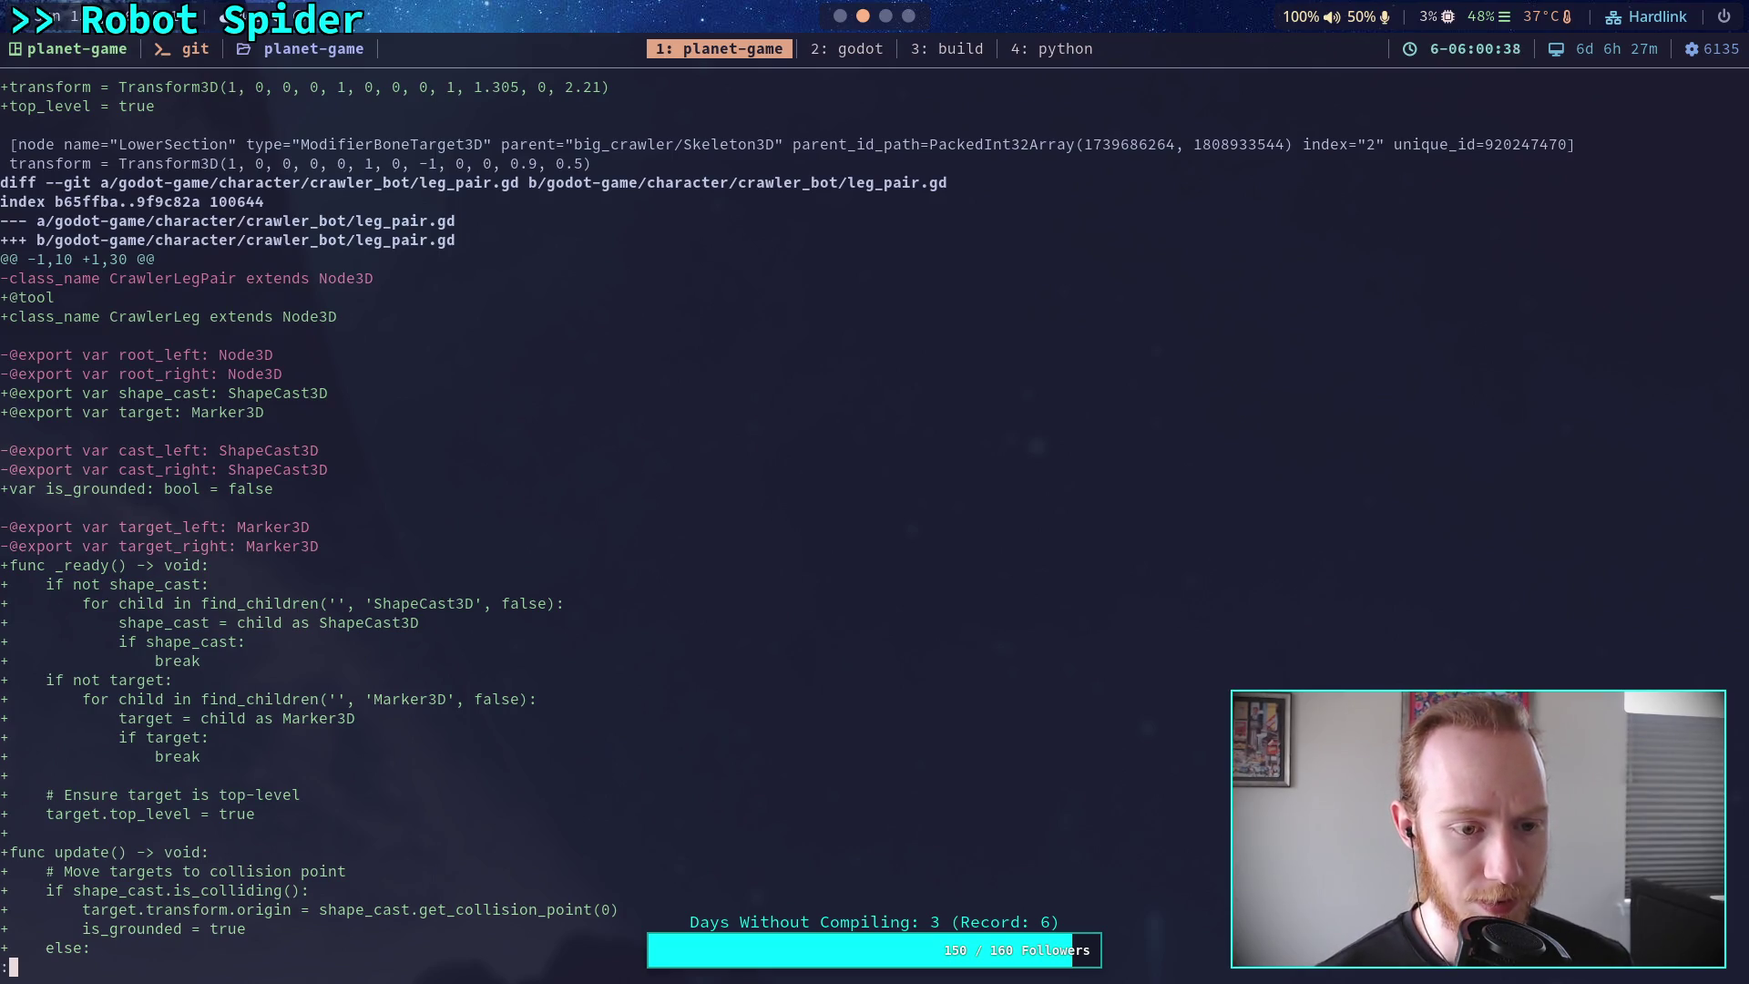
key("space")
key("space")
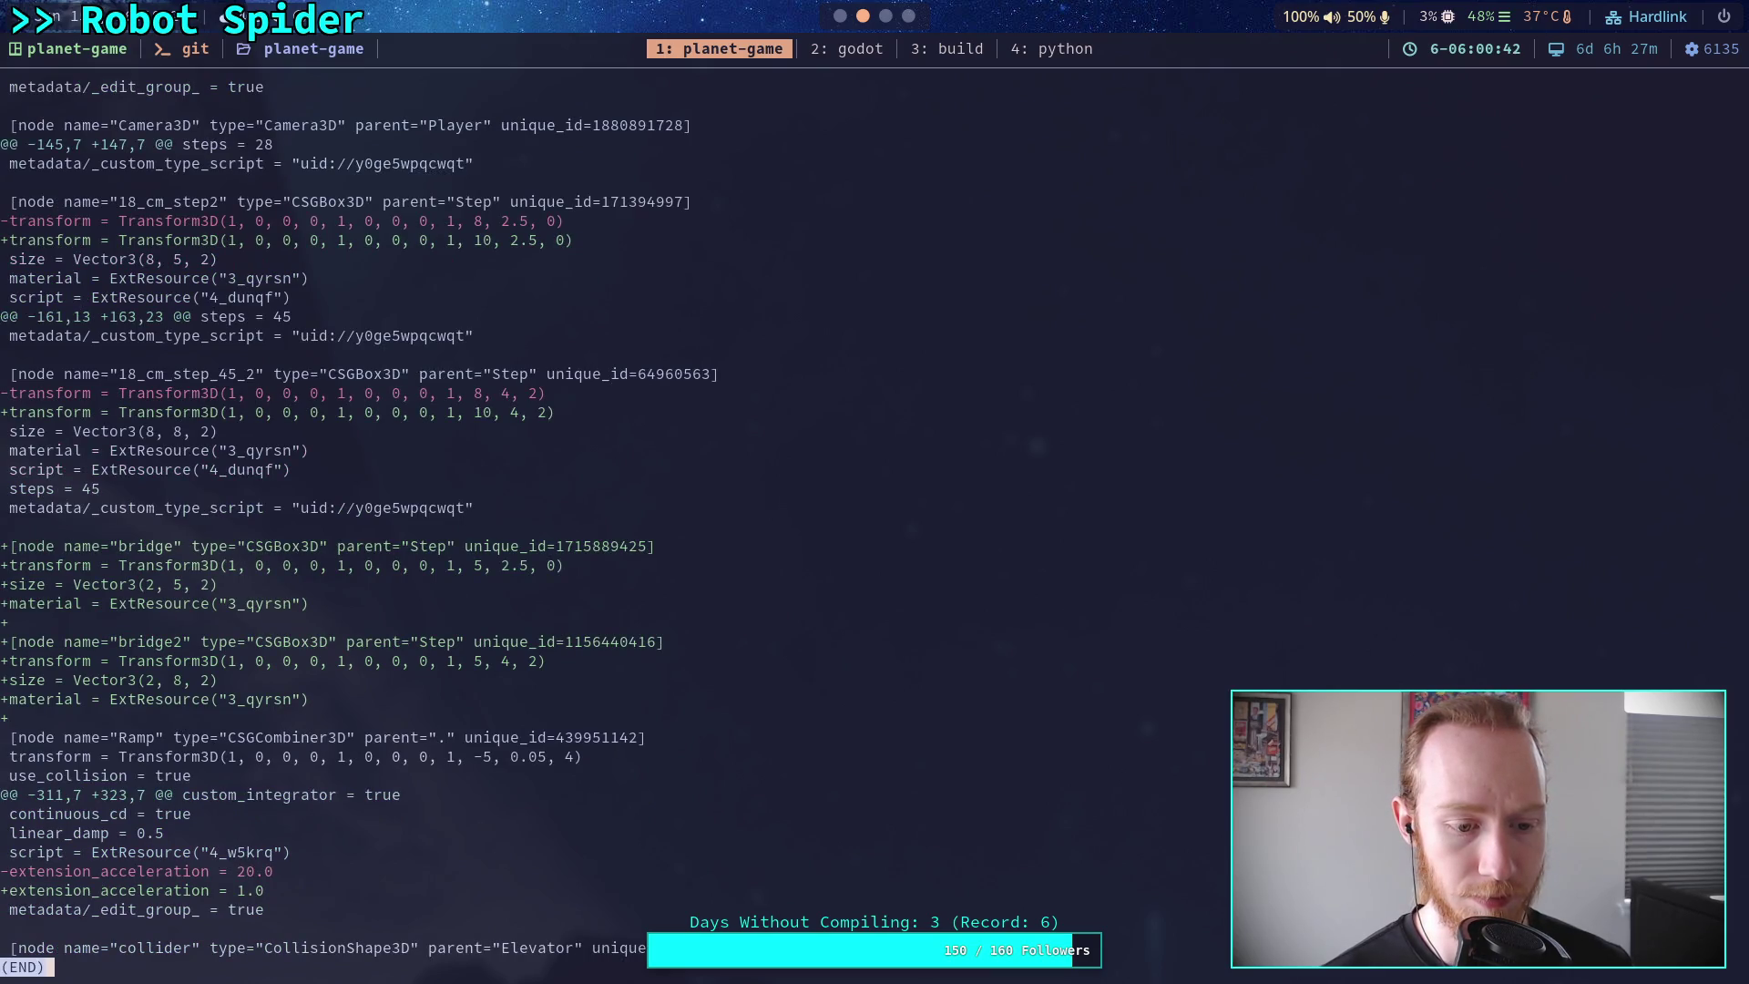
scroll(874, 510, "up", 6)
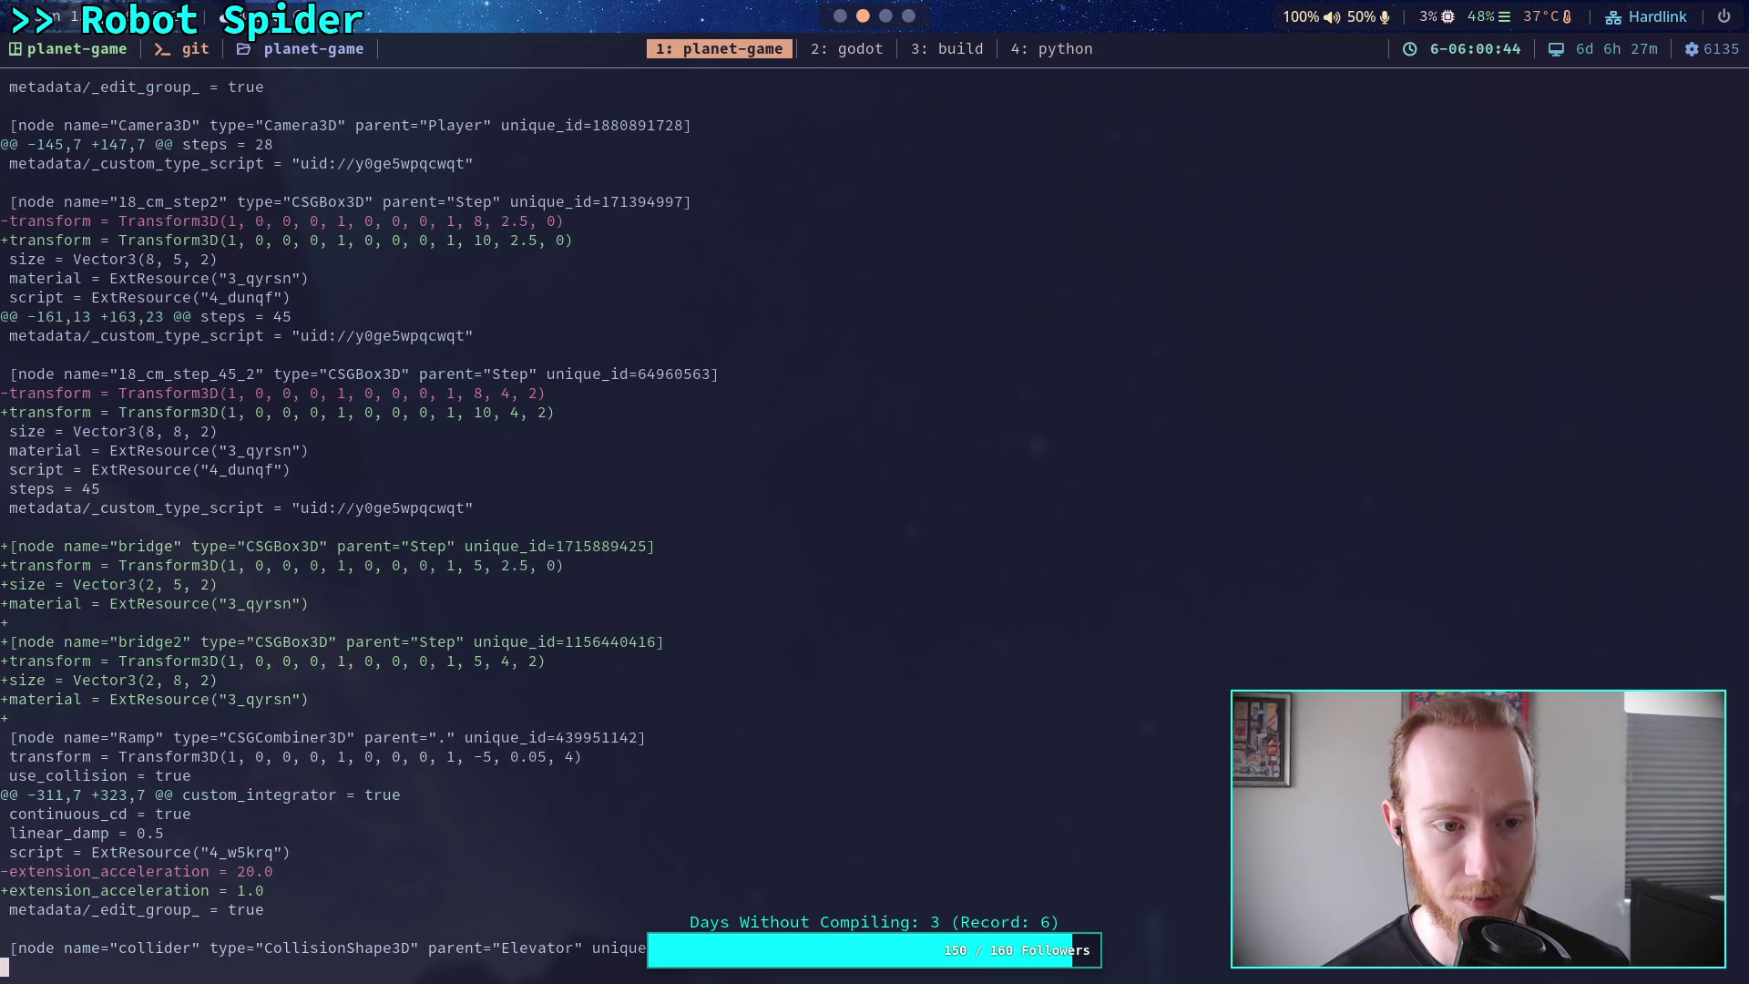
scroll(410, 510, "up", 2)
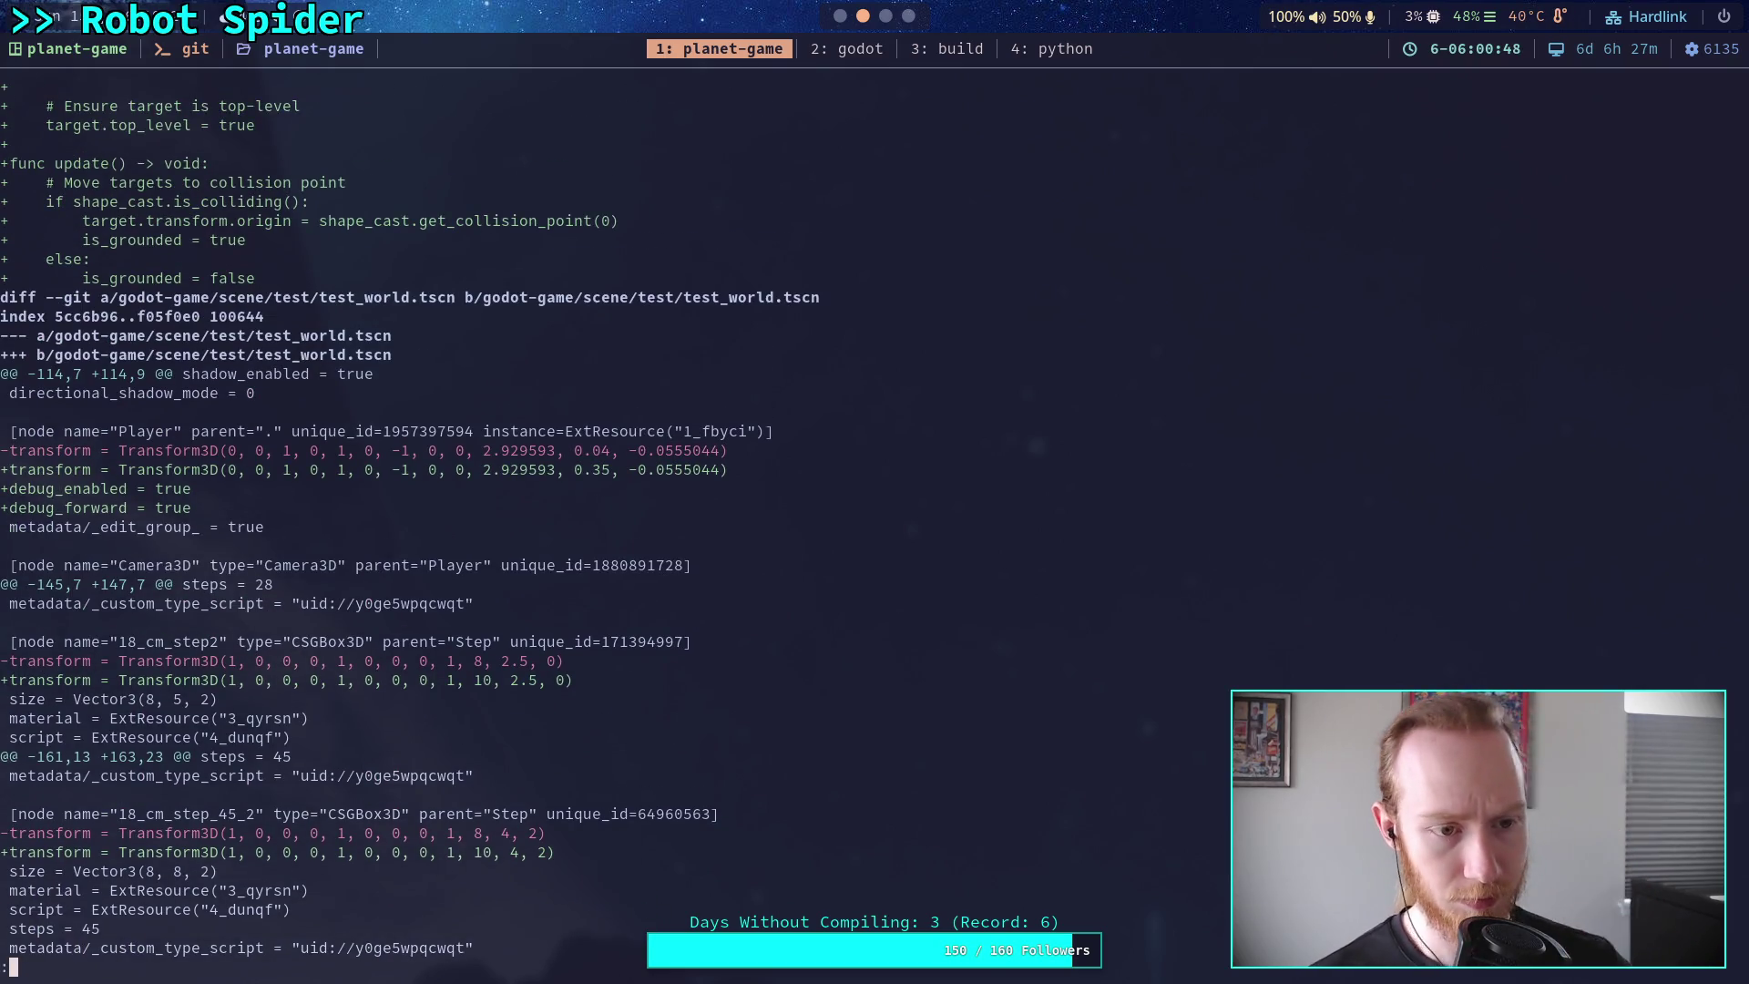
scroll(735, 529, "up", 5)
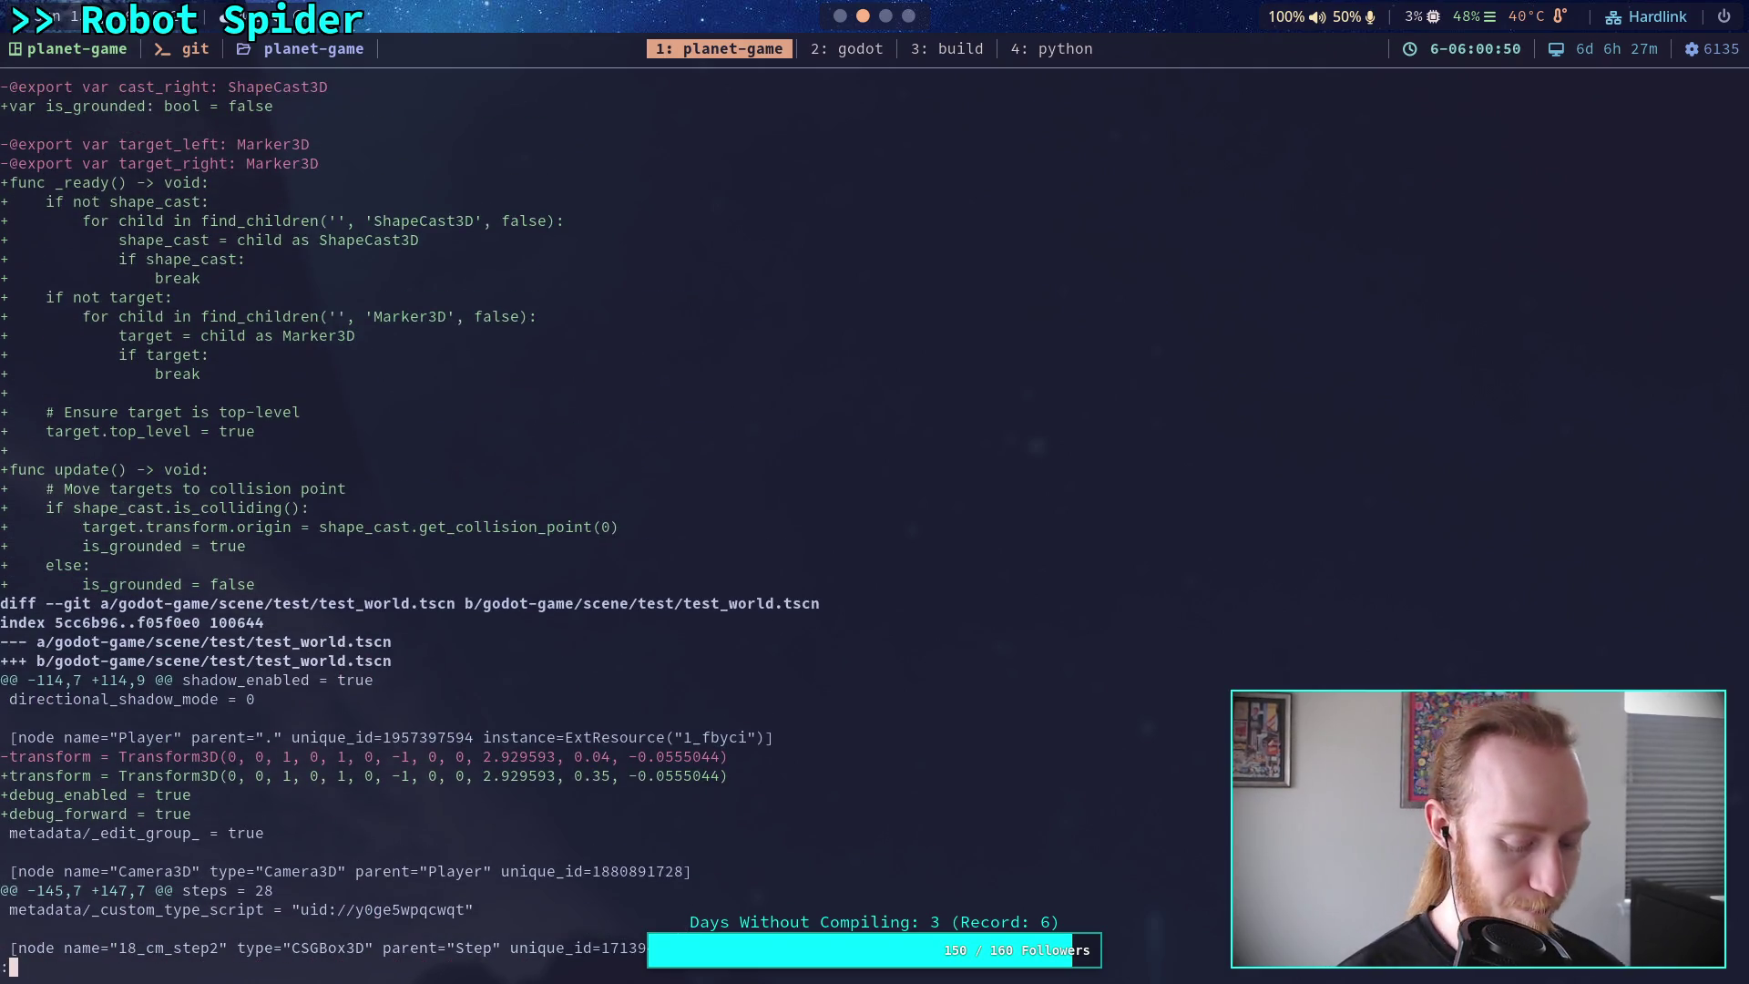
In Godot, uncheck the Player's Debug Forward and Debug options, then return to the terminal.
key("super+2")
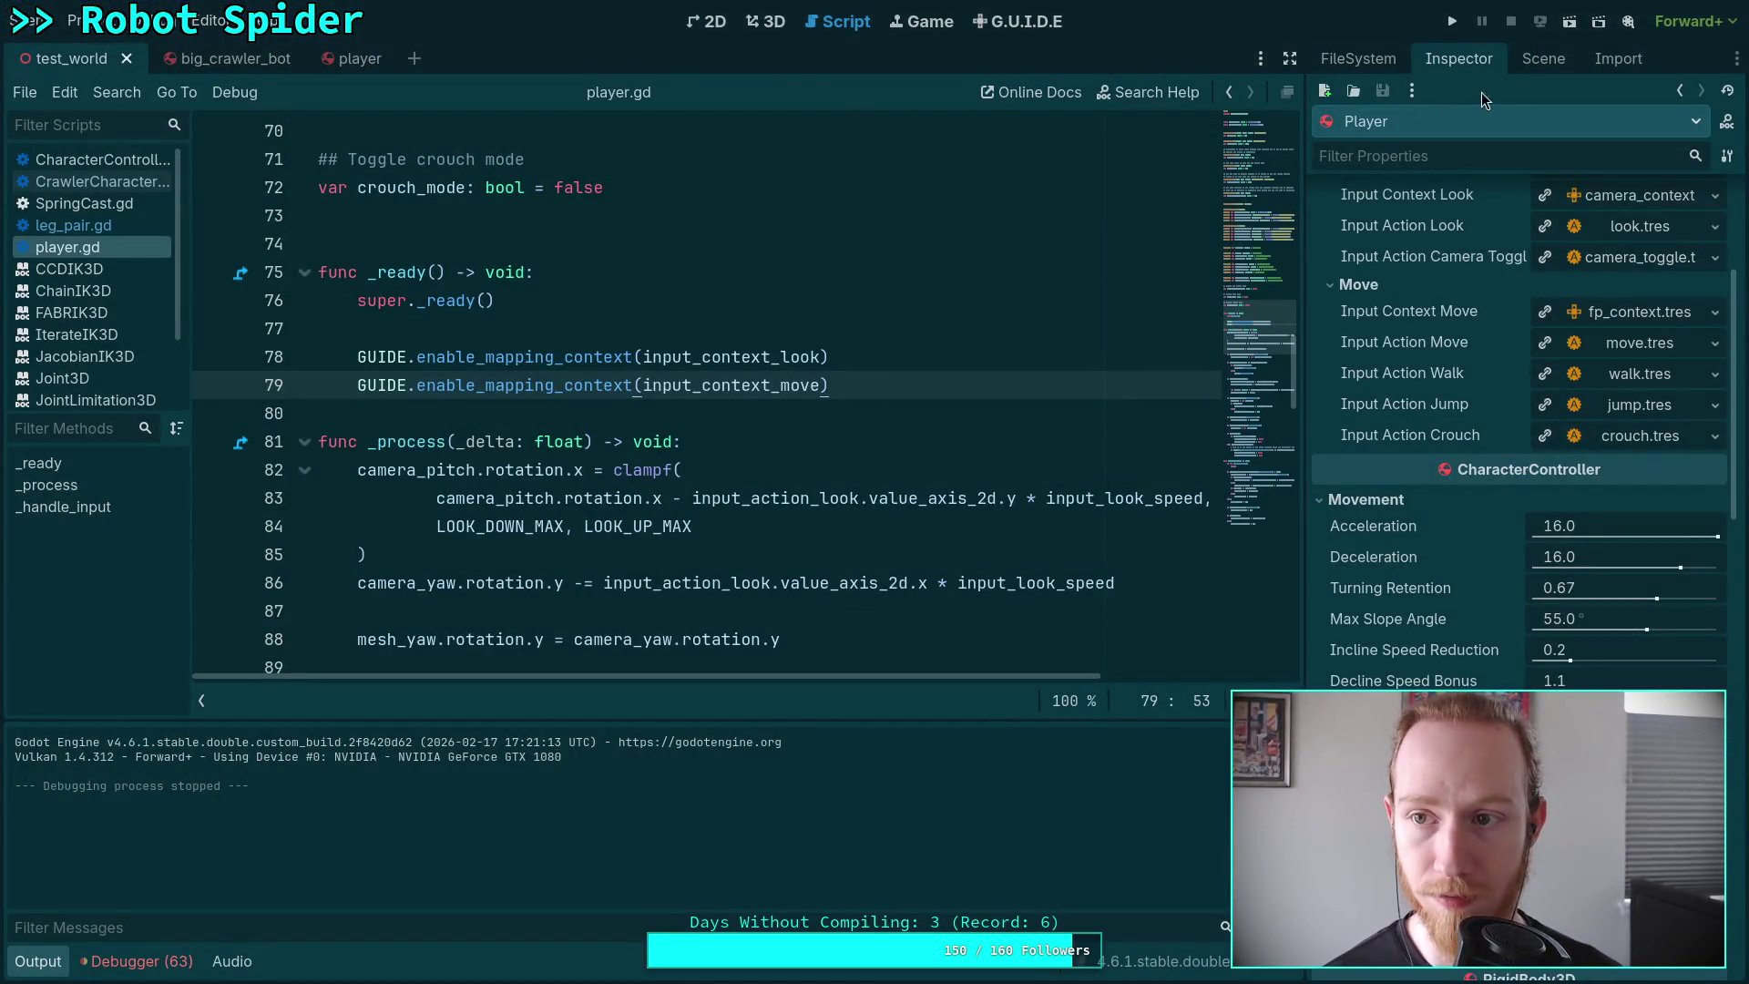
left_click(1542, 58)
left_click(1458, 59)
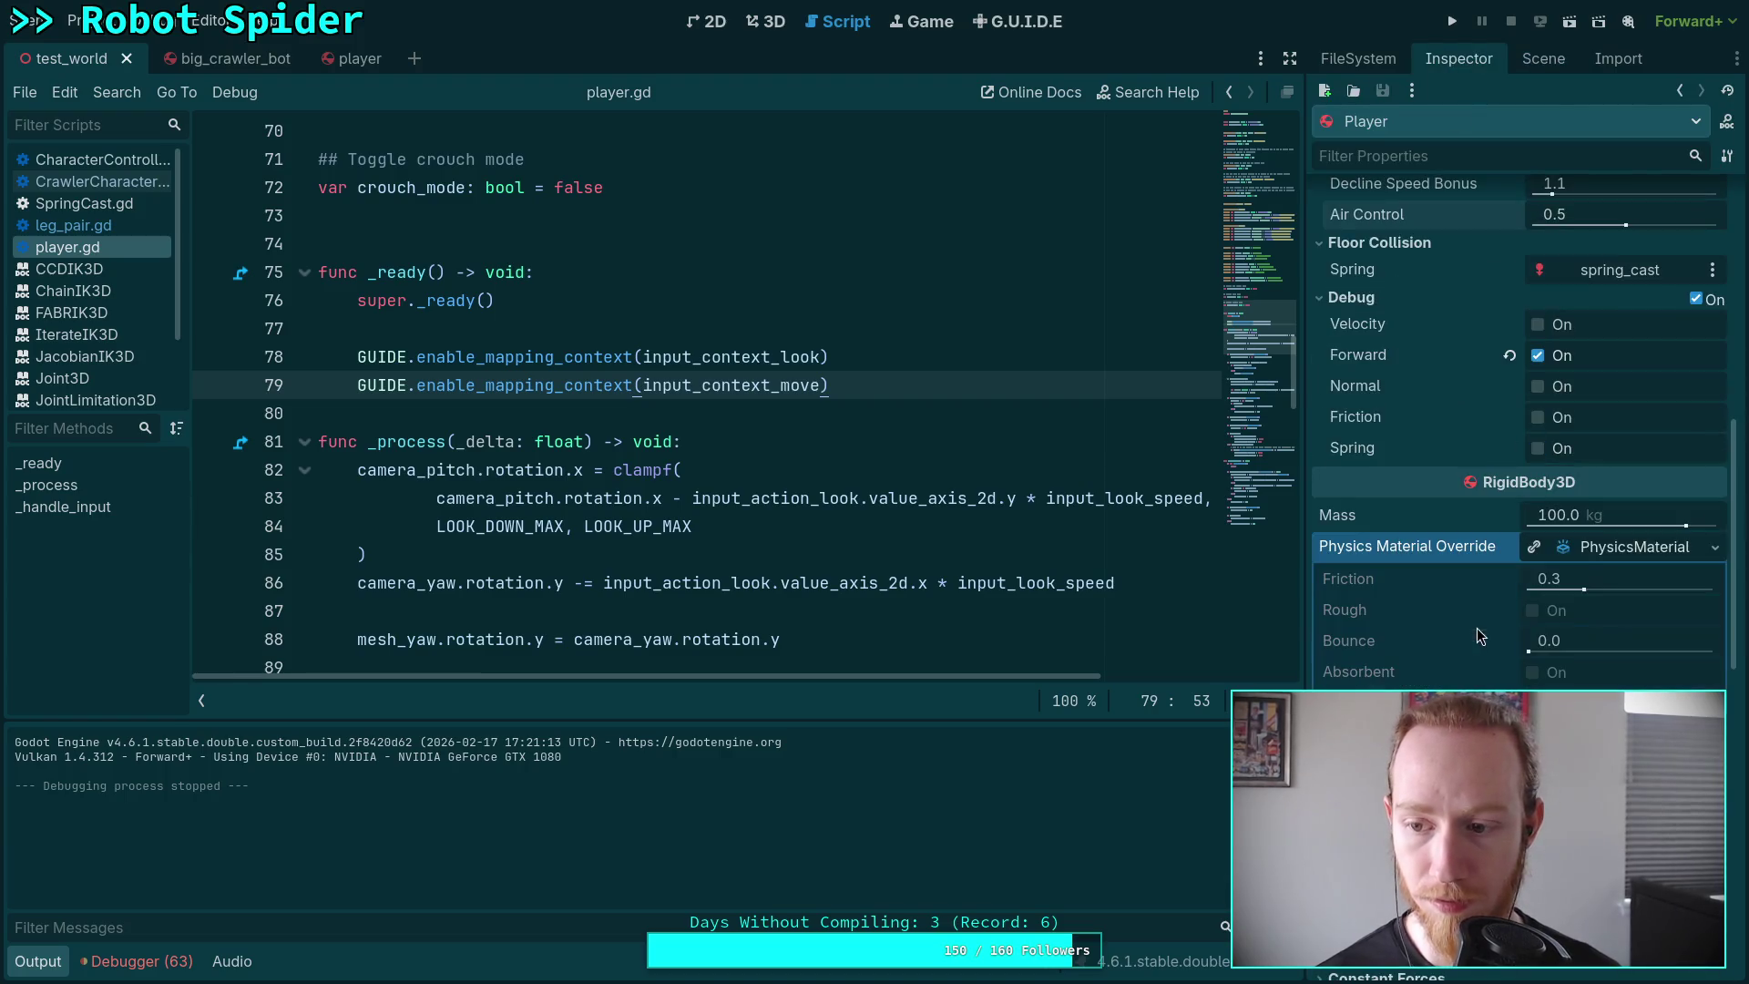
left_click(1551, 363)
left_click(1695, 299)
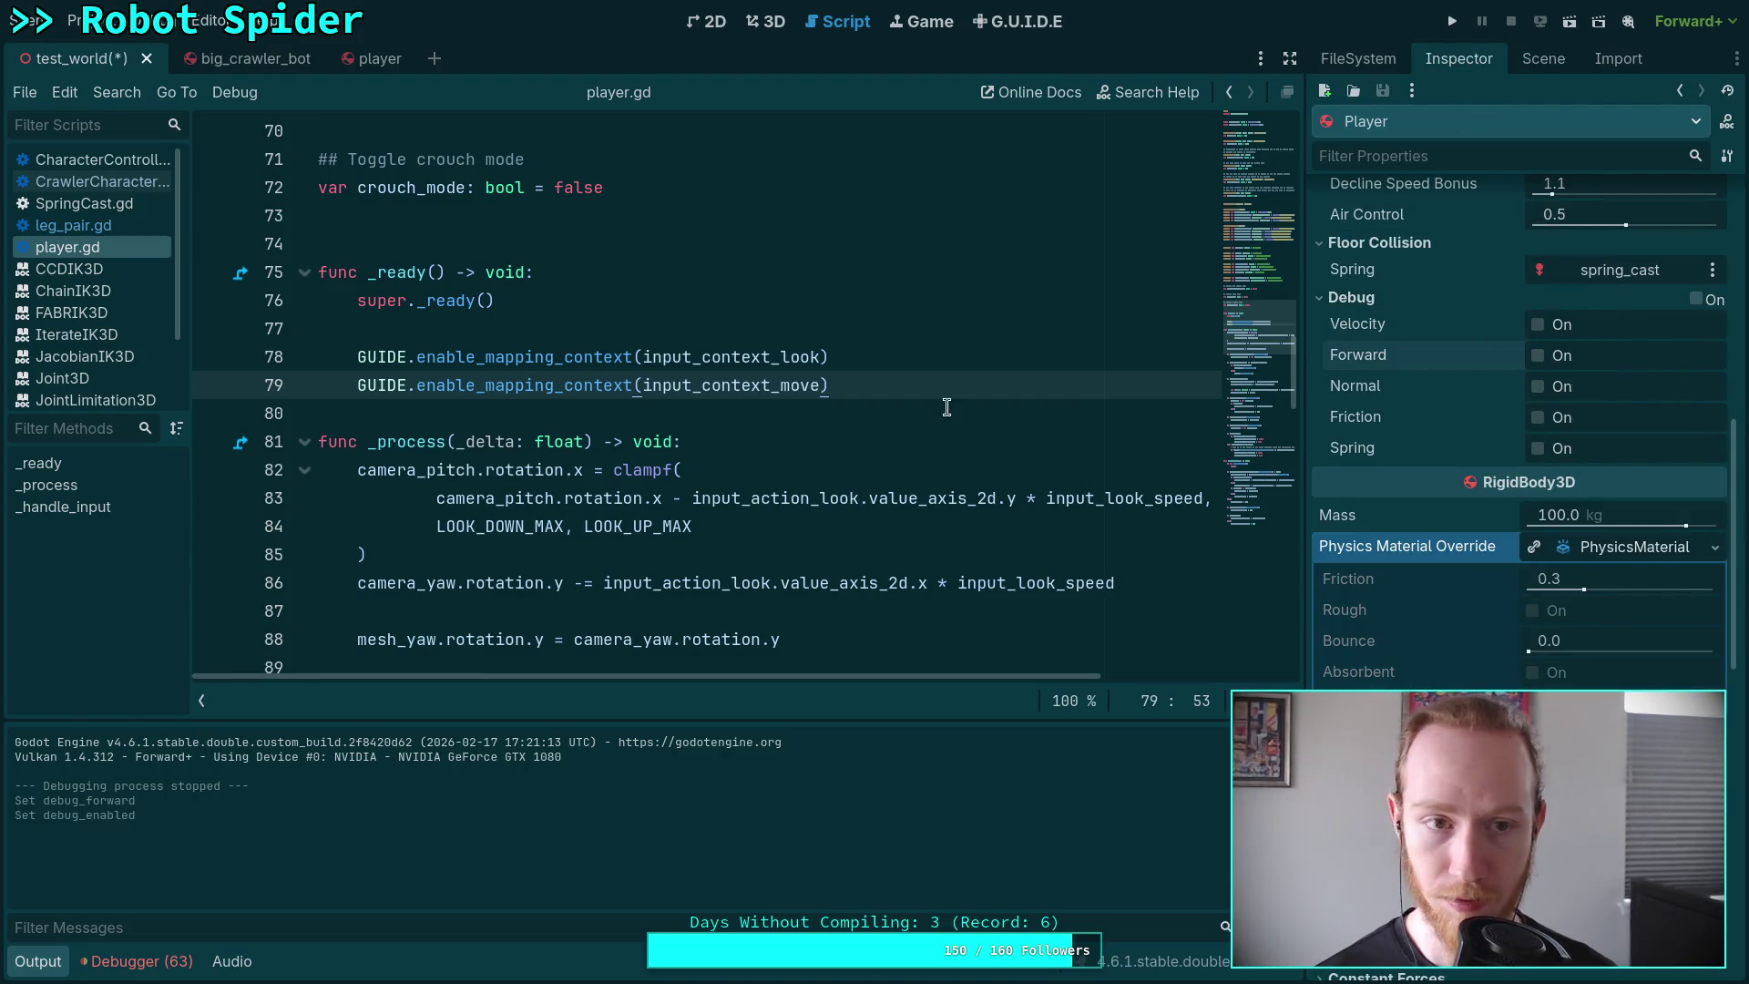
key("super+1")
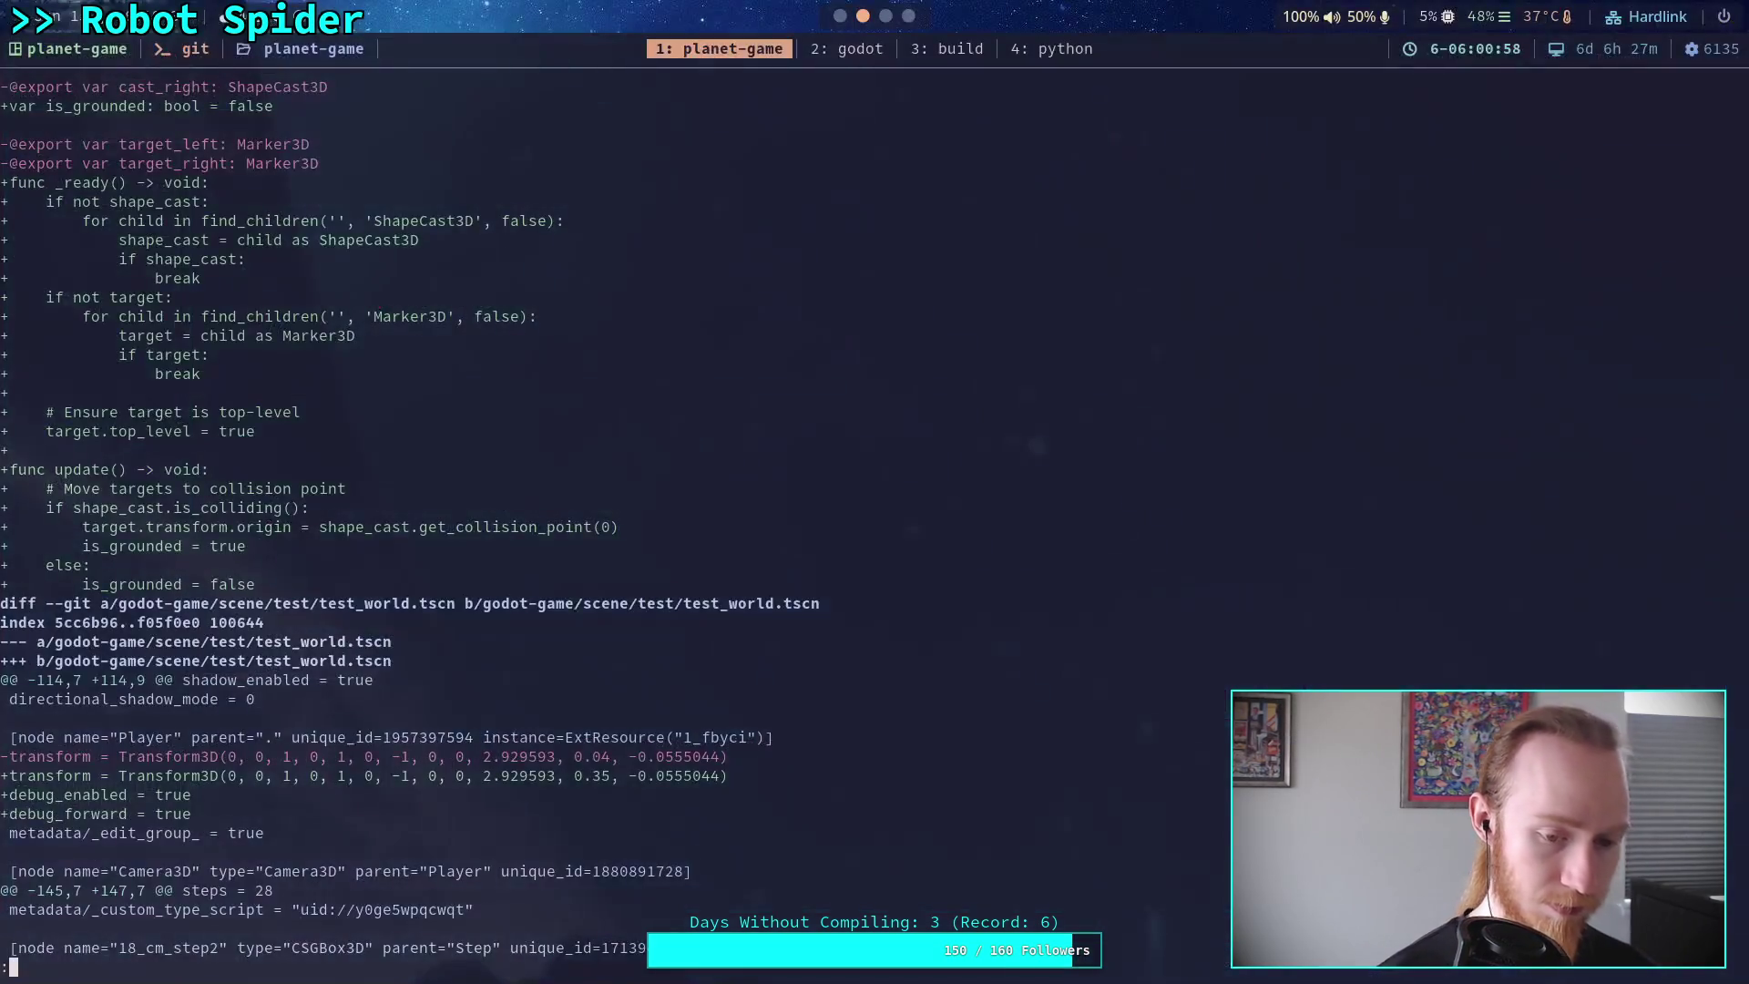
Re-review the diff, stage all changes with git add . and check git status.
key("Up")
key("Return")
key("space")
key("space")
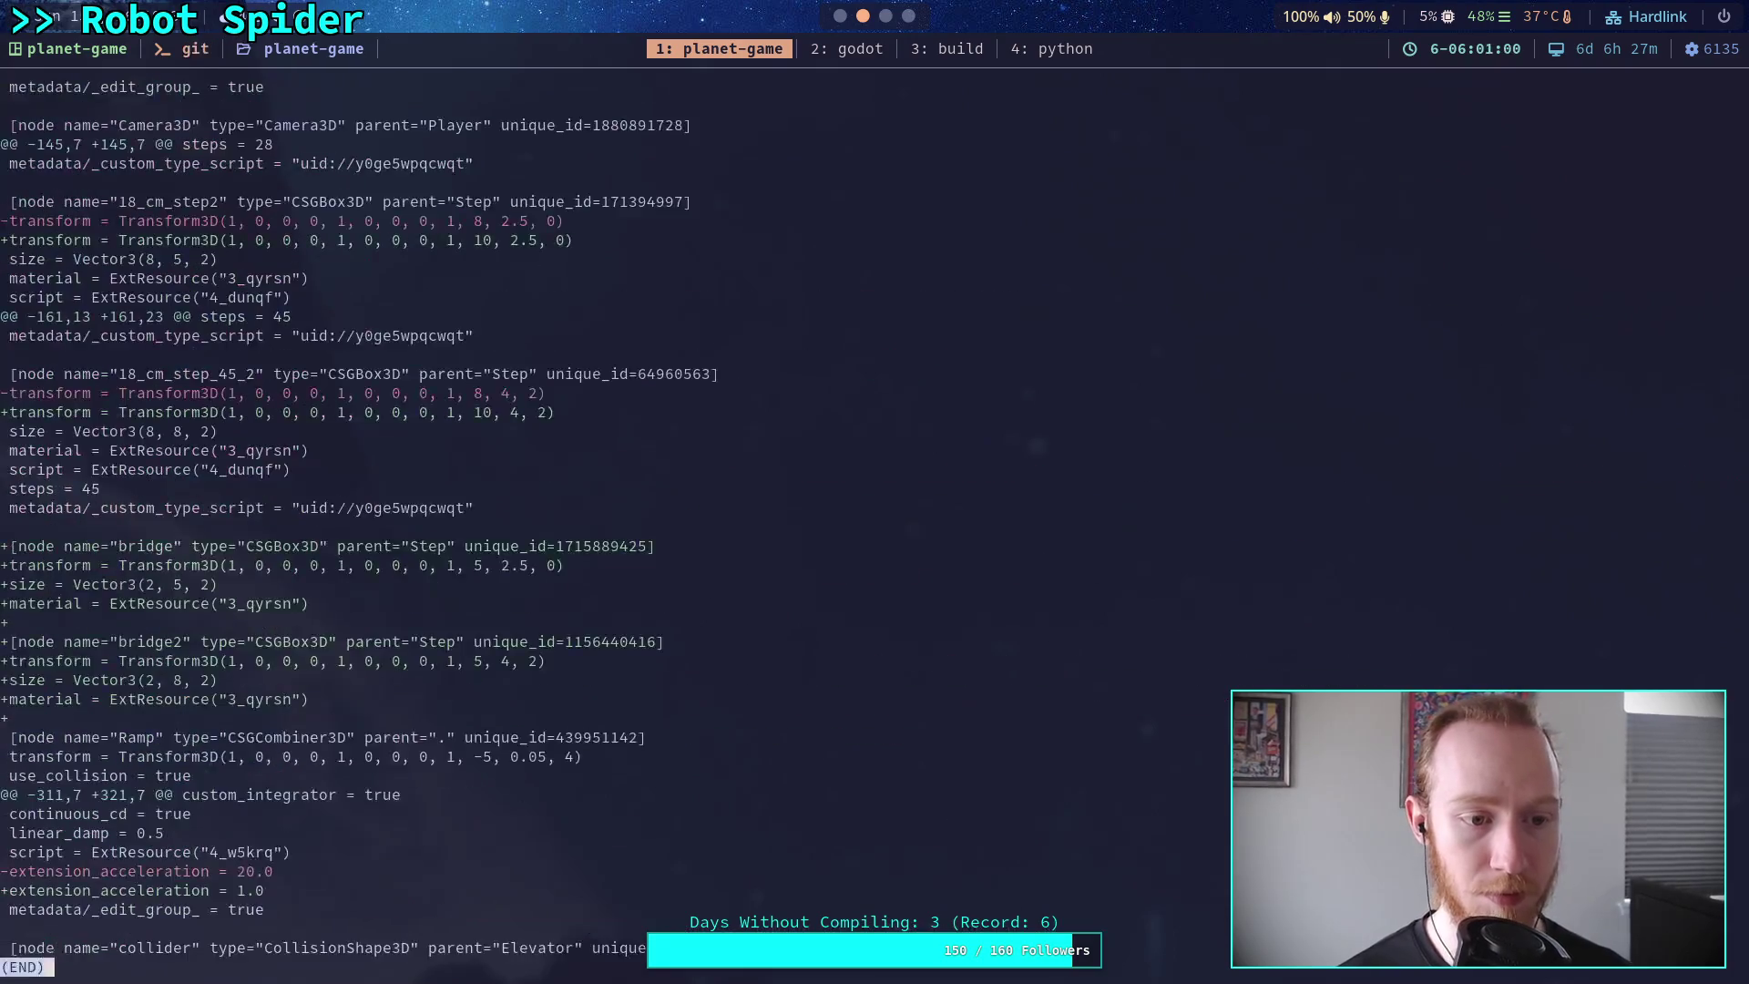
type("q")
type("i")
type("dd .")
key("Return")
type("git status")
key("Return")
Start a commit titled 'Work on Crawler, rework legs' with bullet '- Also updated test world stairs and elevator'.
type("gi")
type("ommit")
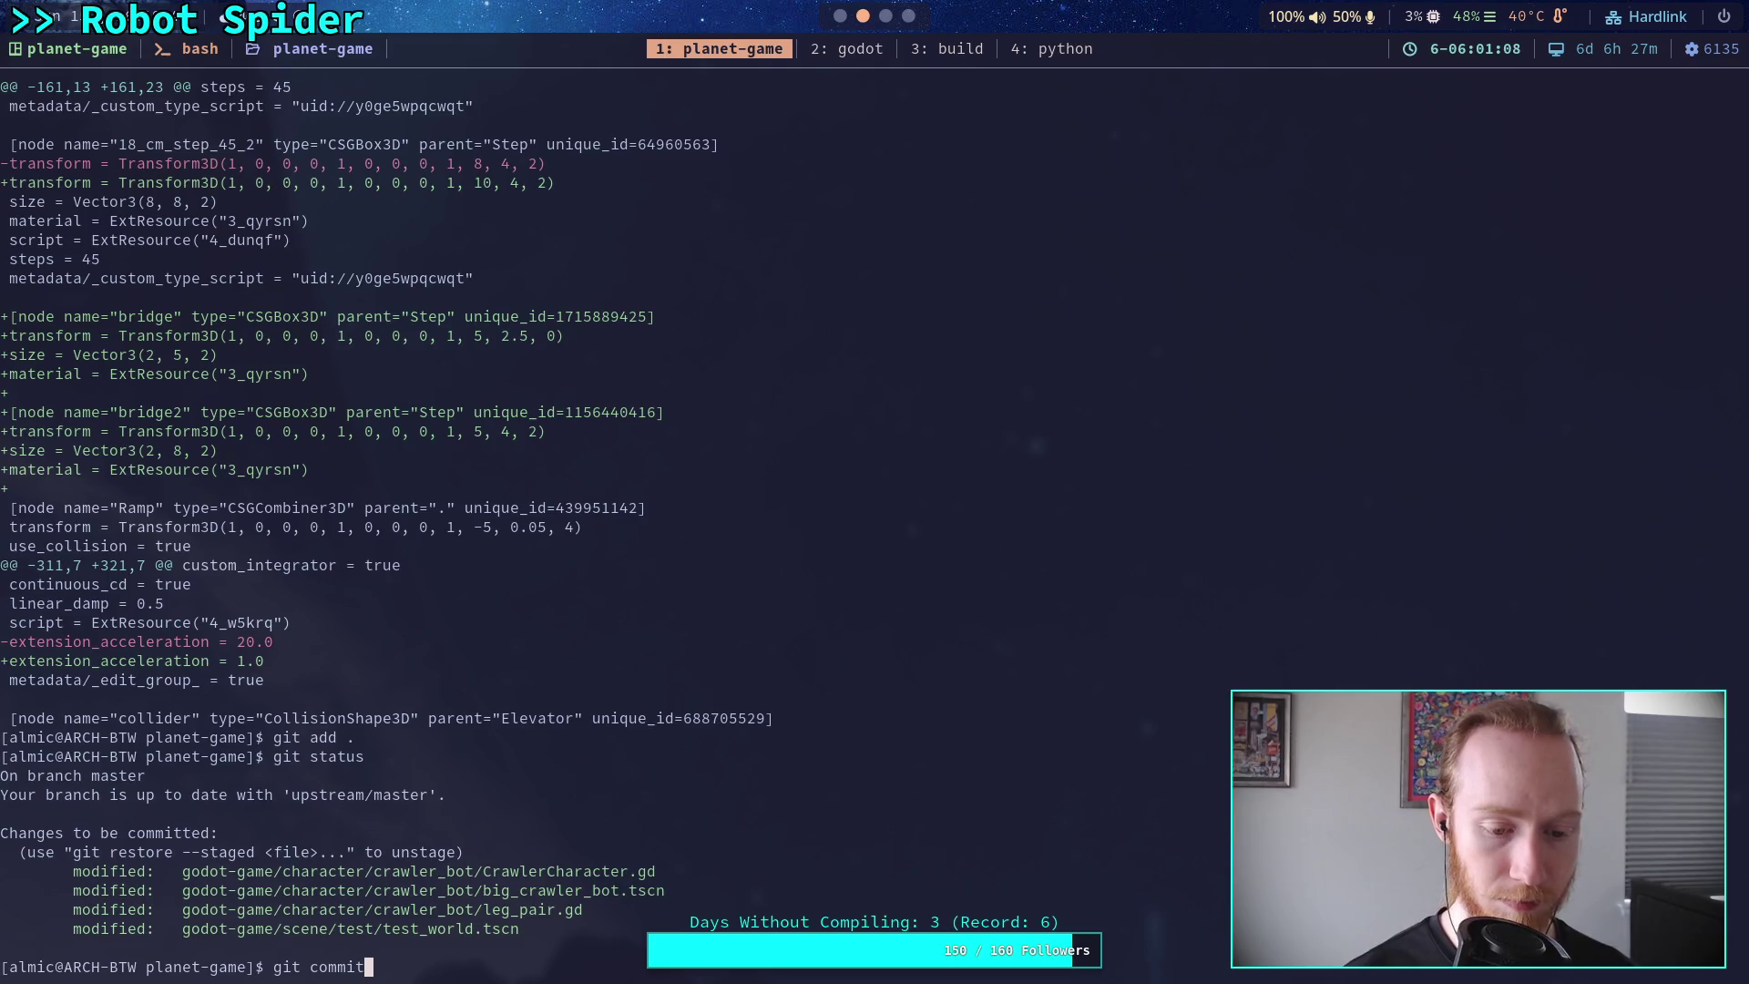
key("Return")
type("iWork on")
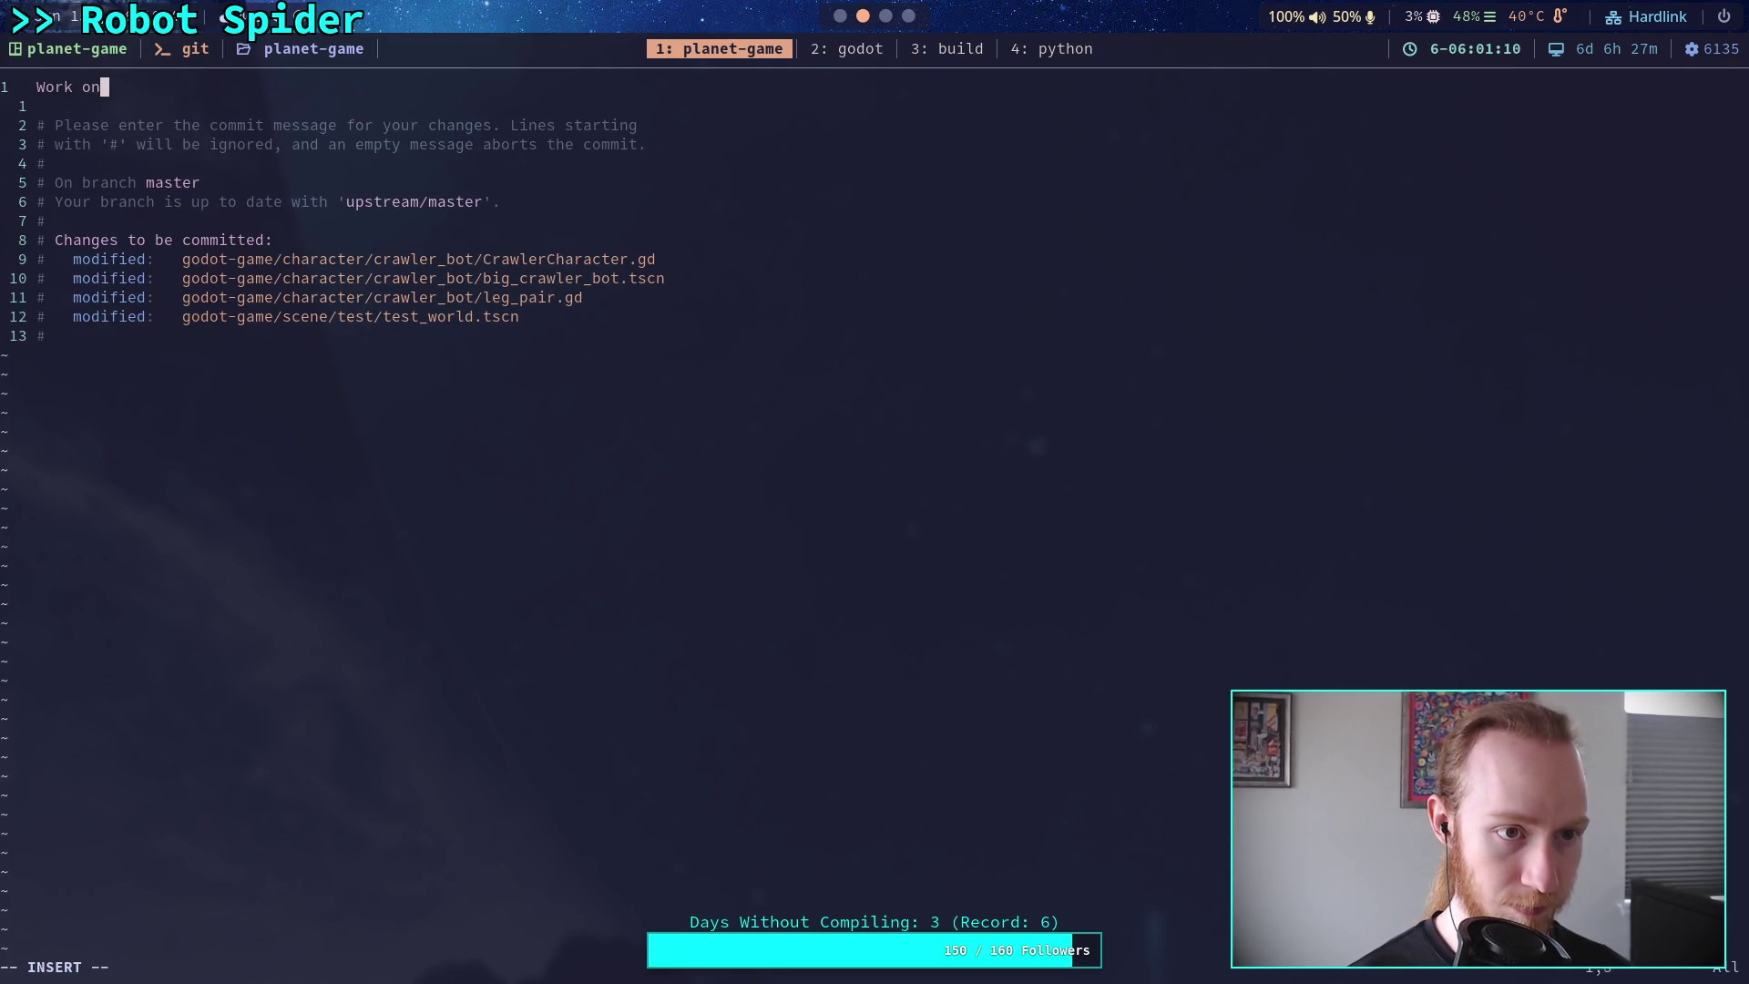
type("Crr")
key("BackSpace")
key("BackSpace")
type("awler, r")
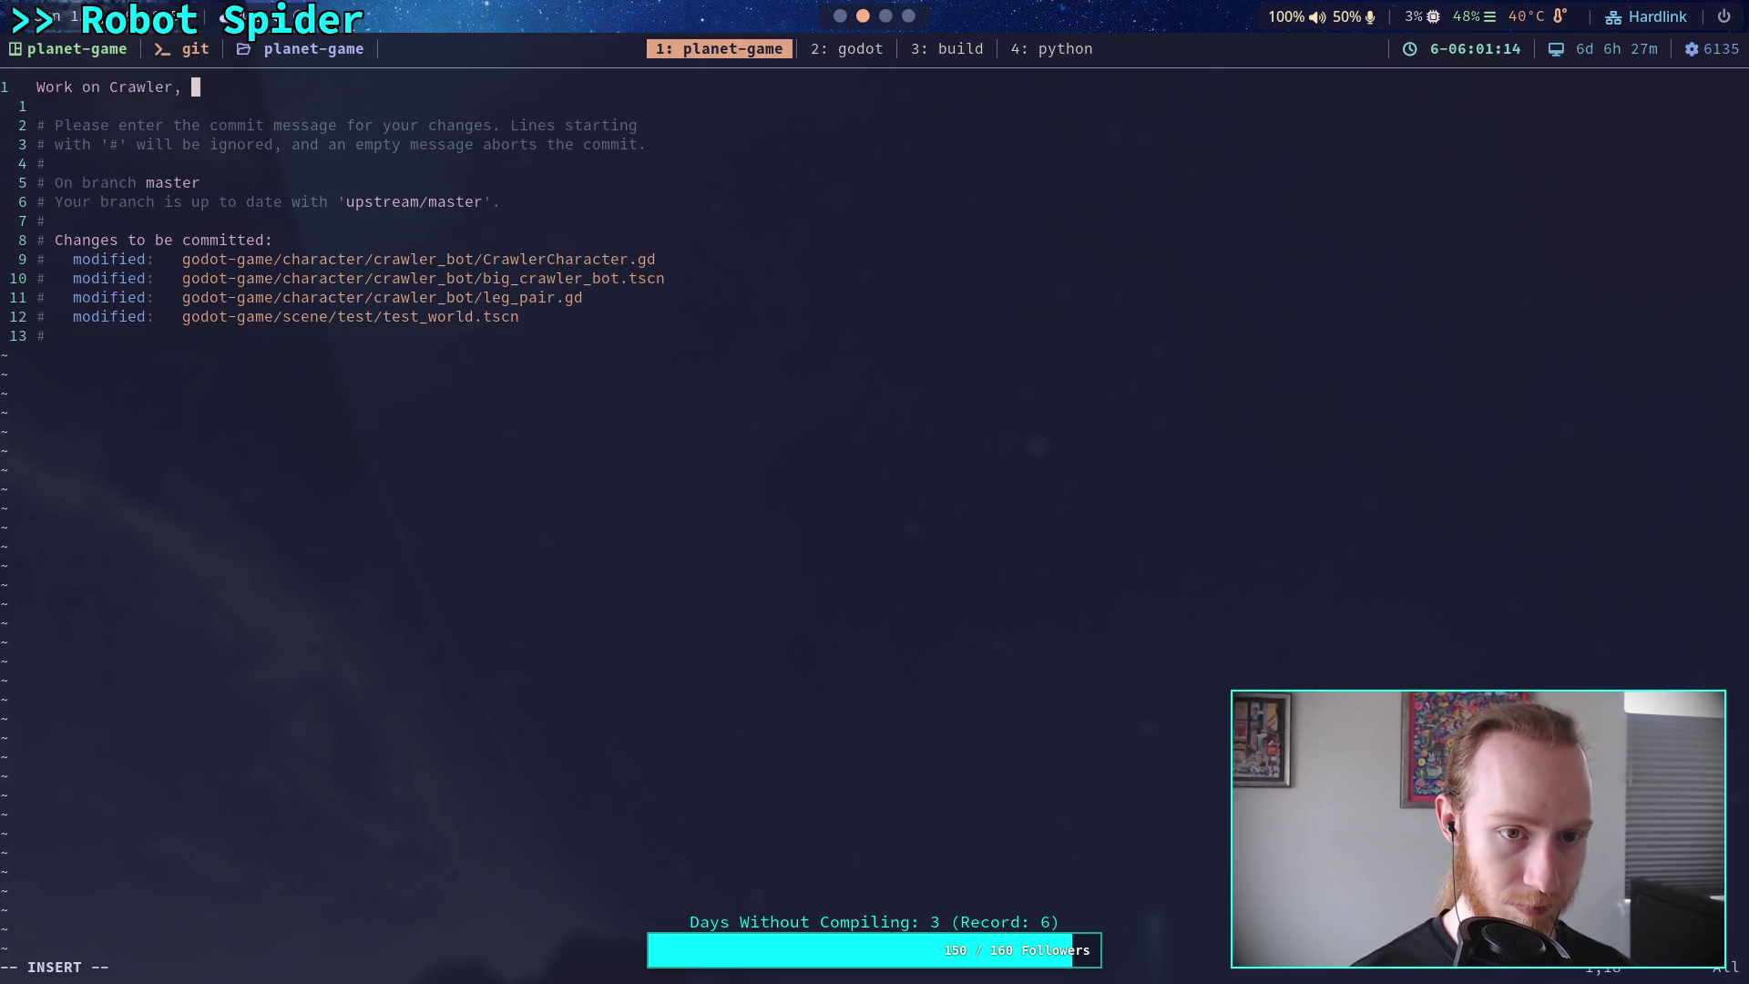
type("e")
type("fac")
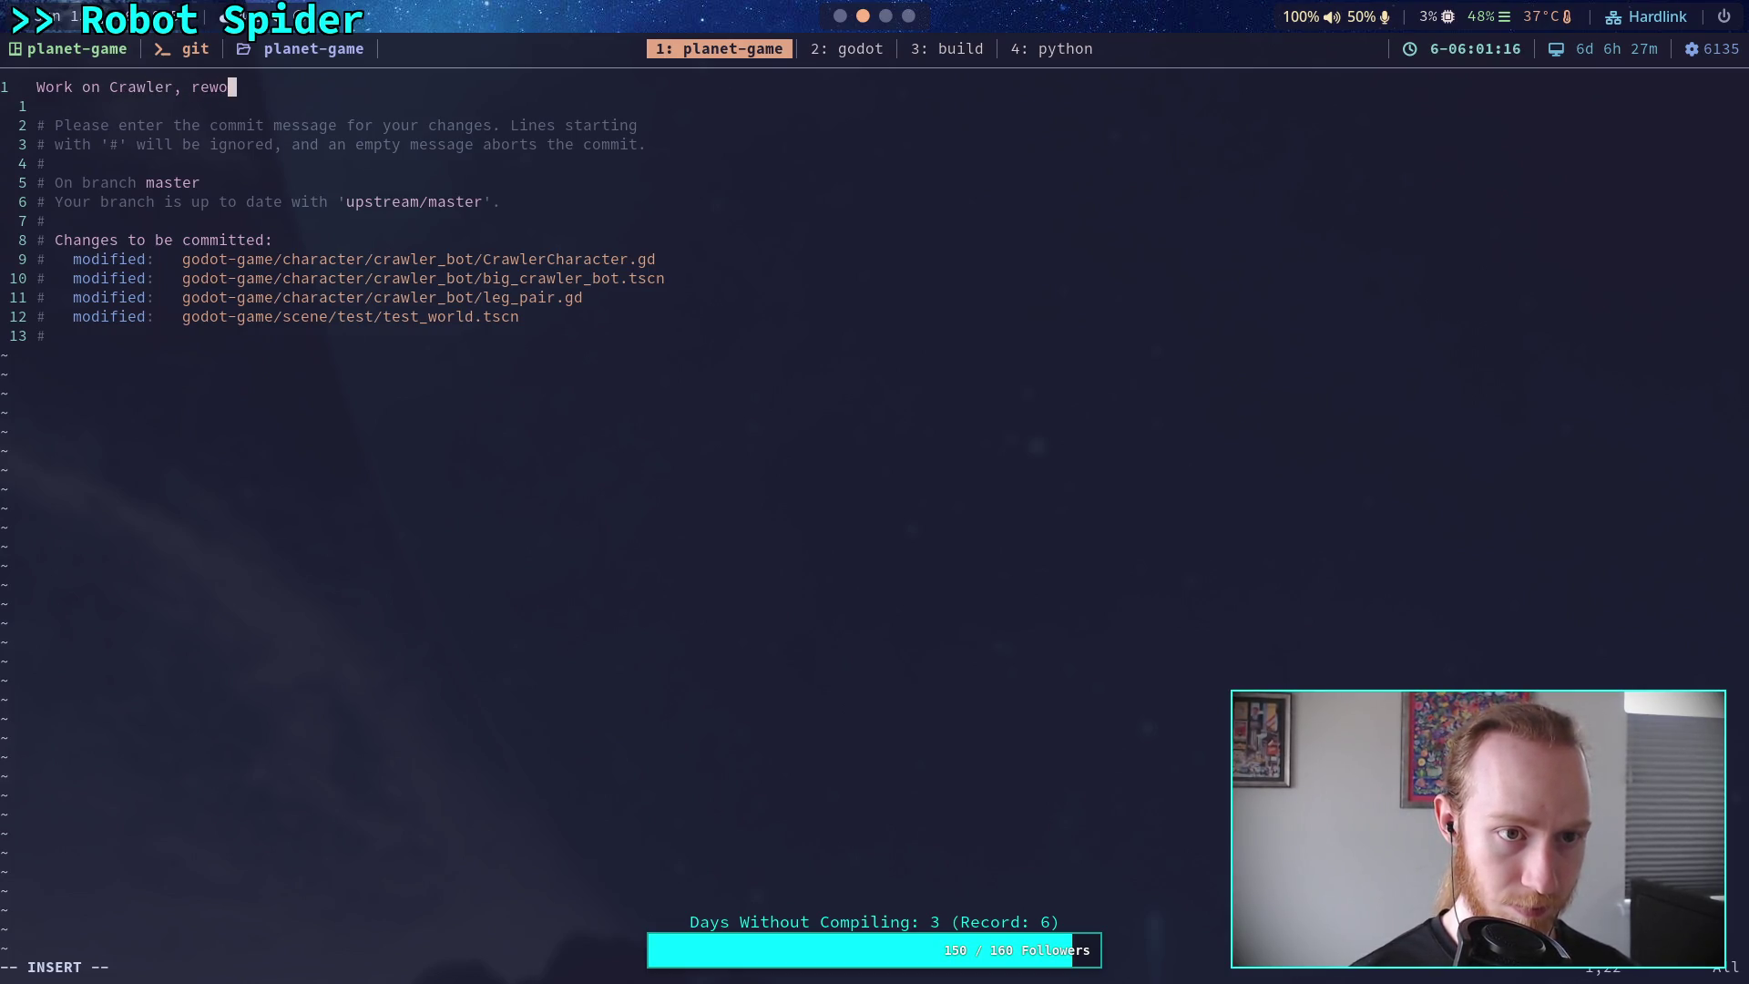
key("BackSpace")
key("BackSpace")
key("BackSpace")
type("work legs")
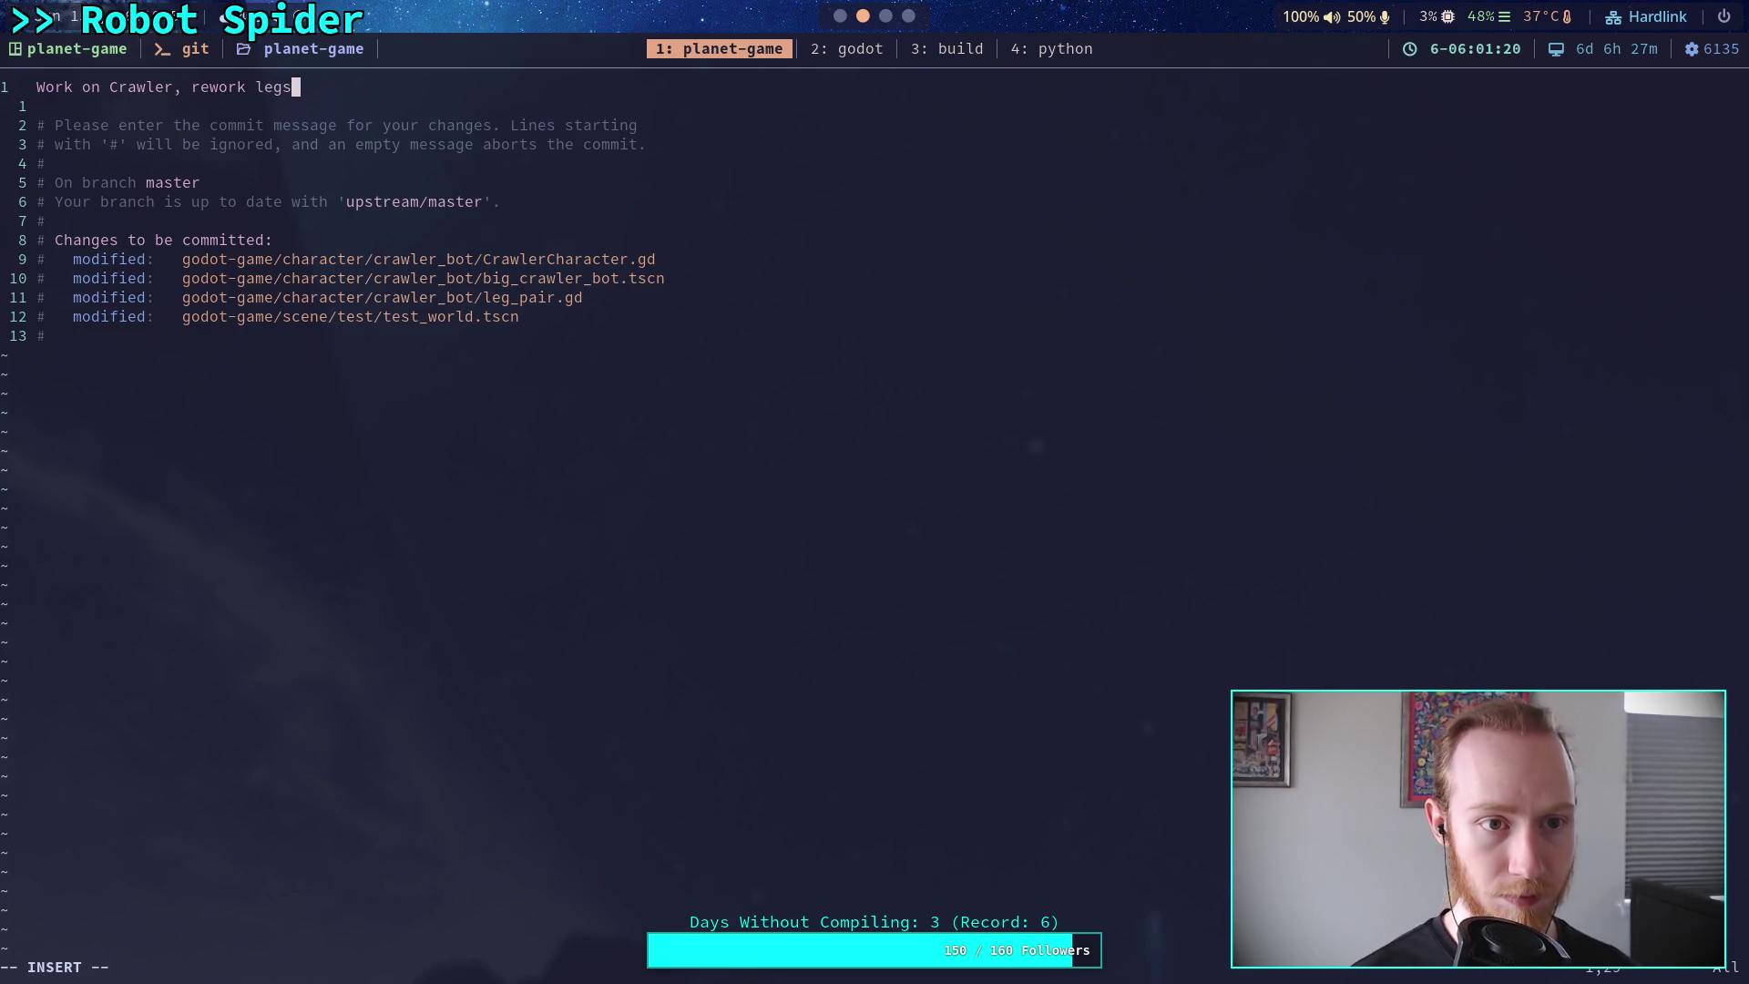
key("Return")
key("Return")
type("- Al")
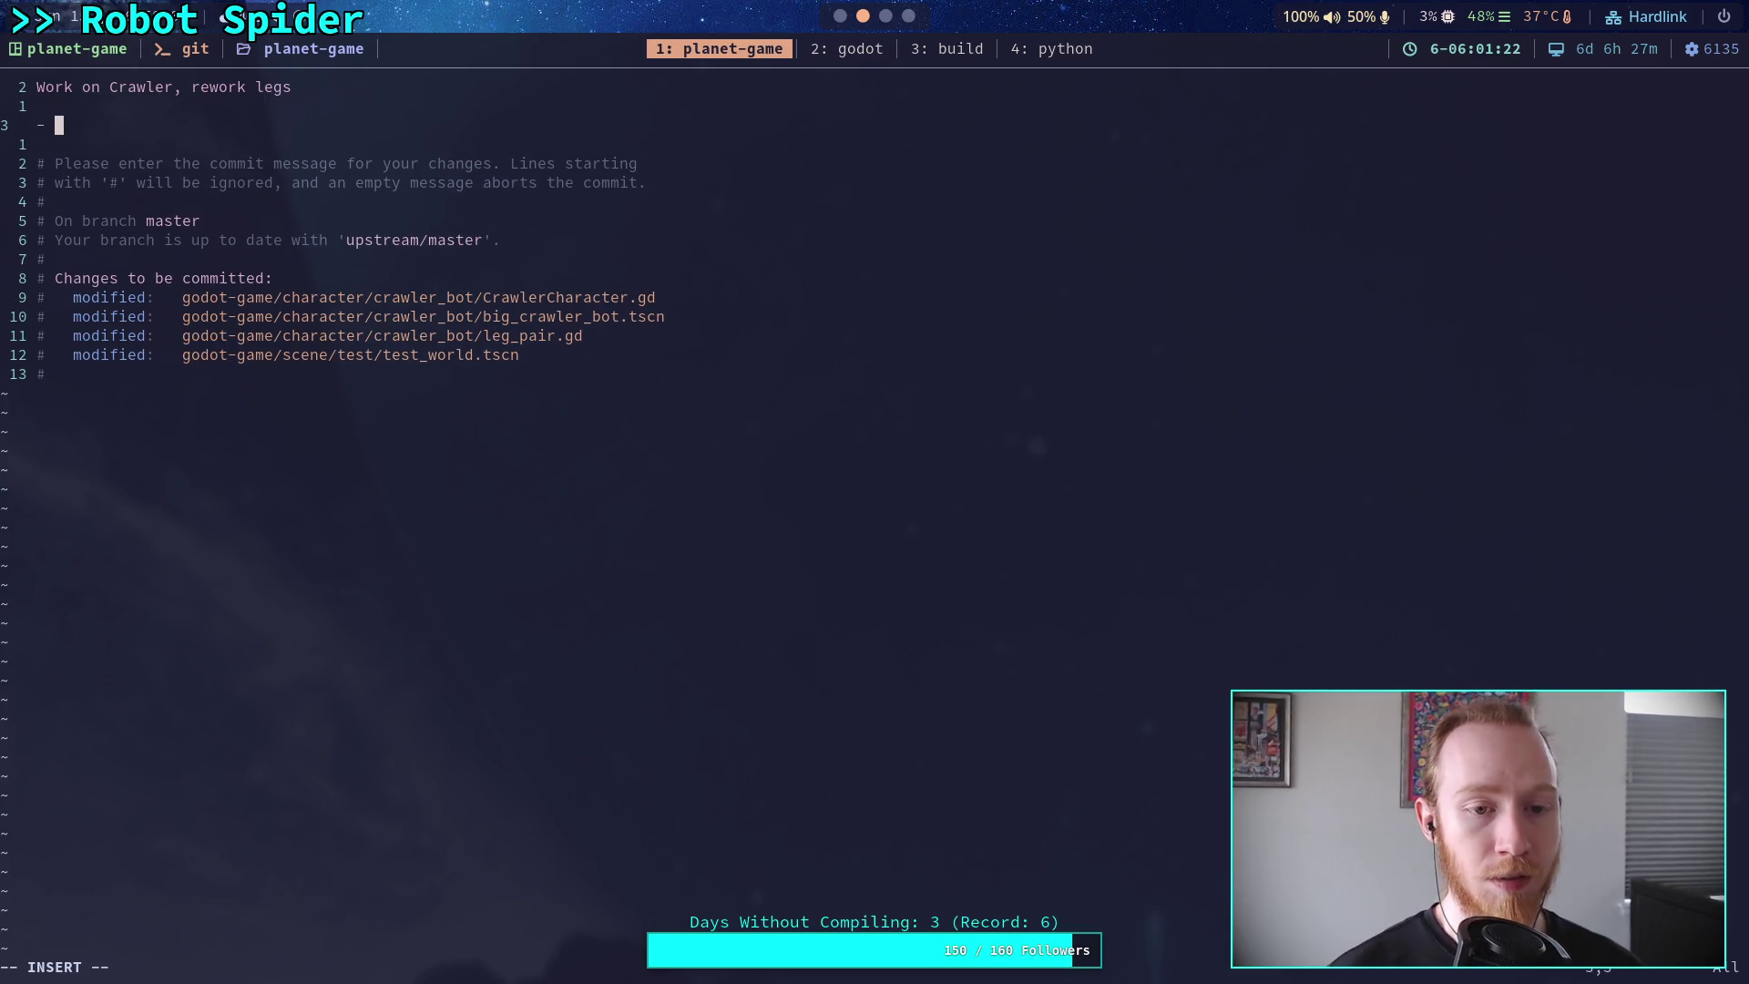
type("so ")
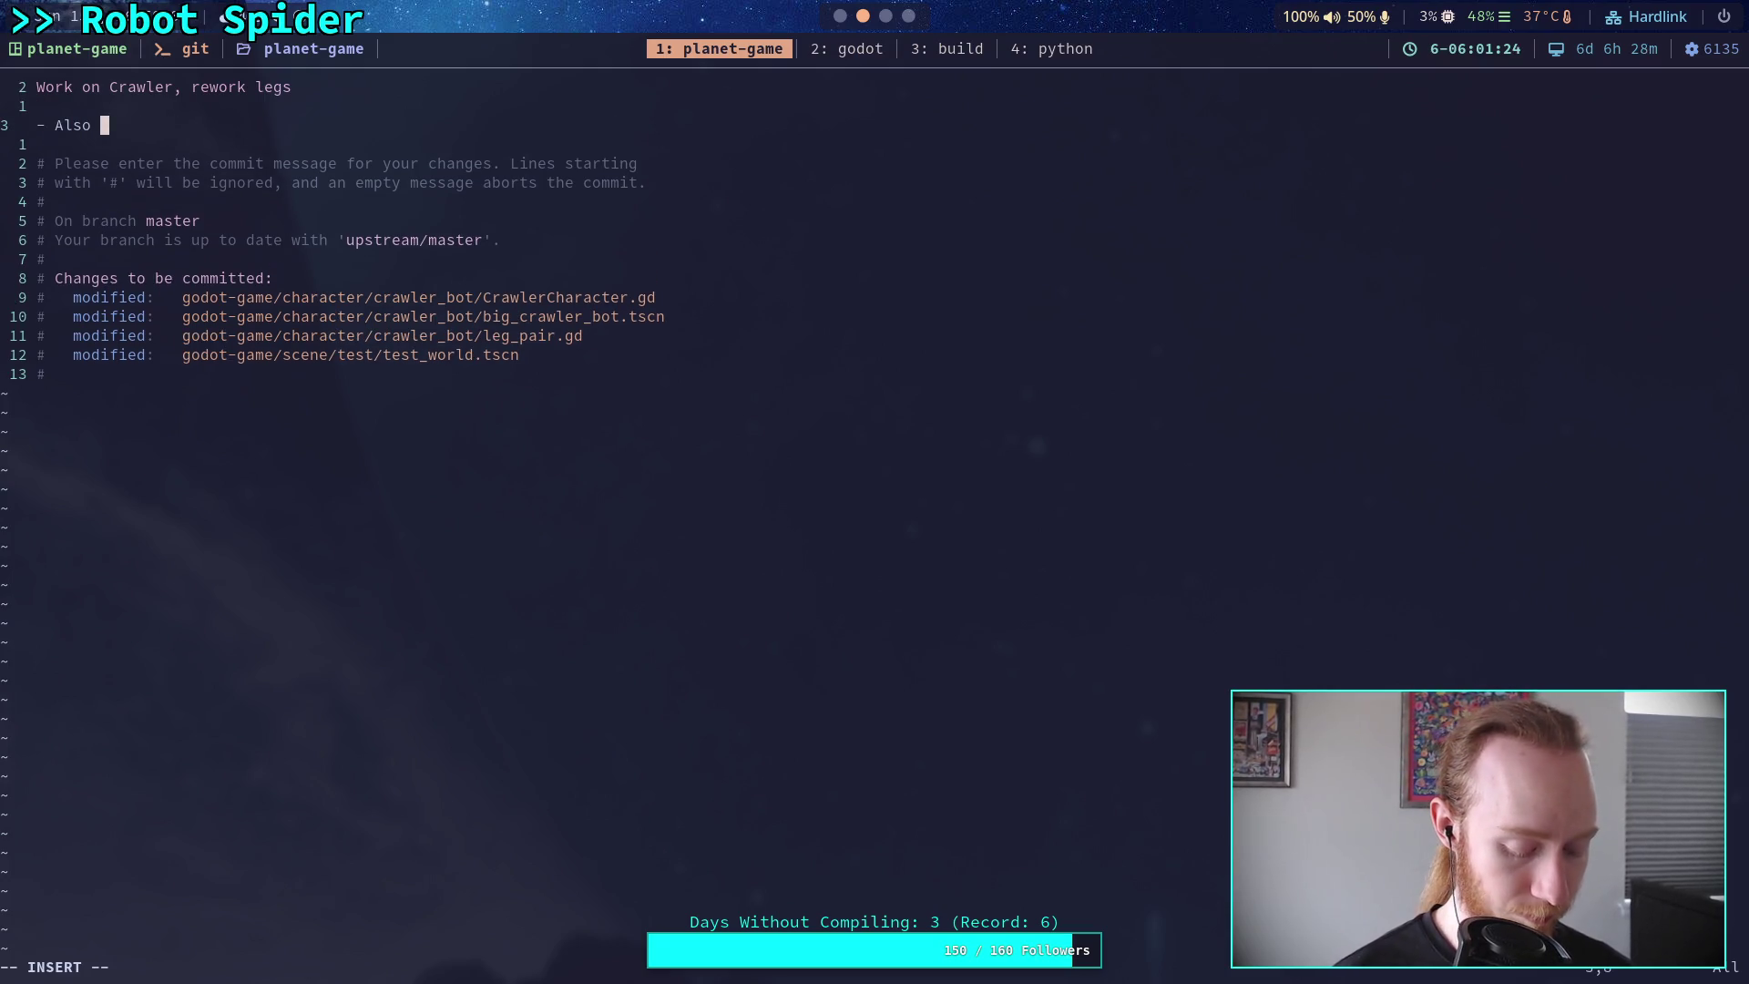
type("updated ")
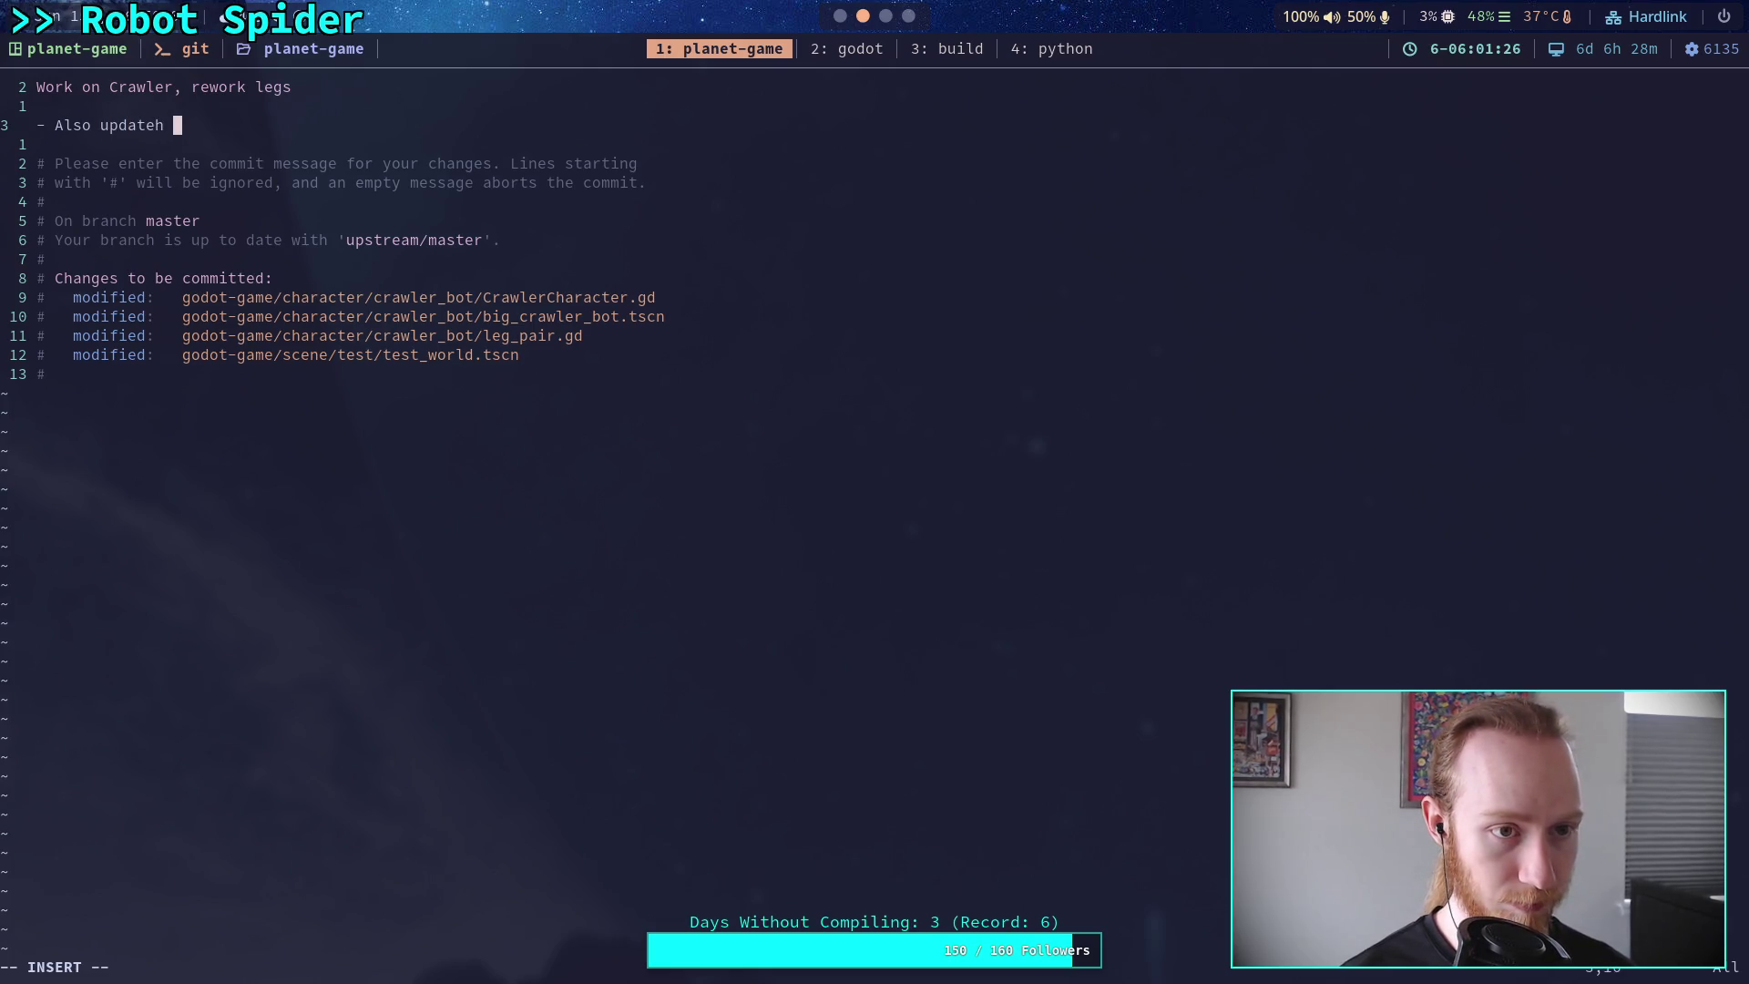
type("test w")
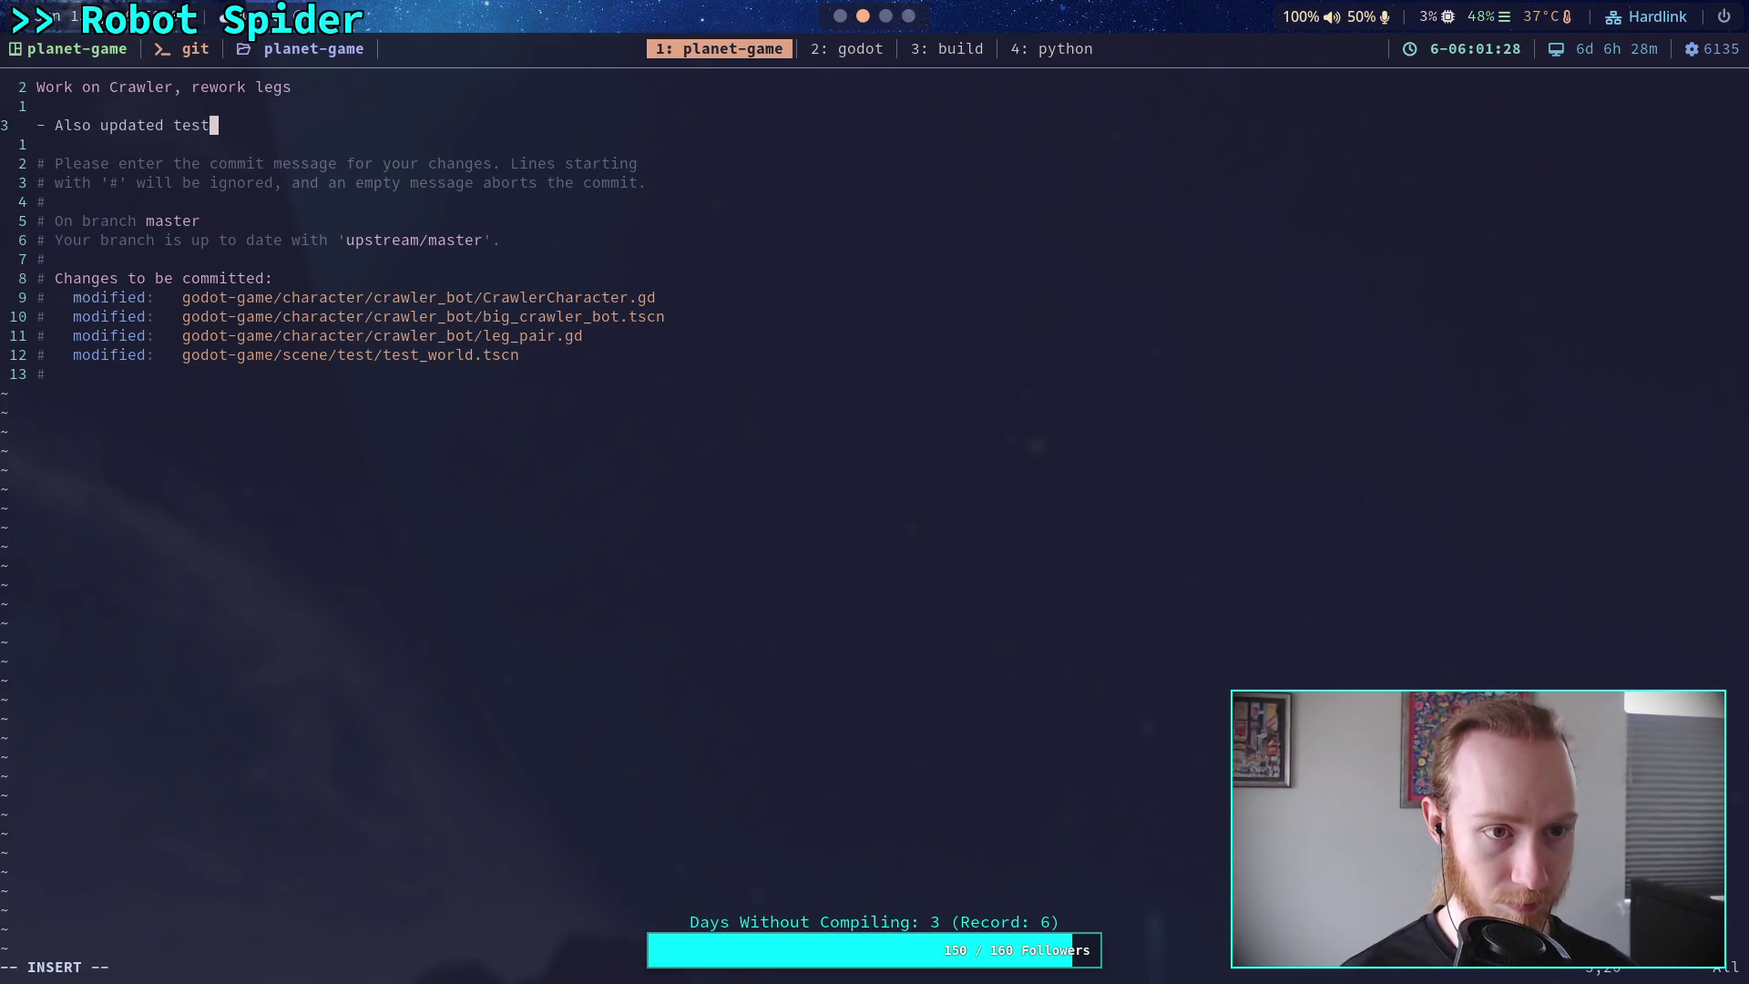
type("orld stairs")
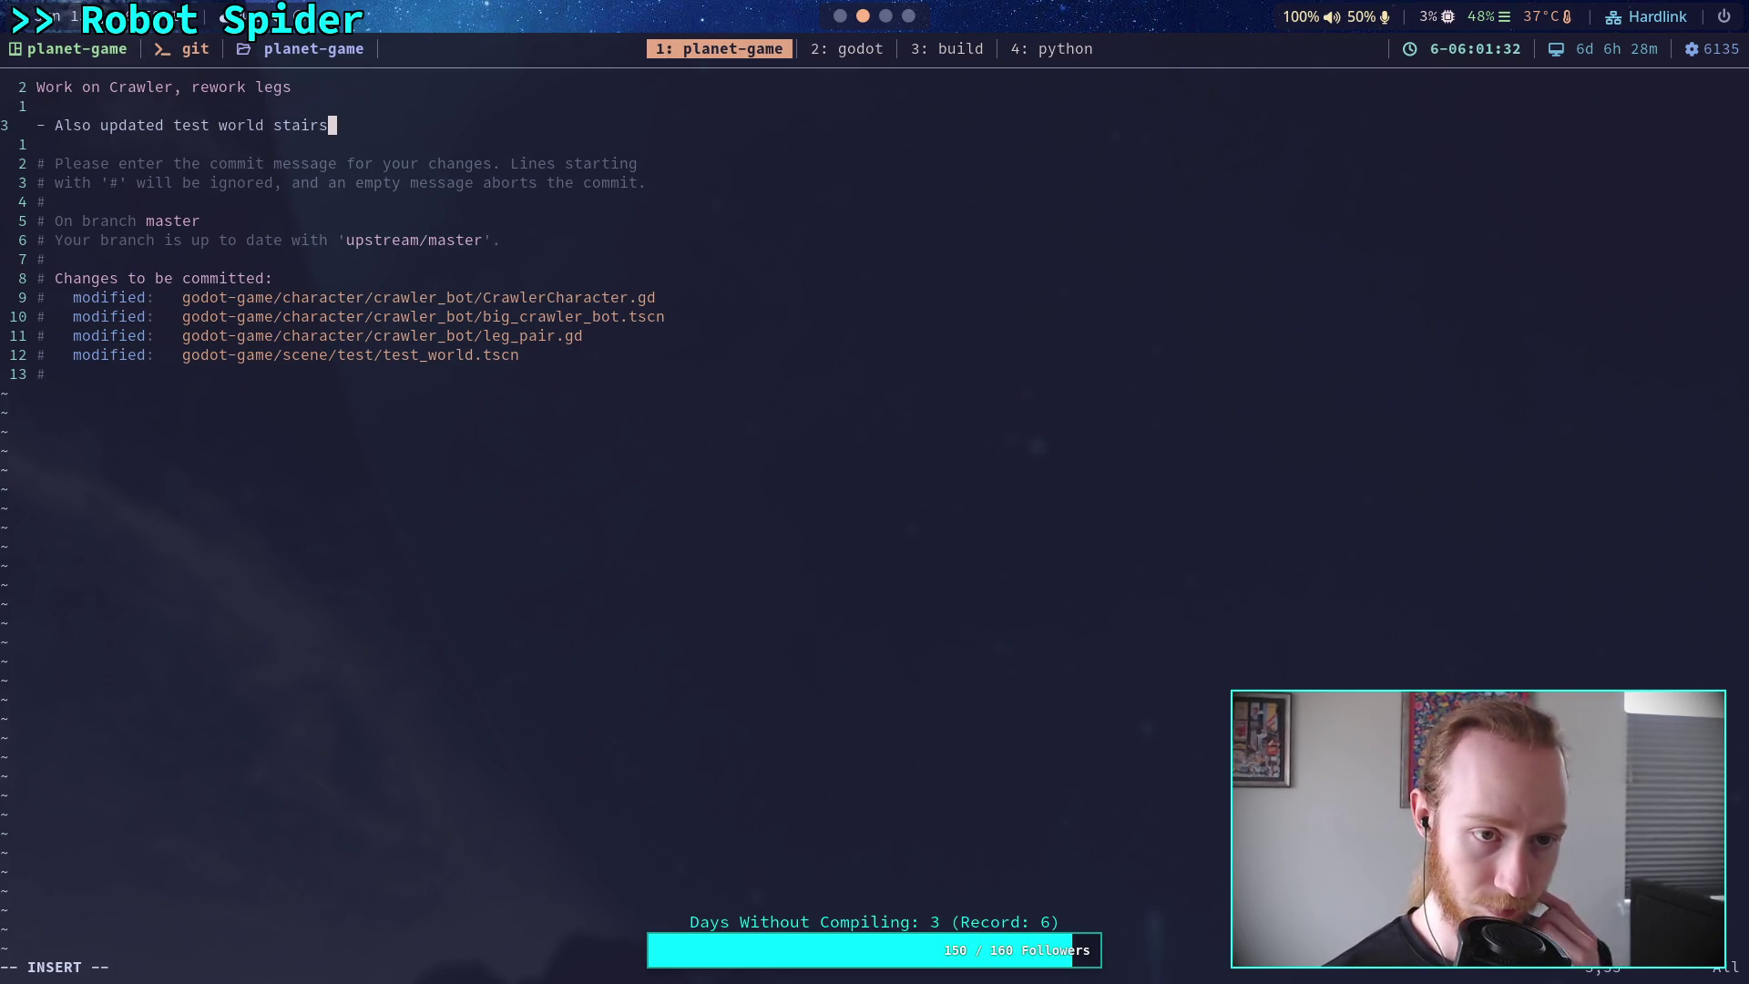
type(" and elevator")
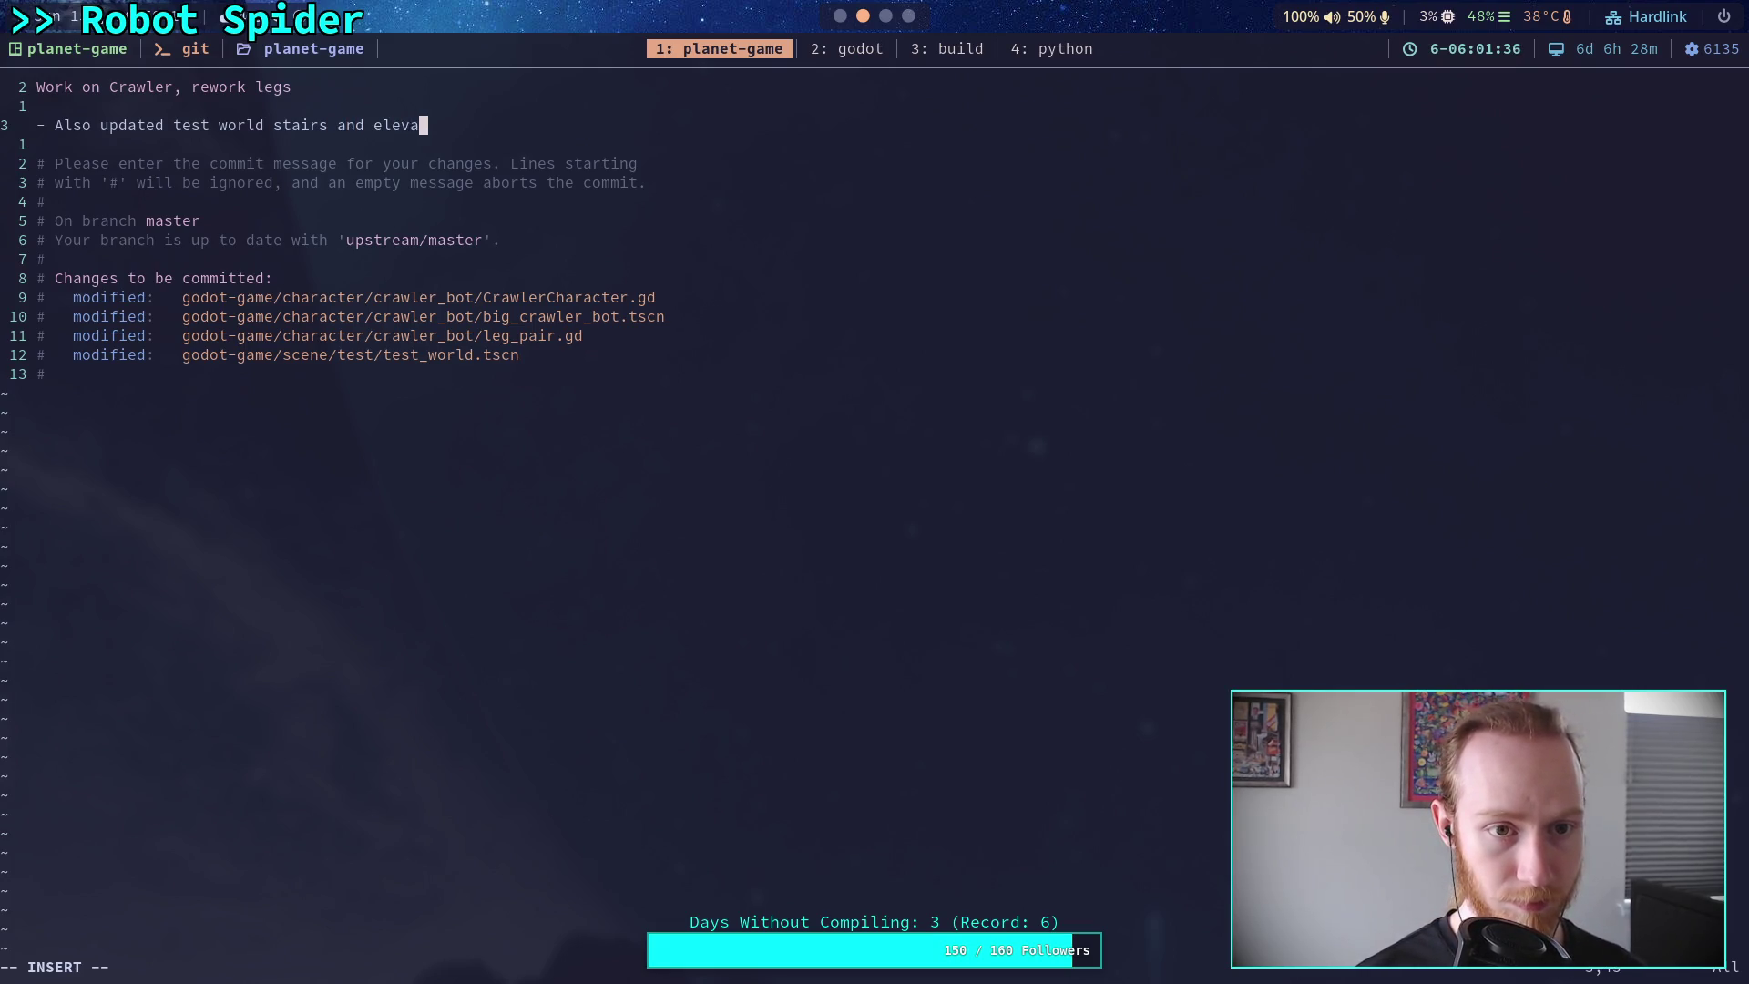
Add a bullet saying crawlers now update individual legs instead of specific pairs.
key("Return")
type("- ")
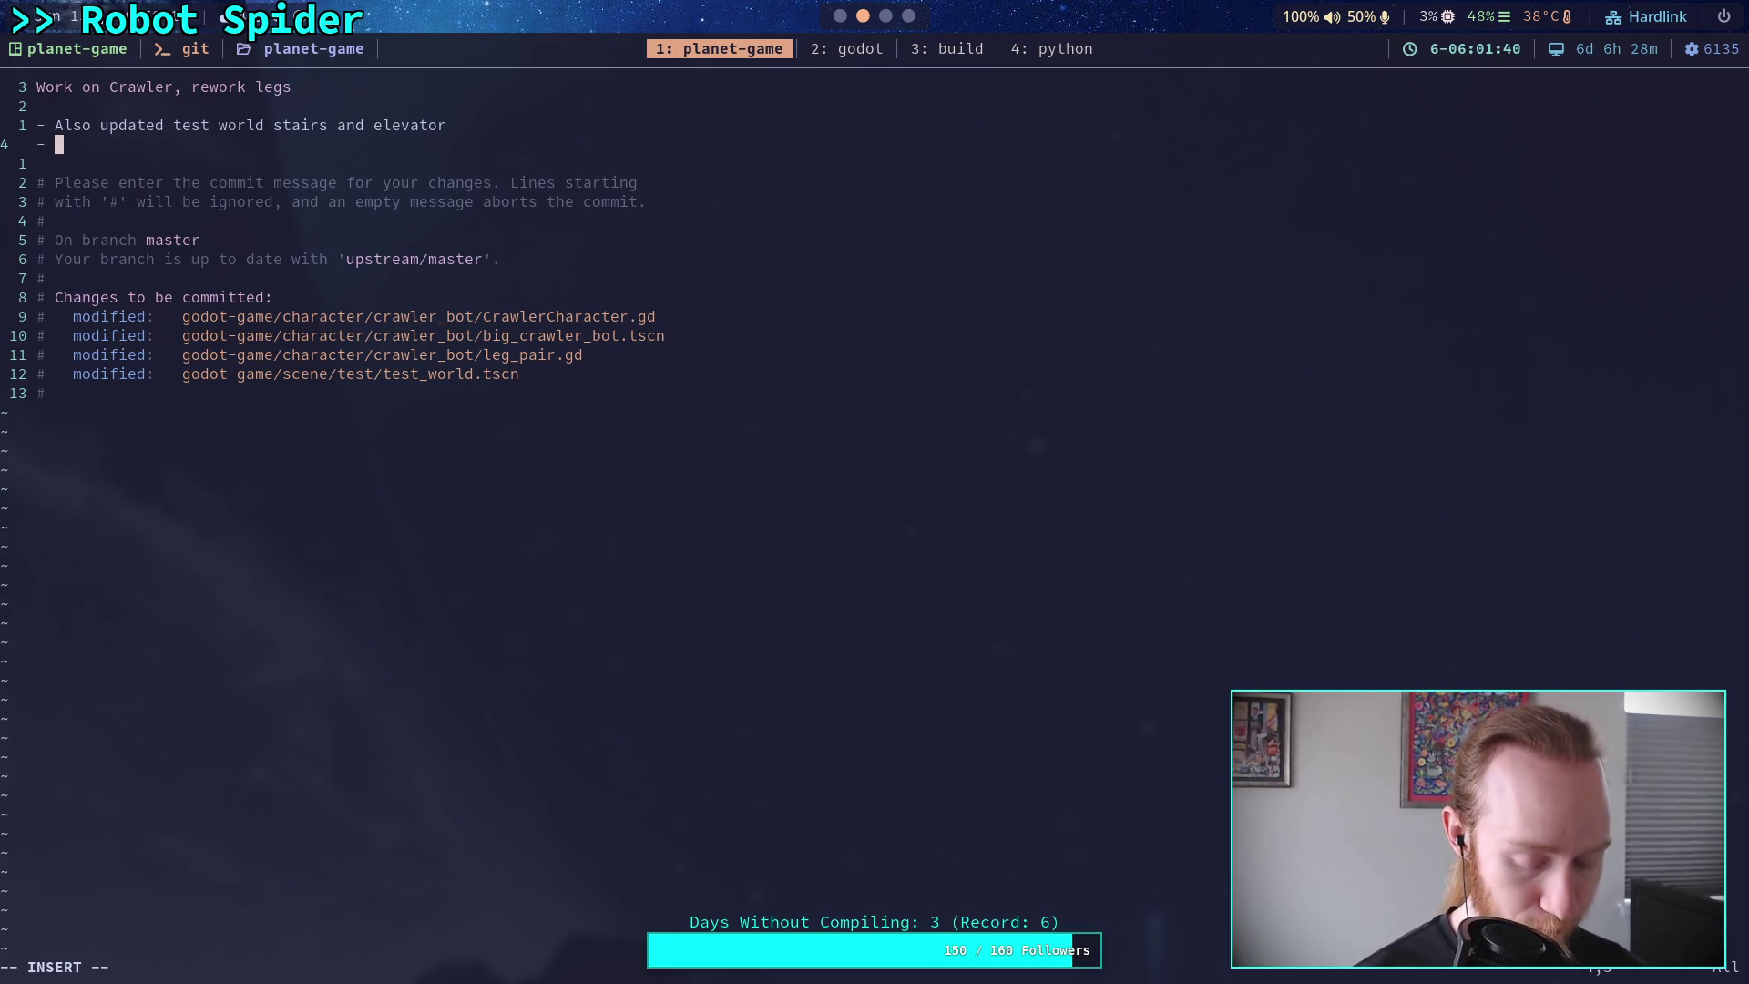
type("Cro")
type("wel")
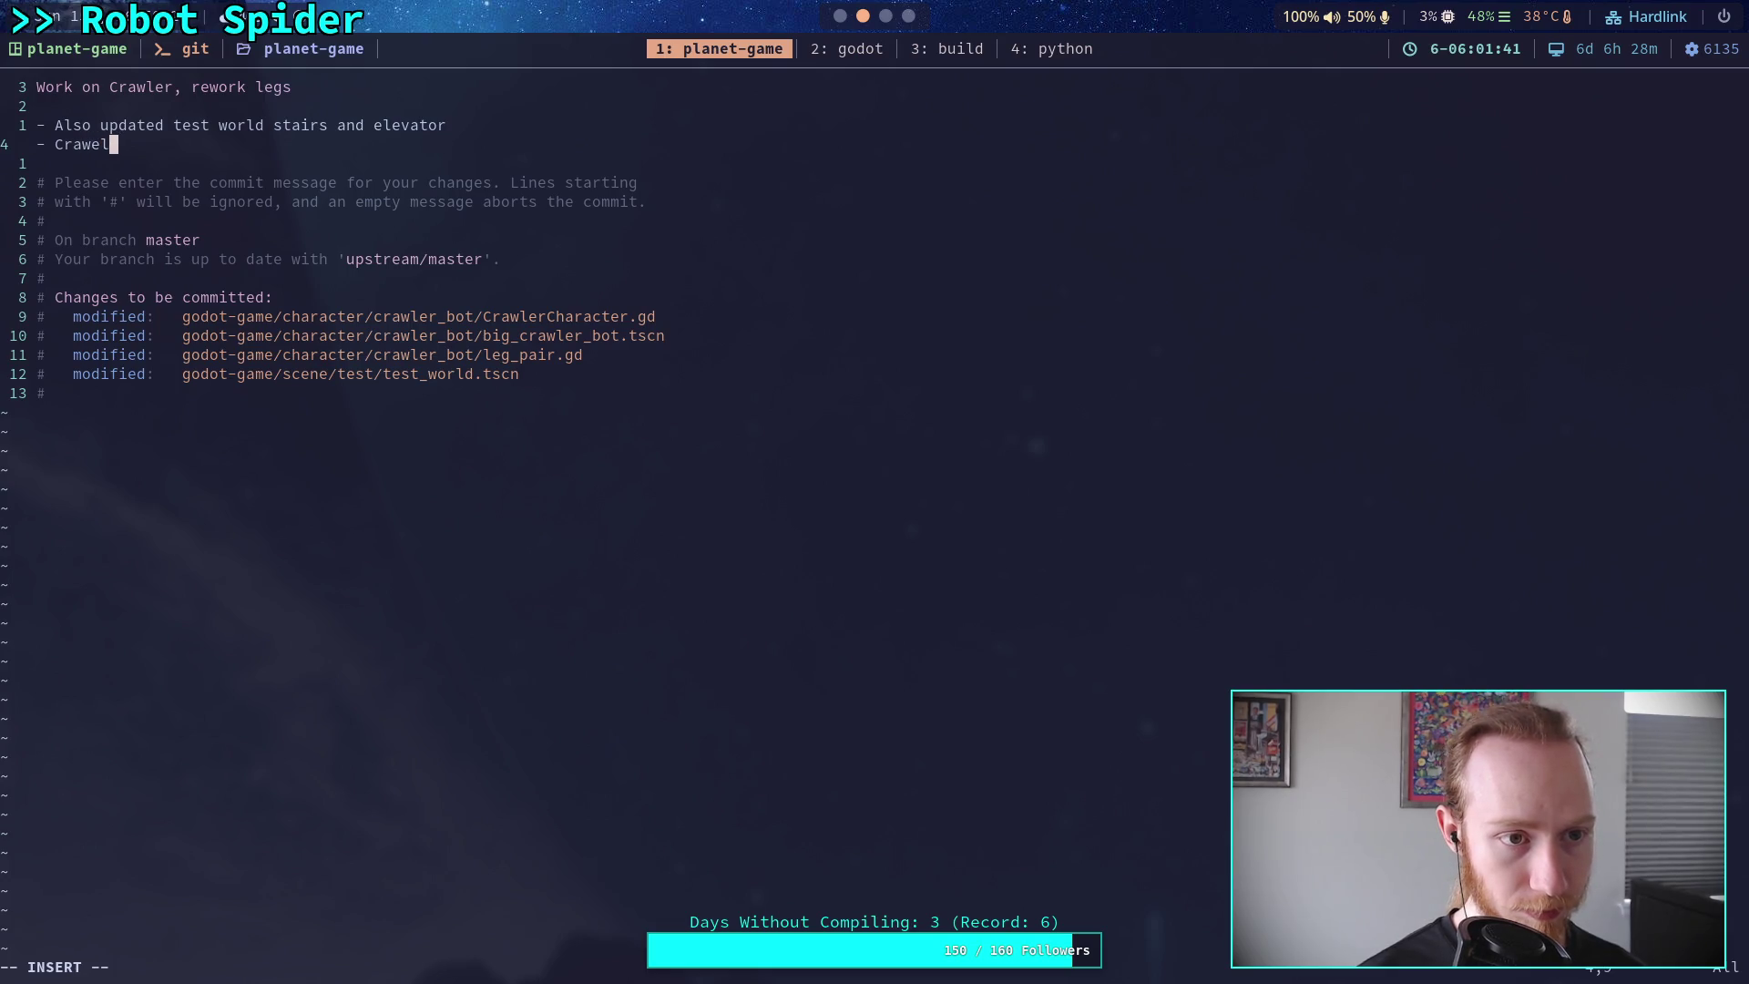
type("ers")
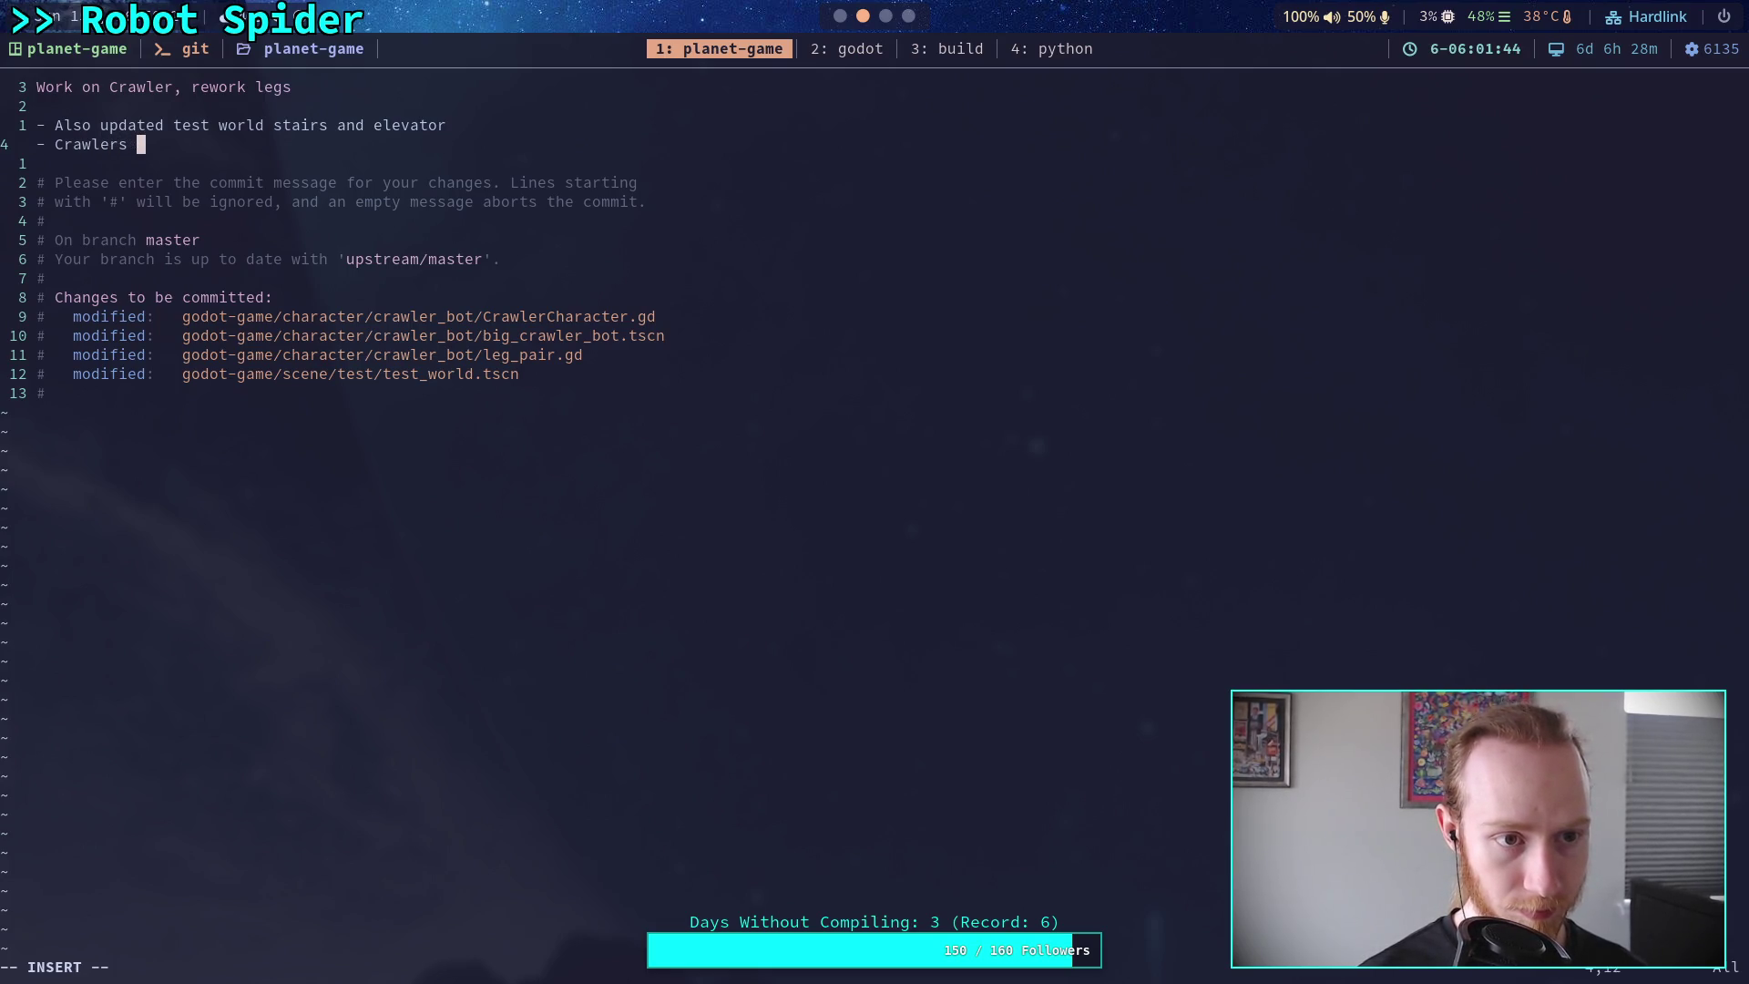
type("win")
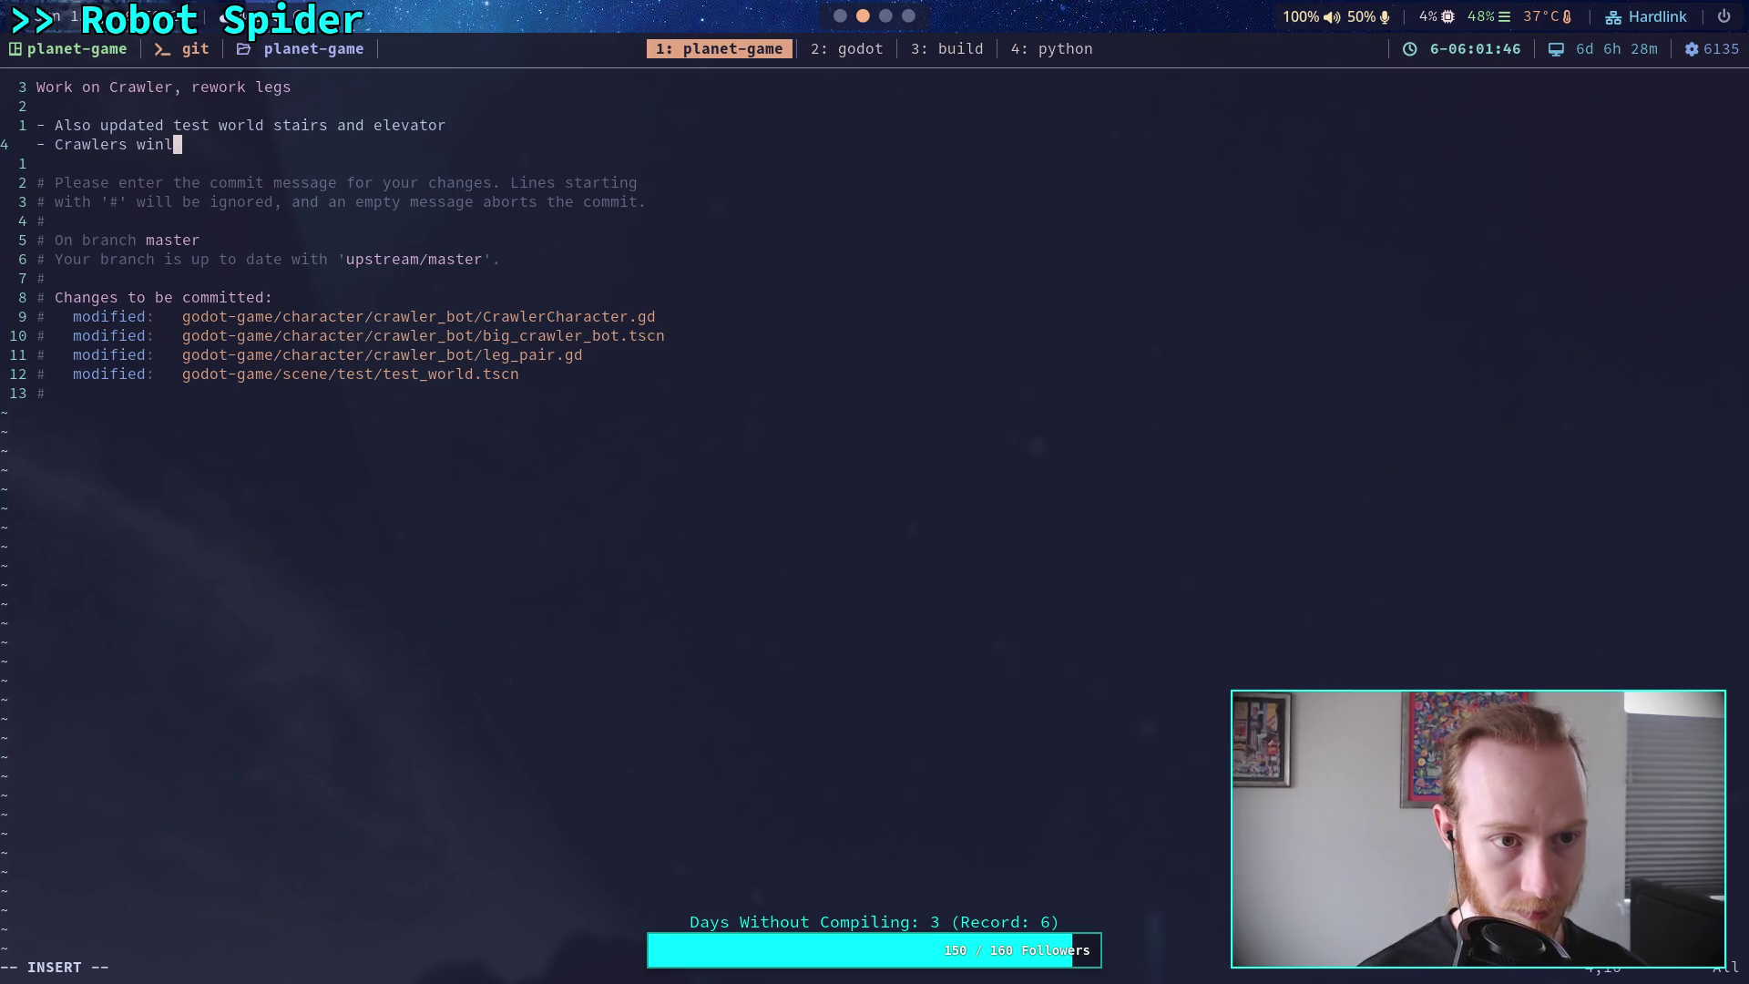
key("BackSpace")
type("ll now up")
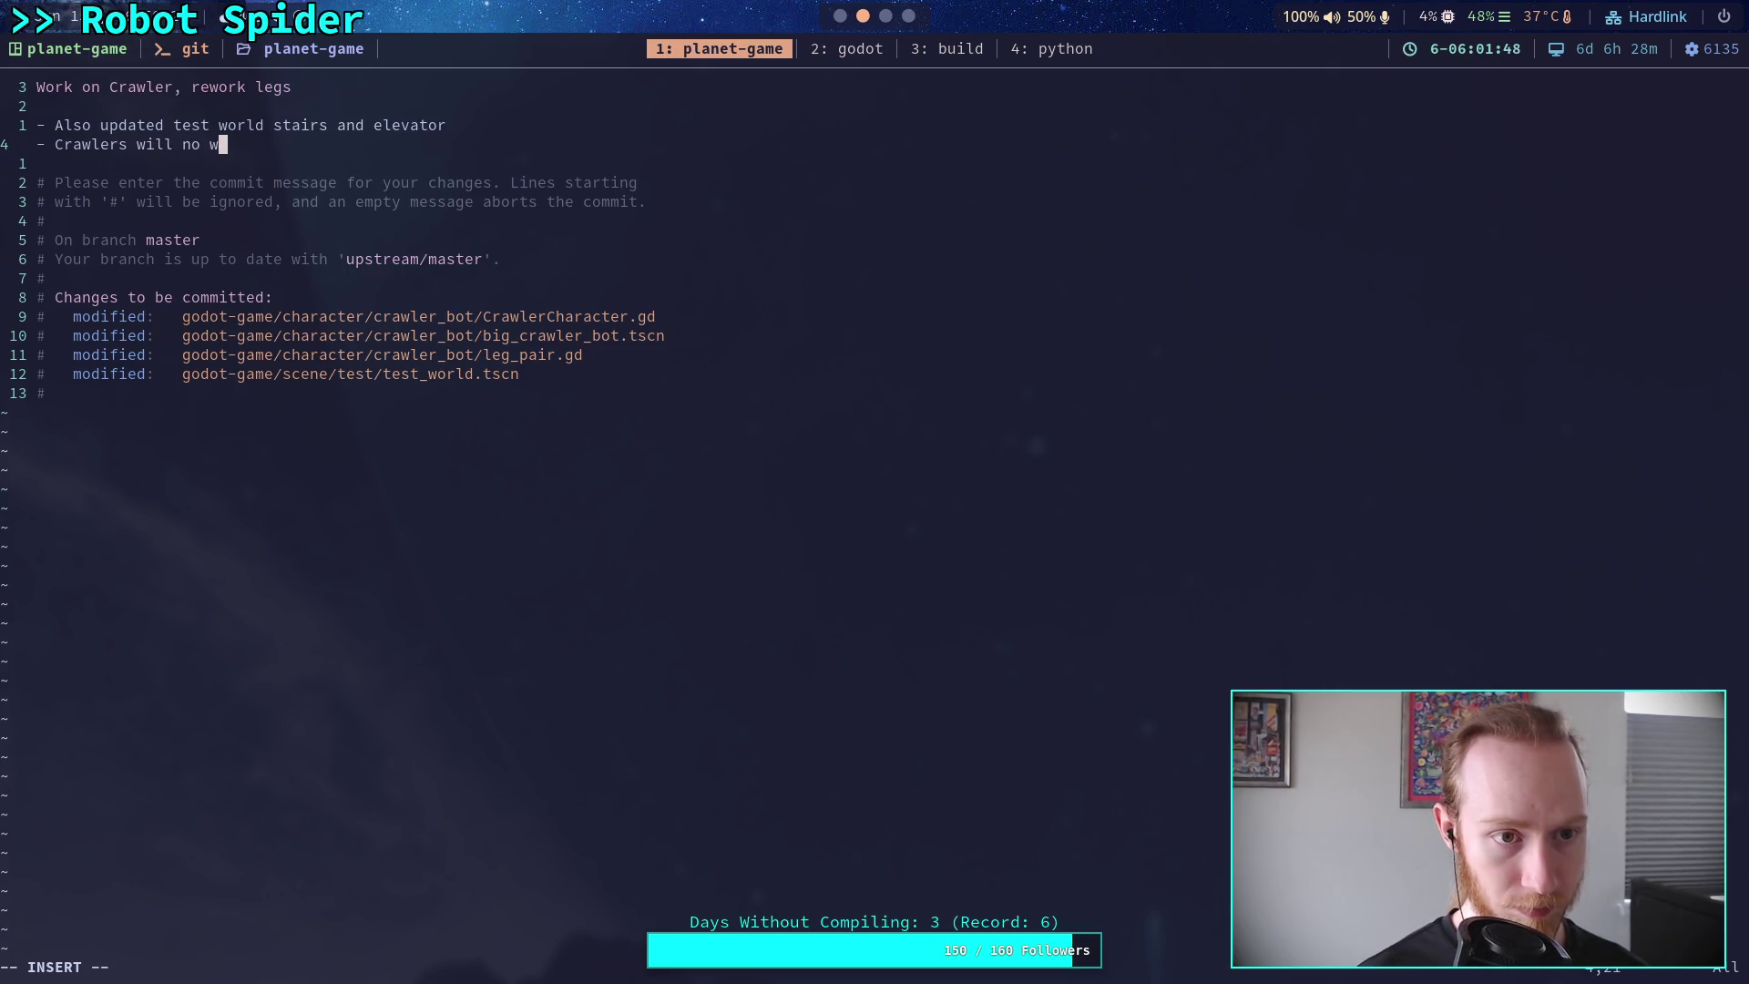
type("date individ")
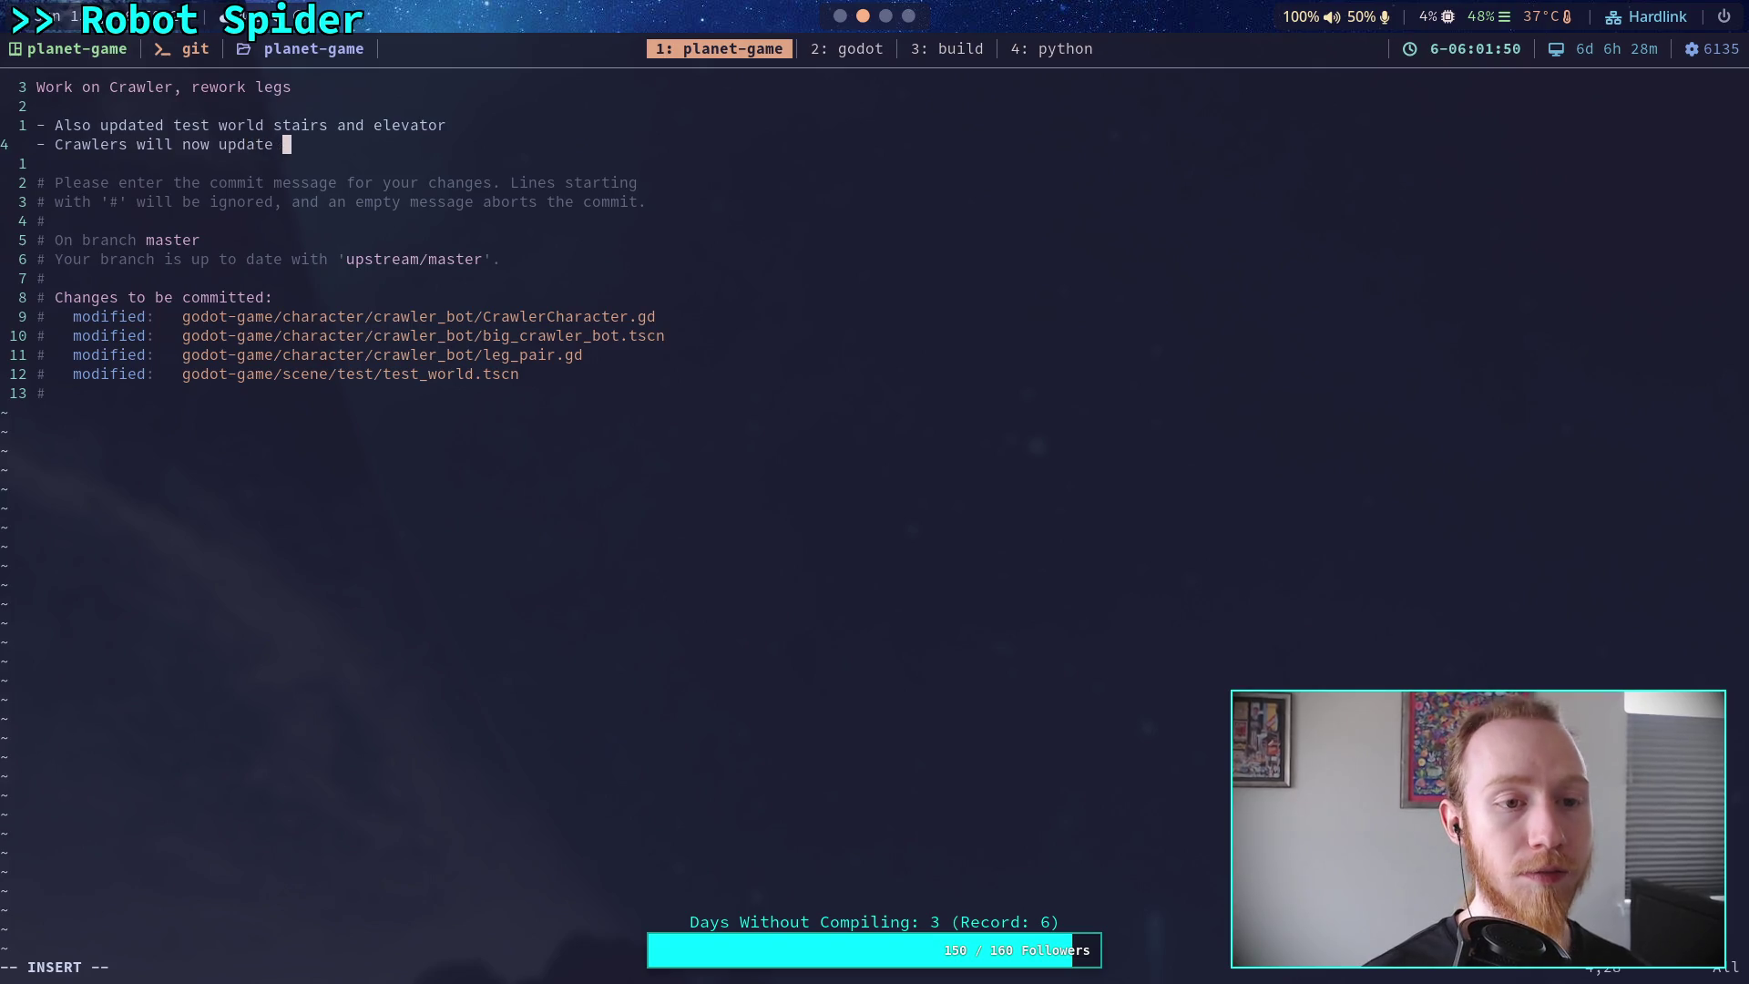
type("eal")
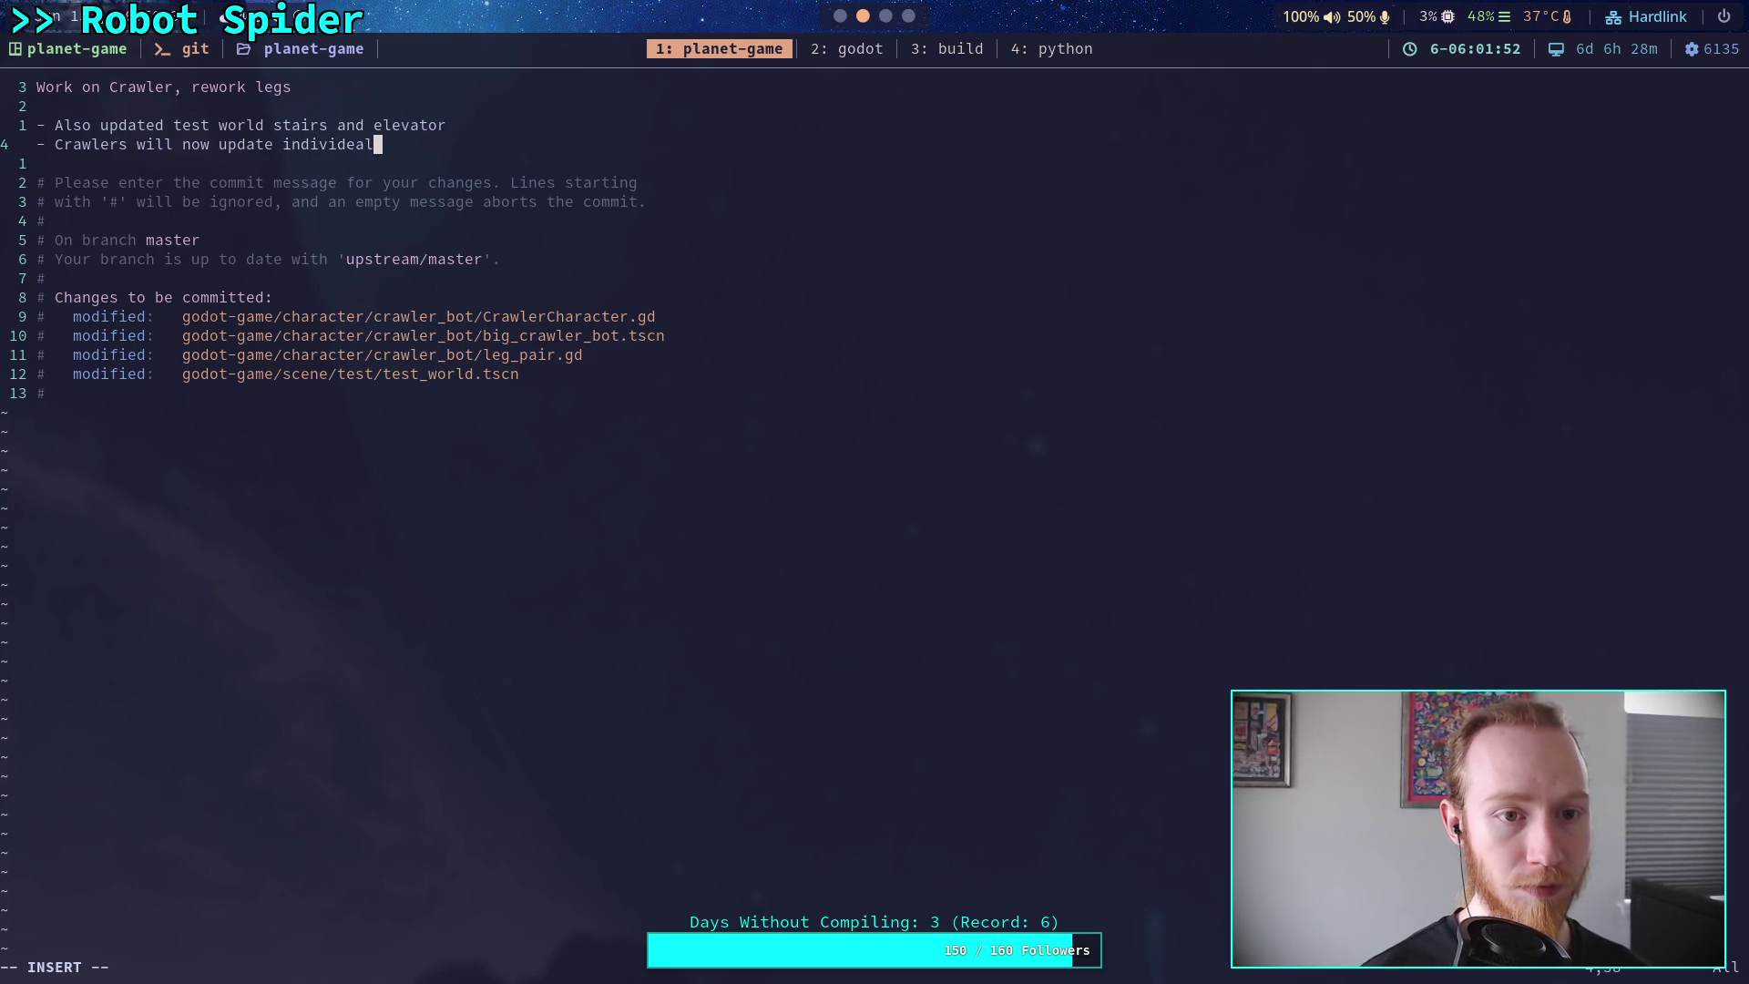
key("BackSpace")
key("BackSpace")
type("ual legs i")
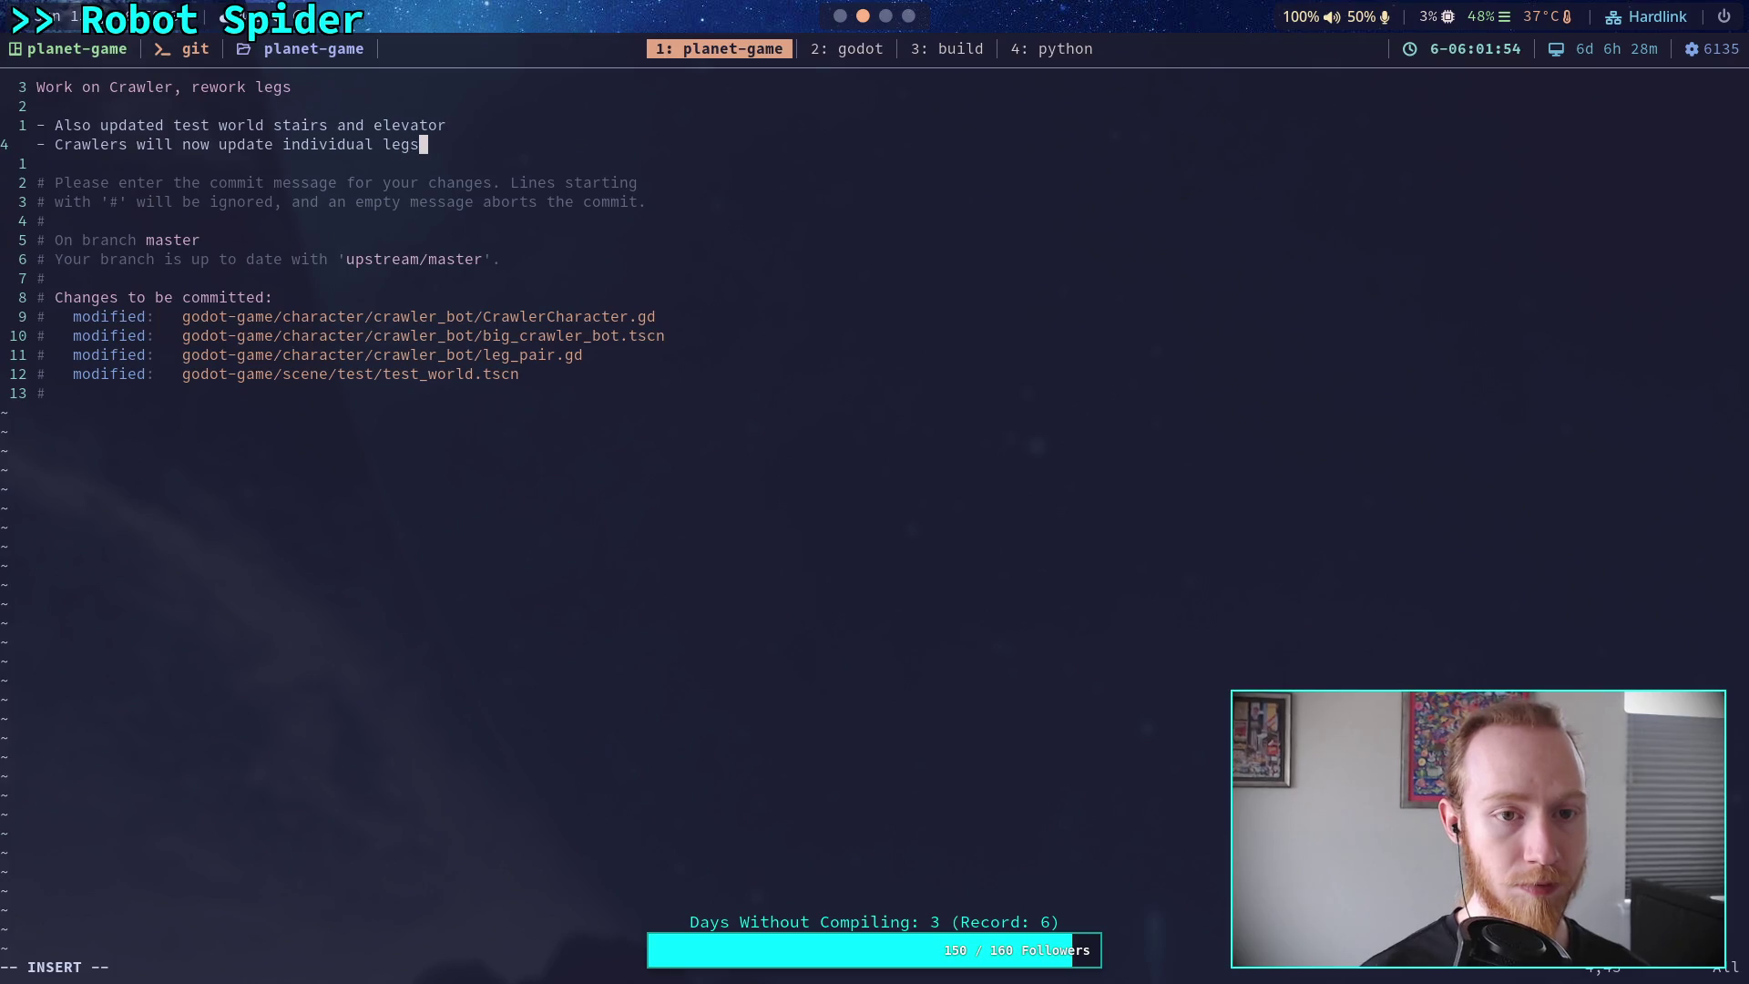
type("nstead of ")
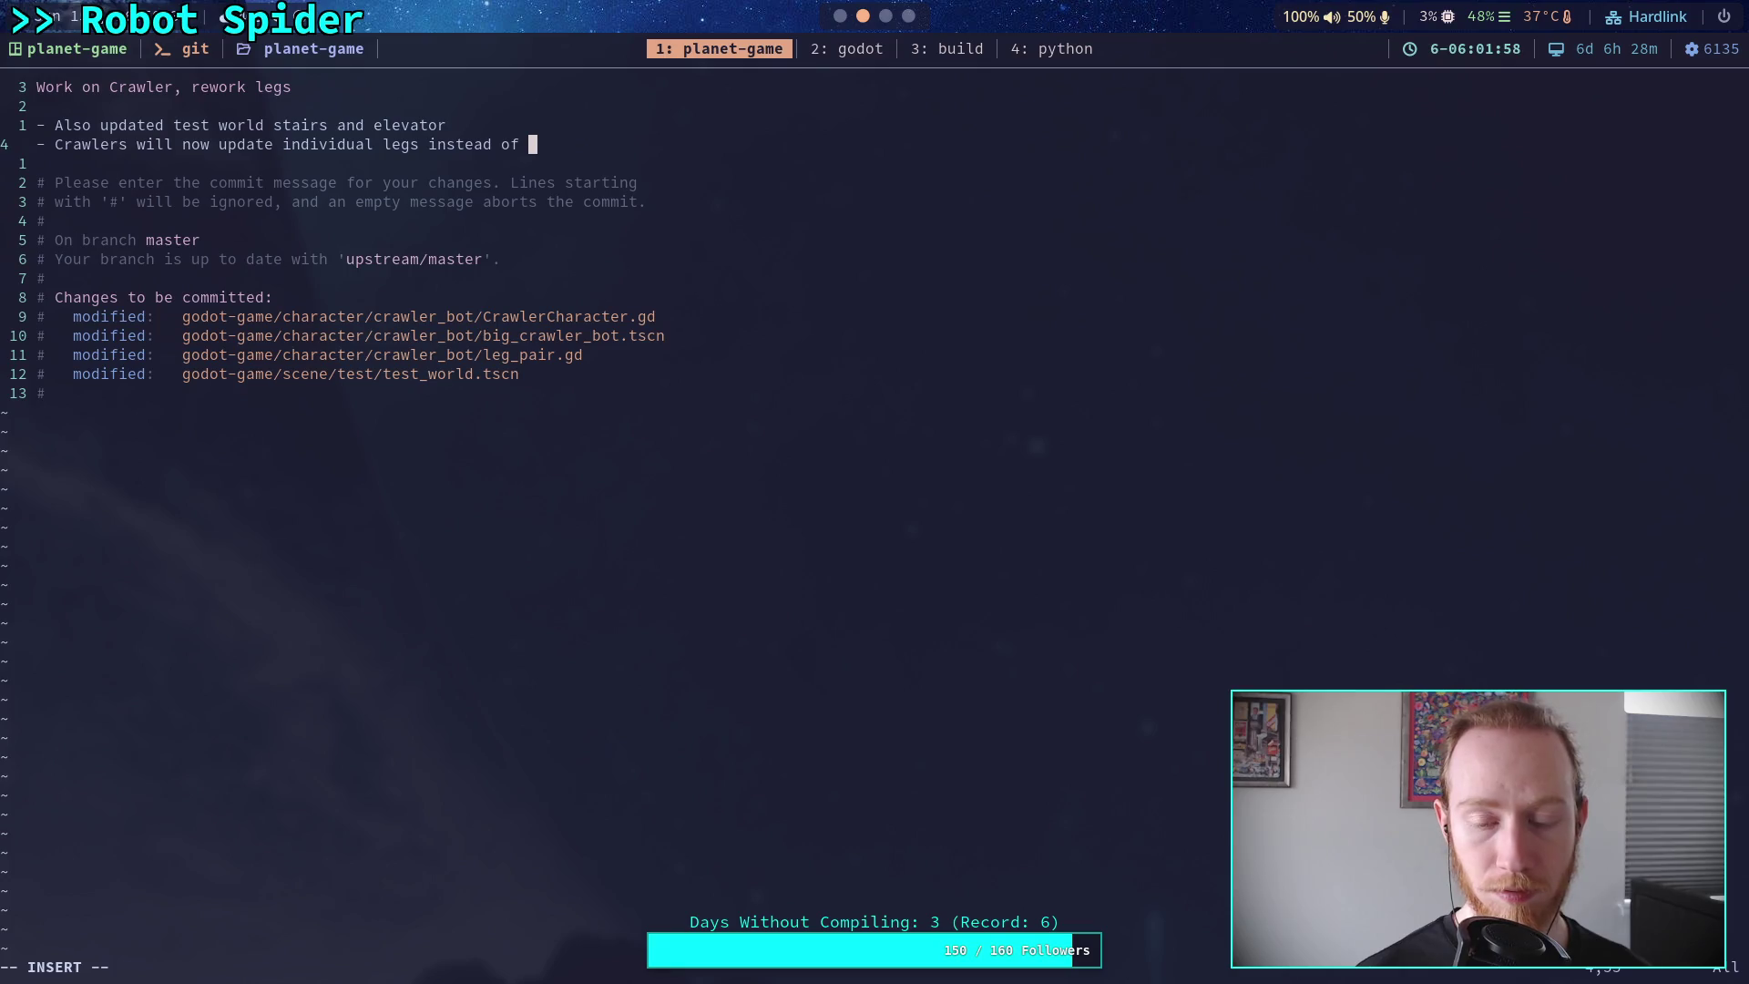
type("having")
key("ctrl+w")
type("using")
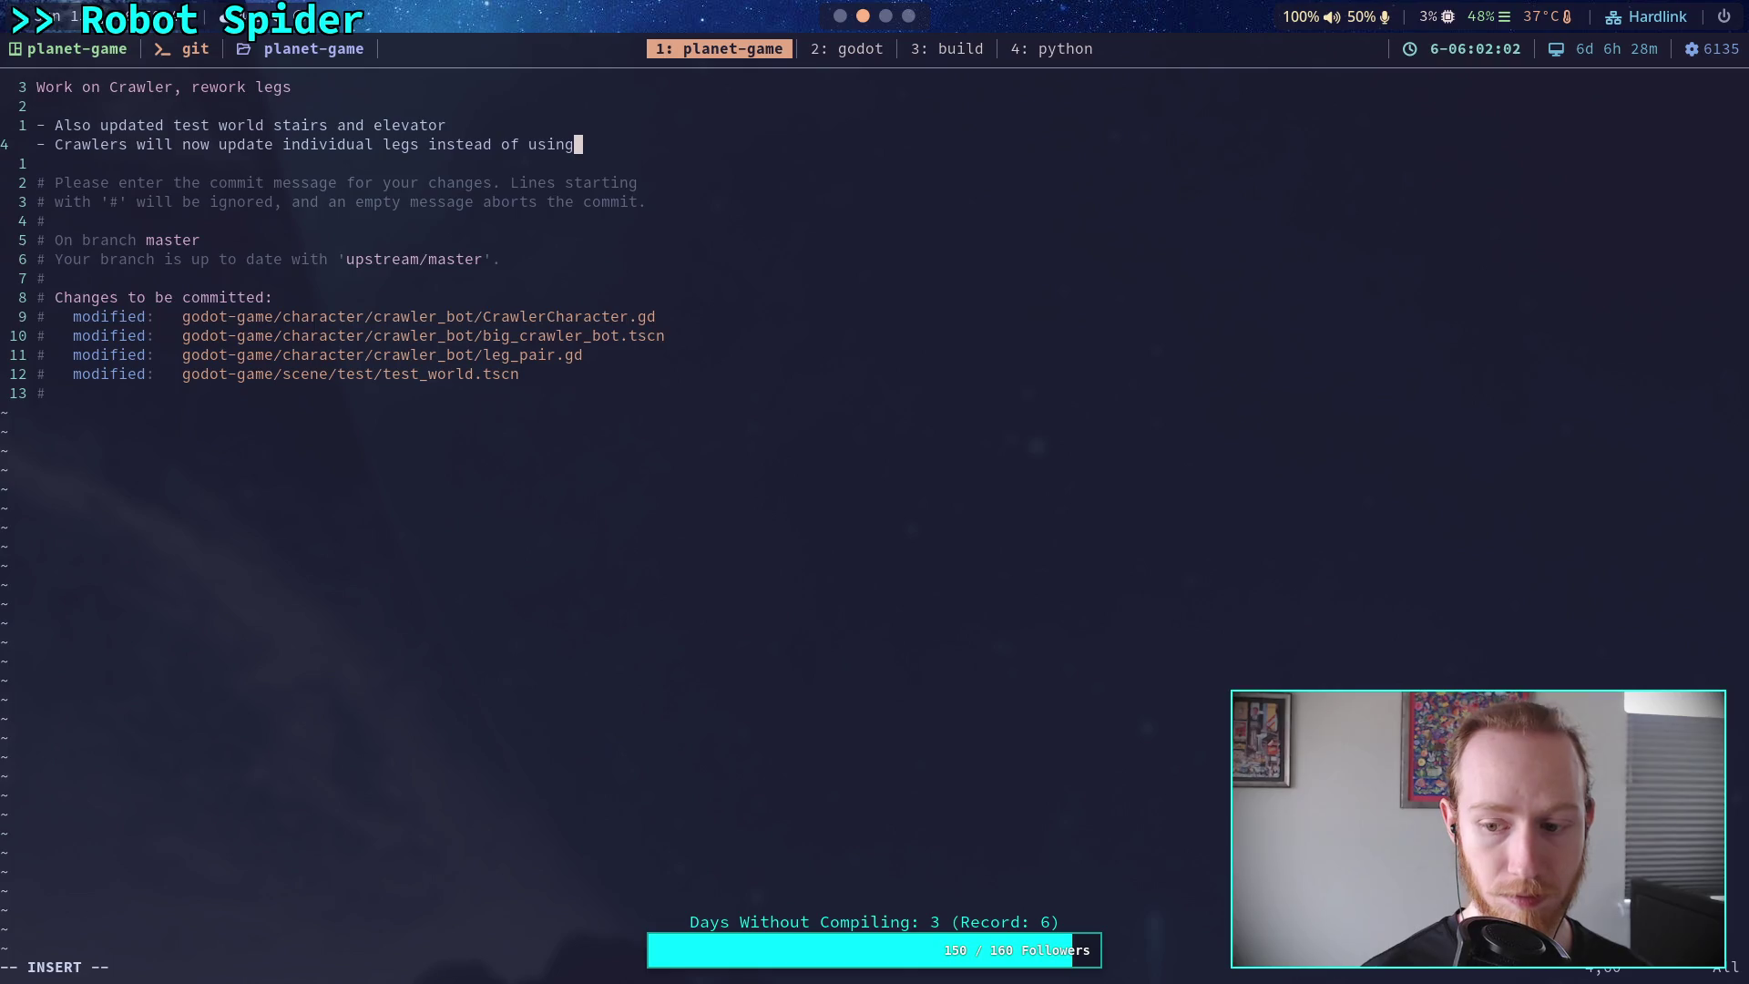
key("Return")
type("pecific pairs. ")
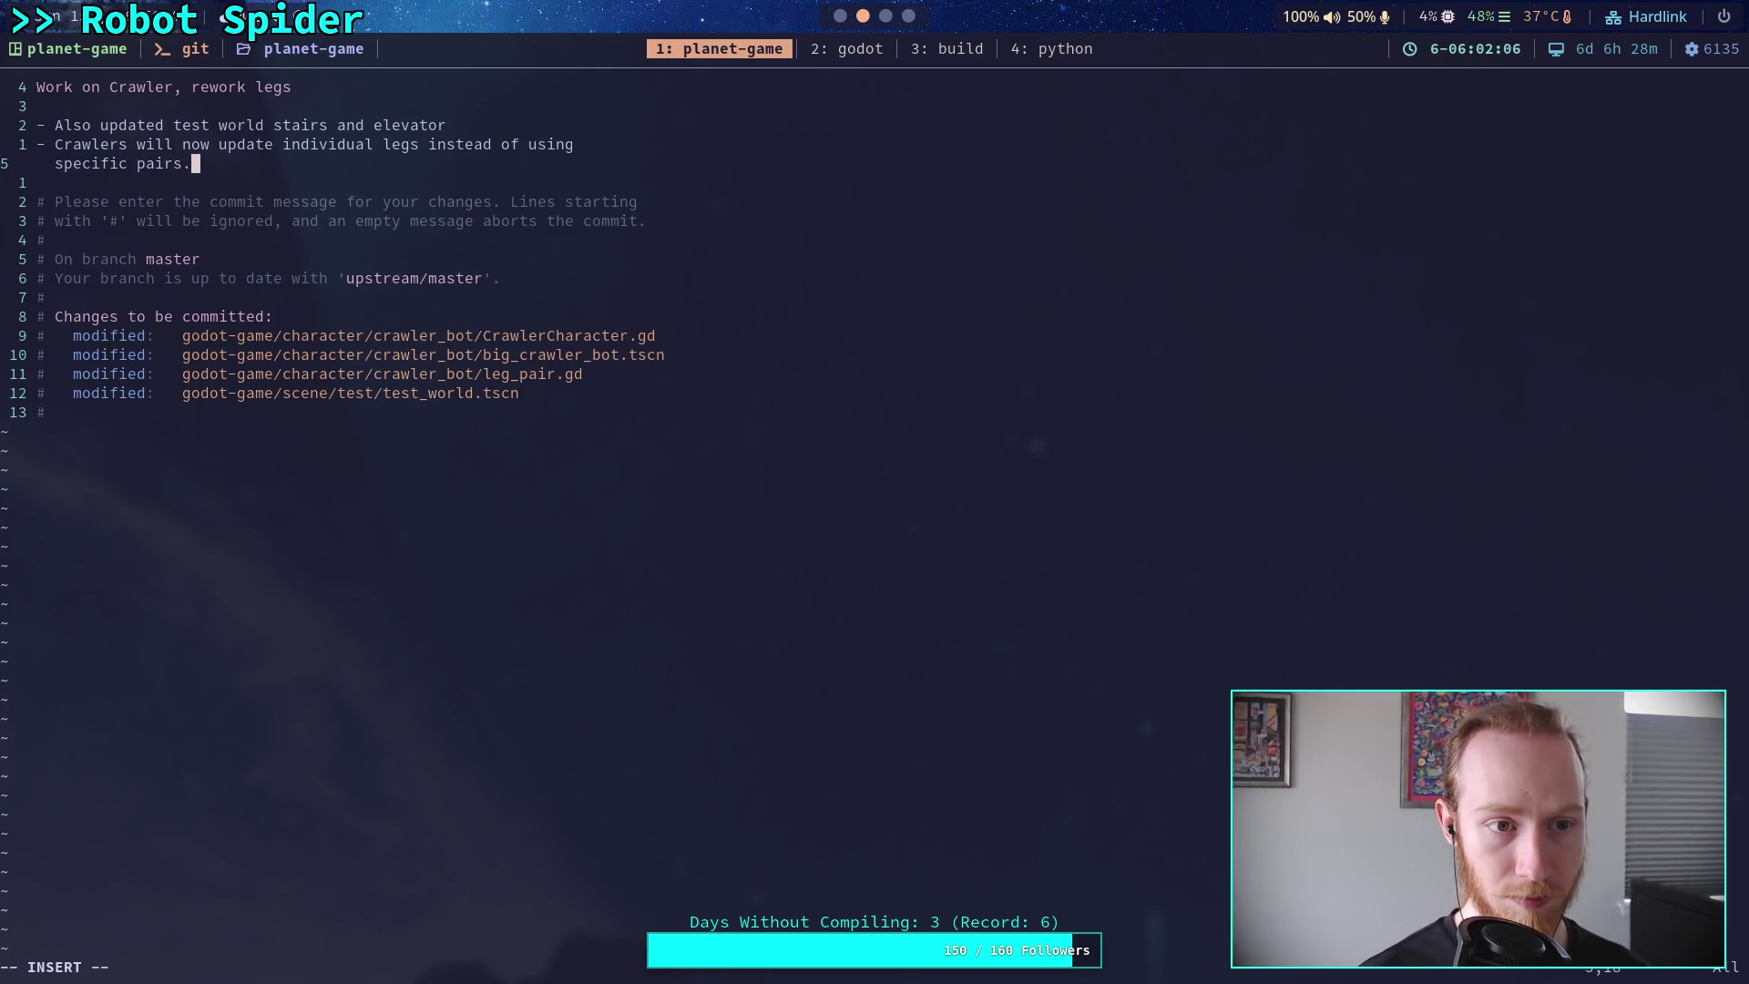
type("Leg")
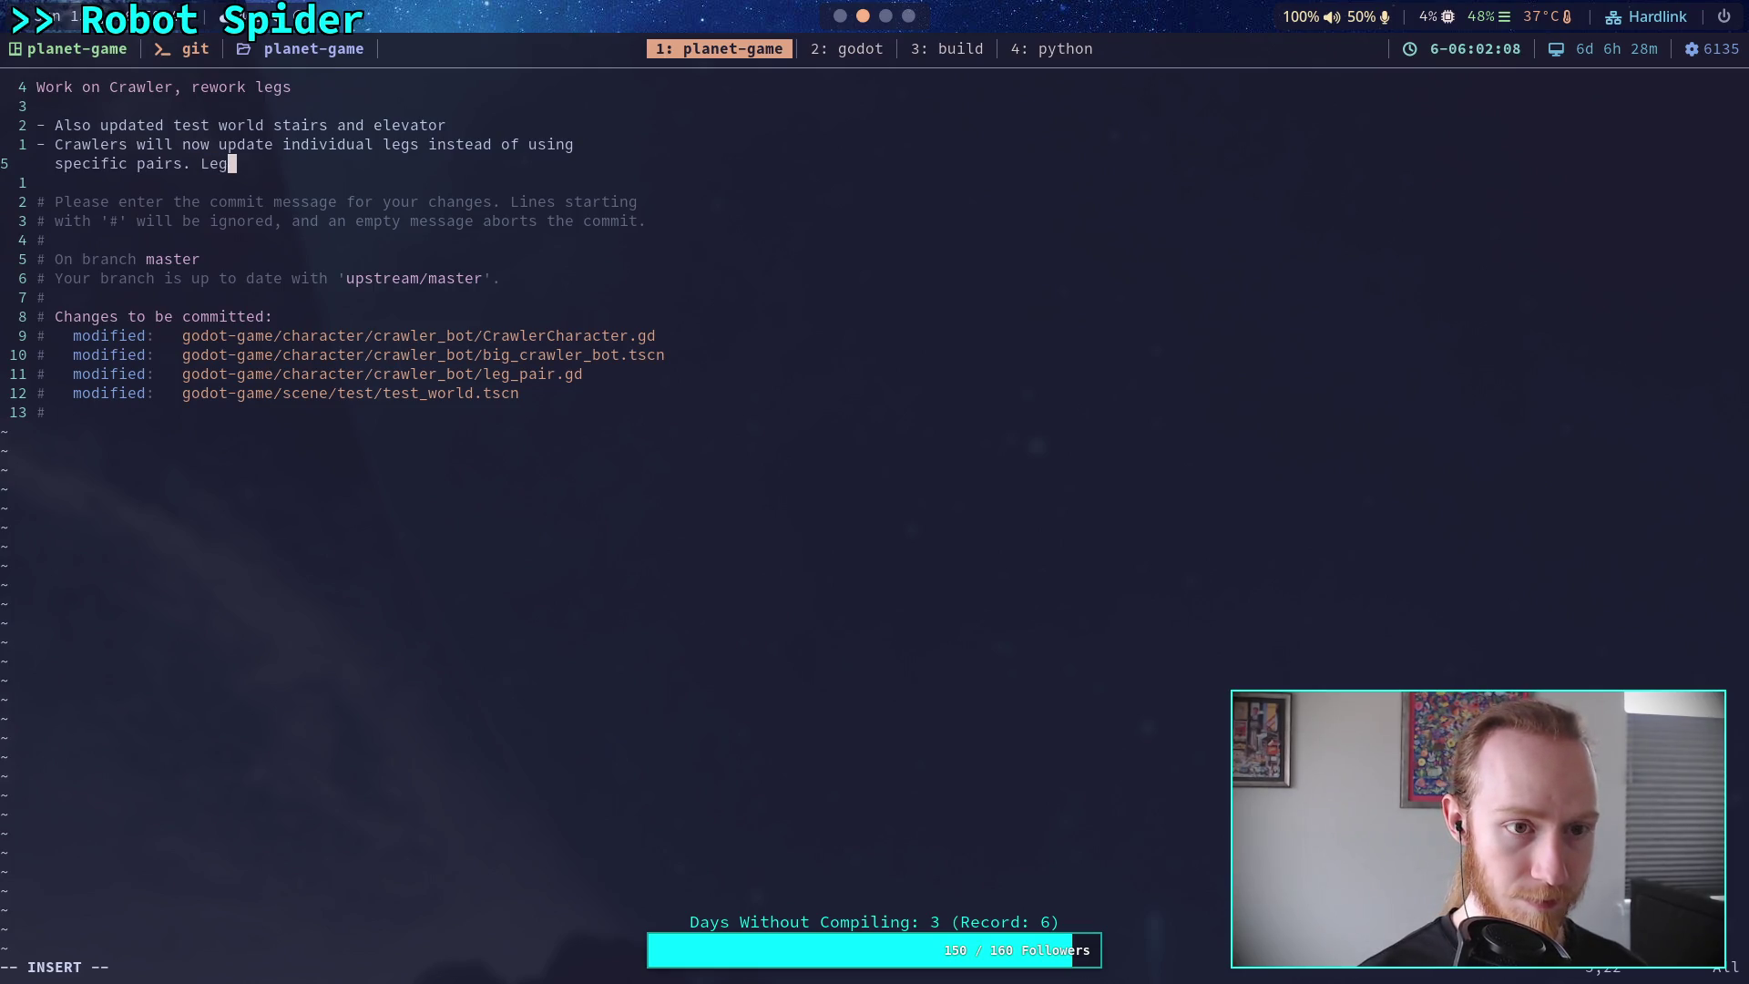
type("s should still")
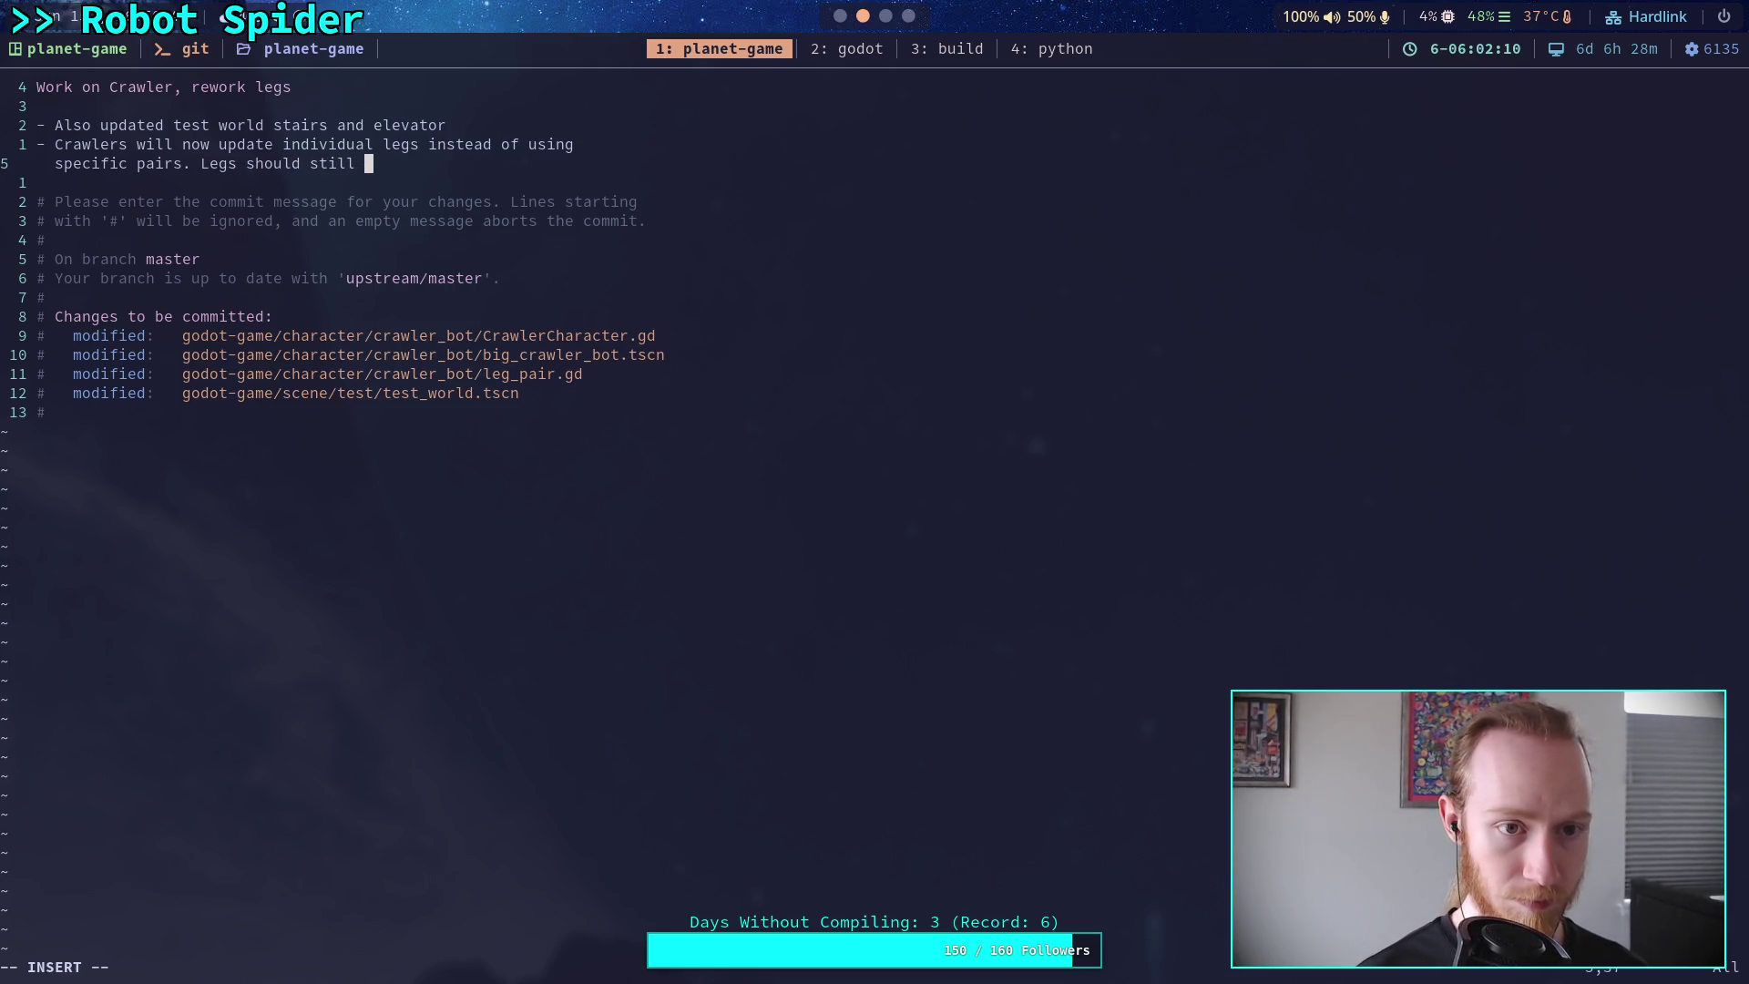
key("BackSpace")
key("BackSpace")
key("BackSpace")
type("are l")
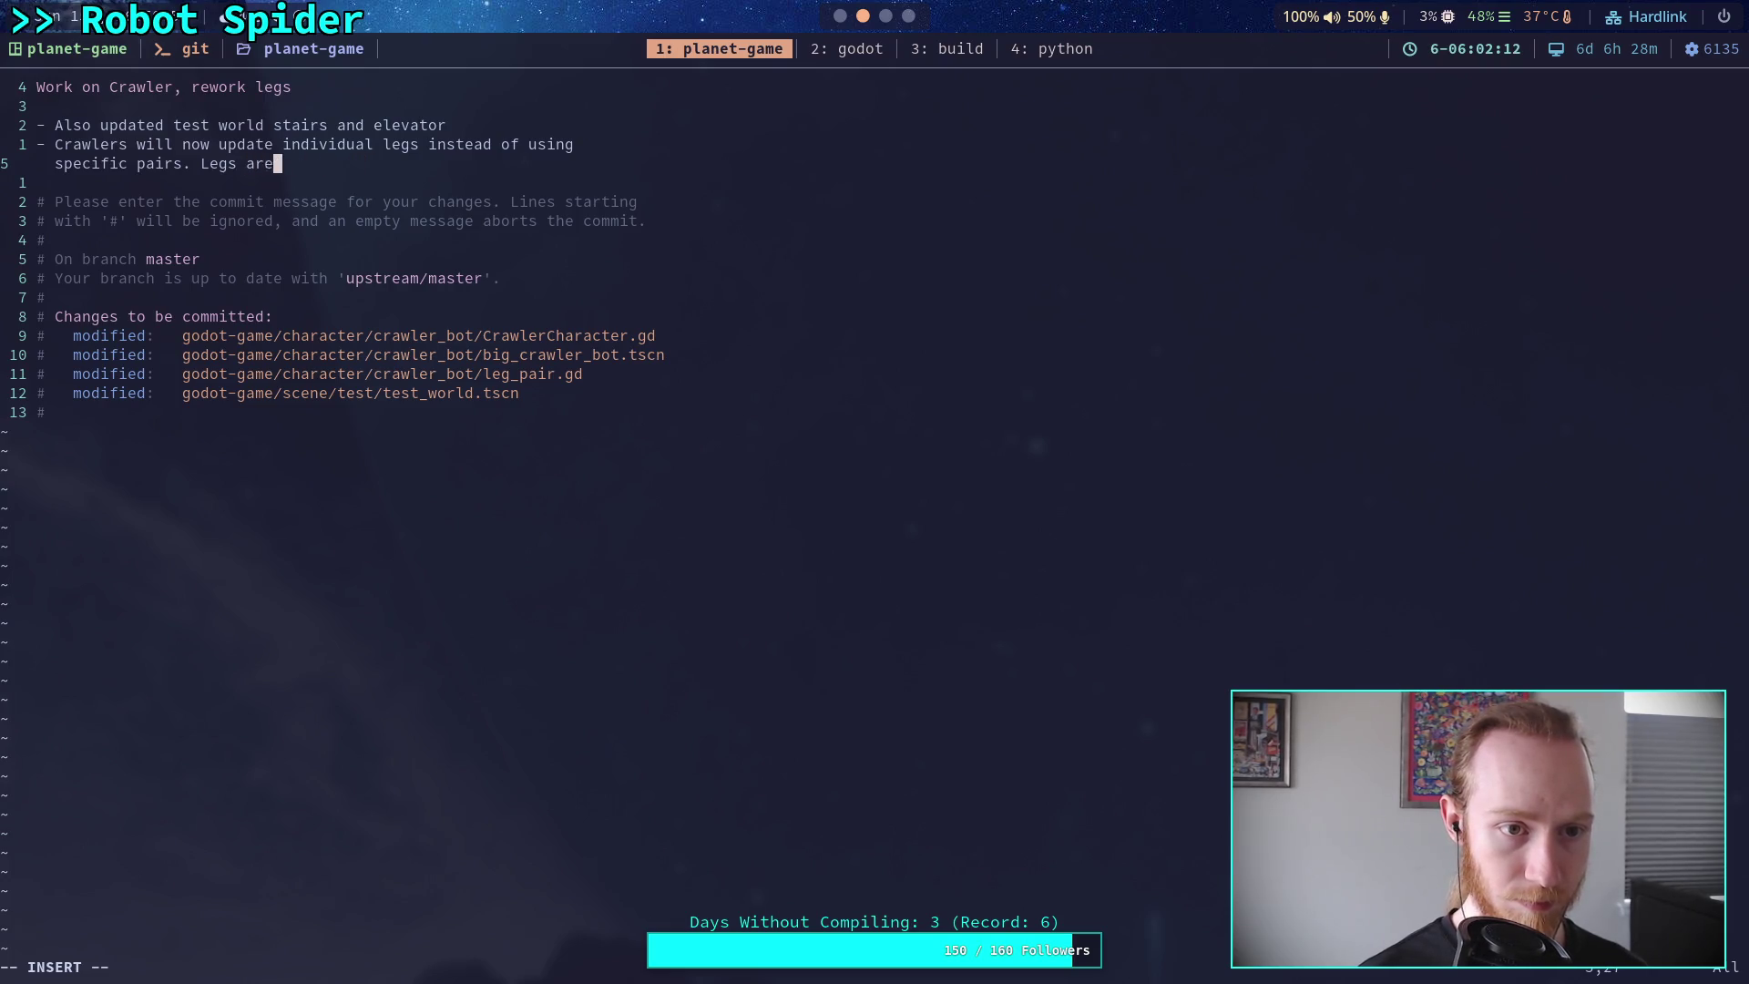
type("still ex")
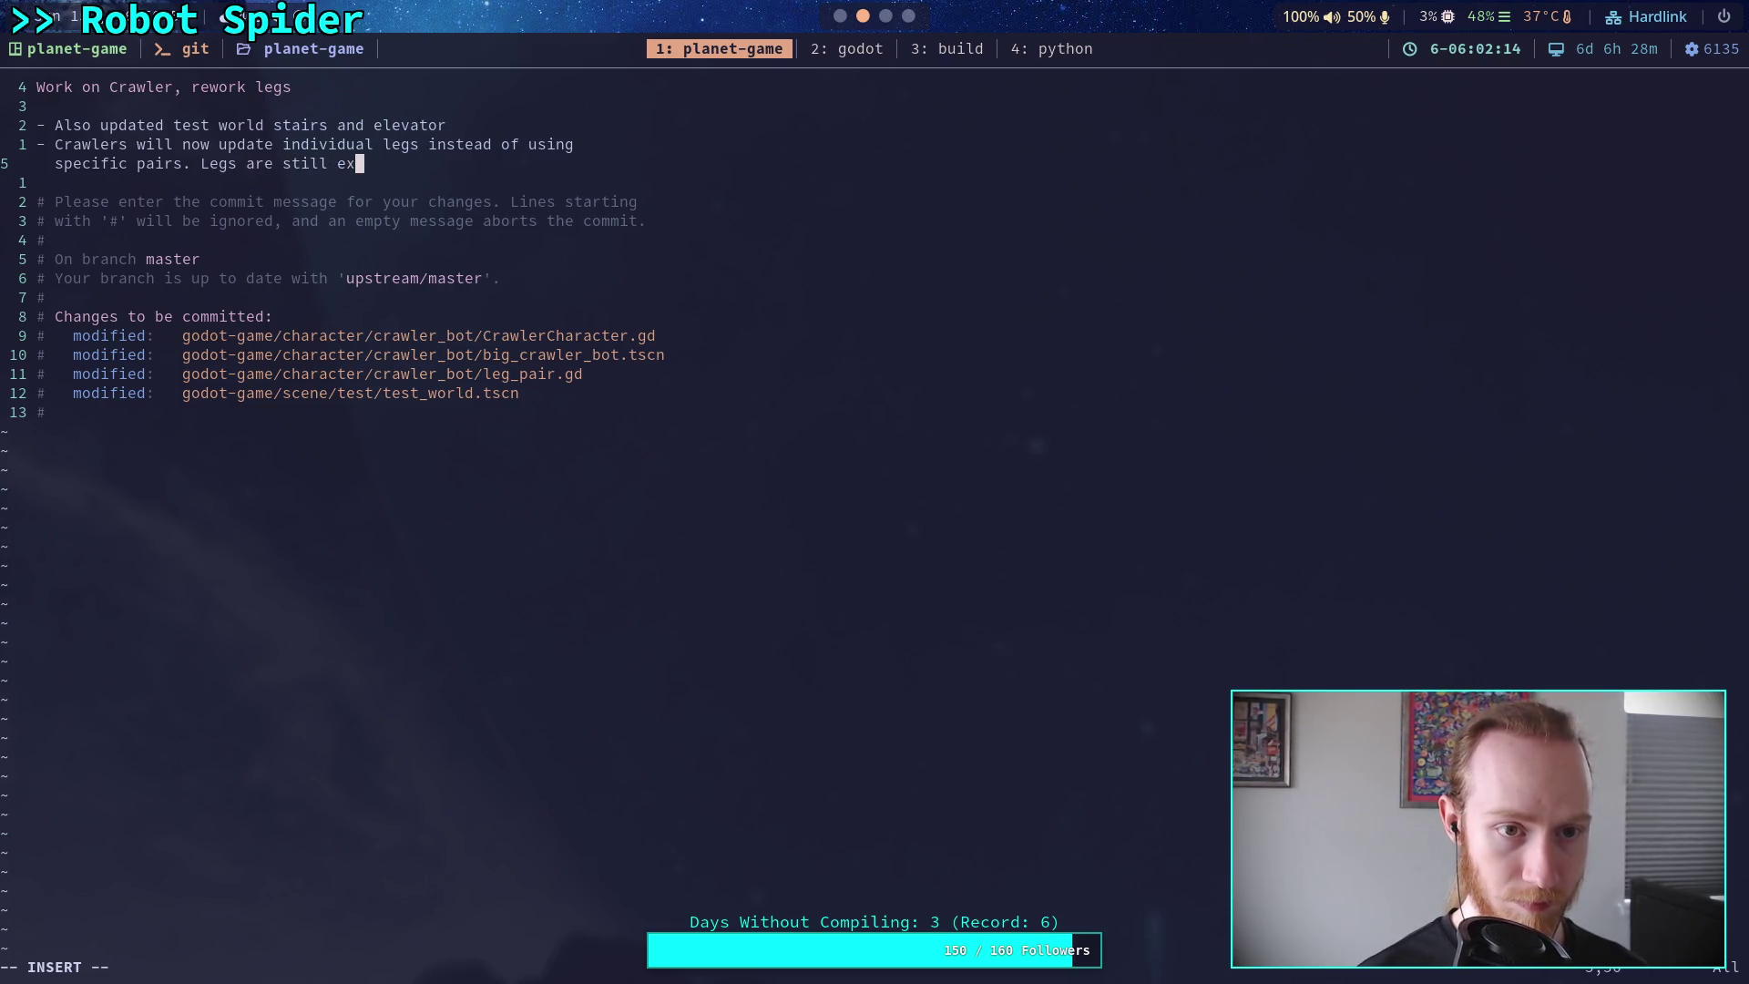
type("ected to ")
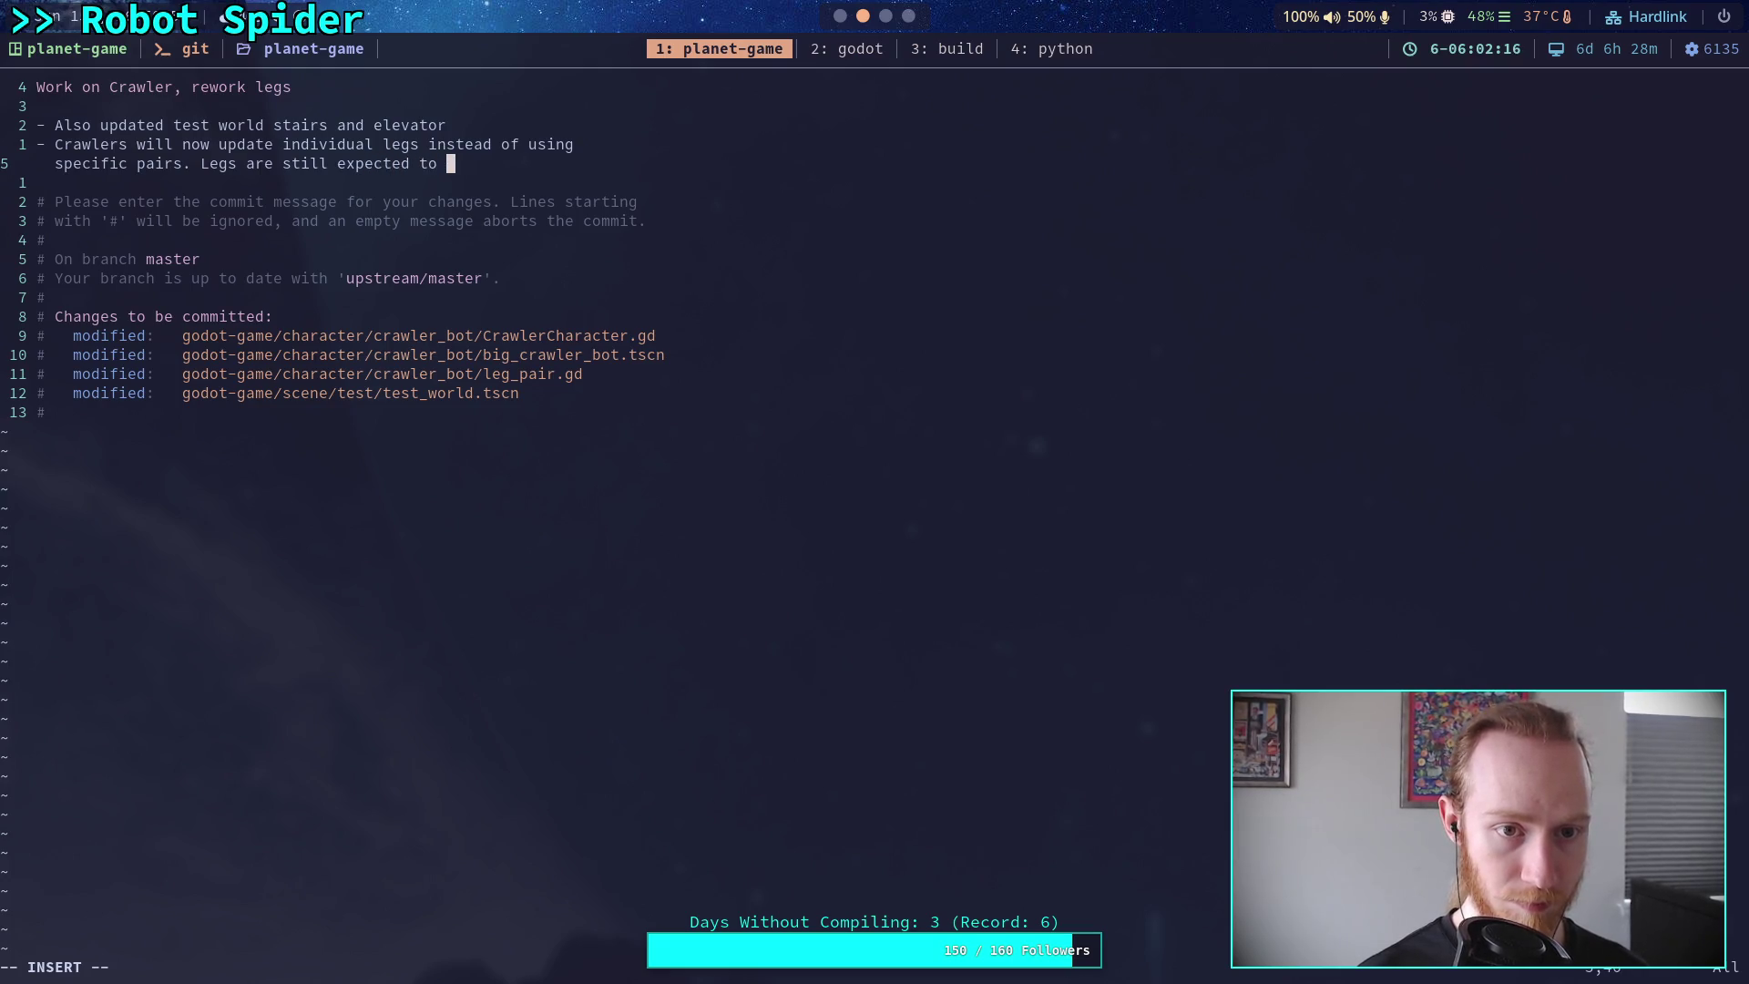
type("come in pairs")
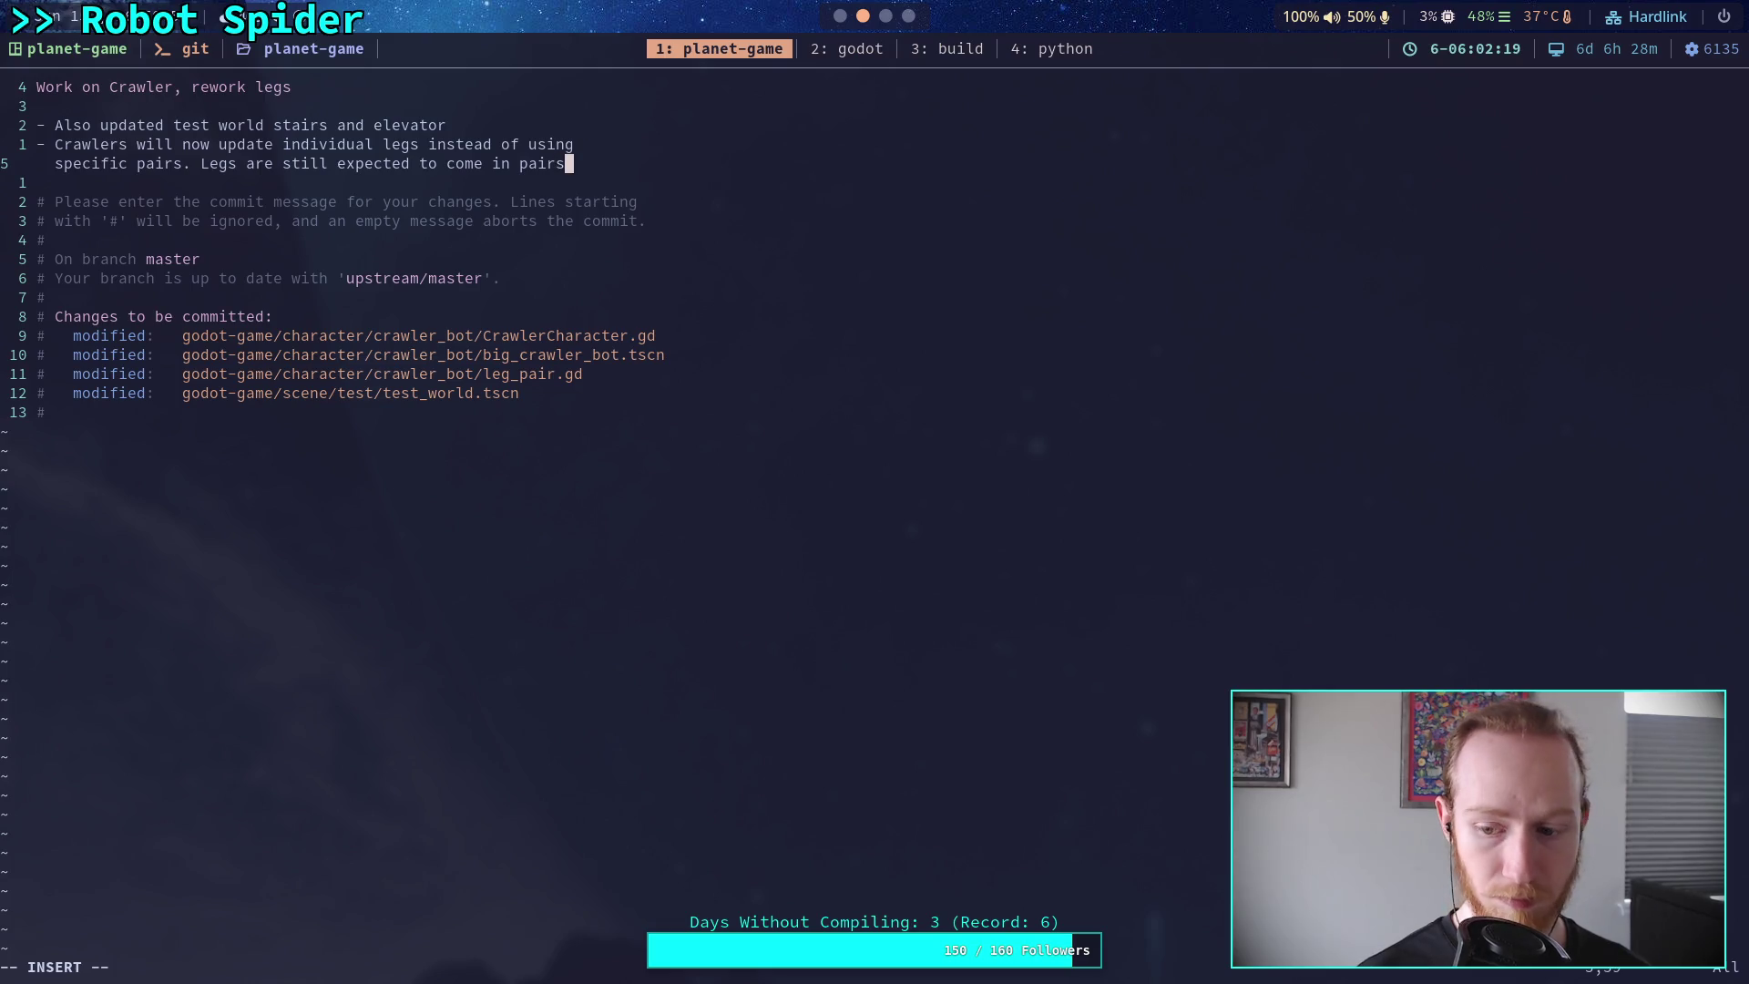
Finish the message with 'pairs.', save with :wq, push the commit and return to Godot.
key("Escape")
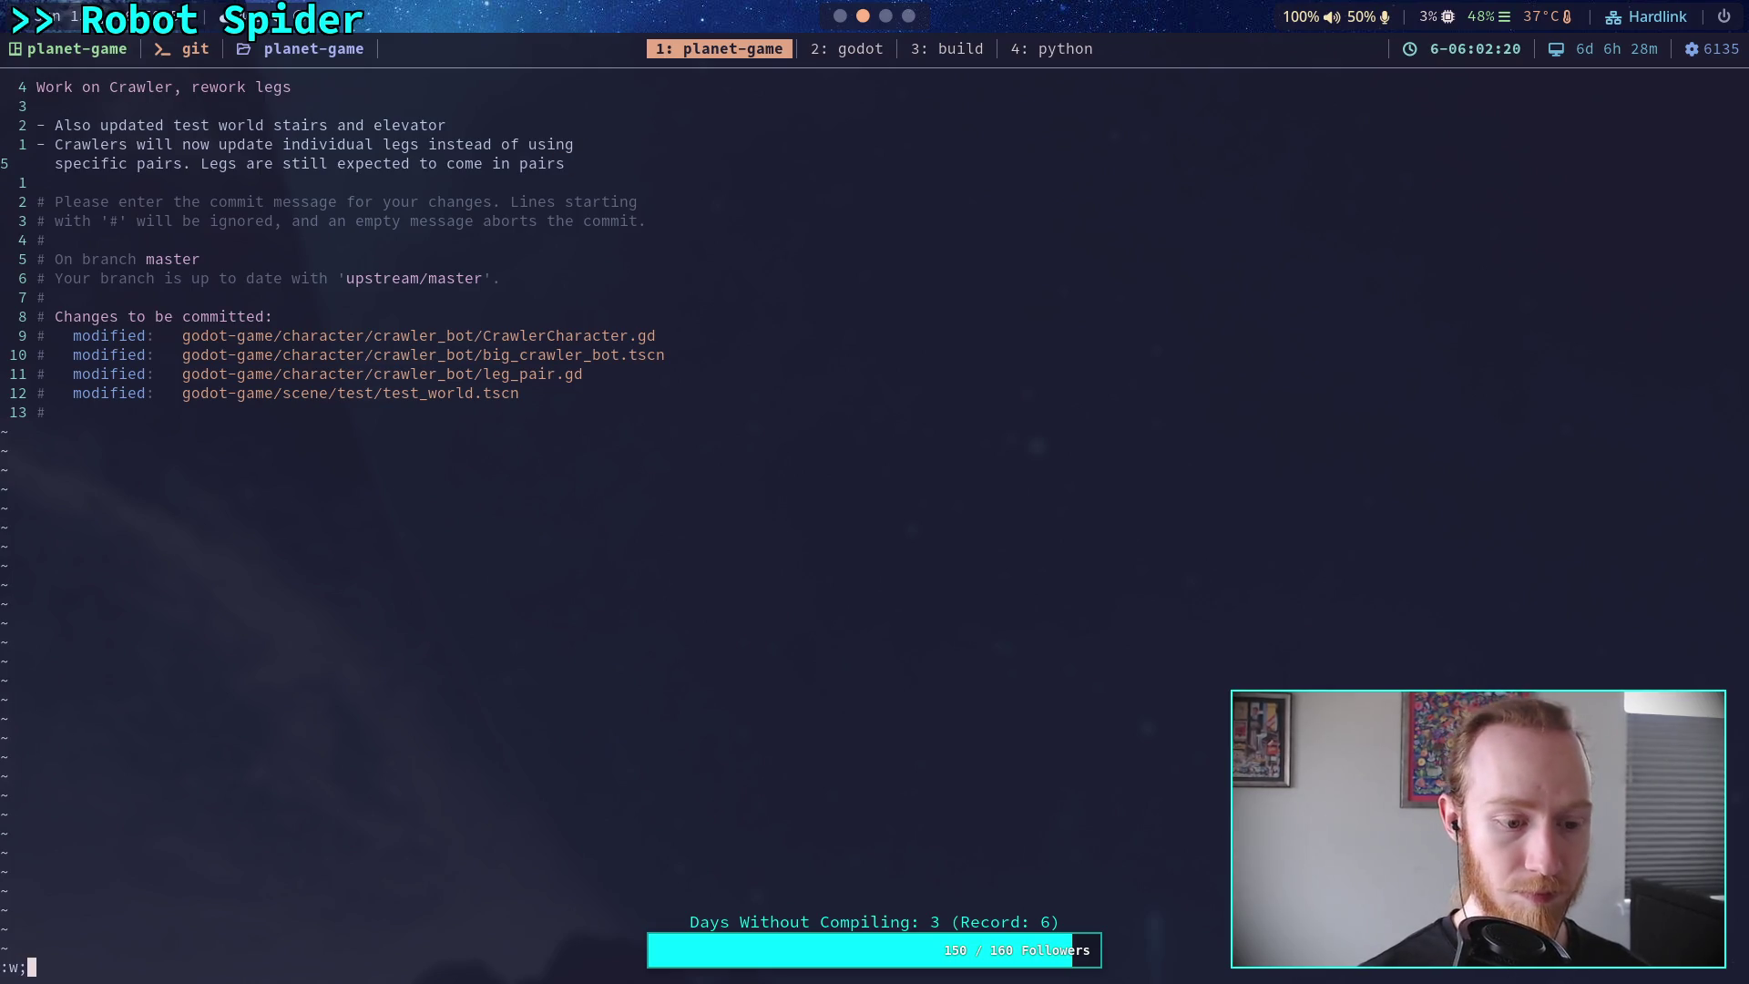
type("airs.")
key("Escape")
type(":wq")
key("Return")
type("git push")
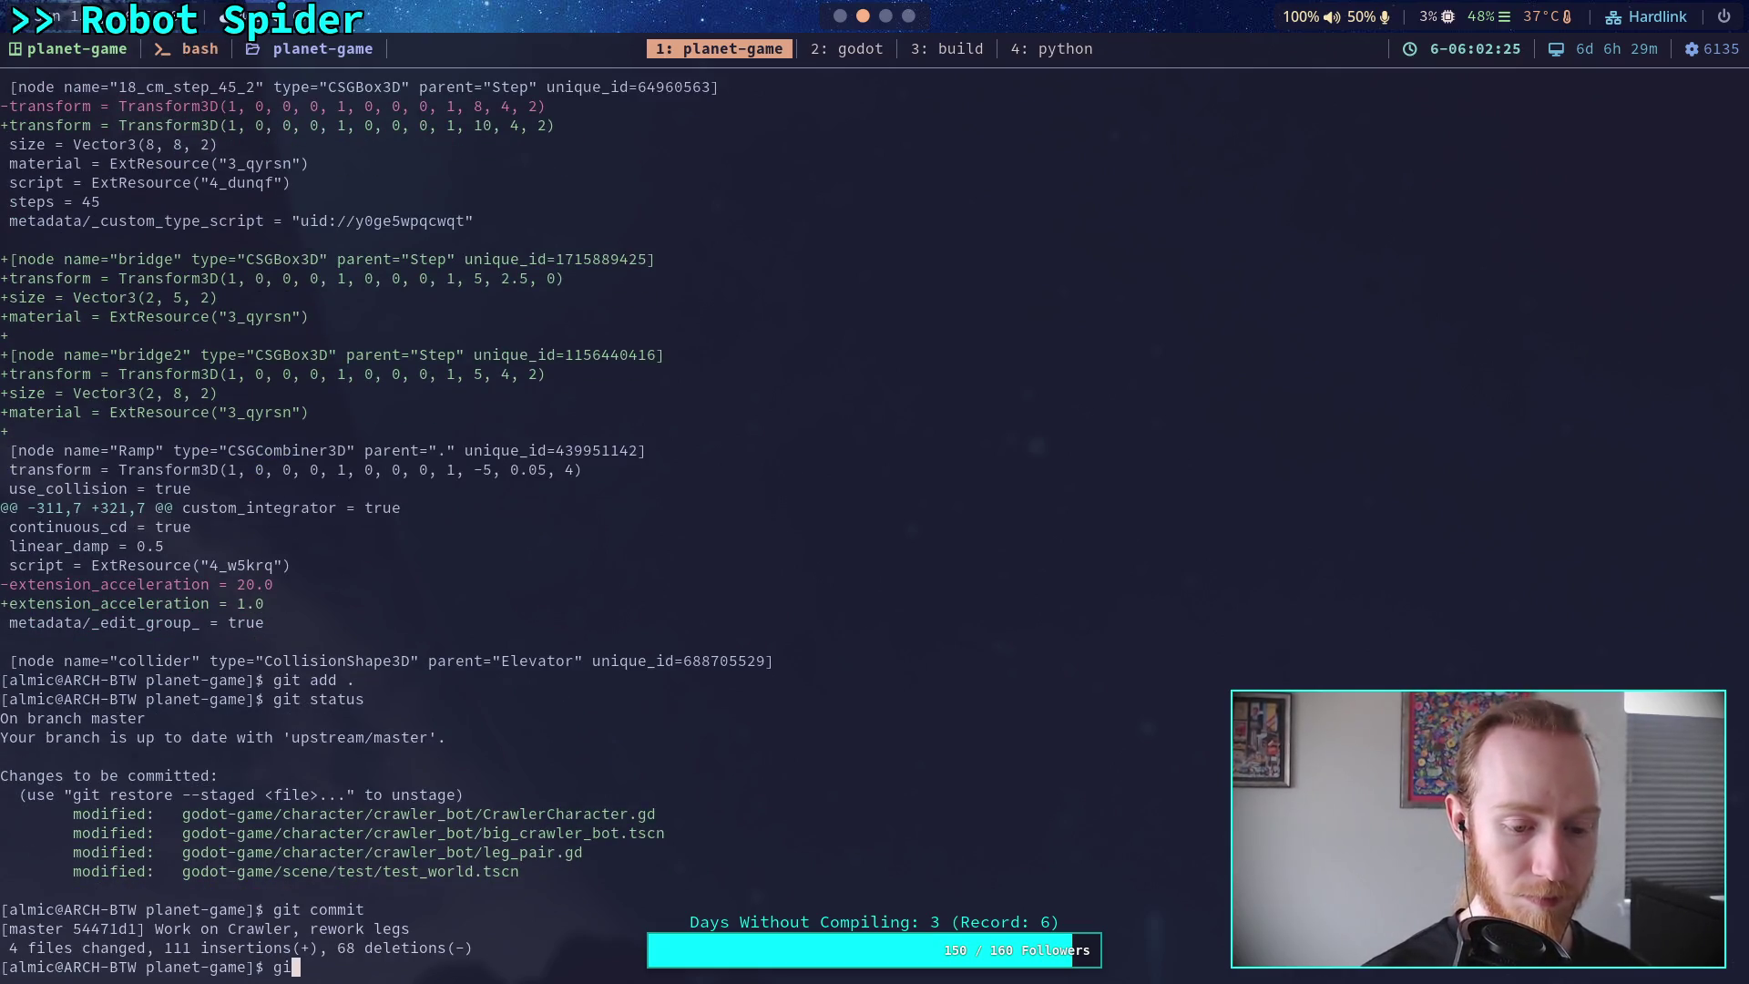
key("Return")
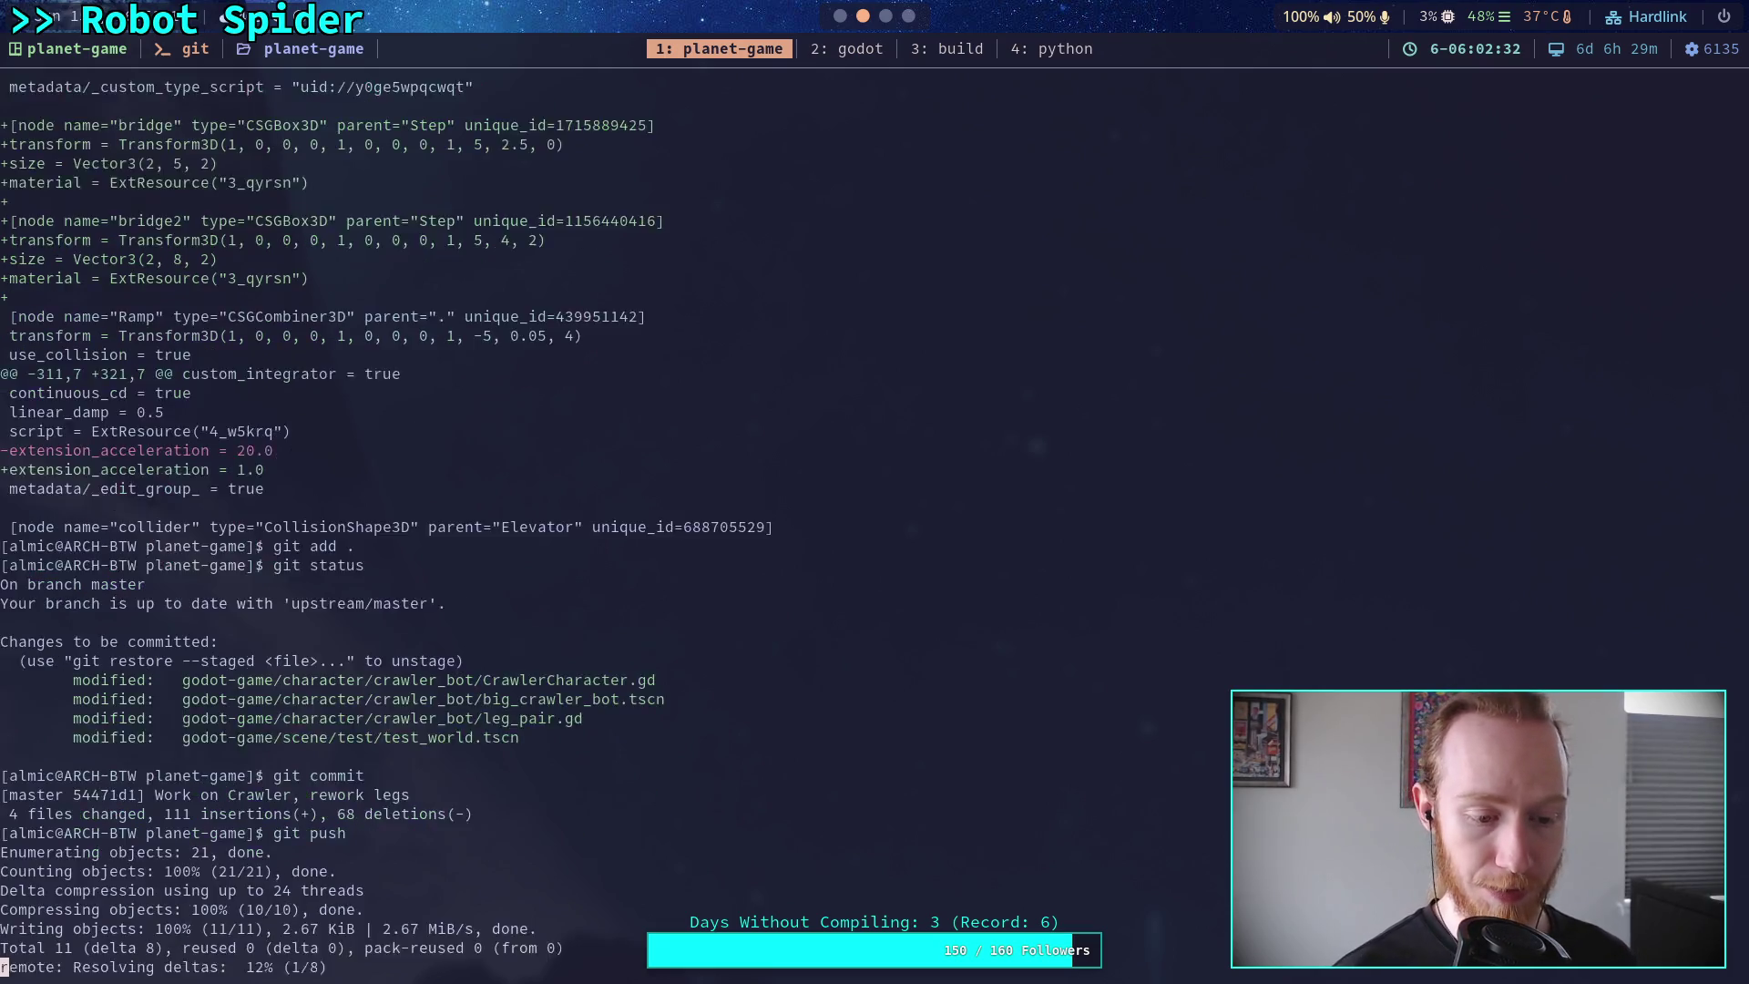
key("super+2")
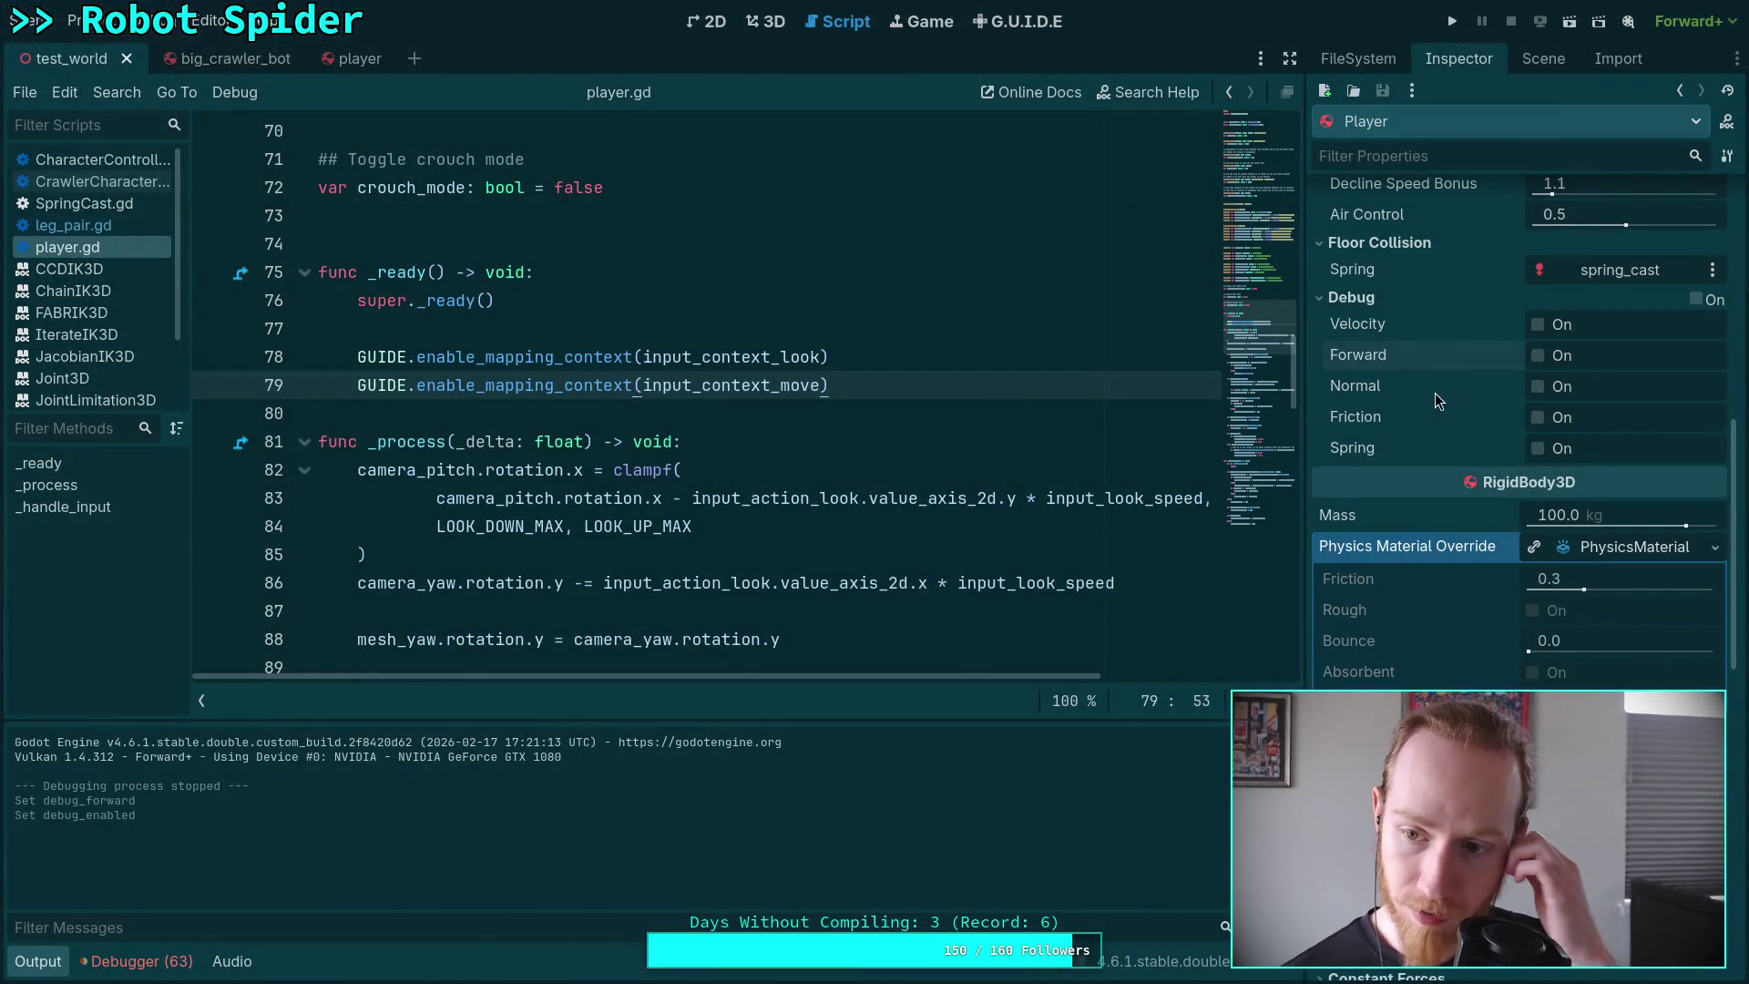
Rename leg_pair.gd to CrawlerLeg.gd in the FileSystem dock.
left_click(1396, 58)
left_click(1435, 410)
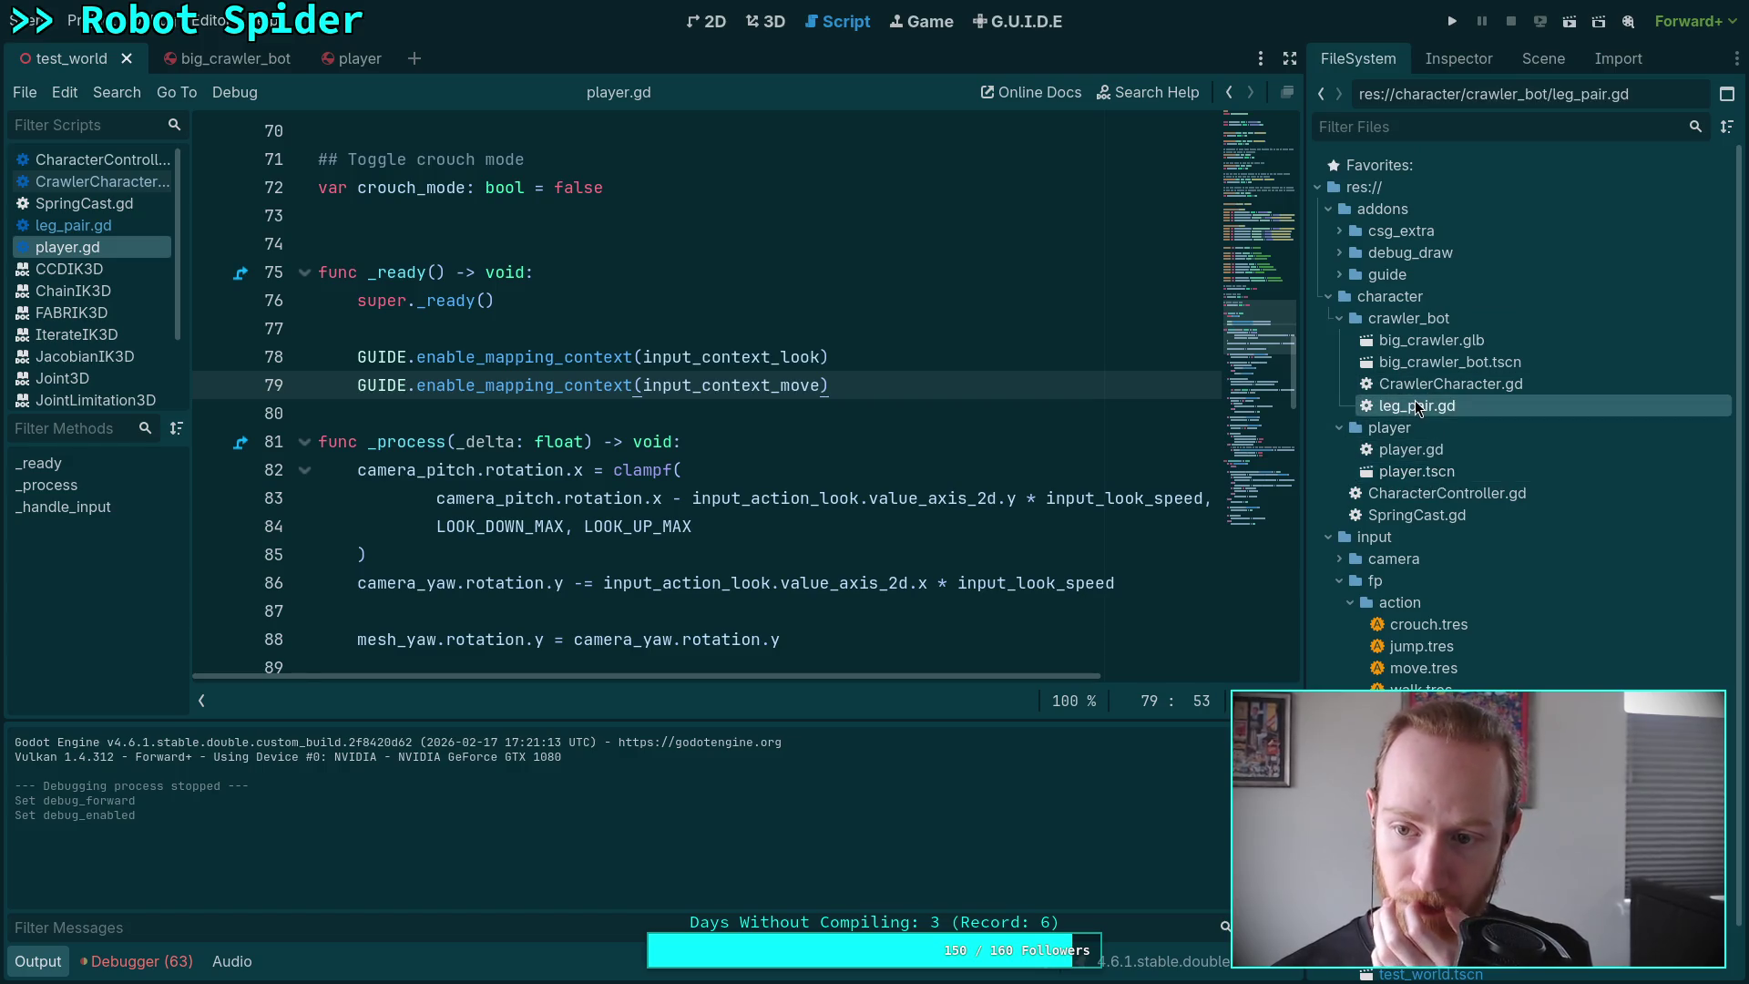
right_click(1435, 407)
type("CrawlerLeg")
key("Return")
scroll(849, 453, "up", 10)
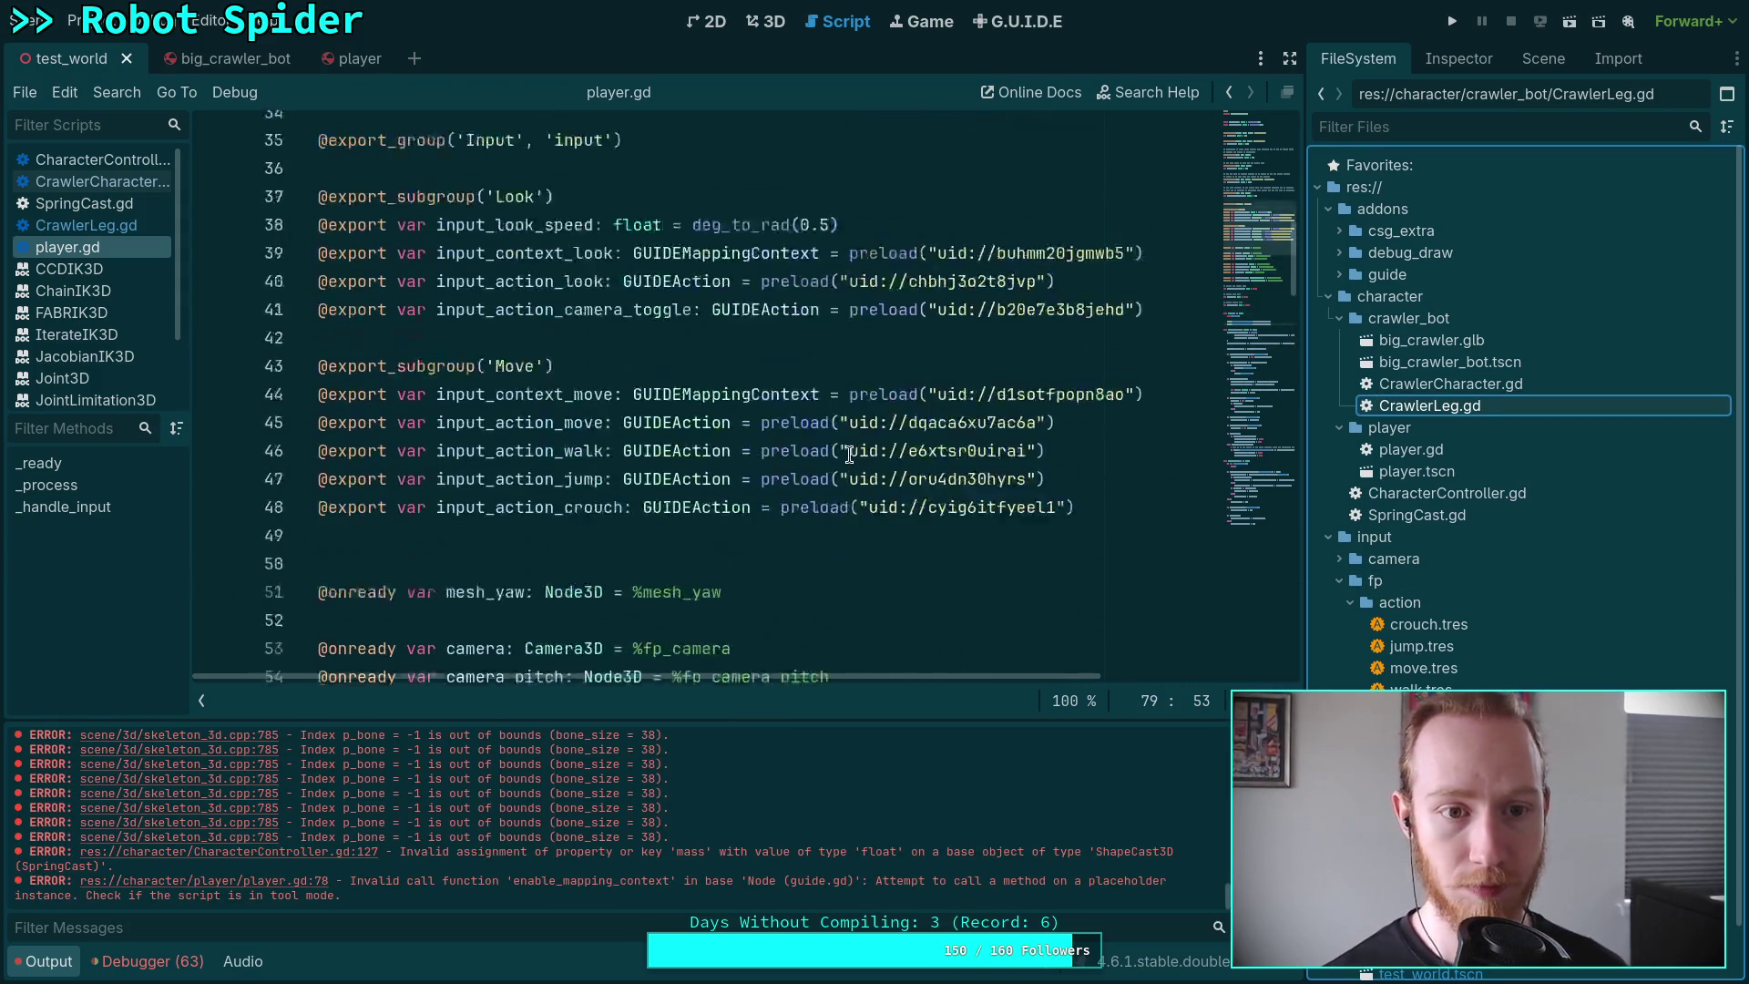
scroll(849, 453, "up", 10)
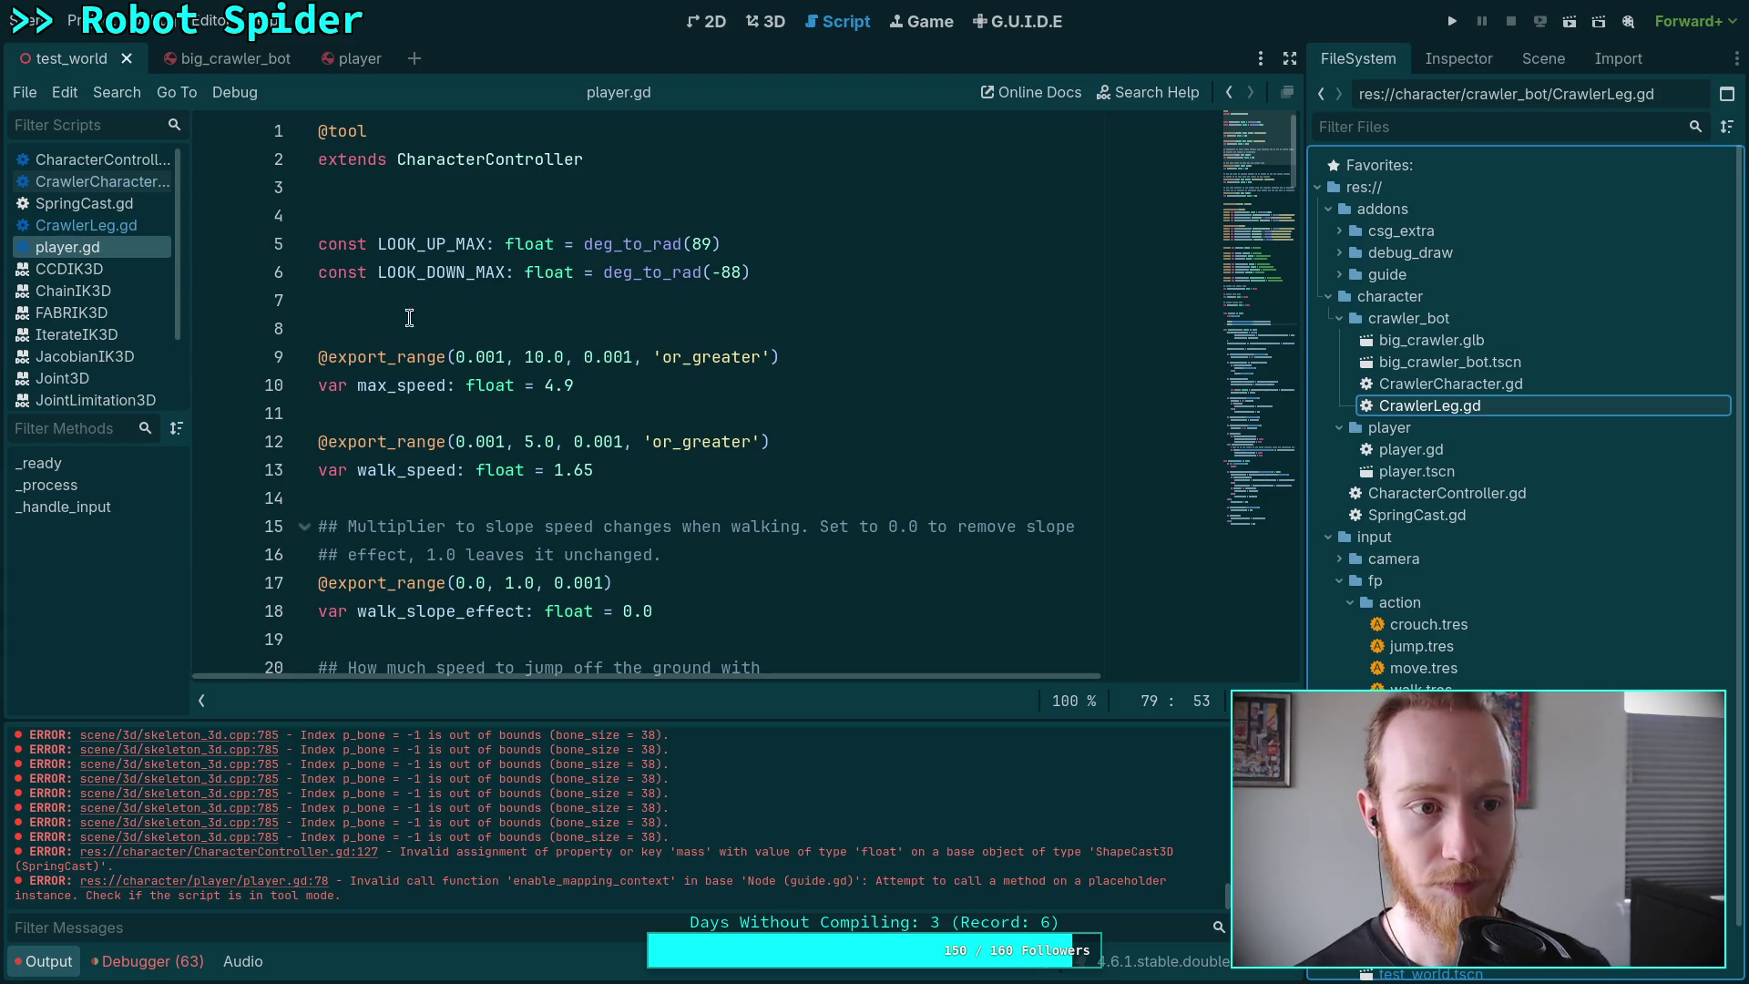
Close player.gd in the script list and place the caret at the end of line 5.
right_click(129, 255)
left_click(169, 326)
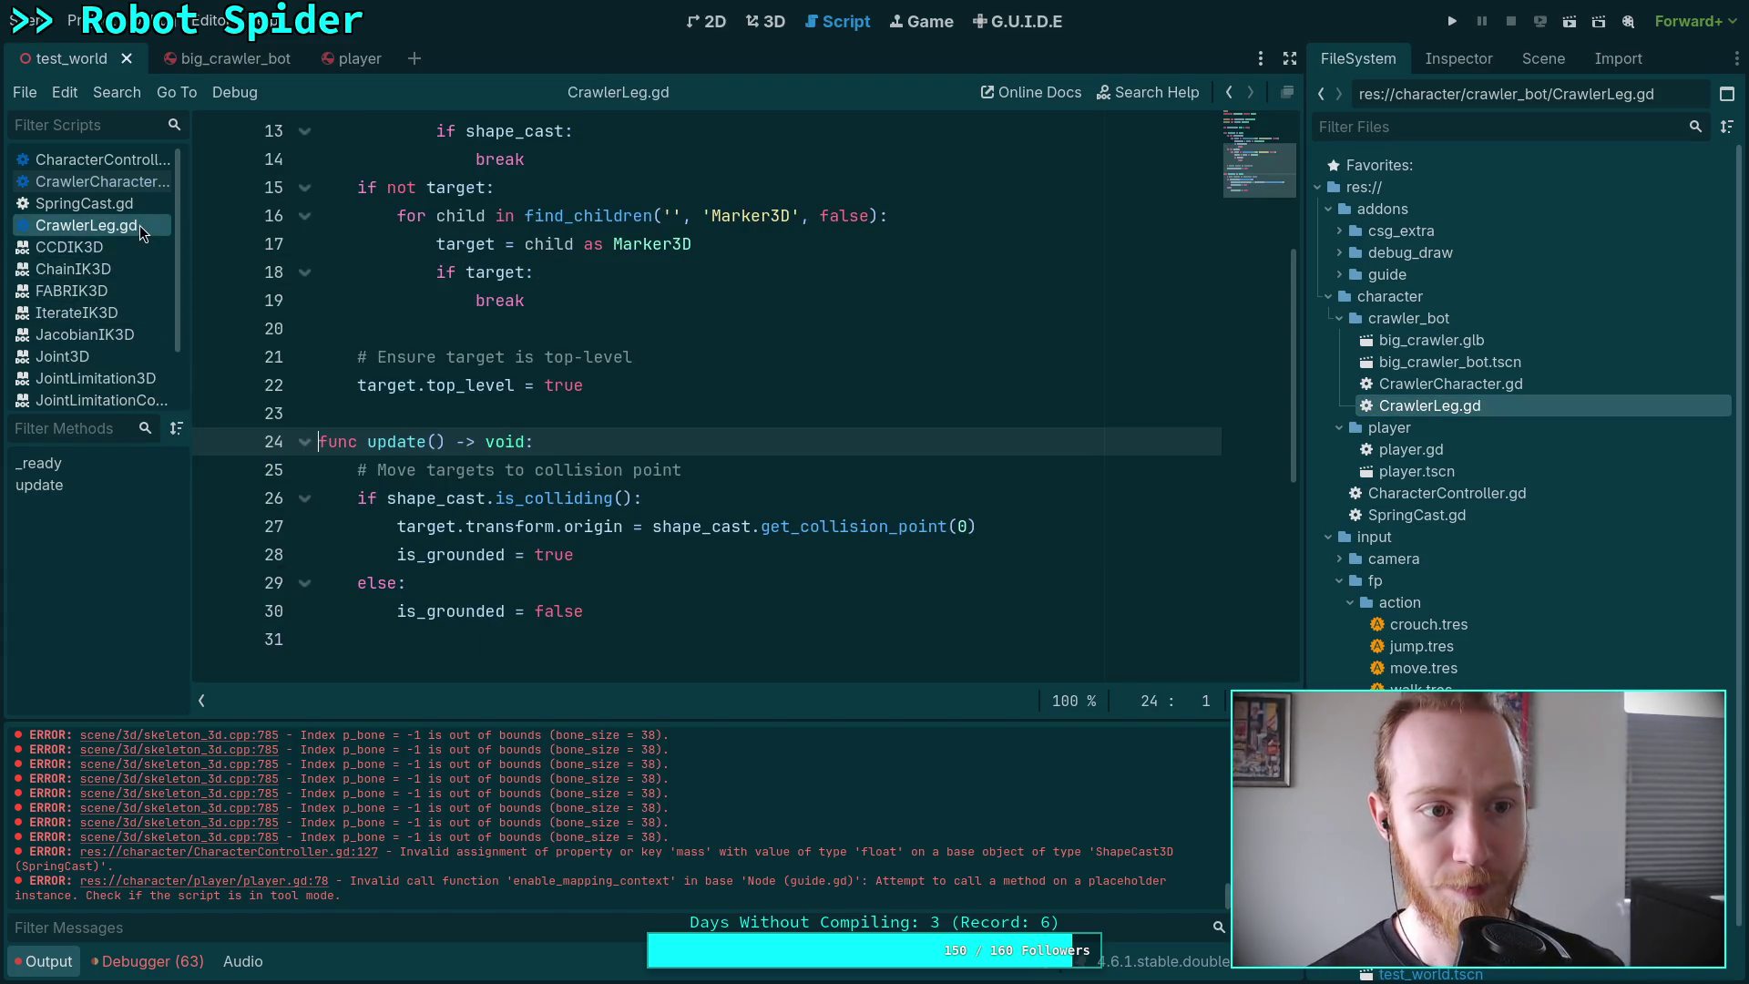
scroll(583, 273, "up", 4)
left_click(622, 252)
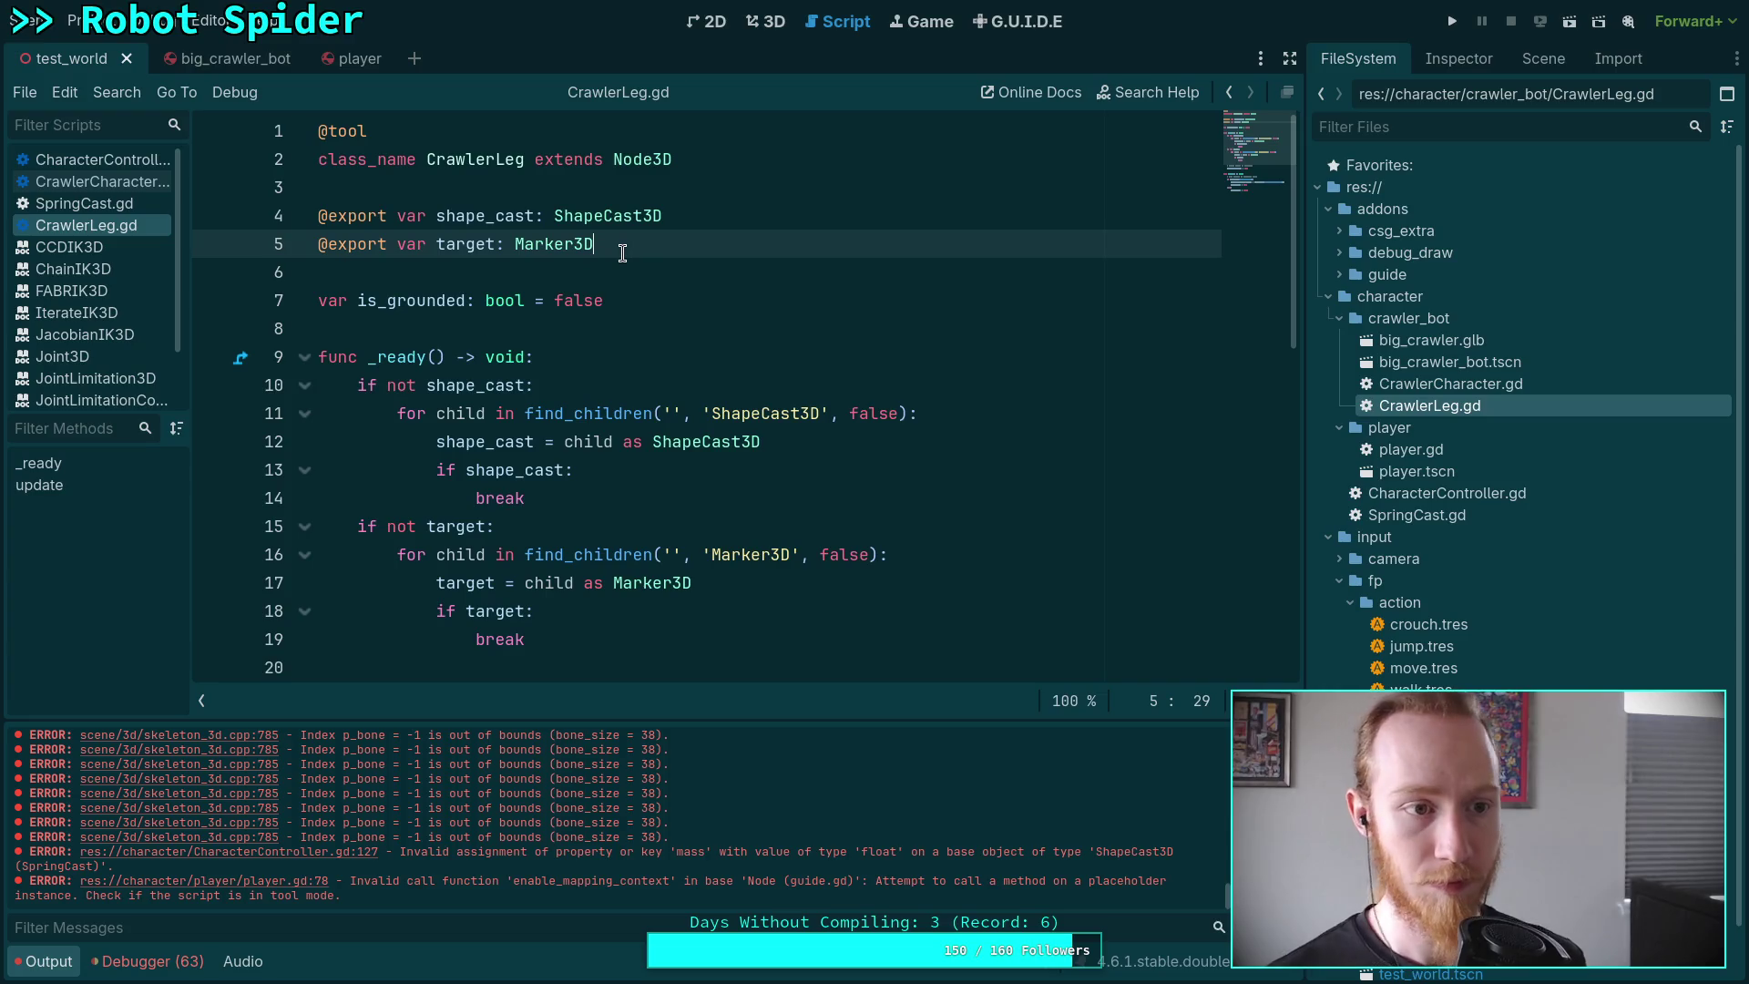
In the terminal, stage all changes with git add.
key("super+1")
type("git add .")
key("Return")
Review git status and the staged diff with git diff --staged.
type("git sta")
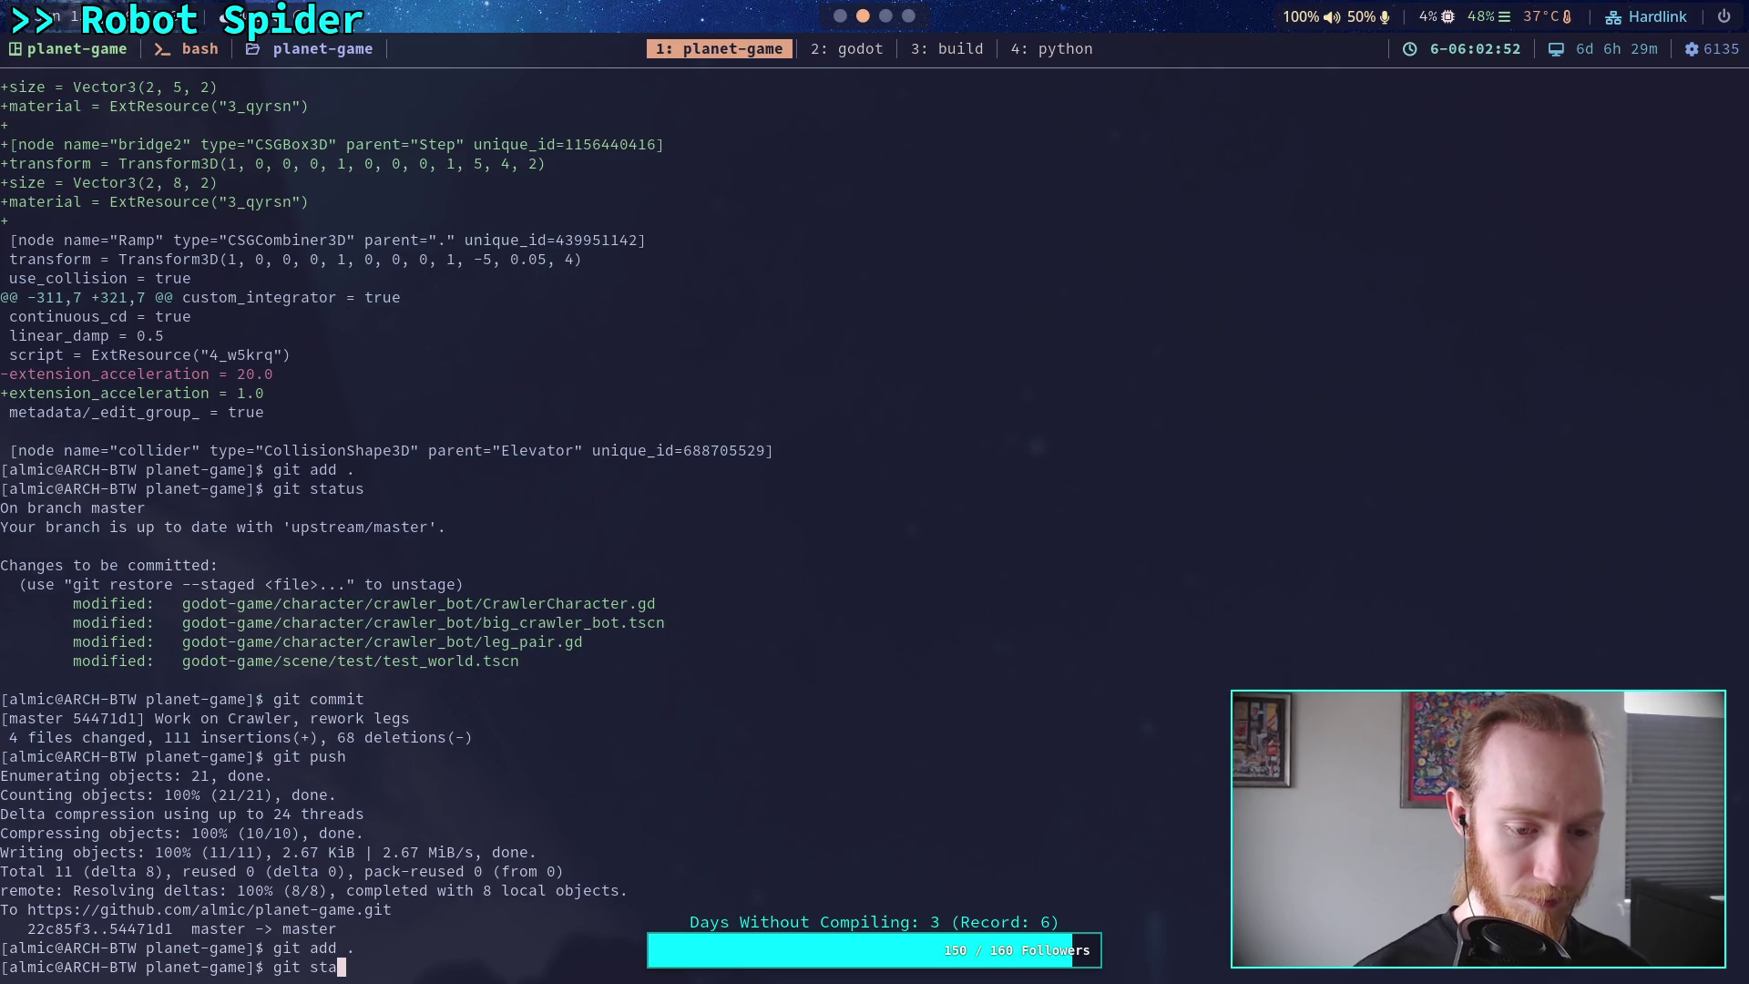
type("tus")
key("Return")
type("git ")
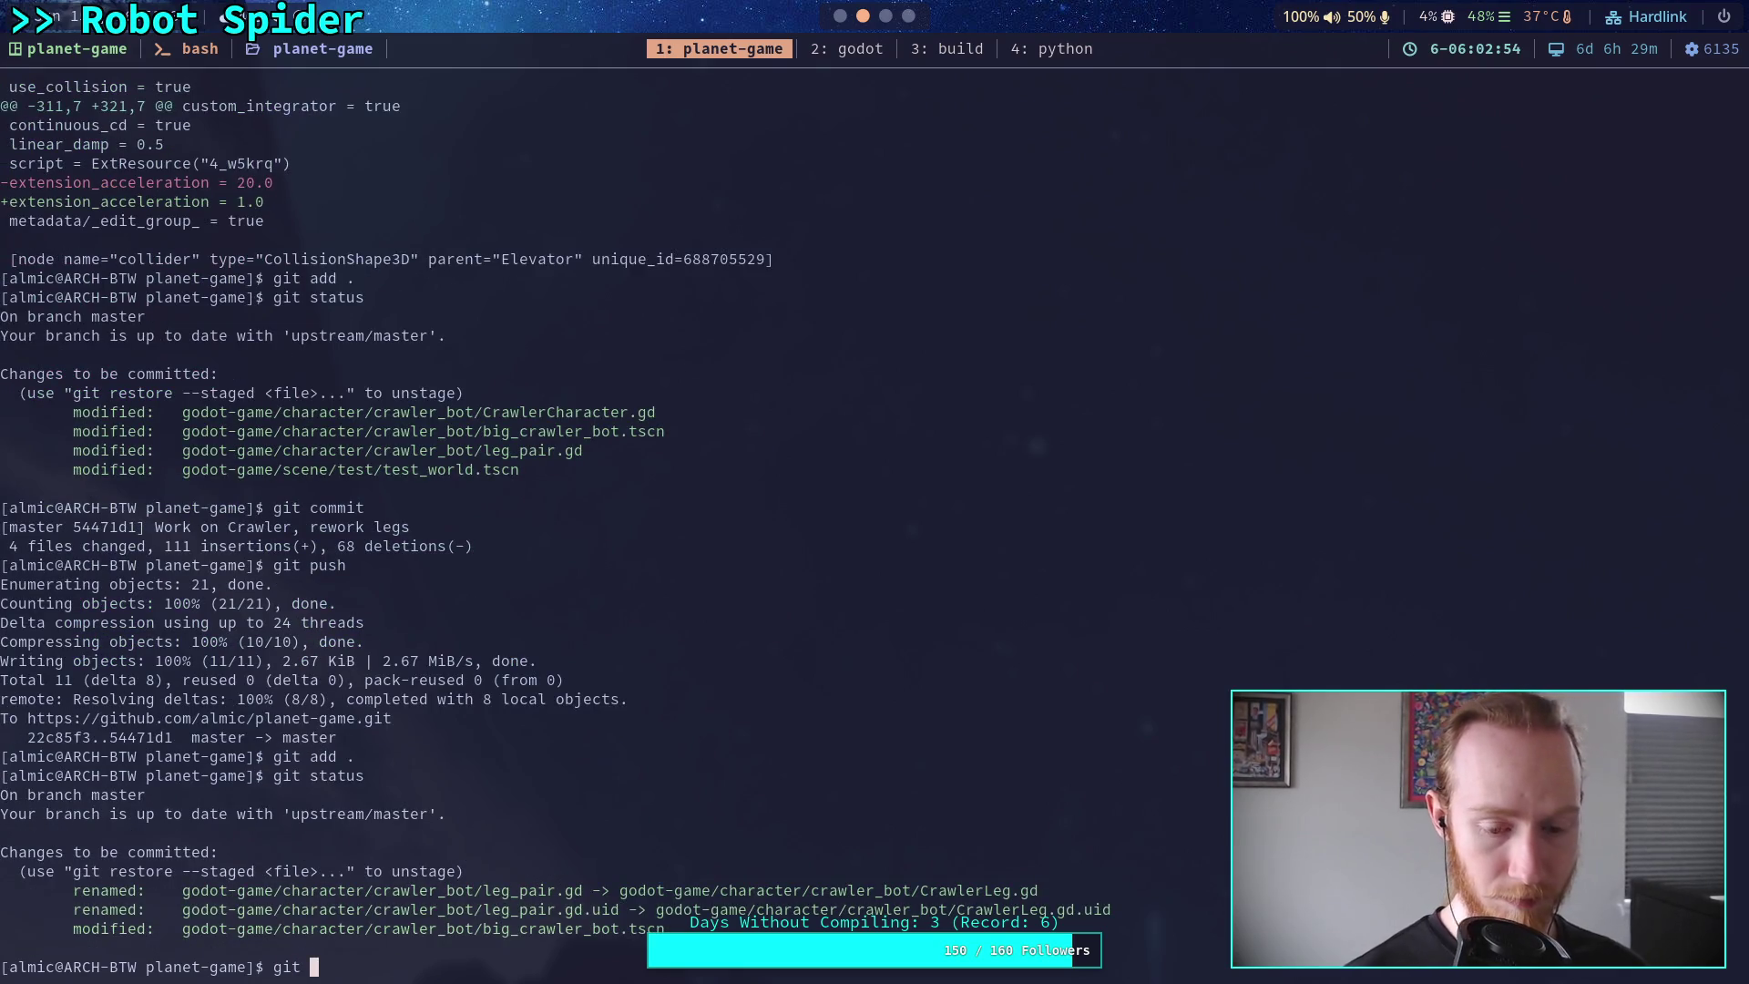
type("diff --staged")
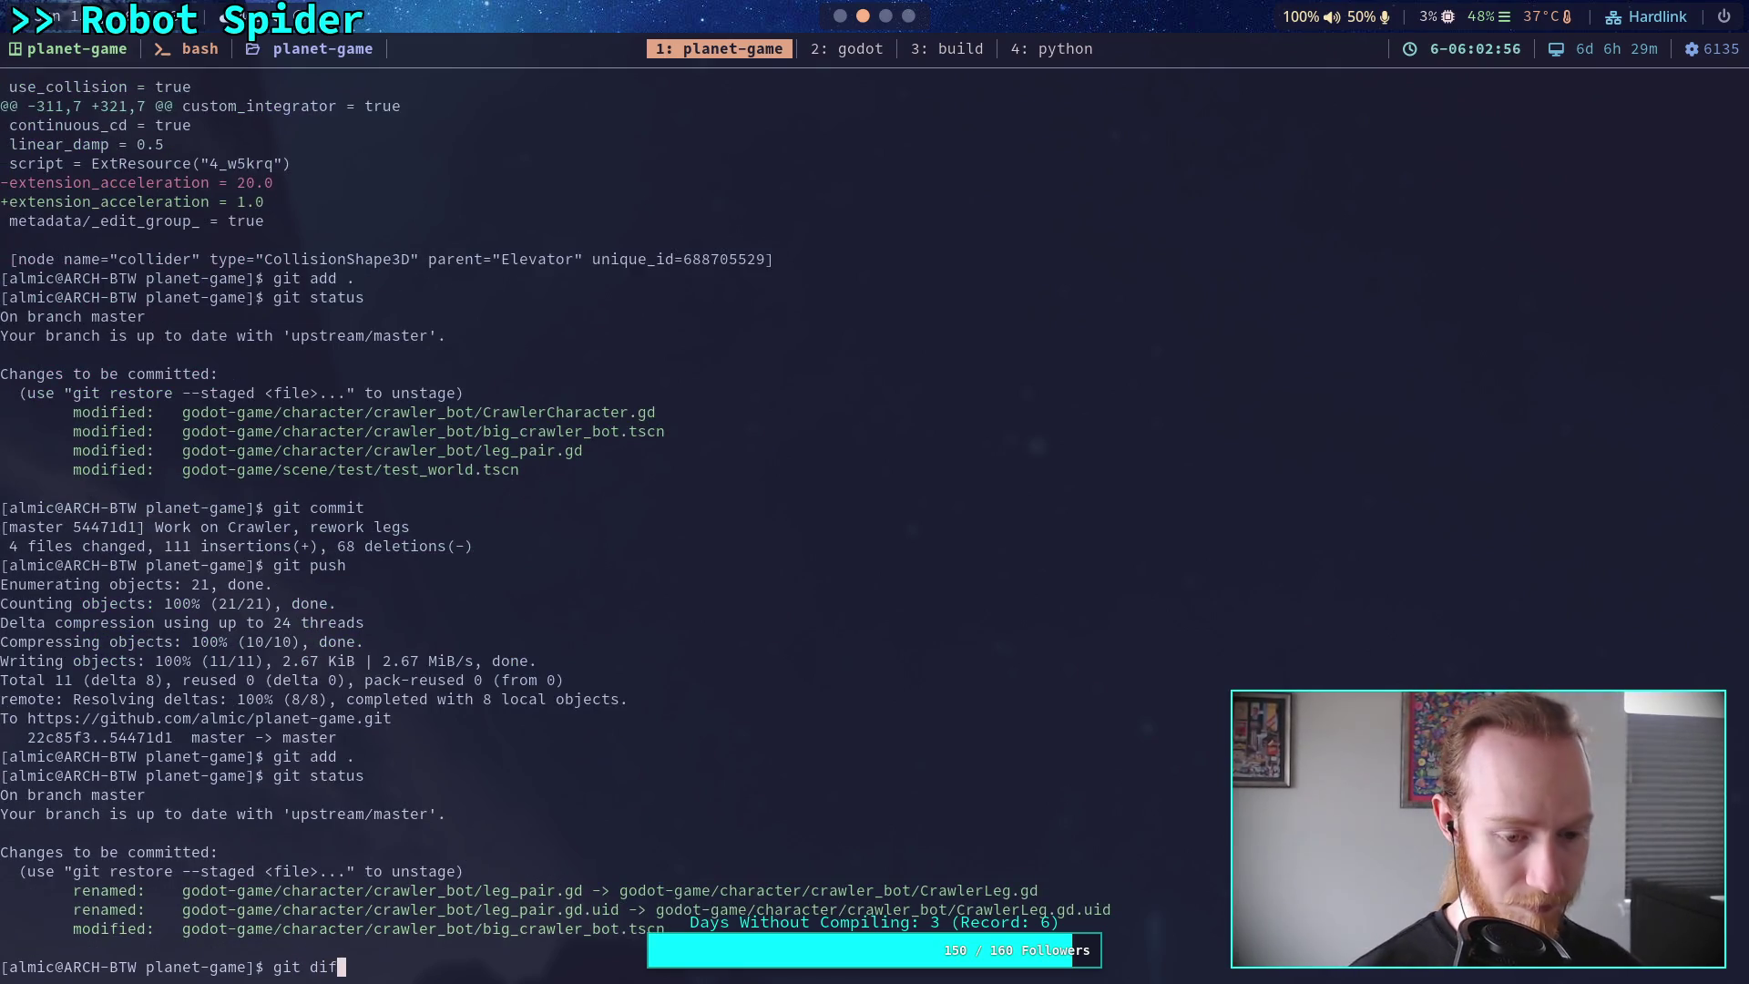
key("Return")
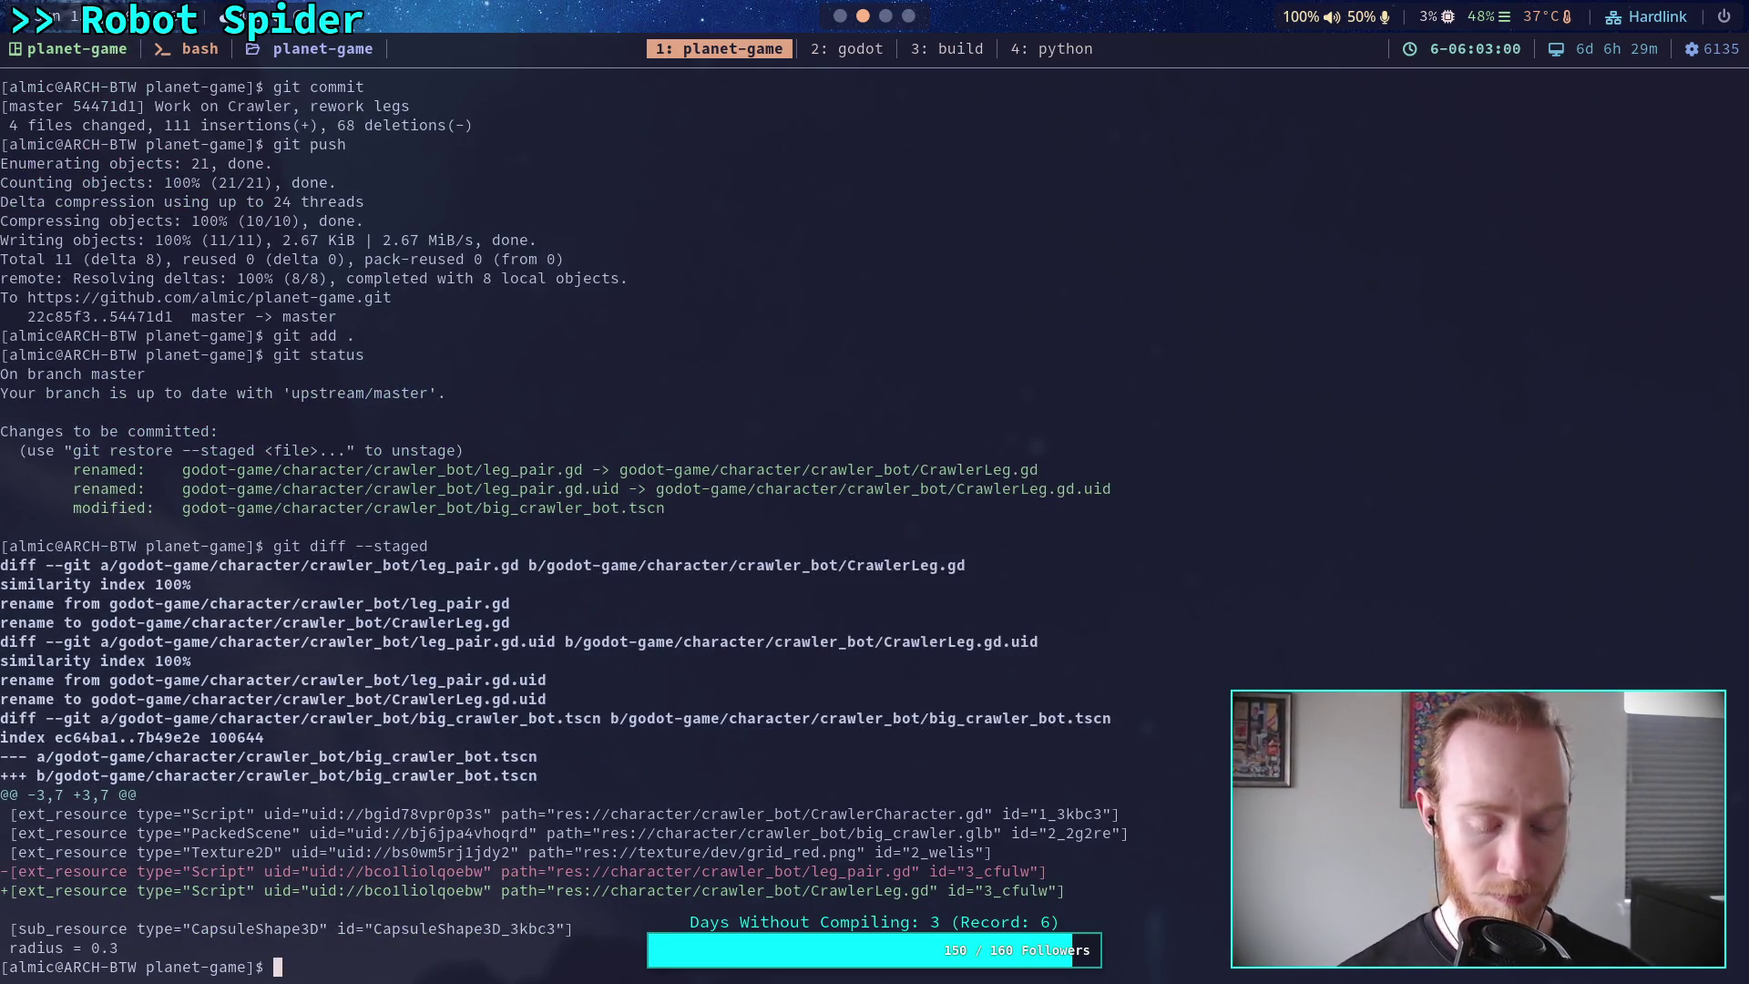
Commit as 'Rename leg_pair to CrawlerLeg', push it, and return to Godot.
type("git")
key("ctrl+u")
type("git commit")
key("Return")
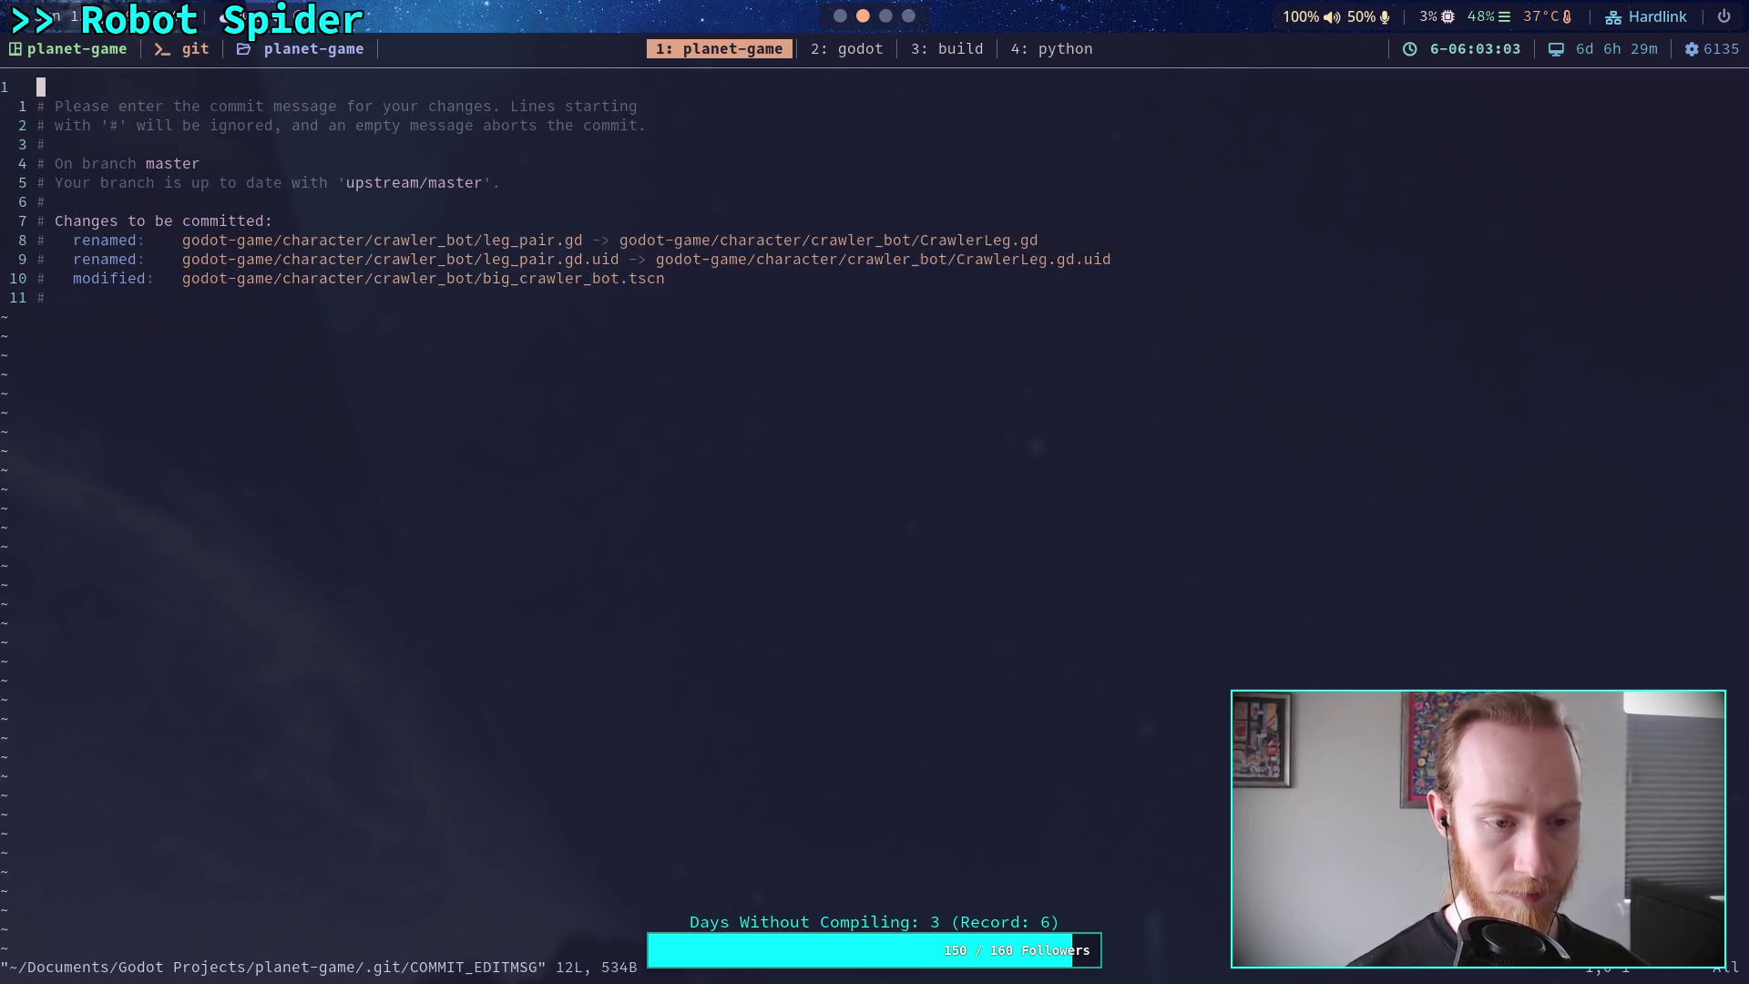
type("Rename ")
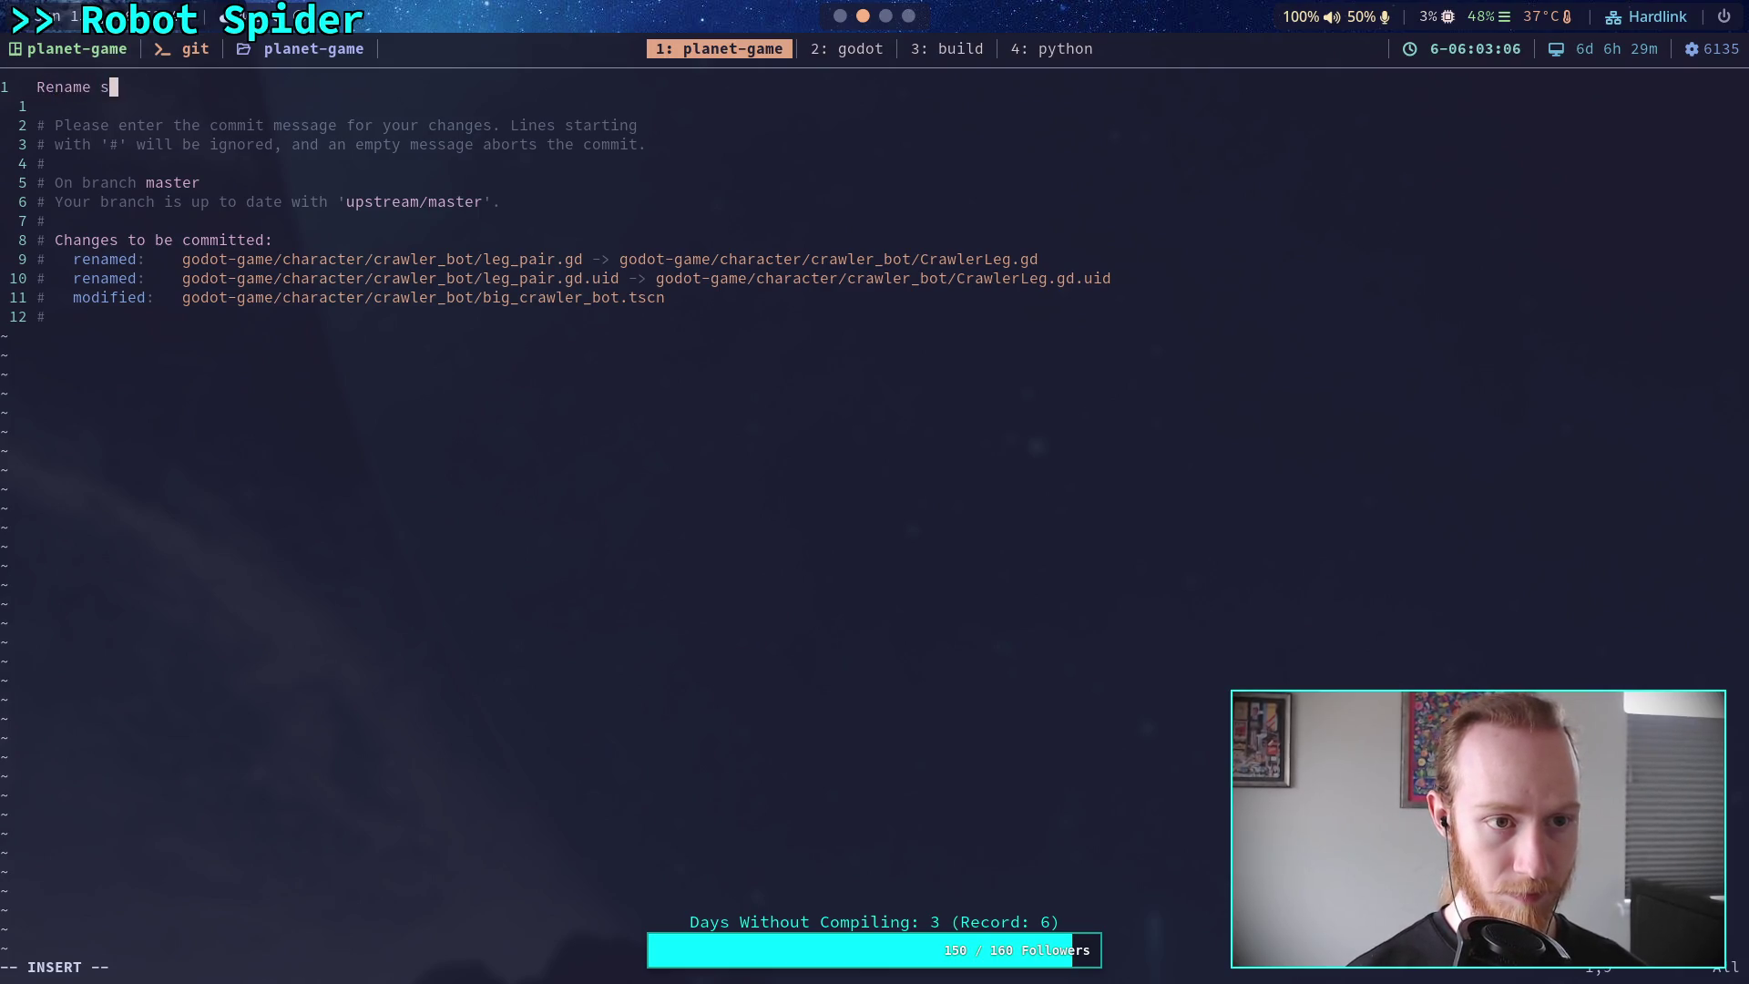
type("leg_pair t")
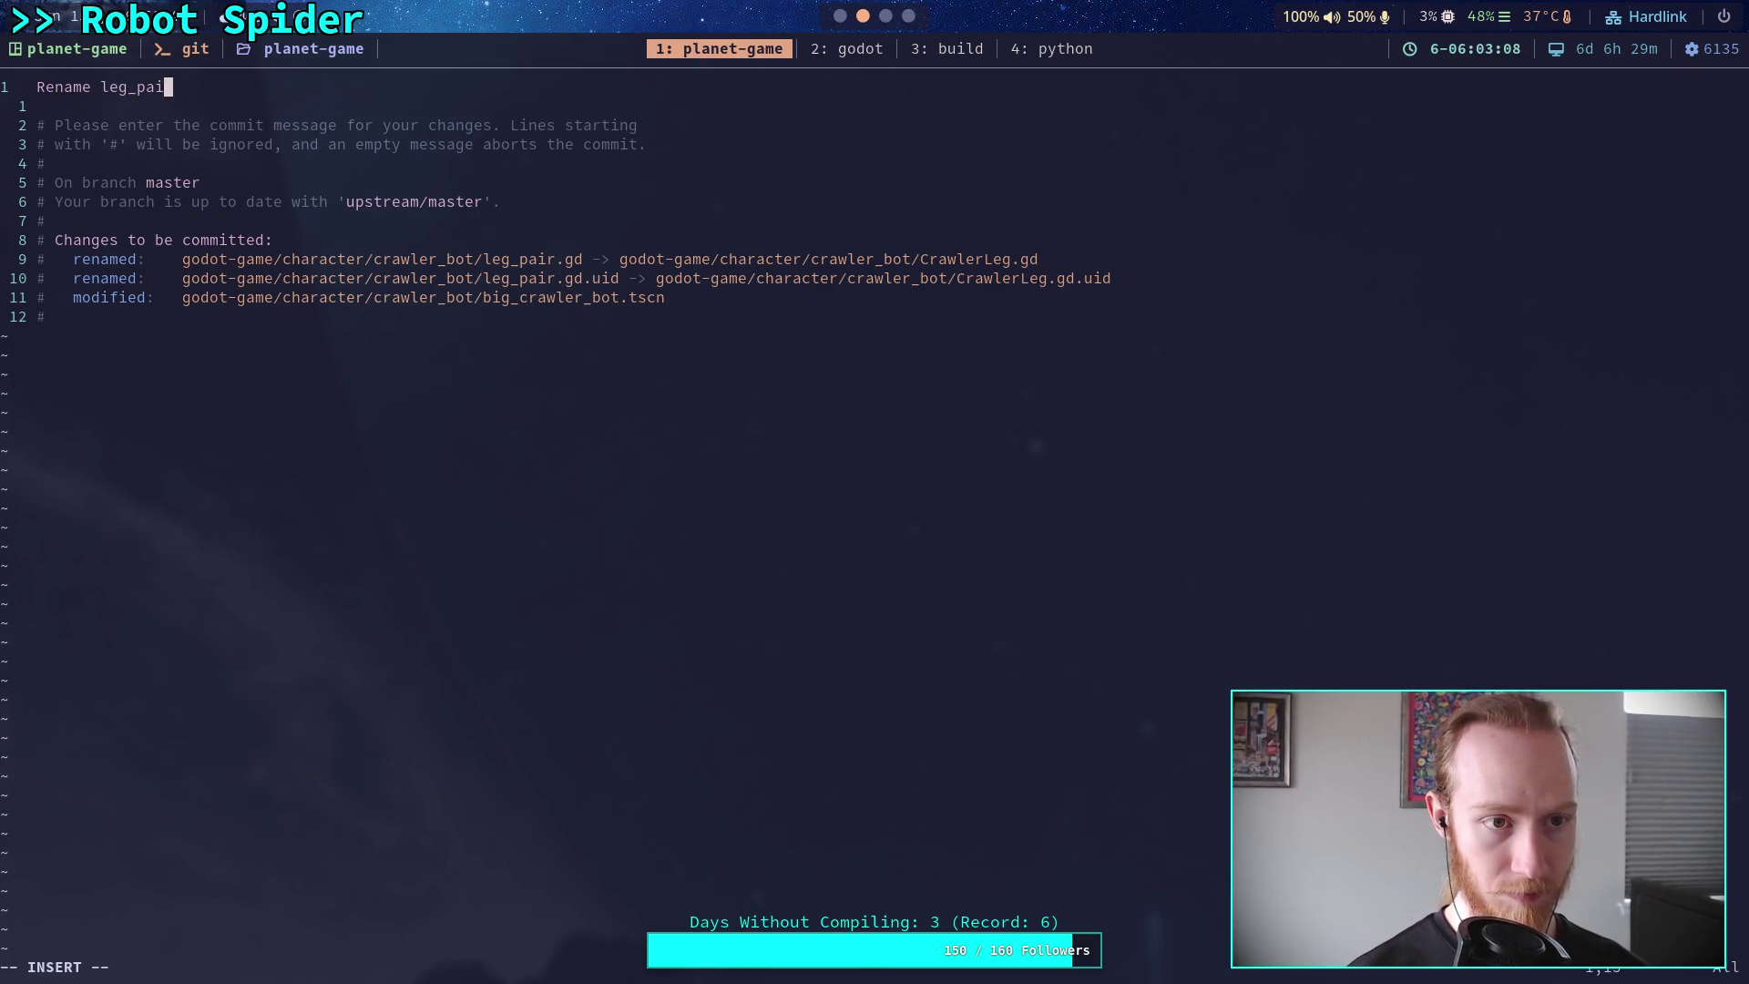
type("o Craw")
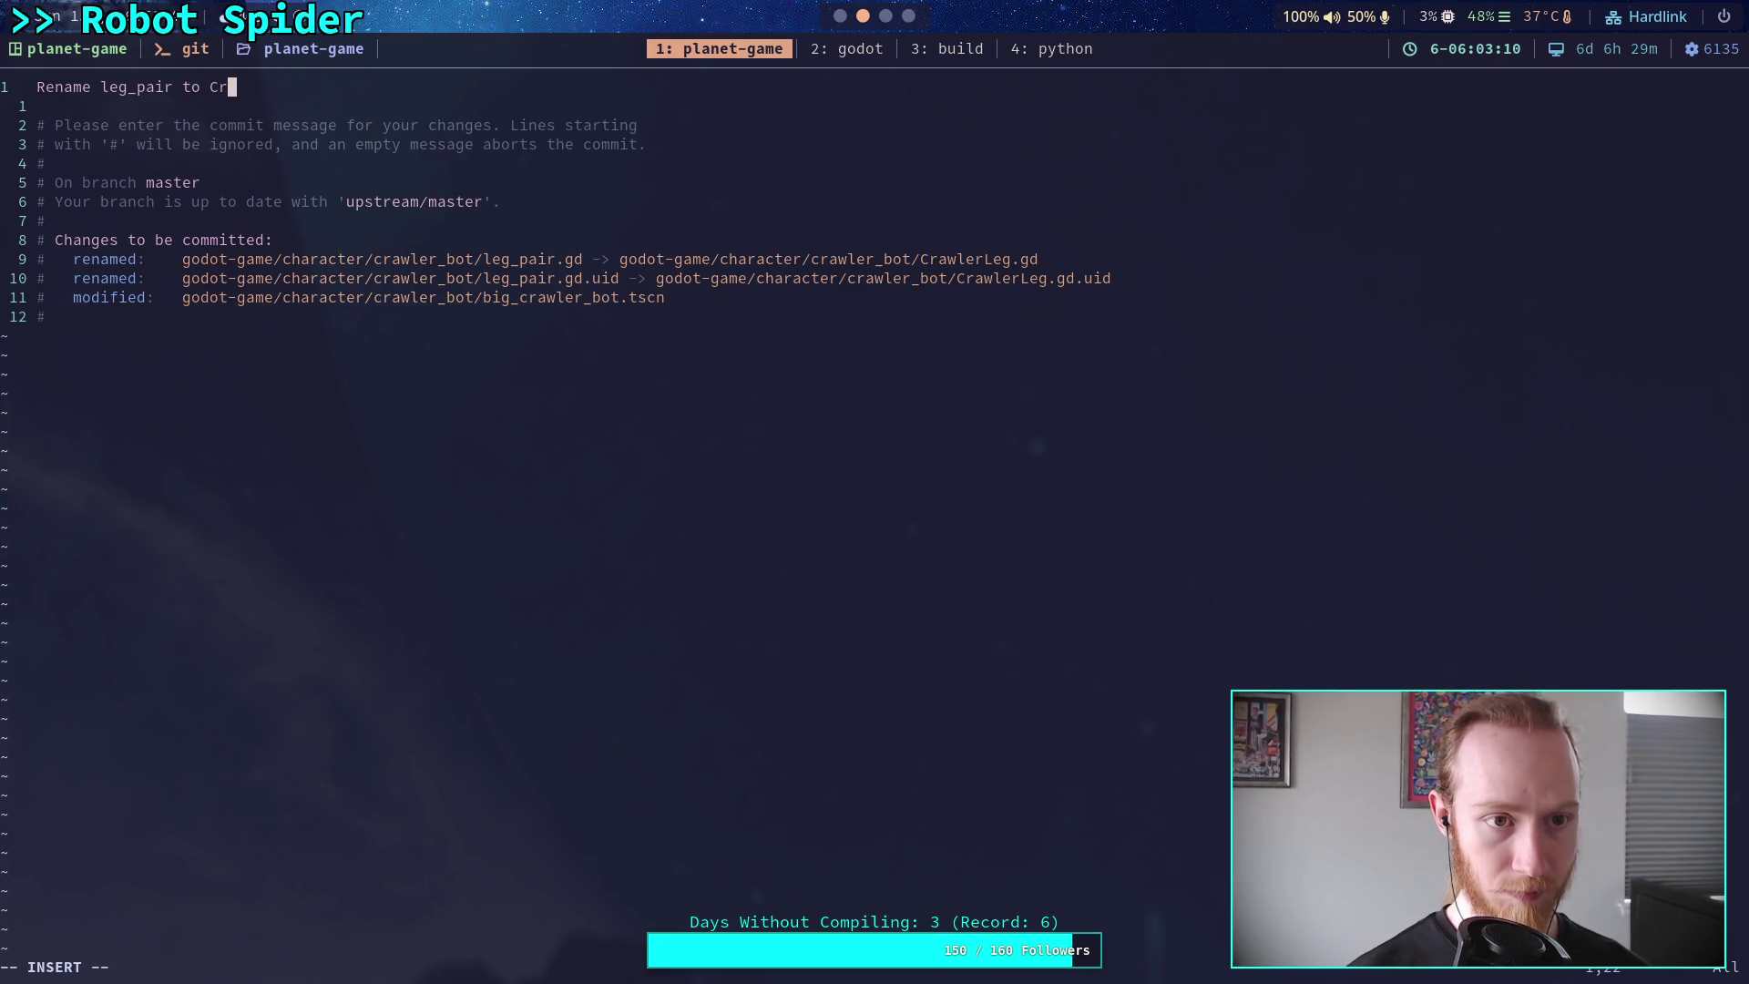
type("lerLeg")
key("Escape")
type("q")
key("Return")
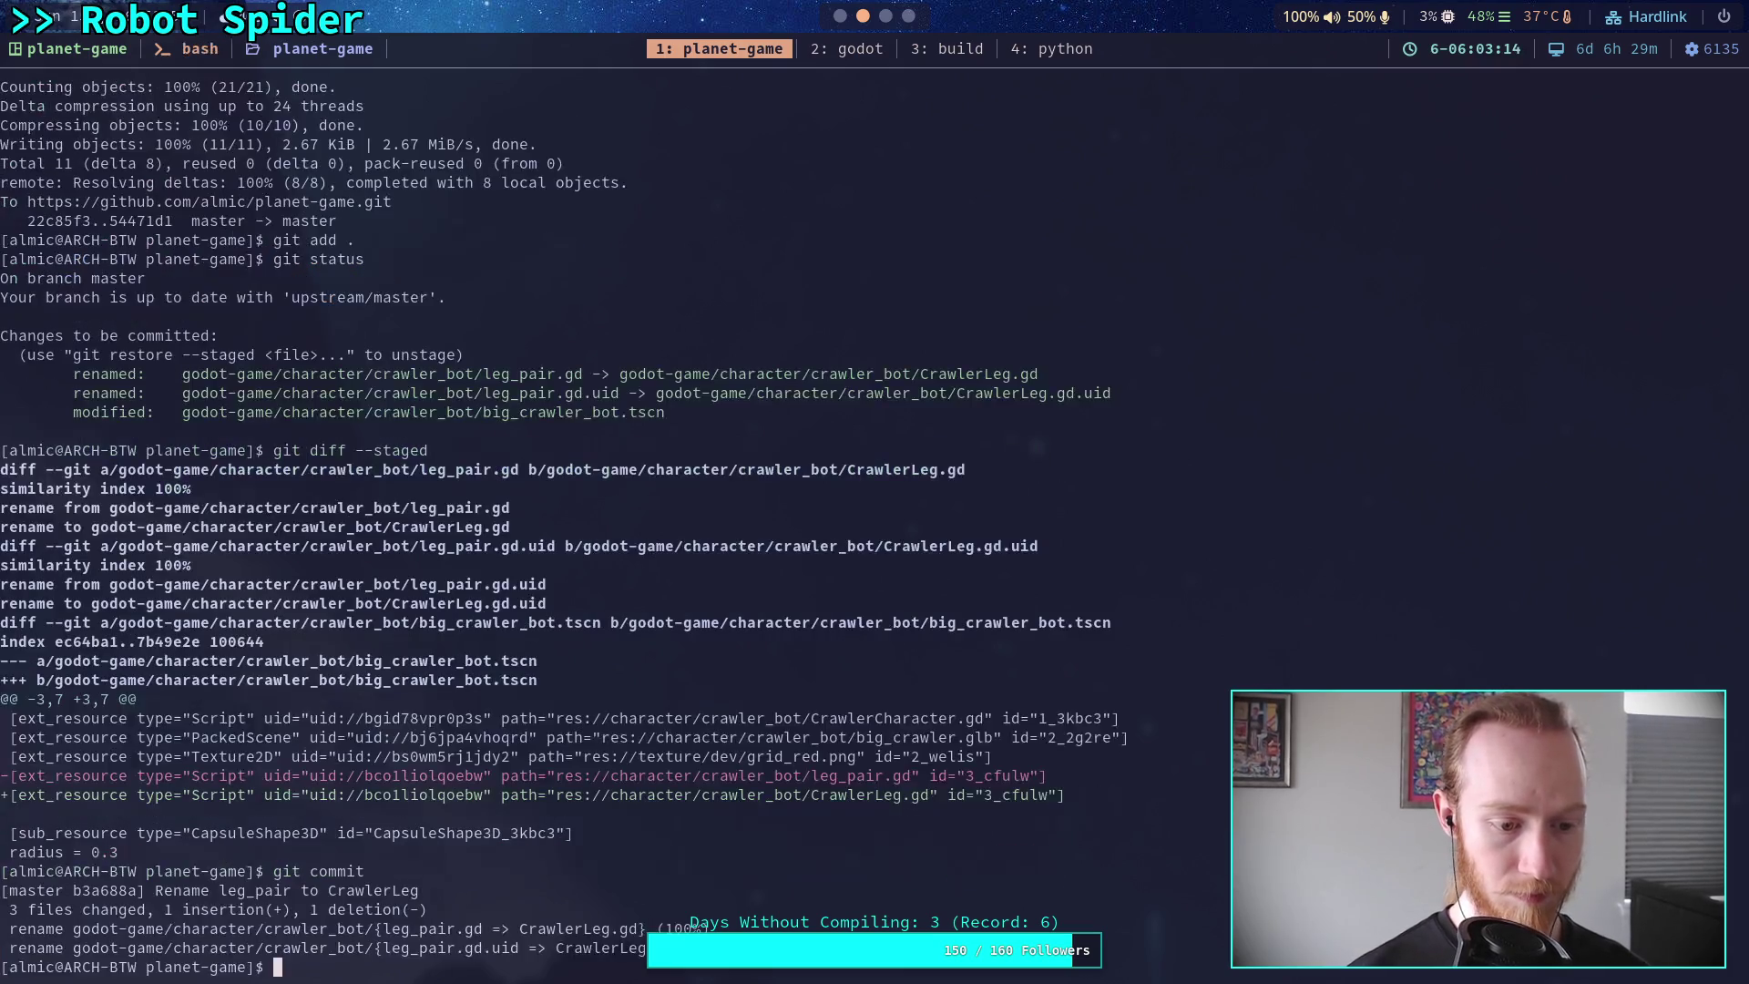
type("git push")
key("Return")
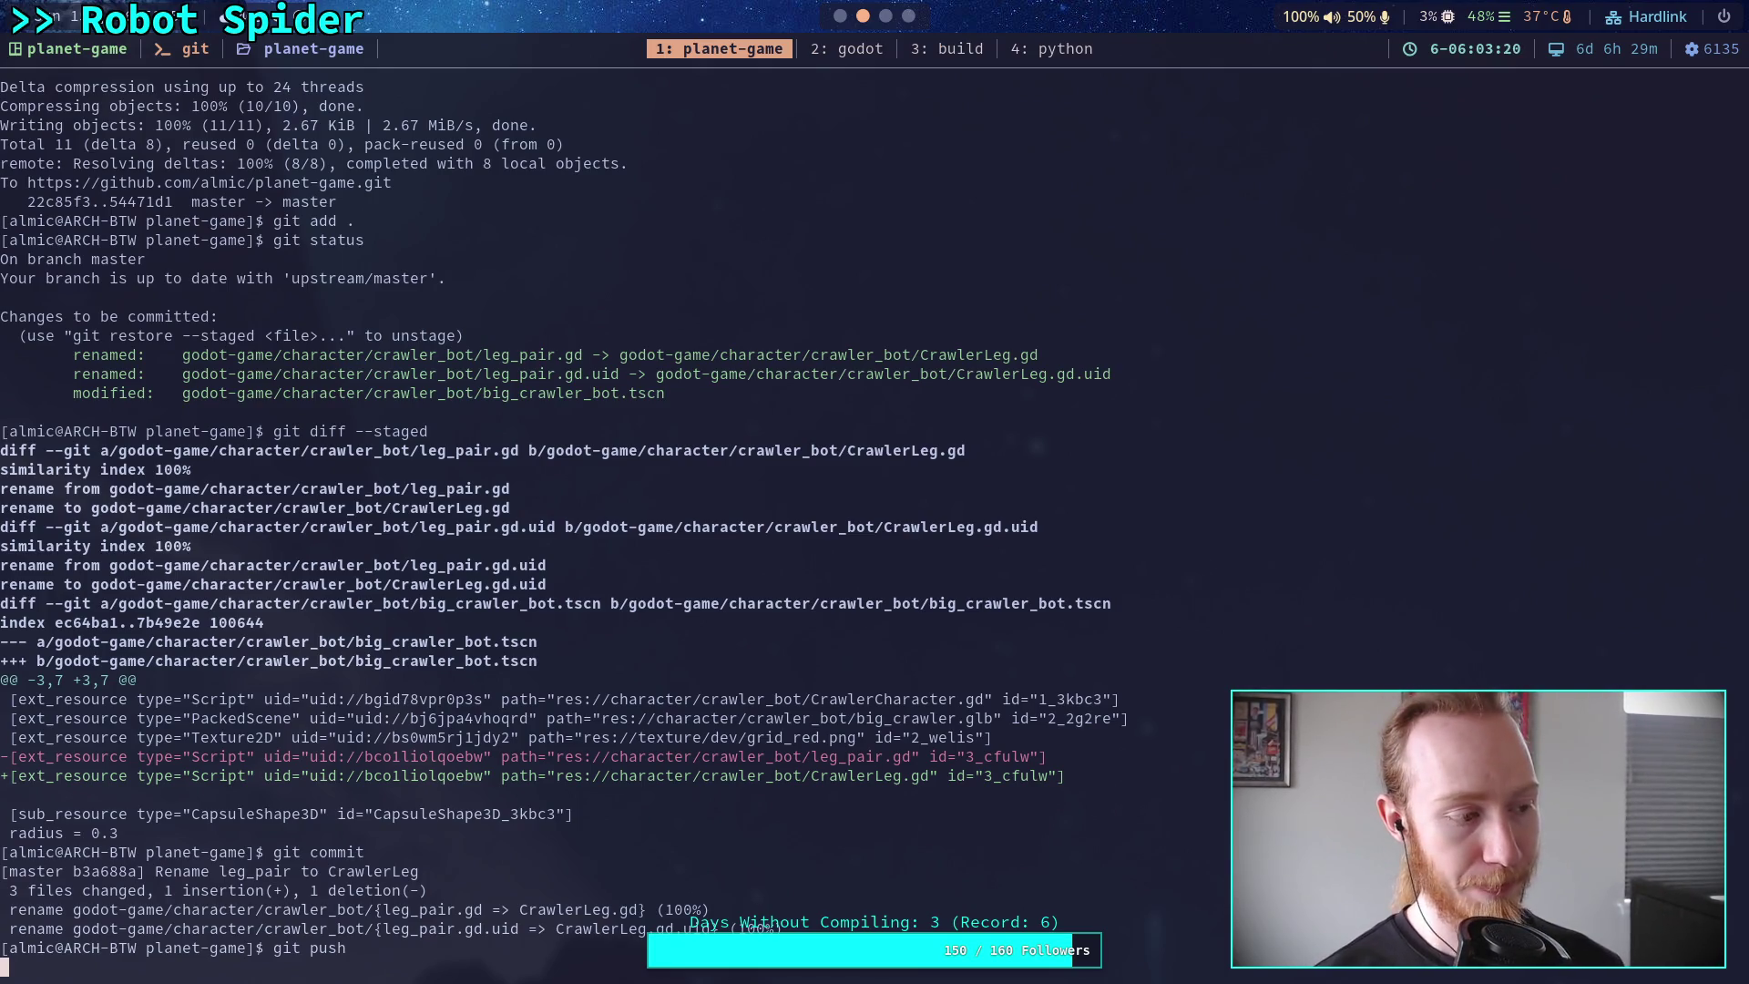
key("super+2")
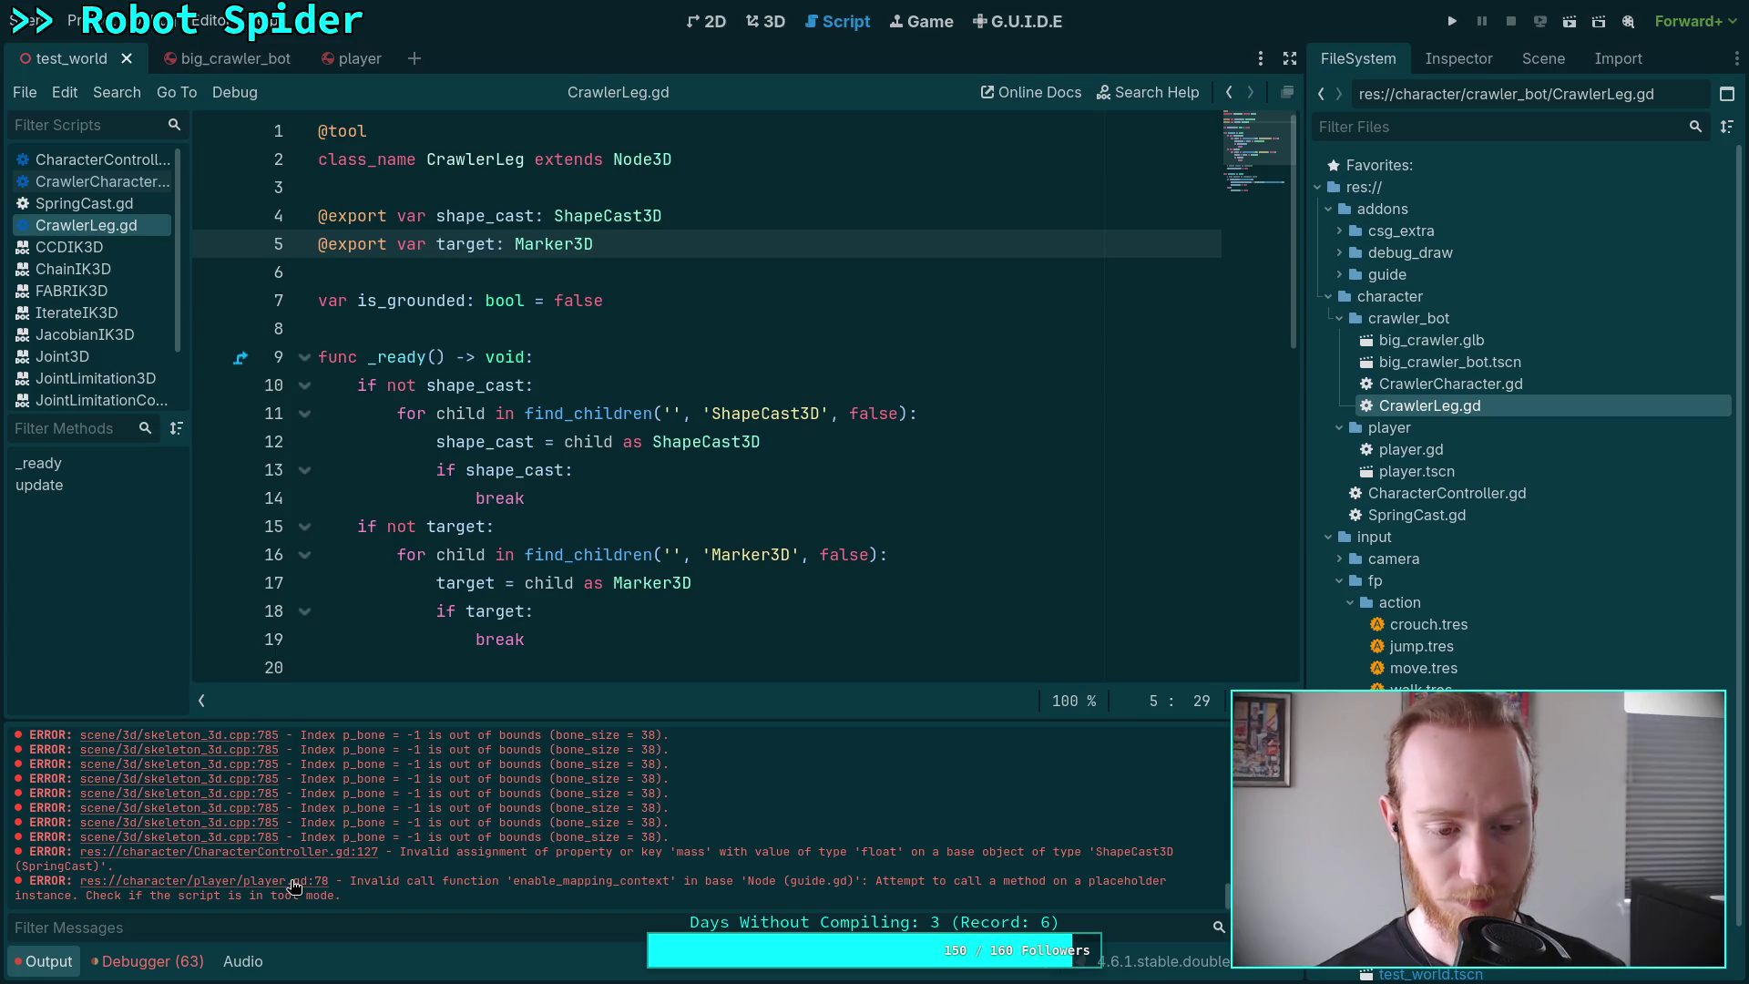
Open player.gd at the line 78 error, add a blank line, and close input_manager.gd.
left_click(293, 882)
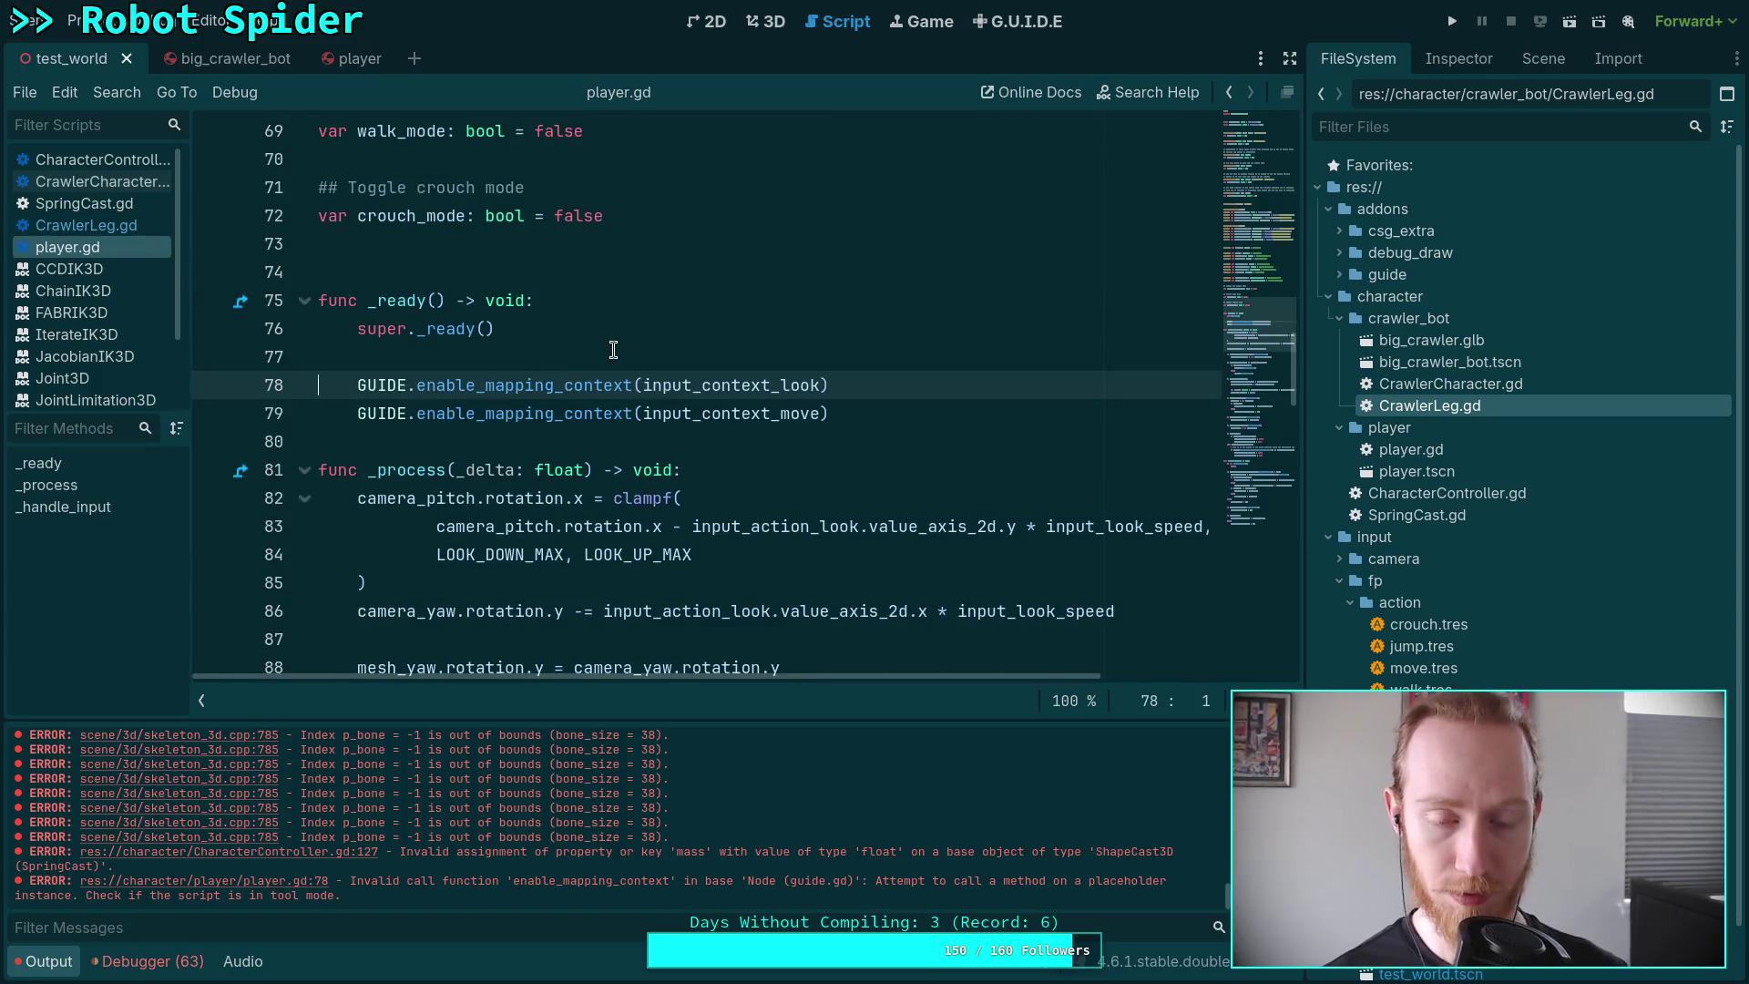
left_click(611, 350)
key("Return")
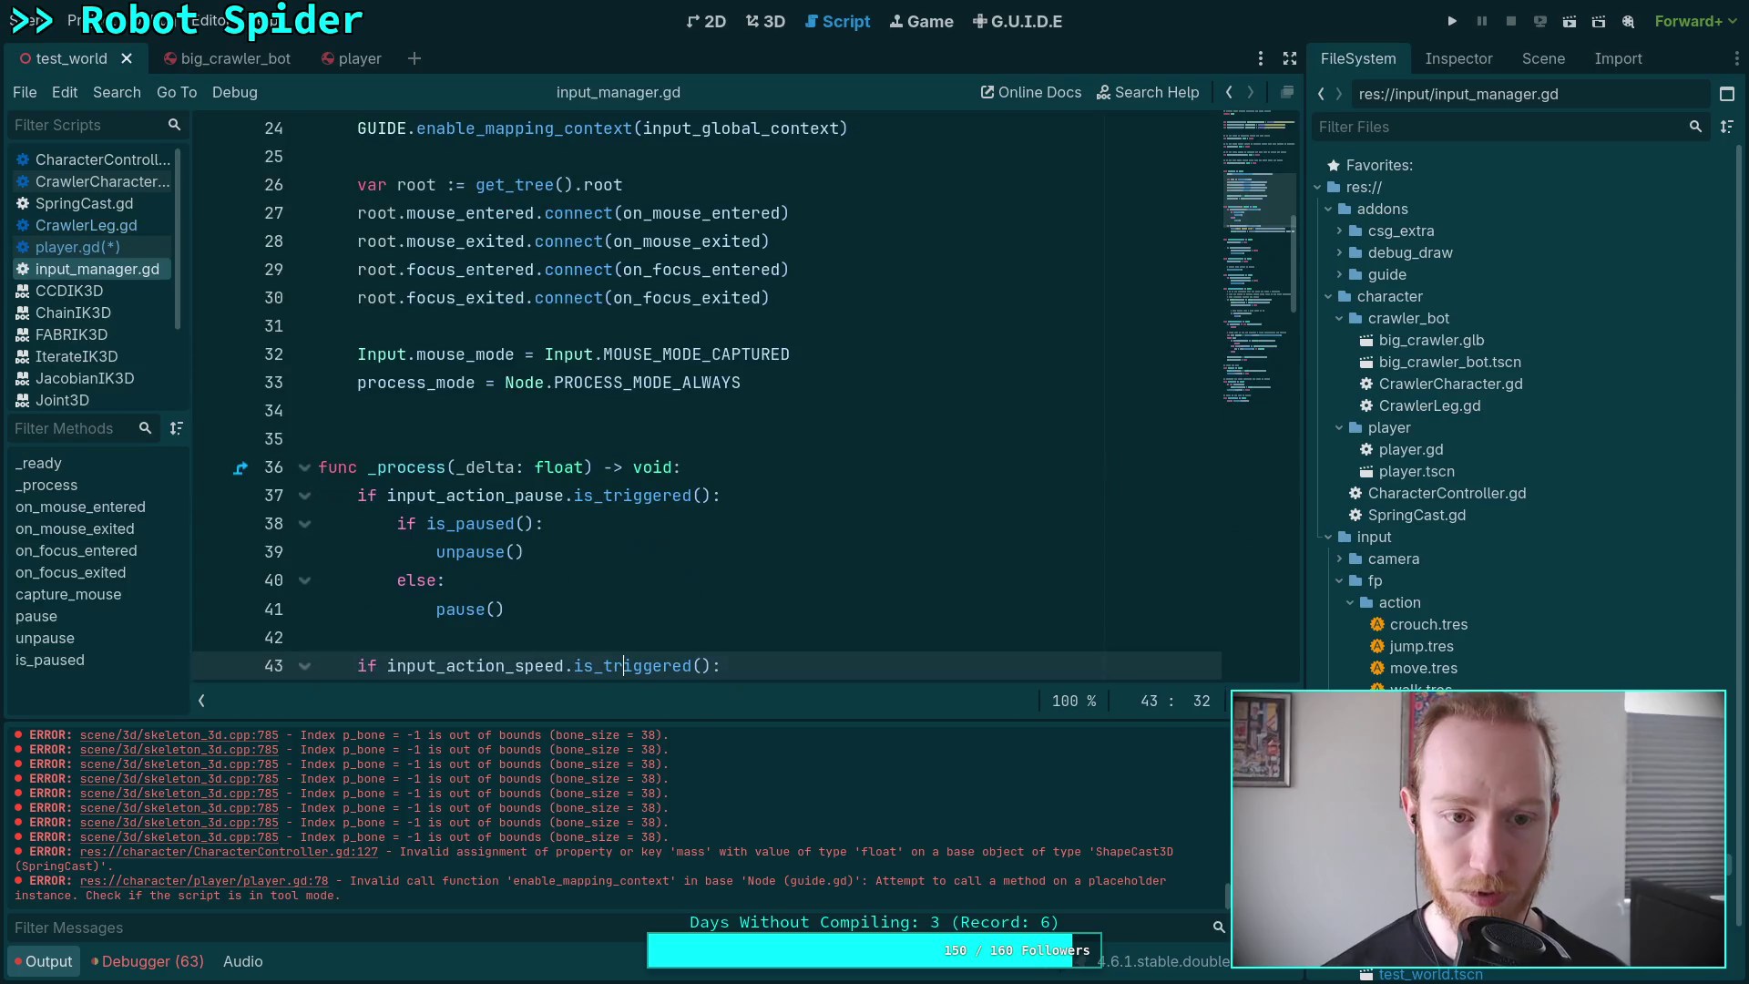
scroll(1051, 456, "down", 3)
mouse_move(1259, 177)
left_mouse_down()
mouse_move(1253, 111)
mouse_move(1257, 214)
left_mouse_up()
scroll(1257, 214, "down", 6)
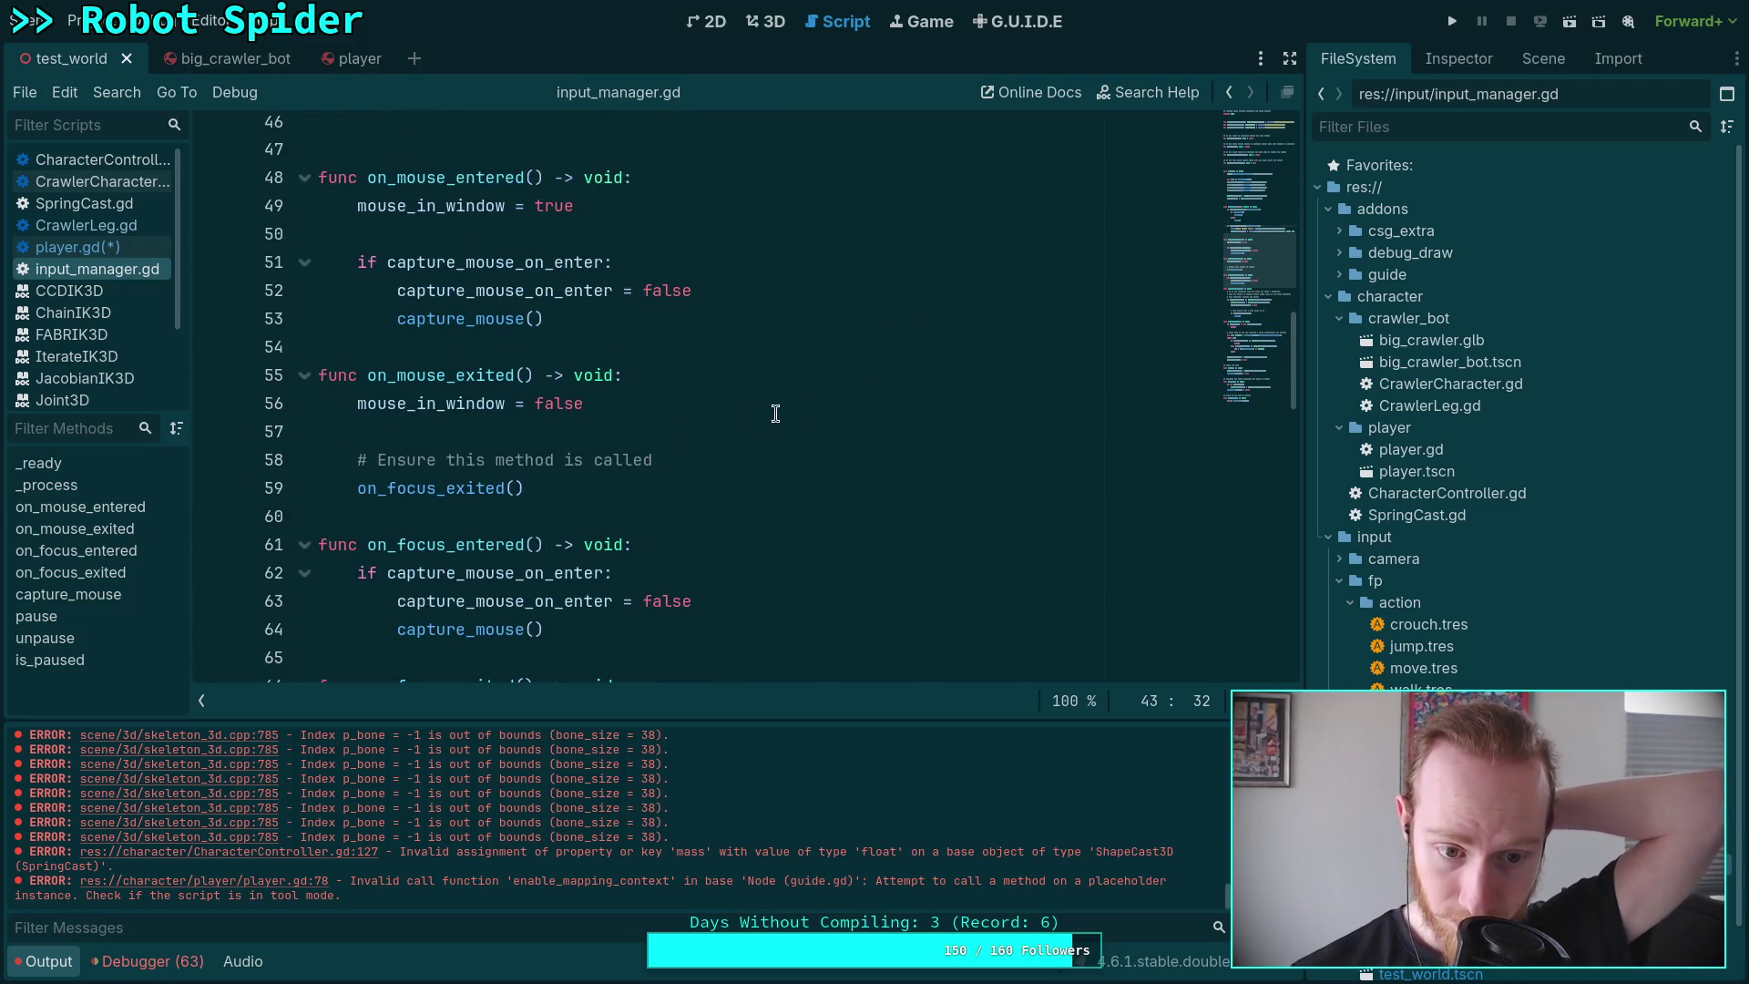
right_click(143, 269)
left_click(189, 333)
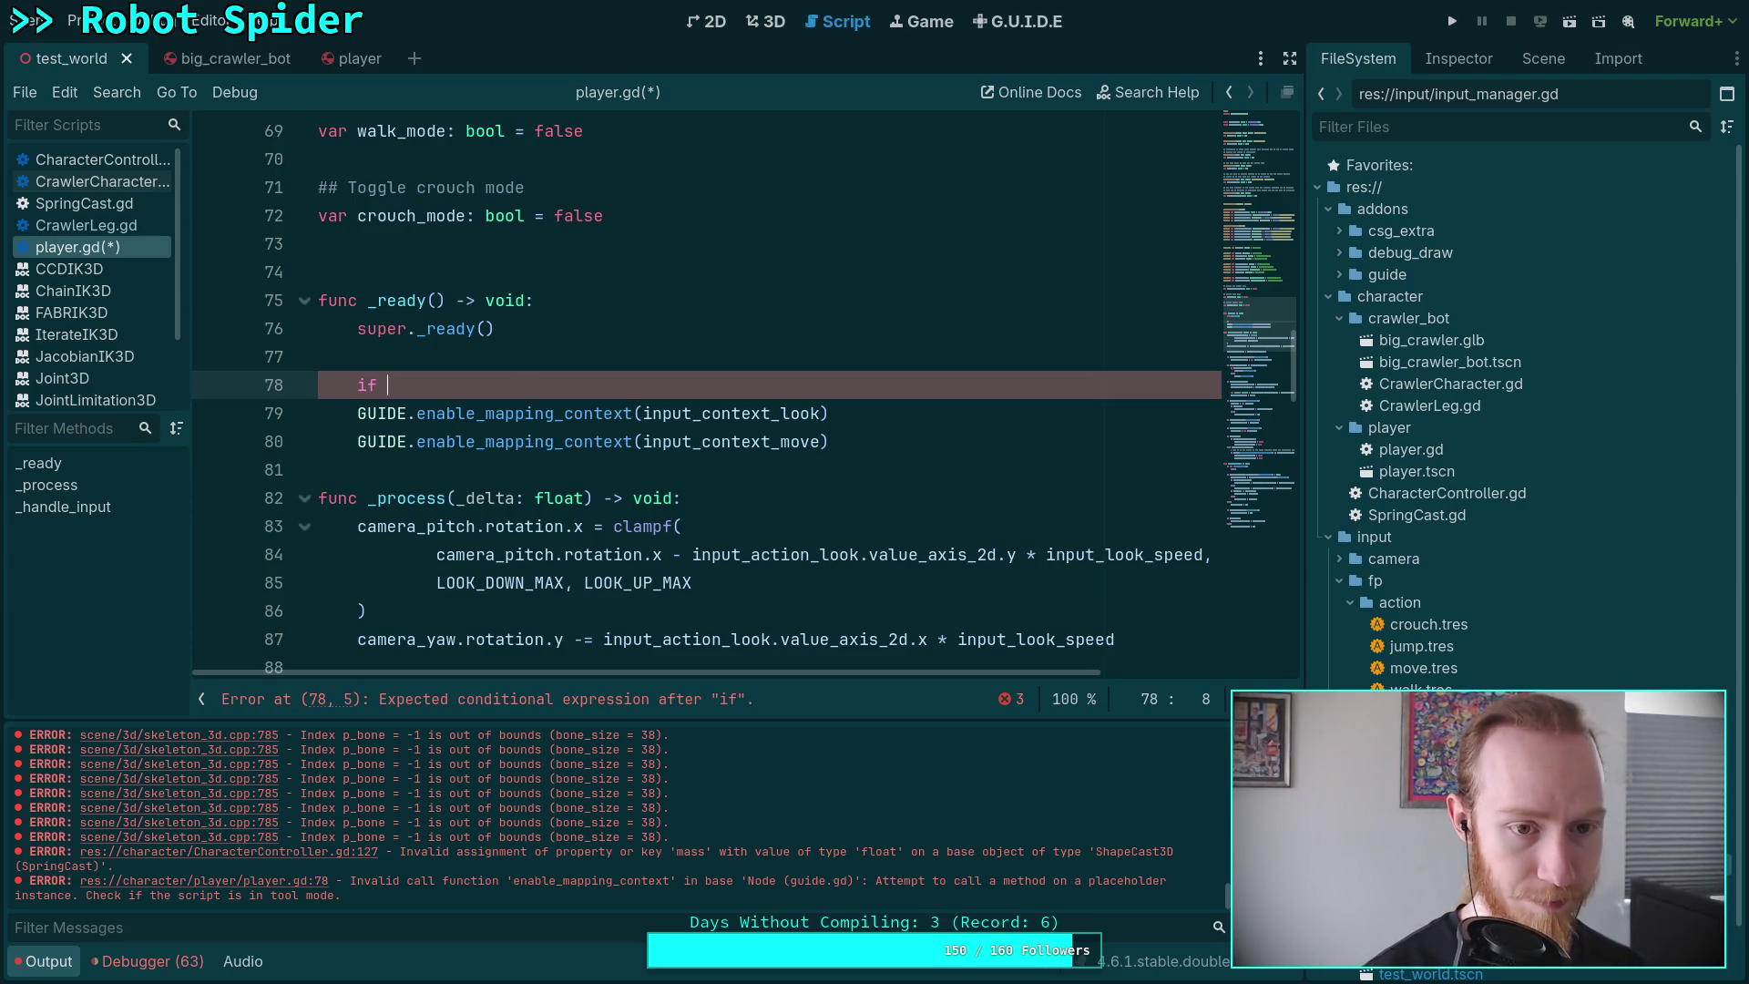
Wrap both GUIDE.enable_mapping_context calls in 'if not Engine.is_editor_hint():' and save player.gd.
type("e.is")
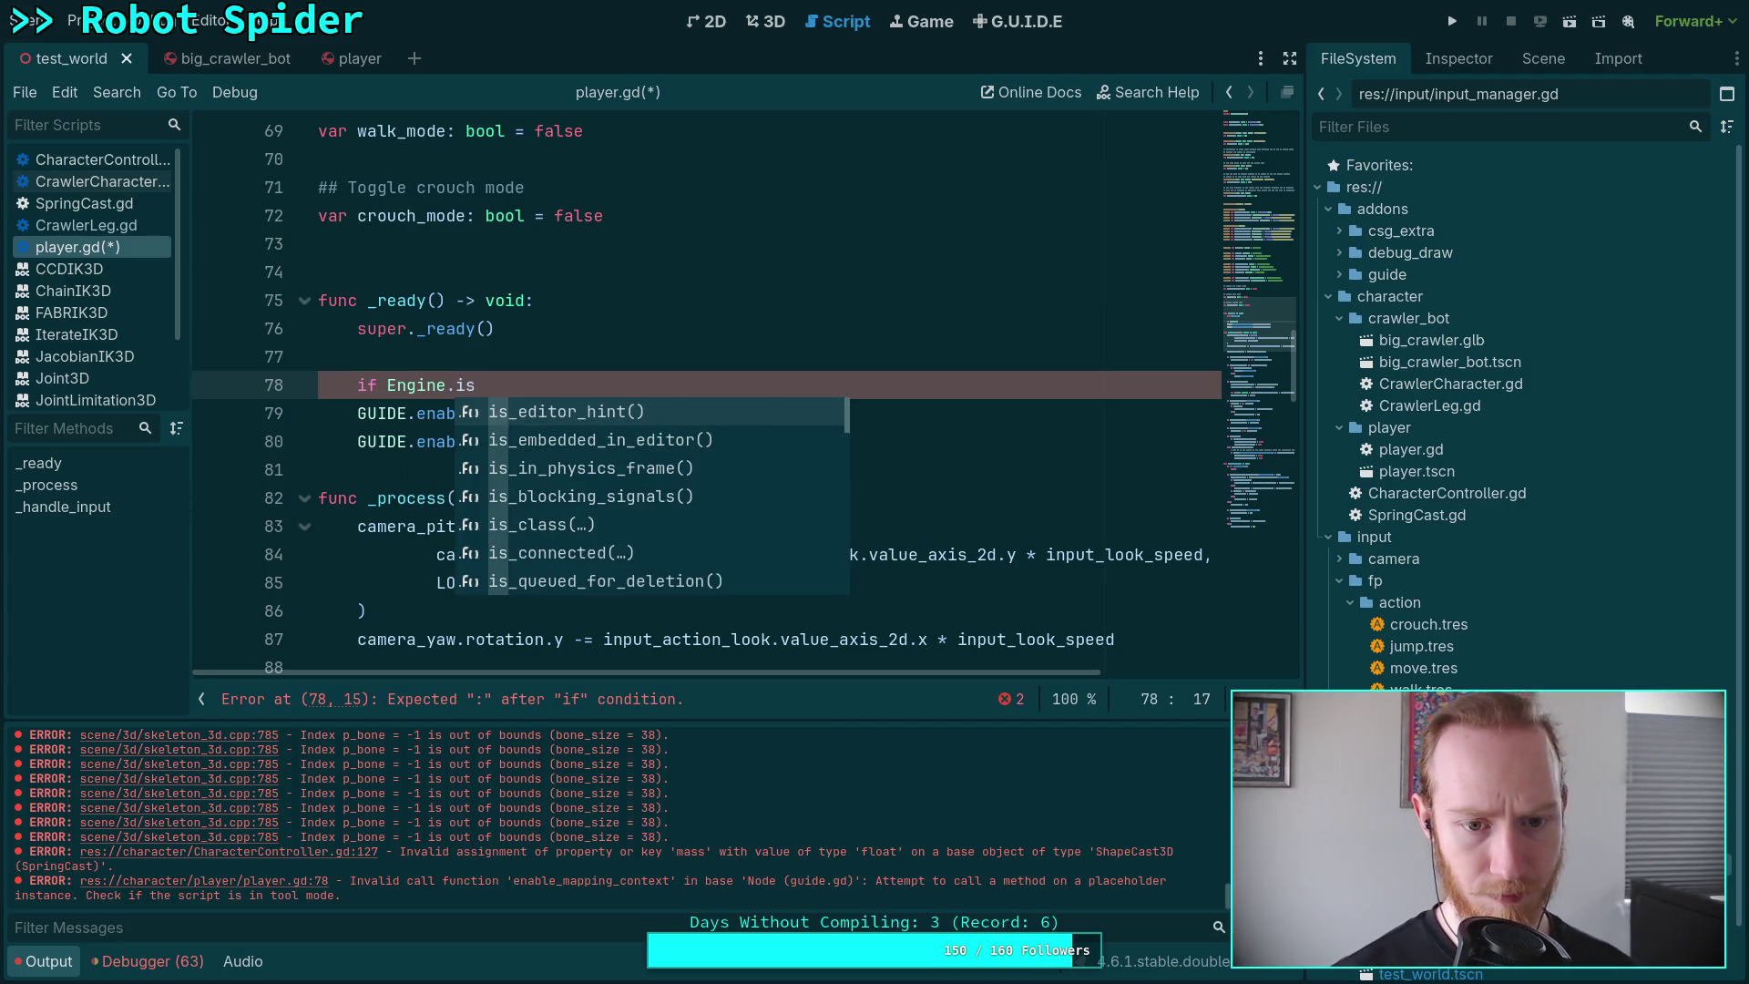
key("Return")
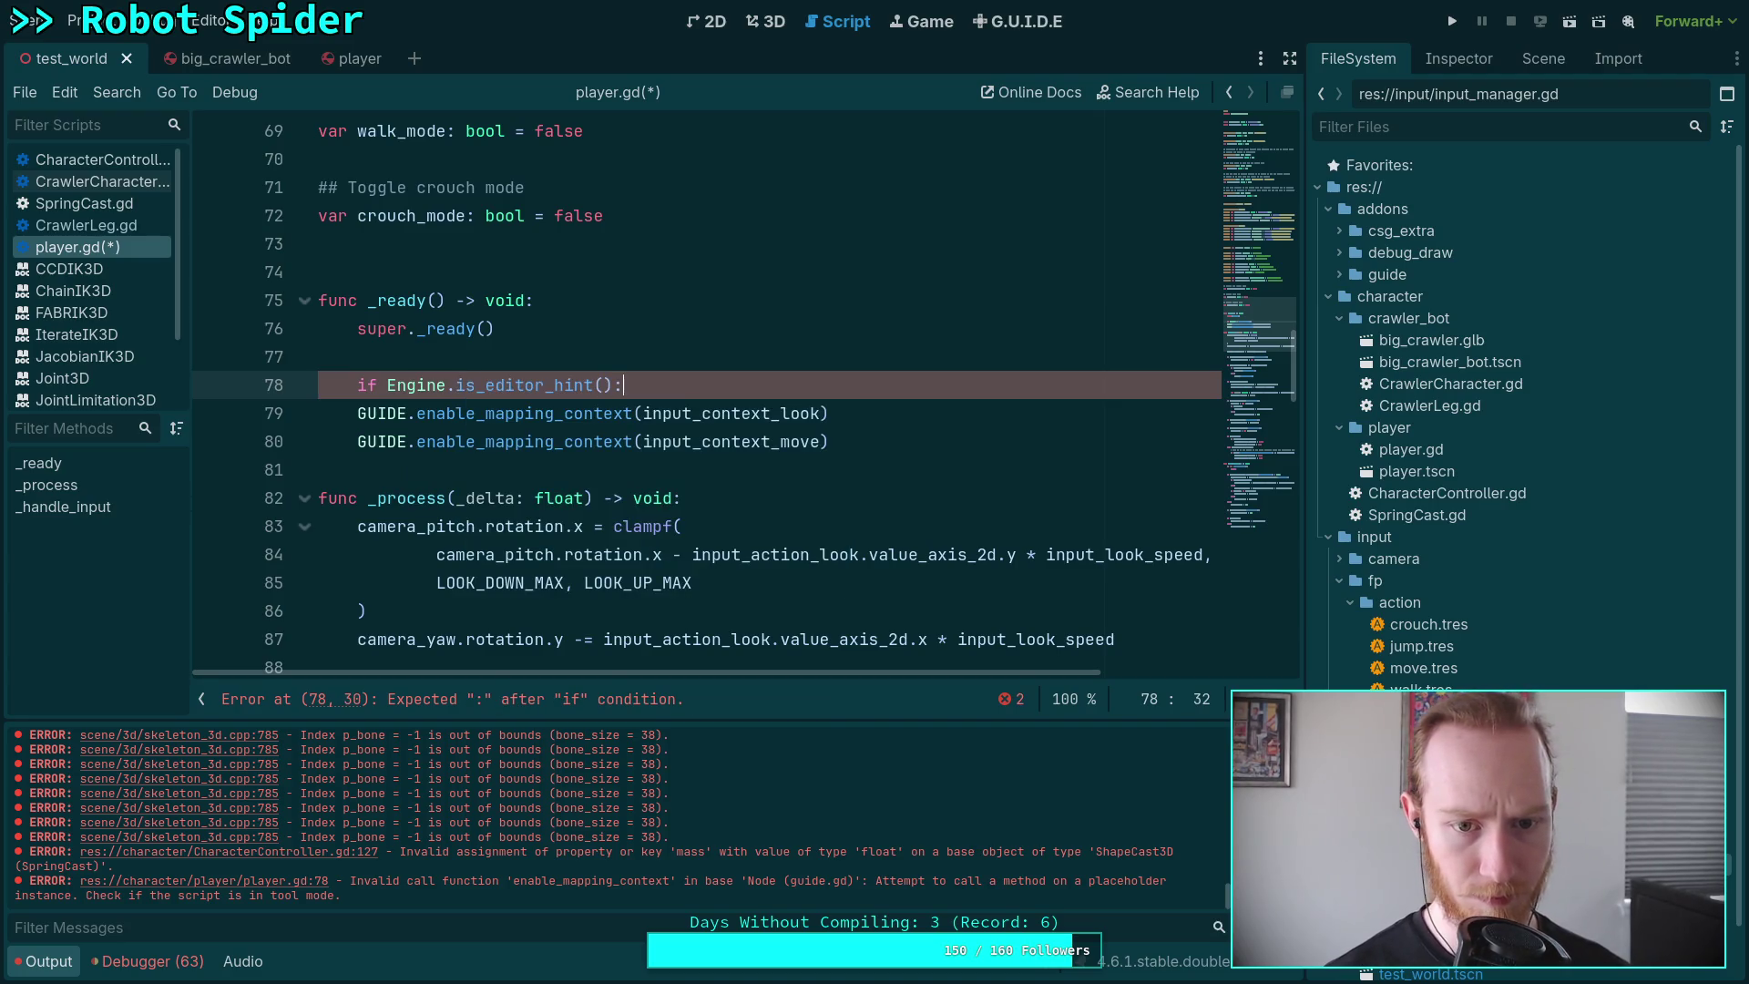
type("not")
left_click_drag(357, 412, 903, 446)
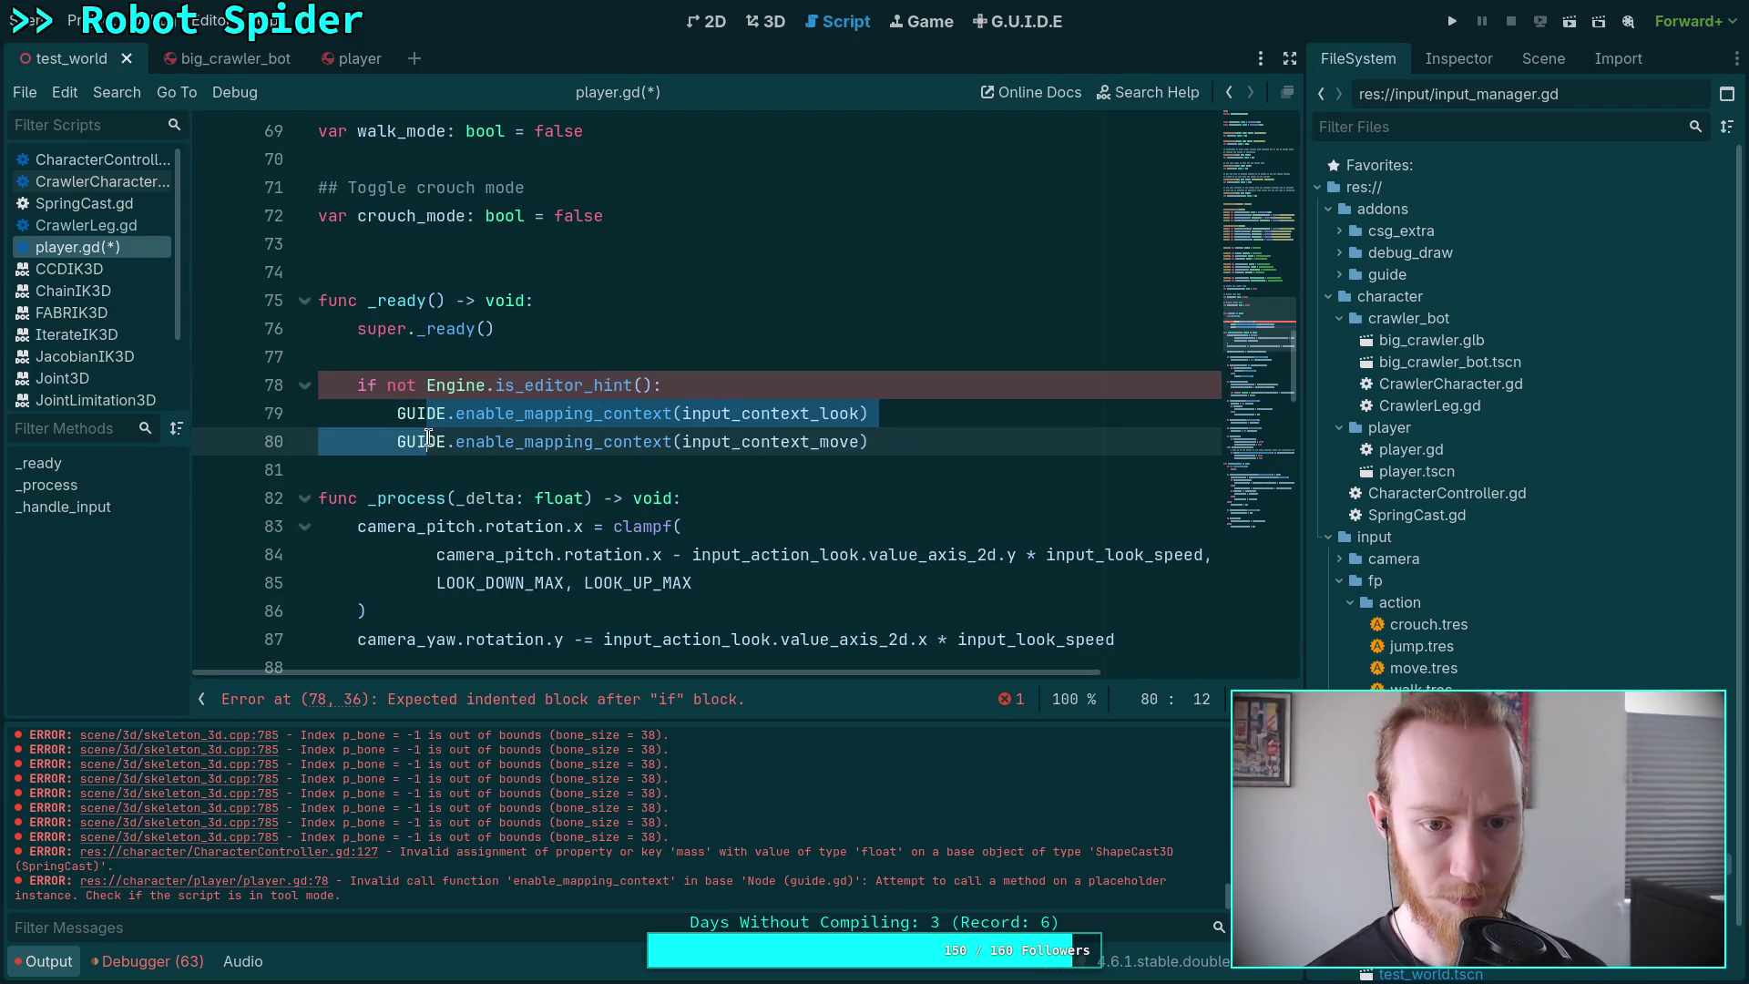
key("Tab")
left_click(902, 445)
key("ctrl+s")
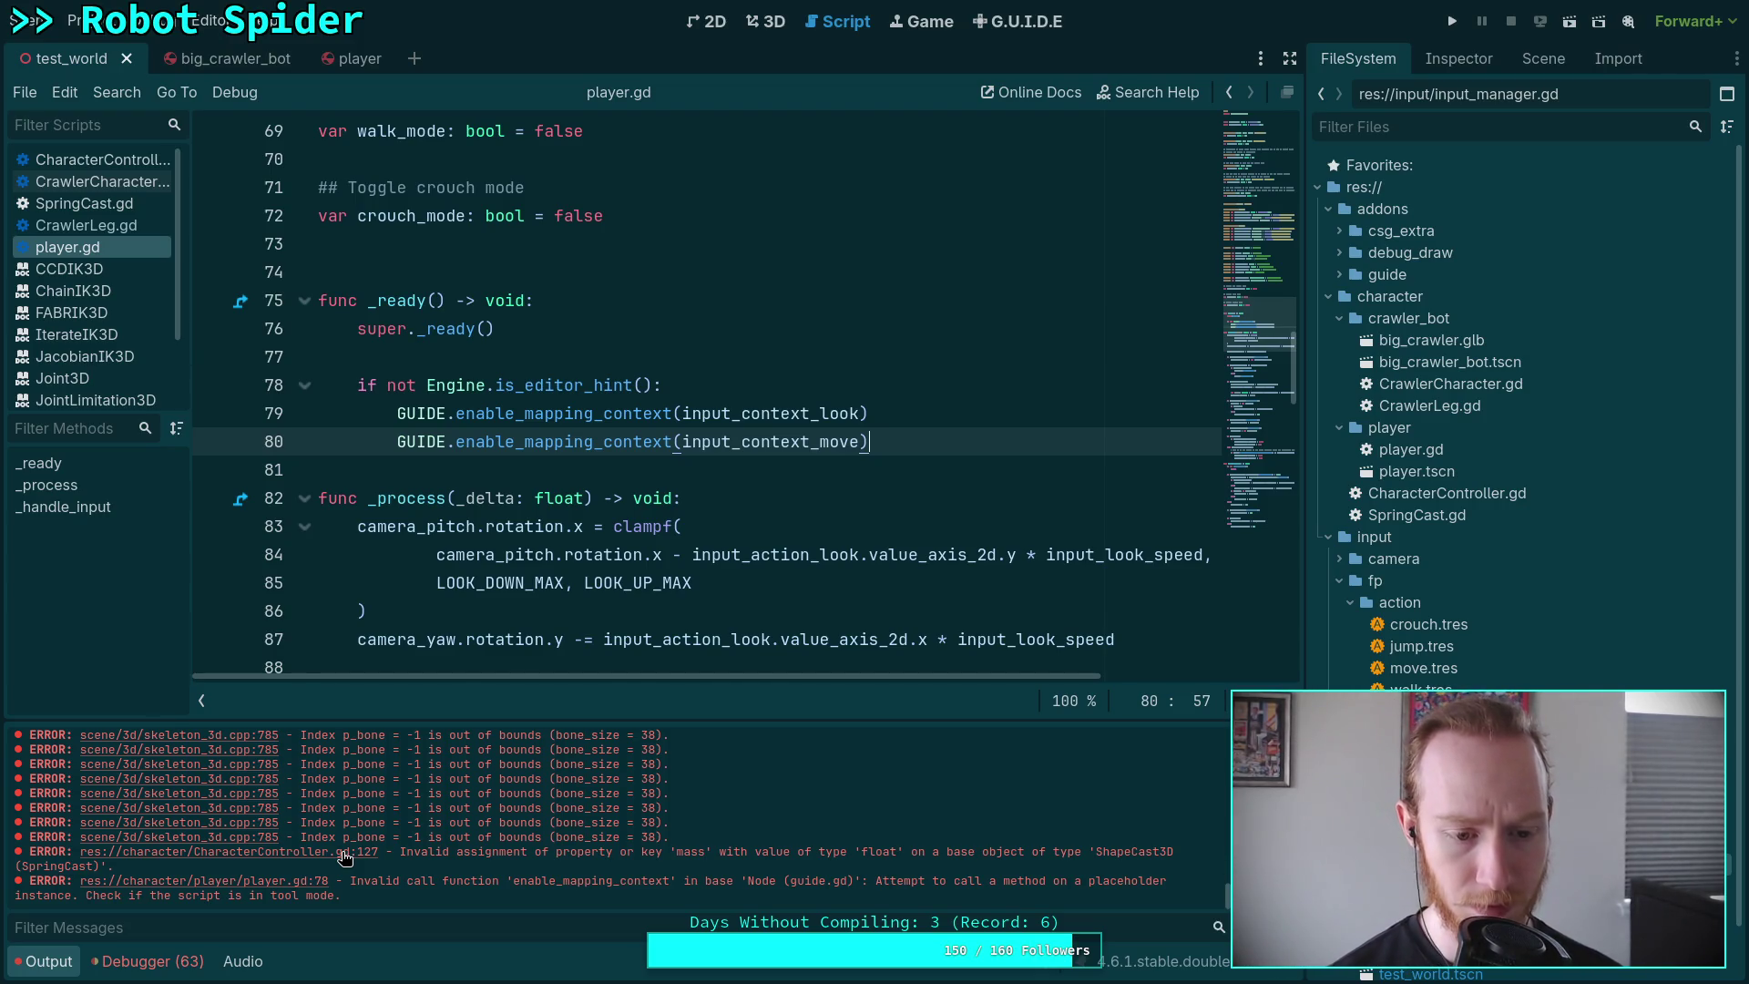
Open CharacterController.gd at the erroring line 127 and save the scene.
left_click(344, 857)
scroll(582, 607, "up", 2)
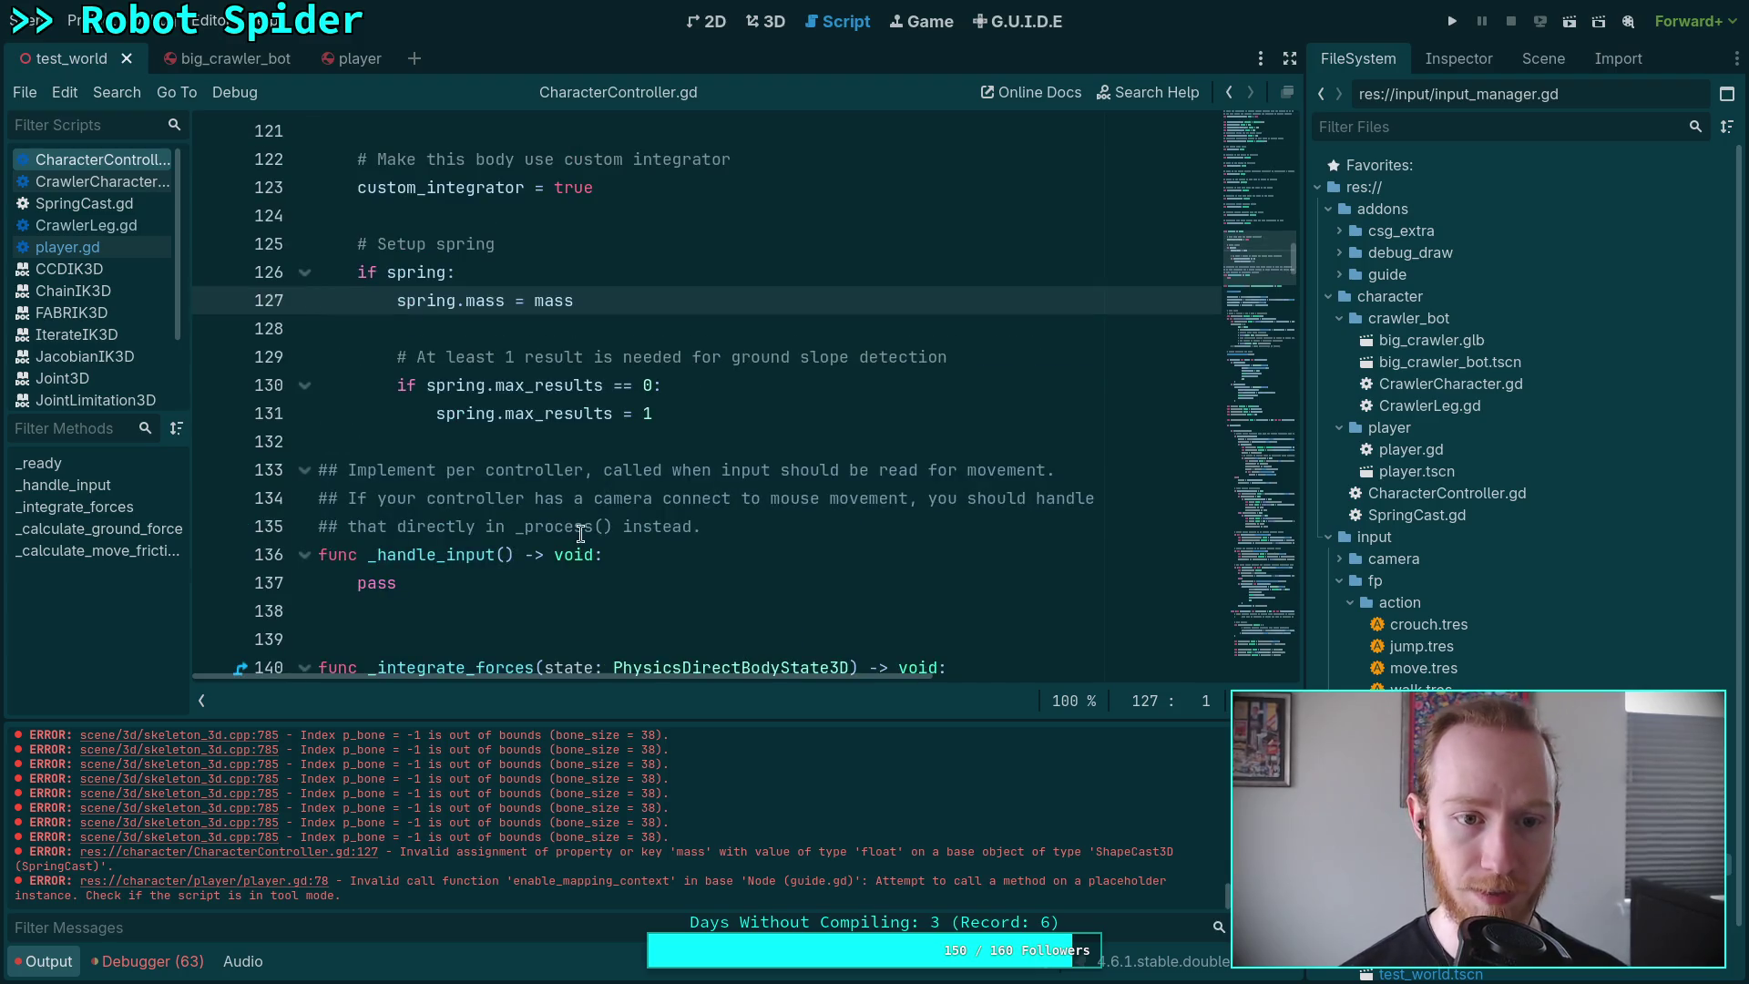
mouse_move(501, 306)
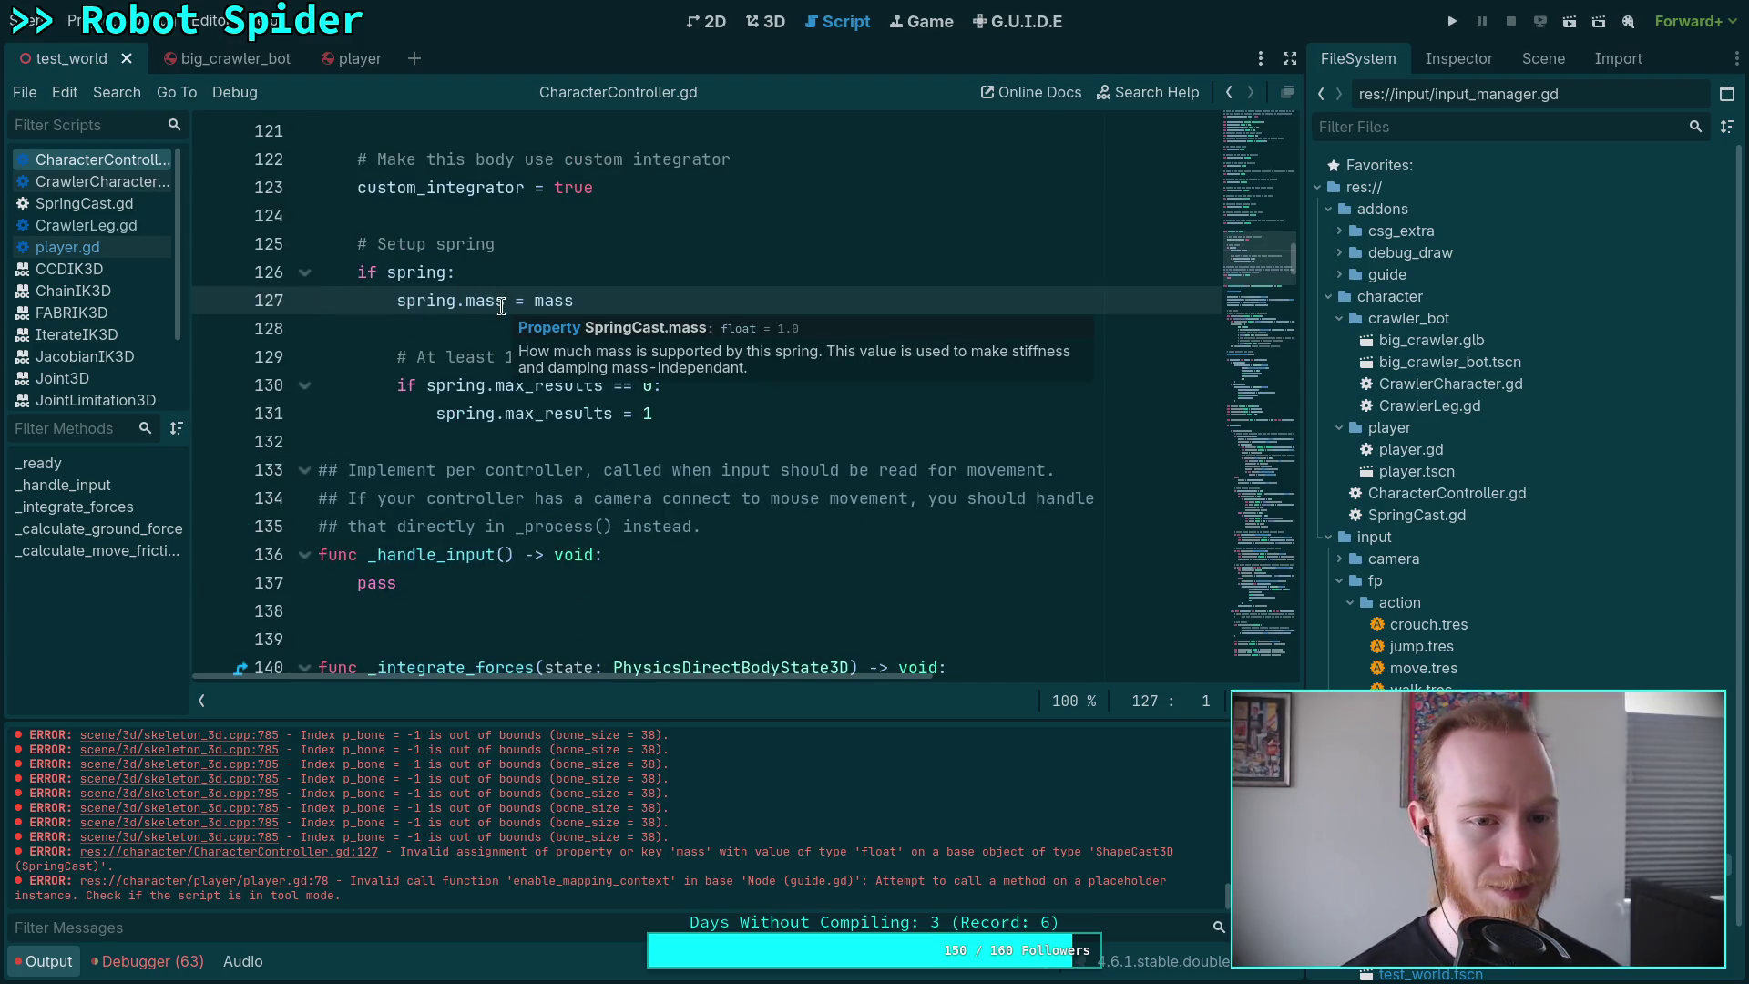
key("ctrl+s")
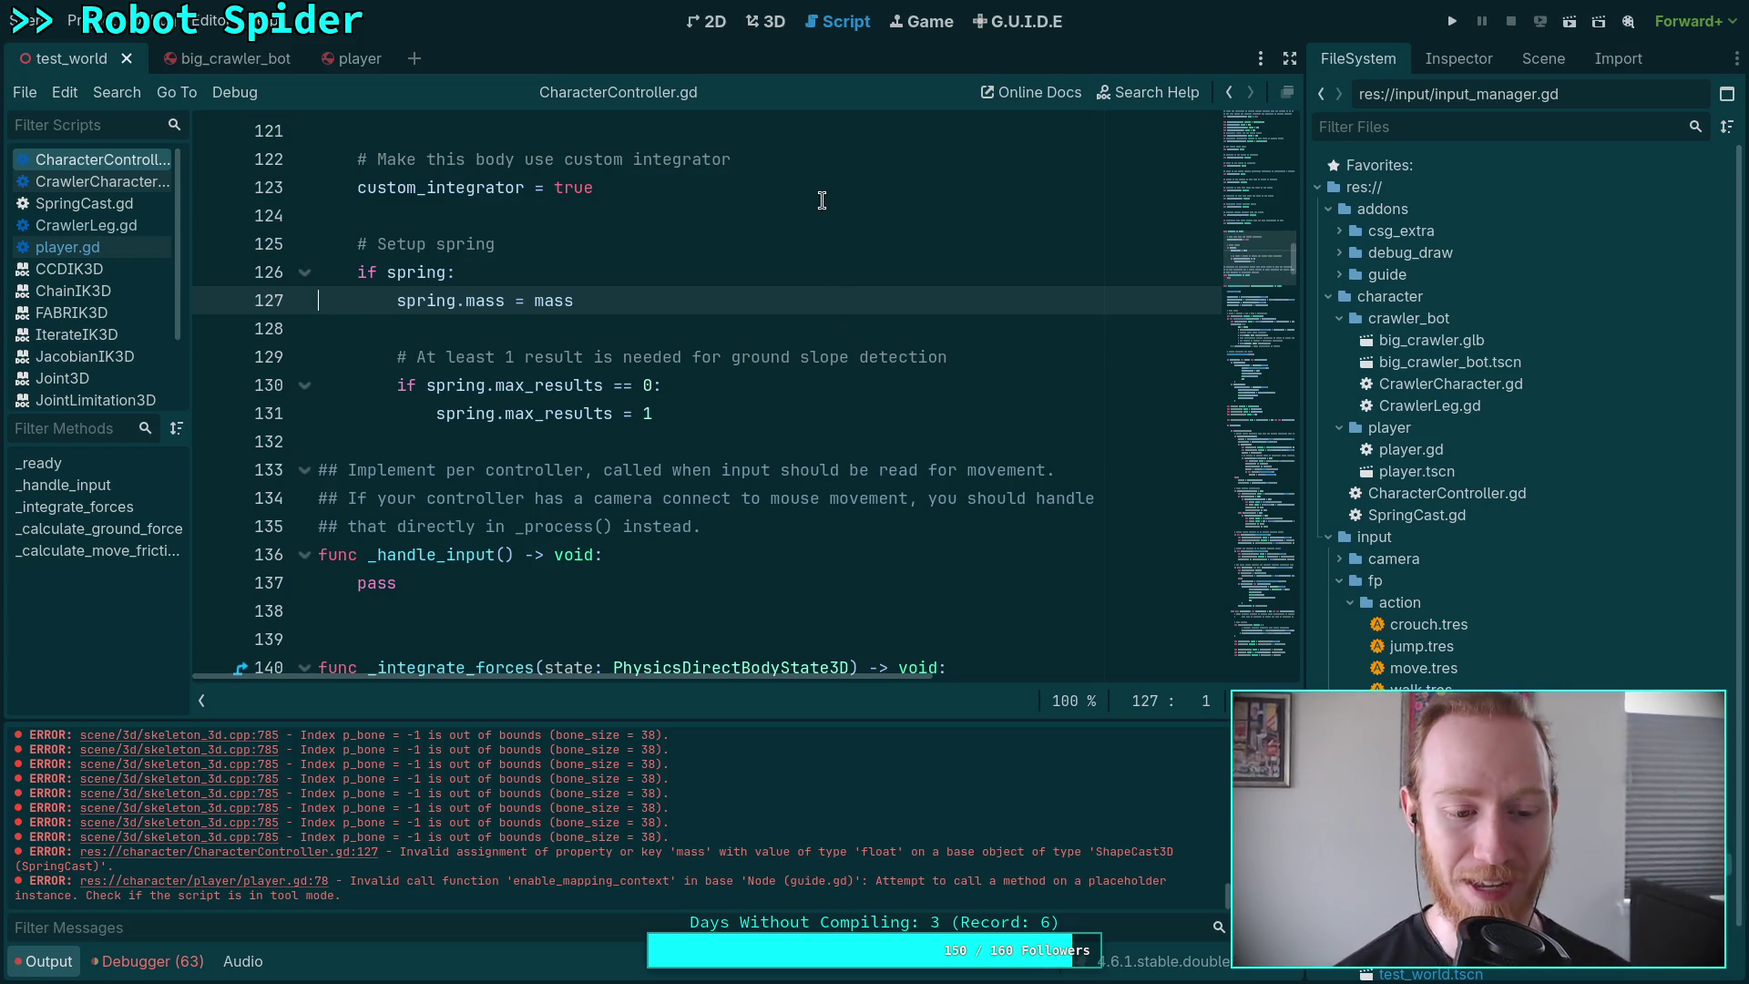
Centre the 3D view on the spider and orbit around it to inspect it.
left_click(768, 24)
key("f")
mouse_move(570, 381)
left_mouse_down()
mouse_move(671, 494)
mouse_move(814, 412)
left_mouse_up()
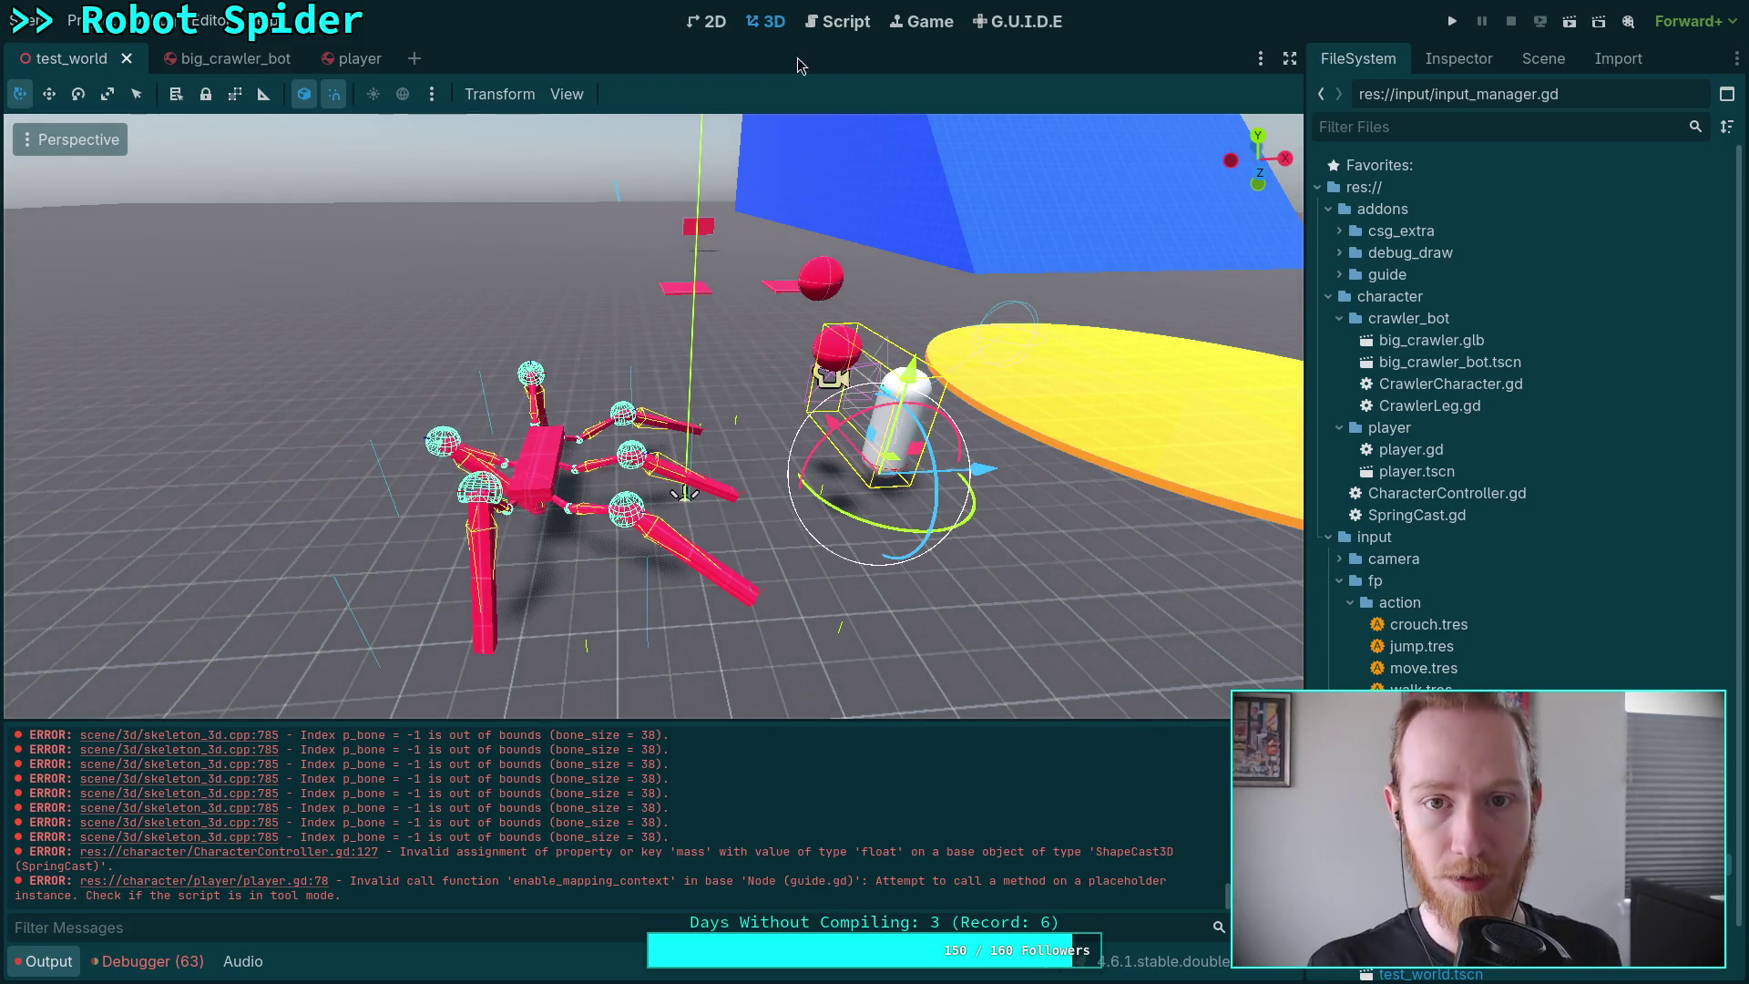
left_click(845, 22)
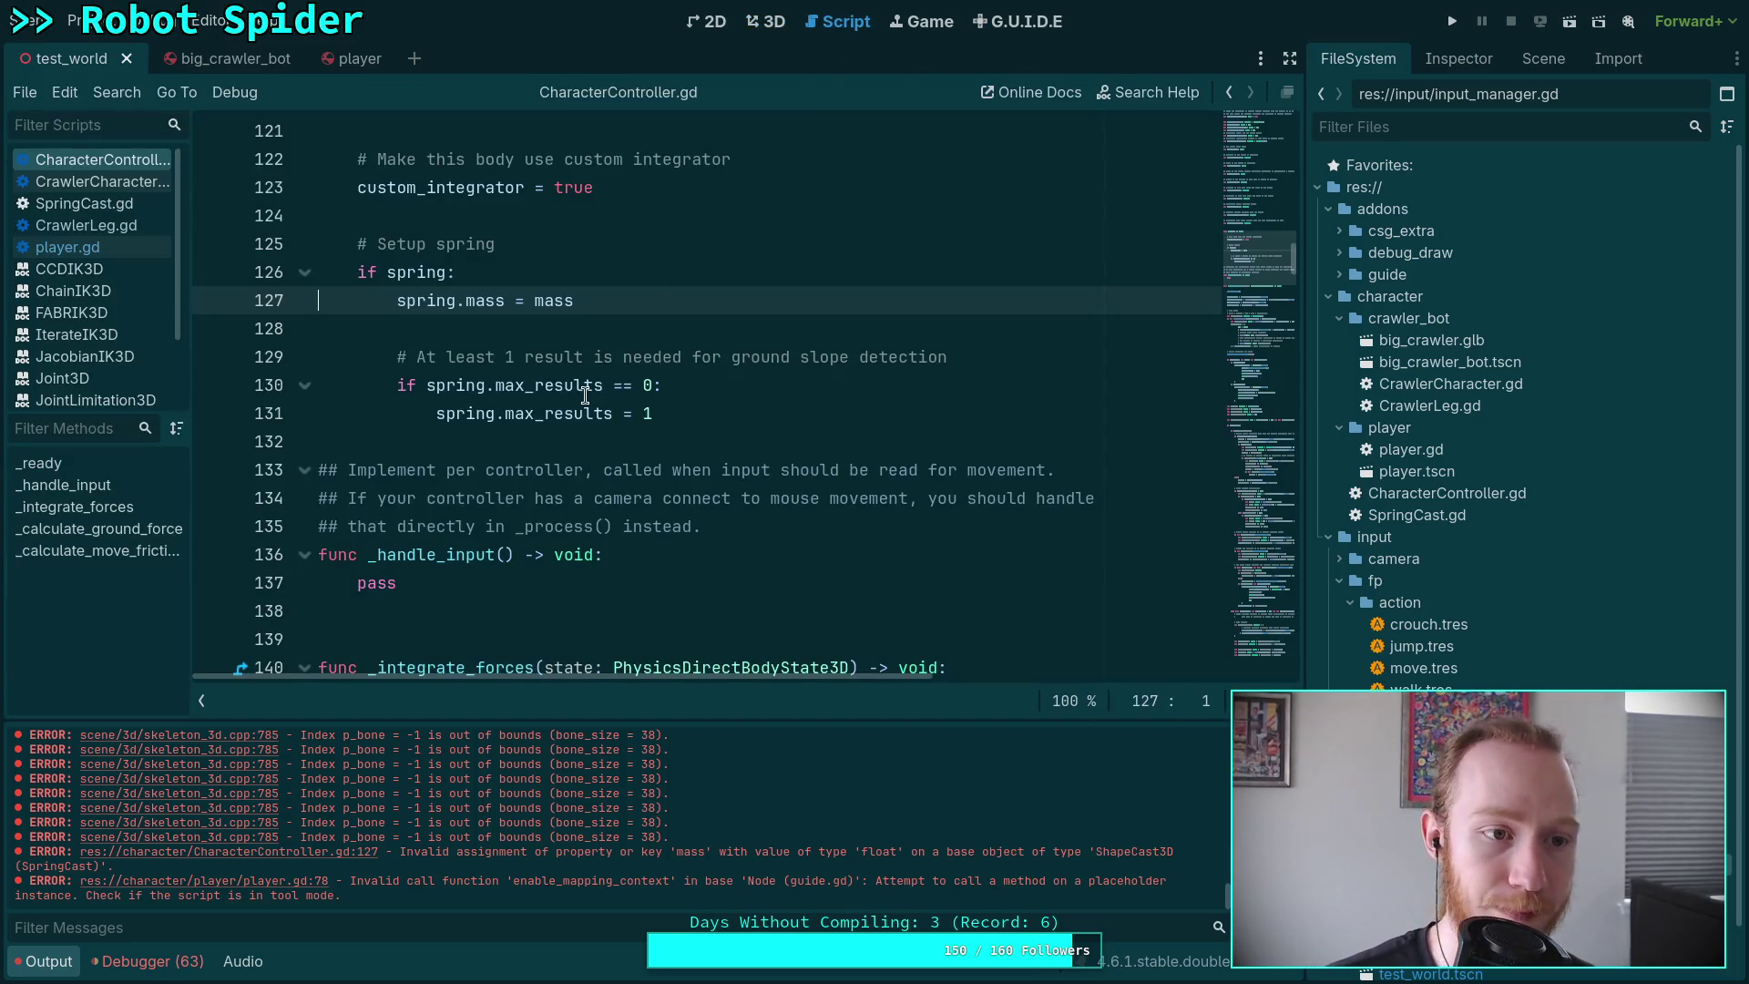
left_click(139, 202)
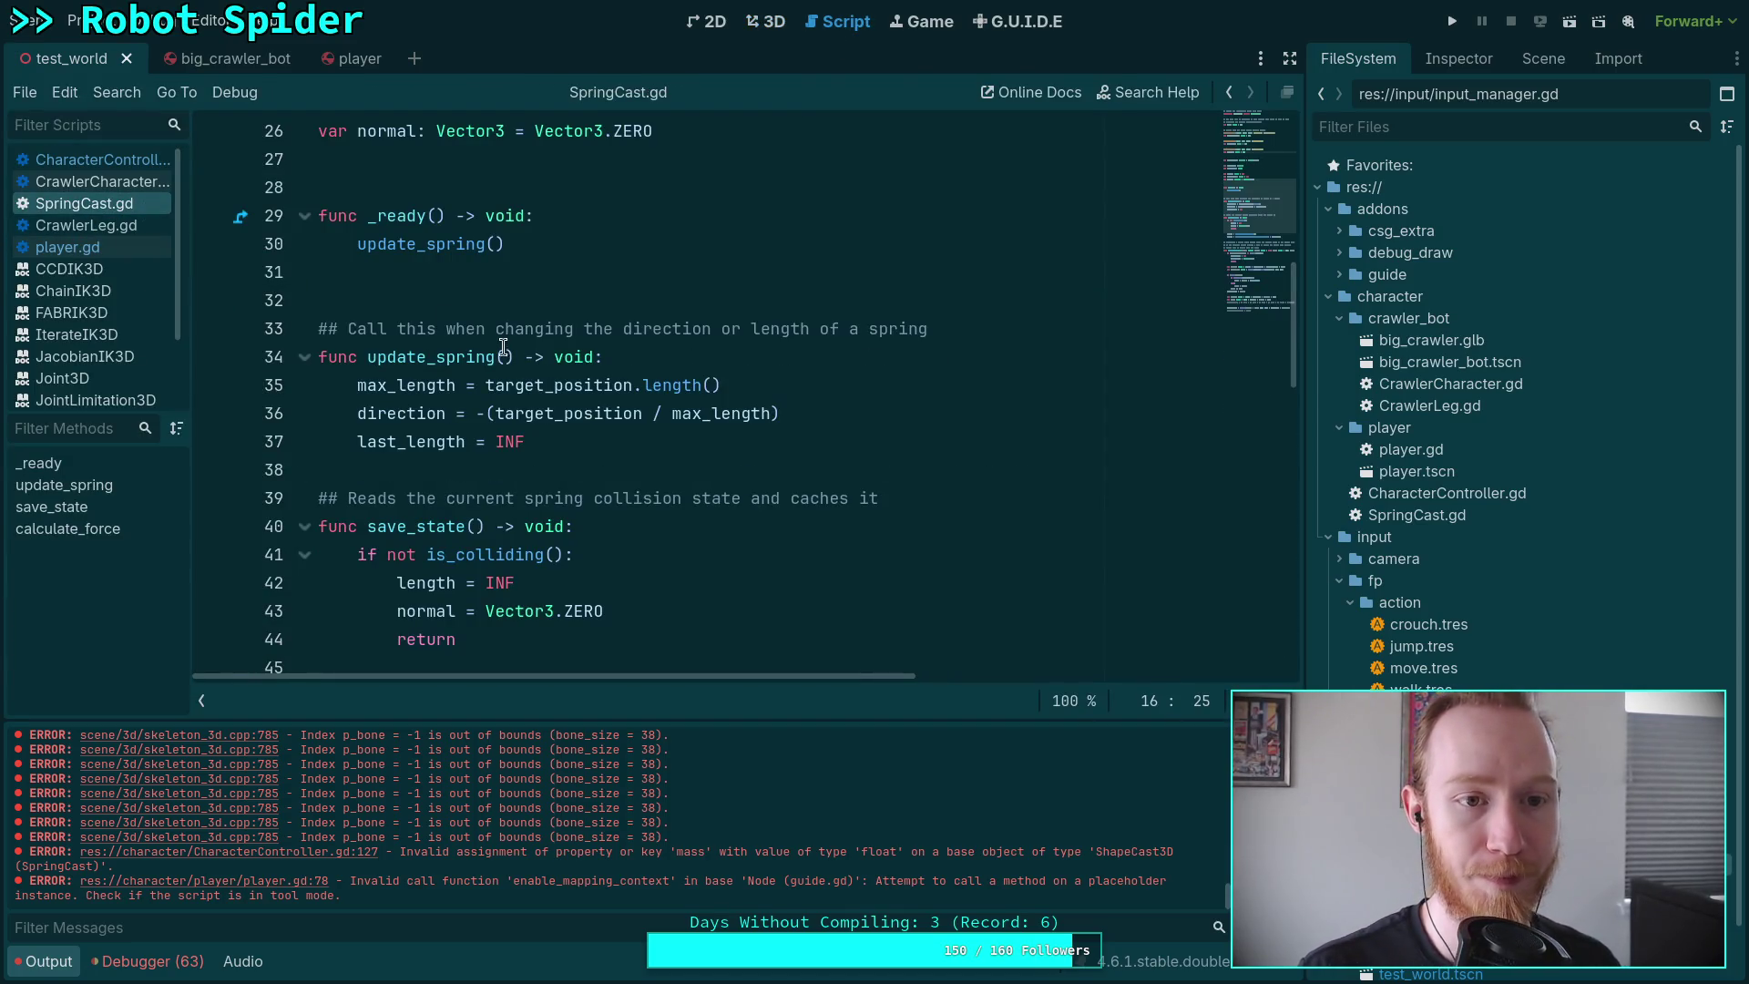
scroll(504, 349, "up", 8)
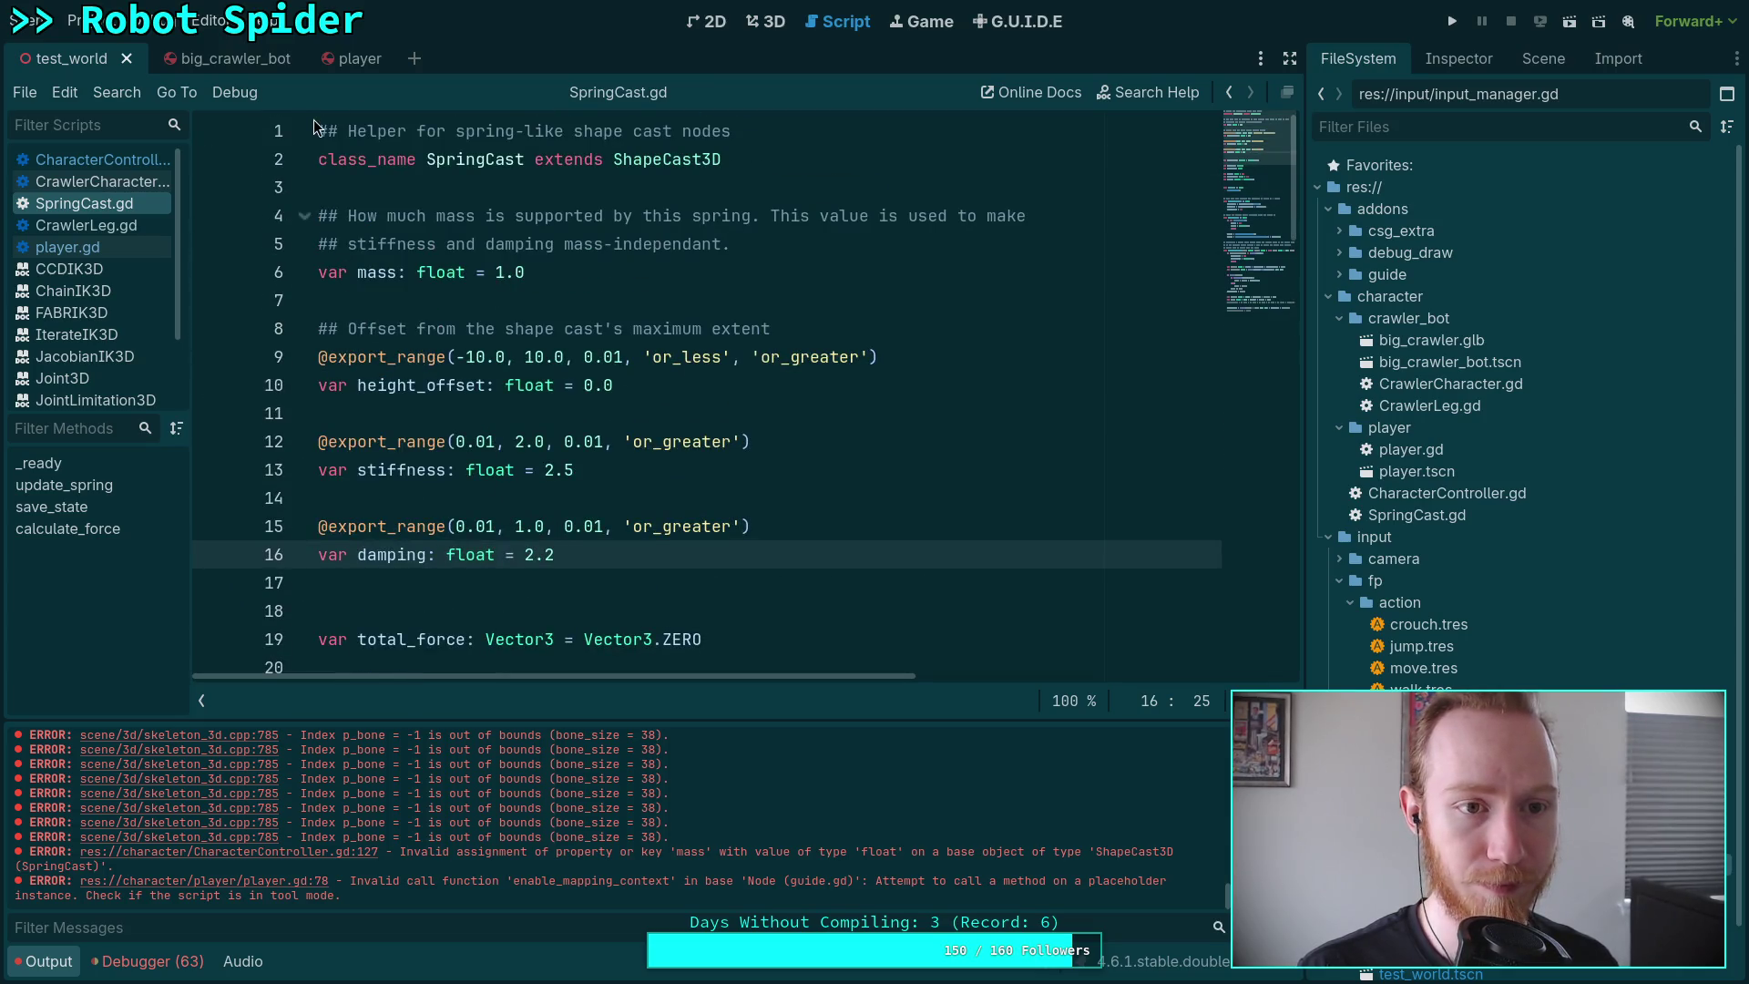
left_click(321, 133)
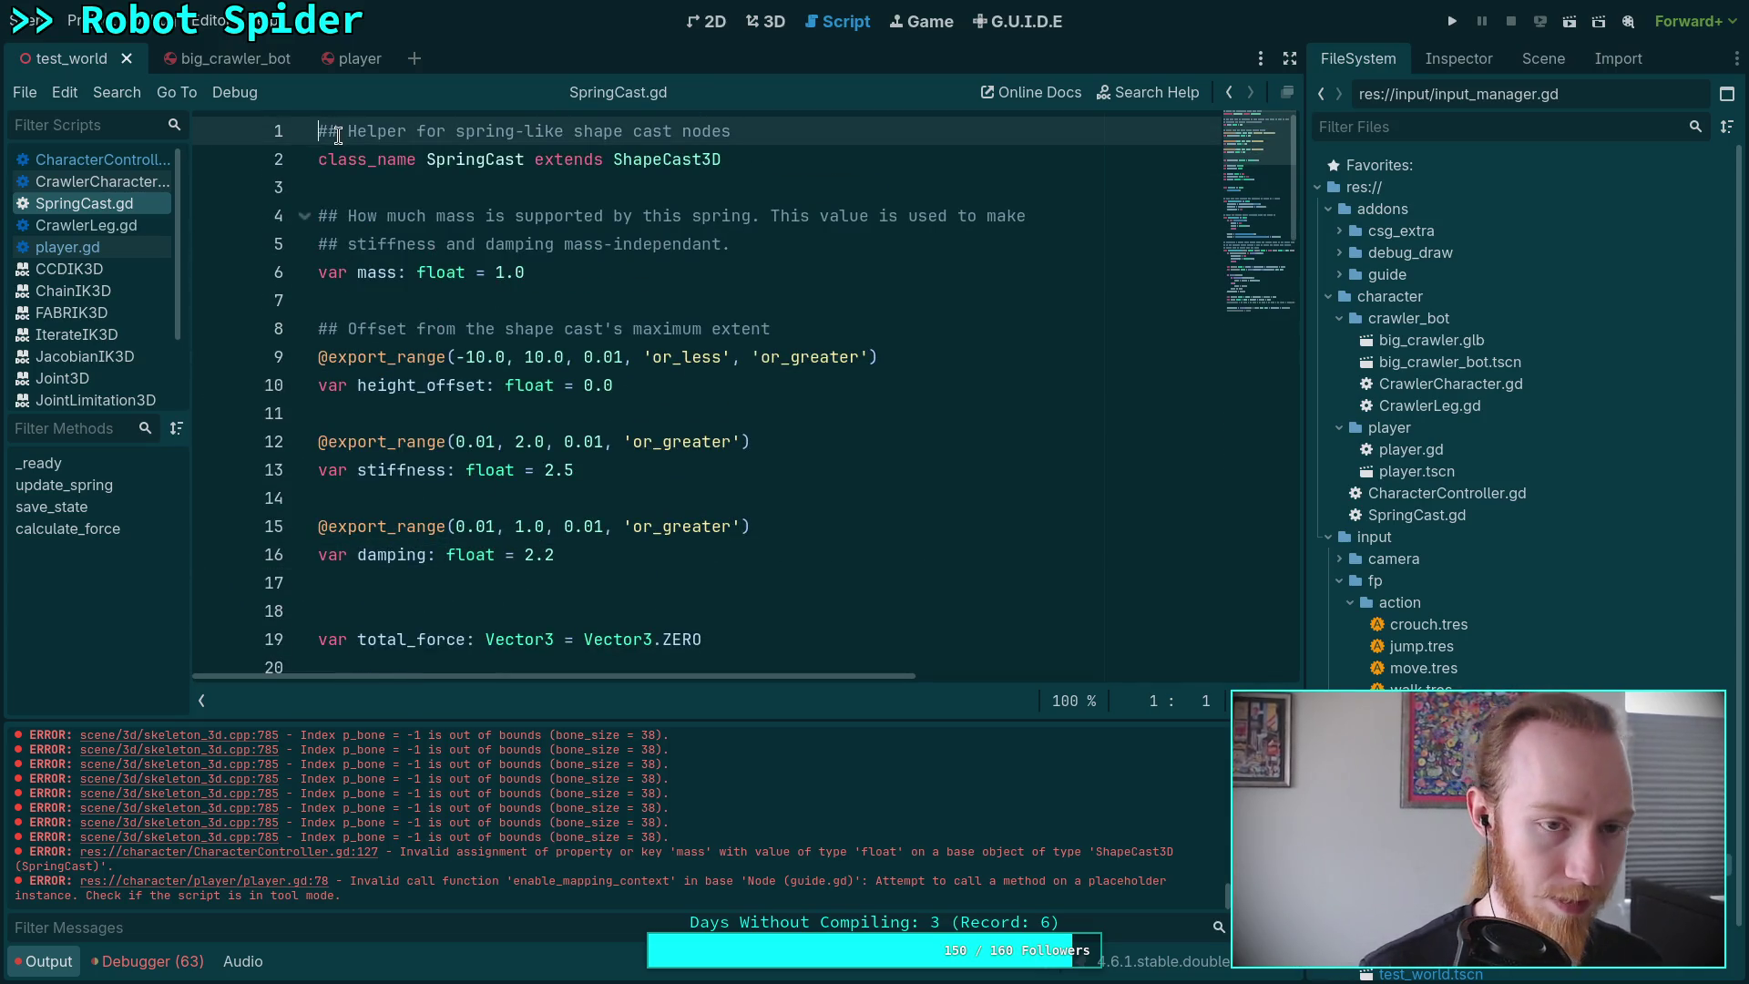
key("End")
key("Return")
type("@too")
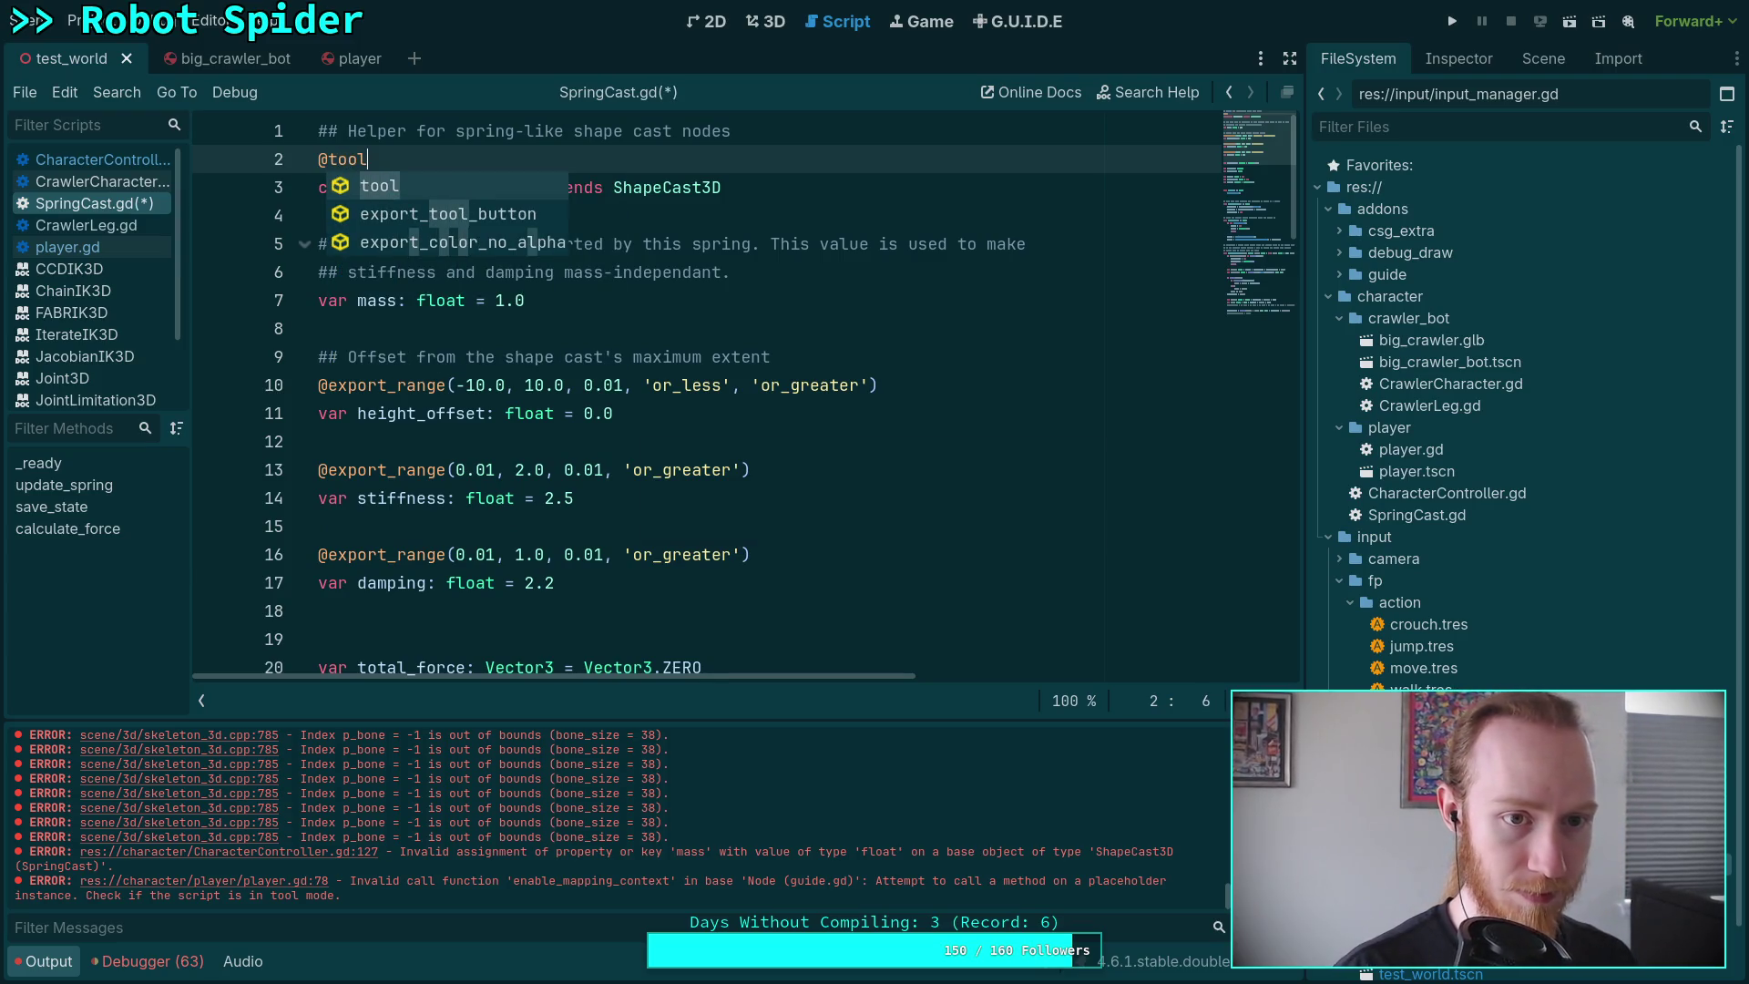
key("ctrl+s")
left_click(765, 21)
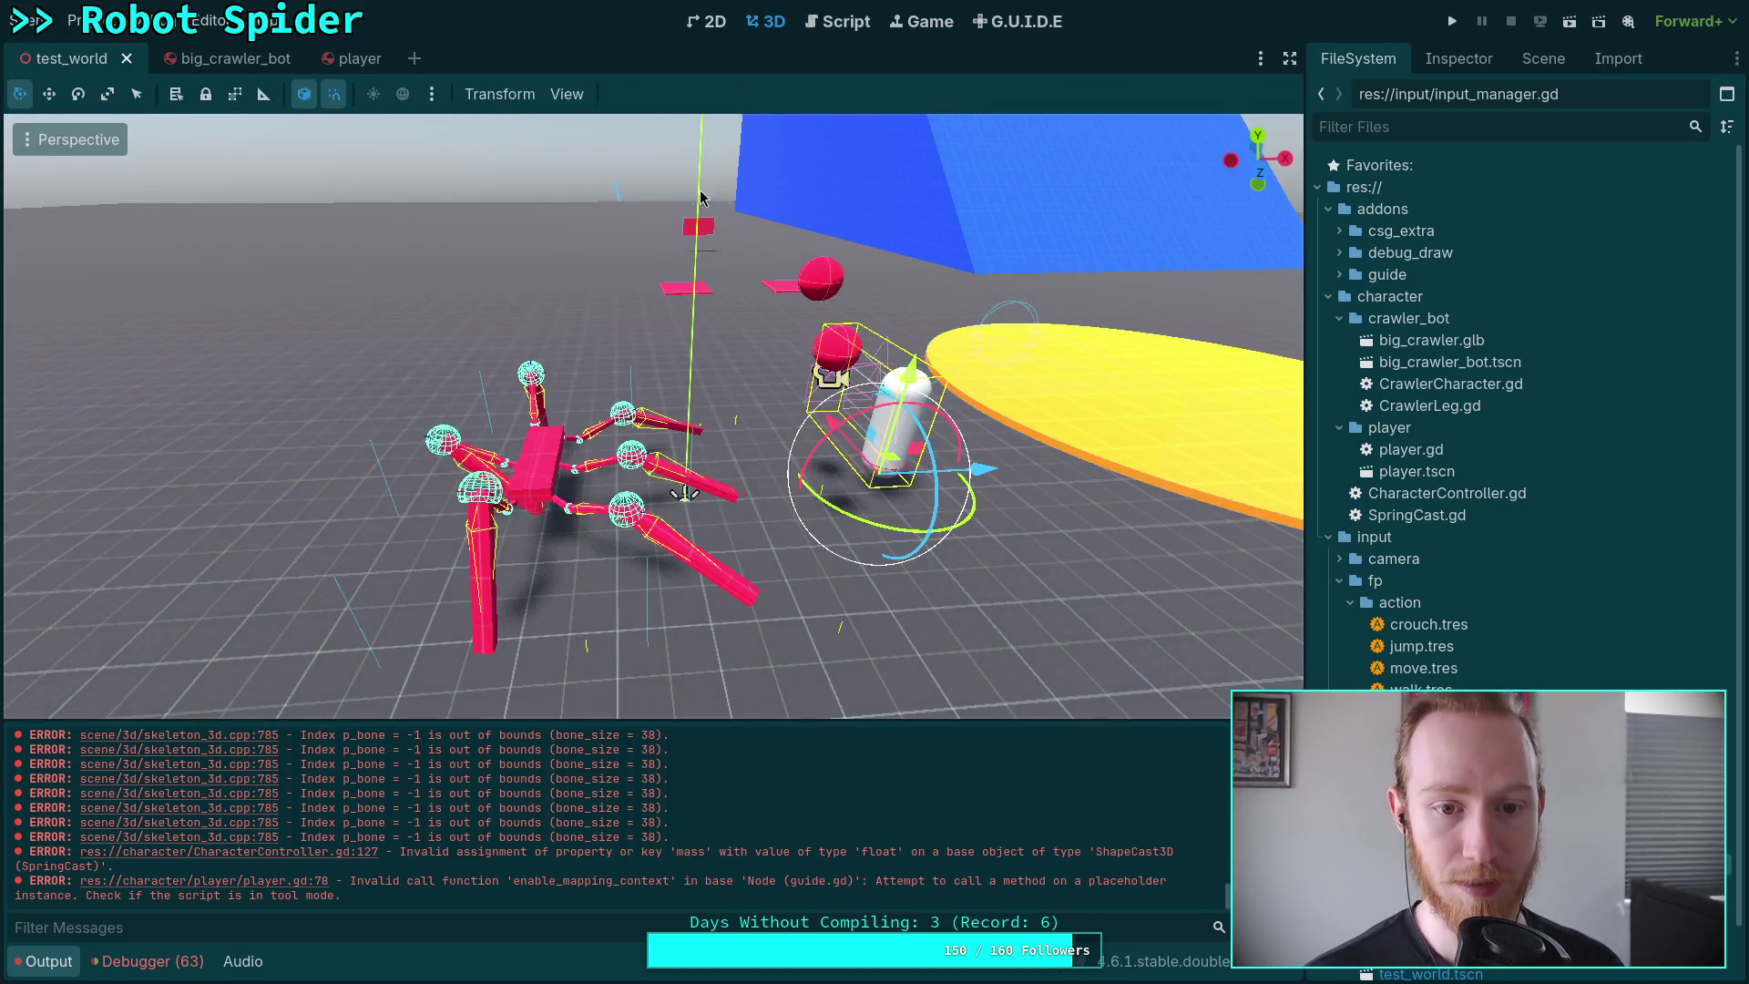
Reload the saved test_world scene twice, then go back to the SpringCast.gd script.
left_click(21, 26)
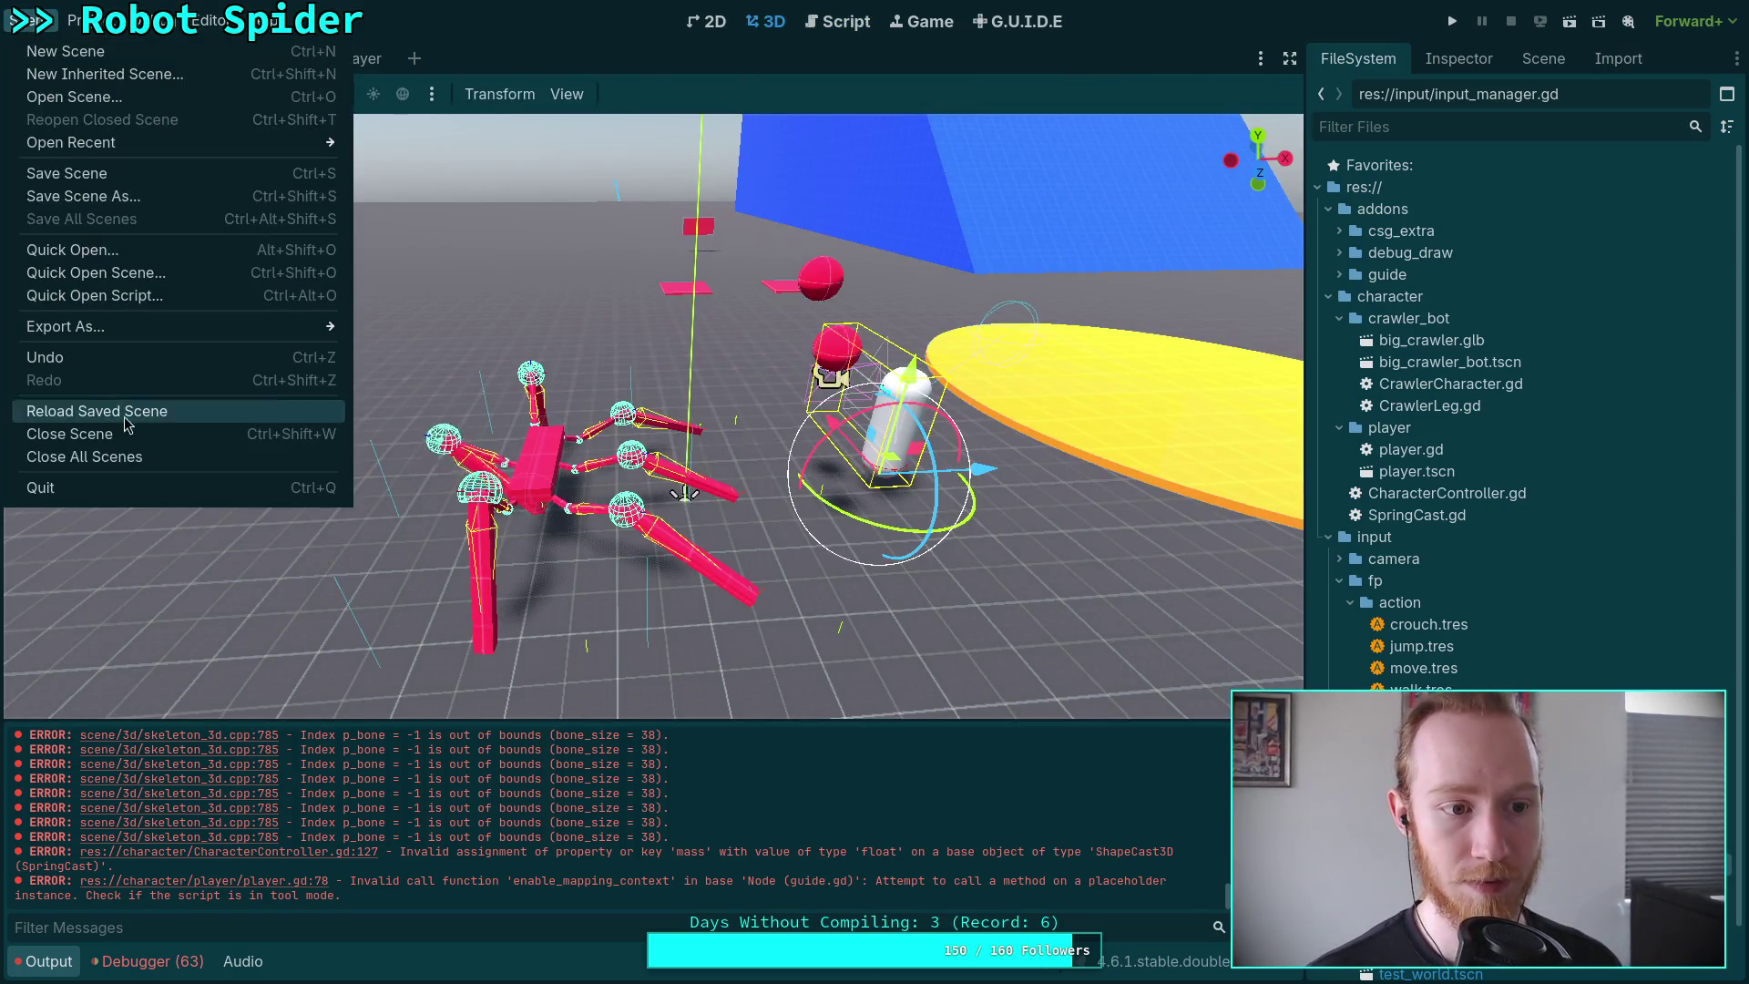
left_click(151, 412)
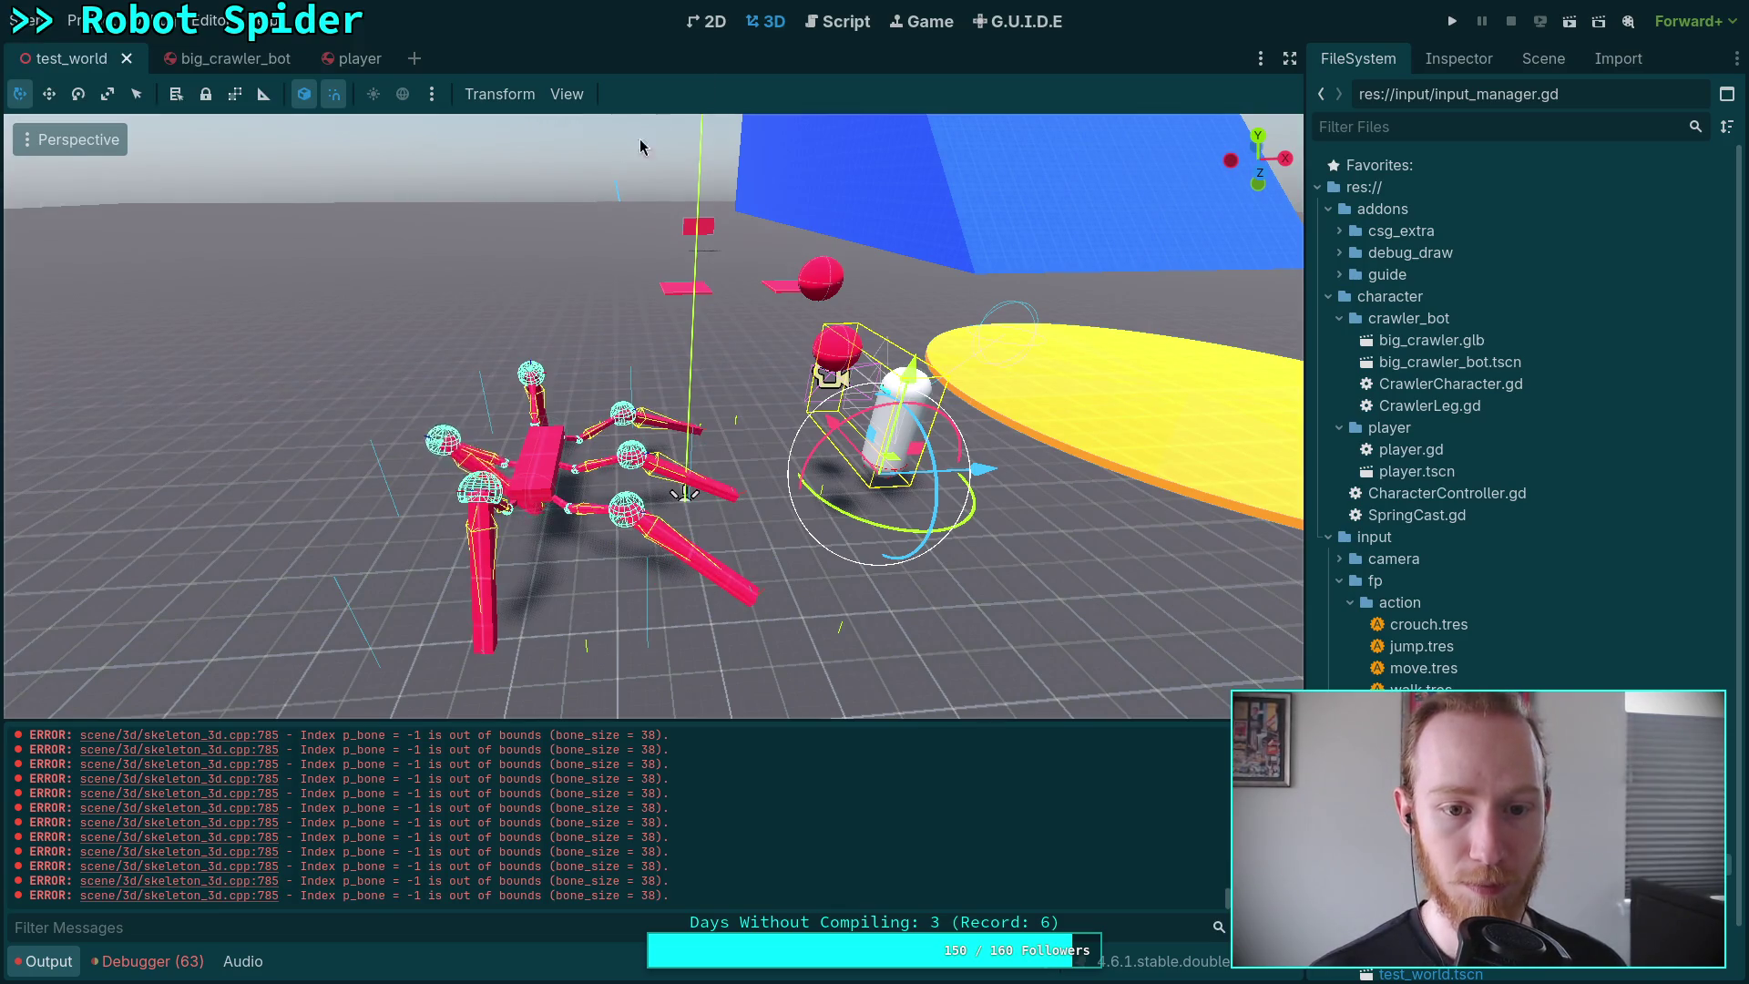
left_click(24, 20)
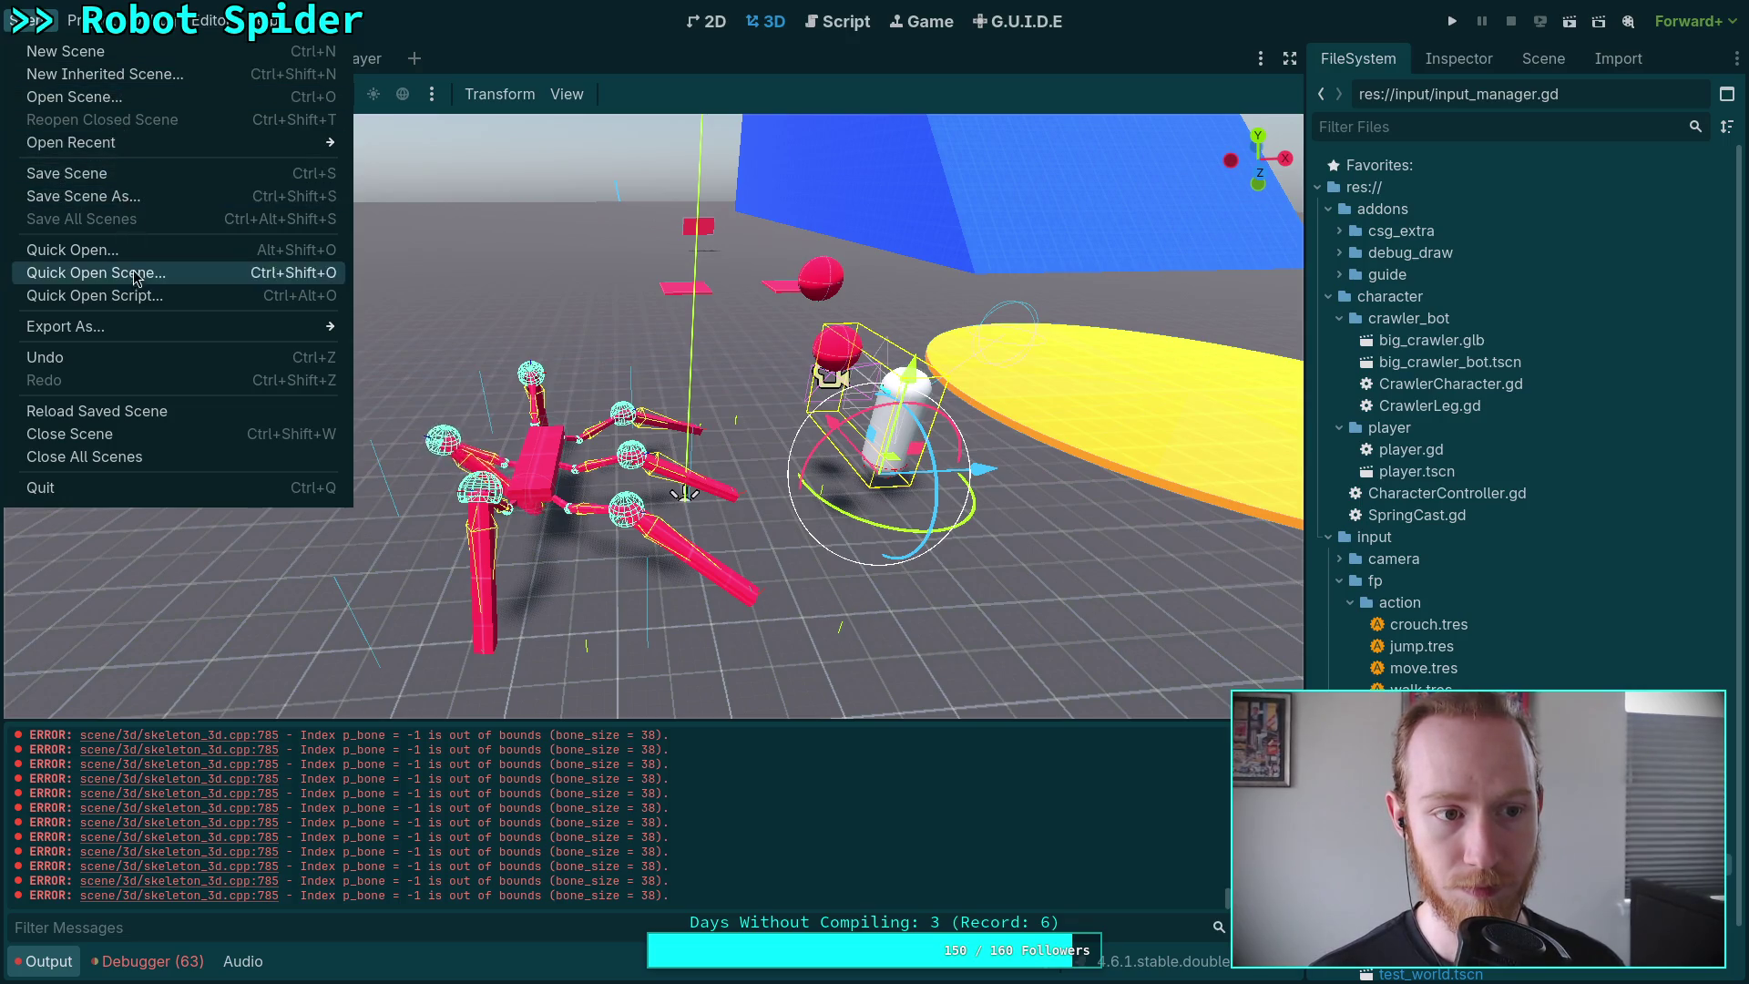
left_click(150, 410)
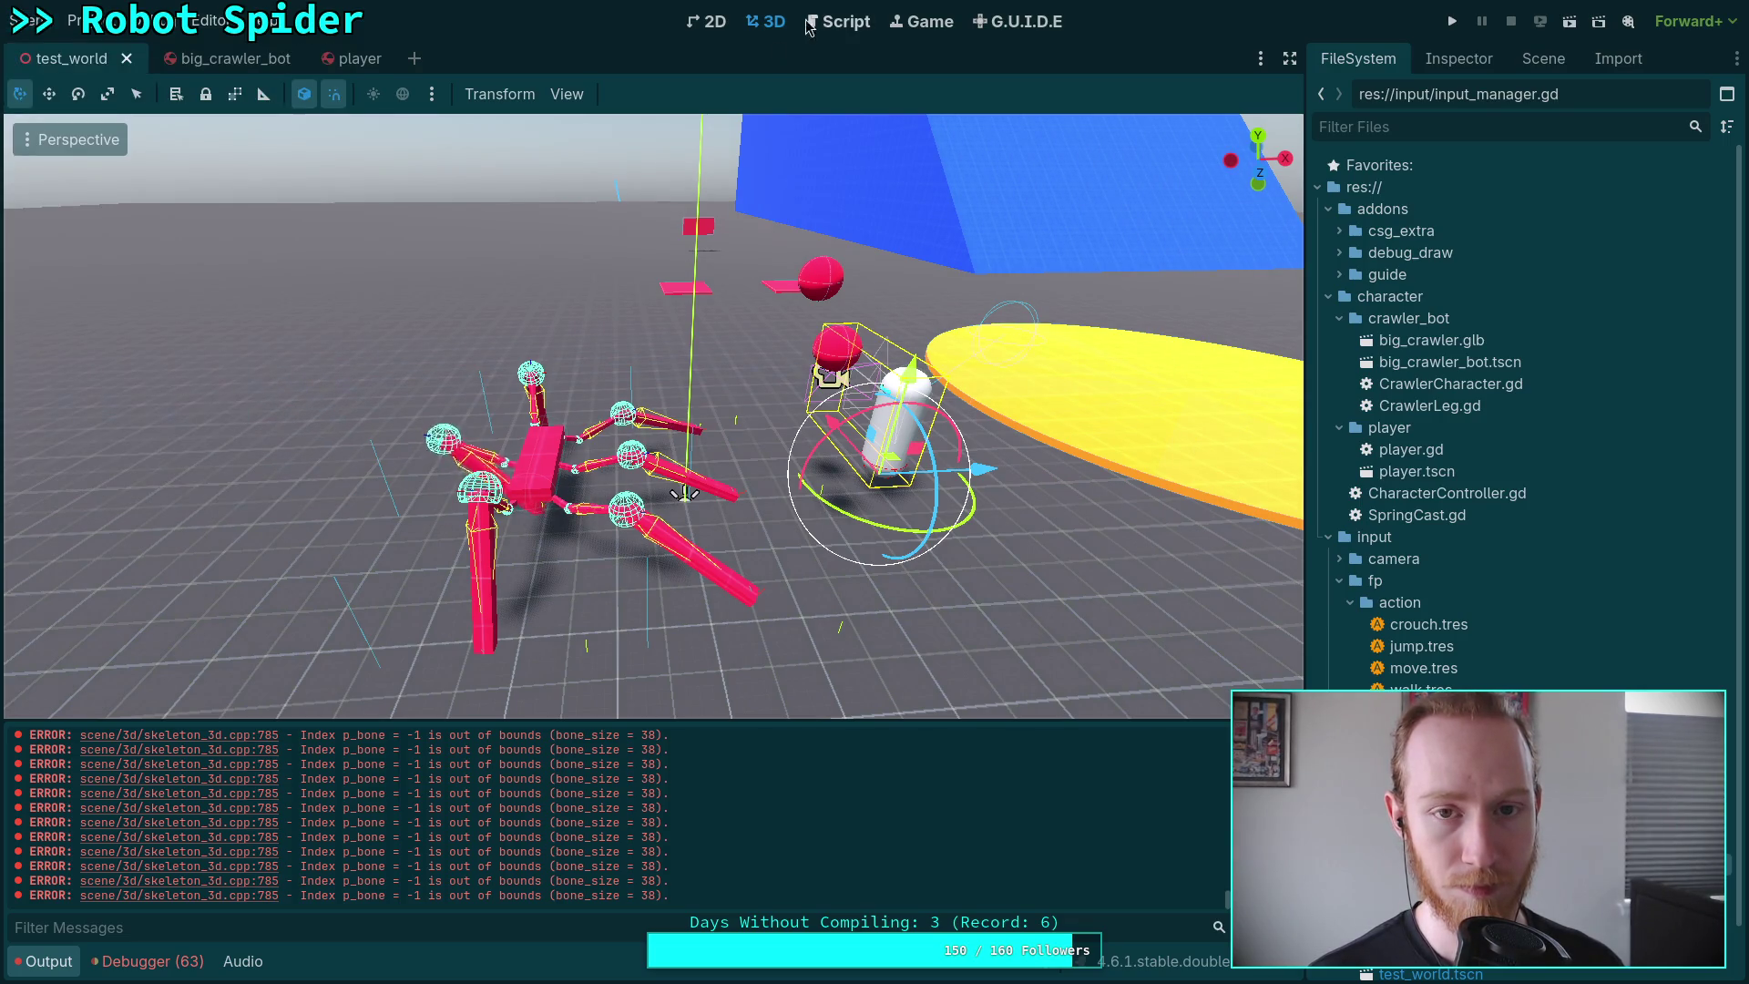
key("ctrl+F3")
key("Escape")
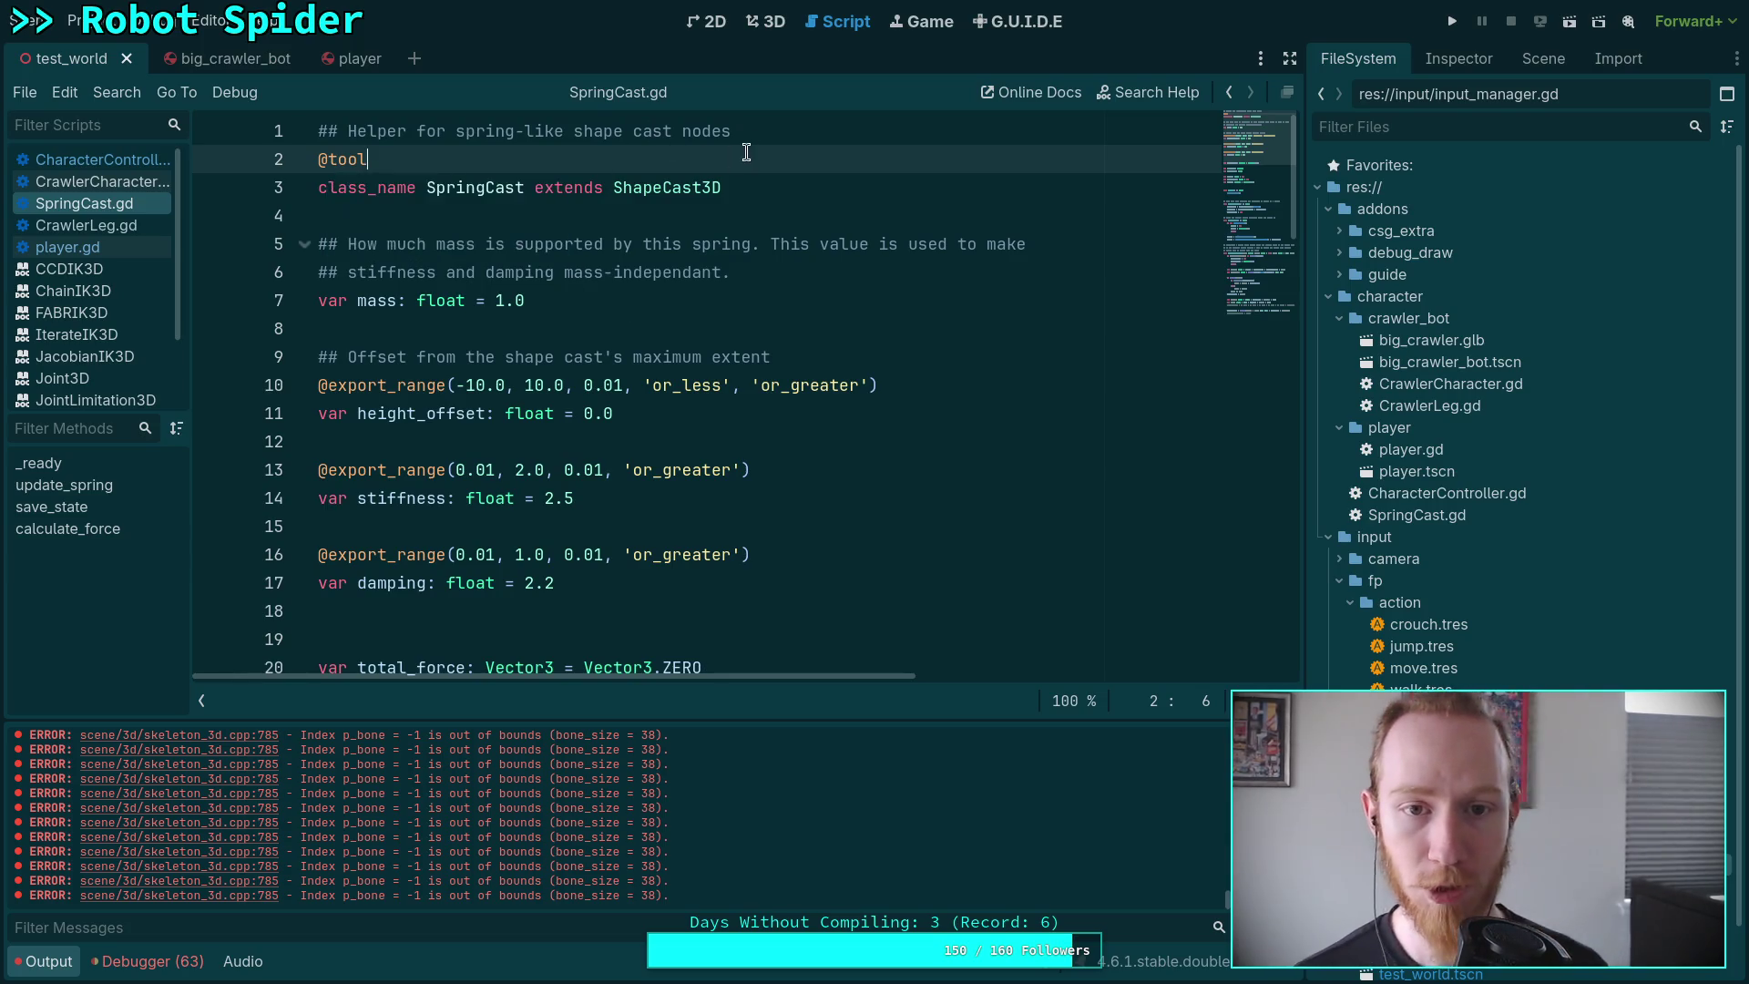
left_click(770, 137)
key("ctrl+z")
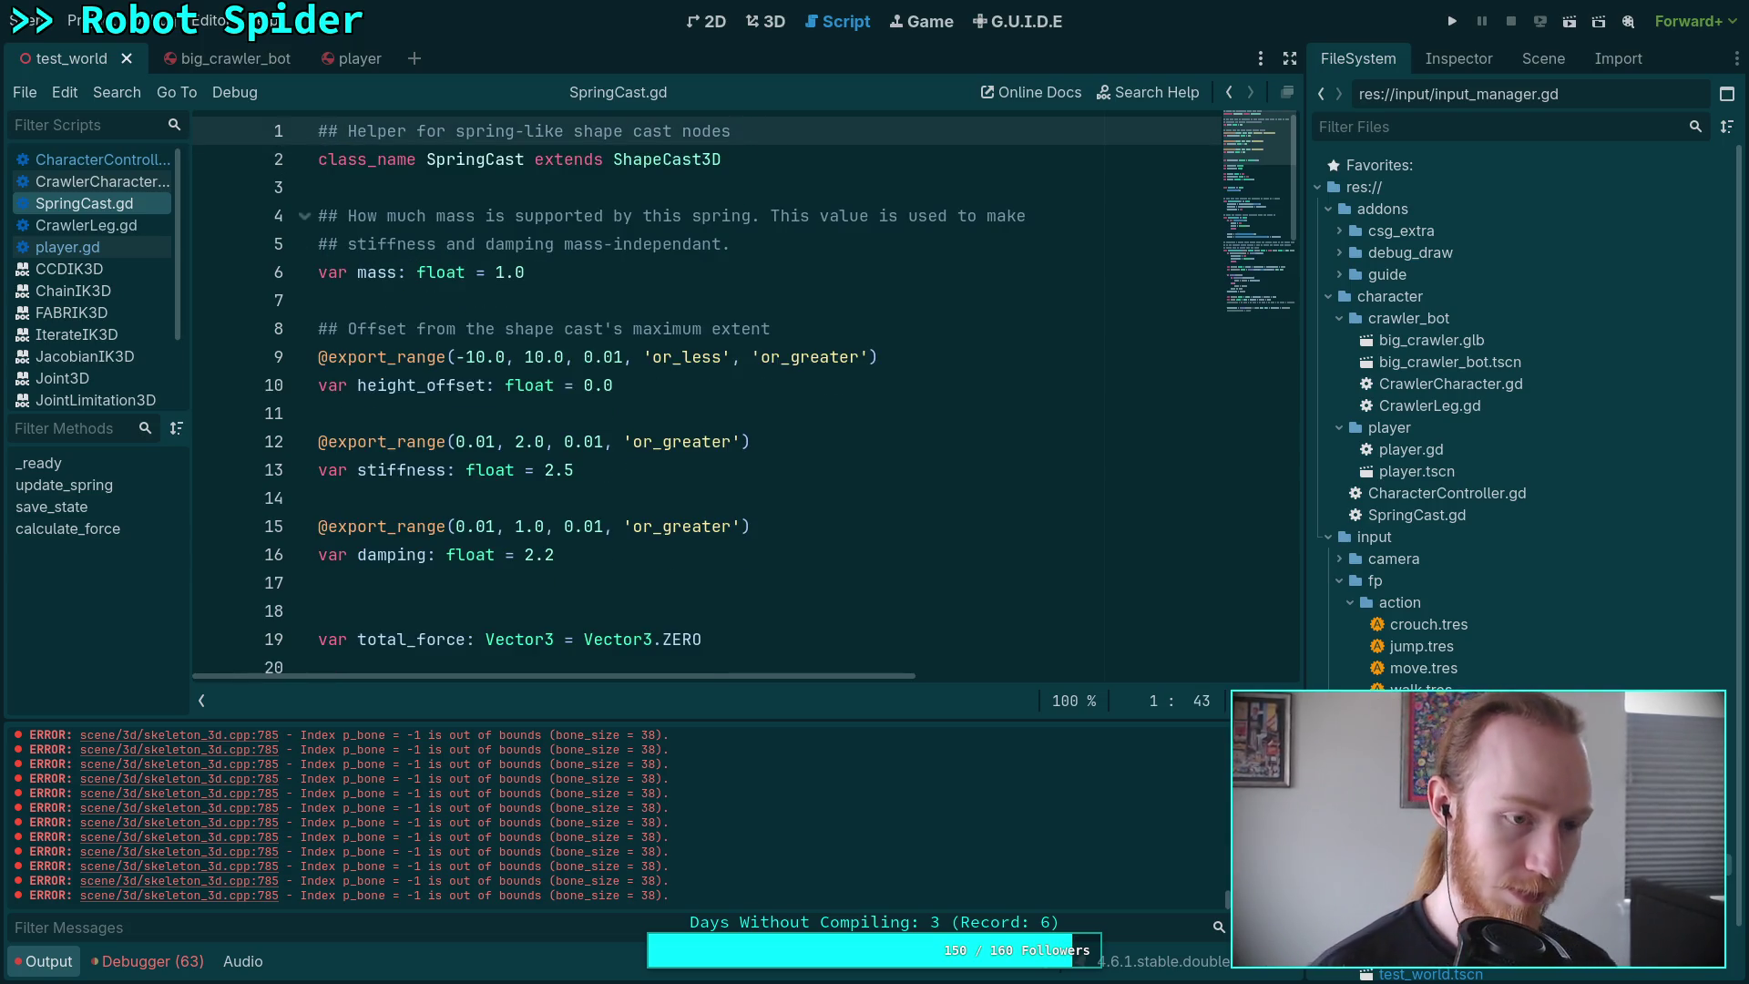
left_click(94, 183)
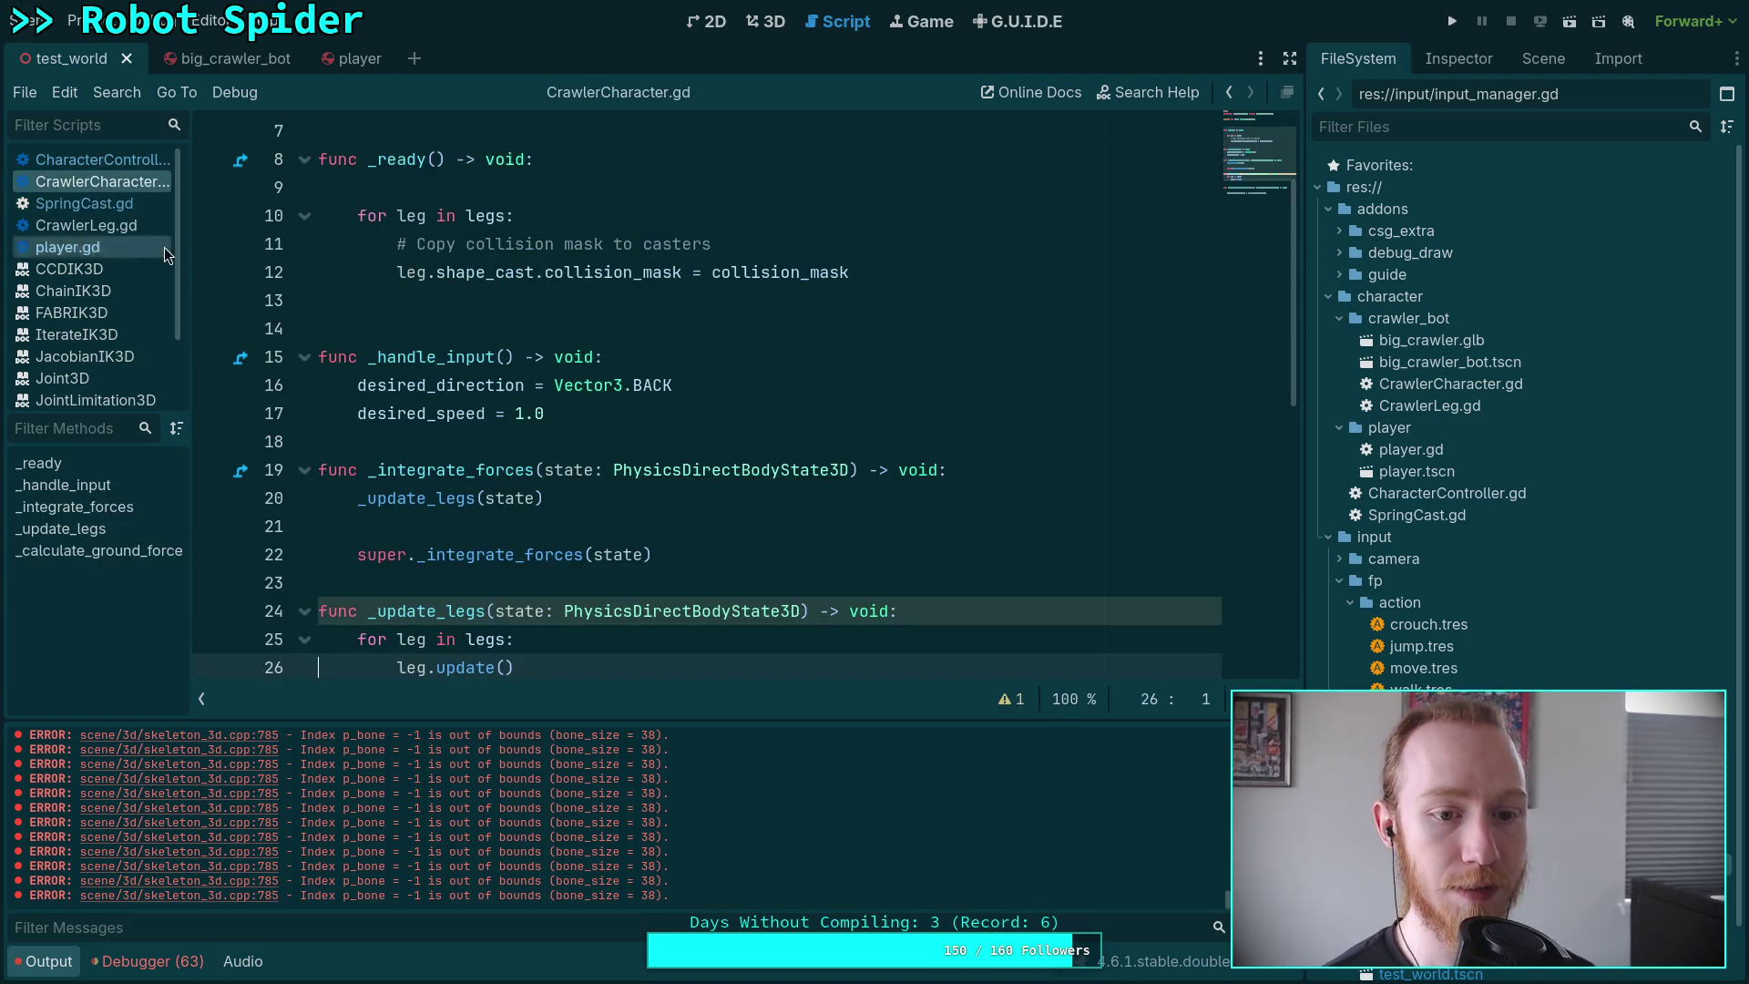
scroll(550, 544, "down", 2)
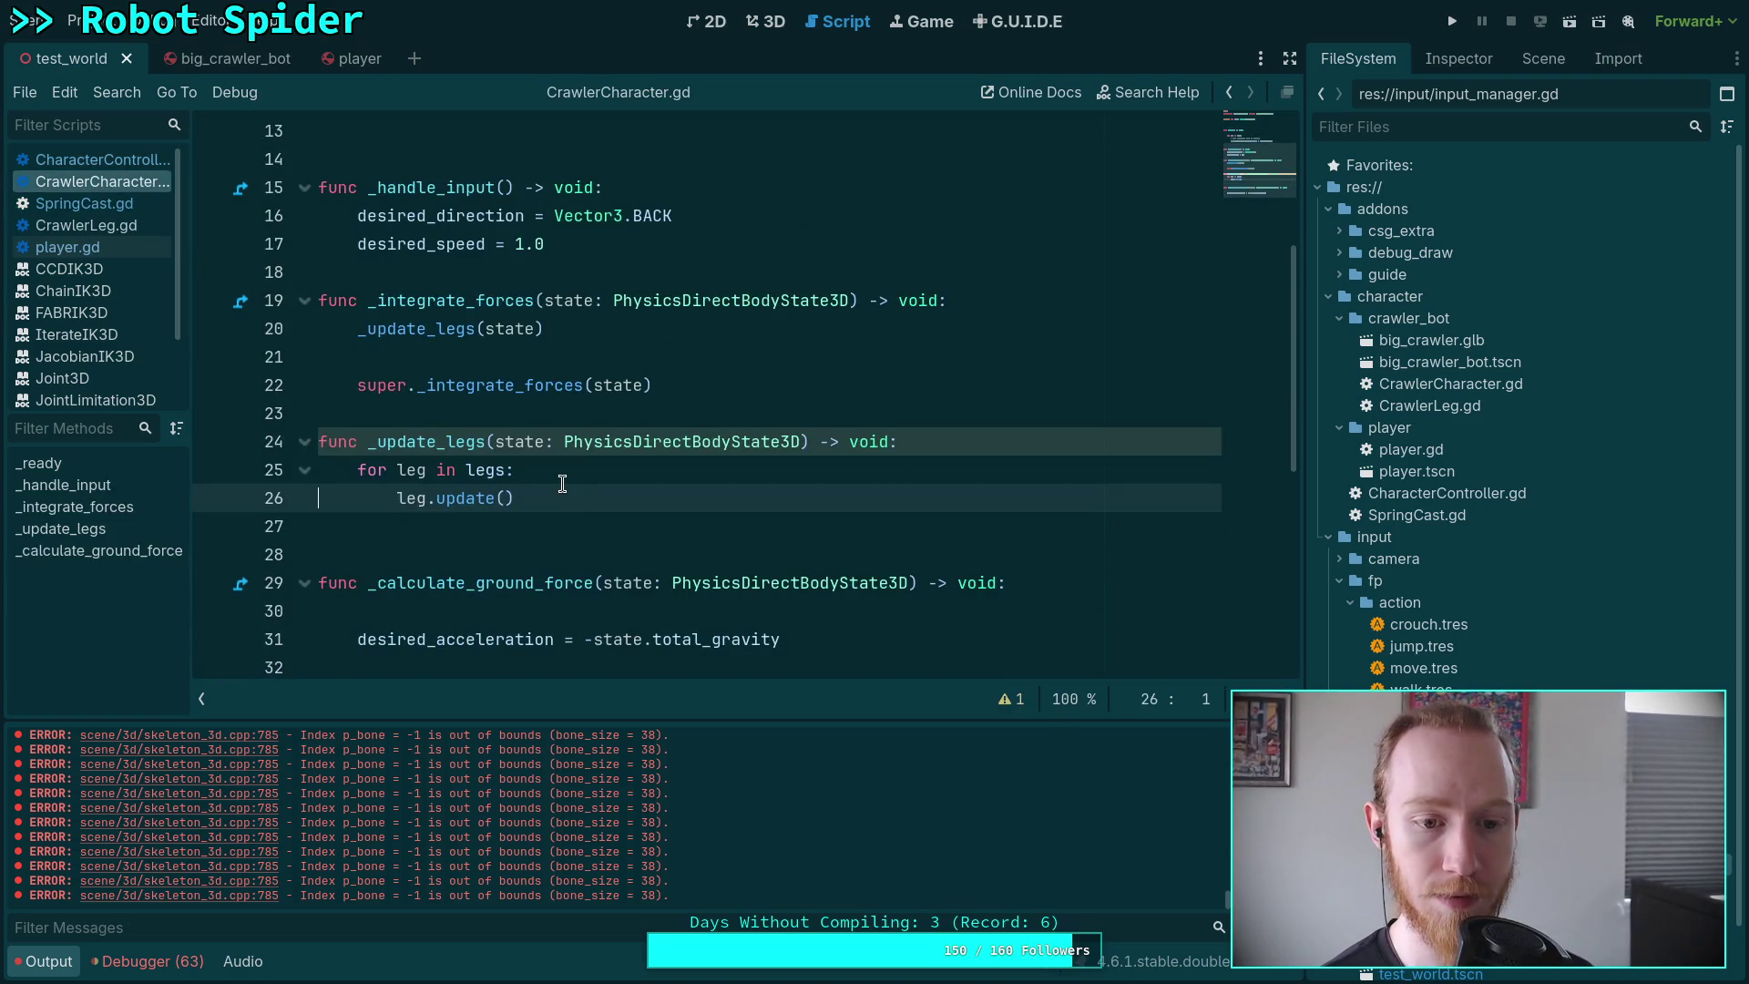
scroll(561, 484, "up", 1)
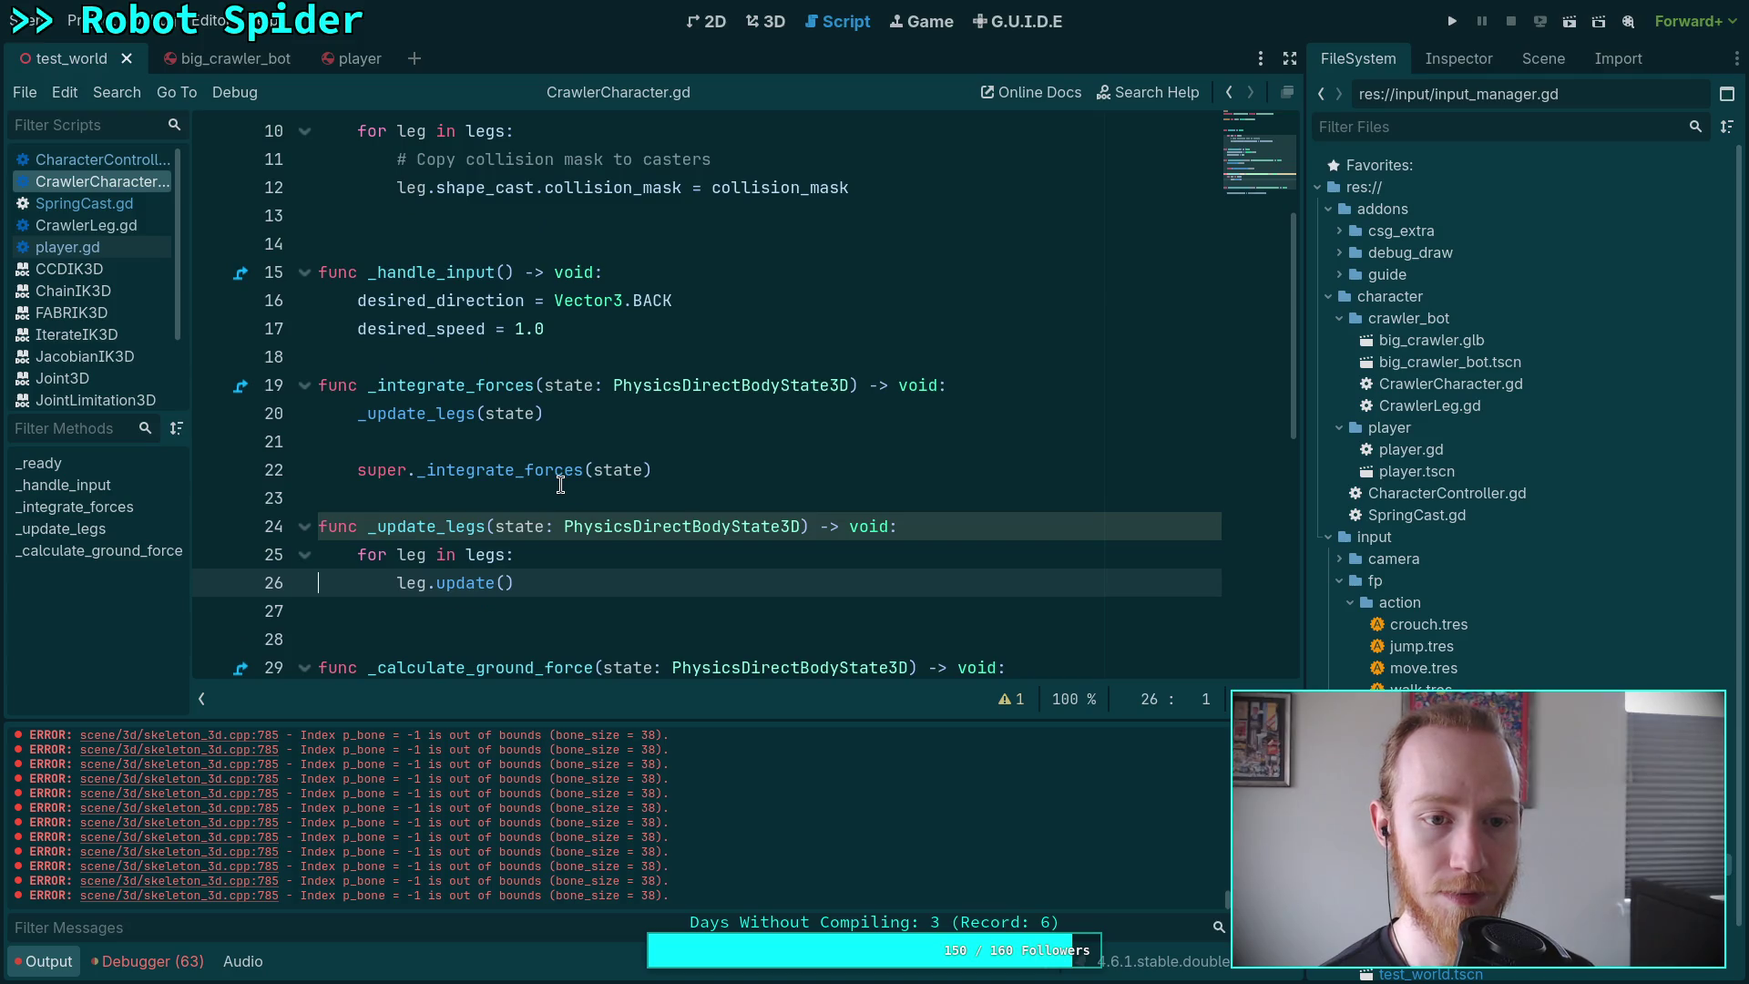
scroll(561, 484, "down", 2)
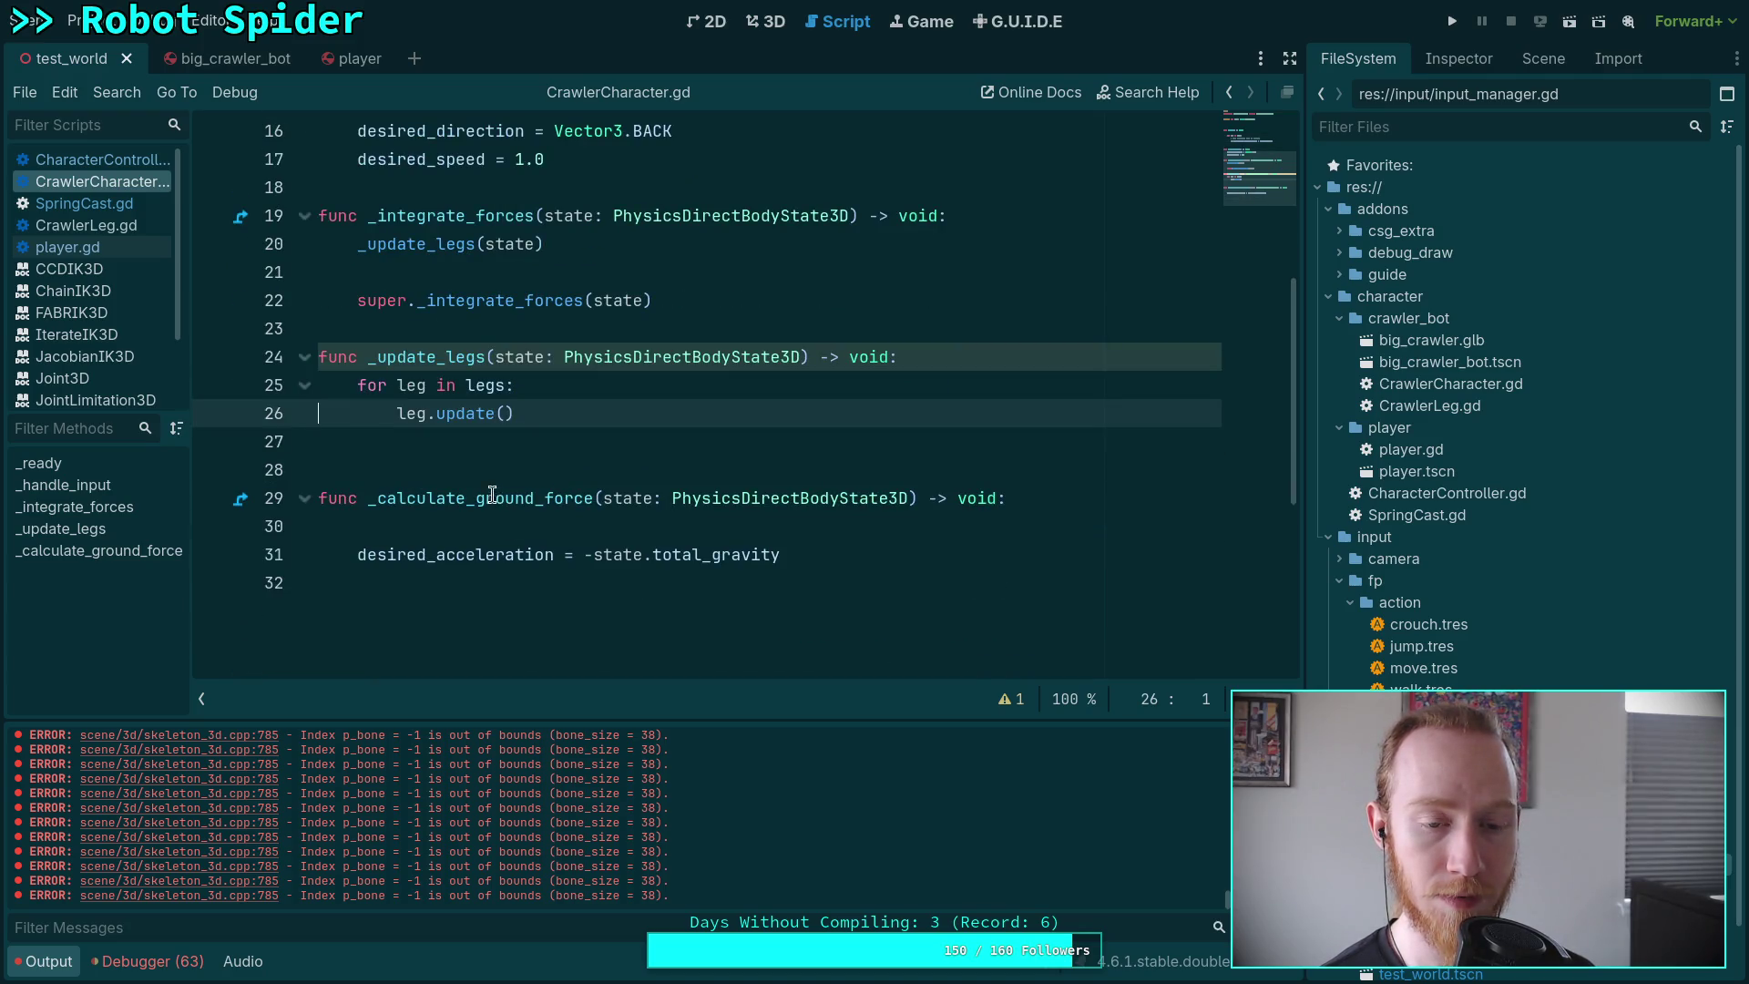
scroll(719, 389, "up", 2)
Add a new line after the collision mask assignment in CrawlerCharacter.gd's _ready loop.
double_click(445, 530)
scroll(445, 533, "down", 1)
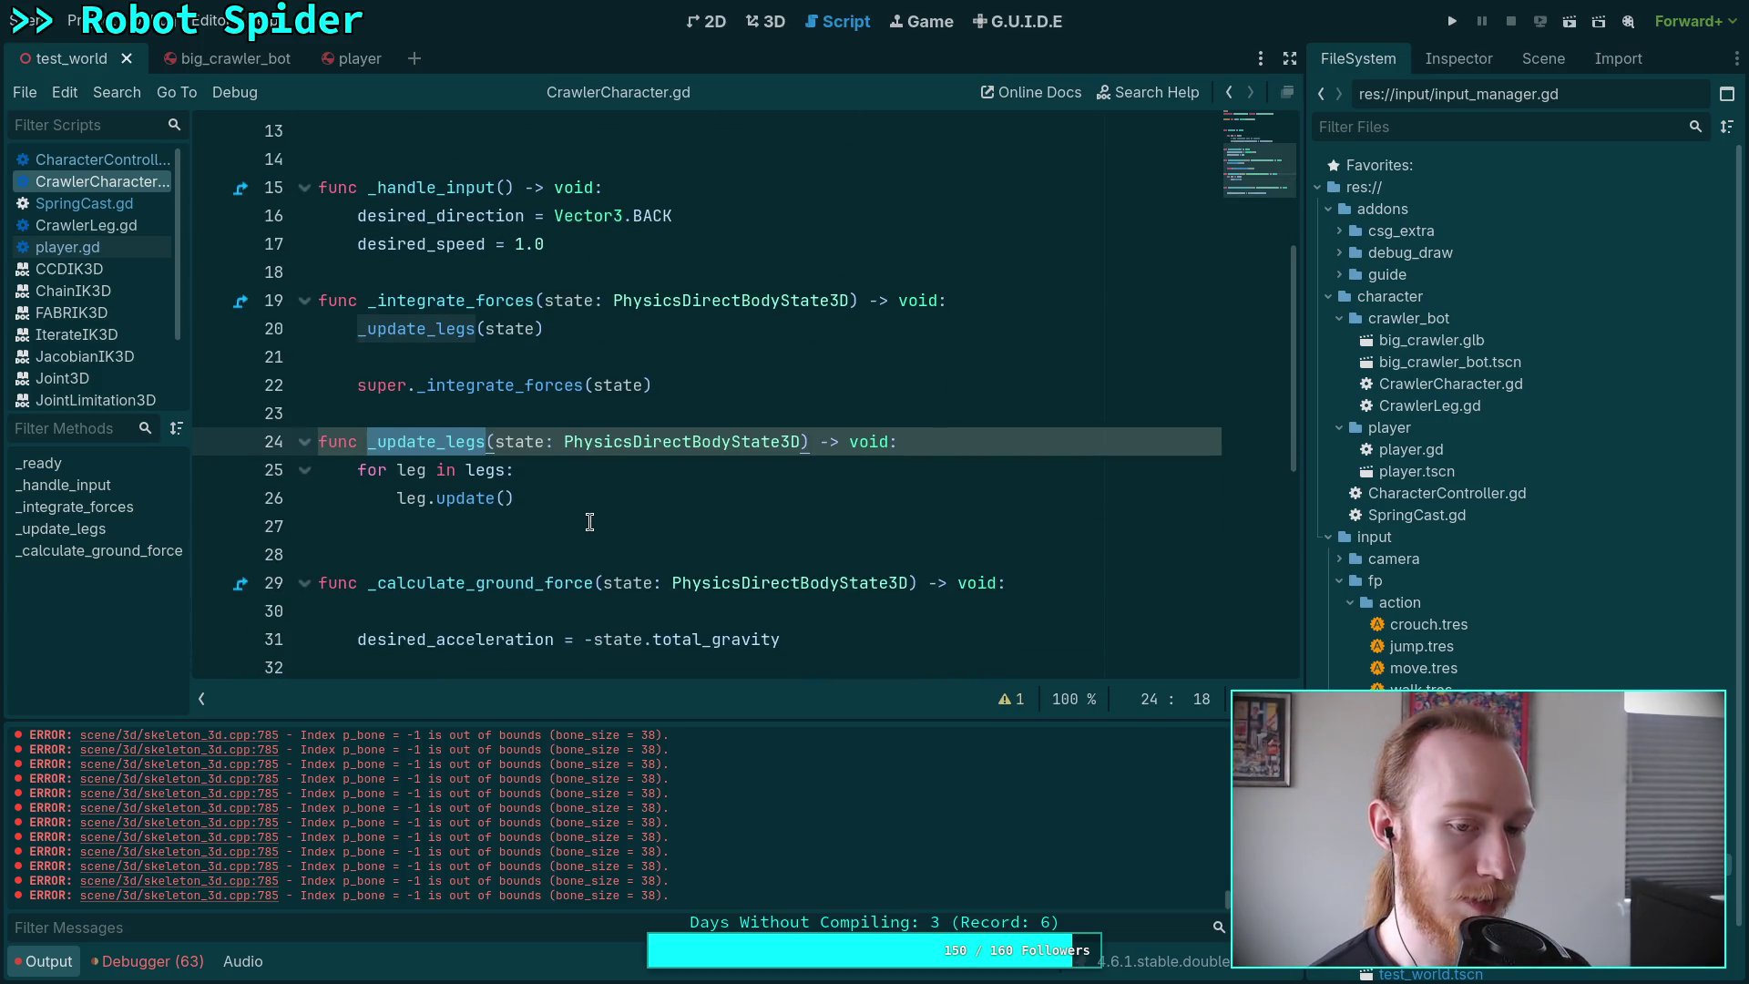
scroll(589, 522, "up", 2)
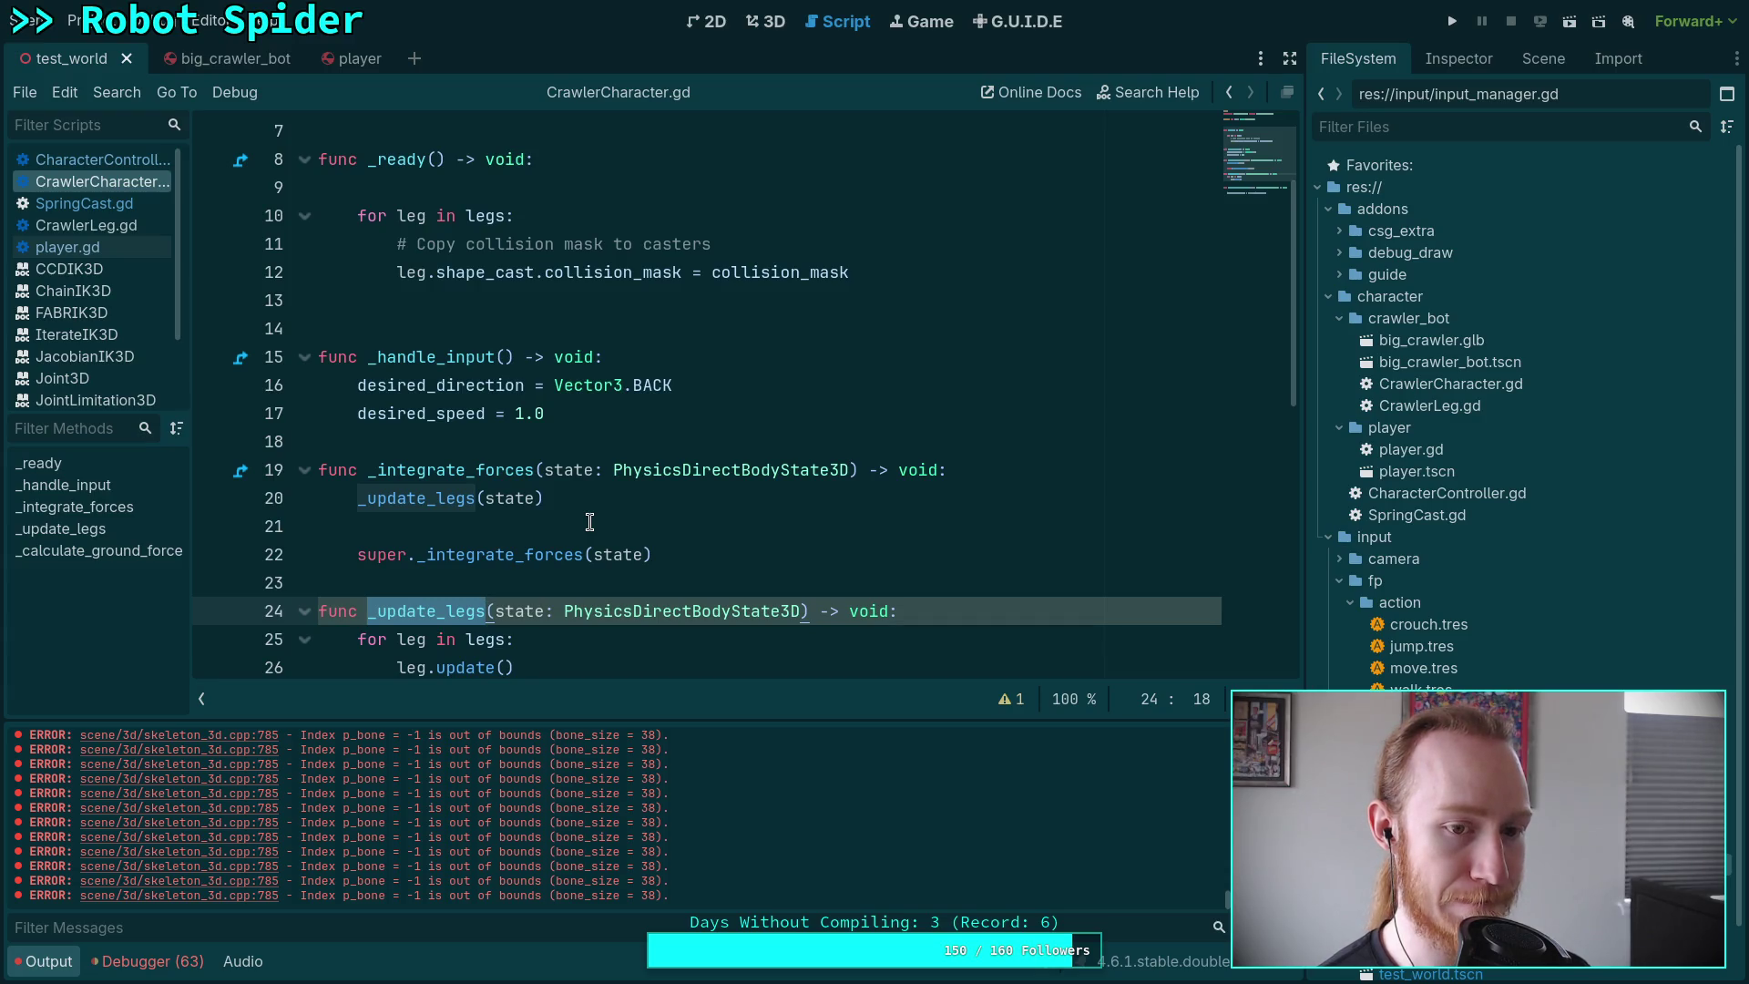
scroll(589, 521, "up", 2)
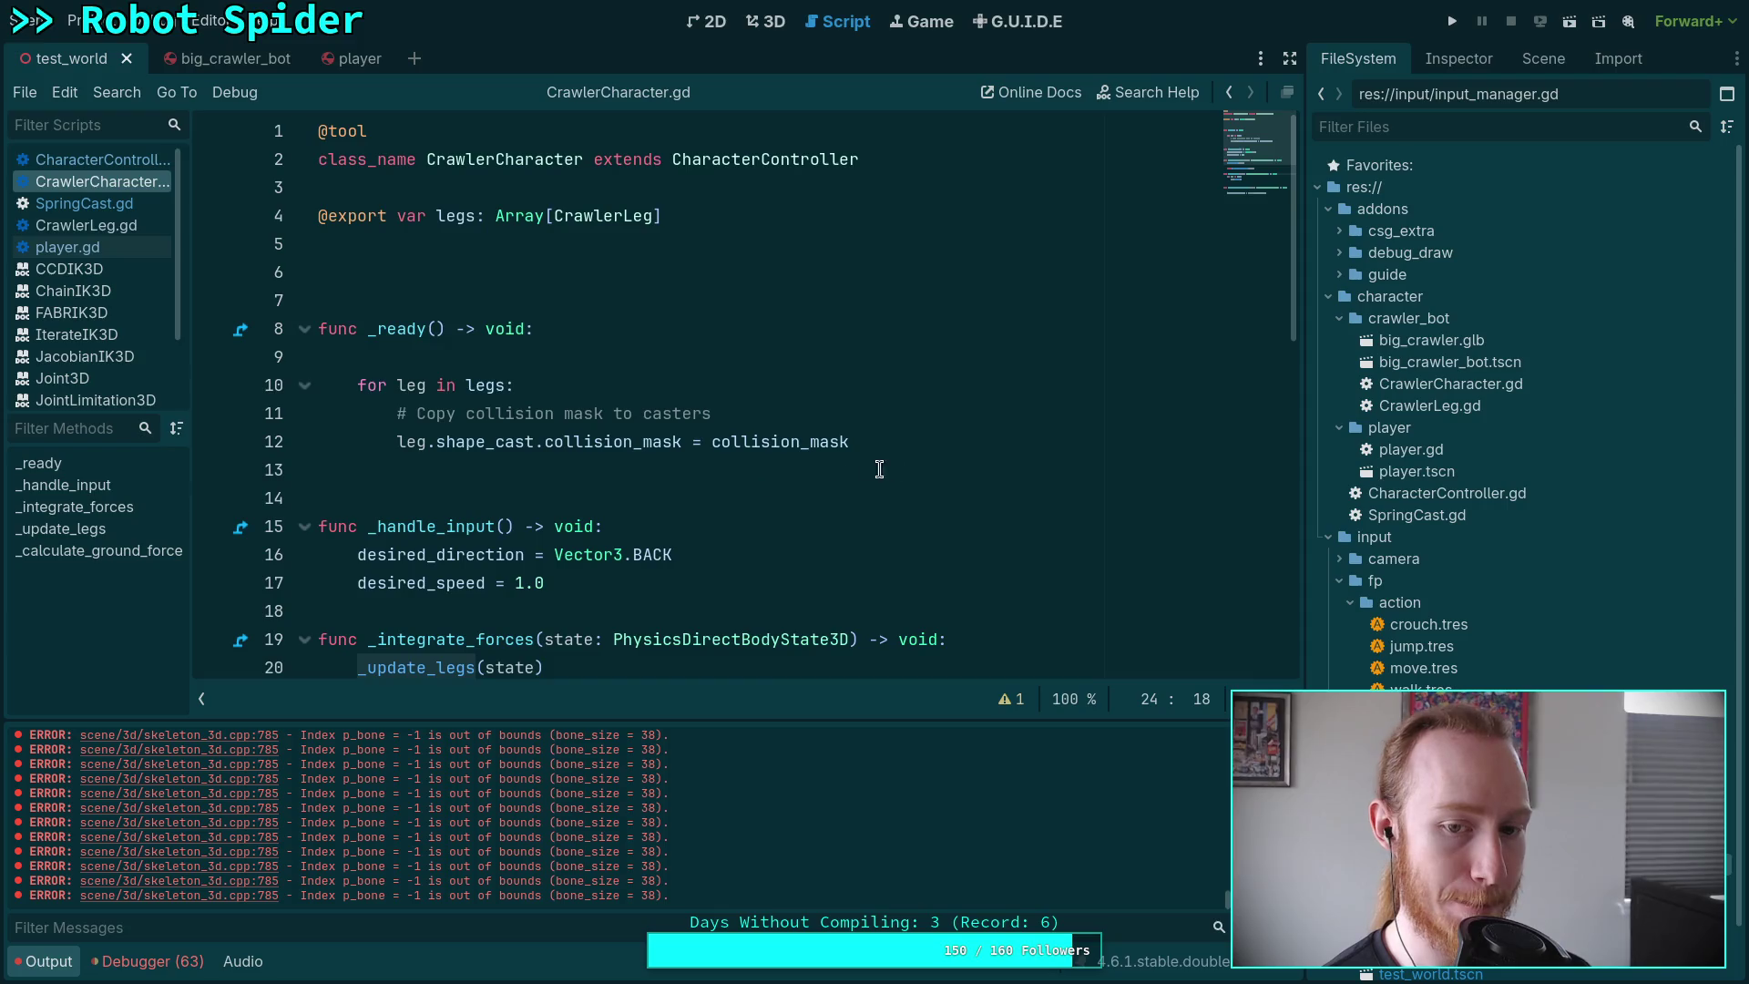
left_click(959, 435)
scroll(959, 437, "down", 1)
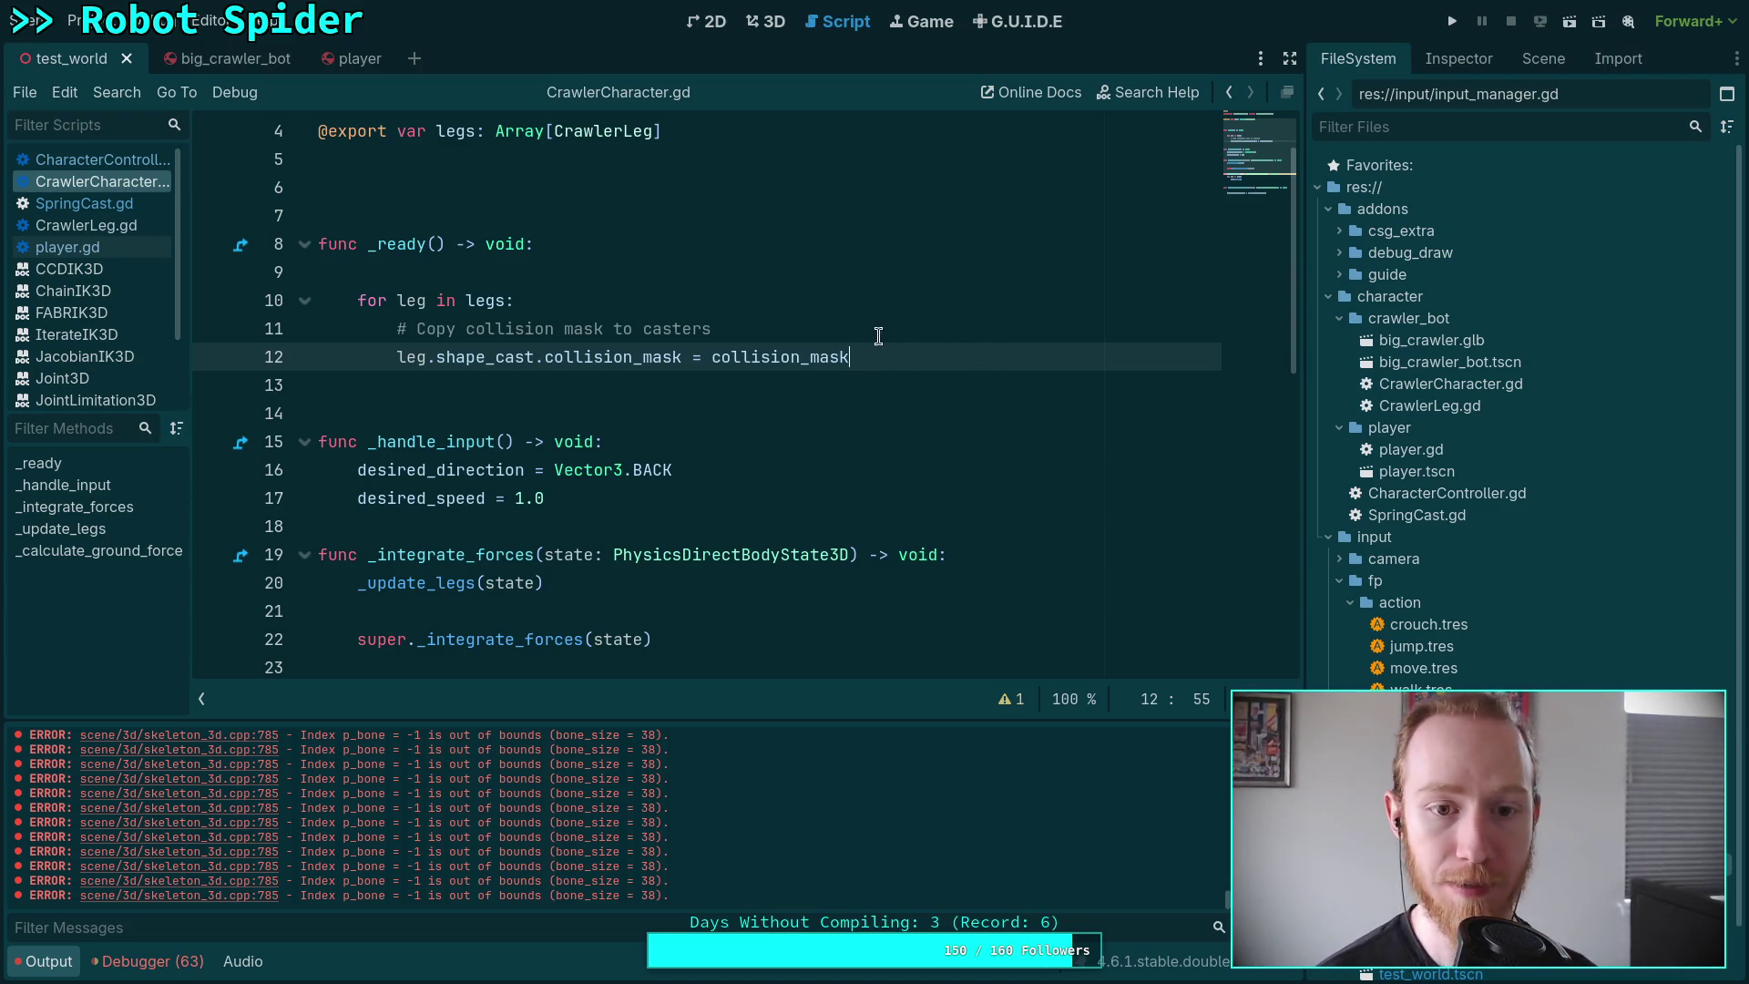
key("Return")
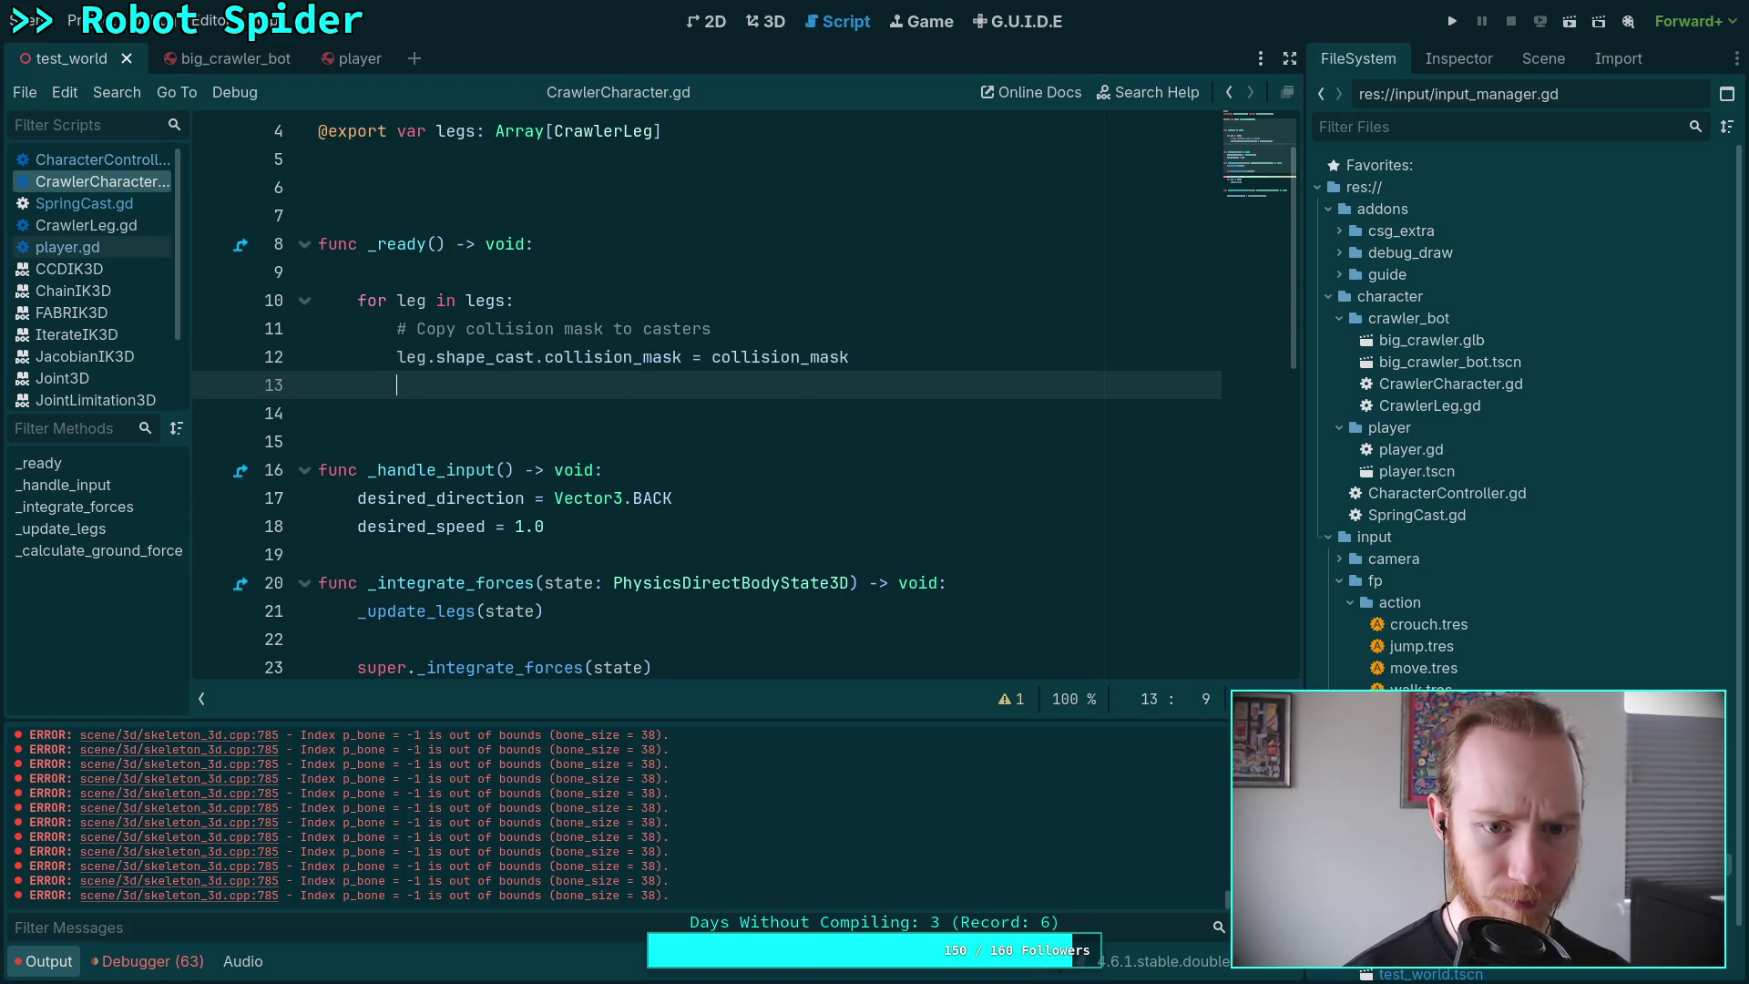
Add an 'if Engine.is_editor_hint(): return' guard at the top of _ready.
left_click(577, 278)
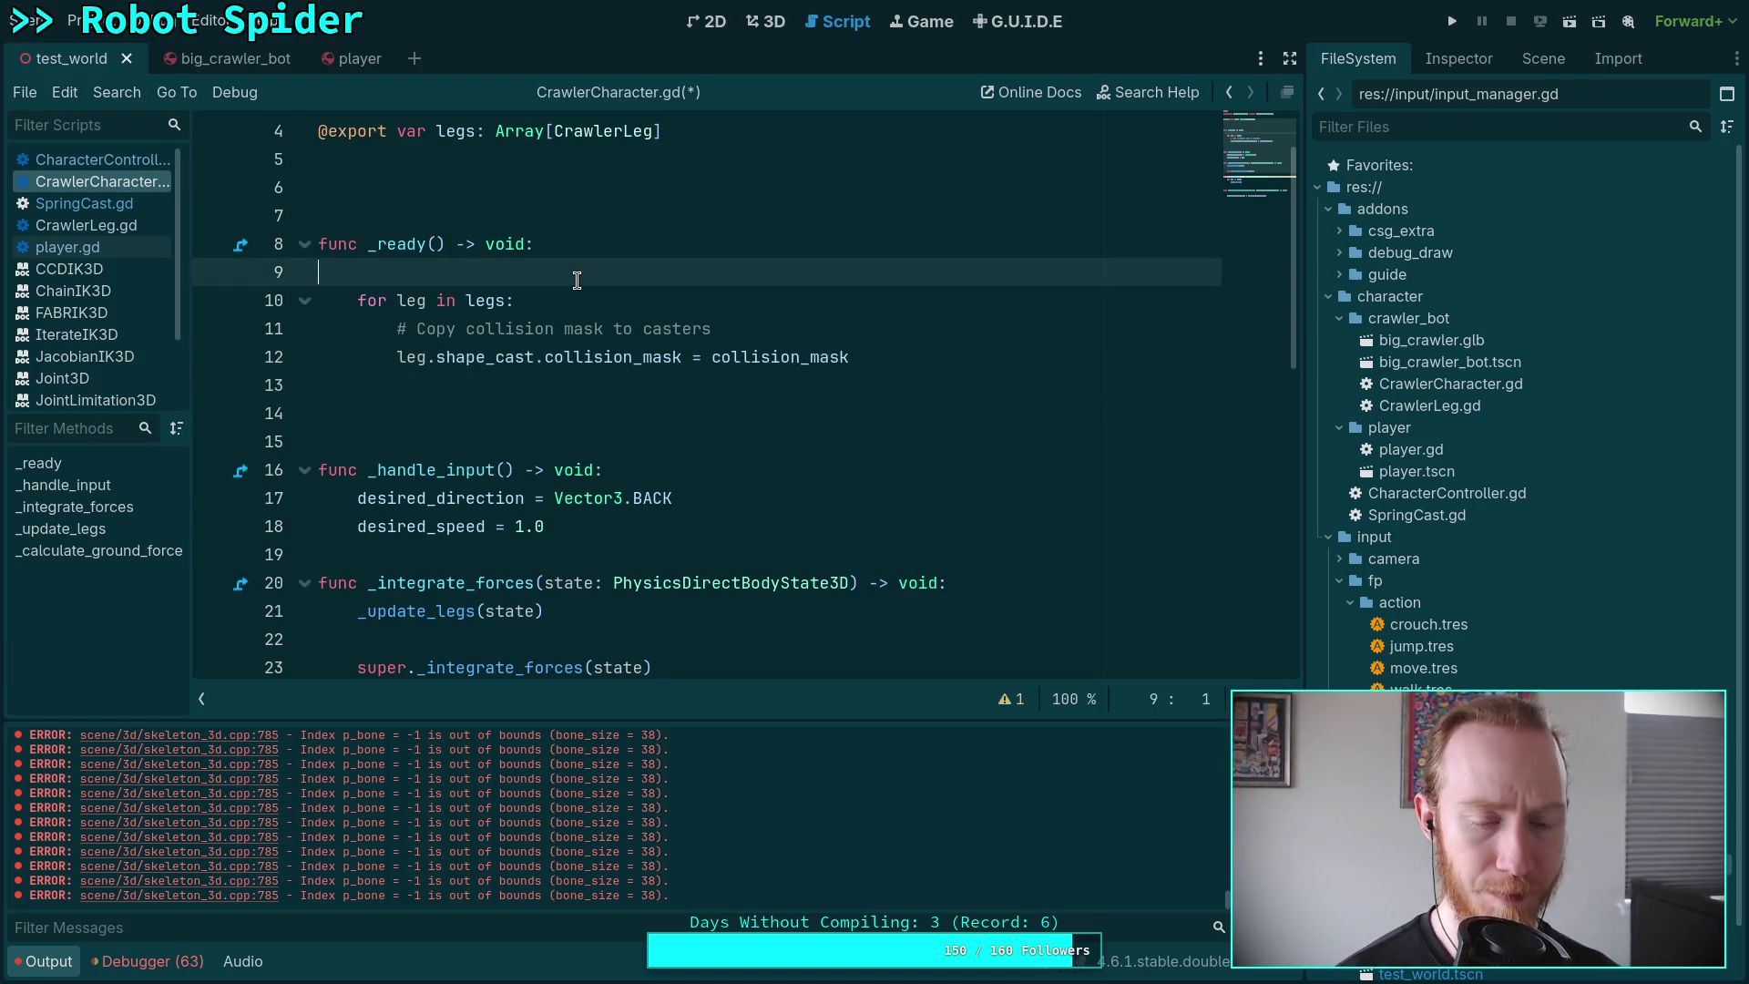
key("Return")
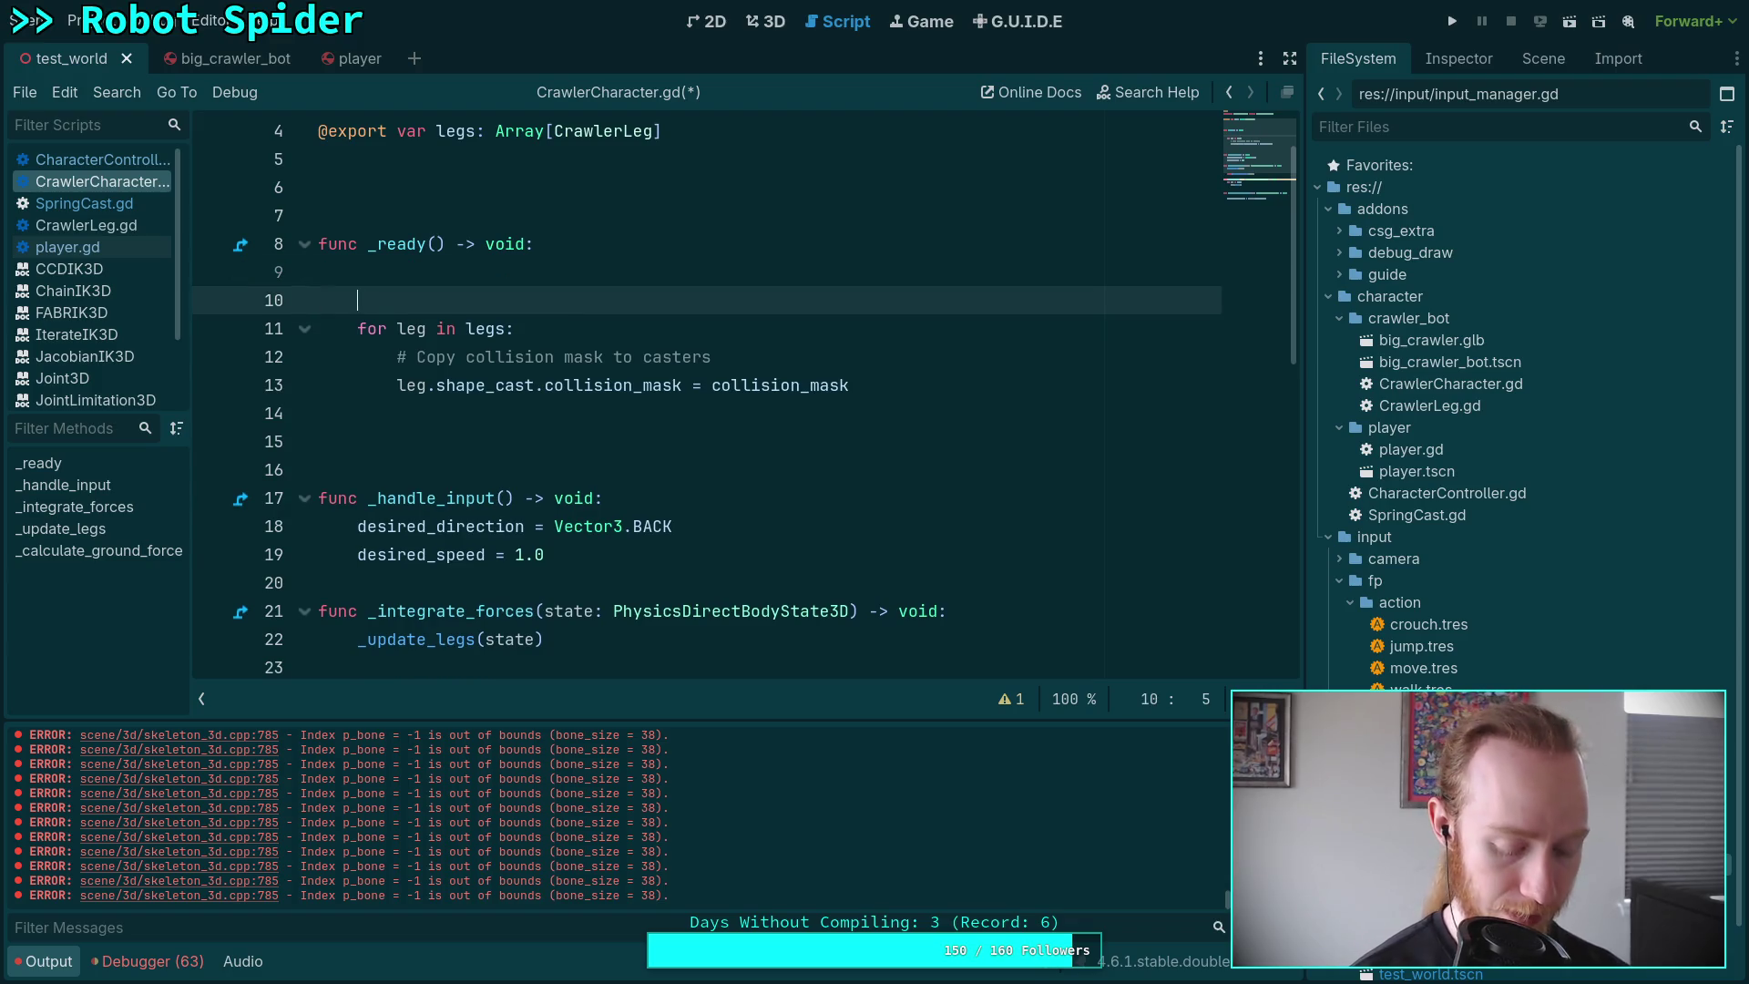
type("gine.")
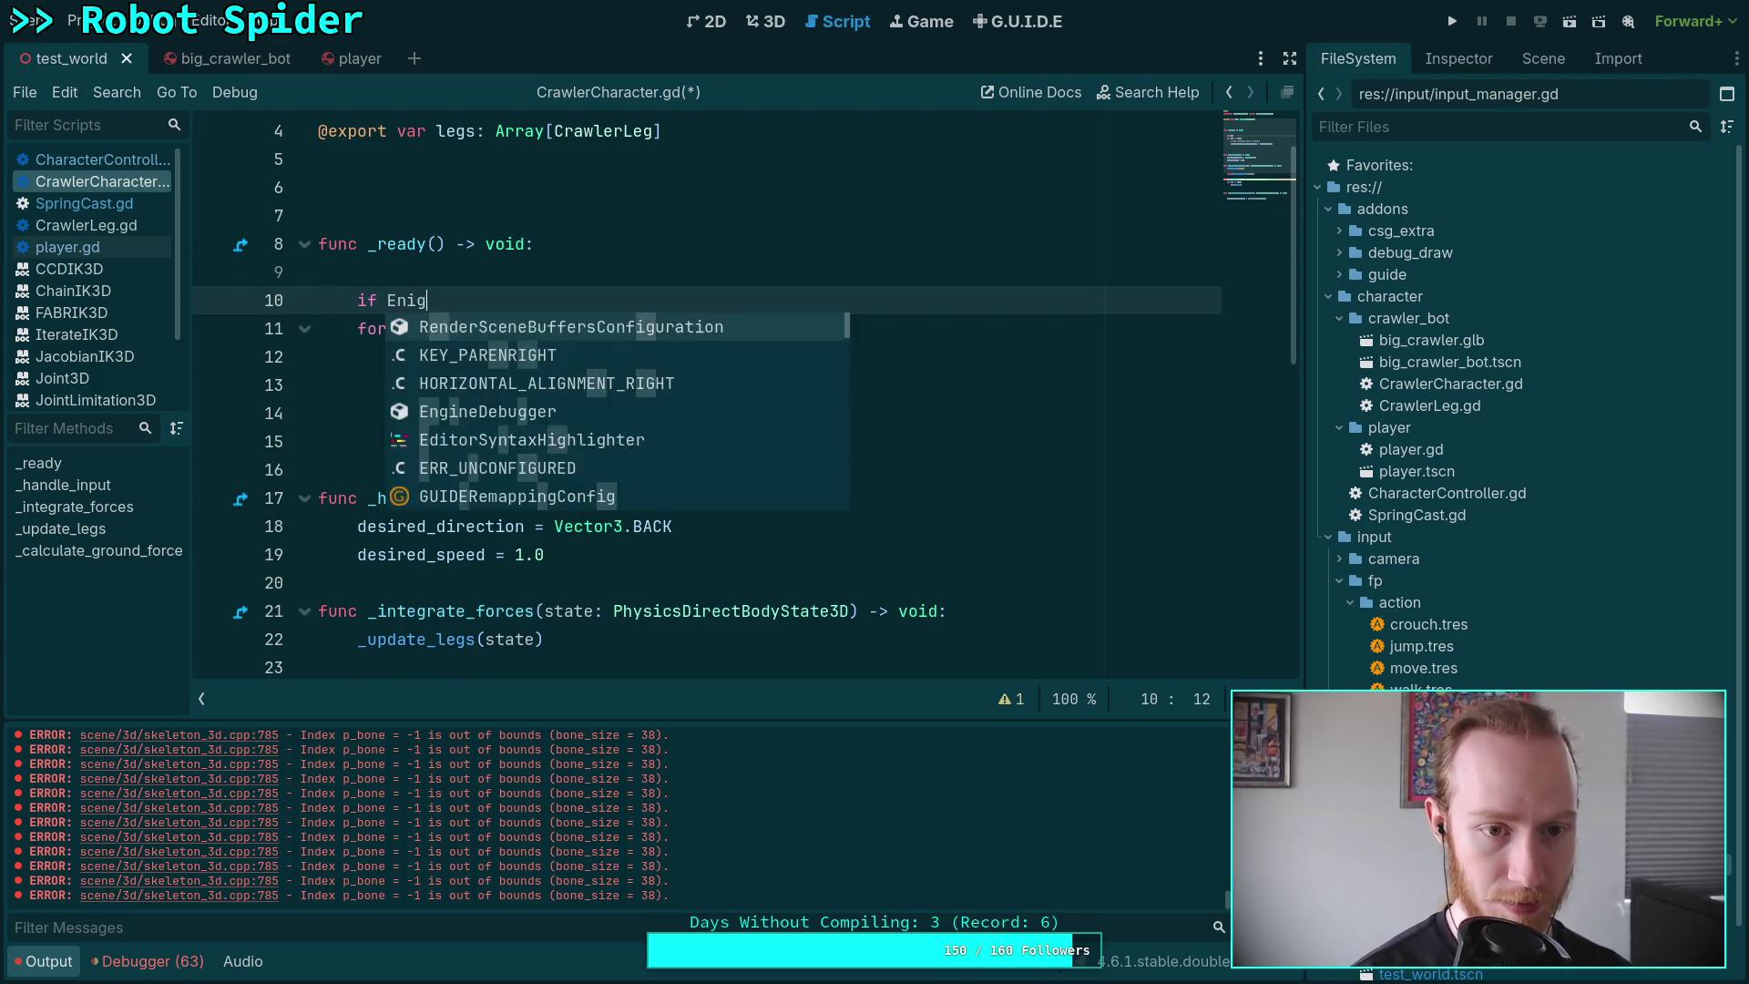
type("is_")
key("Return")
type(":")
key("Return")
type("n")
key("Return")
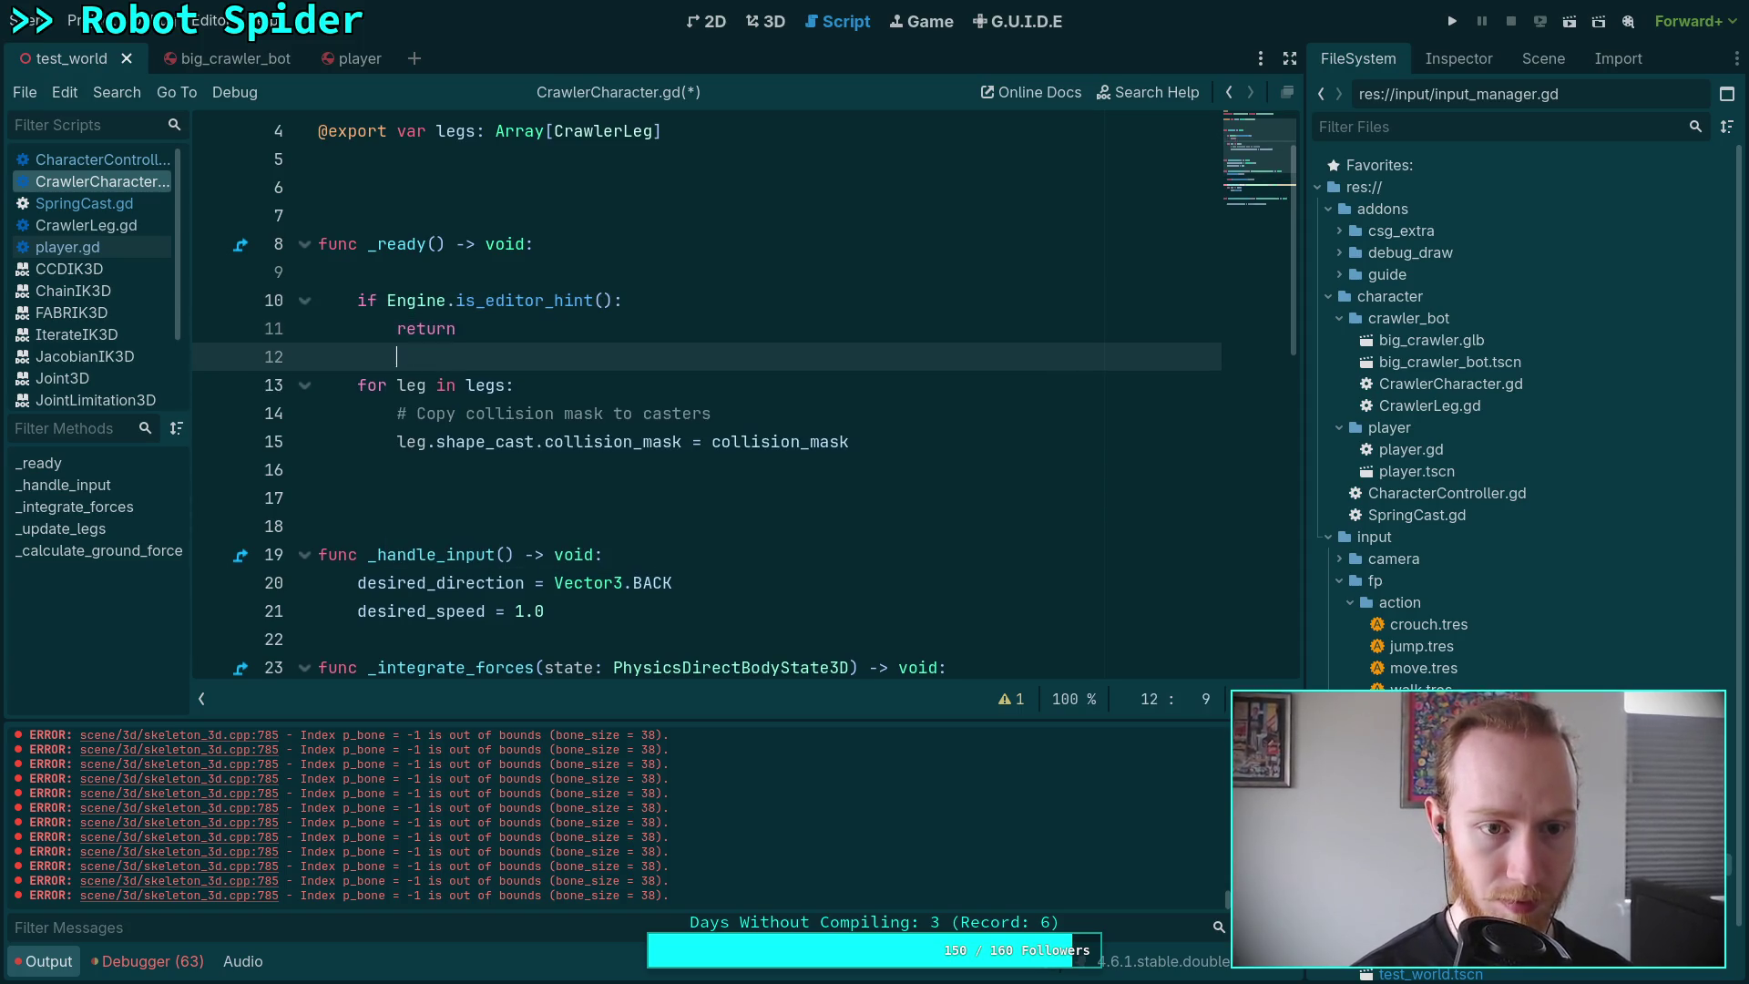
key("Return")
key("Up")
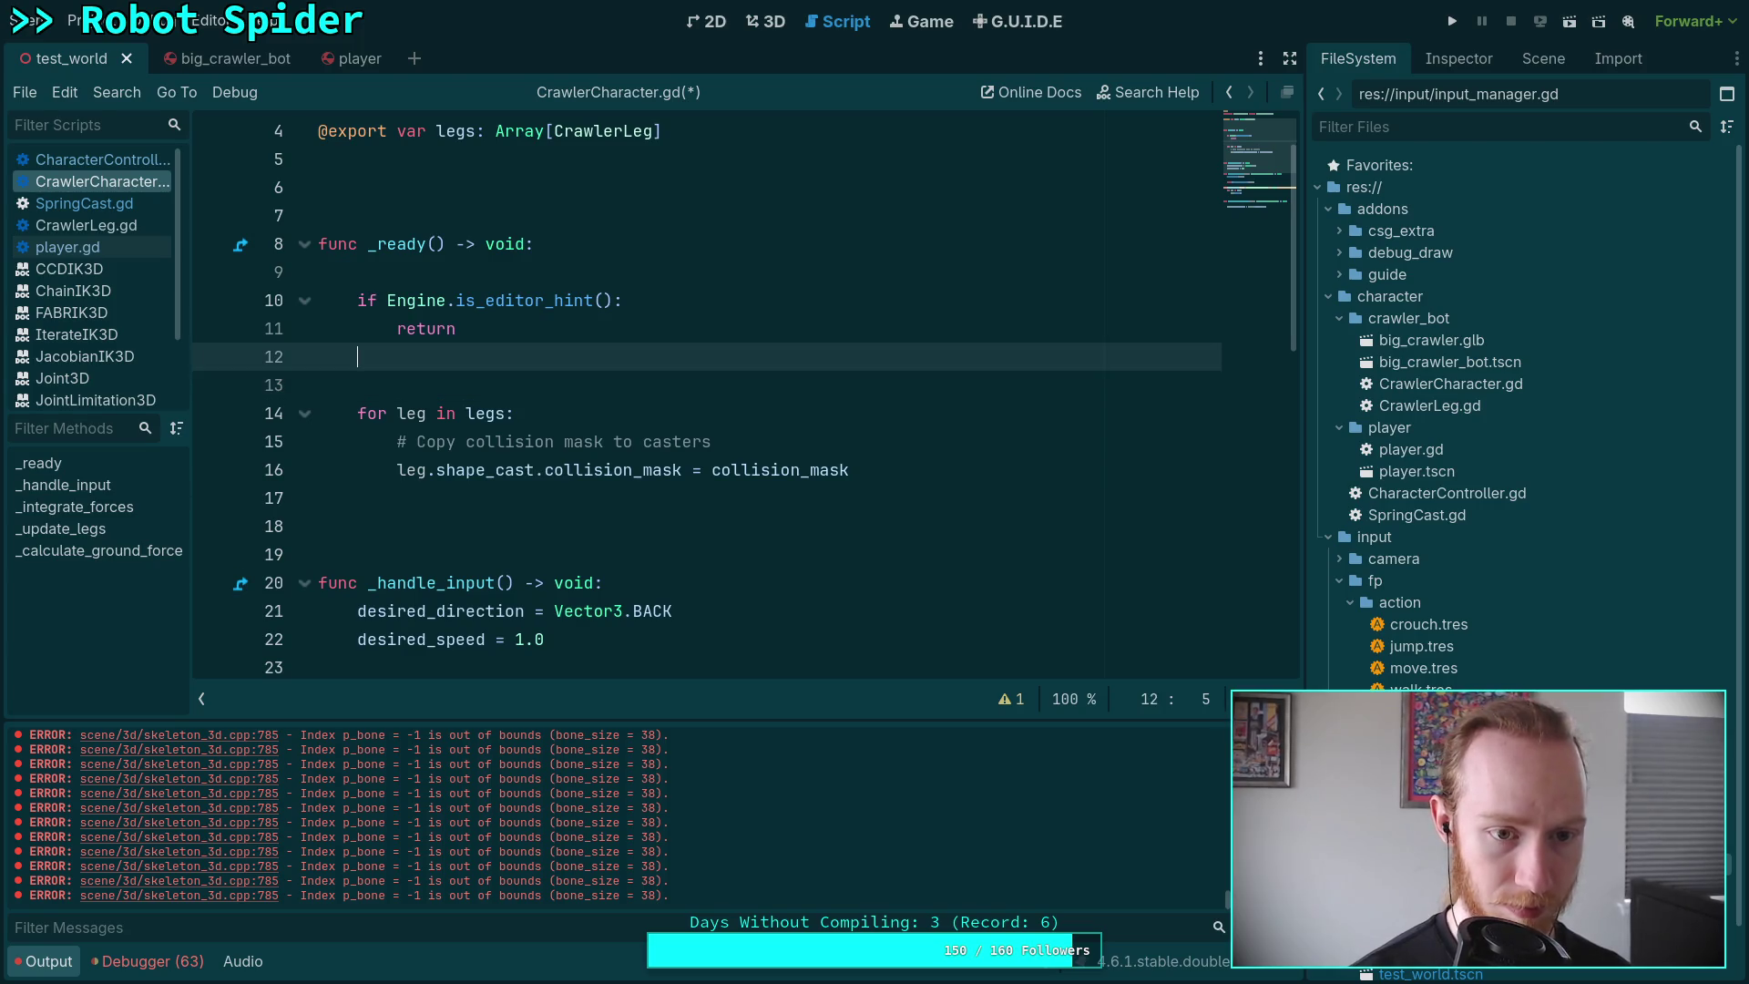
key("Return")
Add super._ready(), save, move it to the top of _ready, and remove surplus blank lines.
type("._re")
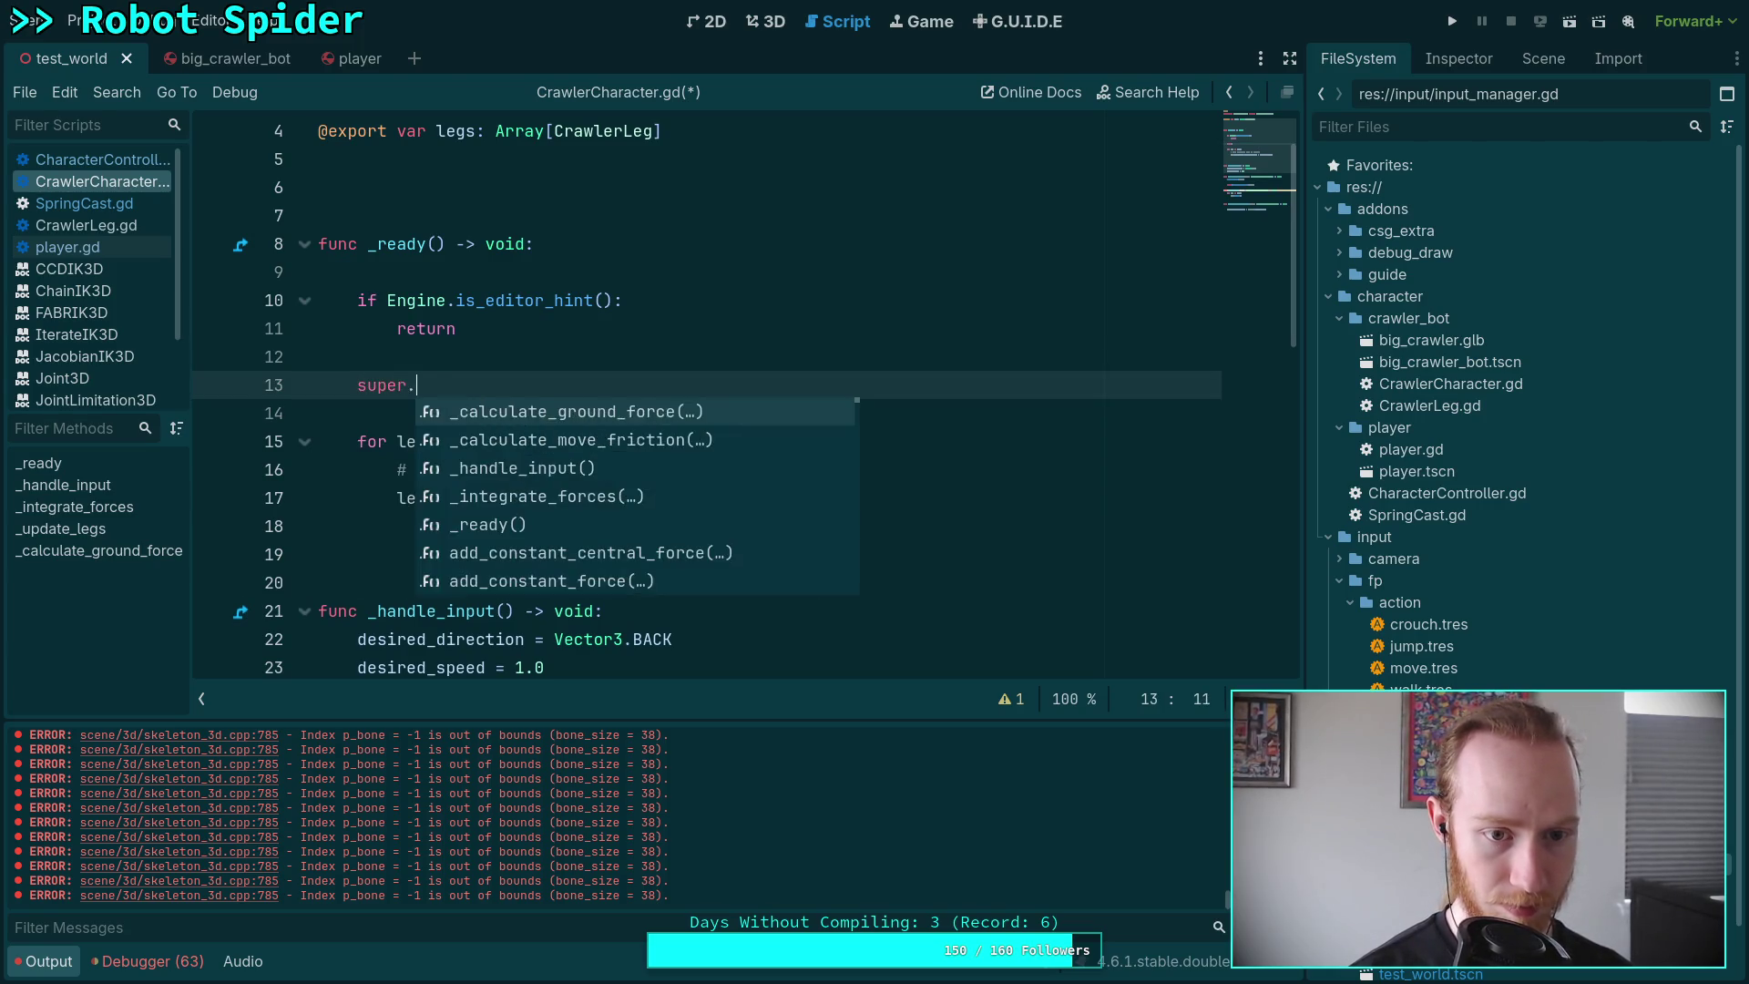
key("Return")
key("ctrl+s")
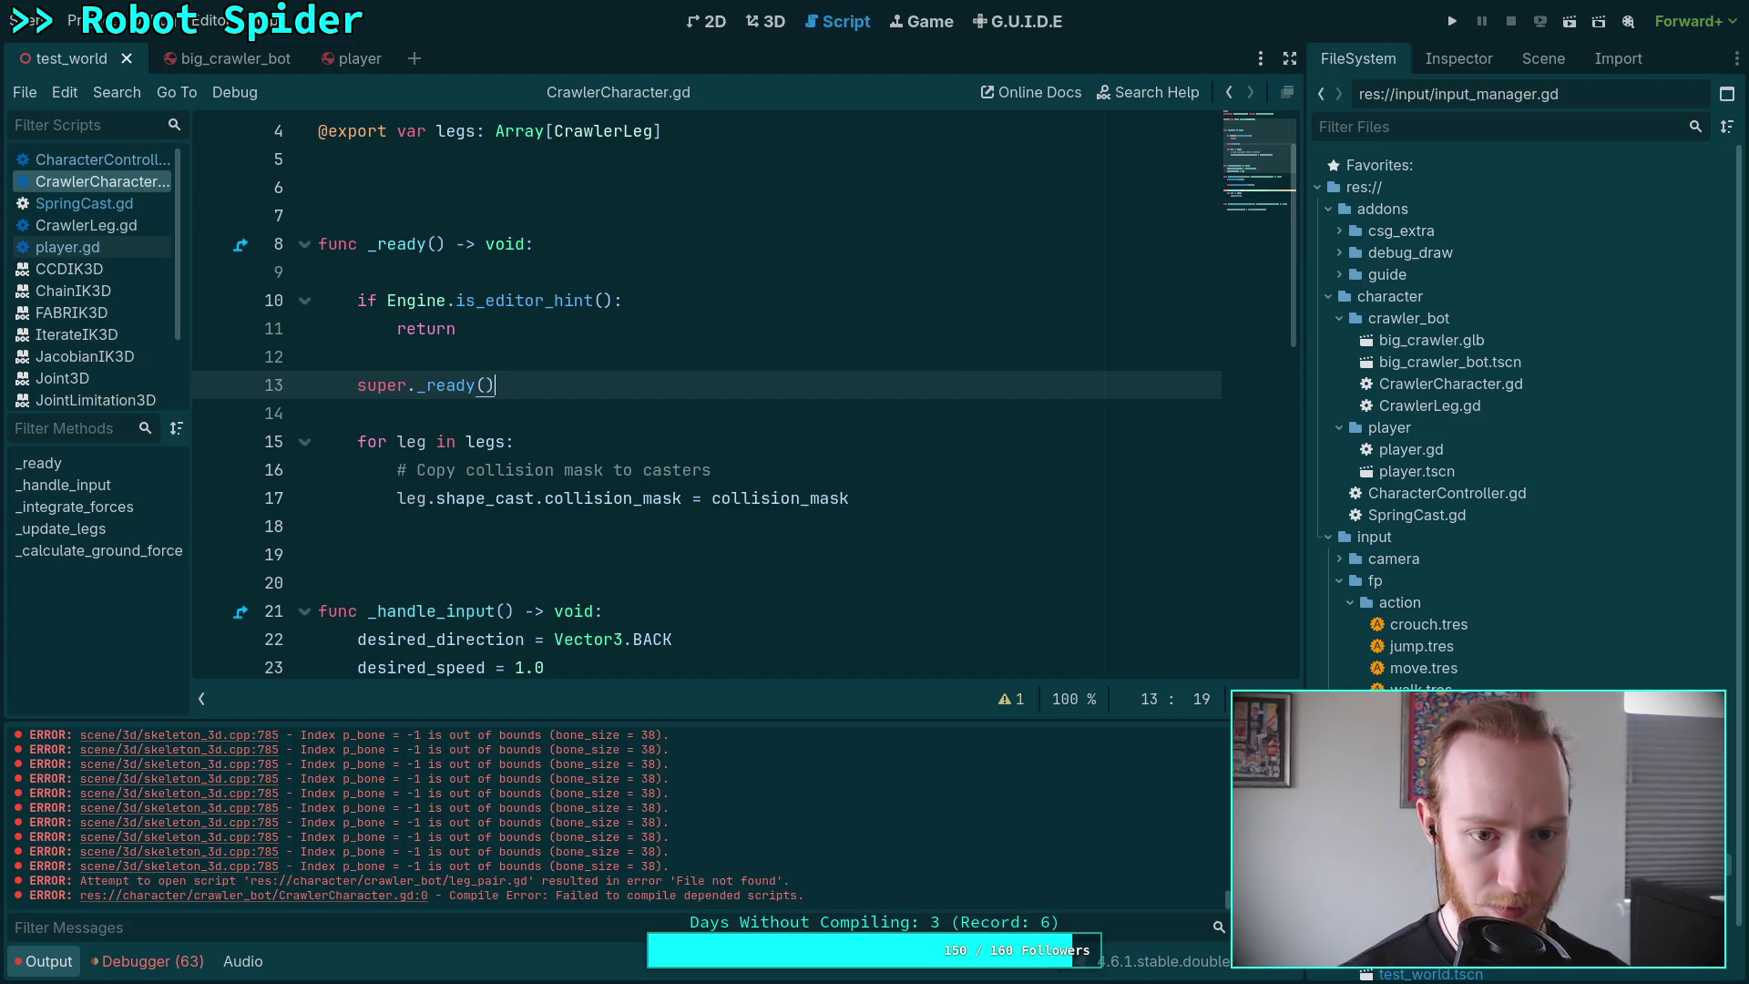
key("alt+Up")
key("alt+Up")
key("alt+Up")
key("Down")
key("Down")
key("Down")
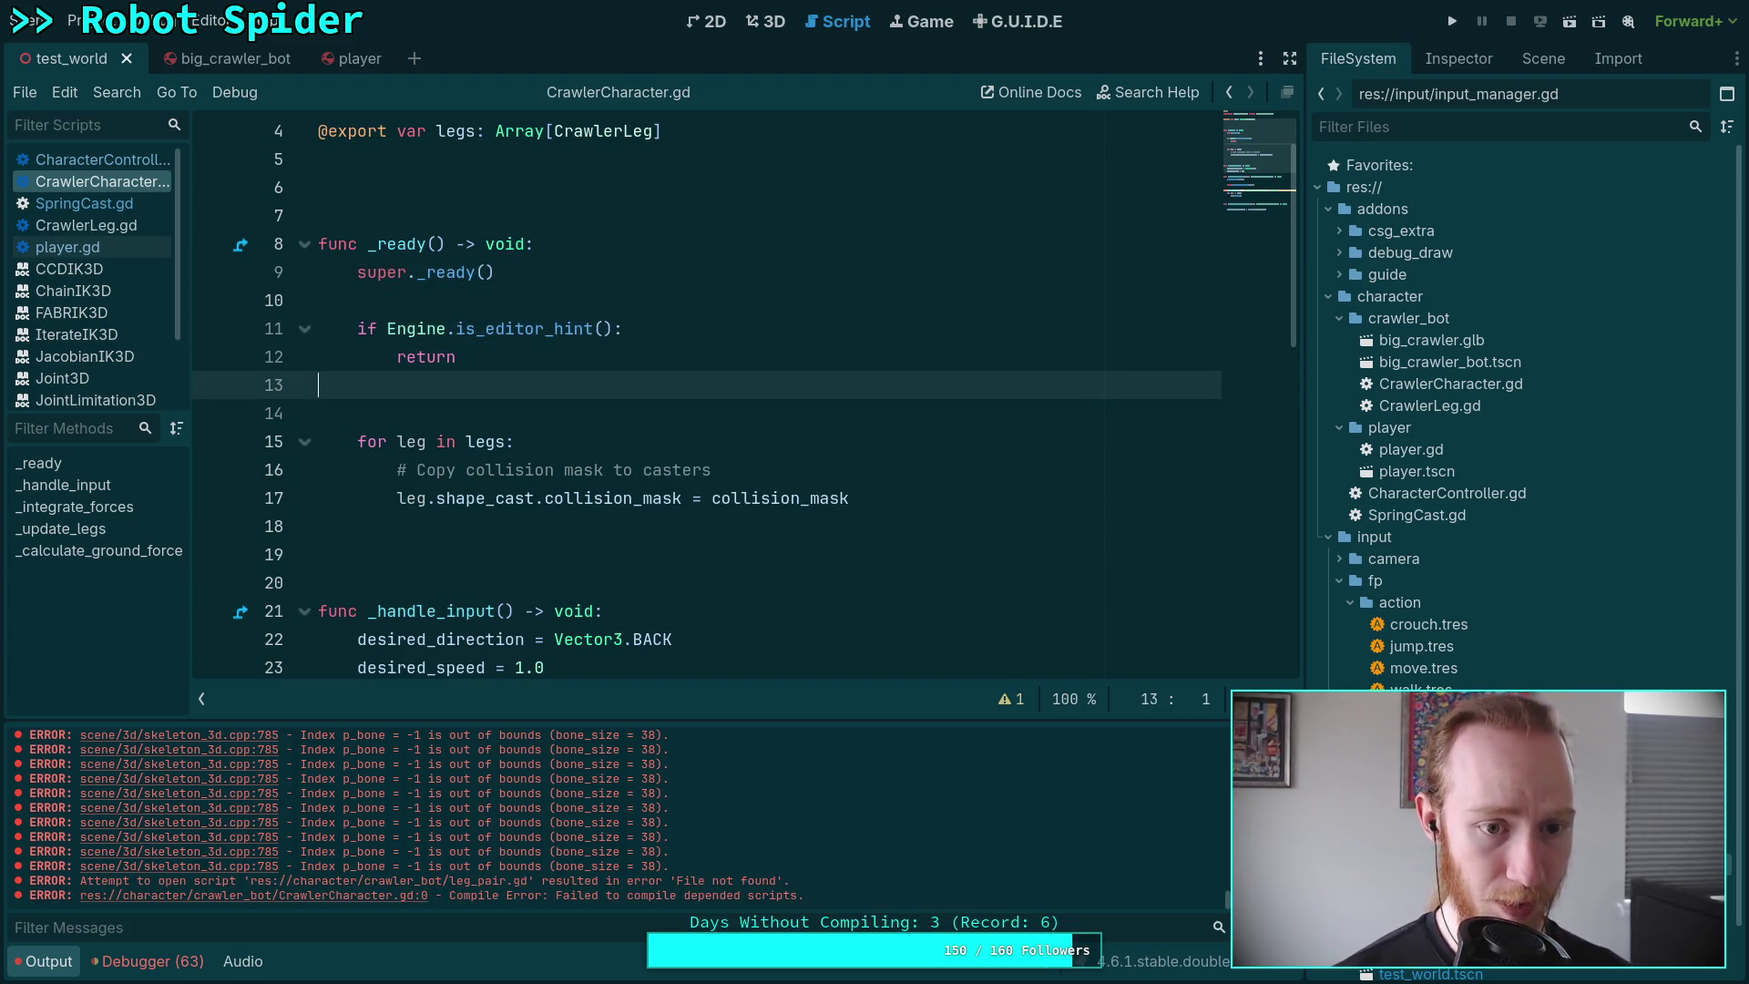
key("BackSpace")
key("Down")
key("Down")
key("Down")
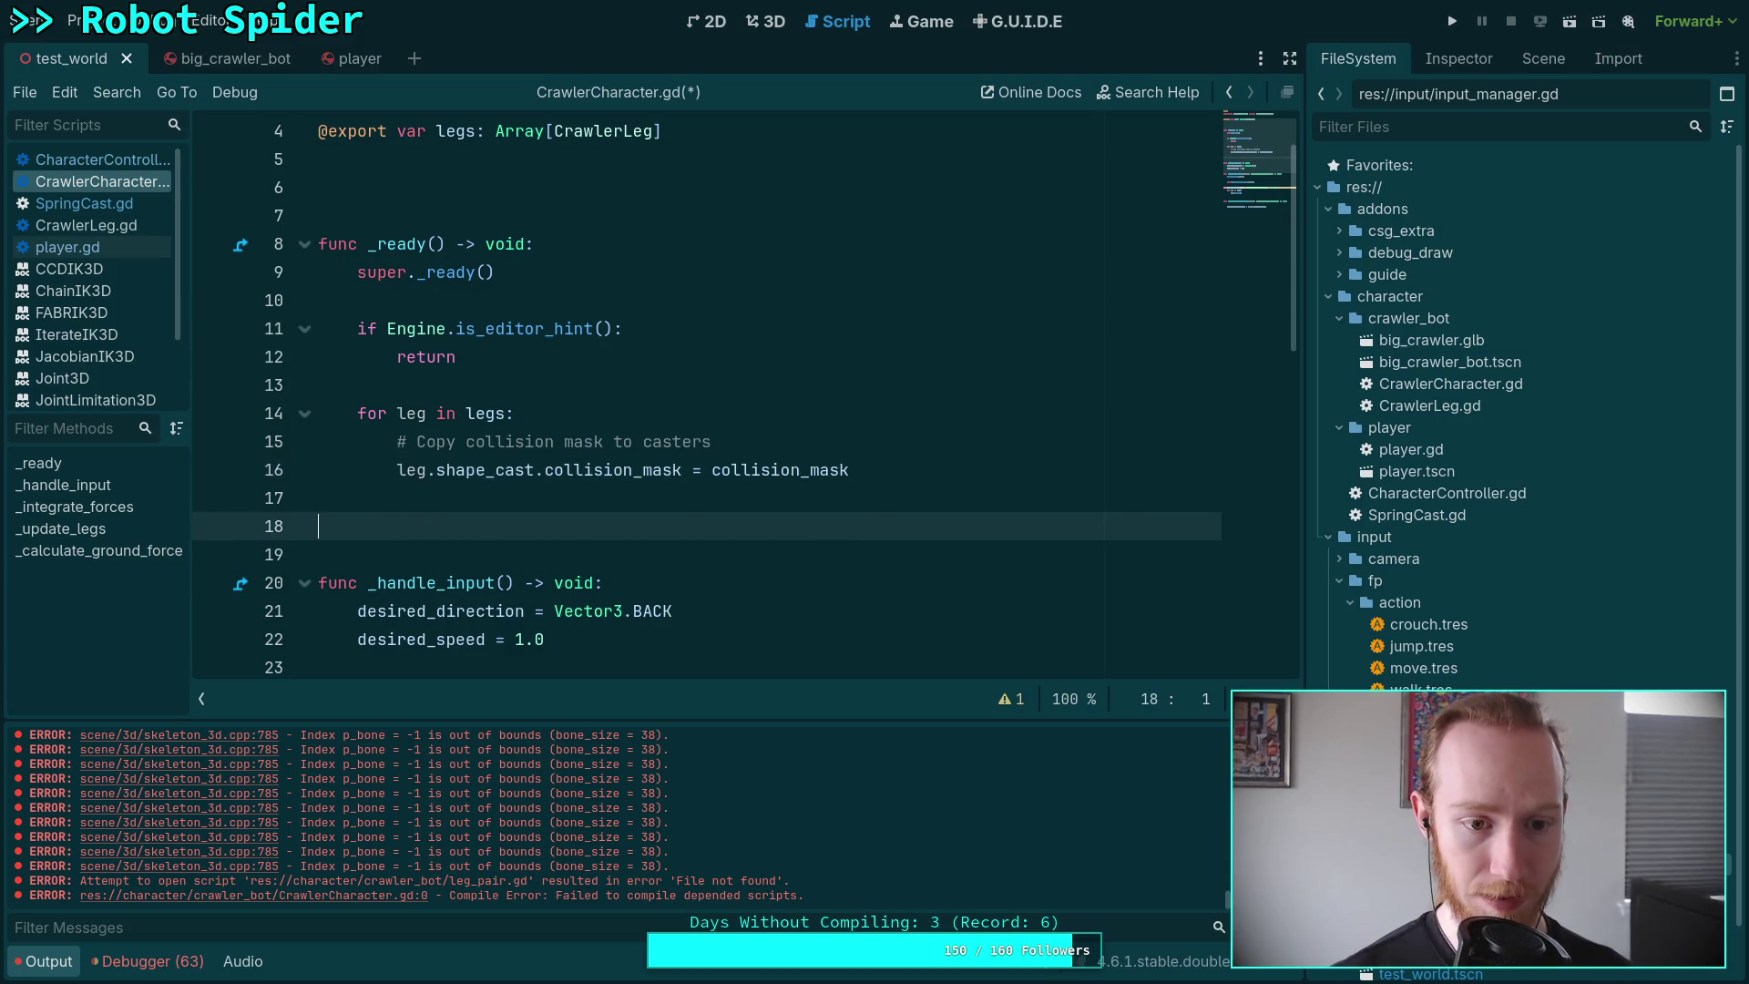
key("BackSpace")
key("BackSpace")
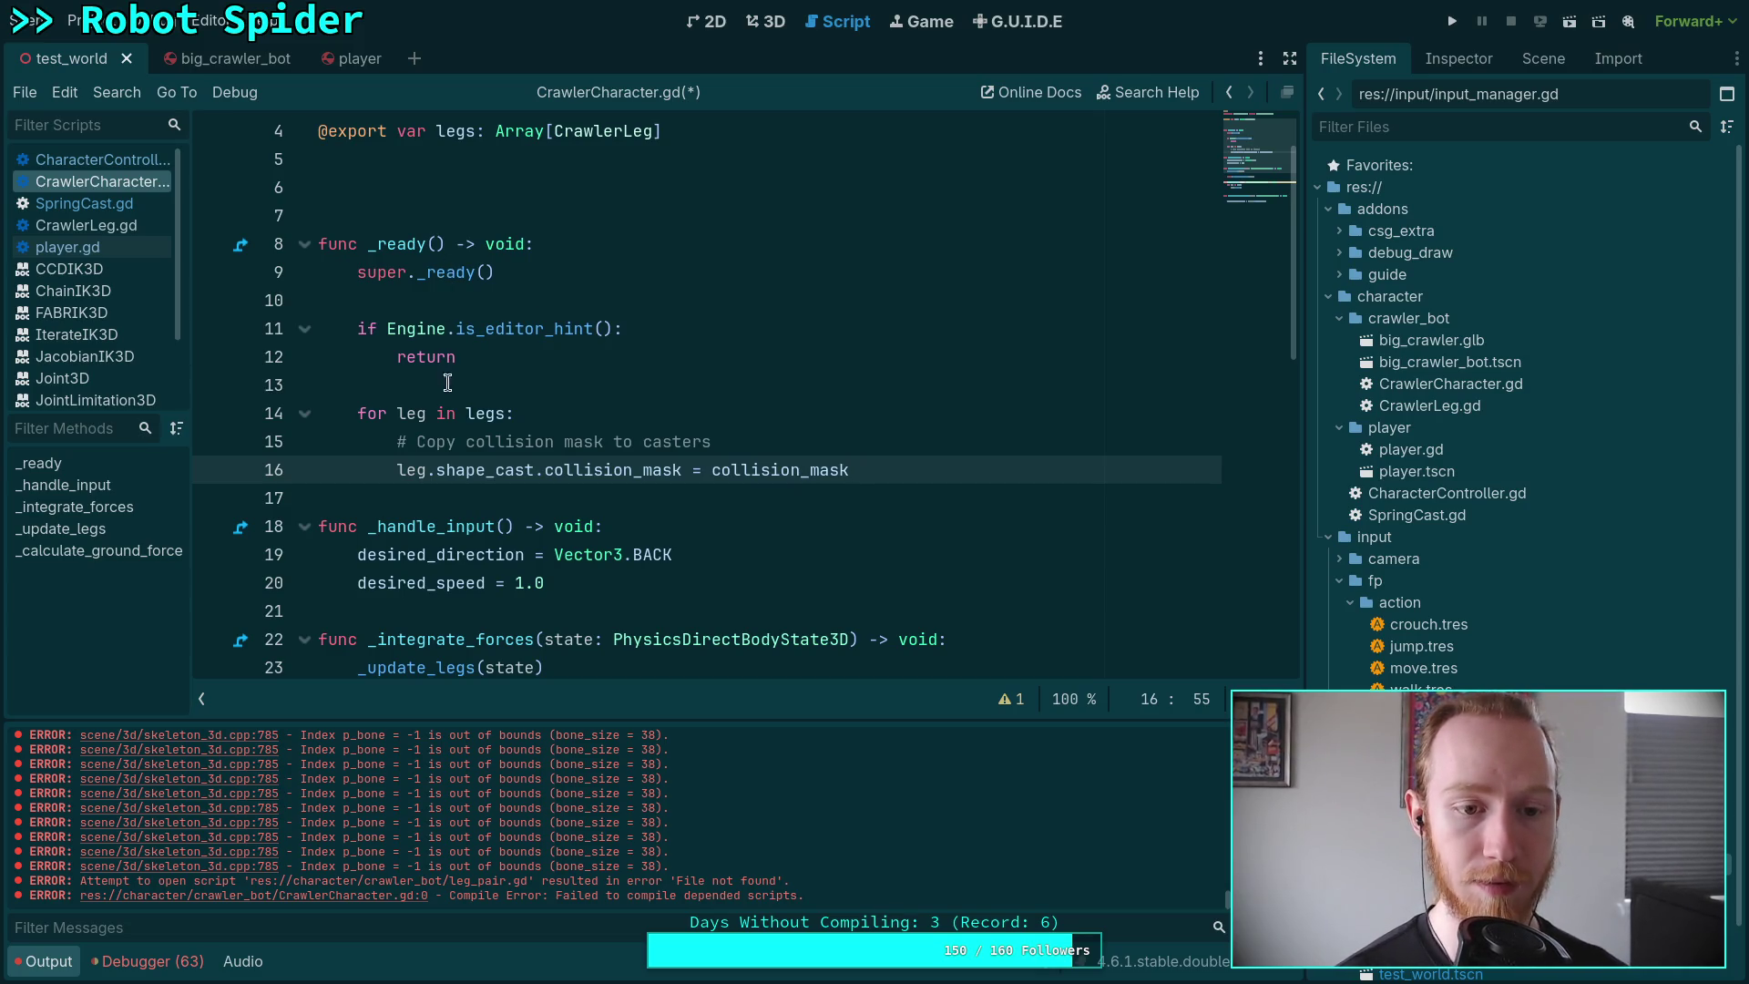
Move the editor-hint check inside the legs for loop, indented, and tidy the surrounding blank lines.
left_click_drag(389, 328, 399, 356)
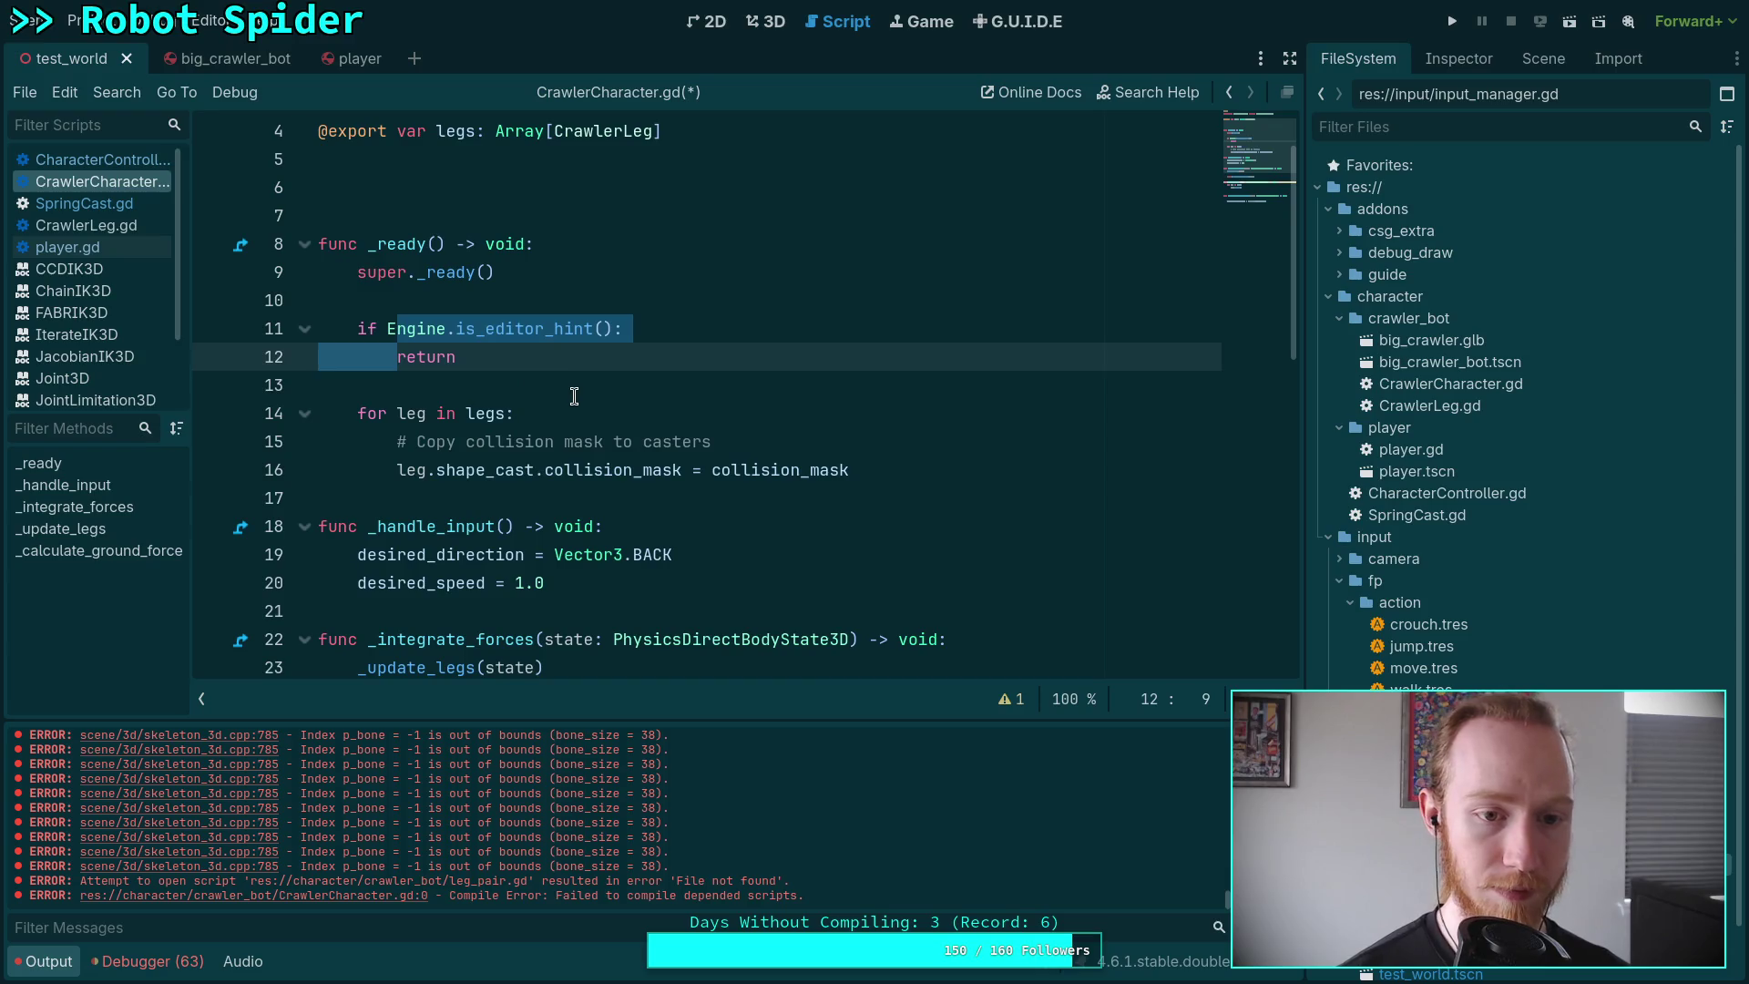
key("alt+Down")
key("alt+Down")
key("alt+Down")
key("Tab")
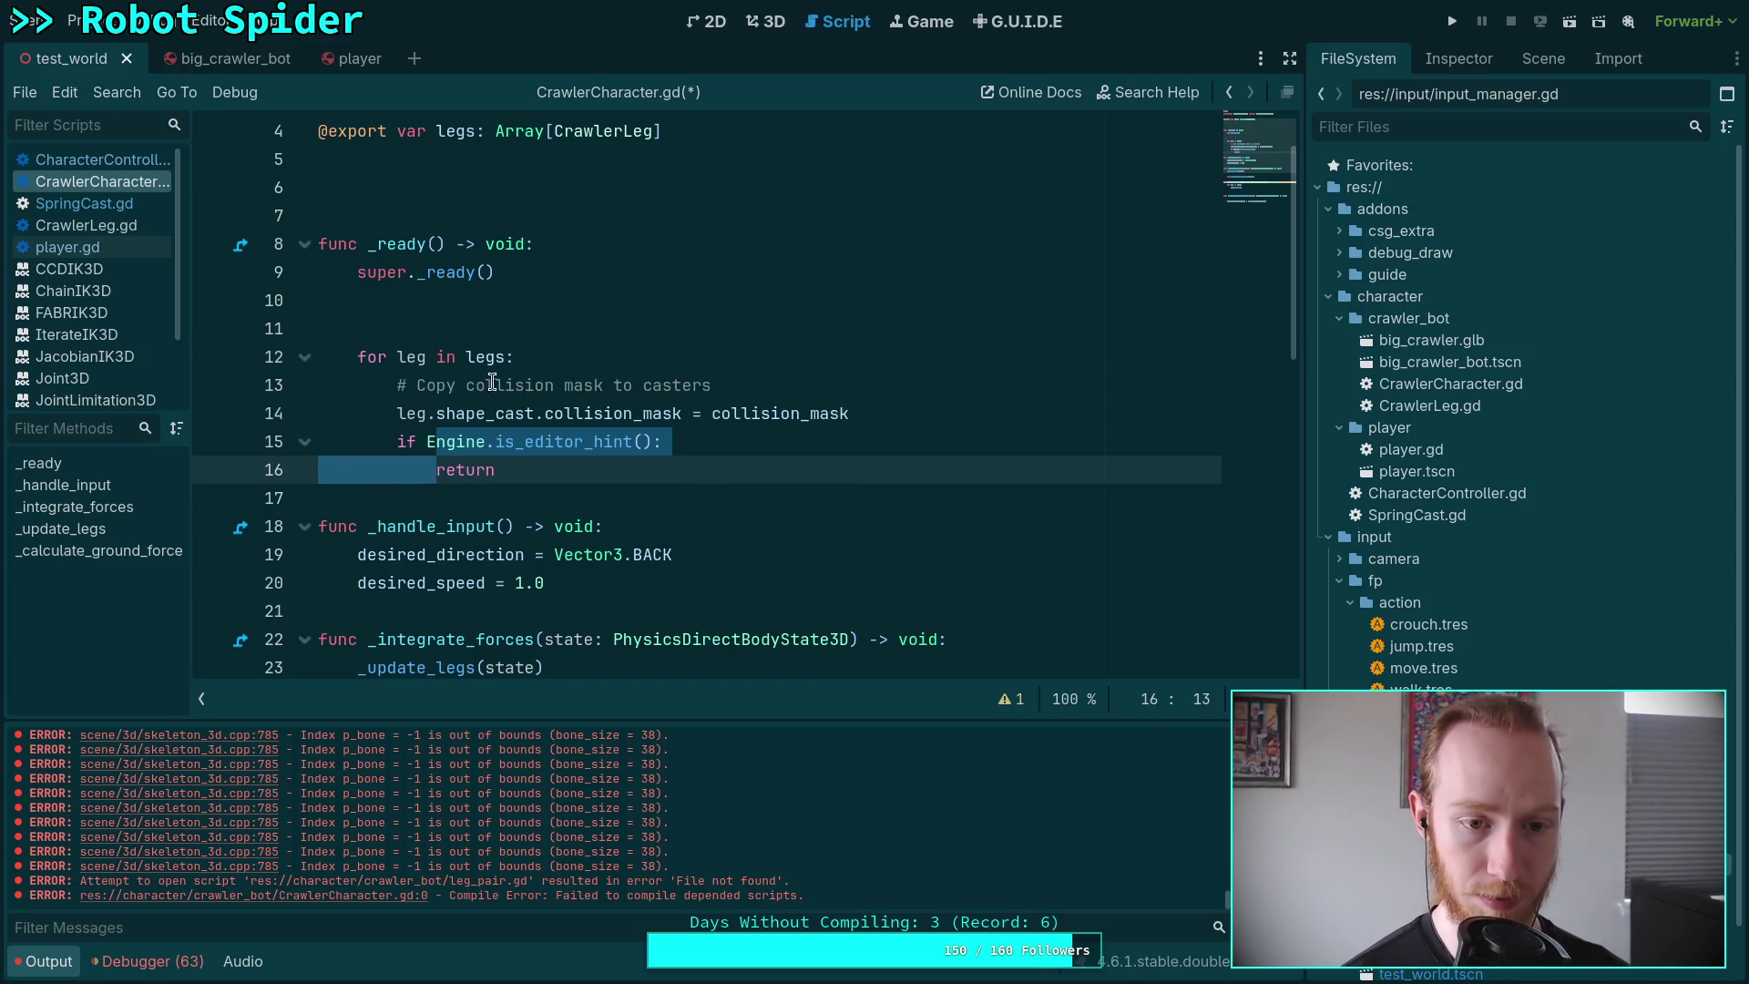
left_click(478, 310)
key("BackSpace")
left_click(930, 379)
key("Return")
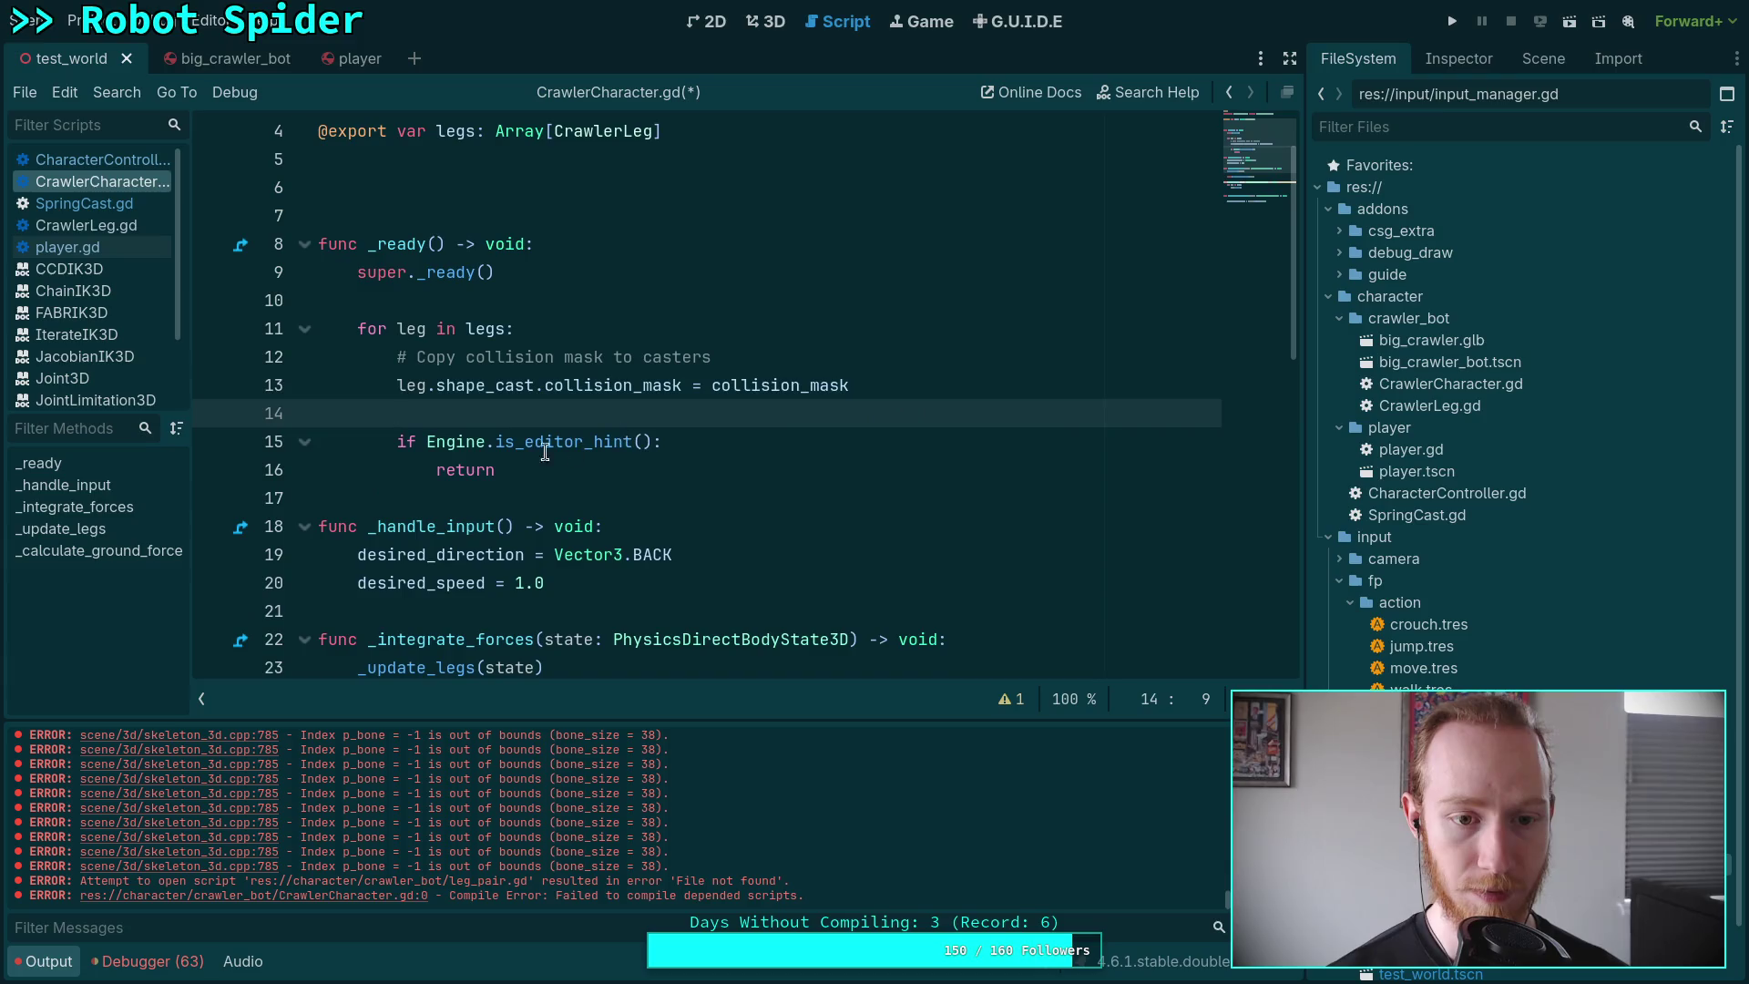
Change the check to 'if not Engine.is_editor_hint():' and begin a 'leg' line in its body.
left_click(425, 442)
key("BackSpace")
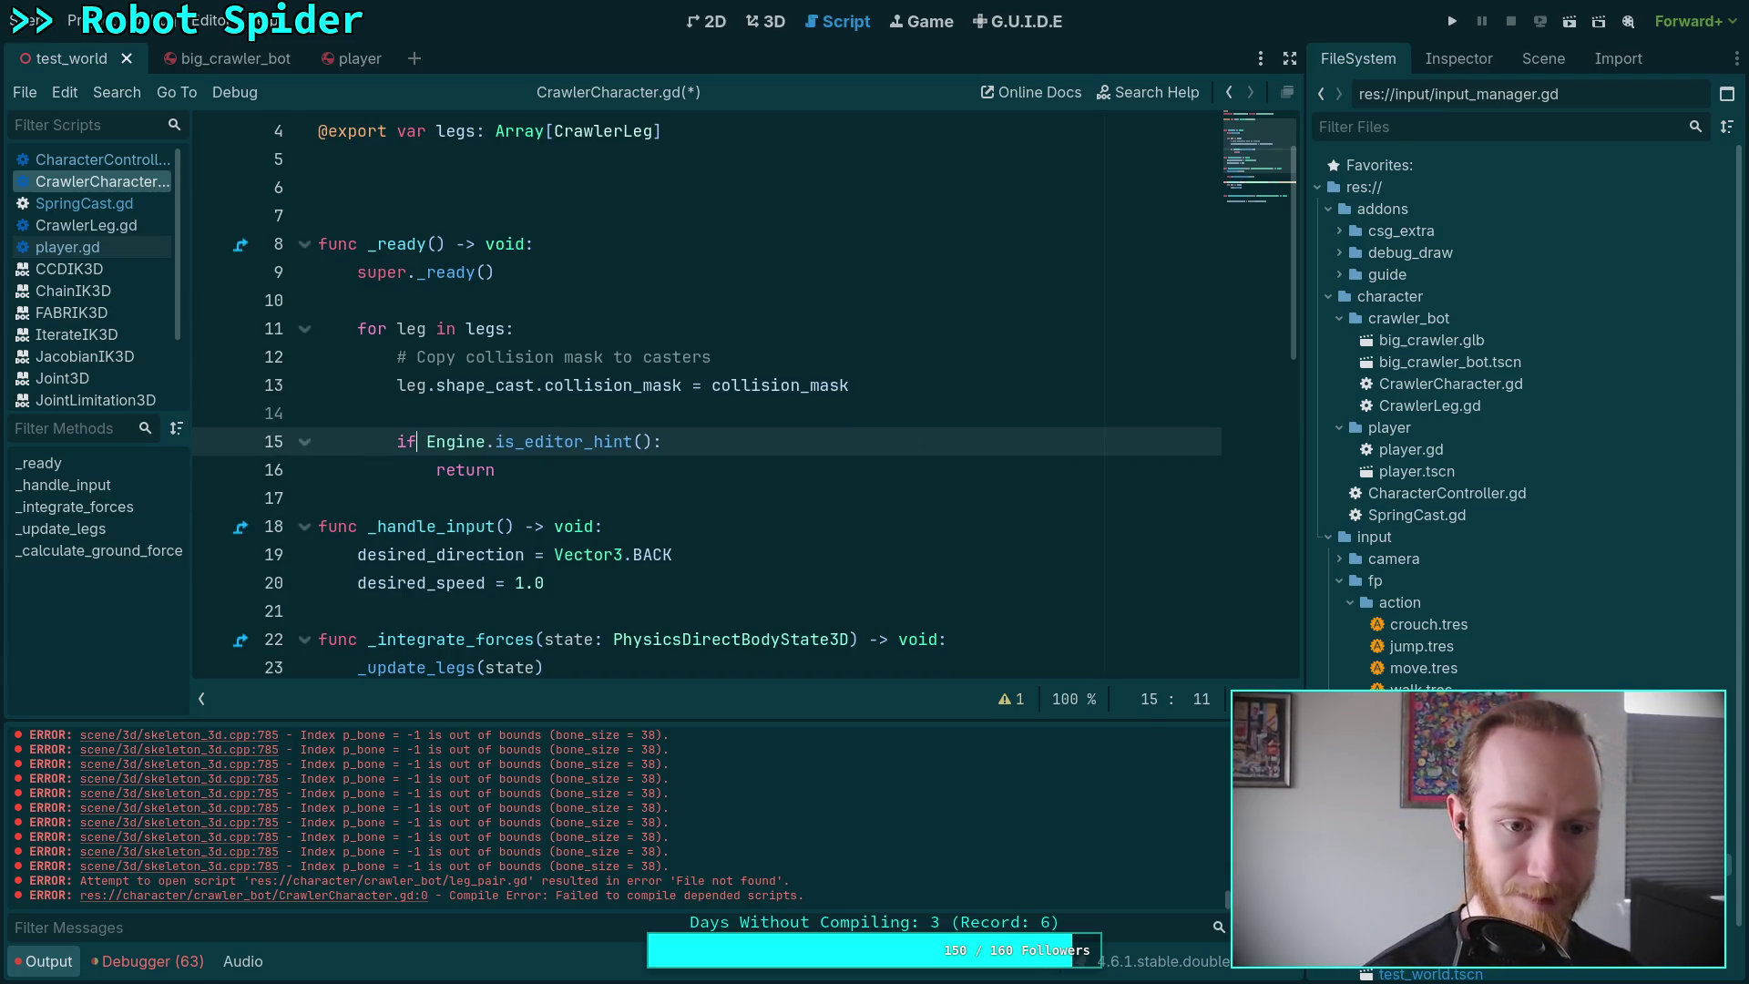
left_click_drag(537, 467, 437, 469)
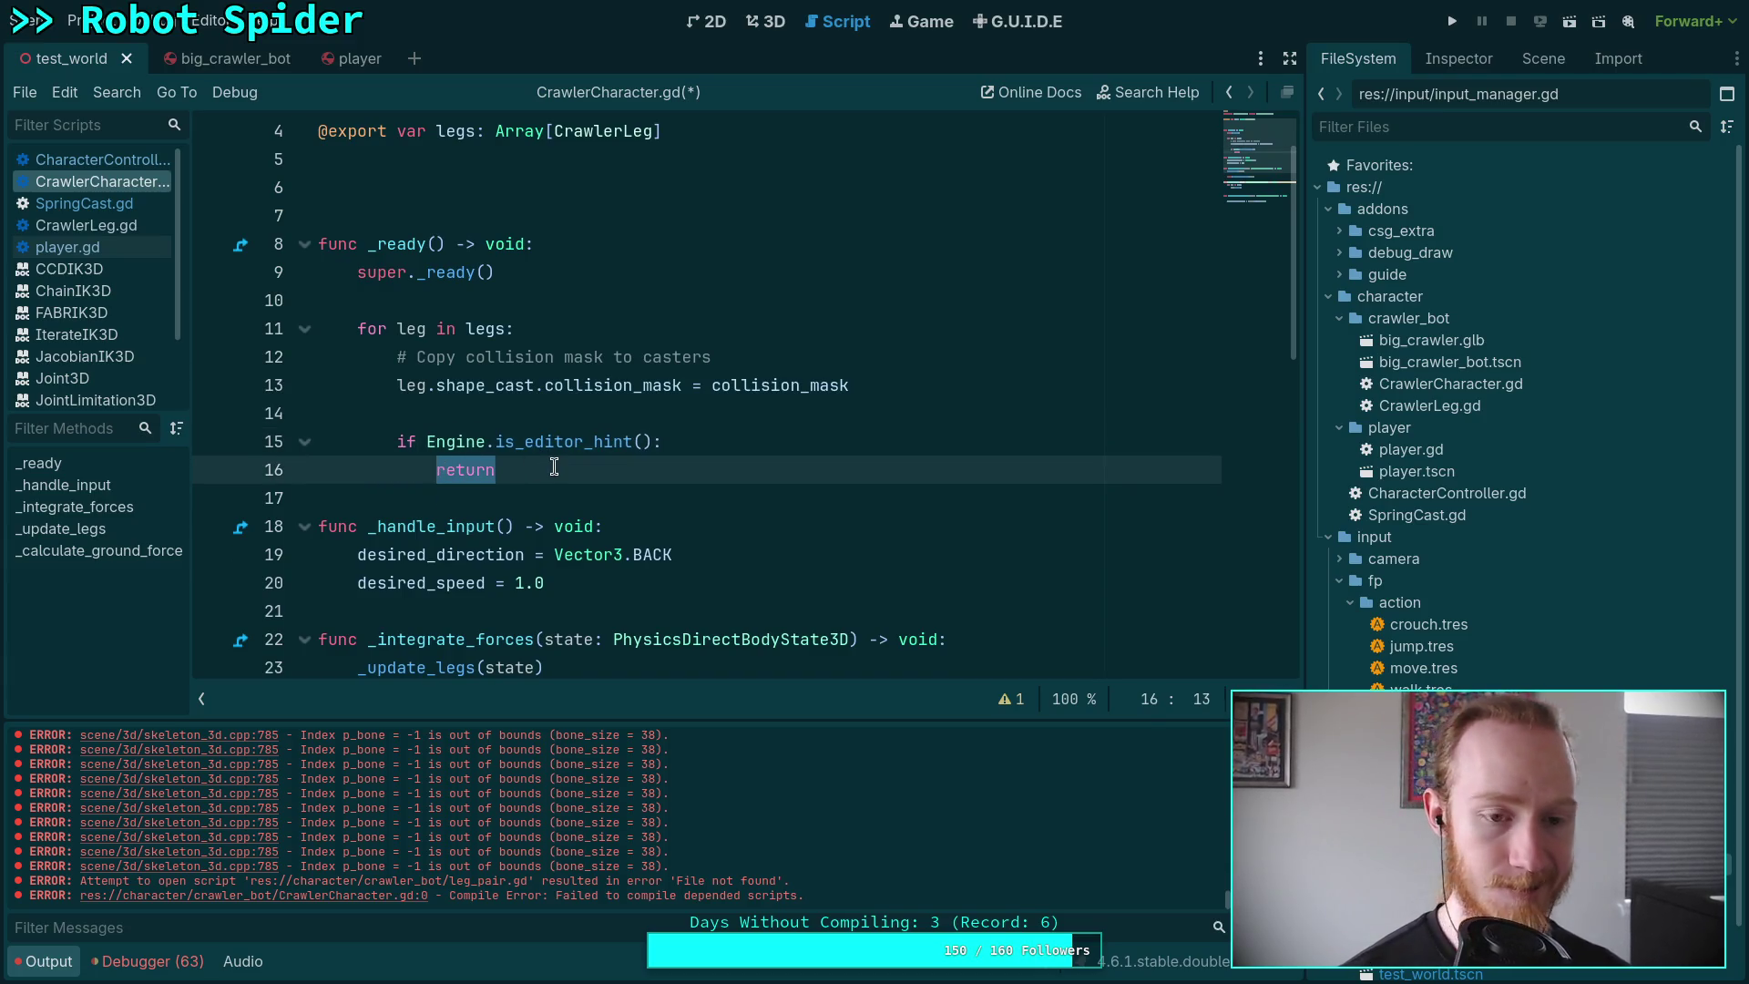
type("leg")
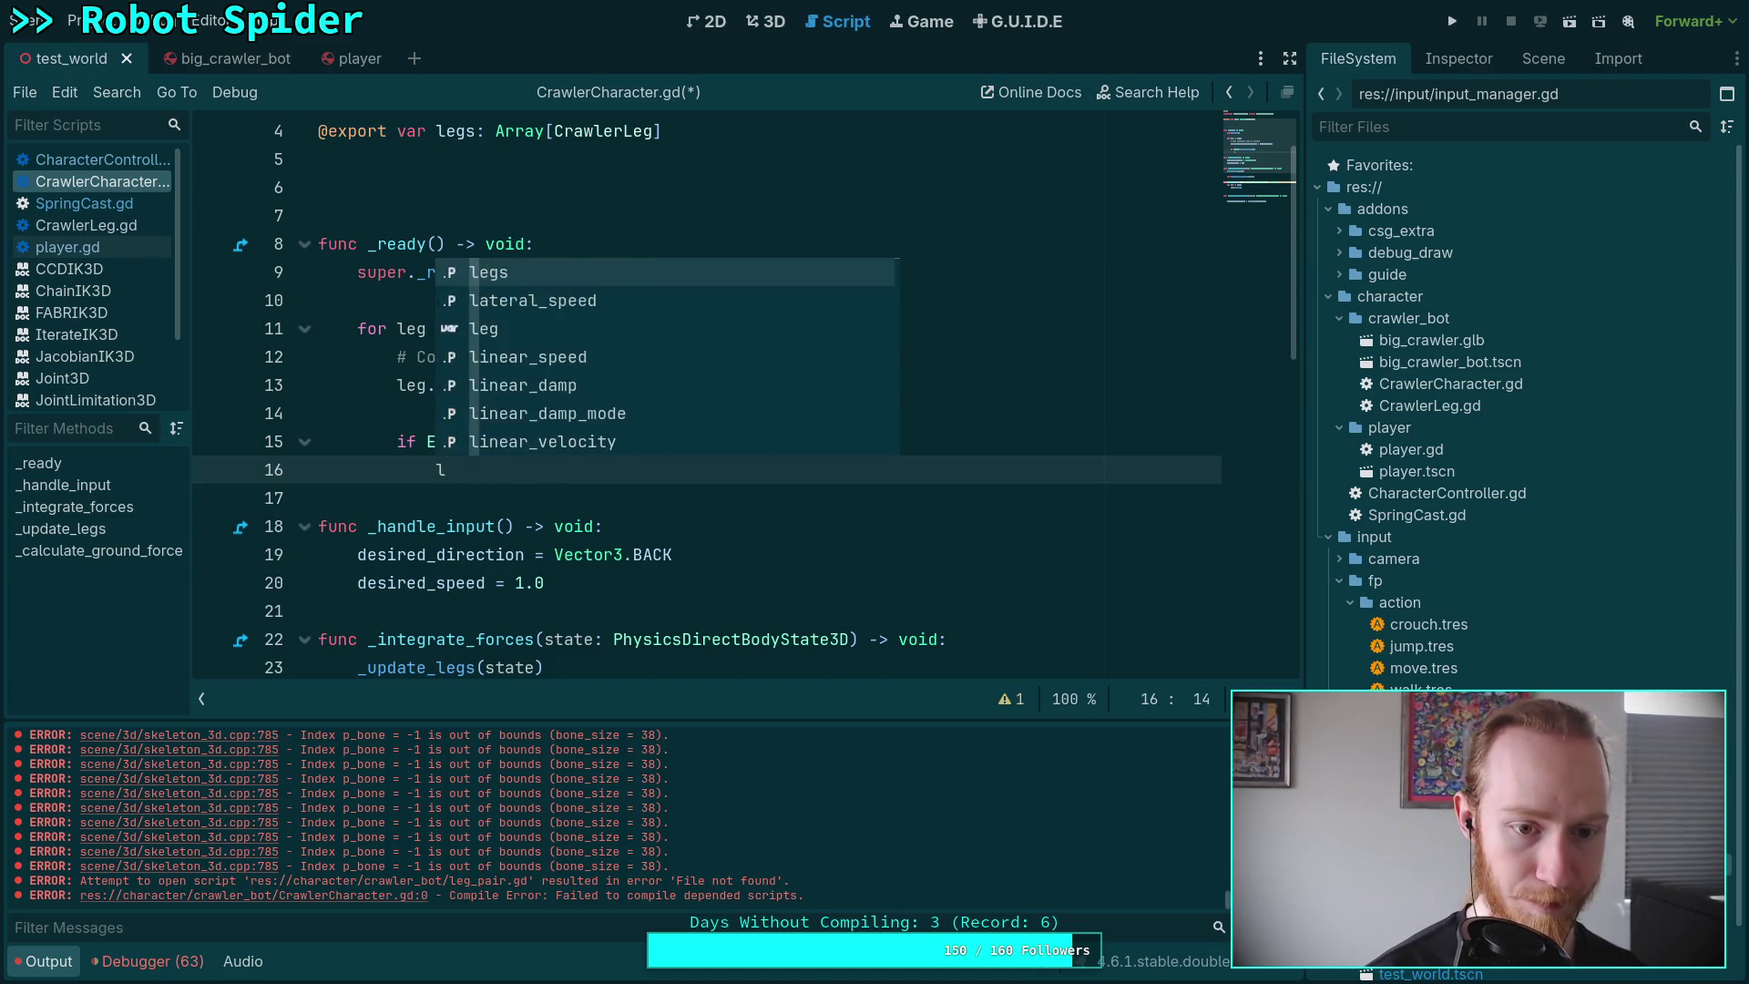
key("BackSpace")
key("BackSpace")
key("BackSpace")
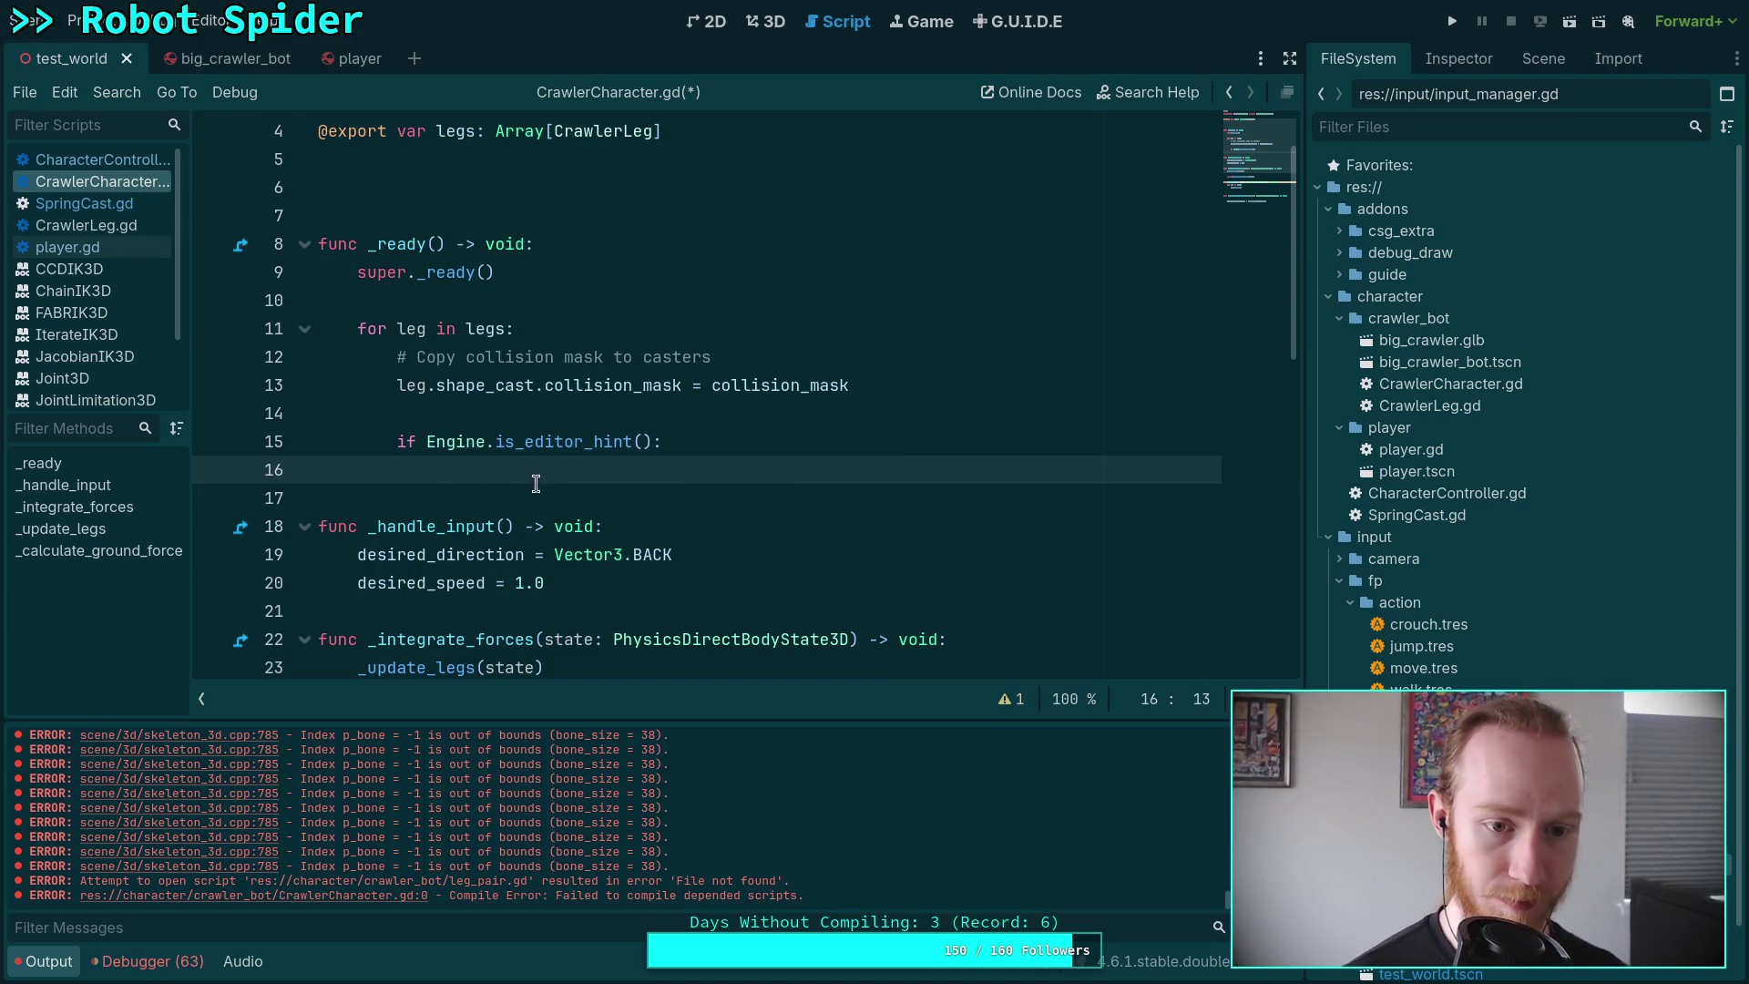
left_click(422, 445)
type("not")
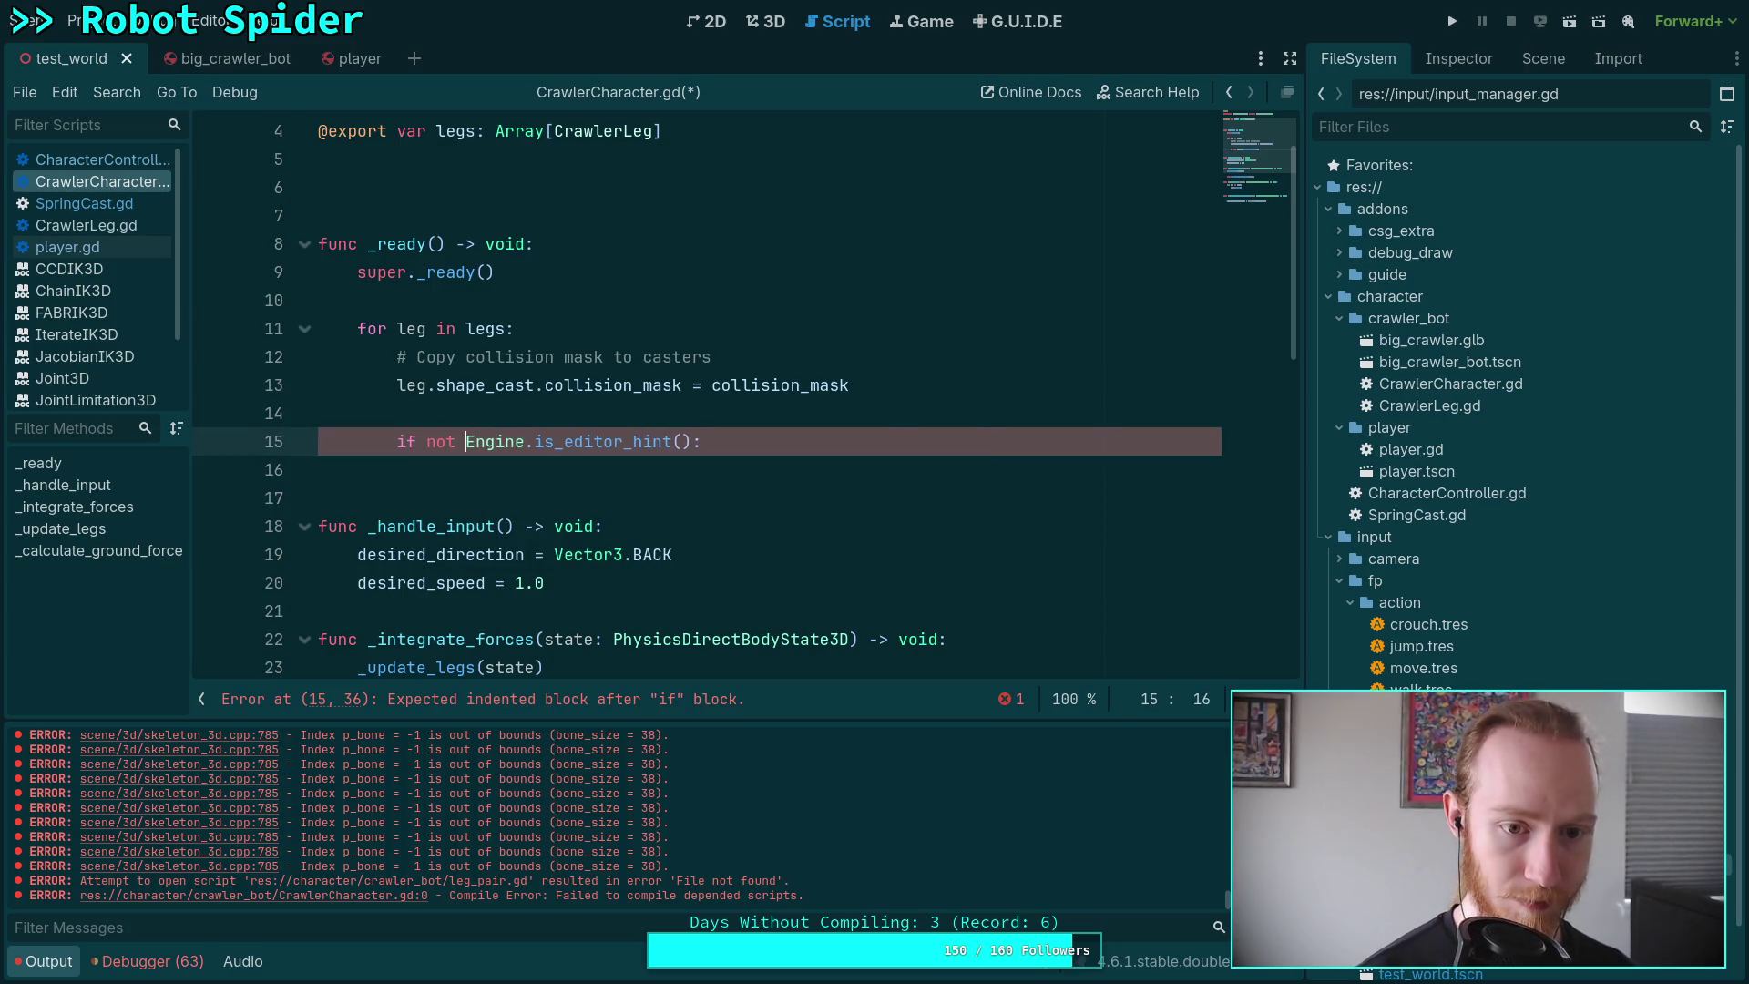
left_click(587, 469)
type("leg")
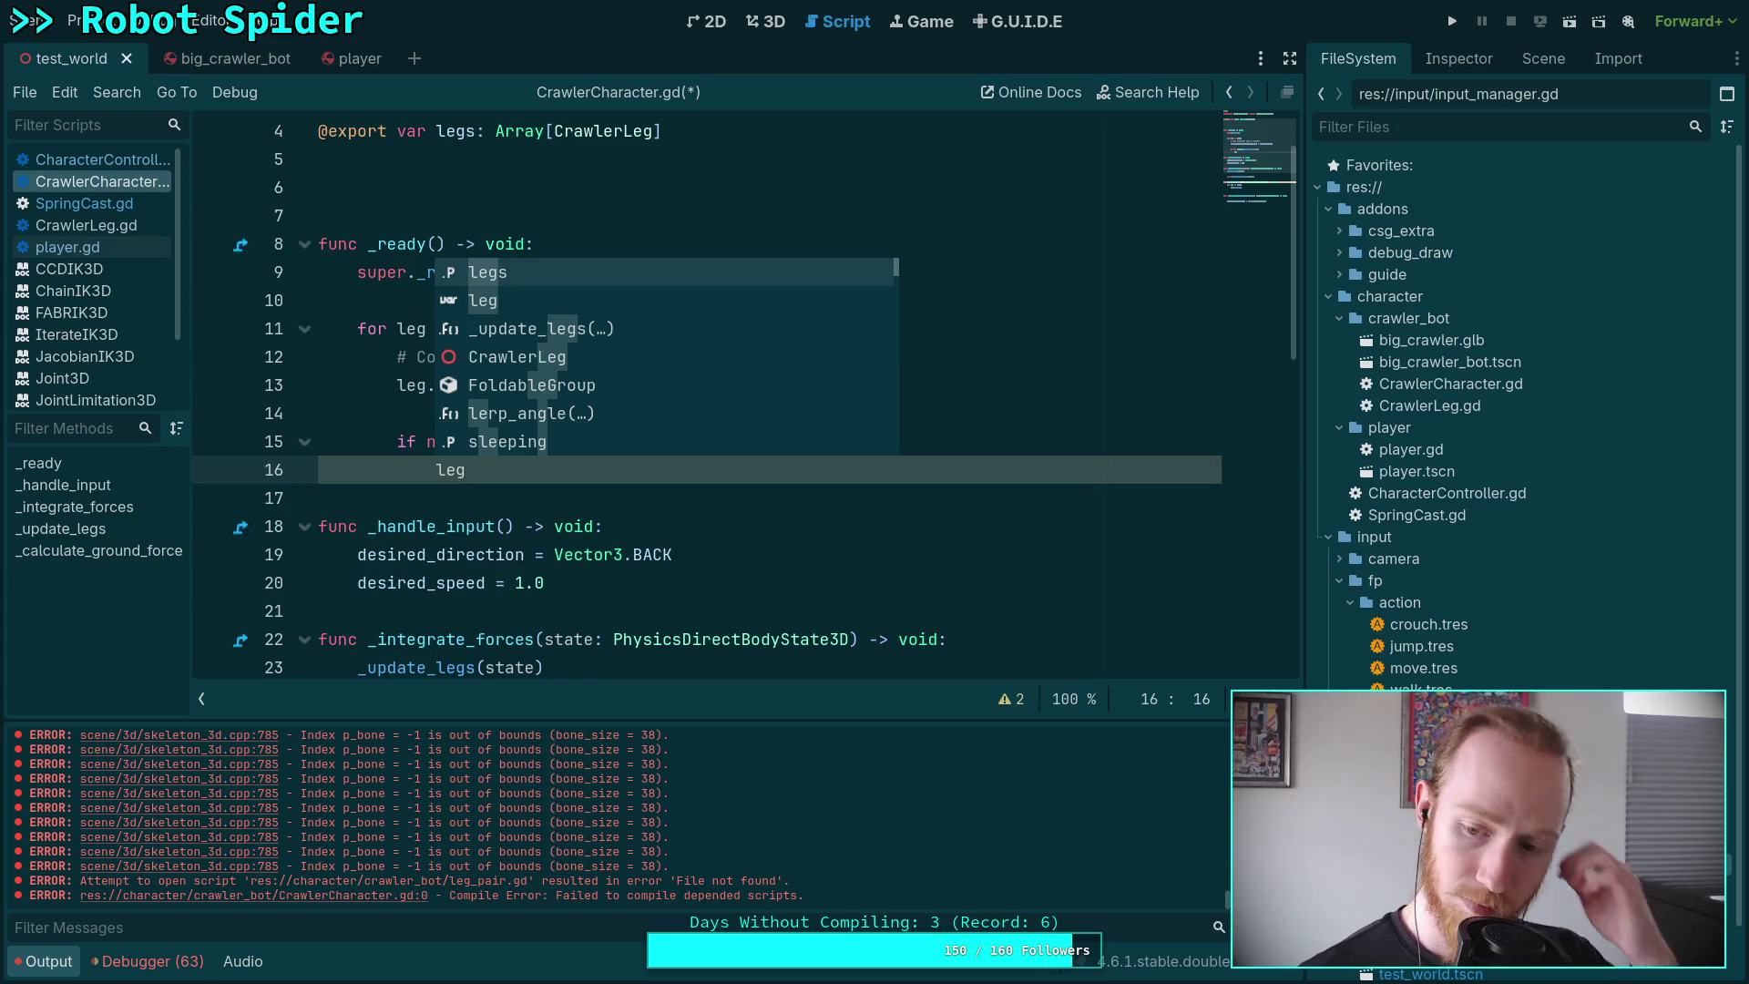
Close player.gd from the open scripts list.
right_click(91, 246)
left_click(155, 309)
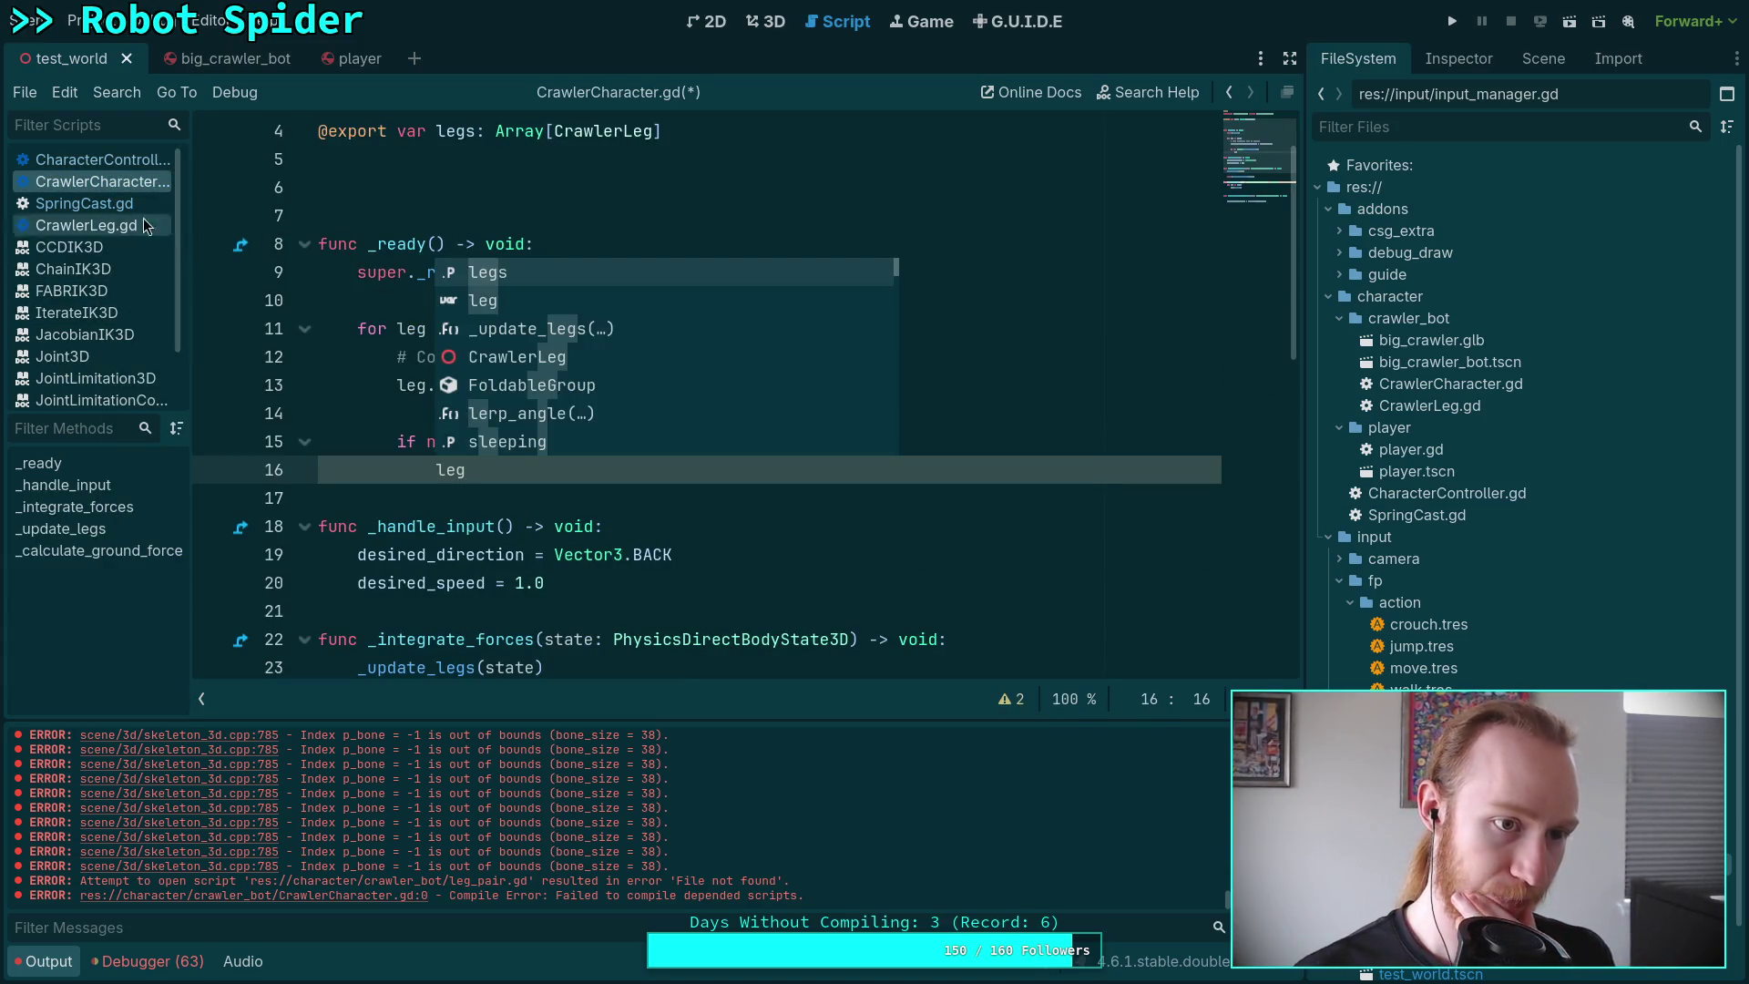
left_click(58, 20)
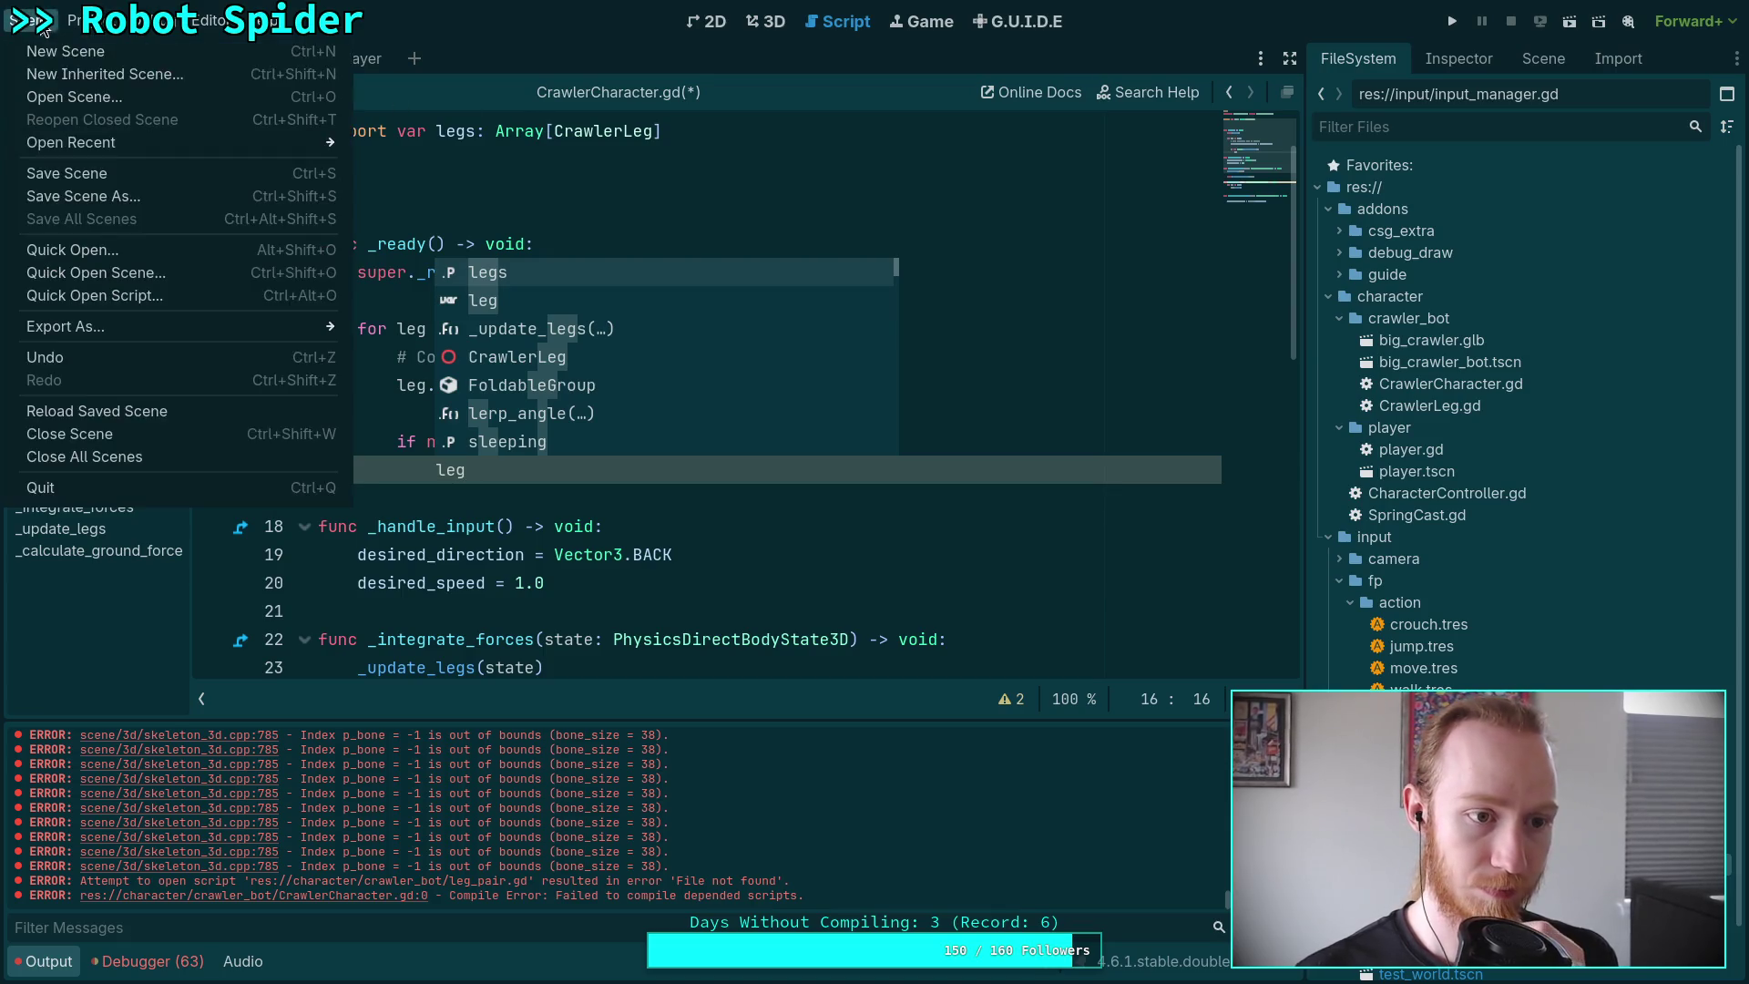
Reload the saved test_world and big_crawler_bot scenes from disk.
left_click(155, 412)
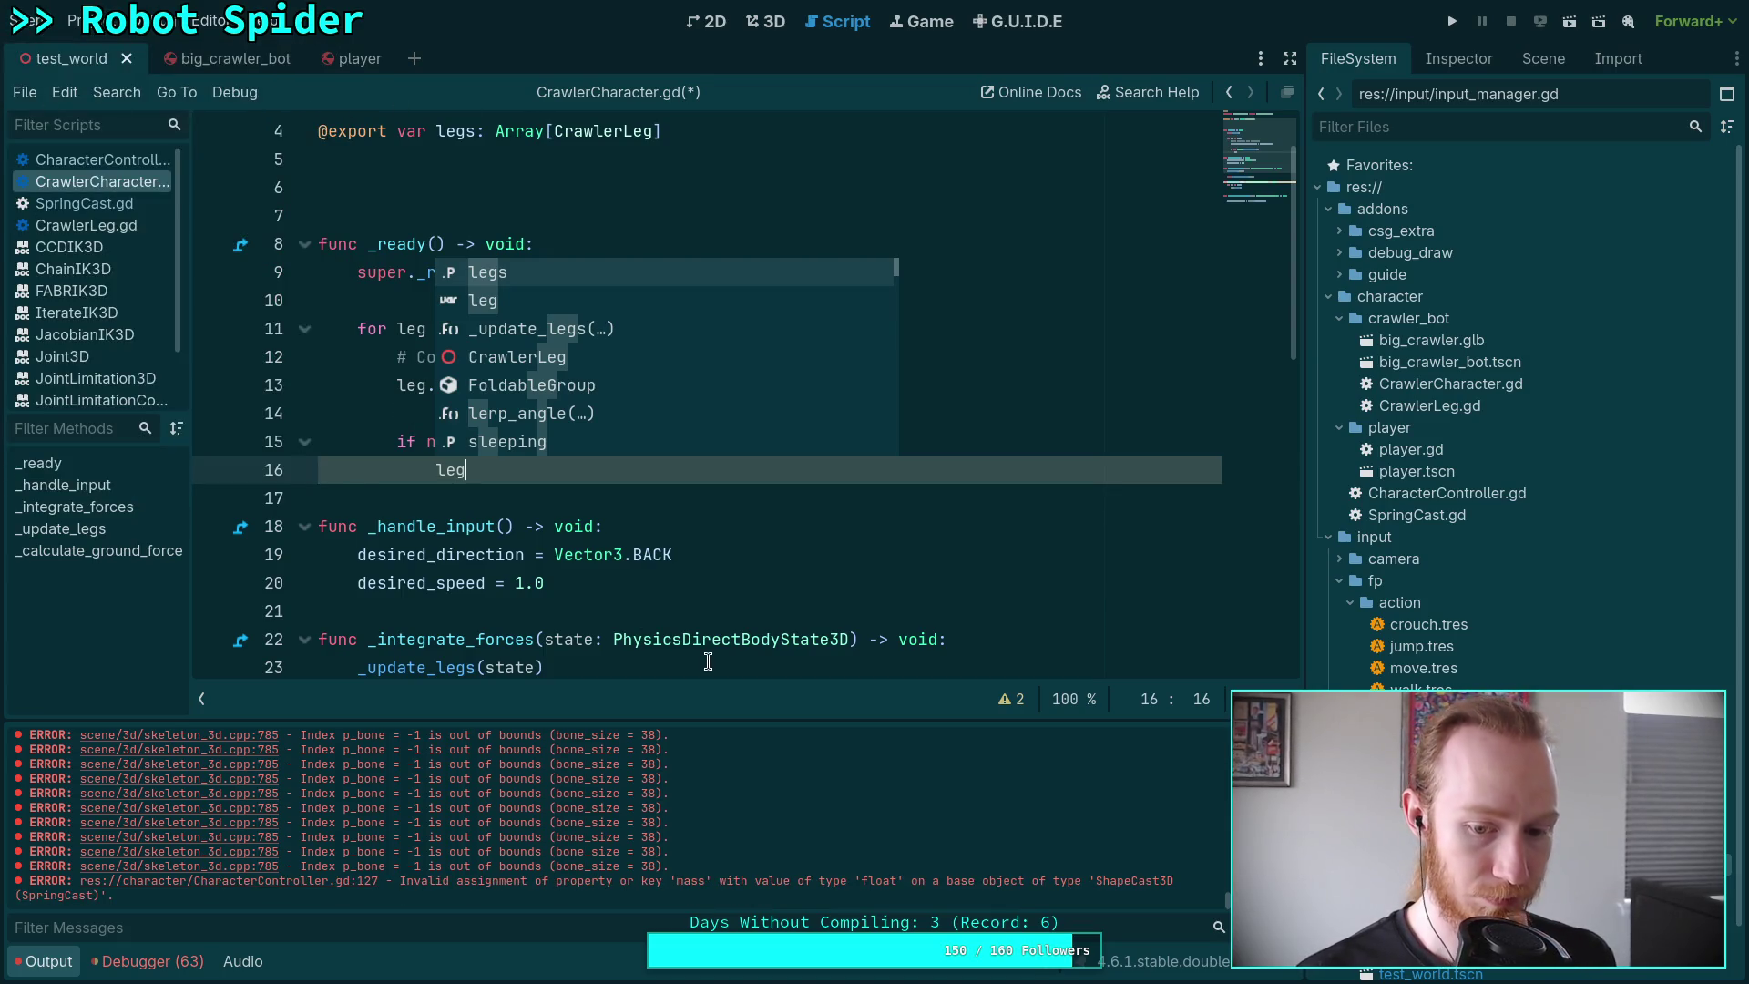
left_click(763, 22)
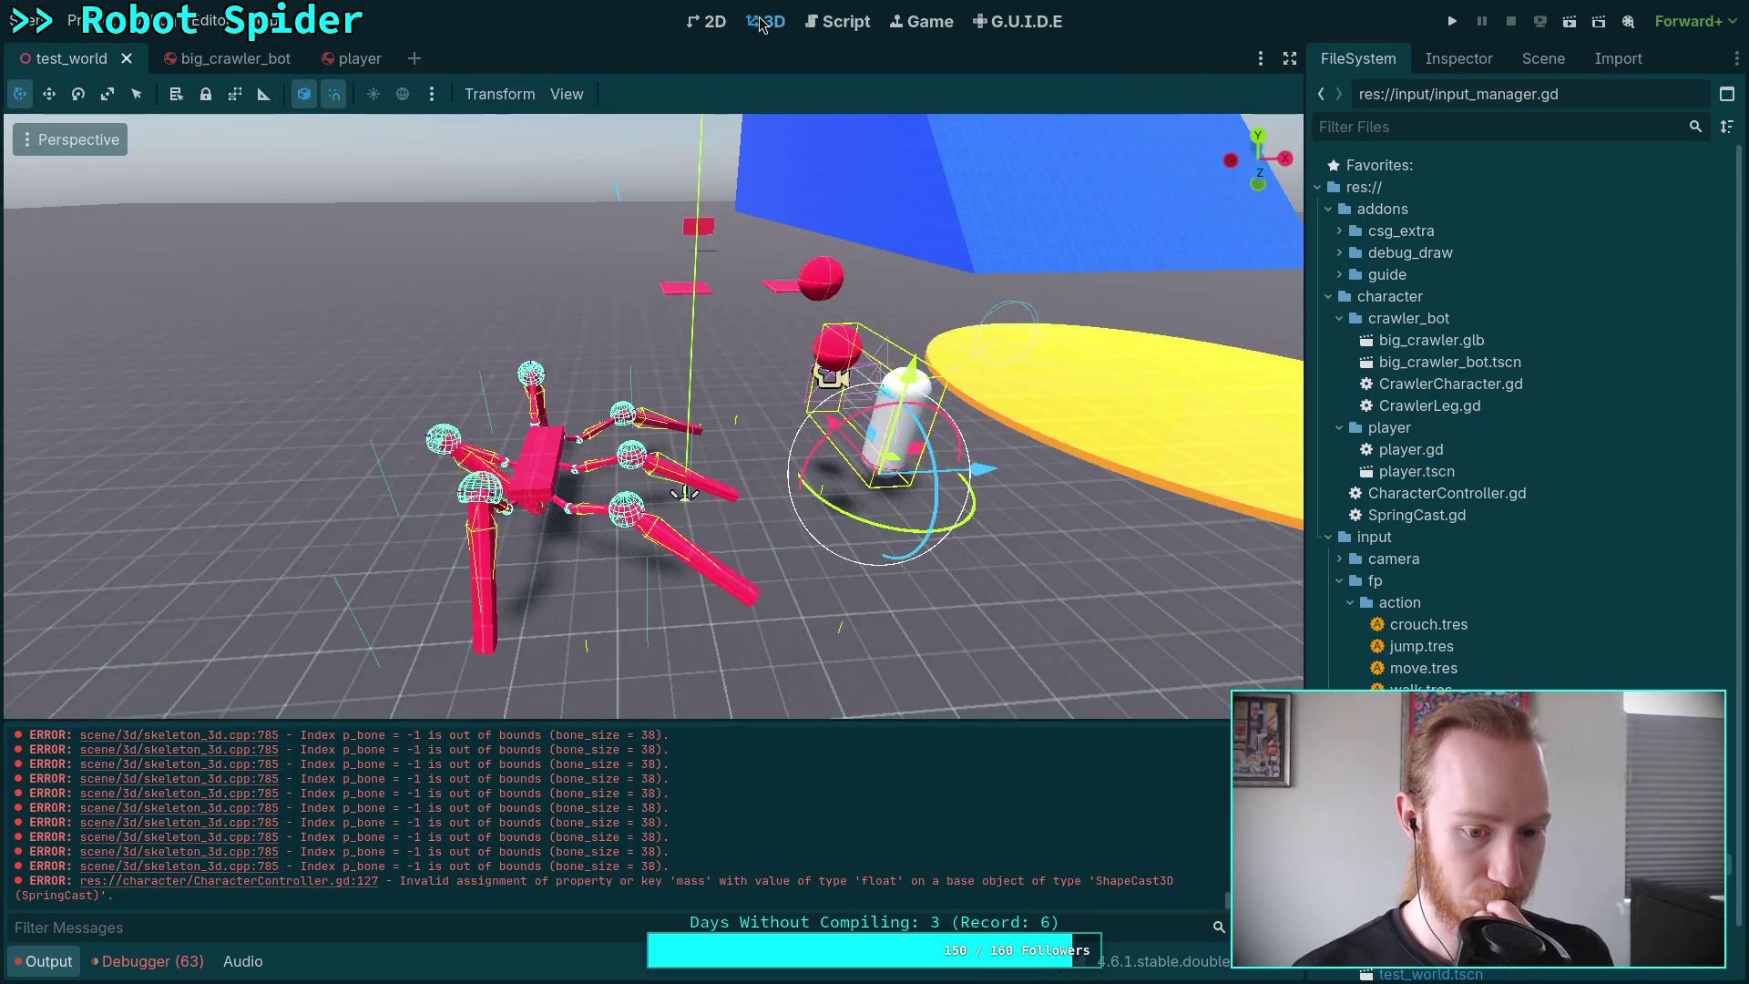
left_click(29, 20)
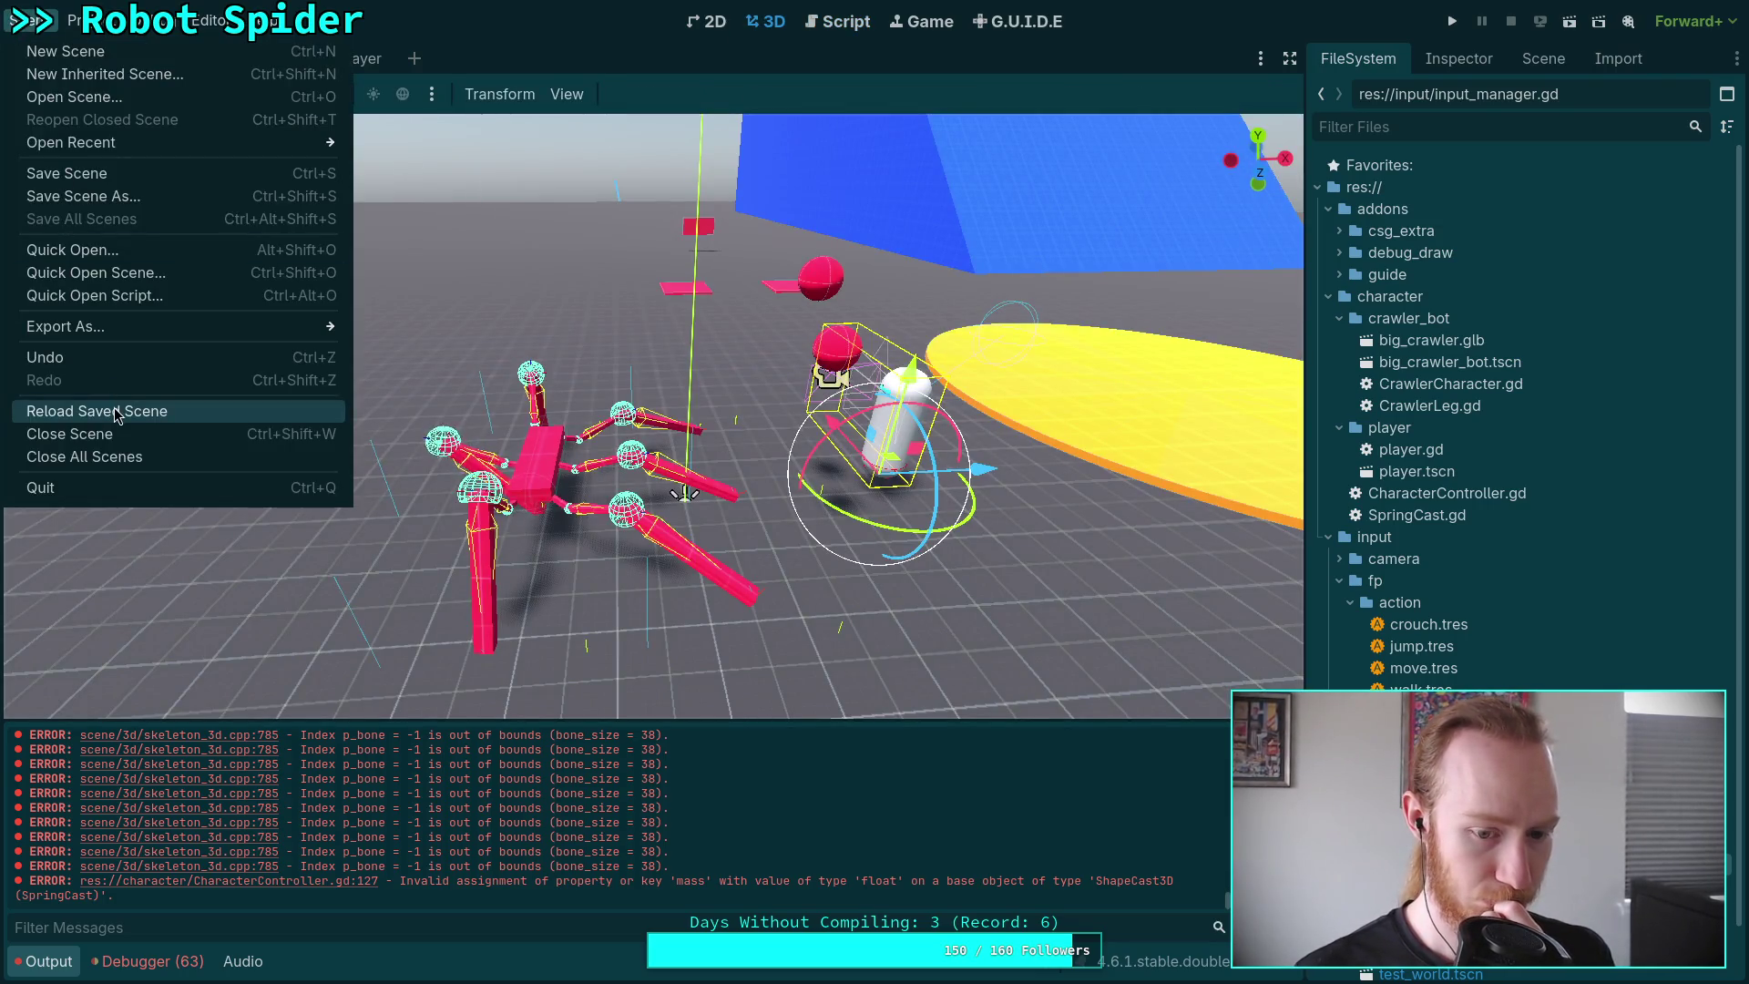
left_click(113, 407)
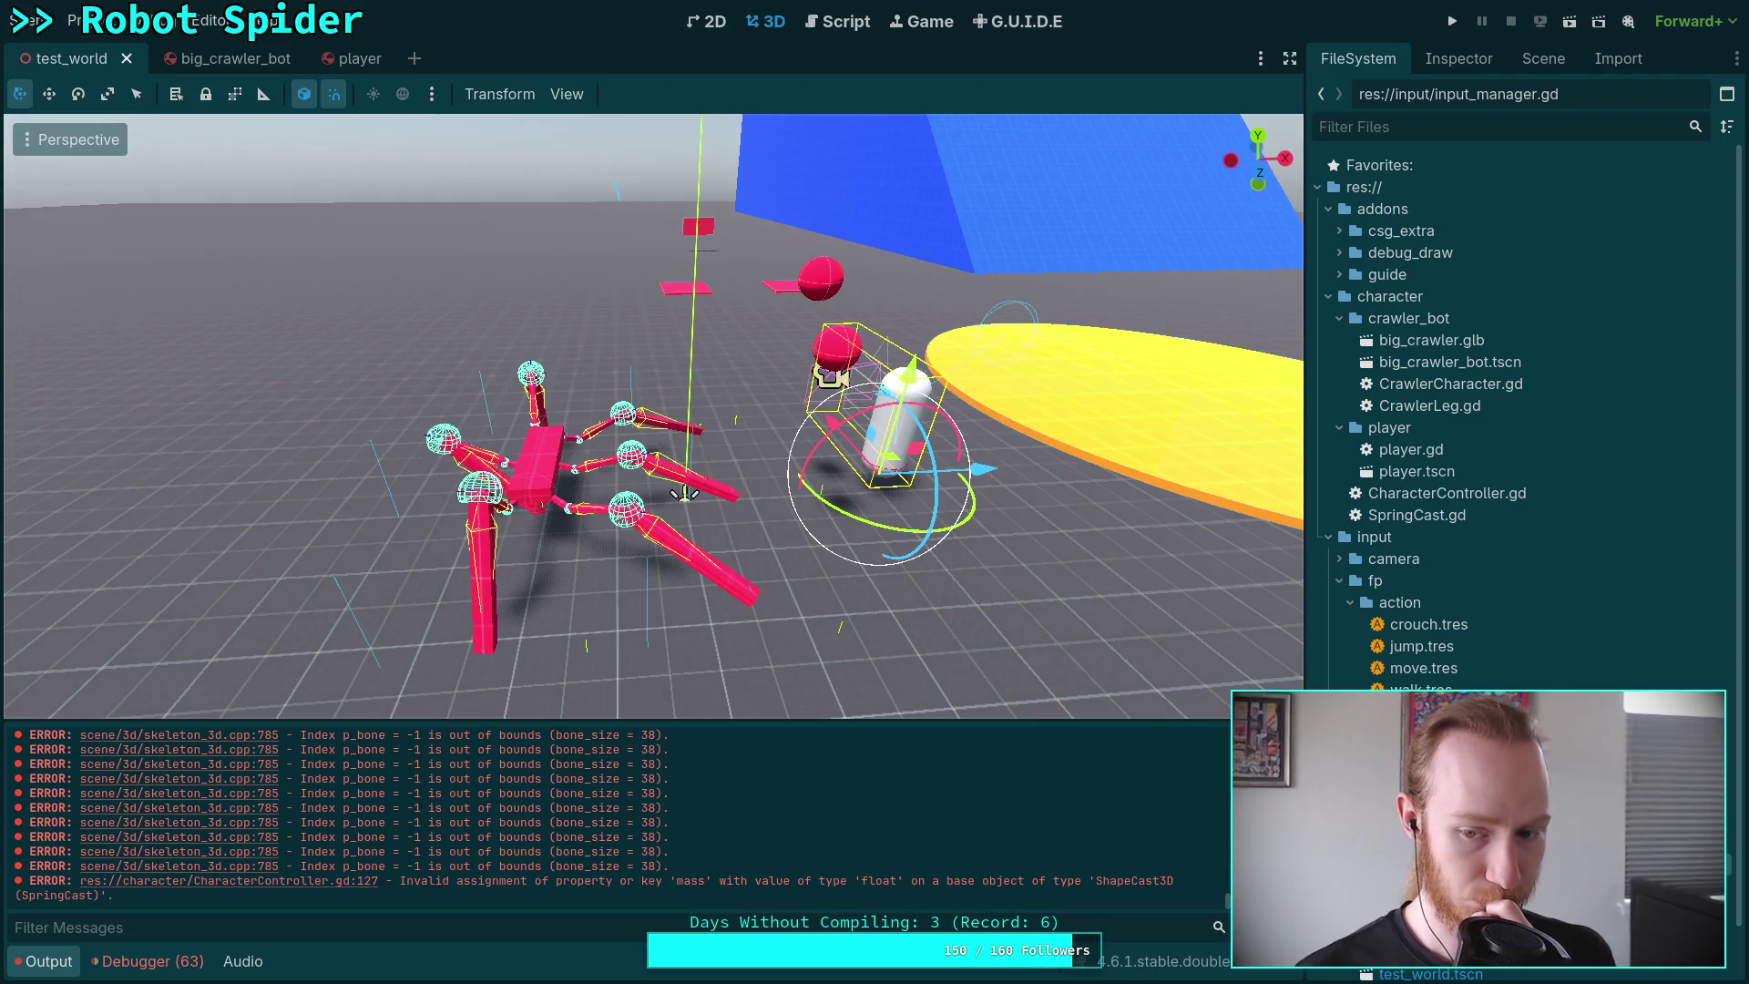
left_click(221, 62)
left_click(27, 20)
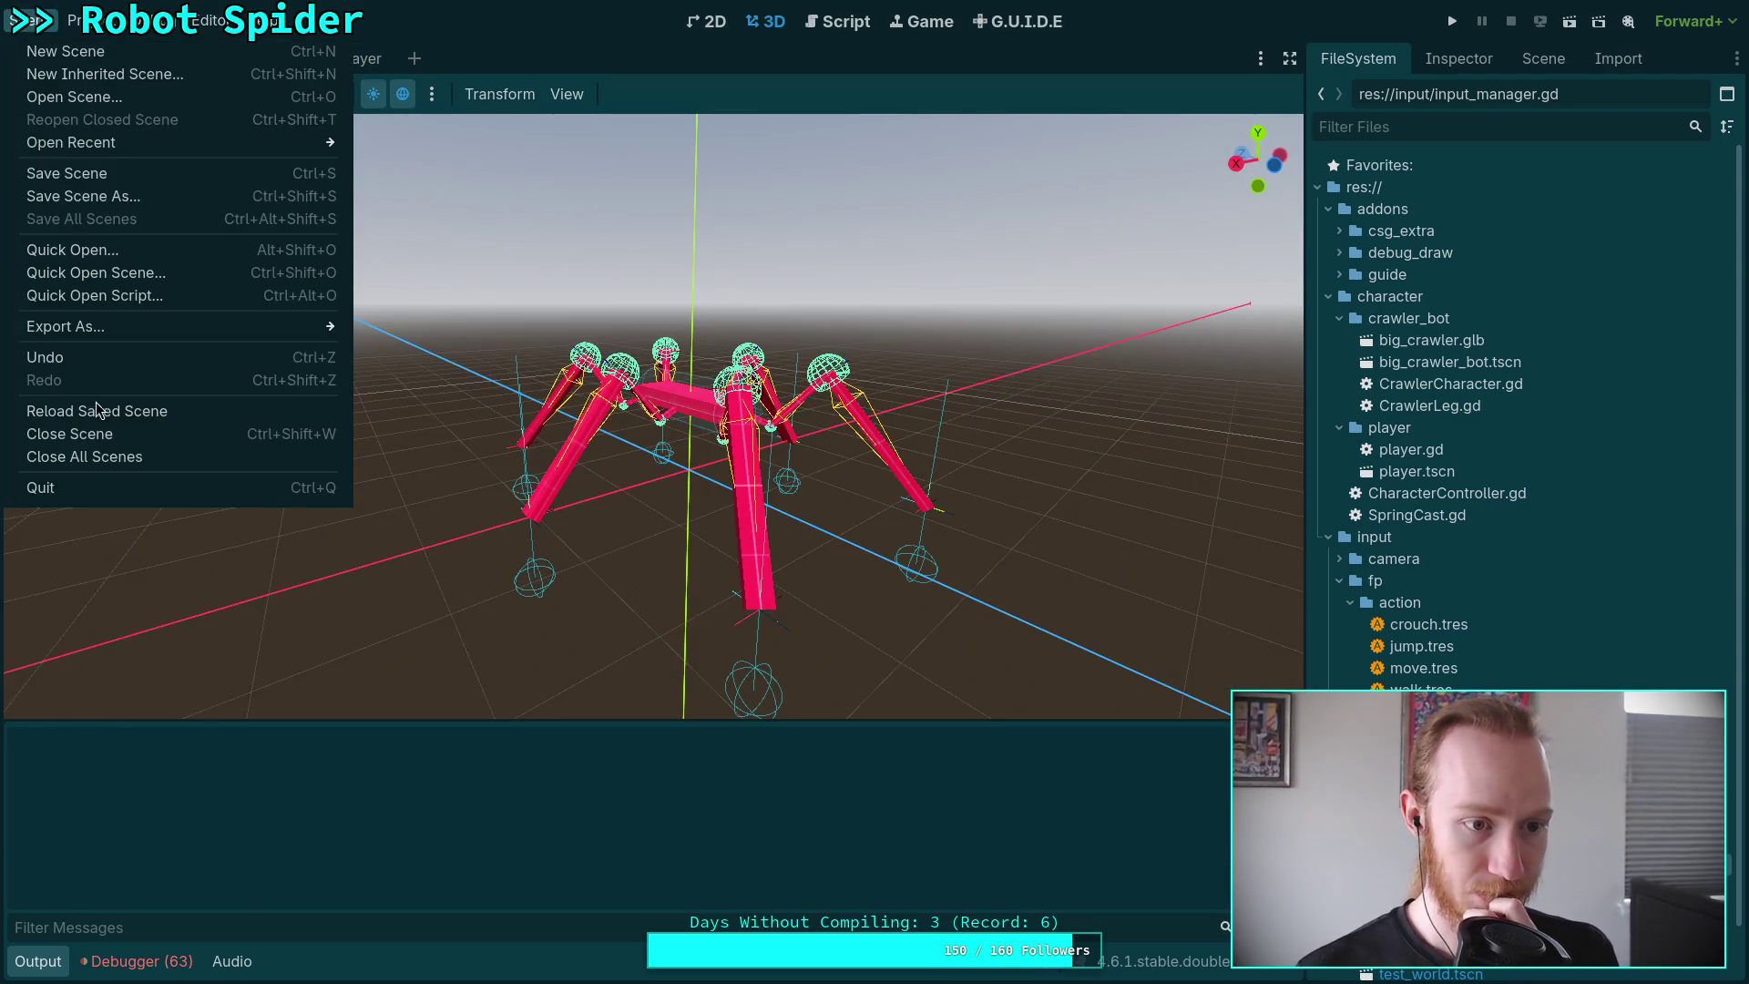
left_click(108, 412)
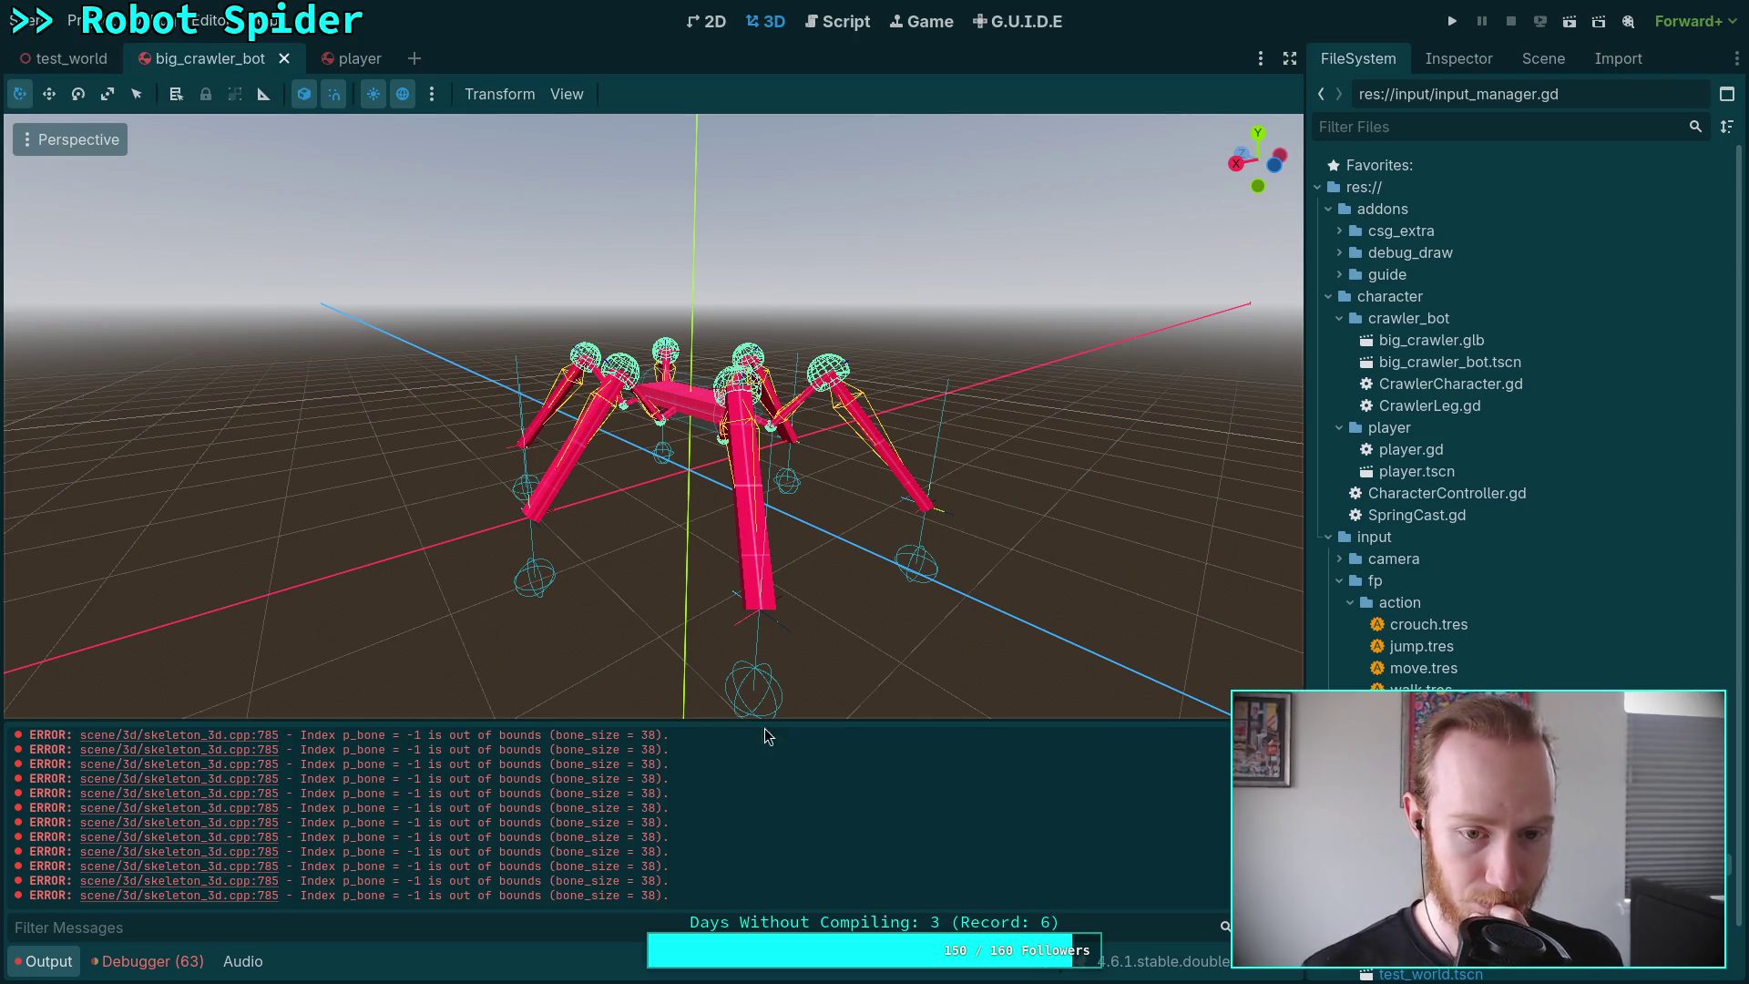
Clear the output log and return to editing CrawlerCharacter.gd.
left_click(1285, 736)
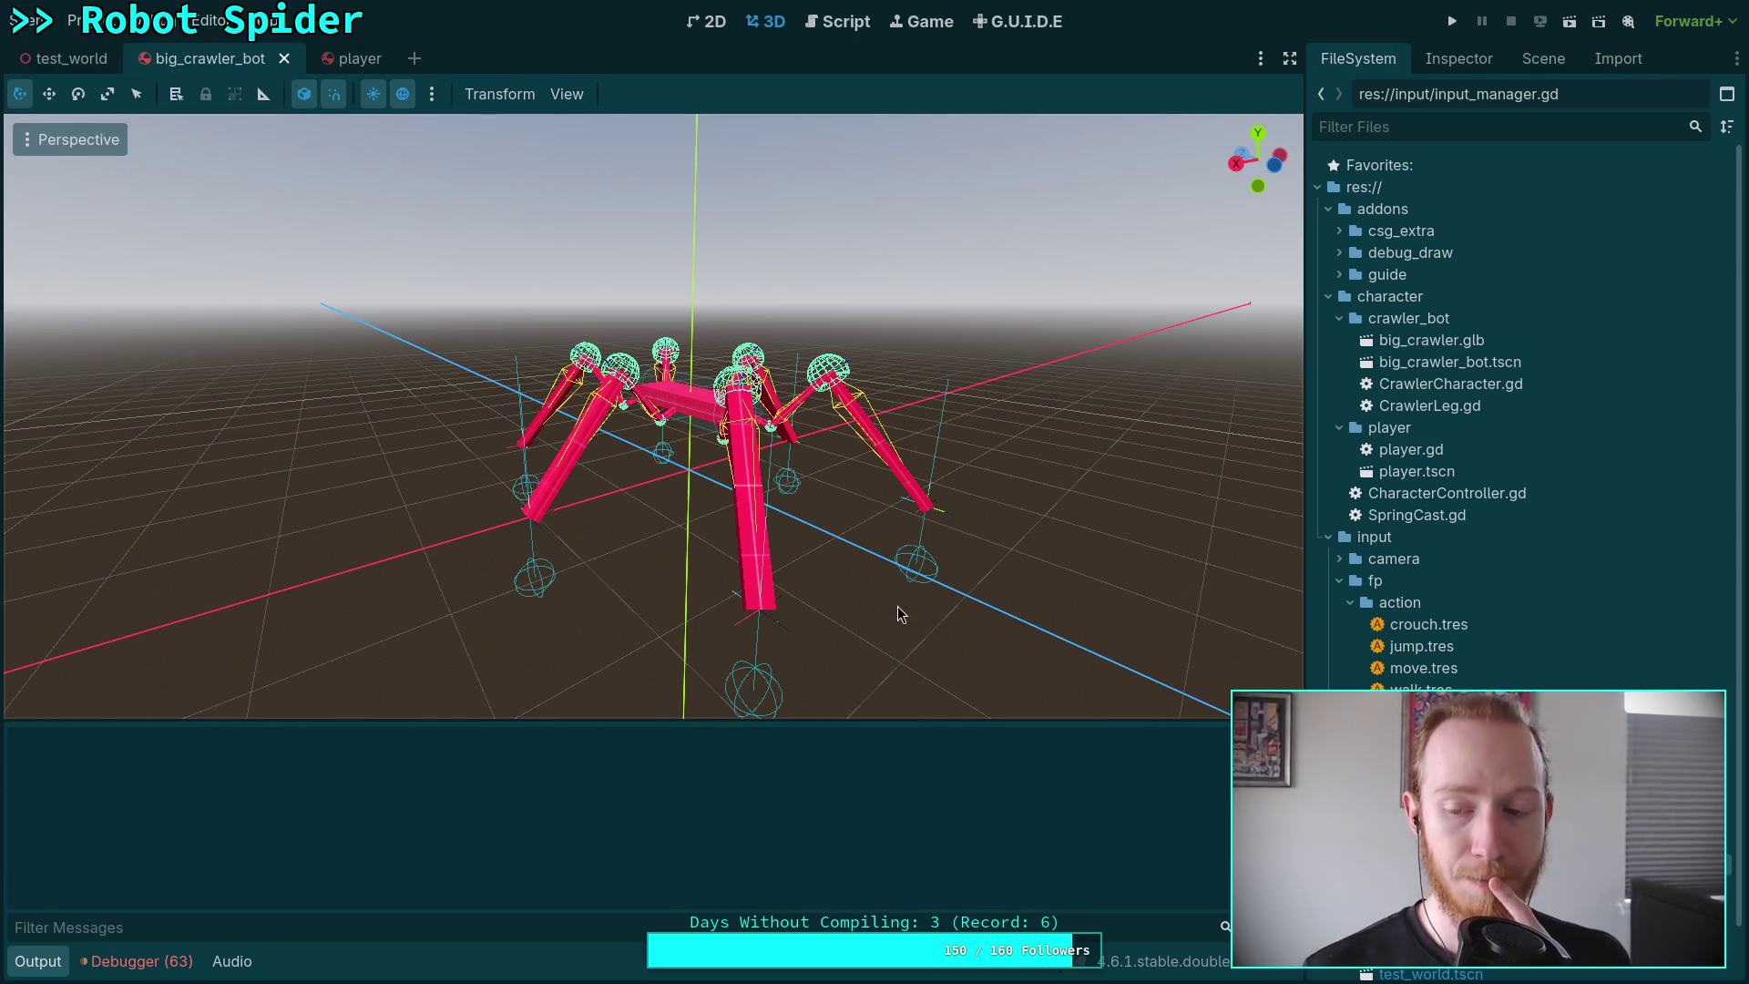
left_click(71, 58)
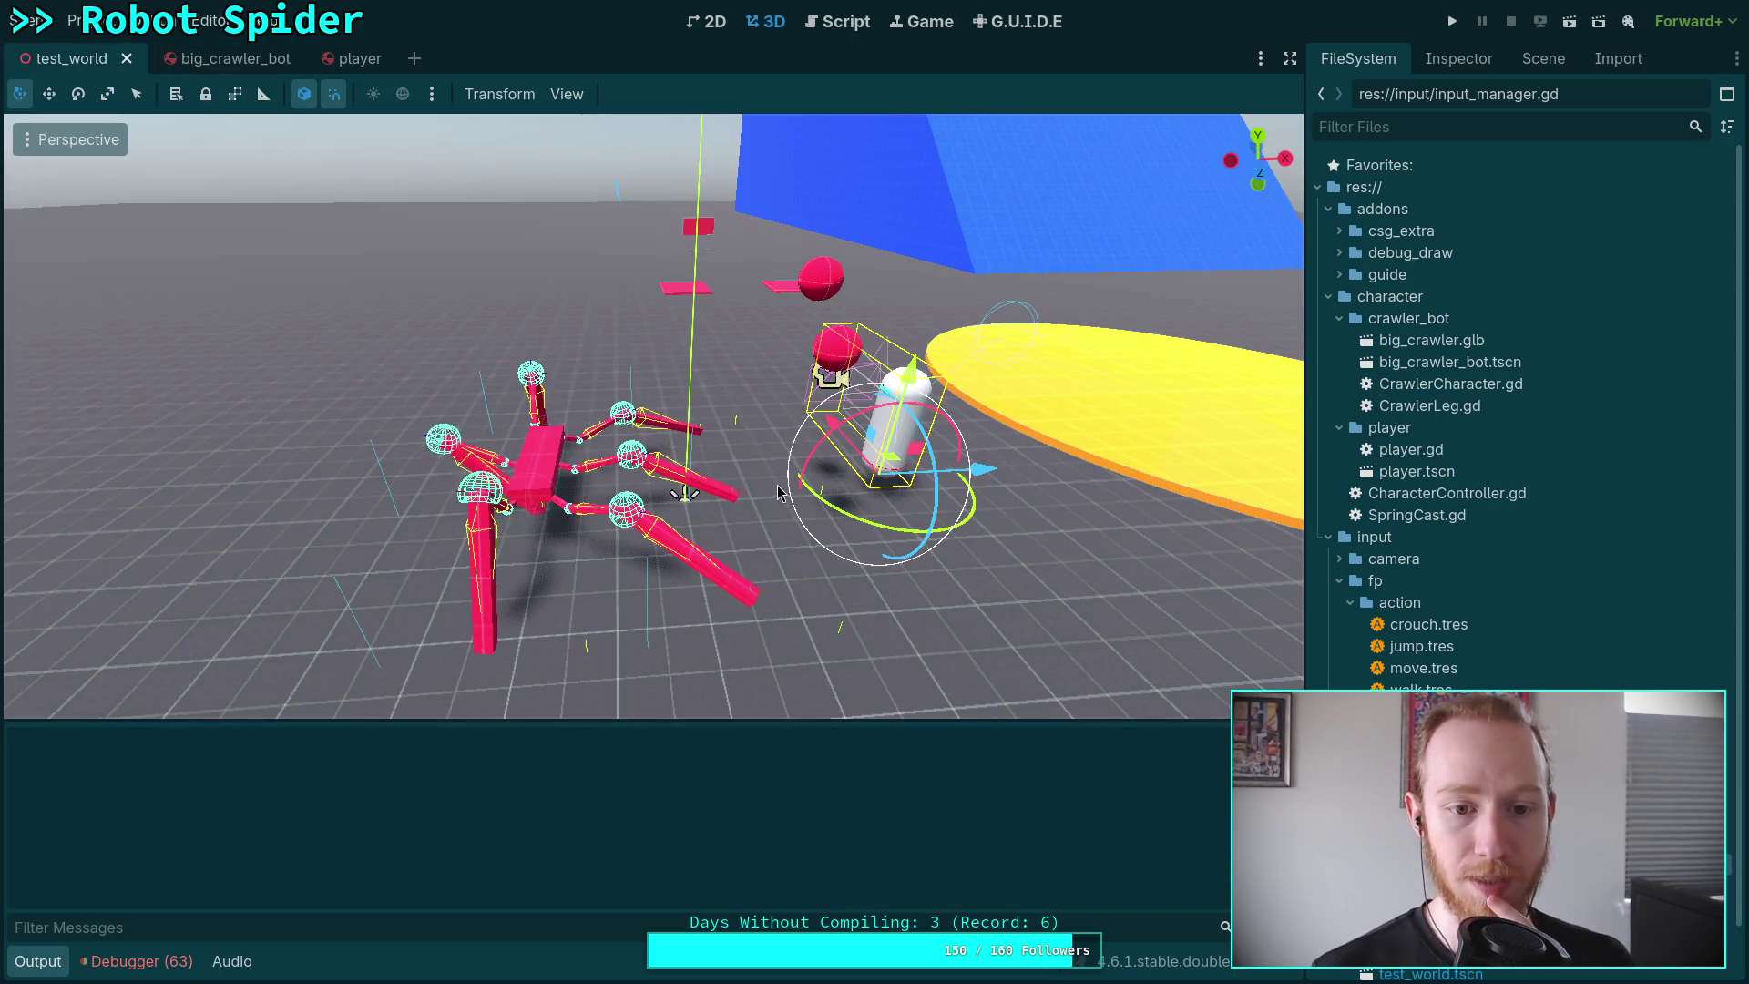
left_click(833, 21)
left_click(611, 526)
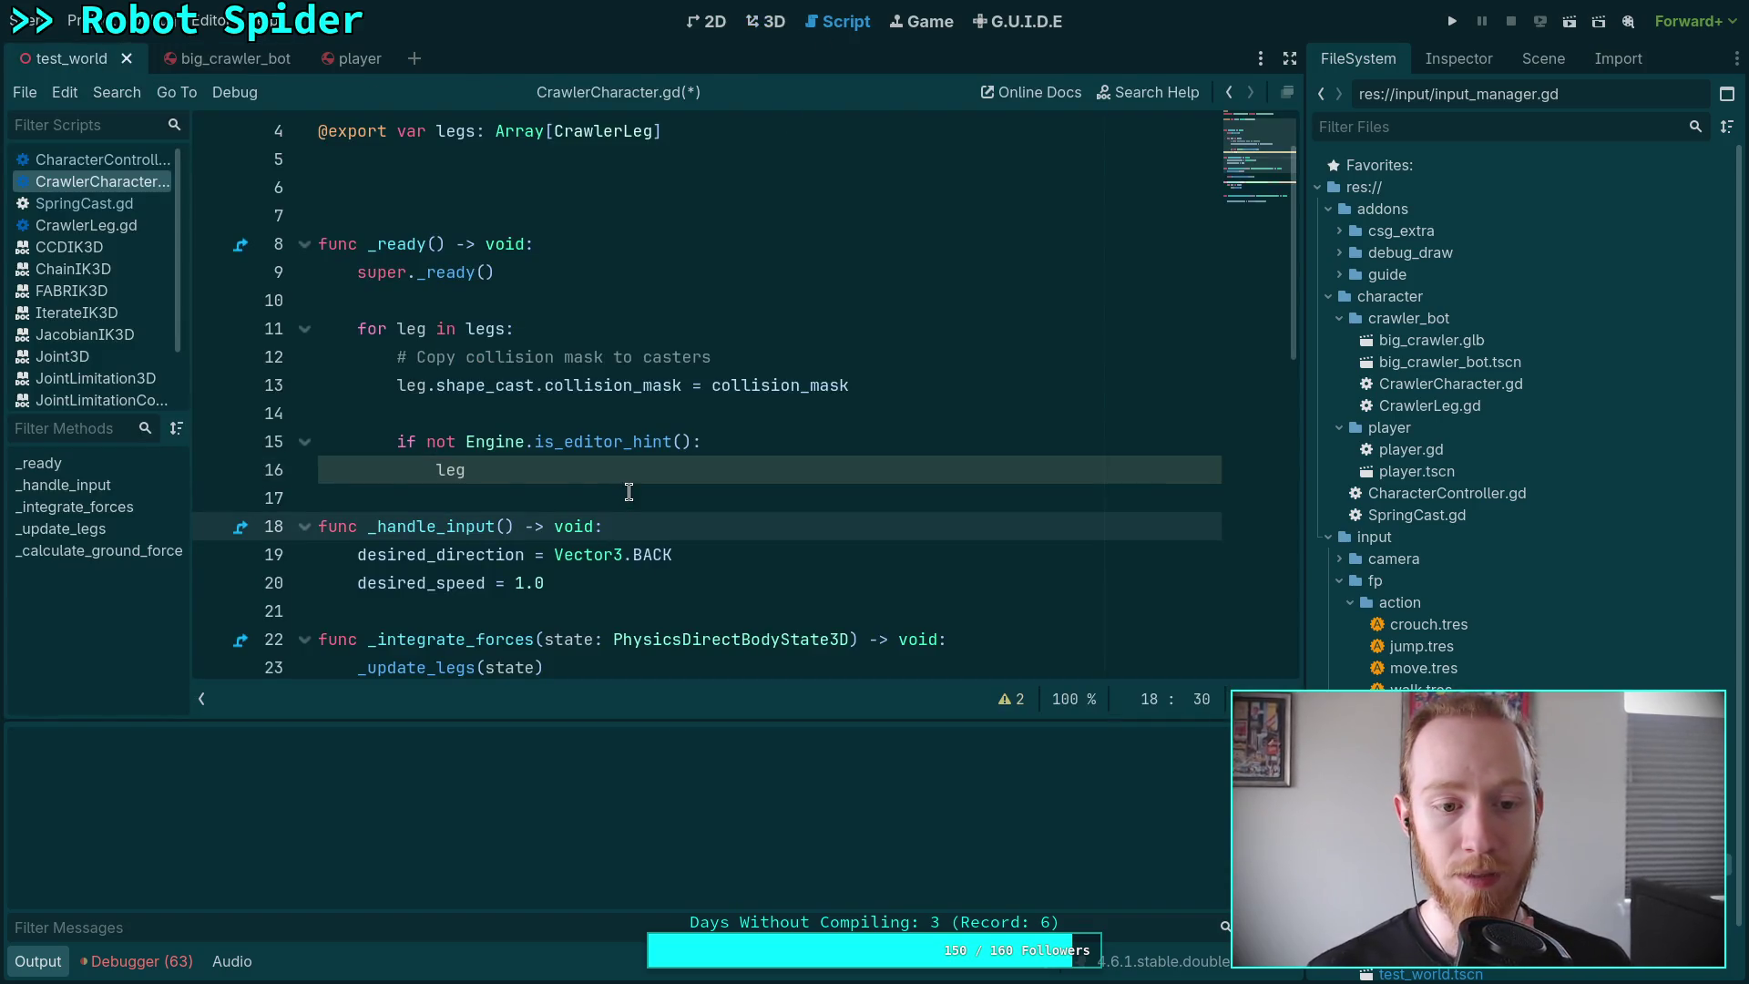